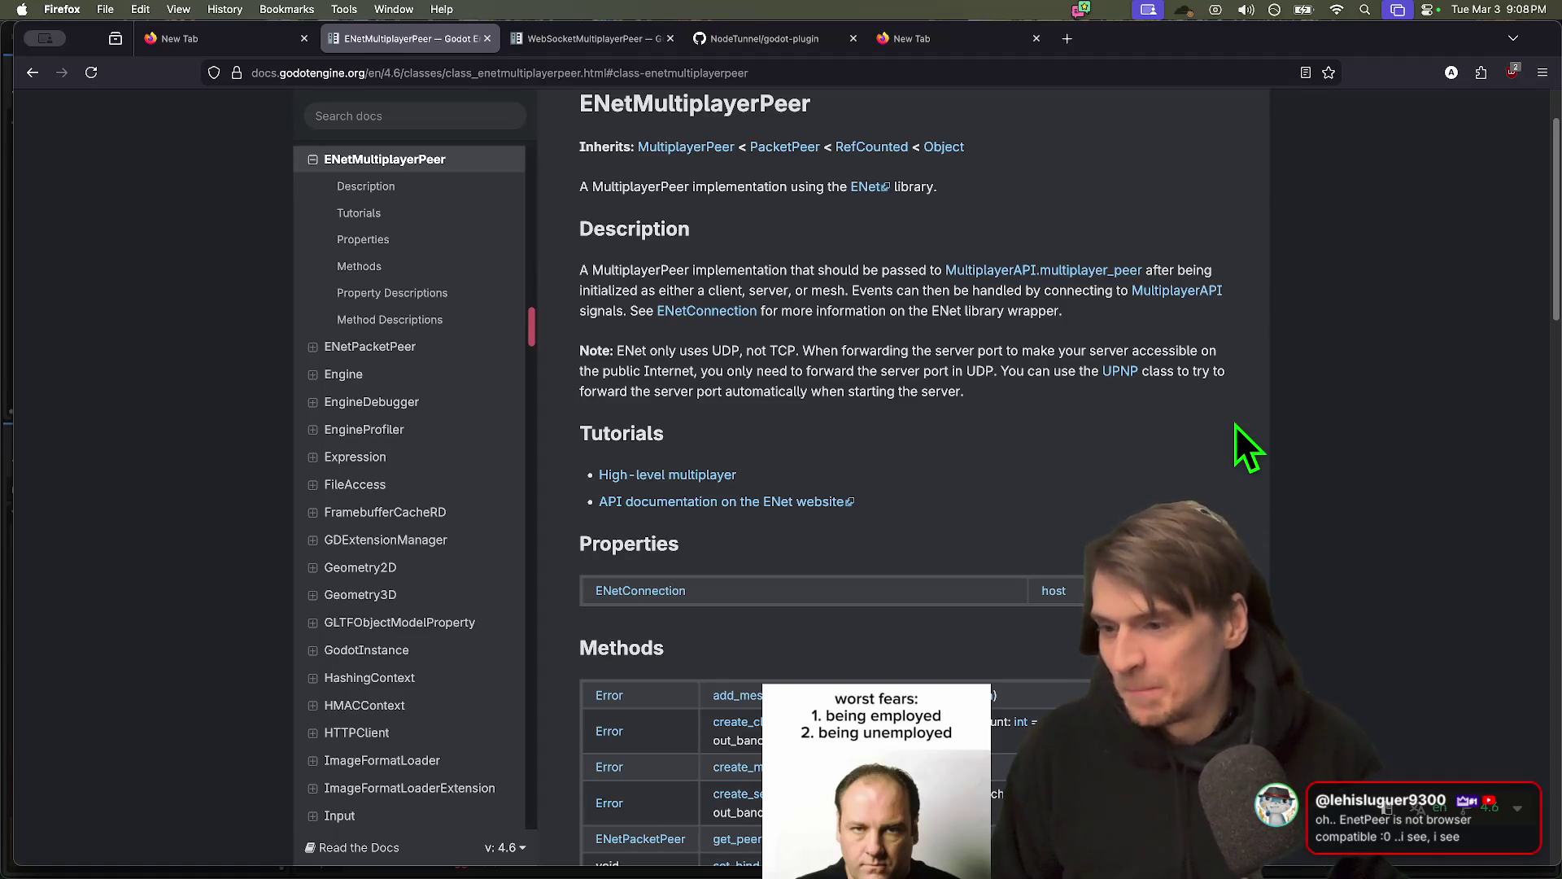
Open the WebRTCMultiplayerPeer reference page and search it for UDP
key("super+bracketleft")
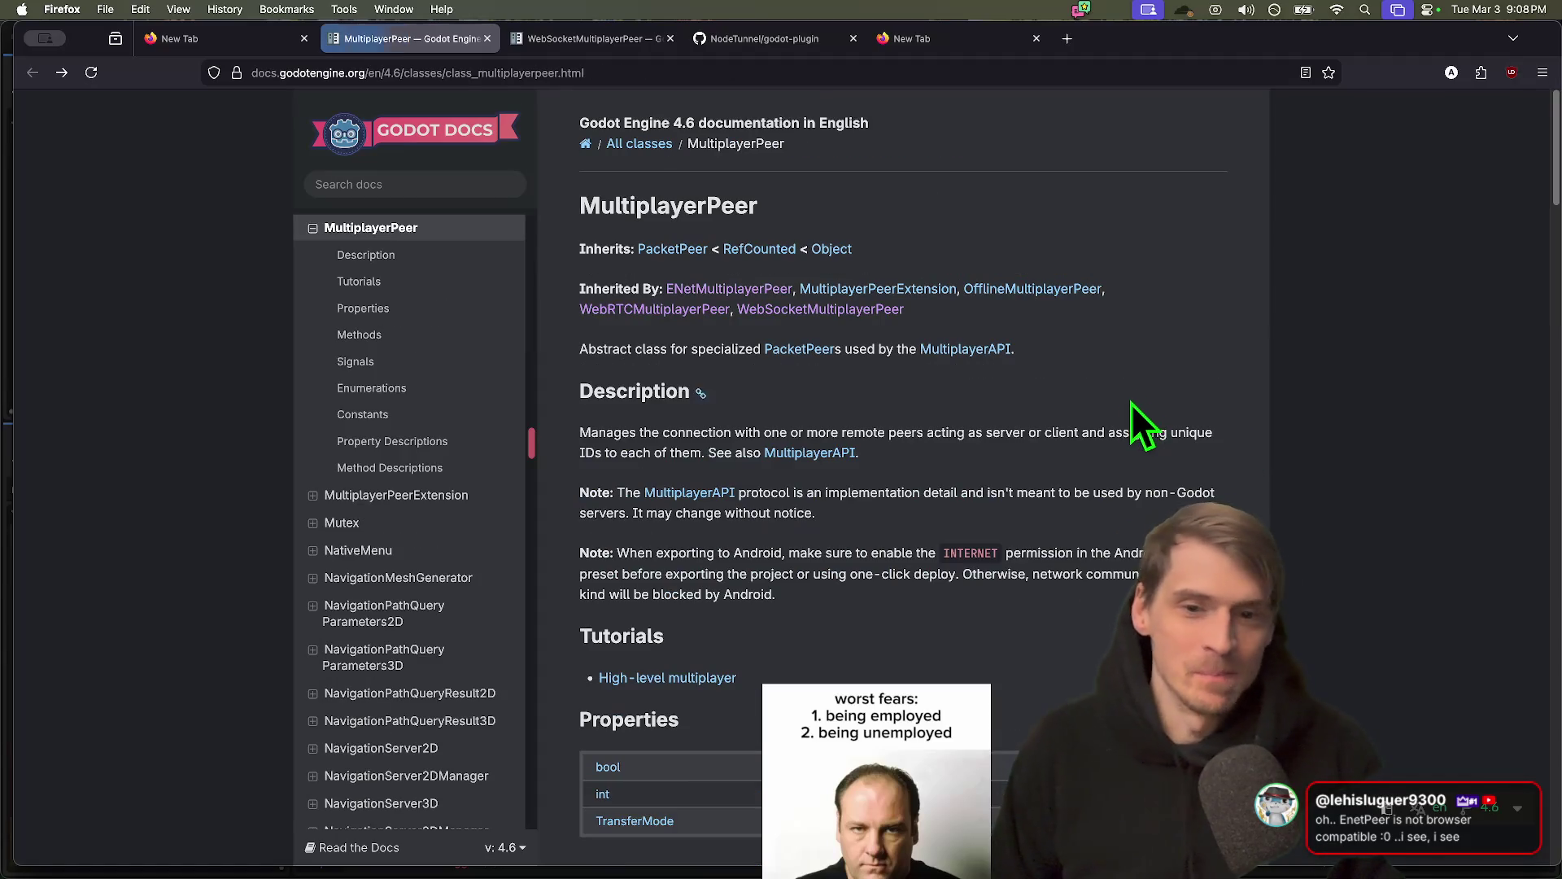
left_click(666, 311)
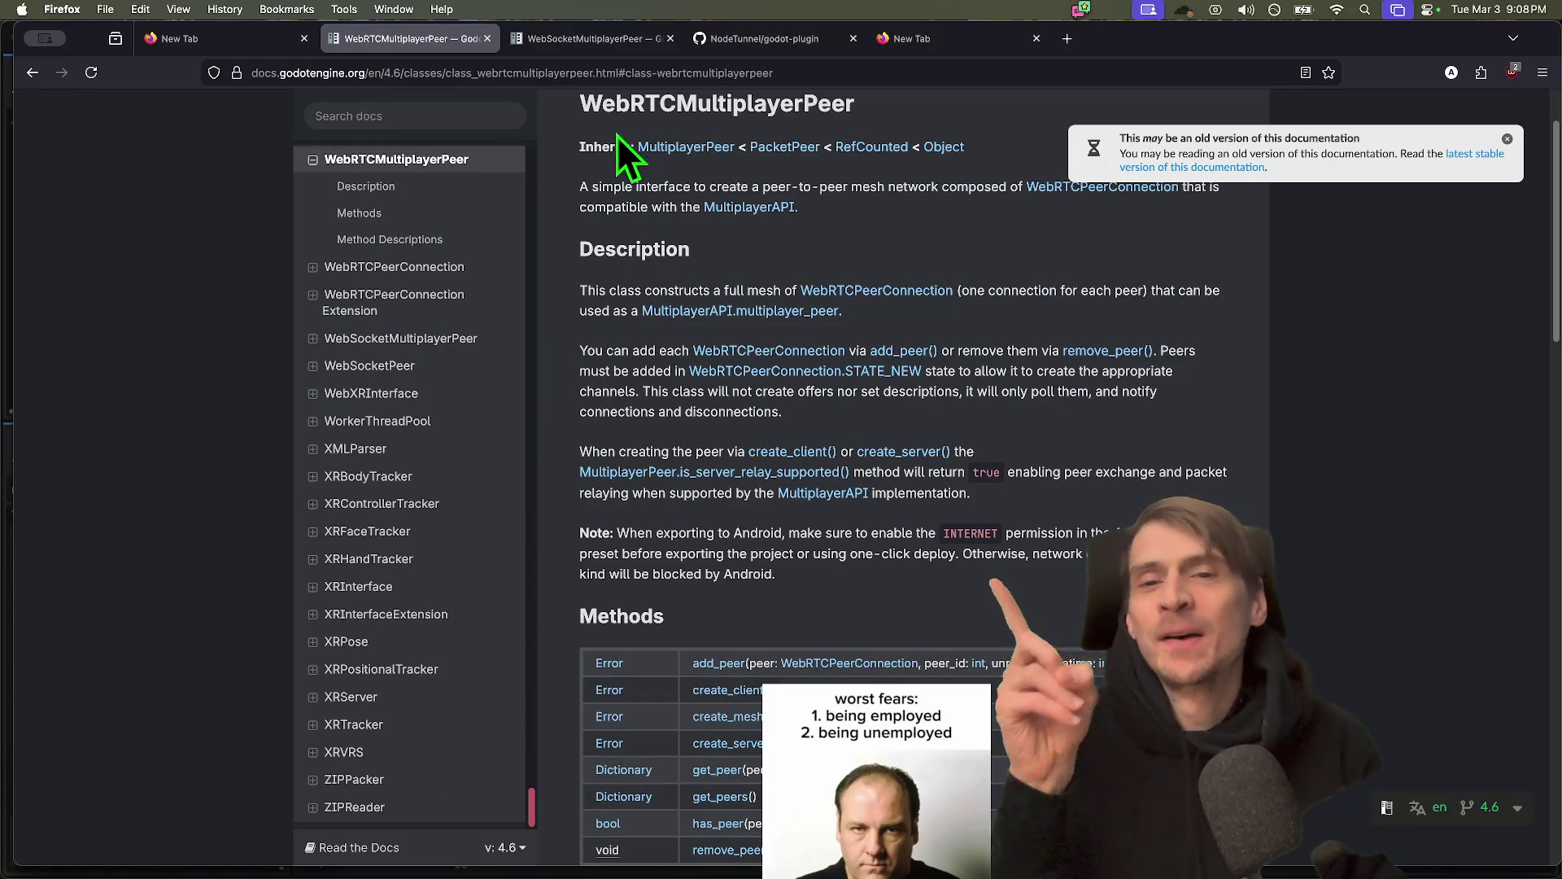
scroll(1196, 459, "down", 1)
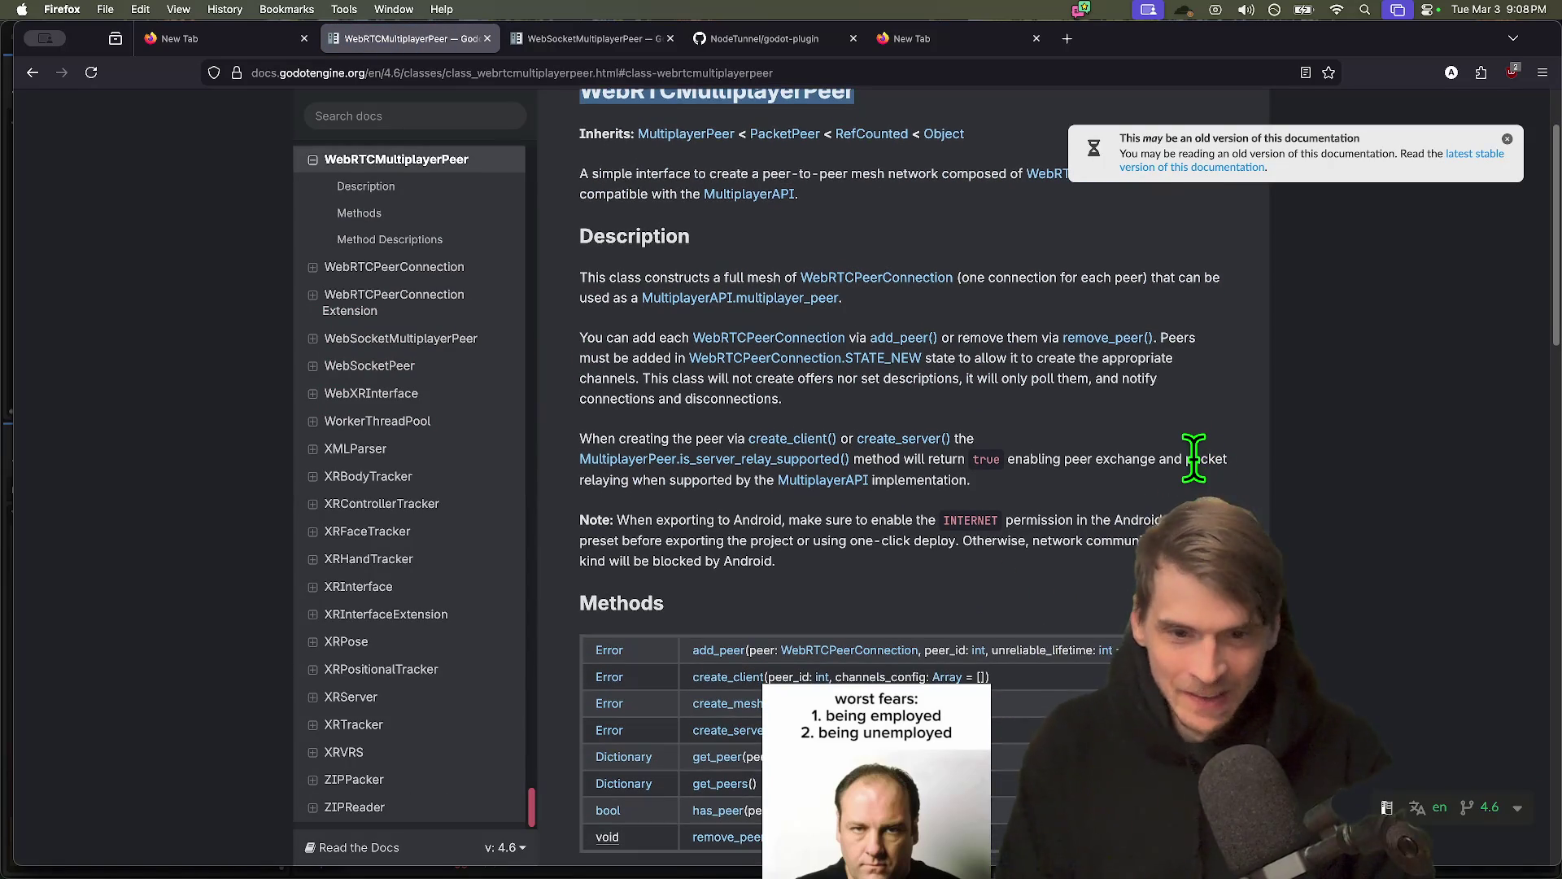
key("ctrl+f")
type("UDp")
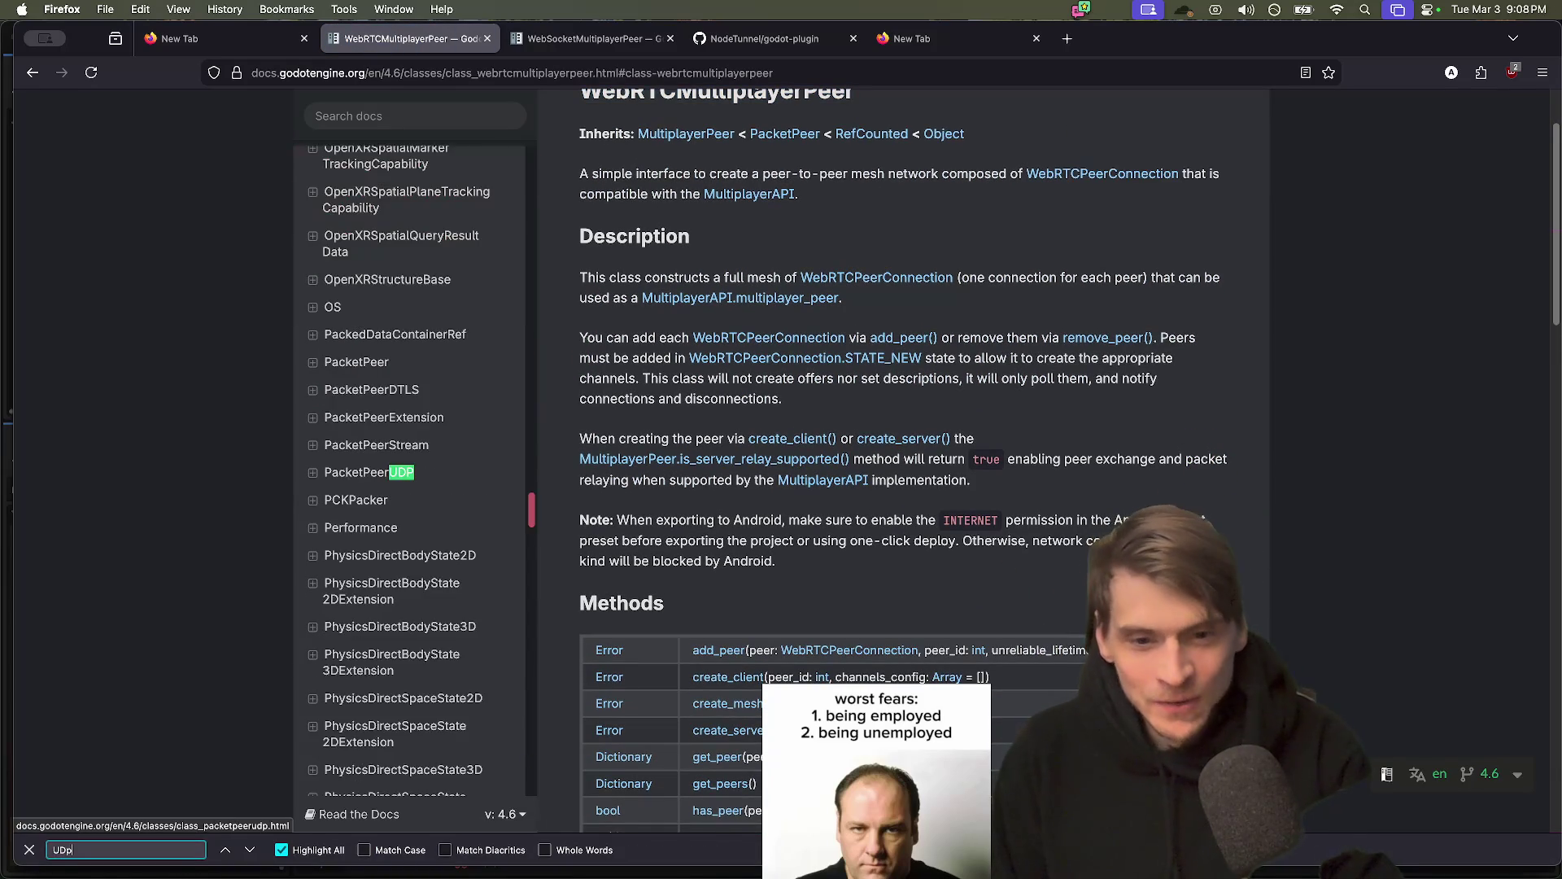
key("Return")
key("Return")
key("Escape")
scroll(903, 472, "down", 15)
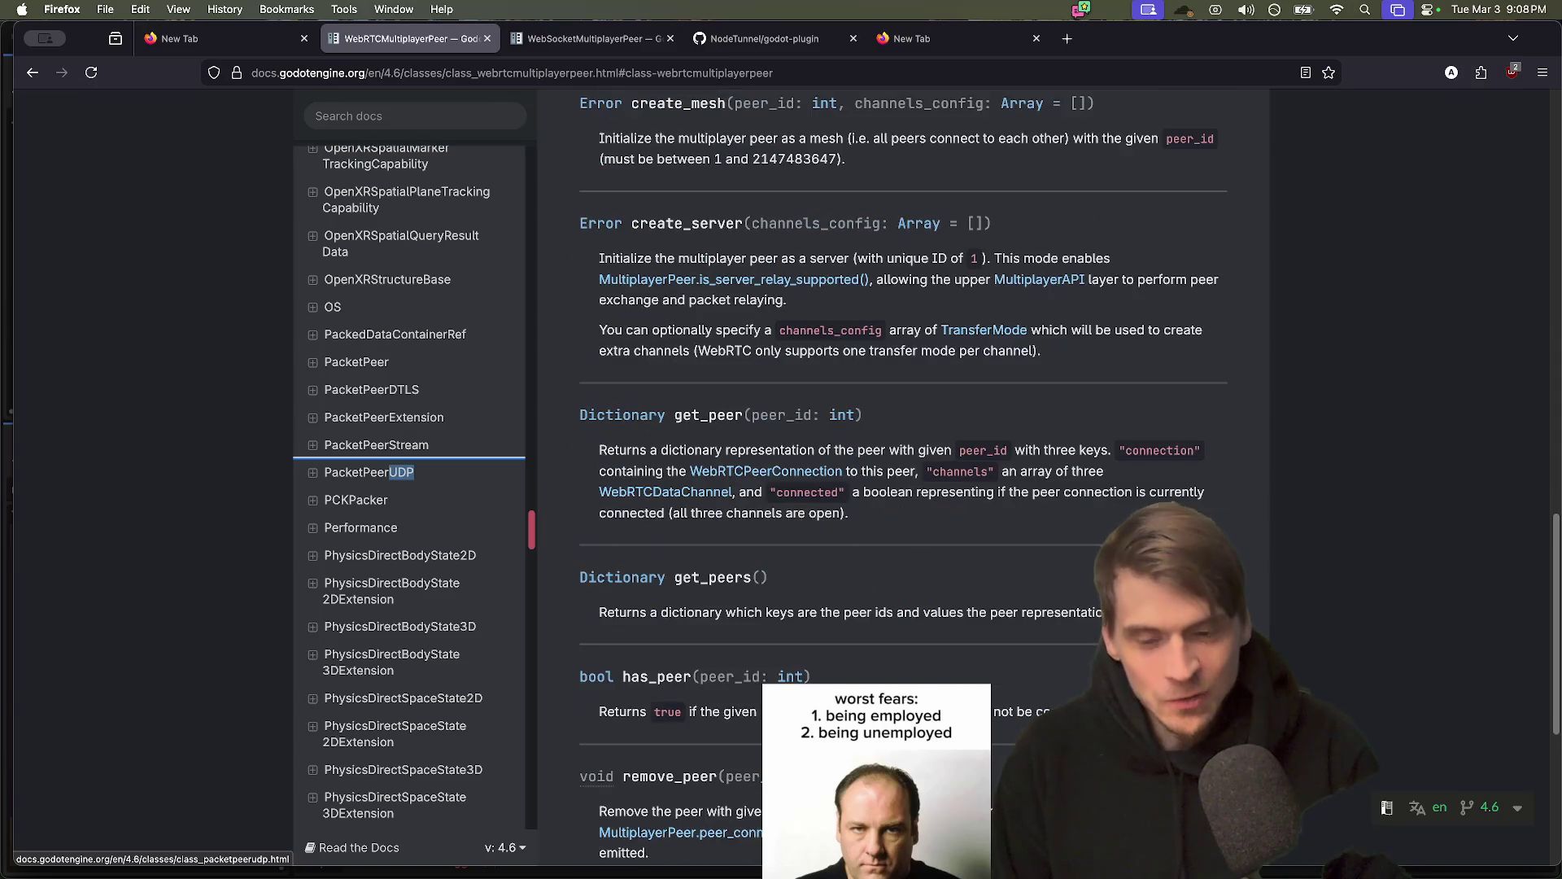
scroll(1030, 476, "up", 15)
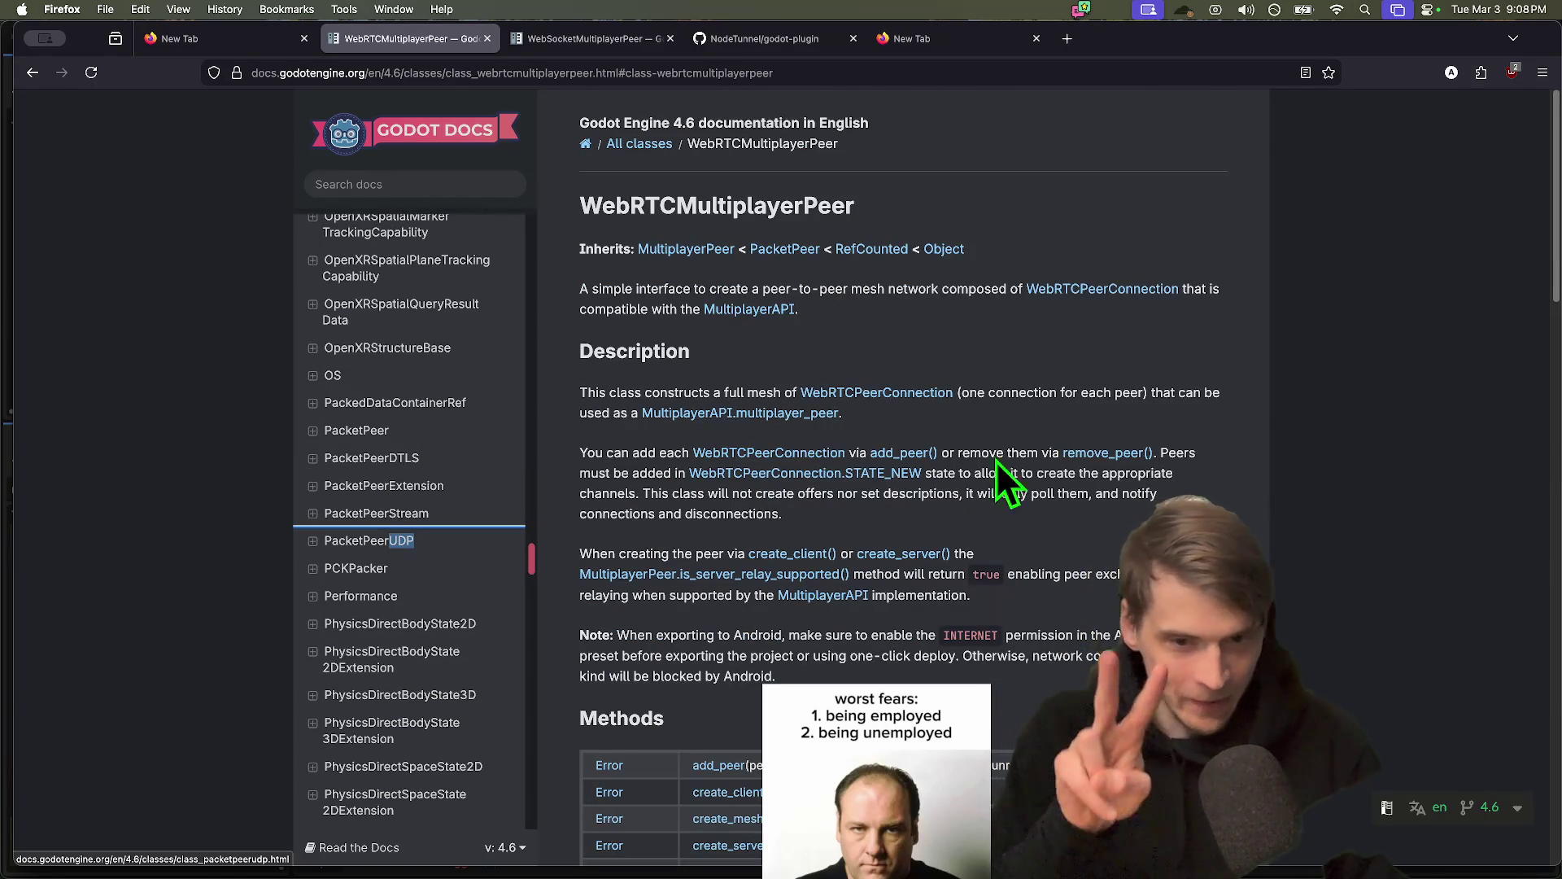
key("super+bracketleft")
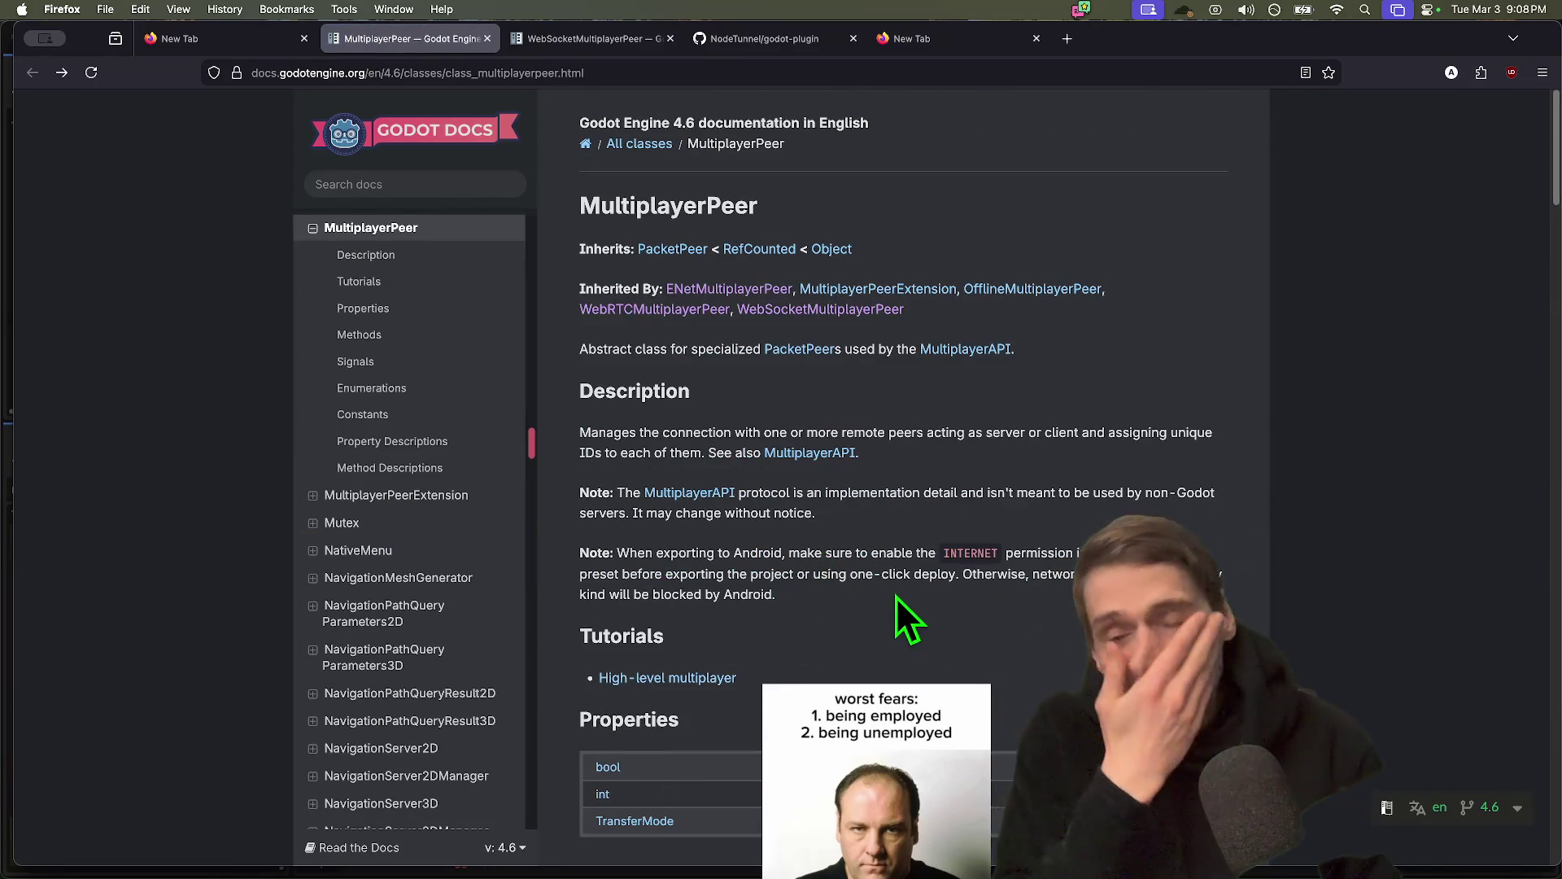
key("super+bracketright")
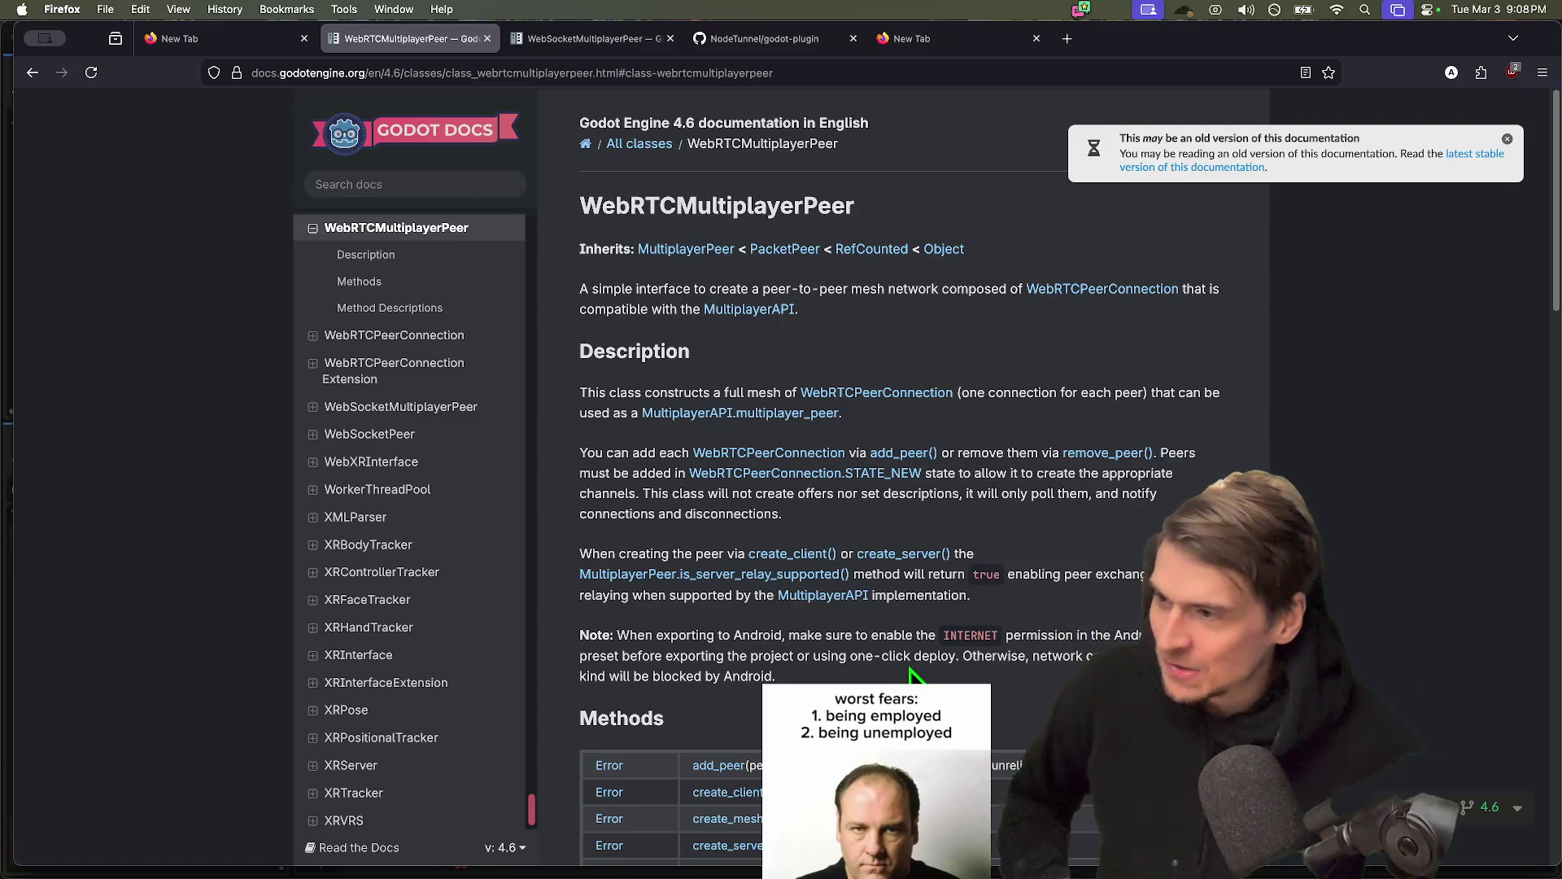
key("super+bracketleft")
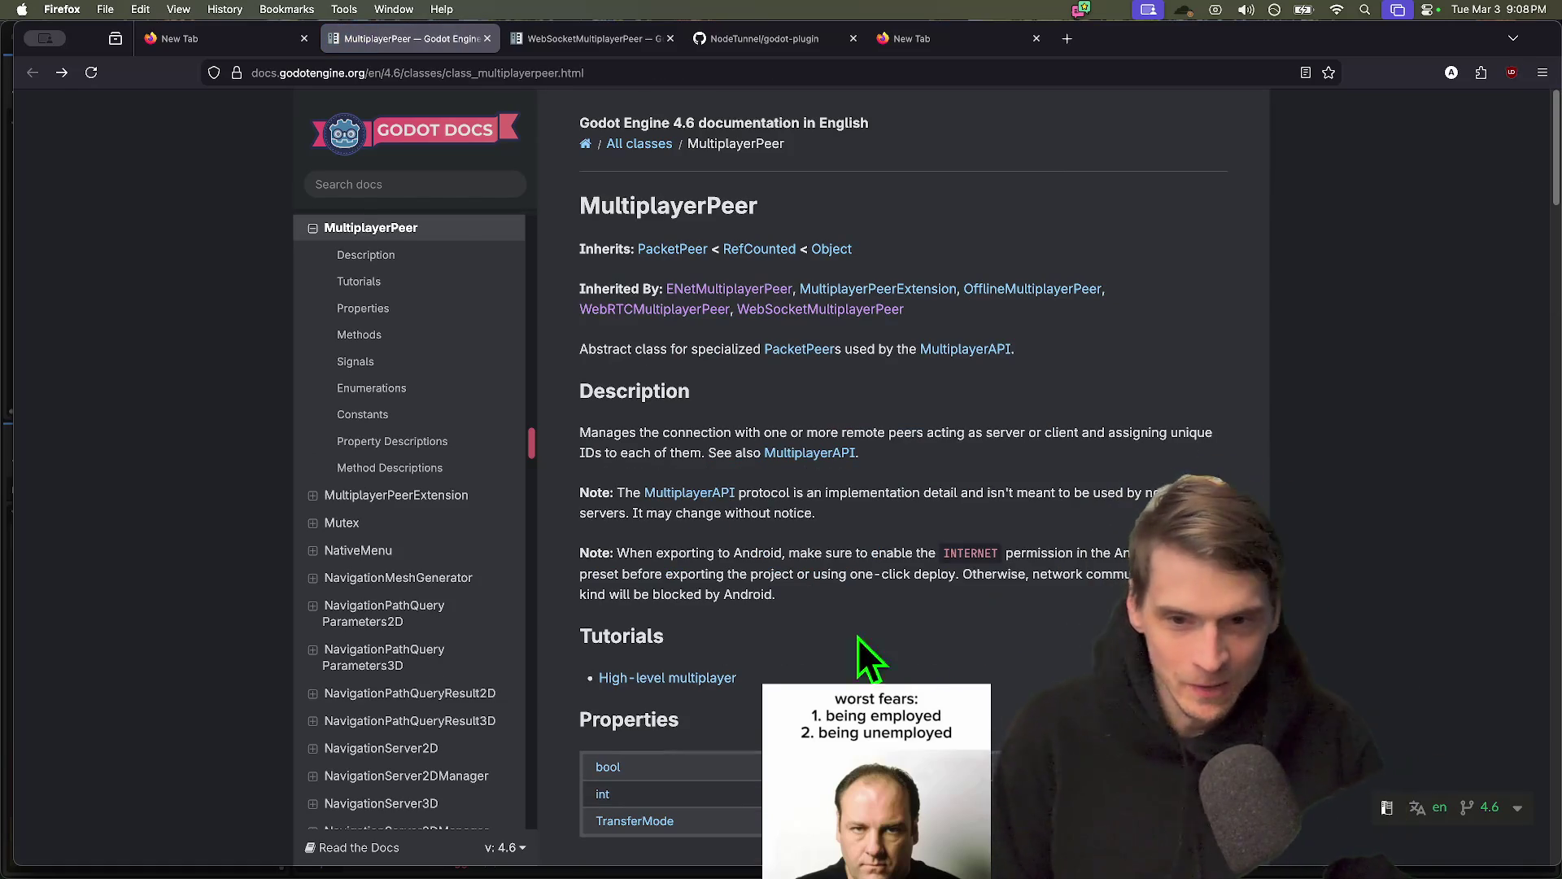
Open the WebRTC and ENet peer references in background tabs, then search WebRTCPeerConnection for UDP
middle_click(683, 309)
middle_click(729, 289)
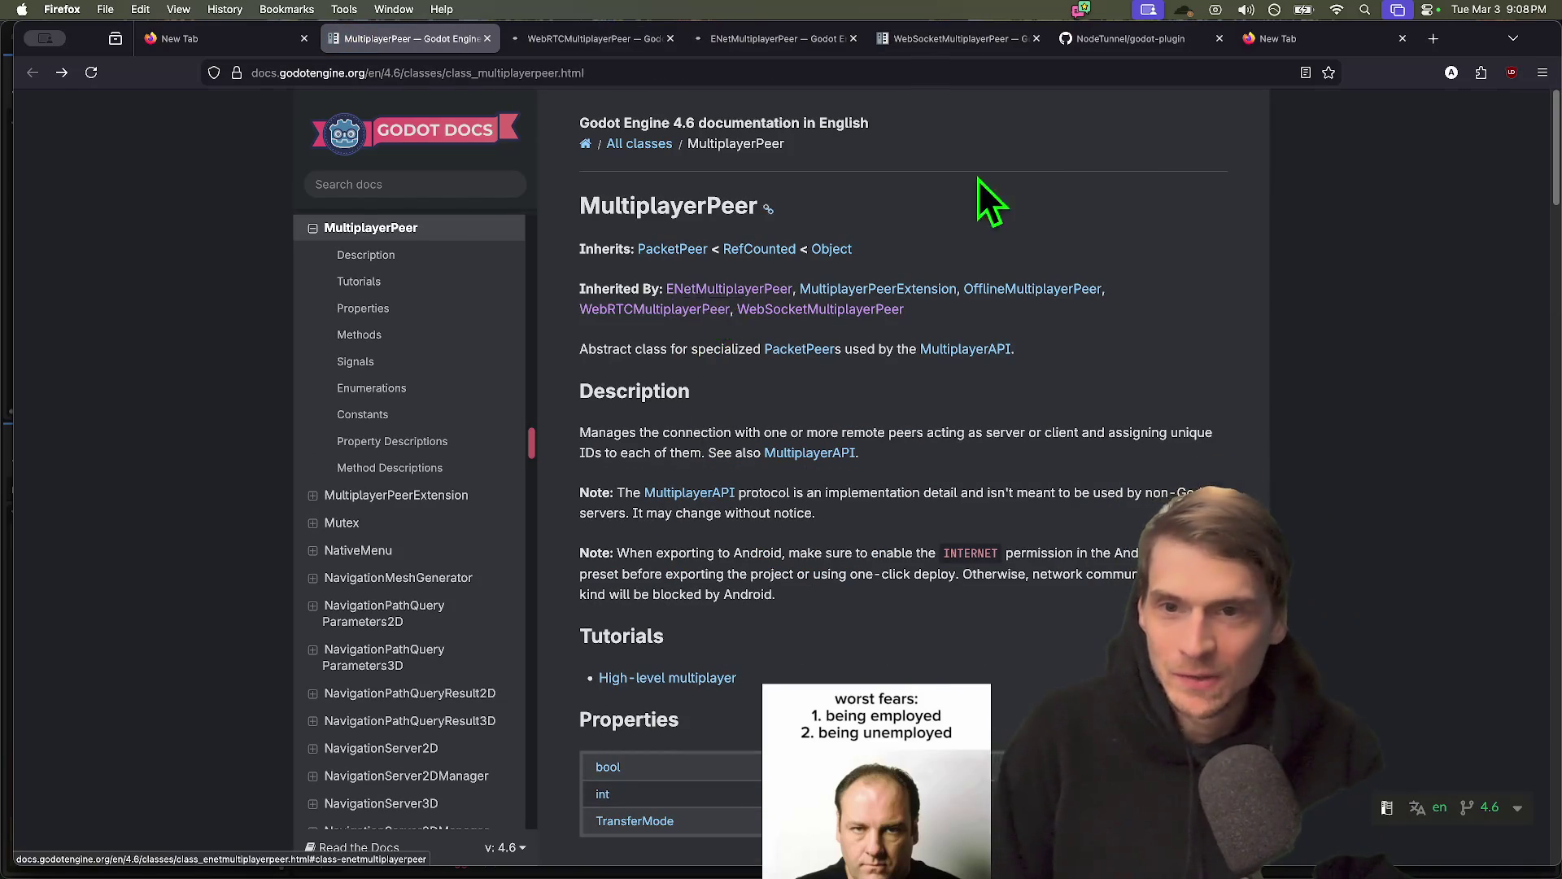
key("ctrl+Tab")
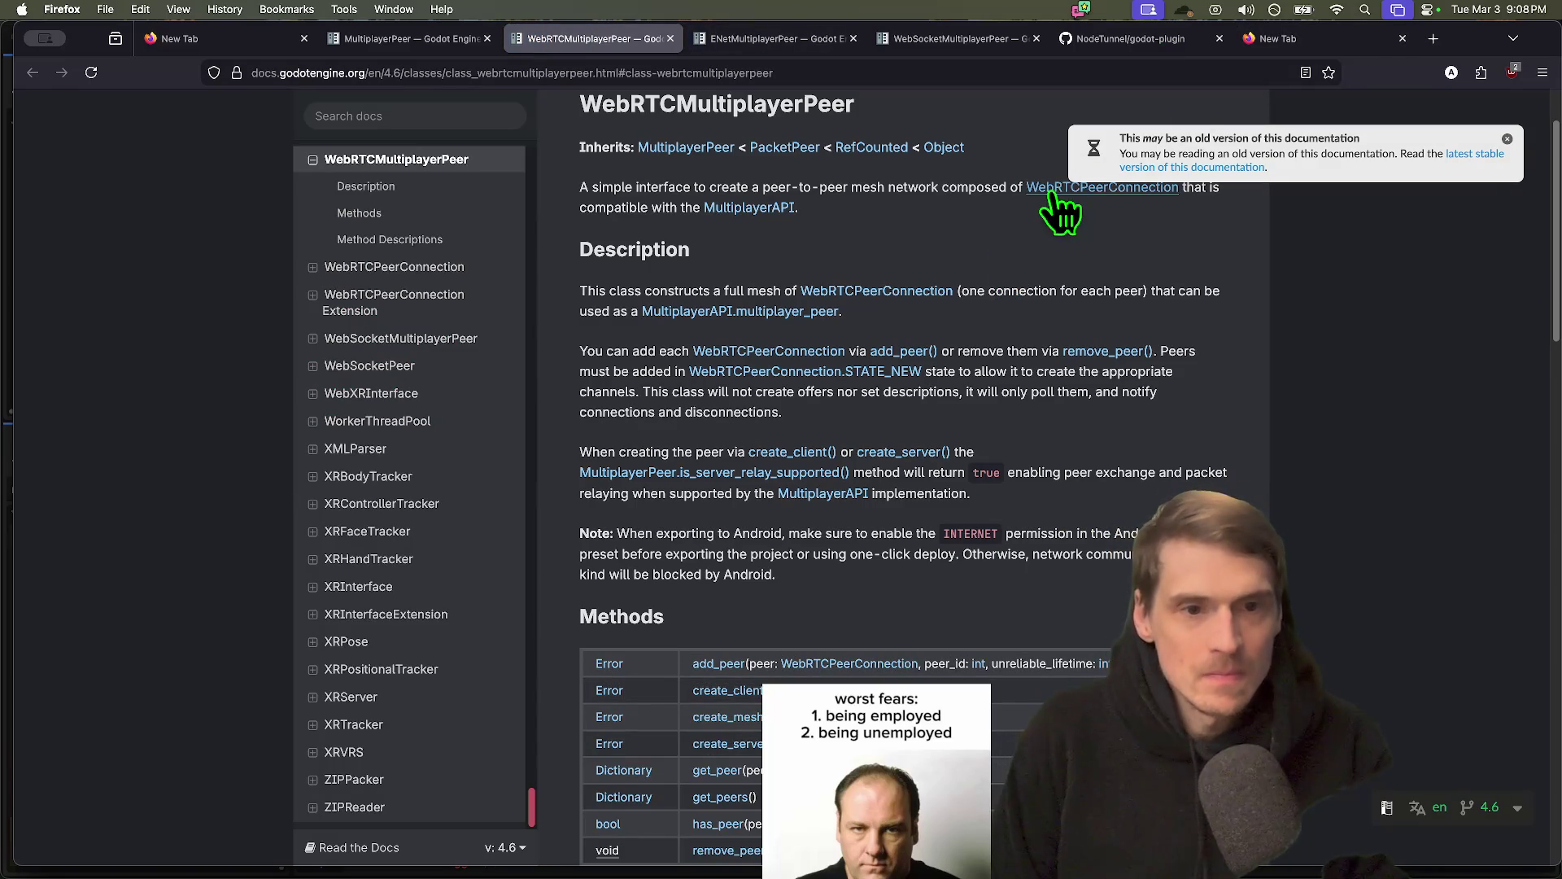
left_click(1051, 194)
key("ctrl+f")
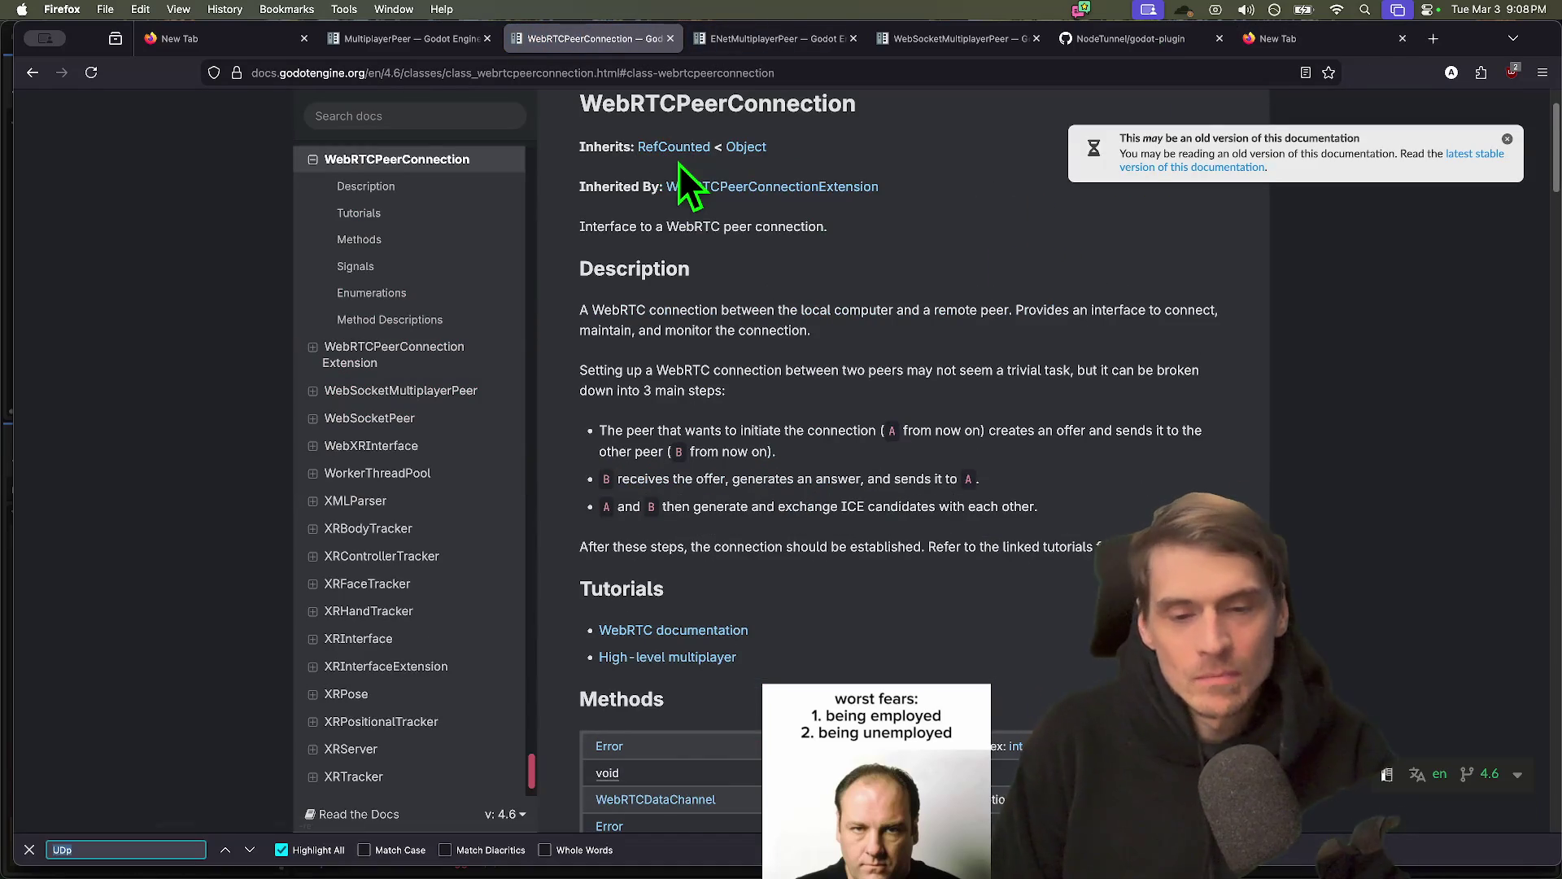
scroll(684, 183, "down", 15)
key("BackSpace")
type("P")
key("Return")
key("Return")
key("Return")
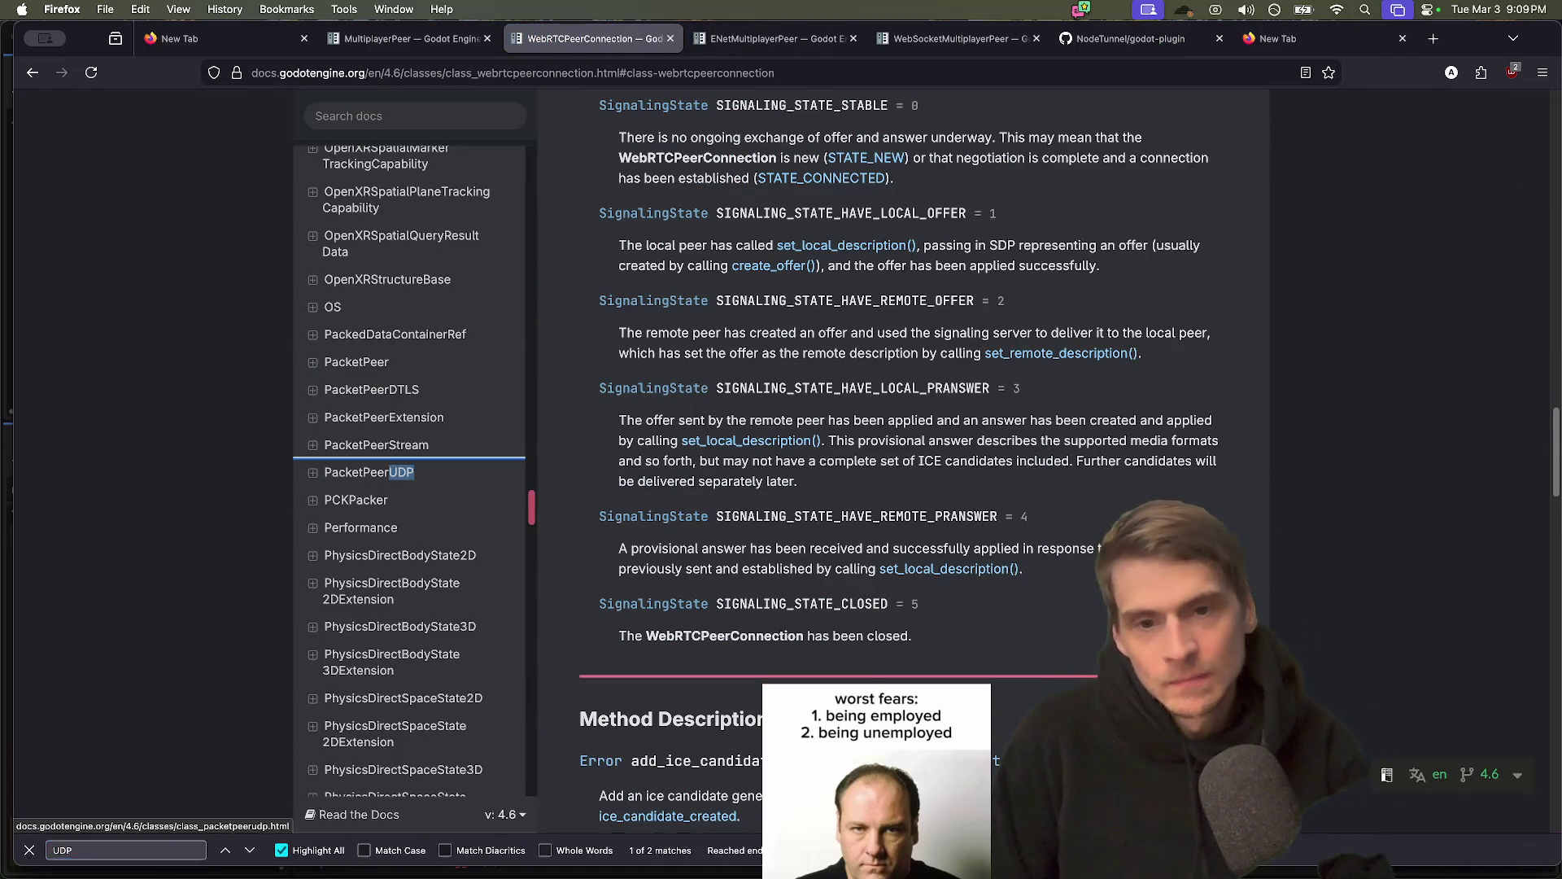
key("Escape")
scroll(870, 437, "down", 2)
scroll(1266, 583, "up", 3)
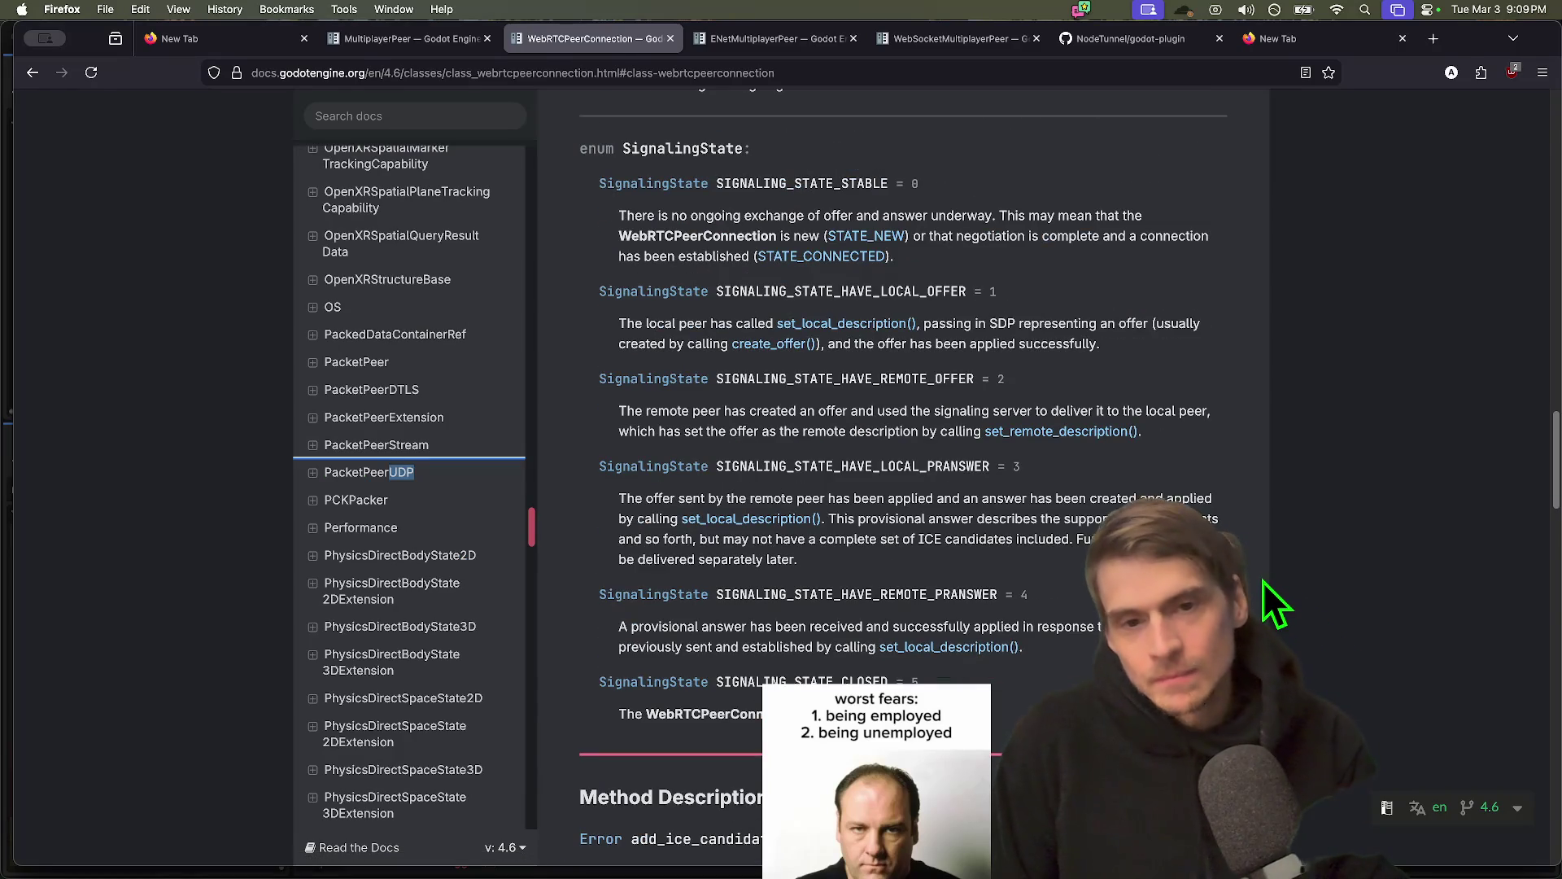
Start a new browser tab with 'webrtc' entered in the address bar
key("ctrl+t")
type("webrtc")
key("Down")
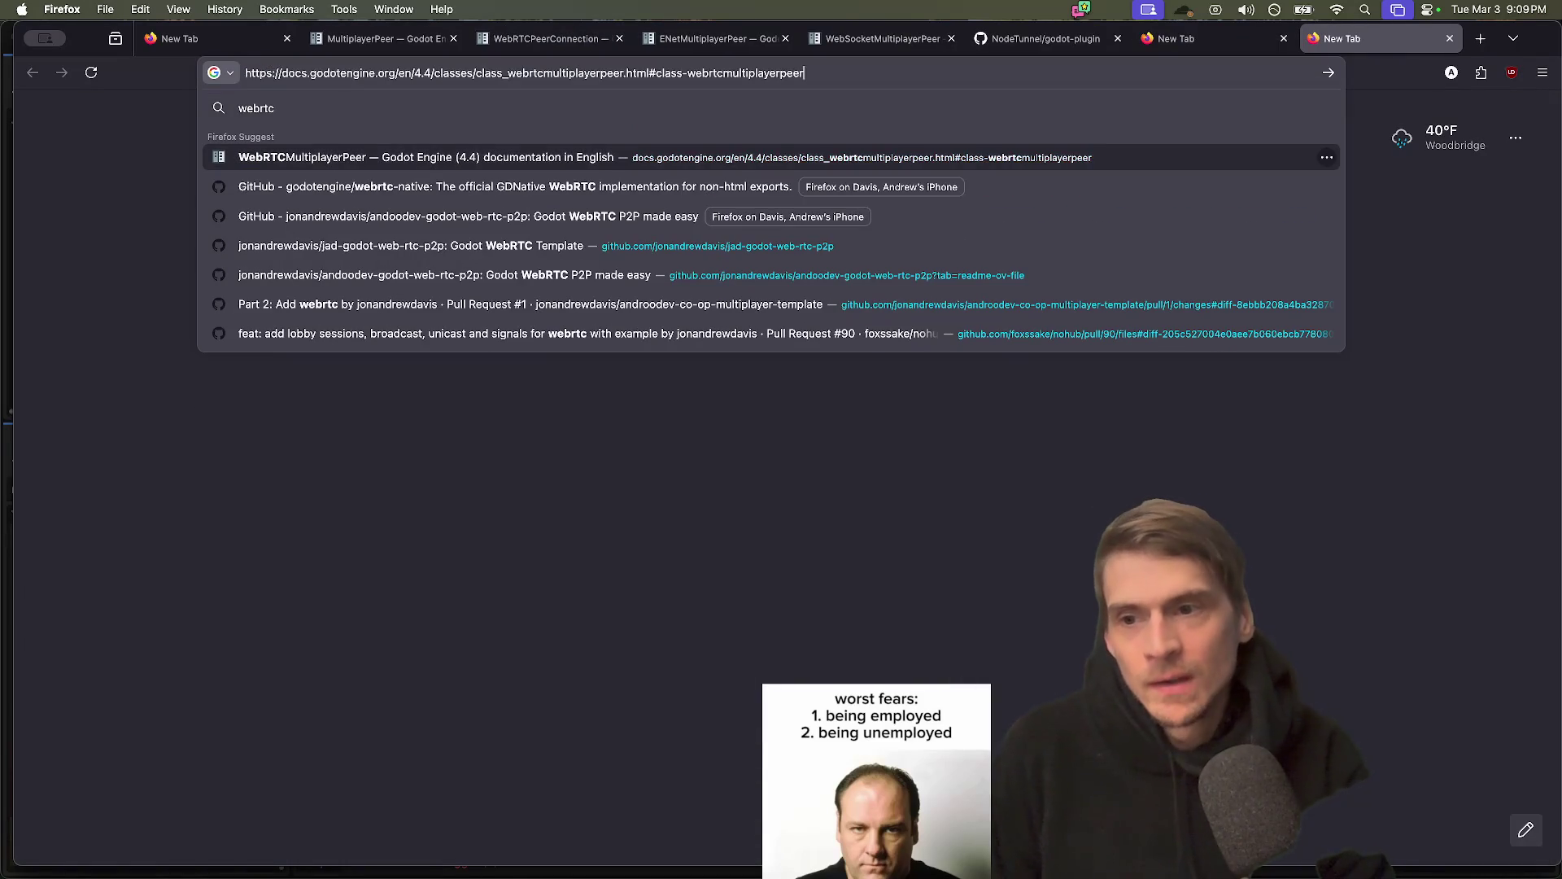
Google 'webrtc' and search MDN's WebRTC API page for UDP
key("Up")
key("Return")
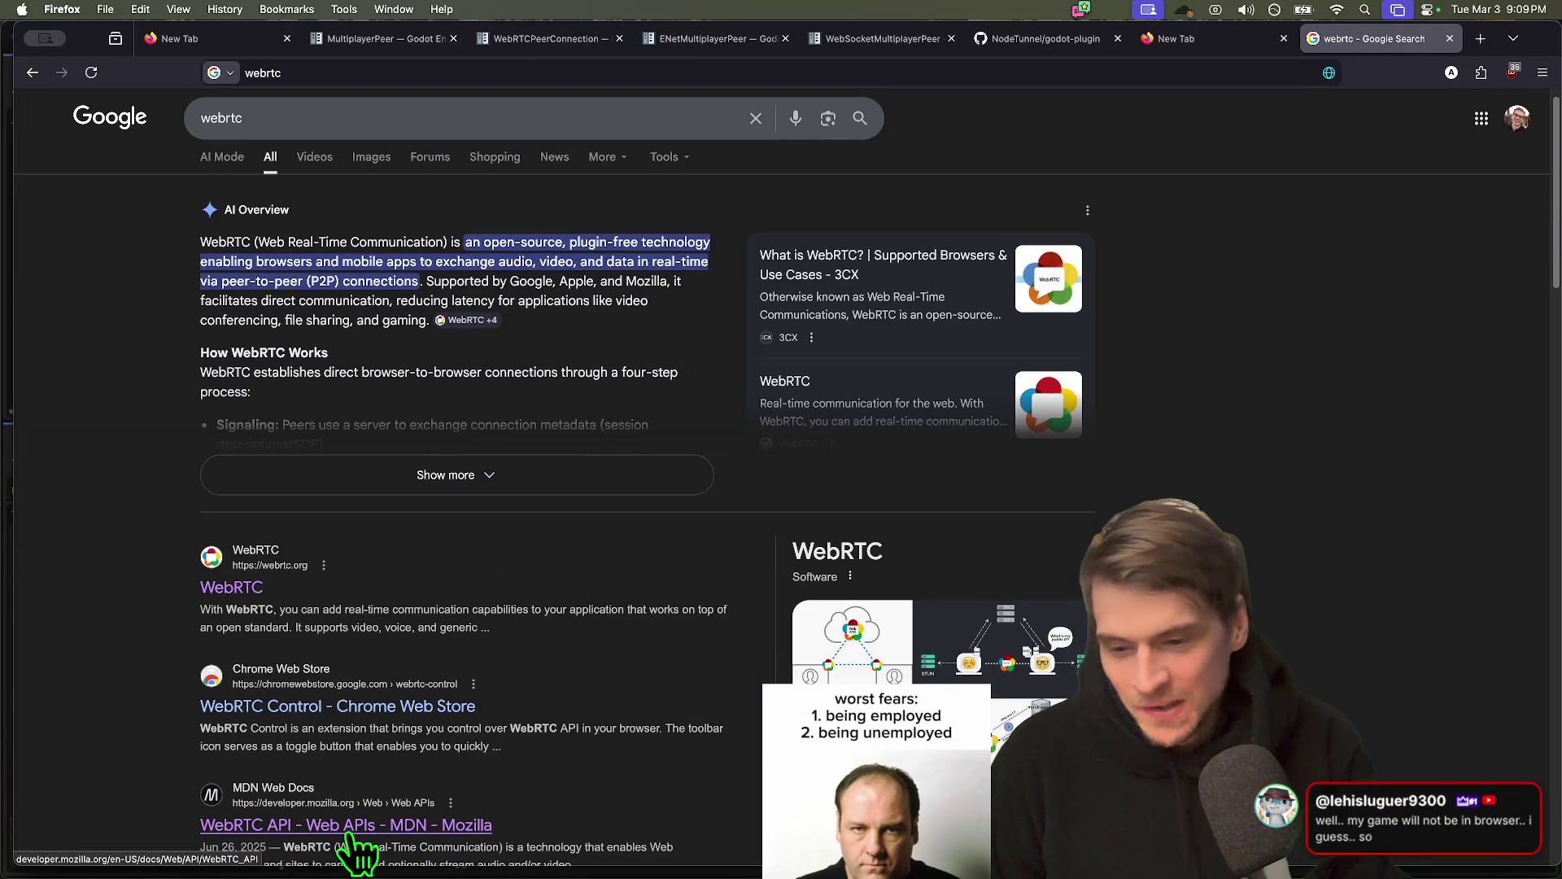
left_click(350, 828)
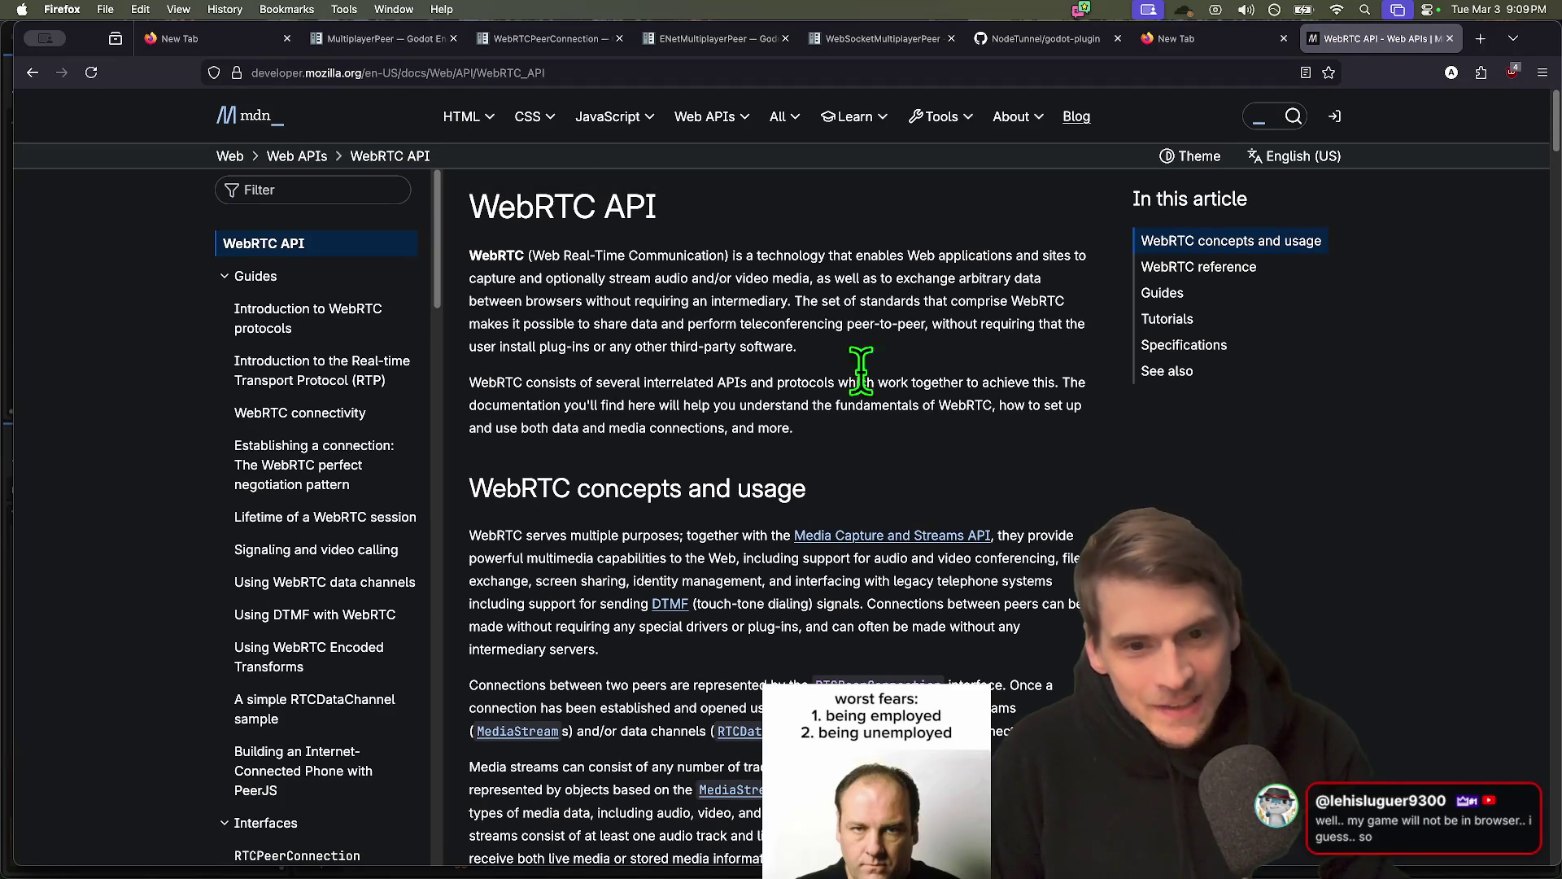
key("super+f")
type("UDP")
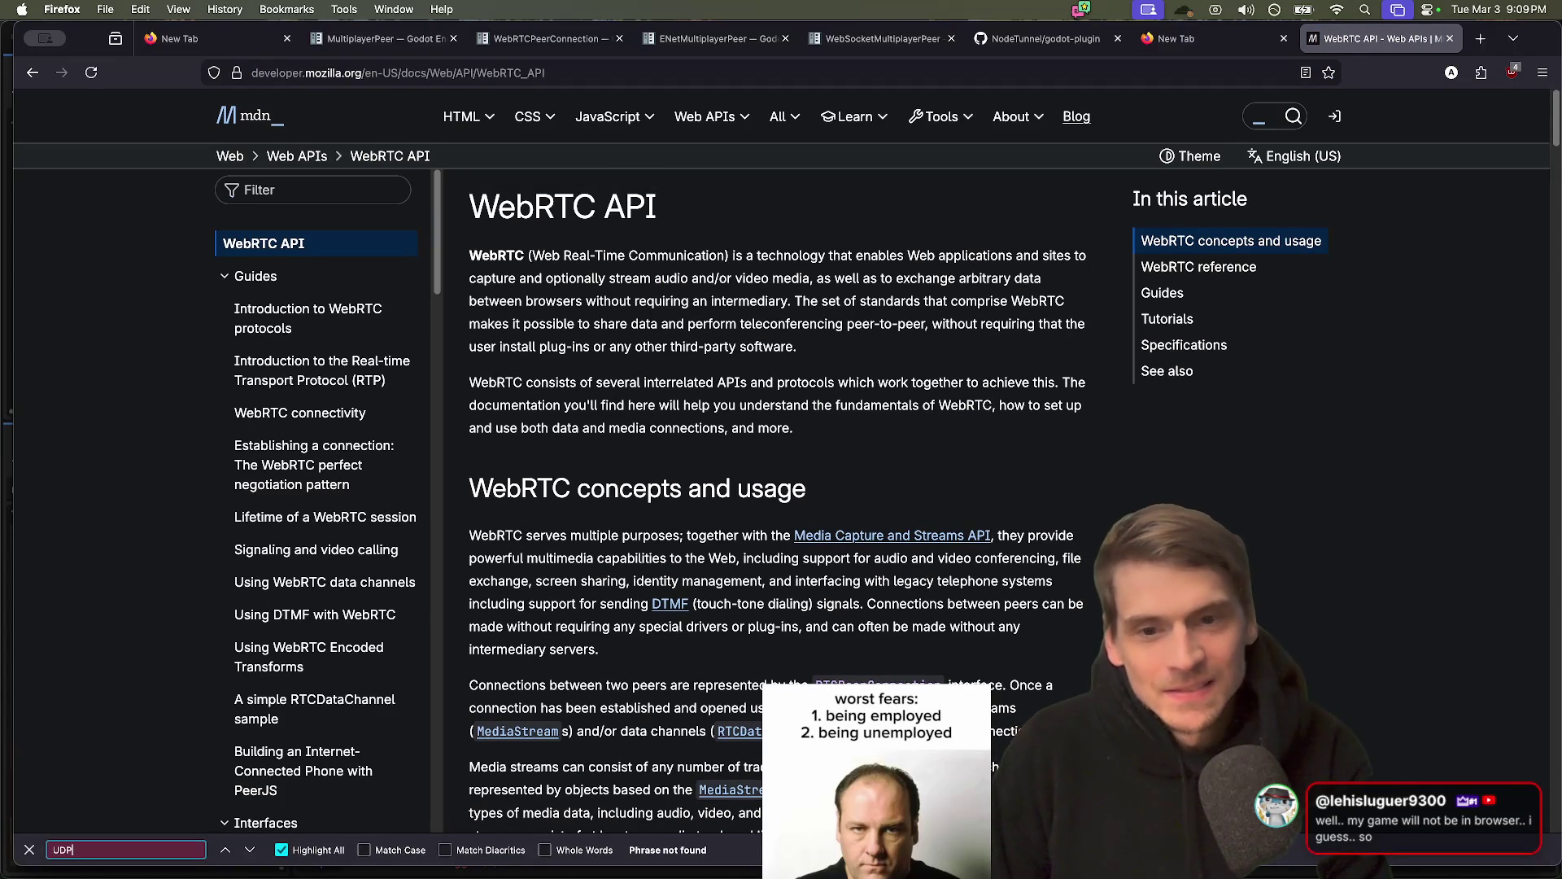
key("BackSpace")
key("BackSpace")
key("BackSpace")
type("udp")
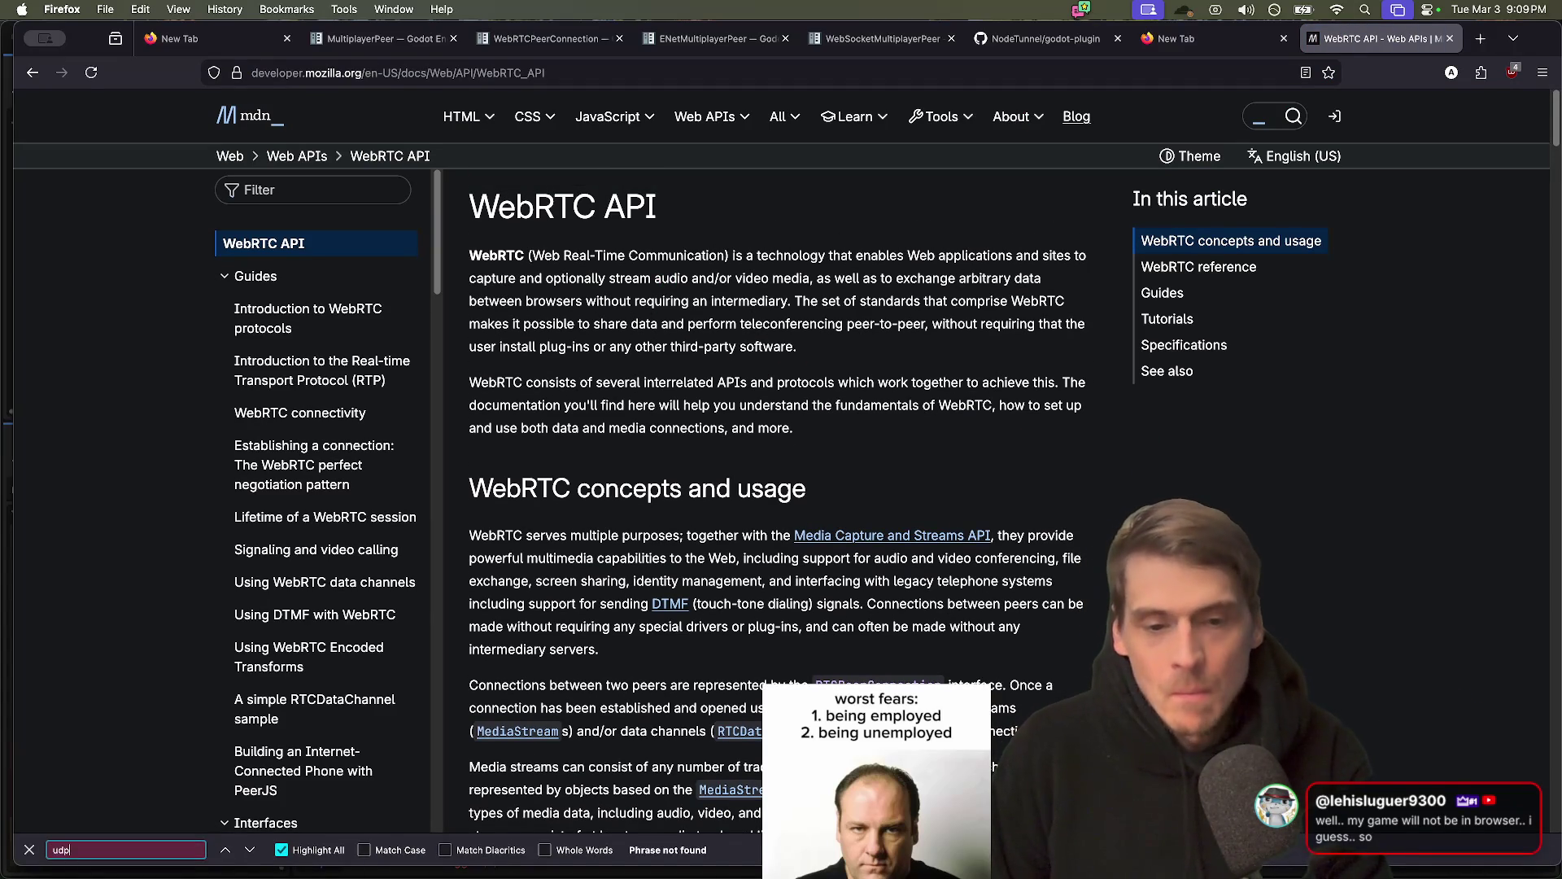
key("Escape")
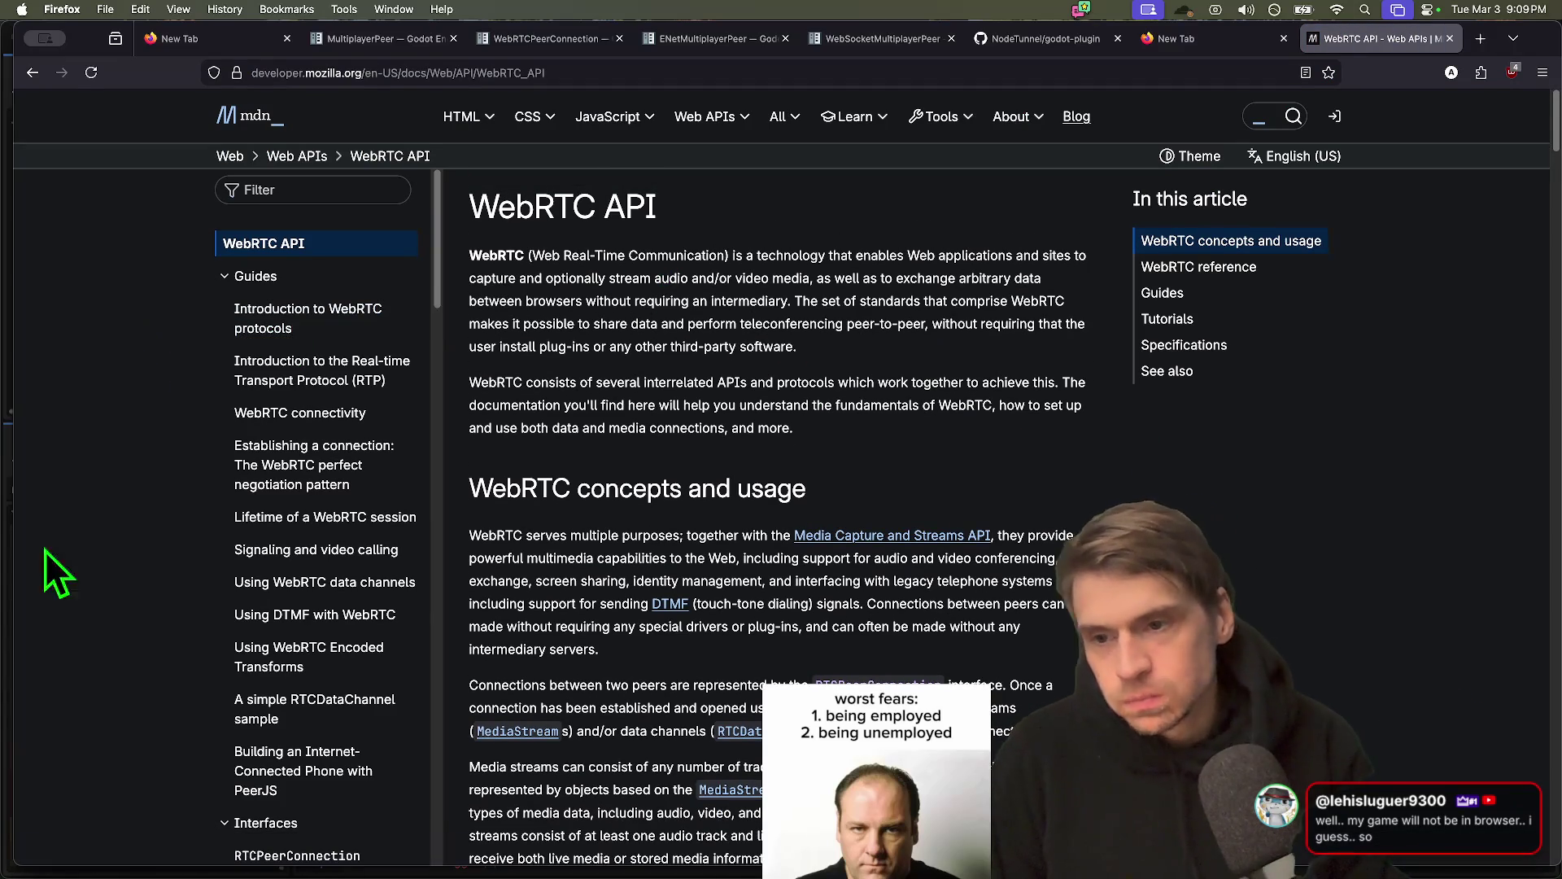
Return to the search results and open the WebRTC Wikipedia article
key("super+Left")
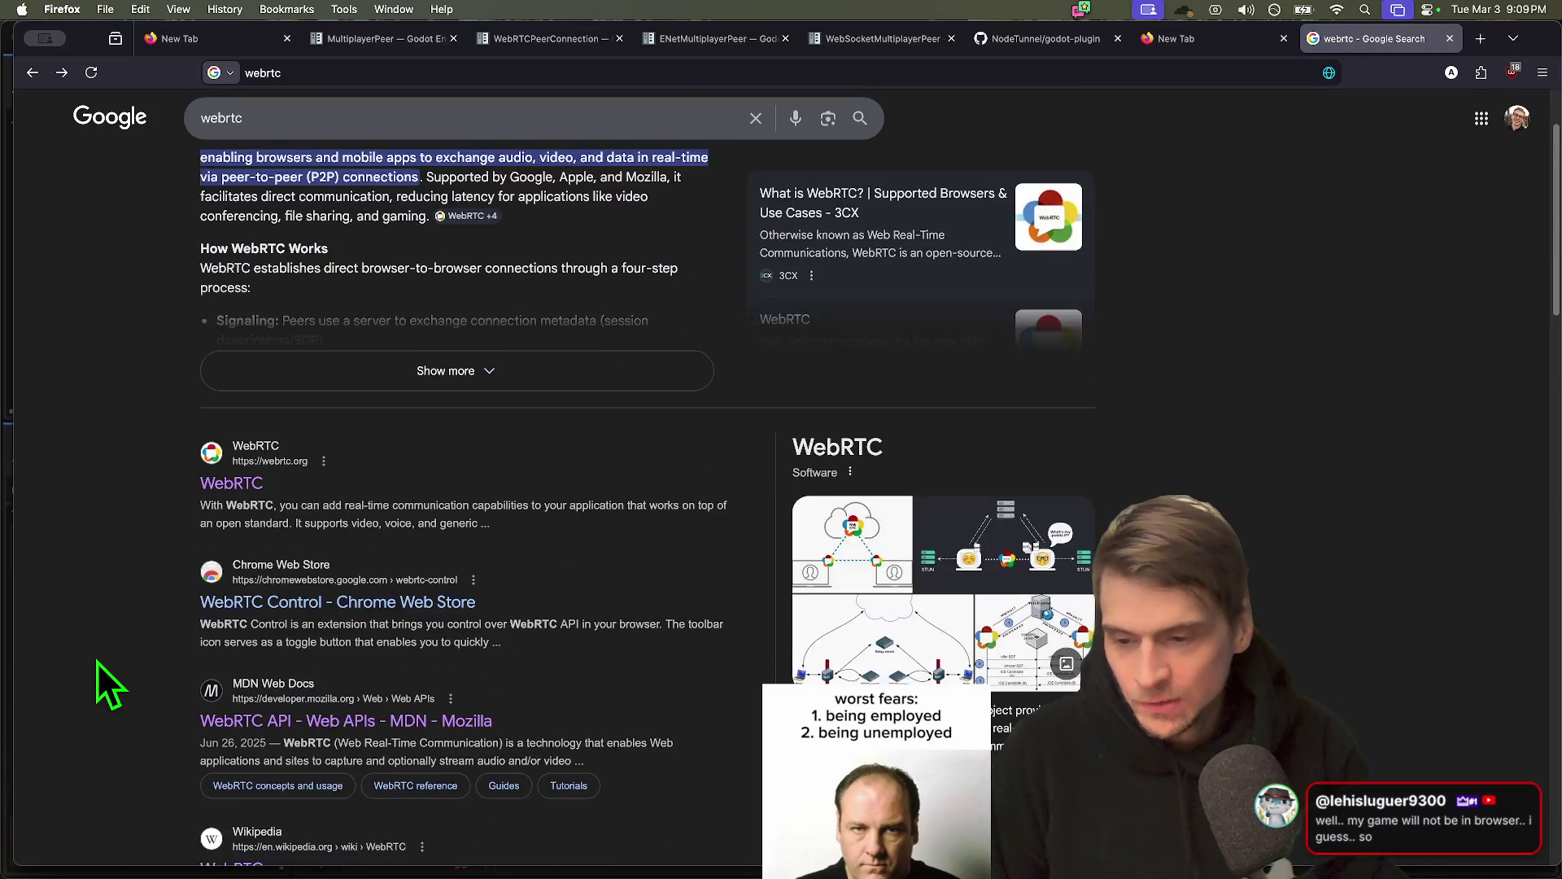
scroll(96, 661, "down", 3)
left_click(259, 636)
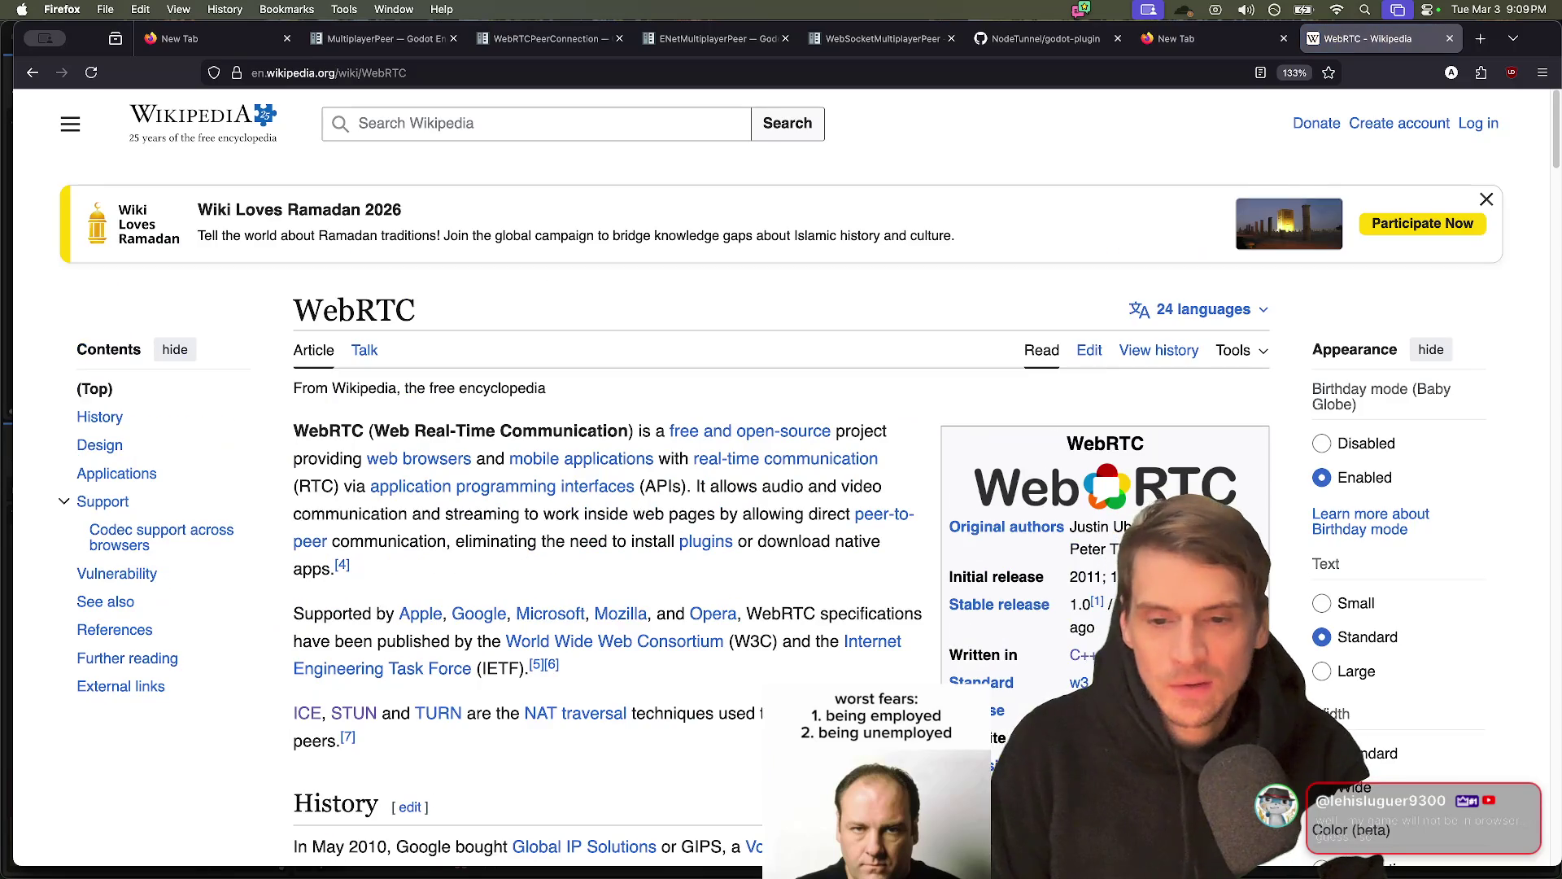
Search the Wikipedia WebRTC article for UDP, then clear the search
key("super+f")
type("UDP")
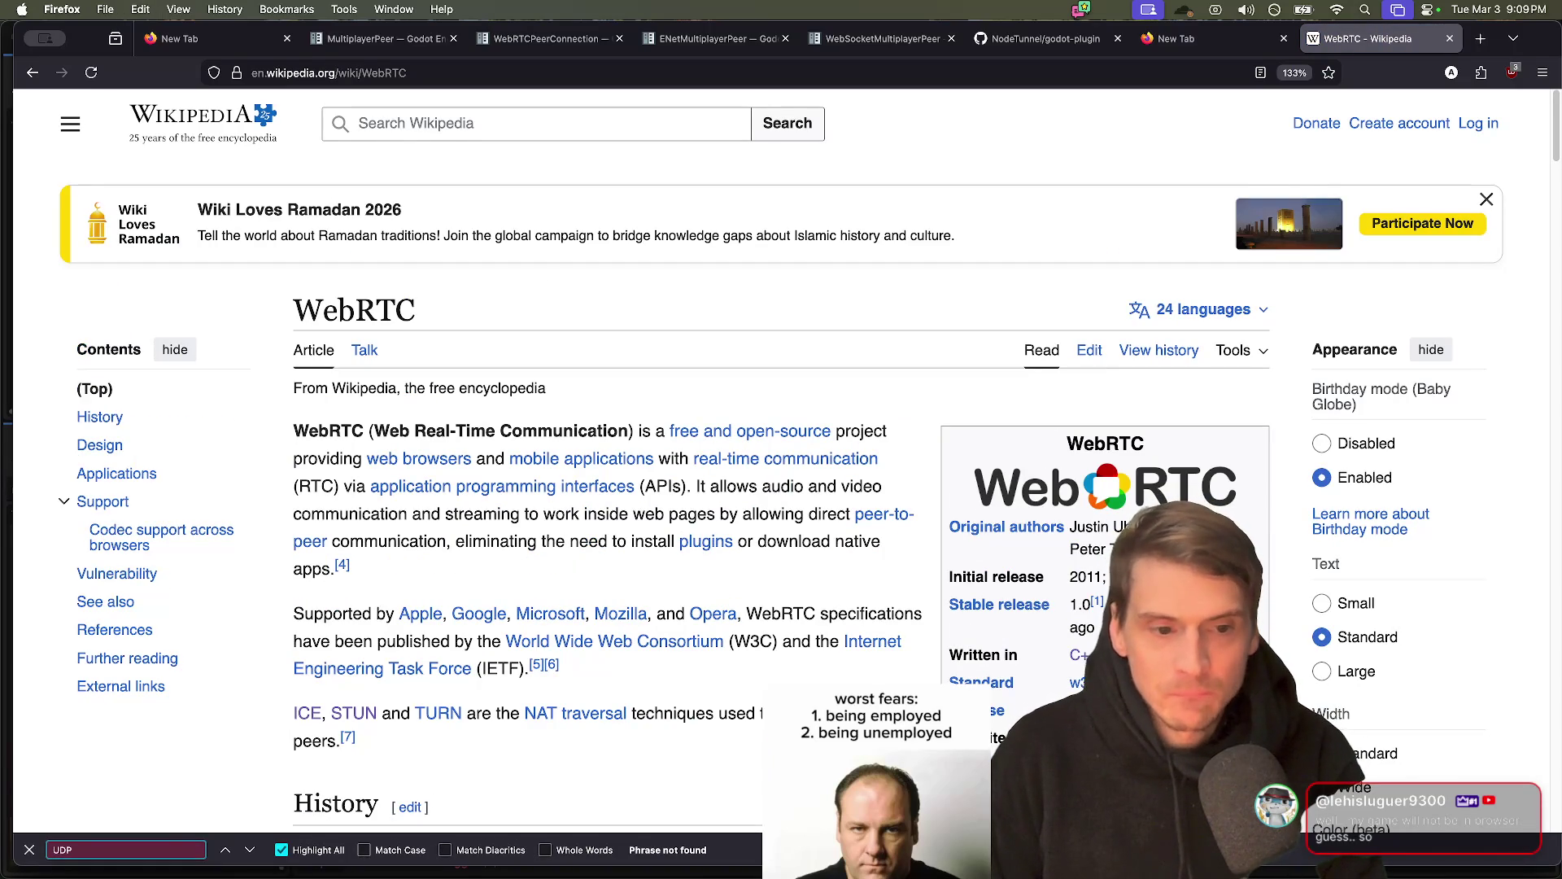
key("super+a")
key("BackSpace")
key("Escape")
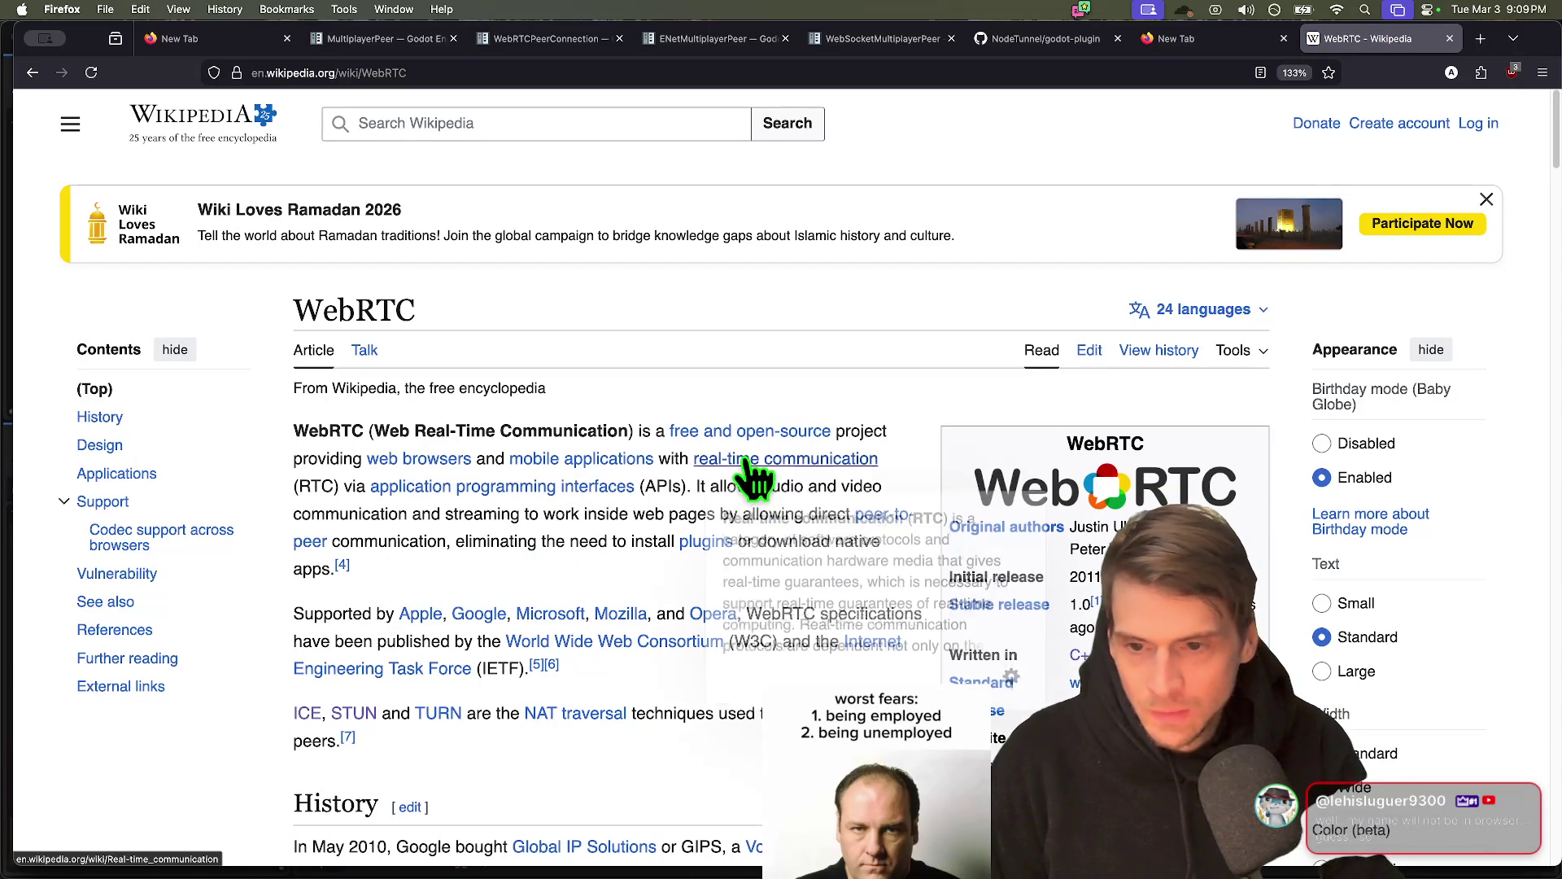
Read the article's intro and History section, then start a new-tab search for 'webrtc protoc'
scroll(585, 846, "down", 10)
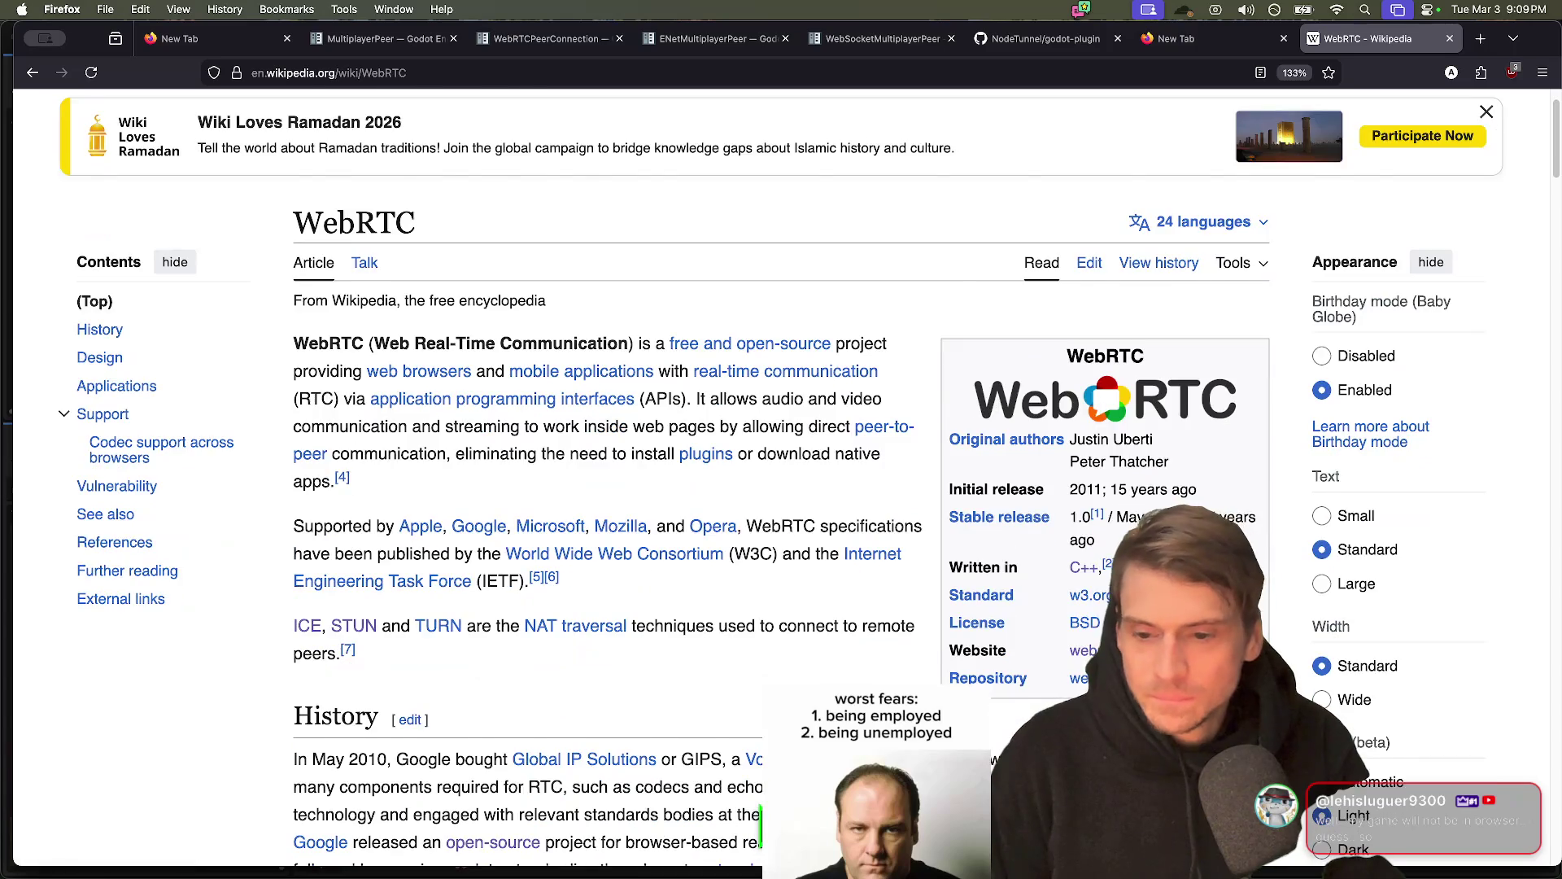
scroll(781, 488, "down", 10)
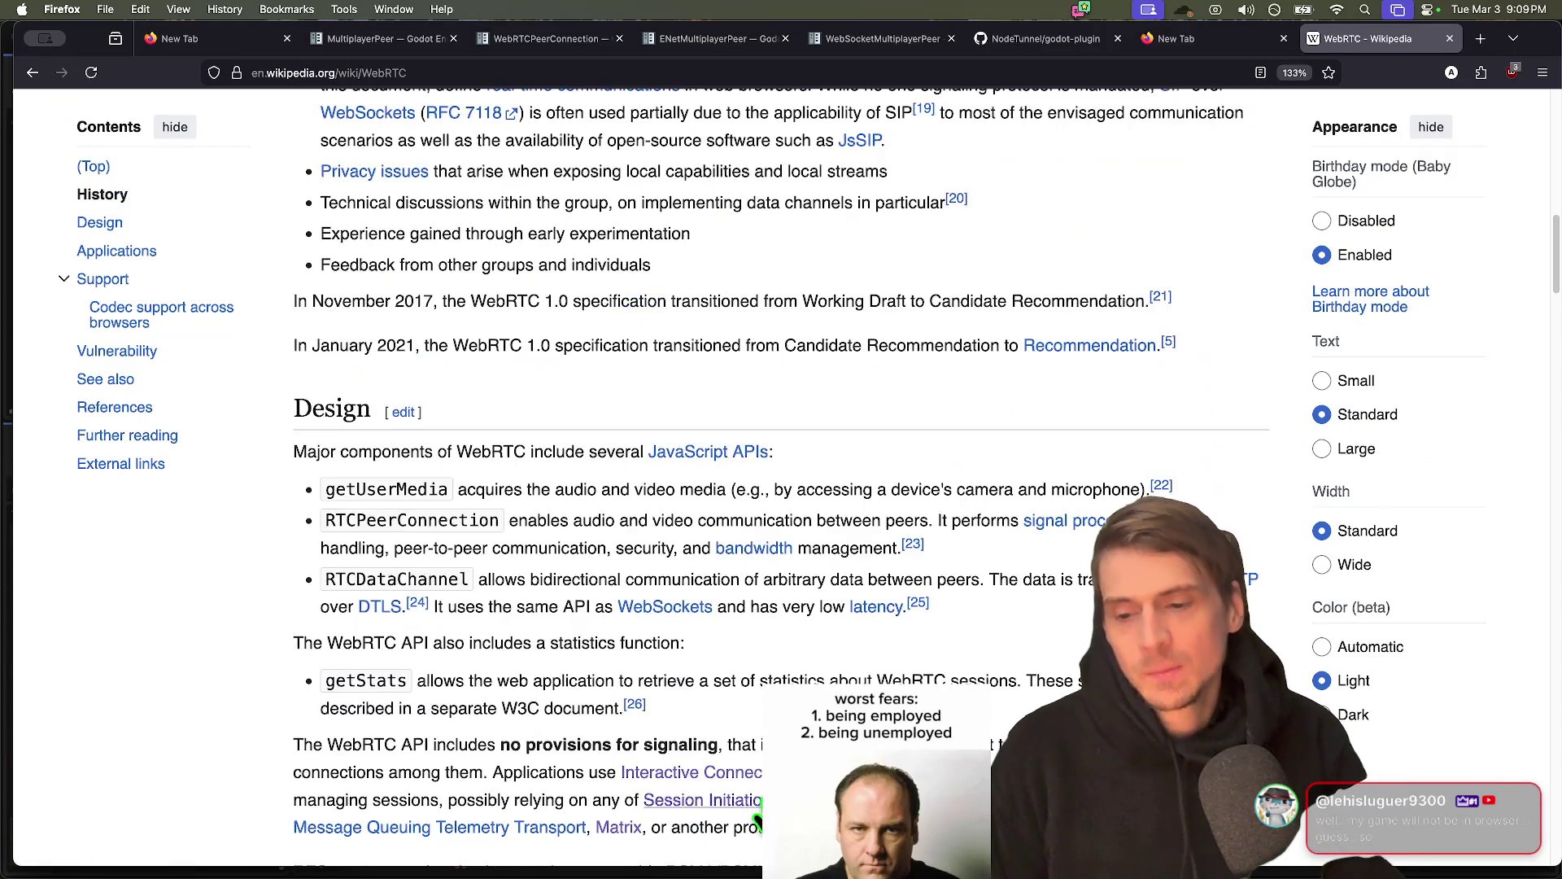
scroll(781, 488, "down", 10)
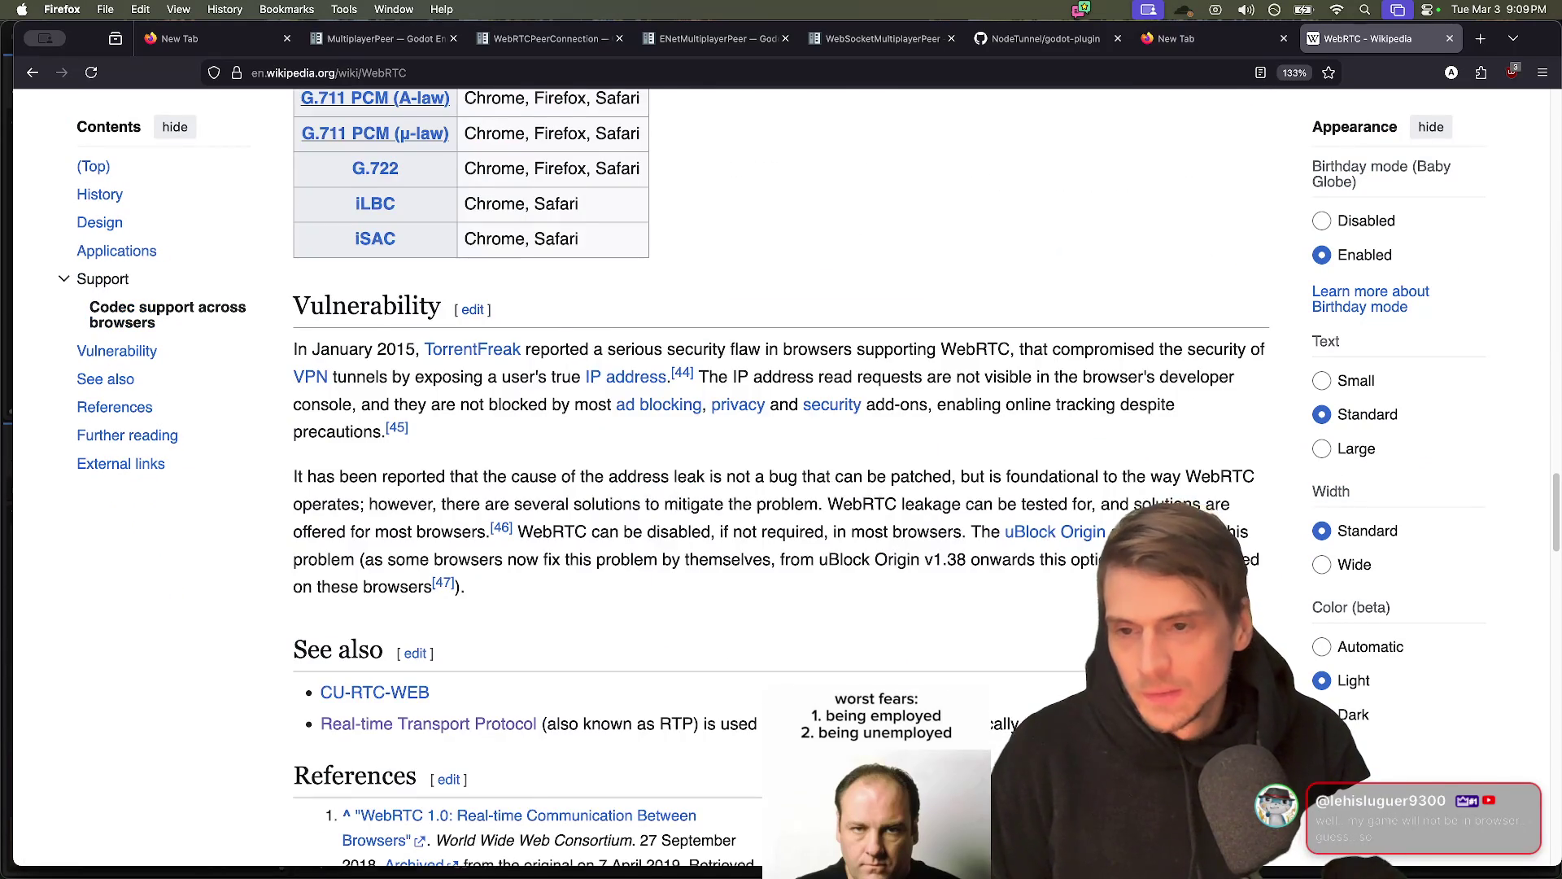
scroll(781, 488, "up", 7)
scroll(781, 488, "down", 6)
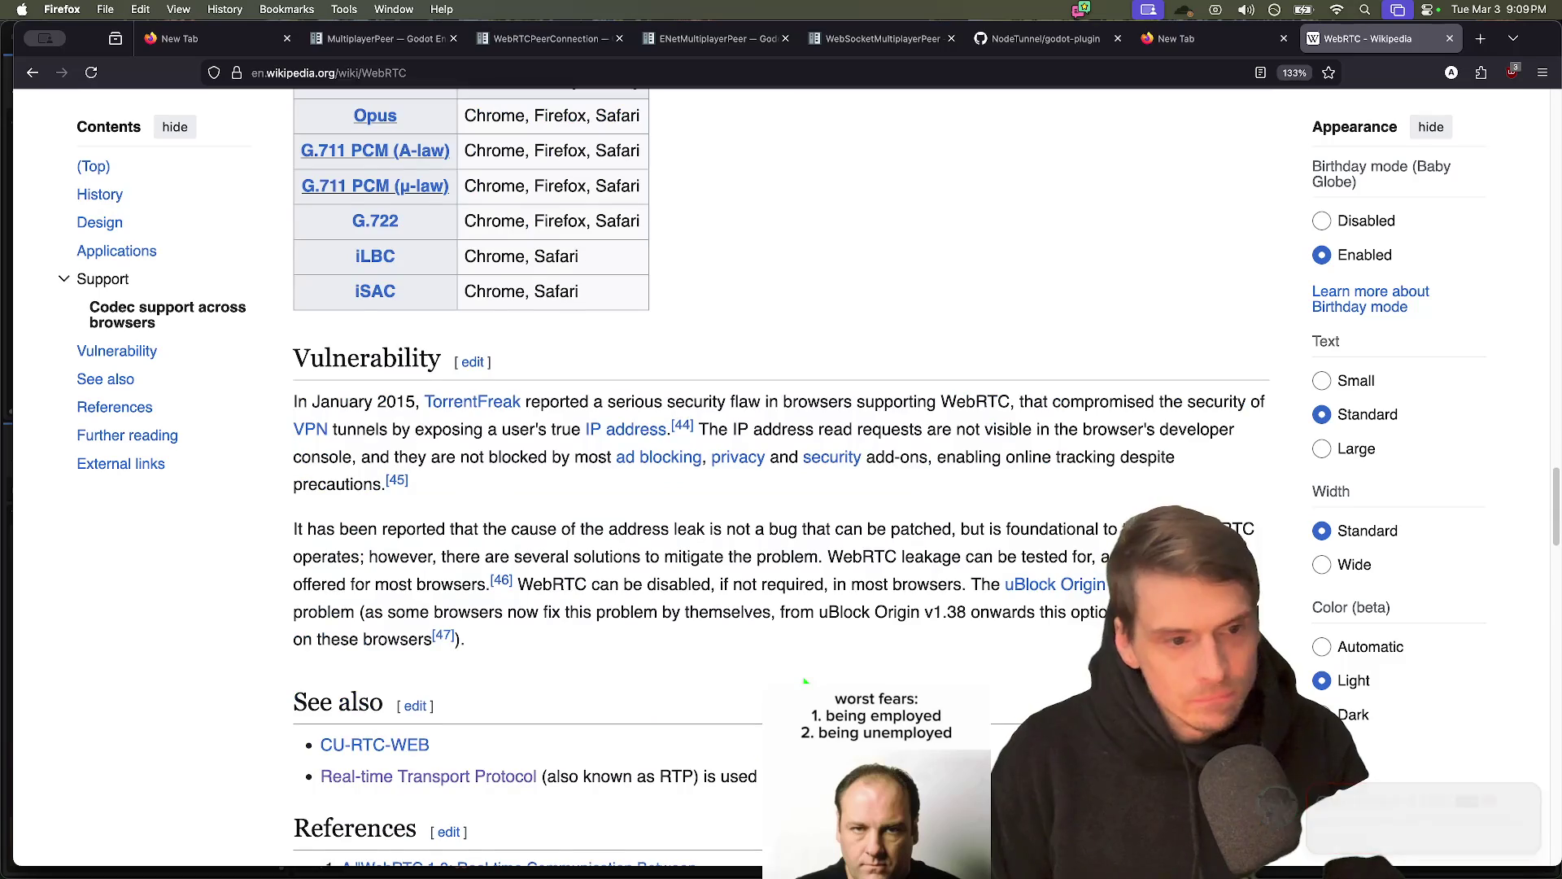
scroll(805, 680, "down", 6)
scroll(806, 680, "up", 8)
scroll(805, 681, "up", 12)
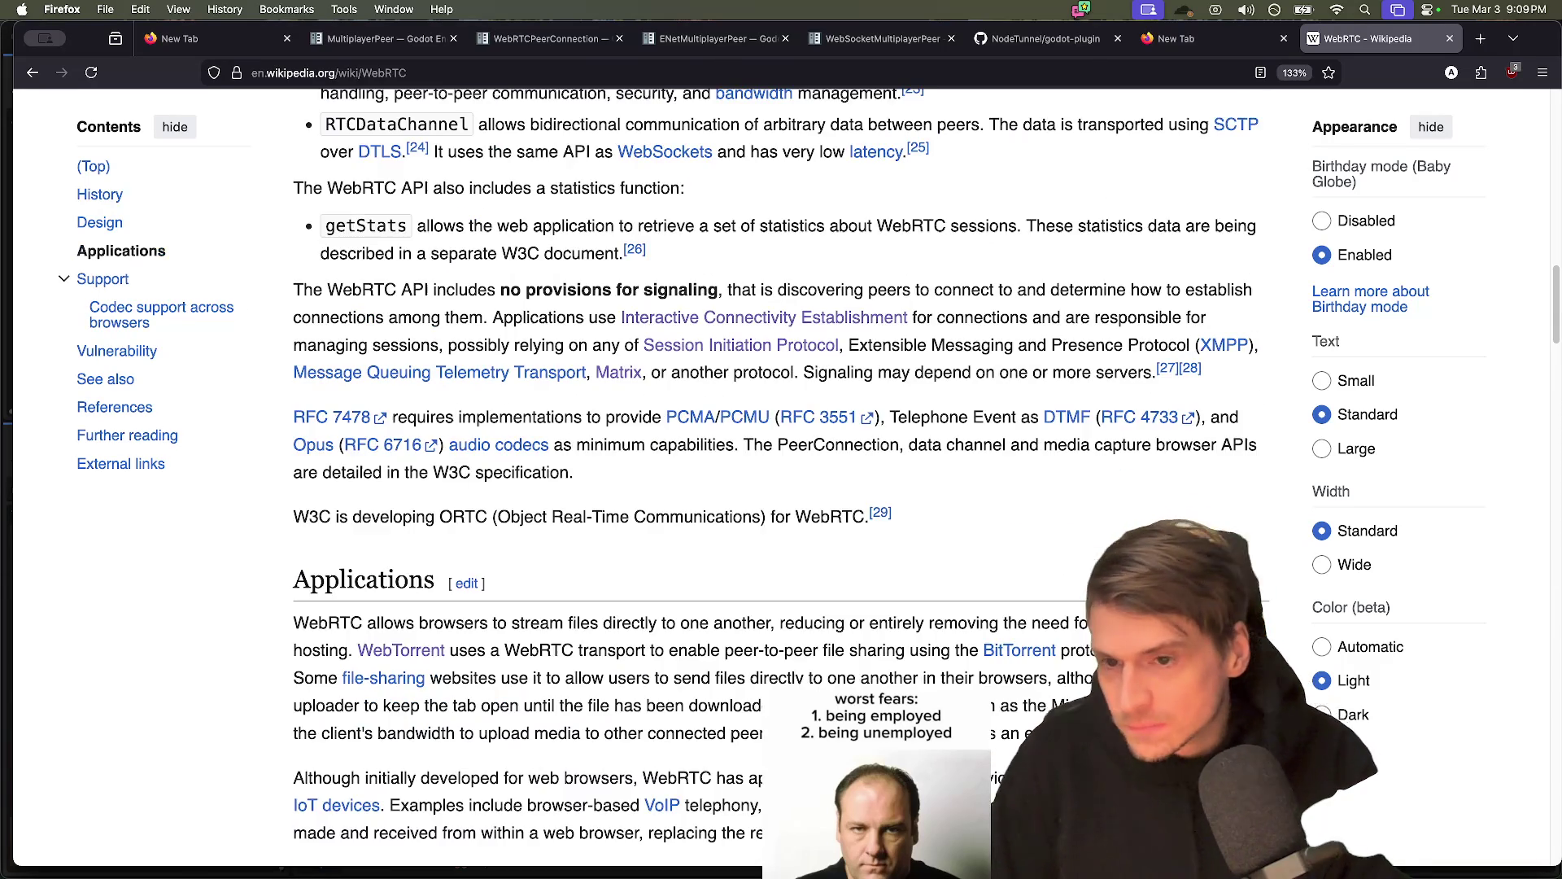
scroll(796, 620, "down", 5)
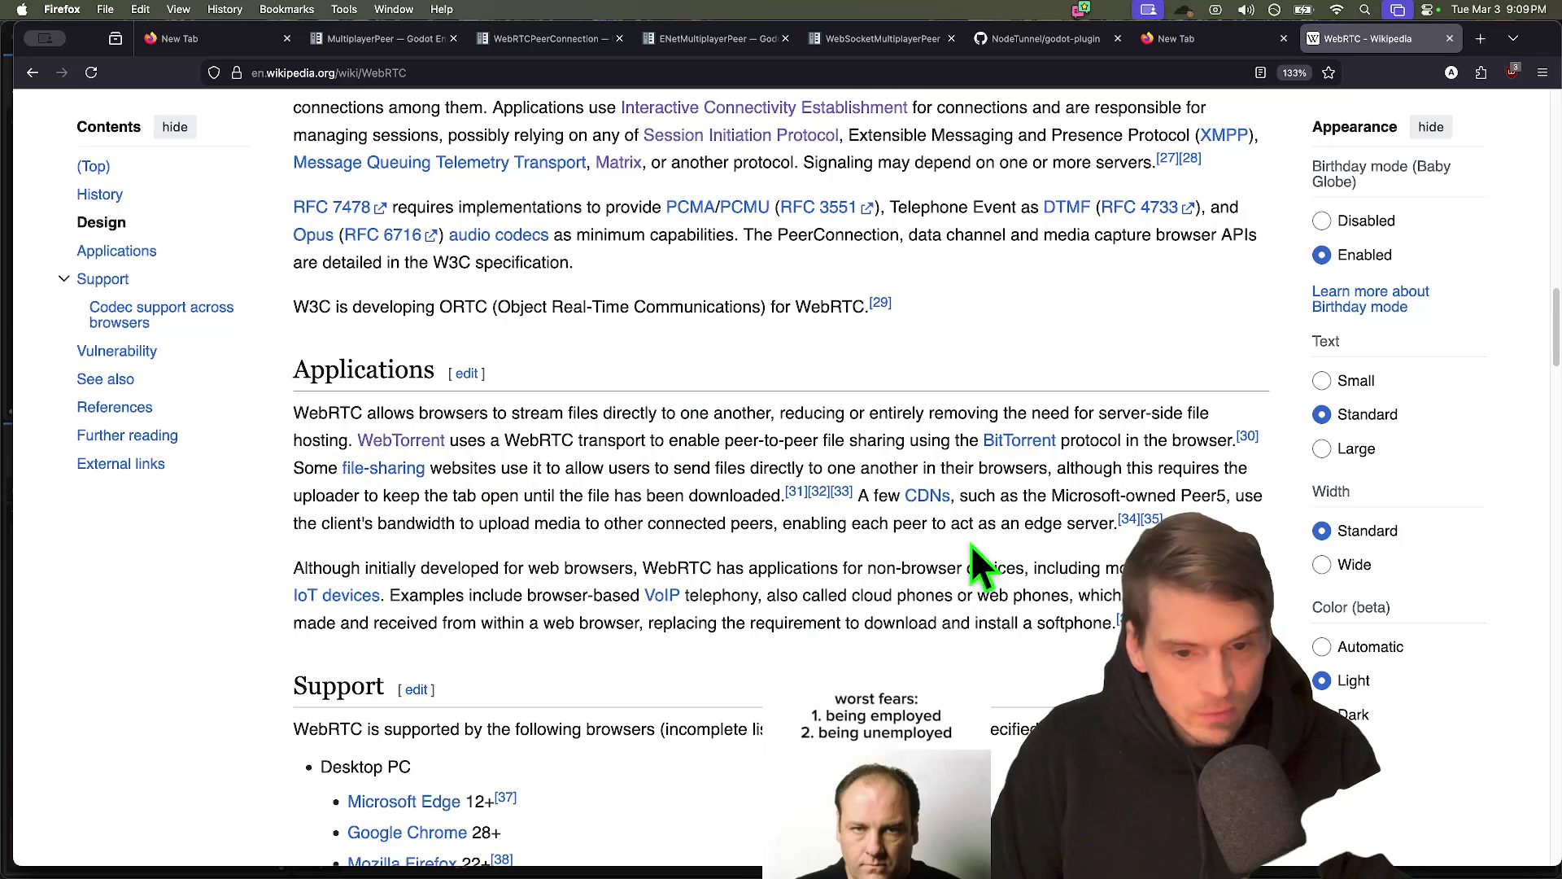
scroll(956, 671, "up", 10)
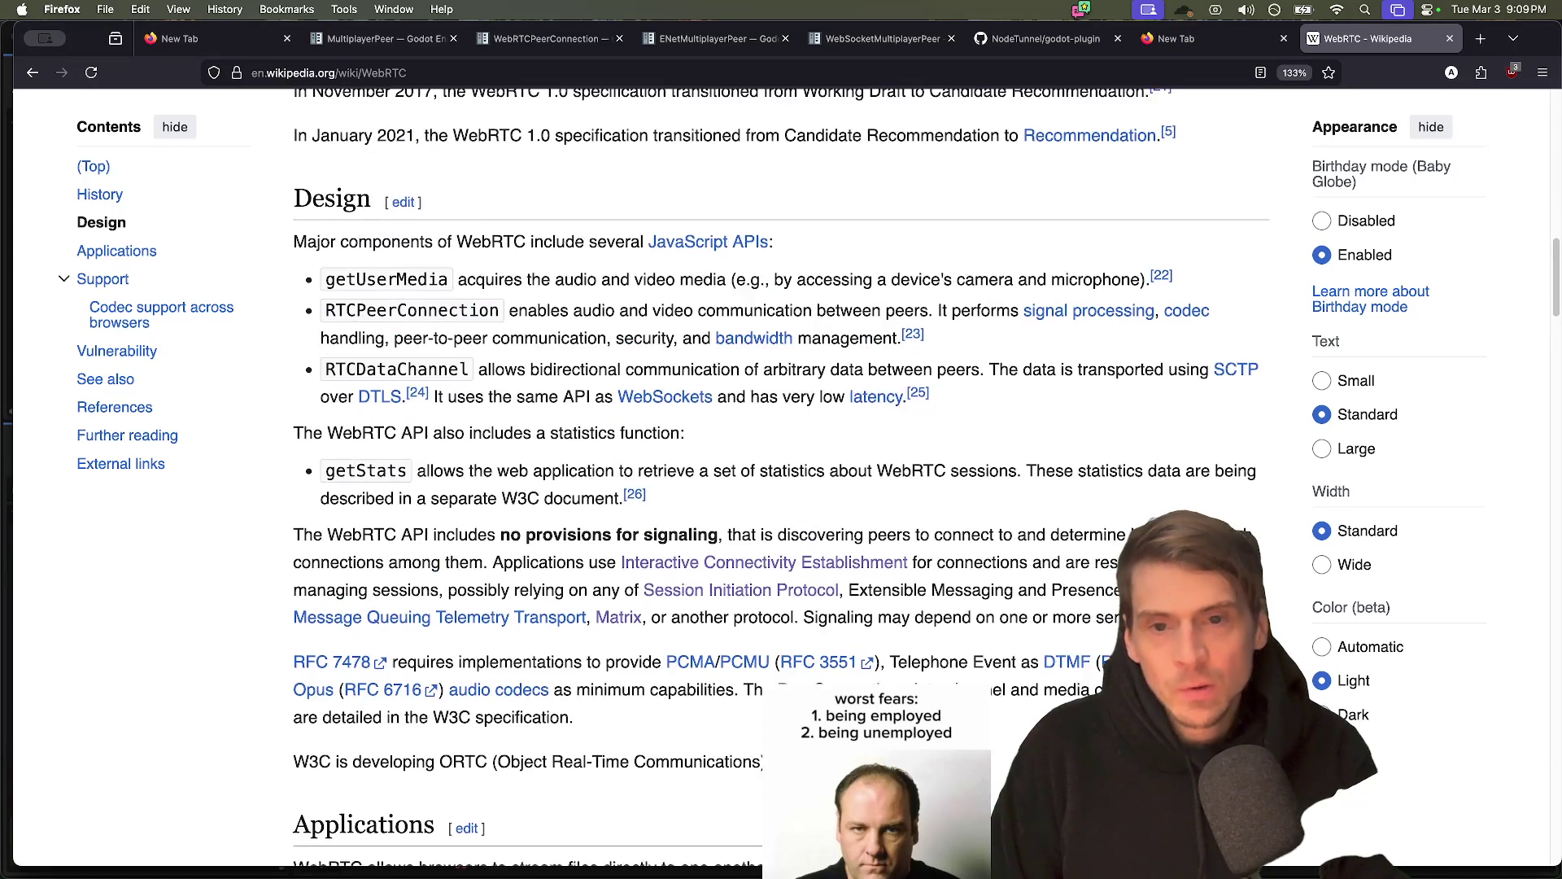
scroll(956, 671, "up", 4)
scroll(899, 625, "up", 18)
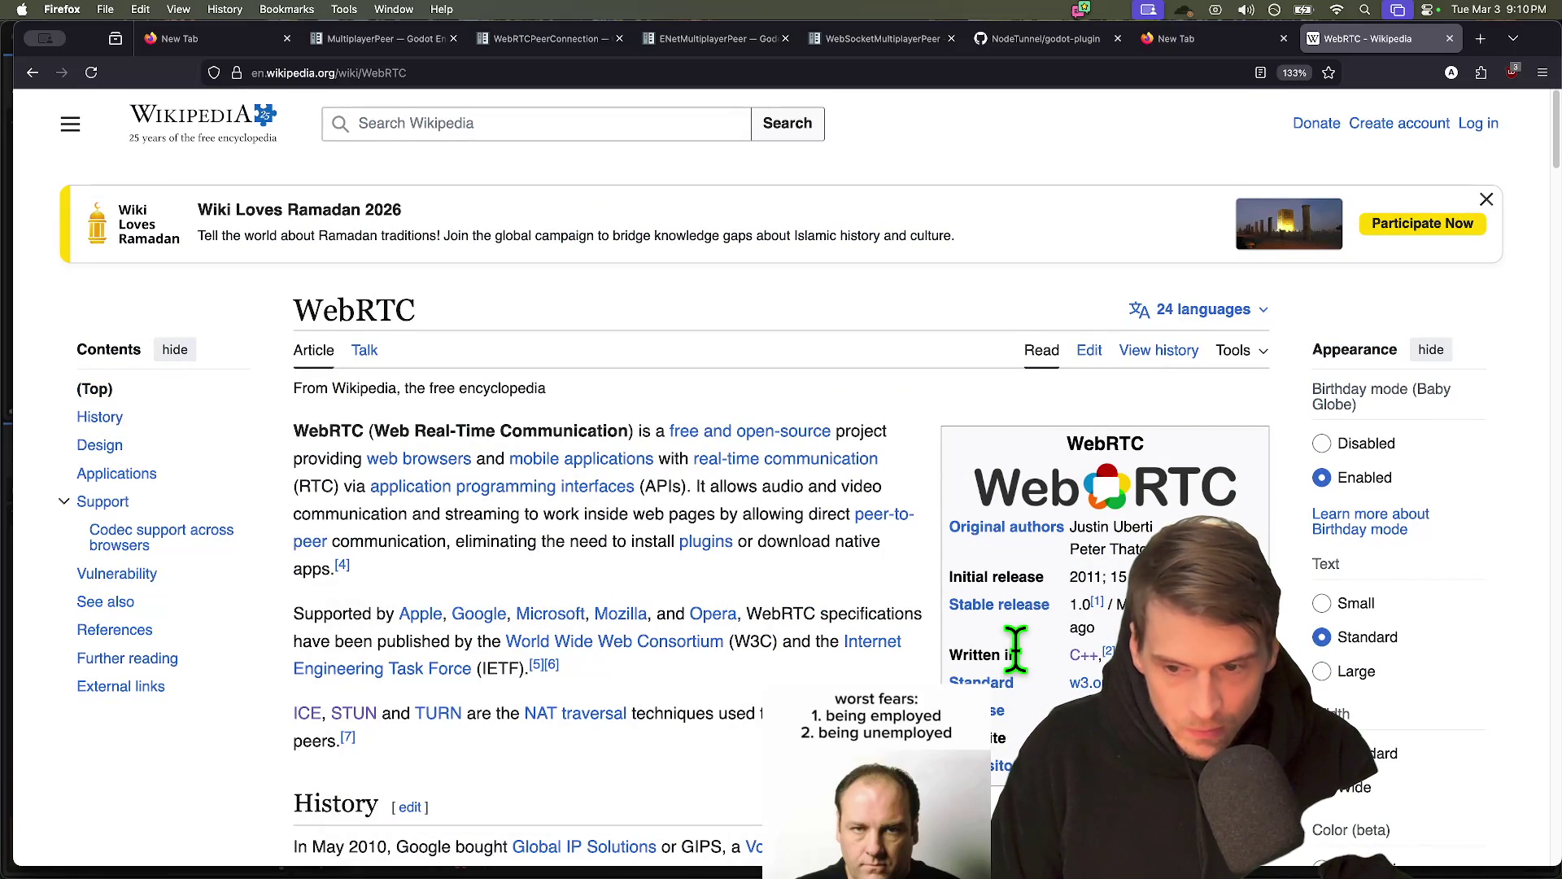
scroll(1016, 651, "down", 3)
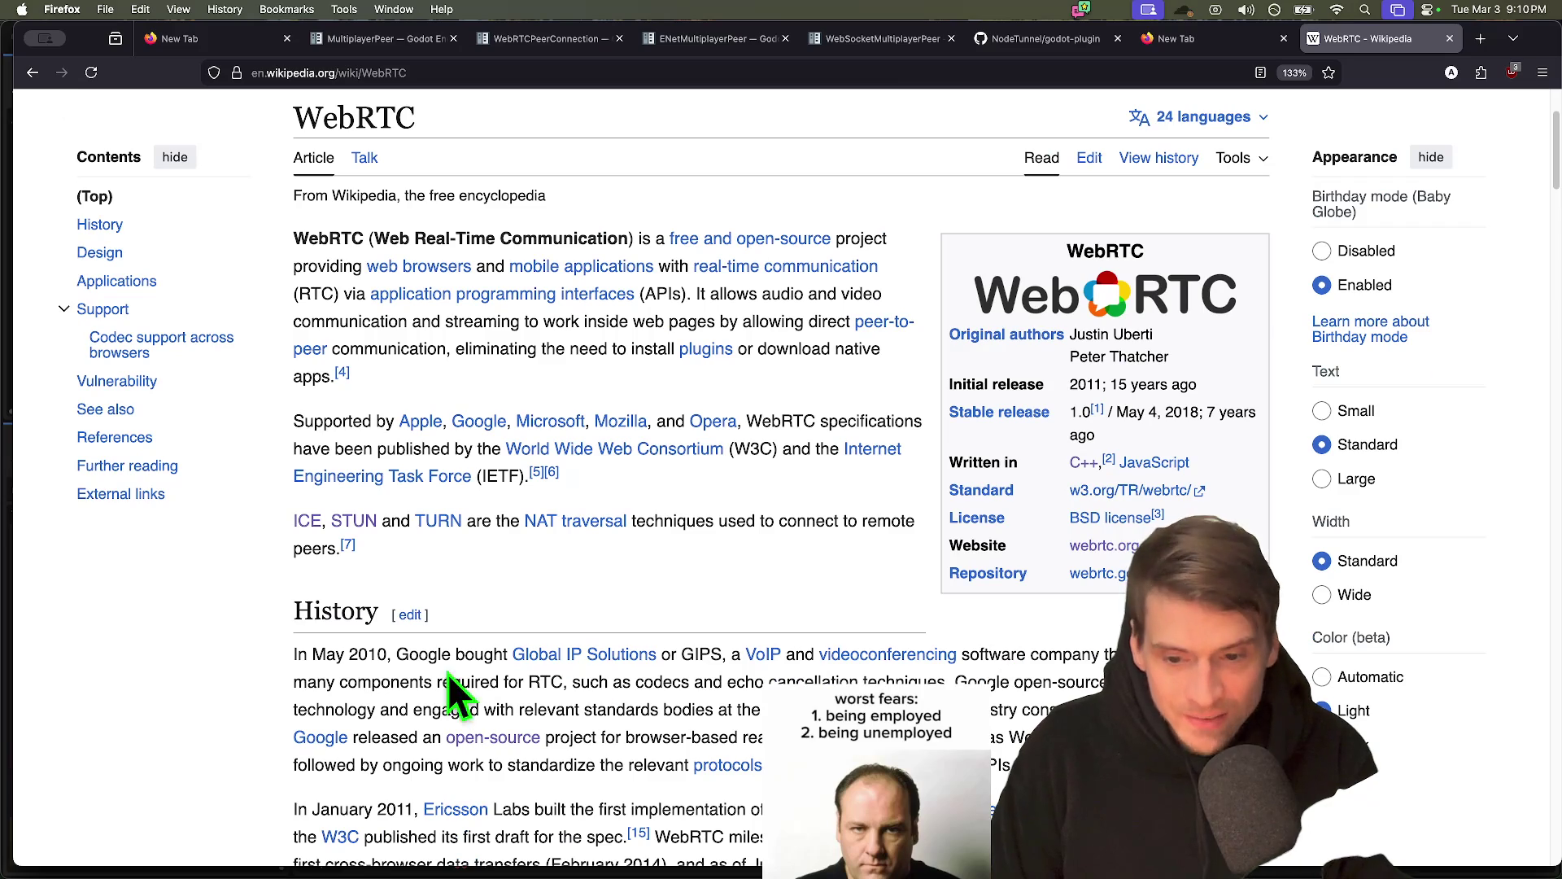
left_click_drag(1043, 681, 795, 648)
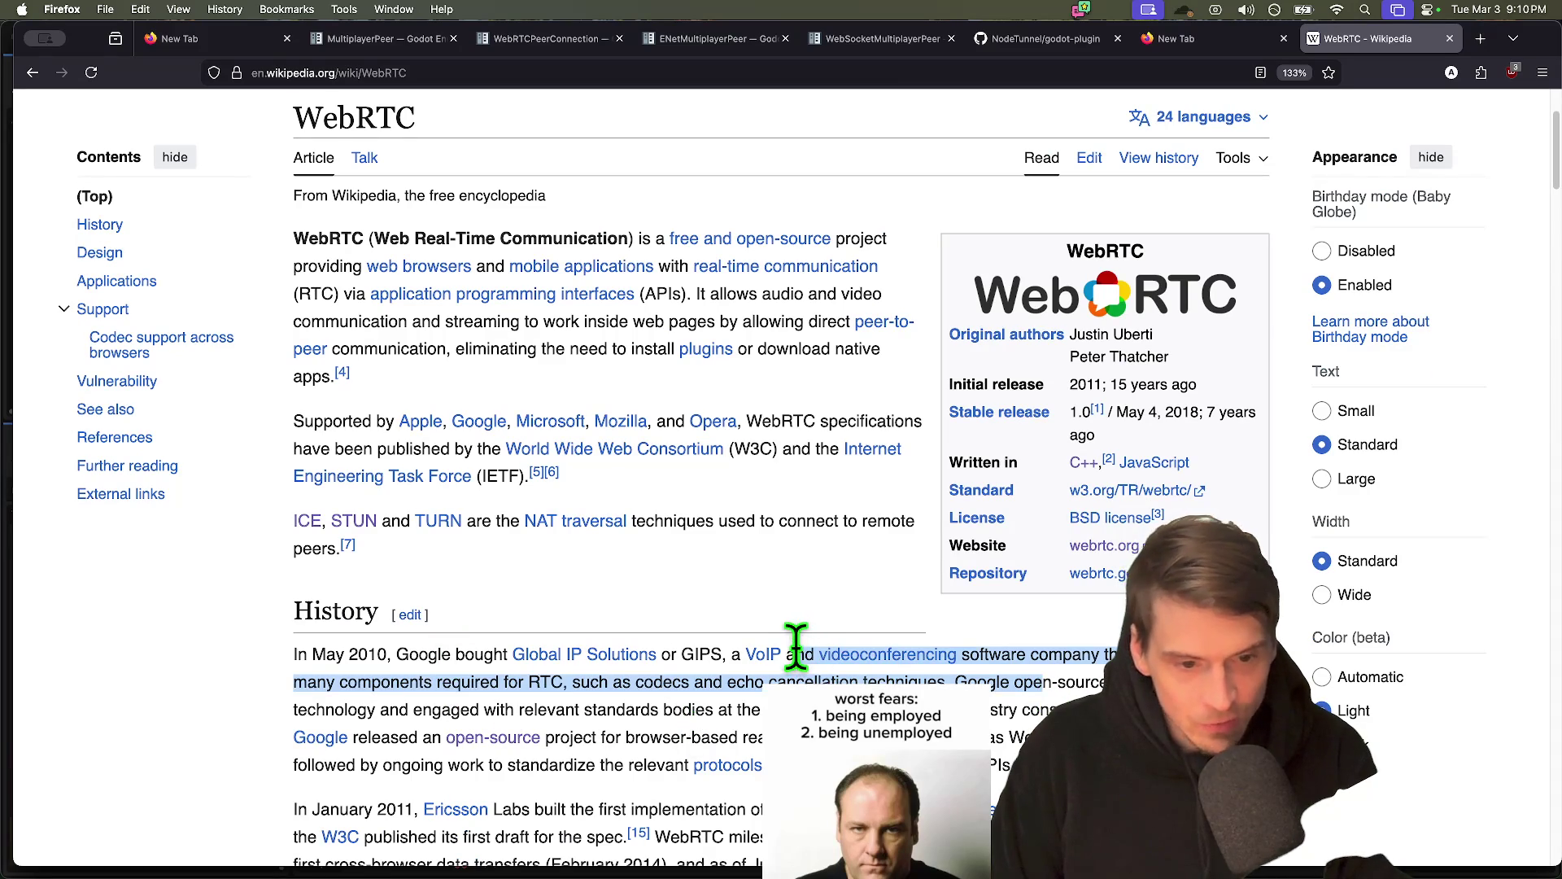
left_click(656, 699)
scroll(647, 695, "down", 1)
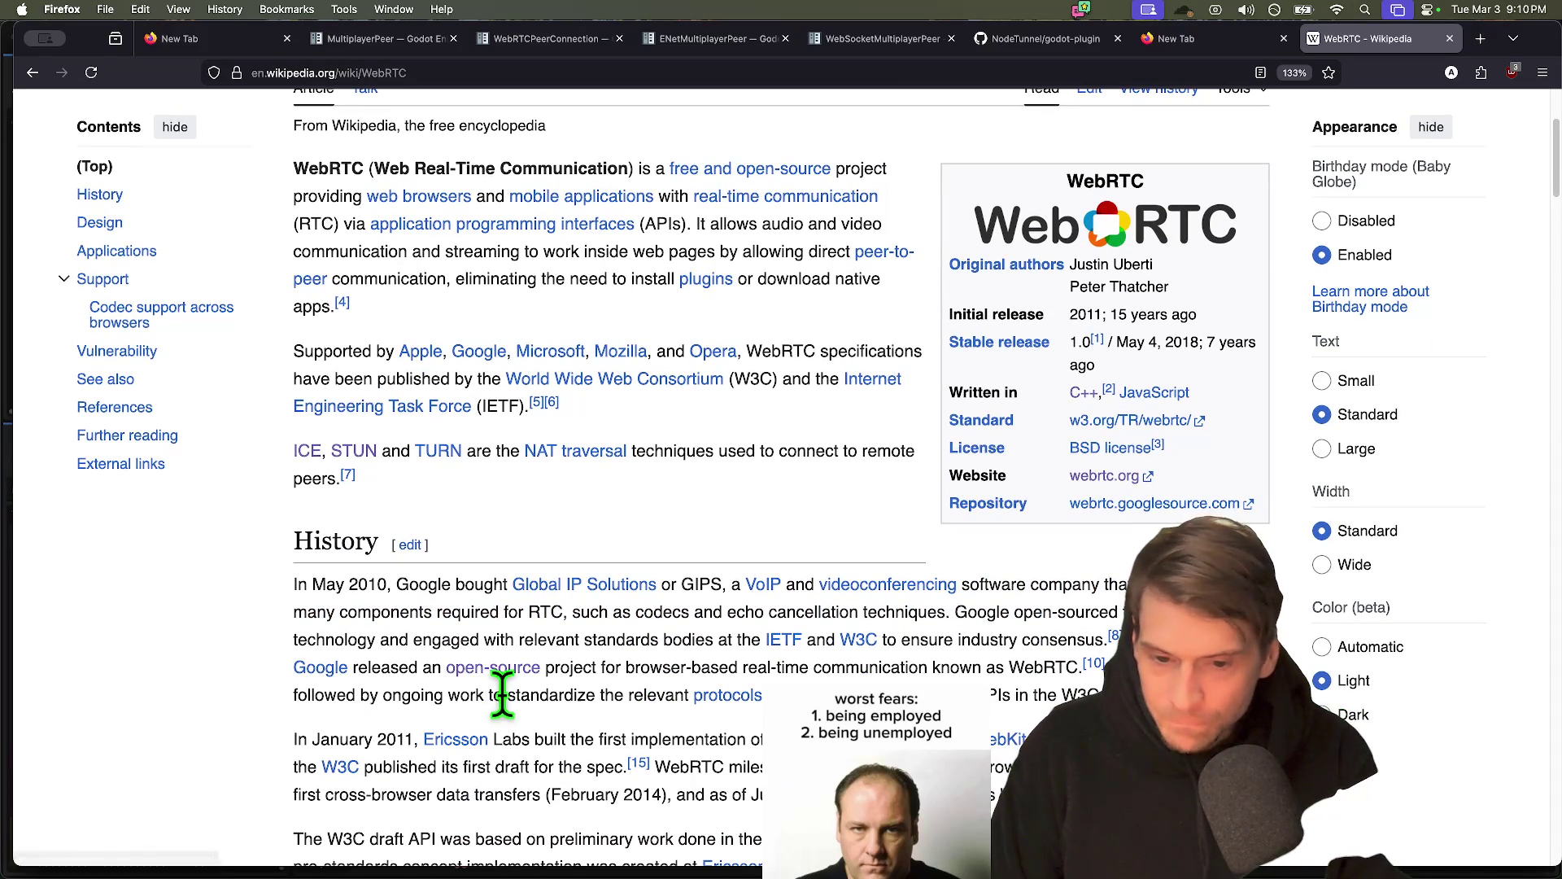
mouse_move(728, 708)
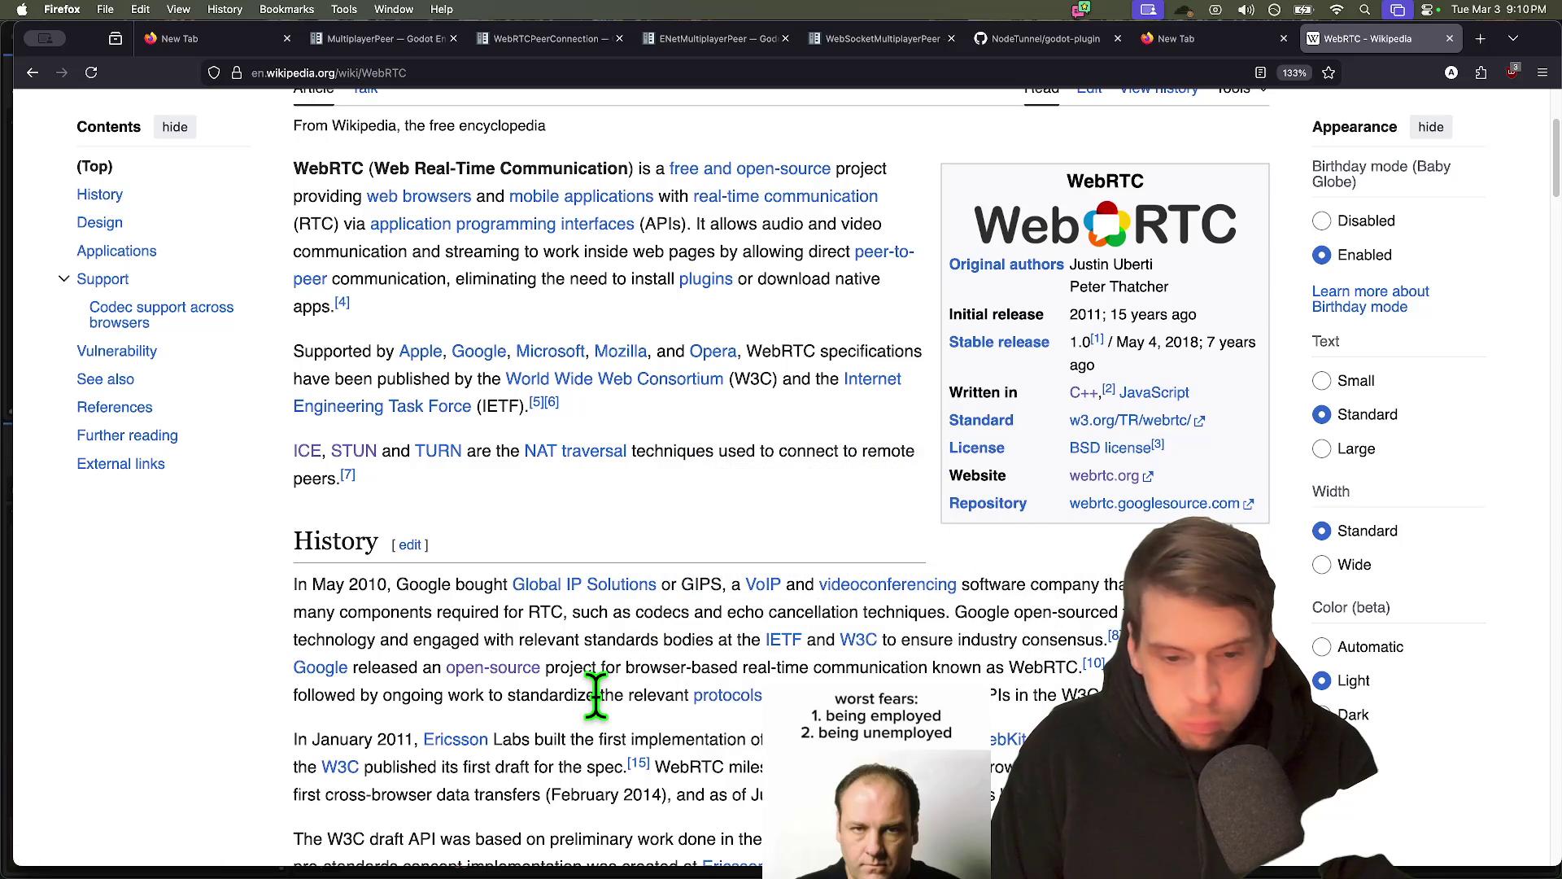
scroll(411, 697, "down", 2)
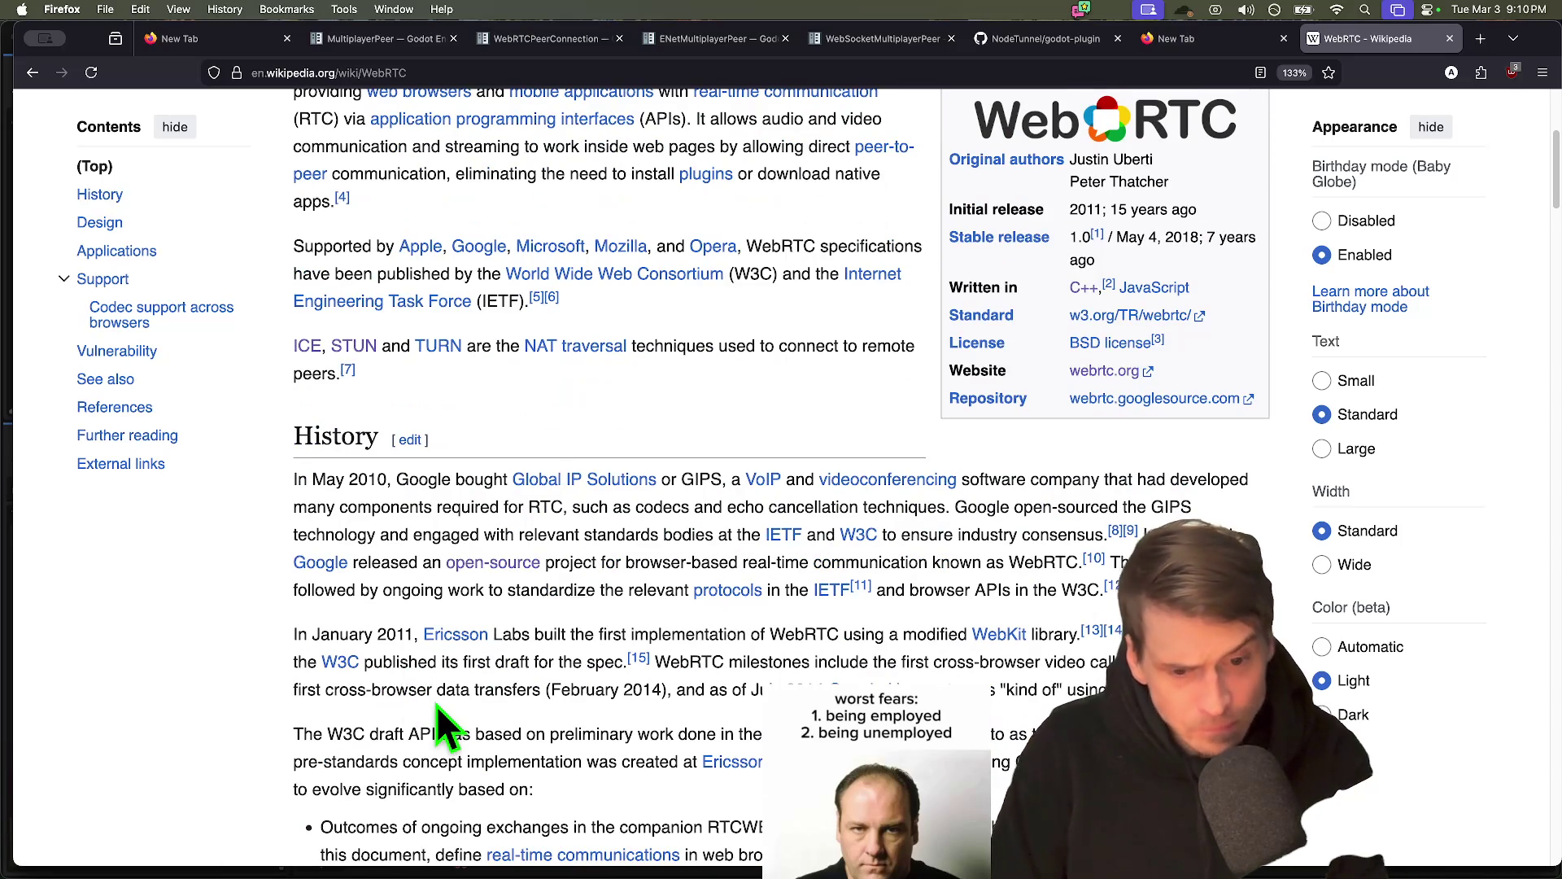
key("super+t")
type("webr")
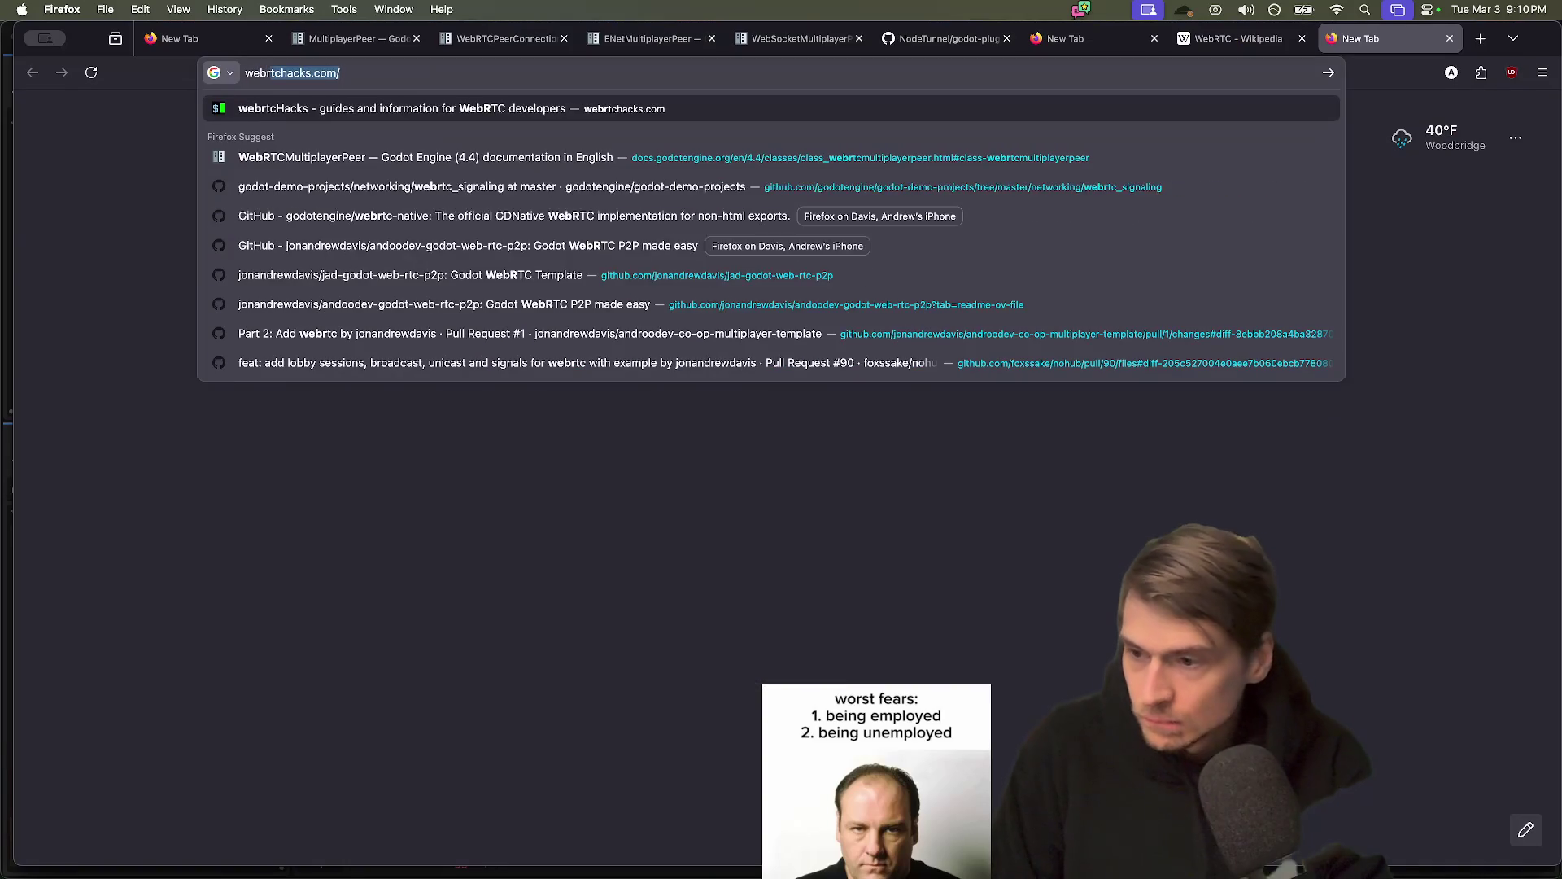
type("tc protocol")
Search Google for 'webrtc protocol', skim the AI overview, and switch back to Godot
key("Return")
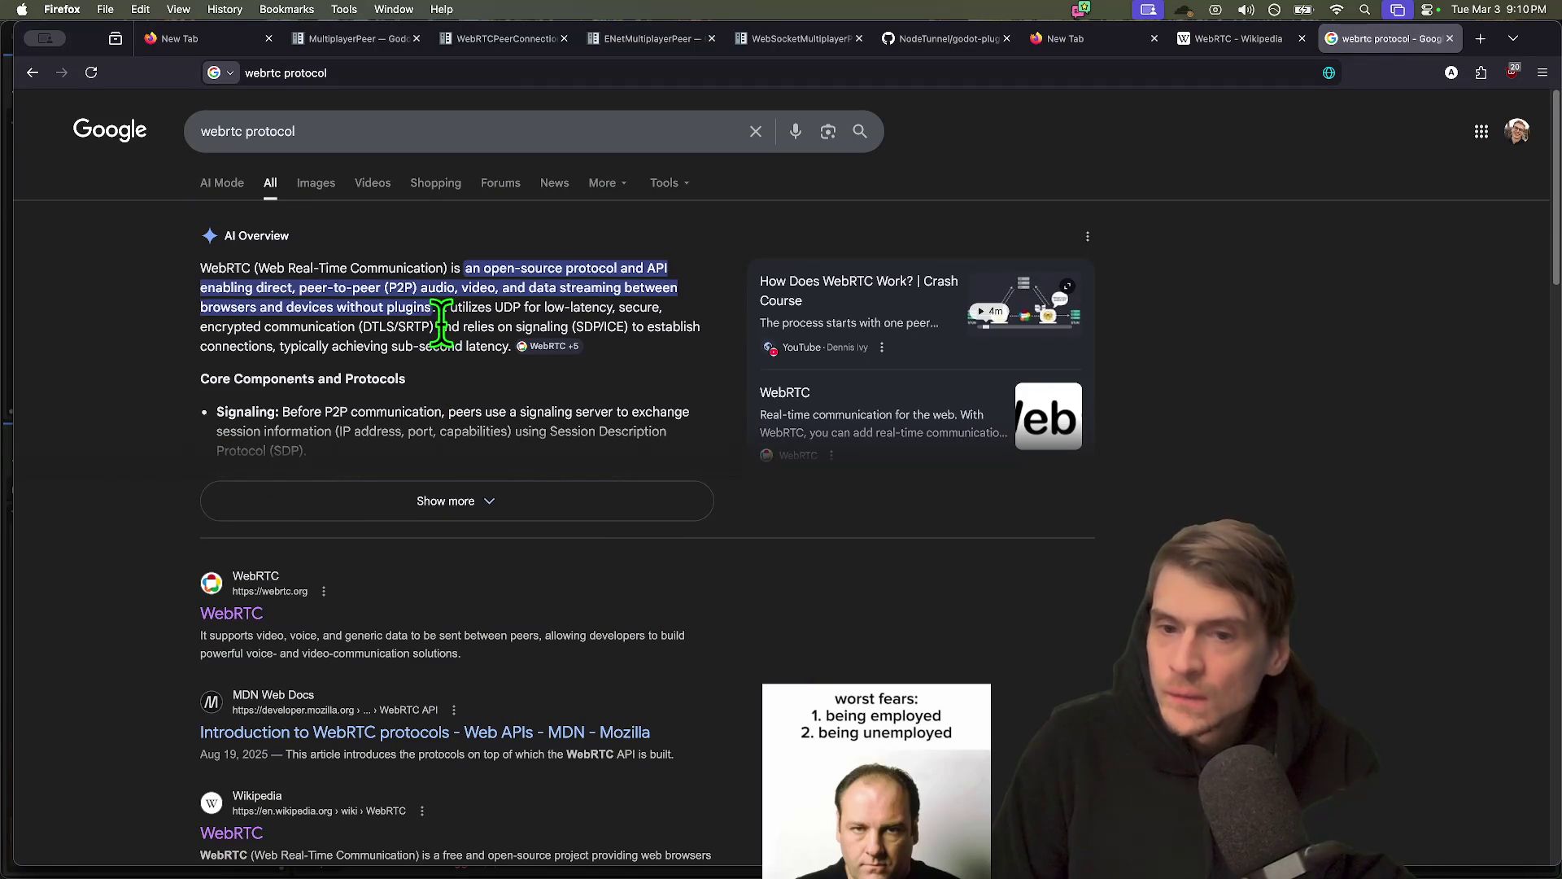
scroll(645, 401, "down", 1)
key("ctrl+shift+Tab")
key("super+Tab")
key("super+Tab")
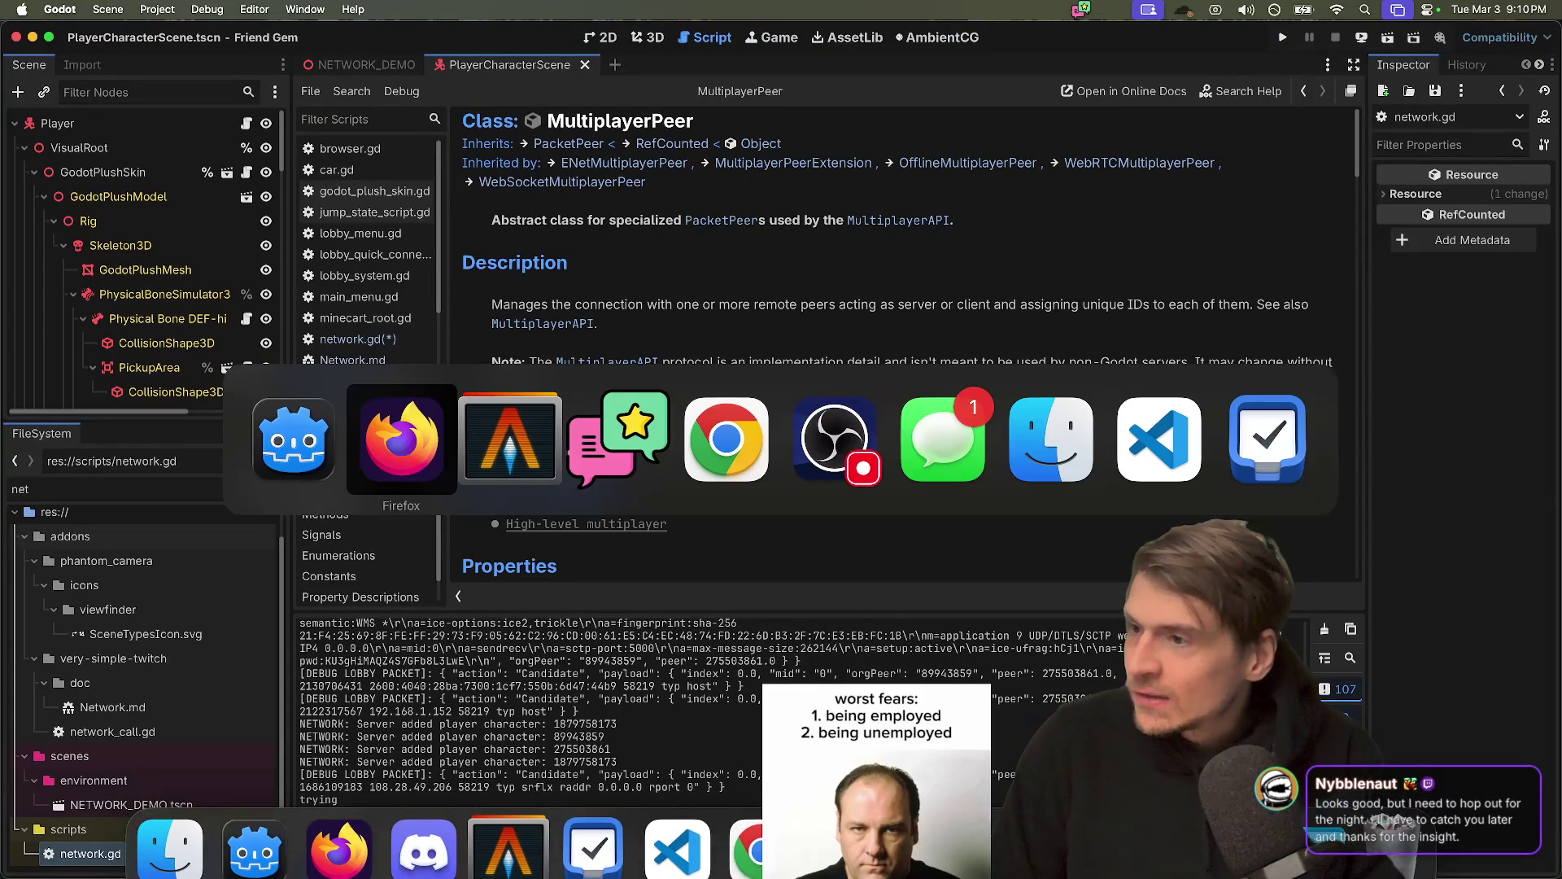
Run the Friend Gem project, then enlarge the MultiplayerPeer help page and scene tree panels
key("super+shift+Tab")
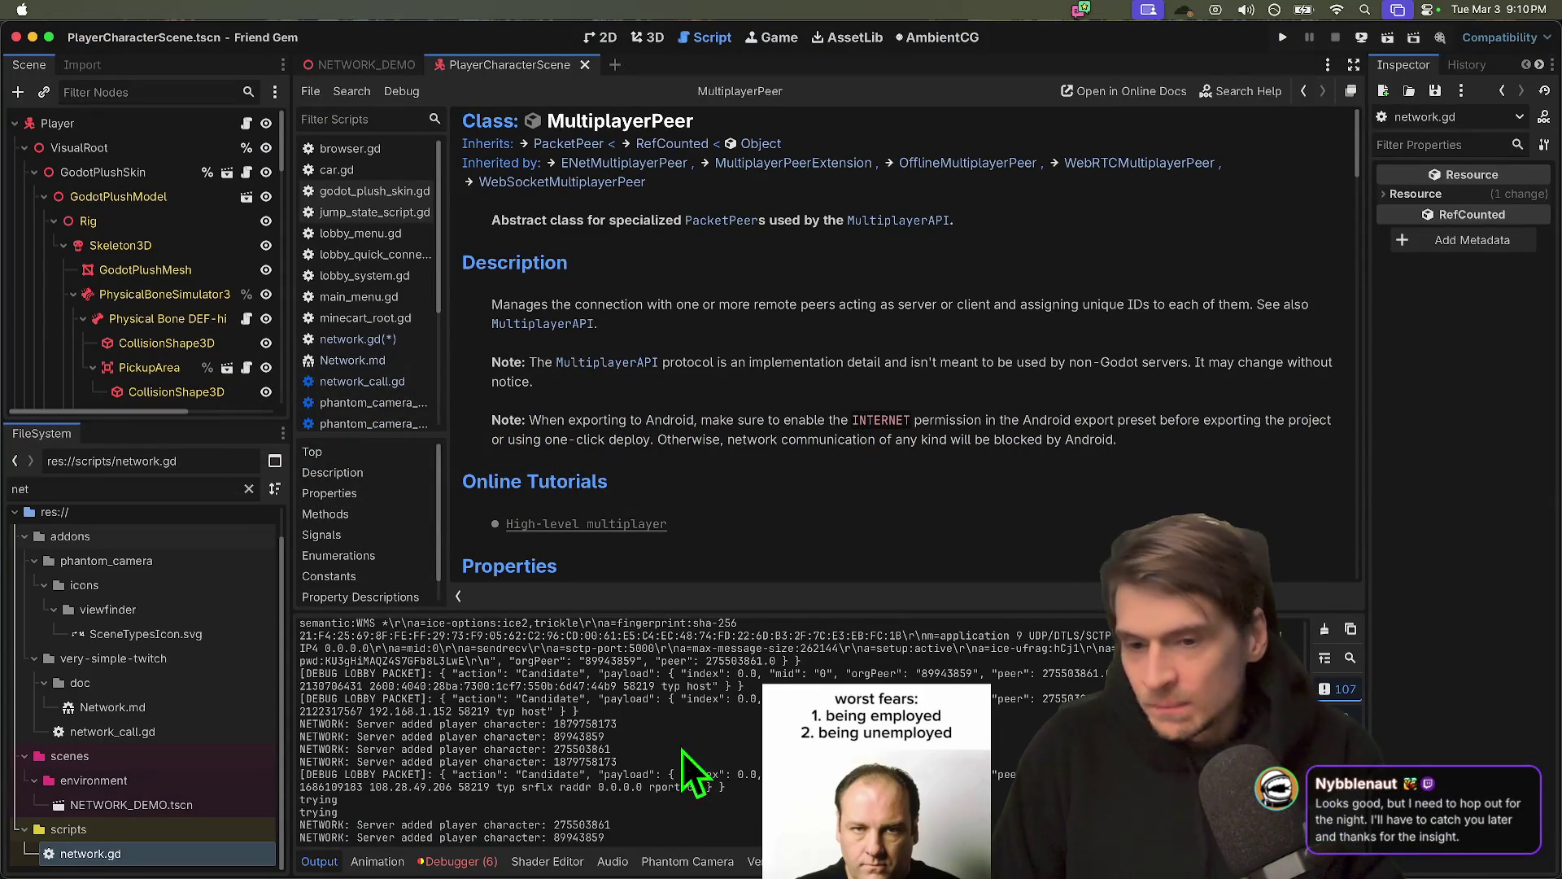
key("super+b")
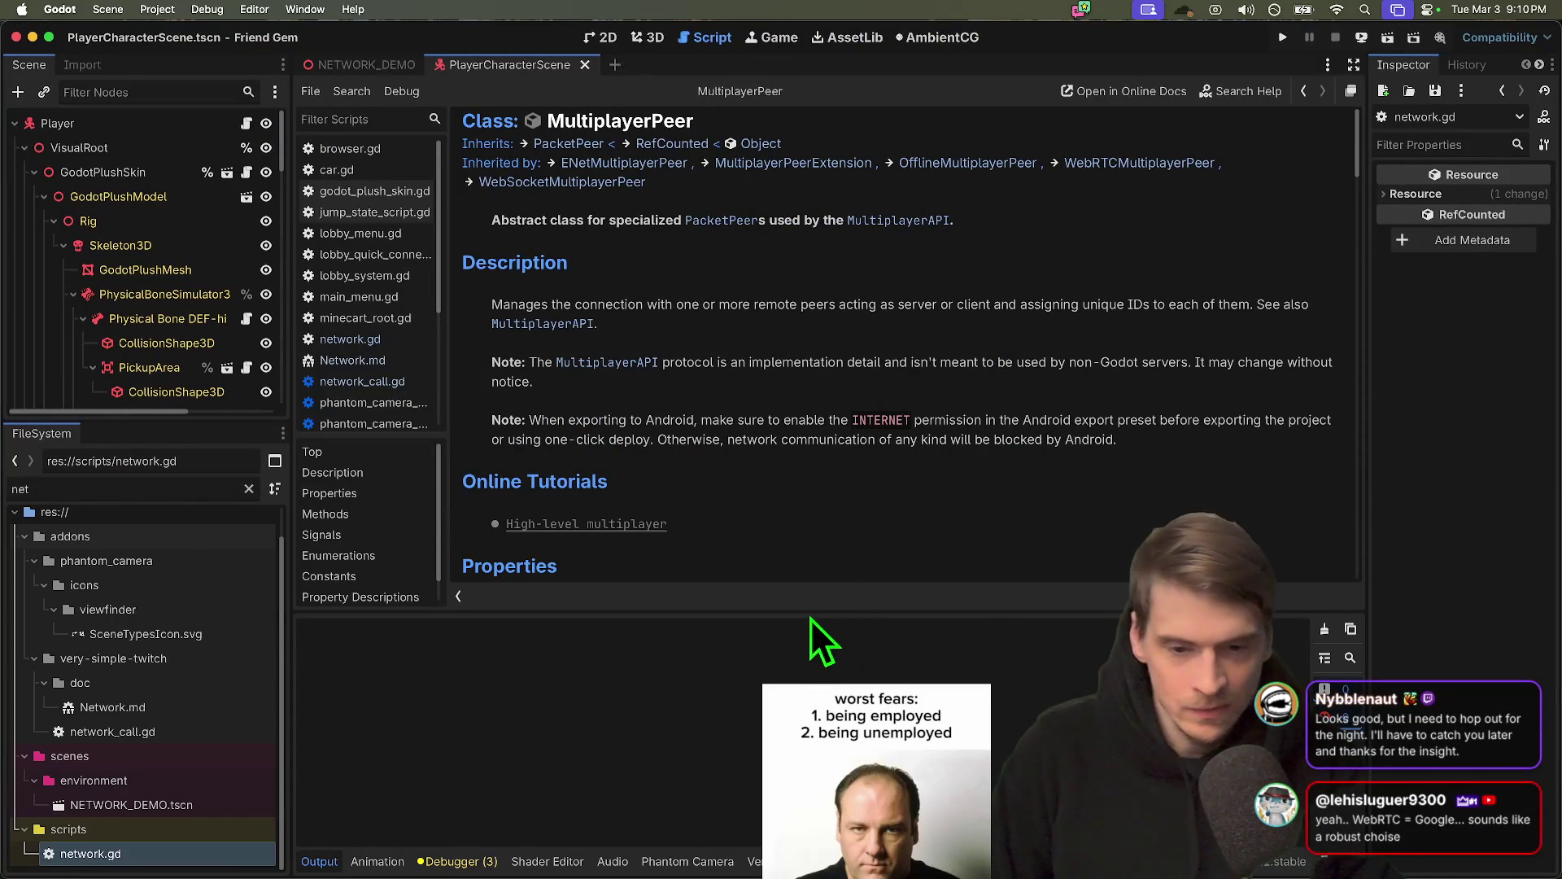
left_click_drag(807, 622, 755, 651)
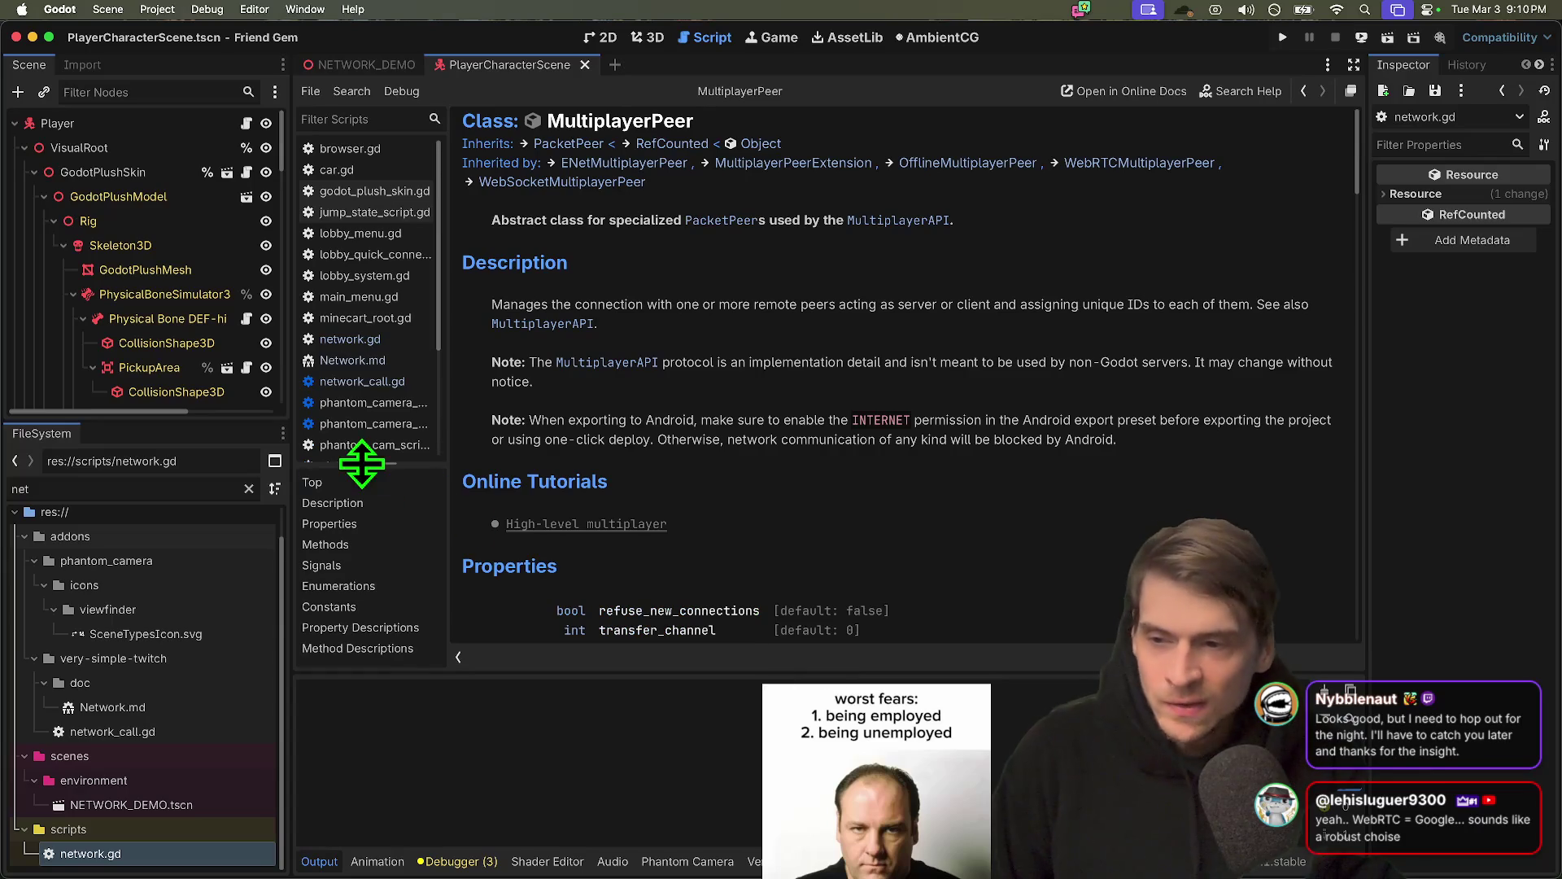
mouse_move(163, 421)
left_mouse_down()
mouse_move(163, 505)
mouse_move(172, 464)
mouse_move(173, 477)
left_mouse_up()
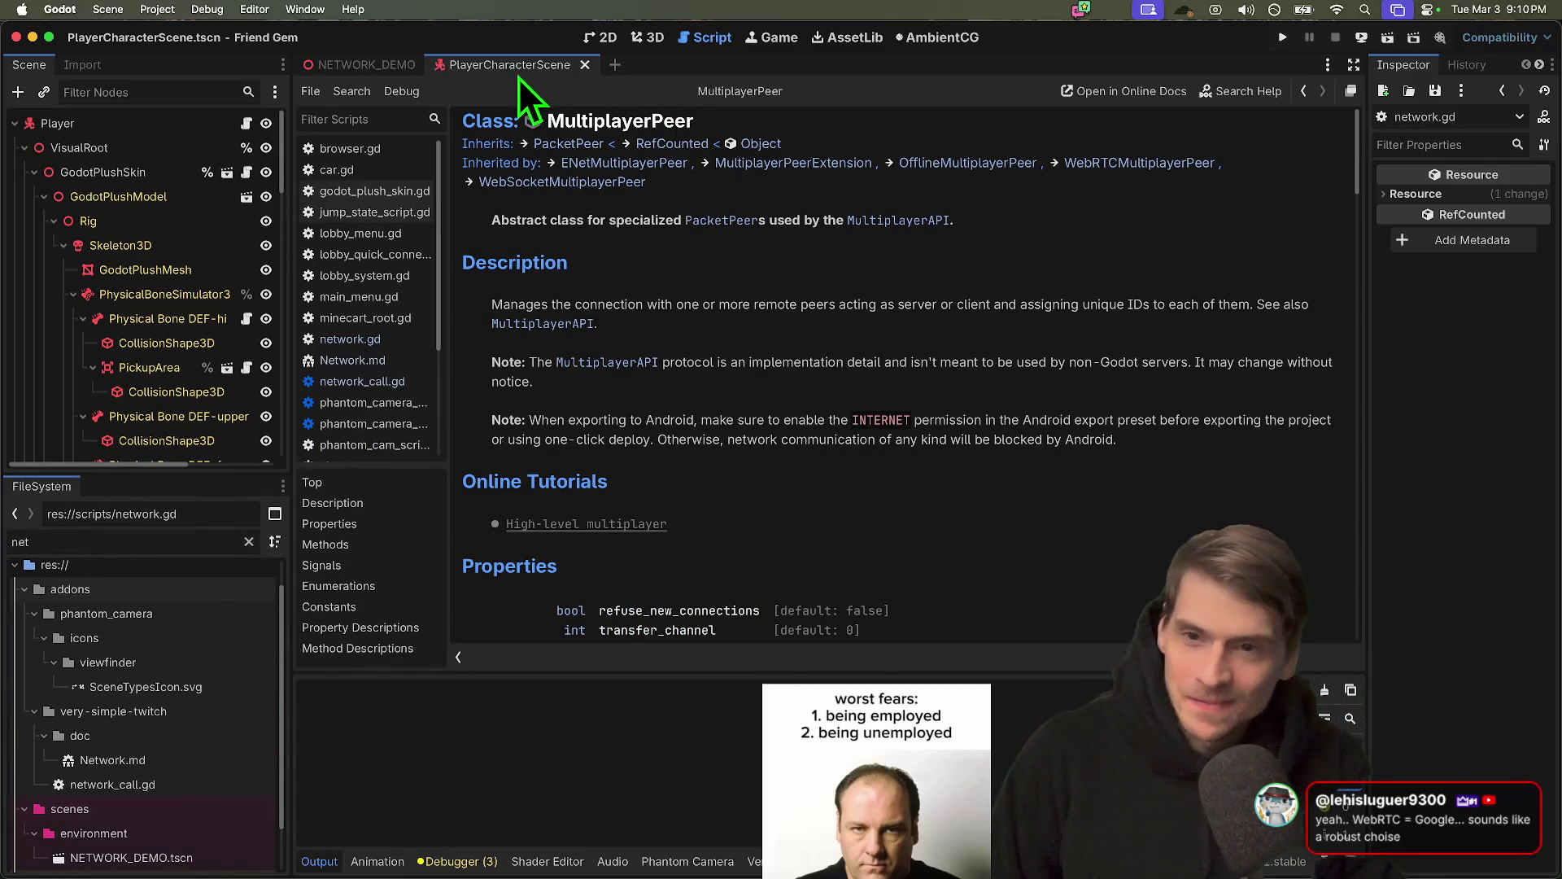
Close both open scenes and quit Friend Gem to the Project List
left_click(584, 64)
middle_click(326, 69)
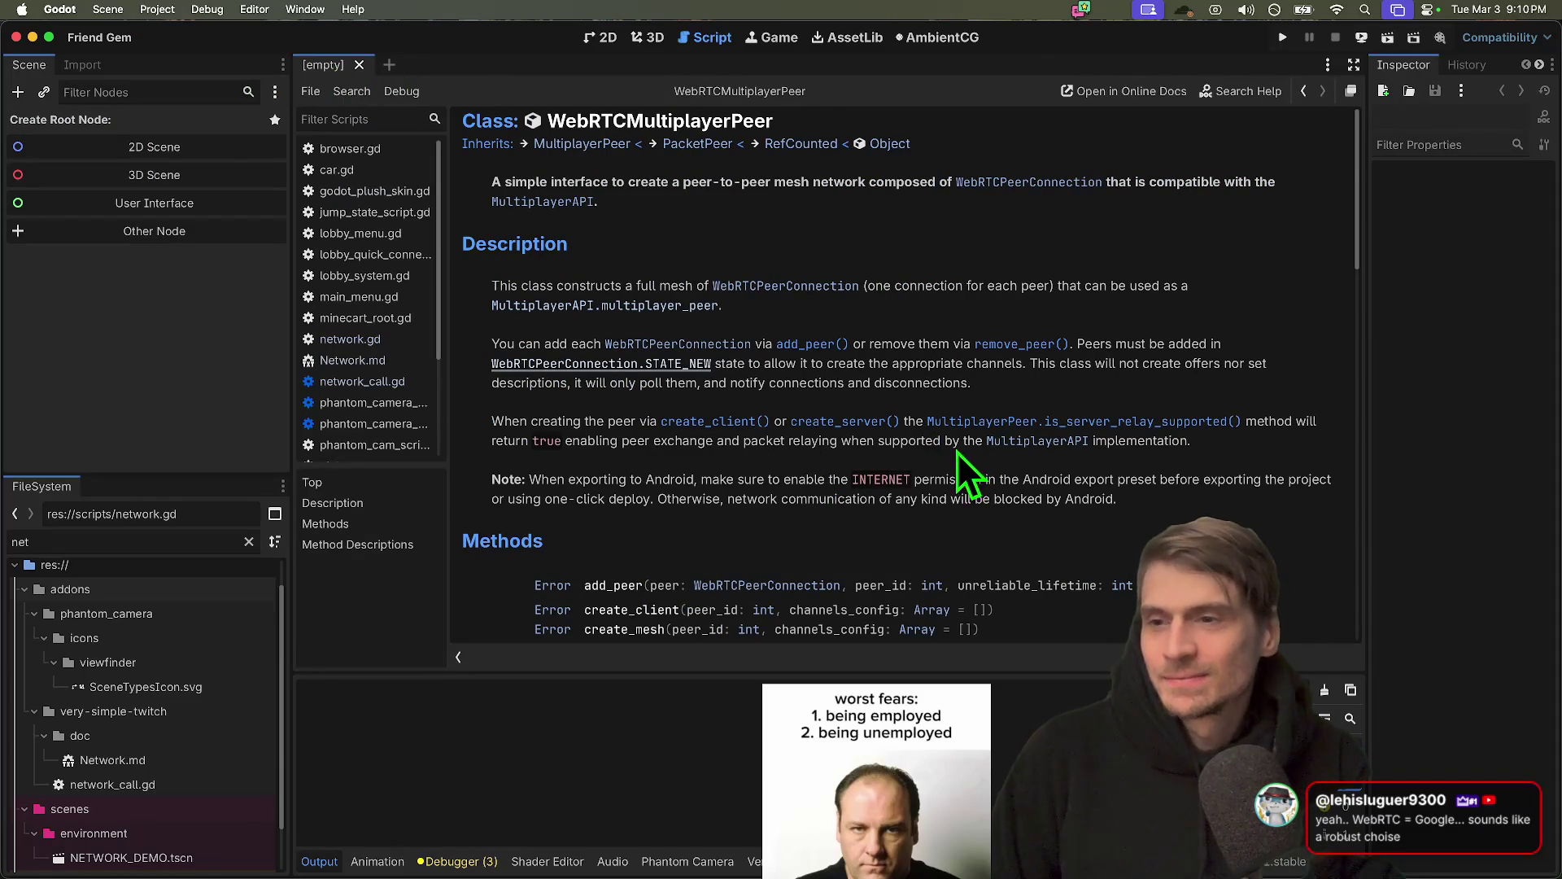
key("alt+Left")
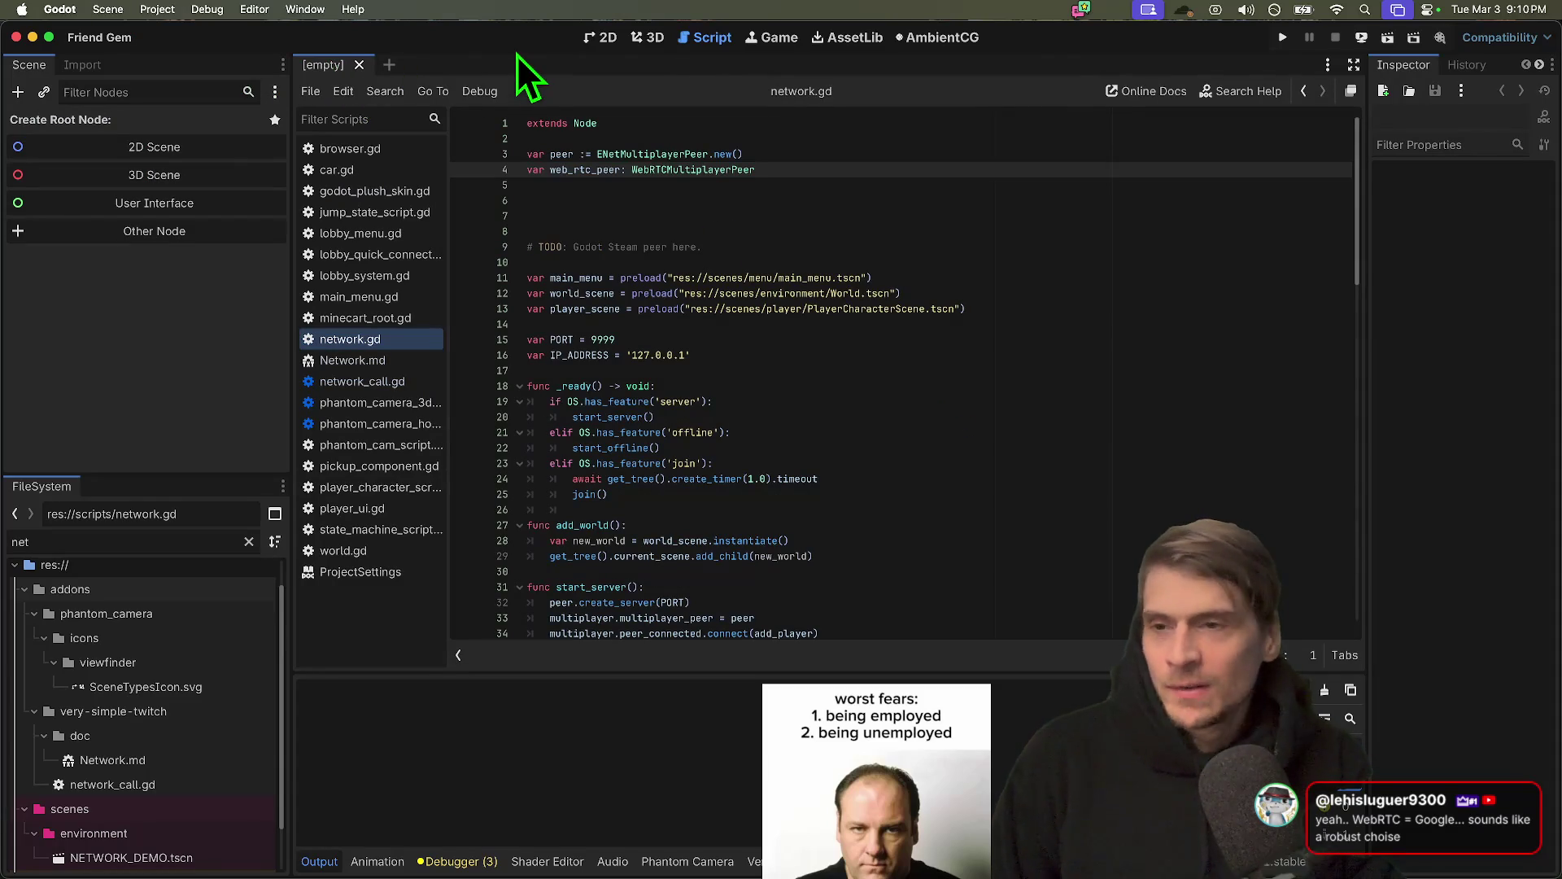
left_click(207, 9)
left_click(192, 230)
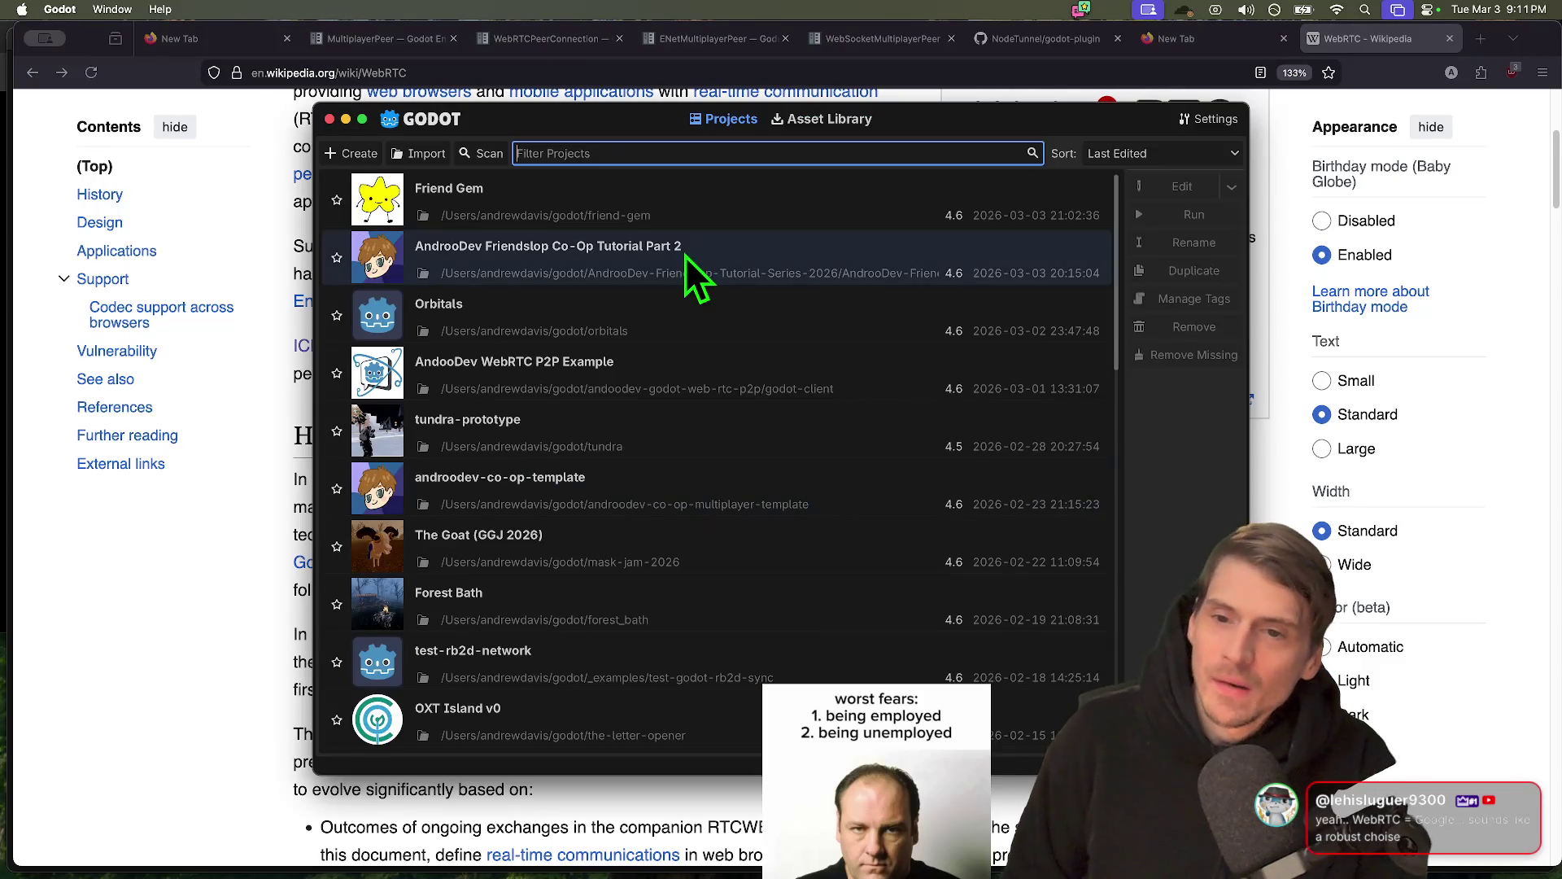
Open the AndrooDev Friendslop Co-Op Tutorial Part 2 project from the Project Manager
double_click(684, 256)
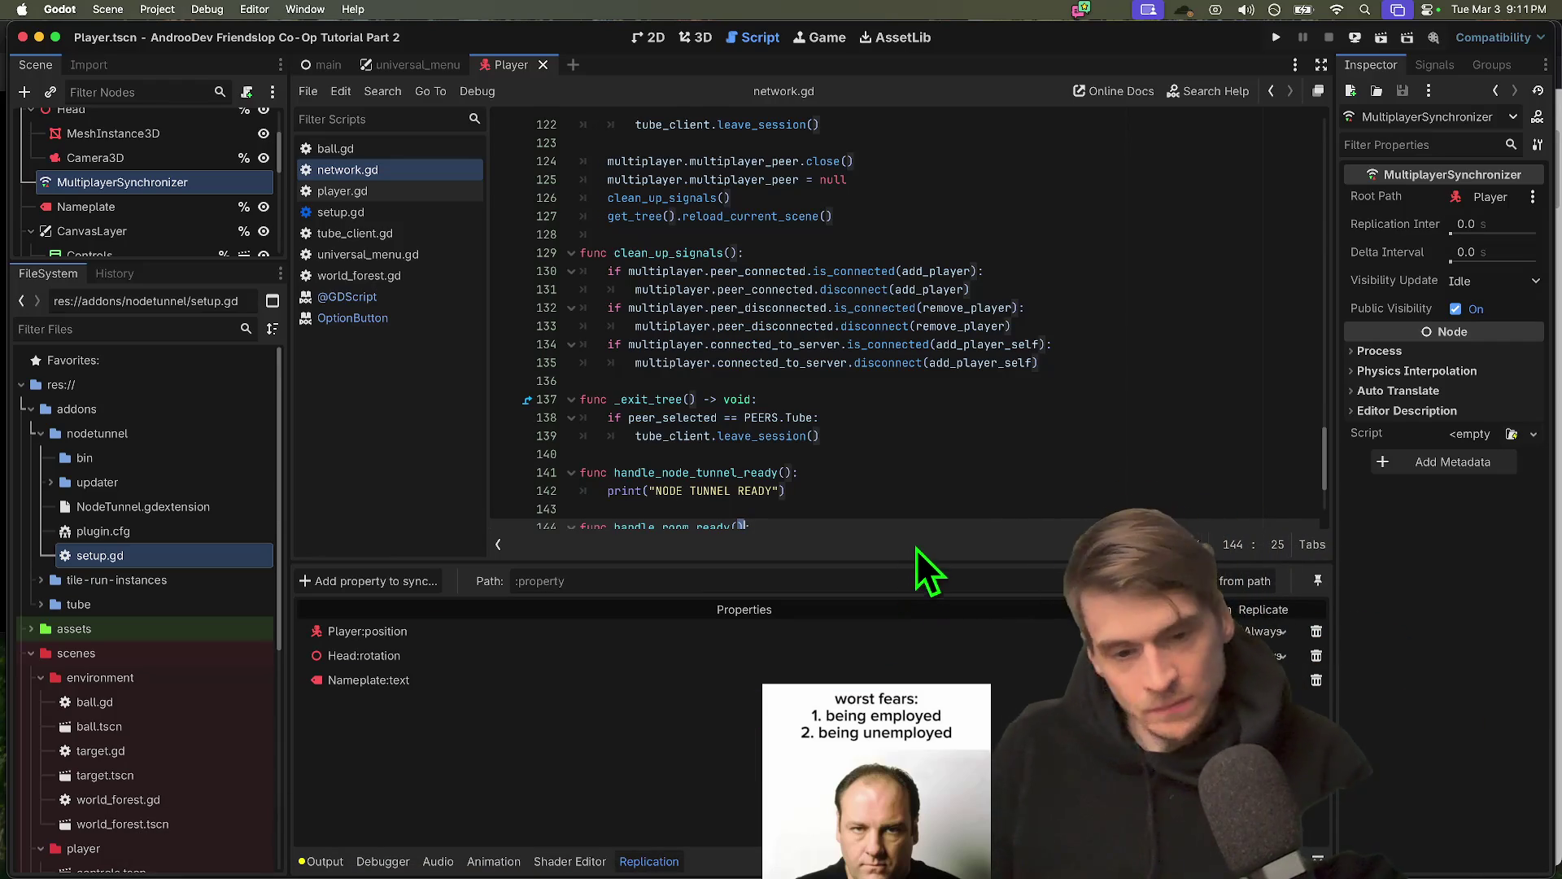
scroll(922, 497, "down", 2)
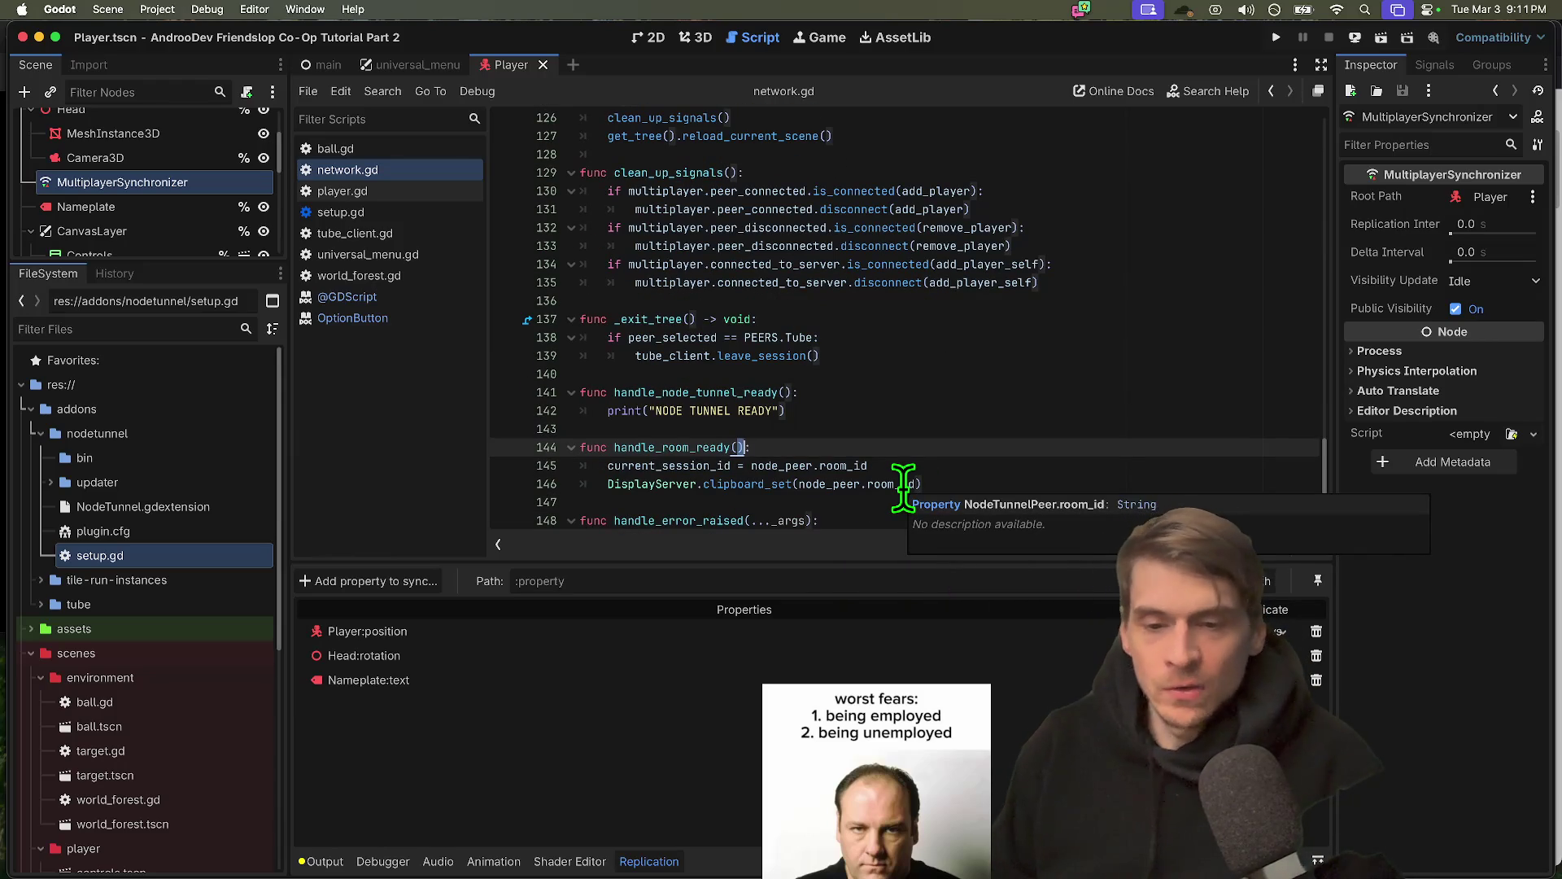
left_click(903, 485)
key("Down")
key("Down")
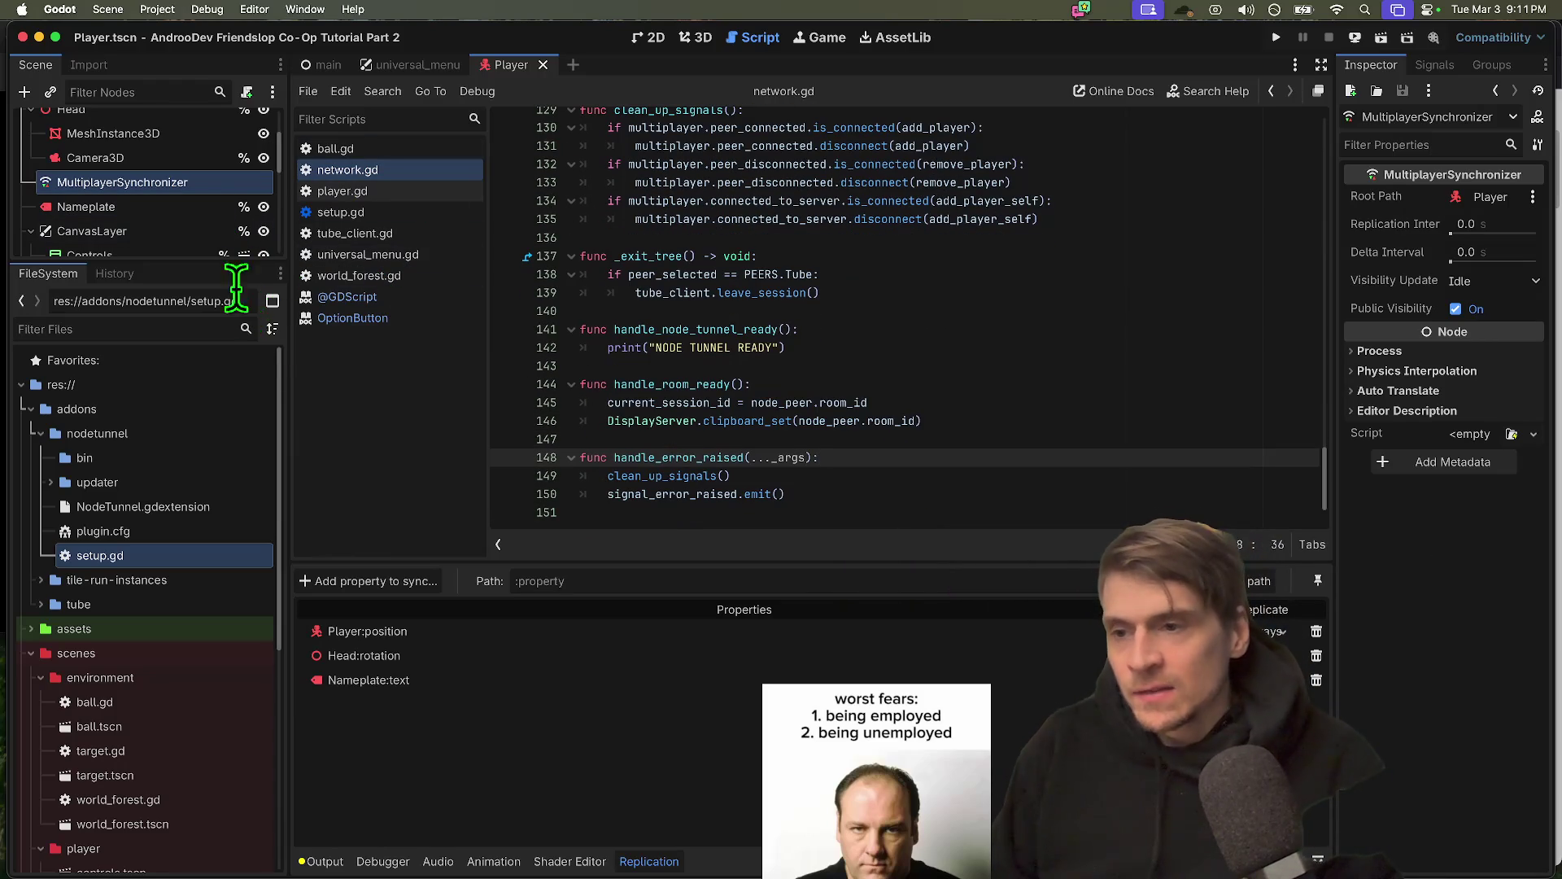
scroll(687, 350, "up", 20)
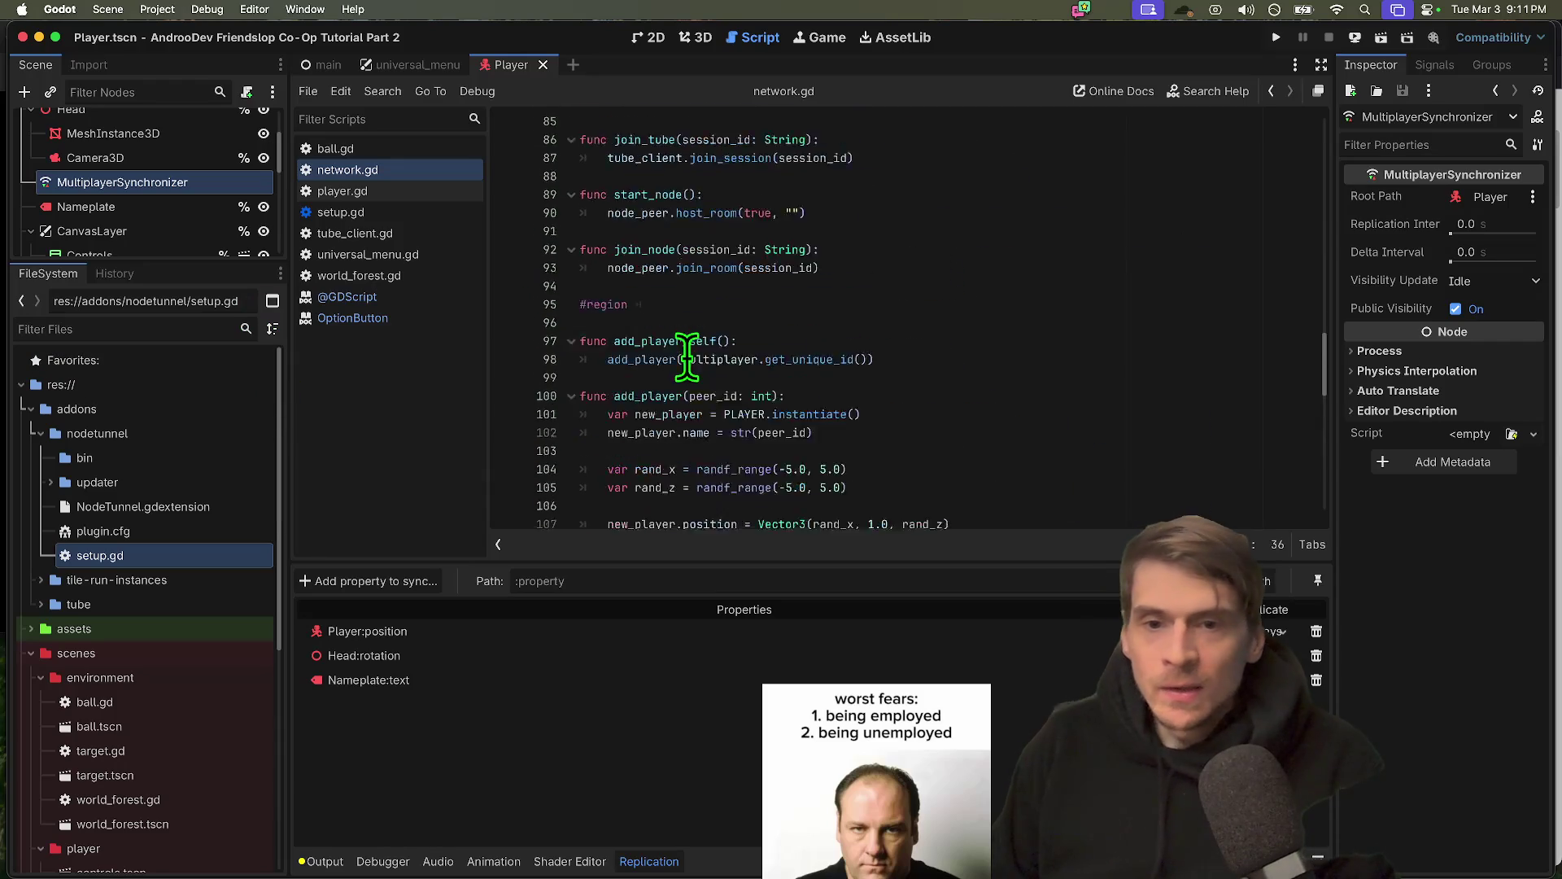
scroll(574, 276, "up", 2)
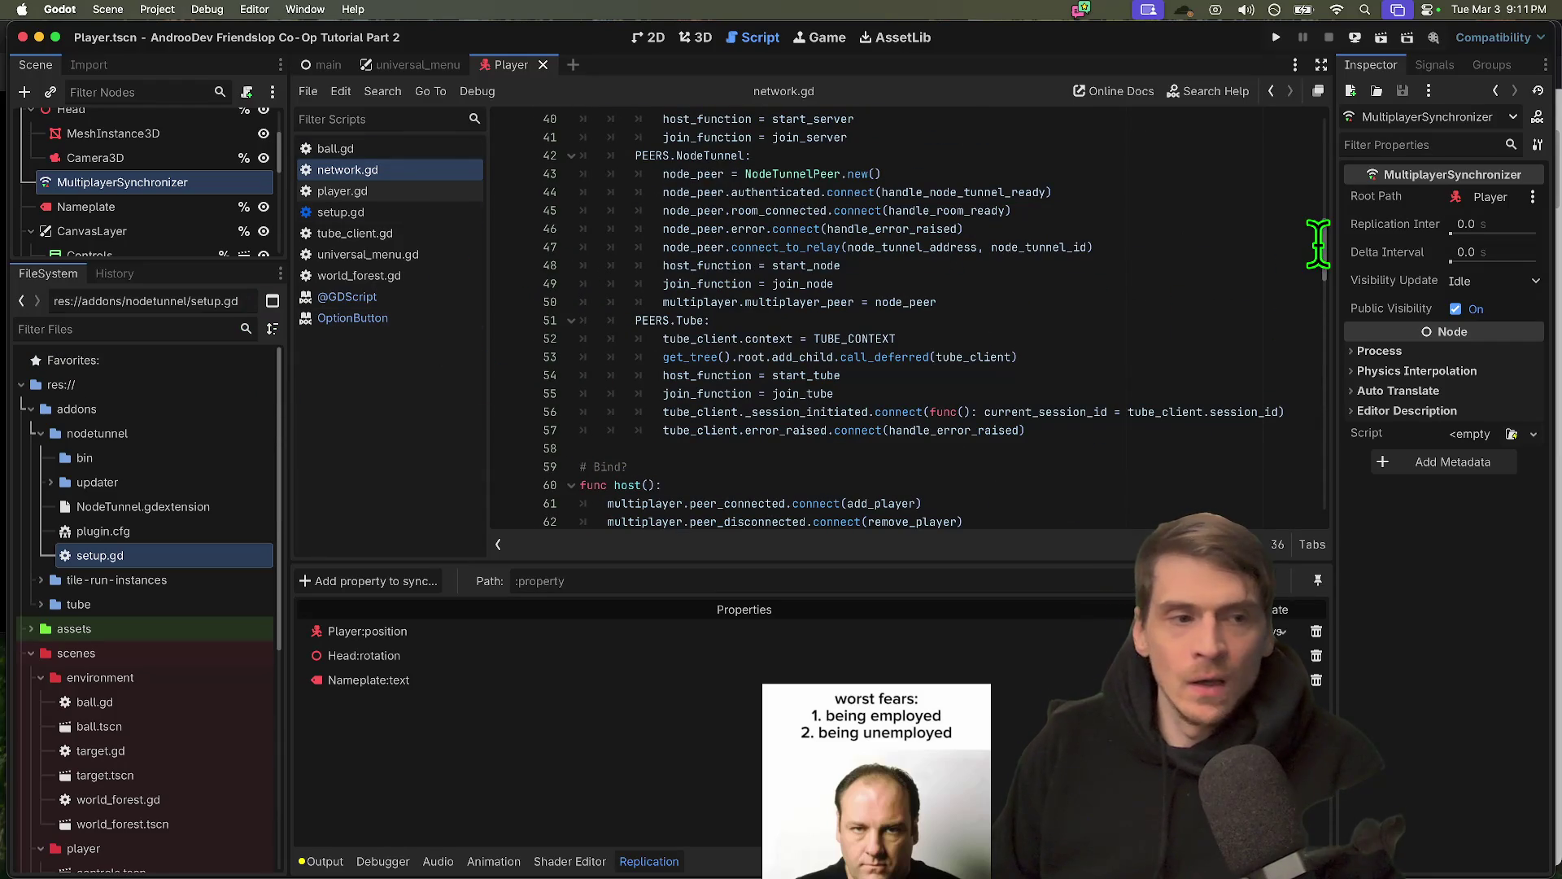
scroll(1320, 242, "up", 10)
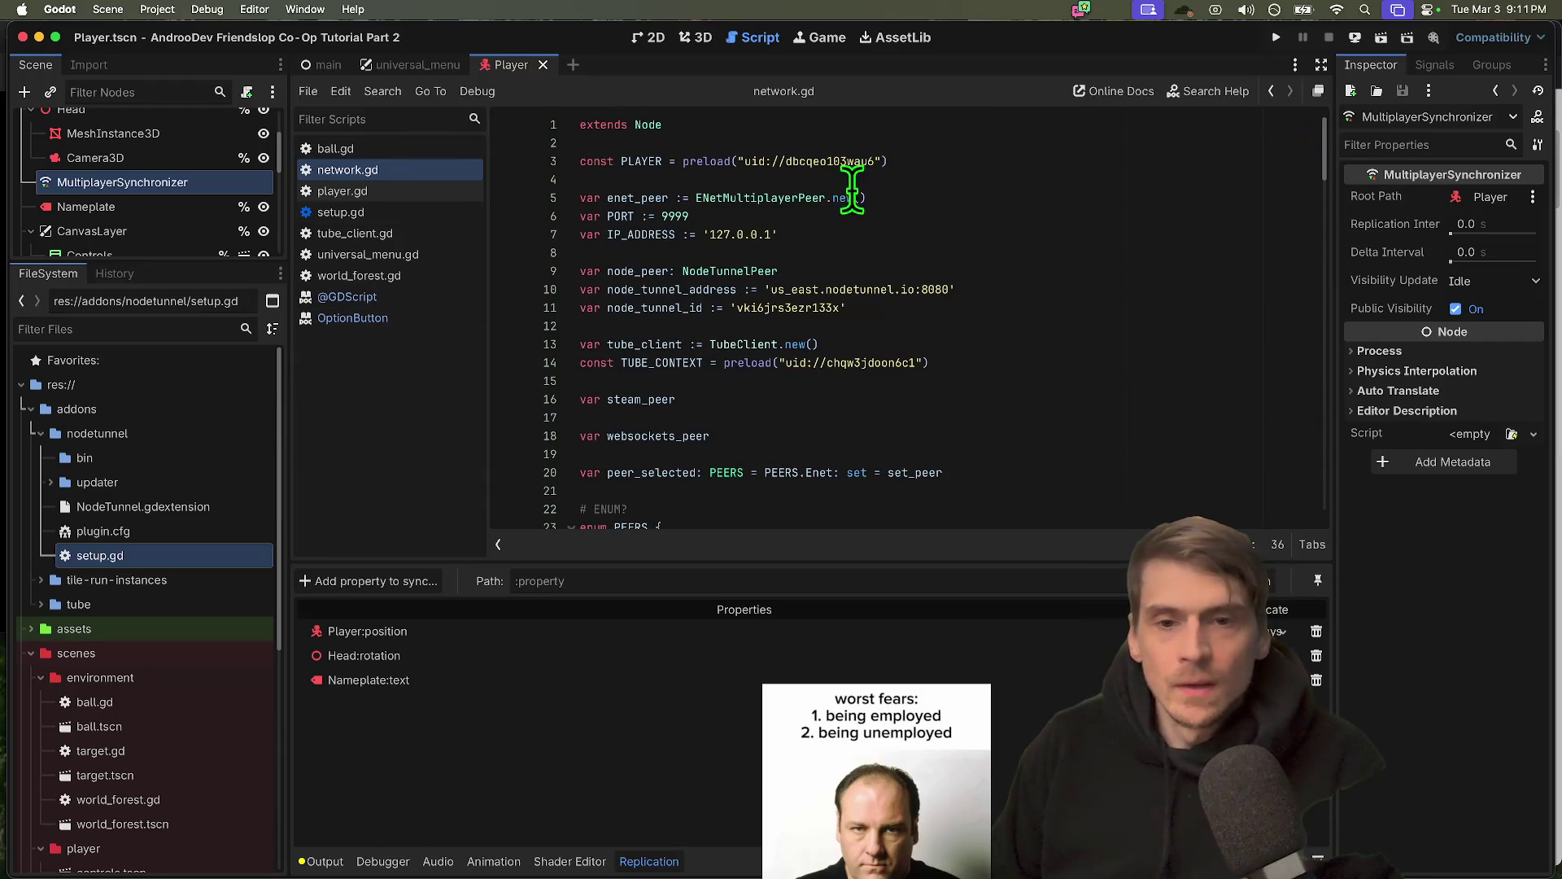
double_click(805, 197)
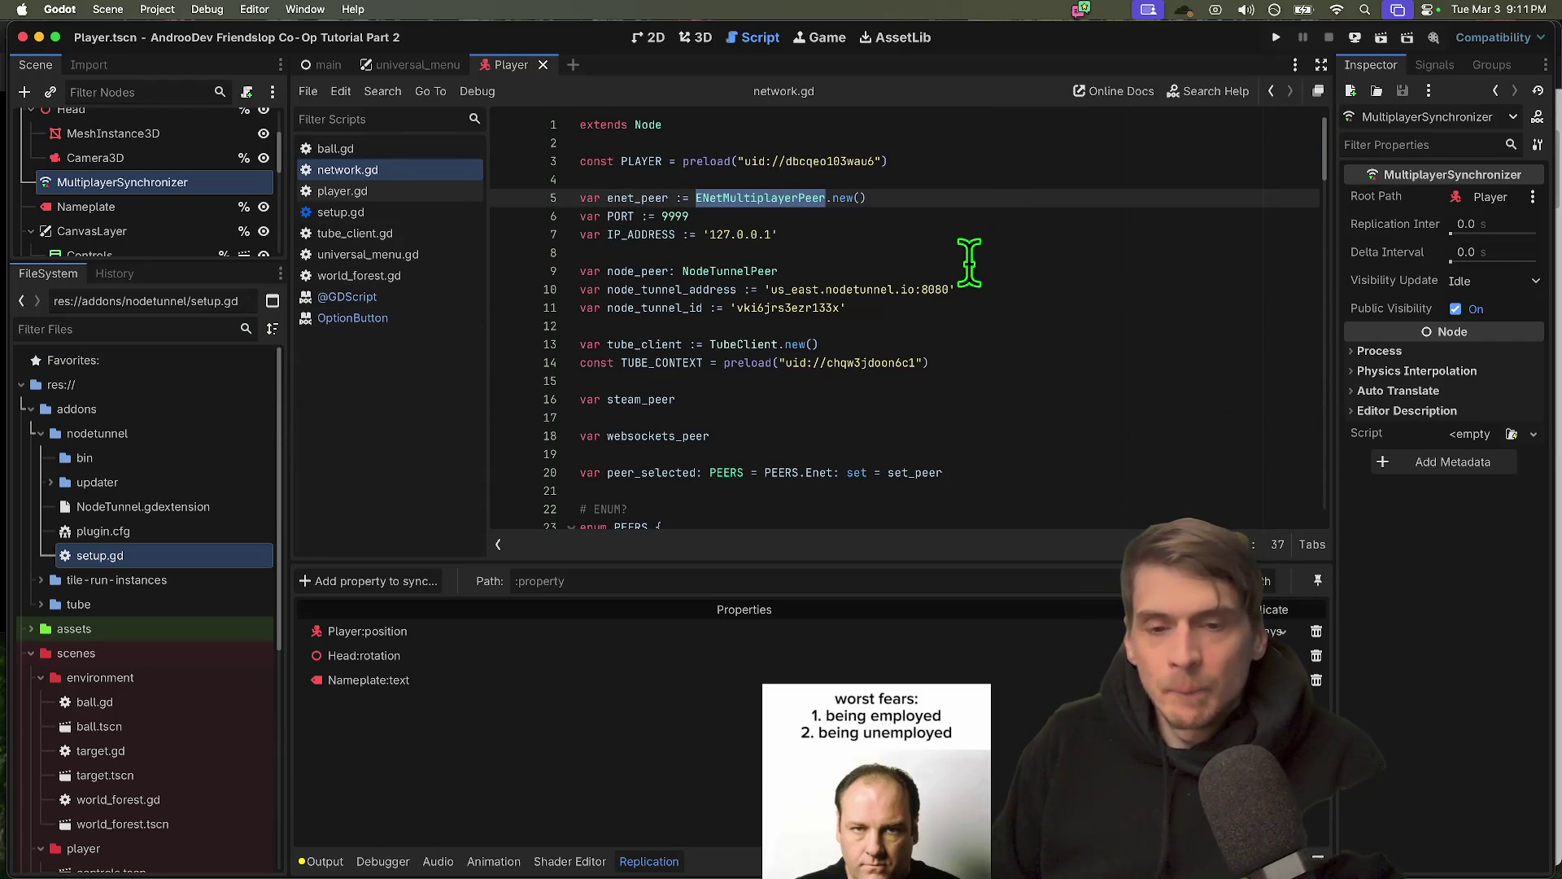
left_click(925, 268)
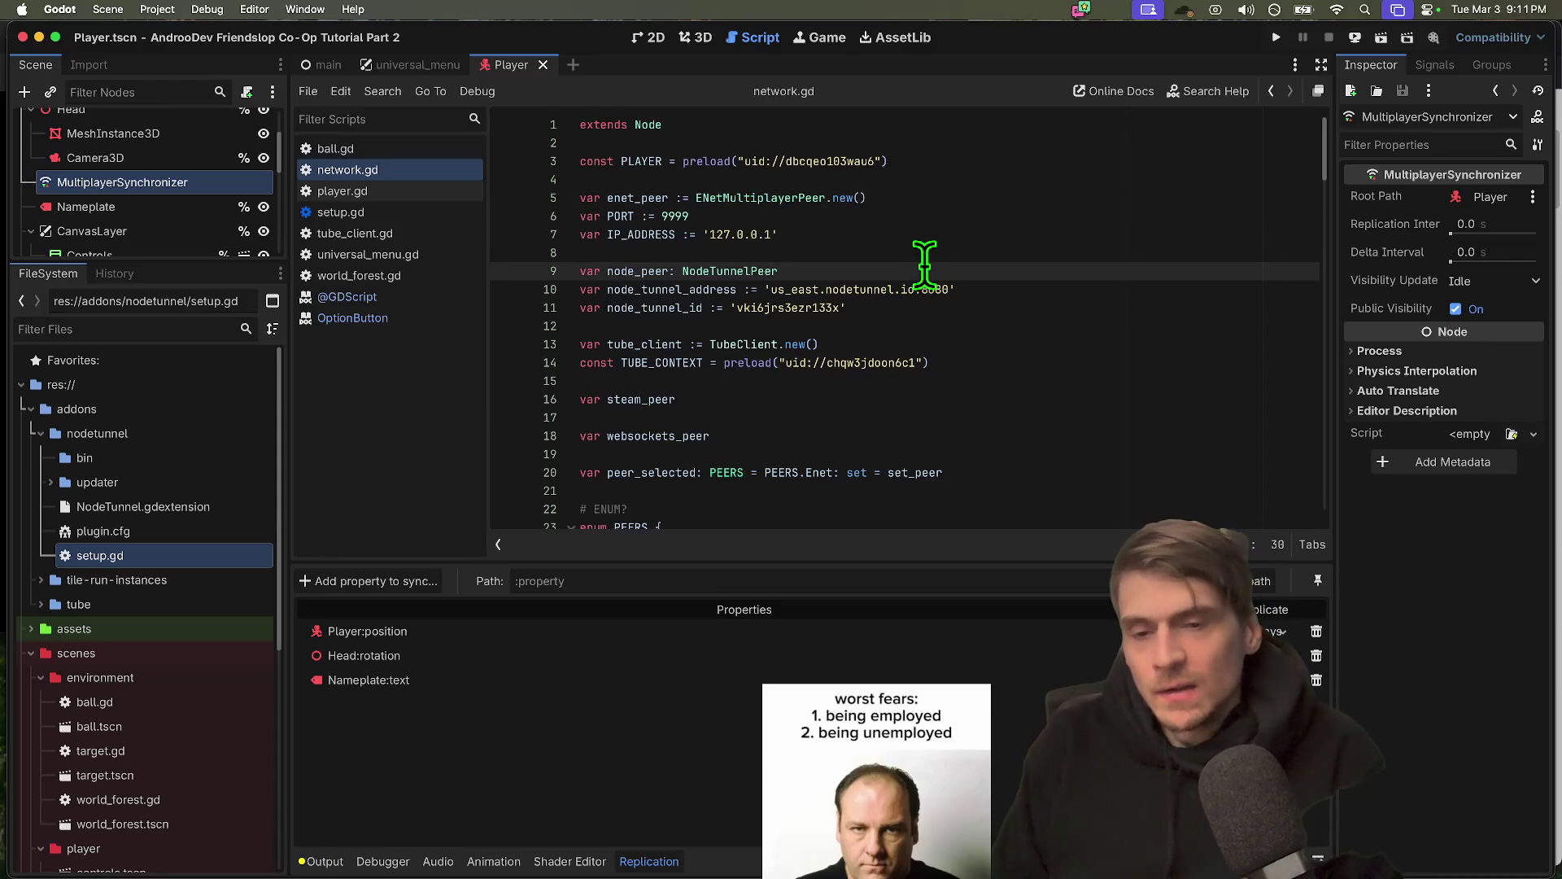
Add section comments in network.gd: 'Relay' above the relay variables, and a WebRTC 'Peer' label
key("ctrl+shift+Return")
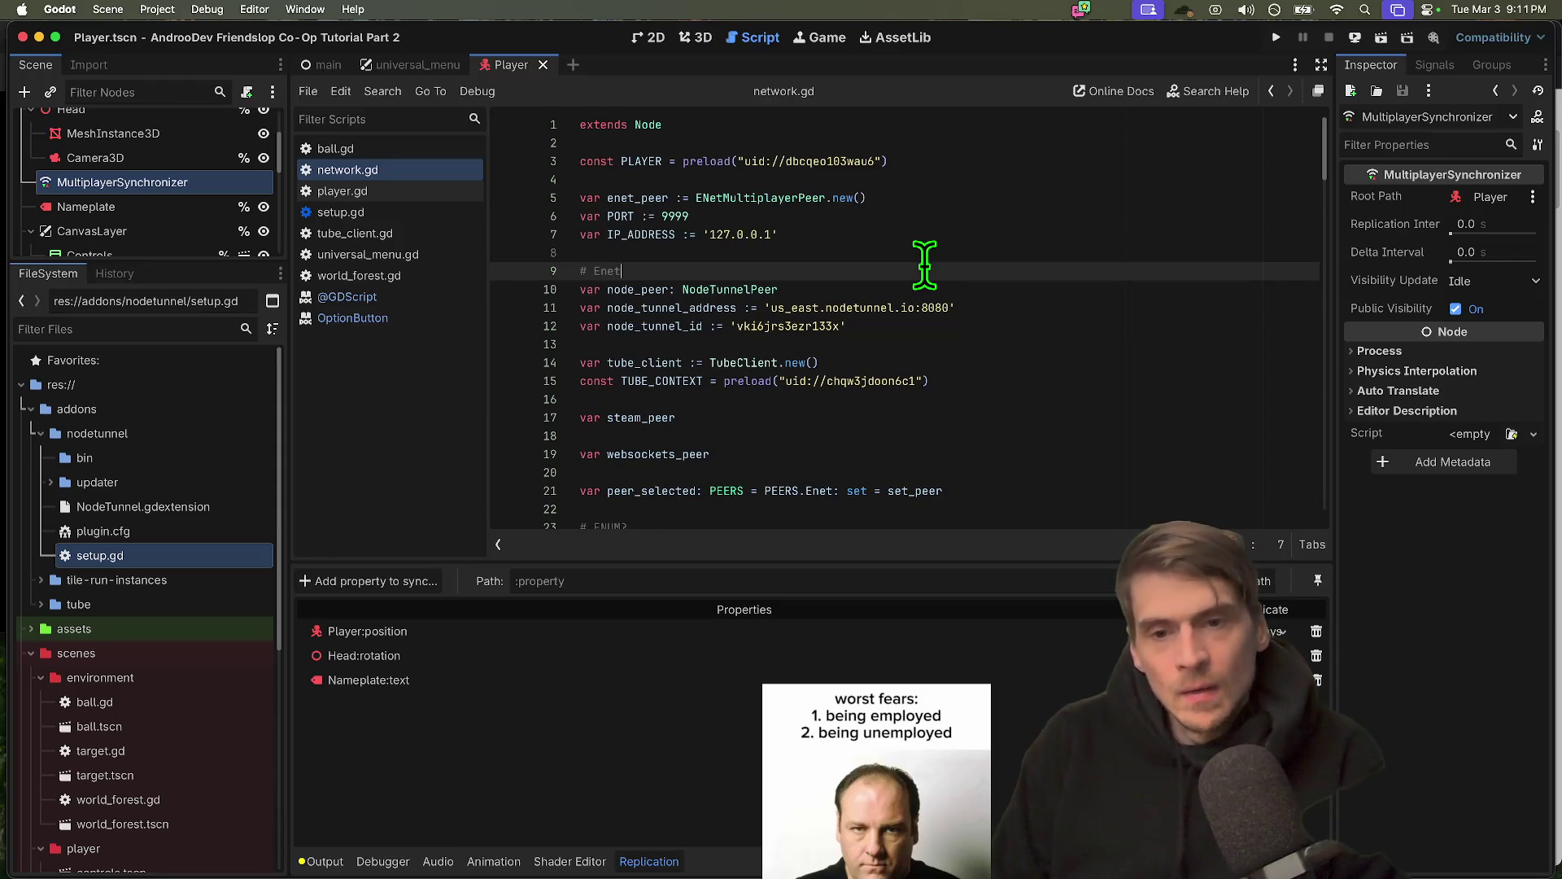
key("Down")
key("Down")
key("Down")
key("ctrl+z")
type("Relay")
key("Up")
key("Up")
key("Up")
key("Return")
type("# Enet Local")
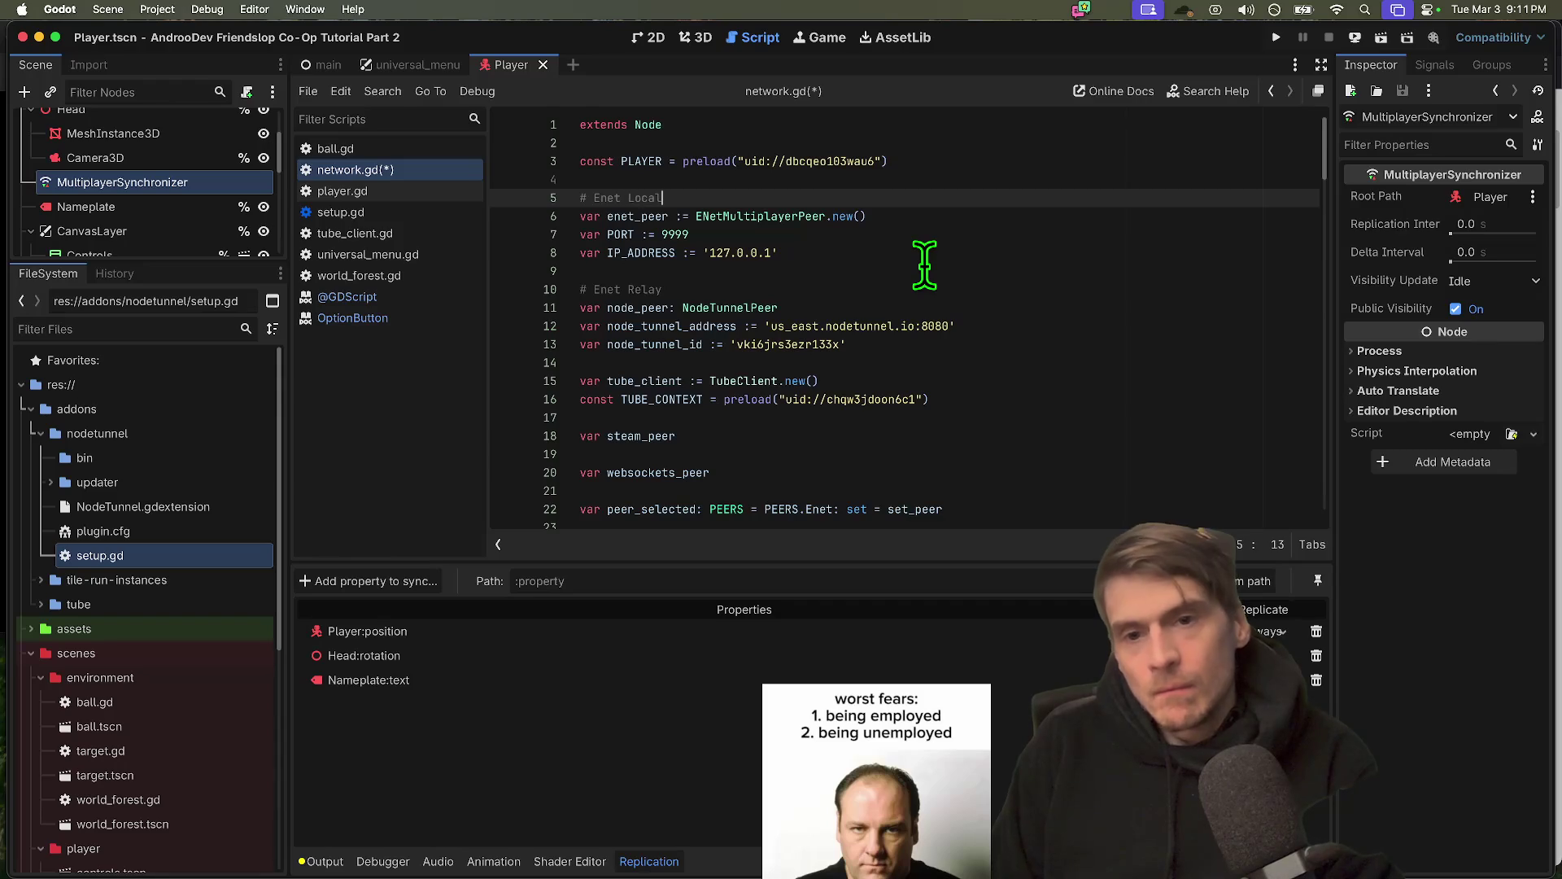
key("Down")
key("Down")
key("Down")
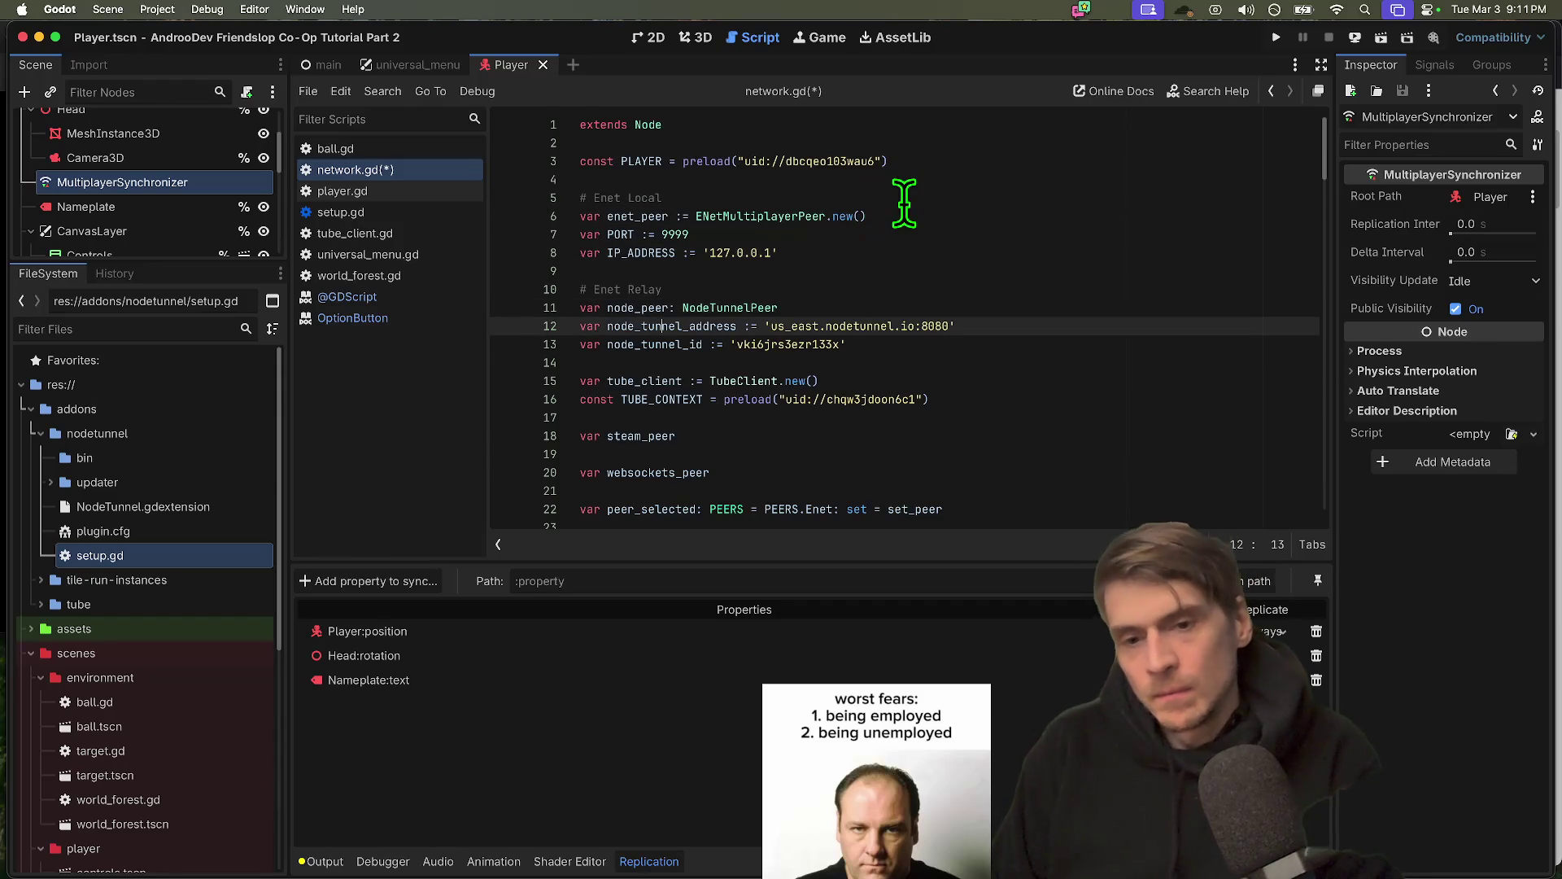
key("Down")
key("Return")
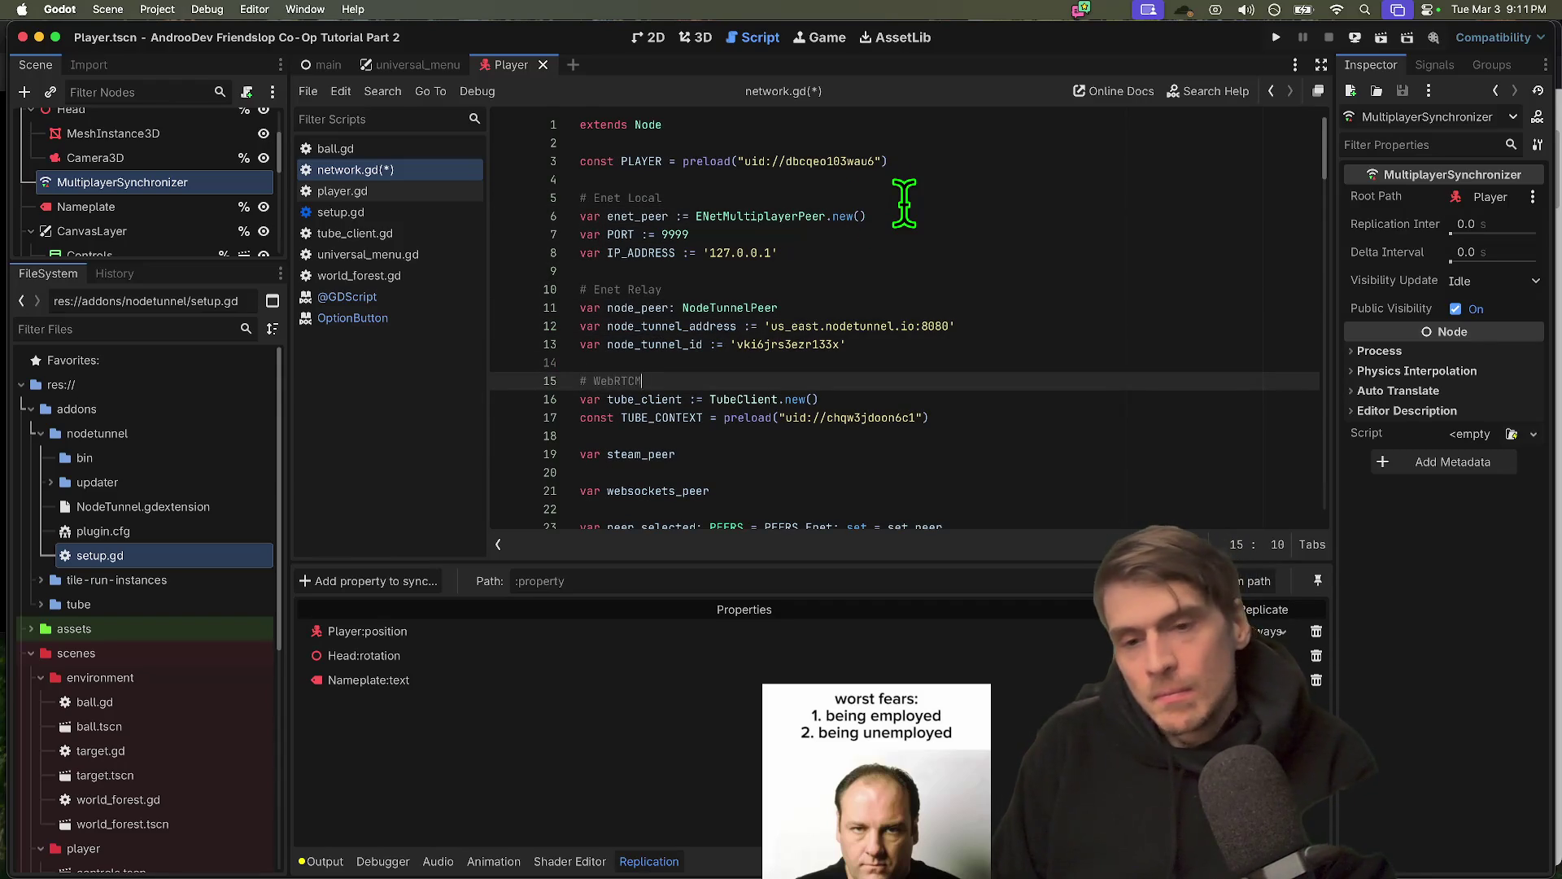
key("BackSpace")
key("BackSpace")
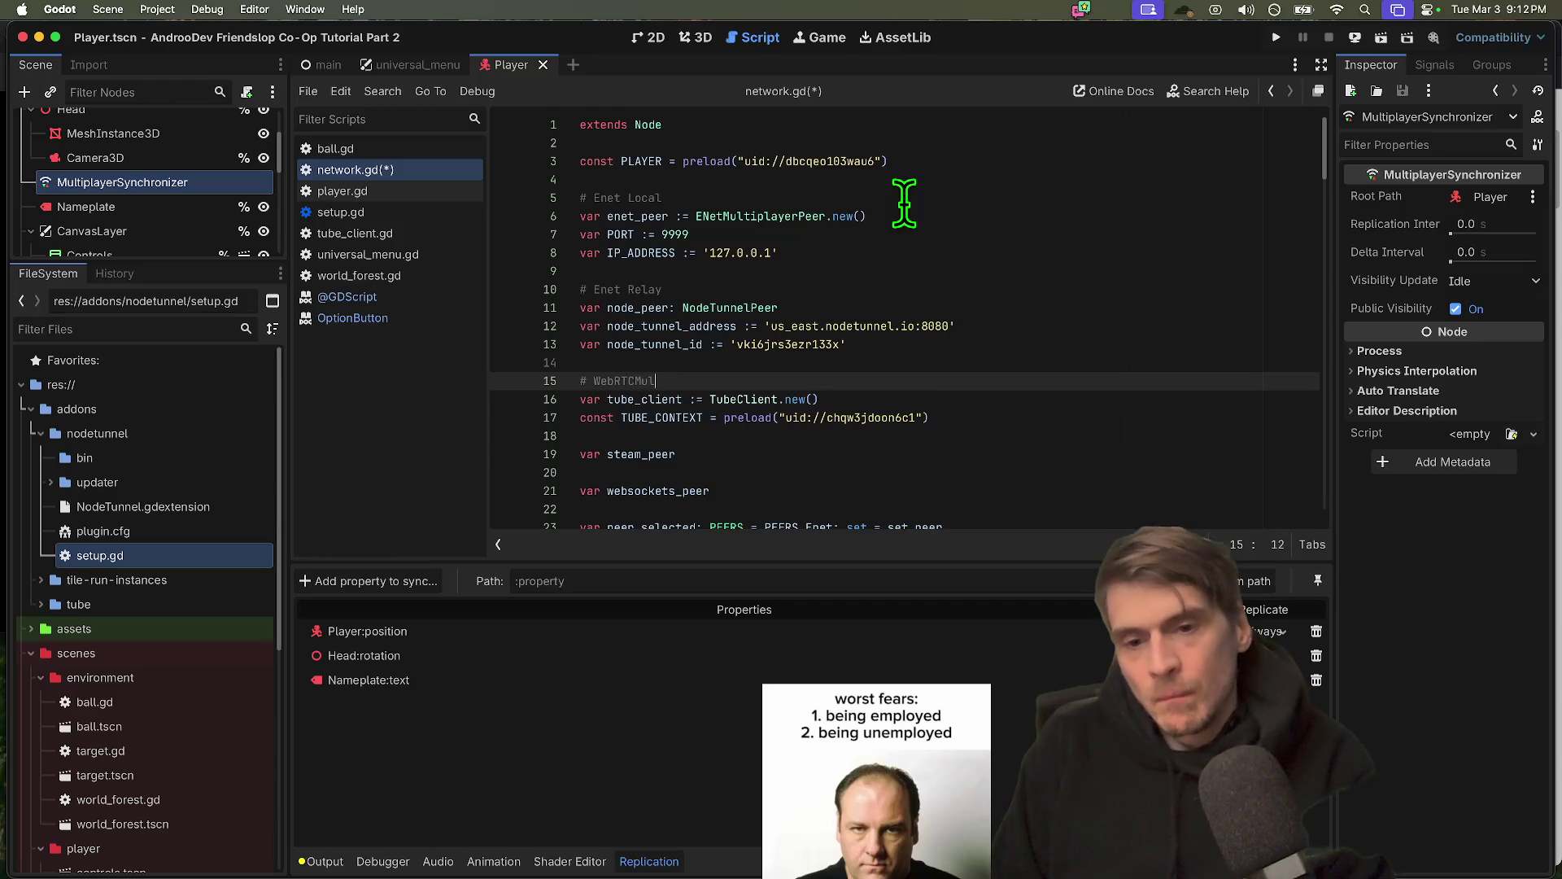
type("Peer")
Copy 'WebRTCMultiplayerPeer' and paste it as a comment line near the steam_peer declaration
double_click(701, 381)
scroll(931, 368, "down", 3)
key("ctrl+c")
left_click(950, 264)
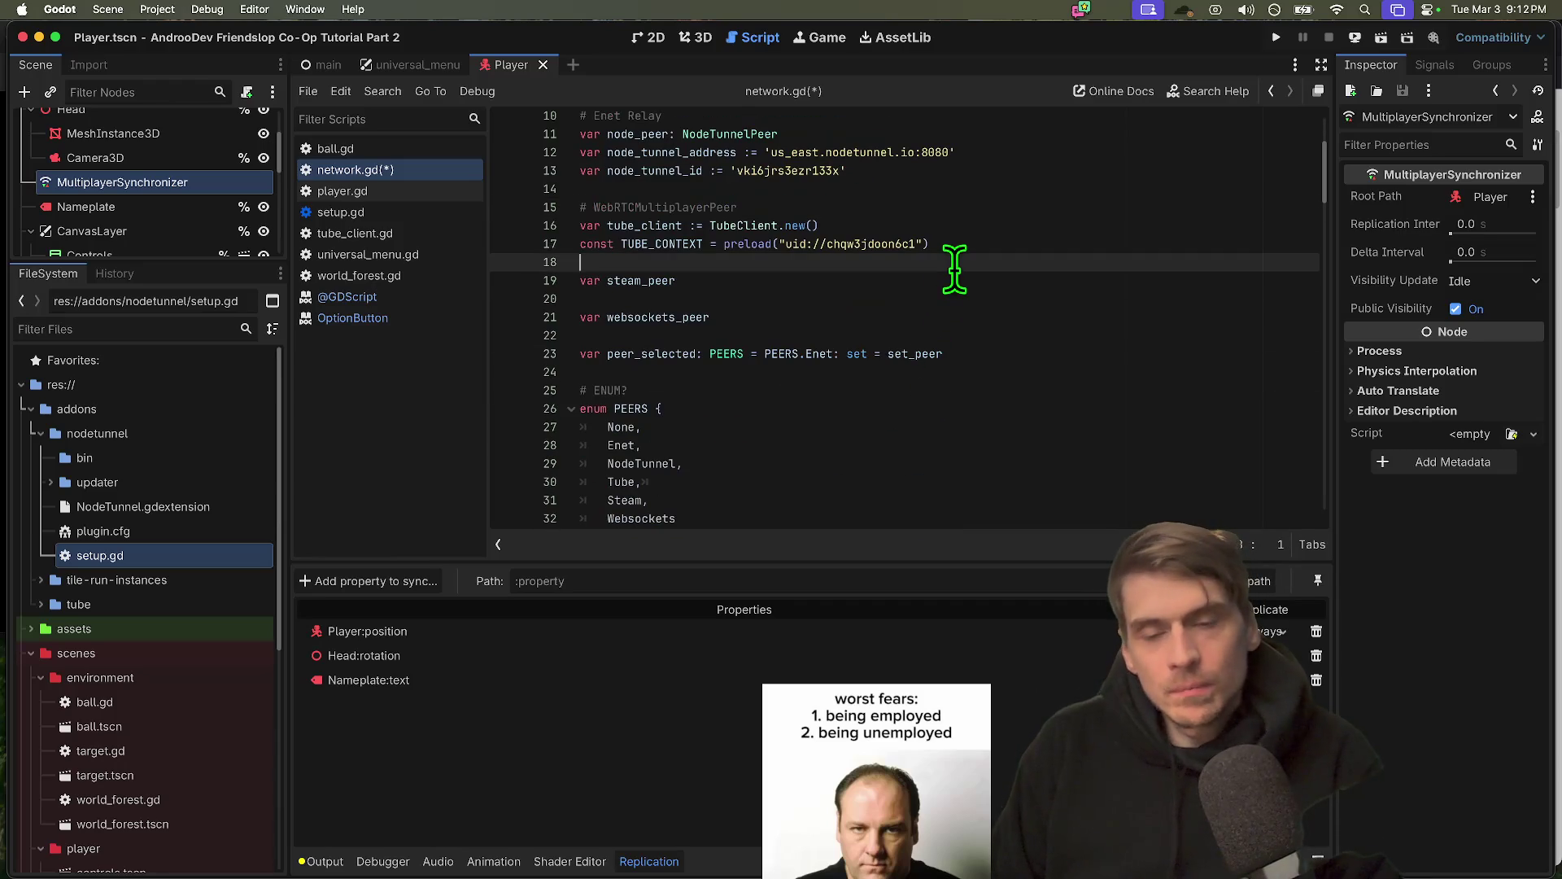
key("Return")
key("ctrl+v")
key("ctrl+k")
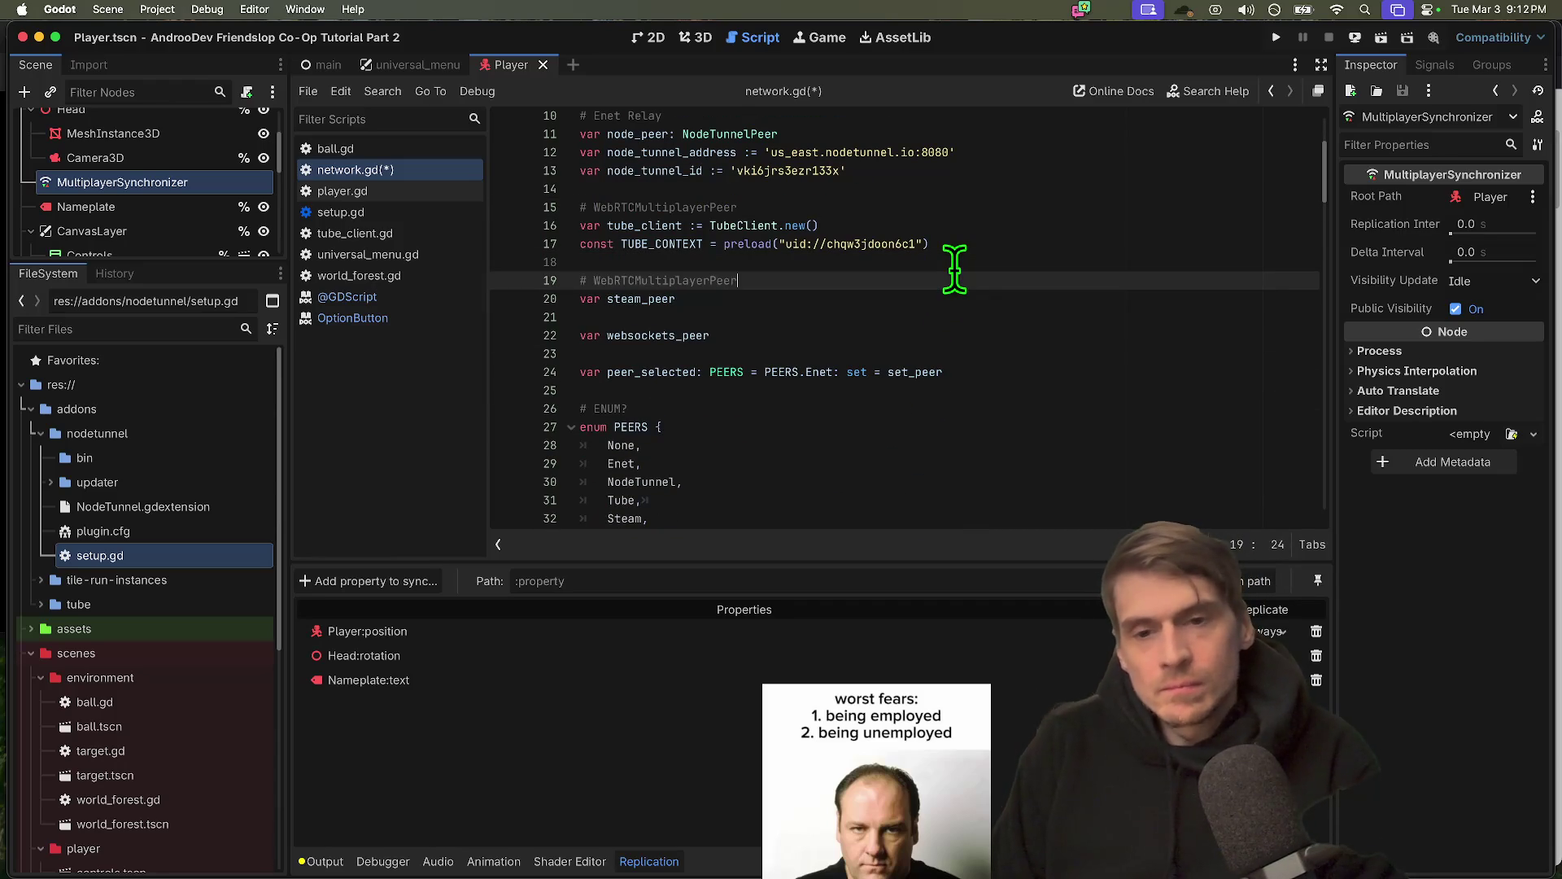
key("Down")
key("Down")
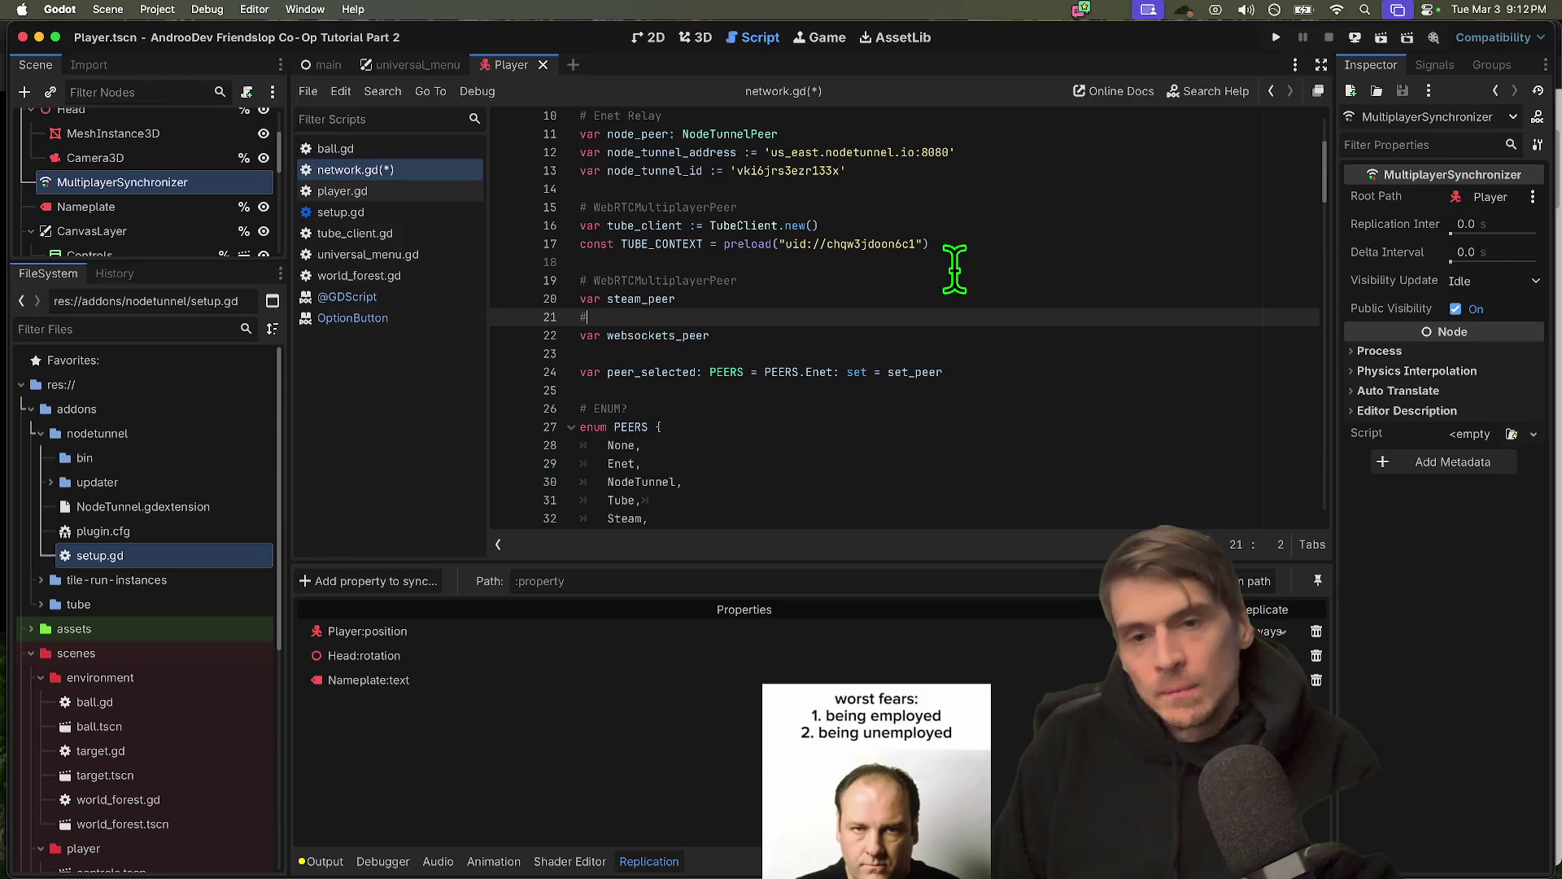
key("ctrl+v")
key("Home")
key("Return")
key("Down")
key("Down")
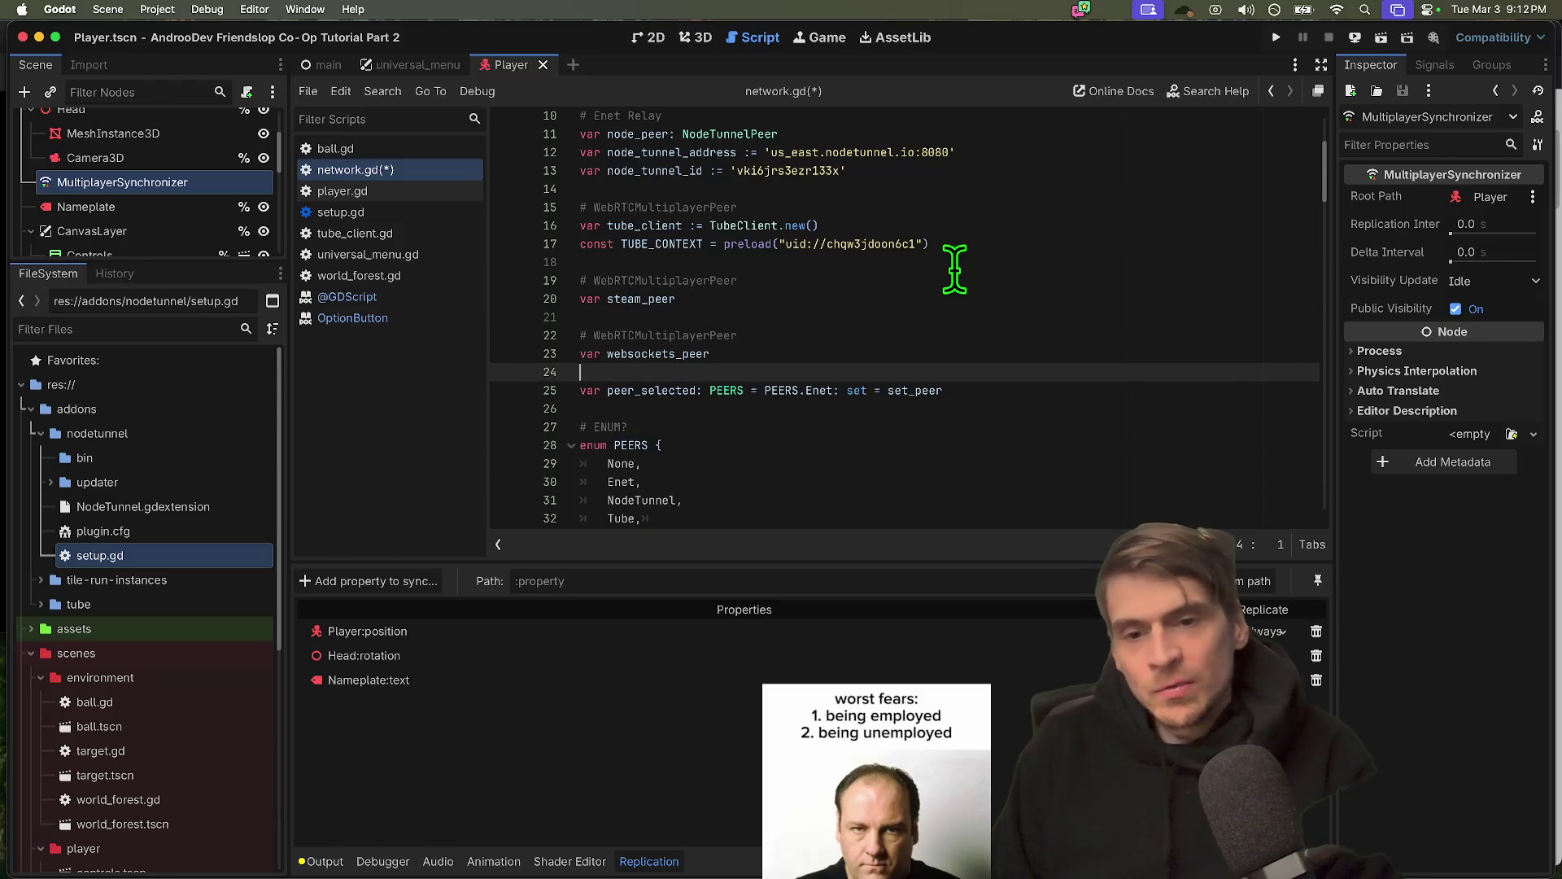
Move the websockets_peer comment and declaration above steam_peer and remove the extra blank line
key("shift+Up")
key("shift+Up")
key("BackSpace")
left_click(941, 269)
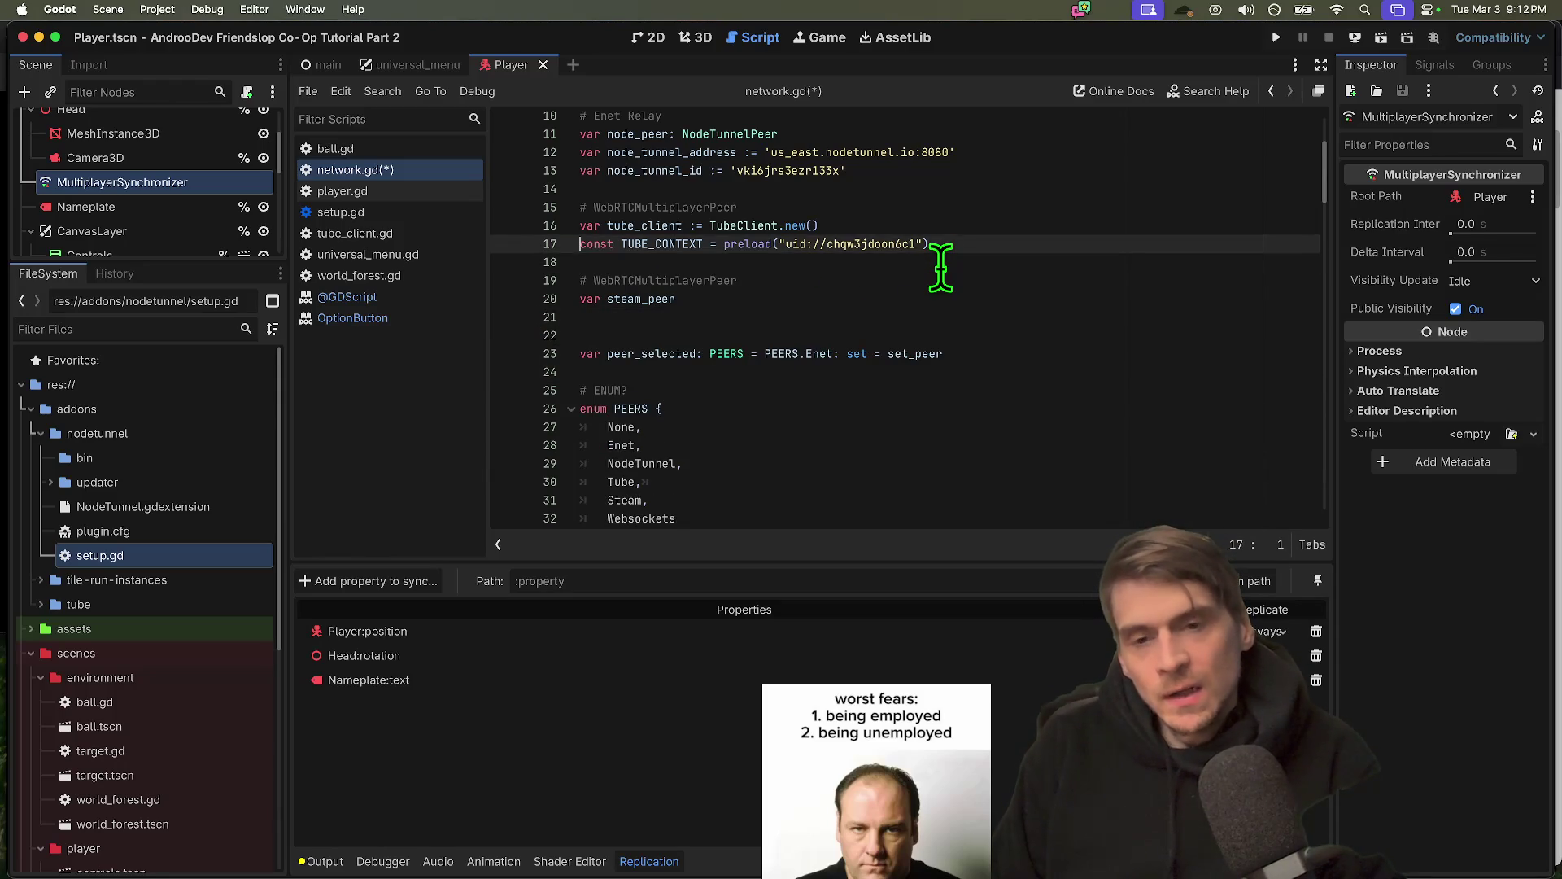
key("Return")
key("ctrl+v")
key("Return")
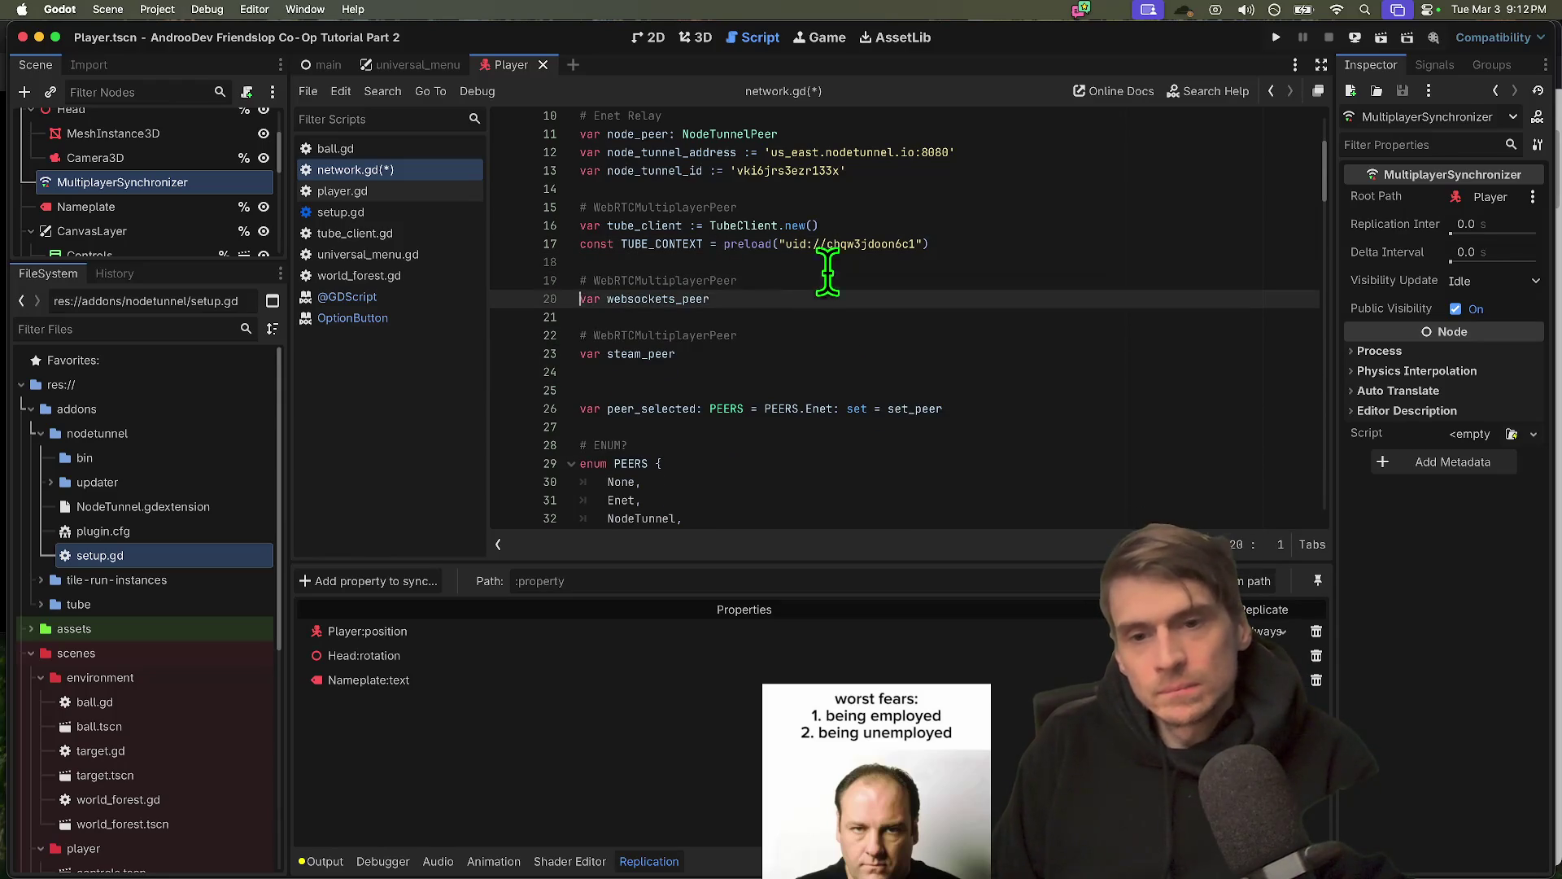
key("Down")
key("Down")
key("BackSpace")
Replace the comment above steam_peer, retyping it as '# Stea'
key("Home")
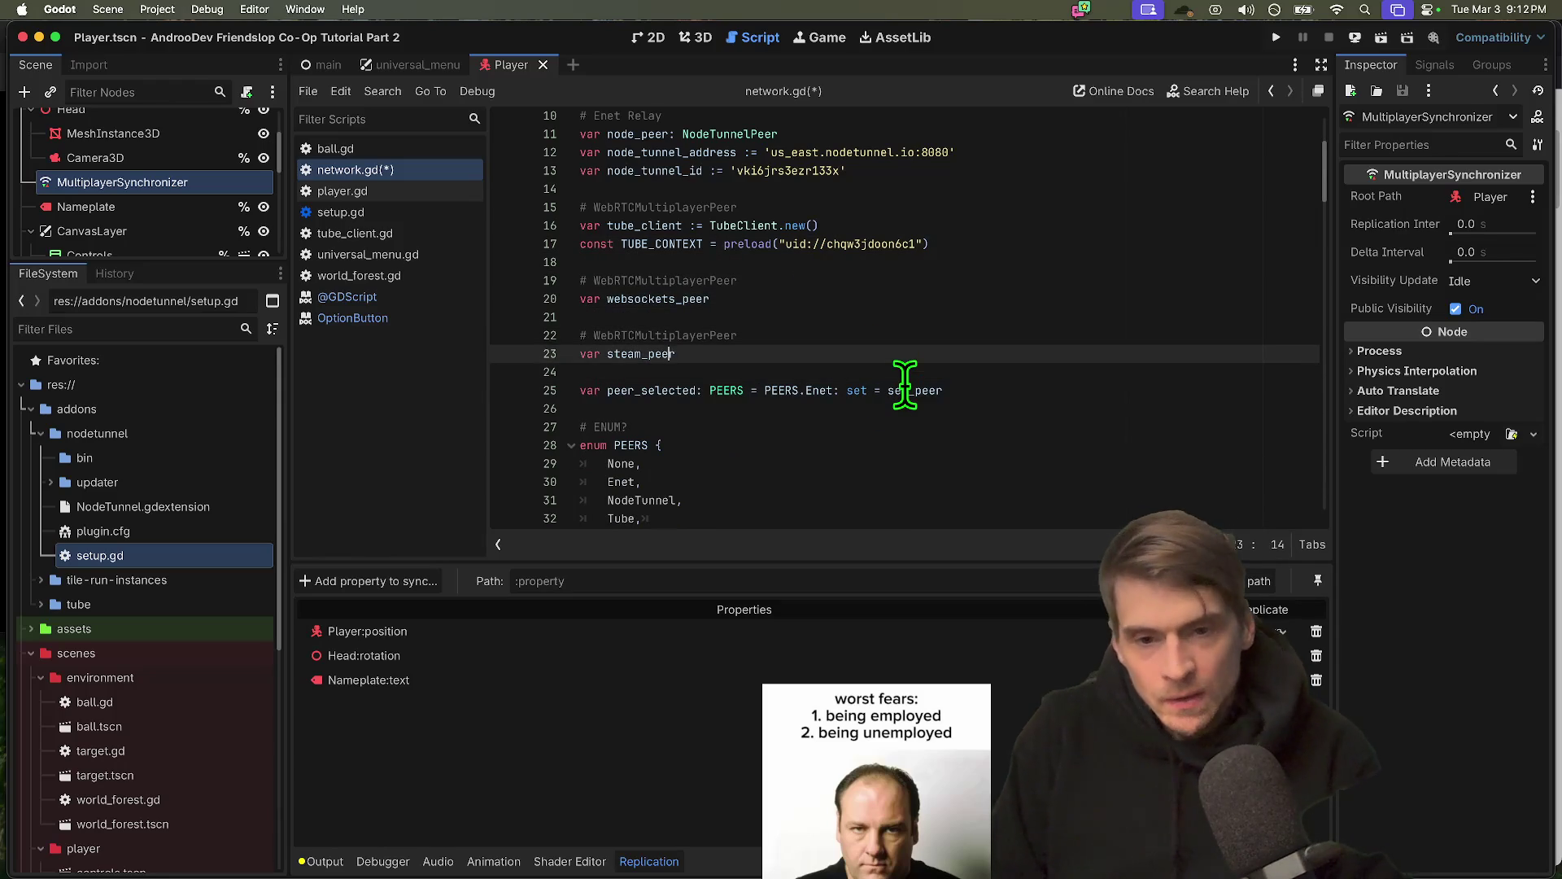
key("Up")
key("End")
key("ctrl+BackSpace")
type("Stea")
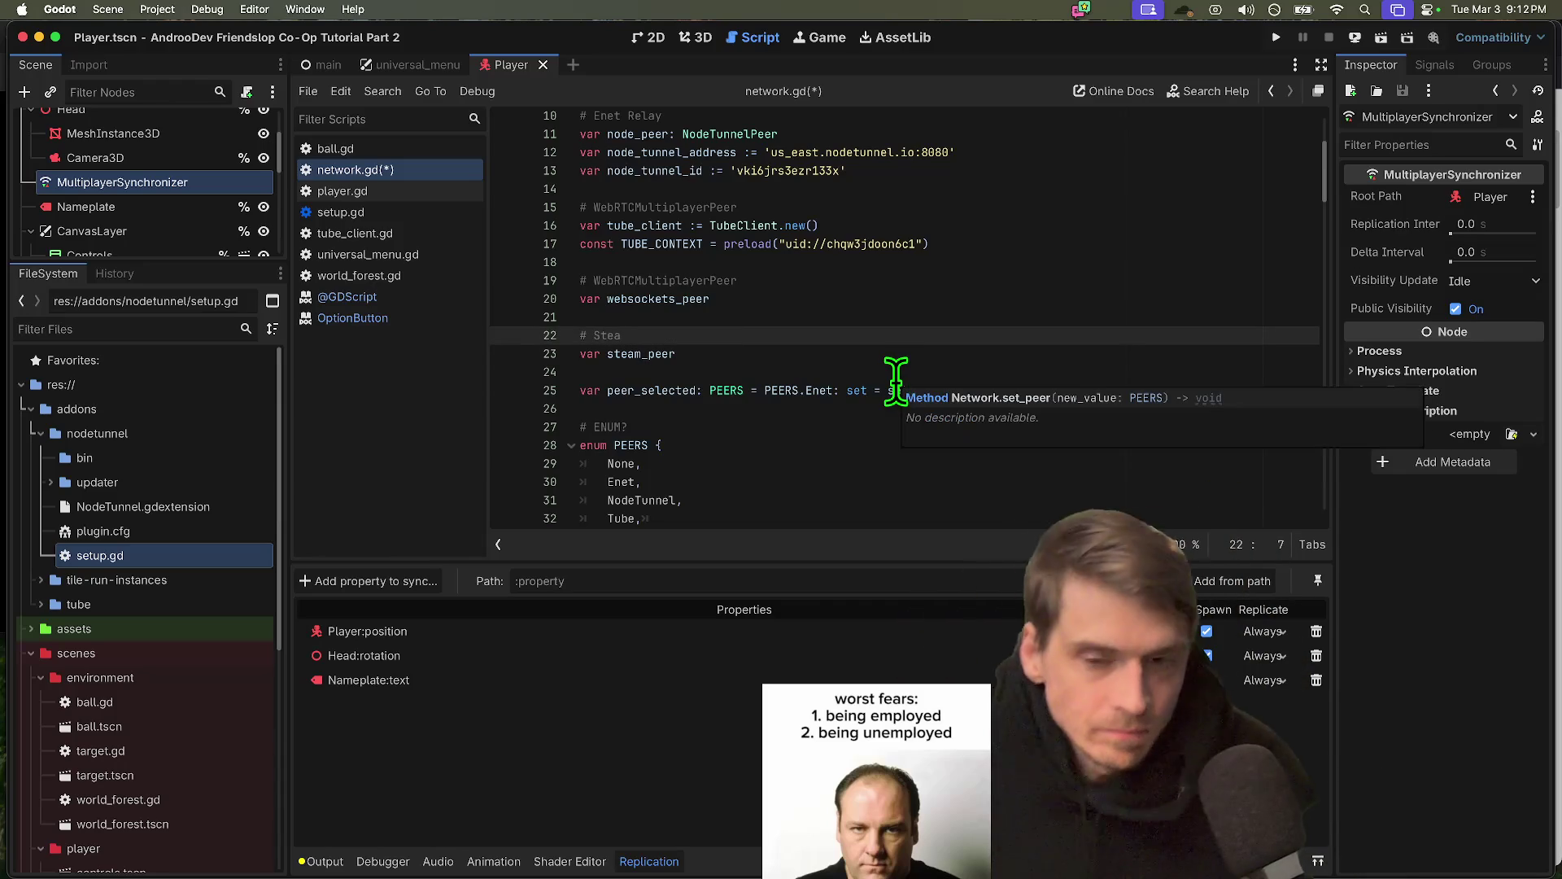
scroll(843, 338, "up", 1)
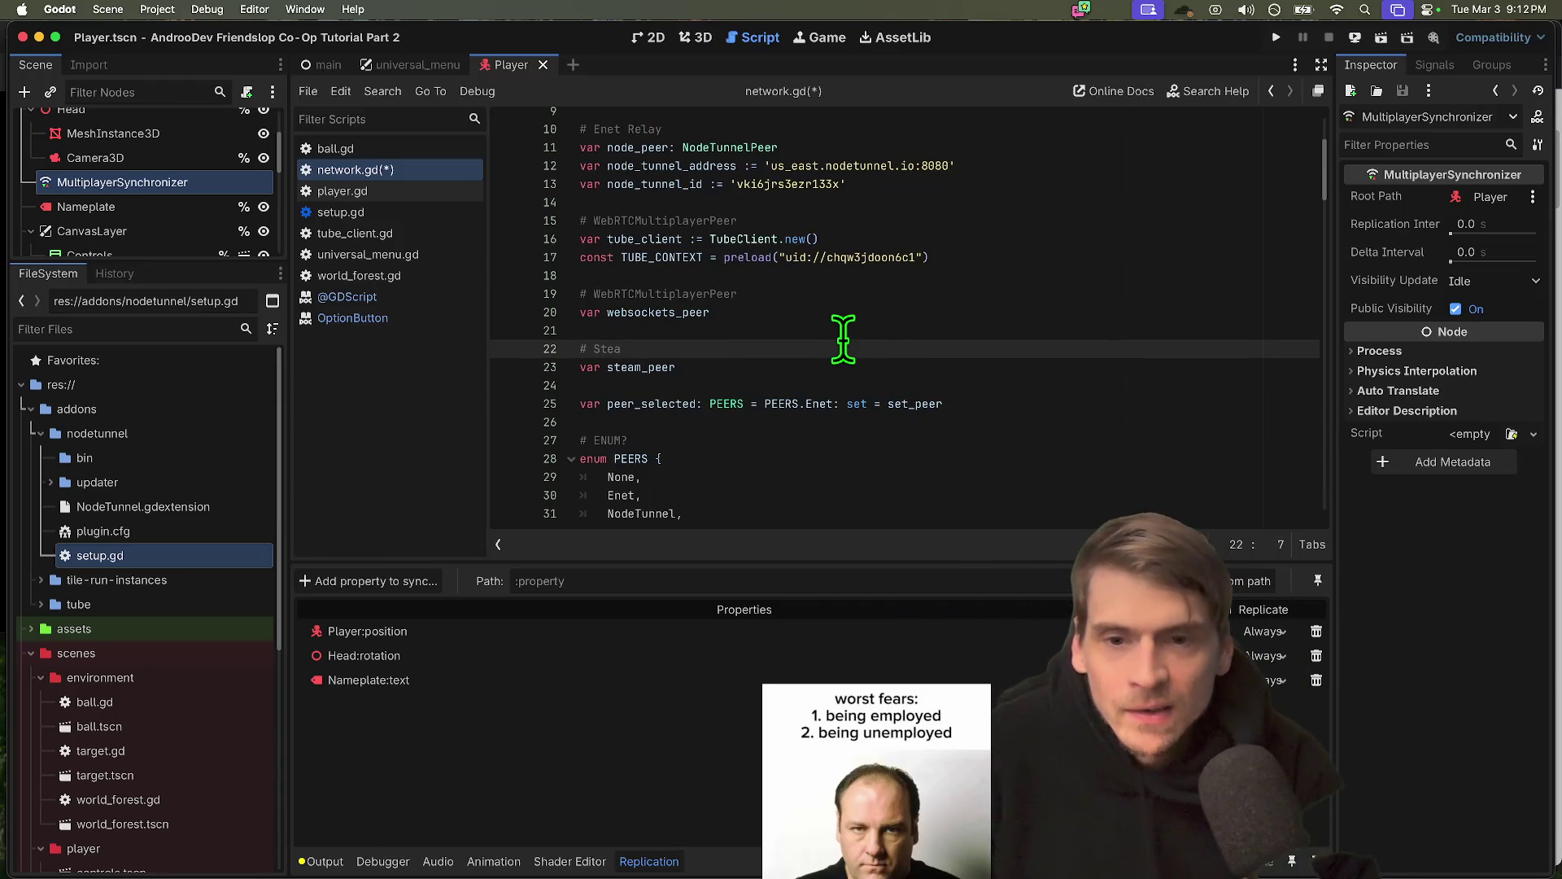
scroll(843, 338, "up", 5)
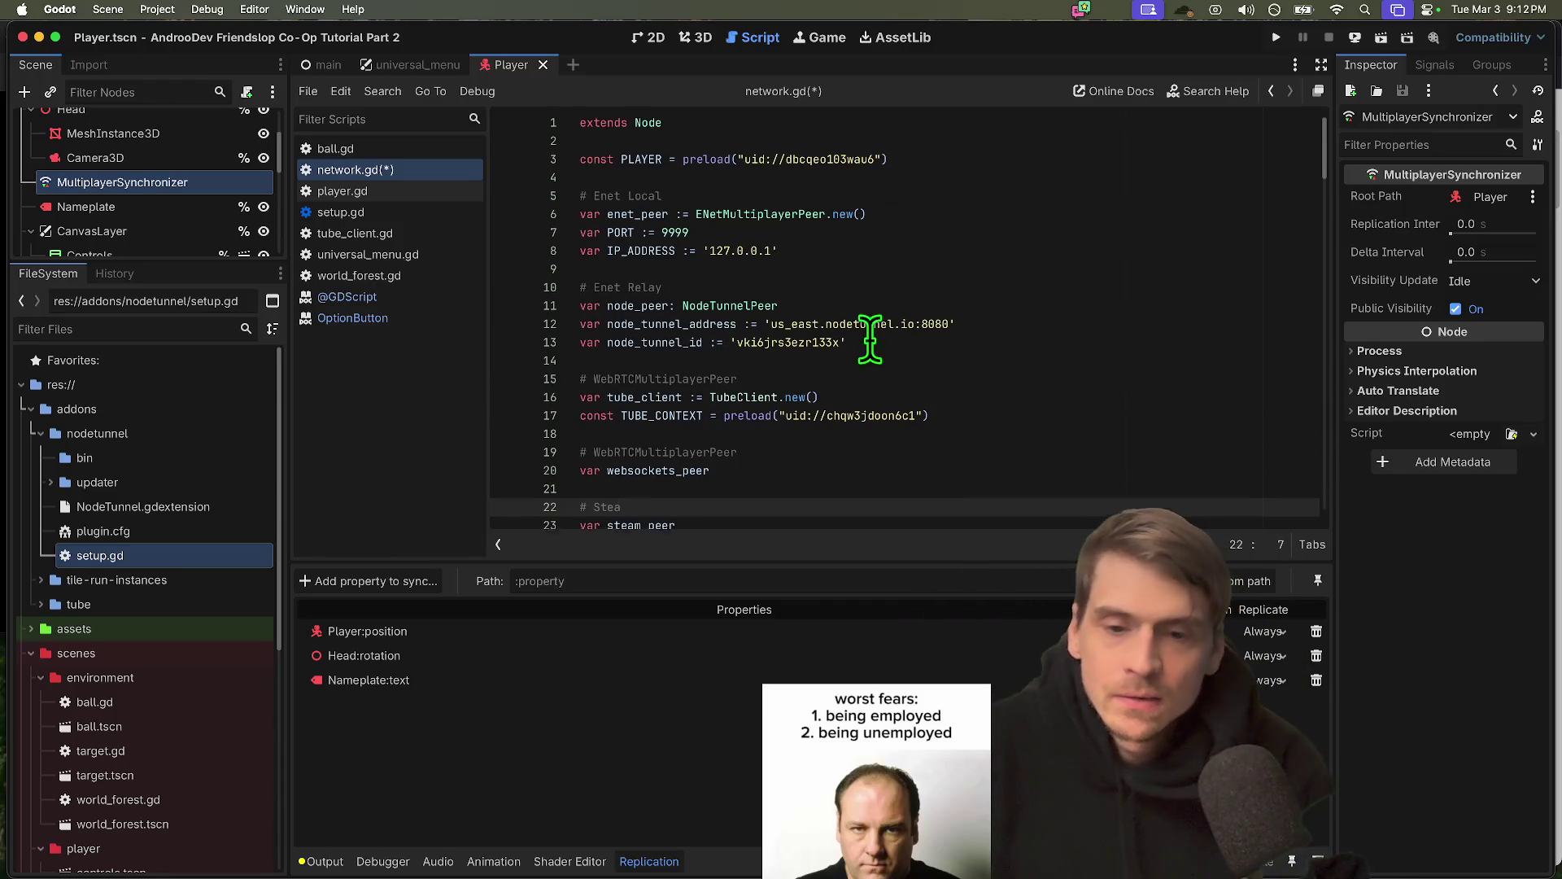
Delete the # Enet Local, # Enet Relay and WebRTCMultiplayerPeer section comment lines from network.gd
scroll(869, 338, "down", 2)
key("BackSpace")
key("BackSpace")
key("BackSpace")
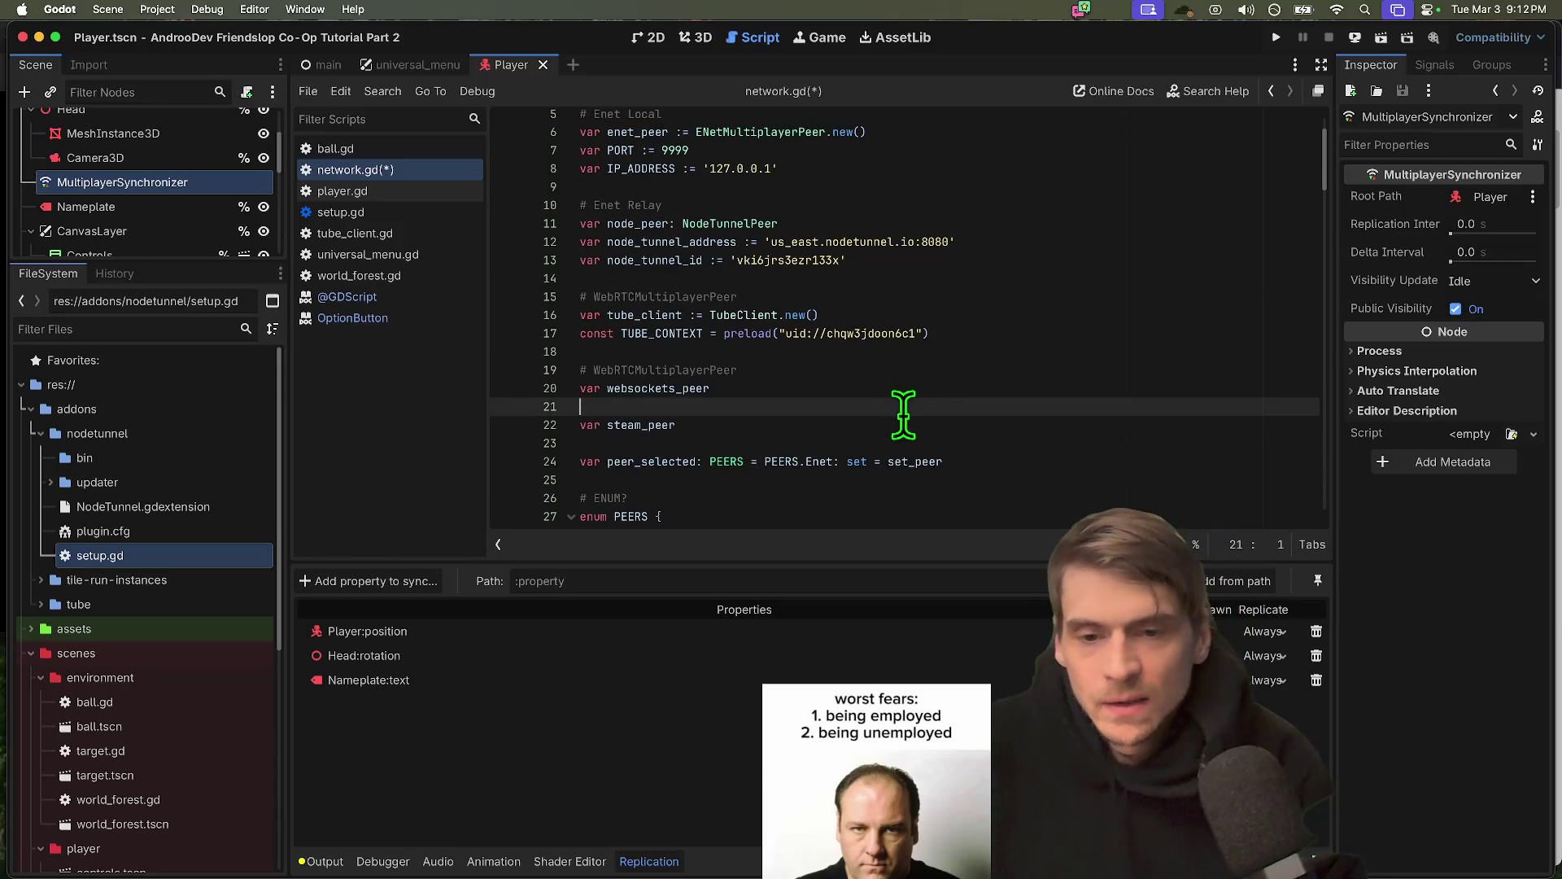
key("Up")
key("Up")
key("ctrl+shift+k")
key("Up")
key("Up")
key("Up")
key("ctrl+shift+k")
key("Up")
key("ctrl+shift+k")
key("Up")
key("Up")
key("Up")
key("ctrl+shift+k")
key("Down")
key("Down")
key("Down")
key("Return")
key("Up")
key("Up")
key("Up")
key("Up")
key("Up")
key("Up")
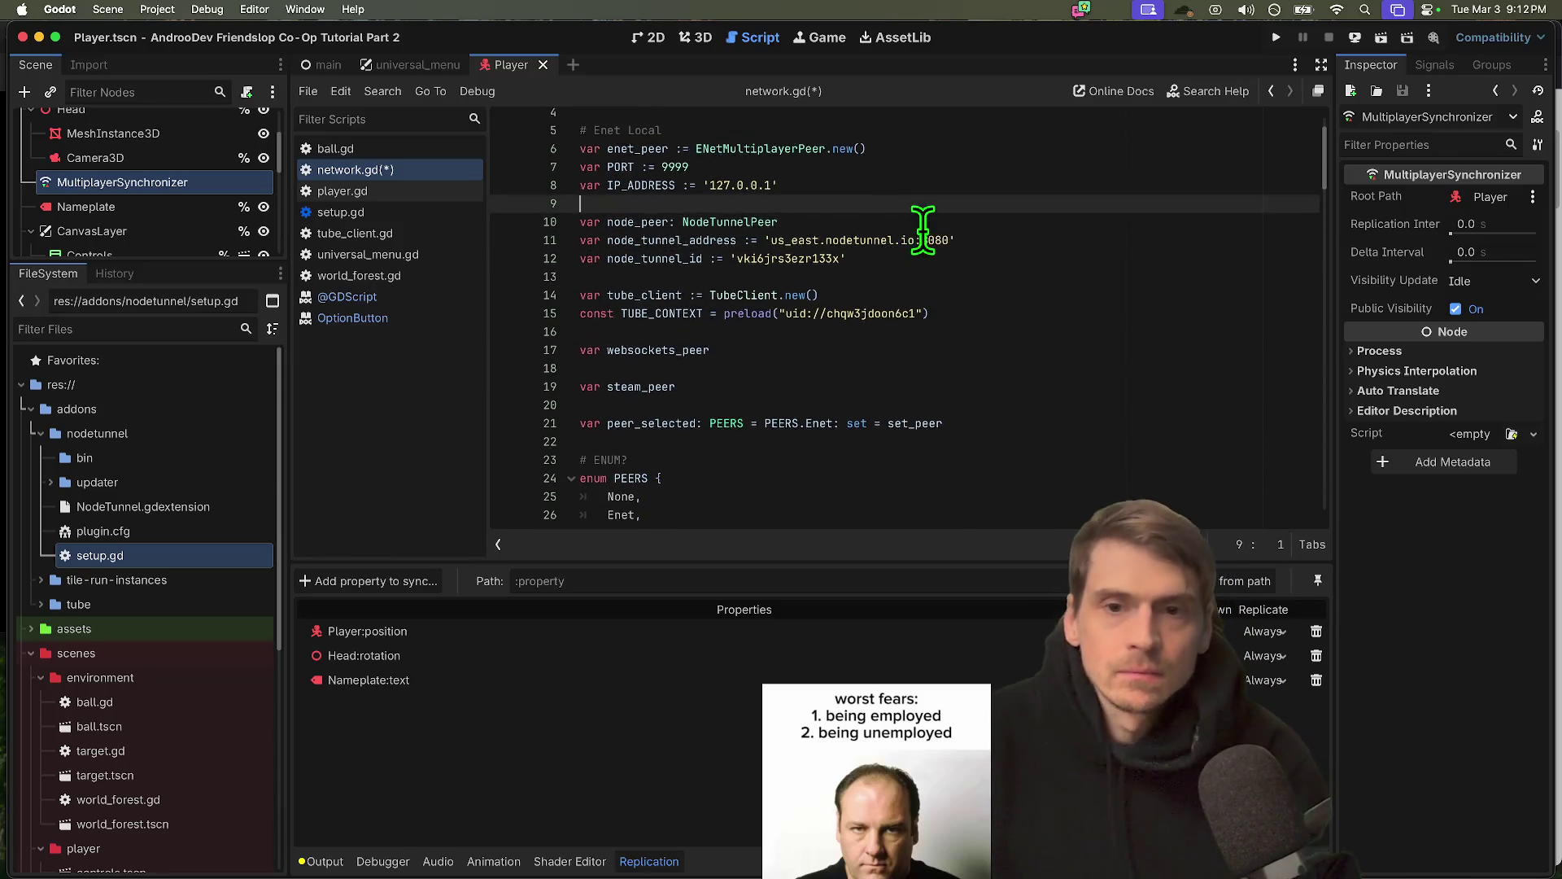
key("ctrl+shift+k")
key("Up")
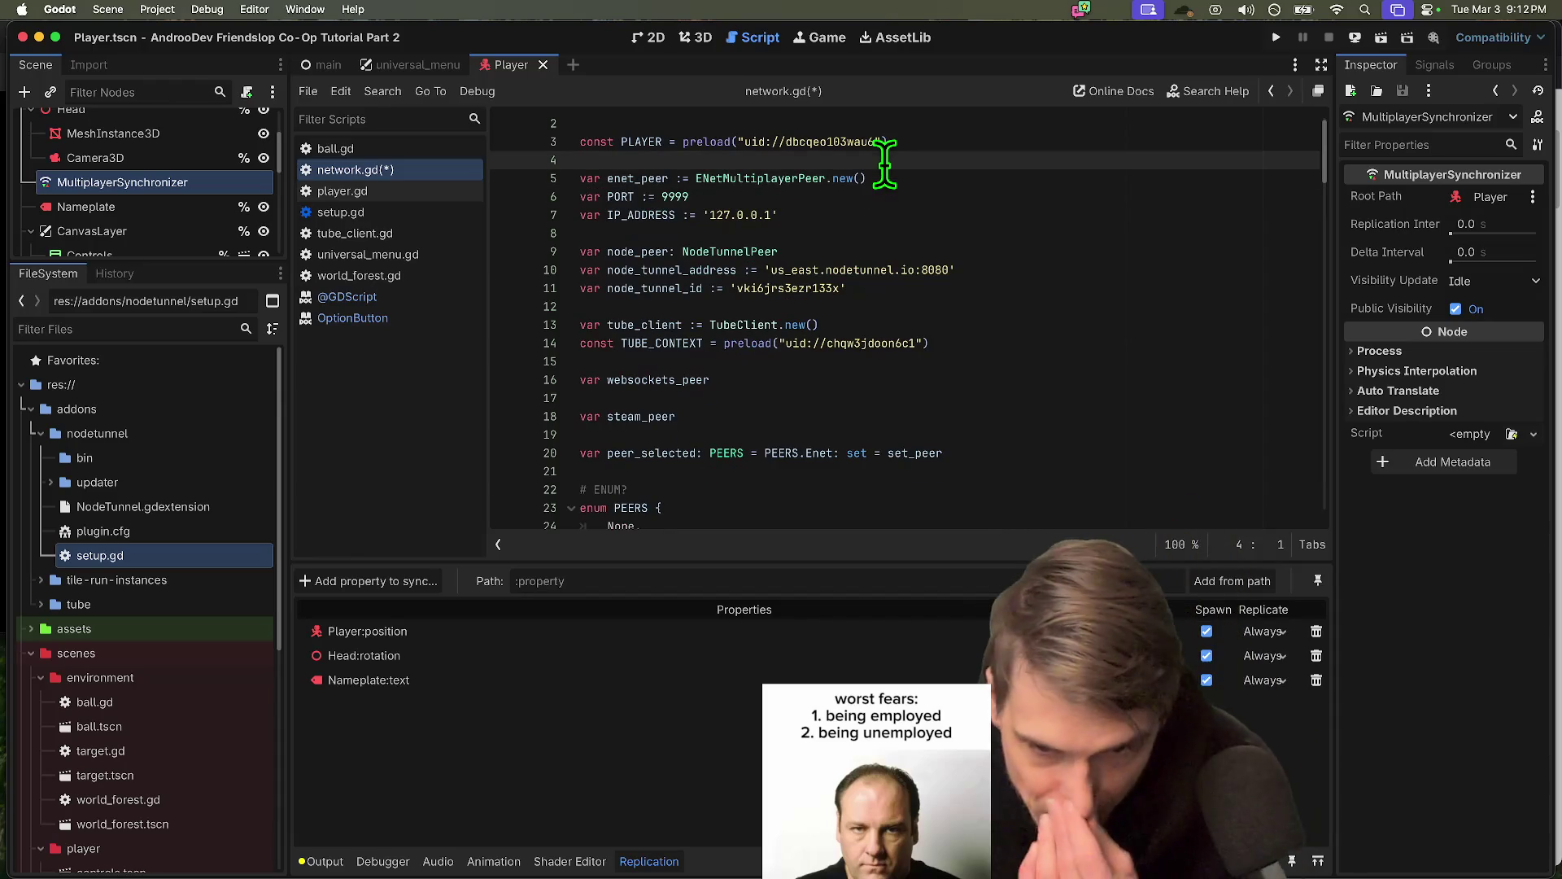
key("Down")
key("Down")
key("Down")
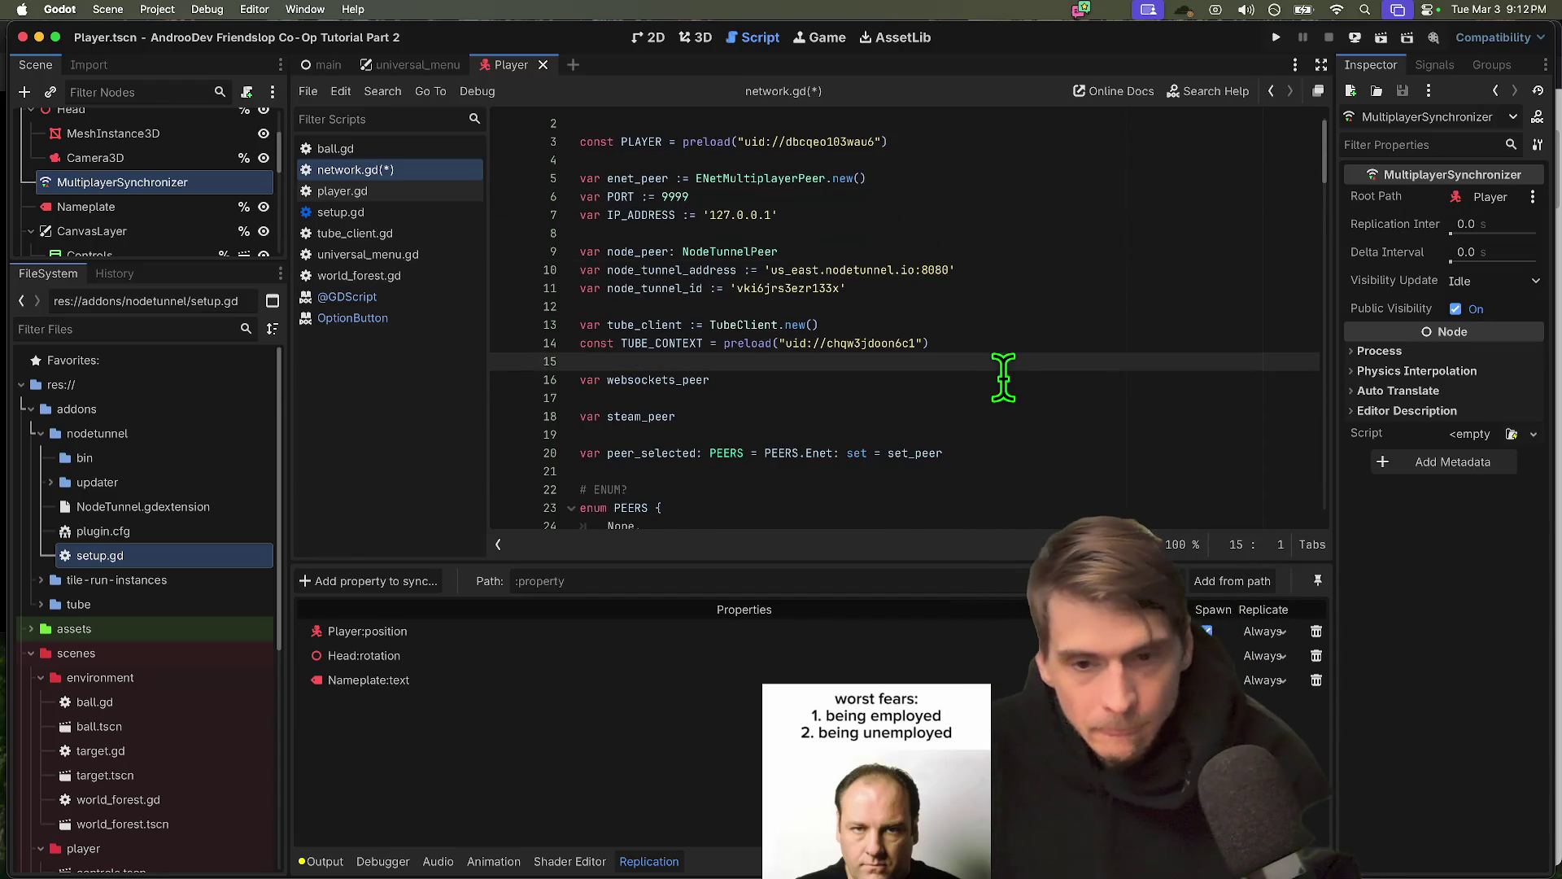
Add comment lines above websockets_peer and steam_peer and a new line for var eos
key("Return")
type("#$: FreeMP")
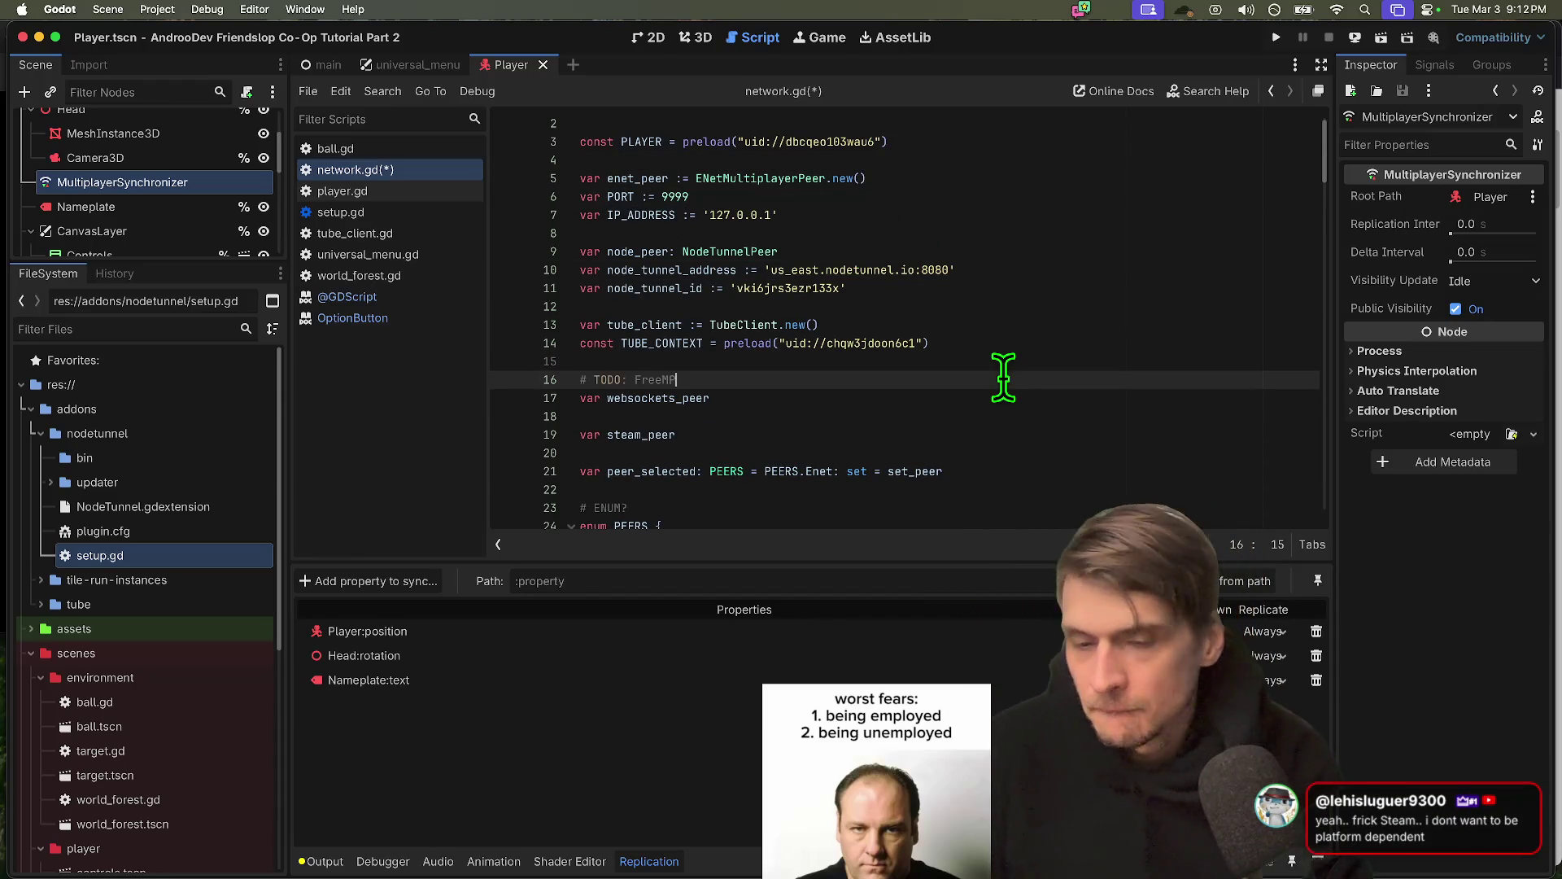
key("Down")
key("Down")
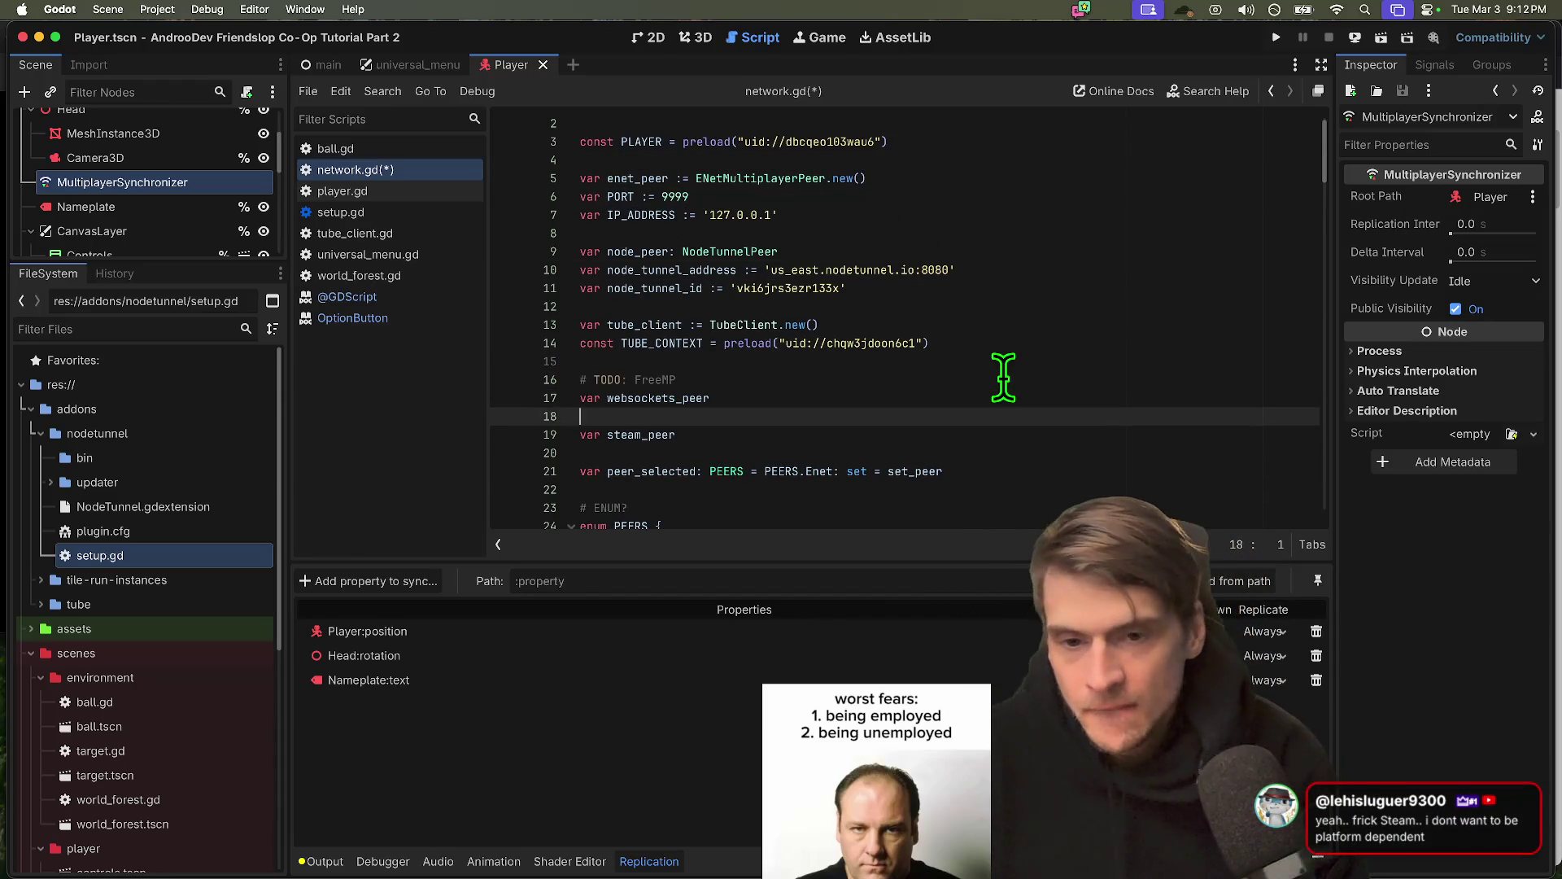
key("Return")
type("#")
key("Down")
key("Down")
key("Return")
key("Return")
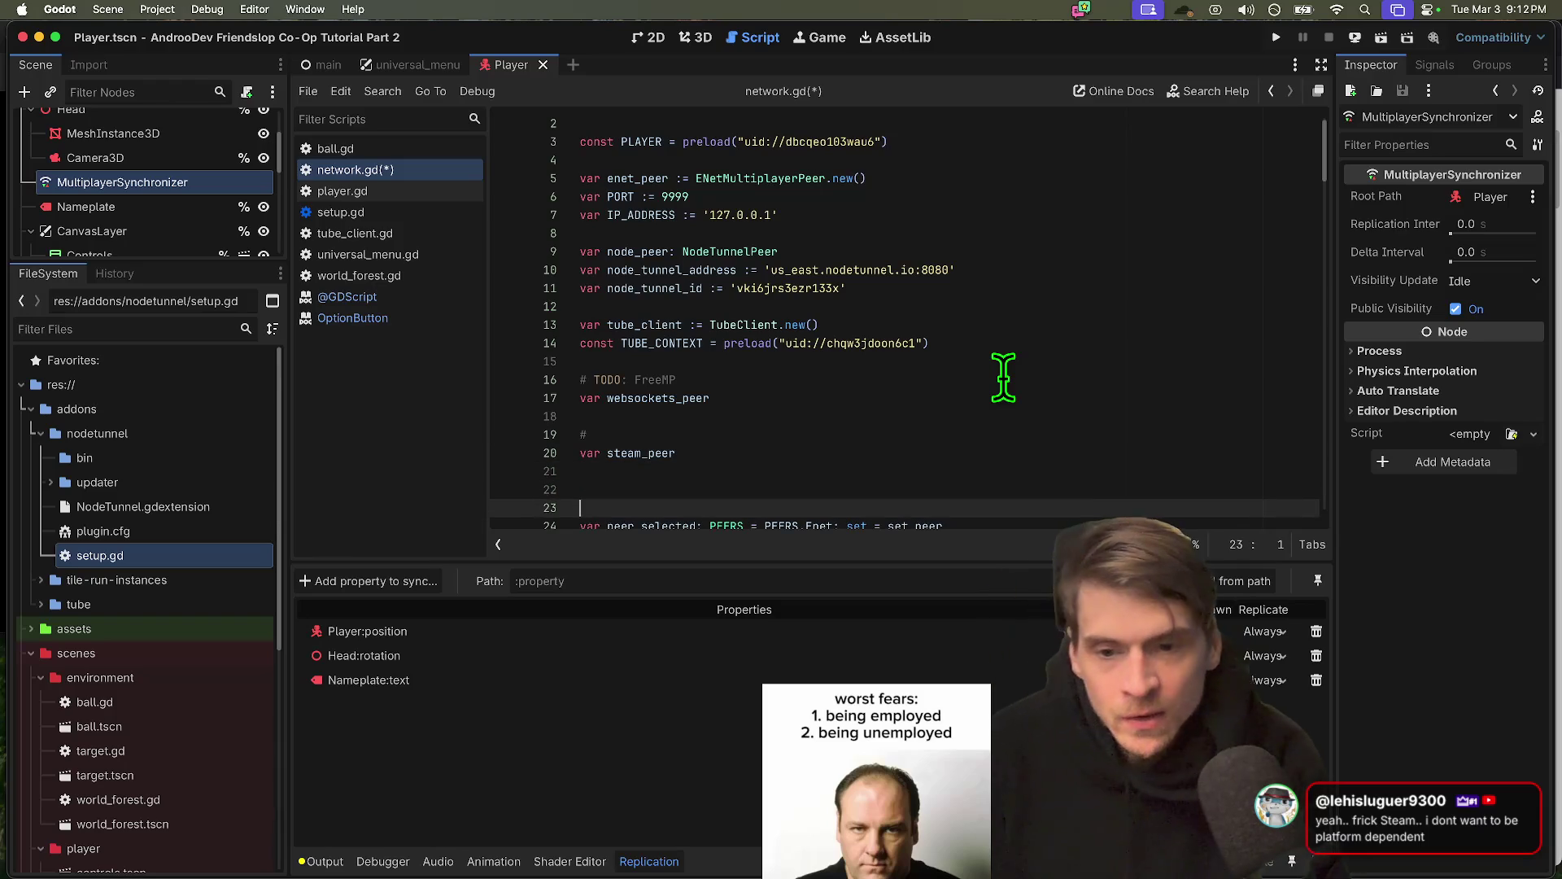
key("BackSpace")
key("Up")
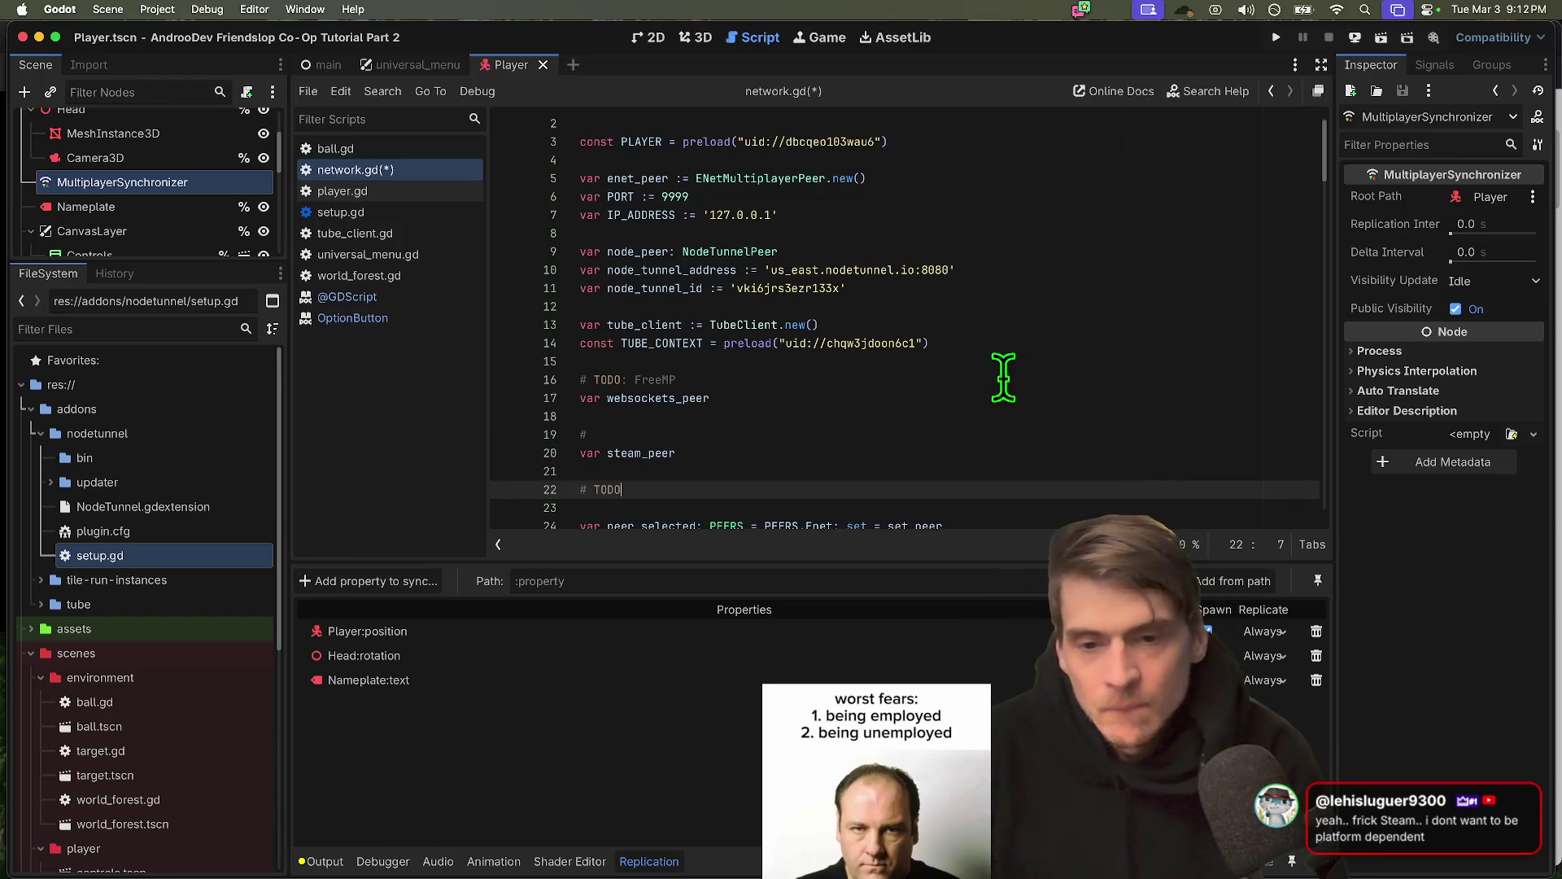
key("Return")
type("var eos")
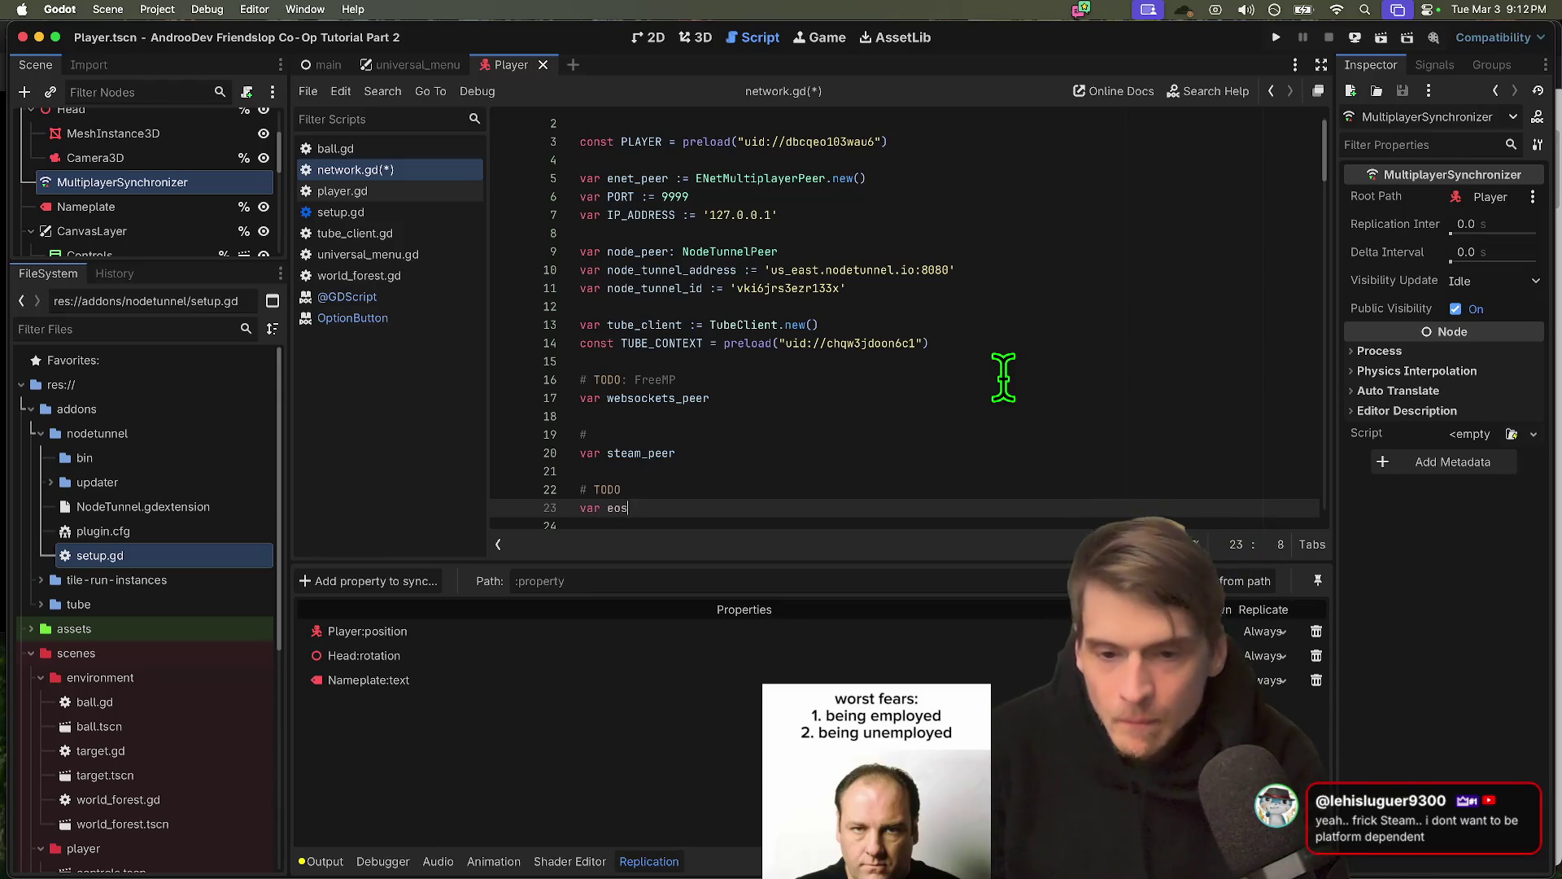
Finish the labels as # TODO: FreeMP, # TODO: Steam and # TODO: EoS
key("Up")
key("Up")
key("Up")
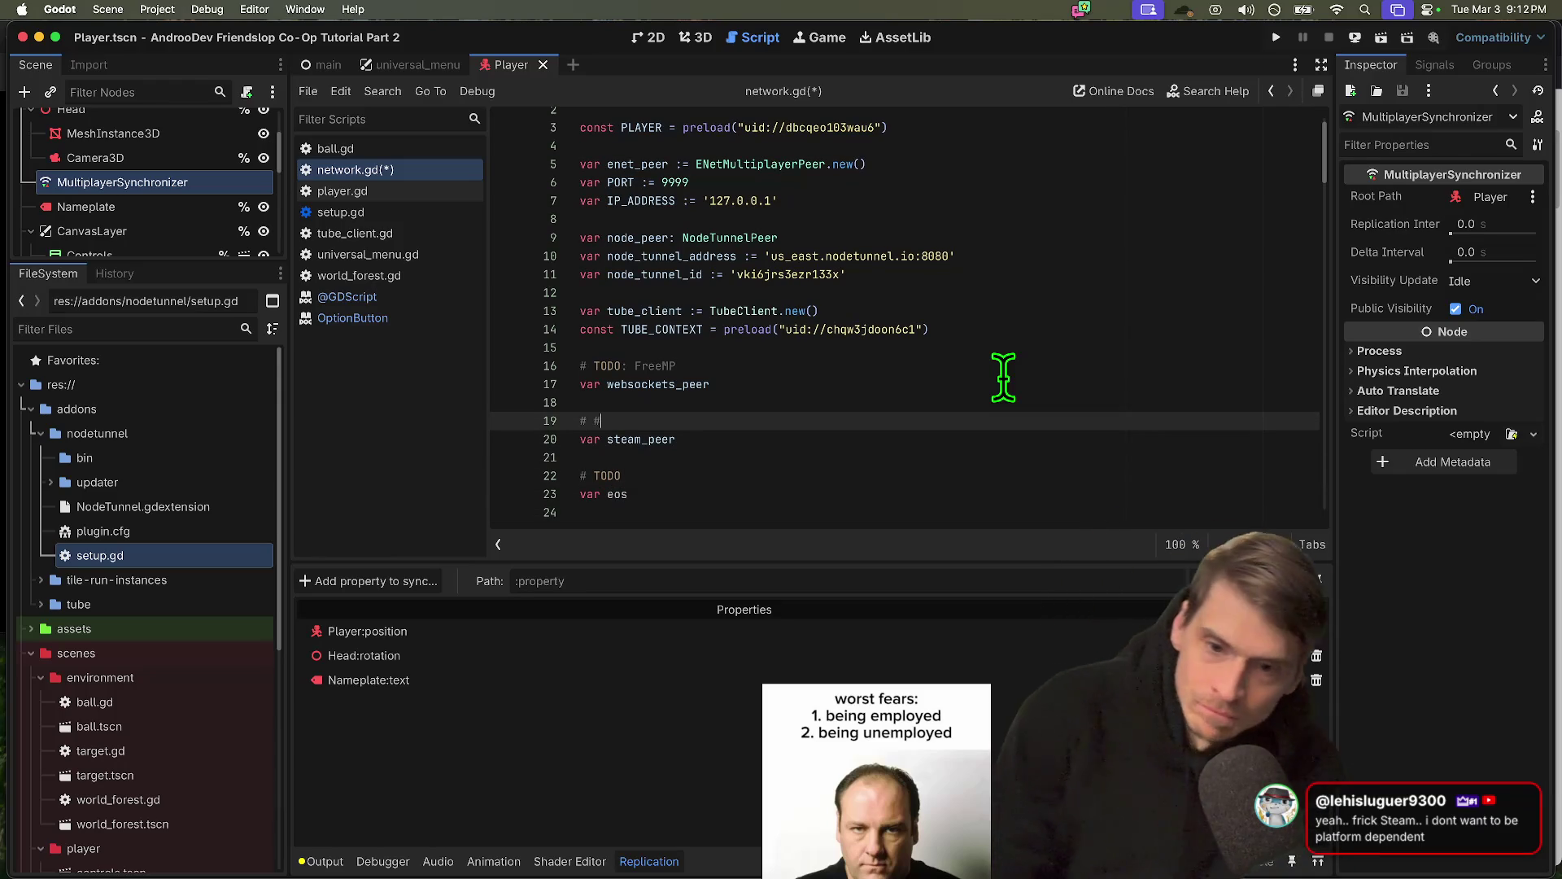
key("BackSpace")
type("TOD:")
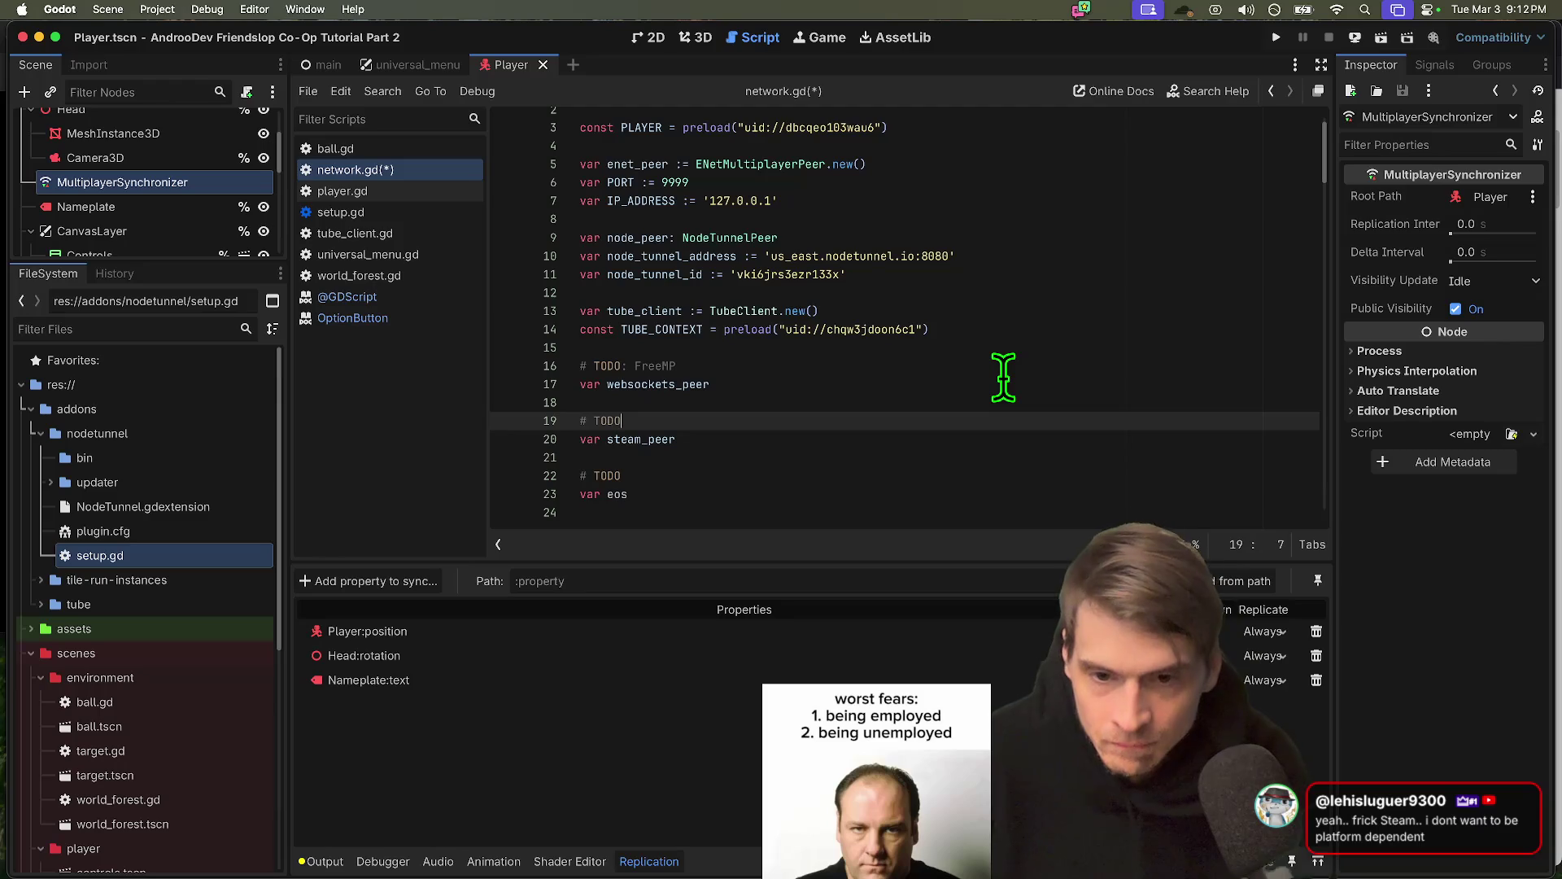
key("Down")
key("Down")
key("Down")
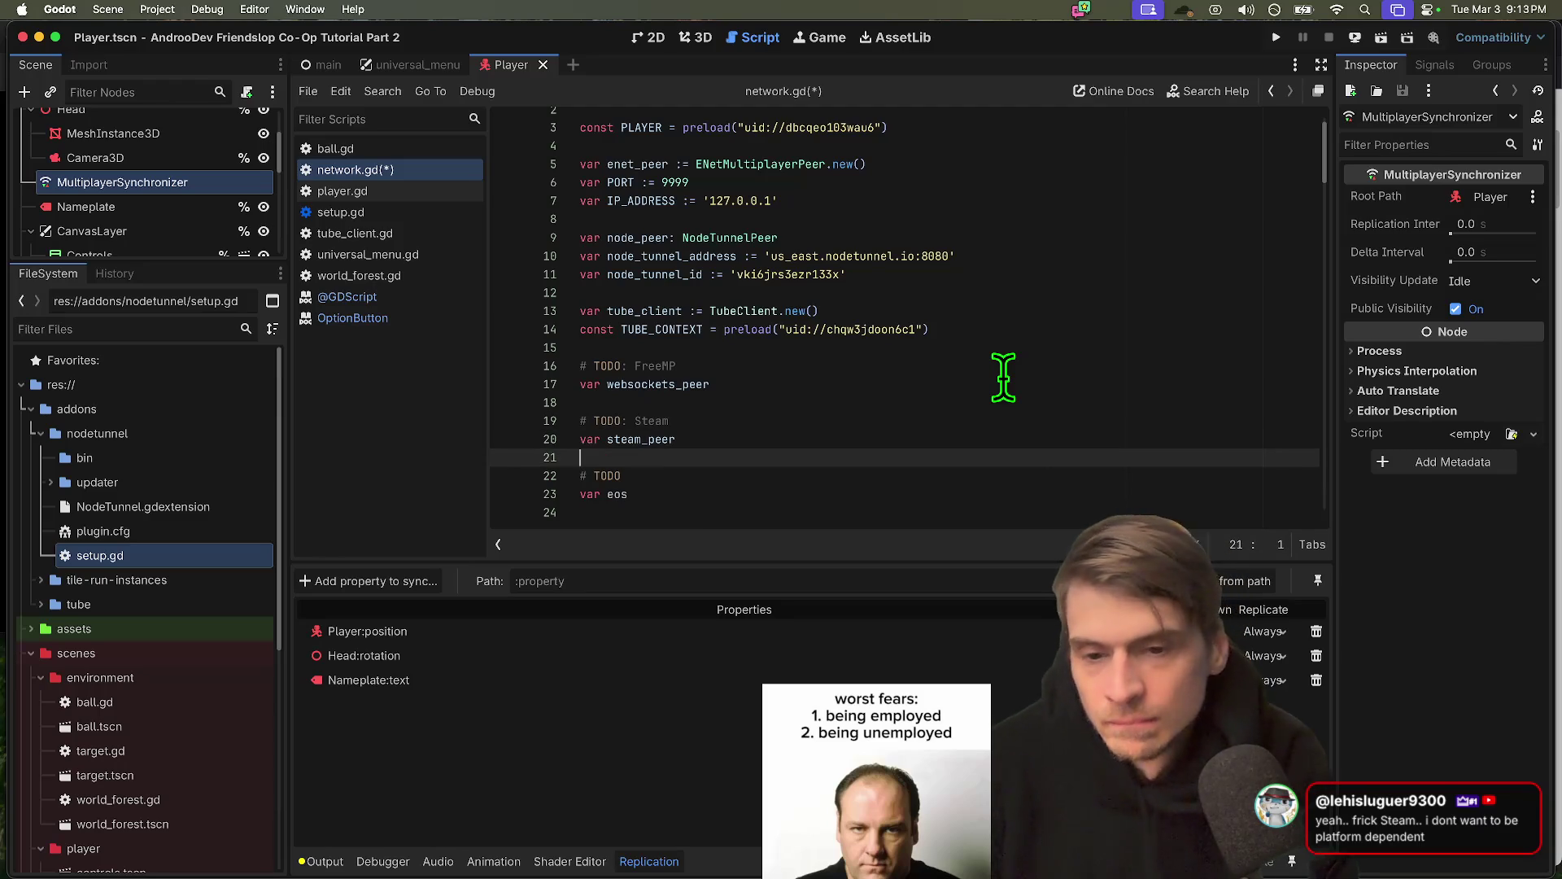
type(": Eo")
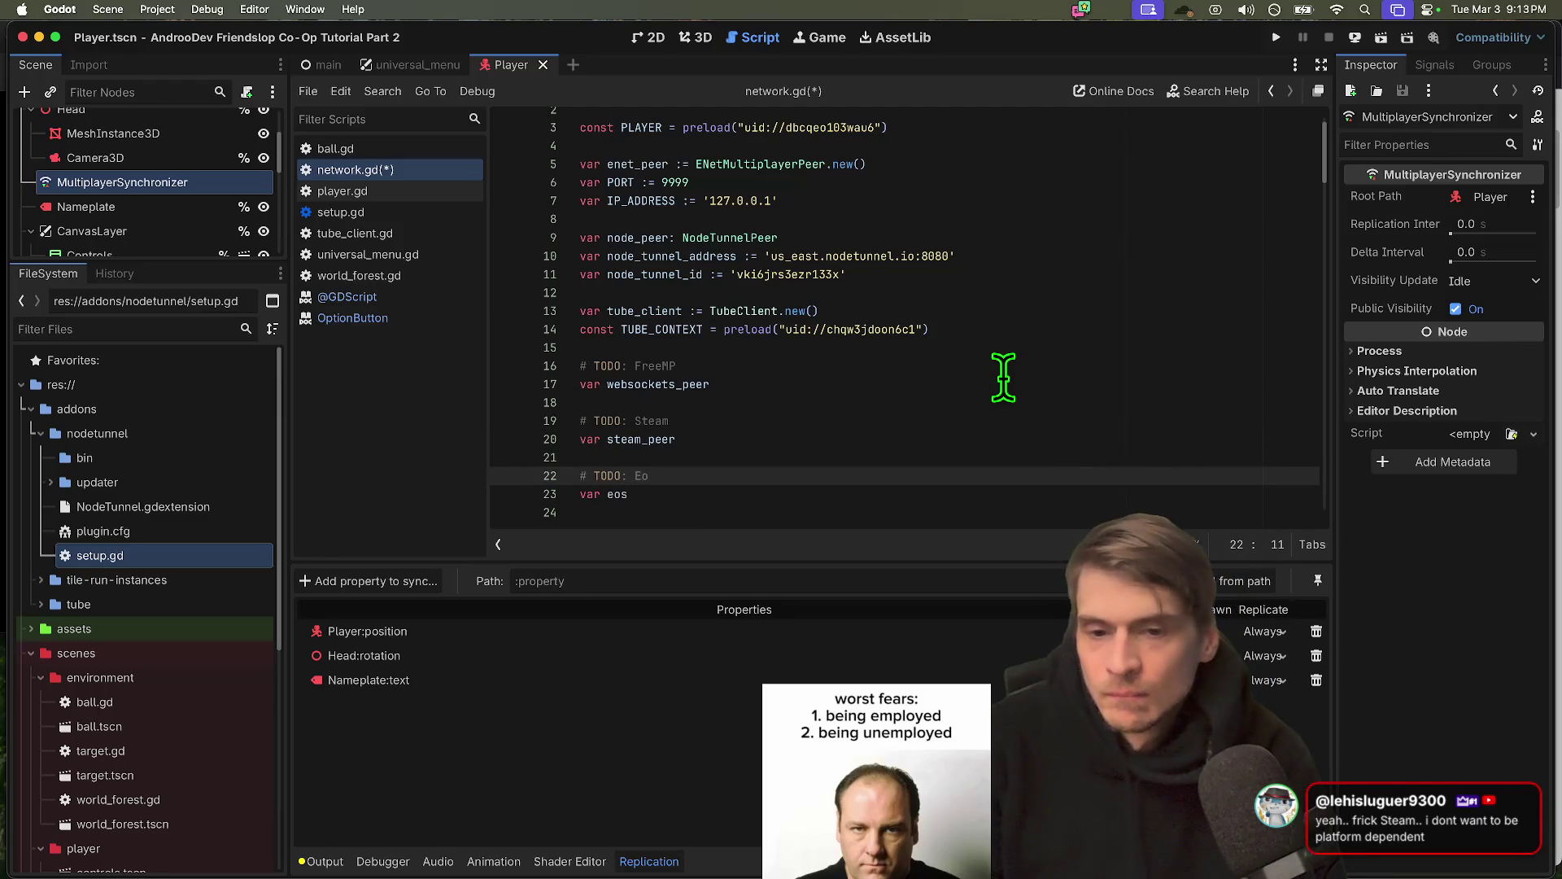
key("Down")
key("Down")
key("Down")
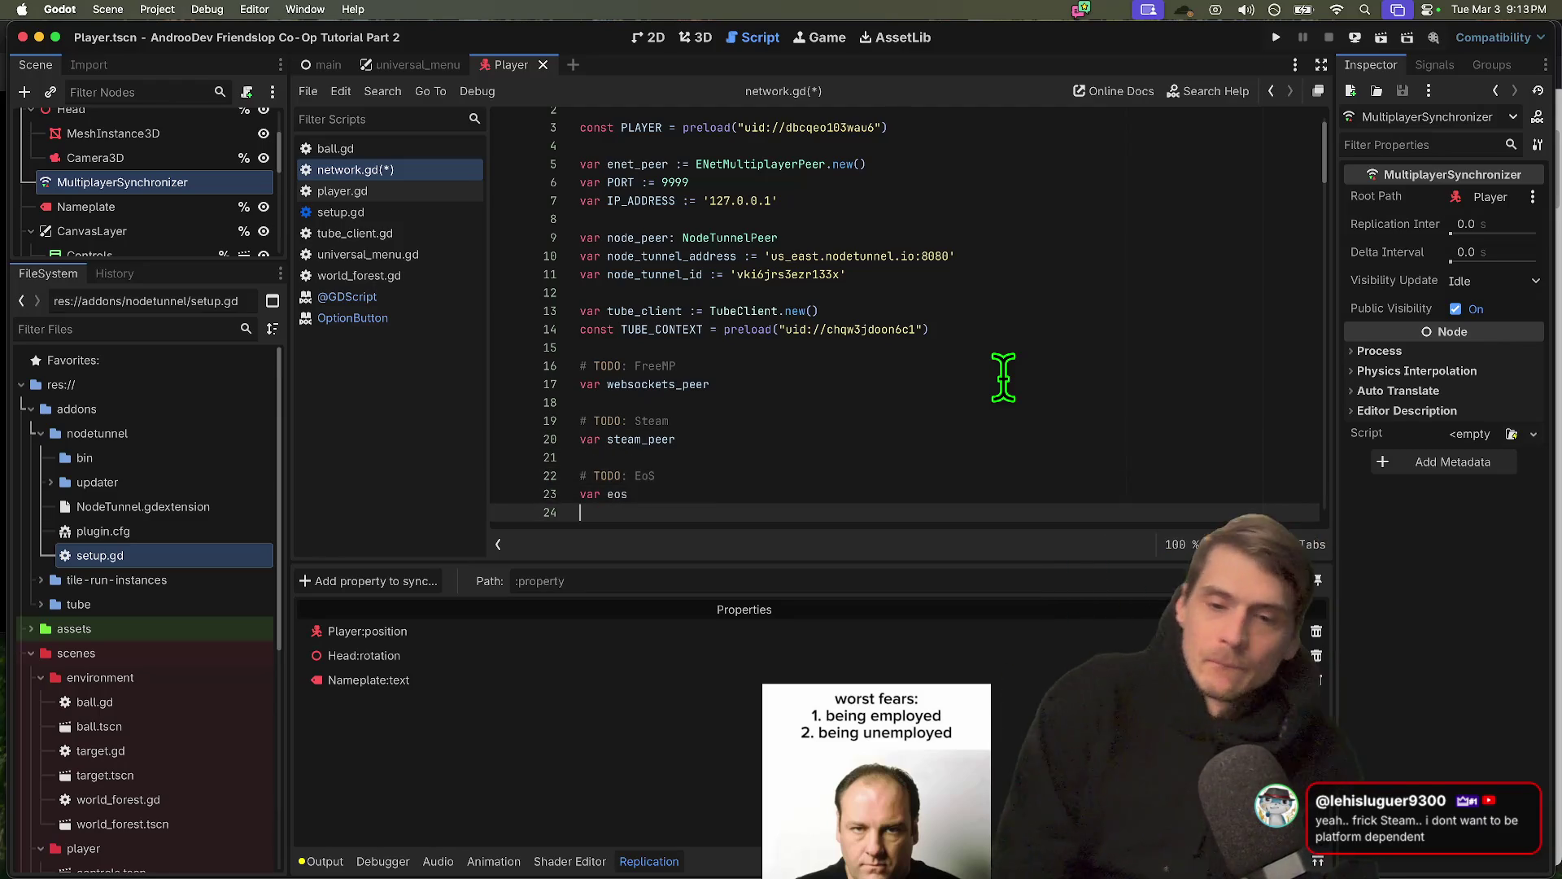
scroll(1002, 376, "down", 5)
Save network.gd and rearrange the Steam entry in the PEERS enum
key("super+s")
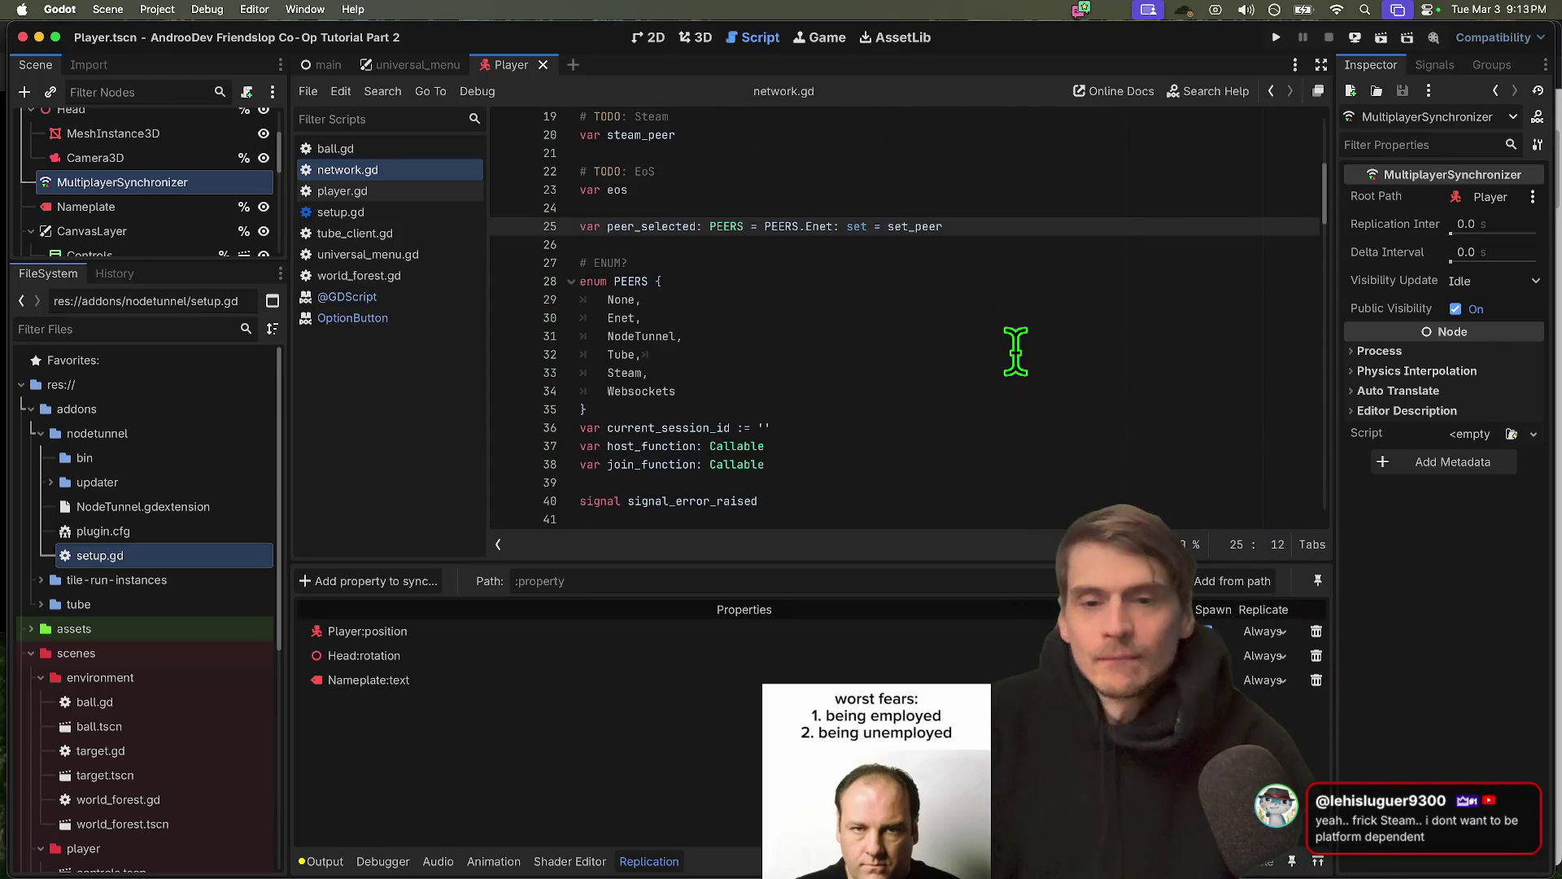
key("Down")
key("Down")
key("Down")
key("Up")
key("super+x")
key("Down")
key("Return")
key("super+v")
key("Up")
key("Up")
key("Up")
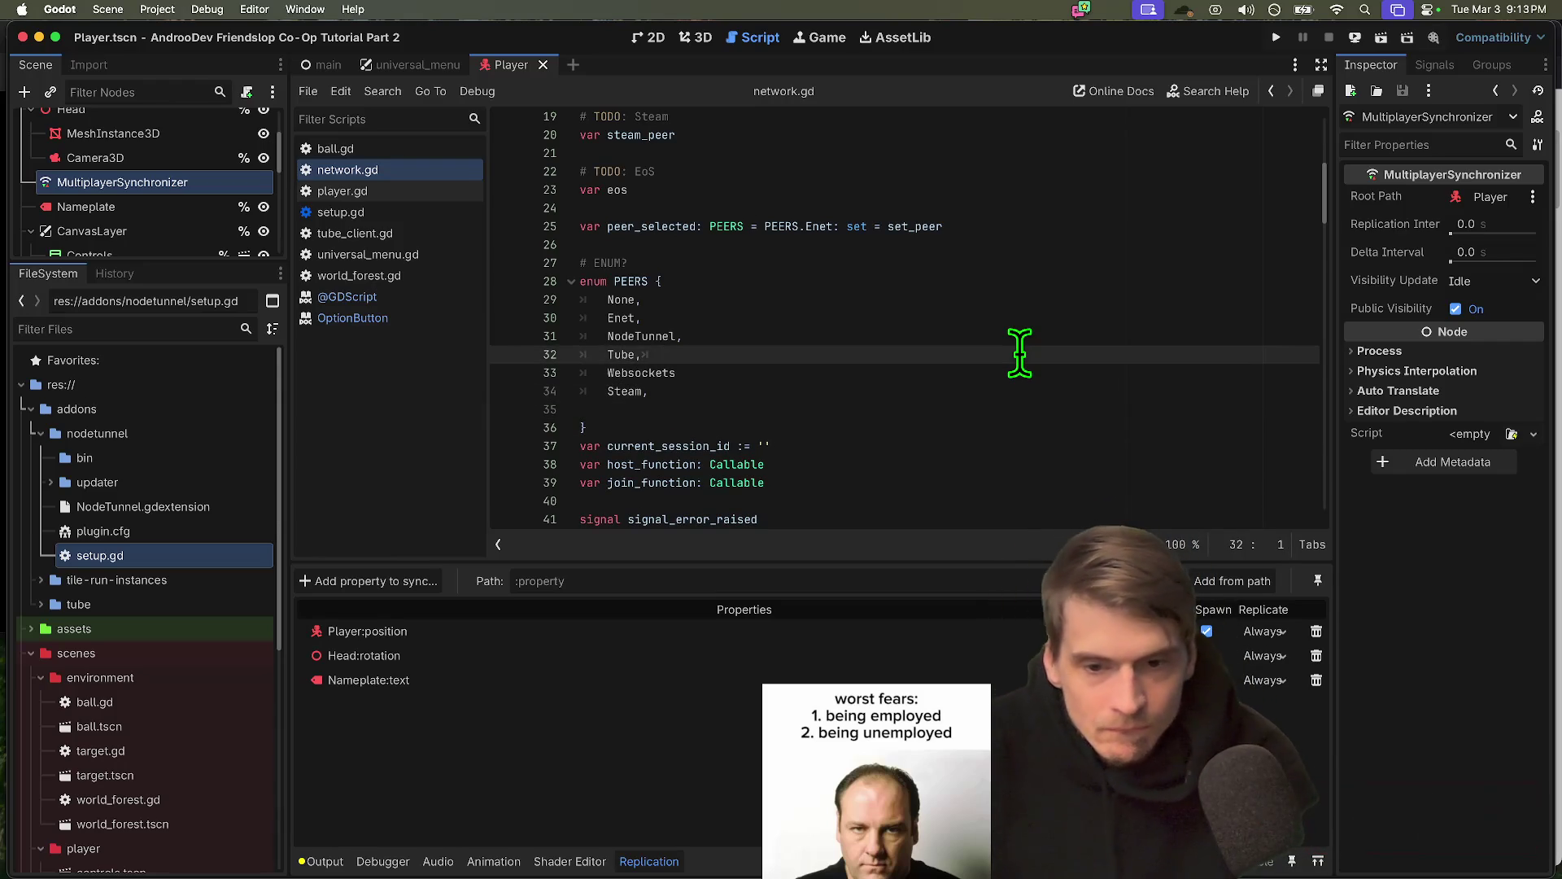
key("Down")
key("Down")
key("super+x")
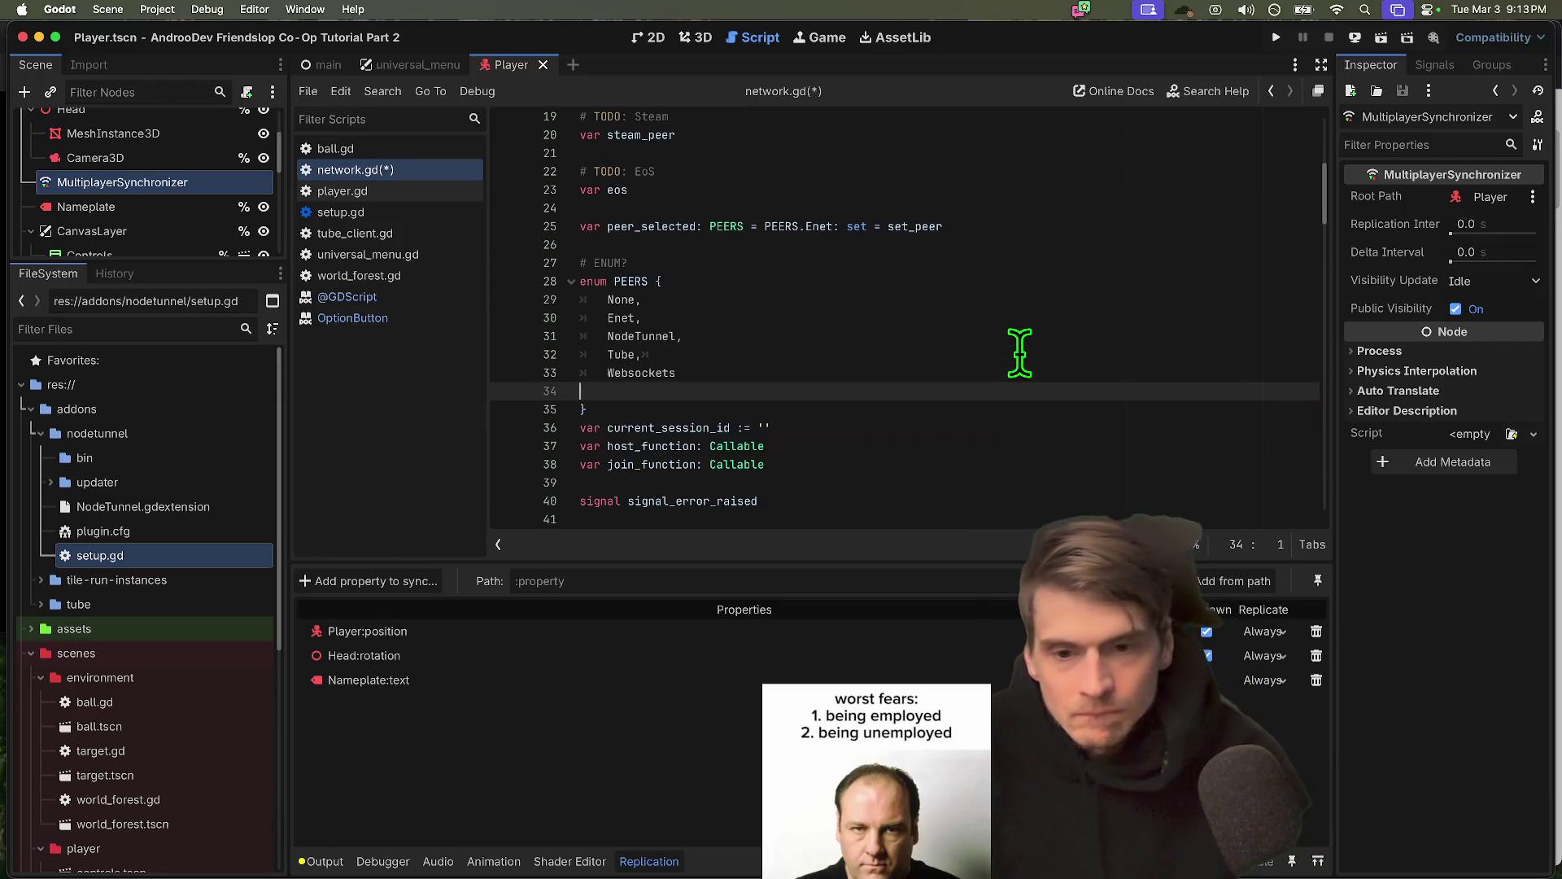
key("super+v")
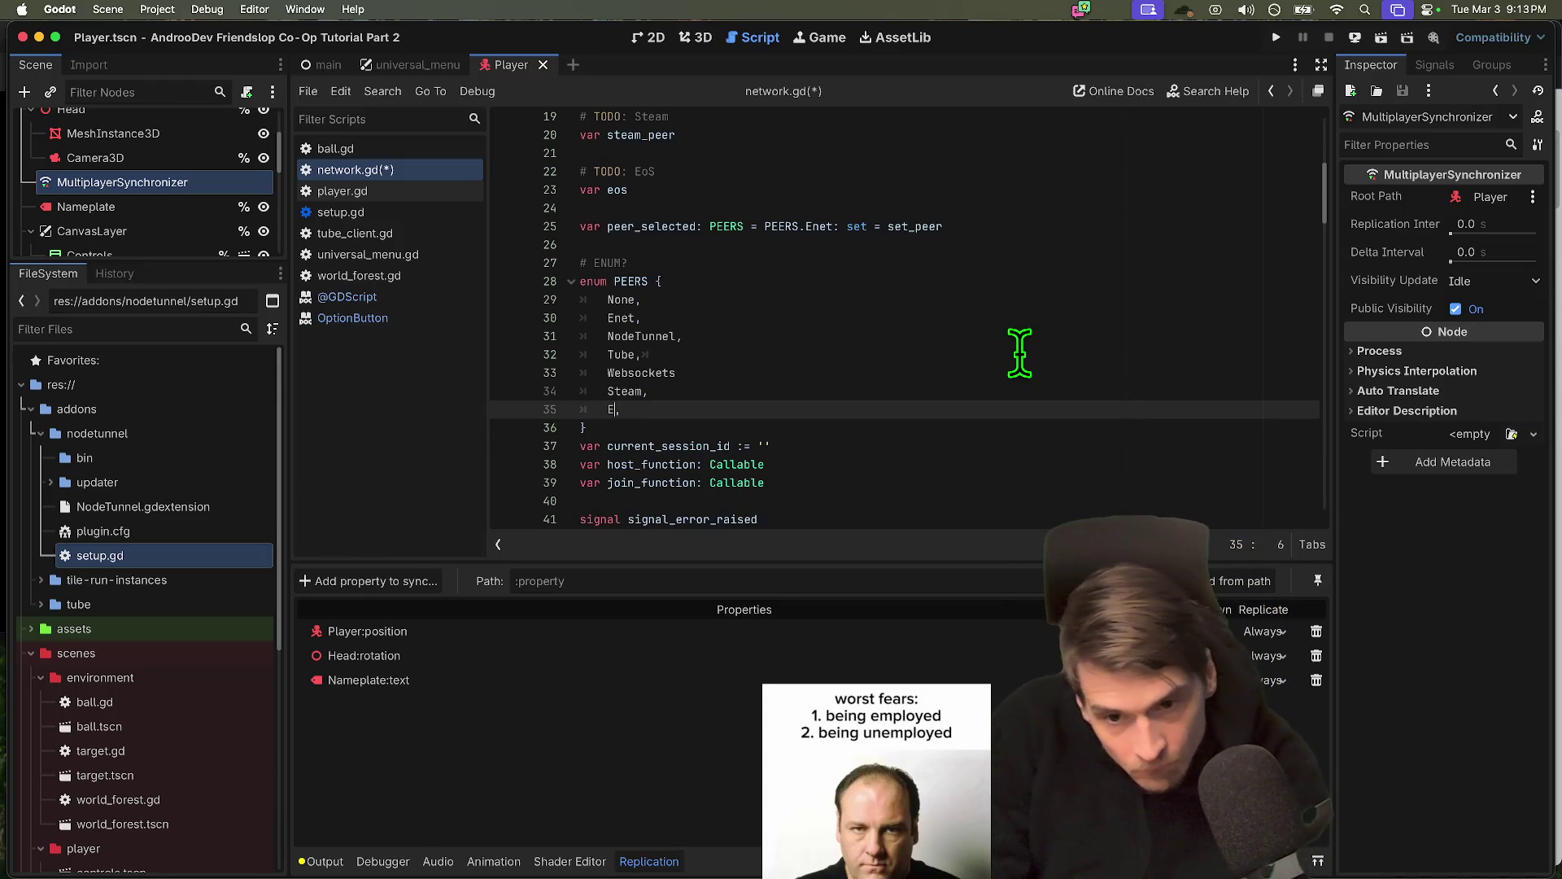
Rename the last PEERS entry to Epic and edit the EoS TODO comment
key("BackSpace")
key("BackSpace")
type("pic")
double_click(692, 170)
type("E")
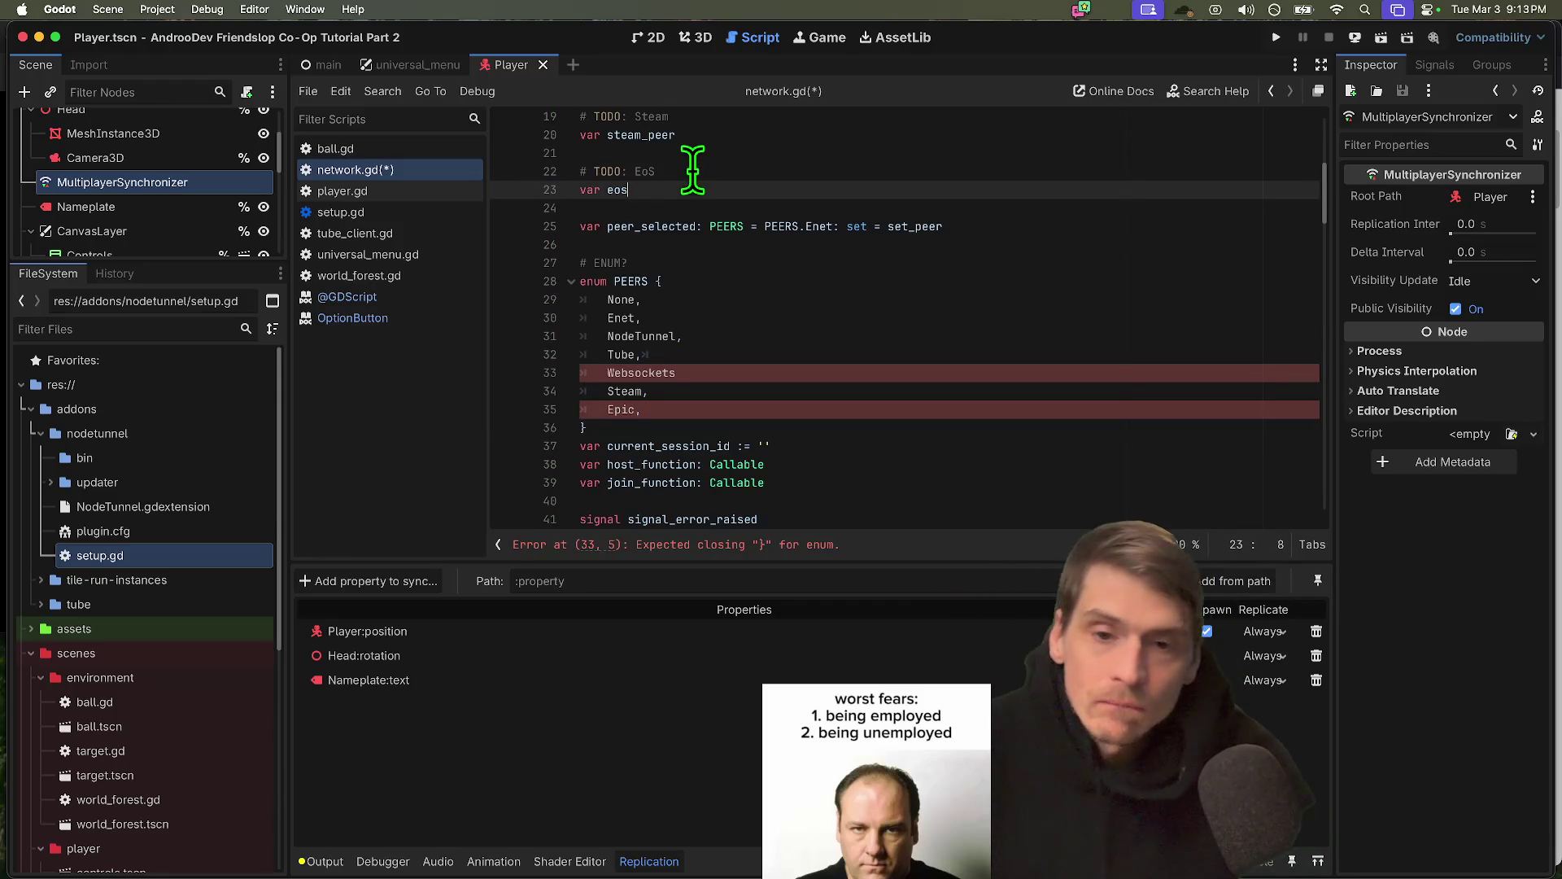
left_click(762, 373)
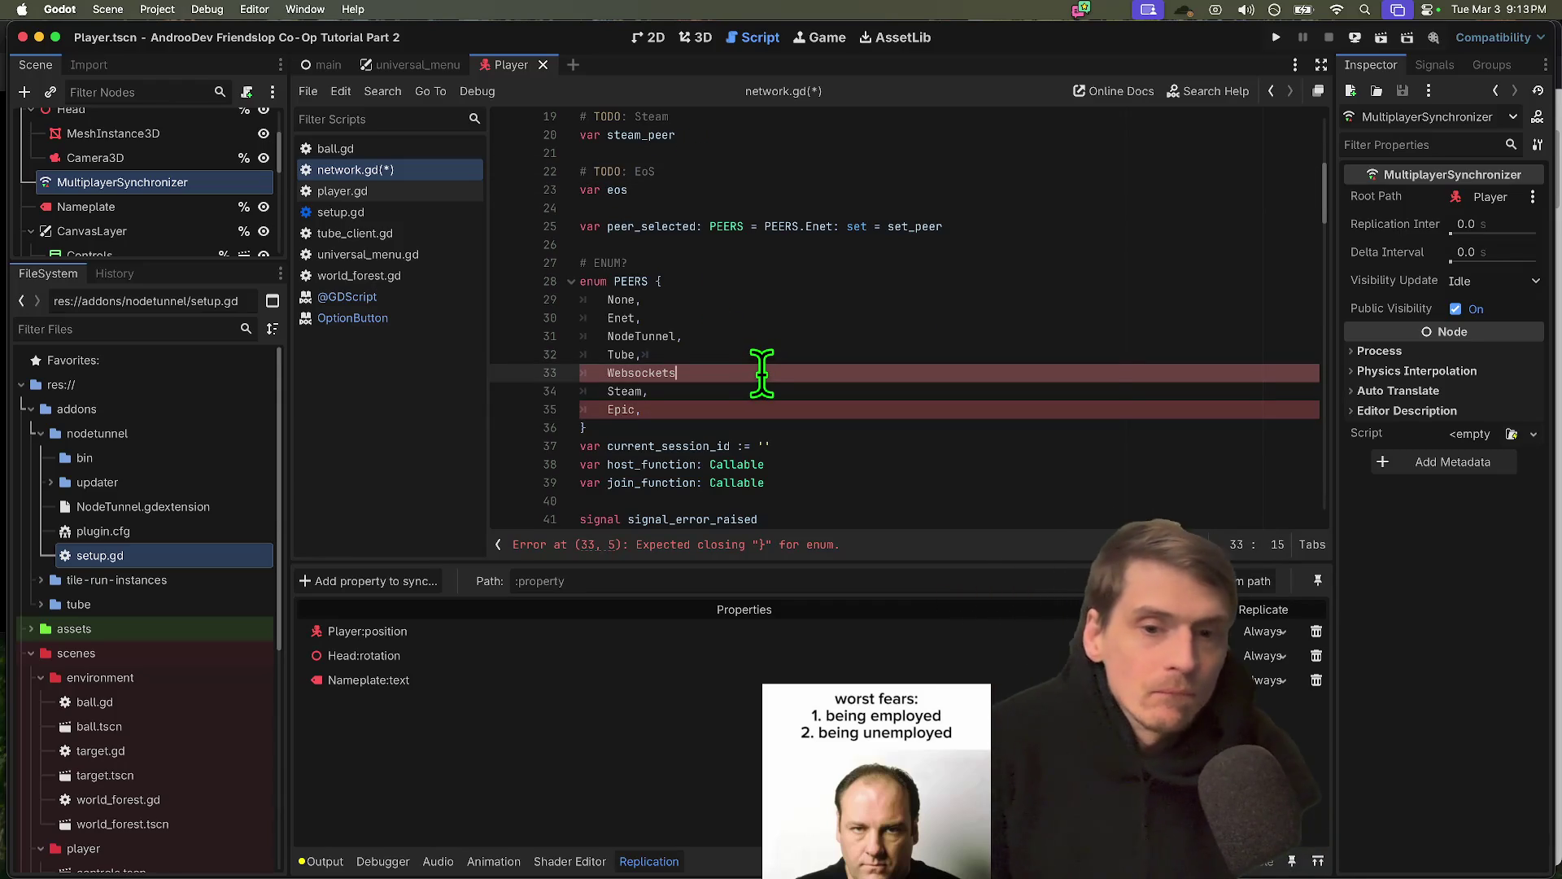
type(",")
left_click(846, 189)
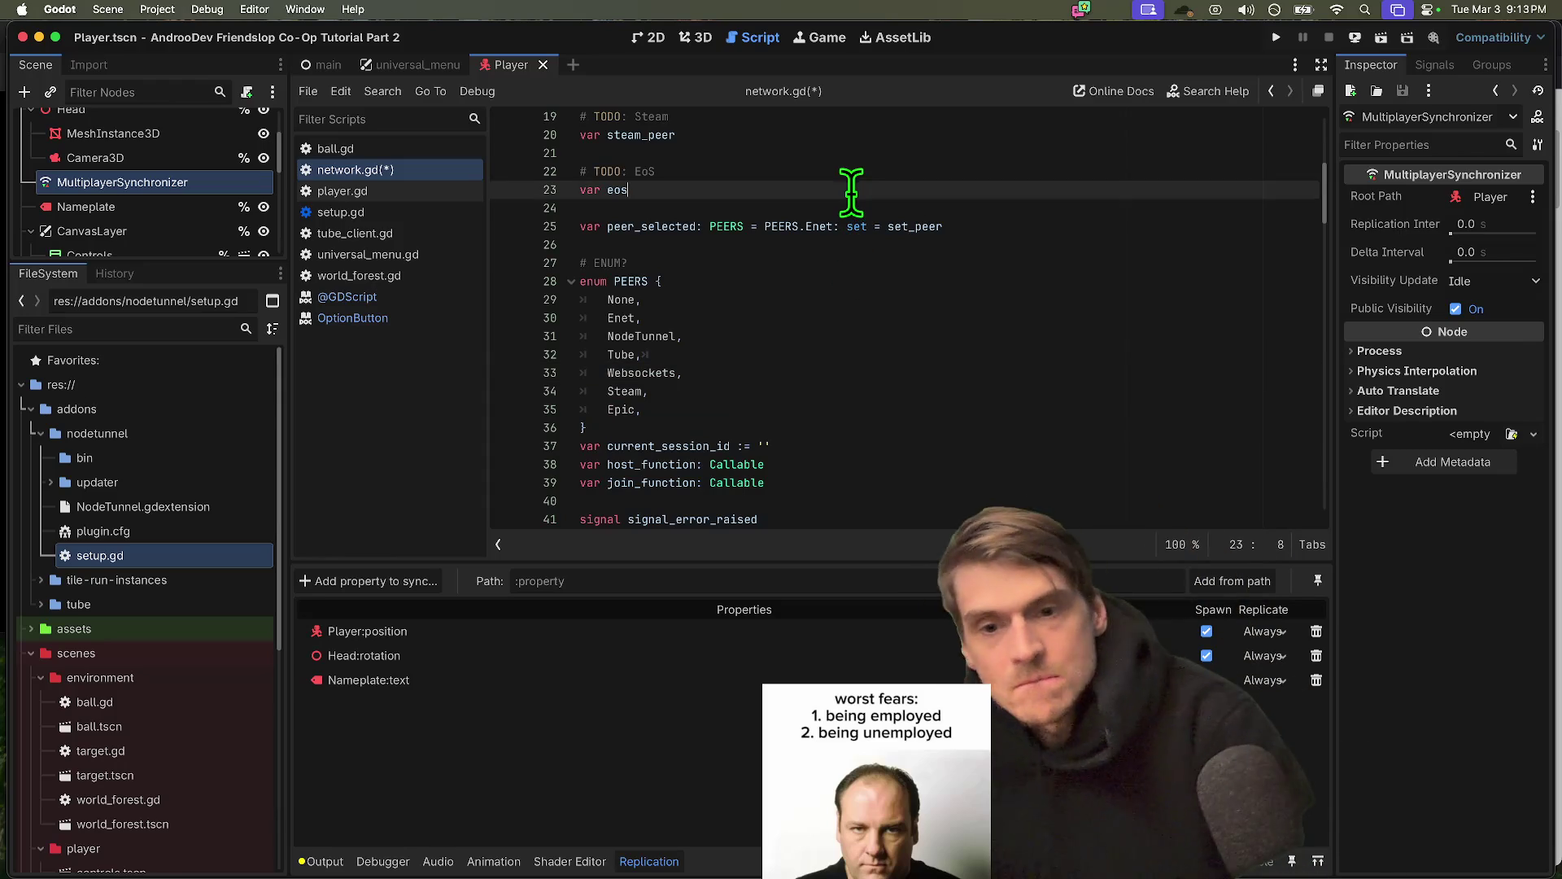
Rename the NodeTunnel enum entry to EnetRelay, then go to the failing cases on lines 48 and 57
left_click_drag(820, 384, 833, 342)
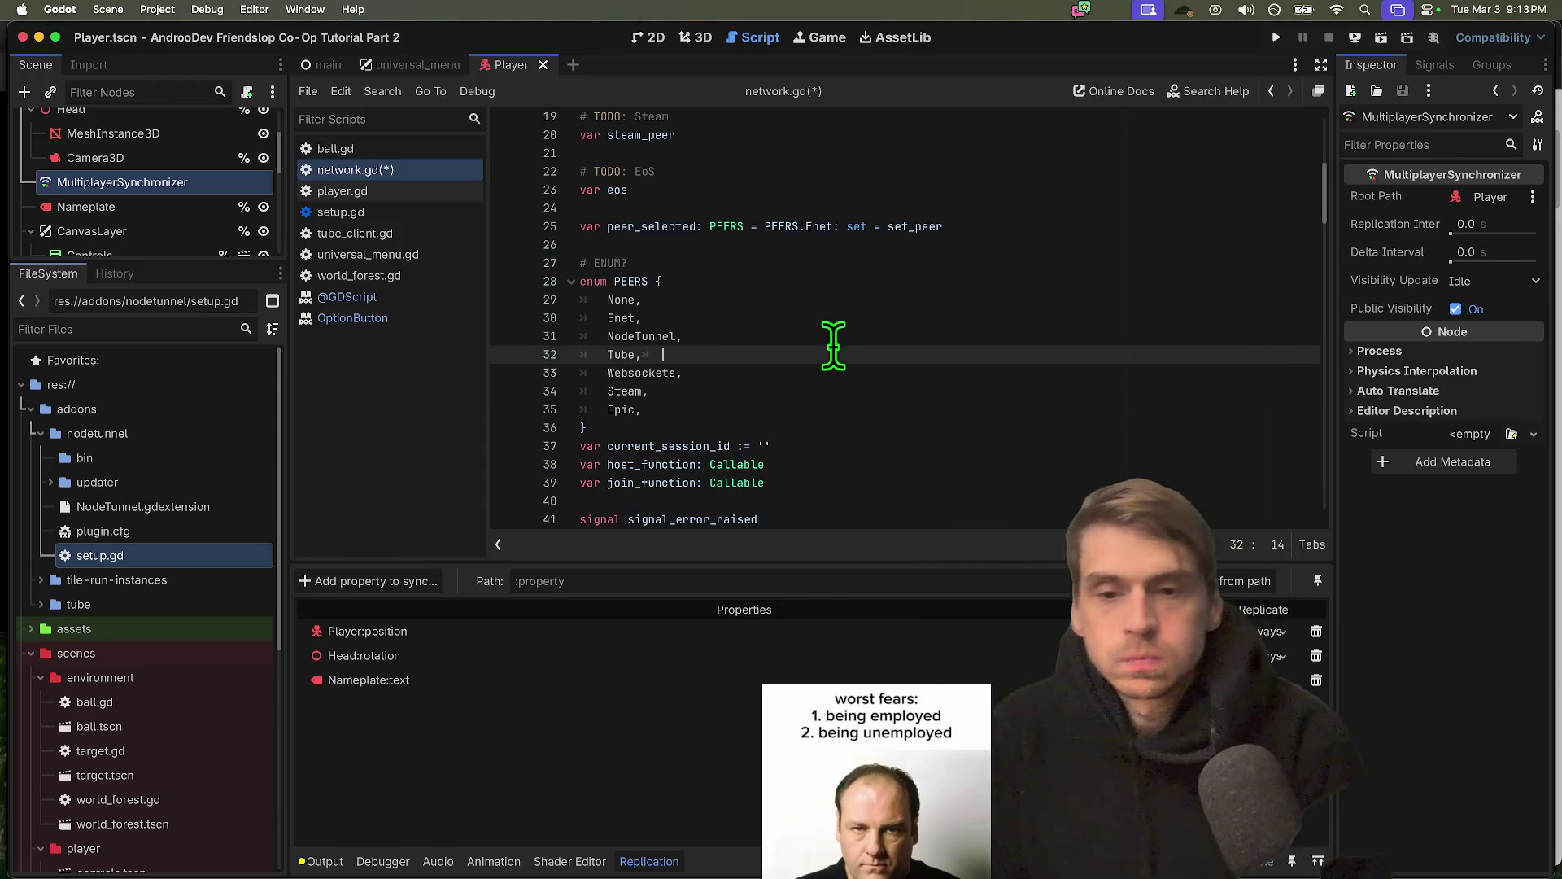
double_click(614, 336)
double_click(612, 355)
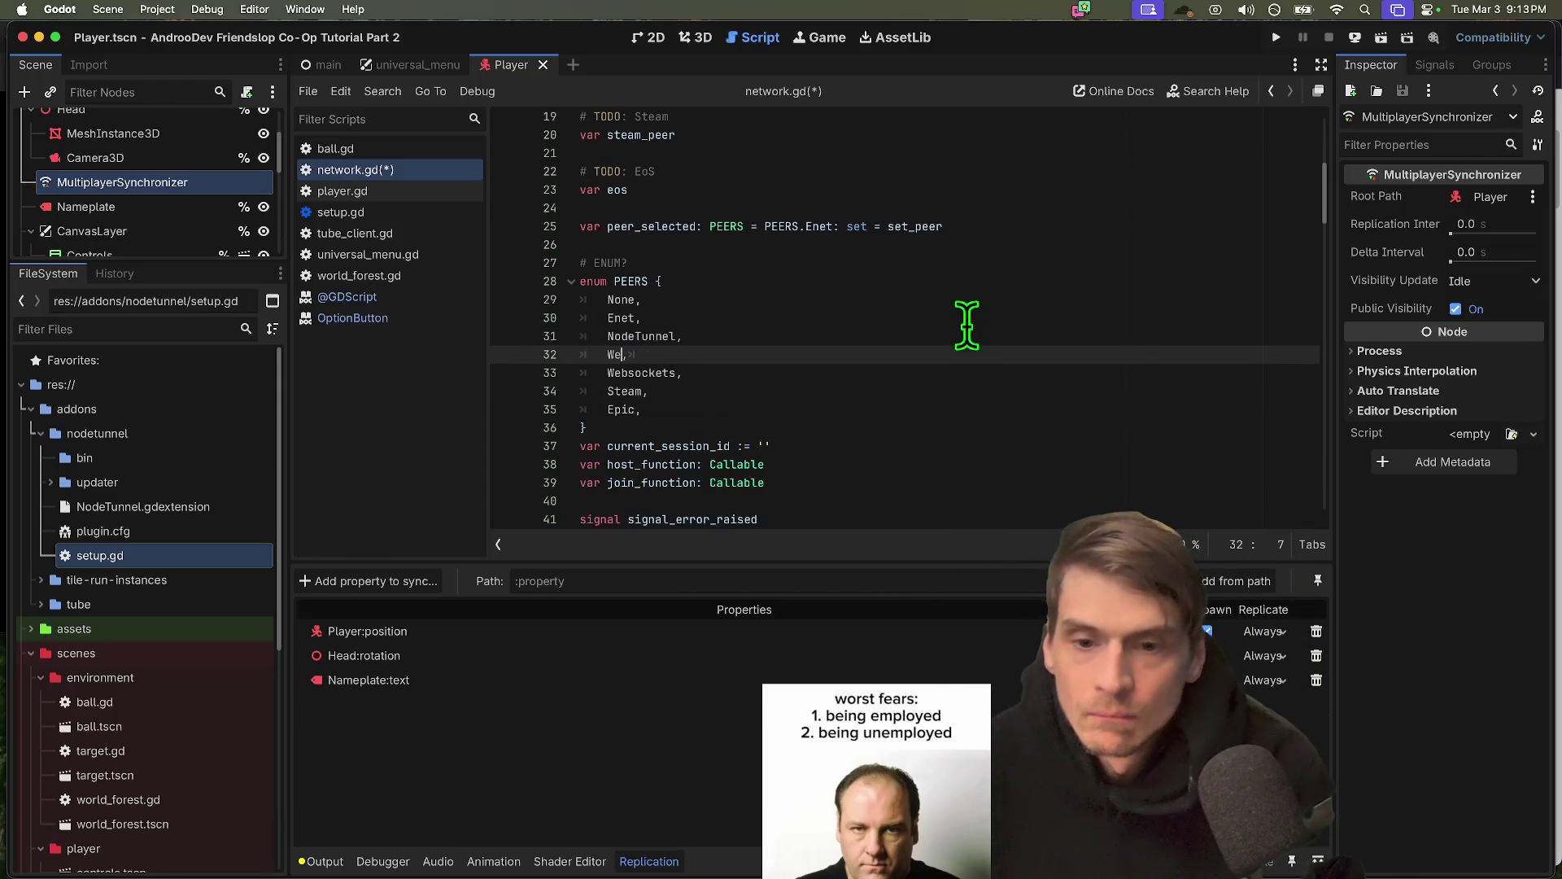
key("Up")
key("Right")
key("alt+BackSpace")
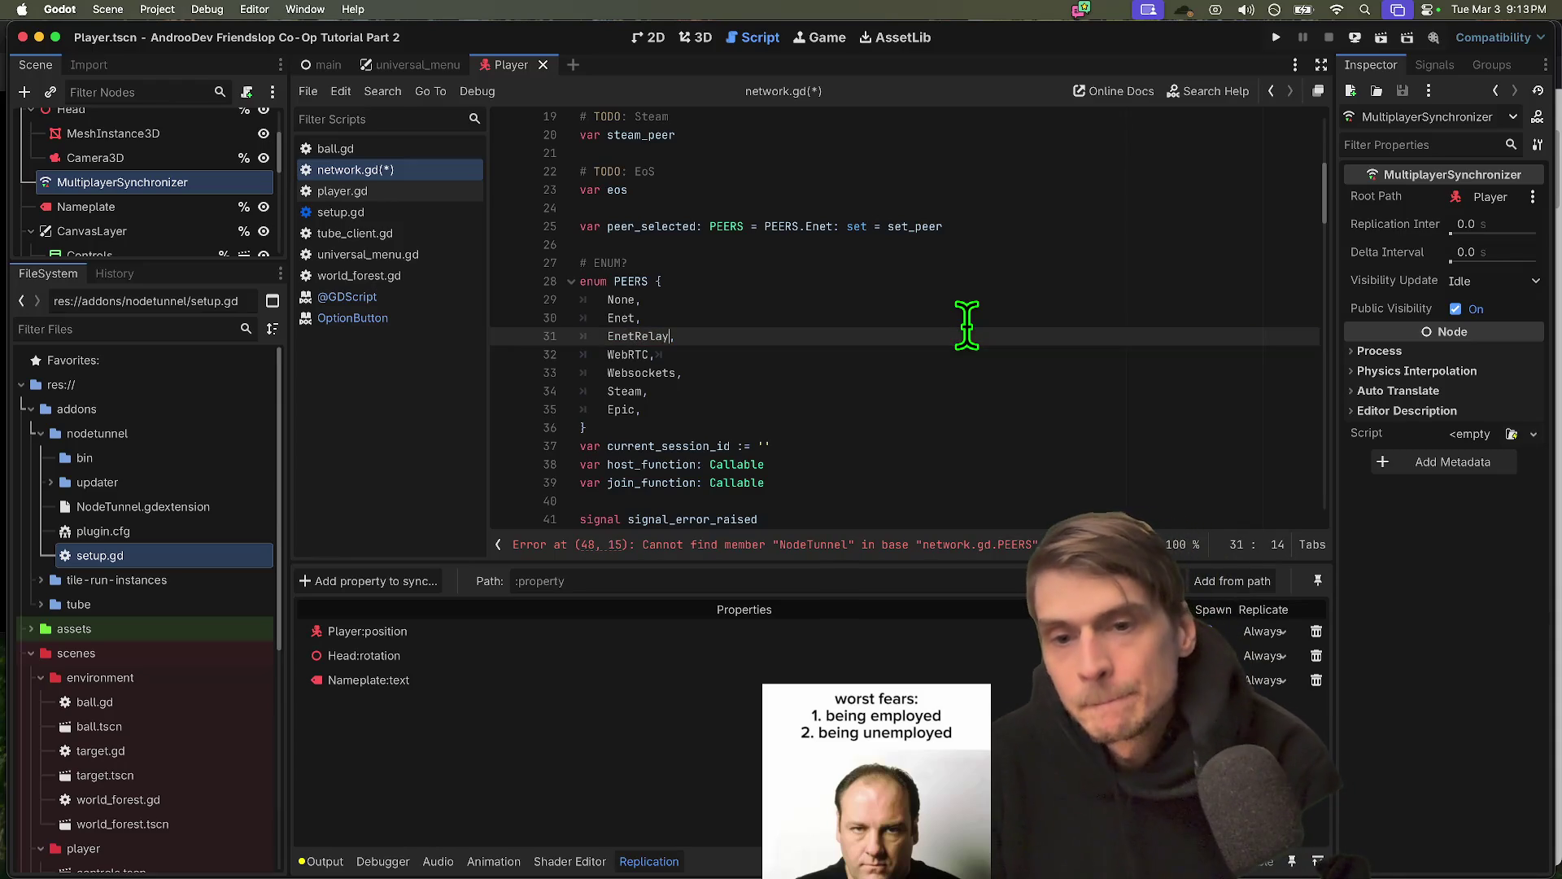
type("EnetRelay")
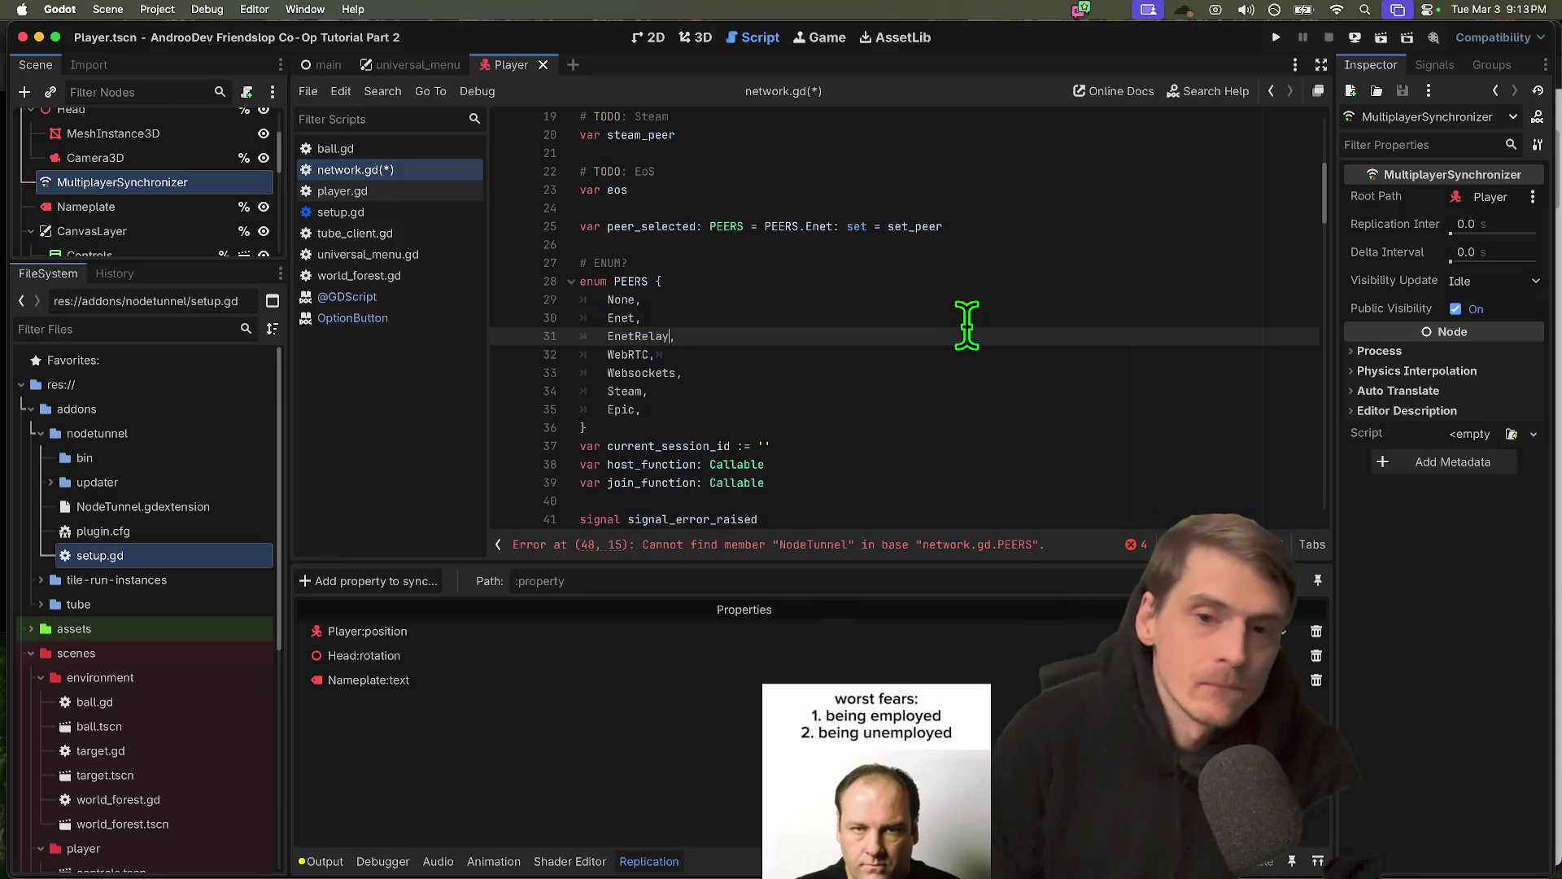
left_click(895, 354)
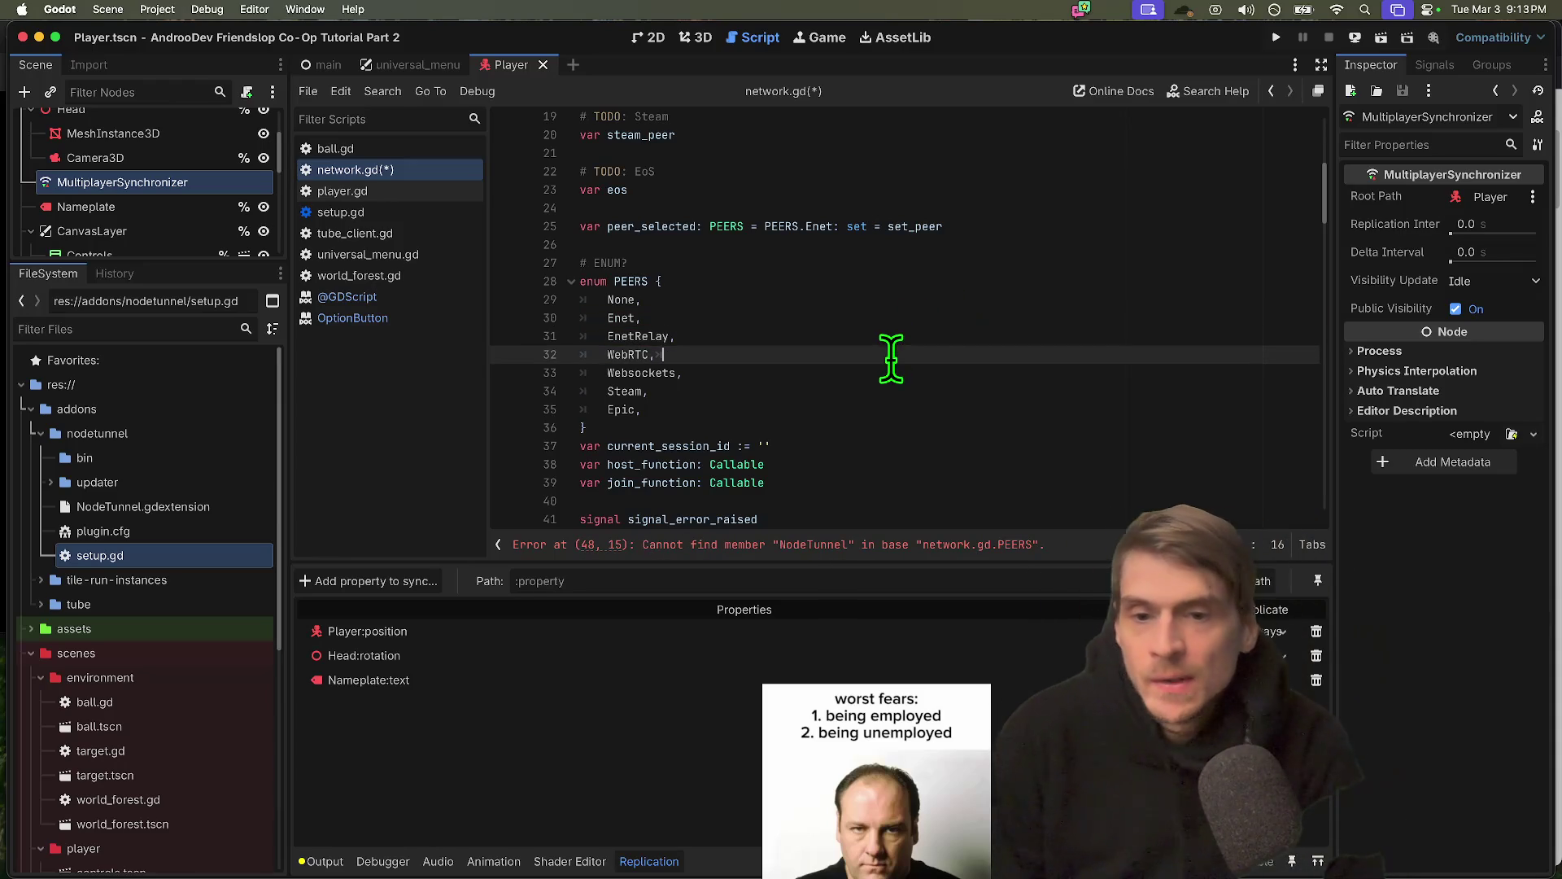
key("Up")
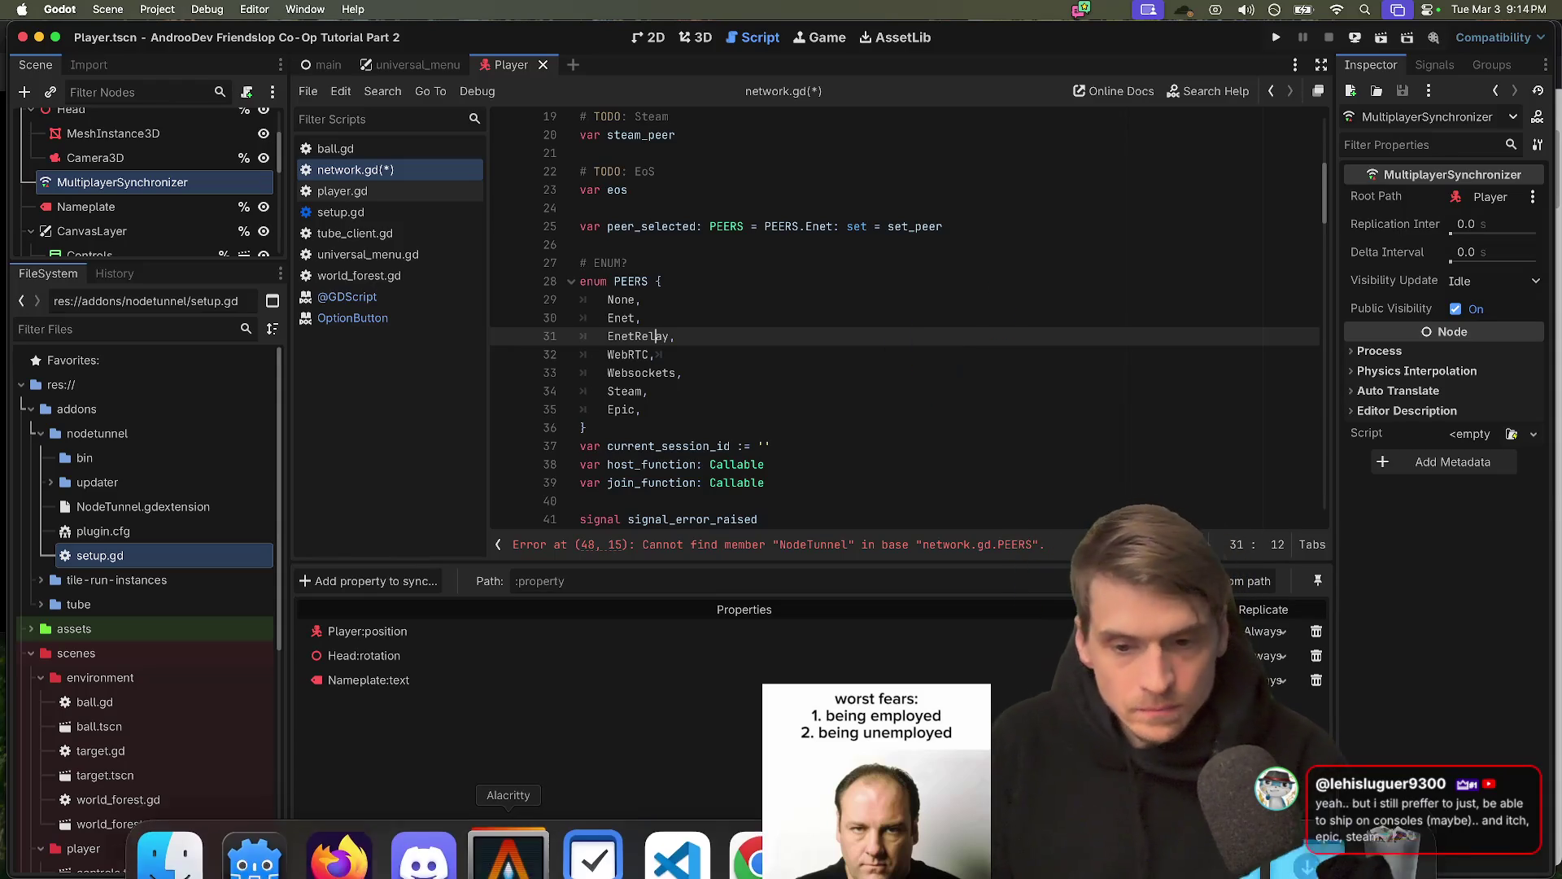
left_click(842, 545)
left_click(840, 491)
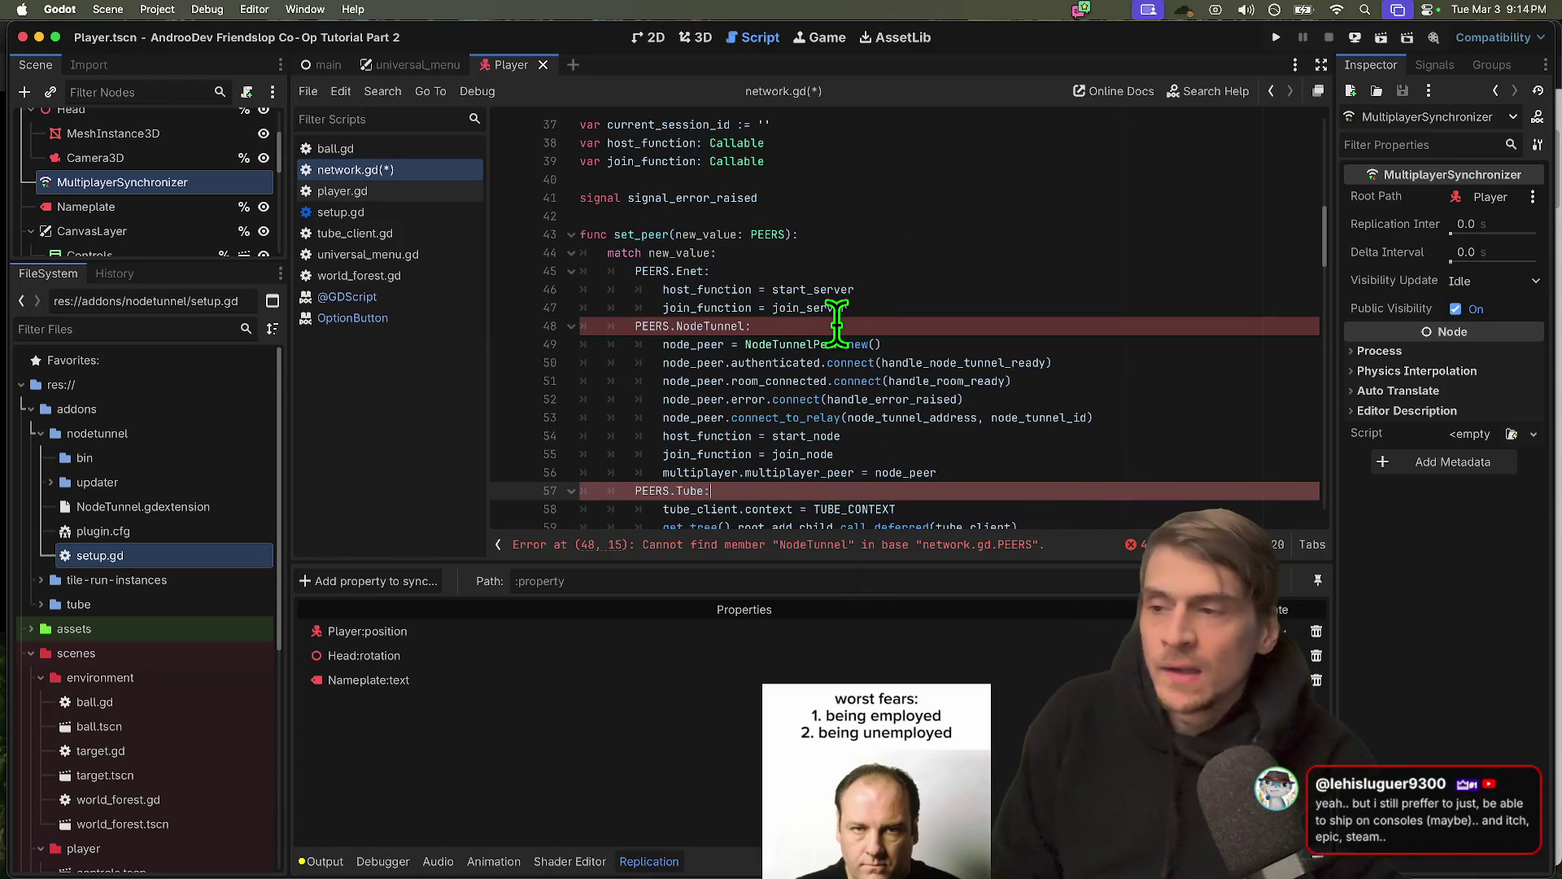
Change the line 57 match case from PEERS.Tube to PEERS.WebRTC
scroll(838, 326, "down", 2)
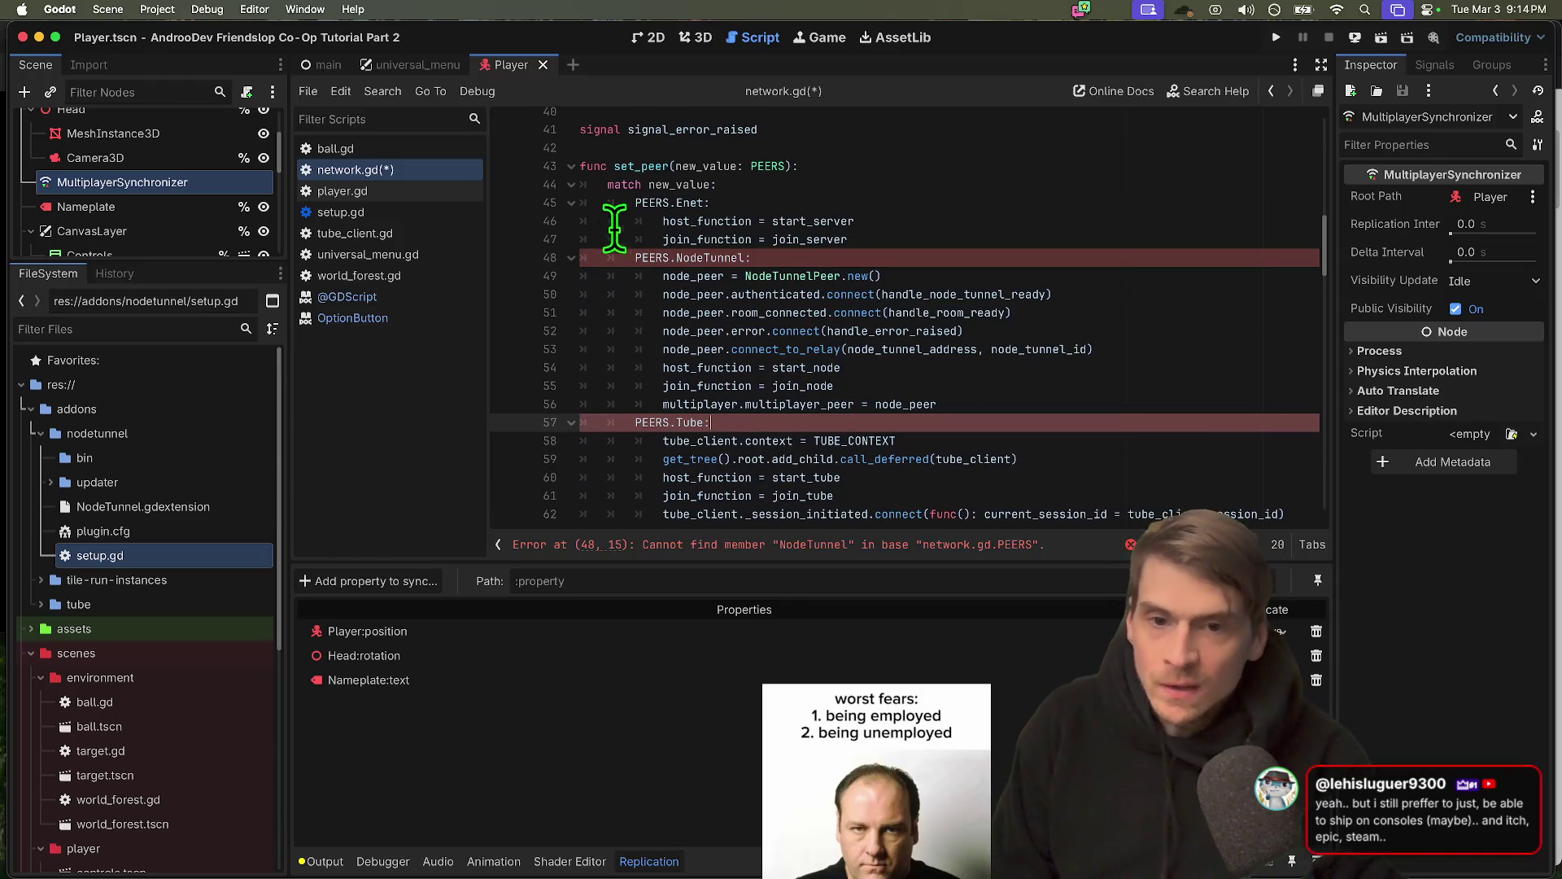
double_click(689, 422)
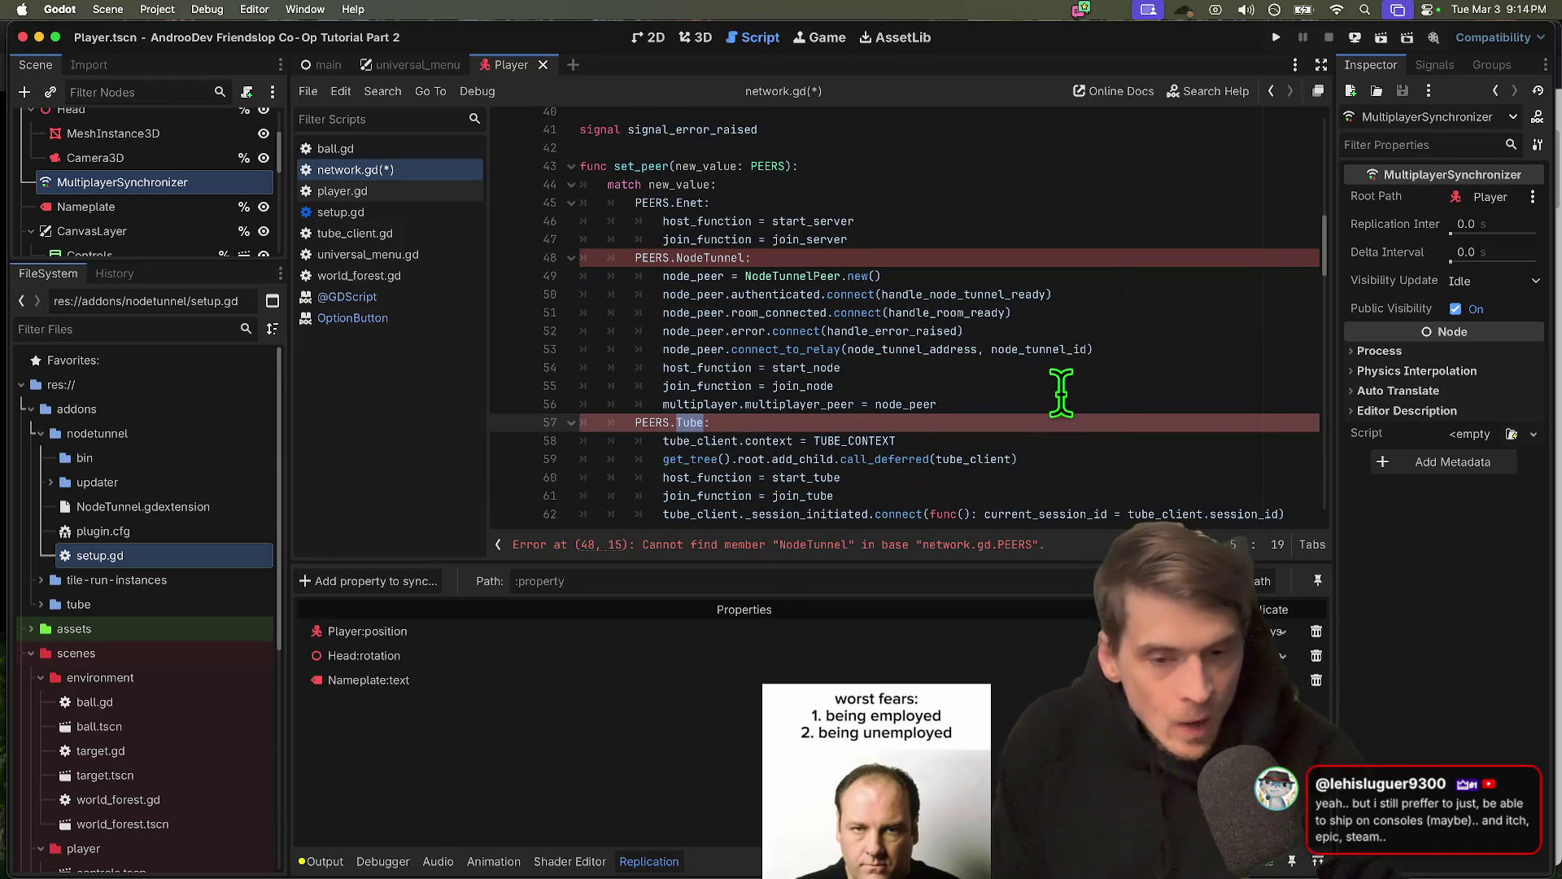
scroll(1050, 403, "down", 3)
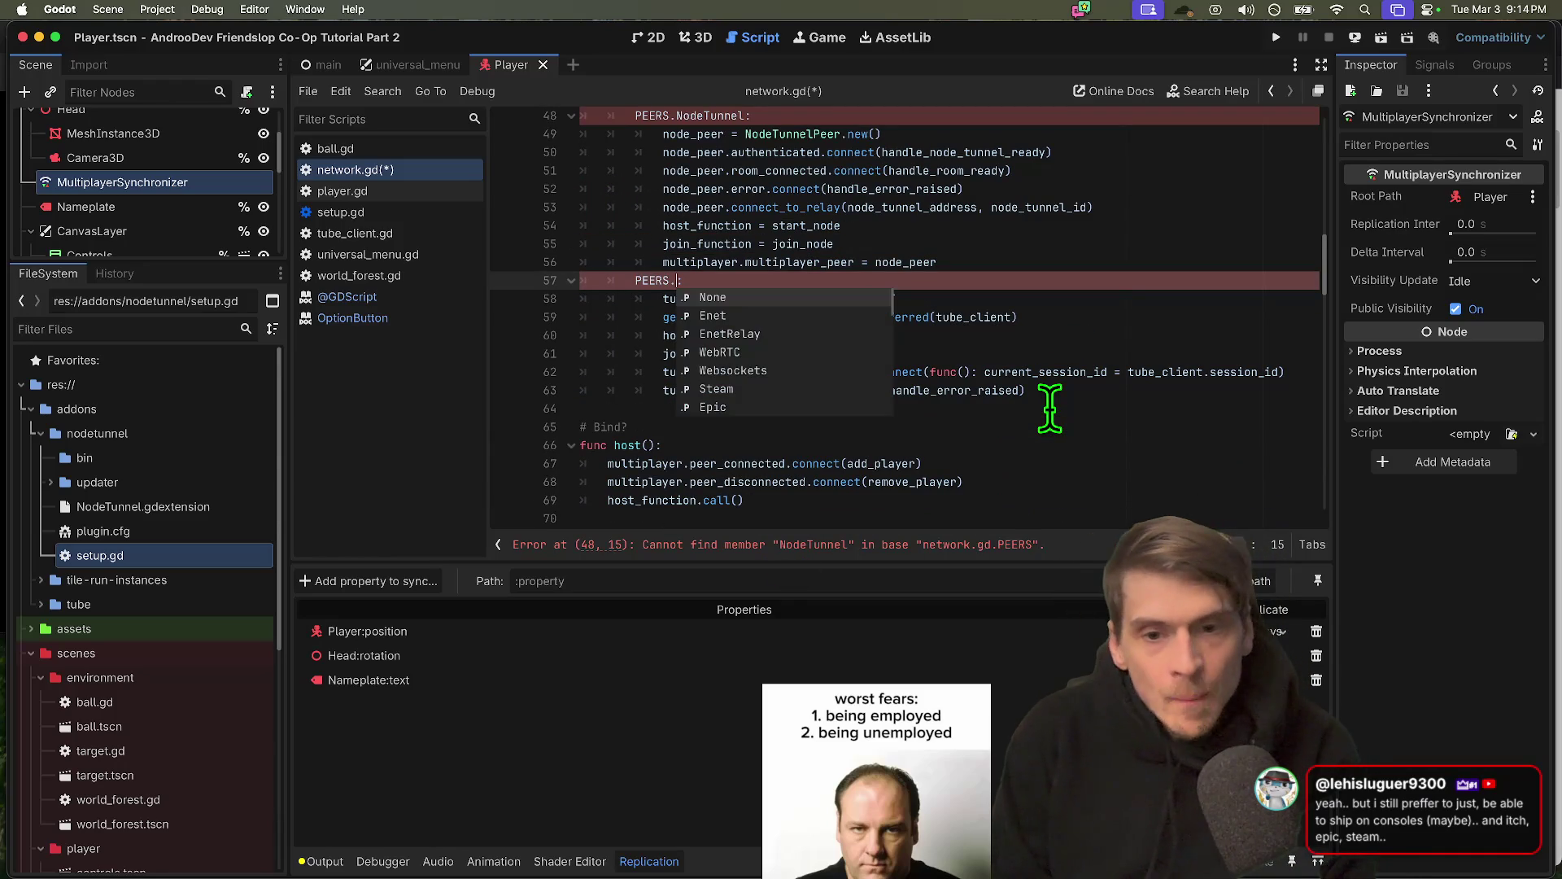
key("Down")
key("Down")
key("Down")
key("Return")
scroll(1046, 401, "up", 2)
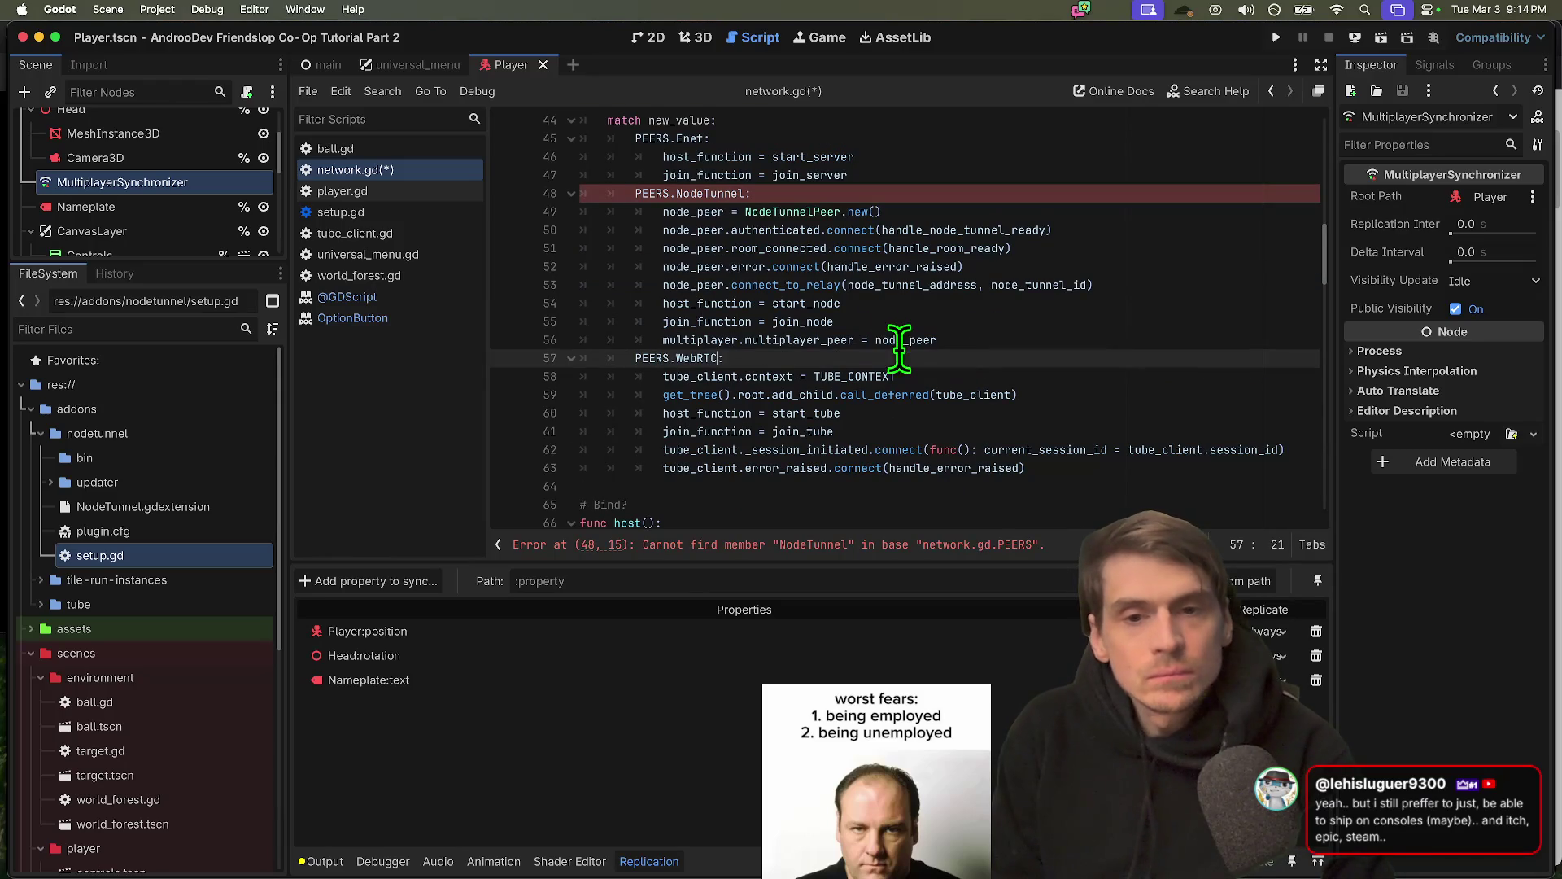
Change the line 48 match case from PEERS.NodeTunnel to PEERS.EnetRelay
double_click(706, 192)
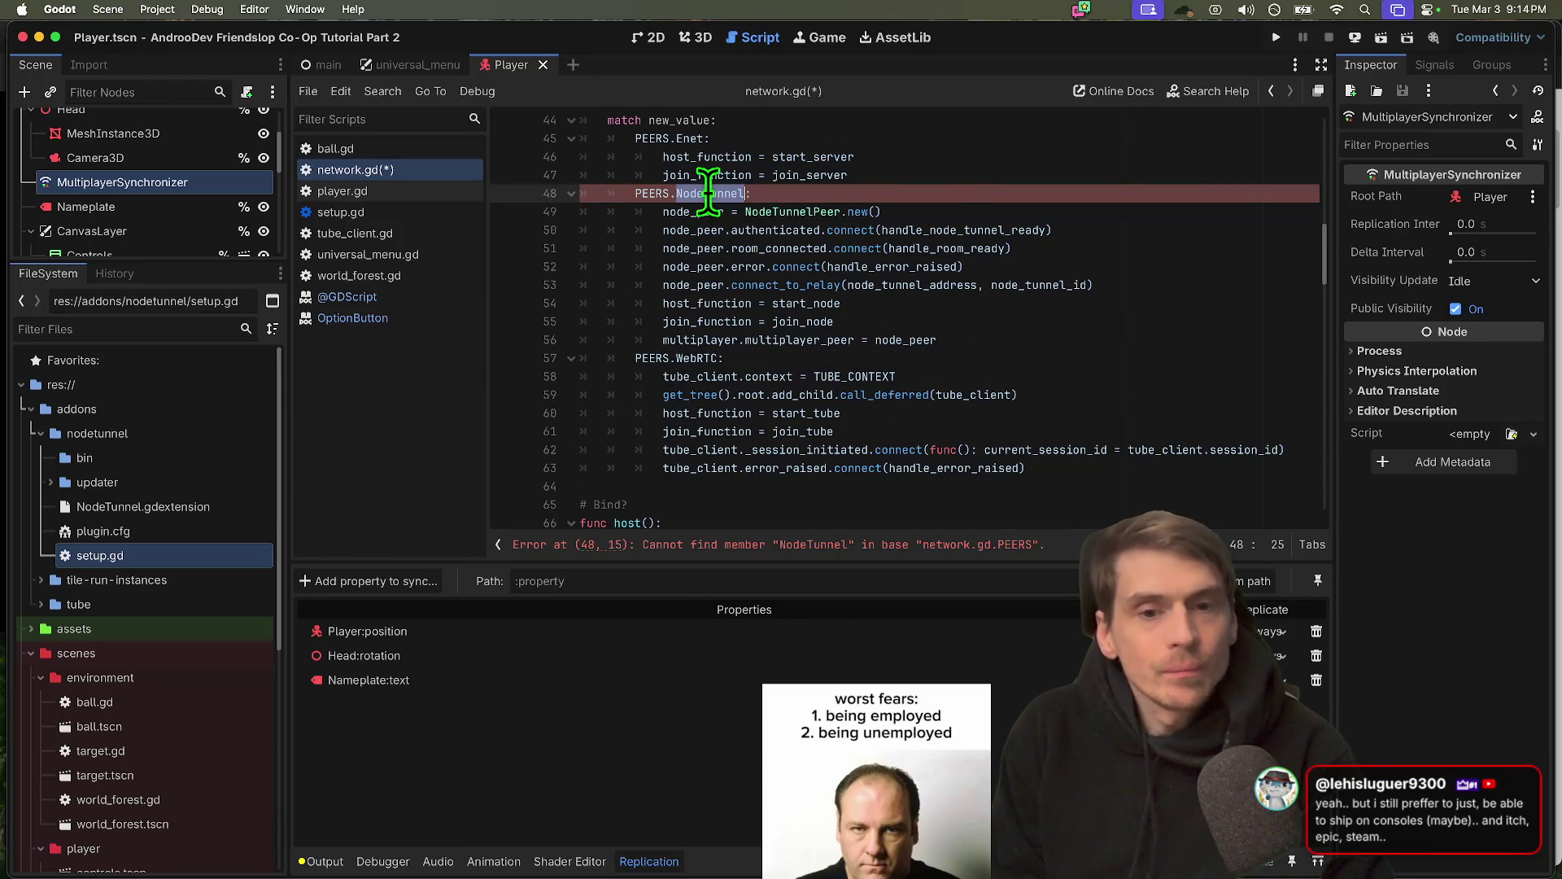
key("BackSpace")
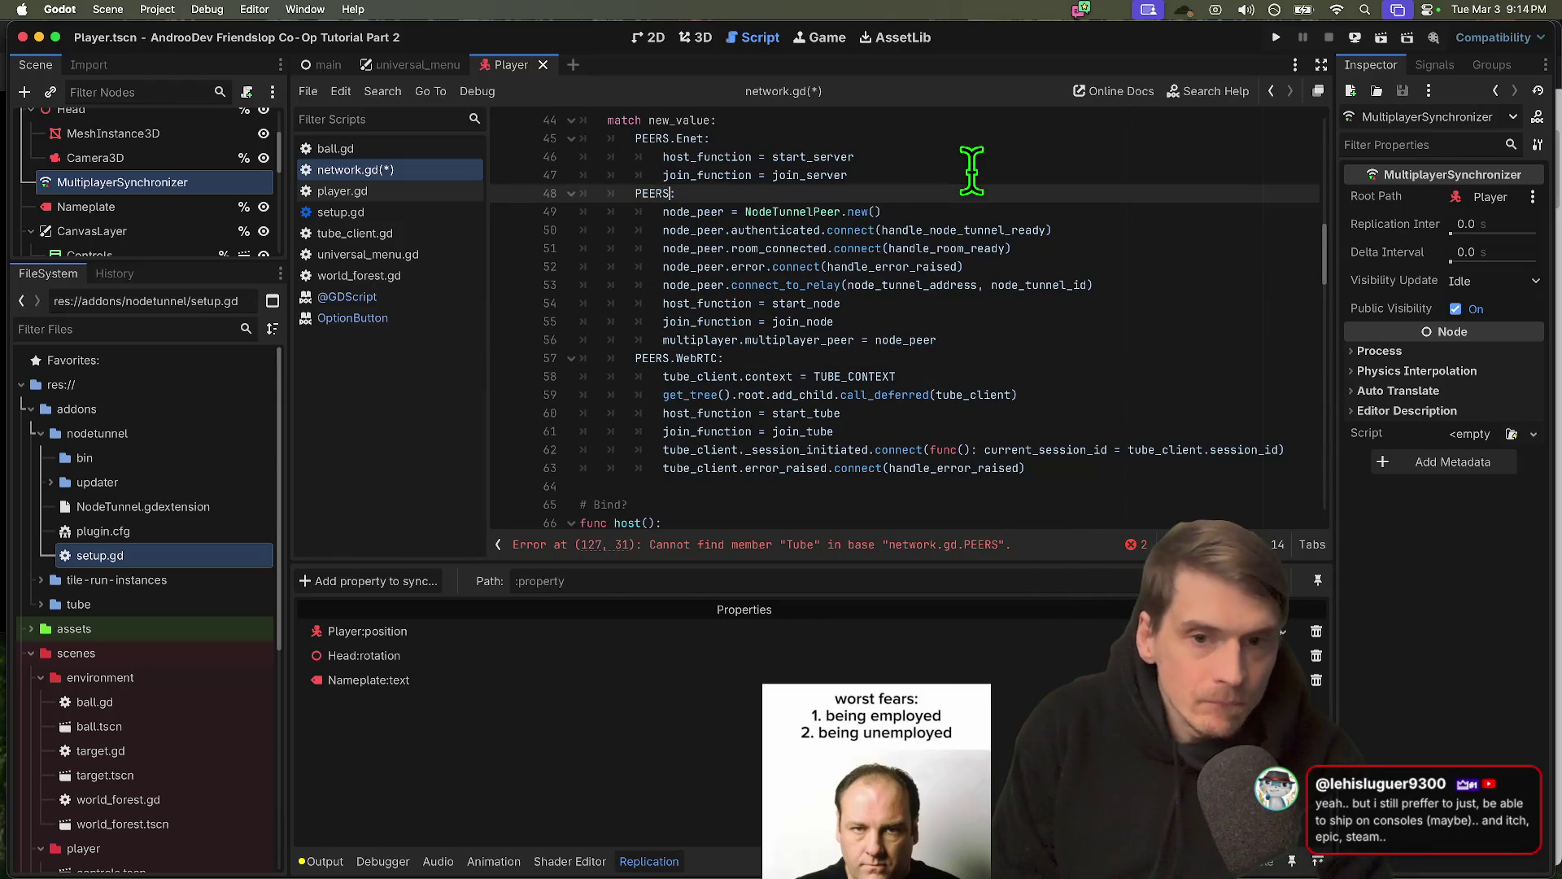
type(".")
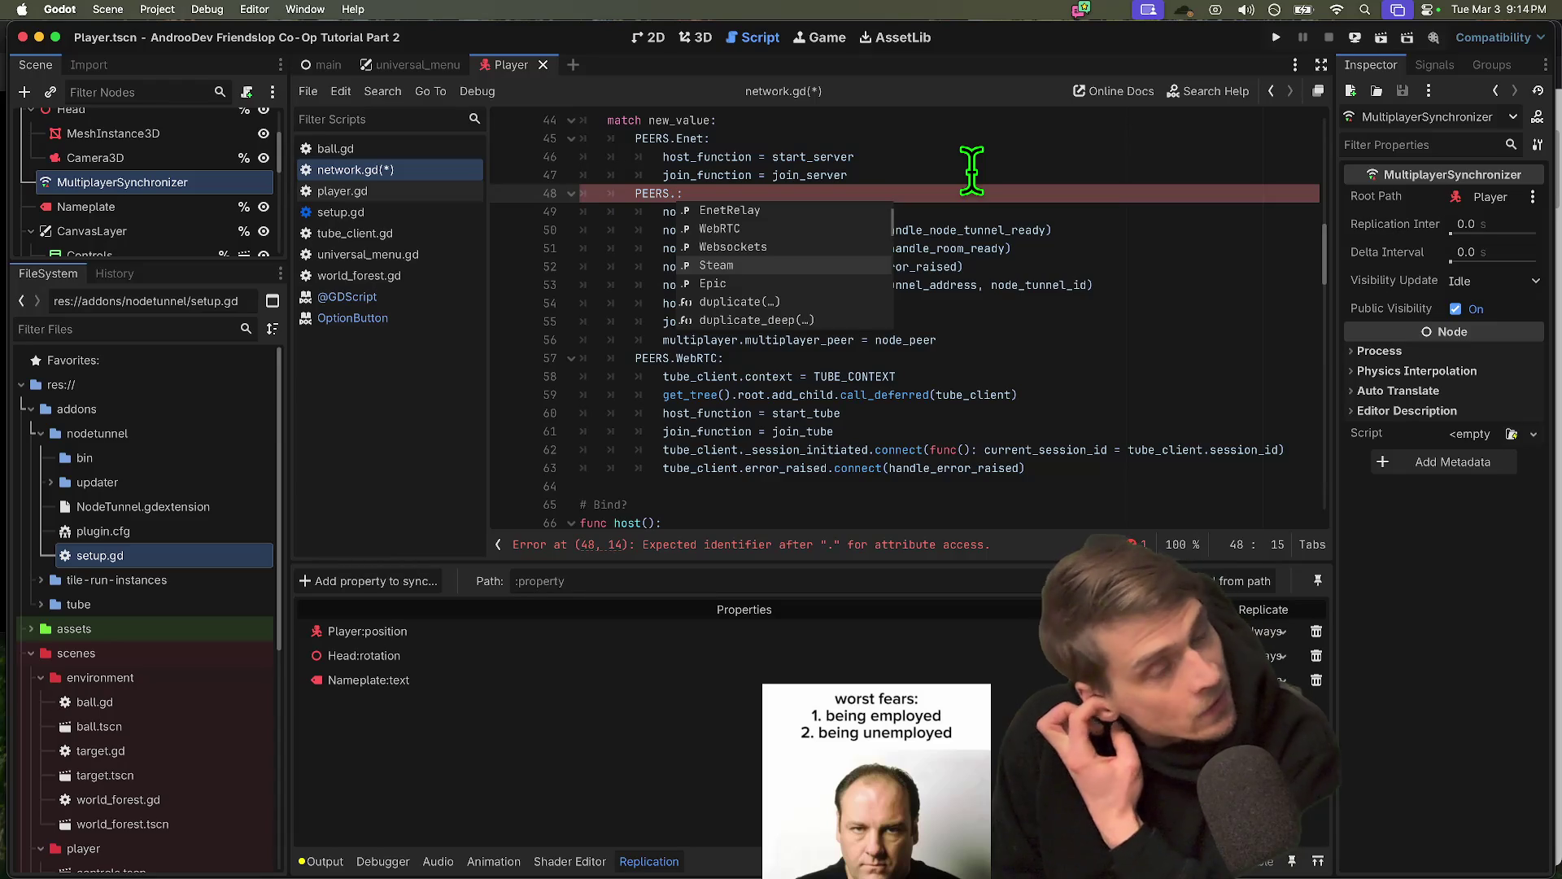
key("Down")
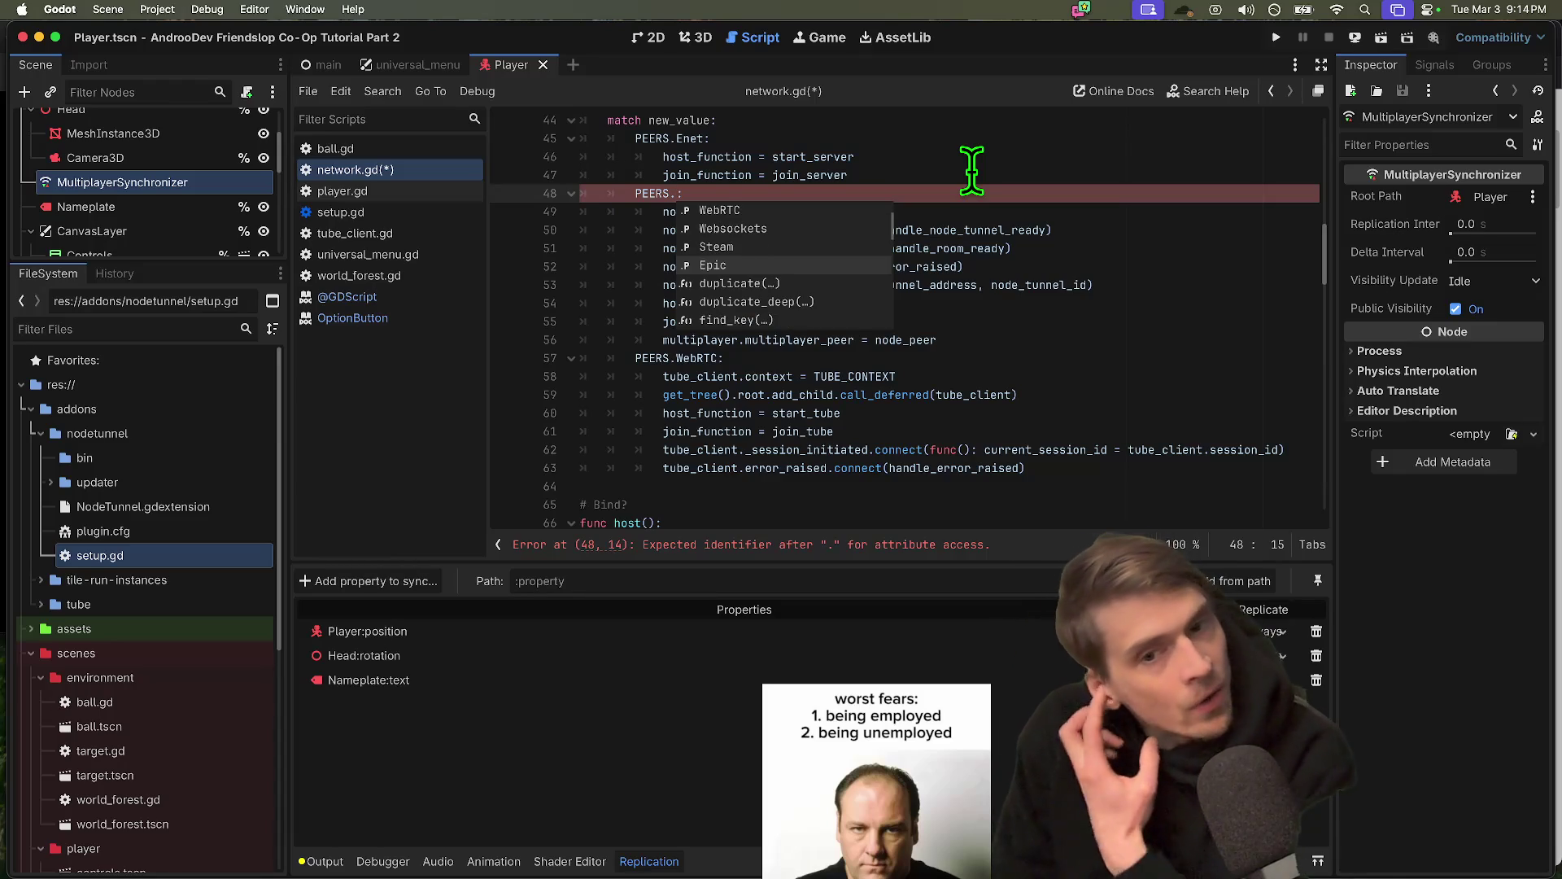
key("Up")
key("Up")
key("Up")
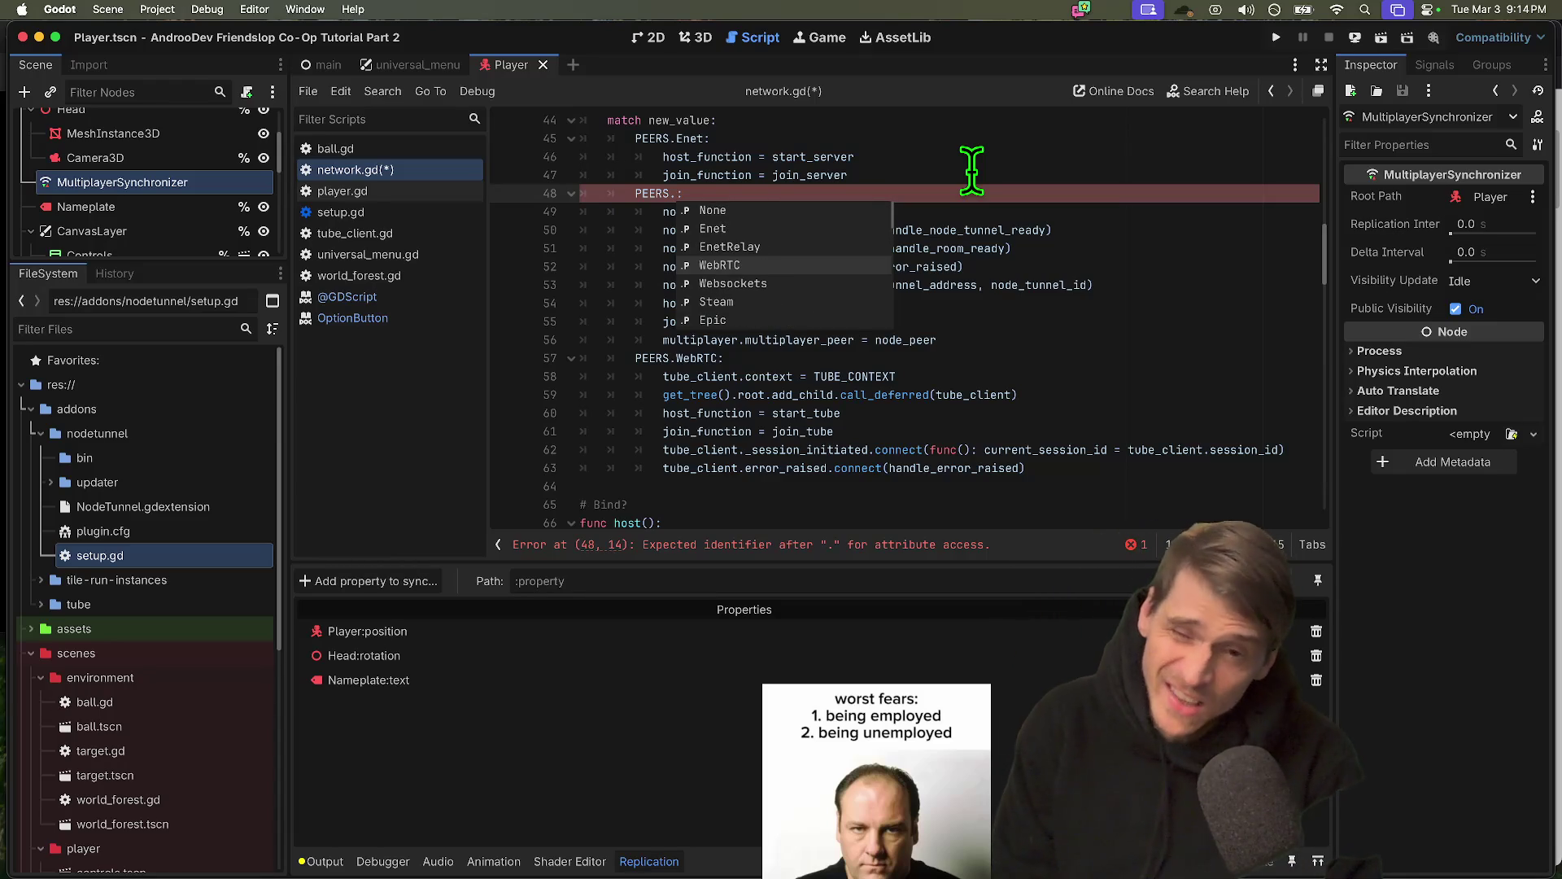
key("Down")
key("Return")
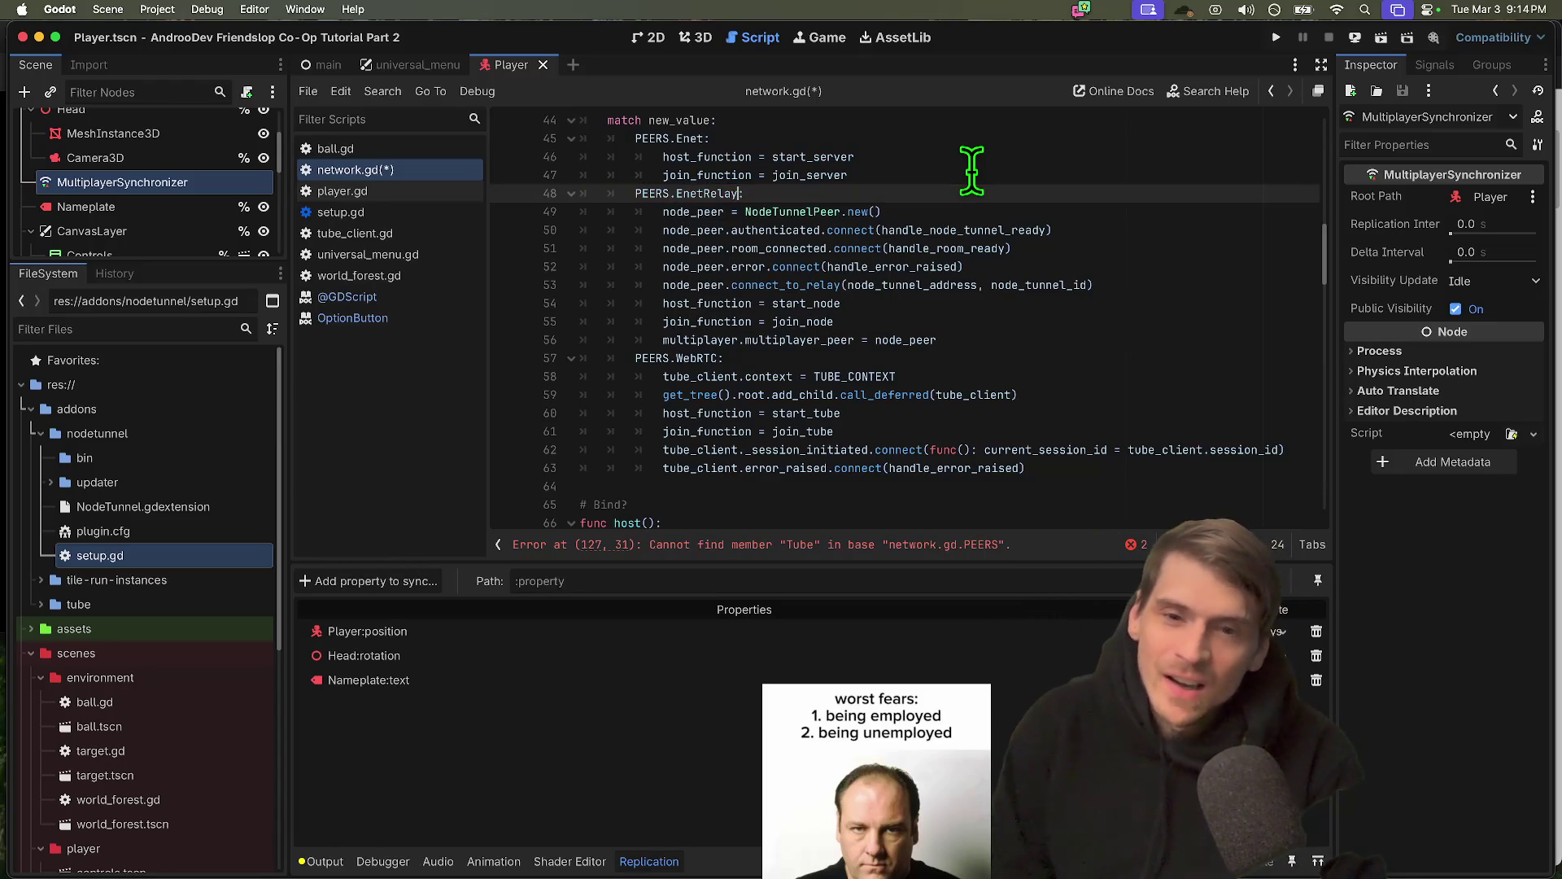
left_click(875, 541)
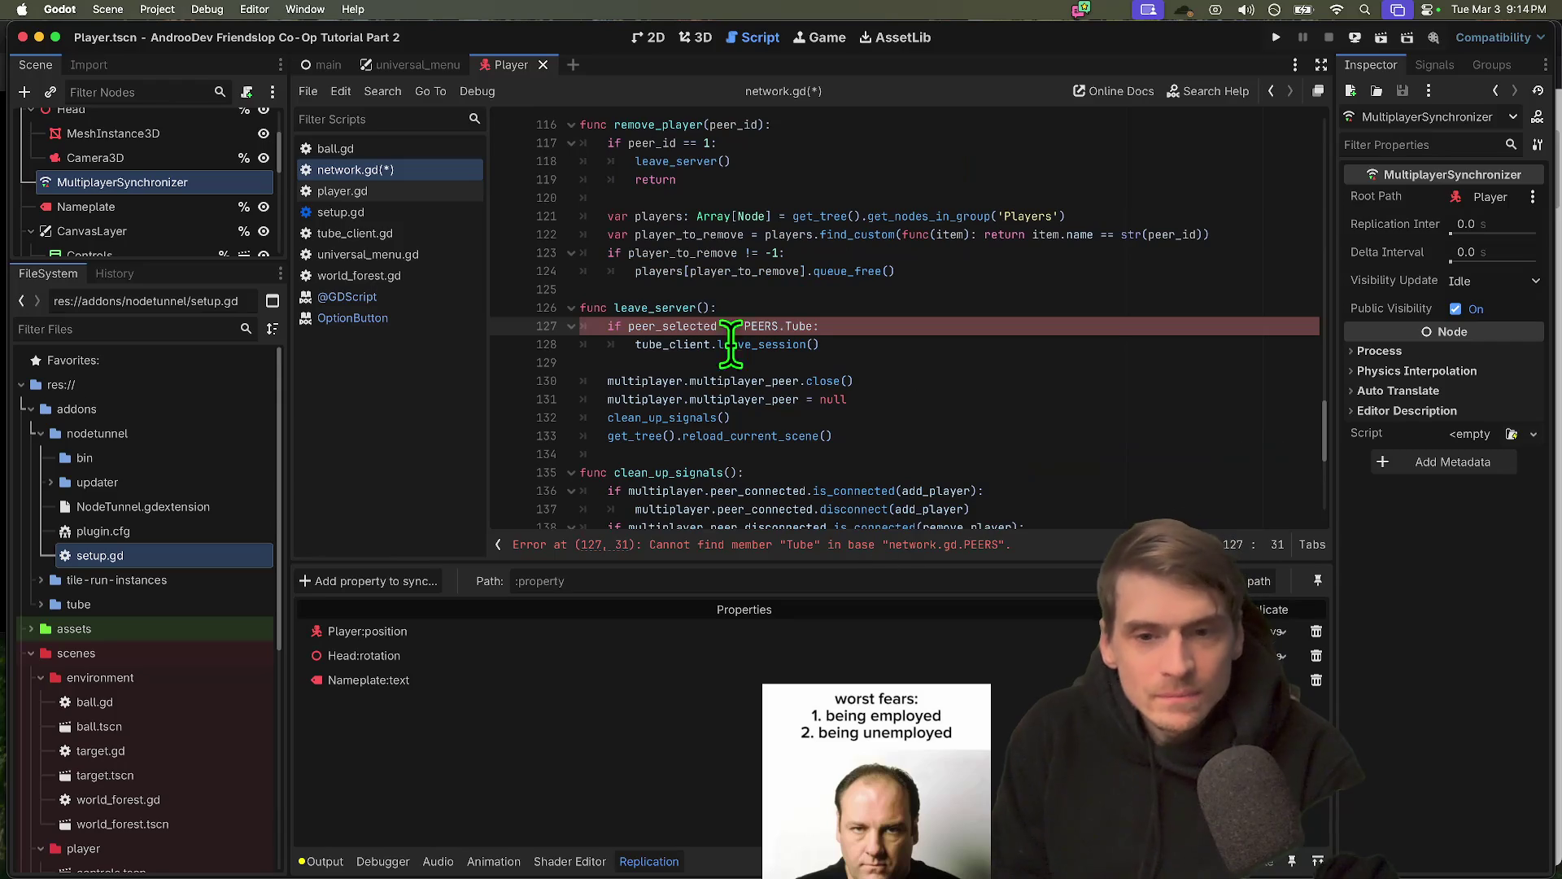
Replace PEERS.Tube with PEERS.WebRTC in leave_server on line 127
double_click(784, 326)
double_click(773, 325)
scroll(1090, 341, "down", 3)
key("Right")
key("BackSpace")
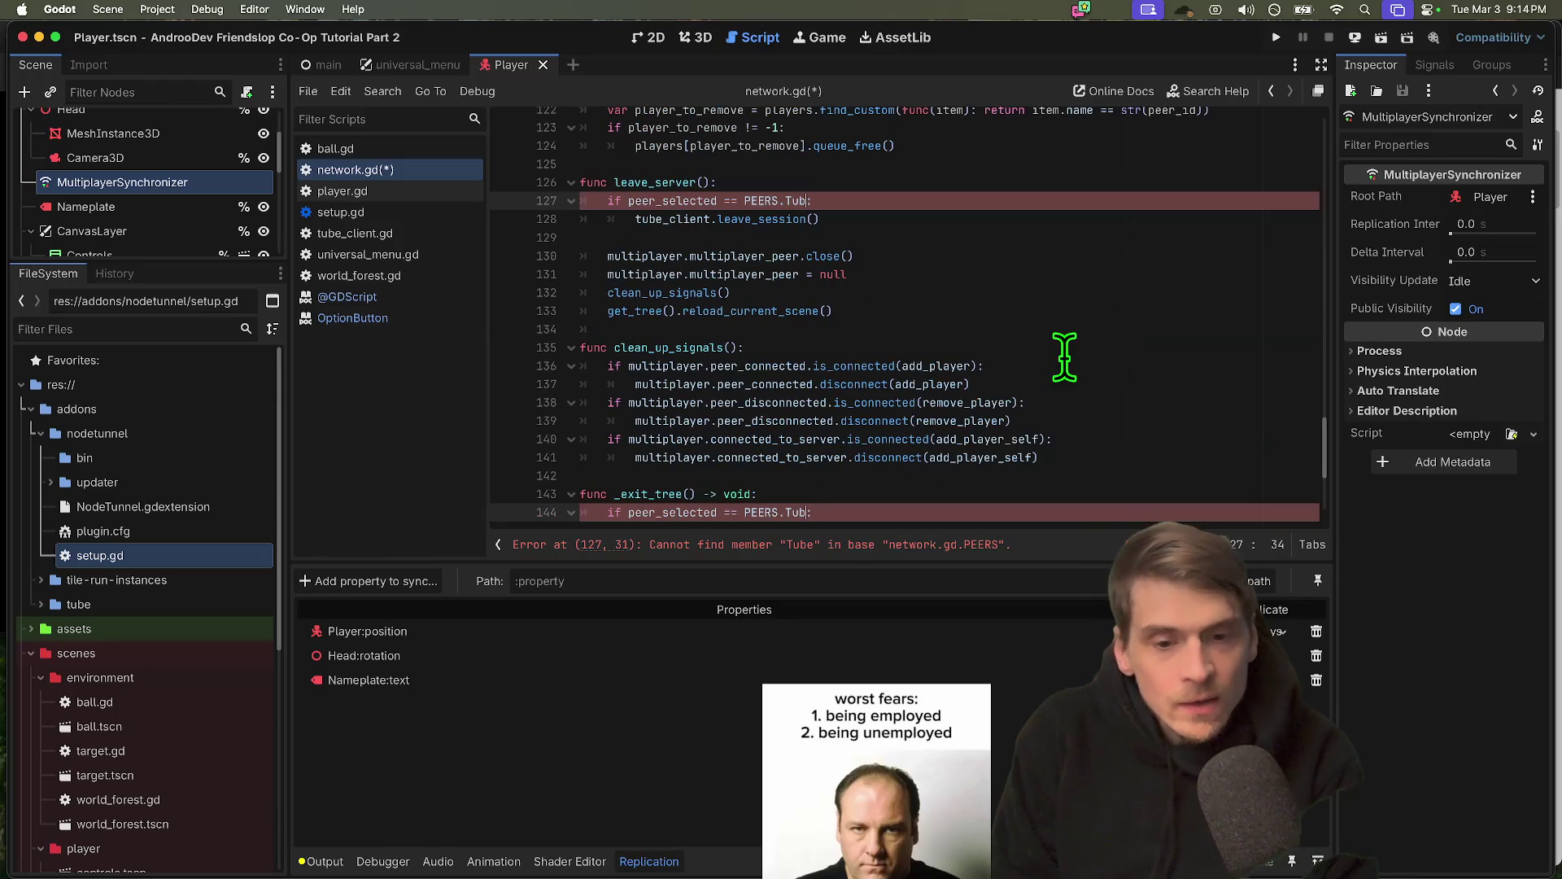
key("ctrl+space")
key("Down")
key("Down")
key("Down")
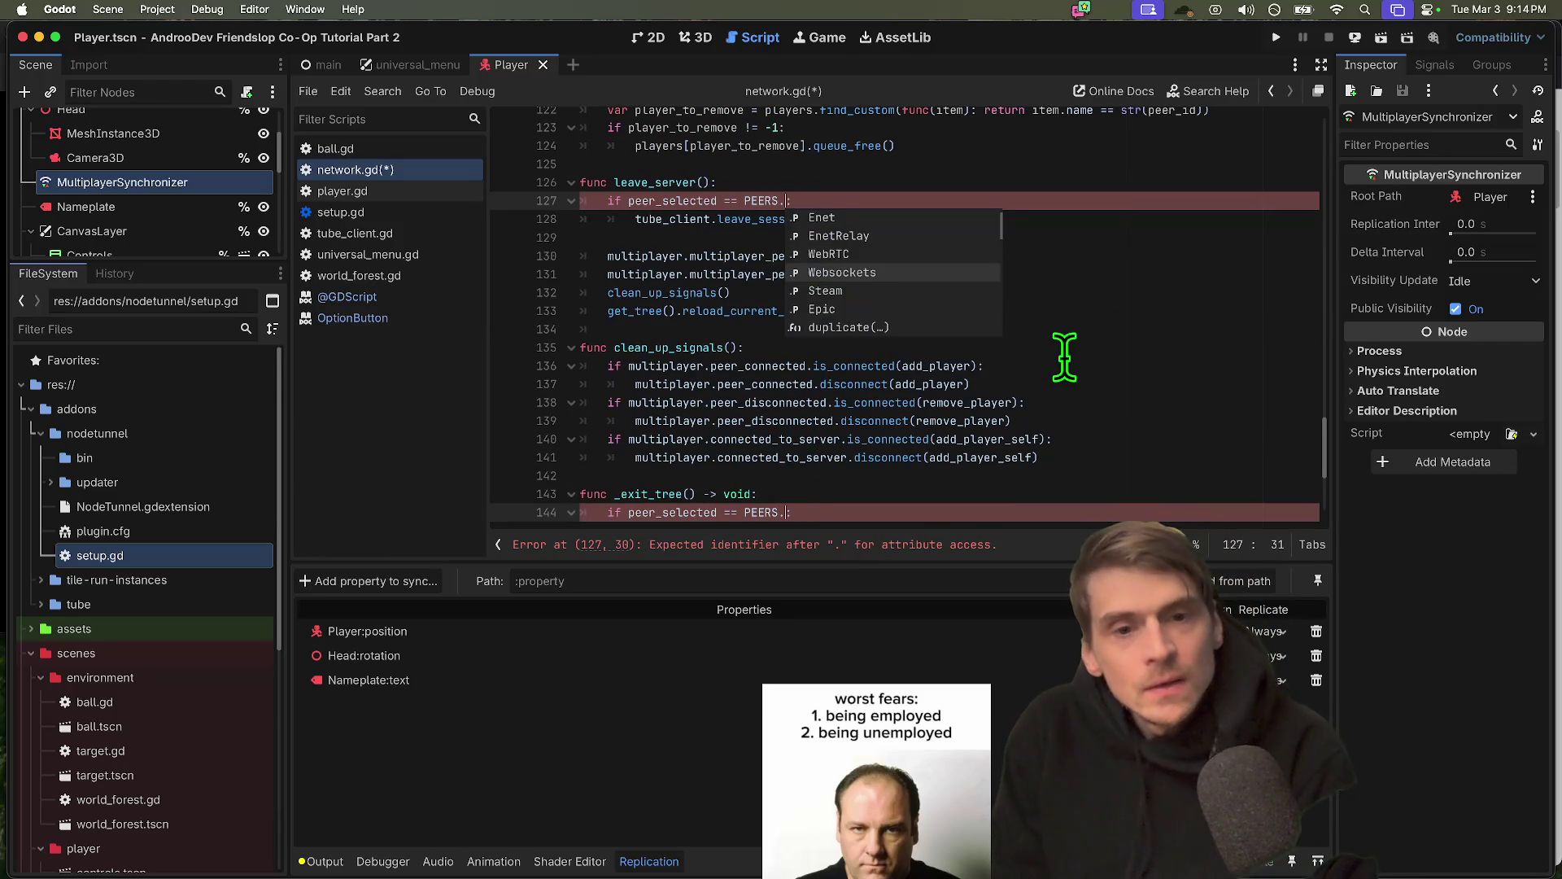
key("Return")
scroll(1058, 366, "up", 15)
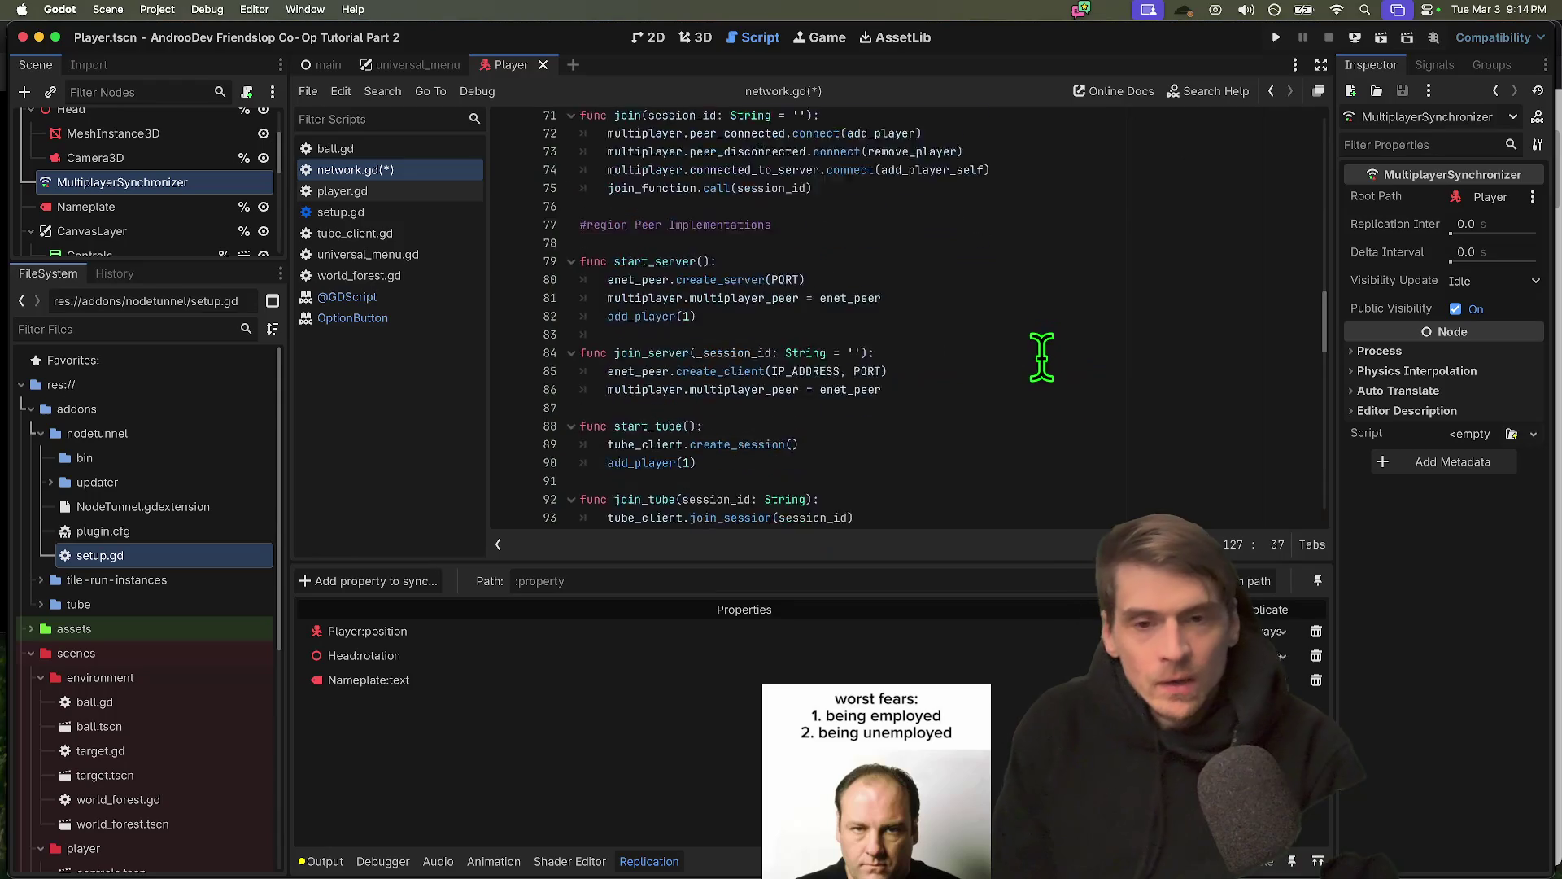
scroll(1009, 390, "up", 10)
Comment out the enet_peer, port and IP variable lines and save network.gd
triple_click(948, 197)
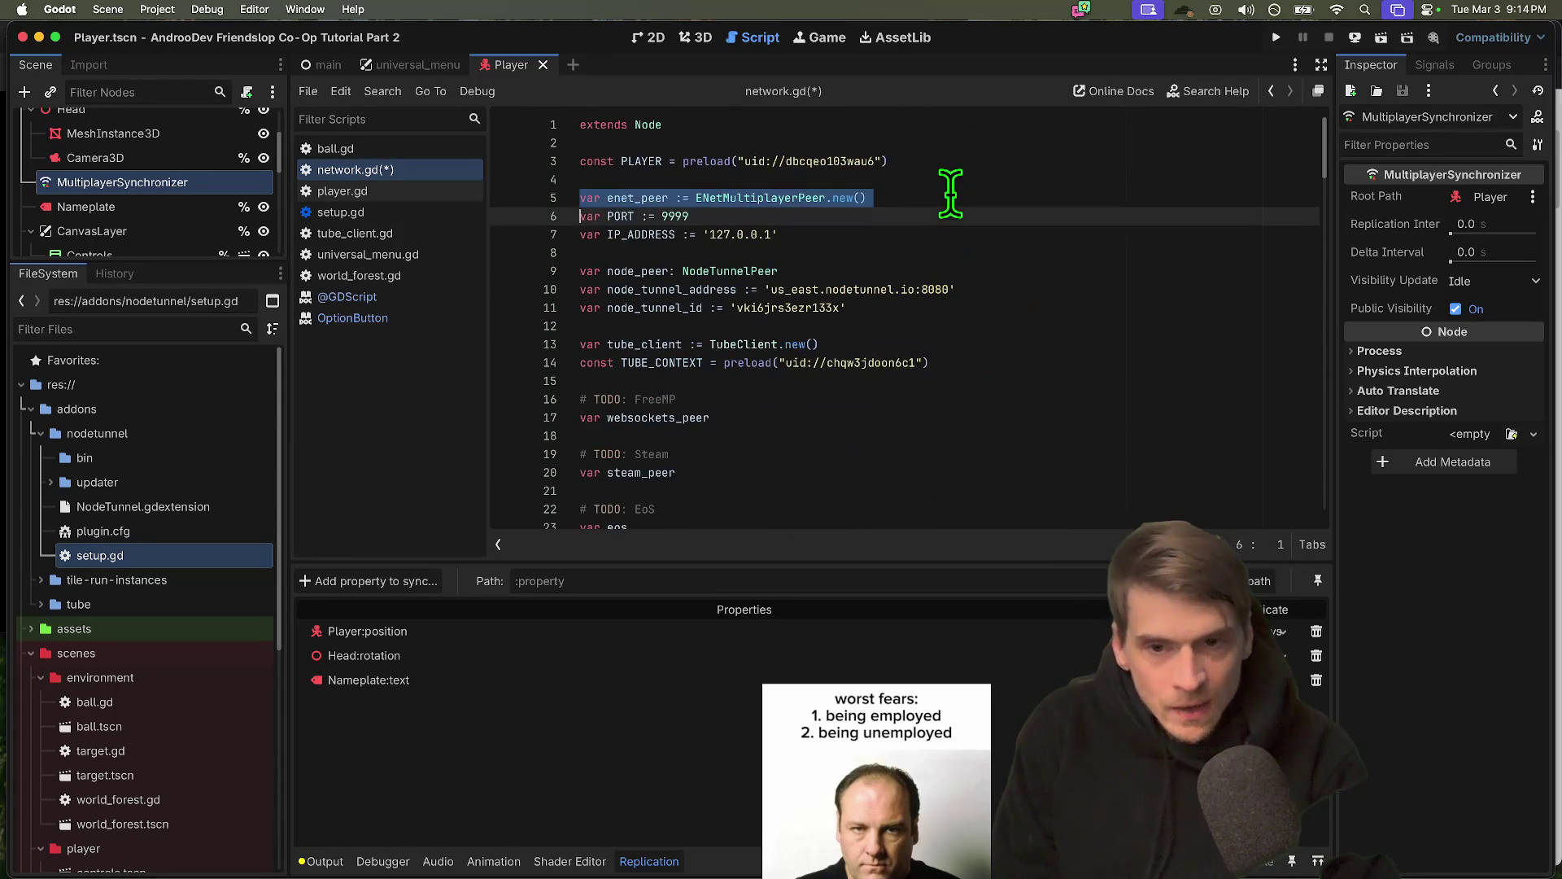
left_click_drag(948, 198, 964, 221)
key("shift+Down")
key("super+k")
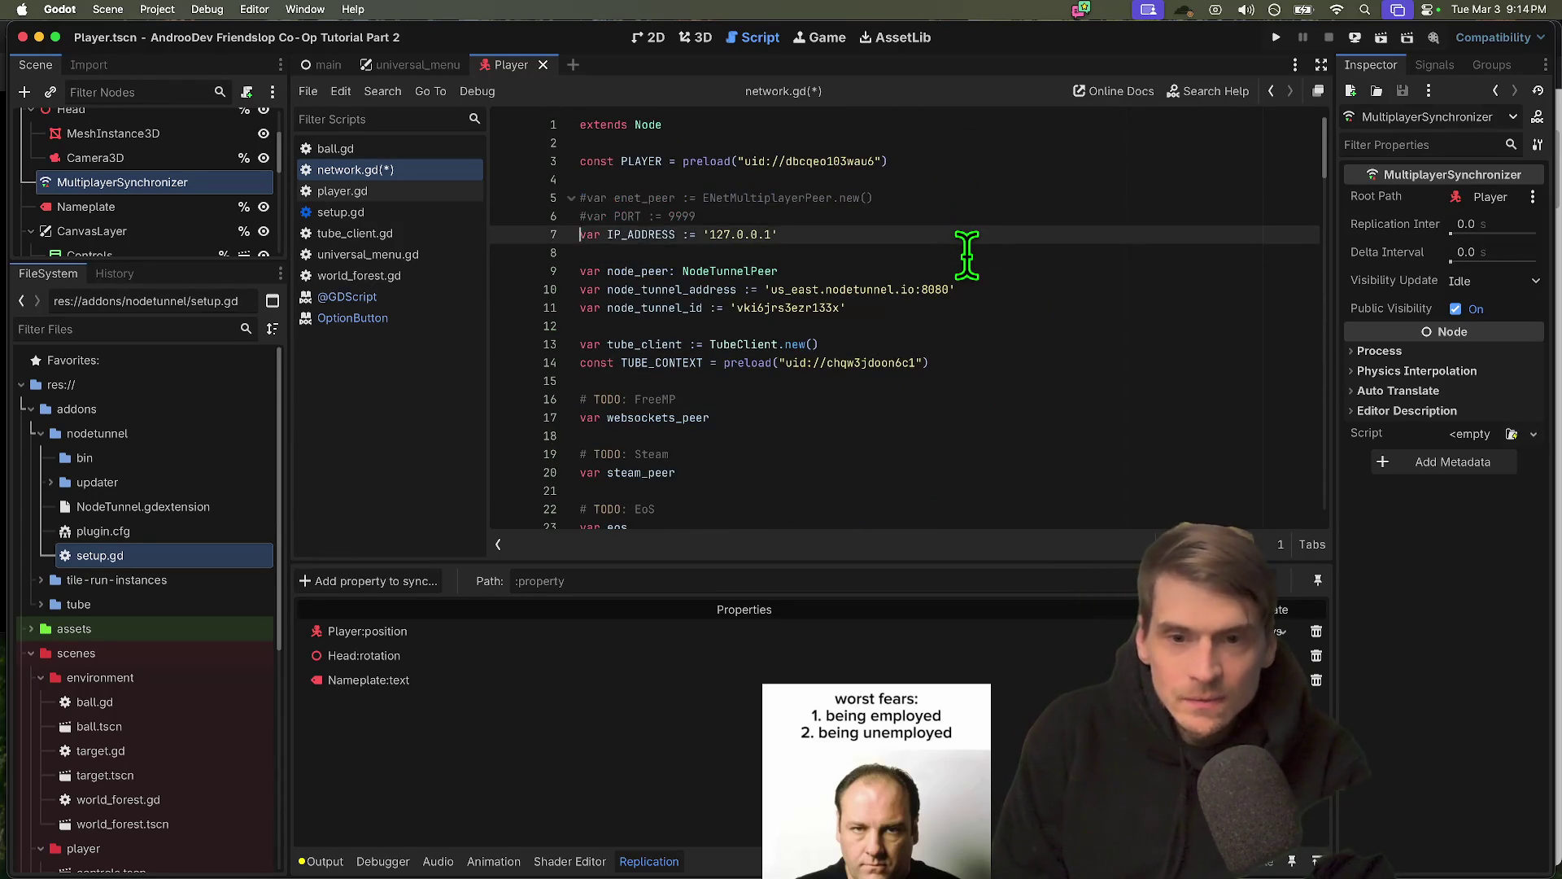
left_click(967, 255)
left_click_drag(997, 307, 510, 265)
key("super+x")
key("super+z")
key("super+z")
key("super+z")
key("super+z")
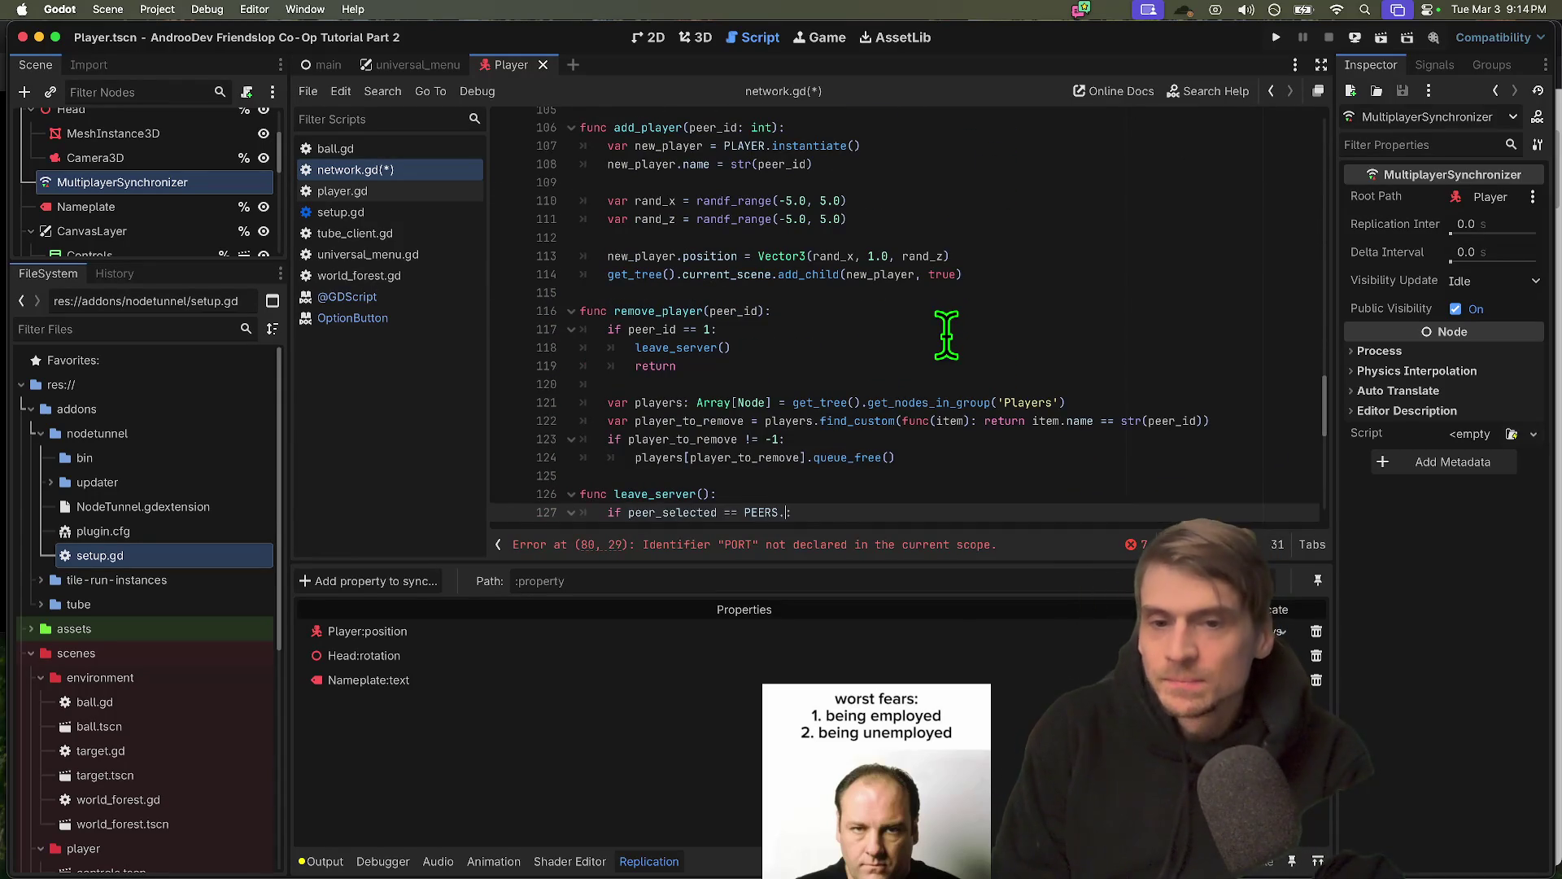
type("WebRTC:")
key("super+s")
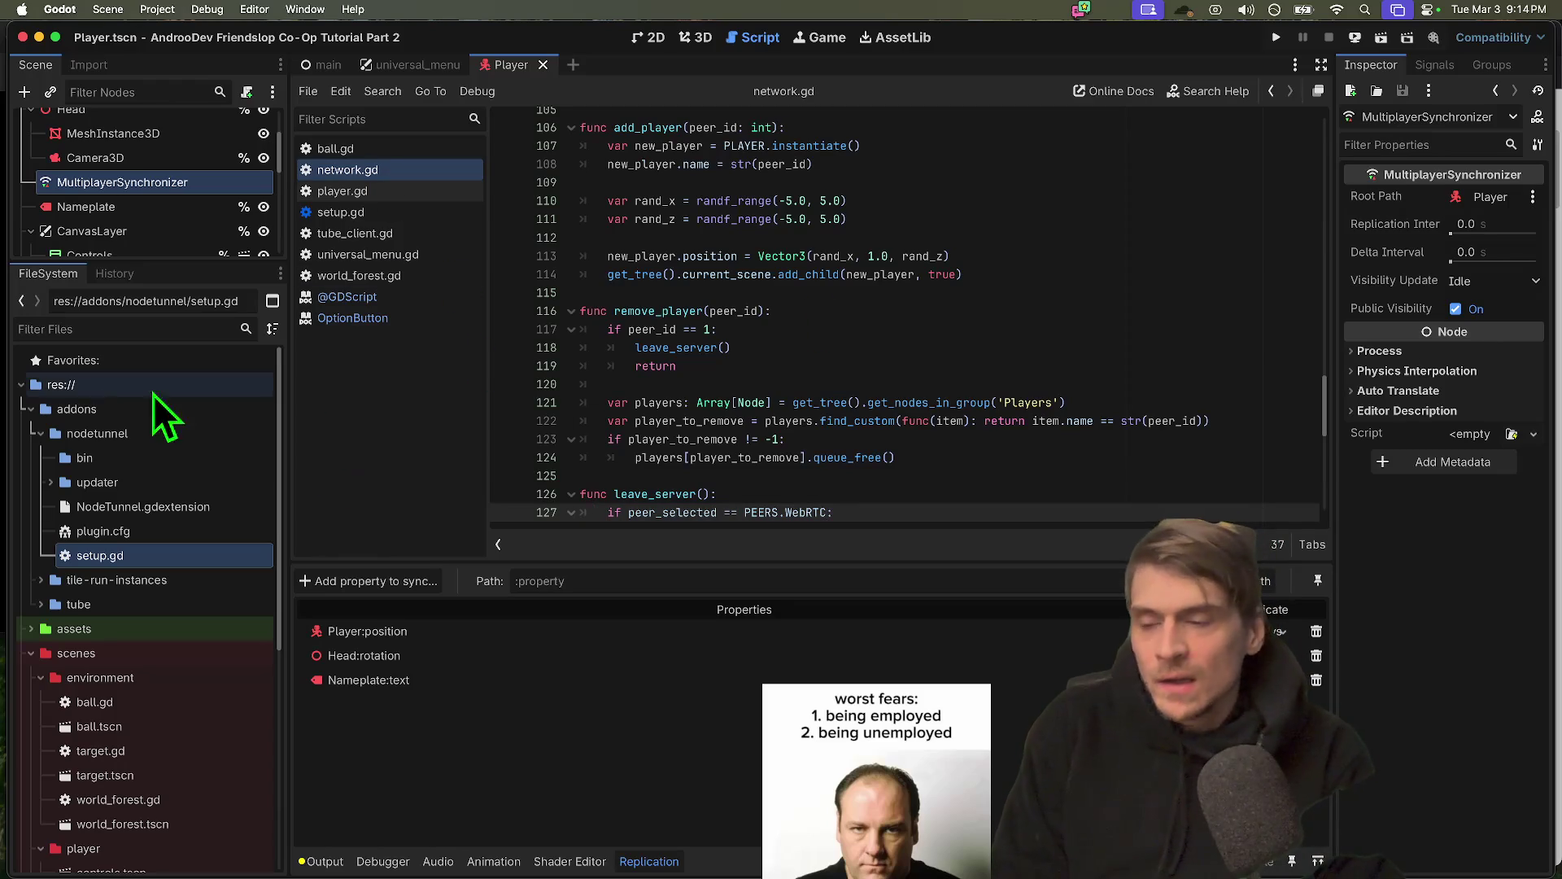
left_click(157, 9)
Check the Network entry under Project Settings > Autoload, then open universal_menu.gd
left_click(156, 33)
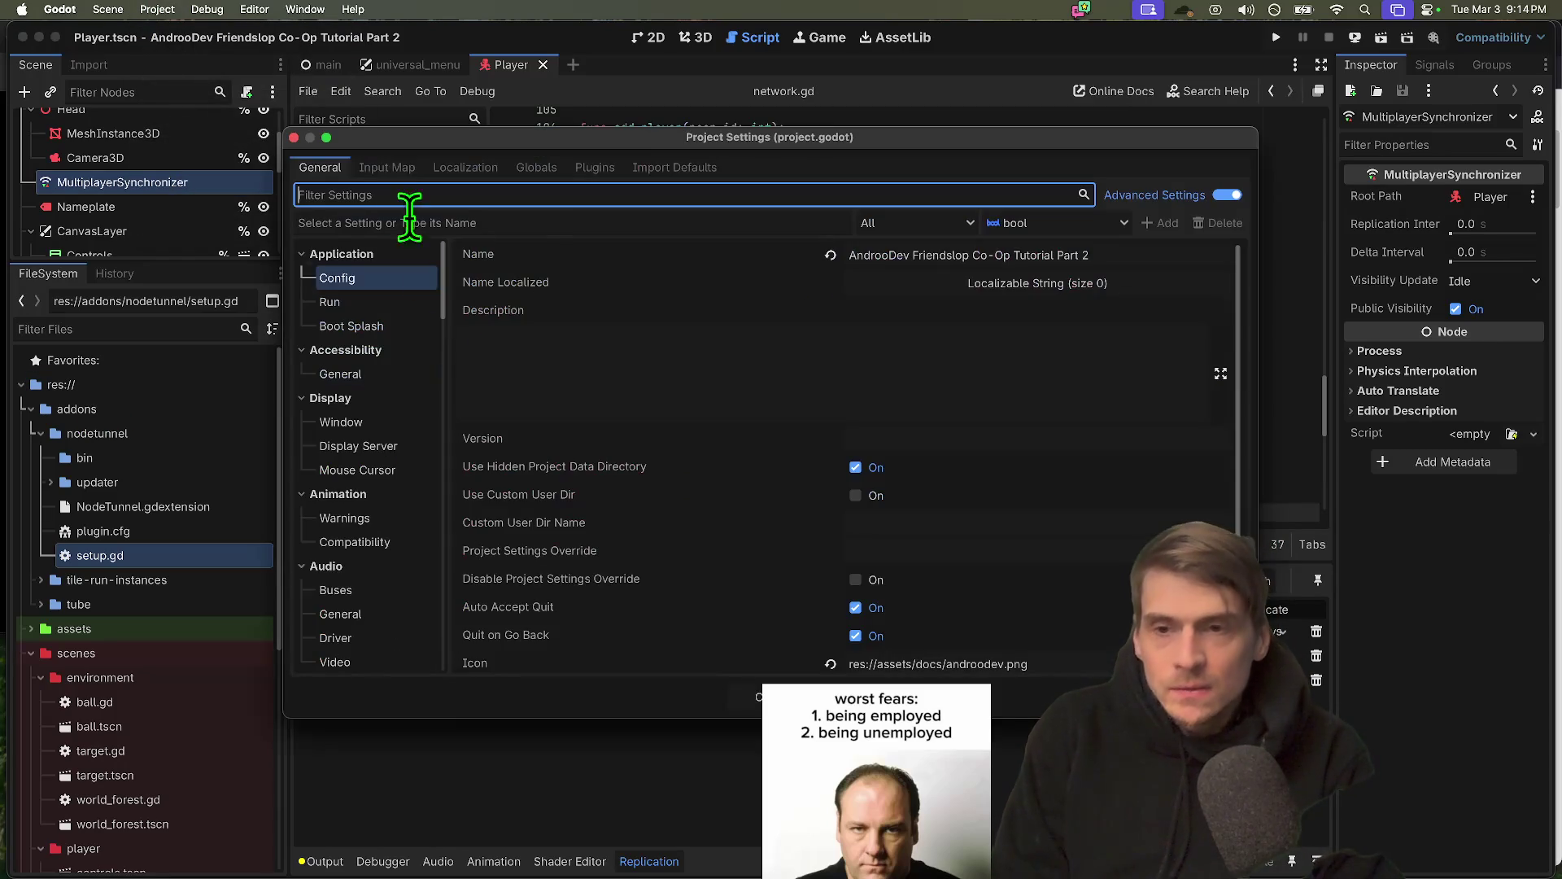
left_click(539, 172)
left_click(423, 271)
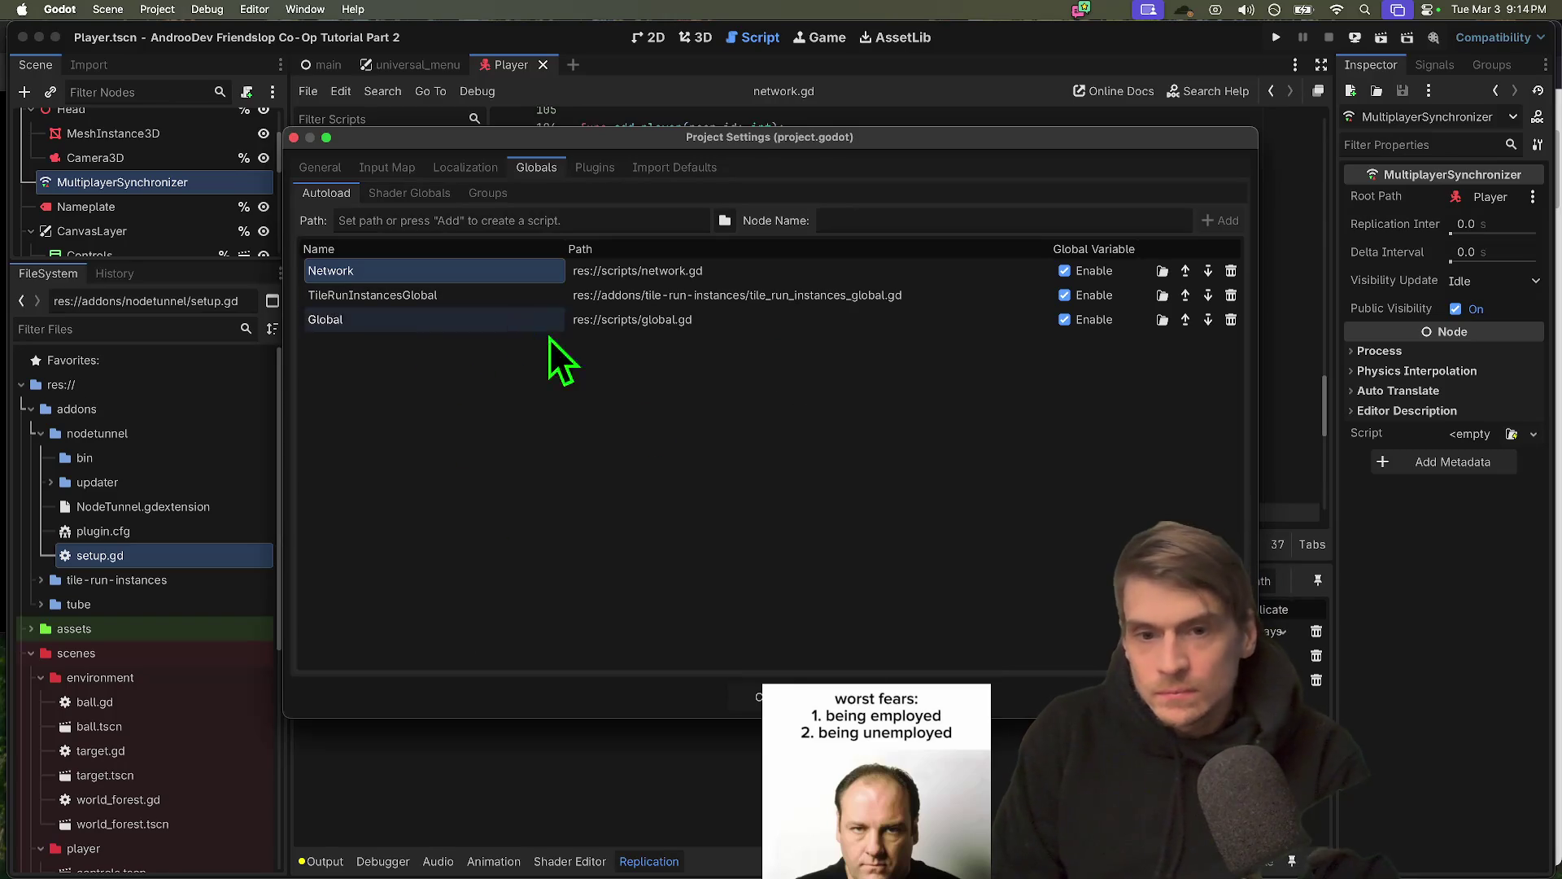
key("Escape")
left_click(854, 332)
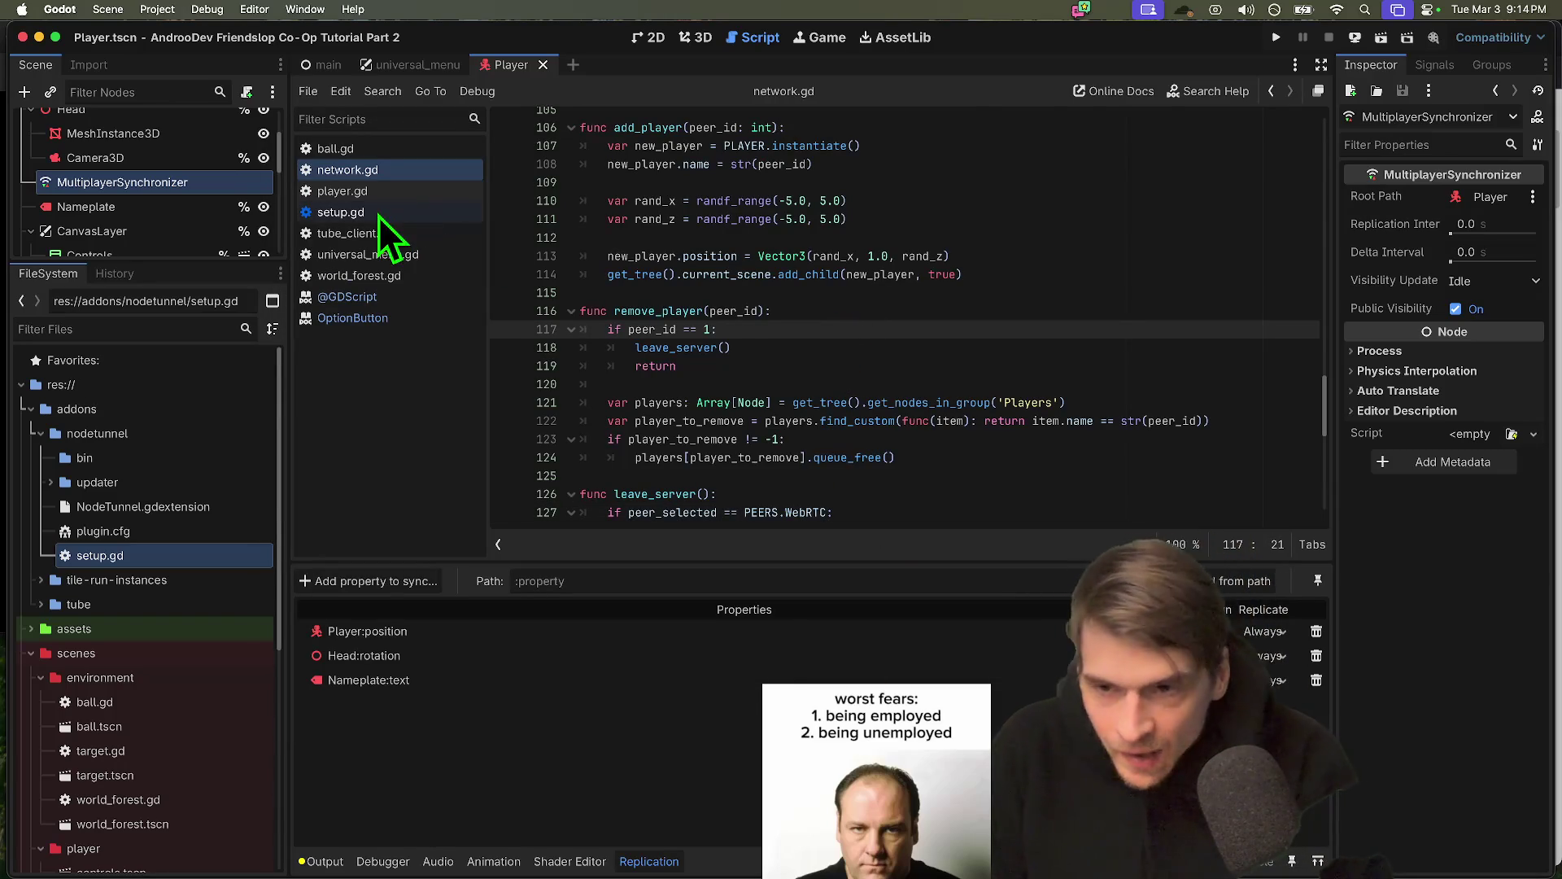
left_click(408, 255)
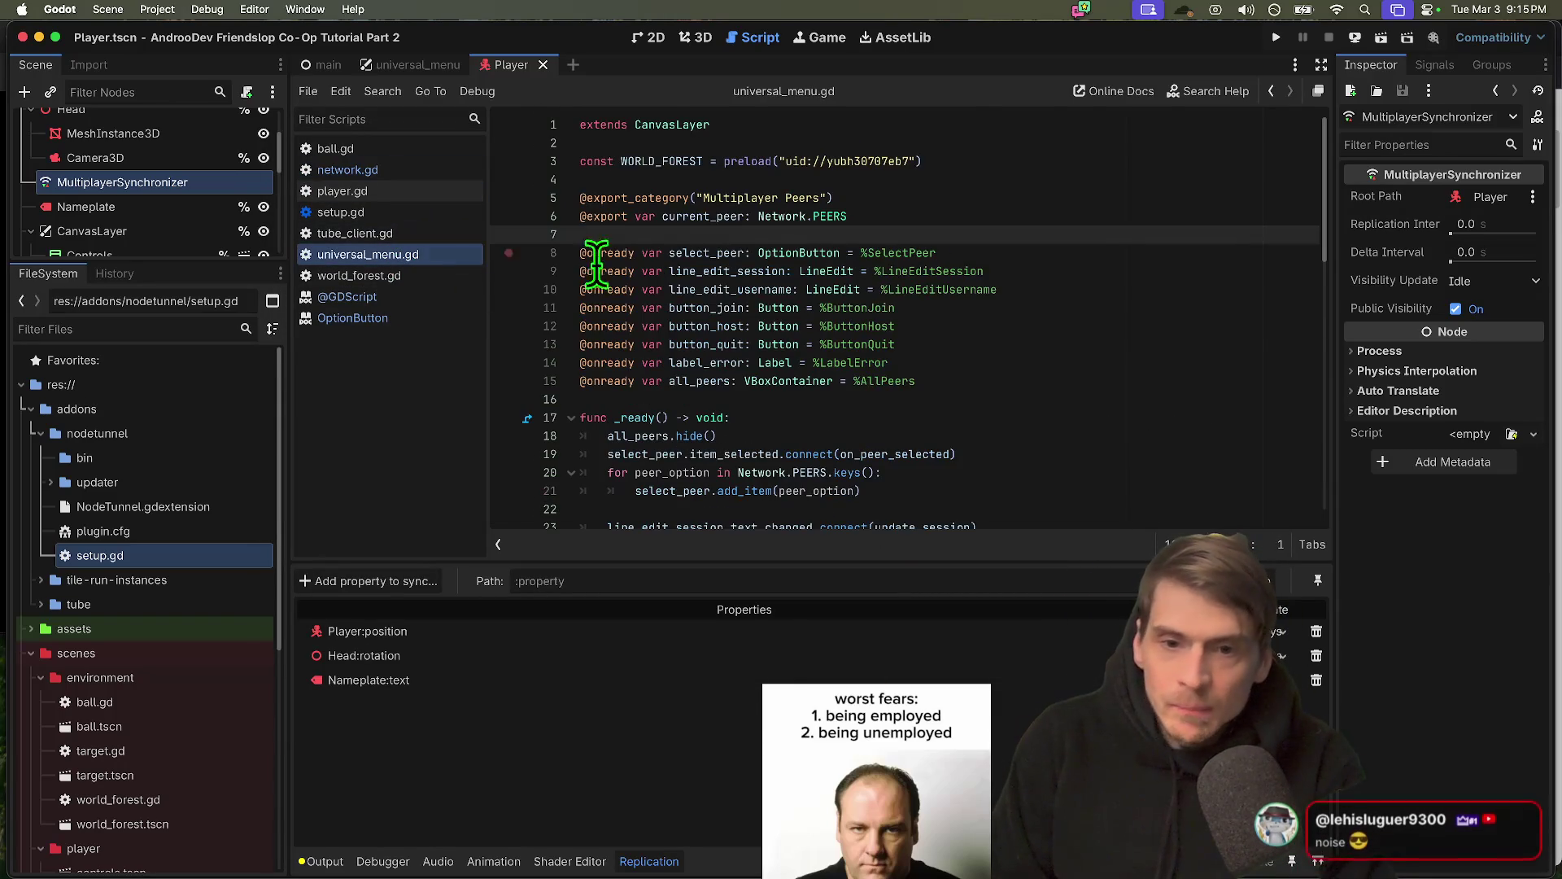
Try a Network.set_peer() call at the top of _ready, then undo it
scroll(983, 366, "down", 3)
left_click(1139, 241)
key("Return")
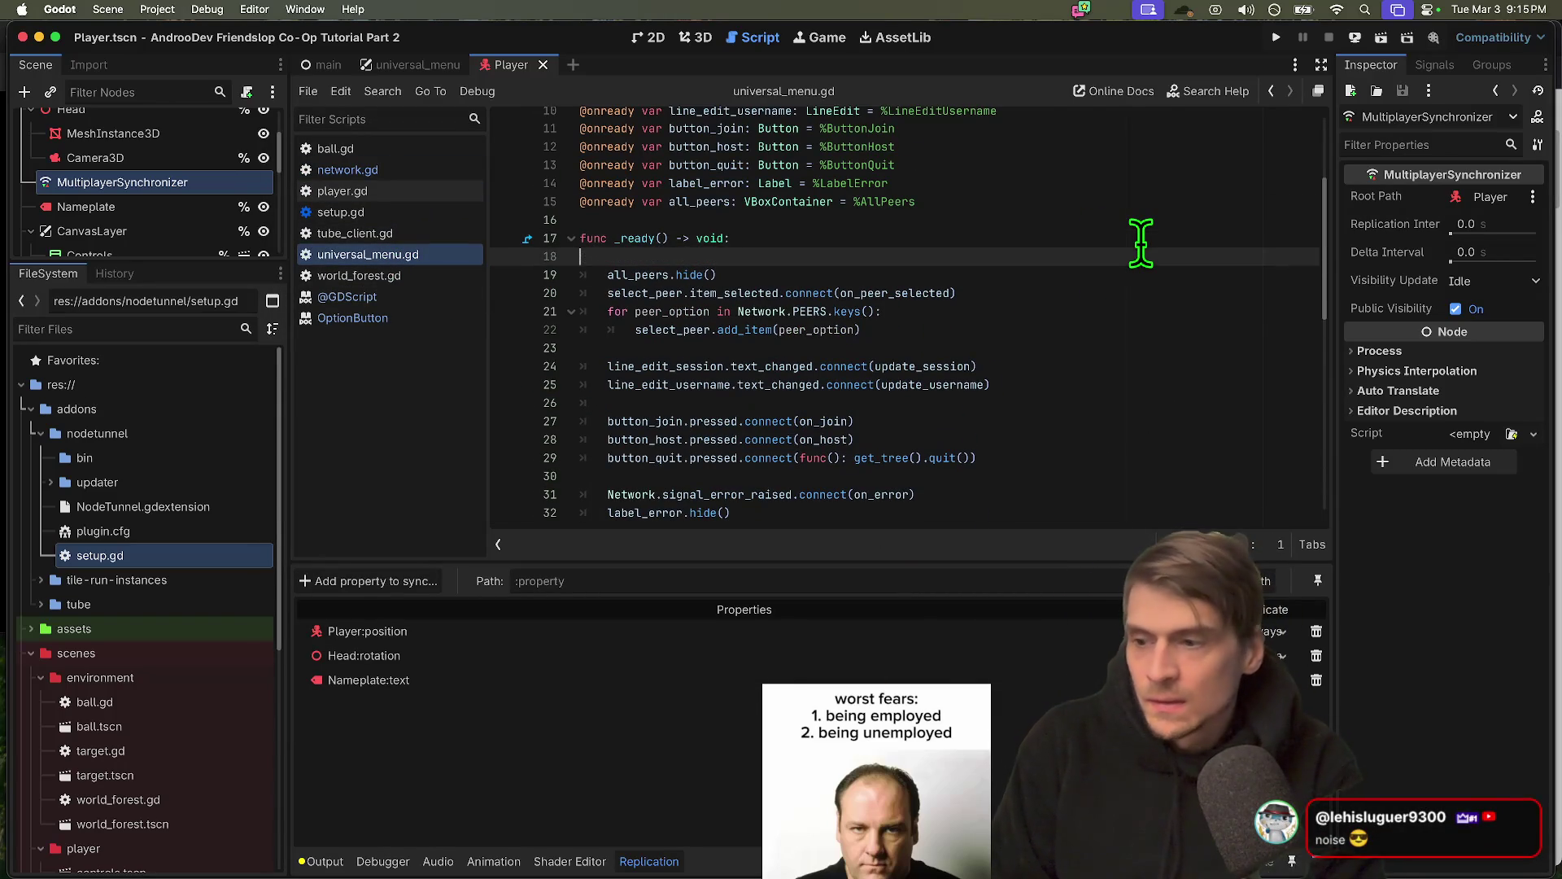
type("Network.")
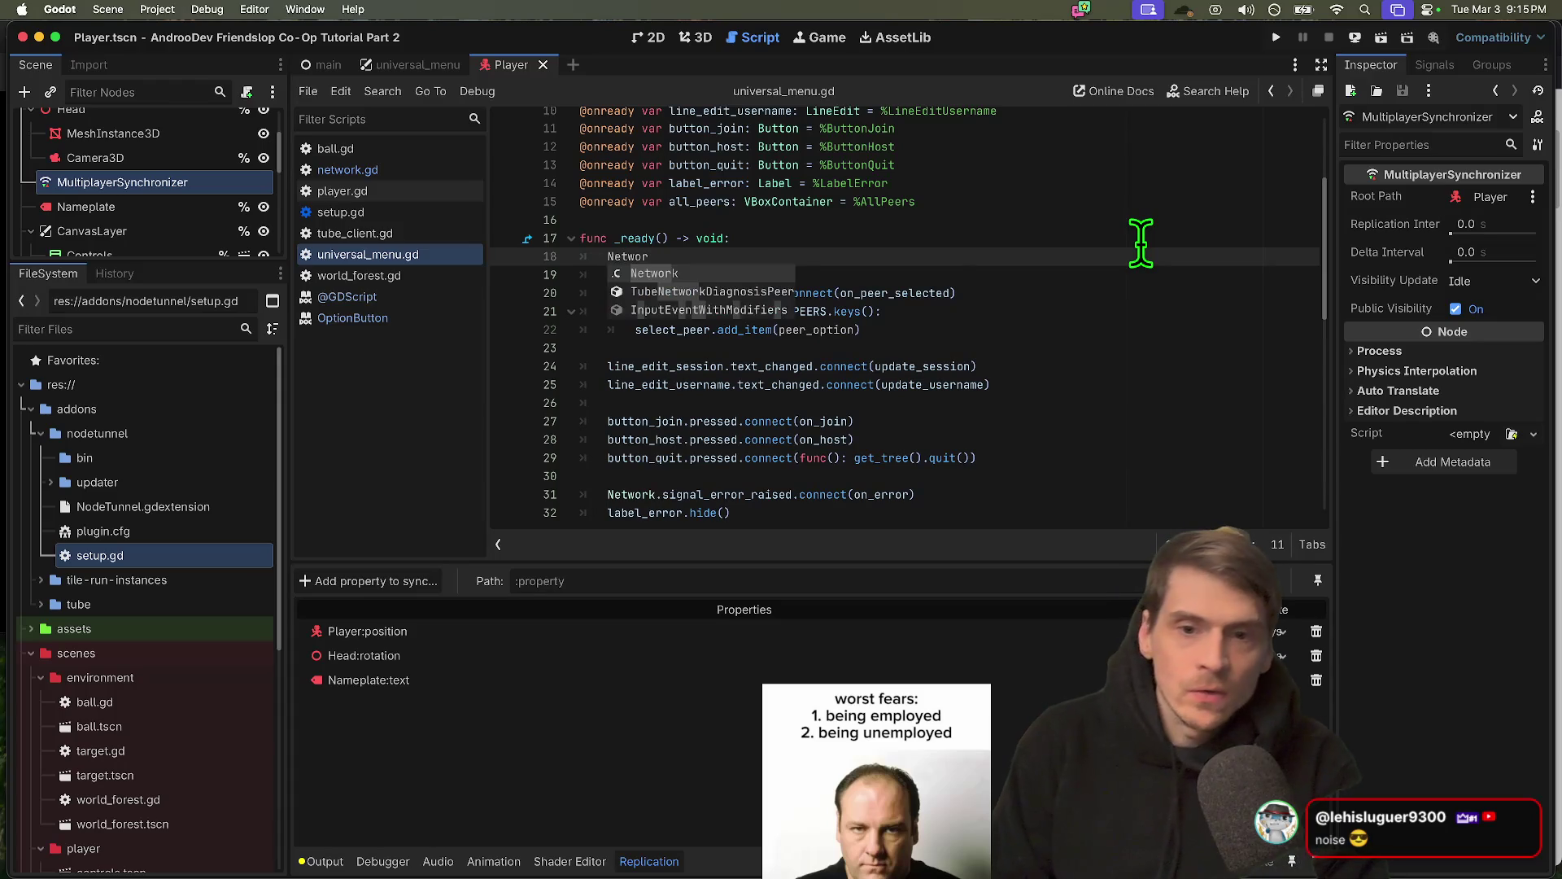
type("set_peer(")
key("ctrl+z")
key("ctrl+z")
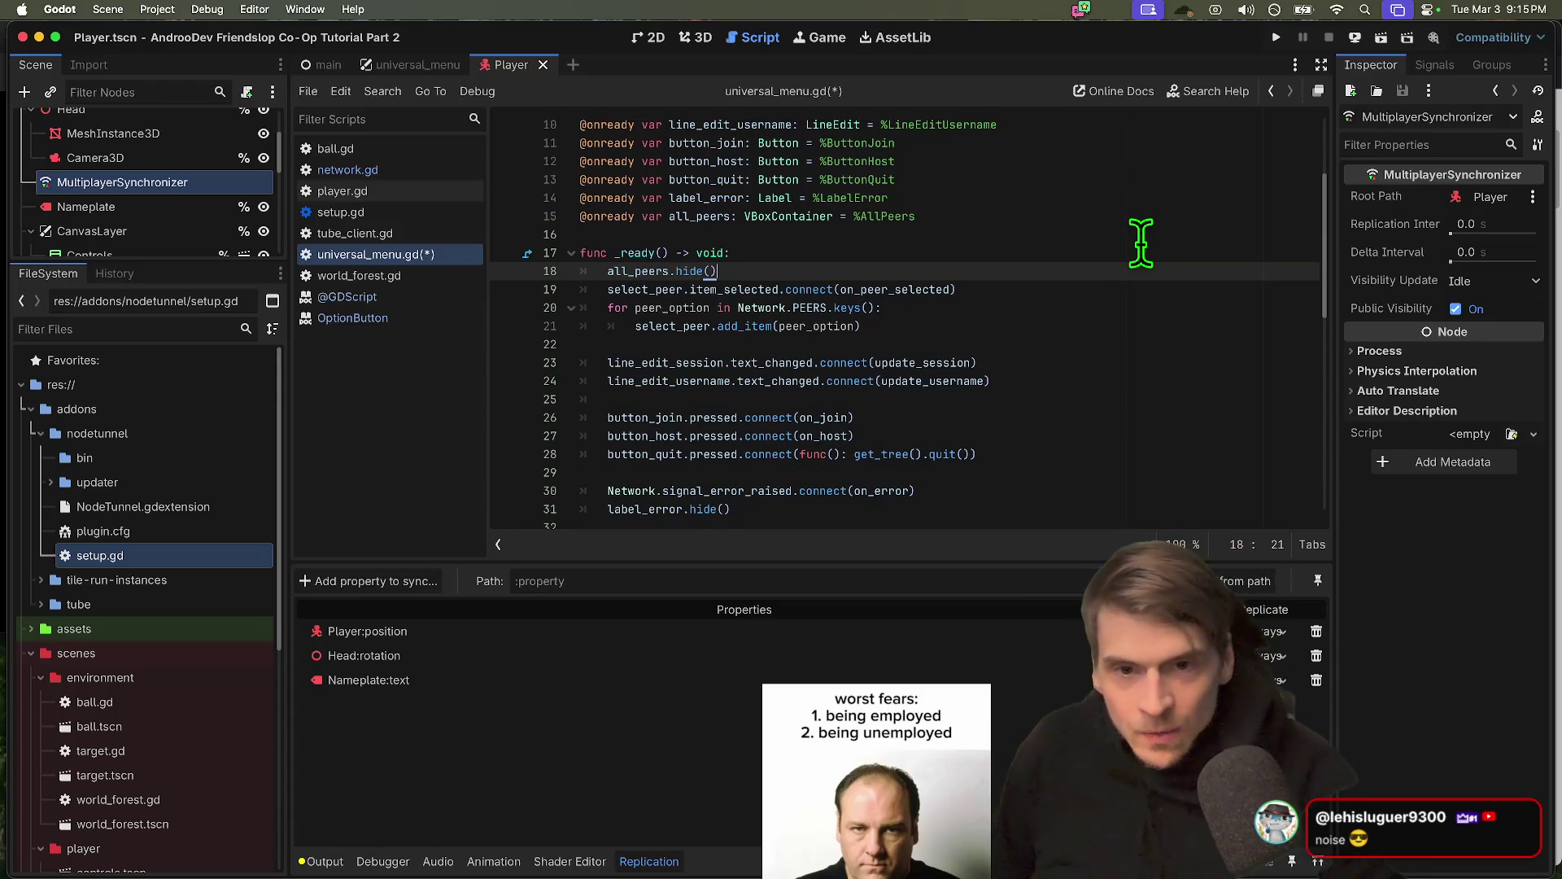
scroll(1139, 244, "up", 2)
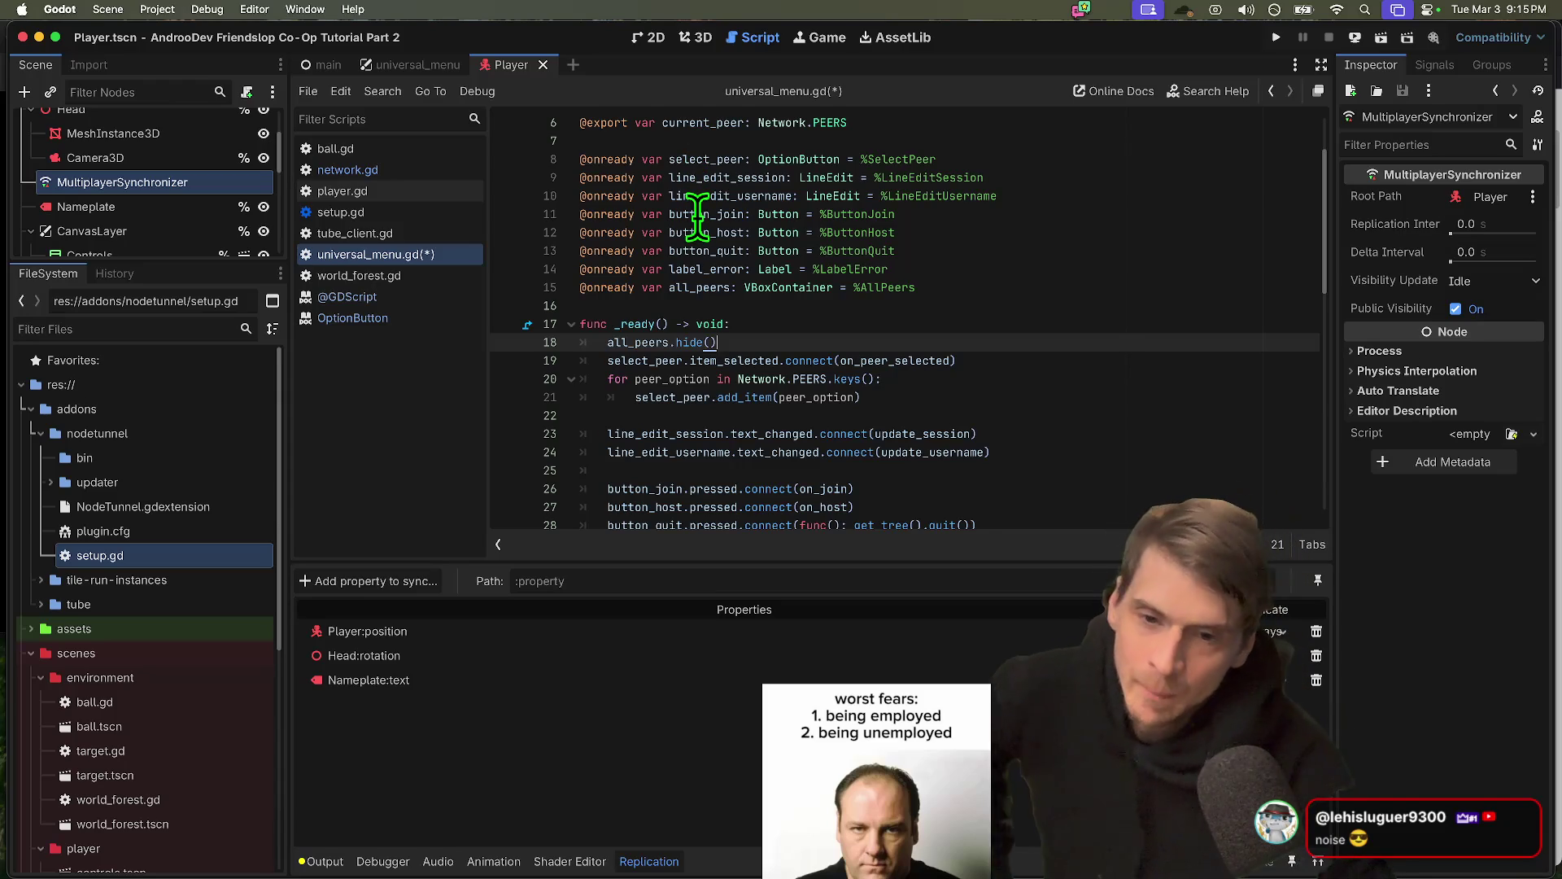
Insert an OS.has_feature('websockets'): line with pass and else: above all_peers.hide()
key("super+Left")
key("Return")
key("Return")
key("Up")
key("Up")
key("Tab")
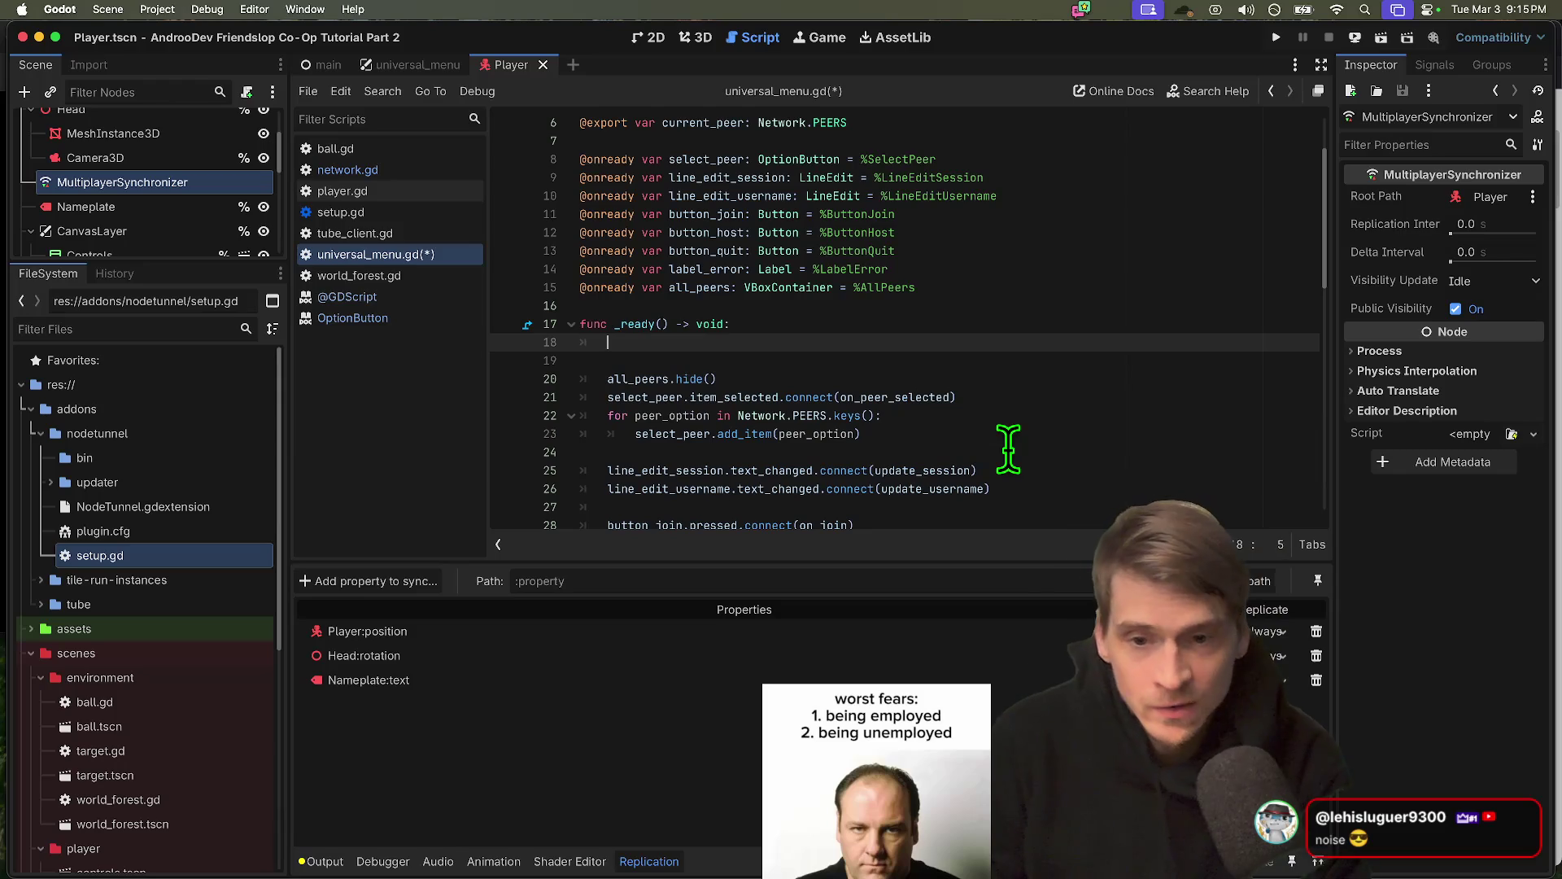
type("Os")
key("Return")
type(".has")
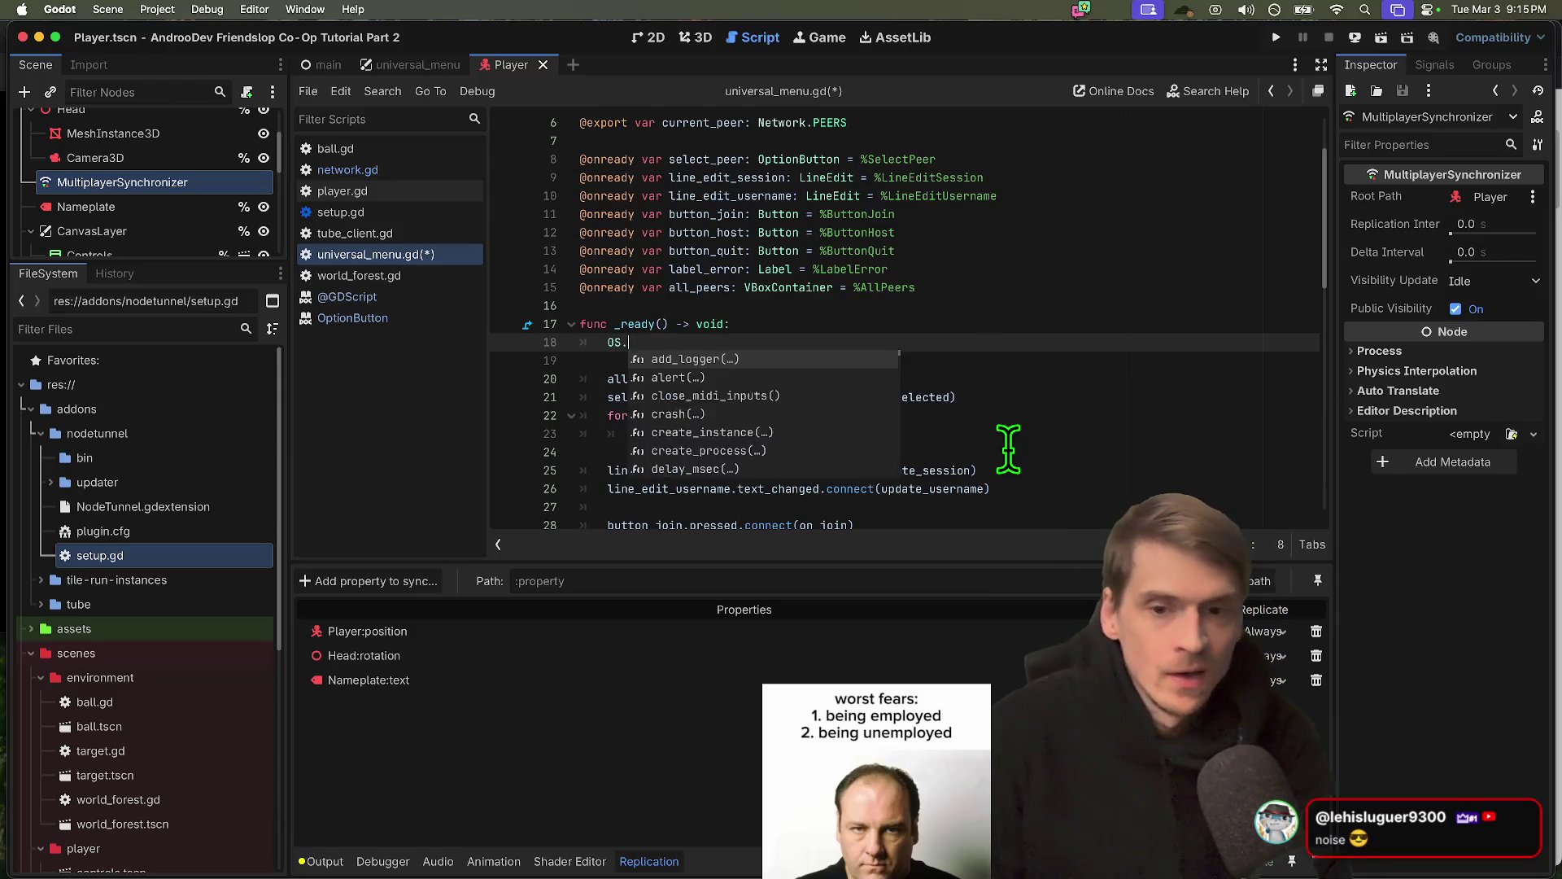
key("Return")
type("'")
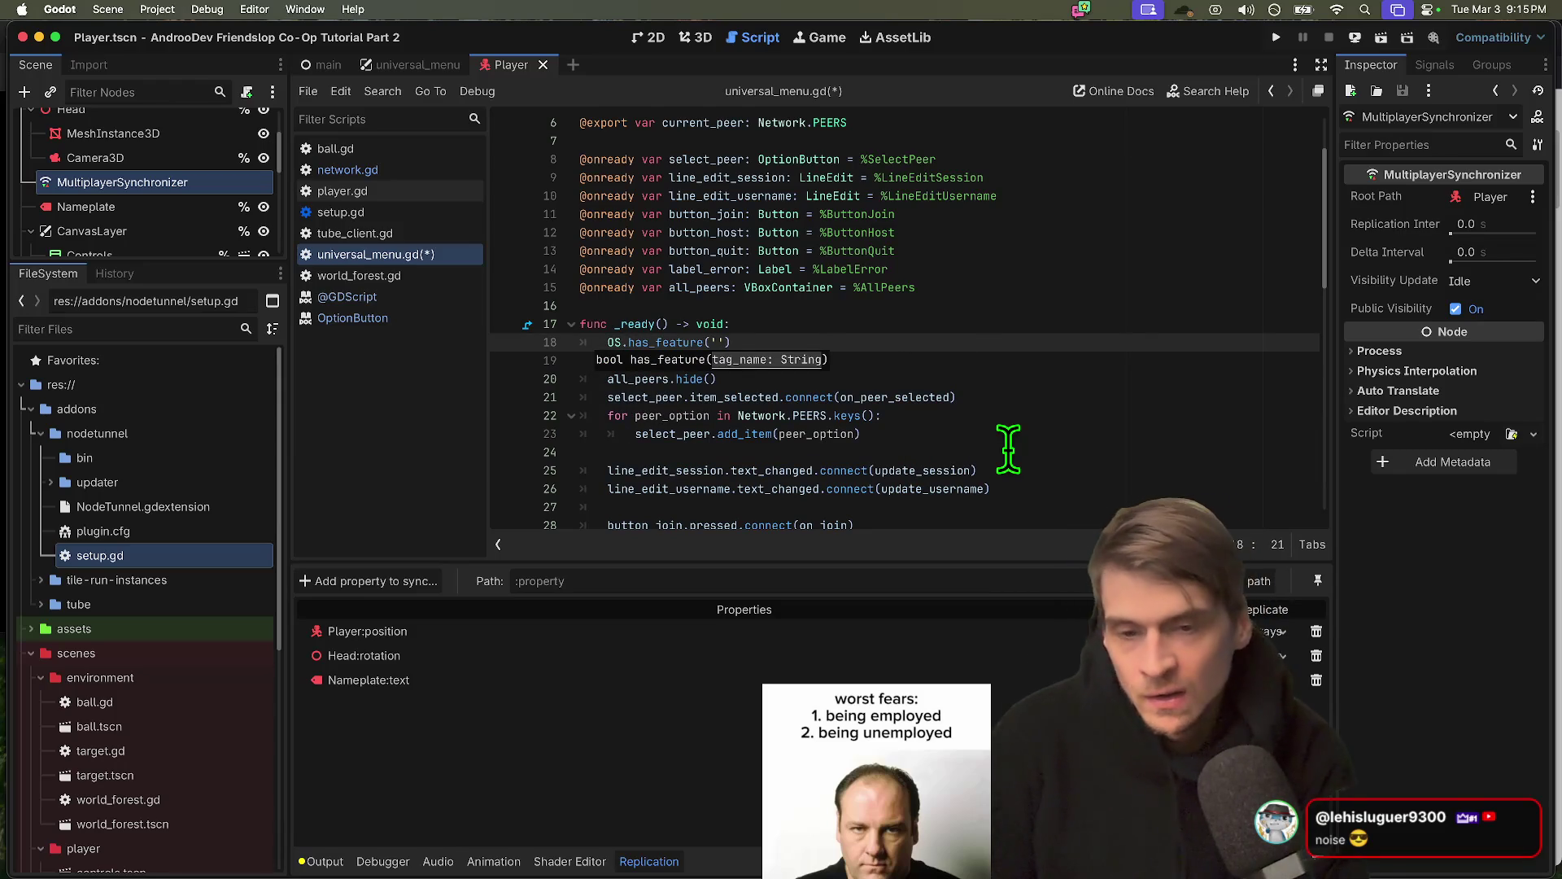
type("websockets')")
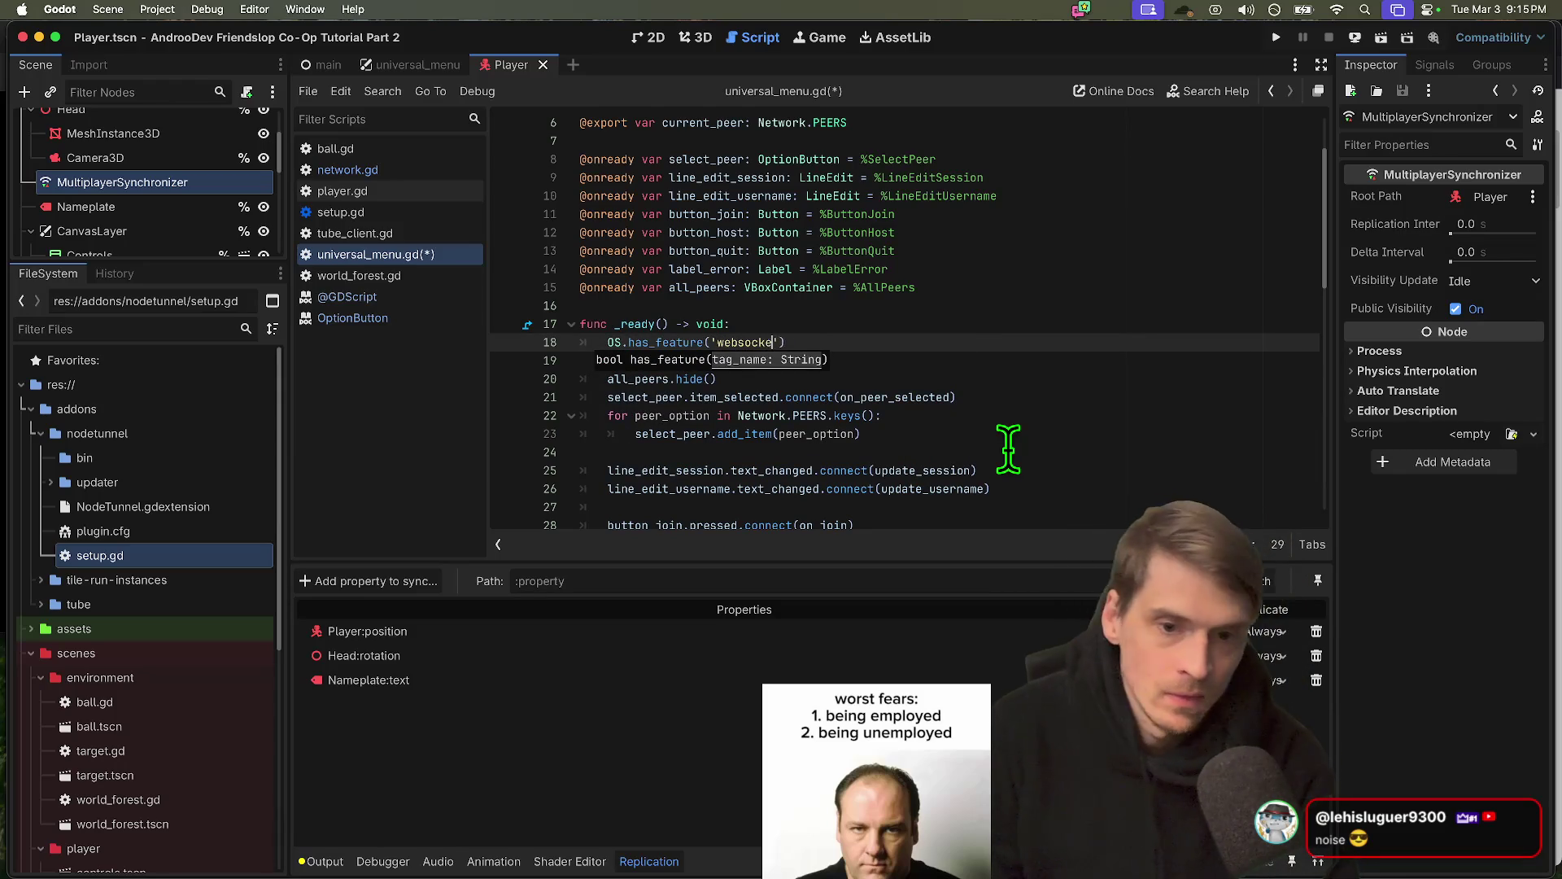
type(":")
key("Return")
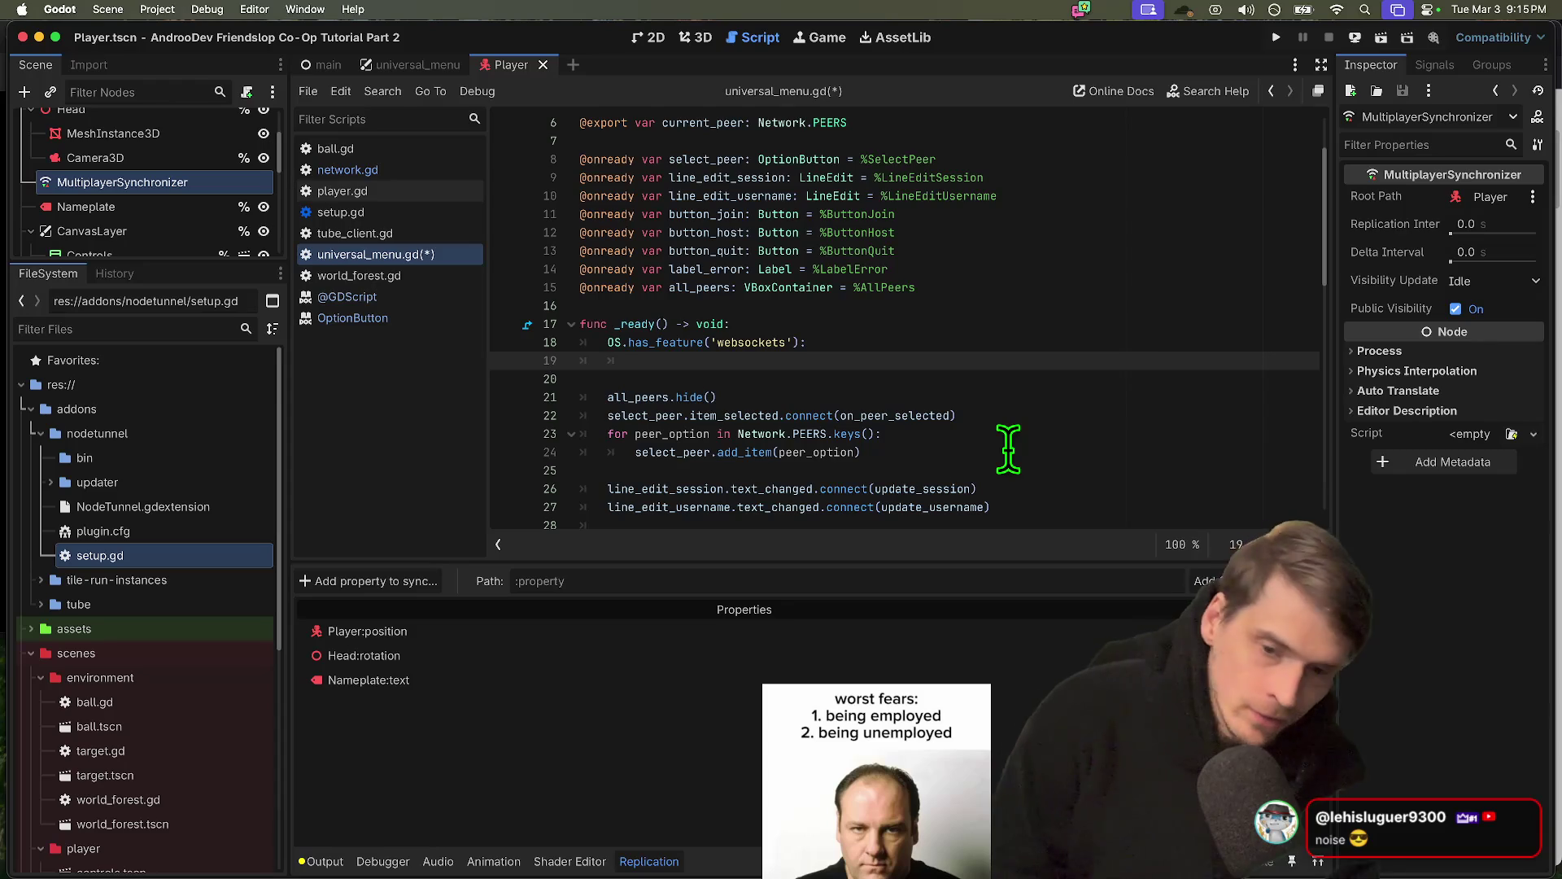
key("Tab")
type("pass")
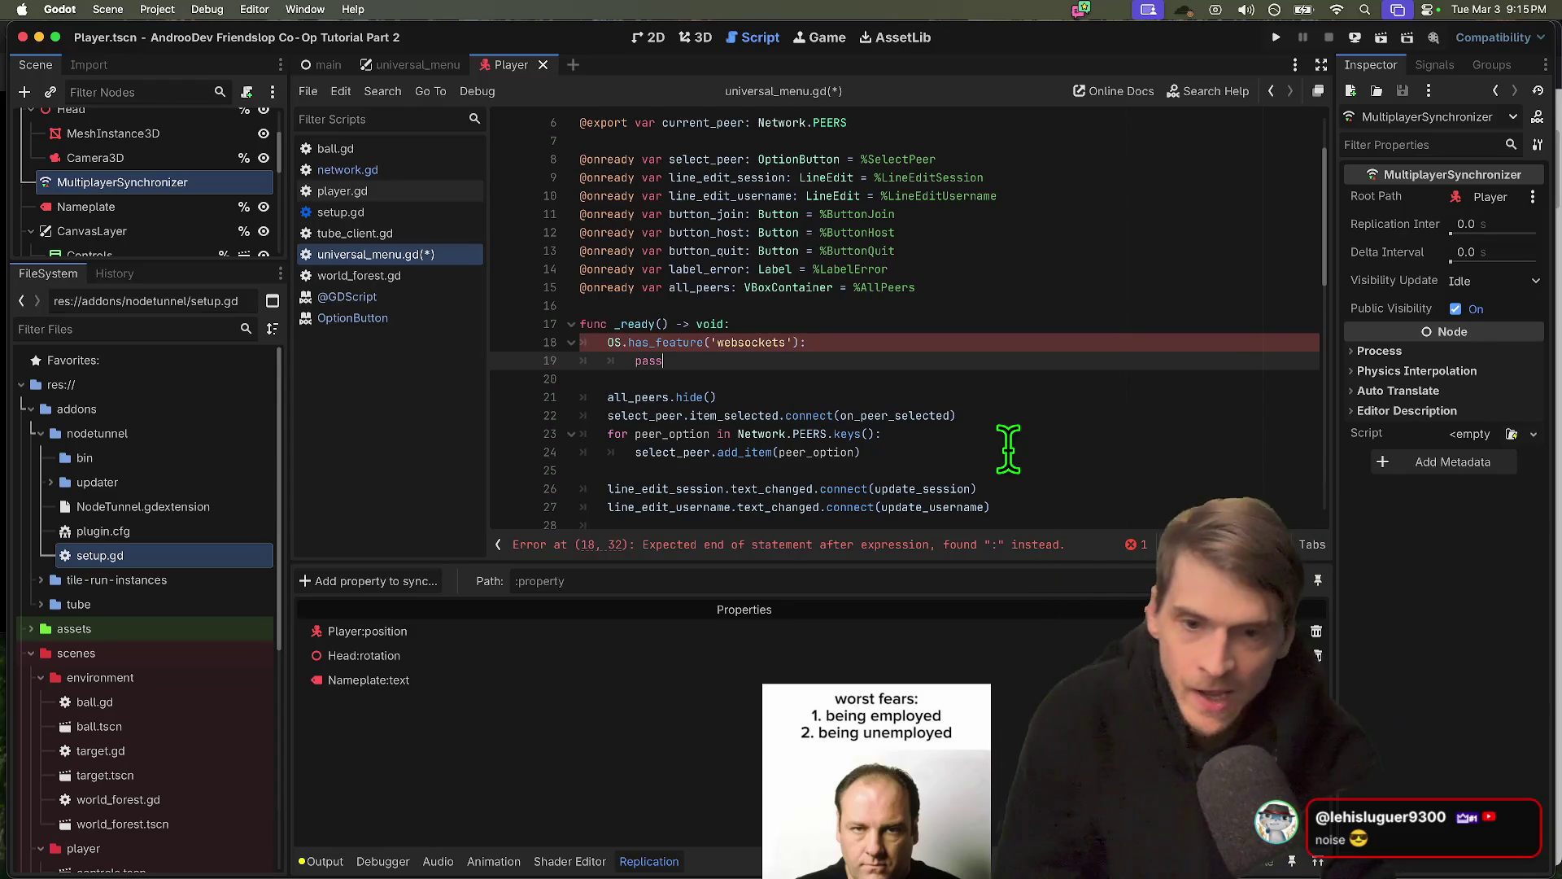
key("Return")
type("else:")
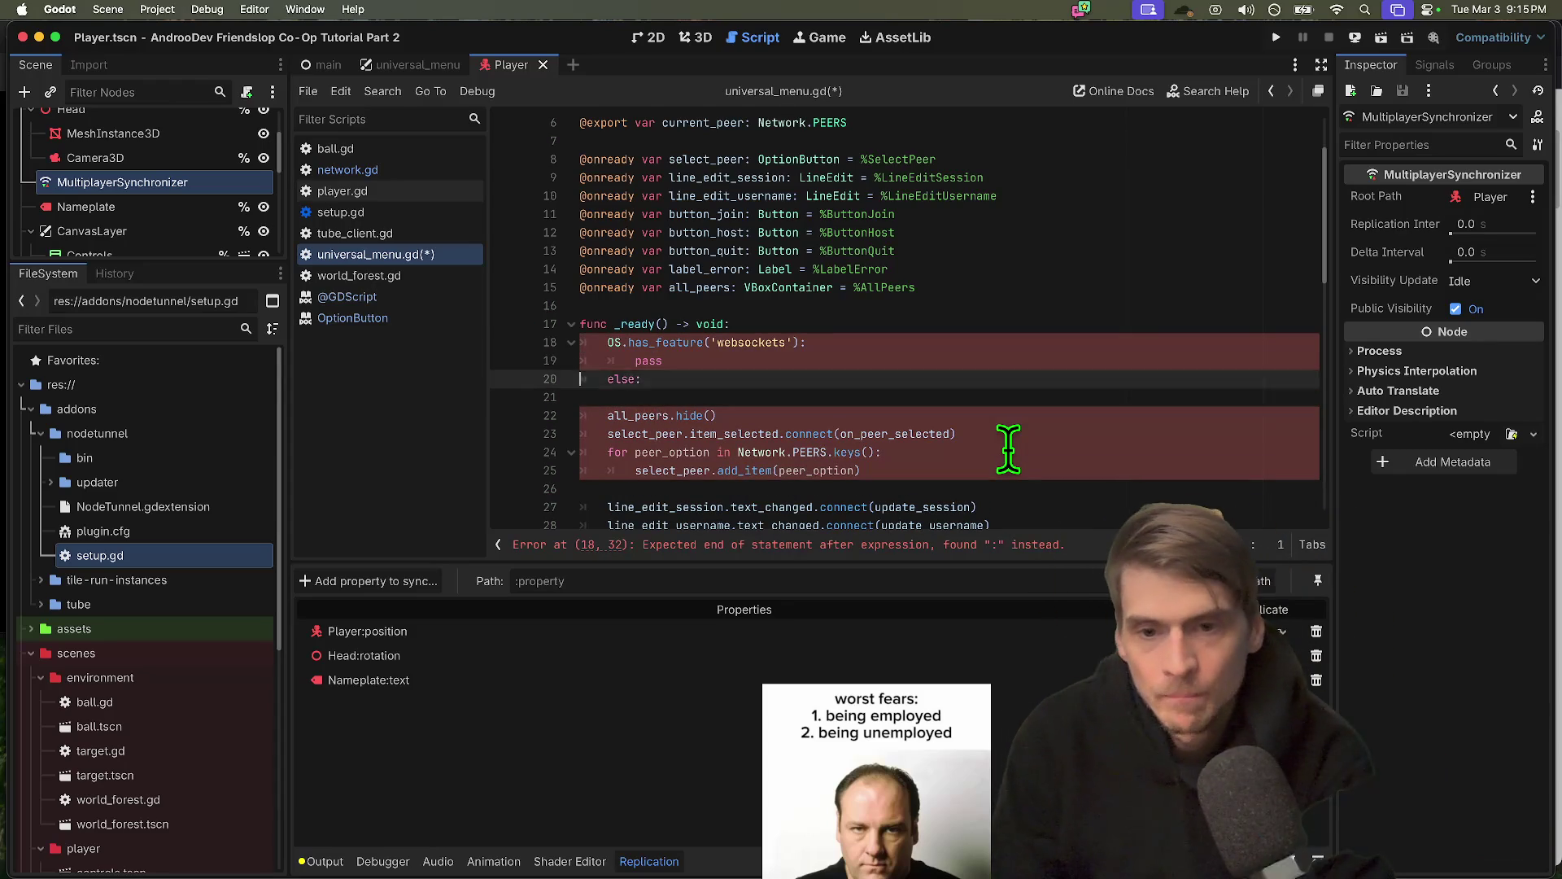
Prefix the feature check with if and give the else branch a pass
key("Up")
key("Up")
key("Home")
type("if")
key("Escape")
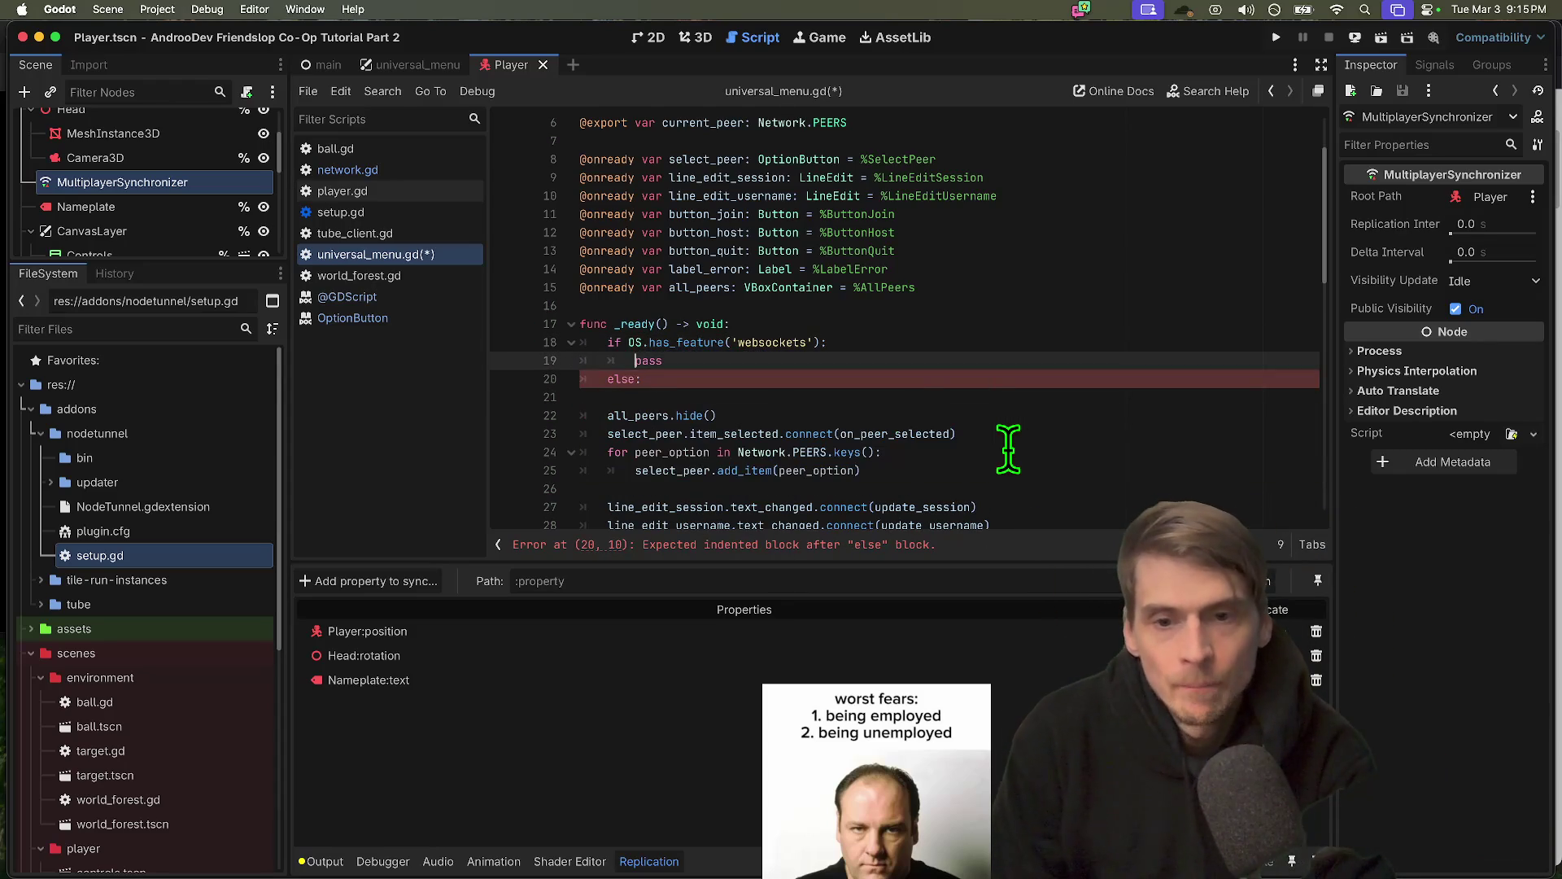
key("Down")
key("Down")
key("Down")
key("Tab")
type("p")
key("BackSpace")
key("Tab")
type("pass")
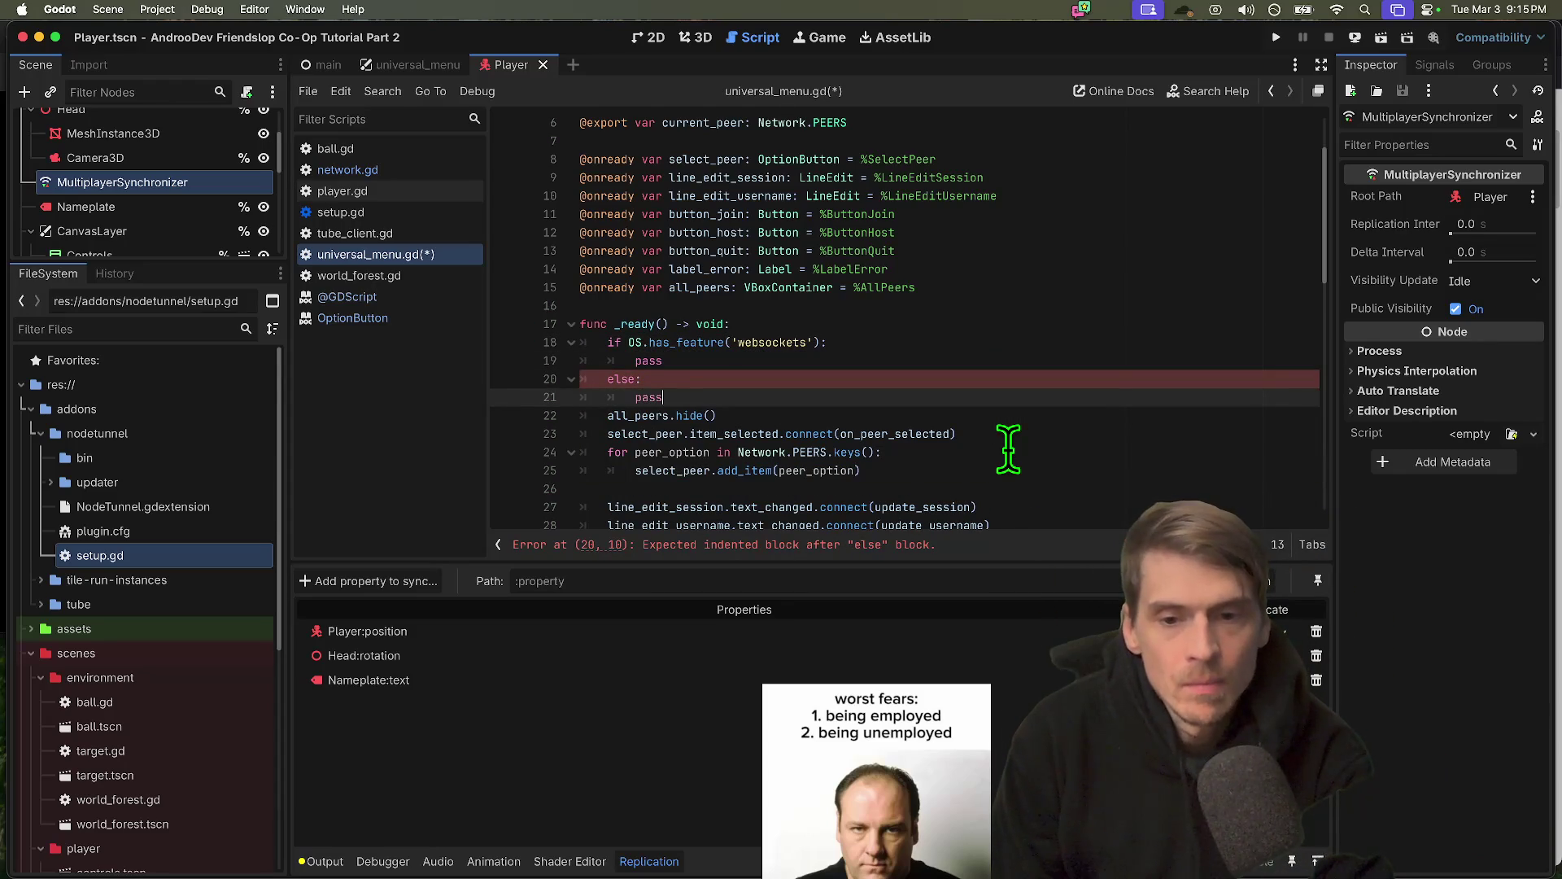
key("Return")
key("Return")
Add print("IM ON WEBSOCKETs") inside the if branch and save universal_menu.gd
key("Up")
key("Up")
key("Up")
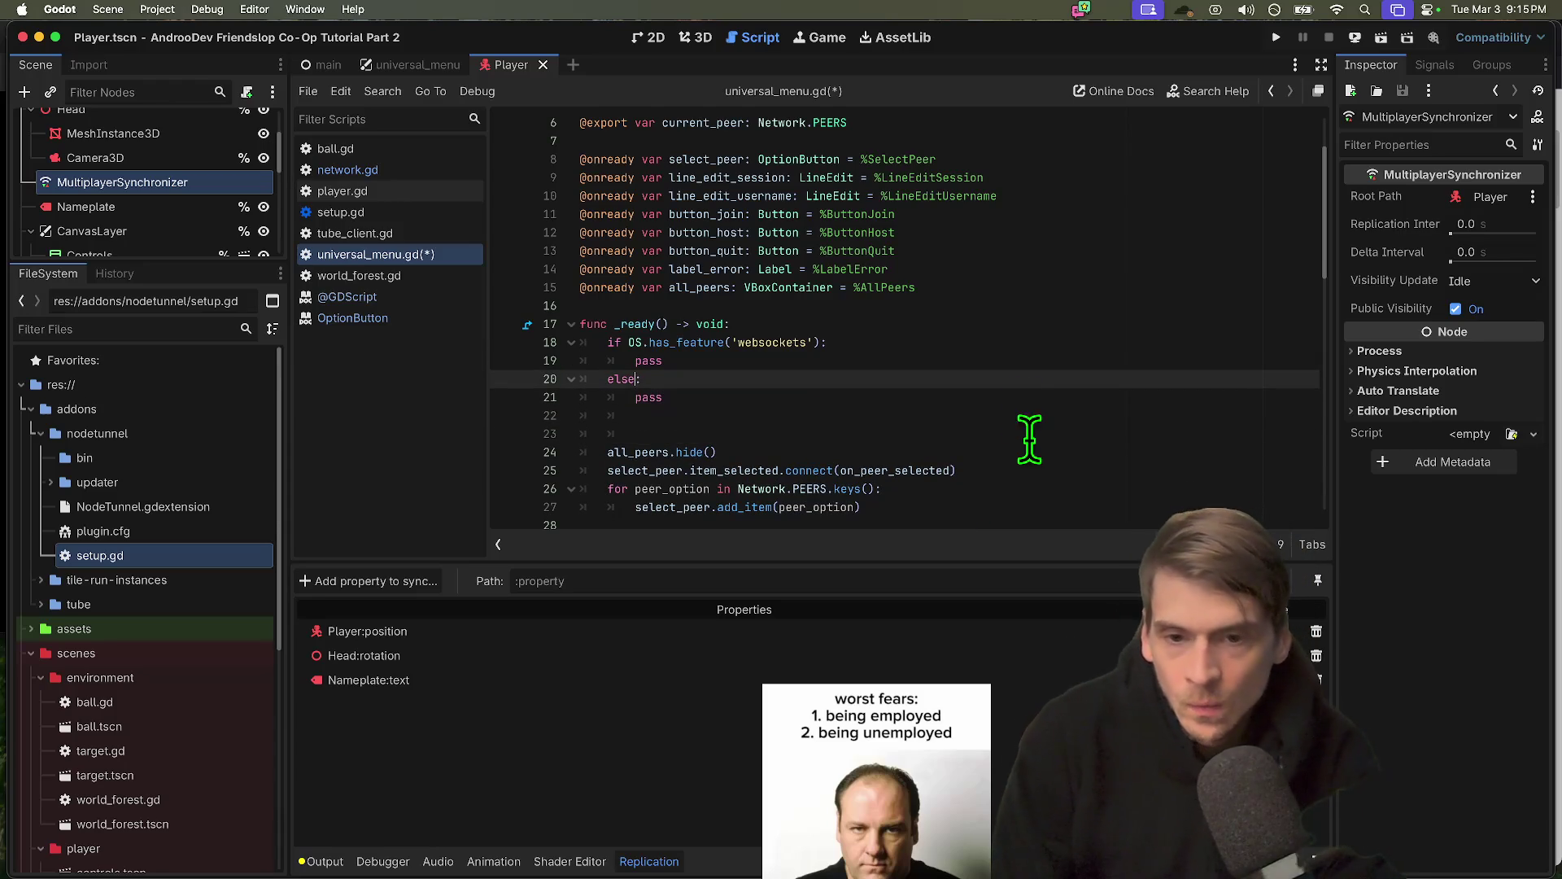
key("Left")
key("Return")
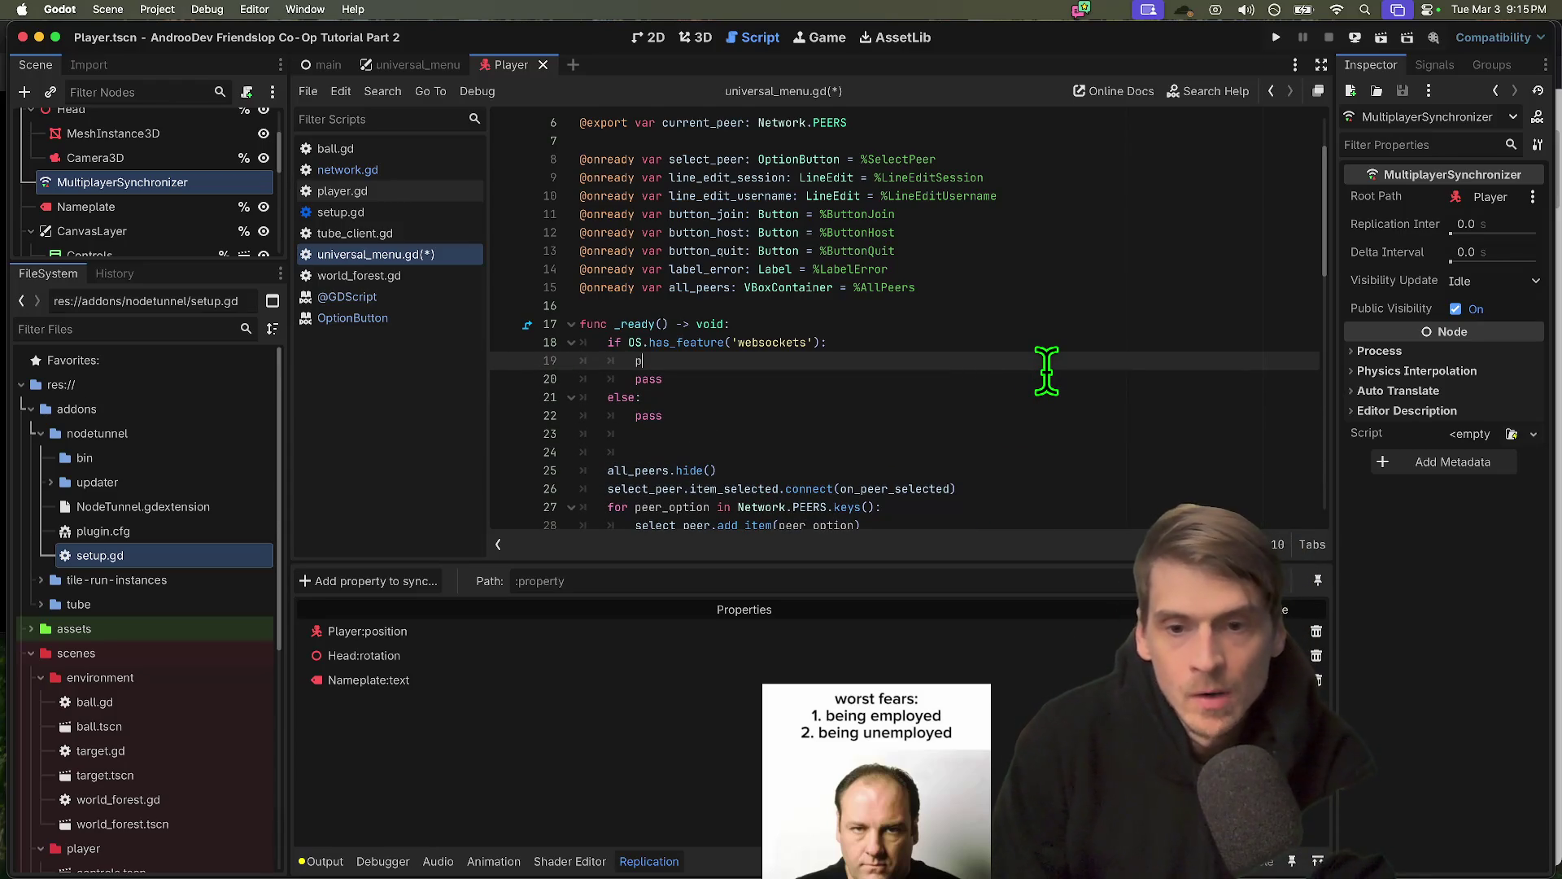
type("print")
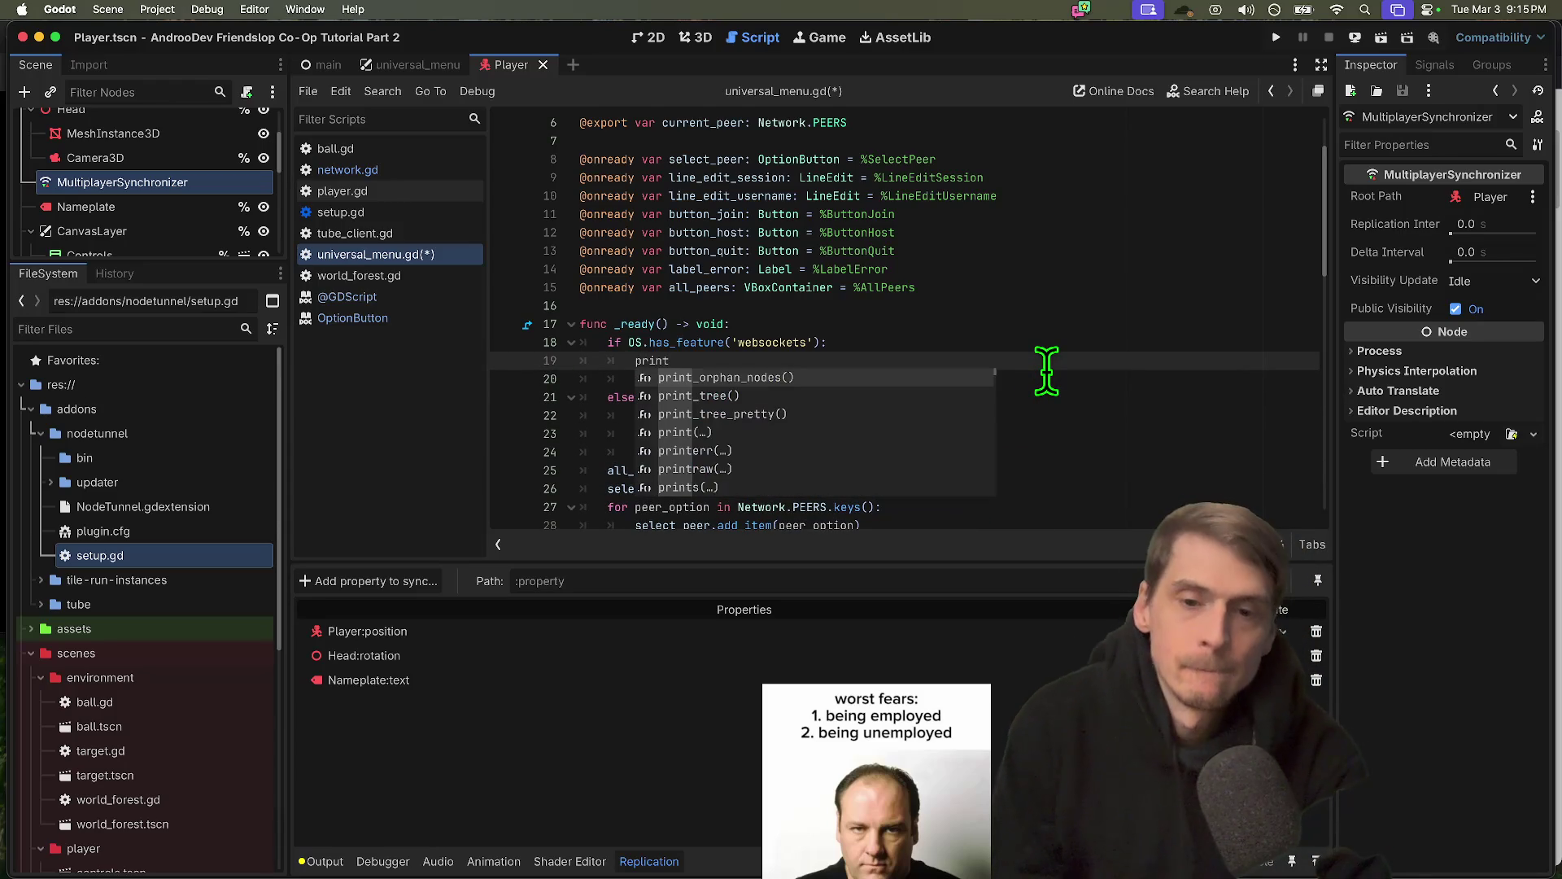
type("(\"IM ON WEBSOCK")
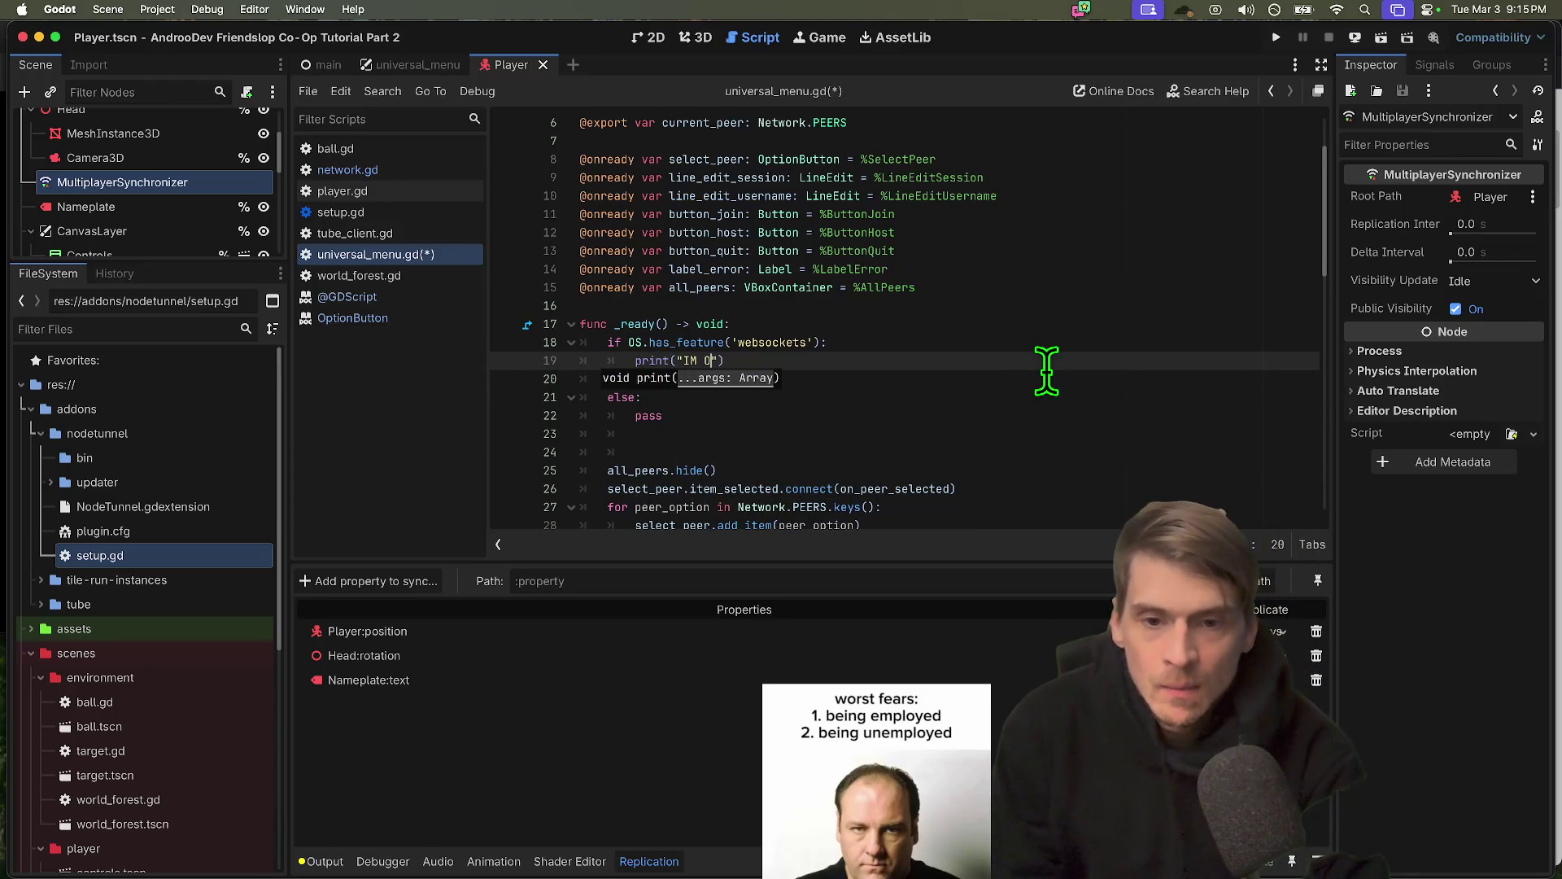
type("ETs")
left_click(987, 433)
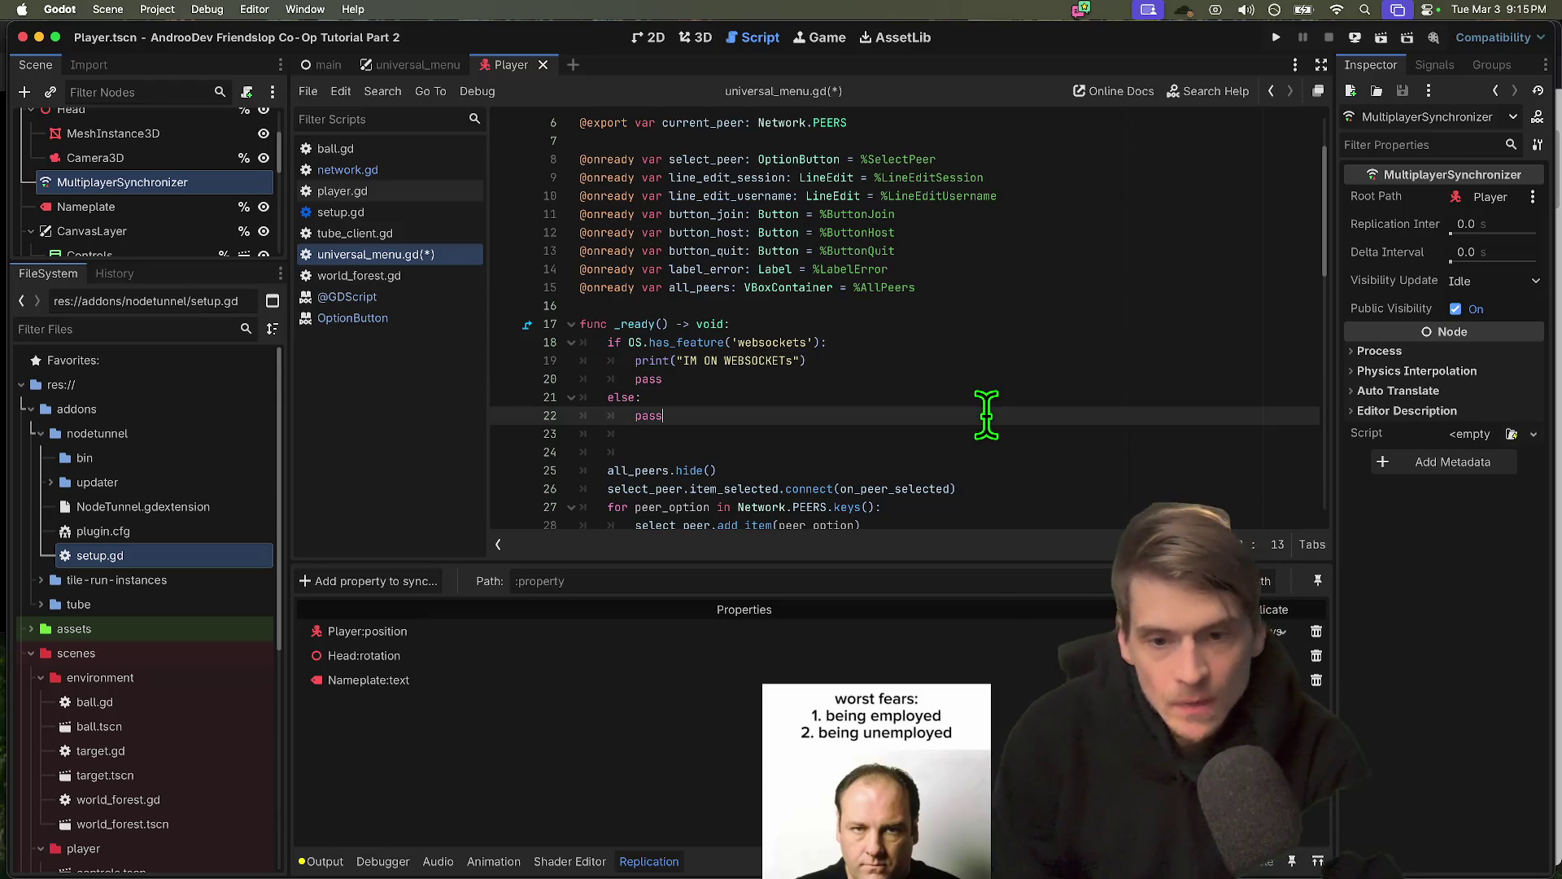
key("Delete")
key("super+s")
left_click(206, 10)
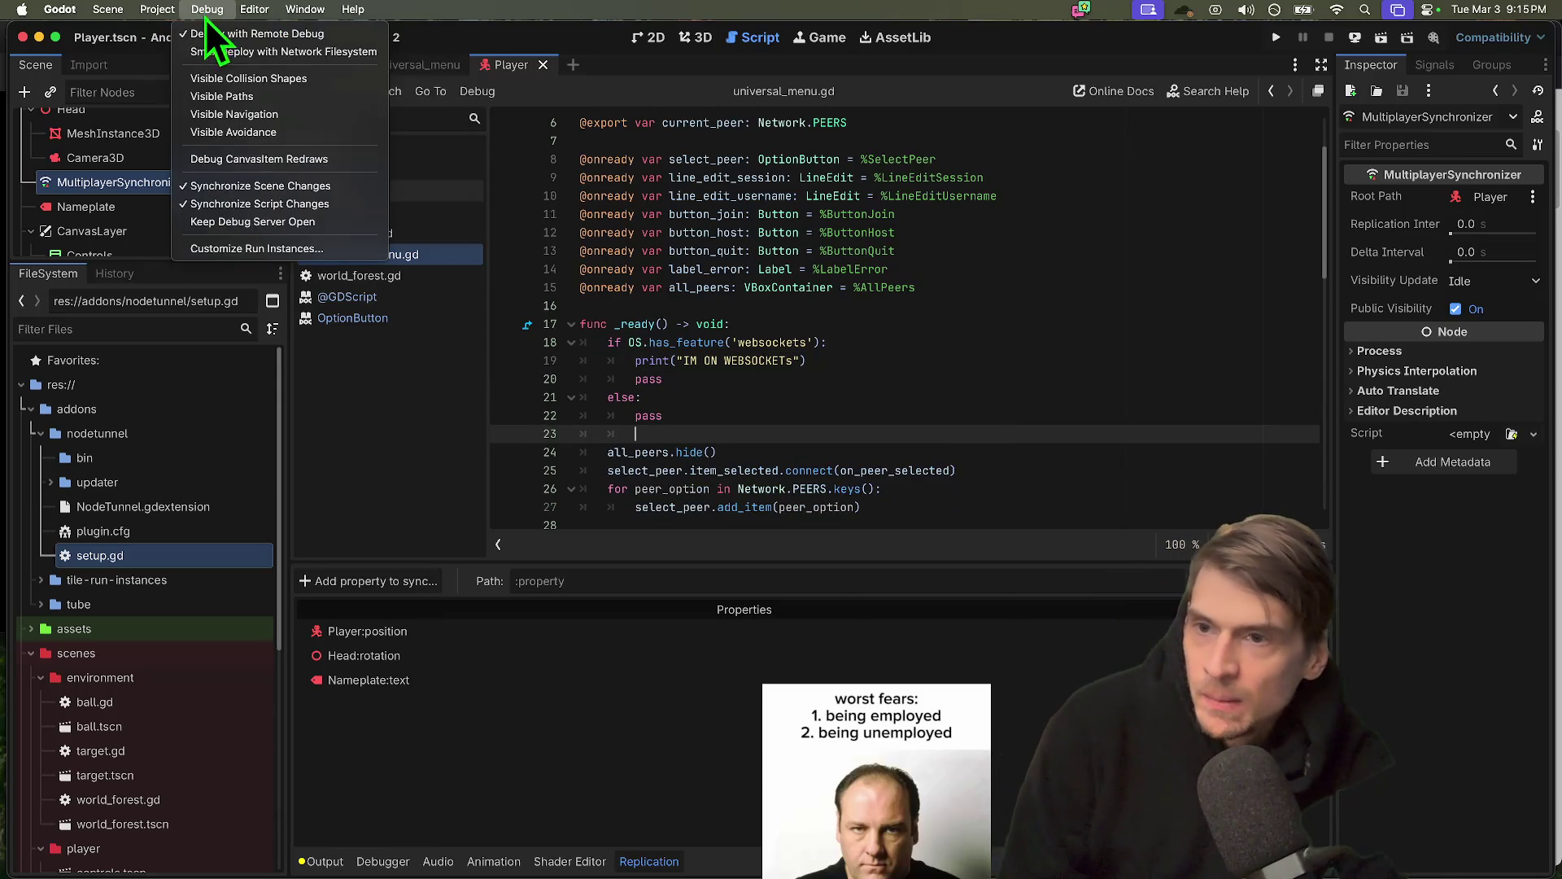
Give the first of three run instances the feature tag 'websockets' and confirm the Run Instances settings
left_click(229, 249)
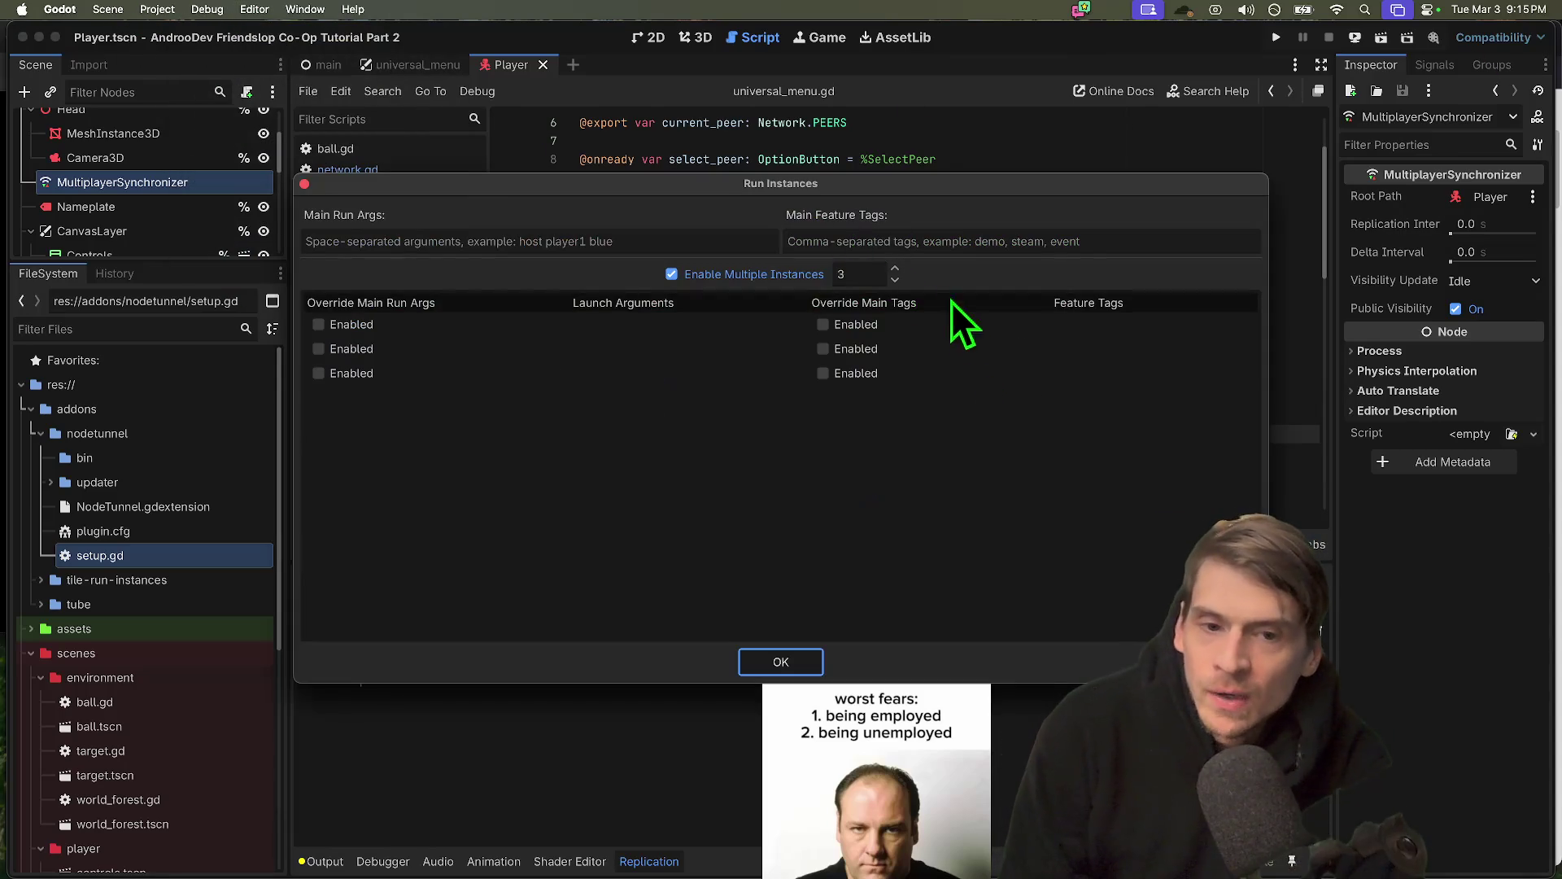
left_click(960, 326)
type("webock")
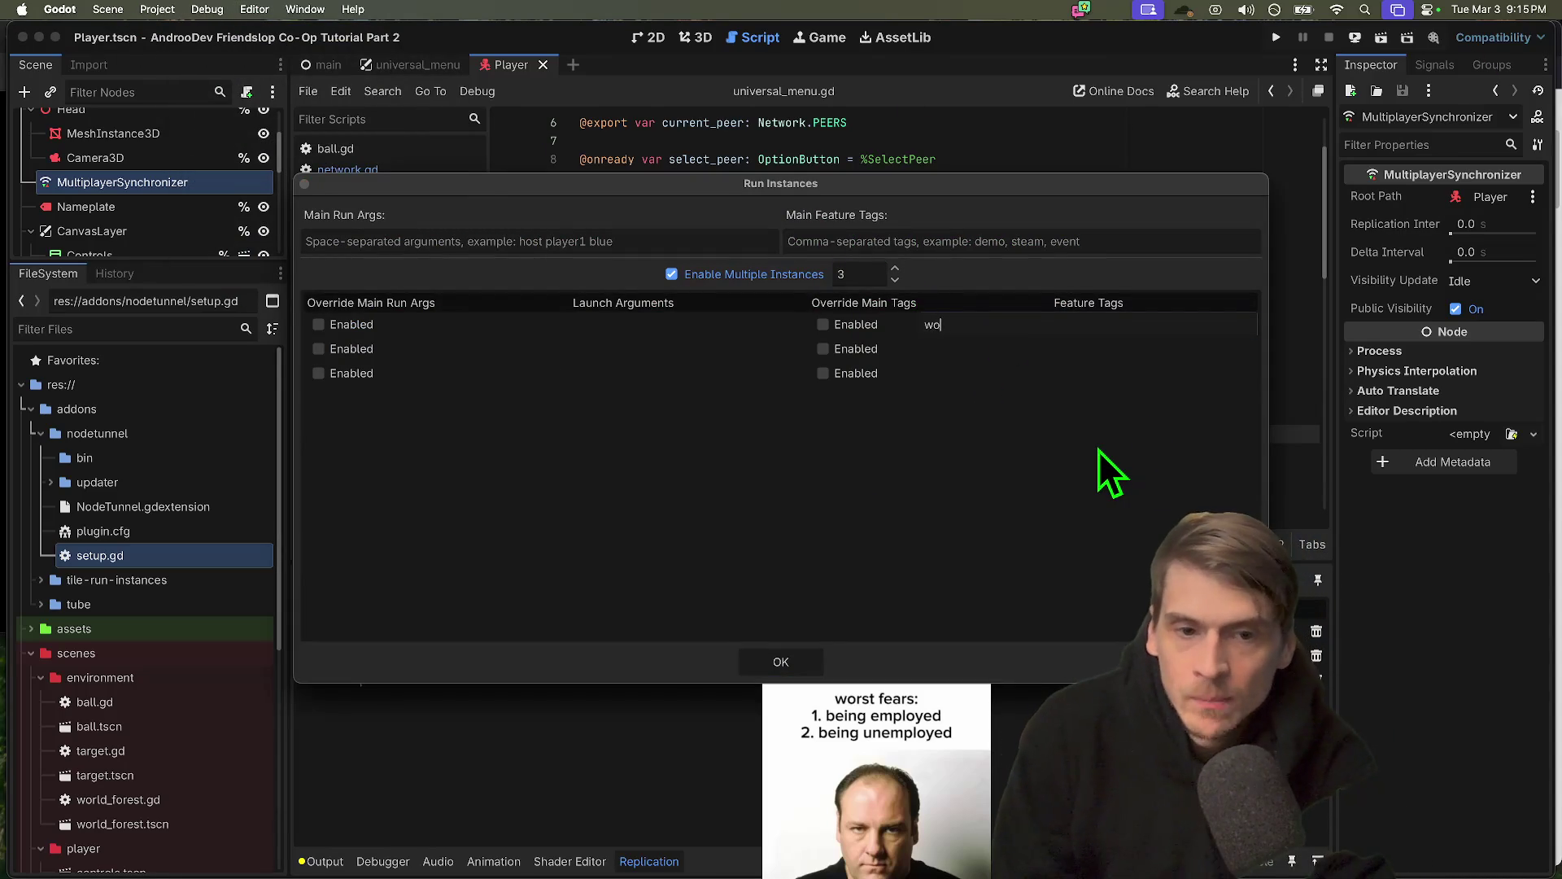
key("BackSpace")
key("BackSpace")
key("BackSpace")
type("sockets")
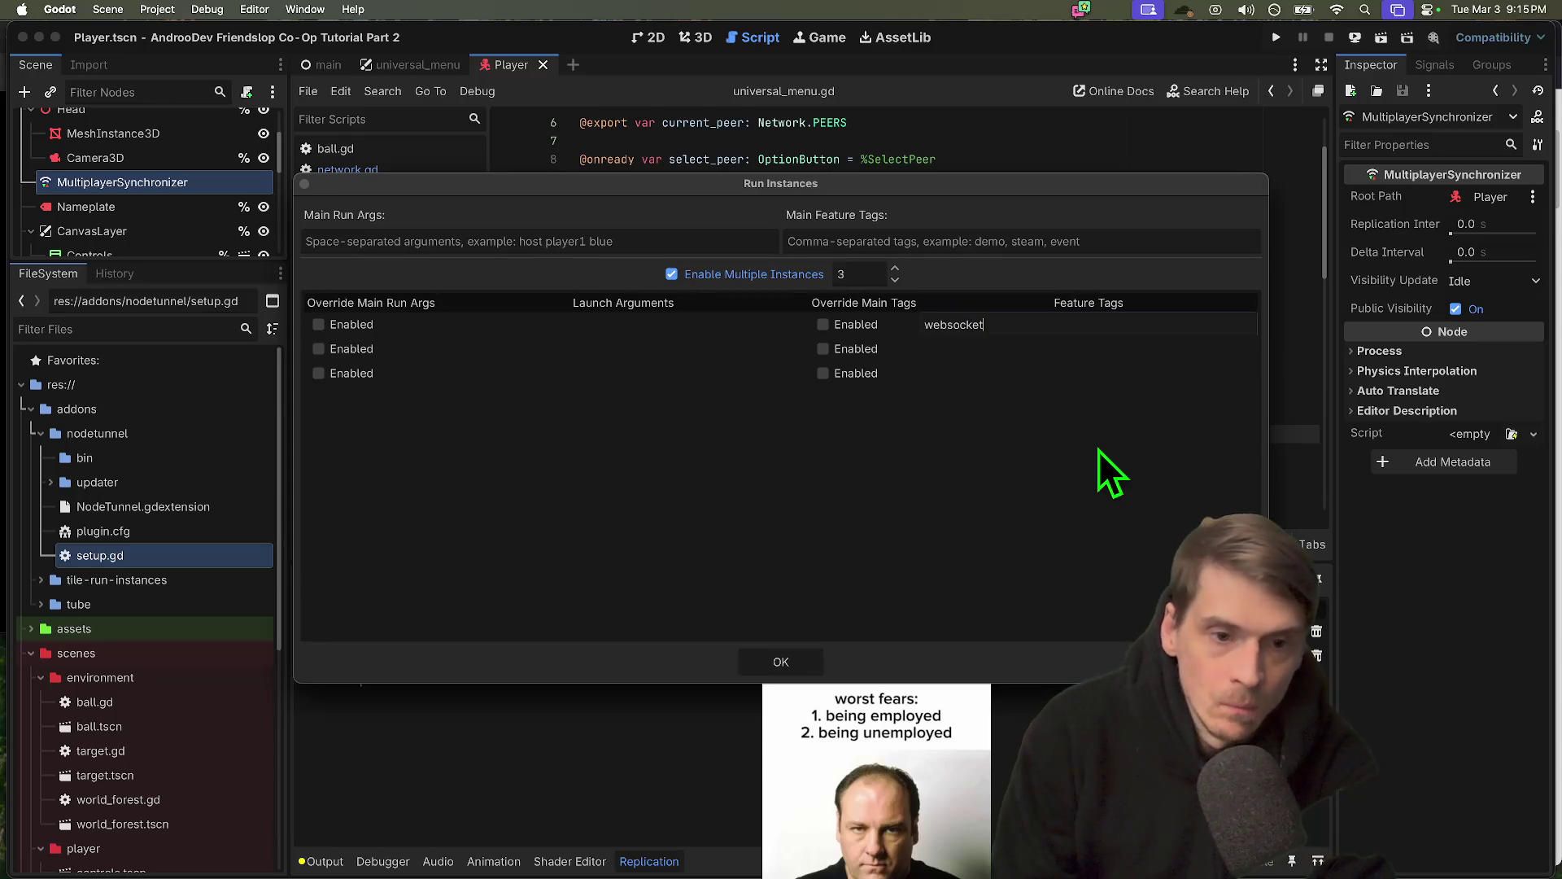
key("Return")
left_click_drag(997, 181, 924, 133)
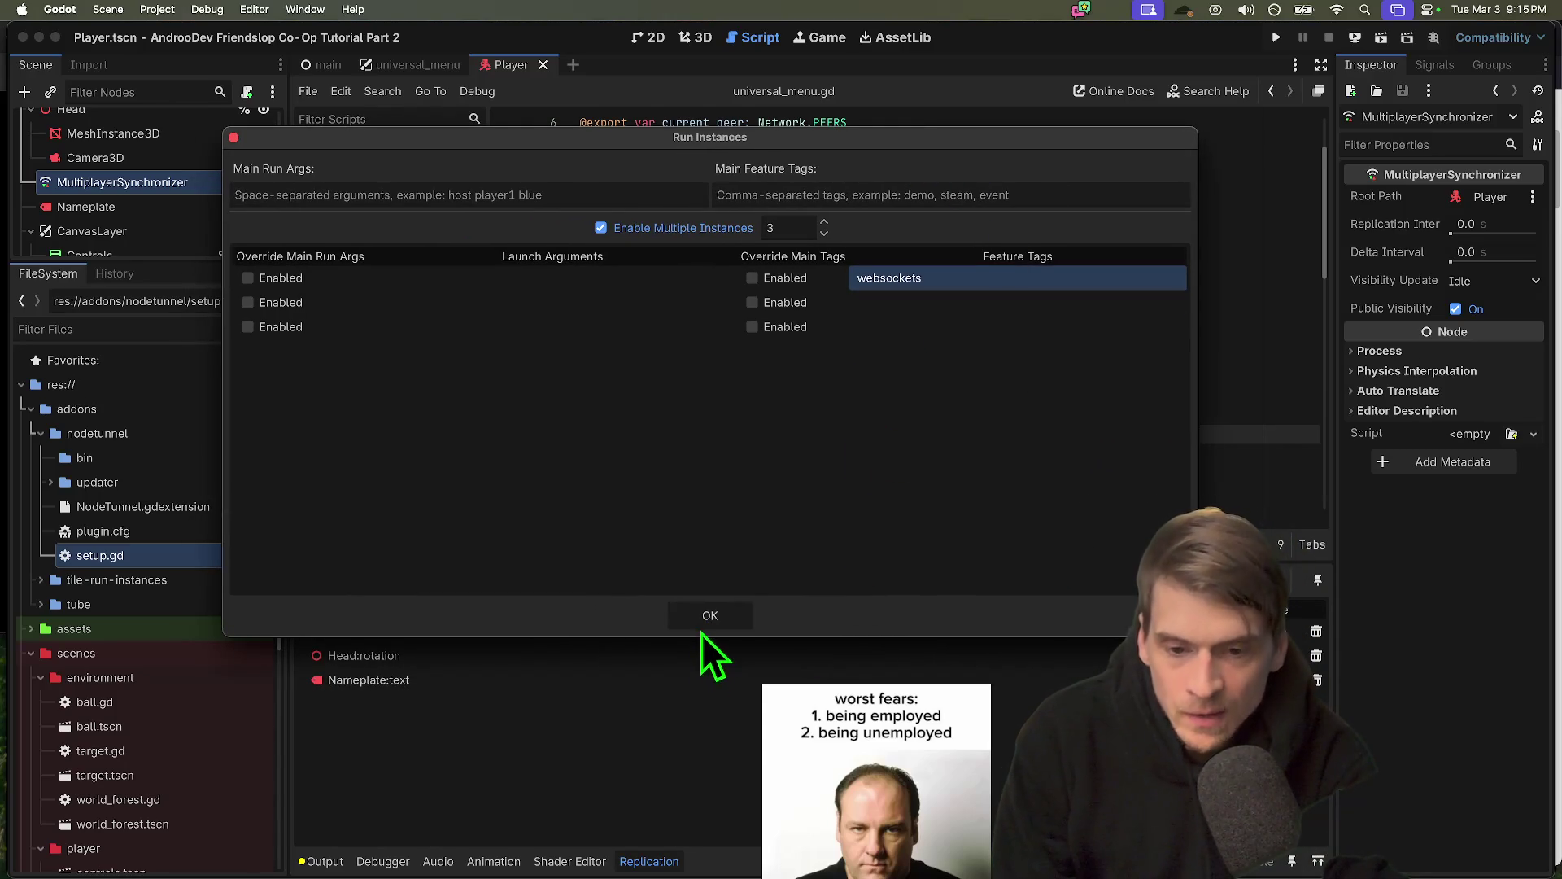
left_click(731, 615)
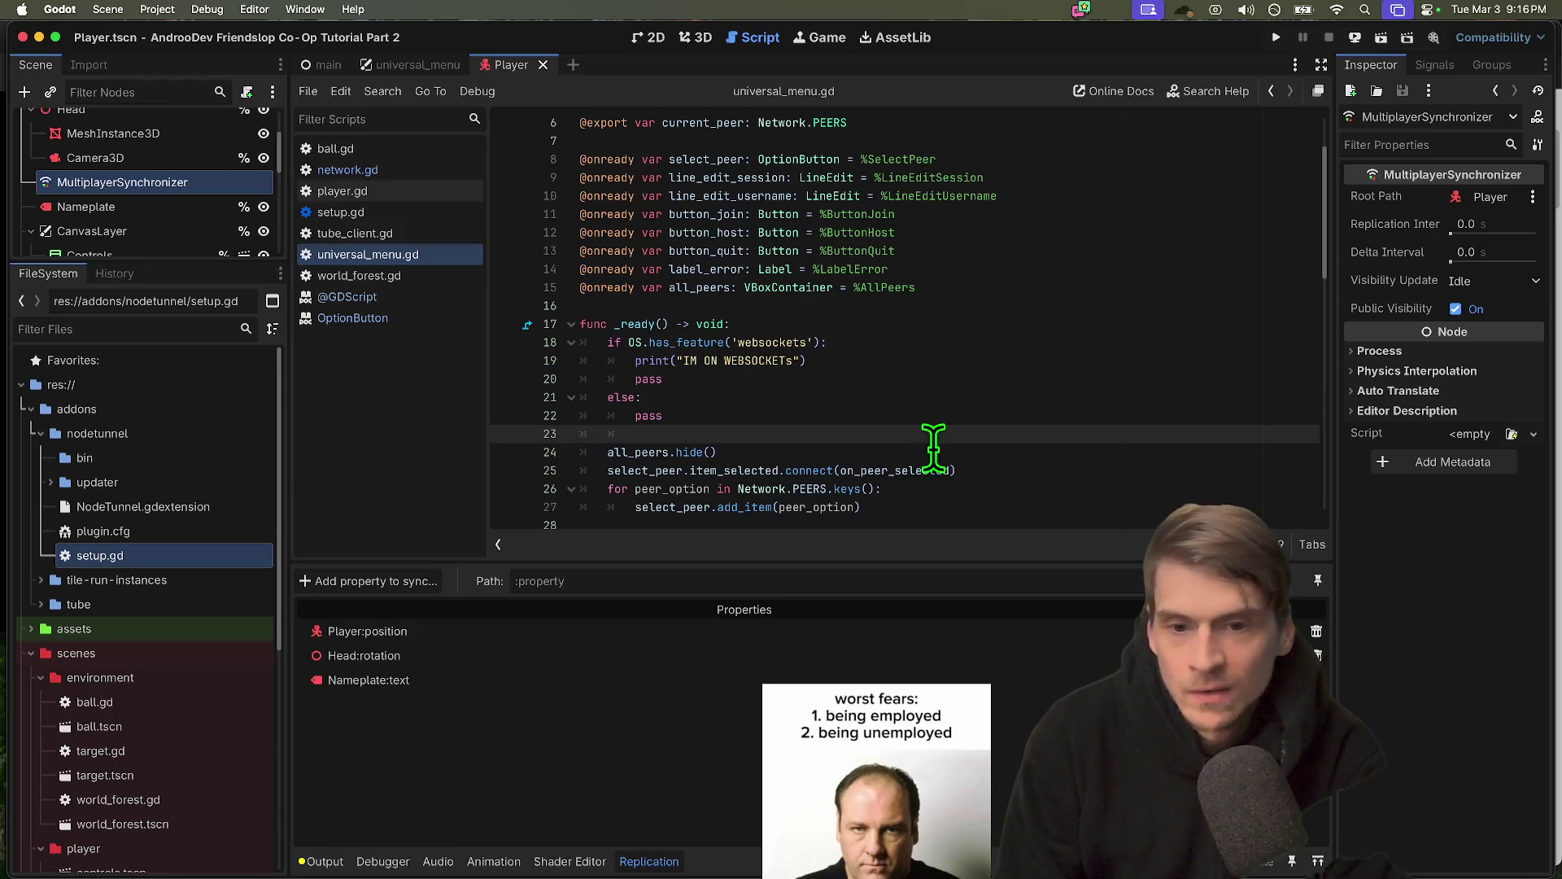
Run three instances, check Output shows 'IM ON WEBSOCKETs' once, then close all three game windows
key("super+b")
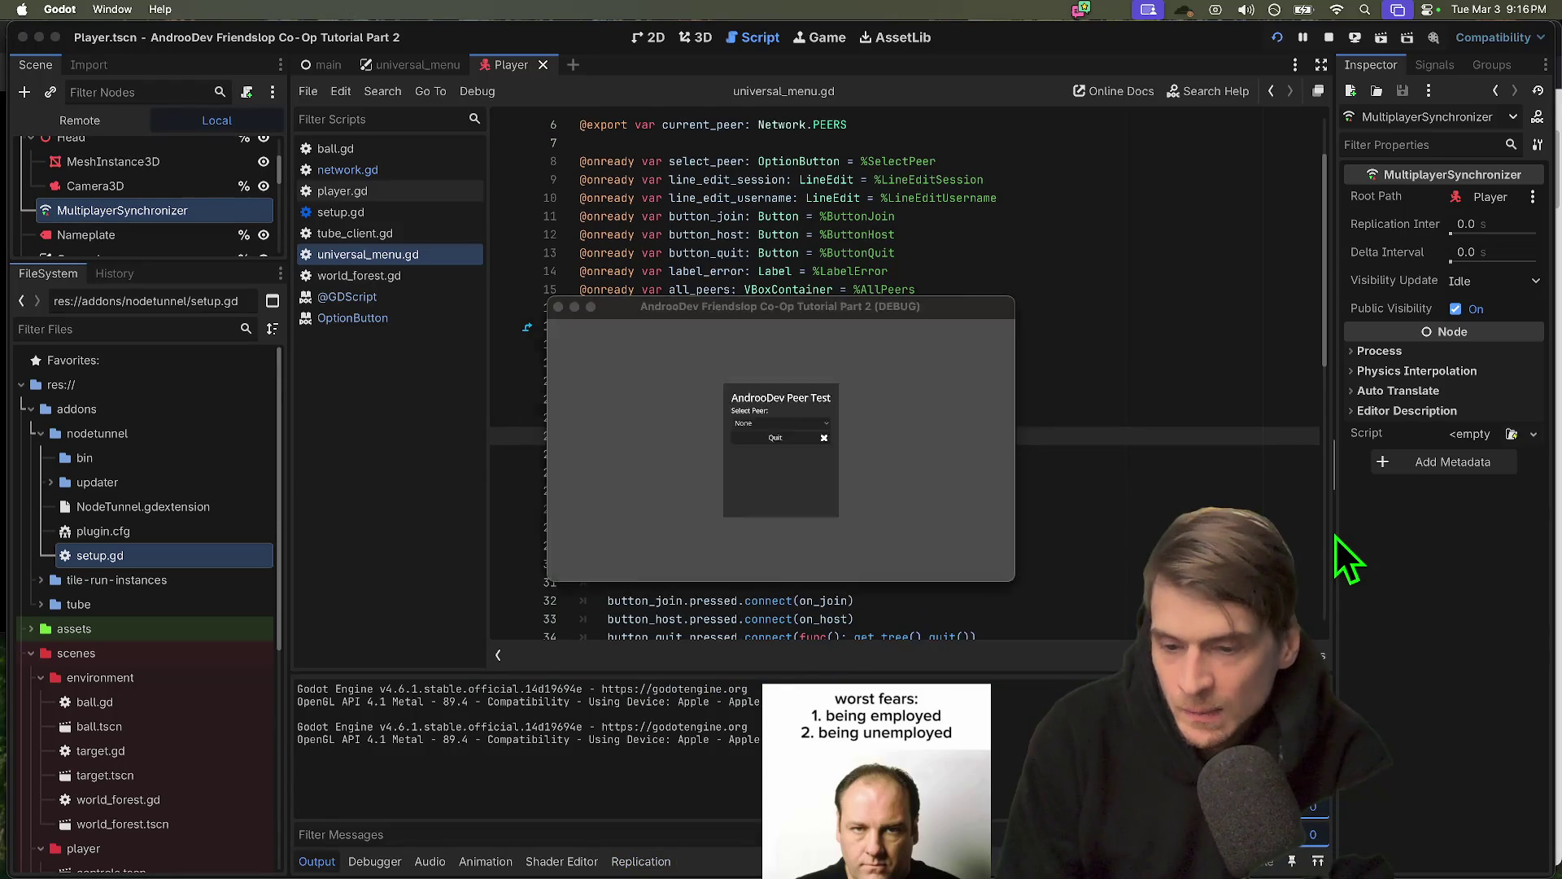
left_click(368, 799)
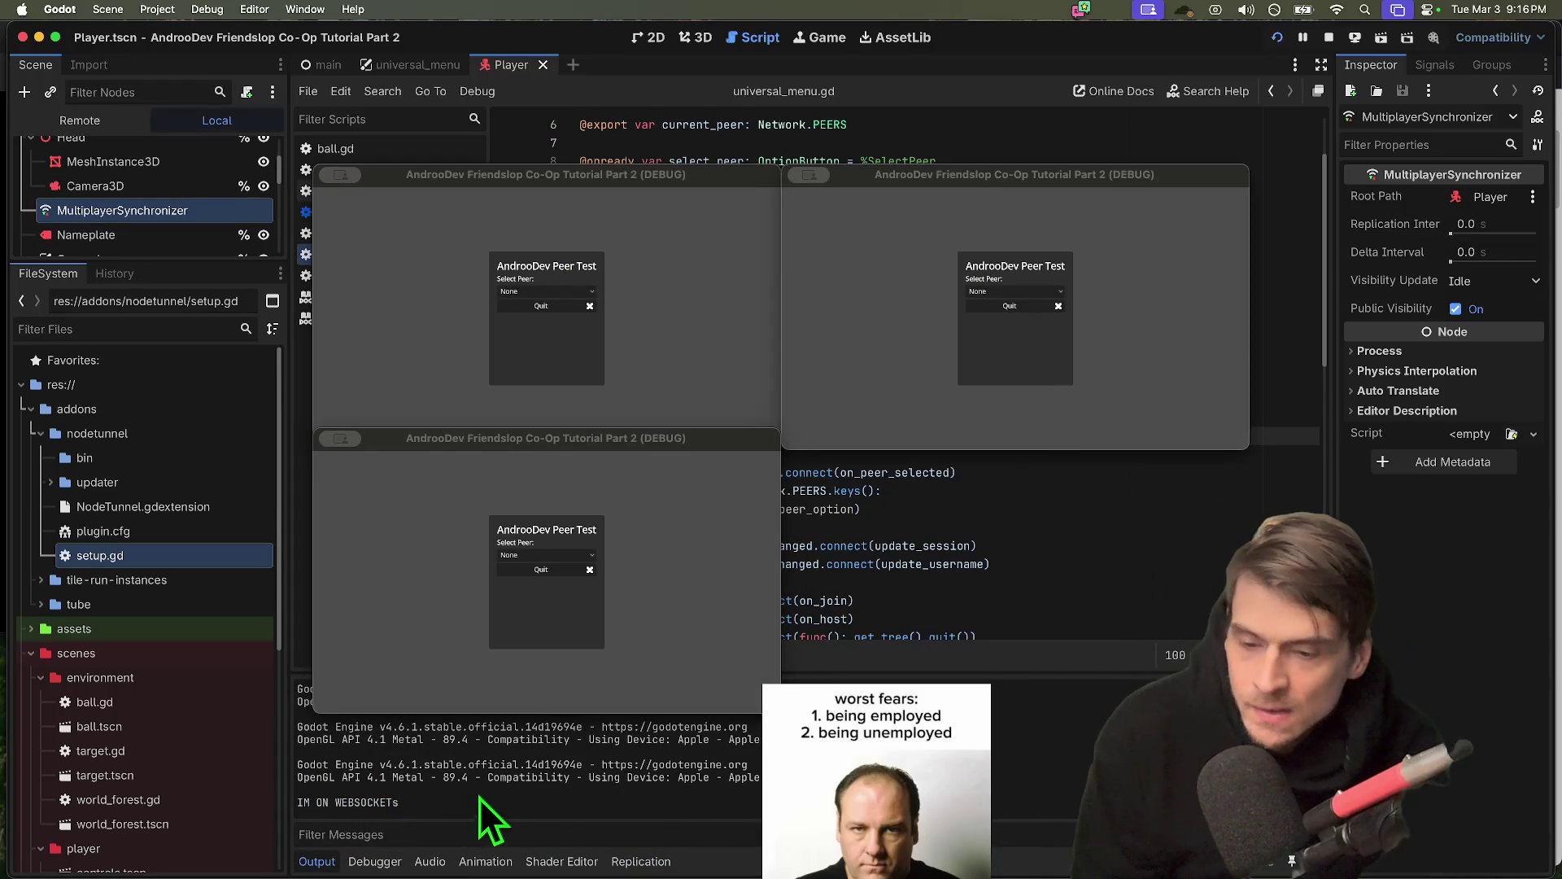
left_click(649, 610)
key("super+q")
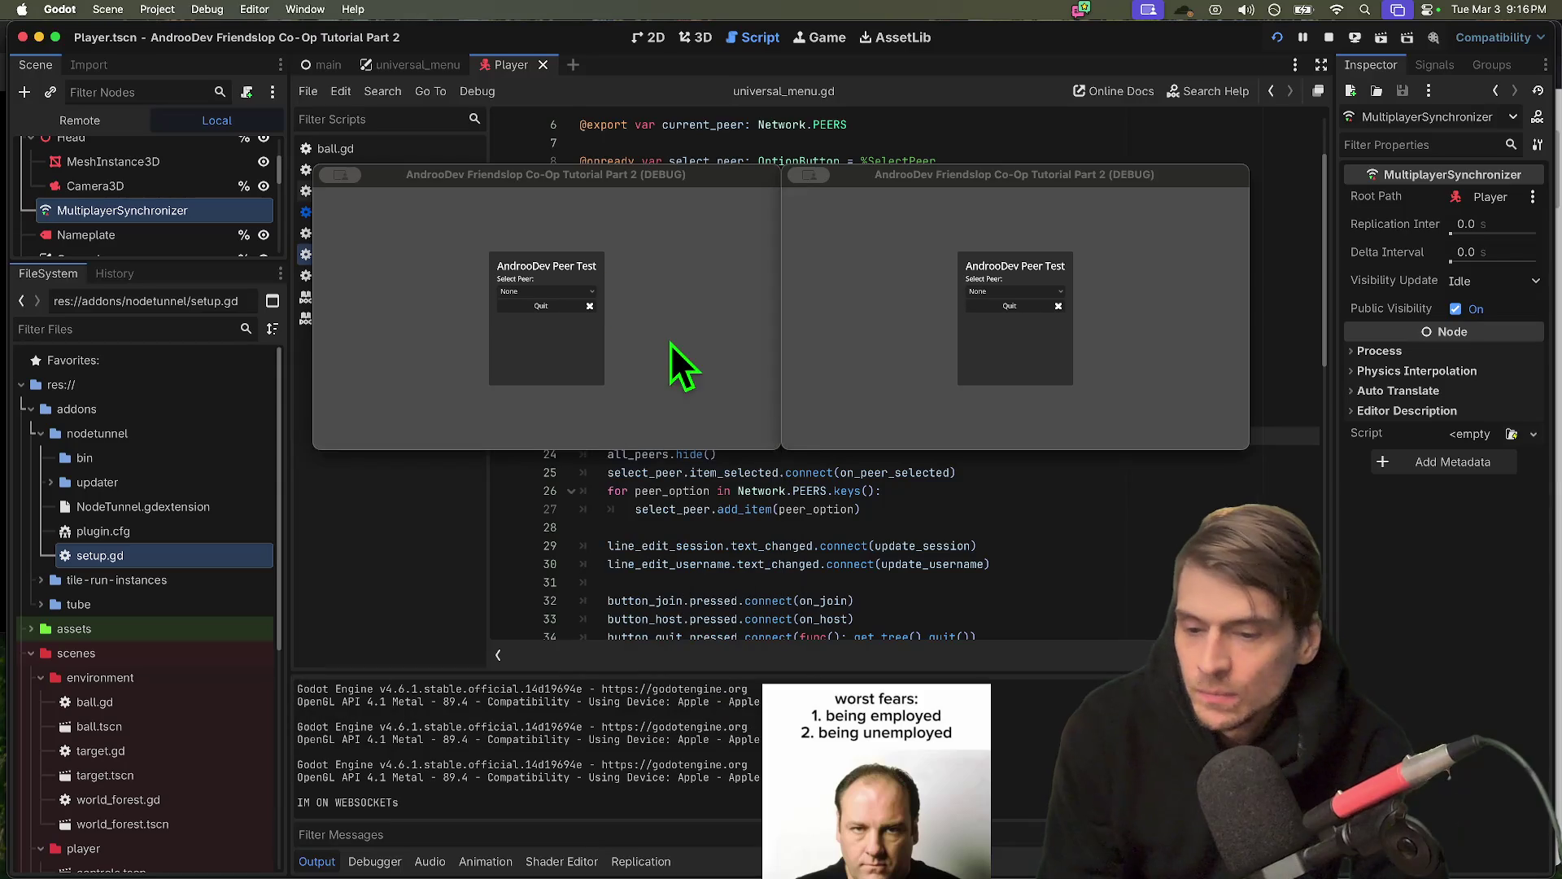
left_click(641, 329)
key("super+q")
key("super+q")
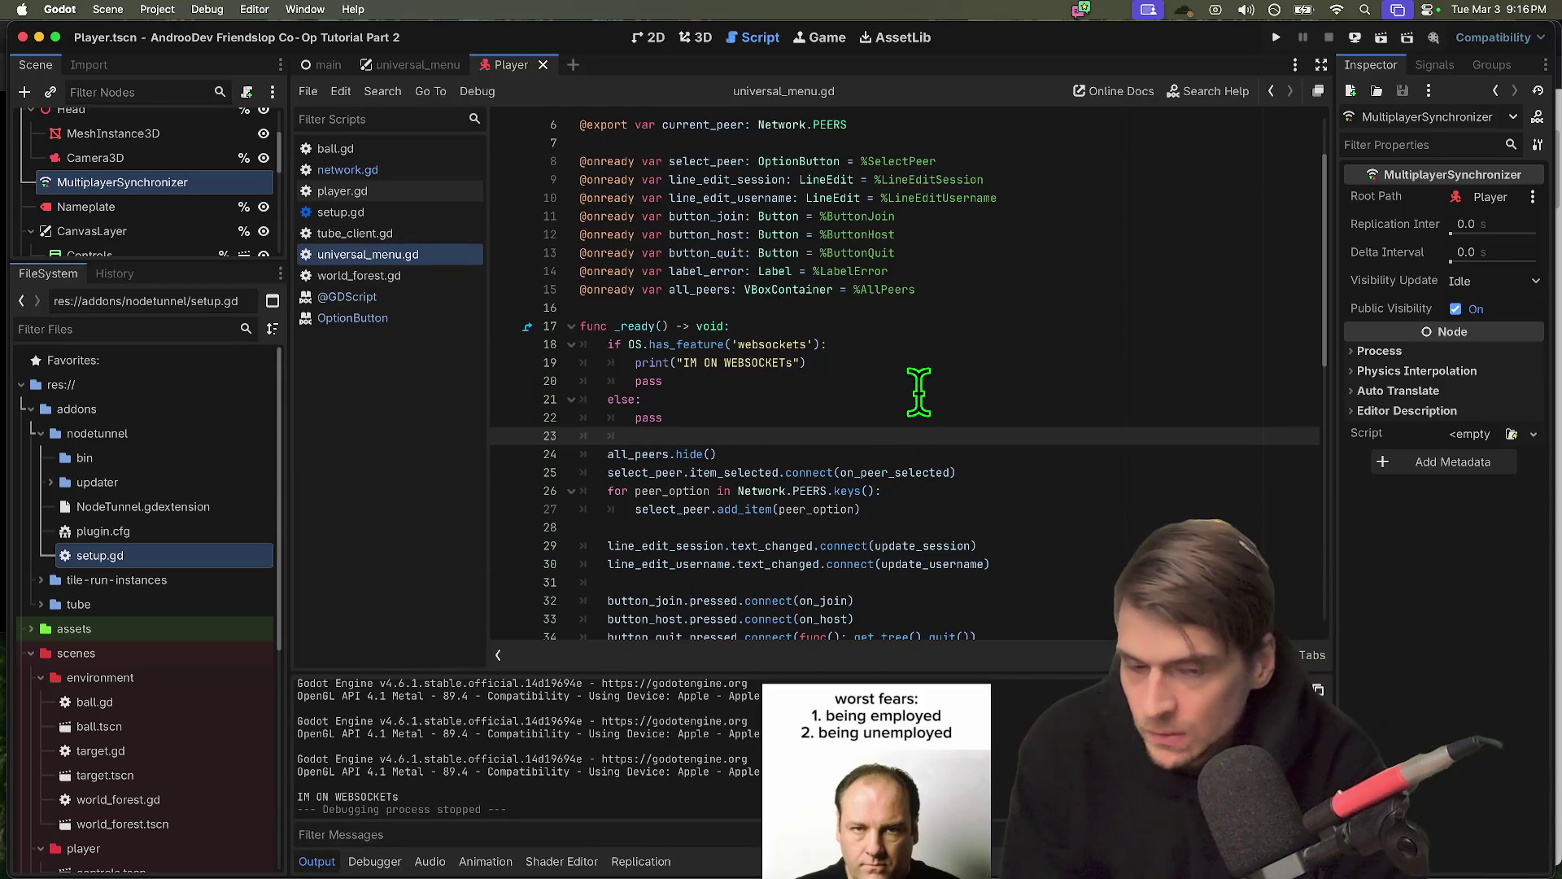
left_click(206, 9)
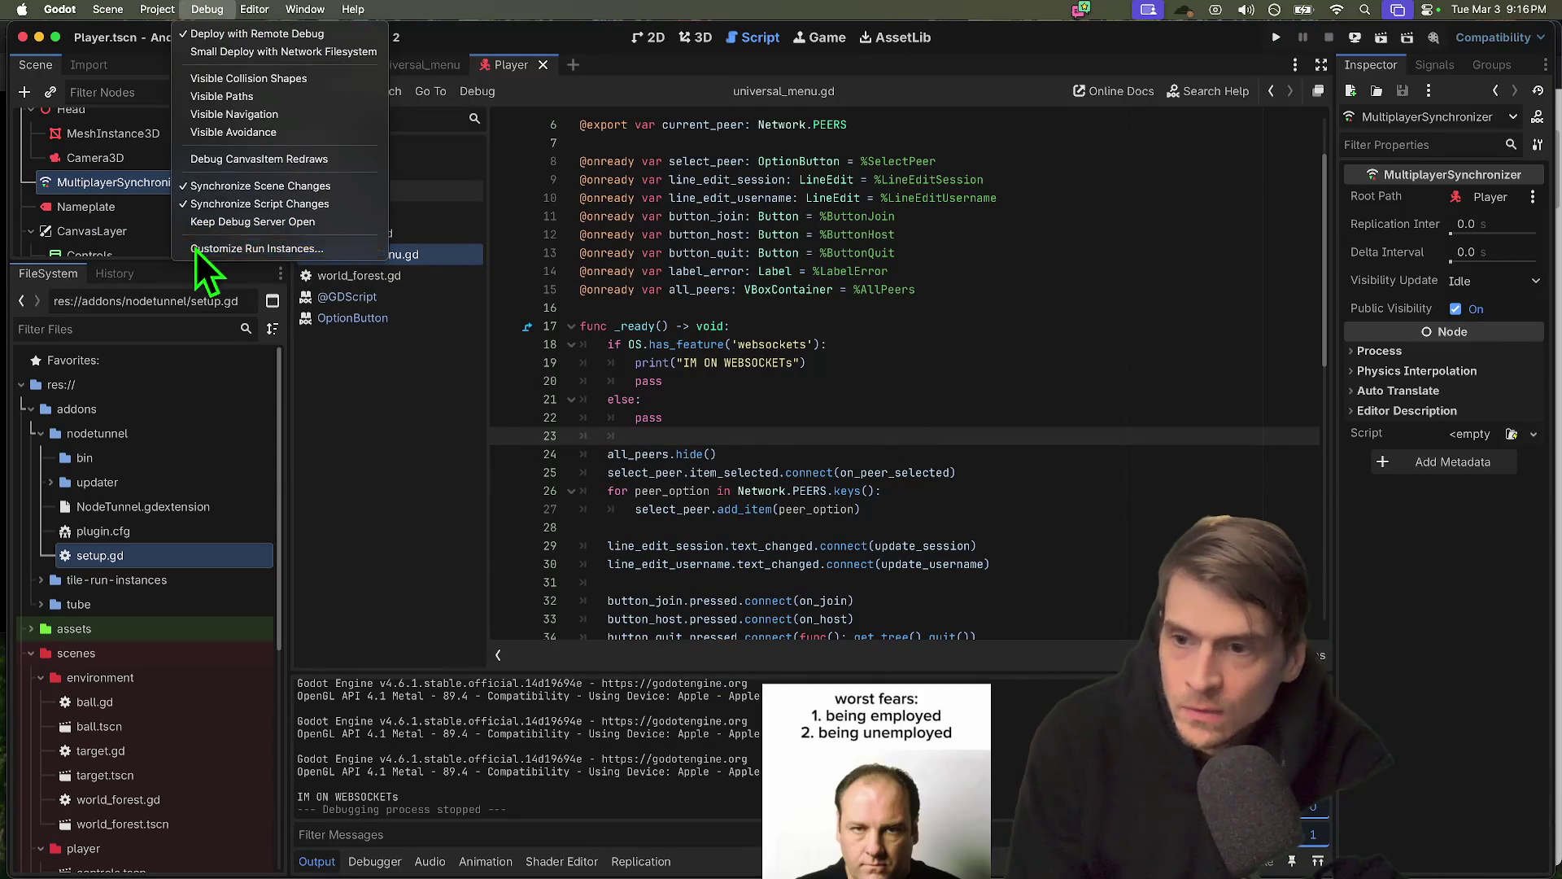
Paste the 'websockets' feature tag into the second and third run instances and apply
left_click(195, 248)
double_click(998, 354)
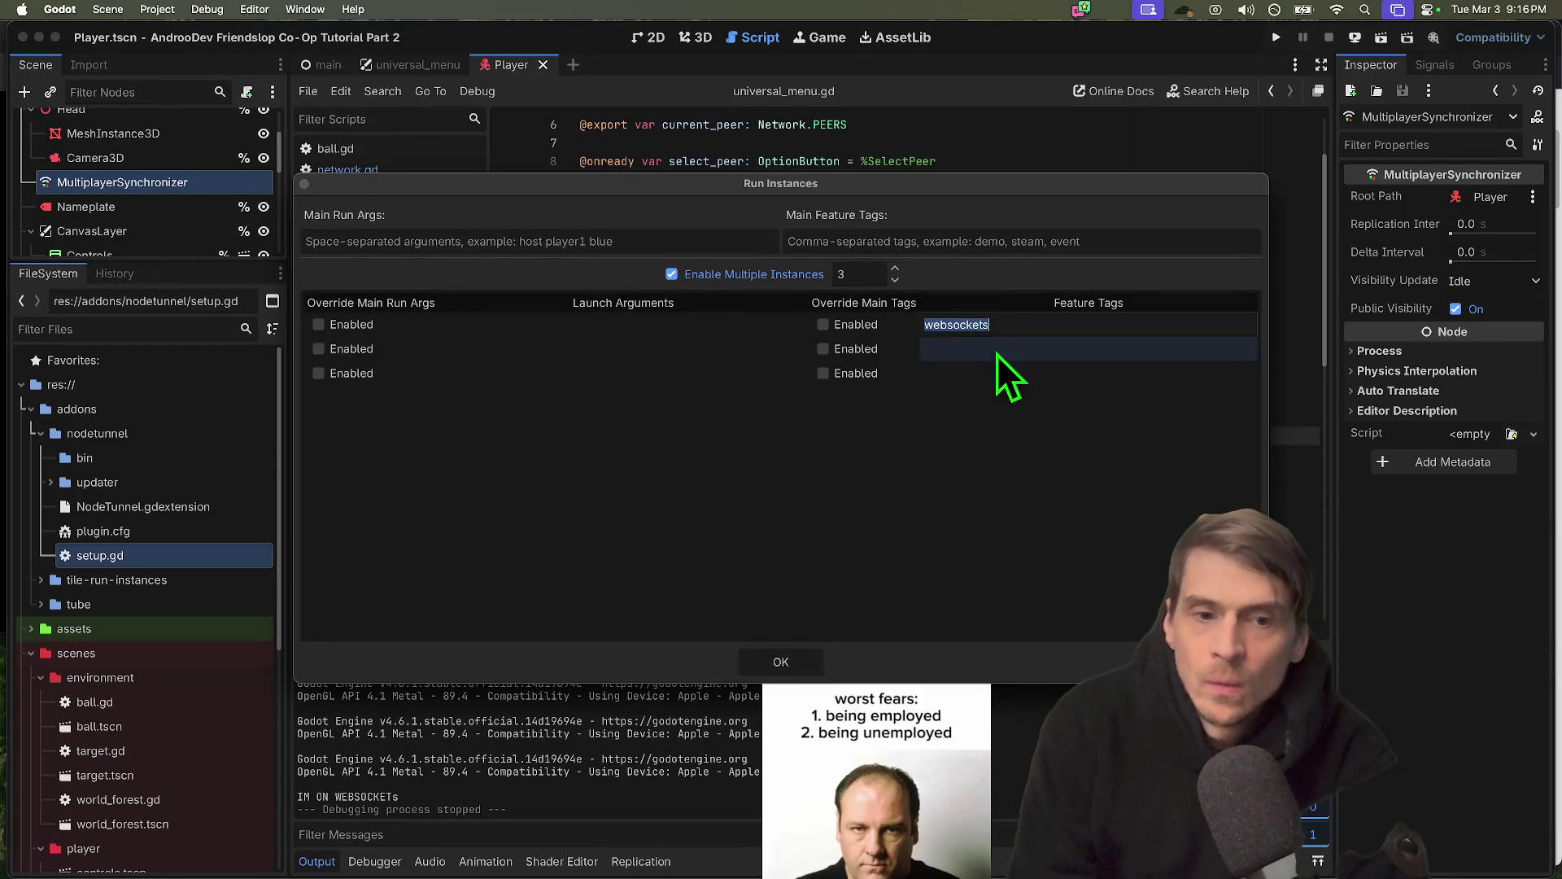
type("websockets")
key("Return")
left_click(991, 373)
key("ctrl+v")
key("Return")
left_click(780, 661)
Rerun the three instances so each prints 'IM ON WEBSOCKETs', then close the game windows
key("super+b")
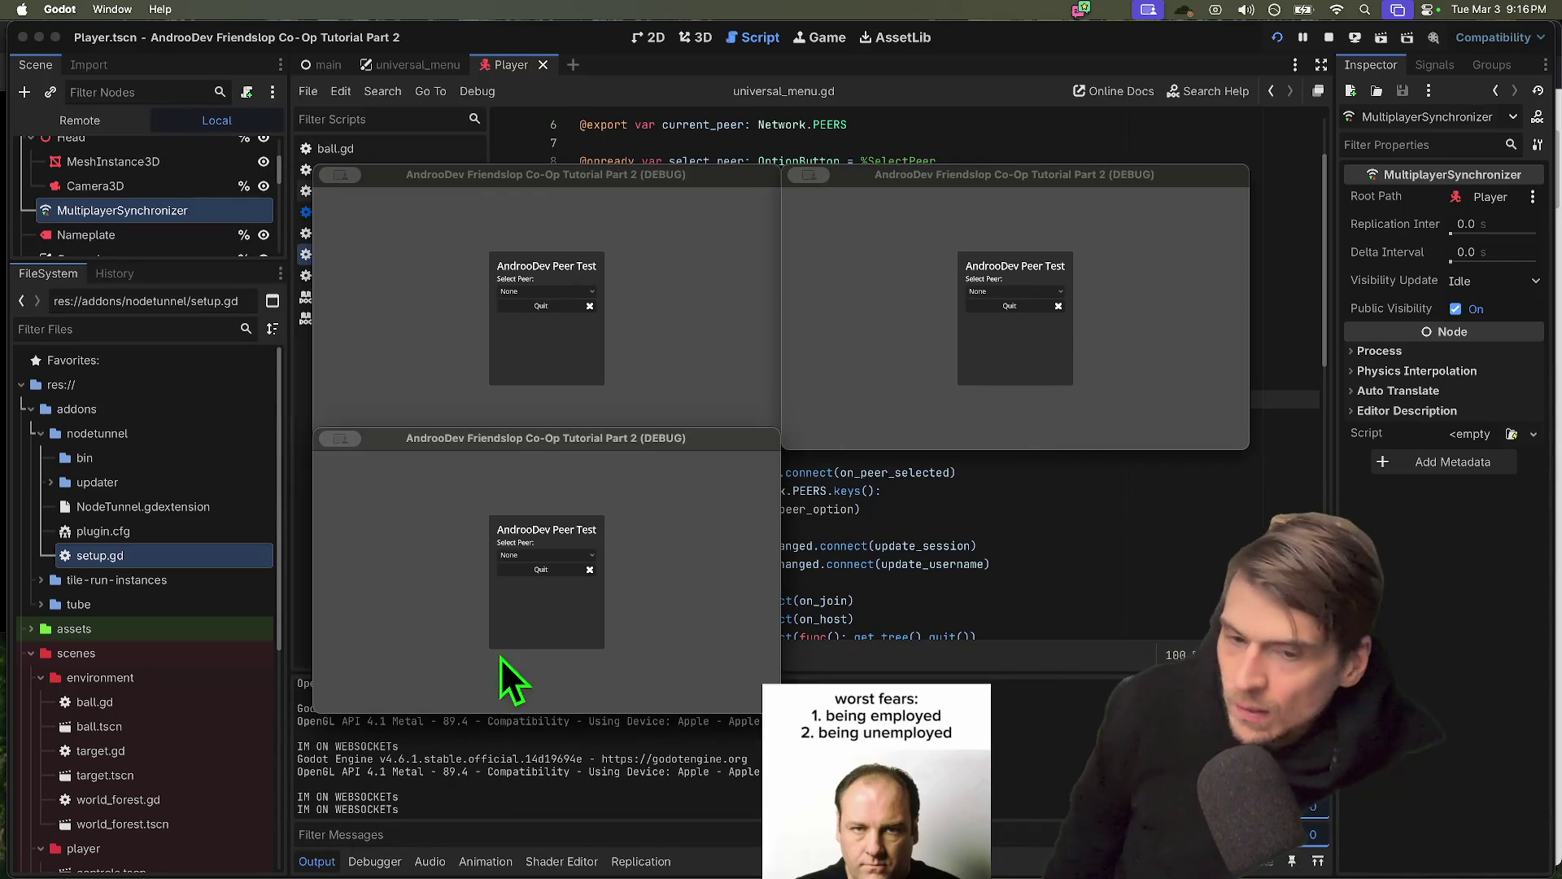
left_click(671, 283)
key("super+q")
key("super+q")
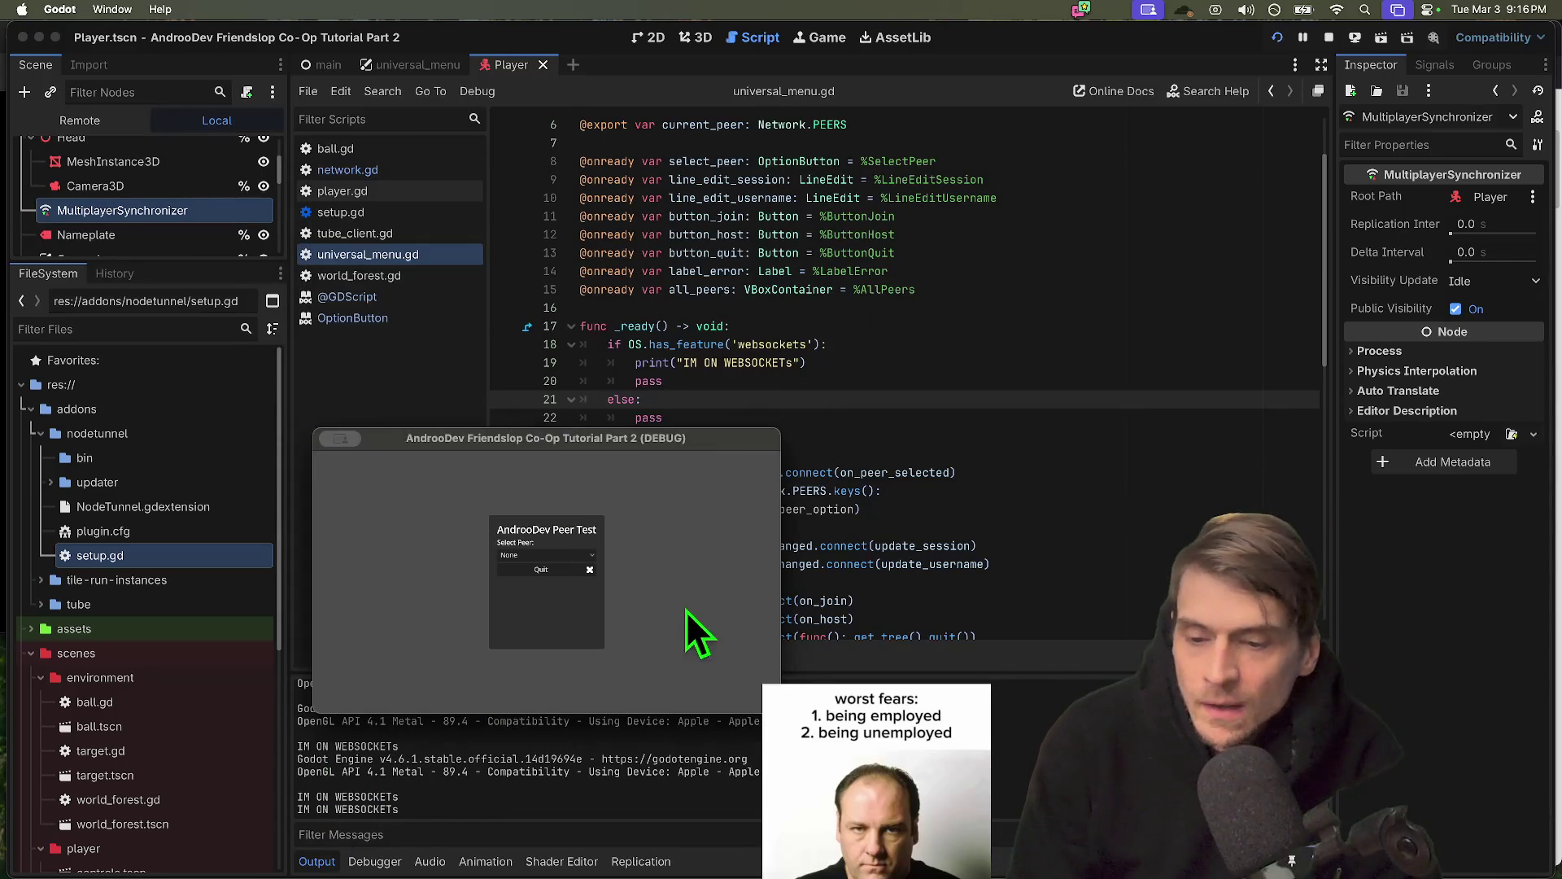
key("super+q")
left_click(142, 7)
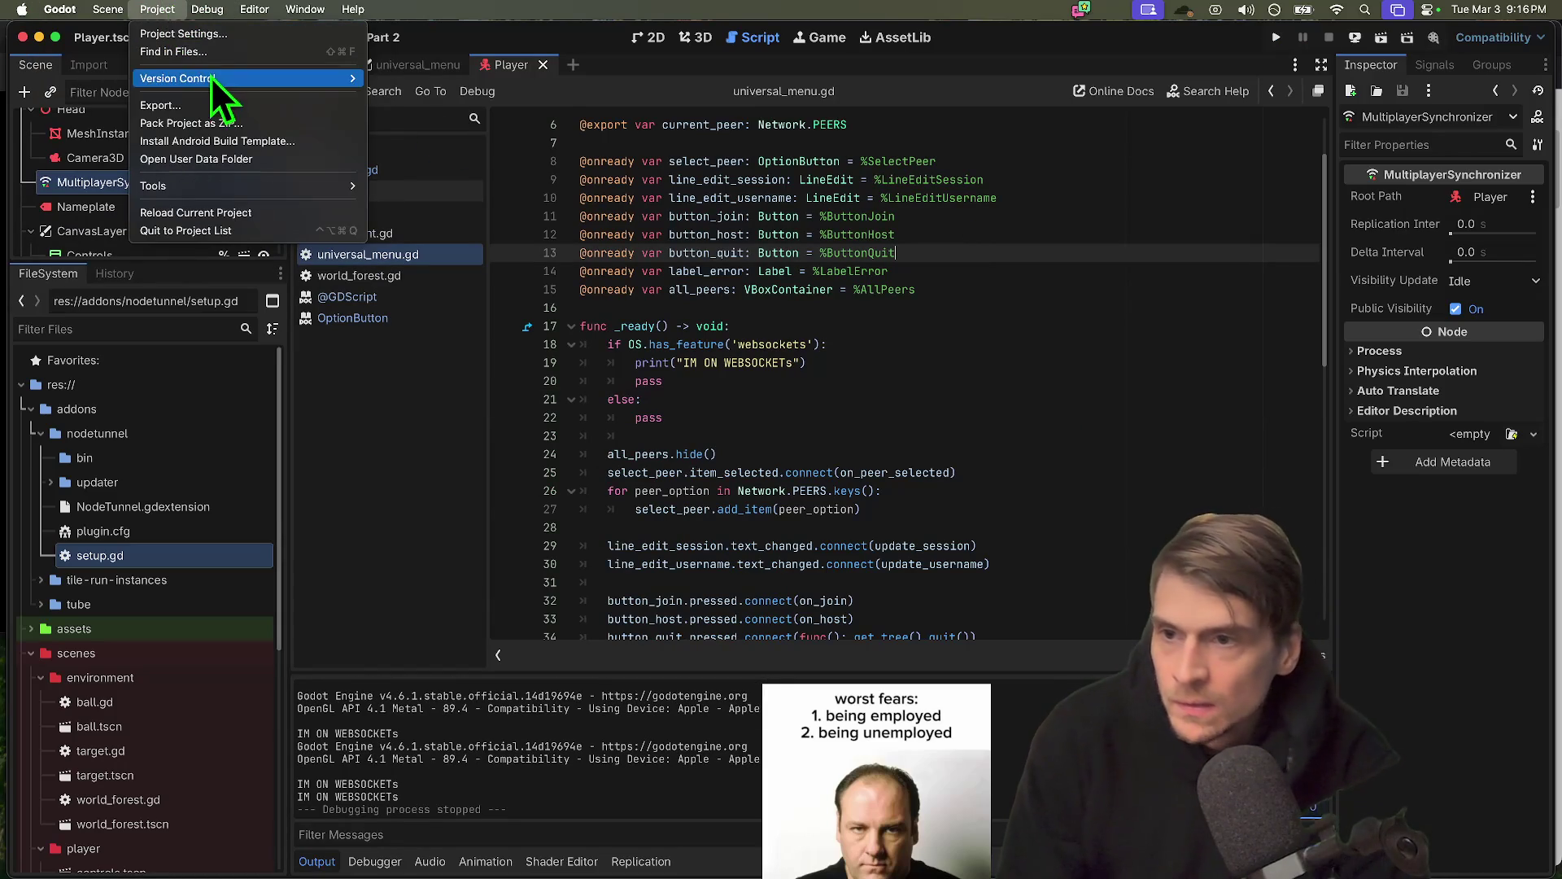
Enter 'websockets' in the Web export preset's Custom features field, then close the Export dialog
left_click(200, 104)
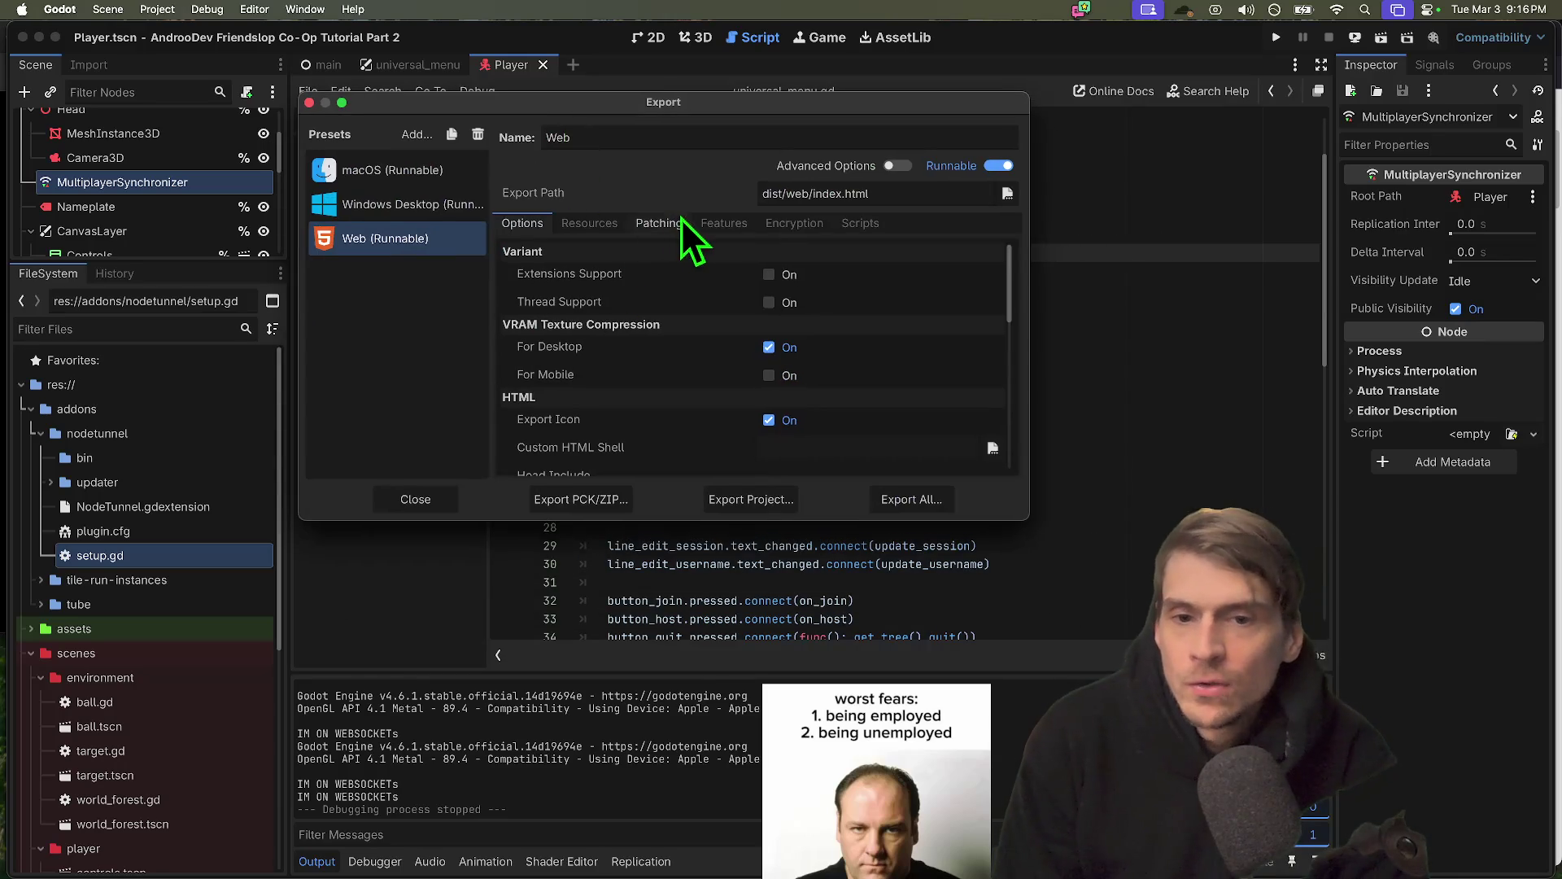
left_click(723, 222)
left_click(728, 267)
type("websockets")
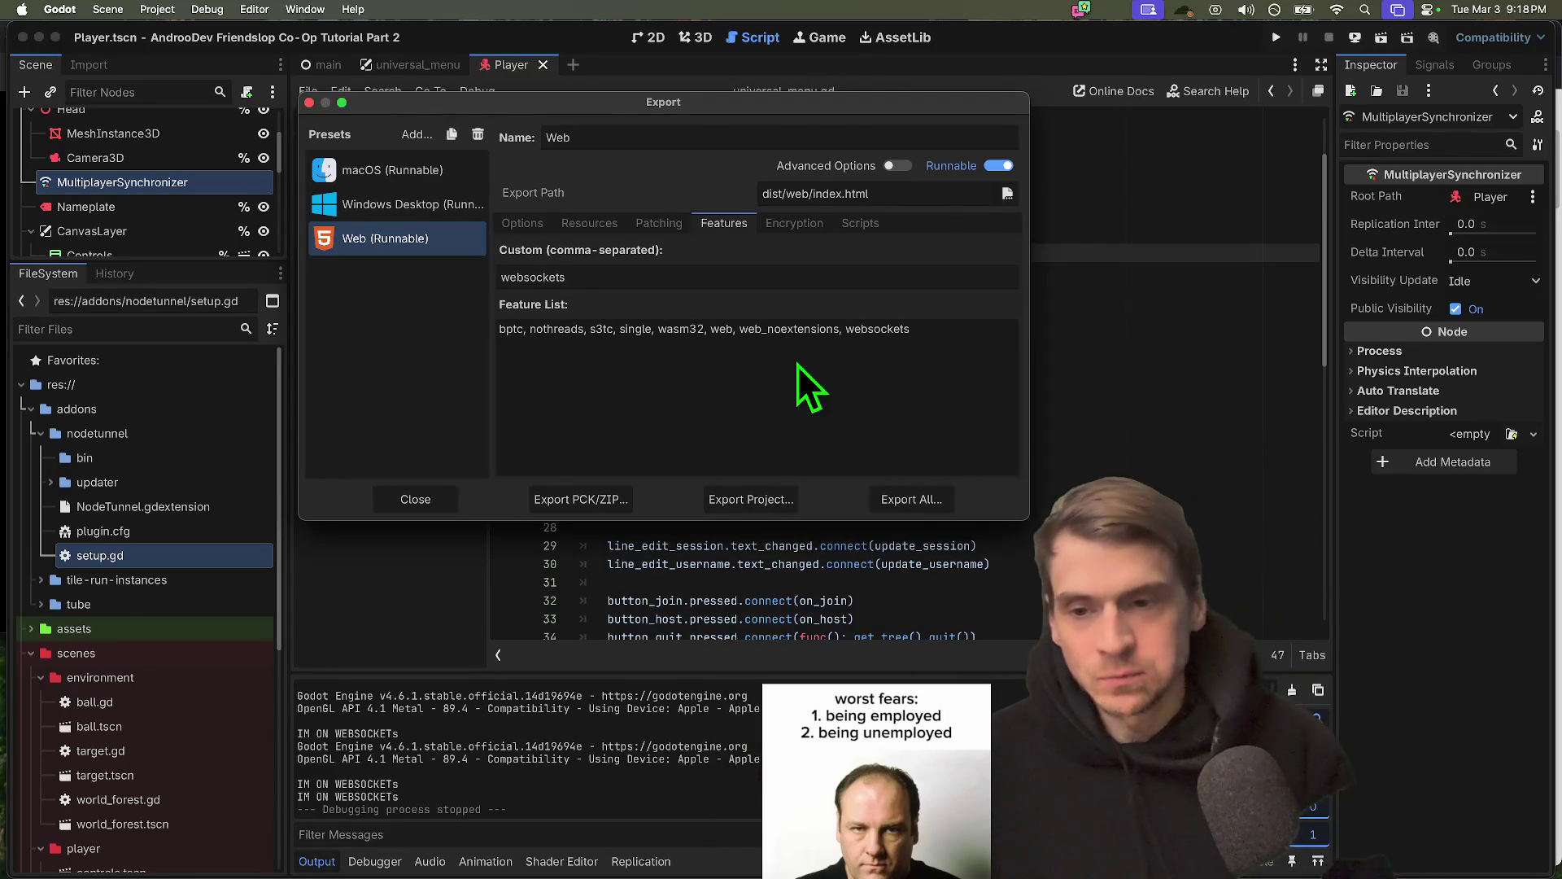
key("Escape")
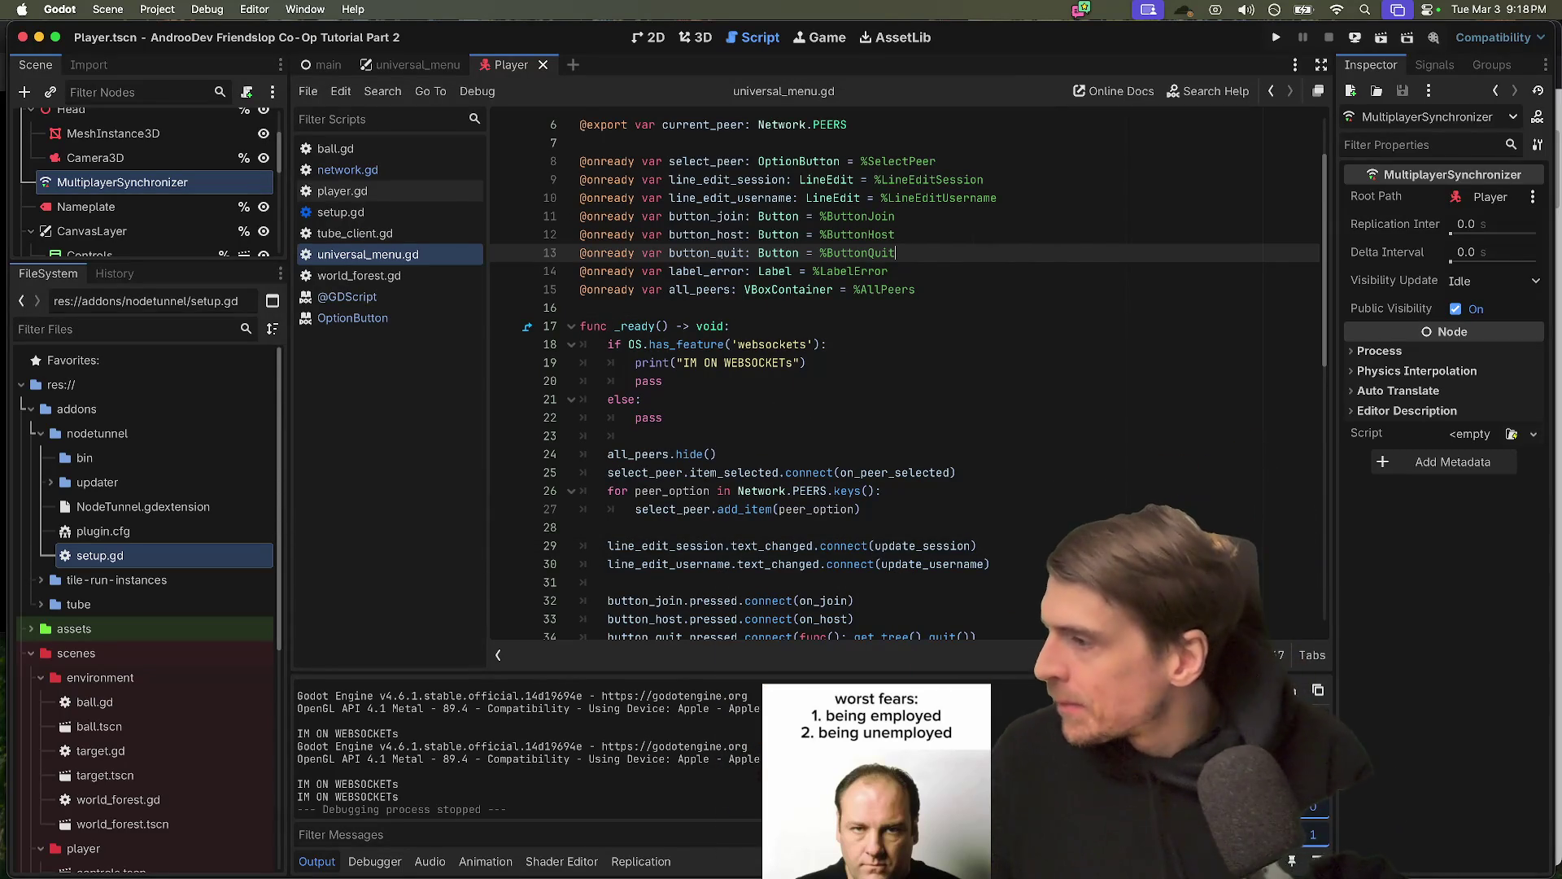
Undo the websockets feature check and its if/else block in _ready
left_click(1008, 419)
key("Return")
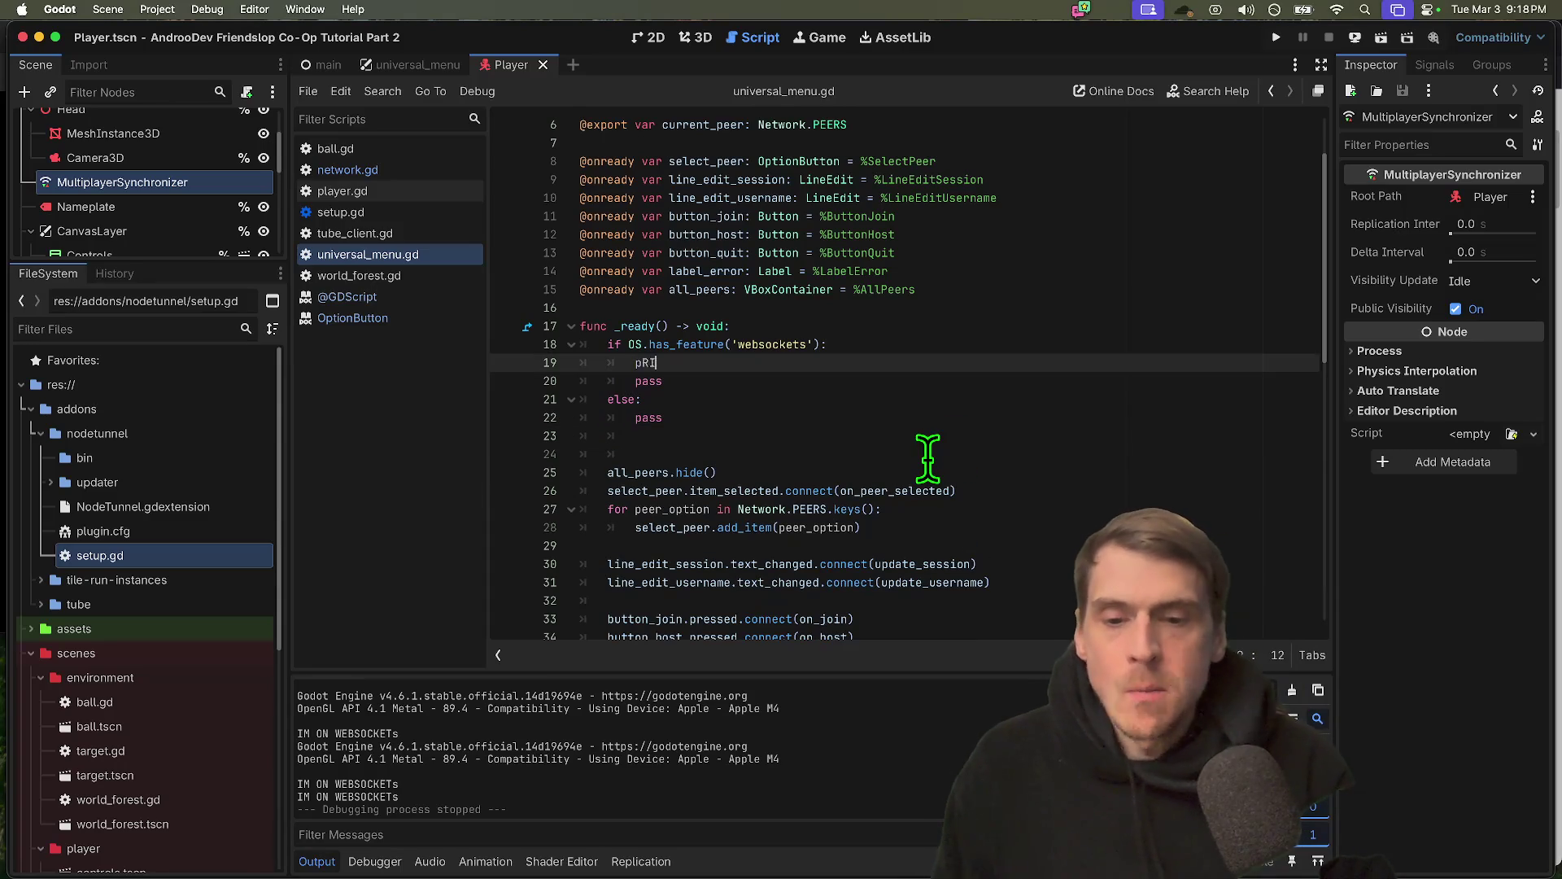
key("super+z")
key("super+z")
key("super+z")
key("super+z")
key("super+z")
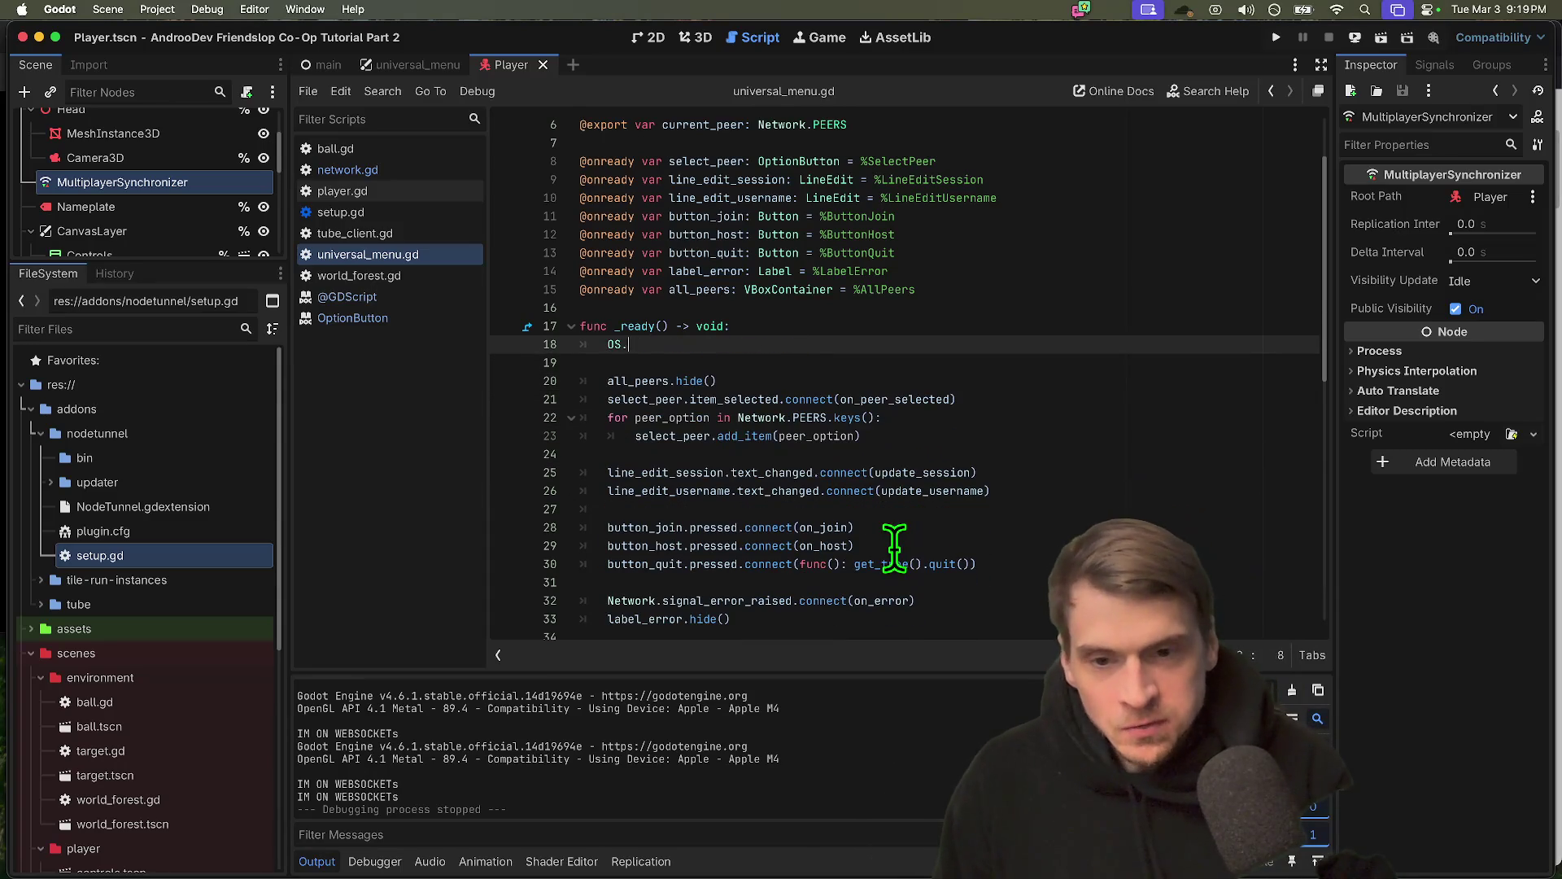
key("super+z")
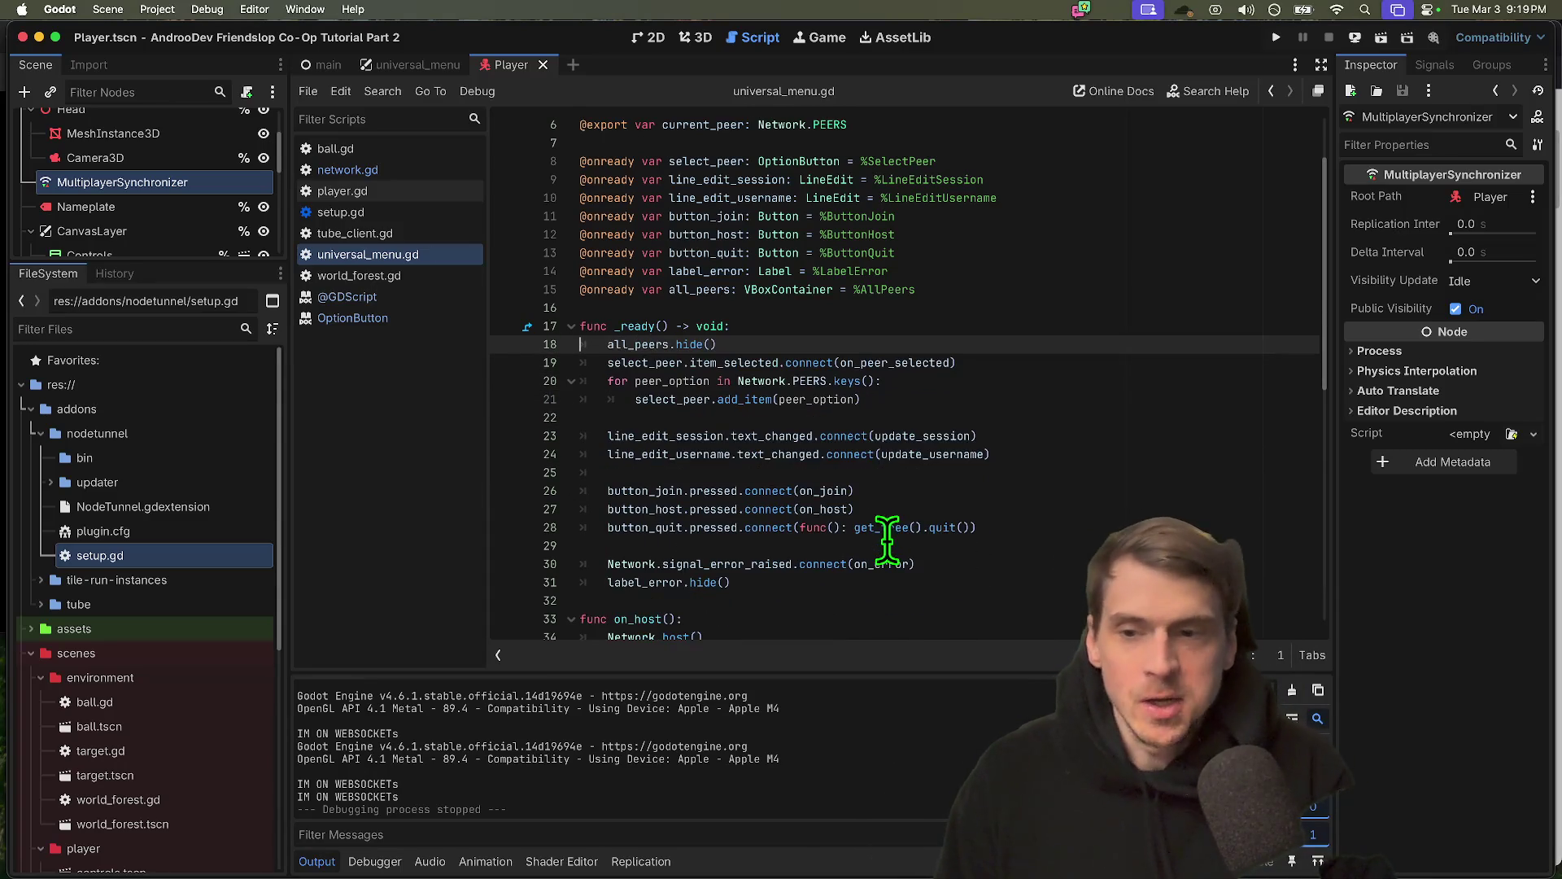
Erase the 'websockets' feature tag from the first and second run instances and confirm
left_click(277, 8)
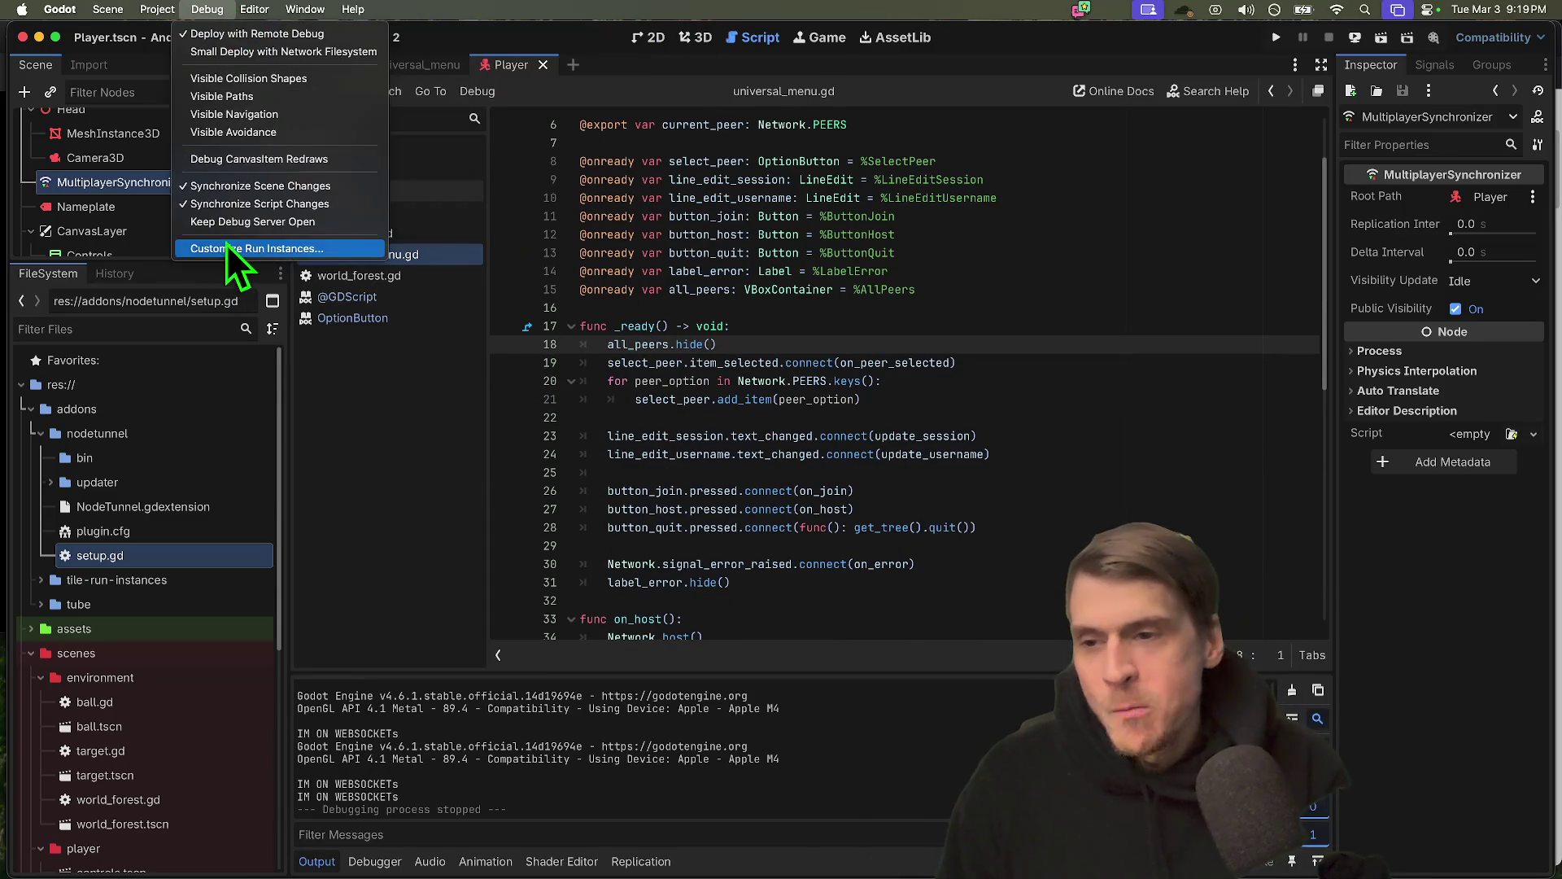
left_click(244, 248)
double_click(980, 325)
key("BackSpace")
double_click(1028, 360)
key("BackSpace")
double_click(1030, 373)
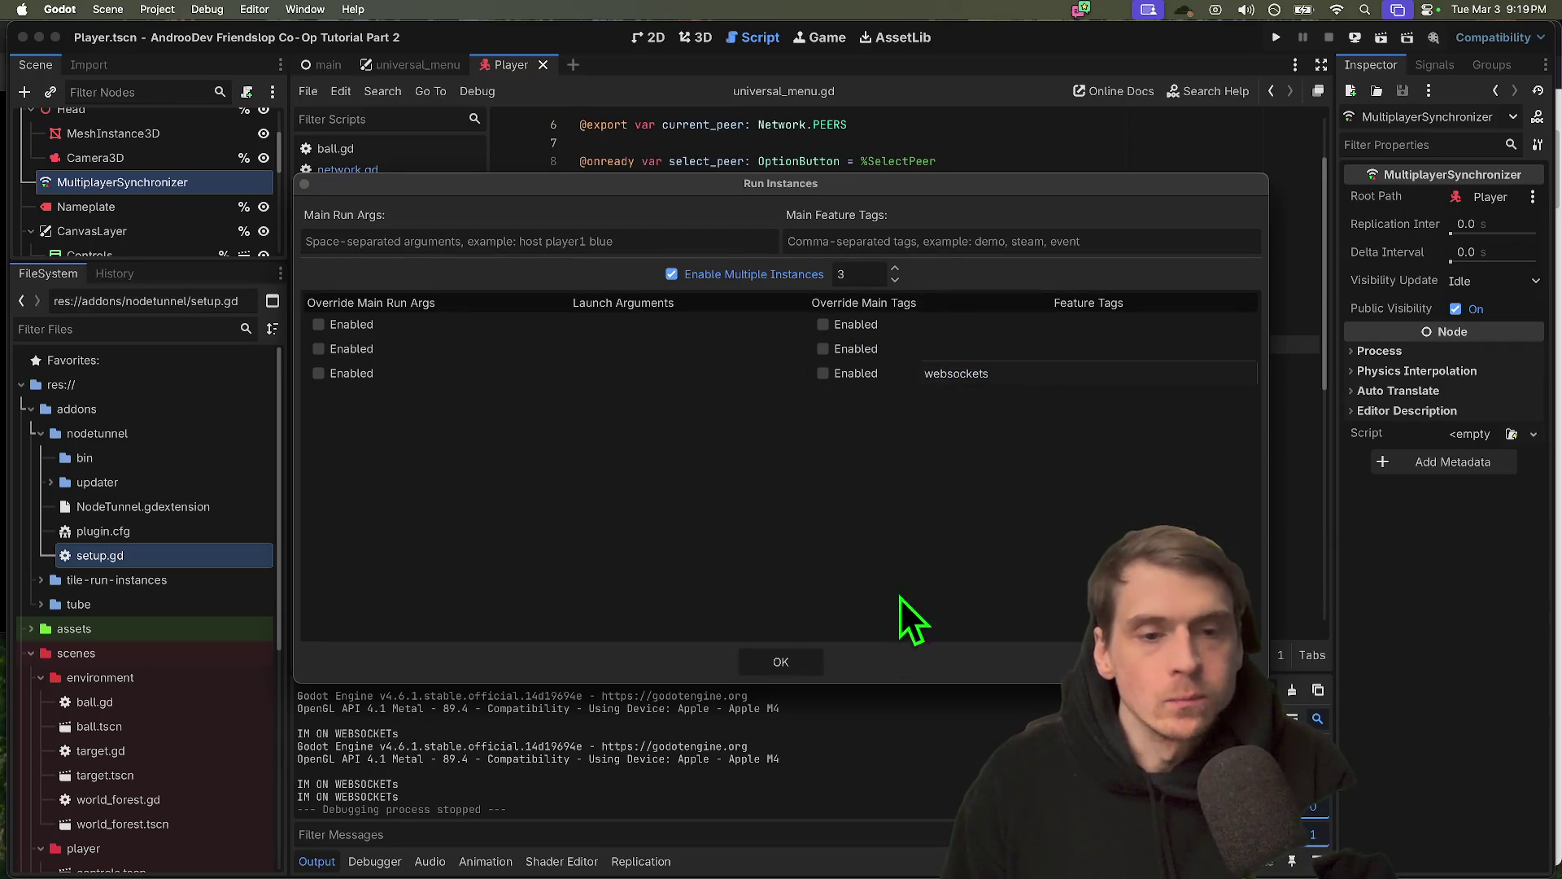
left_click(805, 661)
left_click(805, 665)
Remove the remaining 'websockets' tag from the third run instance and confirm
left_click(207, 9)
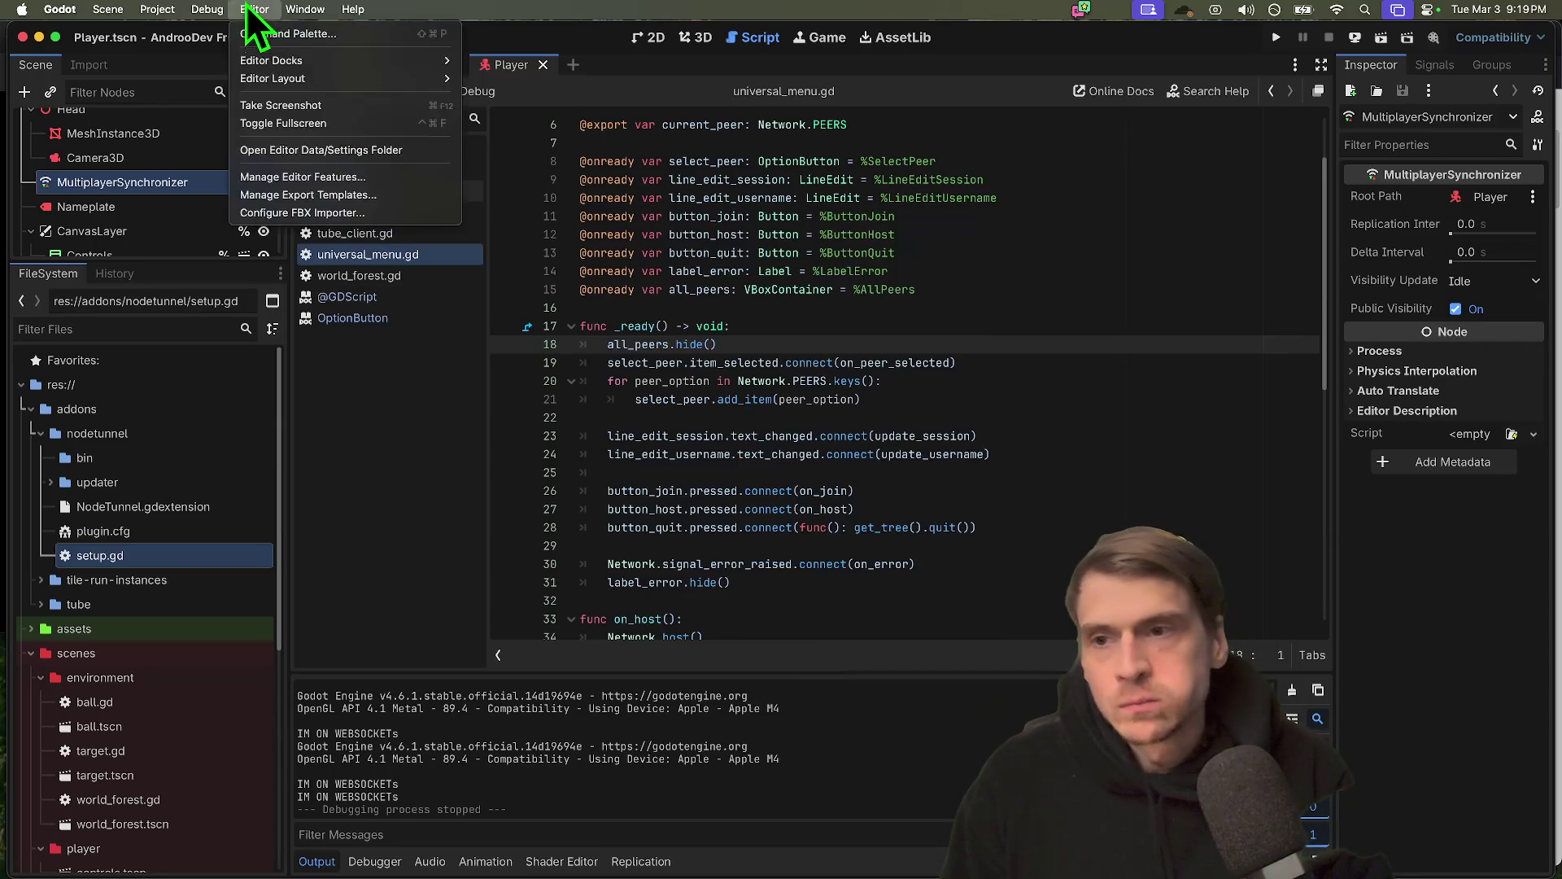
left_click(244, 185)
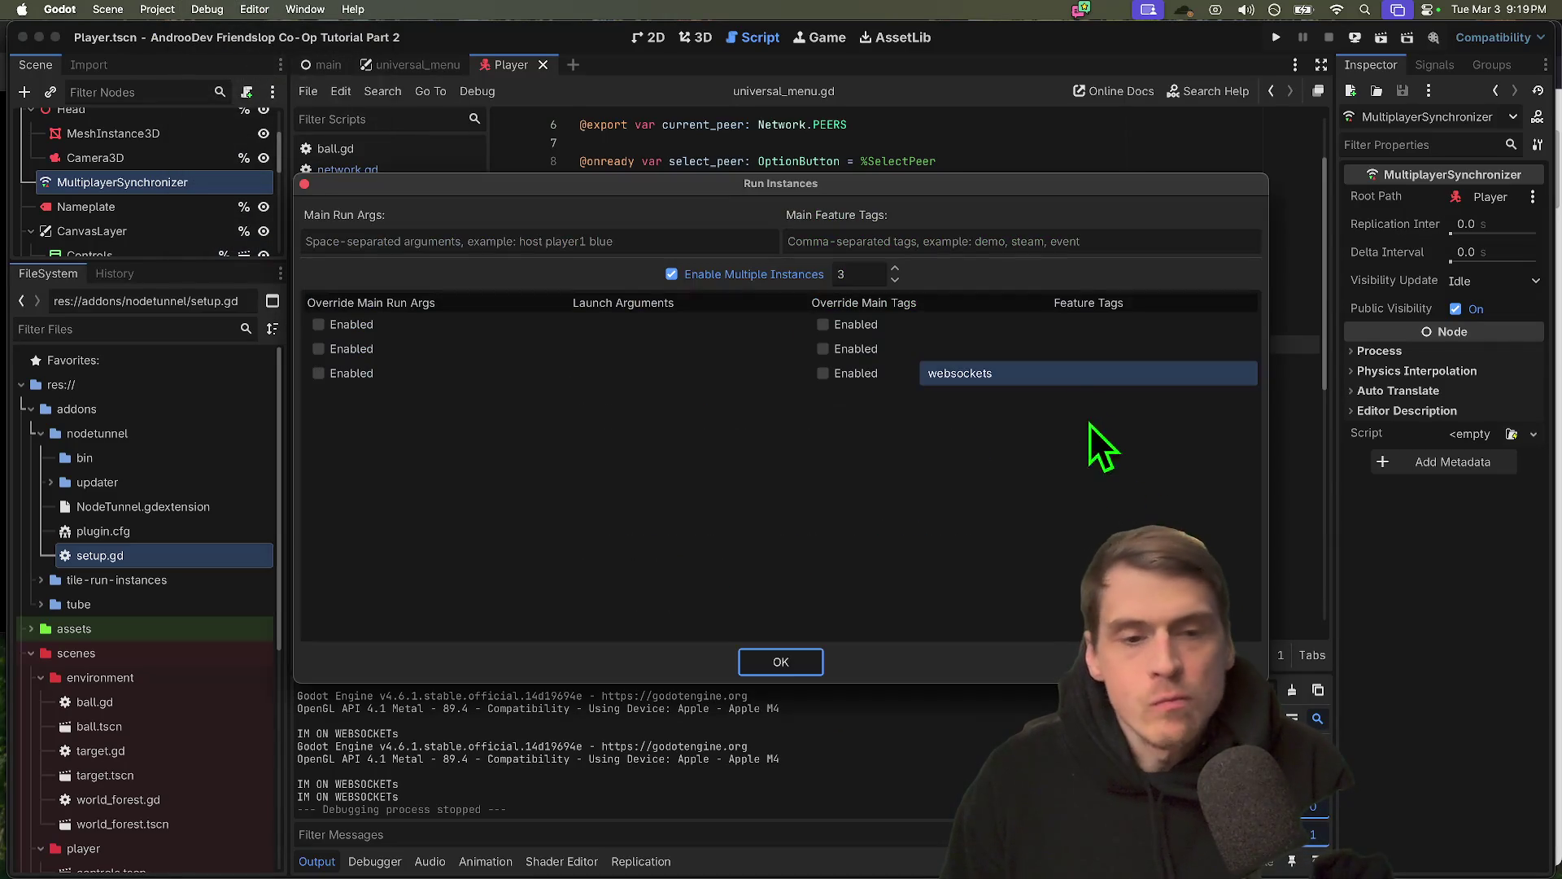
double_click(1073, 375)
key("BackSpace")
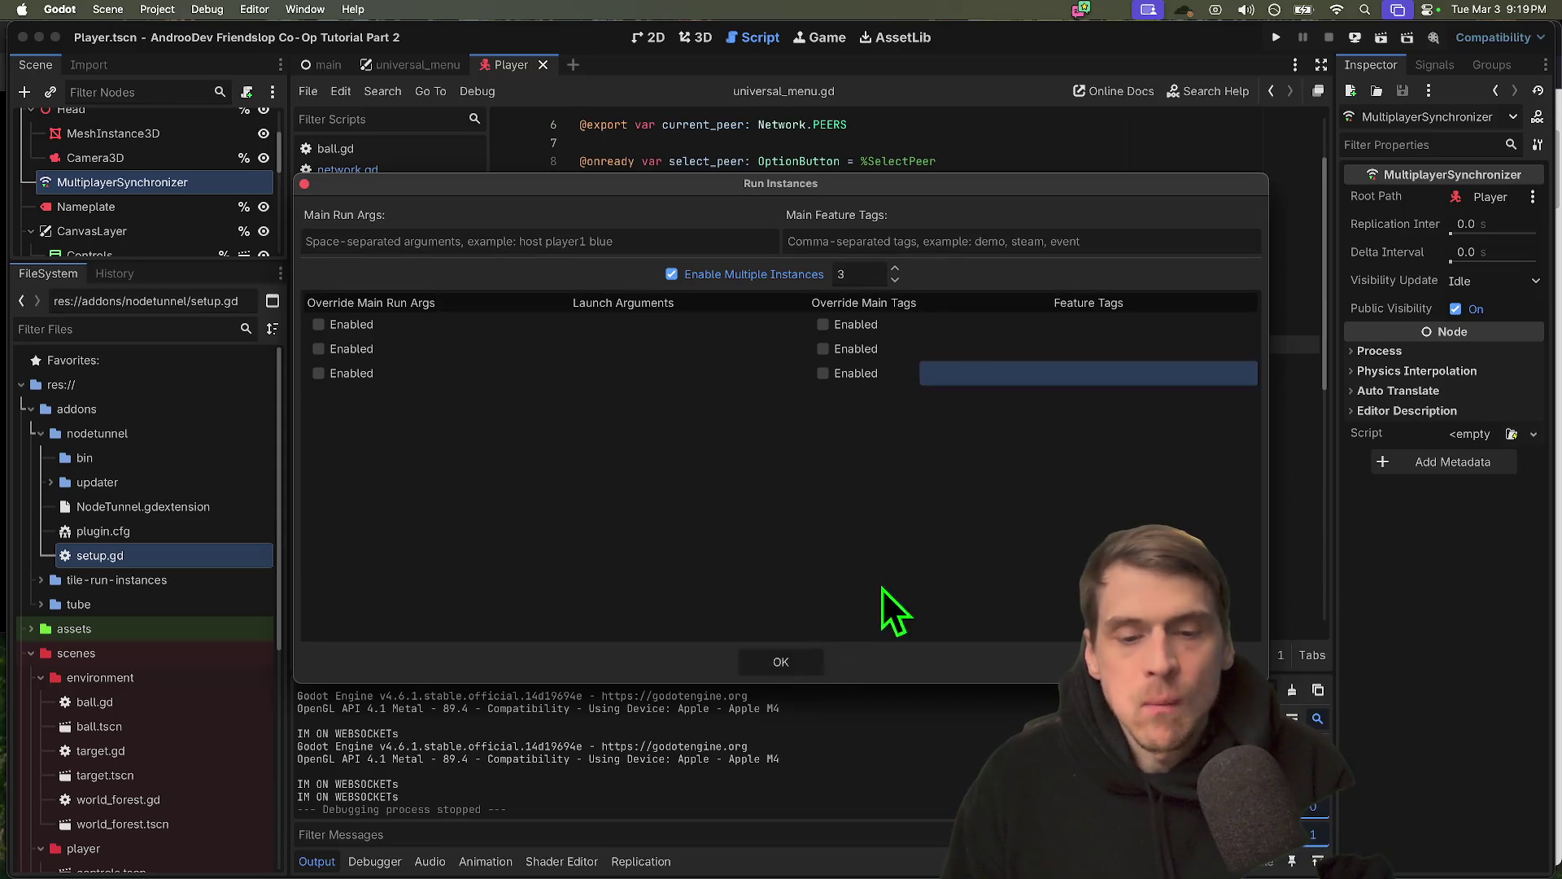
left_click(785, 661)
Clear 'websockets' from the Web preset's custom features, close Export, and run the project
left_click(205, 9)
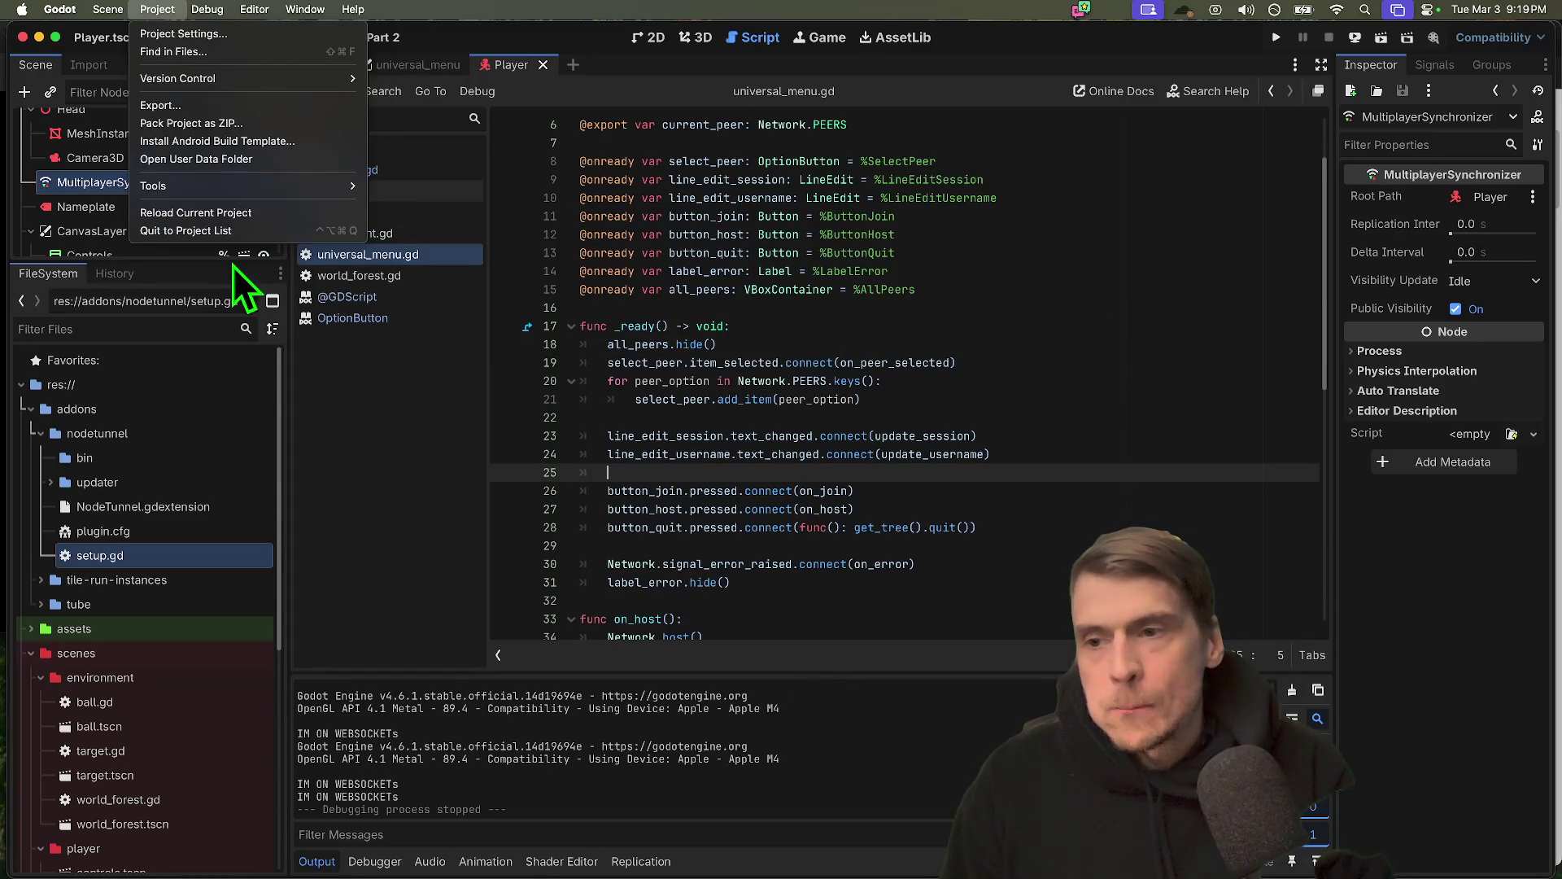
mouse_move(162, 15)
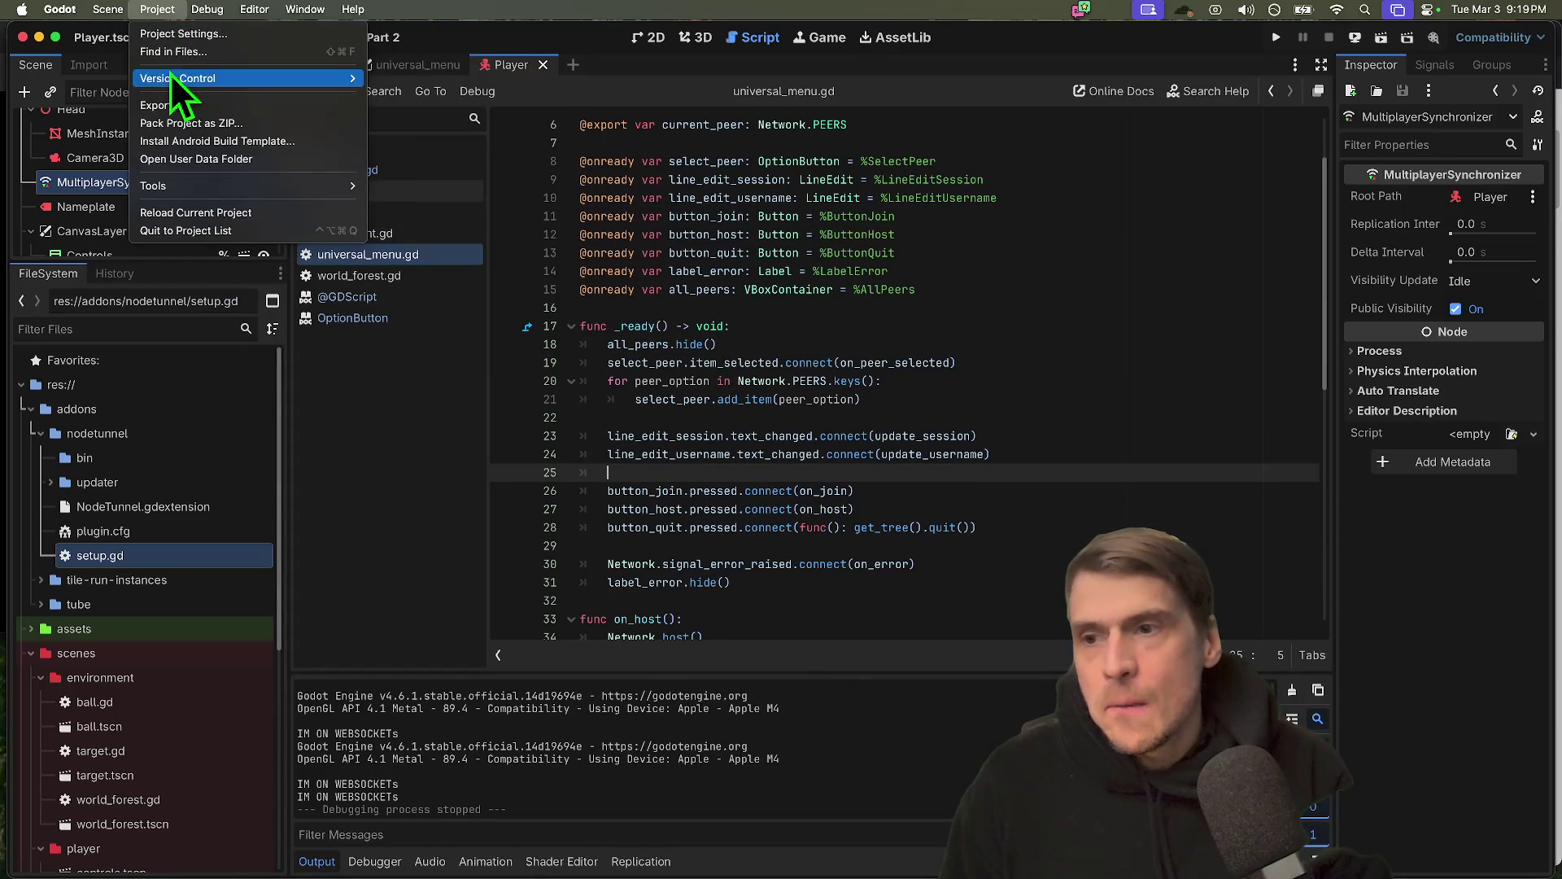
left_click(178, 105)
left_click(738, 277)
key("super+a")
key("BackSpace")
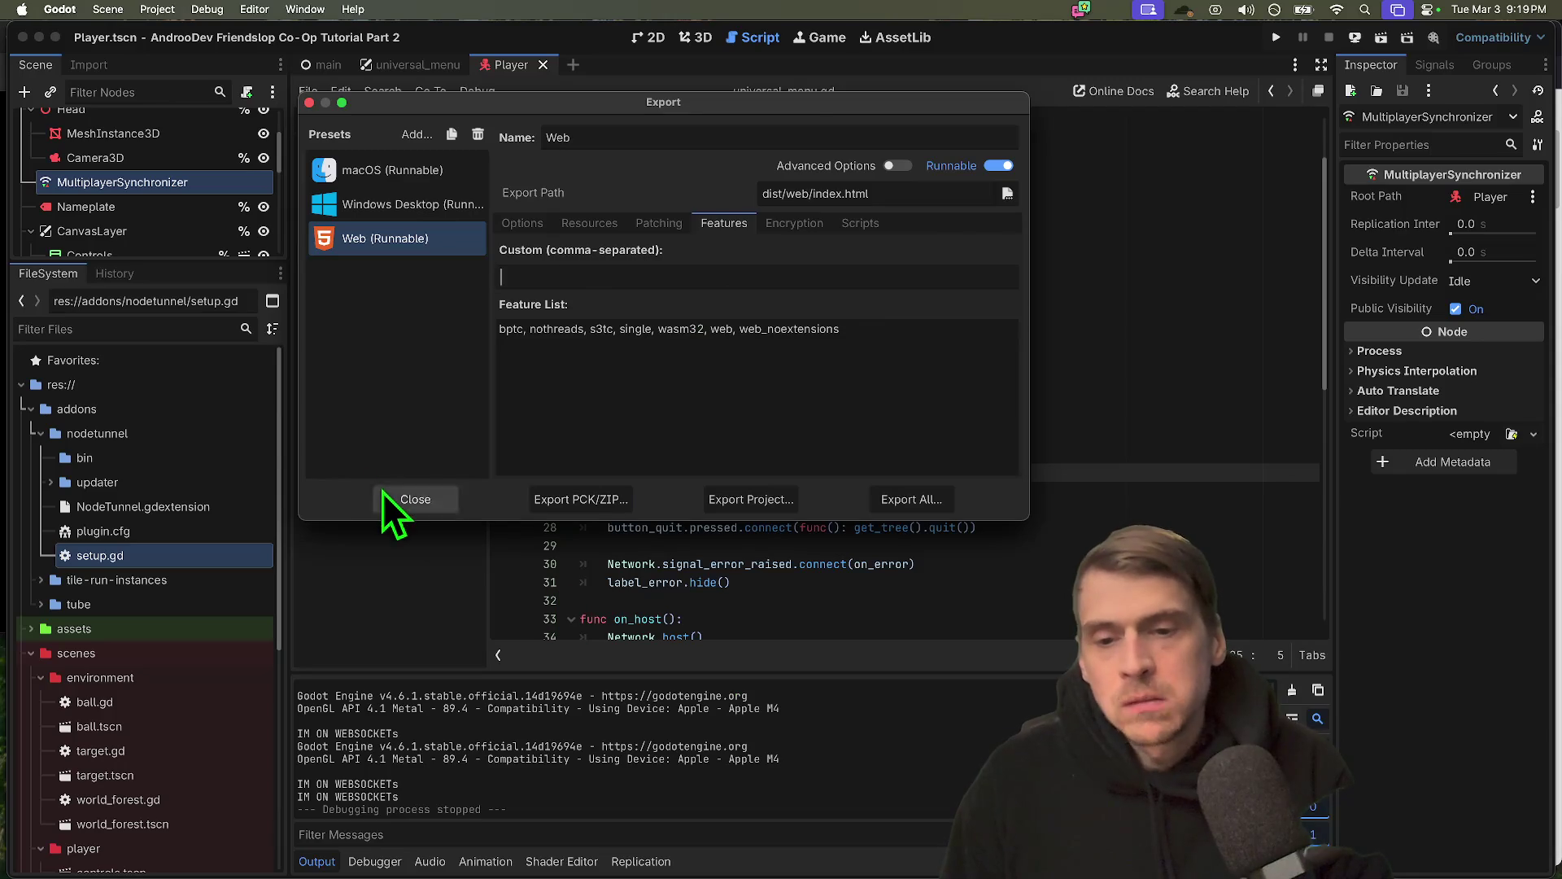
left_click(389, 498)
left_click(1024, 419)
key("super+b")
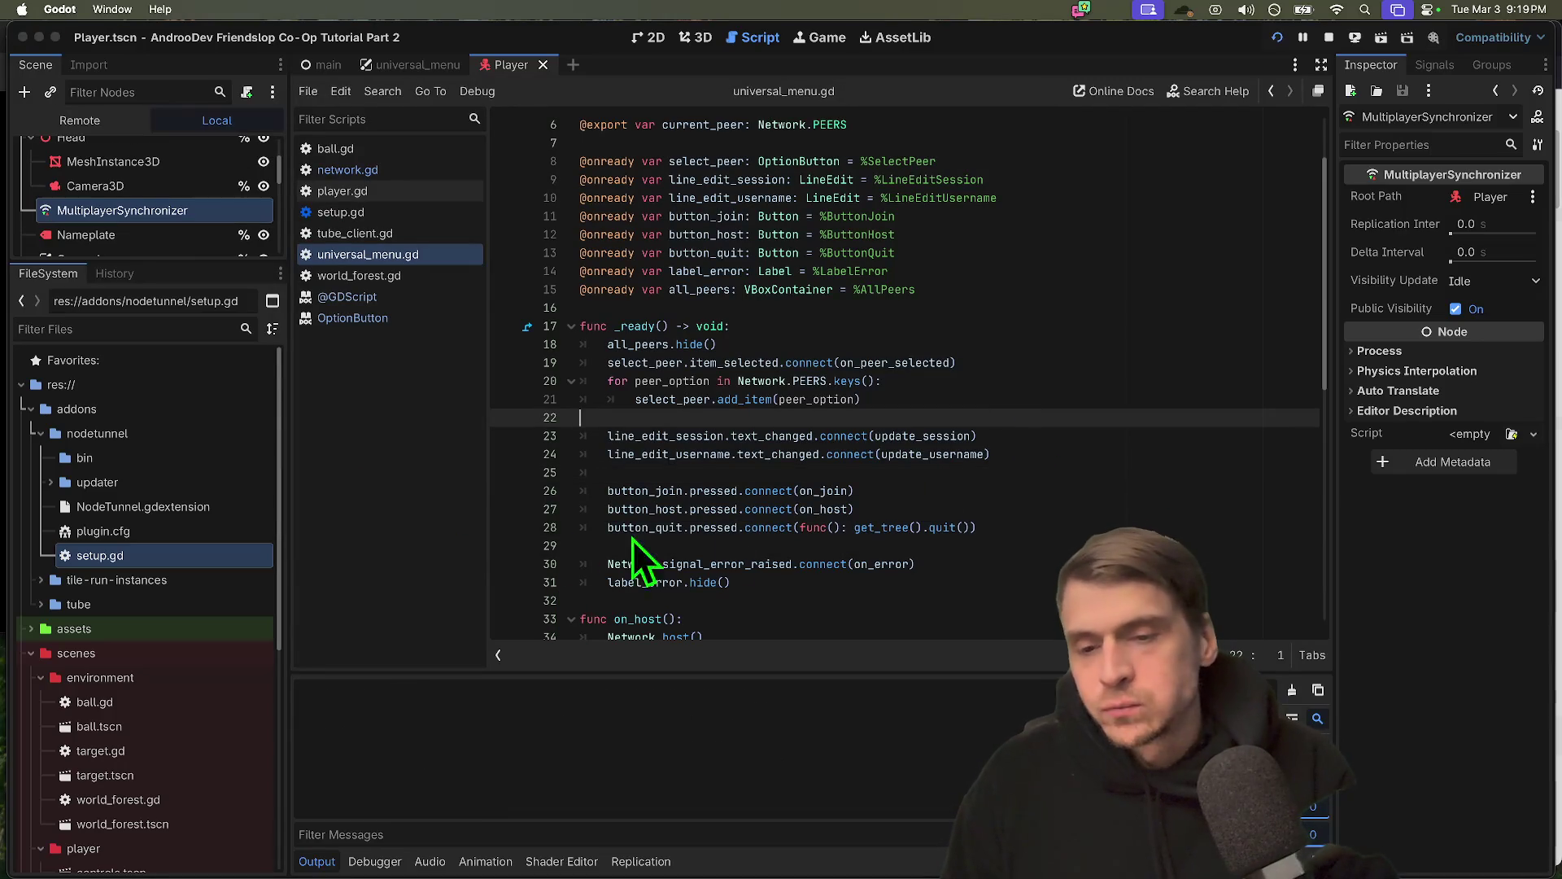
Select EnetRelay as the peer type in the first and second game windows
left_click(674, 286)
left_click(521, 292)
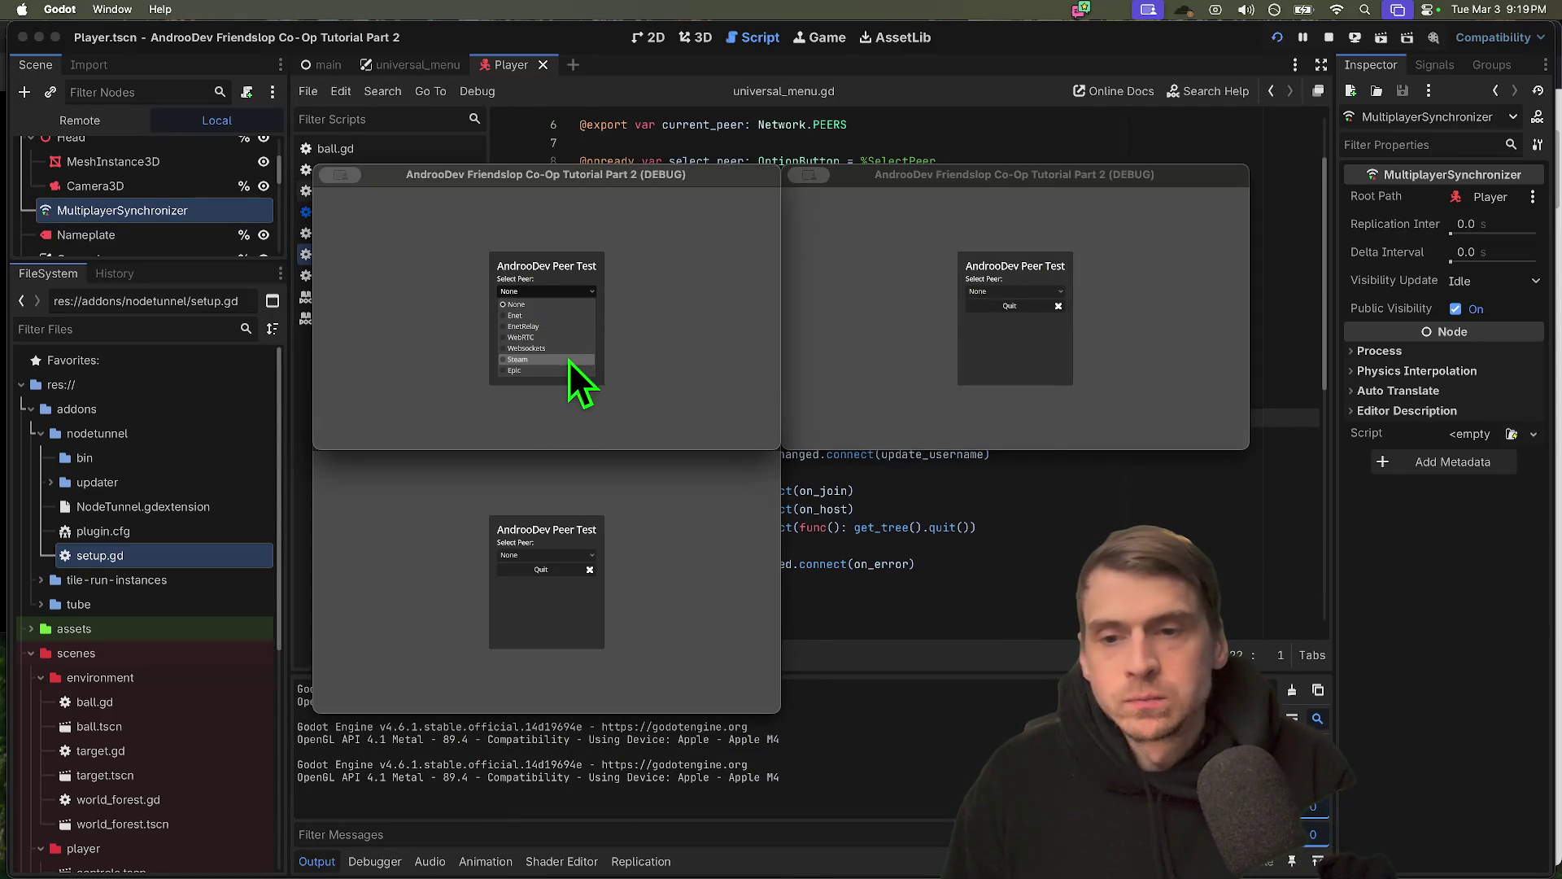
left_click(569, 328)
left_click(691, 536)
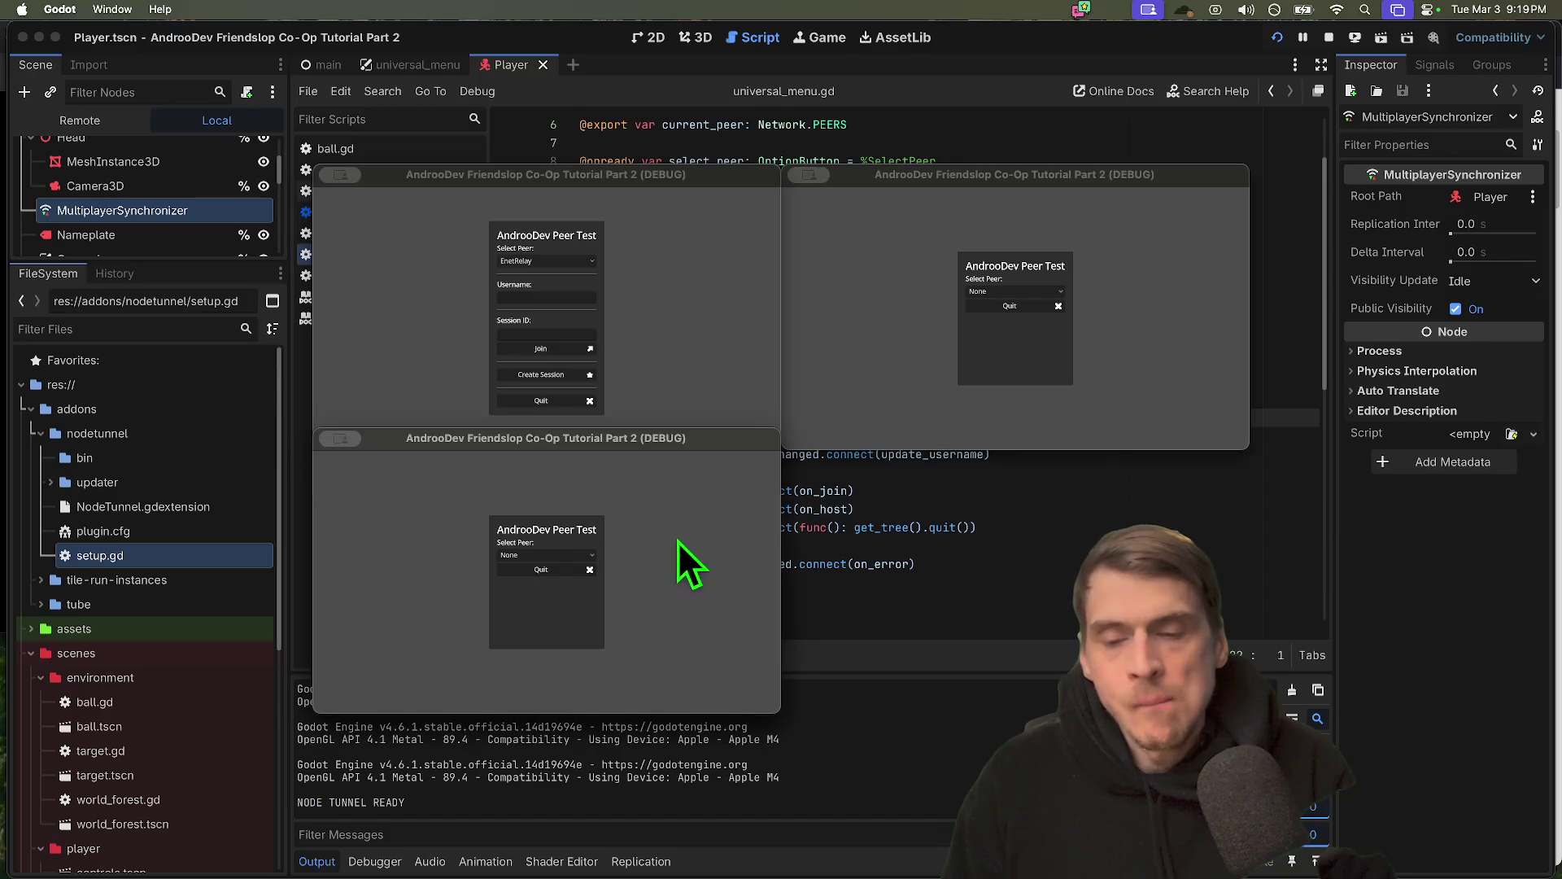
left_click(563, 554)
left_click(560, 591)
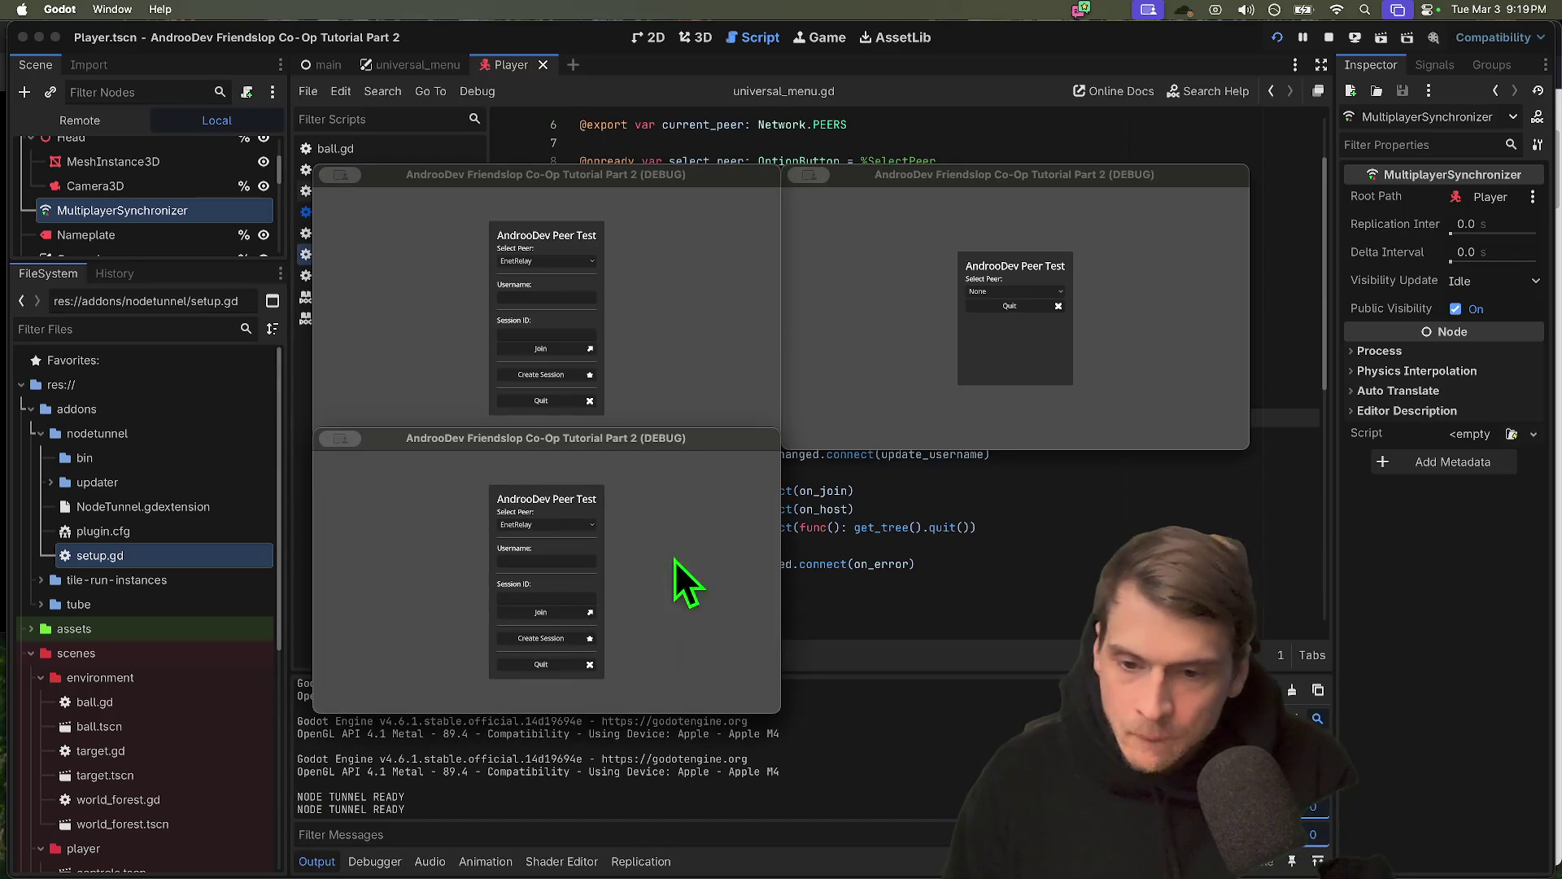
Create a session as host in the first window, then stop the running game
left_click(628, 285)
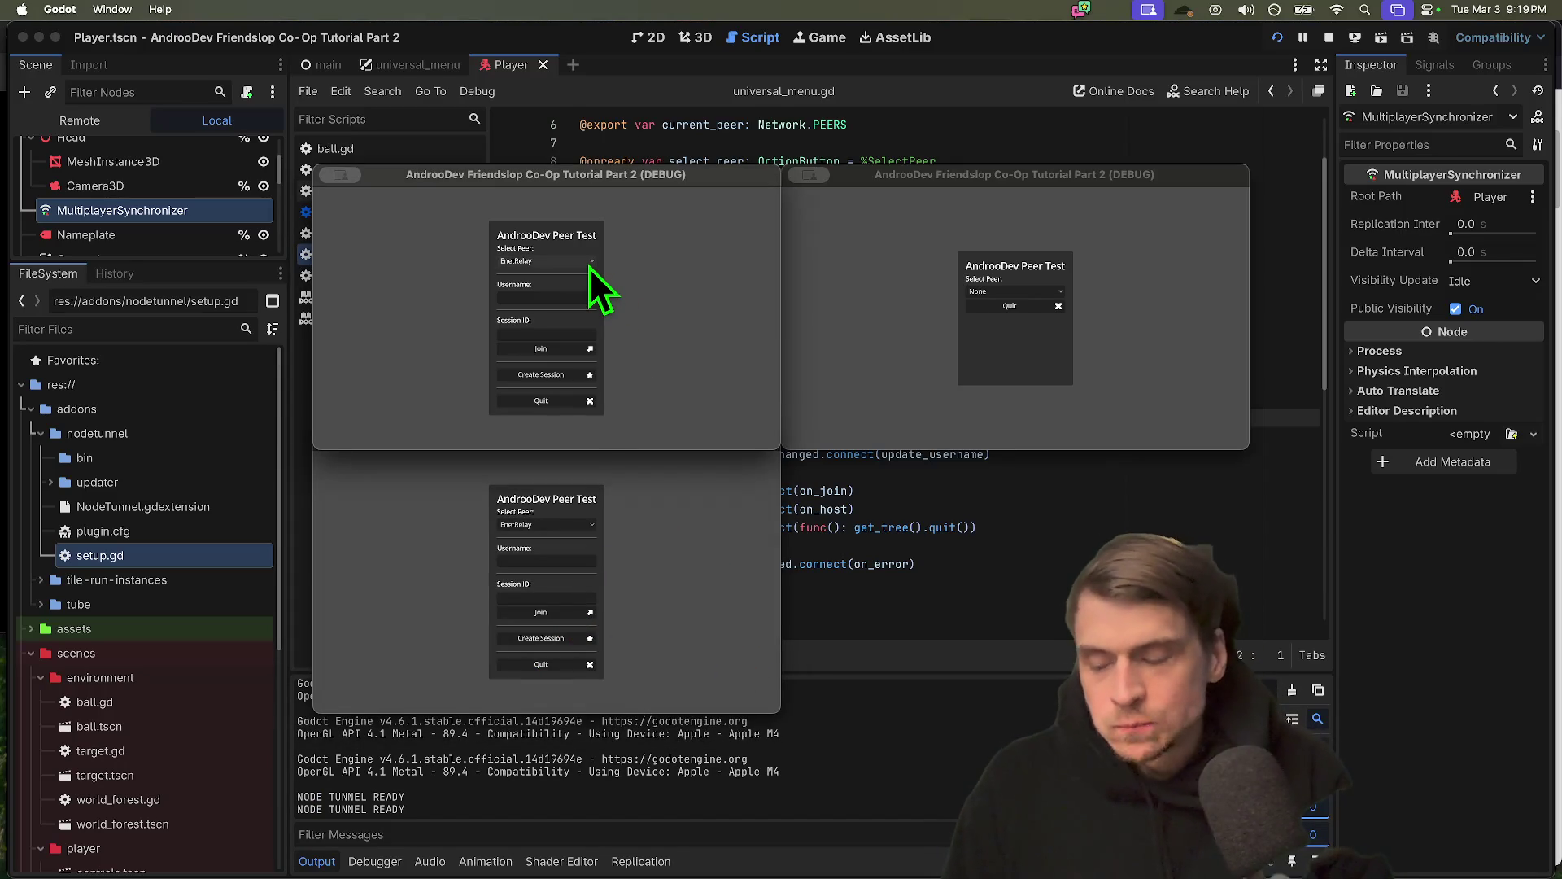
left_click(544, 381)
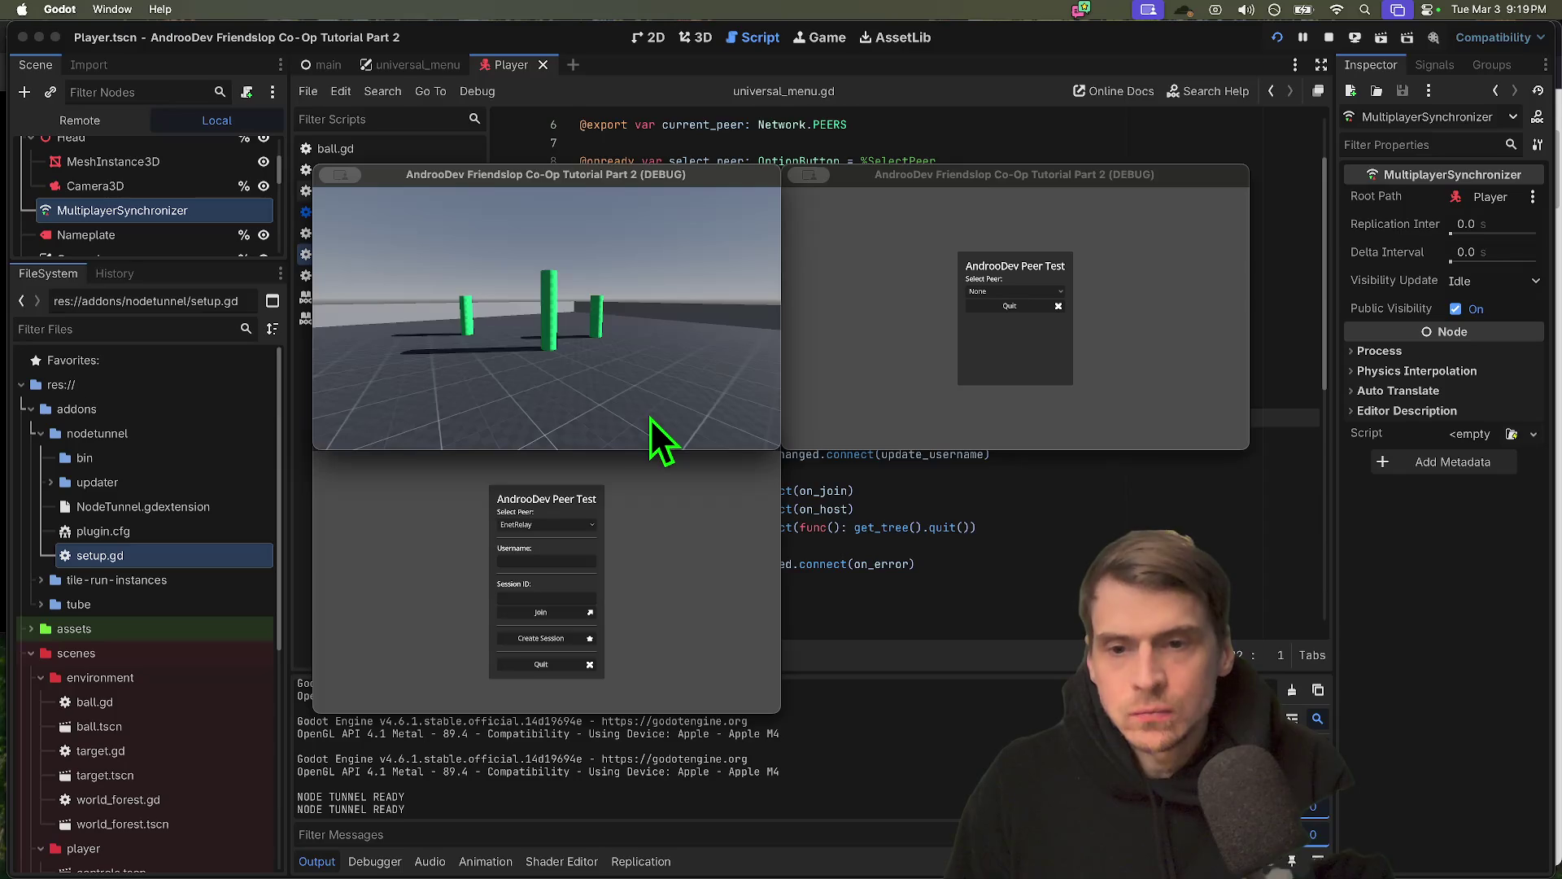
left_click(1324, 35)
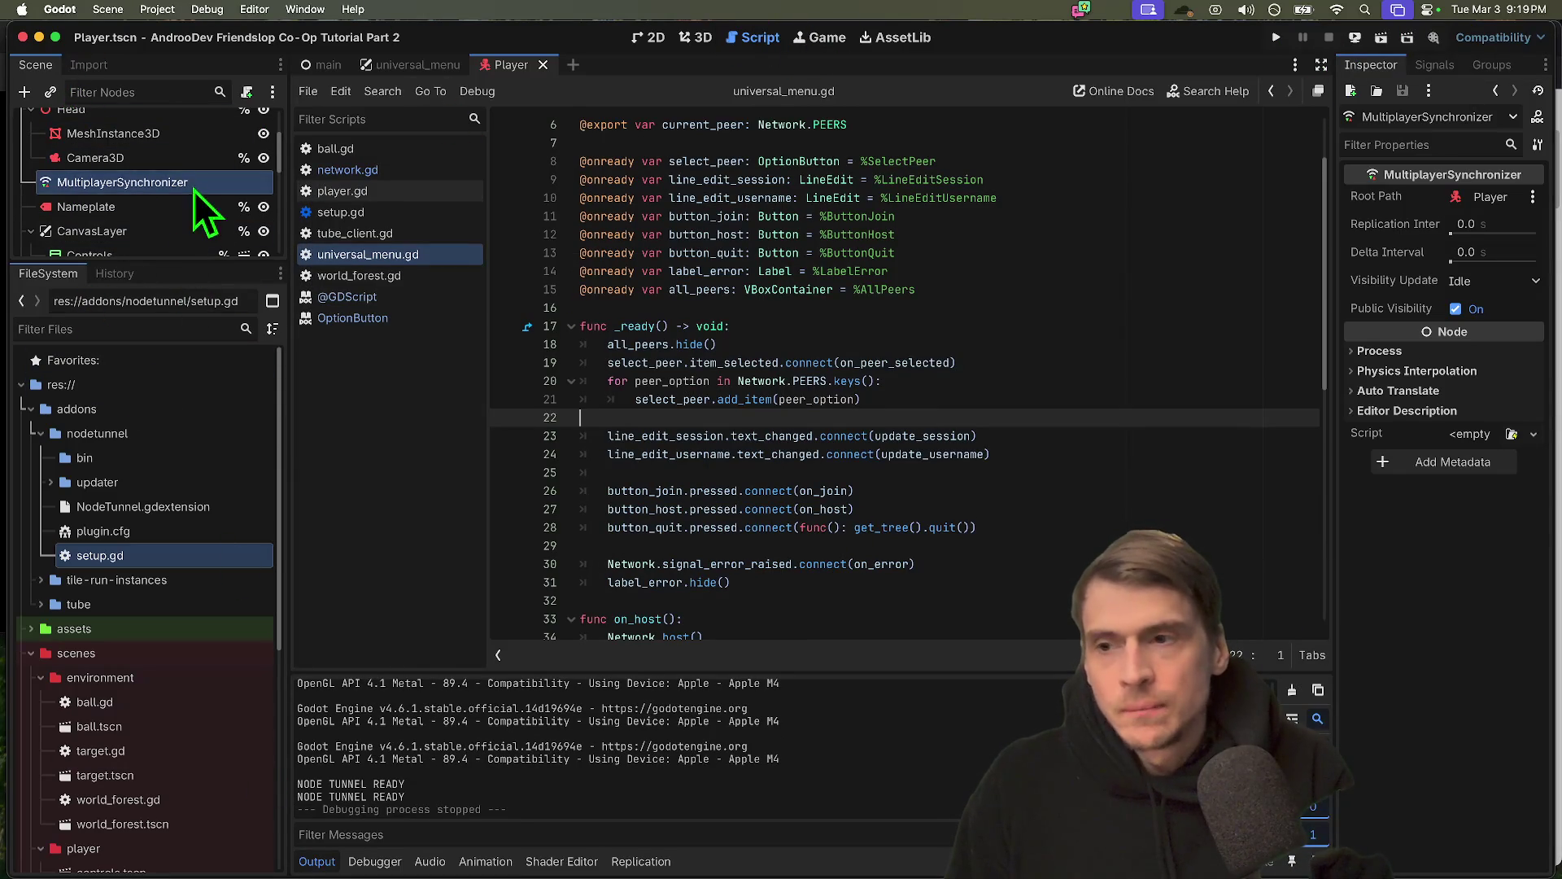
scroll(203, 209, "up", 3)
Filter the FileSystem for 'net' and open network.gd
mouse_move(157, 261)
left_mouse_down()
mouse_move(16, 719)
mouse_move(252, 342)
left_mouse_up()
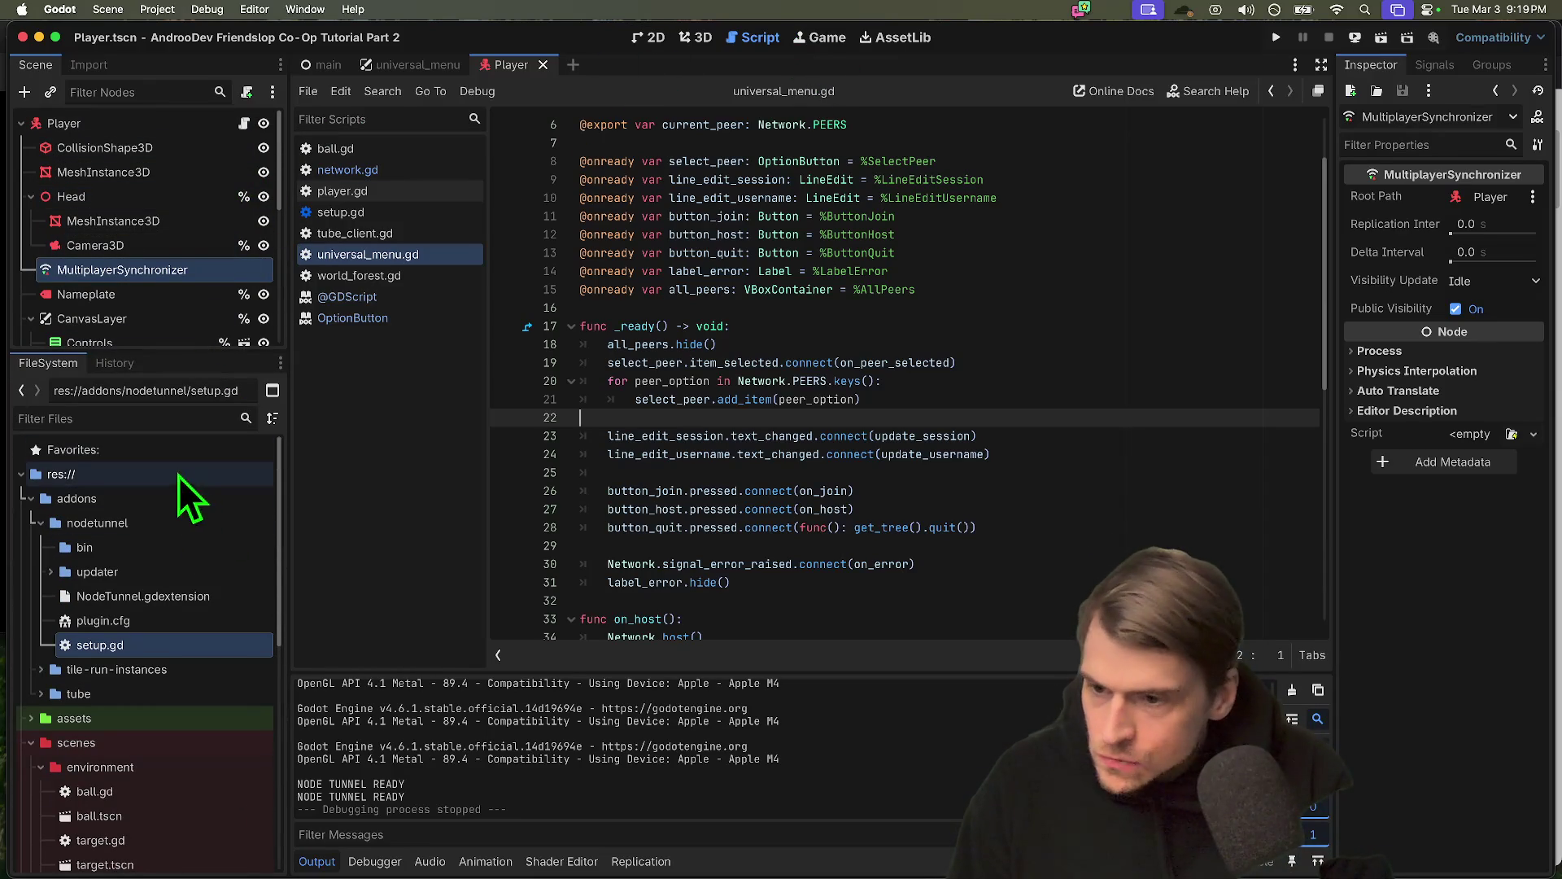
left_click(145, 409)
type("net")
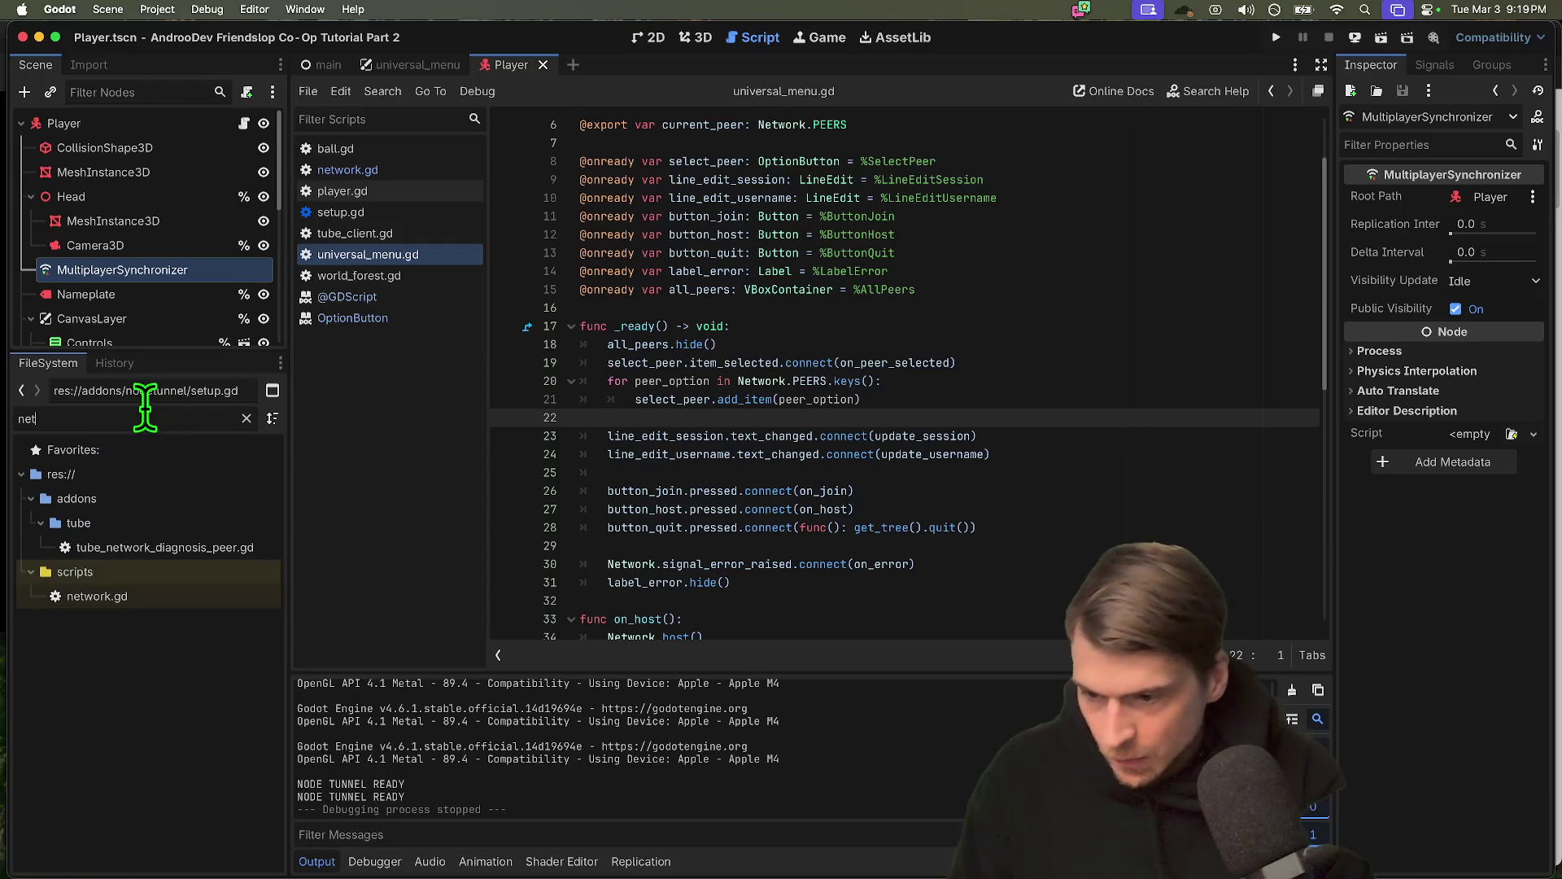
double_click(91, 598)
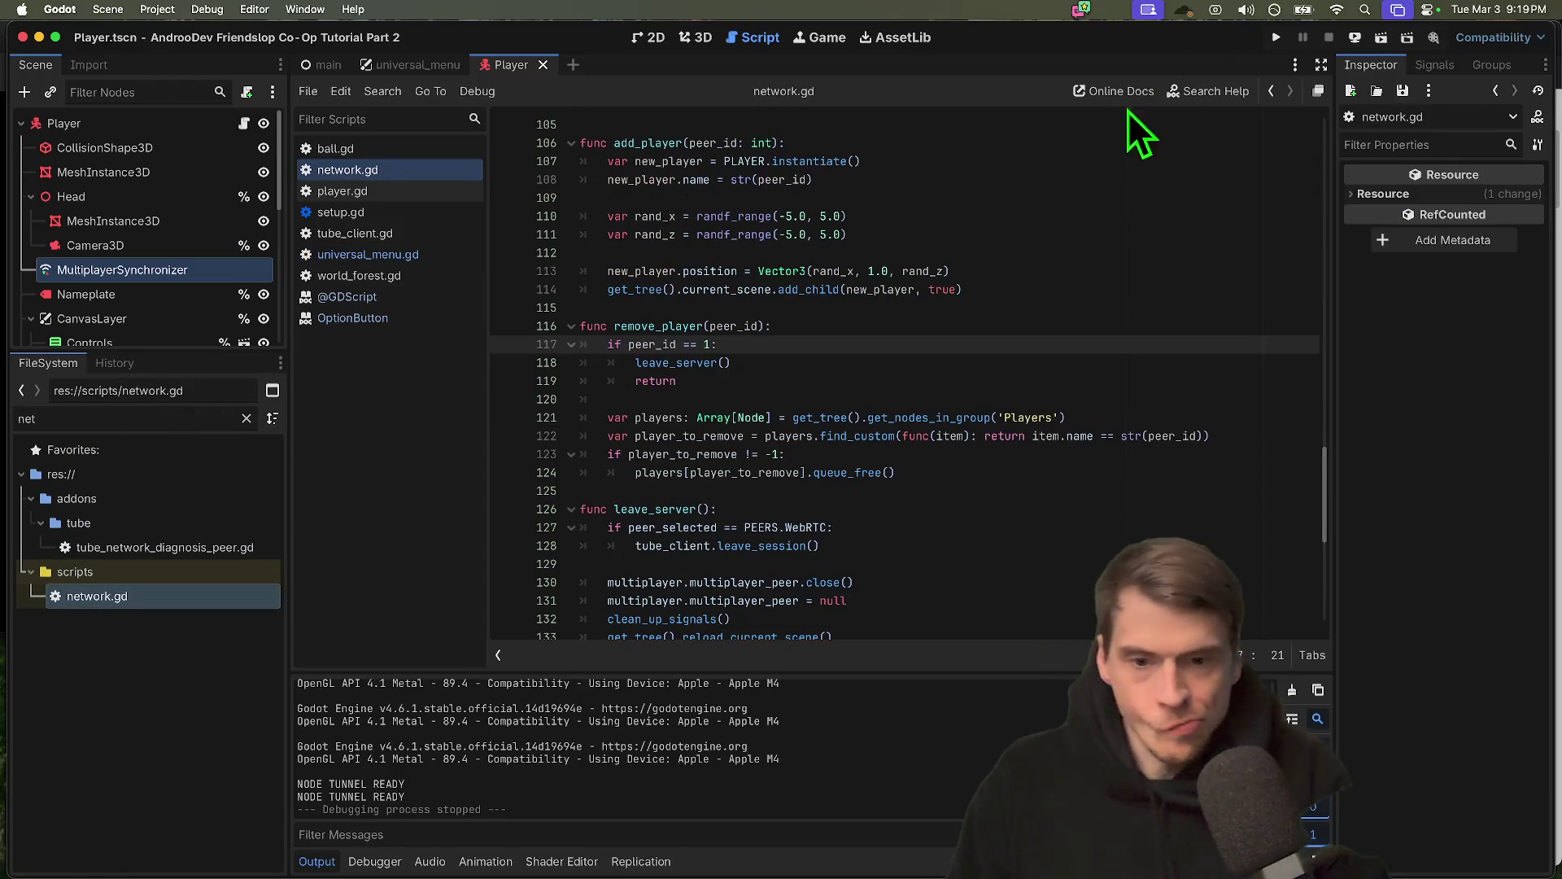
Add an add_player_self() call as the last line of handle_room_ready
scroll(1100, 131, "down", 10)
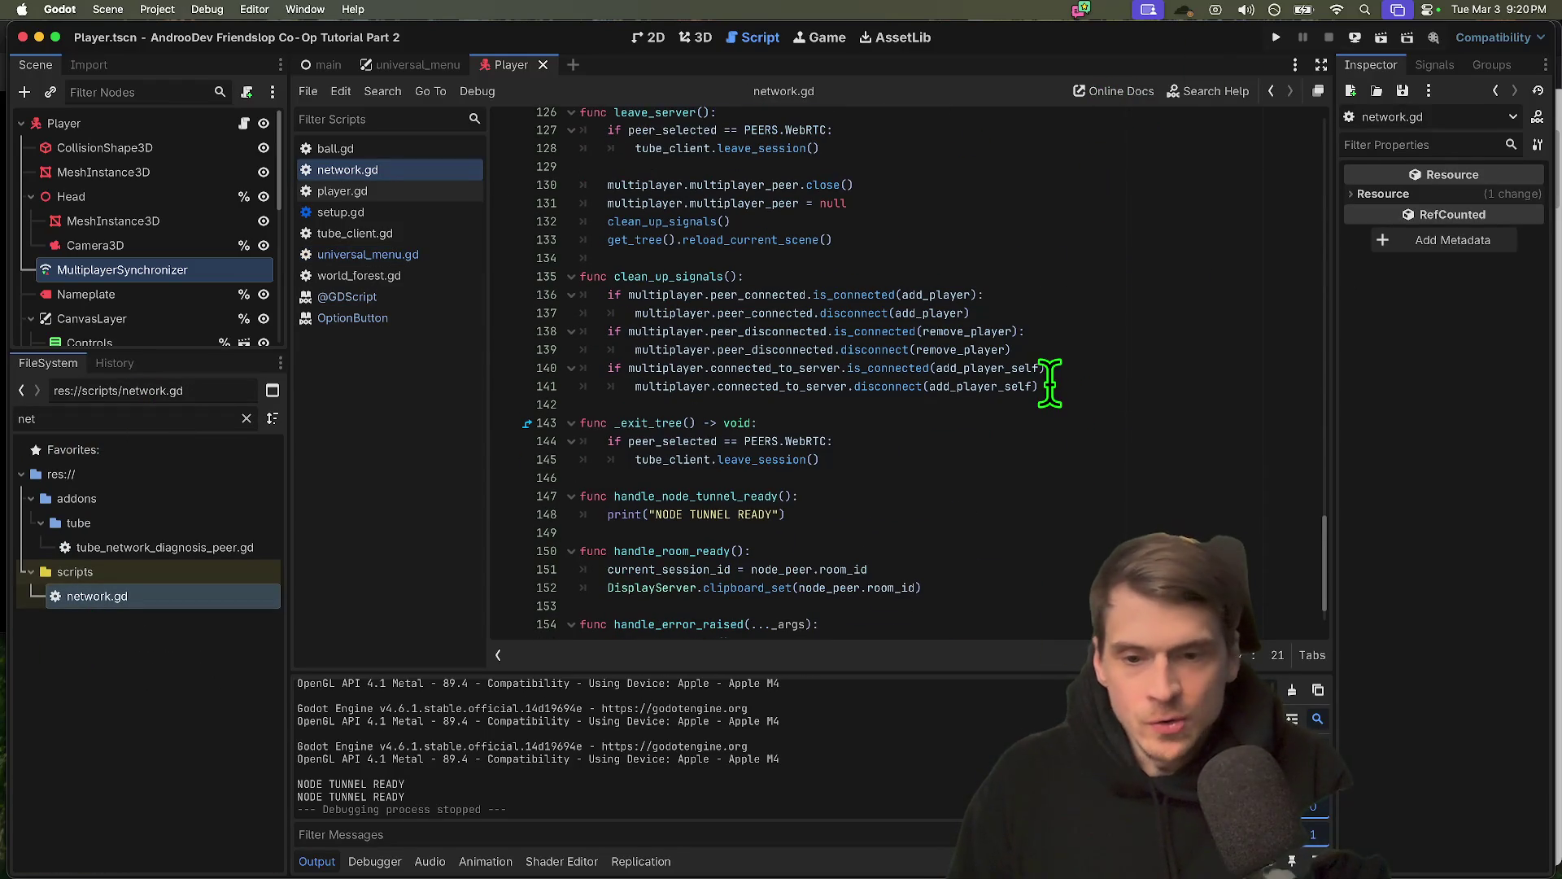
scroll(1049, 386, "down", 2)
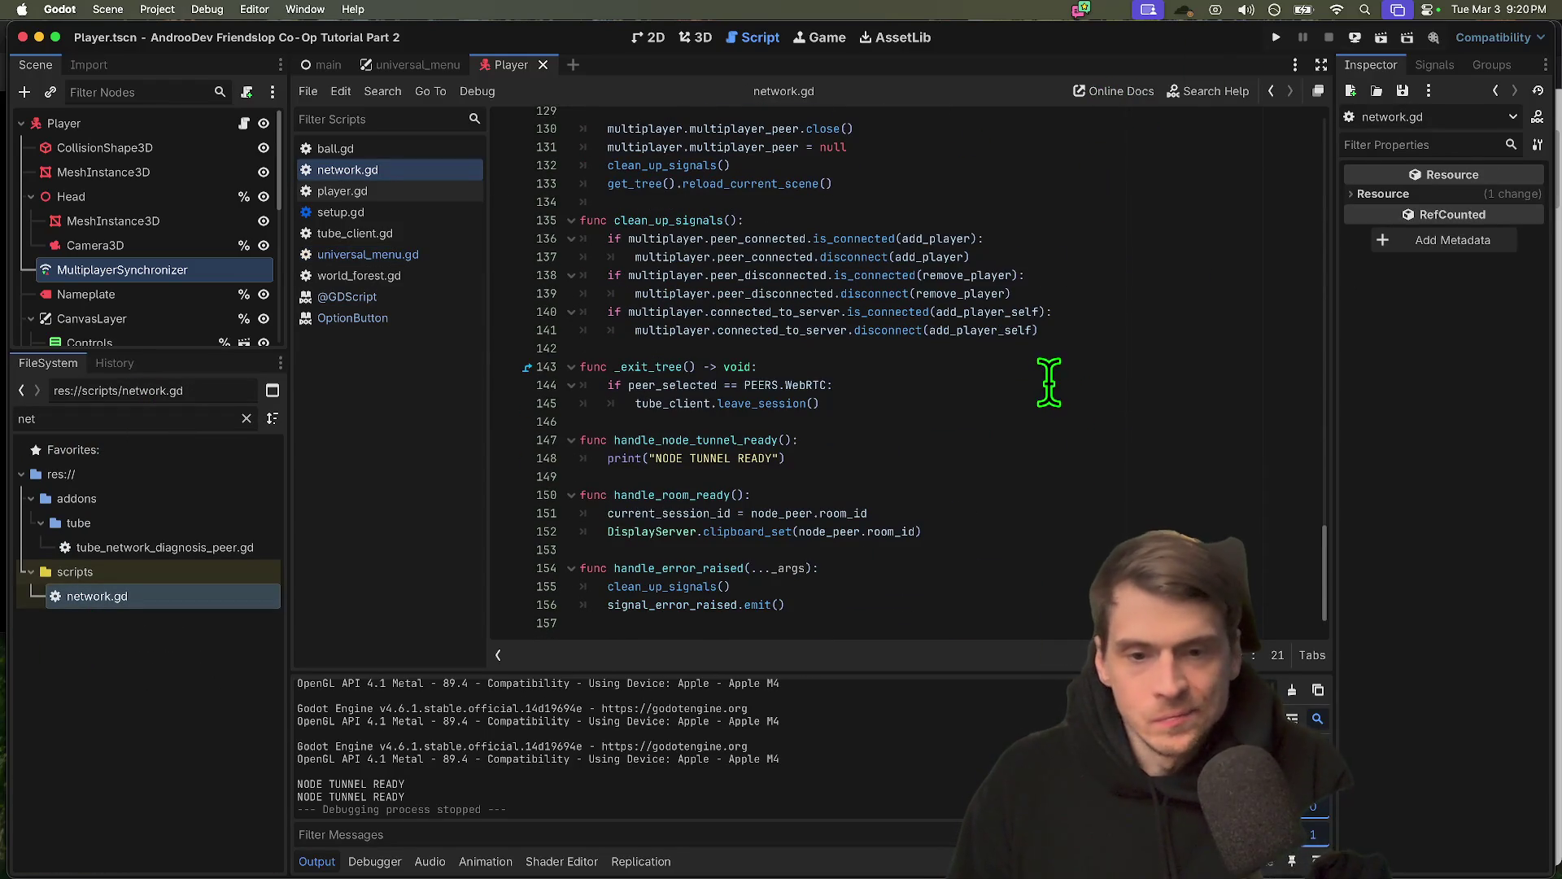
double_click(679, 495)
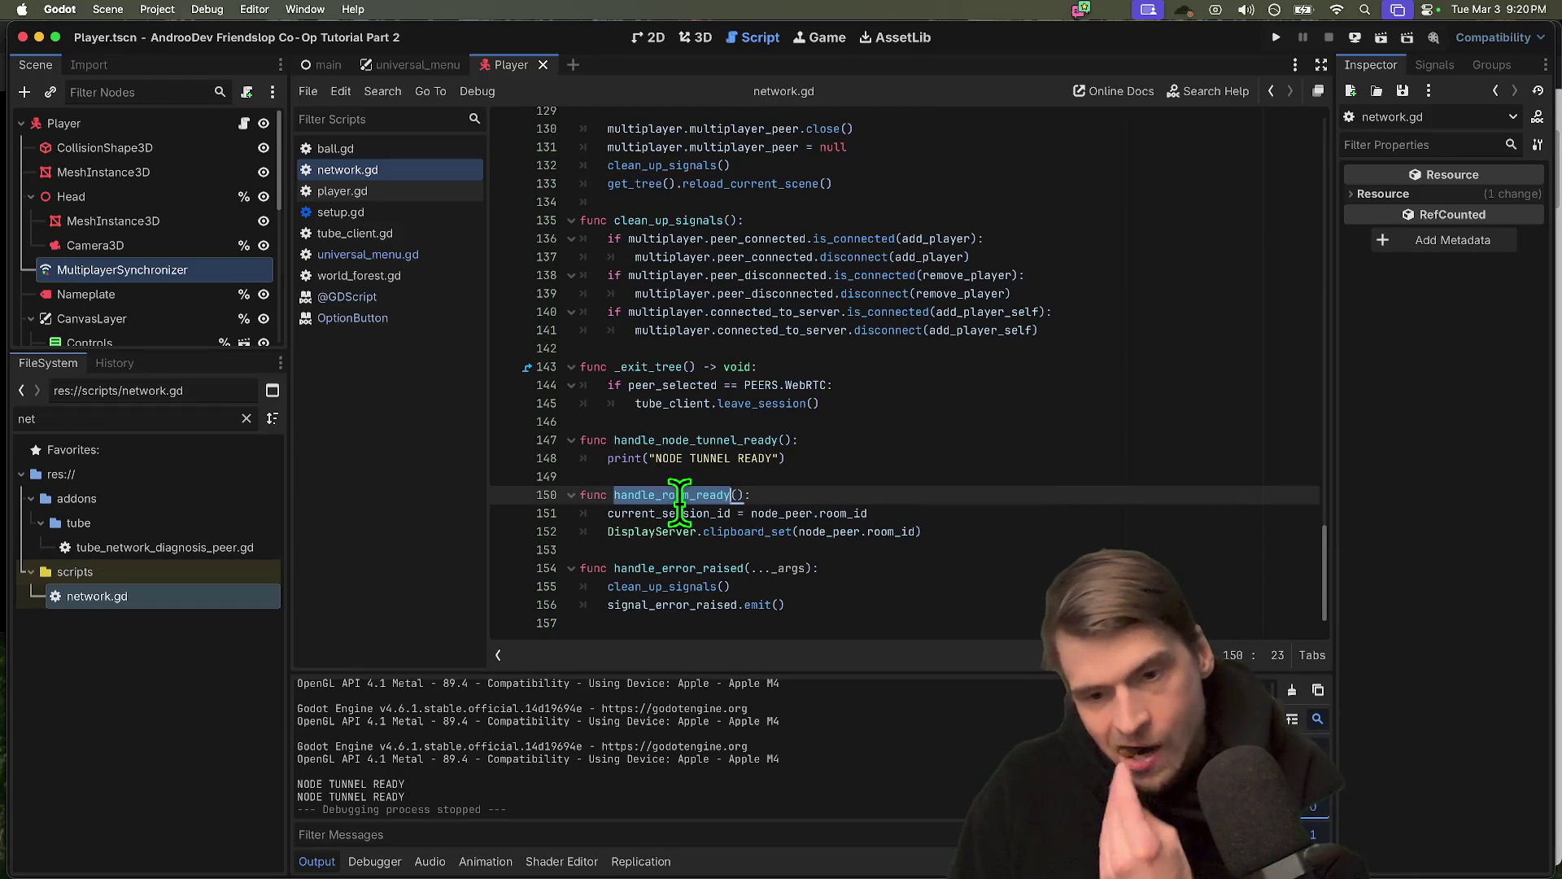
key("Down")
key("Down")
key("Down")
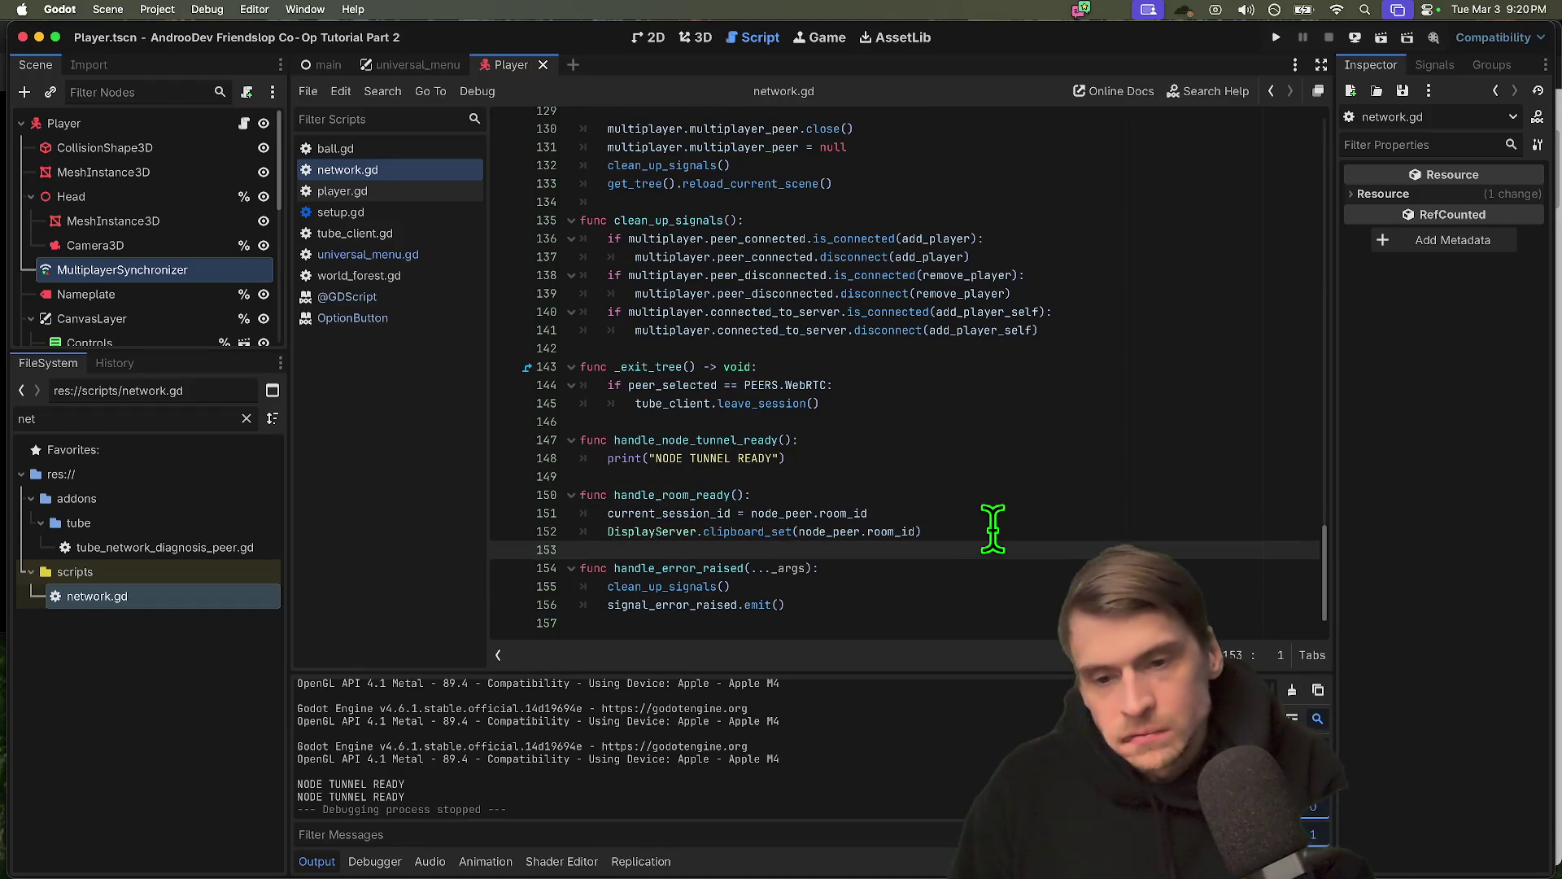
key("super+shift+Return")
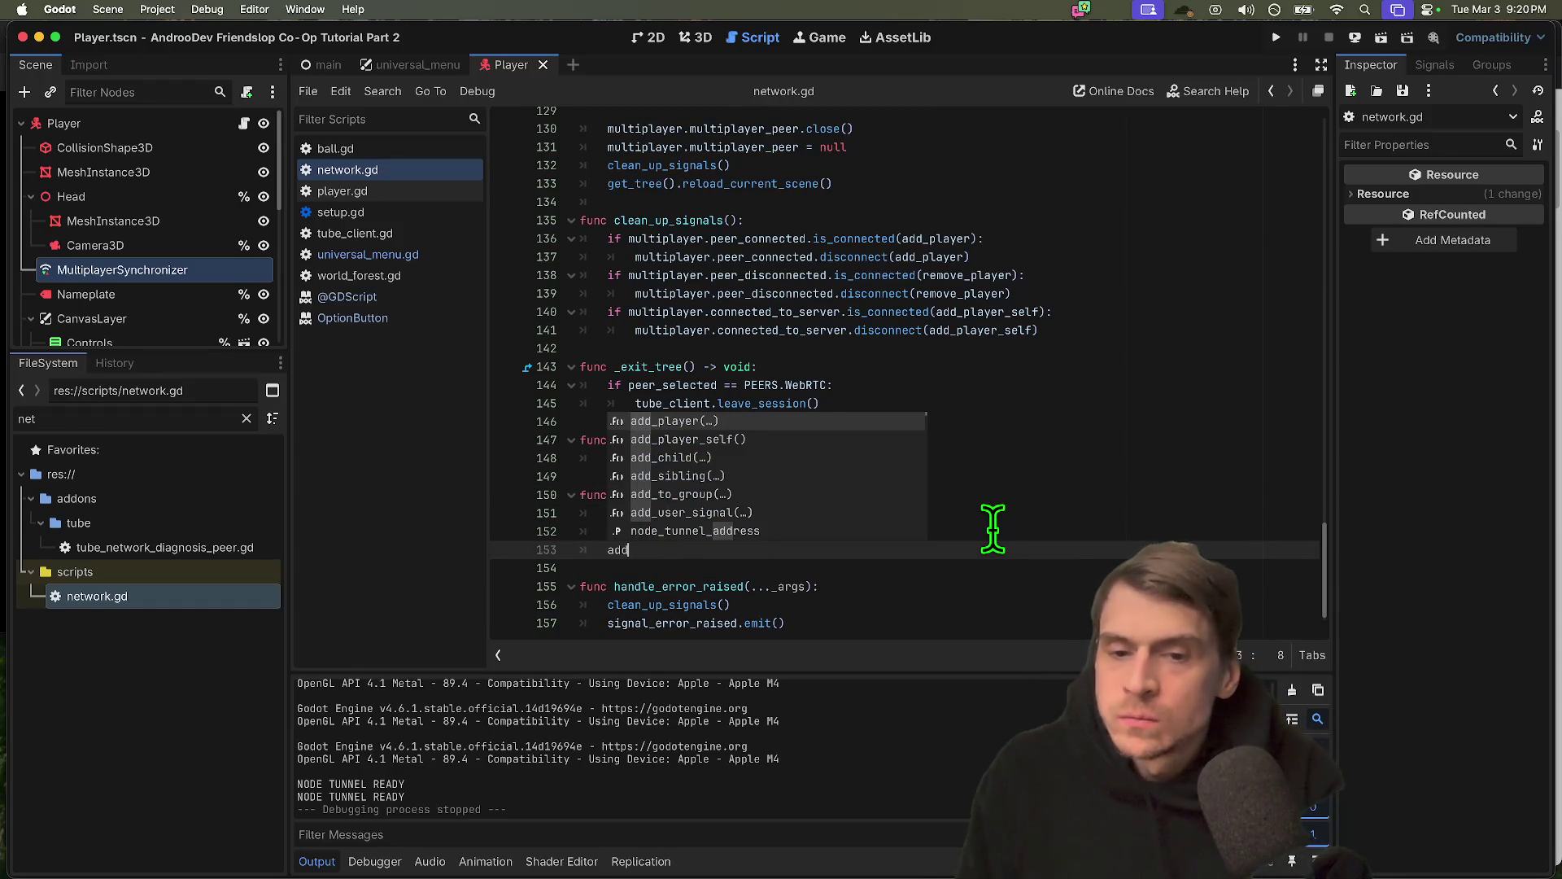
key("Down")
key("Return")
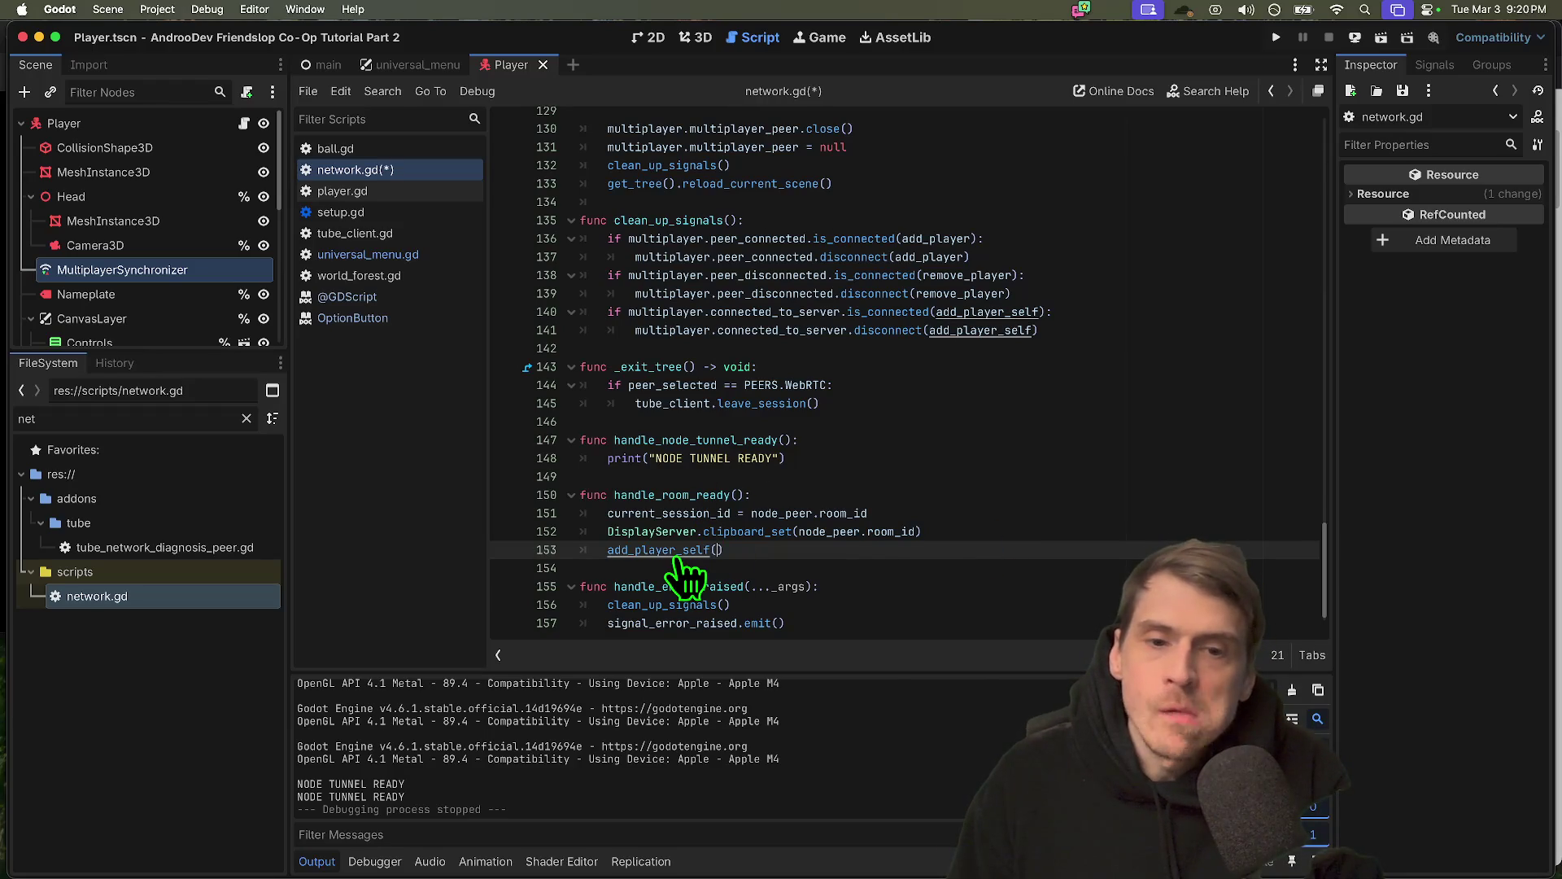
Locate where handle_room_ready is connected in network.gd's EnetRelay setup
left_click(643, 494, "super")
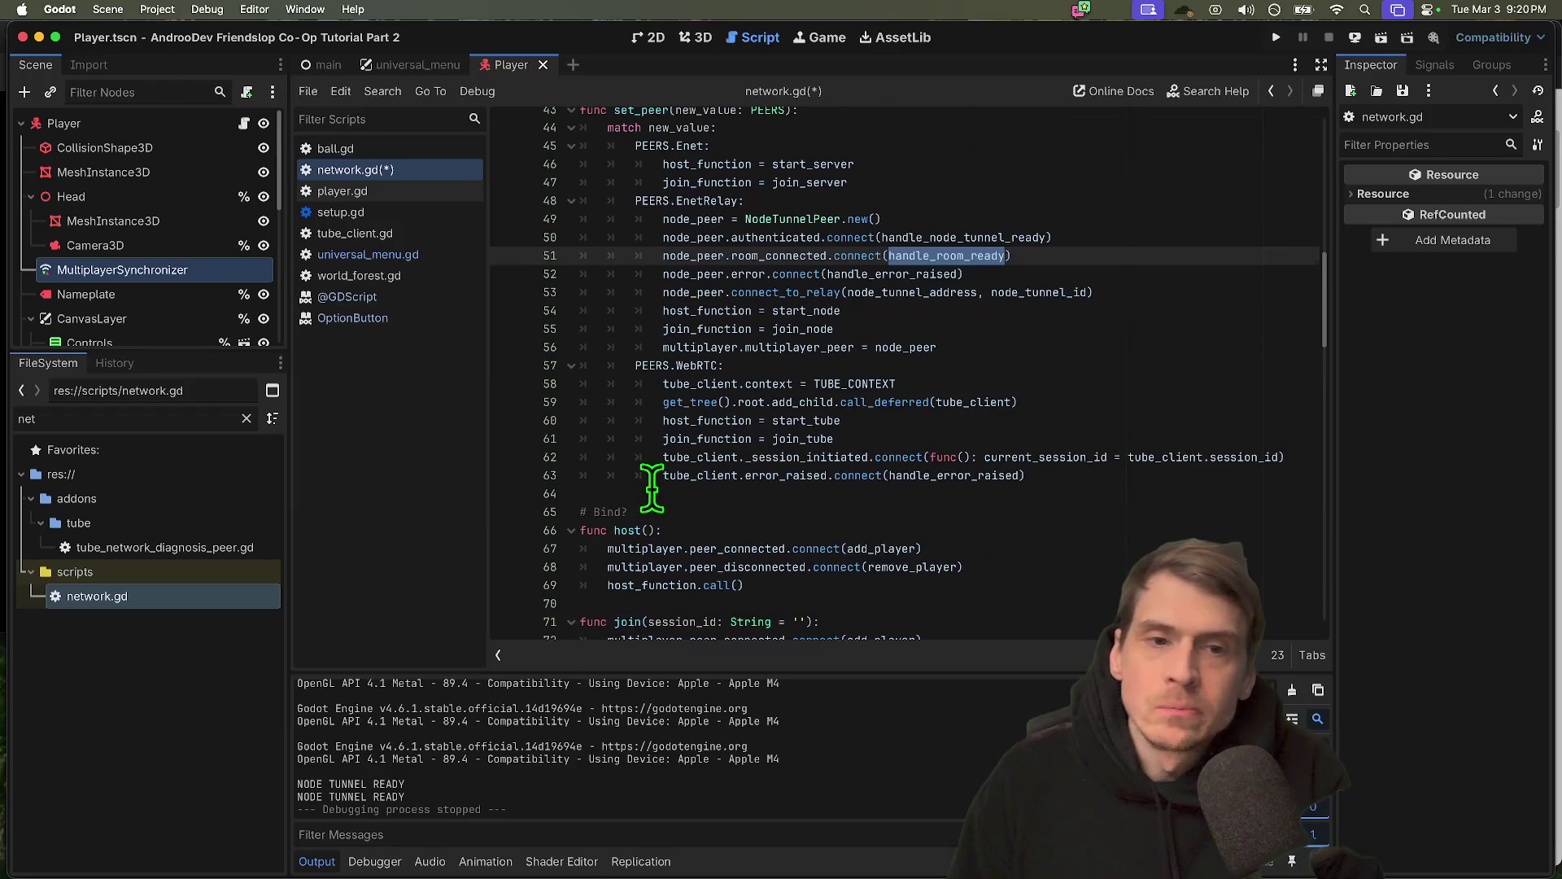
mouse_move(775, 258)
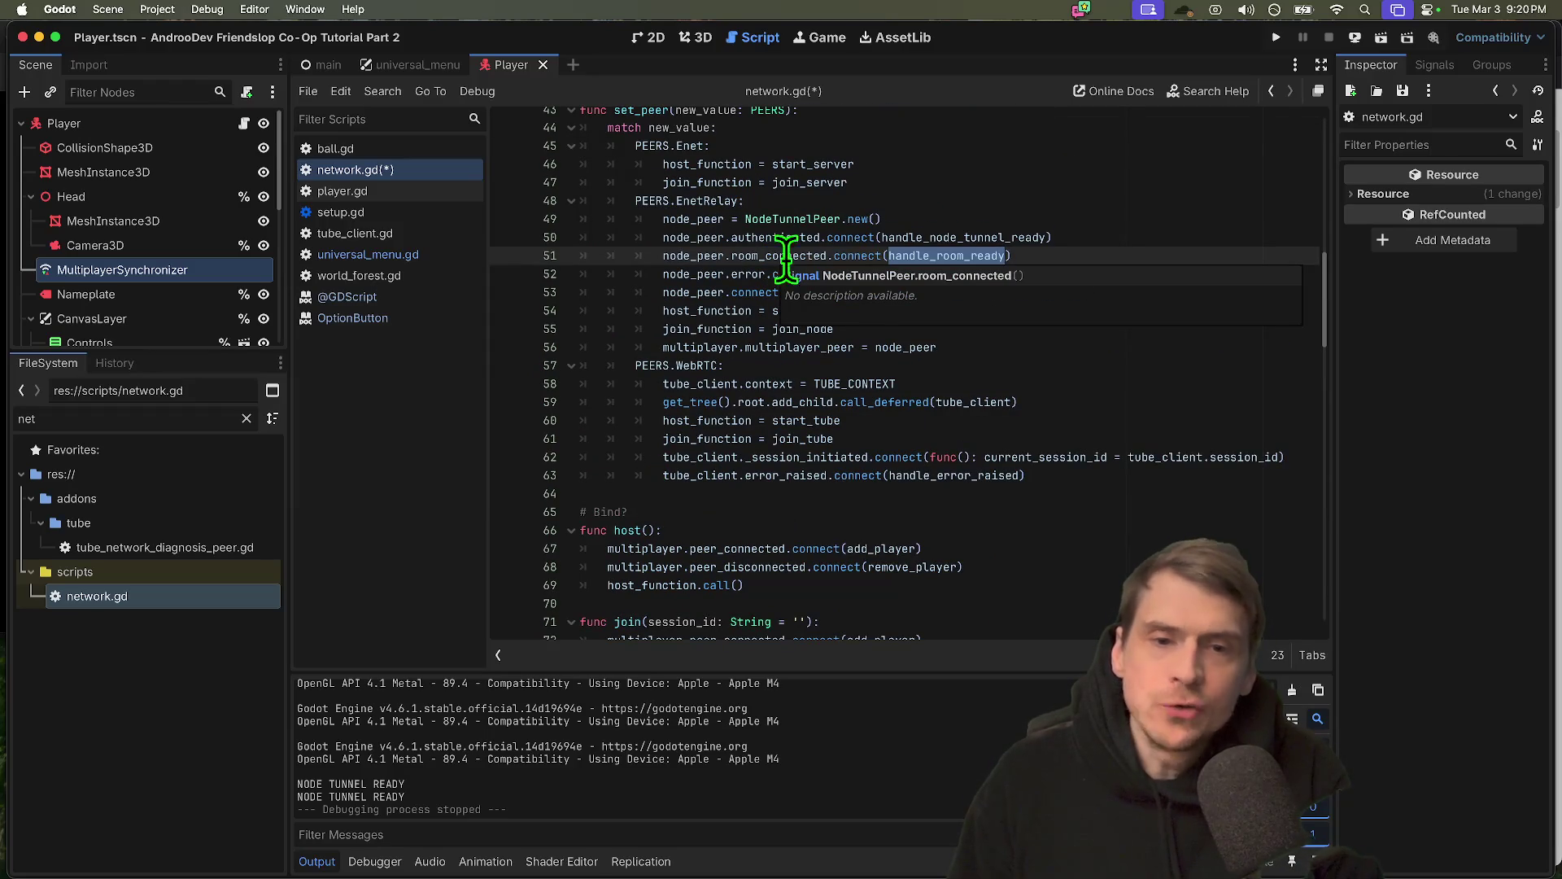
left_click(924, 255, "super")
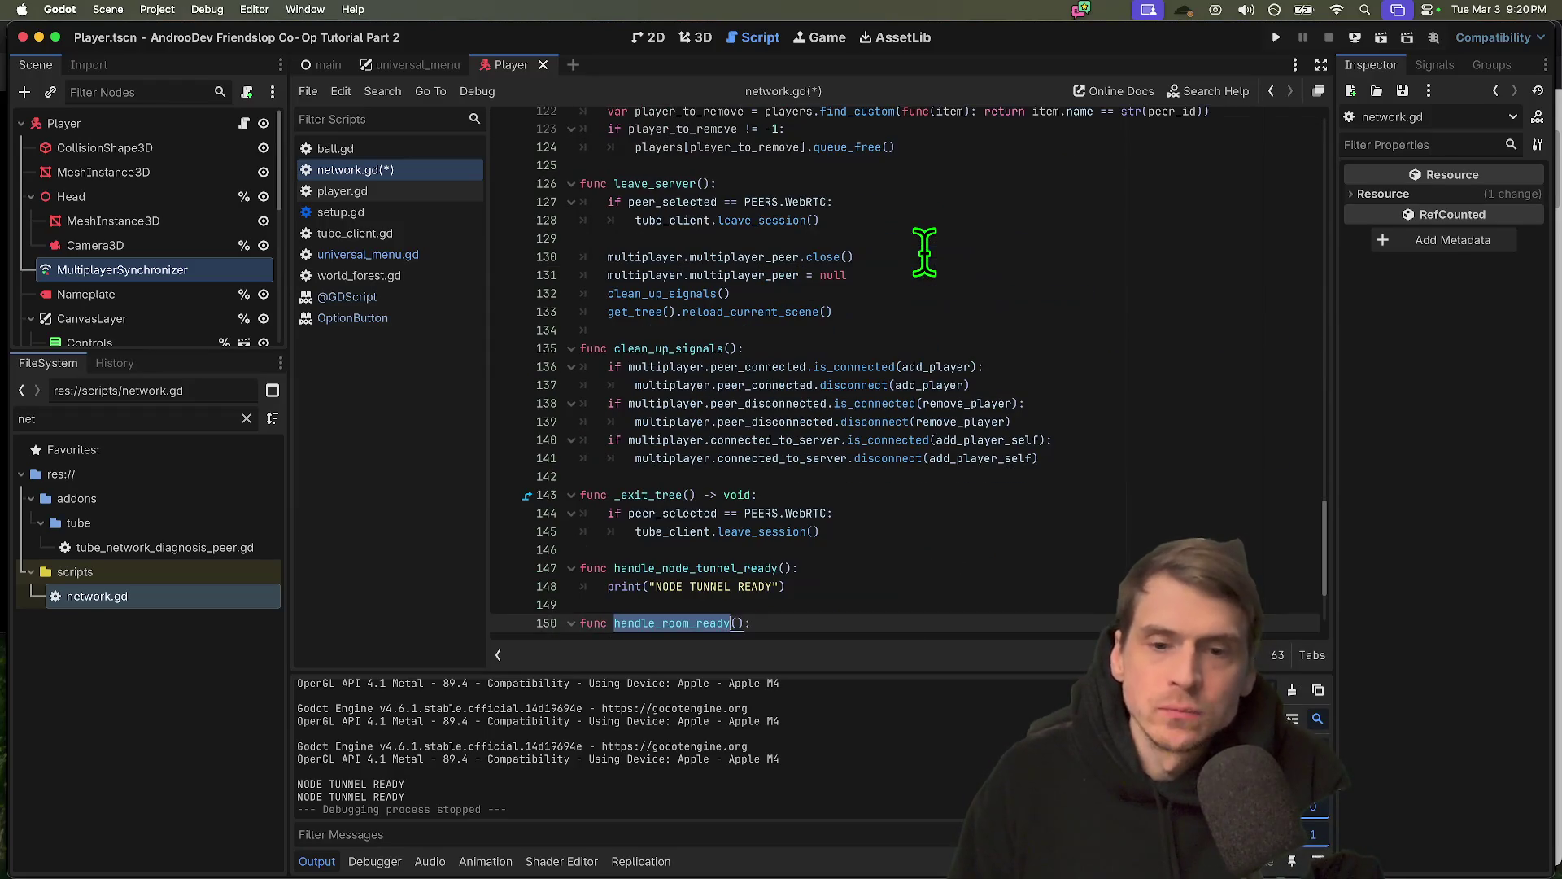
left_click(1063, 513)
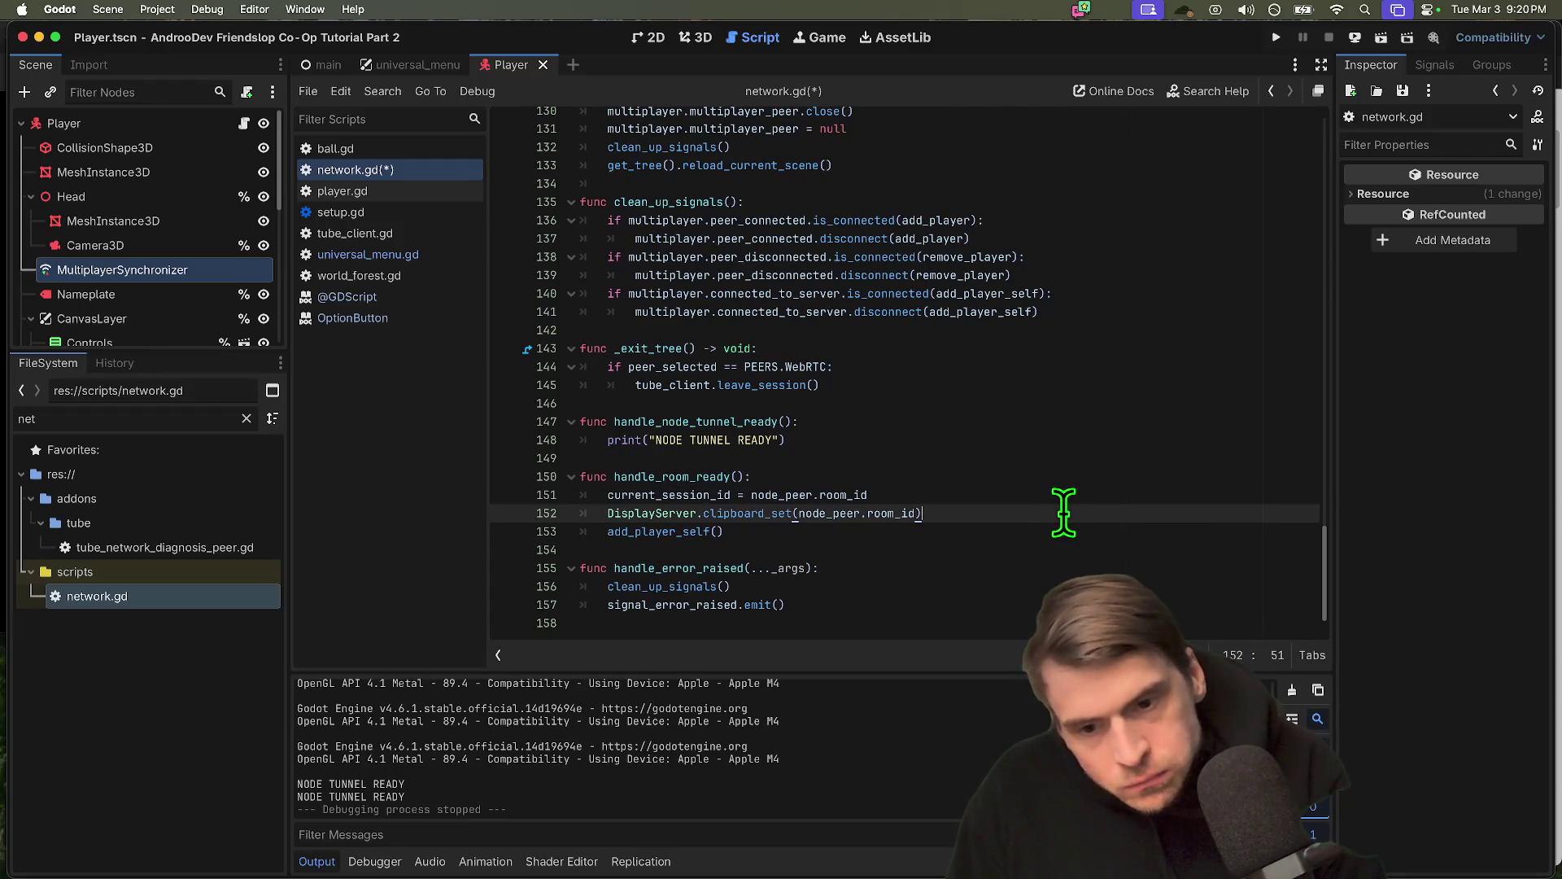
triple_click(1090, 525)
double_click(715, 476)
key("super+d")
Duplicate the room_connected.connect line and change its handler to add_player_self
scroll(1058, 285, "up", 2)
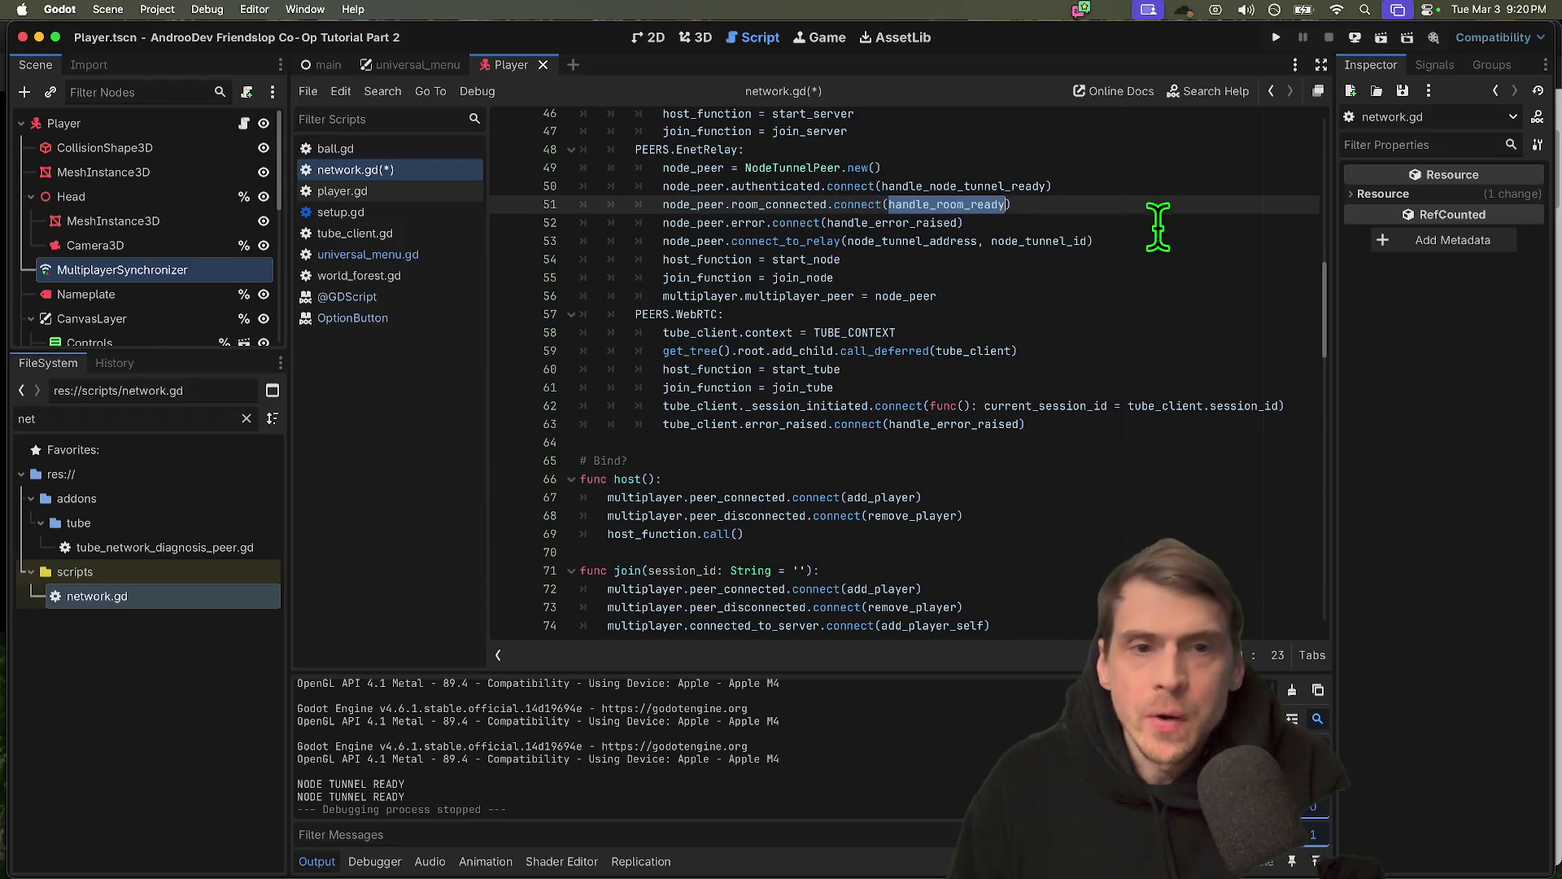
triple_click(1169, 202)
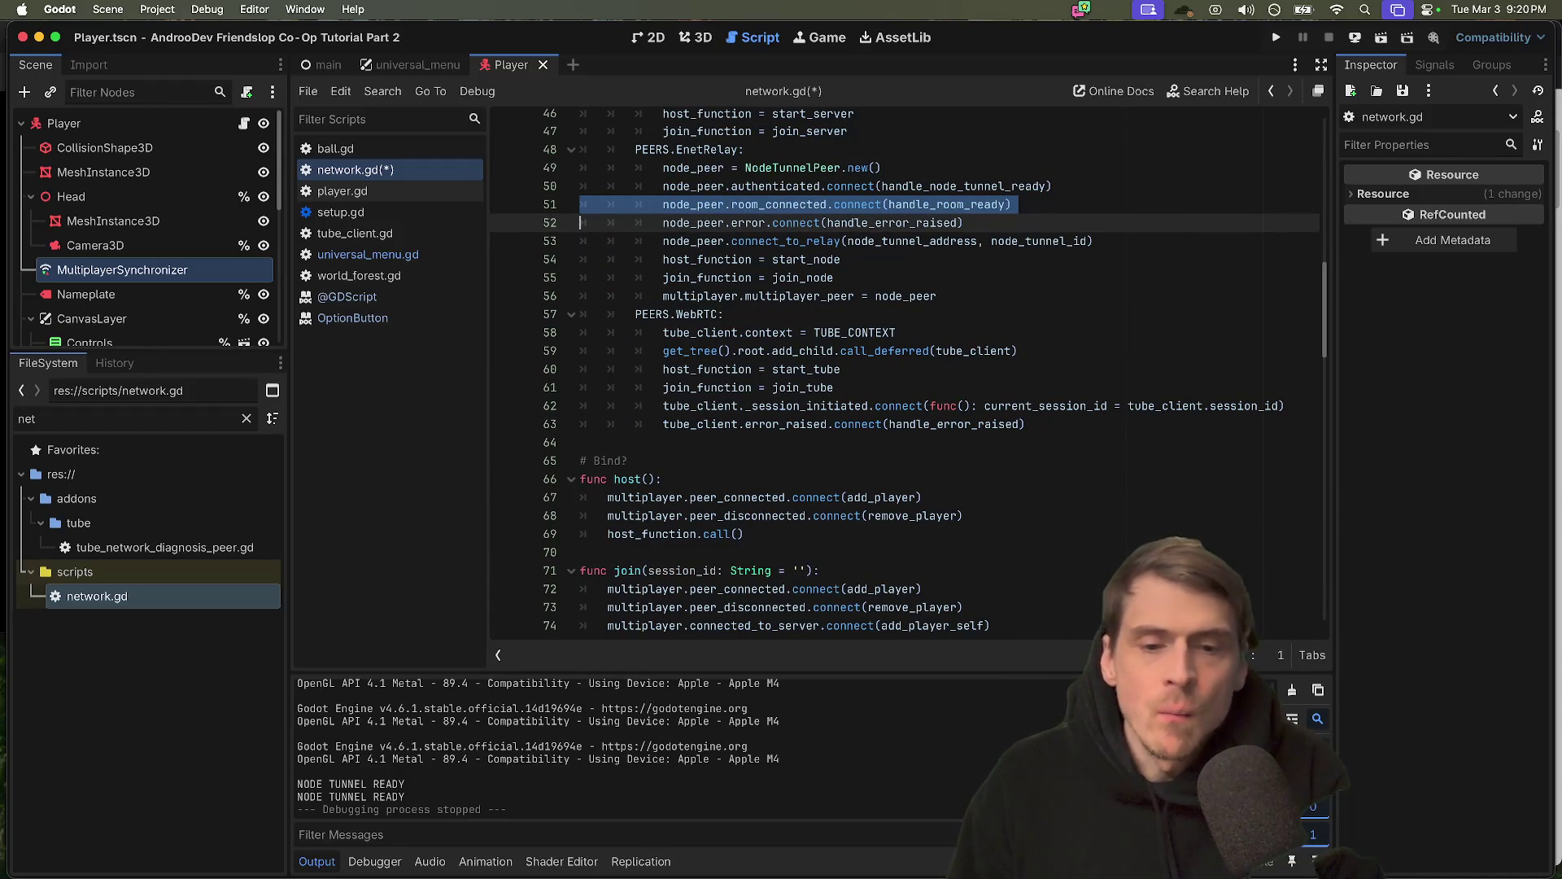
scroll(939, 513, "down", 1)
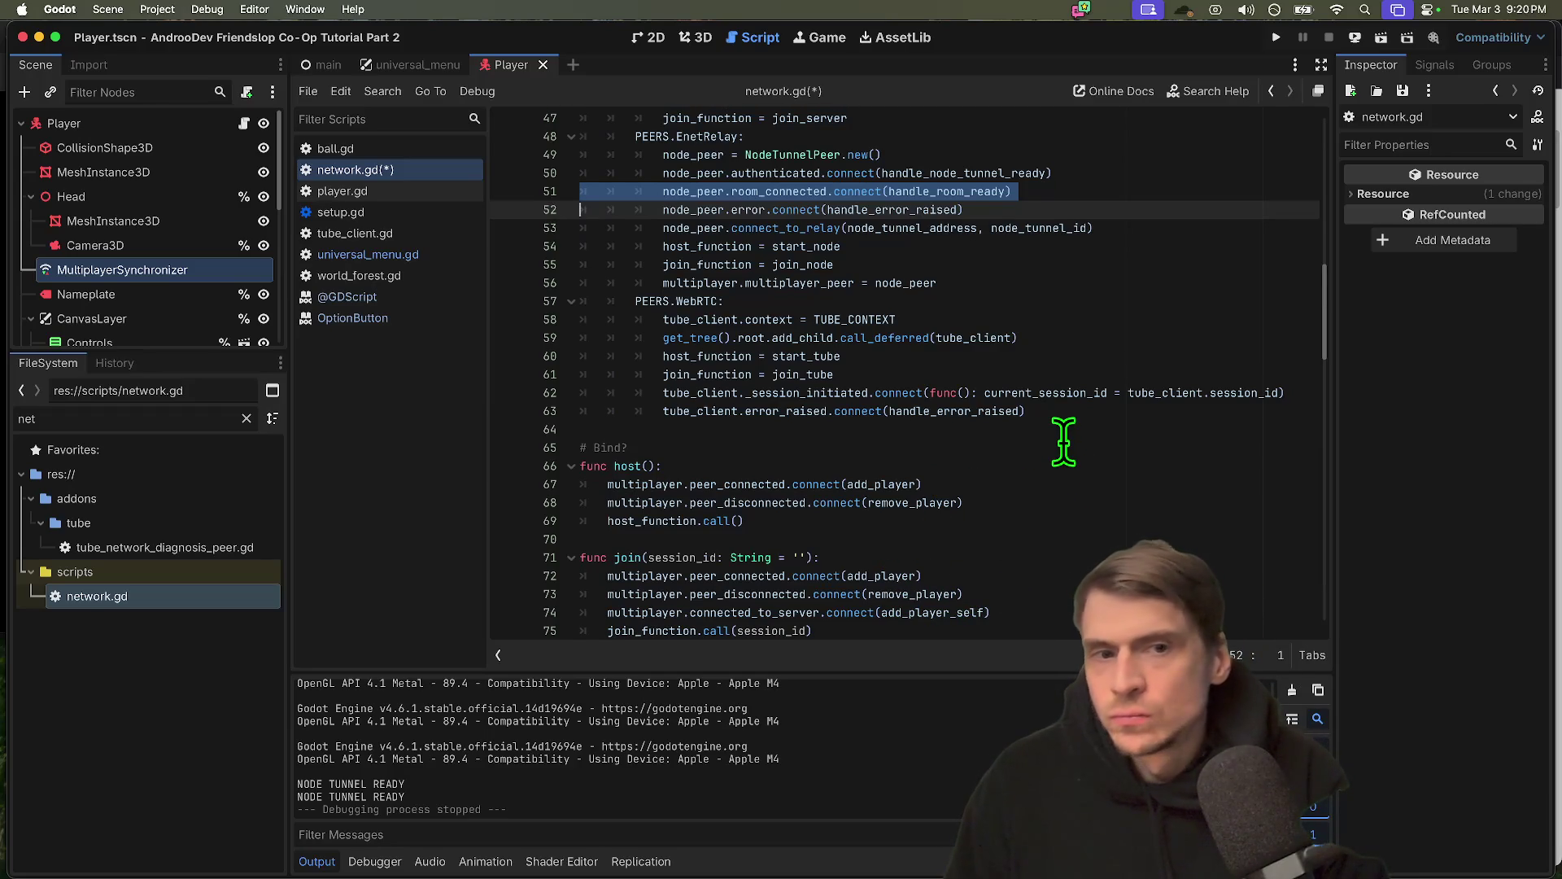
key("super+c")
key("super+v")
key("Up")
key("End")
key("Left")
key("alt+shift+Left")
key("BackSpace")
type("dd")
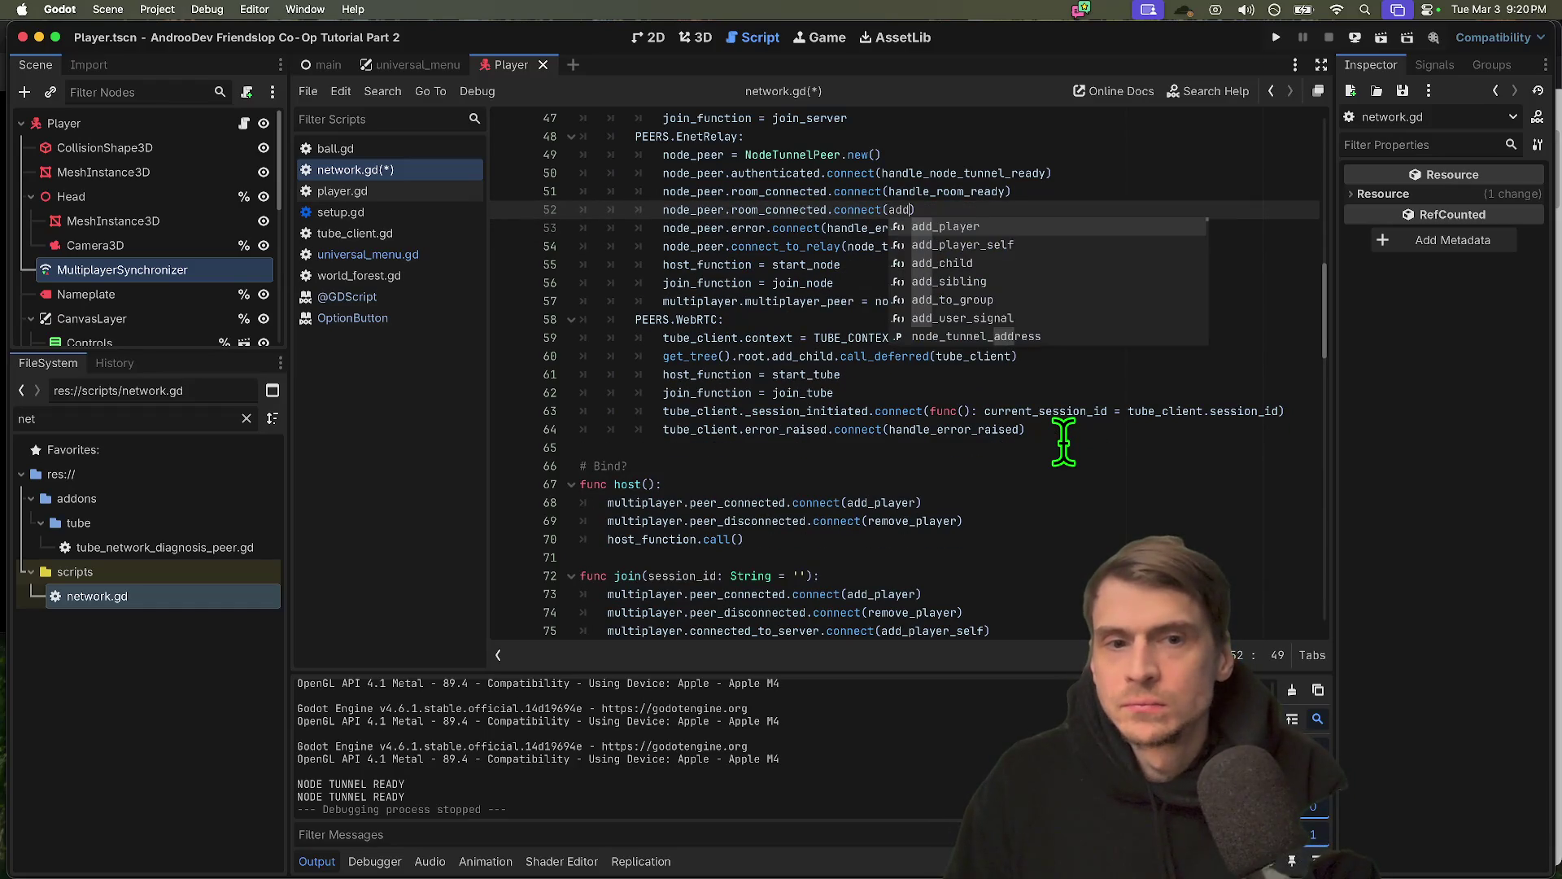
key("Down")
key("Return")
Run three instances, select EnetRelay in two windows, and create a session from the second
key("super+b")
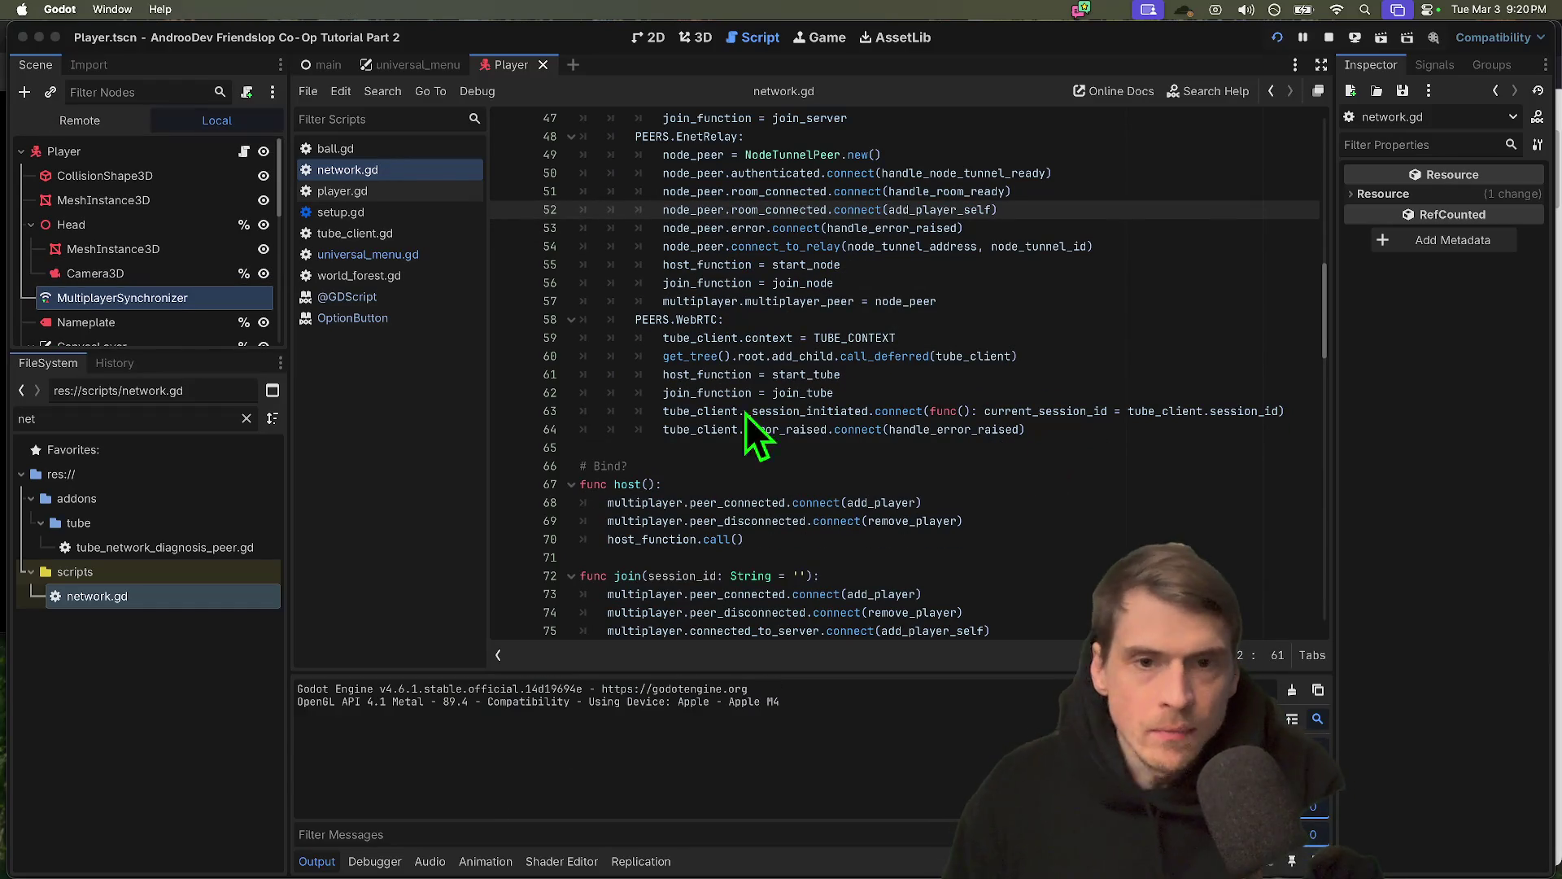
left_click(588, 293)
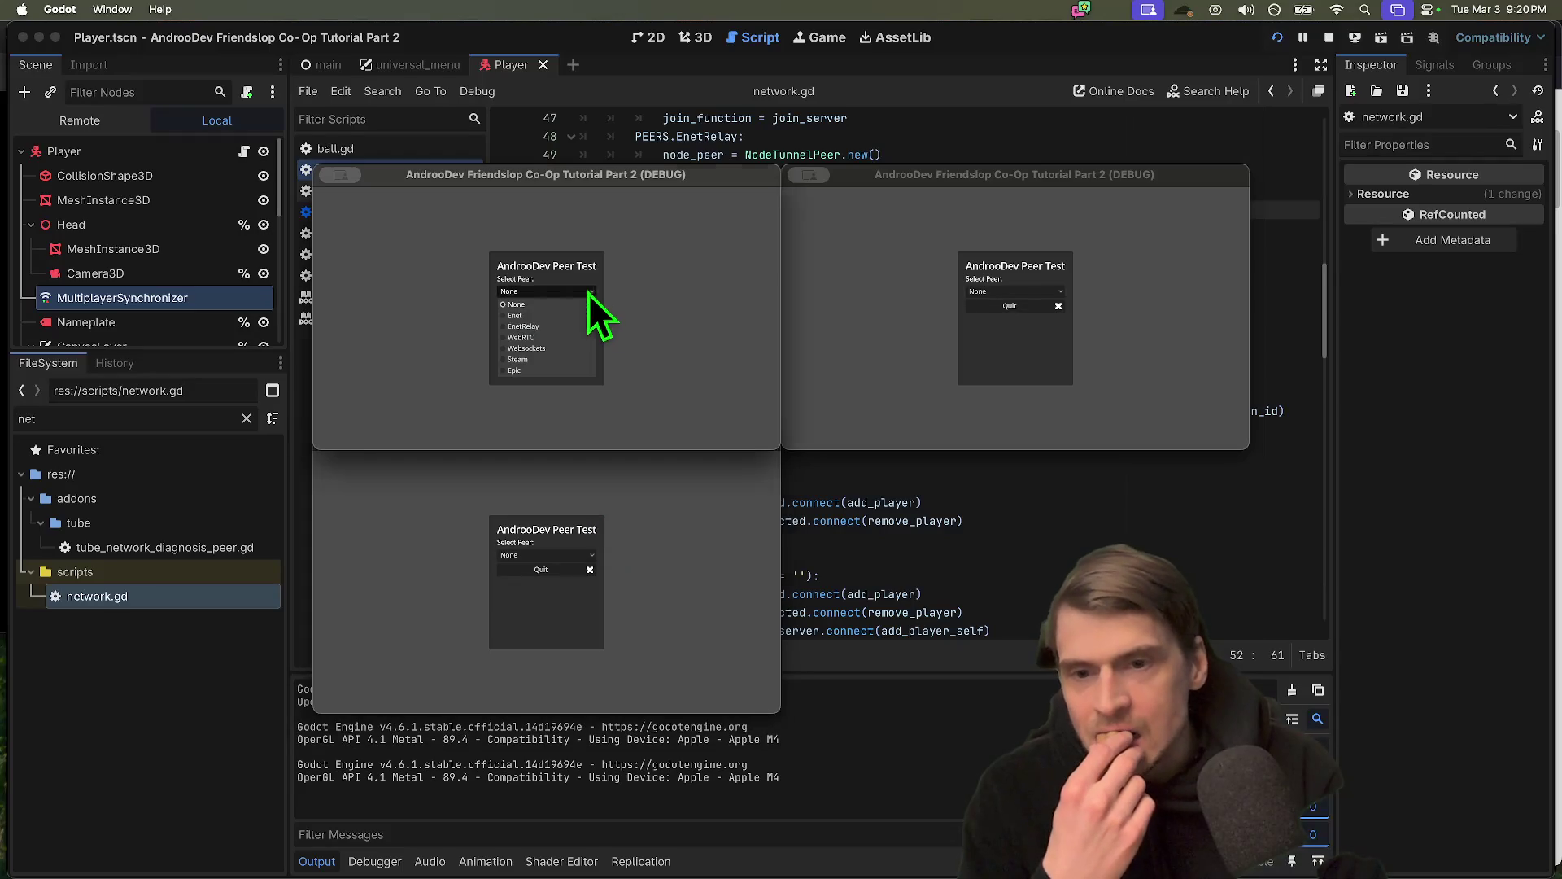
left_click(573, 329)
left_click(550, 556)
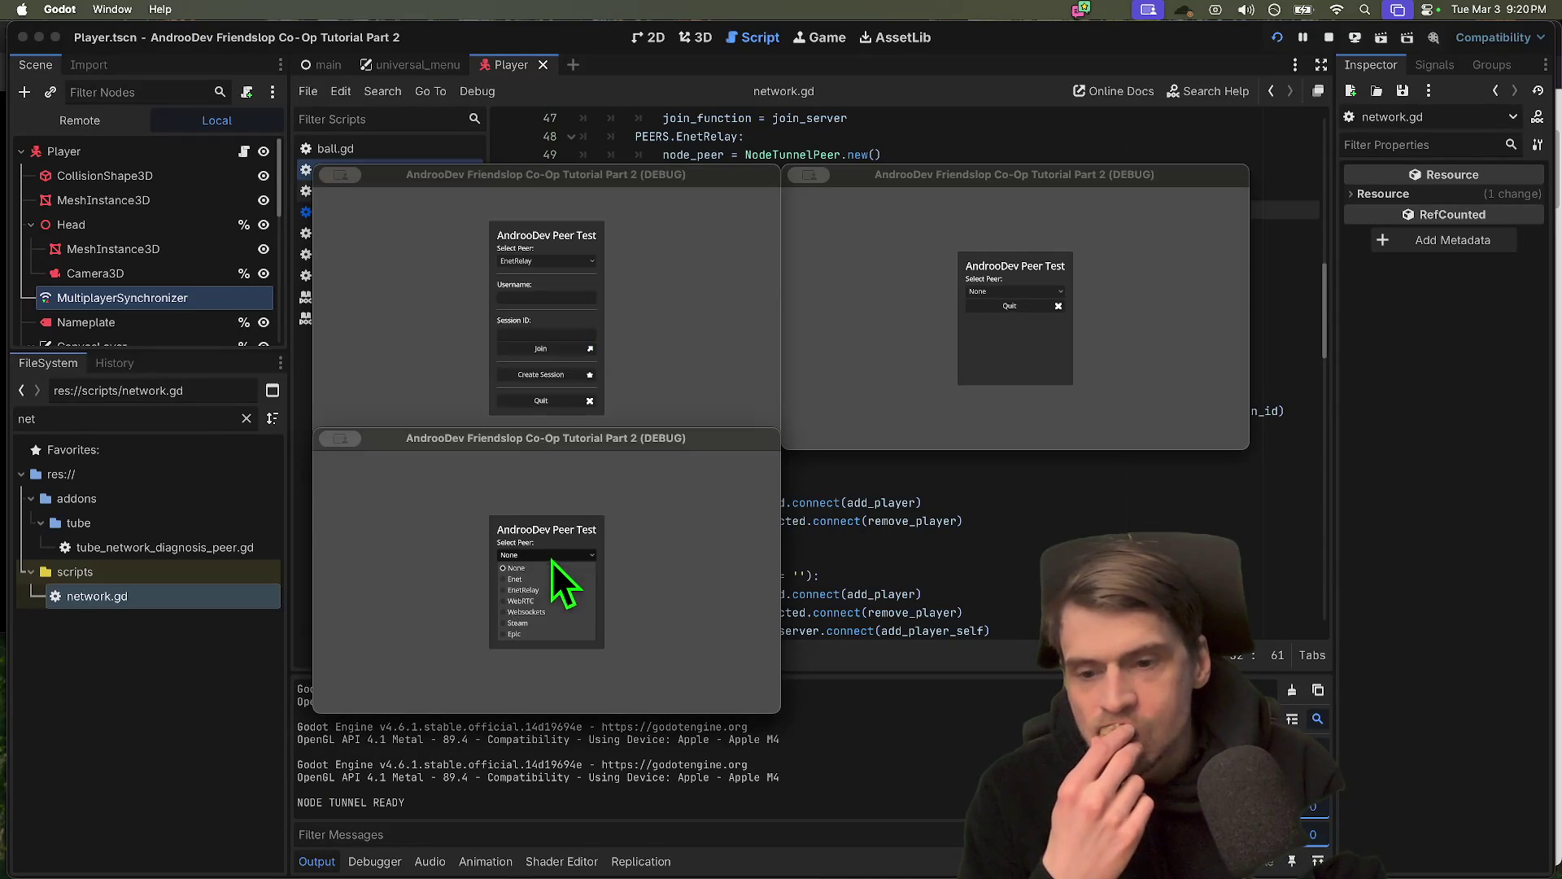
left_click(547, 588)
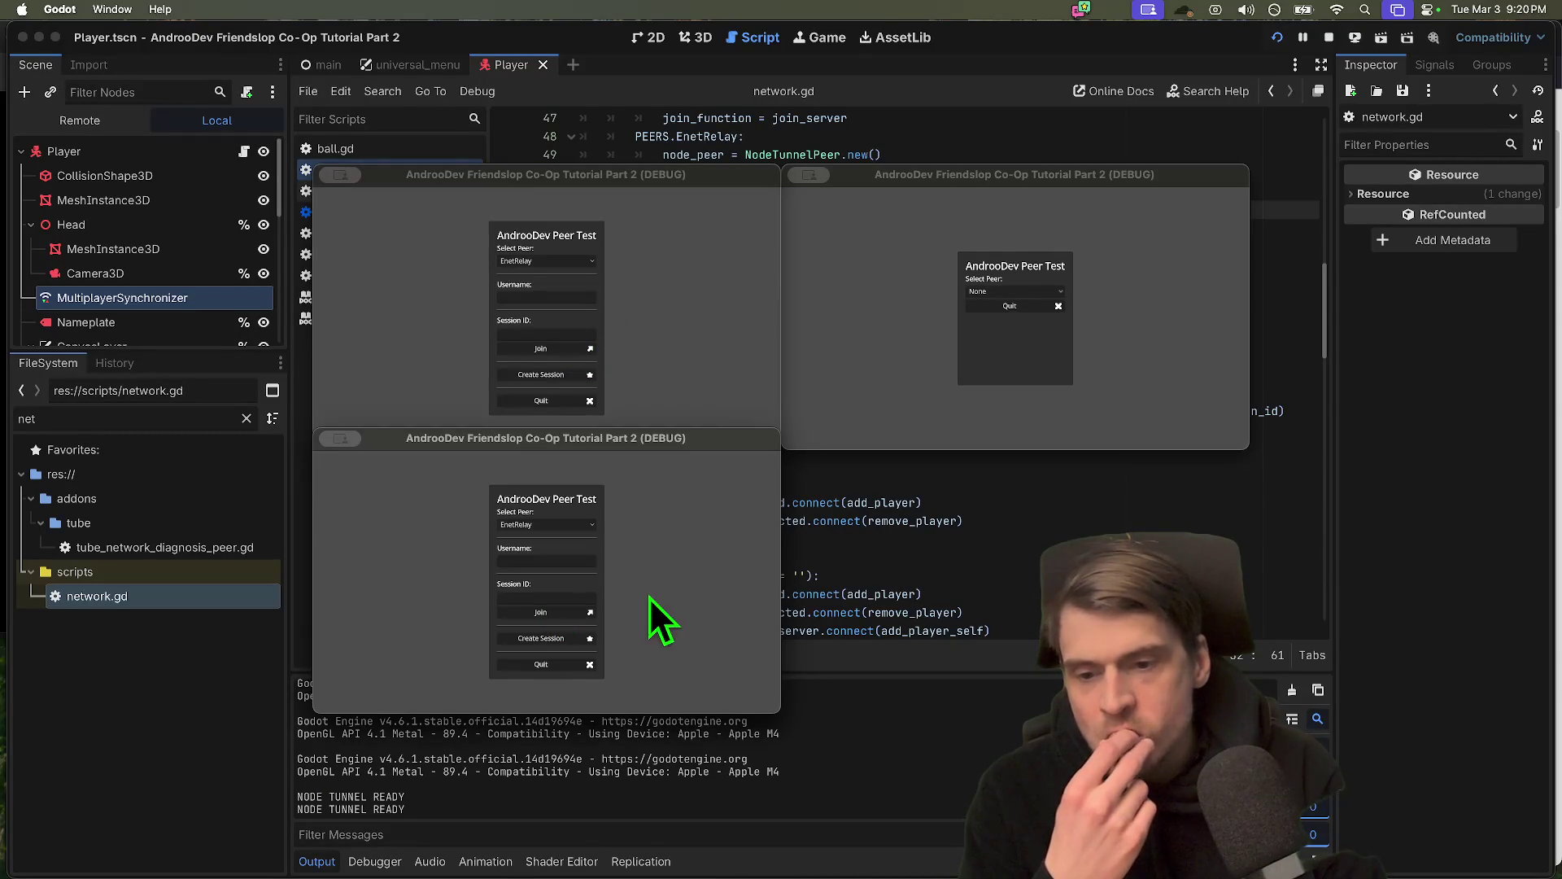
left_click(569, 639)
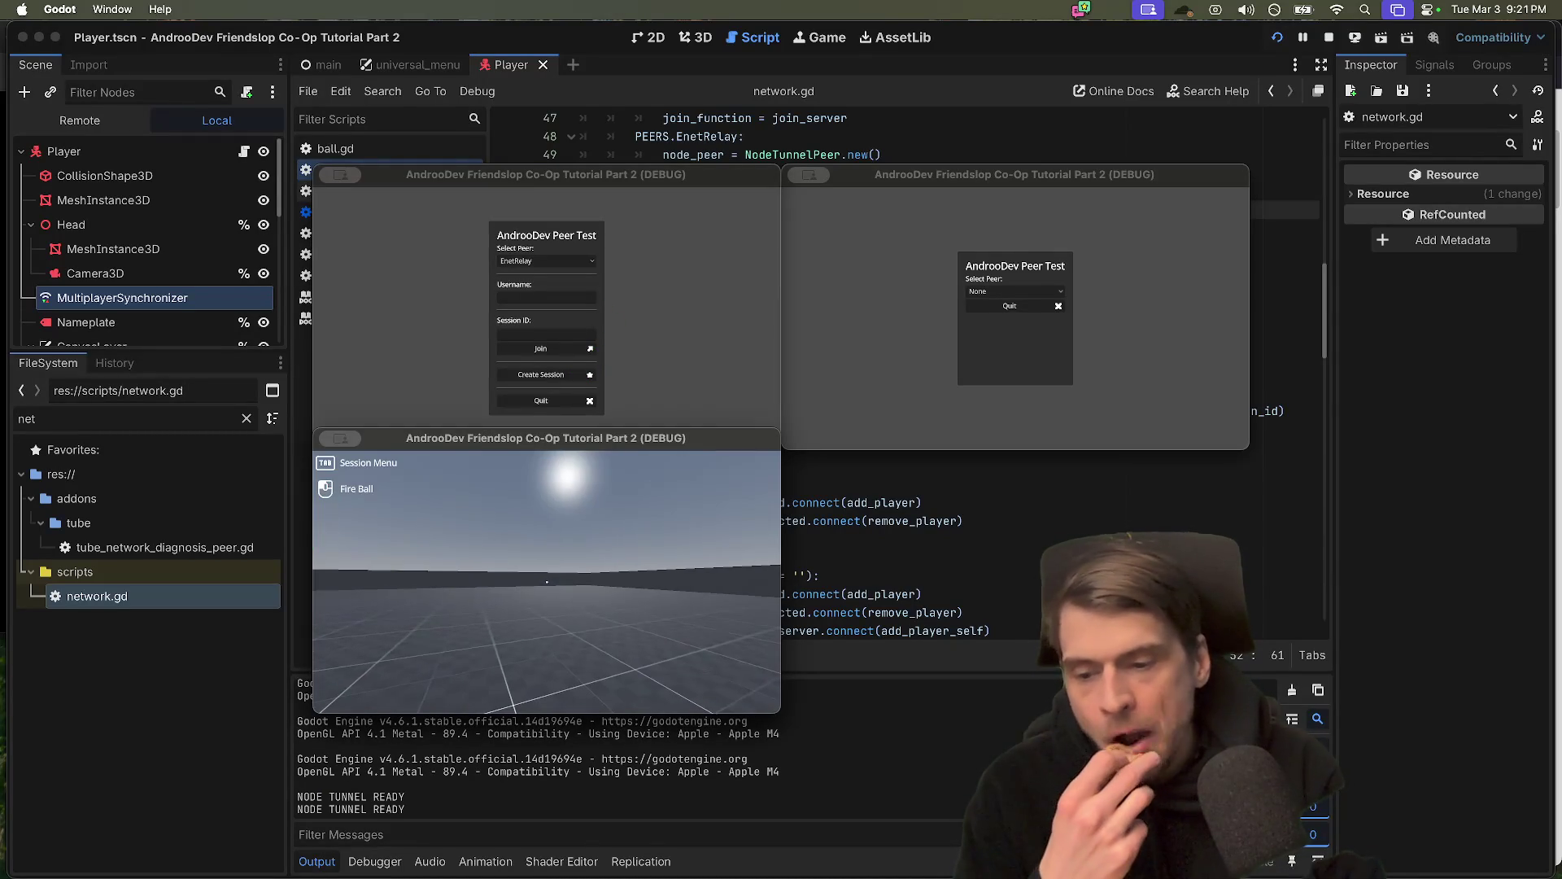
key("Tab")
Paste the session ID into the first window, join the session, and fire a ball
left_click(651, 292)
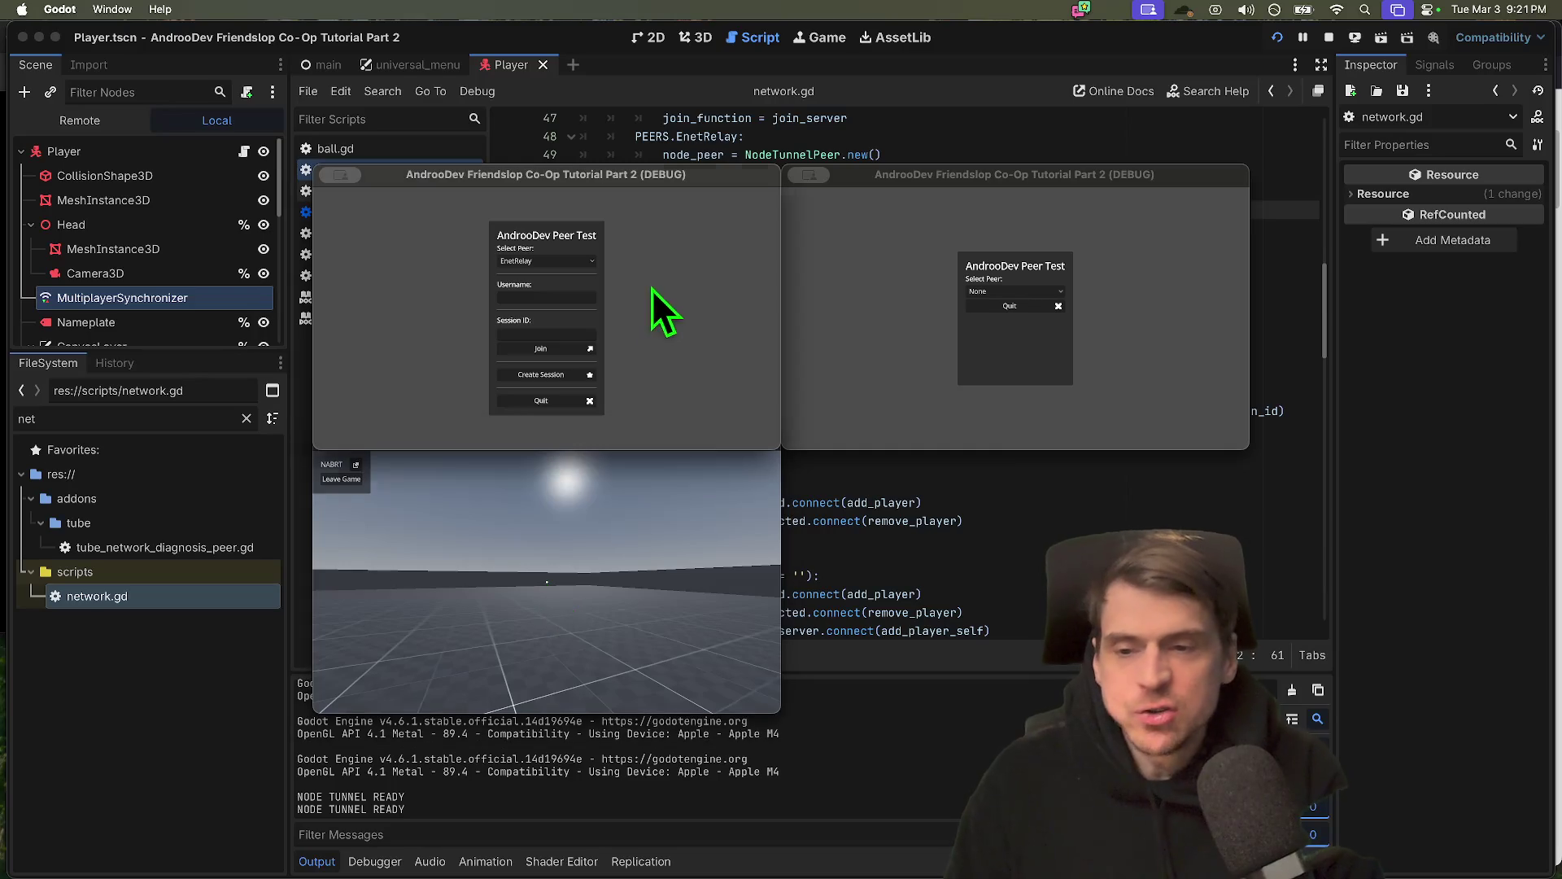
left_click(561, 297)
left_click(573, 333)
key("super+v")
left_click(571, 350)
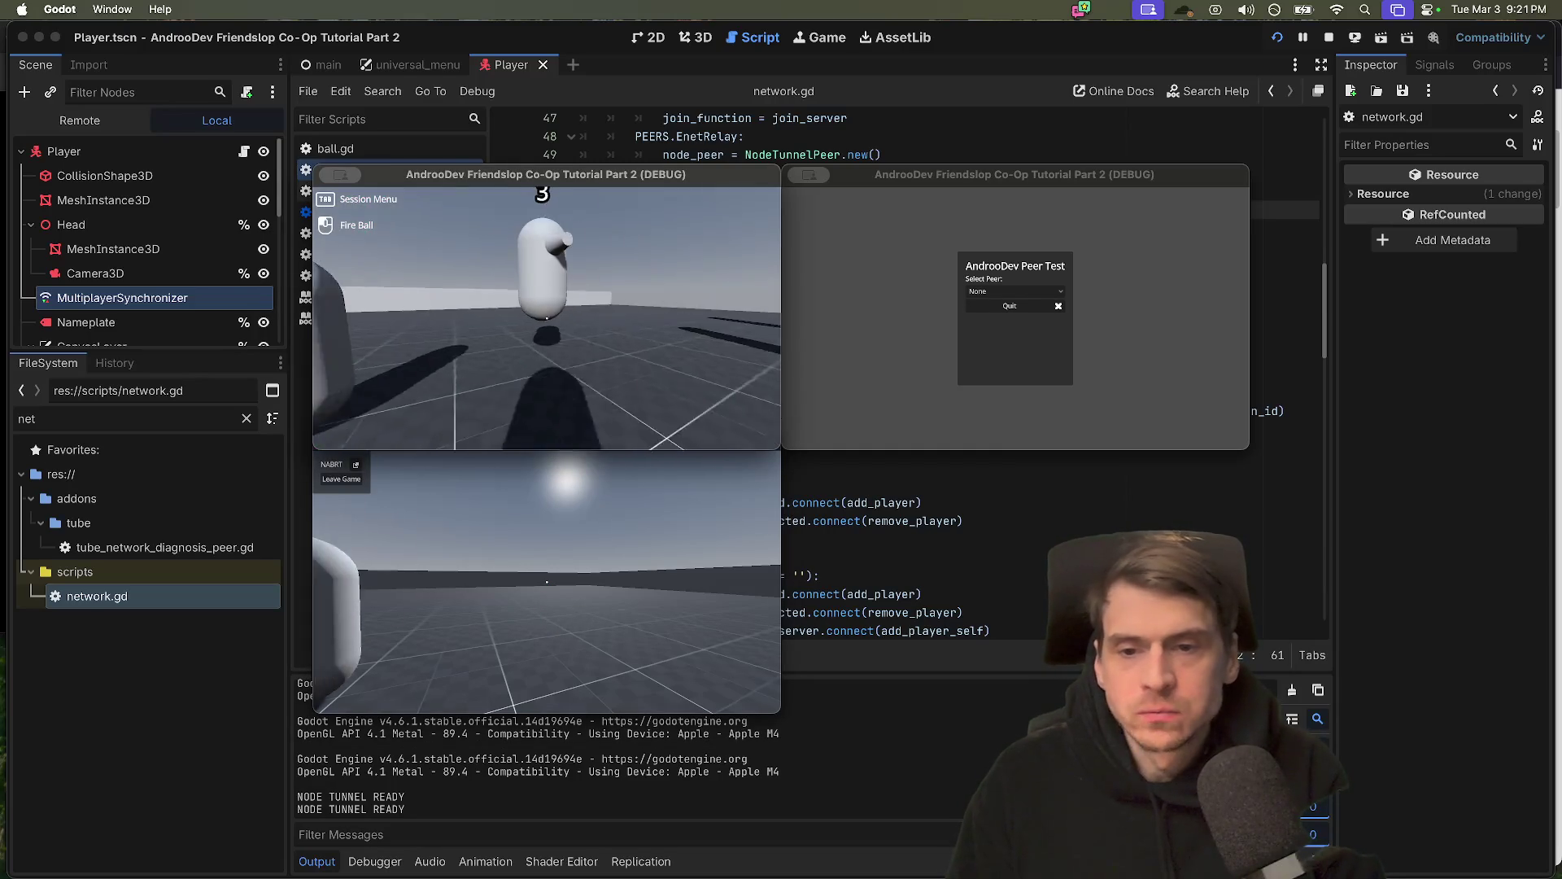
left_click(547, 318)
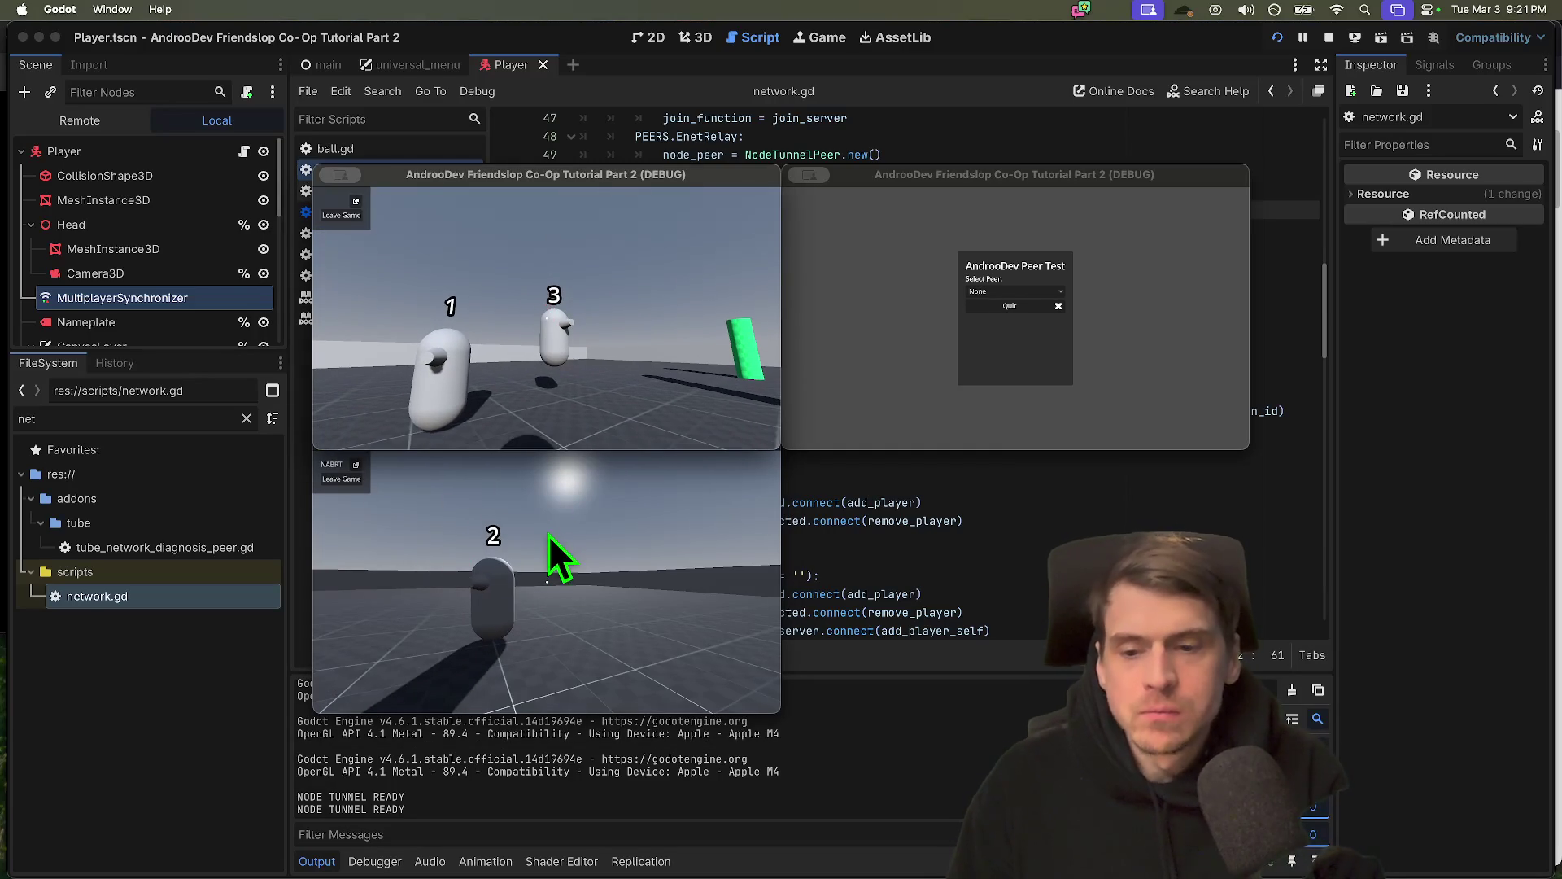
Enter the session ID in the third window and join, then stop all game instances
left_click(575, 558)
key("Tab")
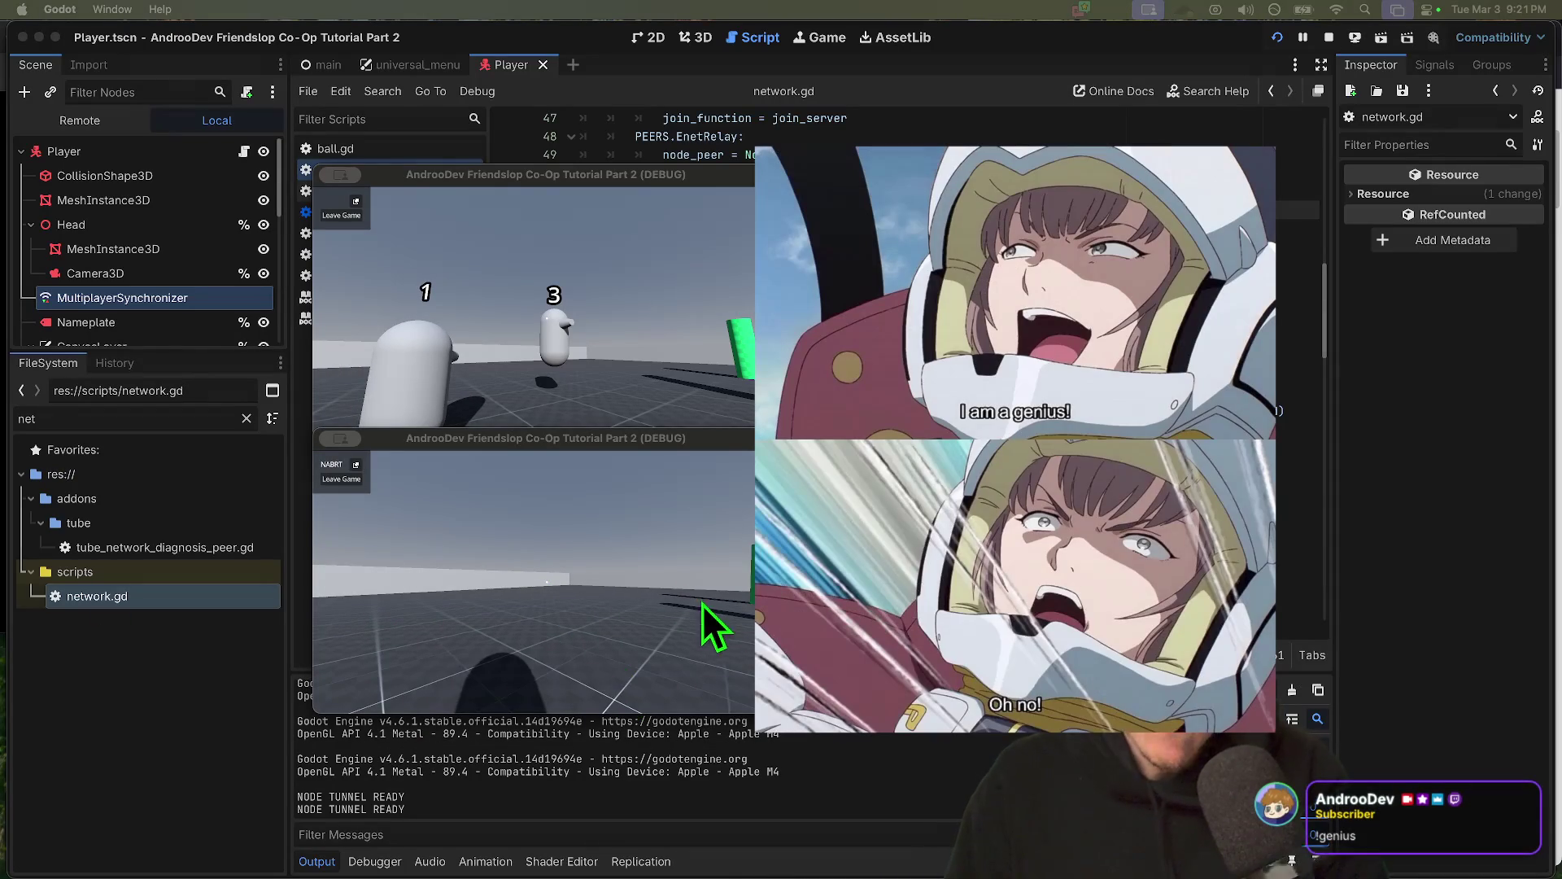
left_click(602, 330)
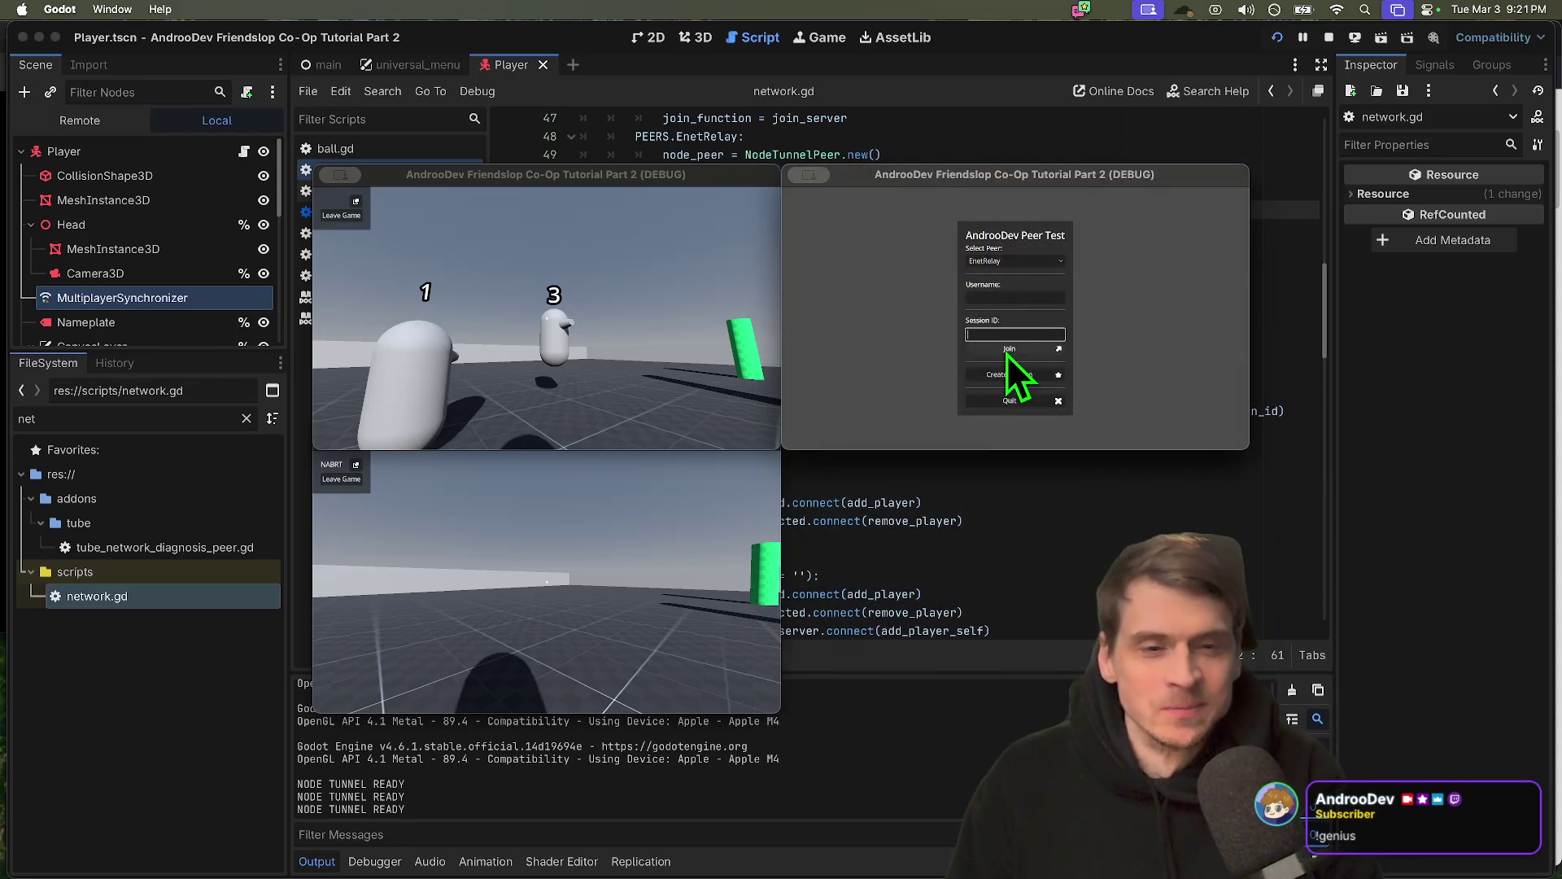
key("BackSpace")
key("BackSpace")
type("NA")
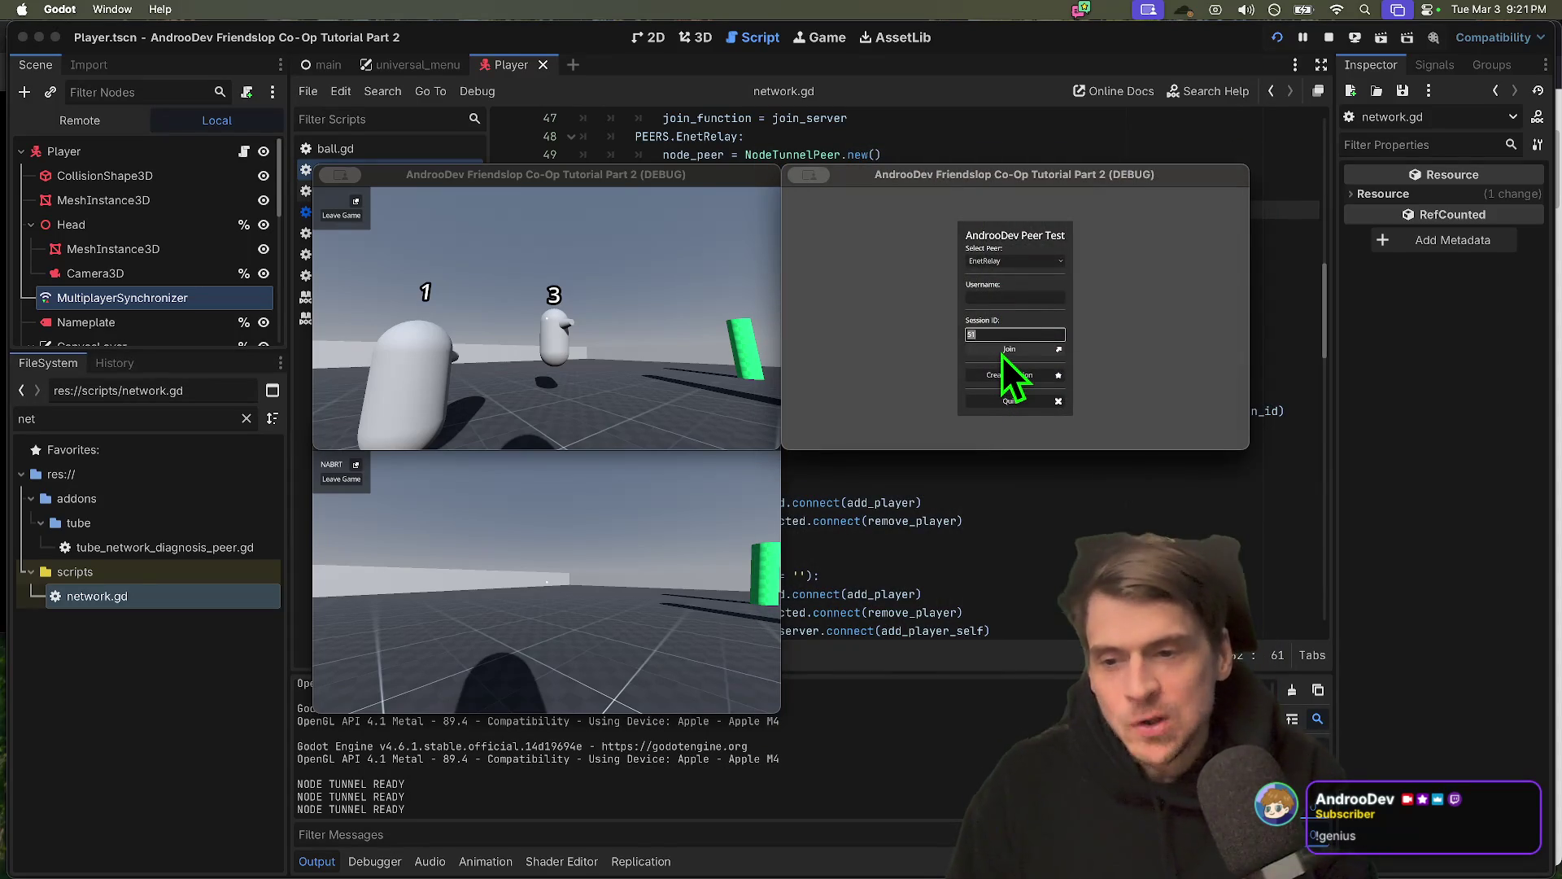
type("BRT")
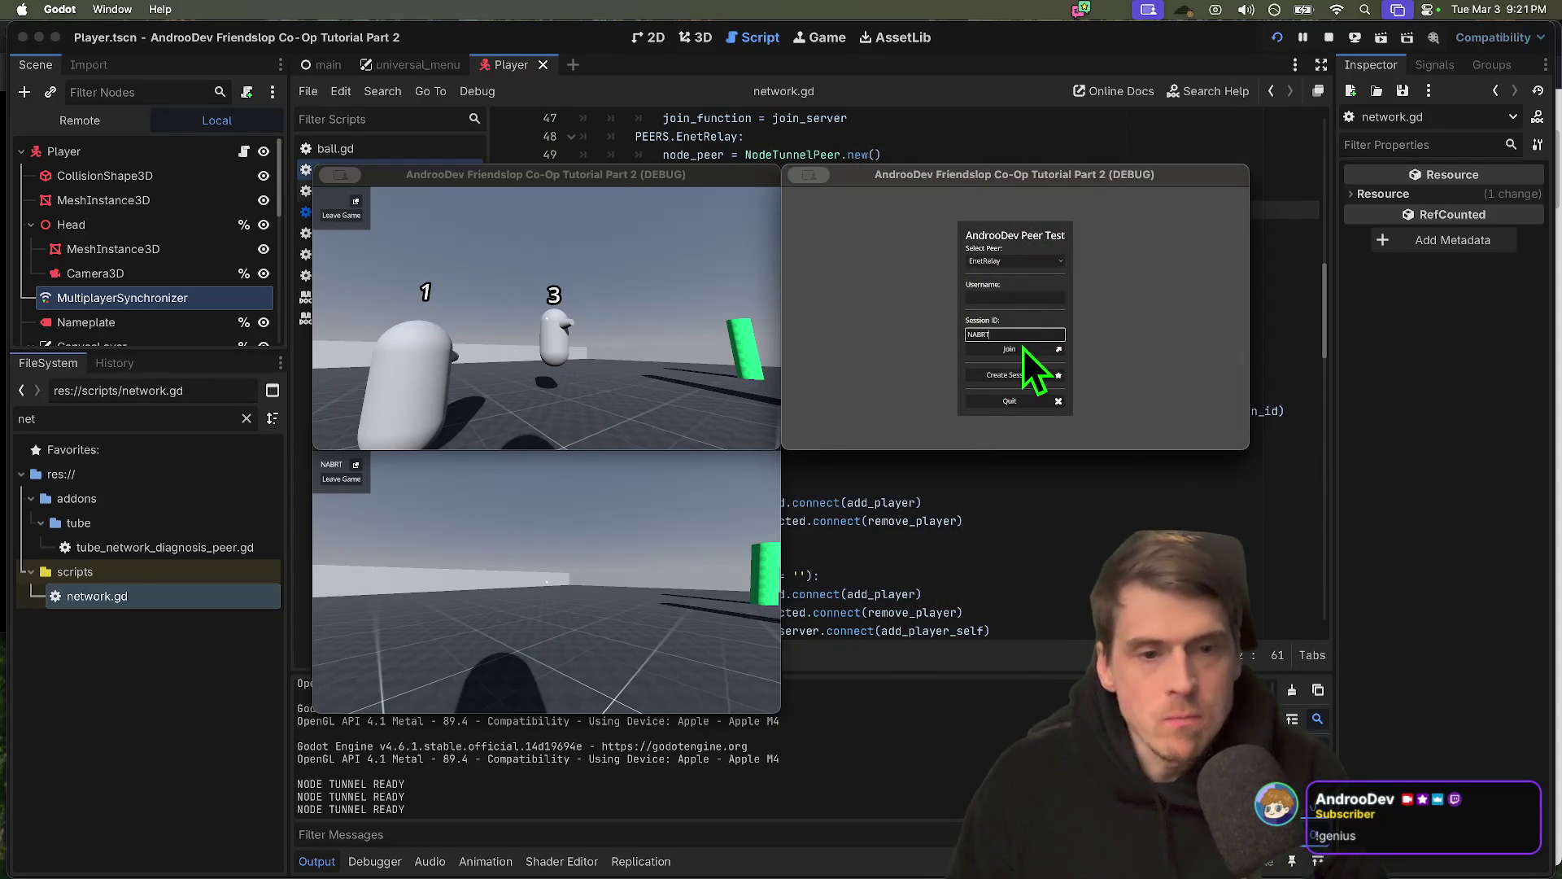
left_click(1058, 349)
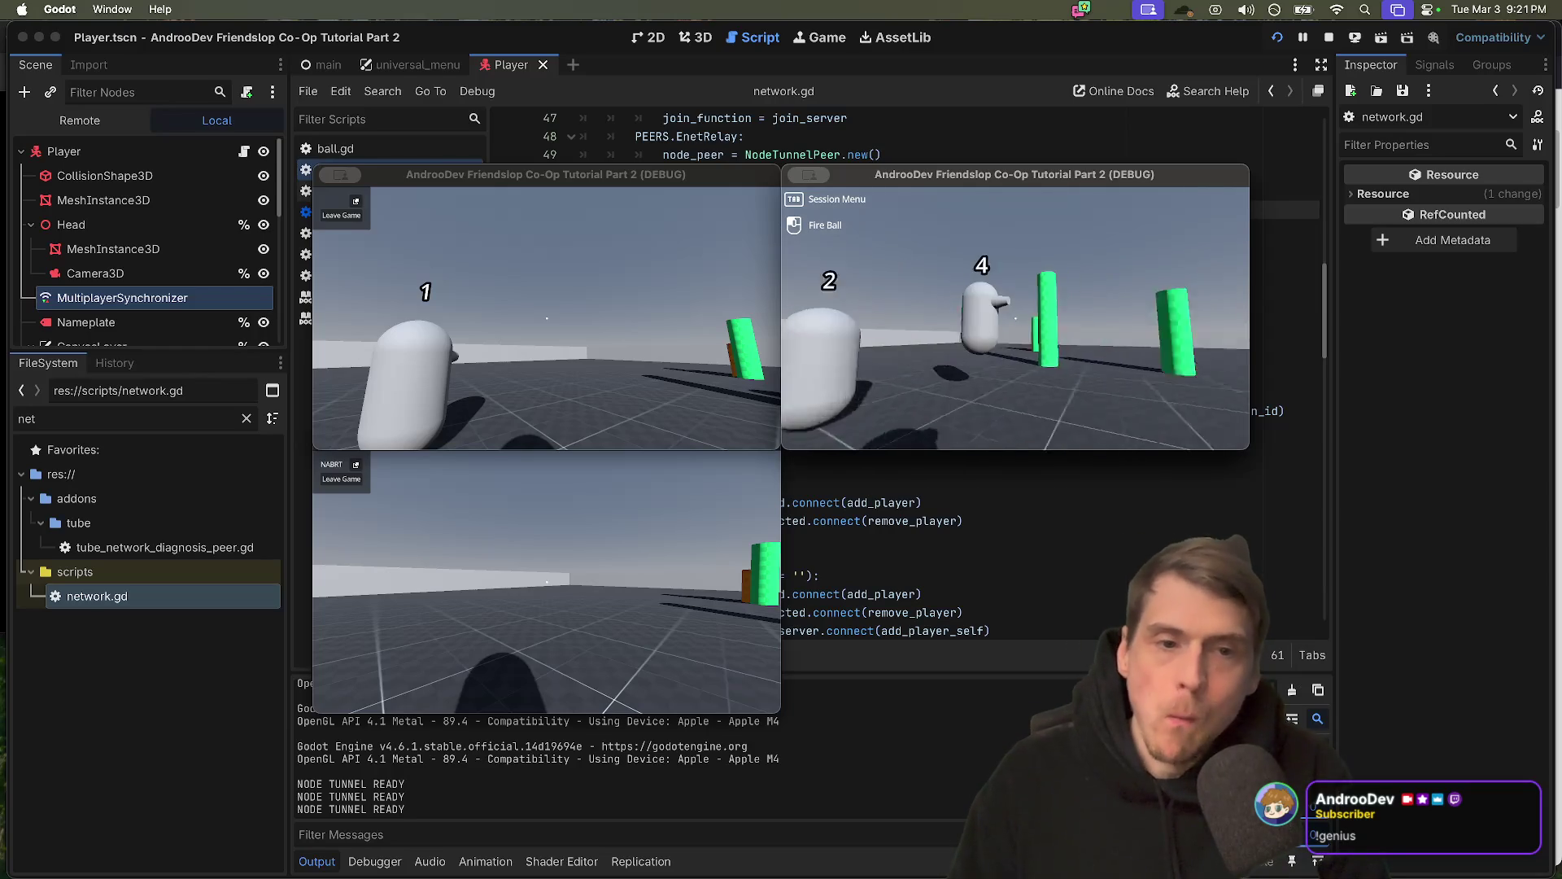
key("super+period")
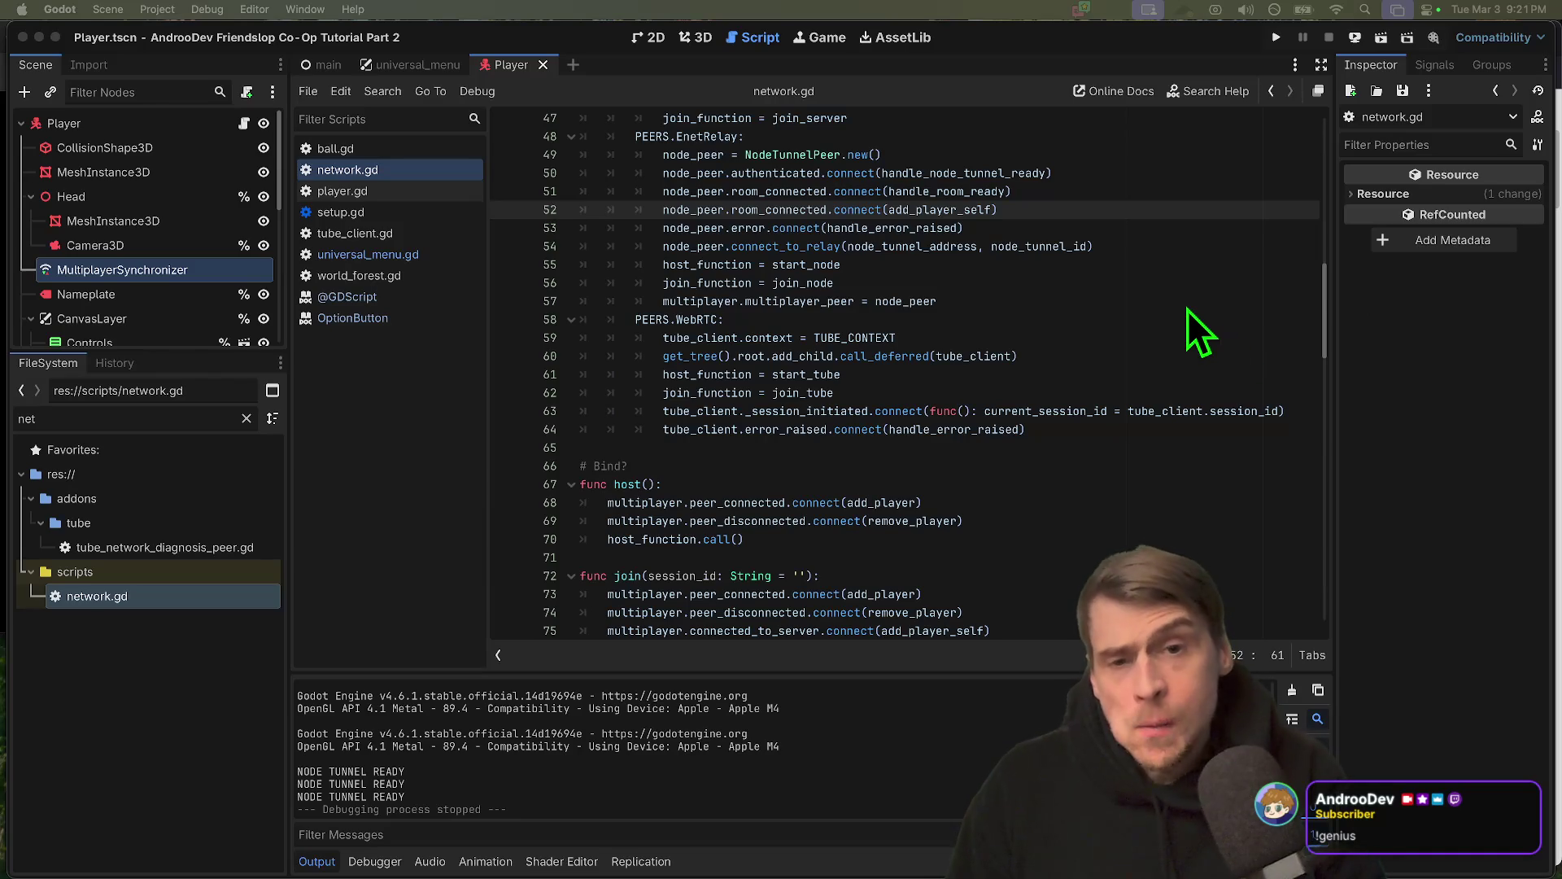
double_click(617, 483)
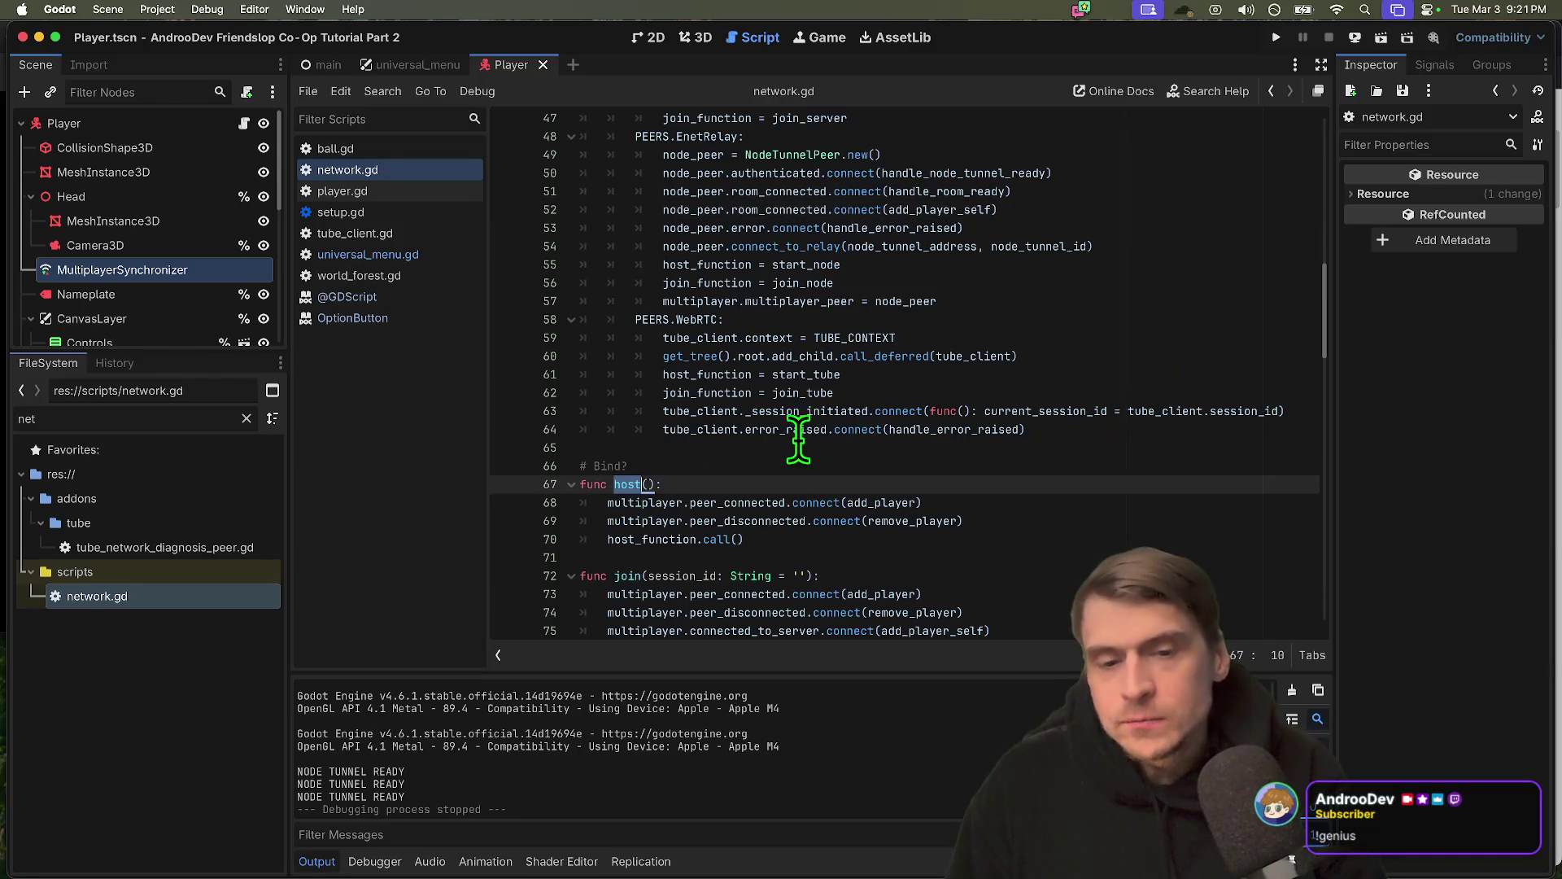
scroll(801, 437, "down", 3)
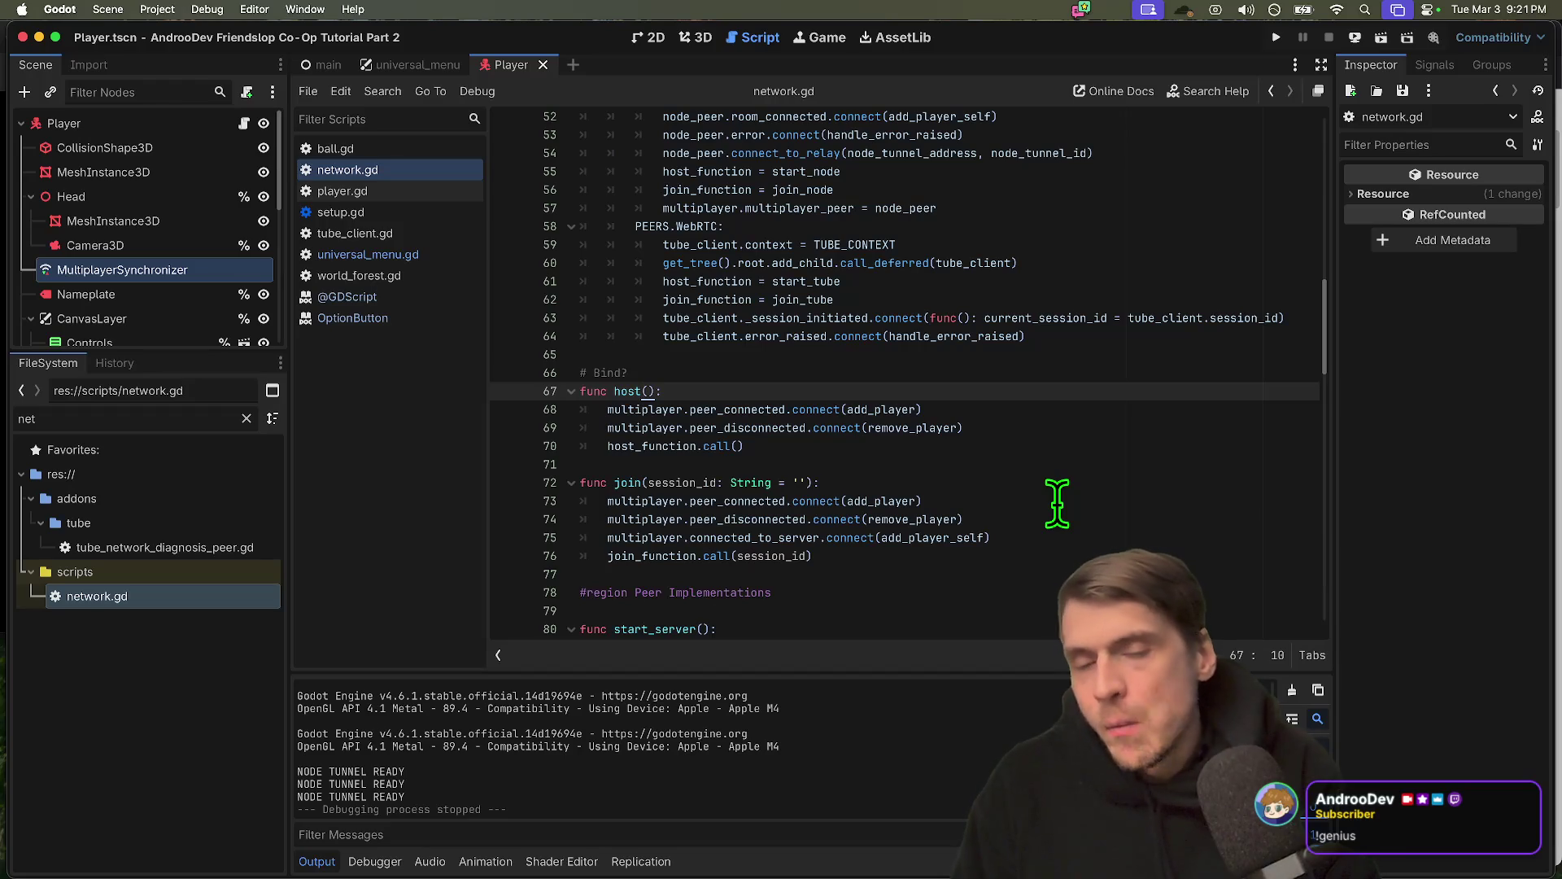
key("Down")
key("super+k")
scroll(1049, 553, "down", 2)
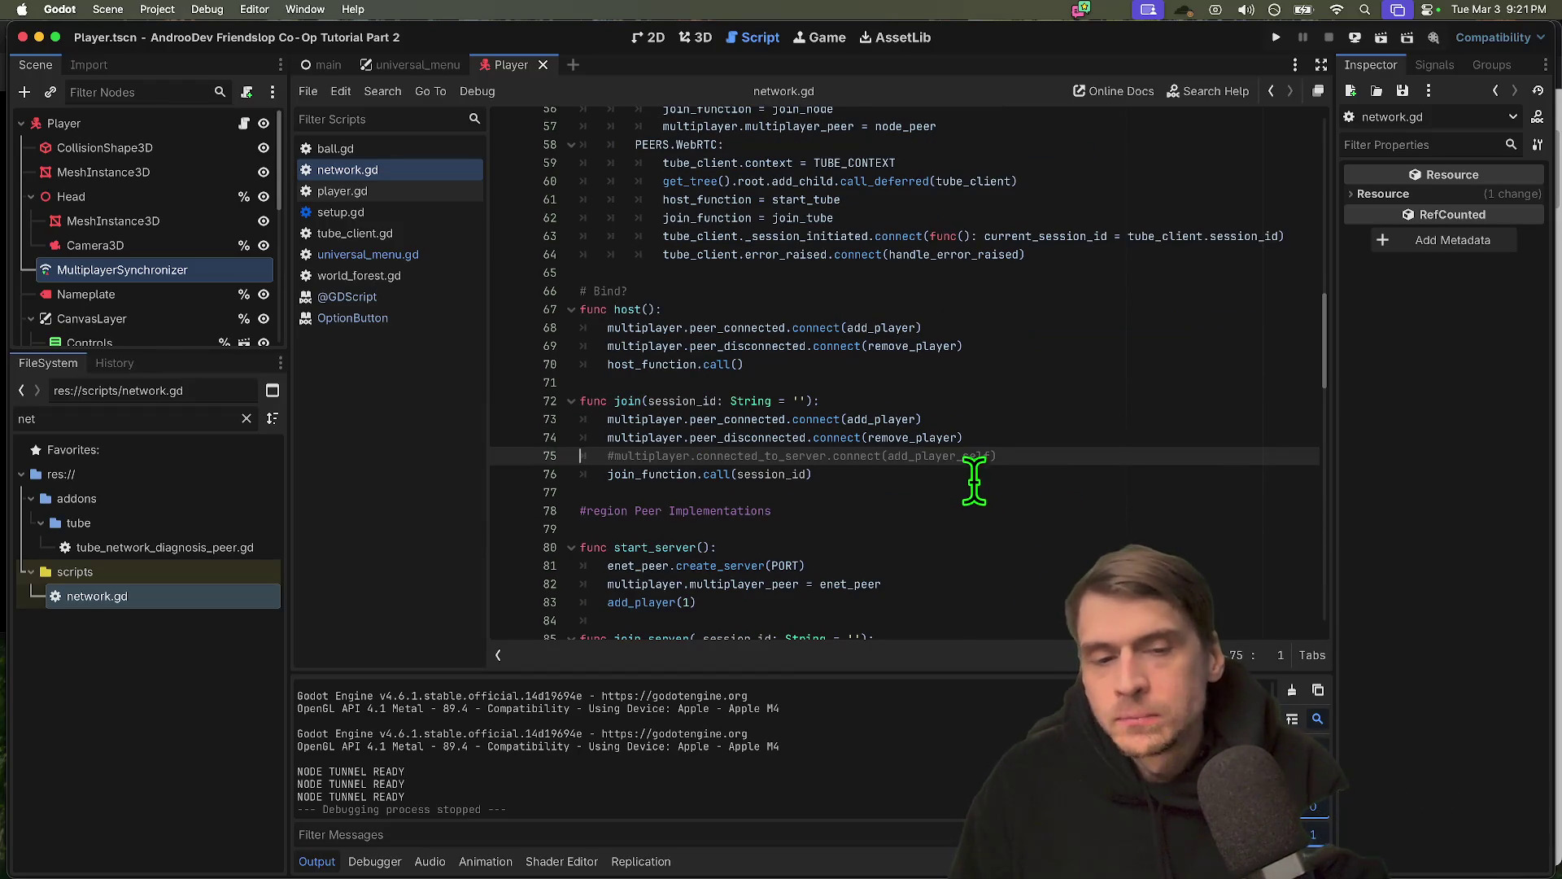
double_click(973, 457)
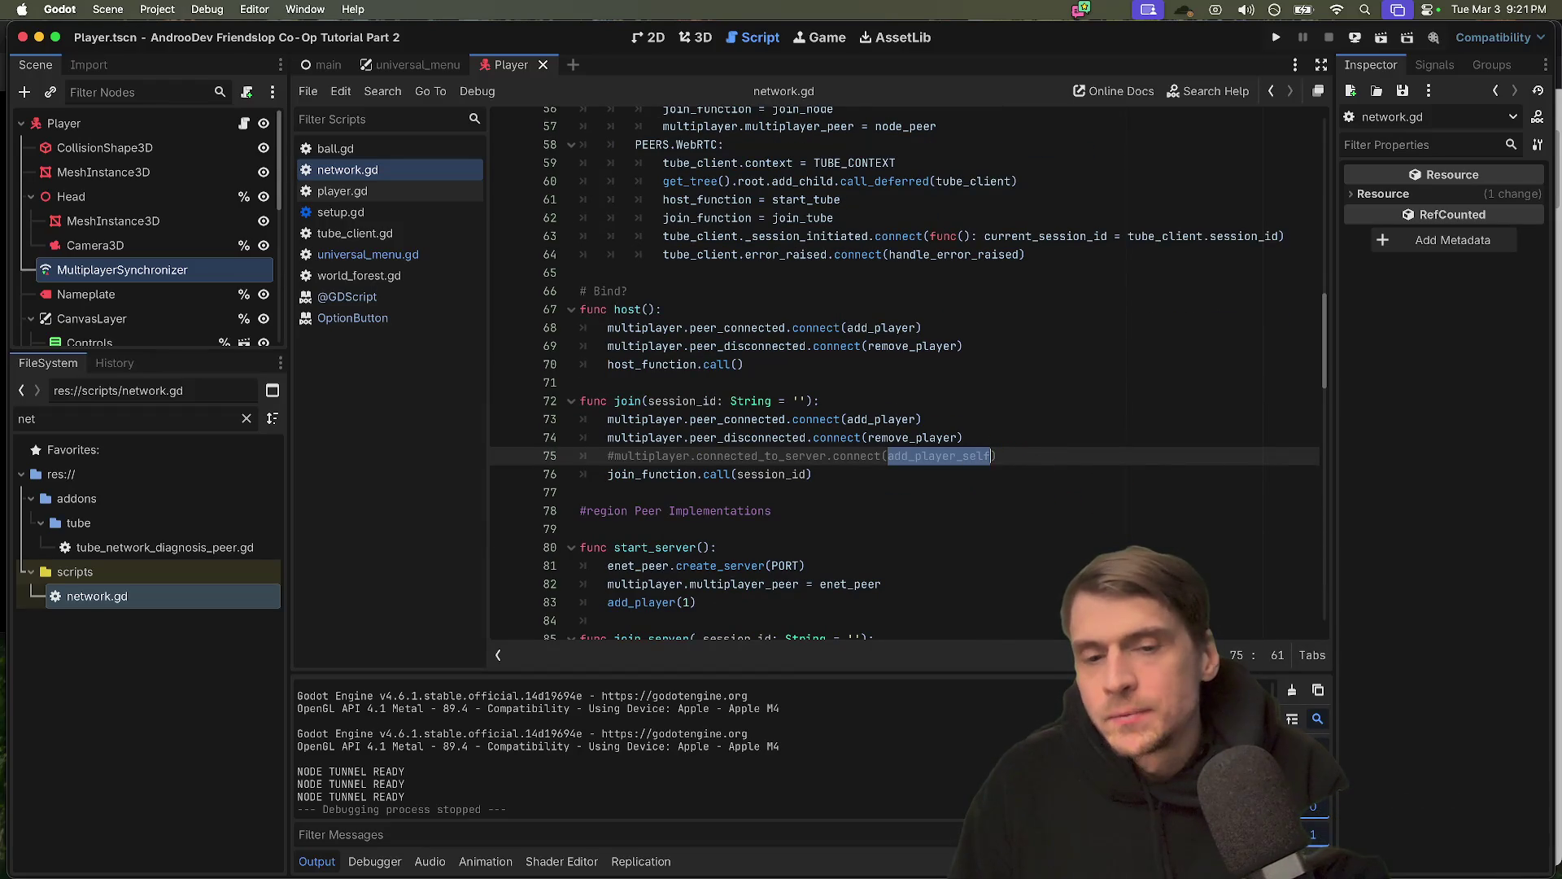
key("super+c")
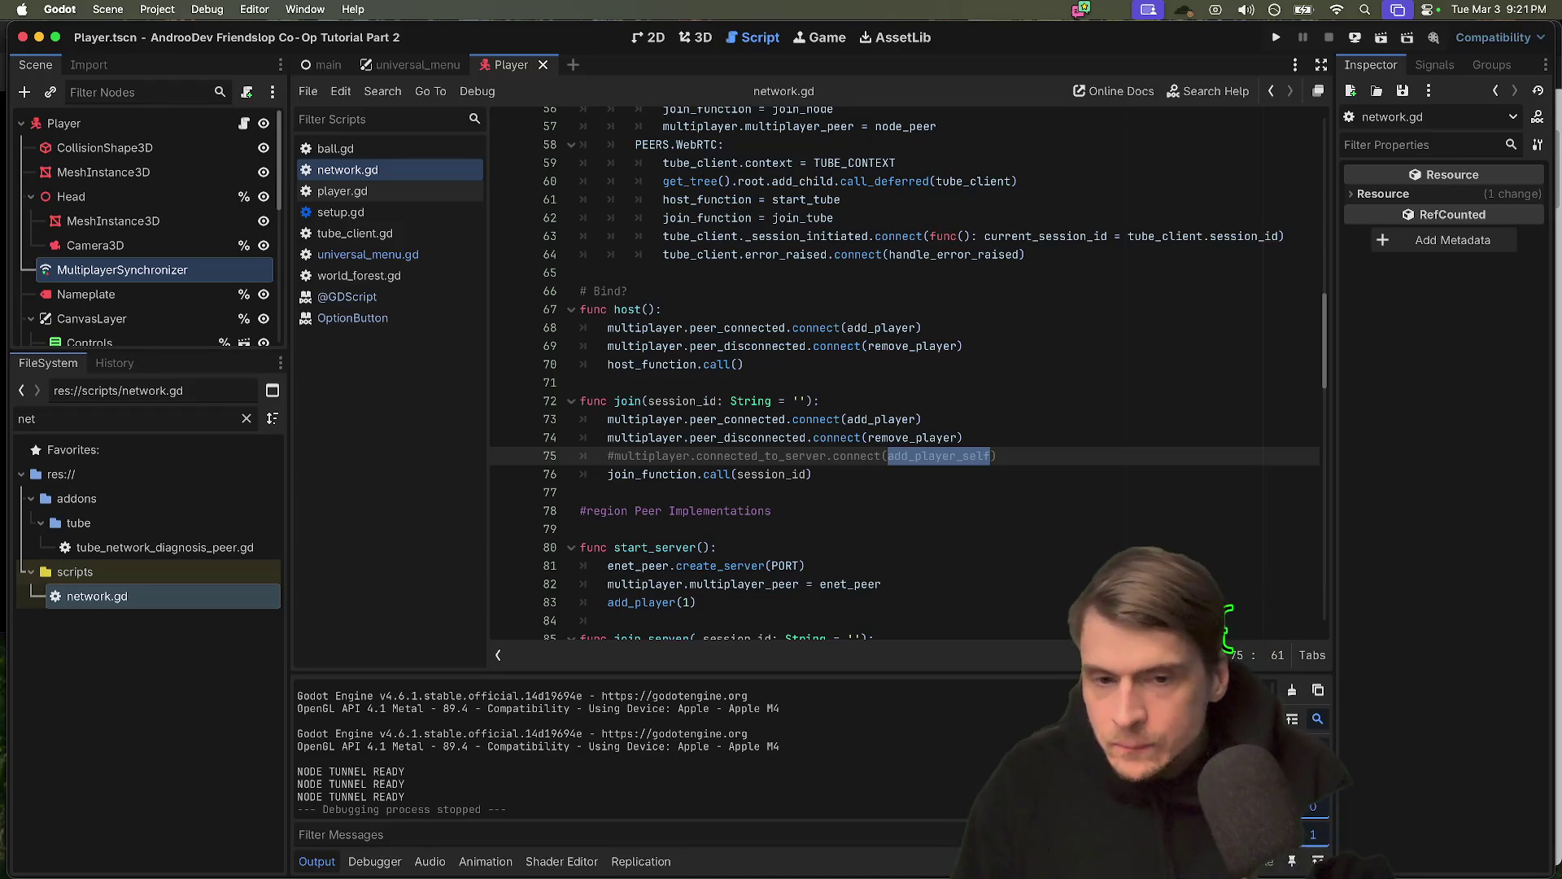
key("Home")
key("Delete")
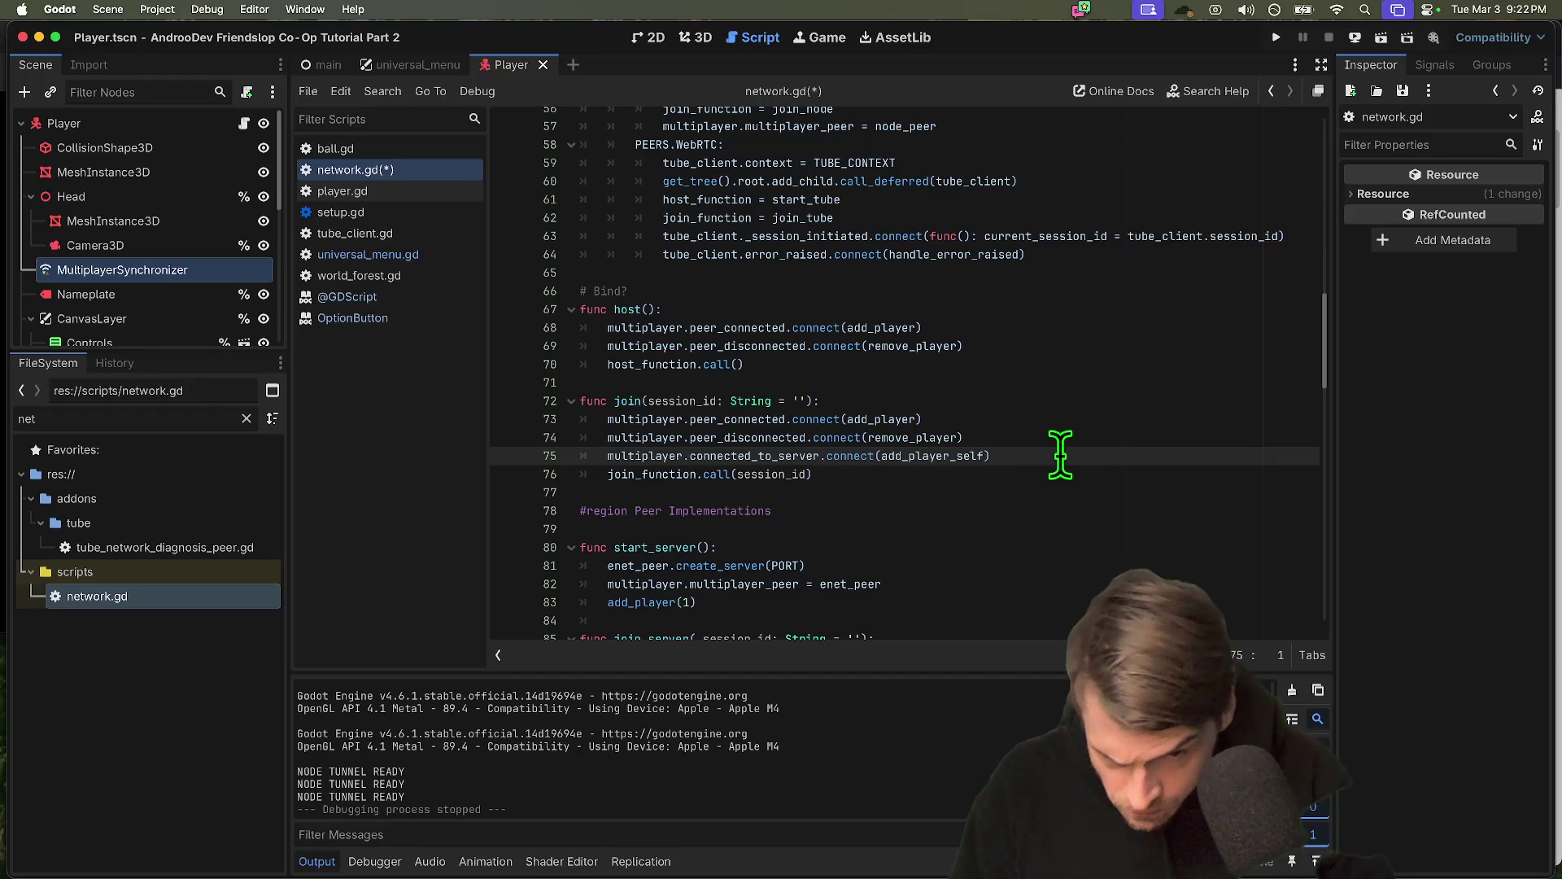
scroll(1039, 453, "down", 2)
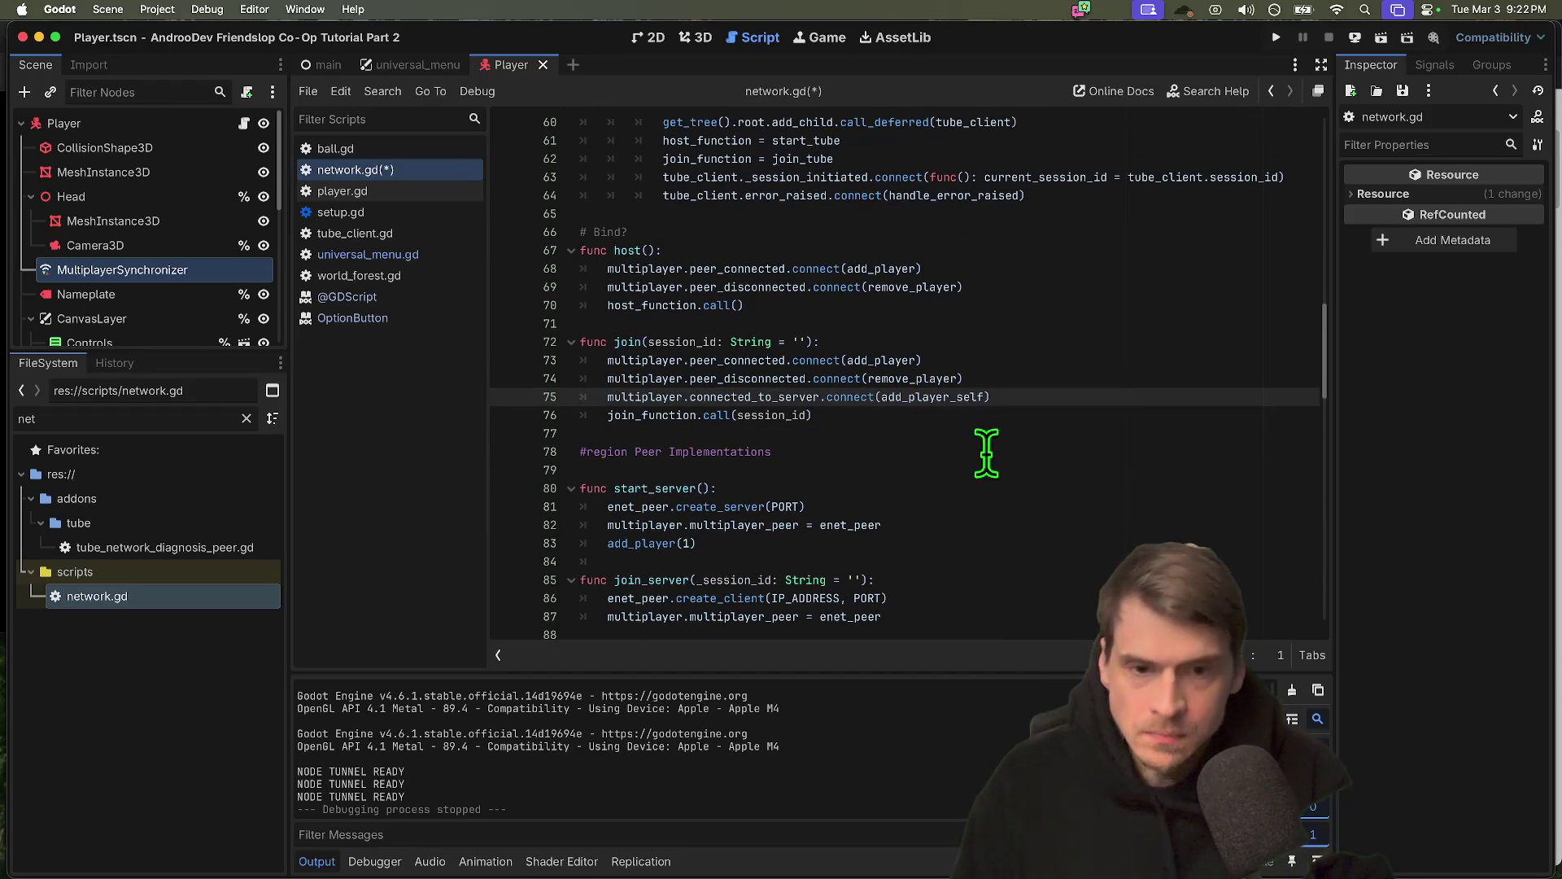
scroll(976, 447, "up", 2)
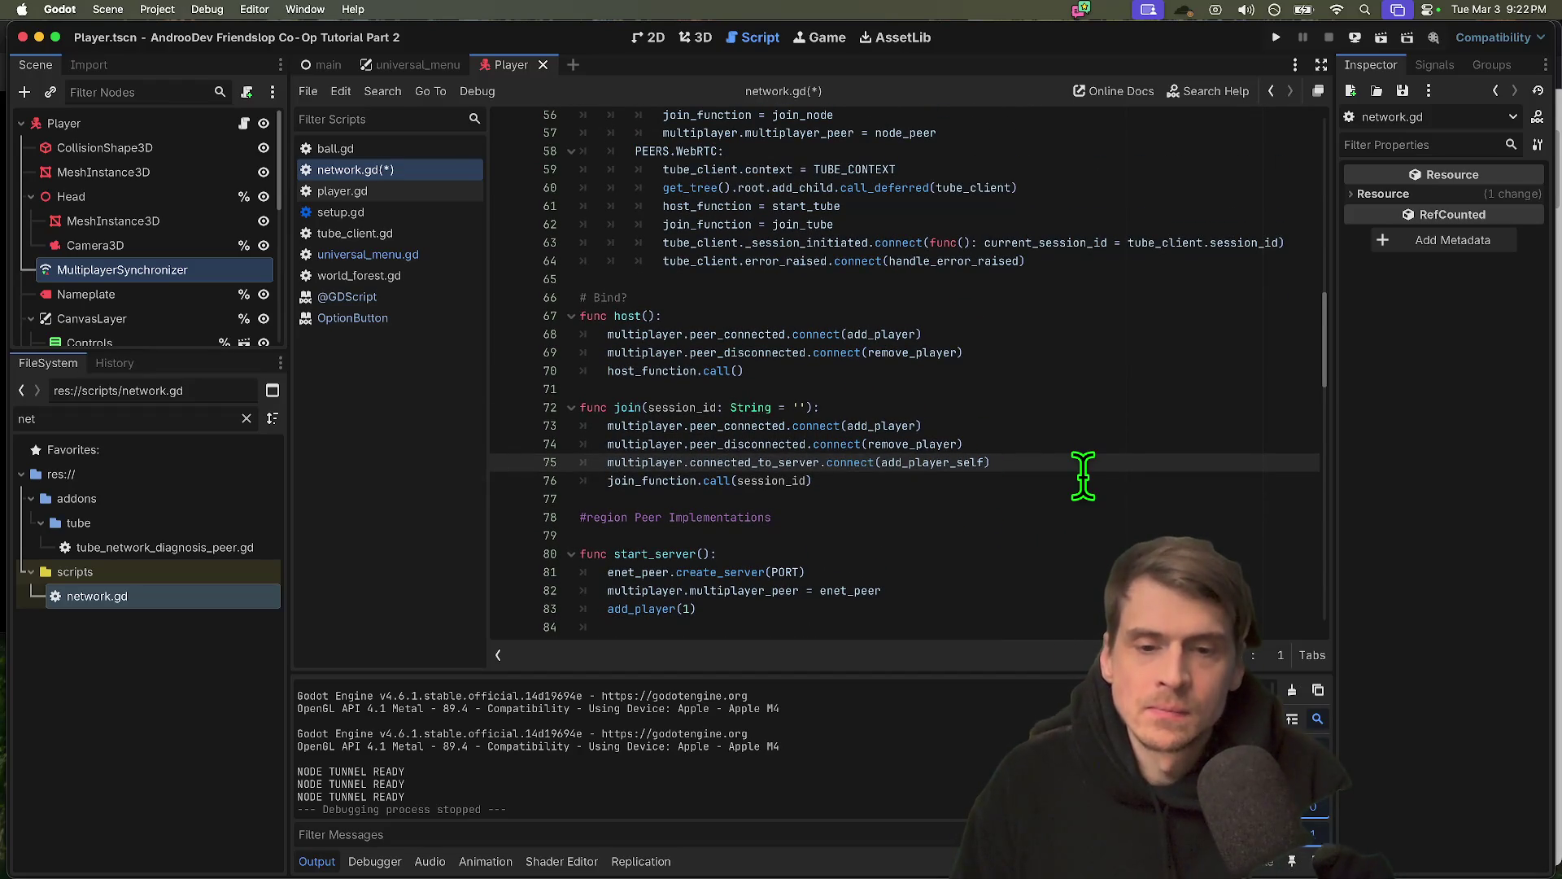
scroll(1086, 476, "up", 1)
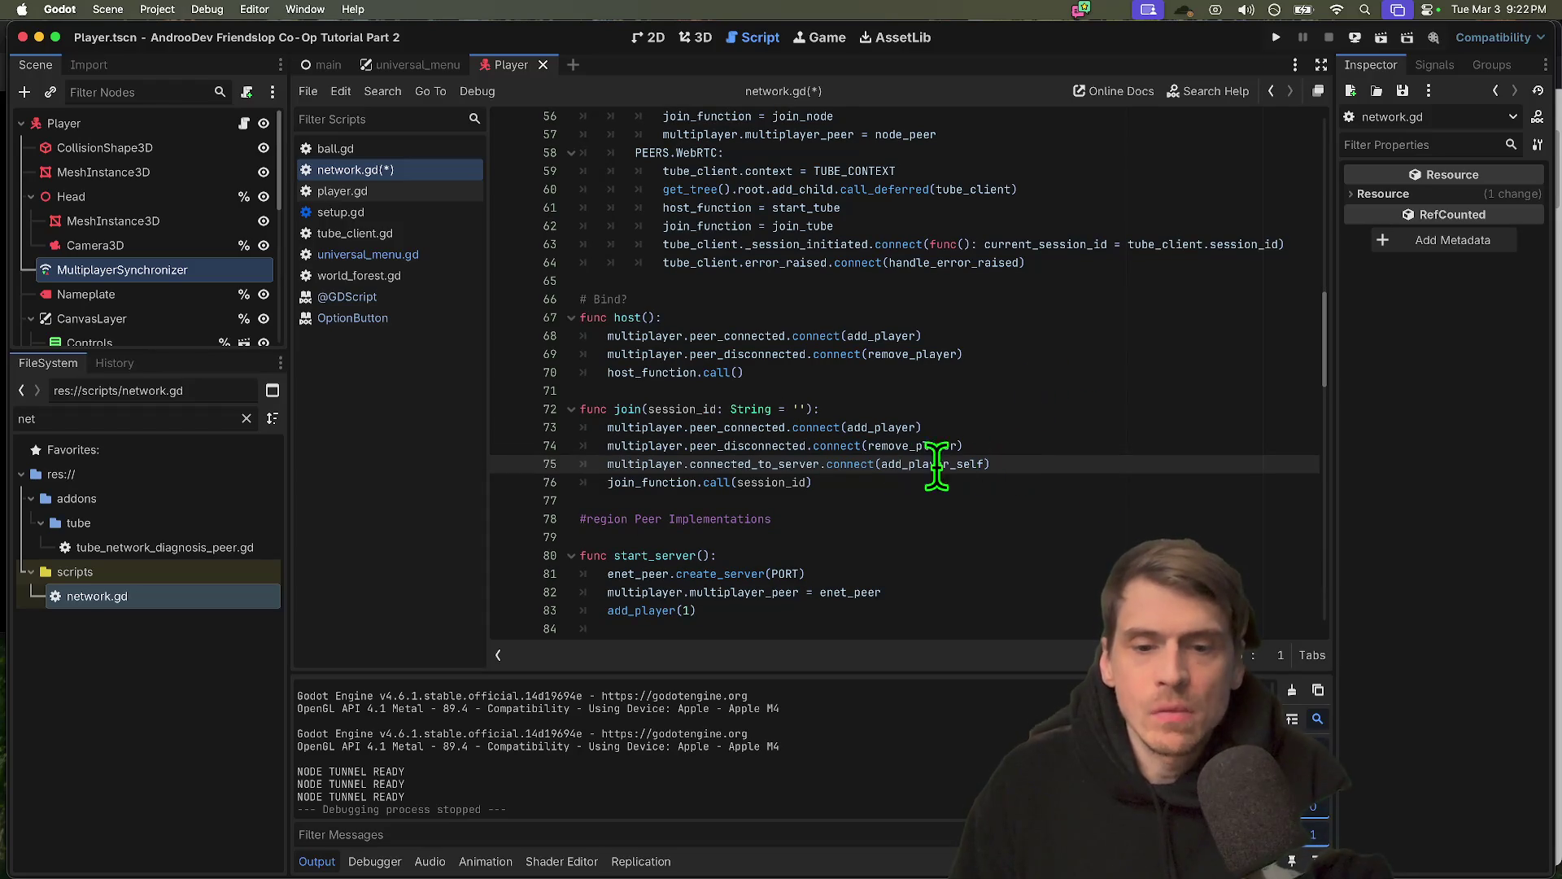
mouse_move(913, 427)
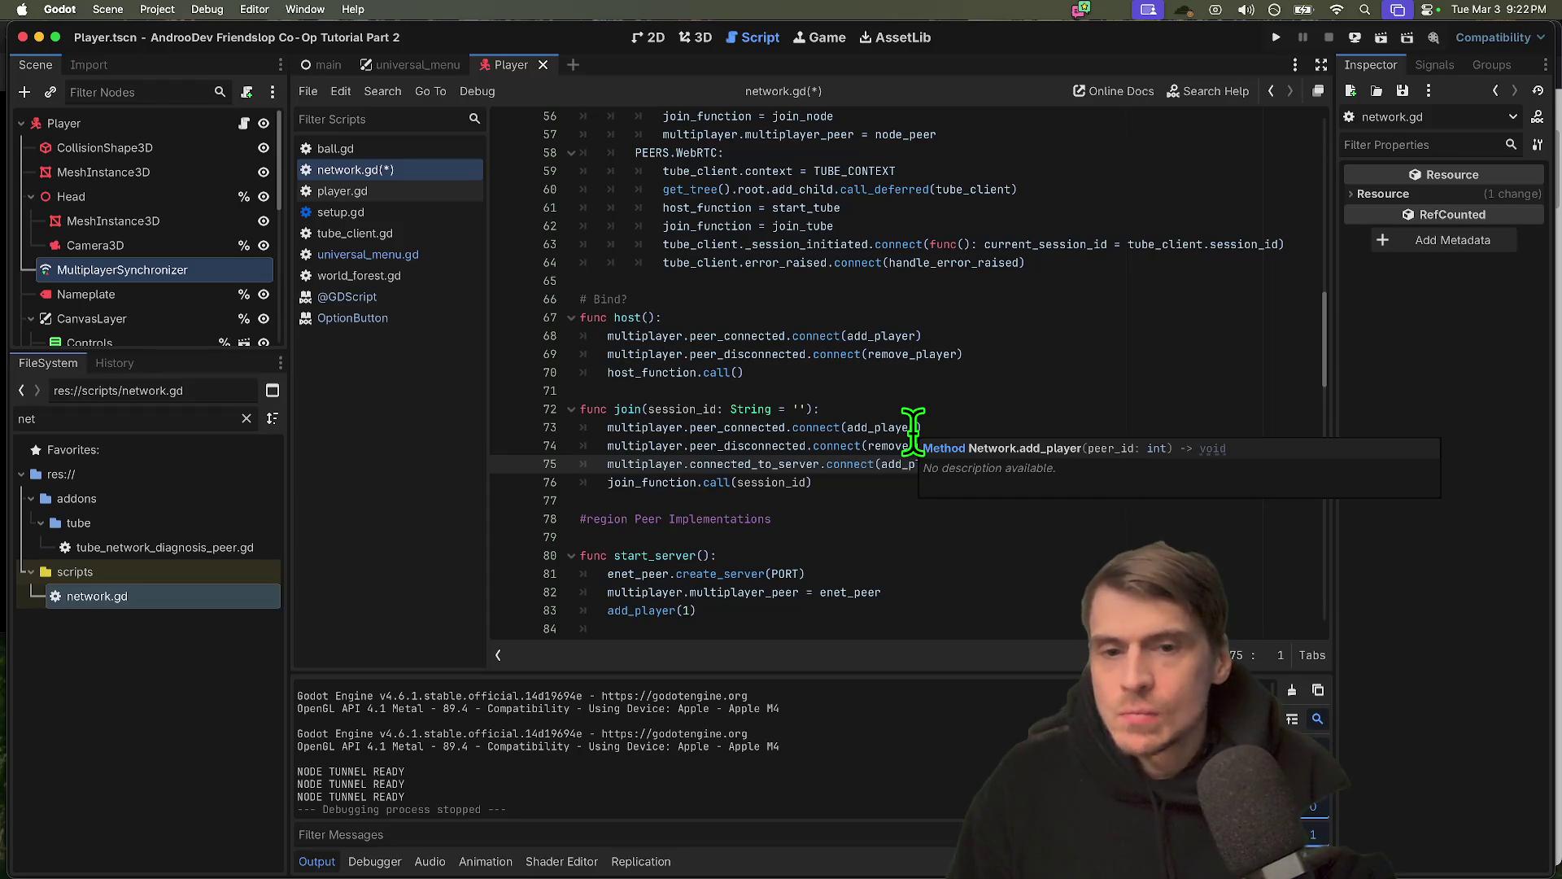
scroll(1224, 626, "up", 1)
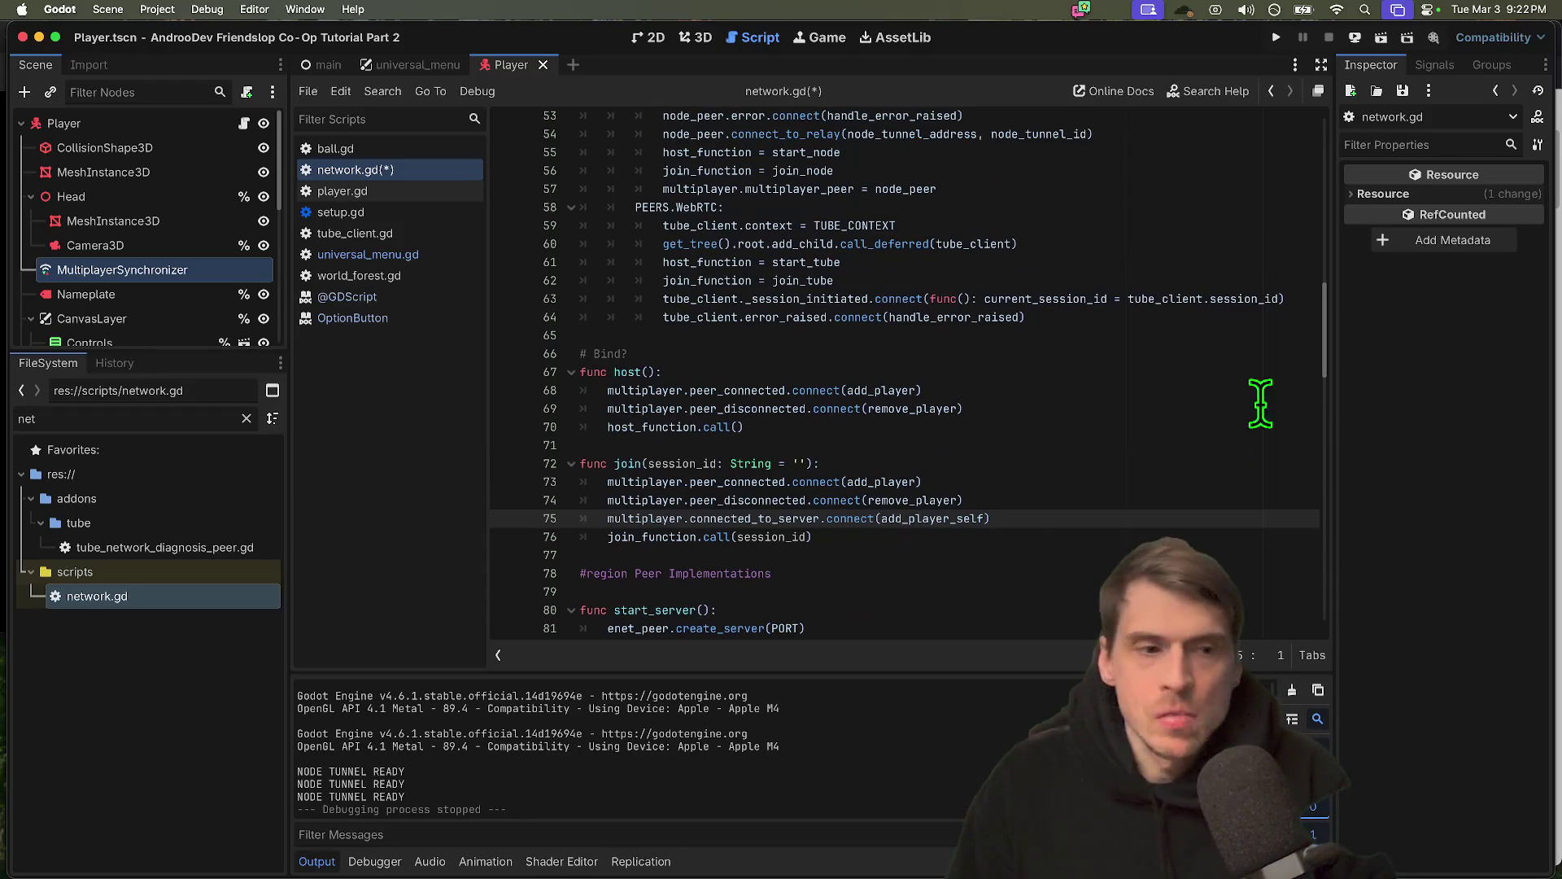
left_click_drag(1323, 325, 1312, 652)
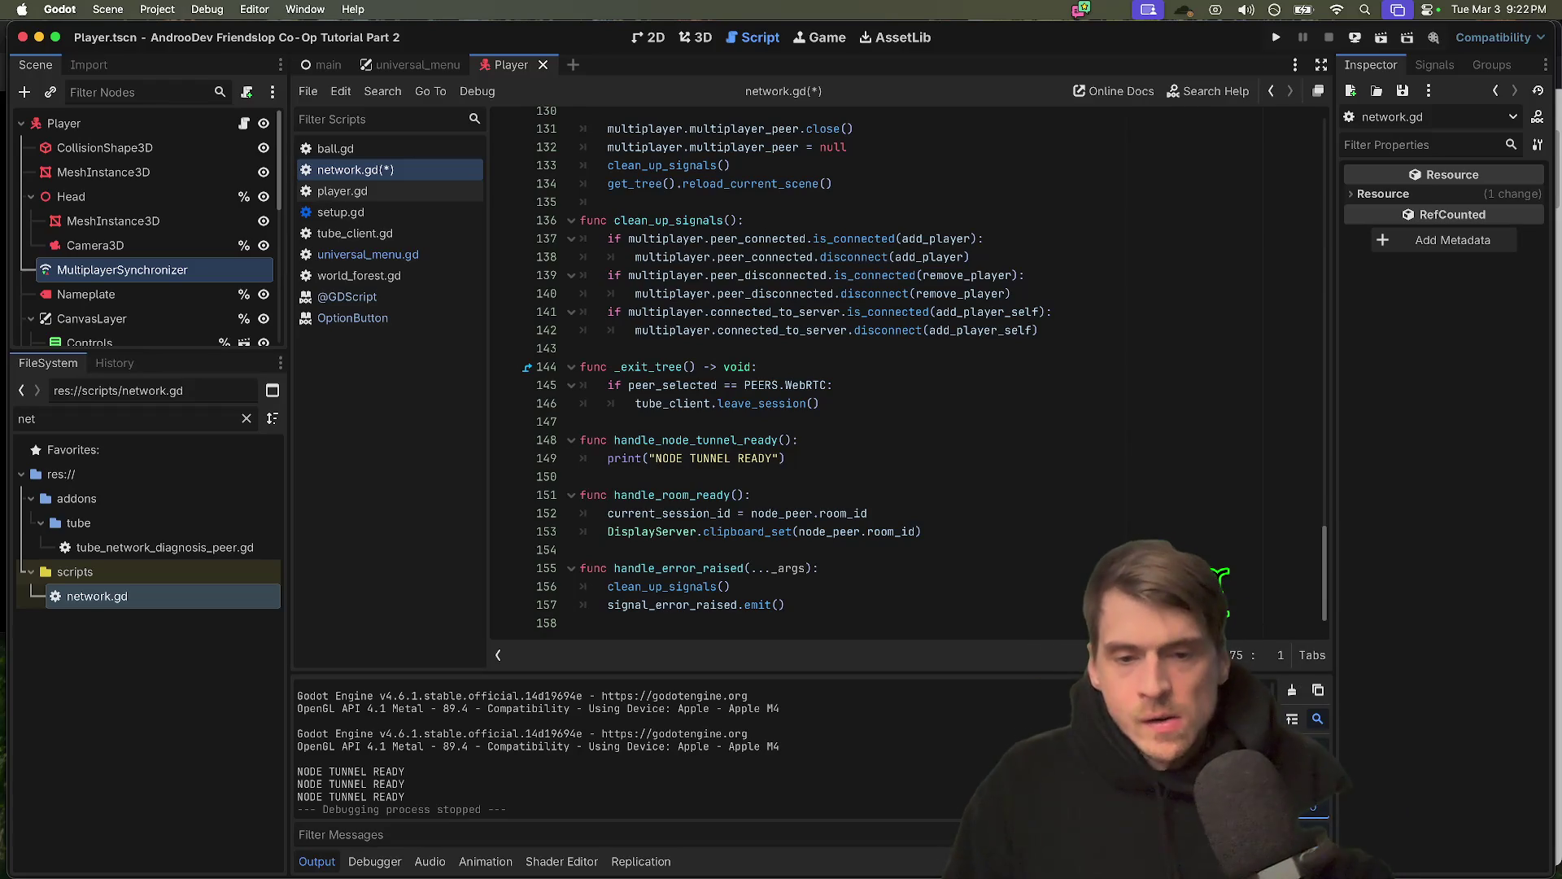
scroll(1220, 577, "up", 3)
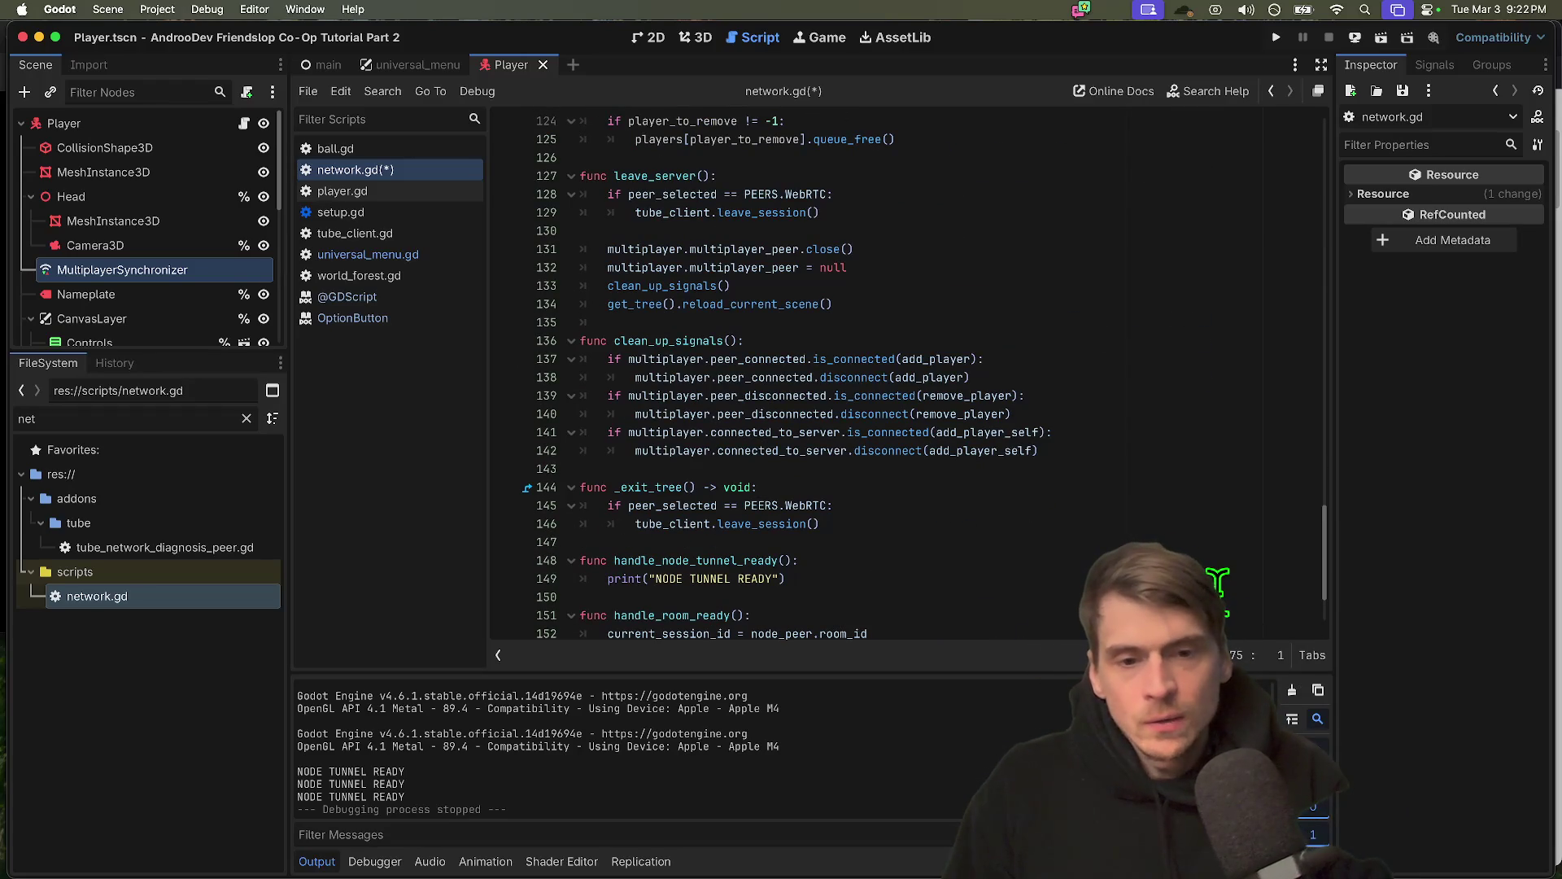
left_click(1062, 410)
scroll(1062, 404, "up", 15)
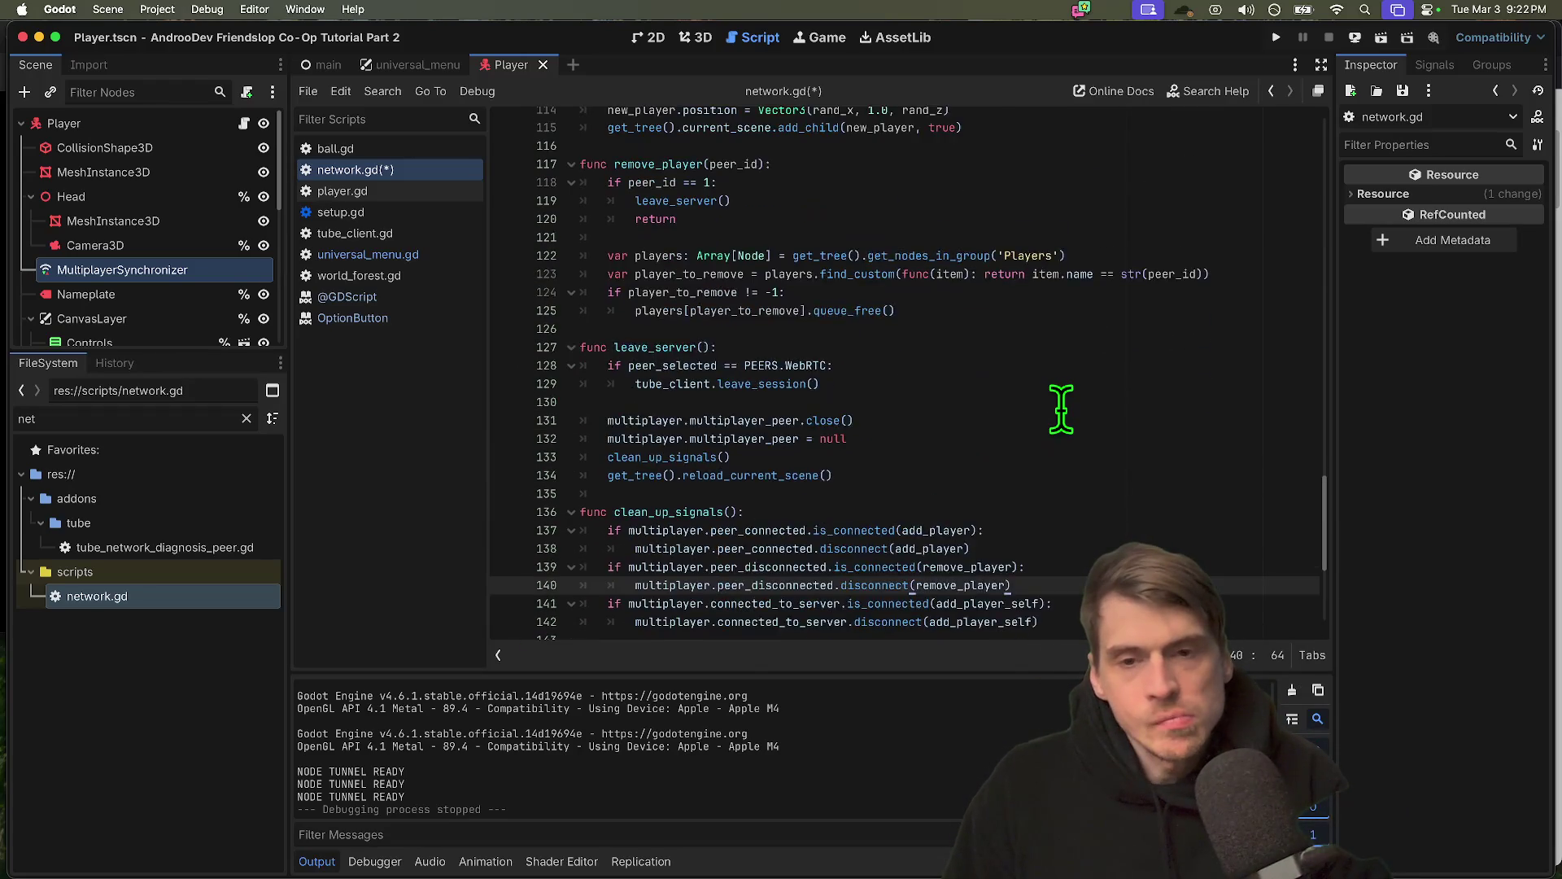
scroll(896, 620, "up", 1)
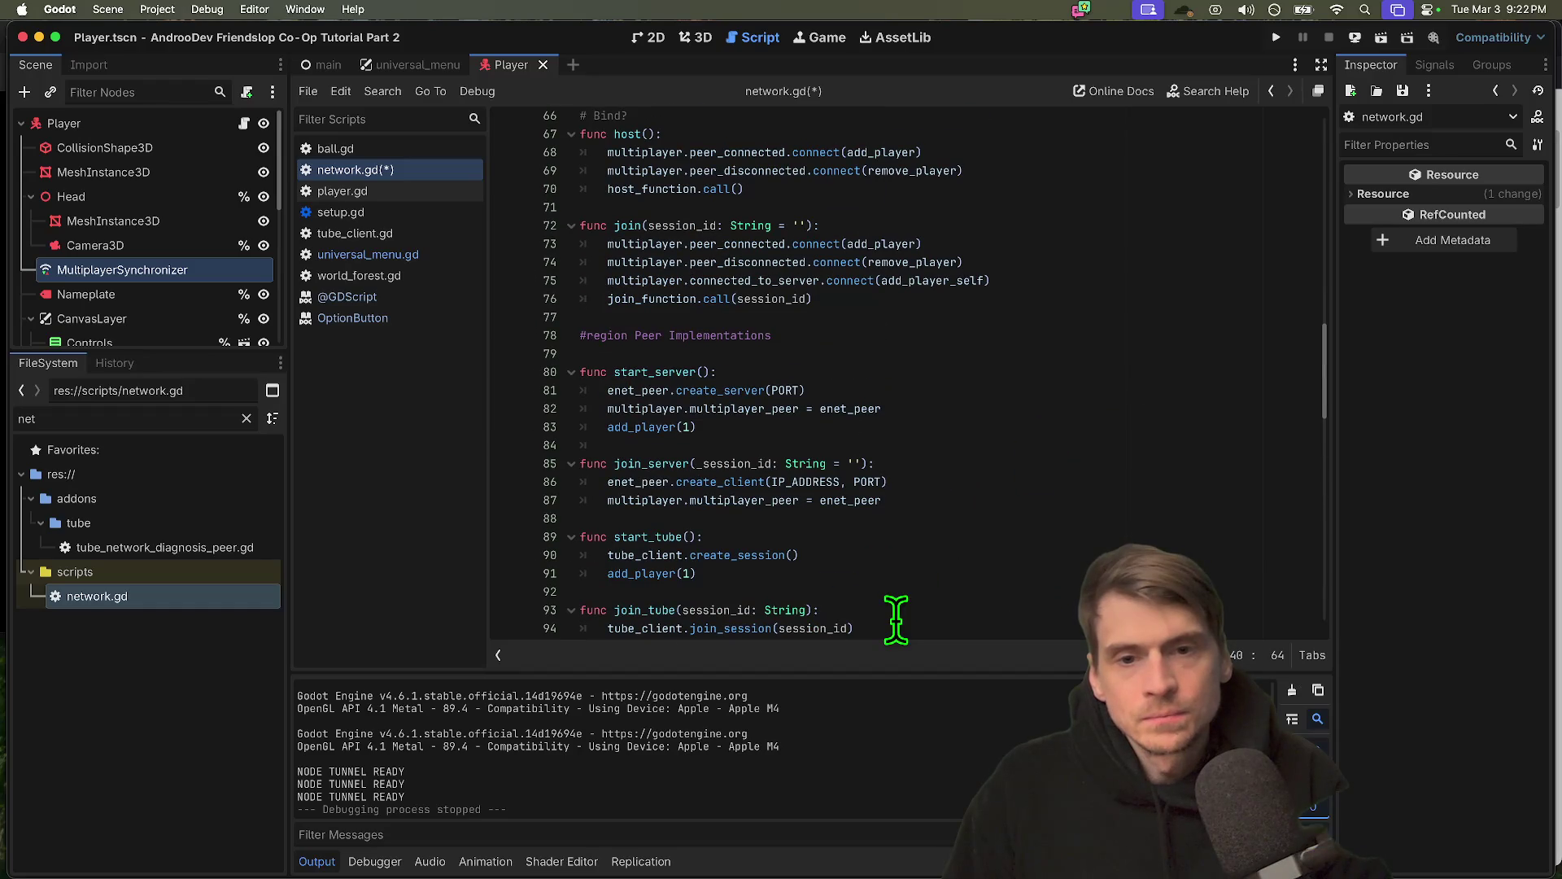
scroll(854, 468, "up", 7)
scroll(854, 470, "up", 4)
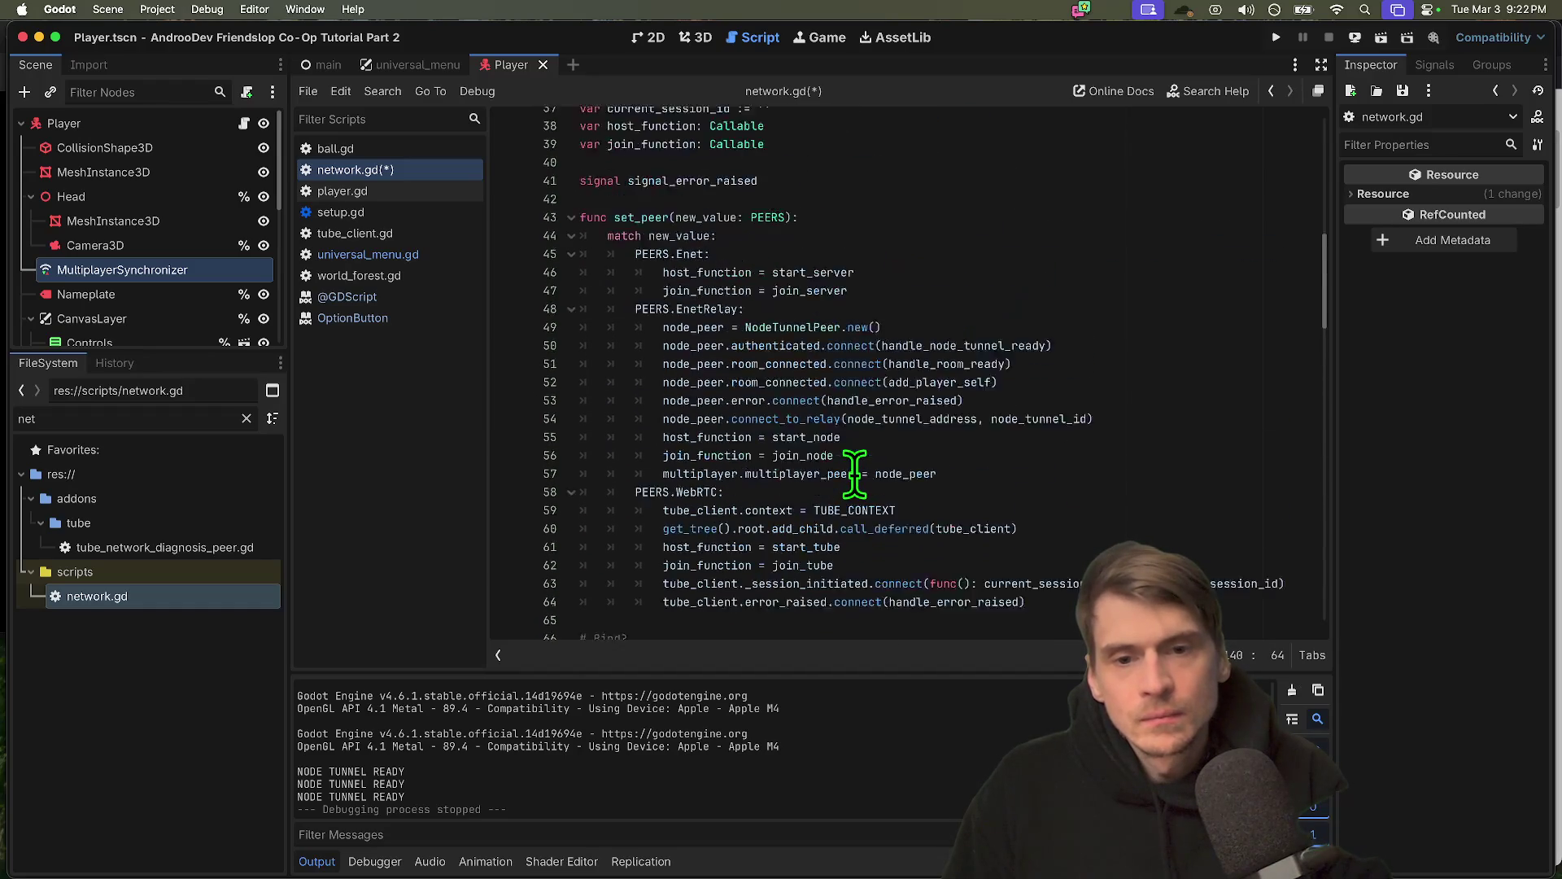
scroll(854, 471, "down", 5)
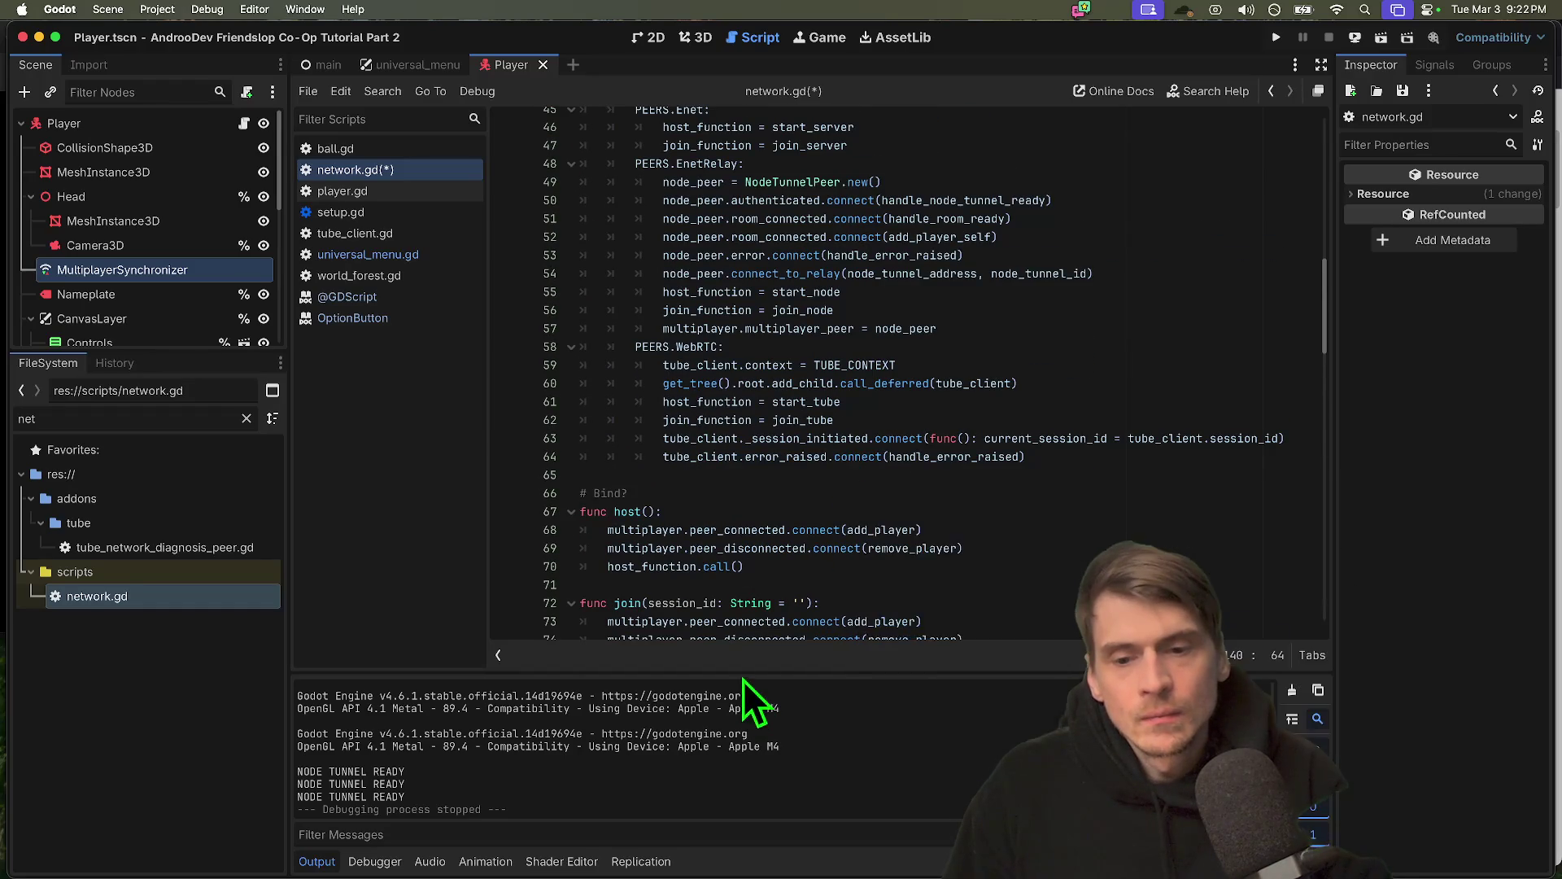
scroll(745, 643, "down", 3)
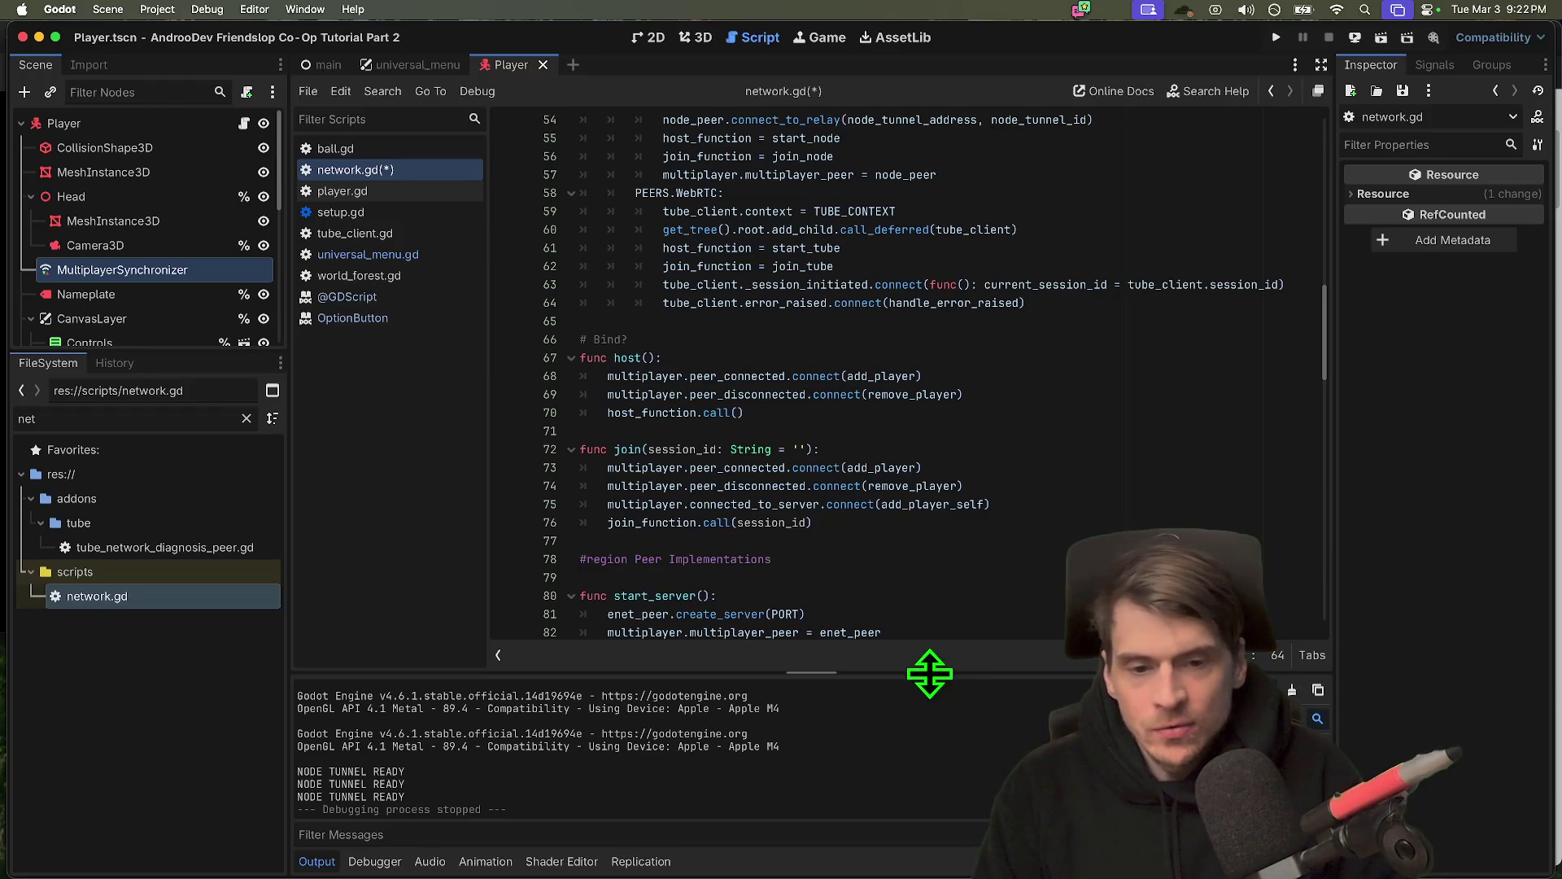
scroll(862, 504, "up", 2)
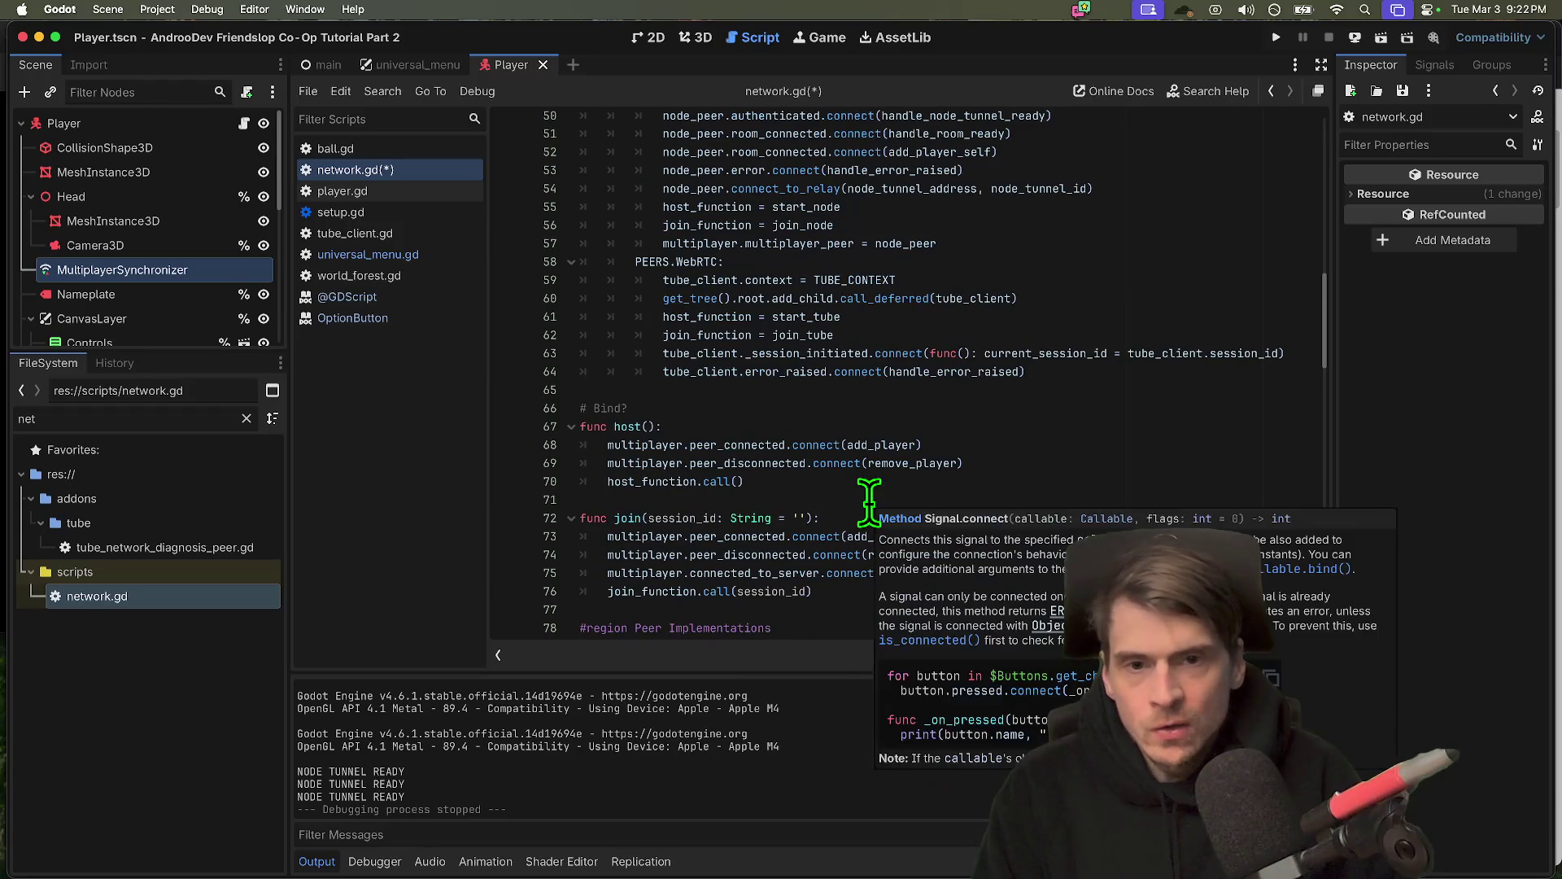
Comment out line 52's room_connected.connect(add_player_self), save network.gd, and run three instances
double_click(928, 571)
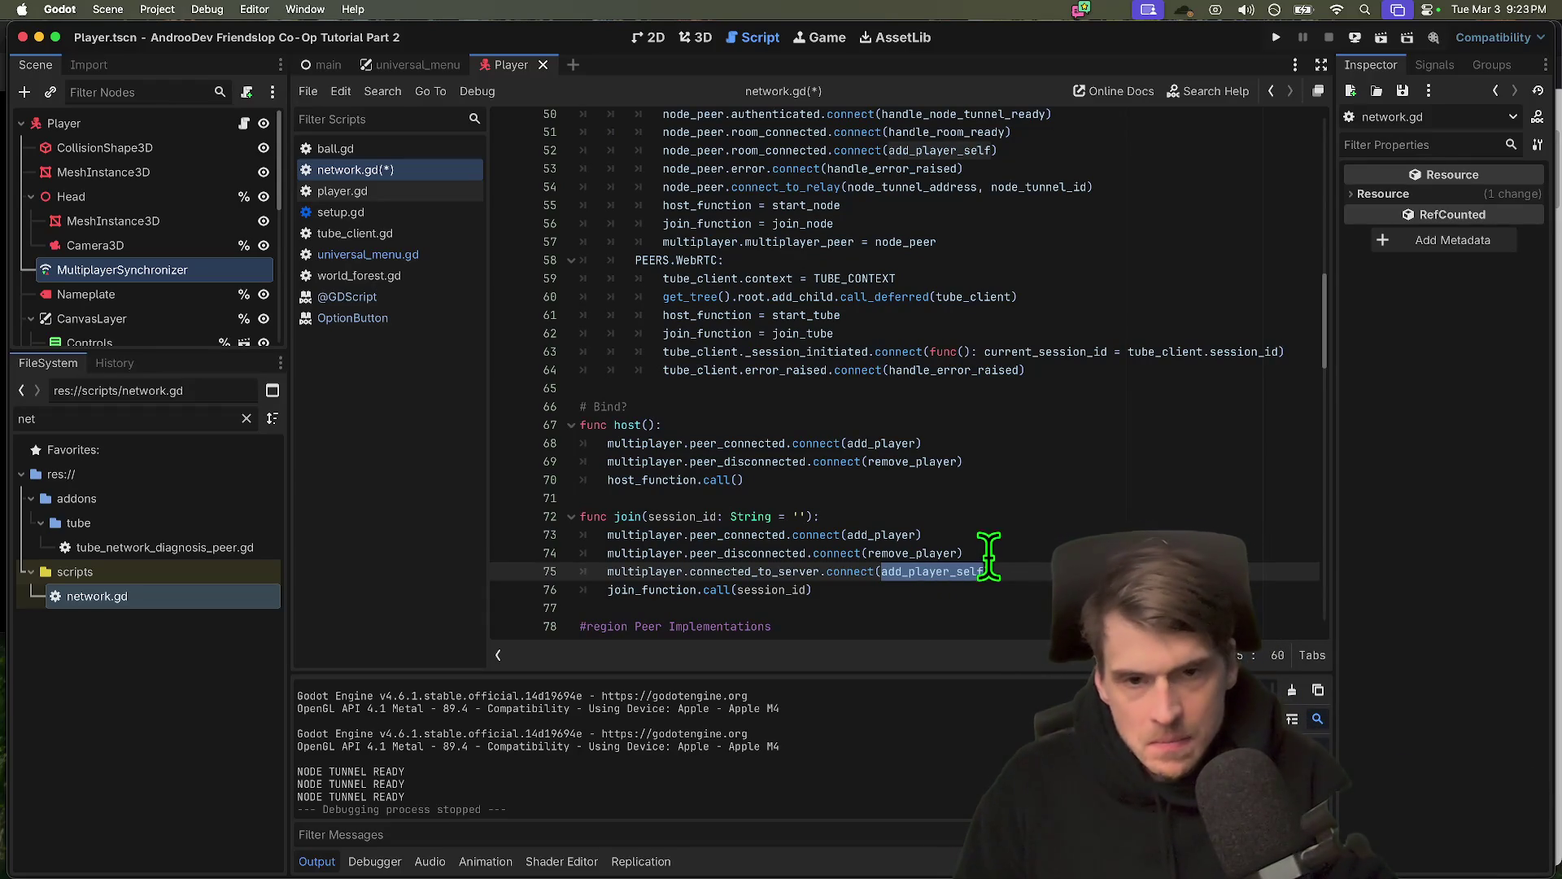
scroll(1036, 491, "up", 1)
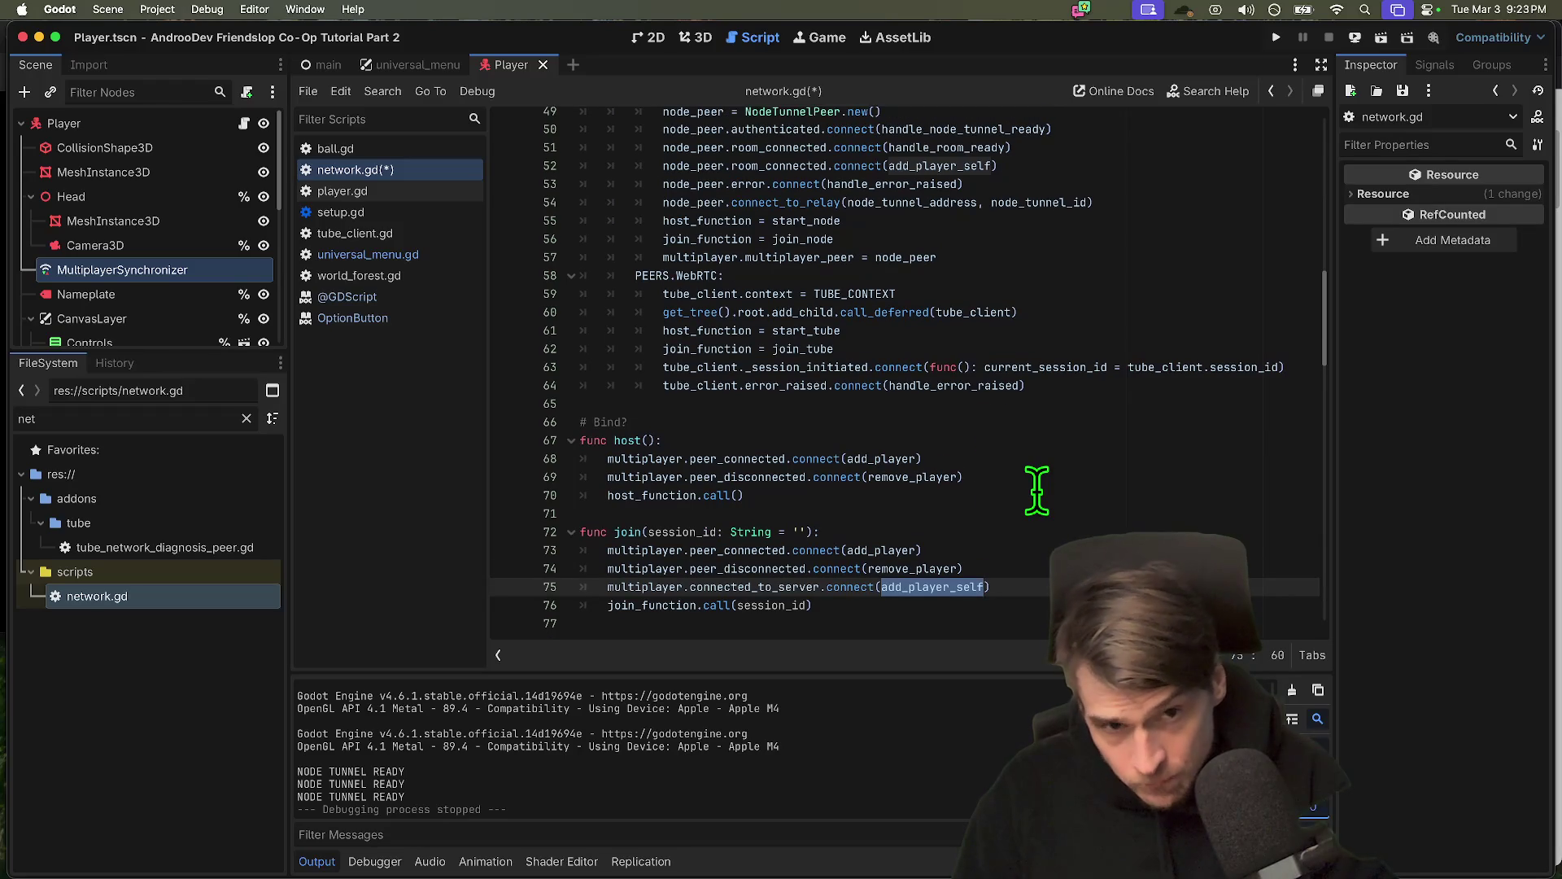
double_click(957, 165)
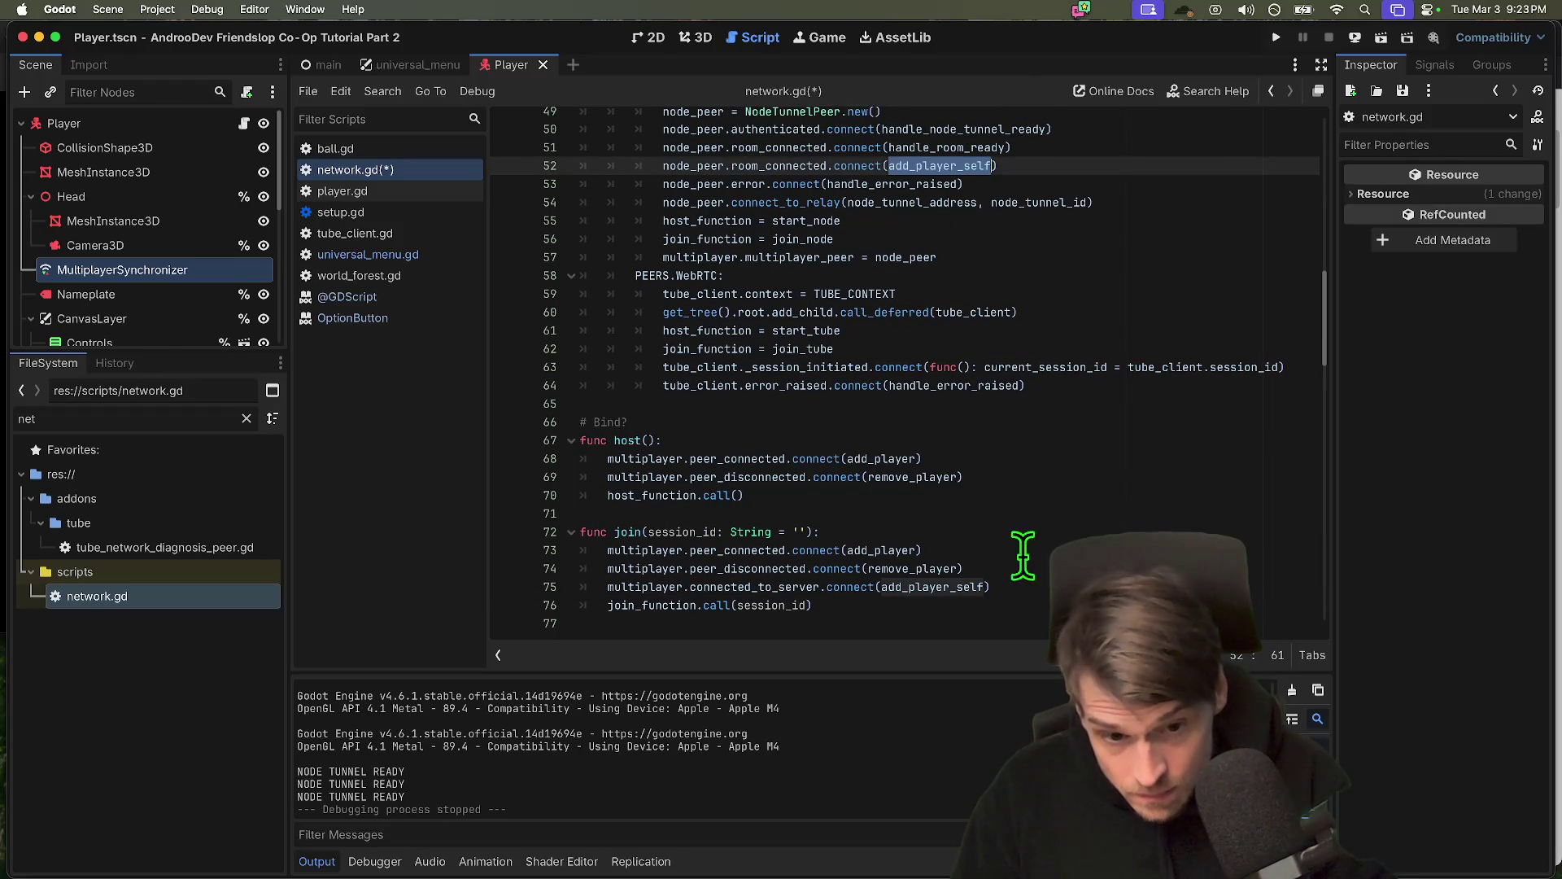
left_click(1053, 161)
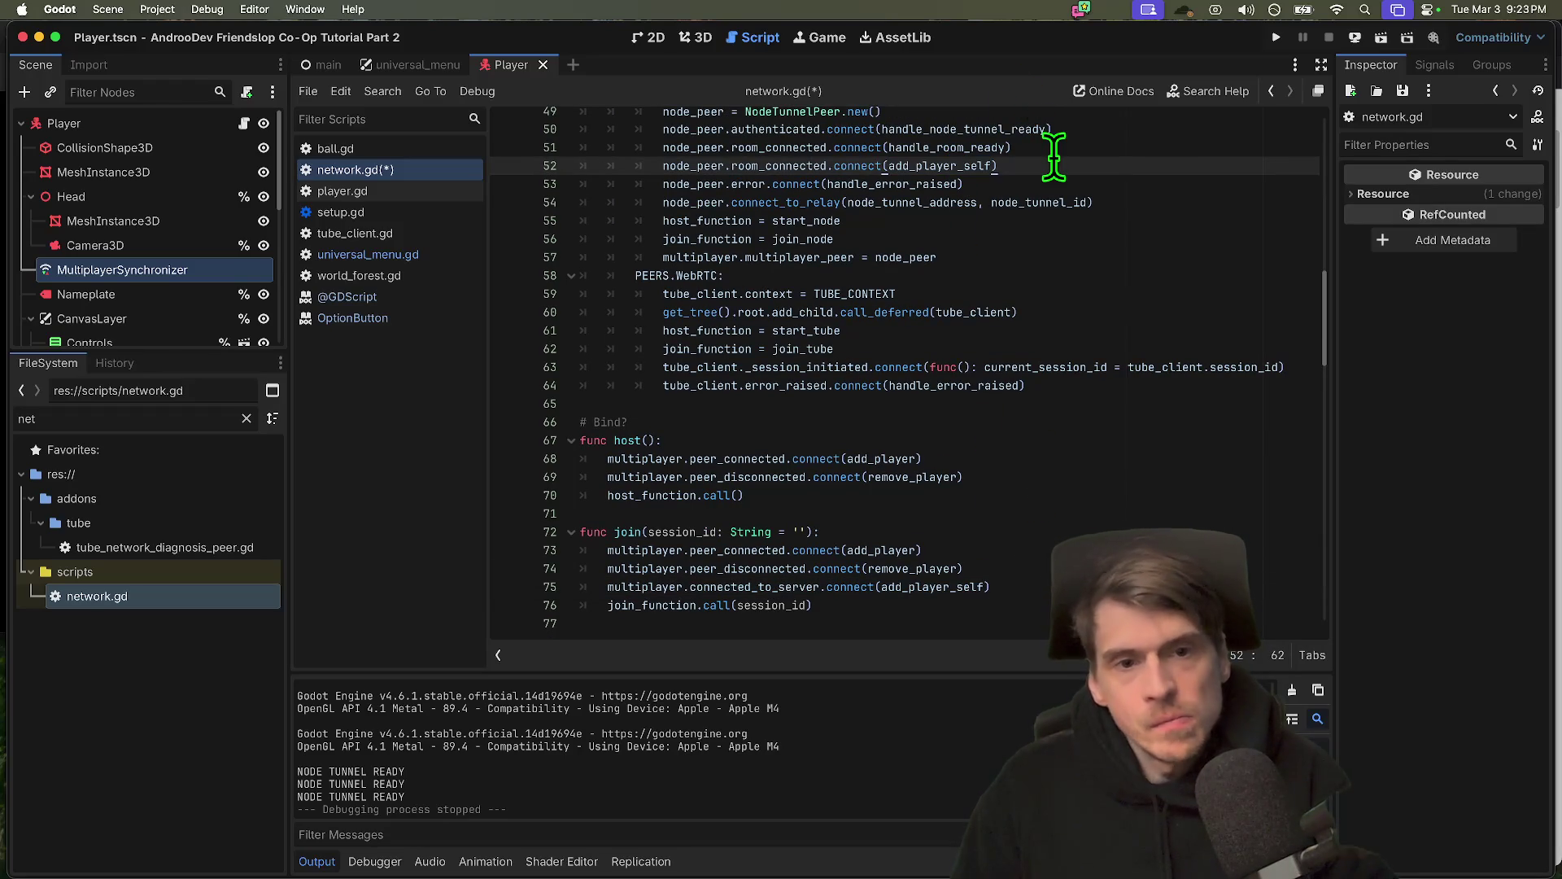
key("Up")
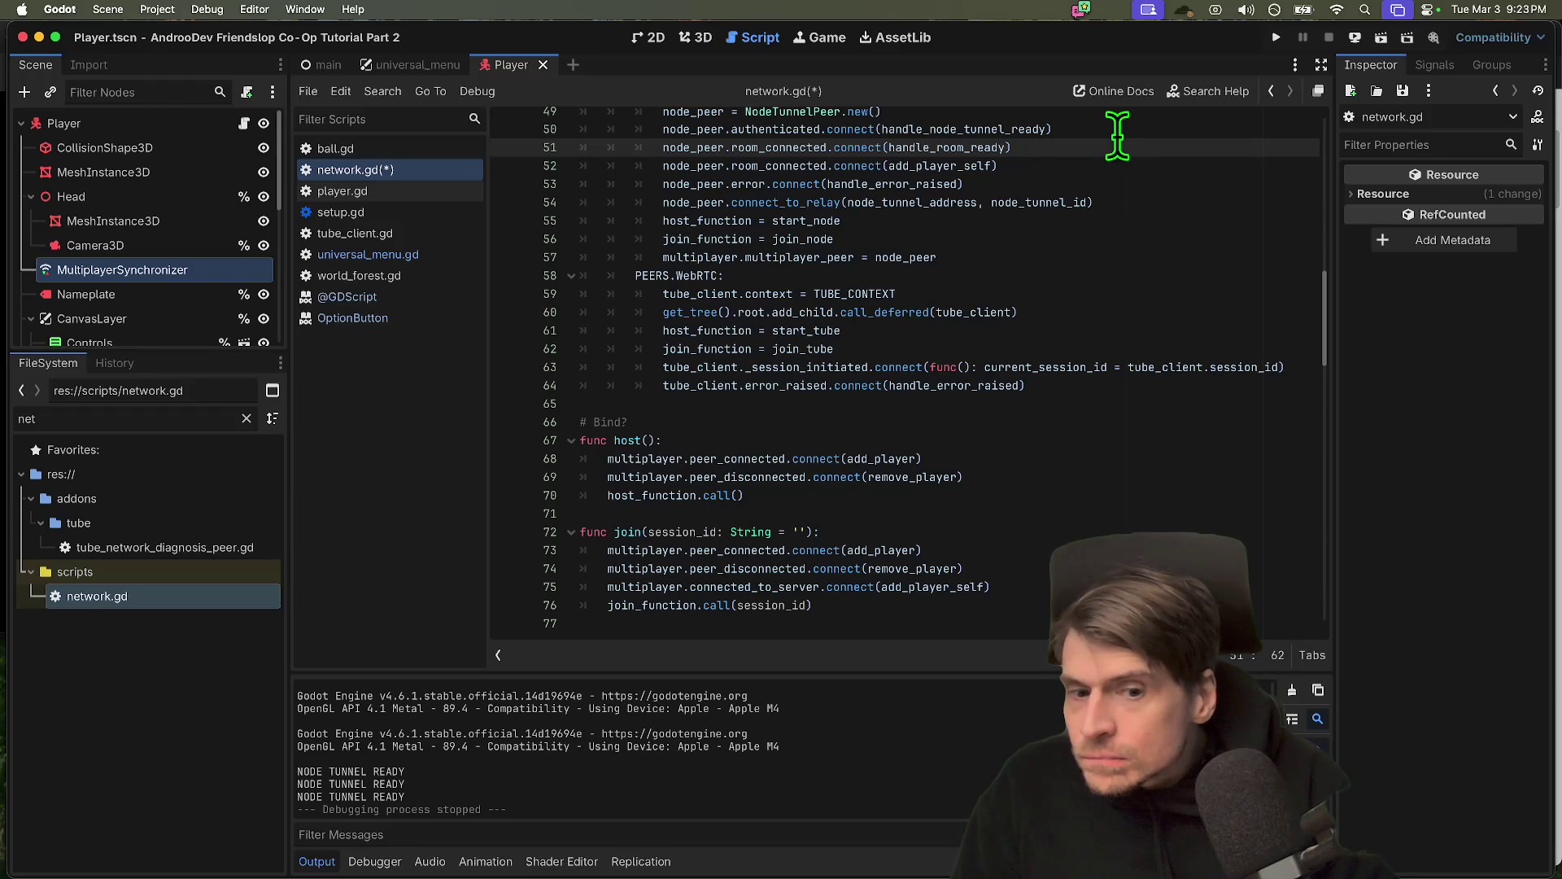
key("Down")
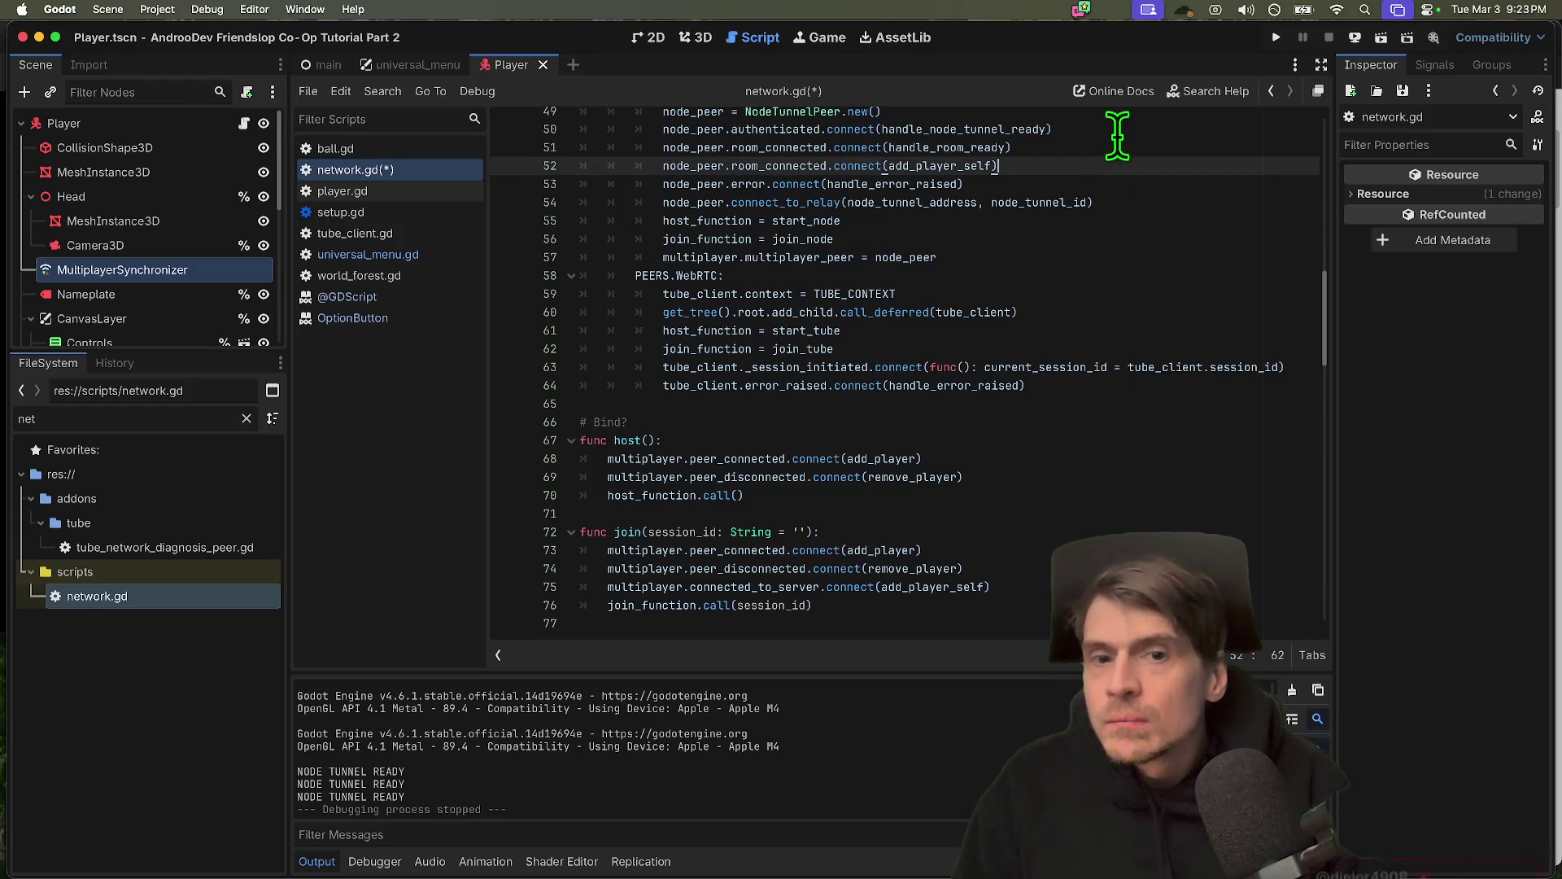
key("super+k")
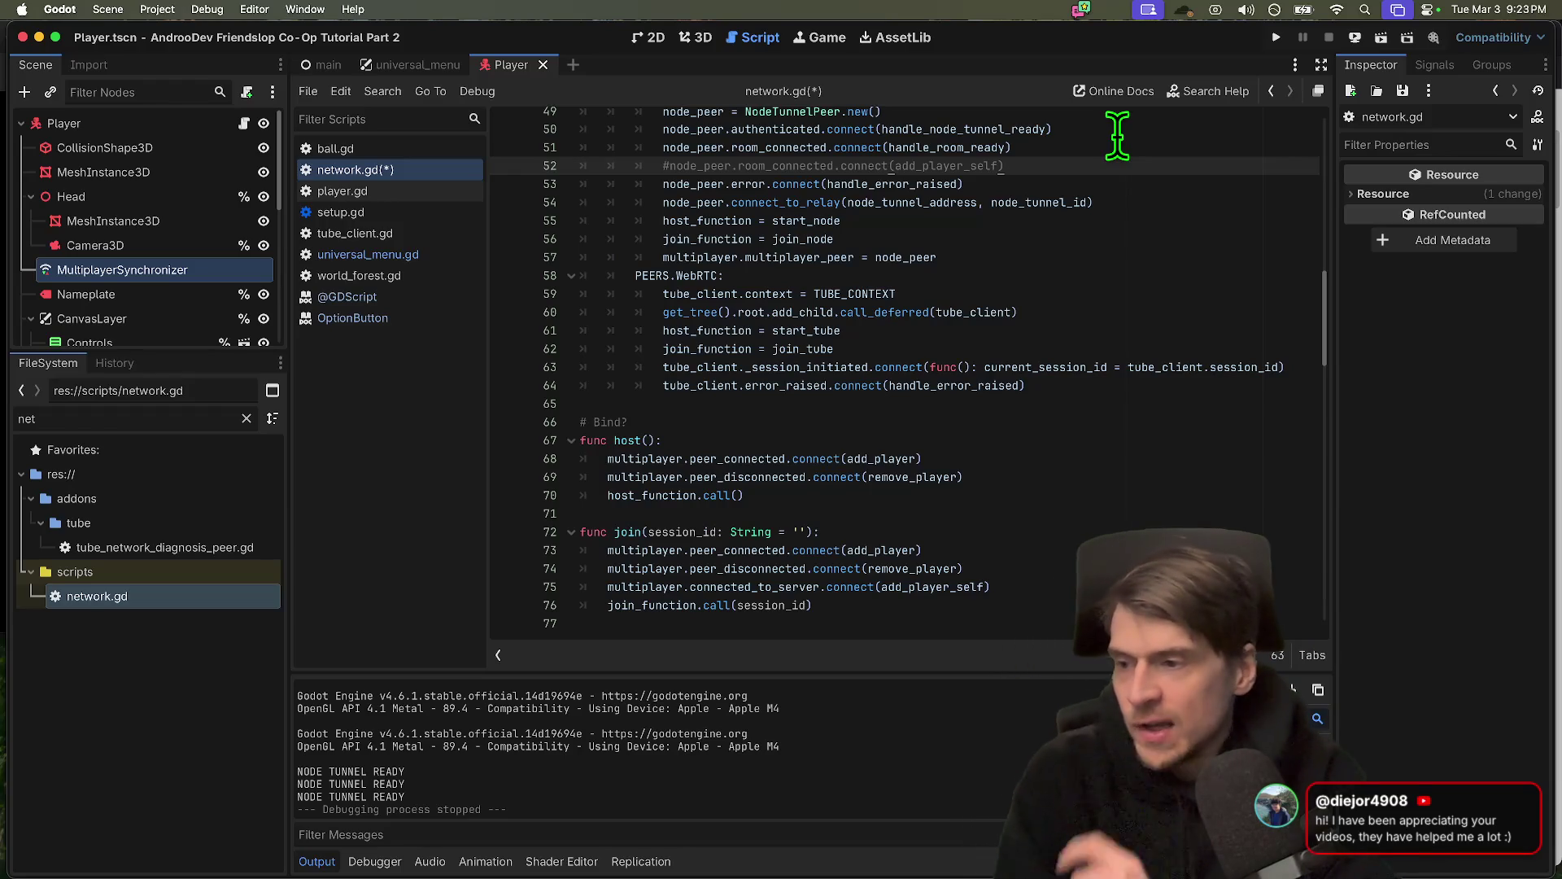
key("super+s")
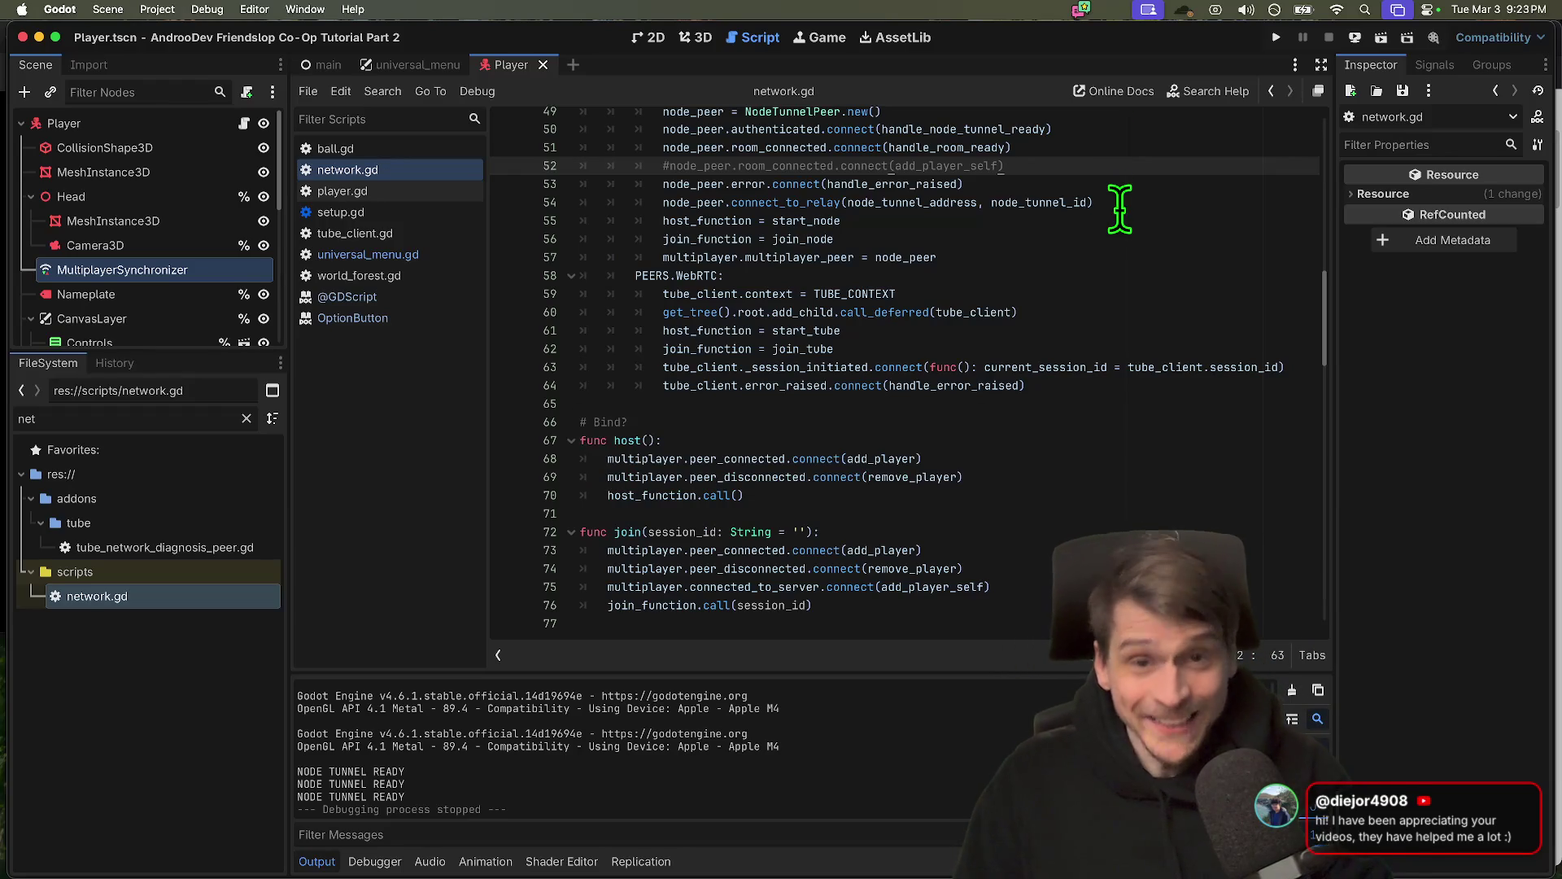
key("super+b")
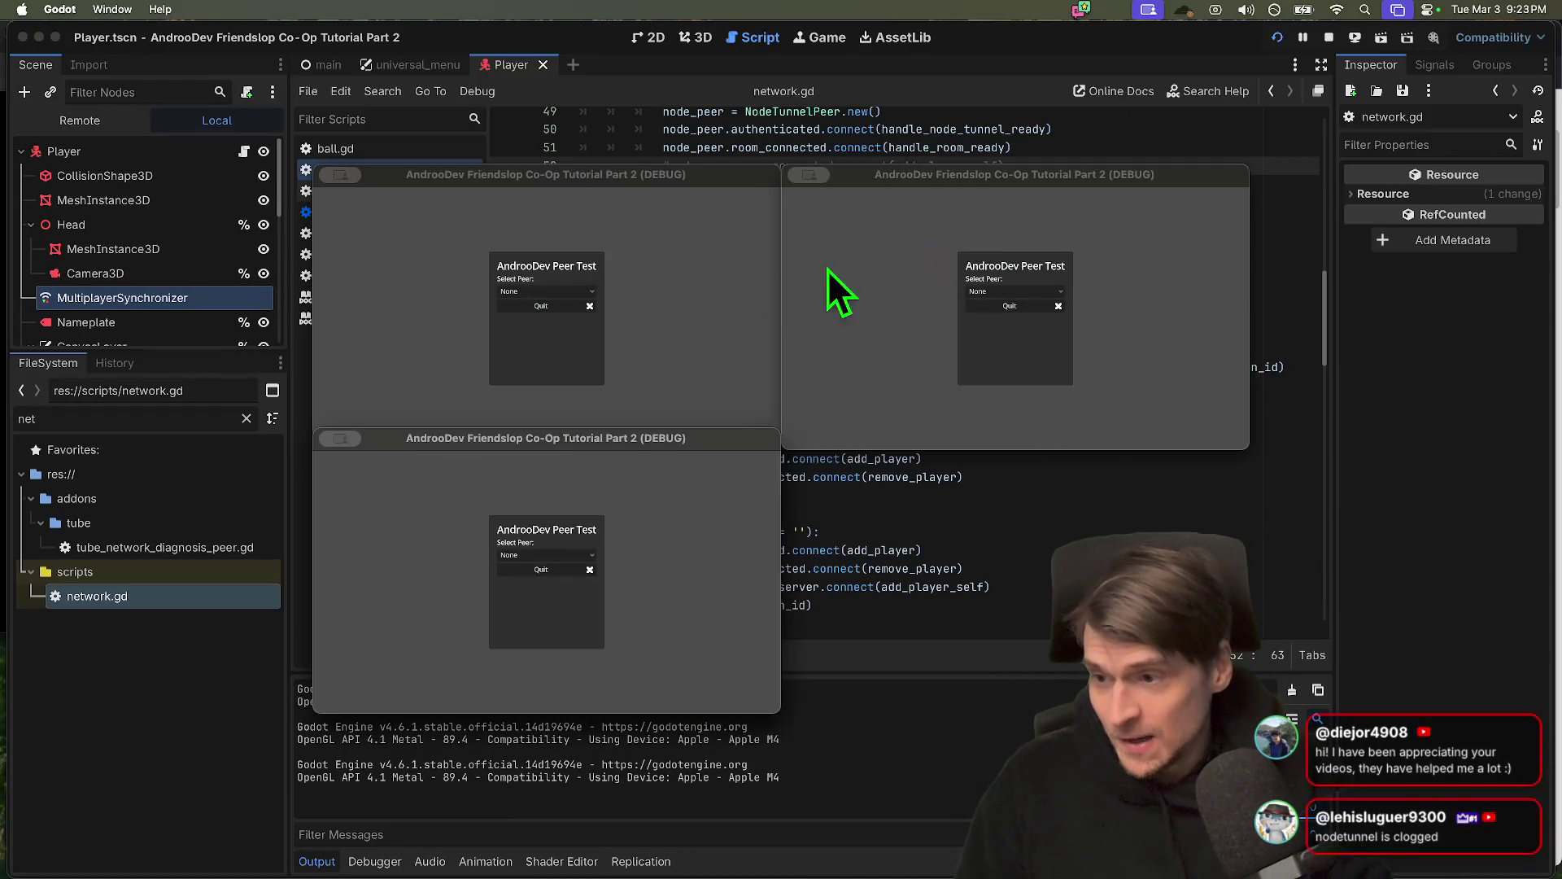
Choose EnetRelay as the peer type in both game windows and clear the stray Session ID text
left_click(623, 331)
left_click(558, 292)
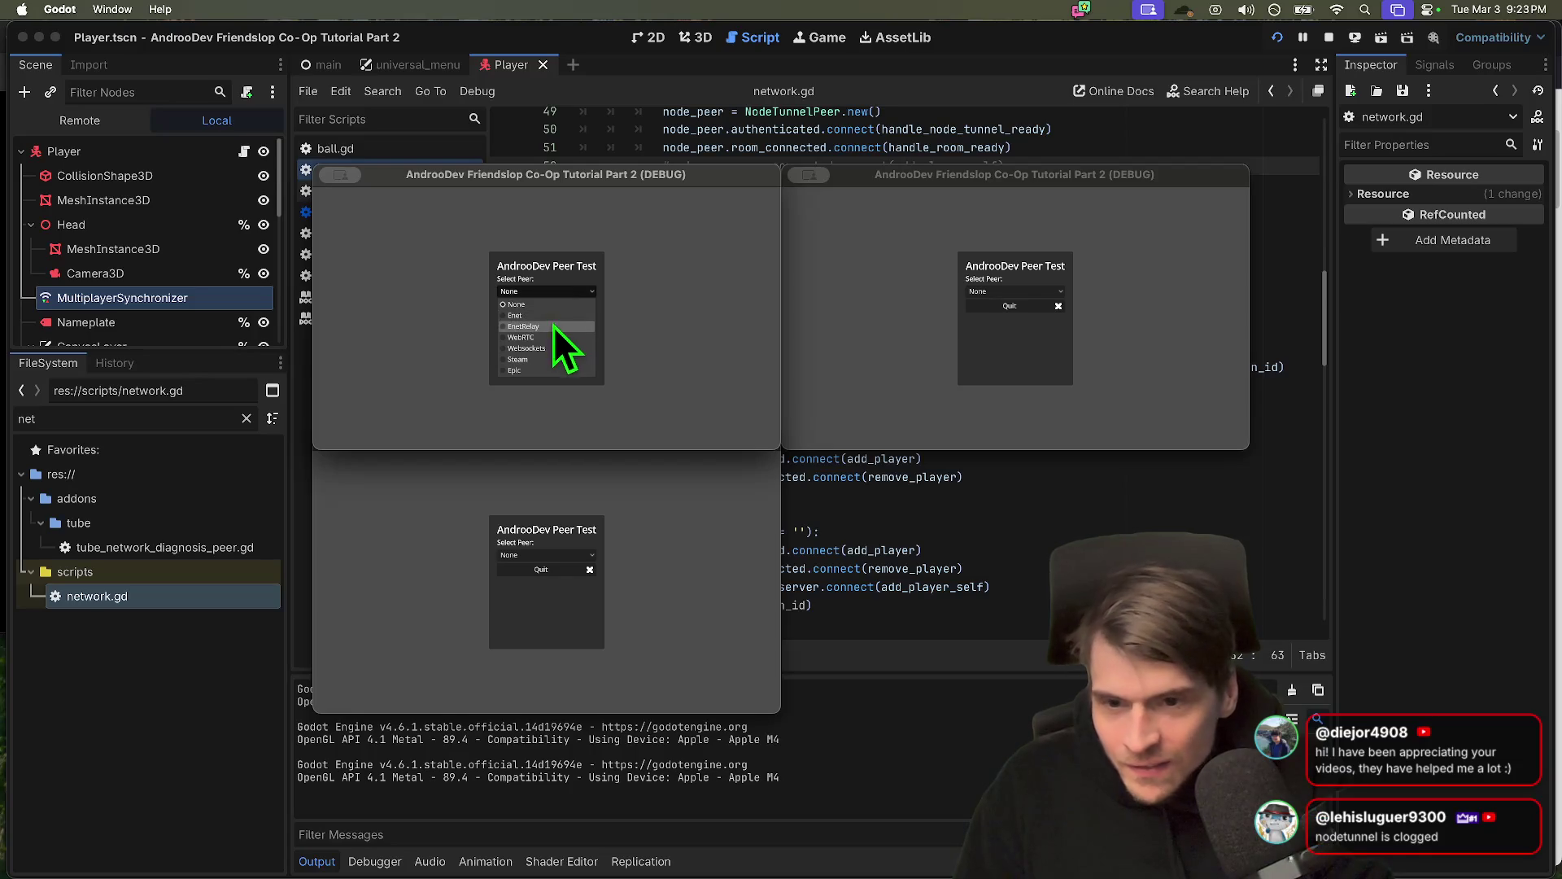
left_click(553, 326)
left_click(723, 531)
left_click(589, 558)
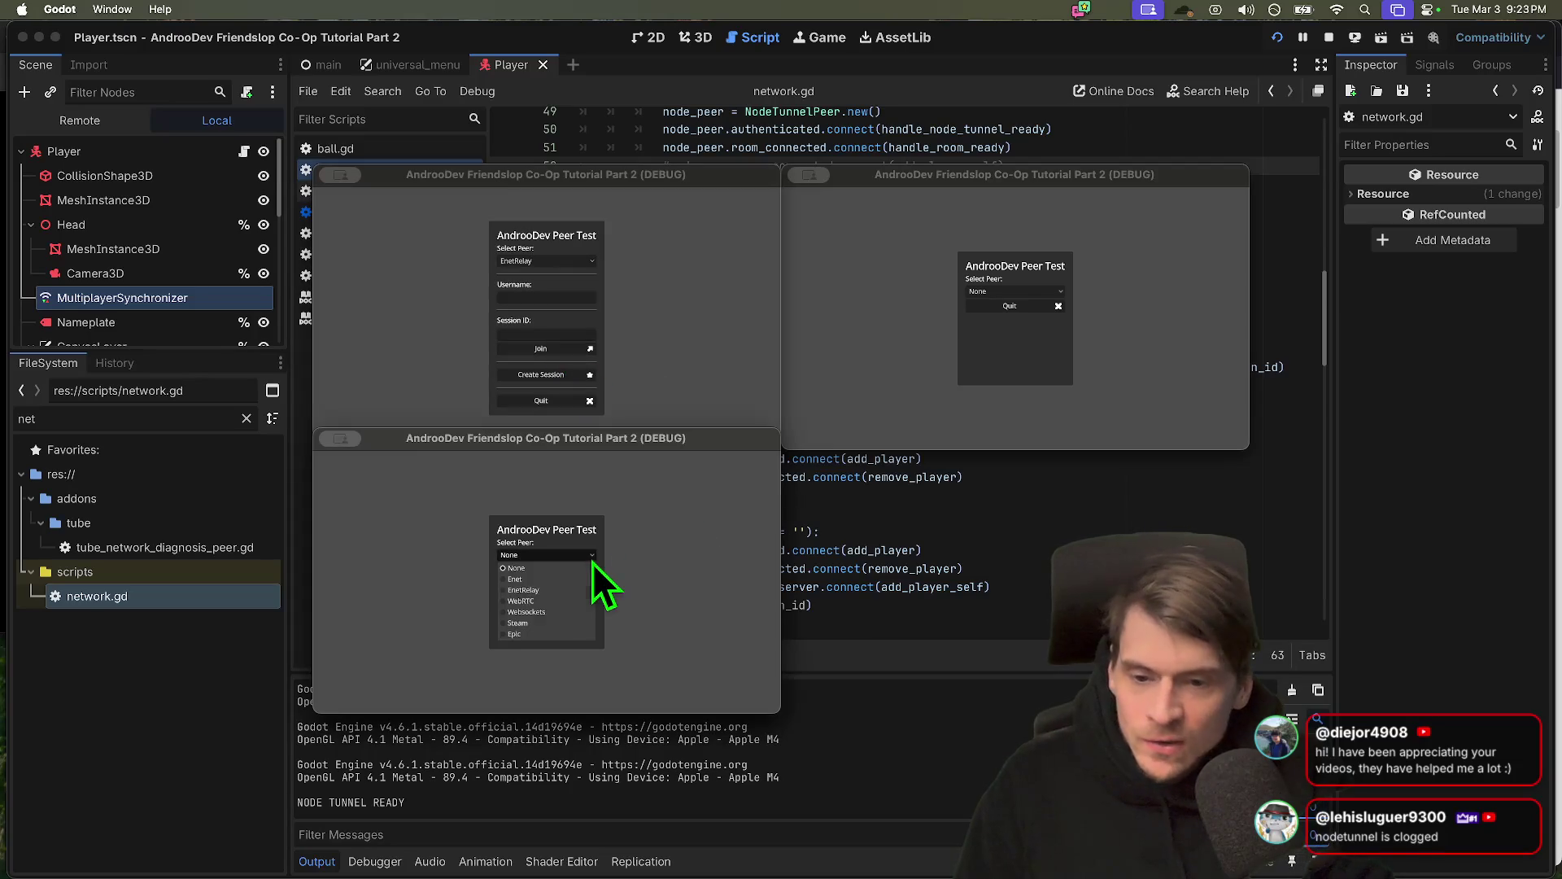
left_click(554, 594)
left_click(555, 594)
type("51")
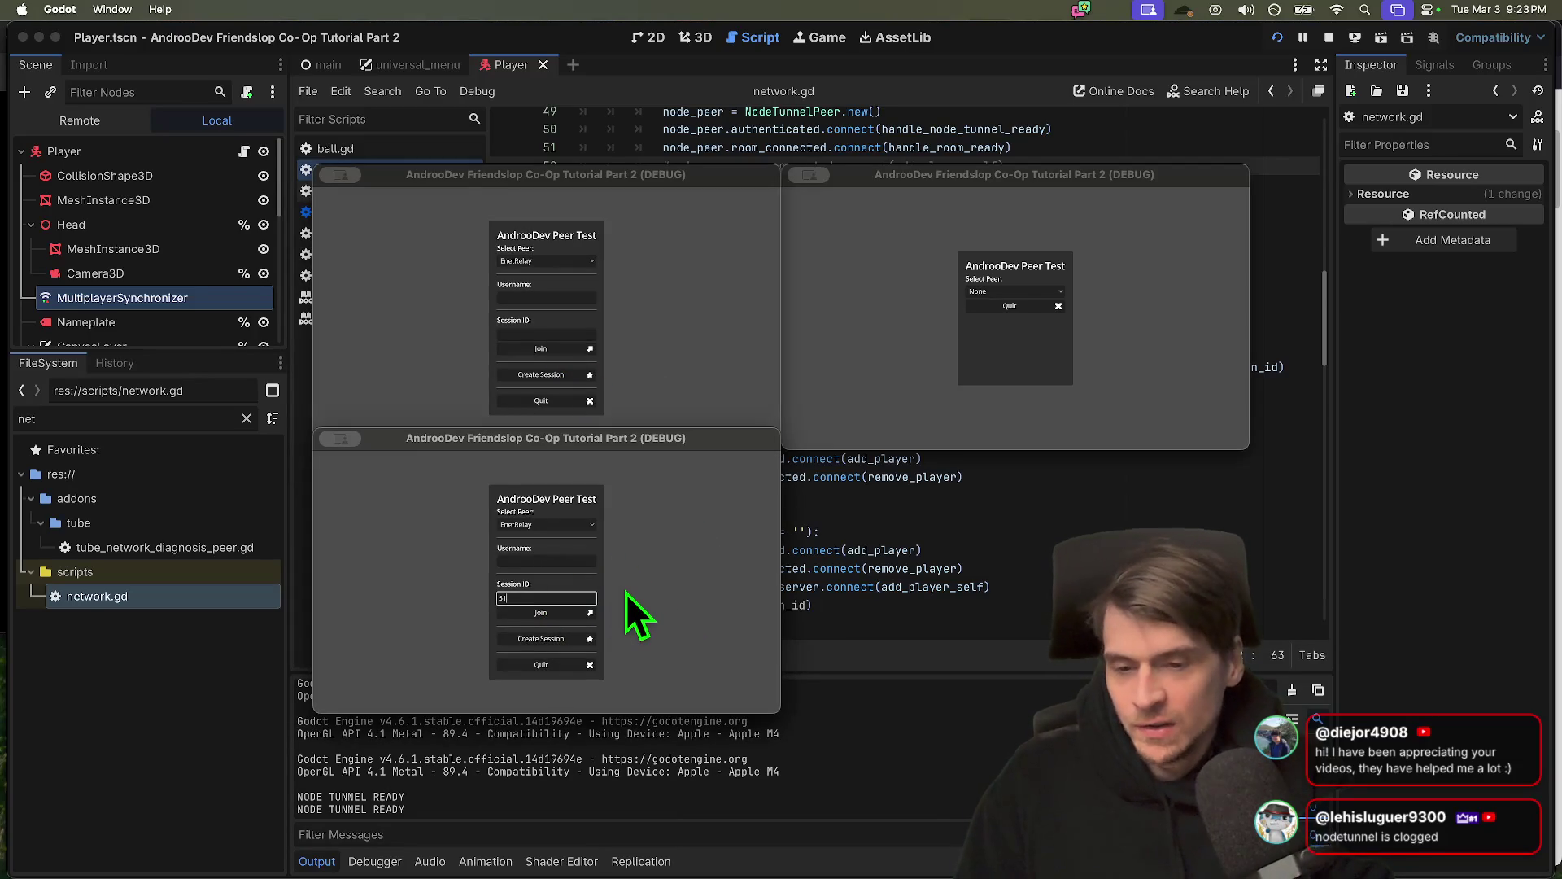
key("BackSpace")
key("BackSpace")
Create a session in the first game, then paste its ID and join from the bottom game
left_click(573, 383)
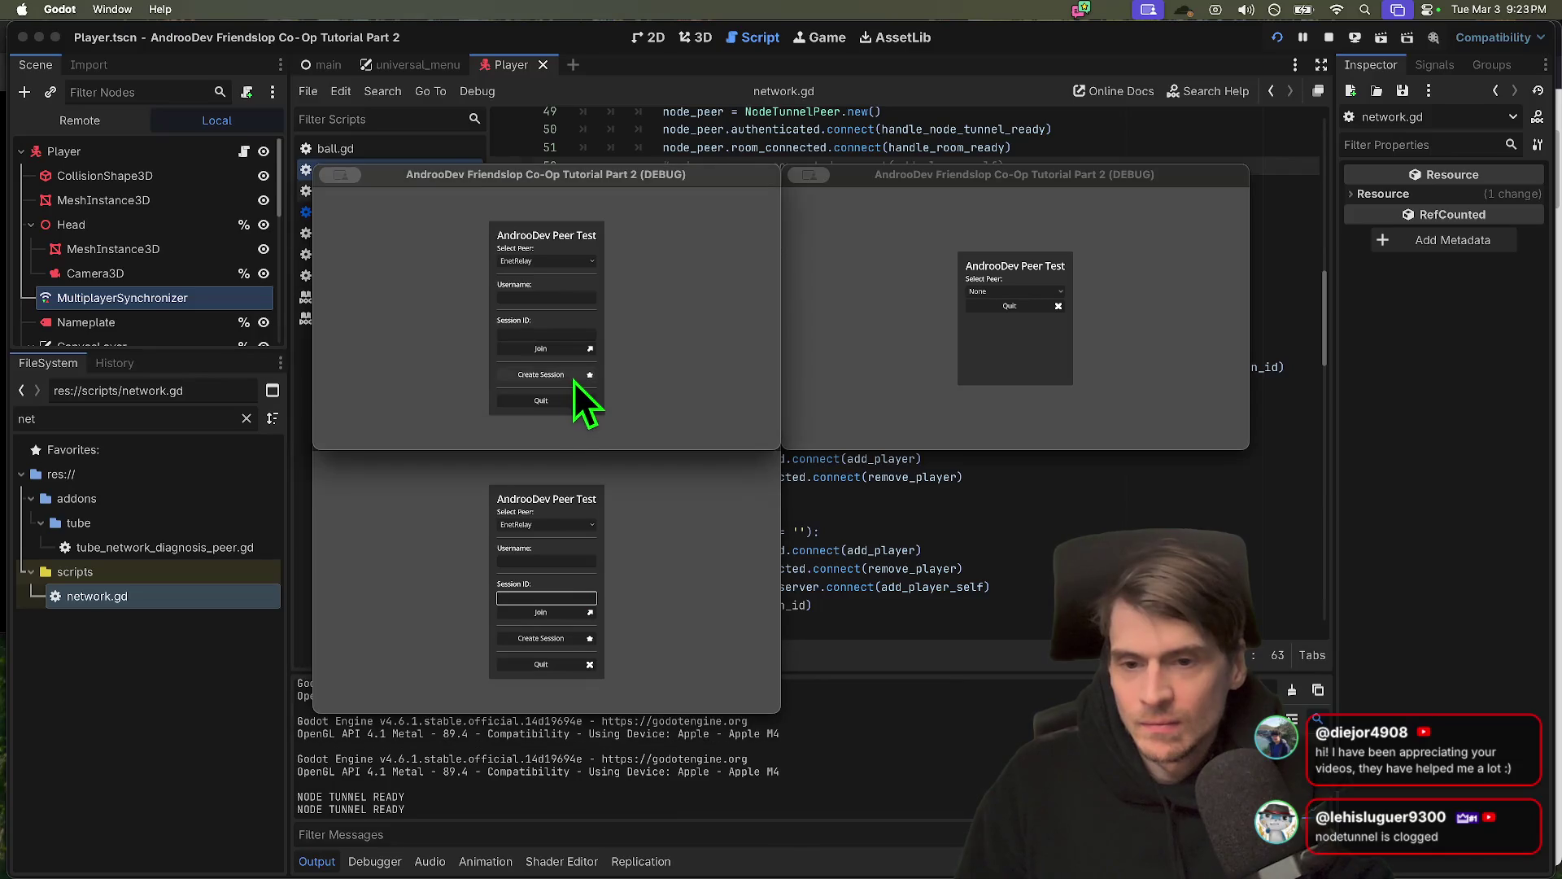
left_click(573, 381)
left_click(623, 584)
key("super+v")
left_click(558, 615)
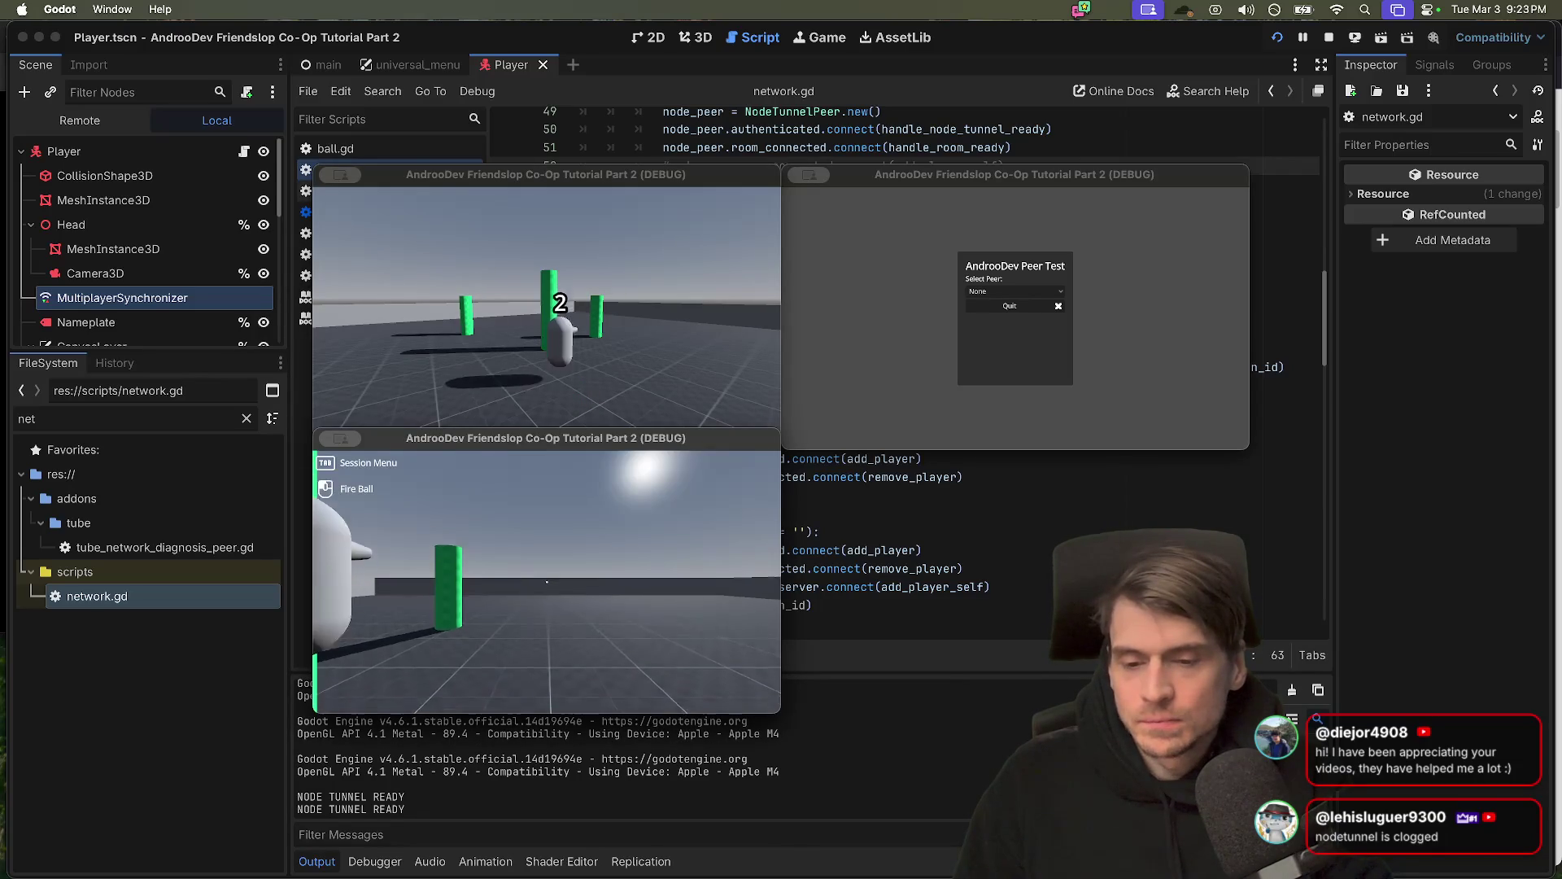
Walk the joined player past the pillar, then close the game instances to stop the project
key("w")
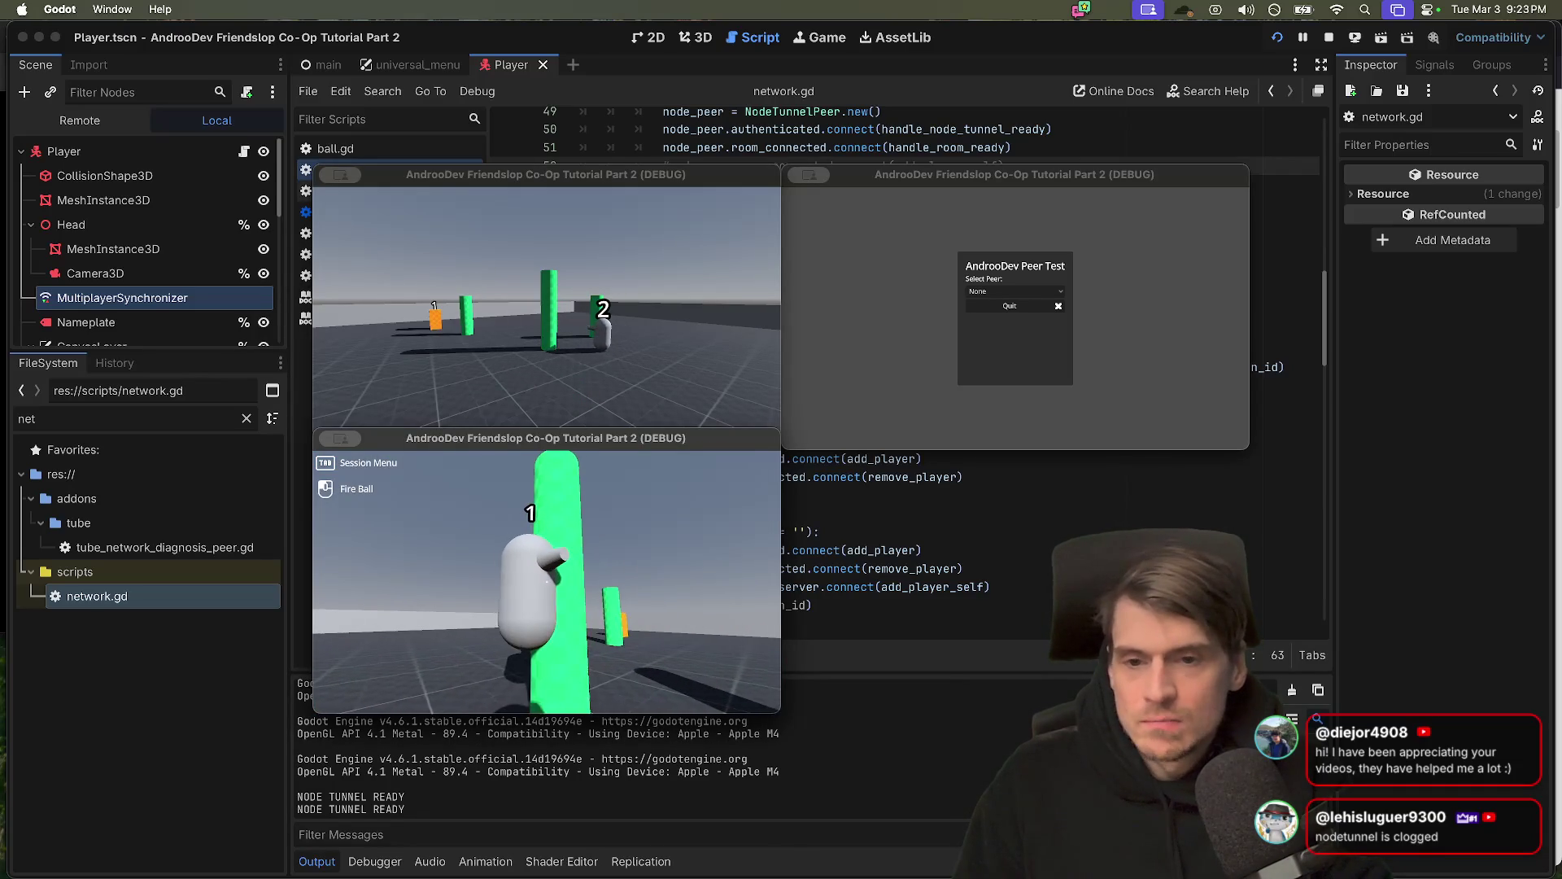
key("w")
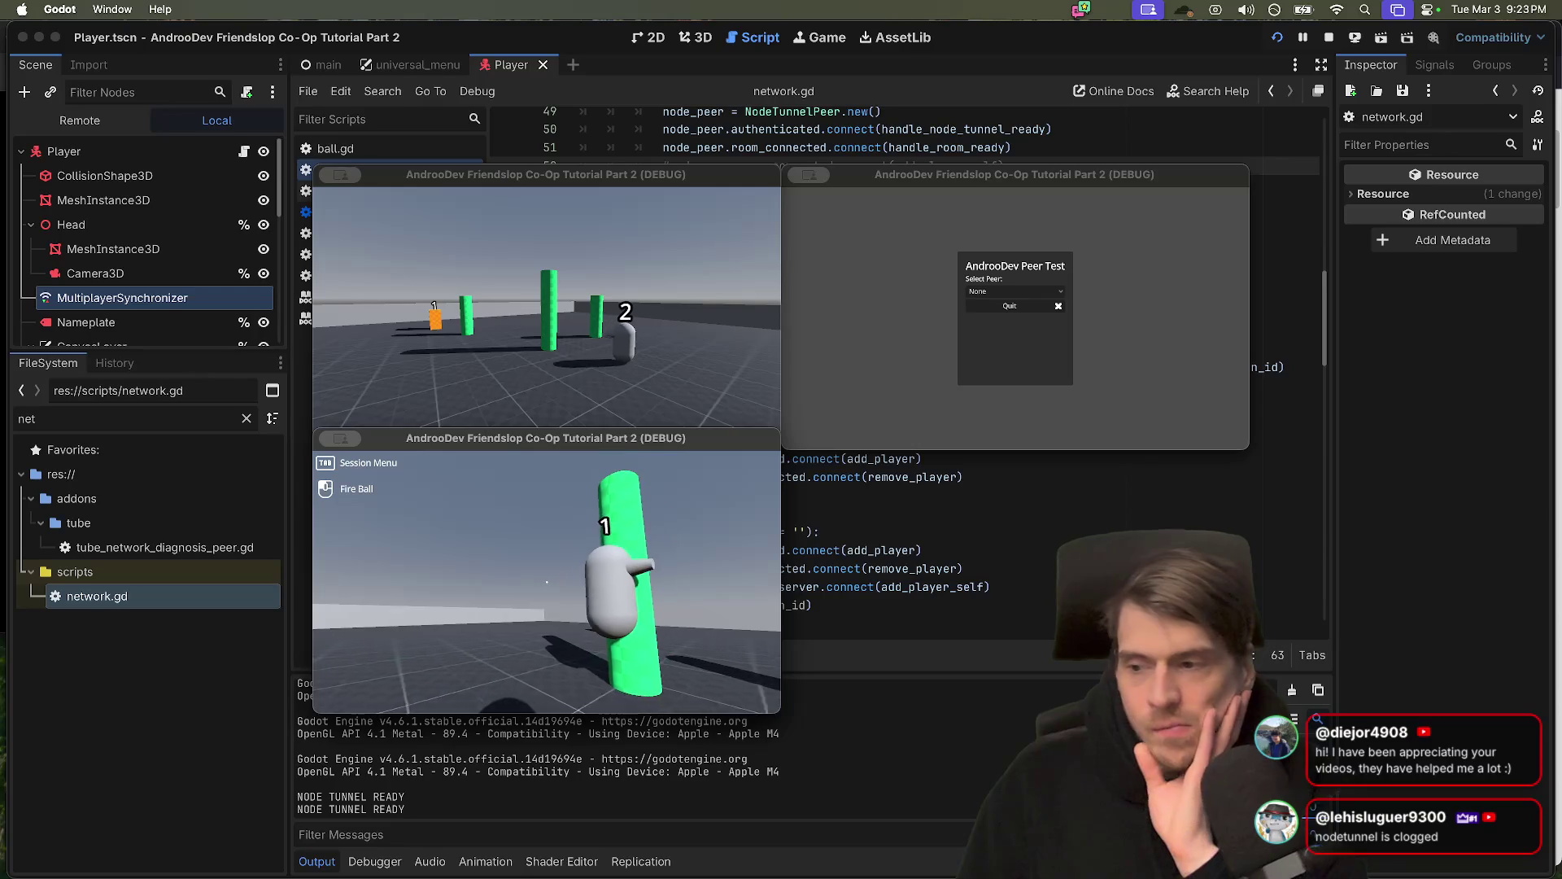
key("w")
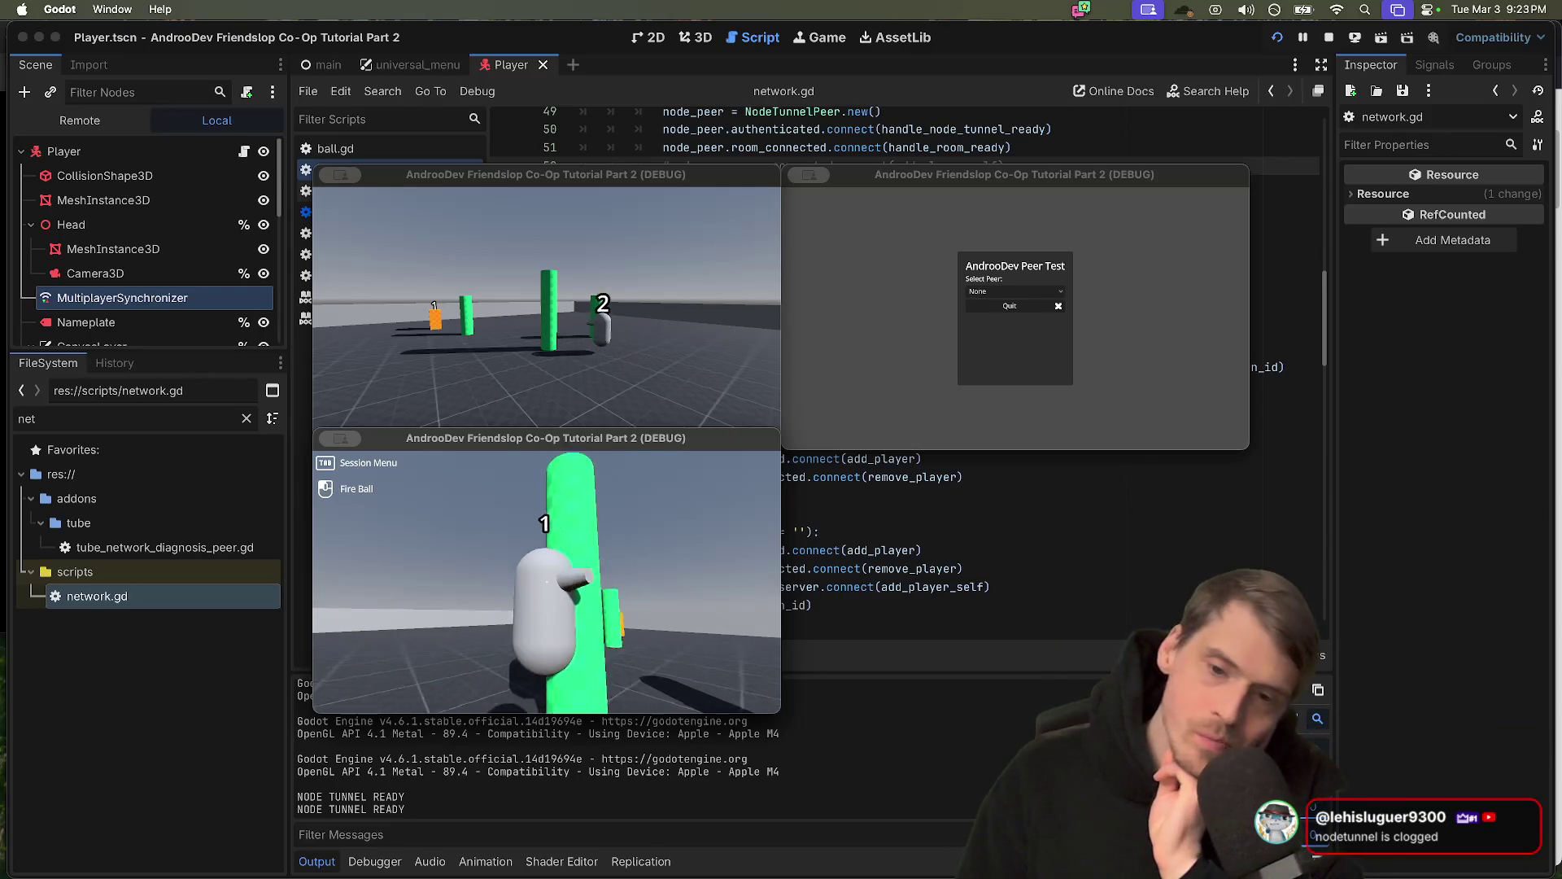
key("w")
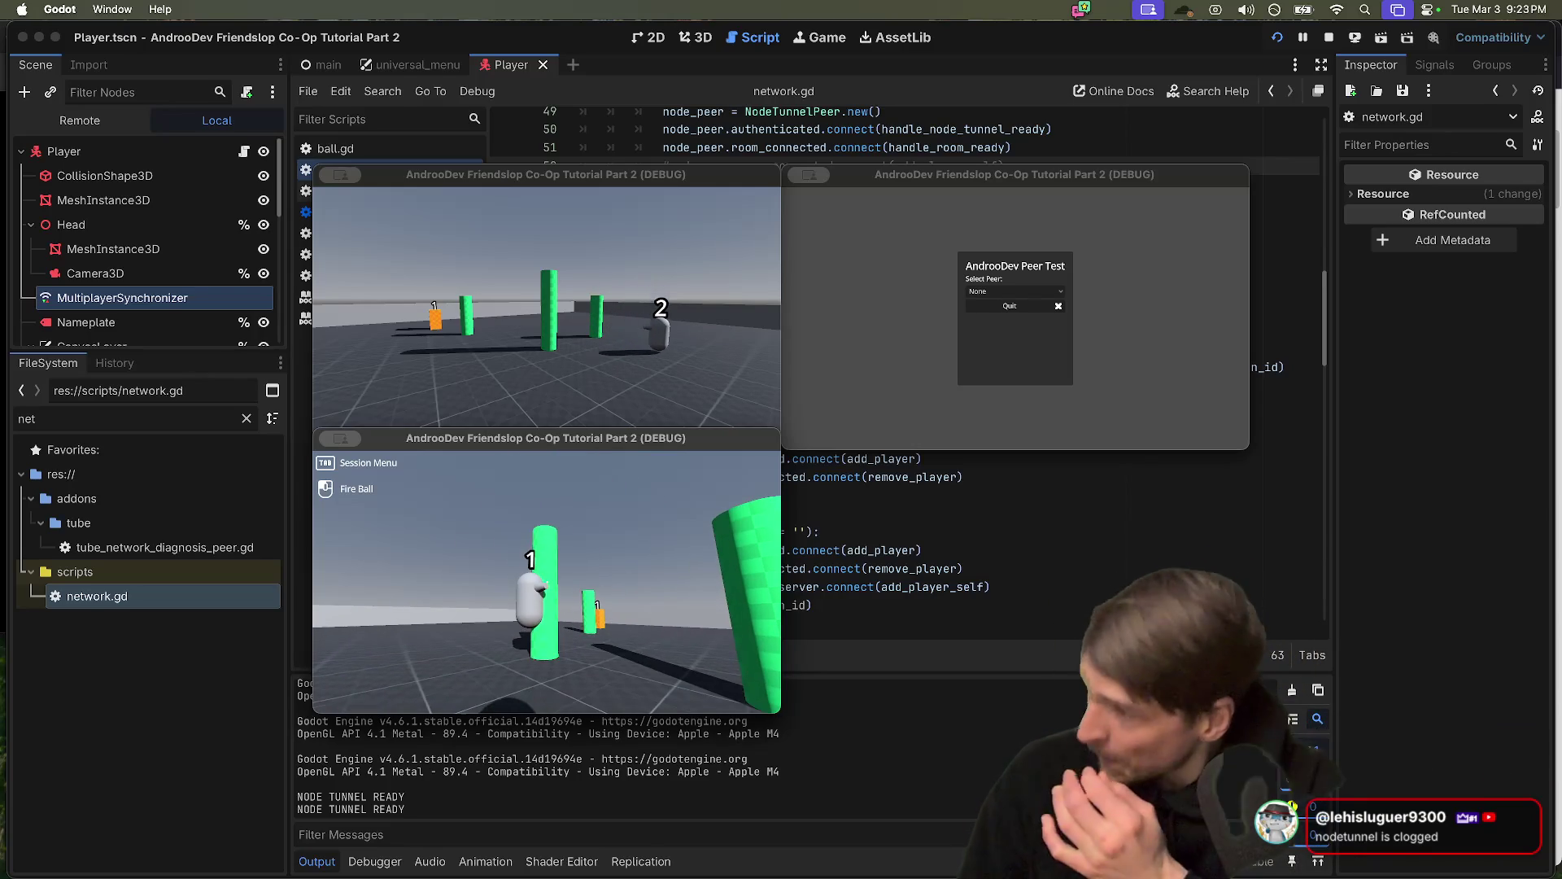
key("super+q")
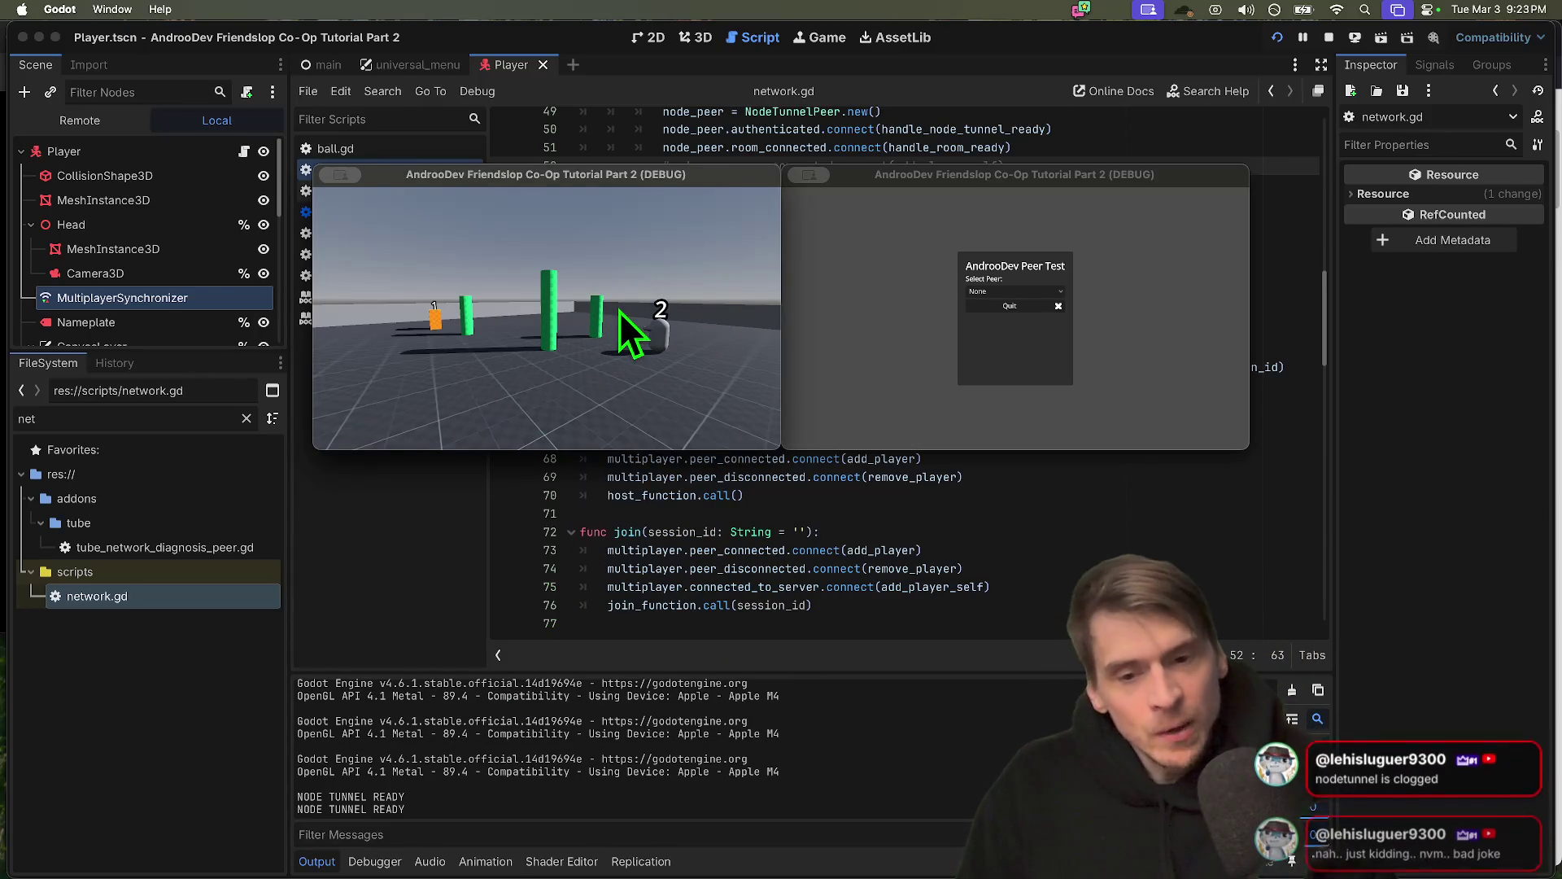
key("super+q")
key("super+q")
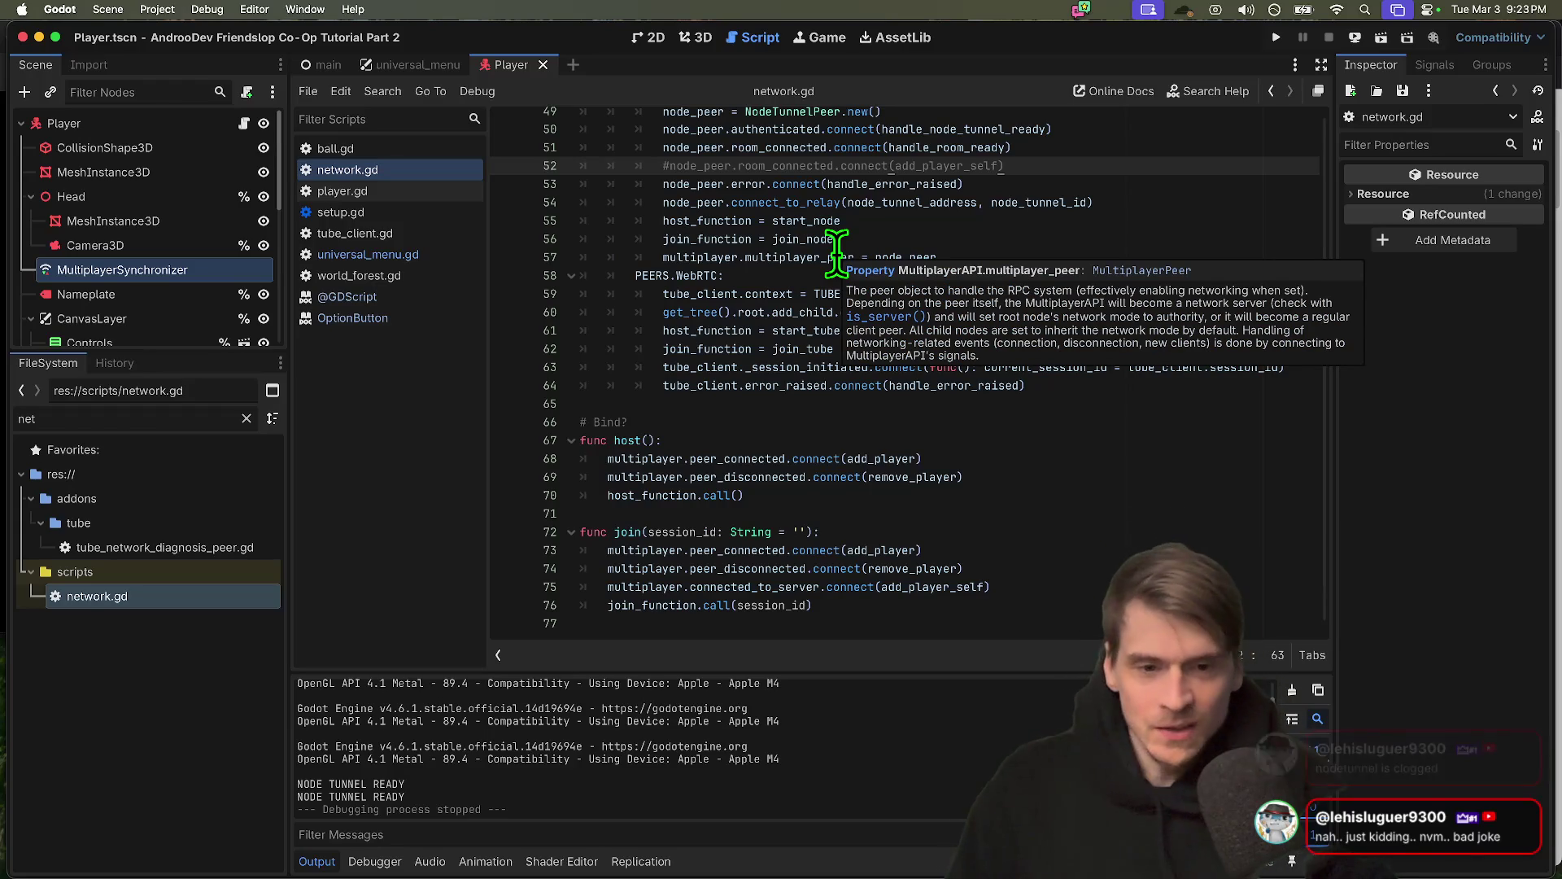
In handle_room_ready, add the condition 'if multiplayer.get_unique_id() == 1:'
scroll(830, 390, "up", 3)
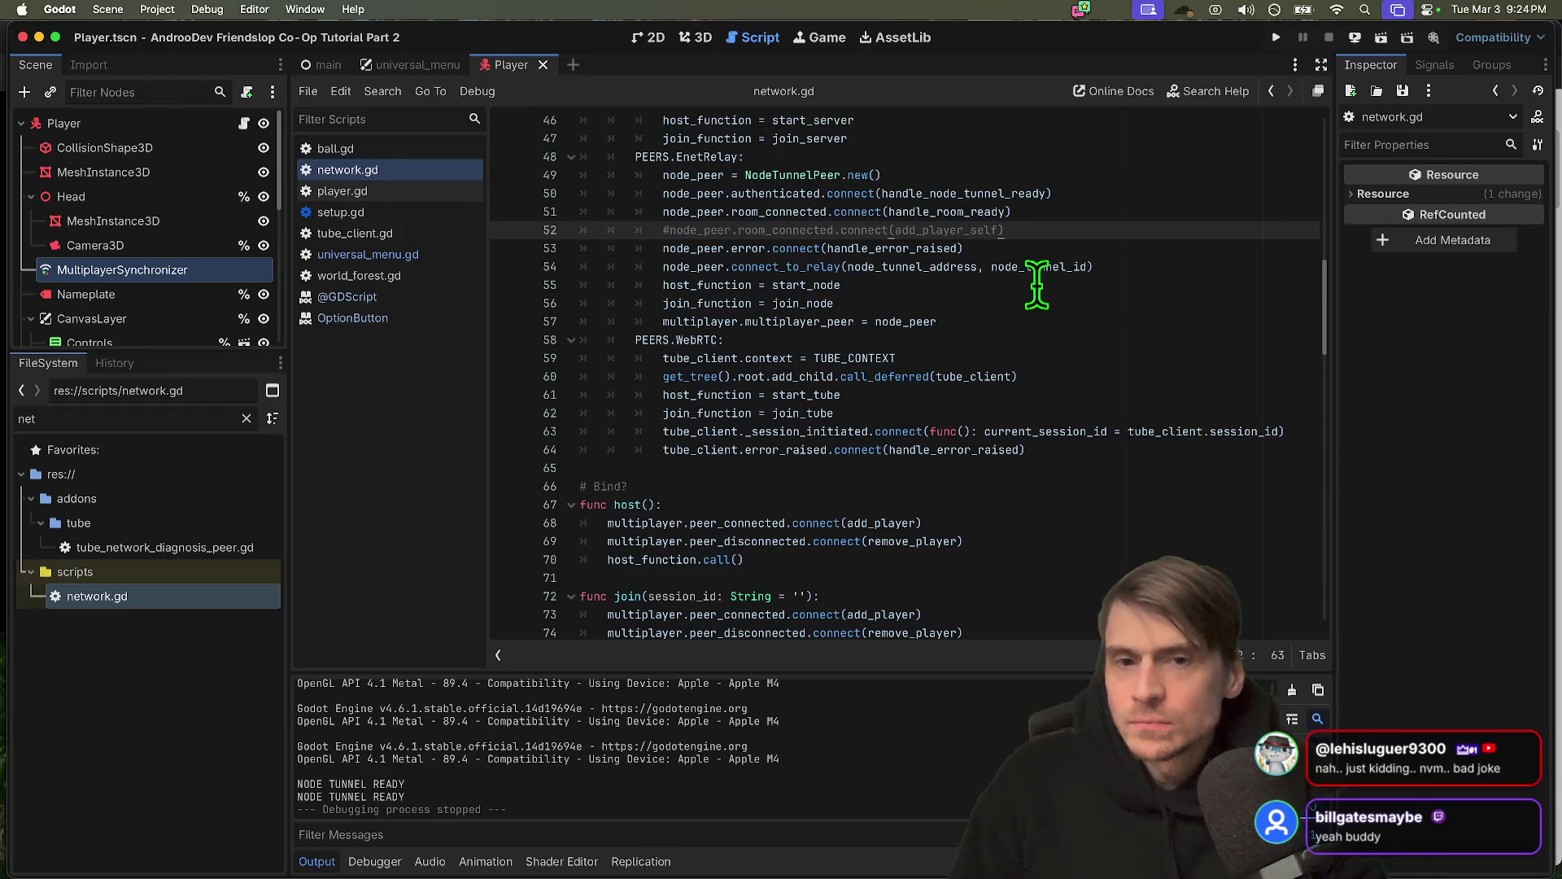
left_click(909, 213, "super")
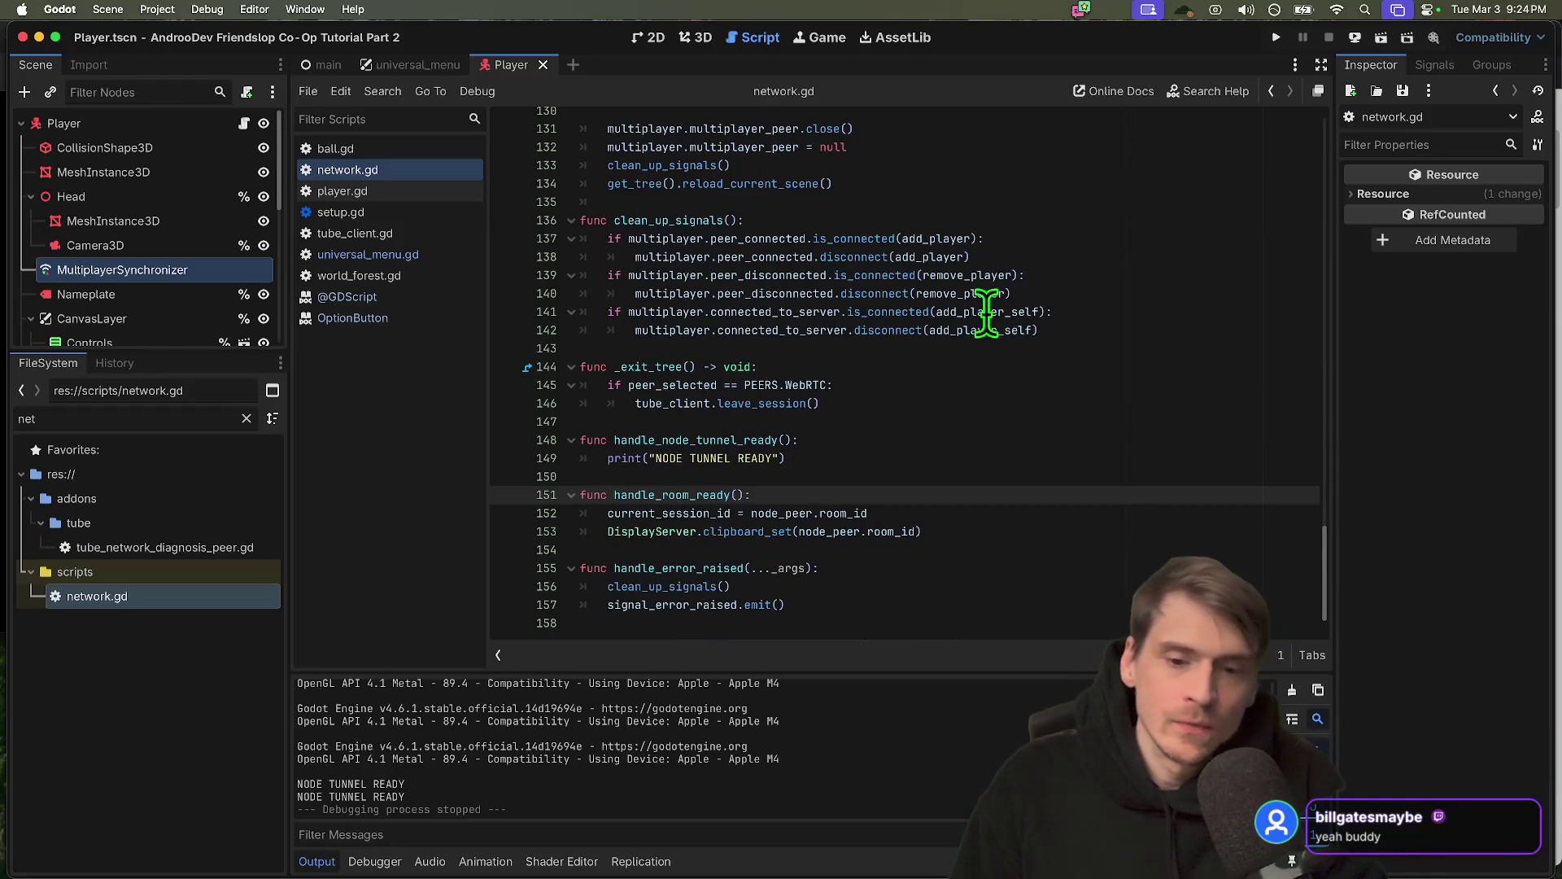
left_click(1018, 531)
key("Return")
type("if g")
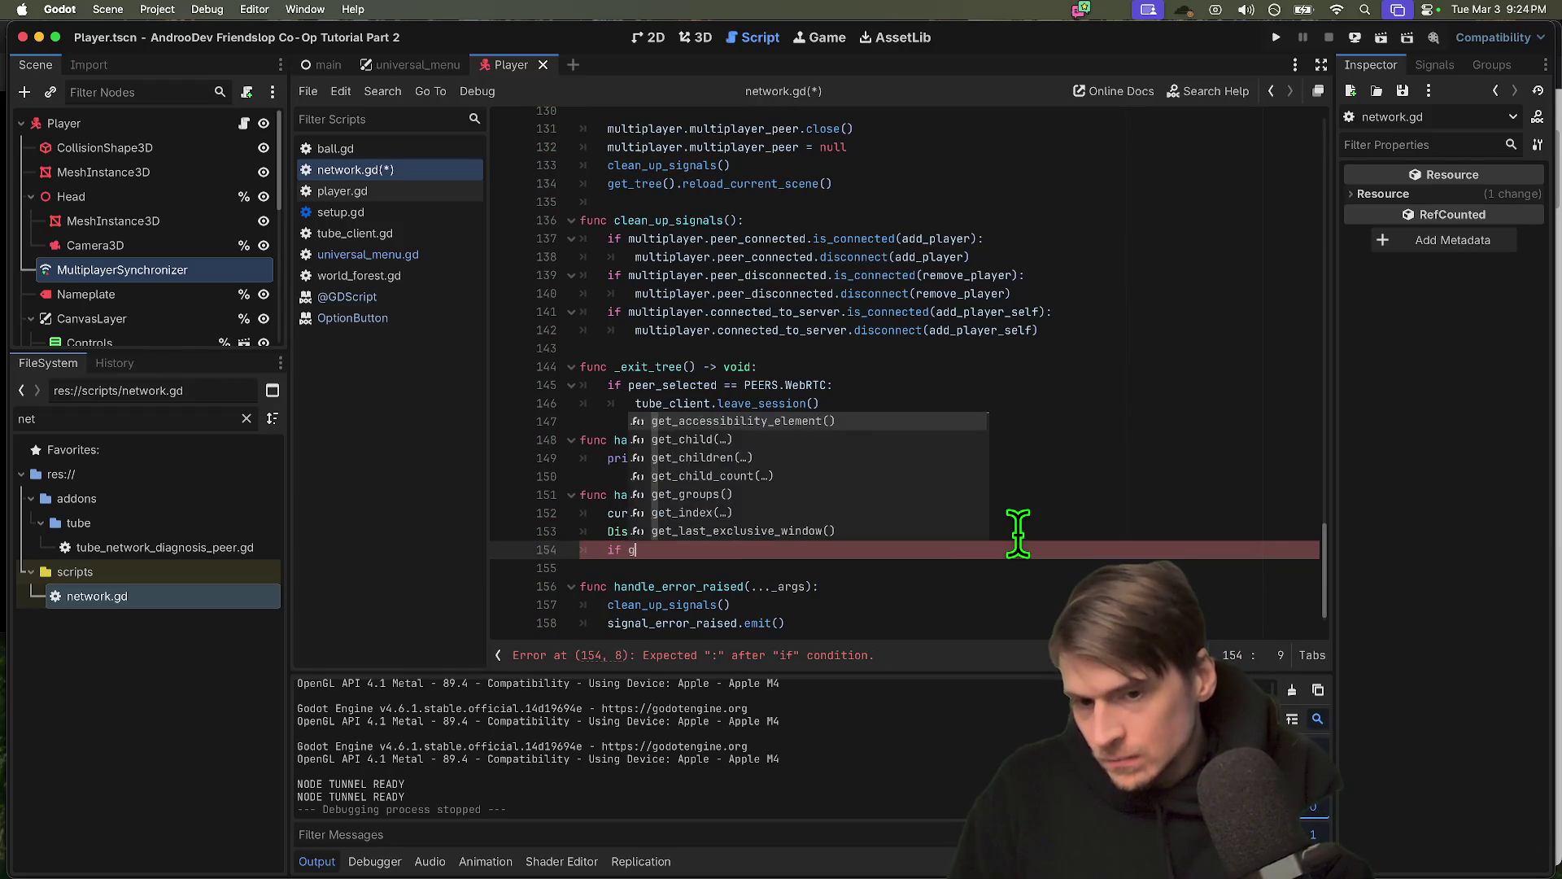
key("BackSpace")
type("mu")
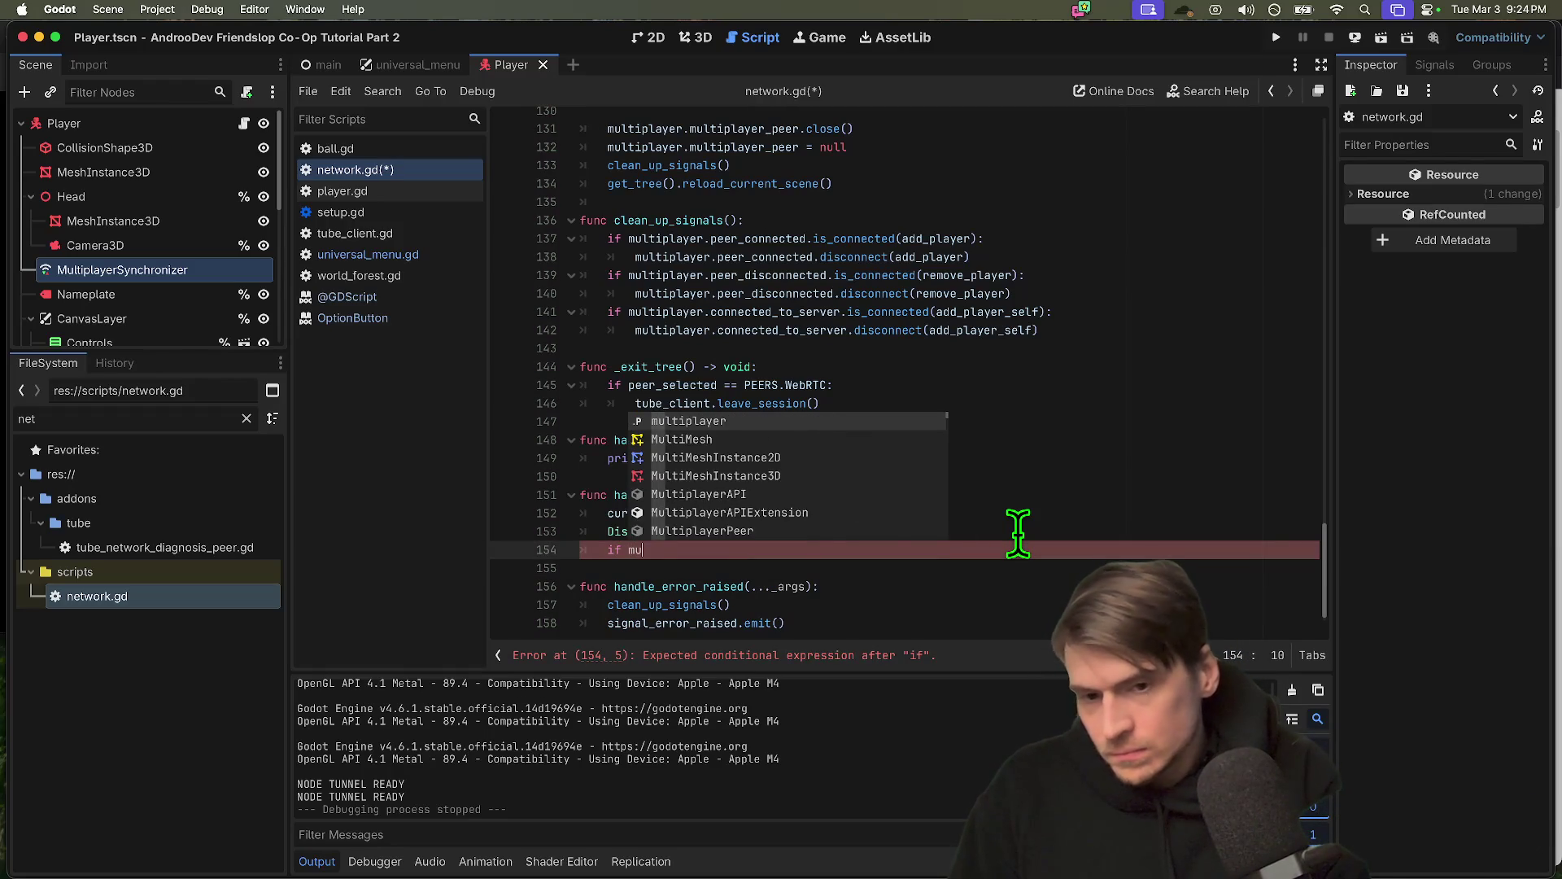
type("ltiplayer.get_u")
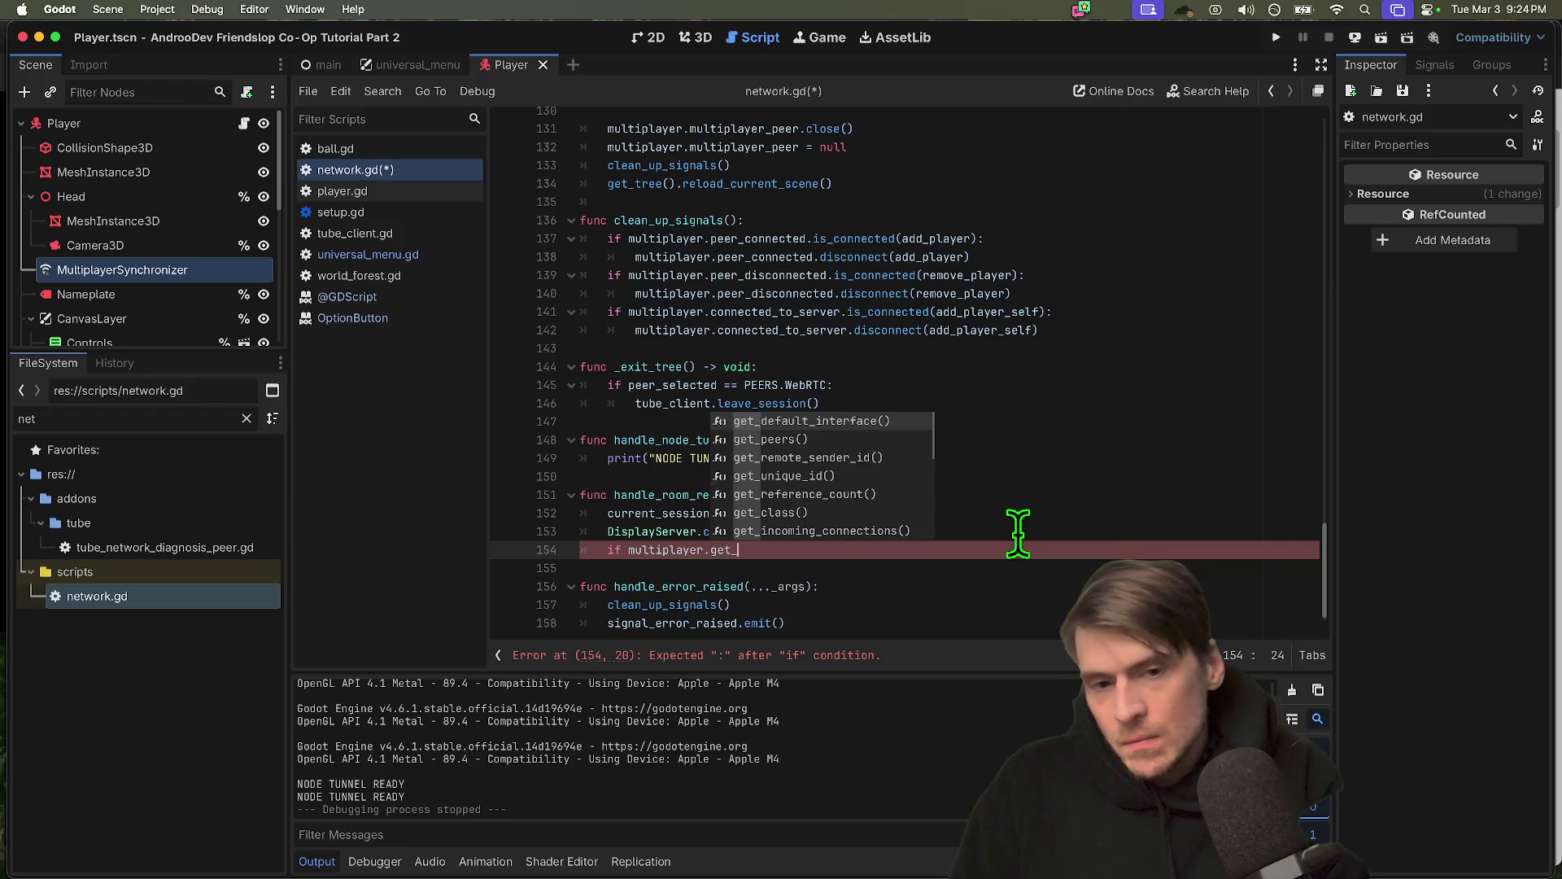
key("Return")
type("==")
key("BackSpace")
key("BackSpace")
key("BackSpace")
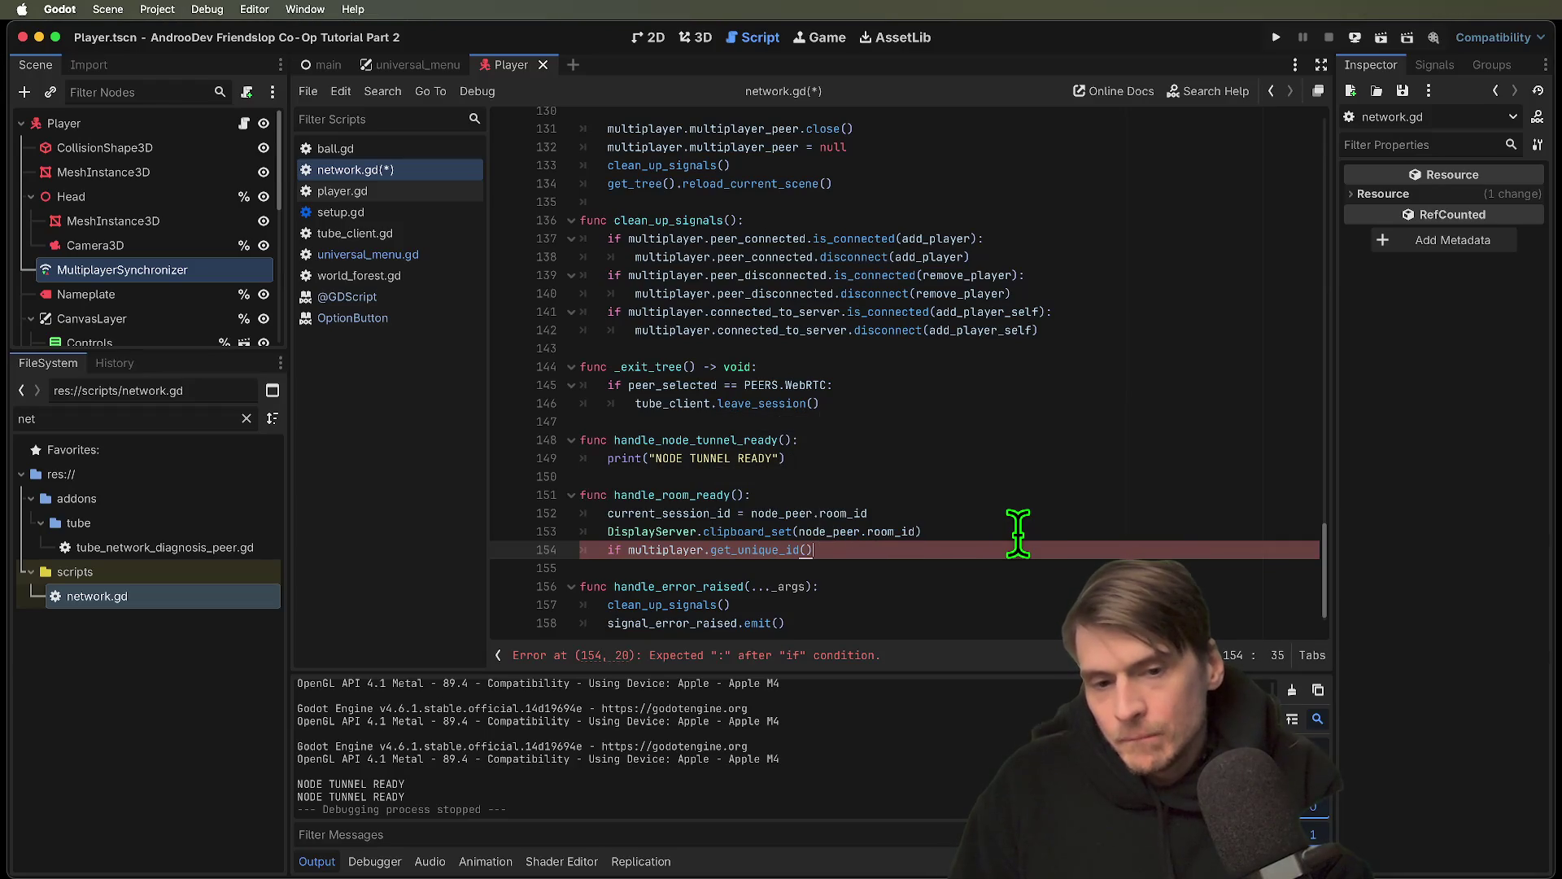
type("== 1:")
key("Return")
Call add_player_self() inside the if, then save and run the project
type("add")
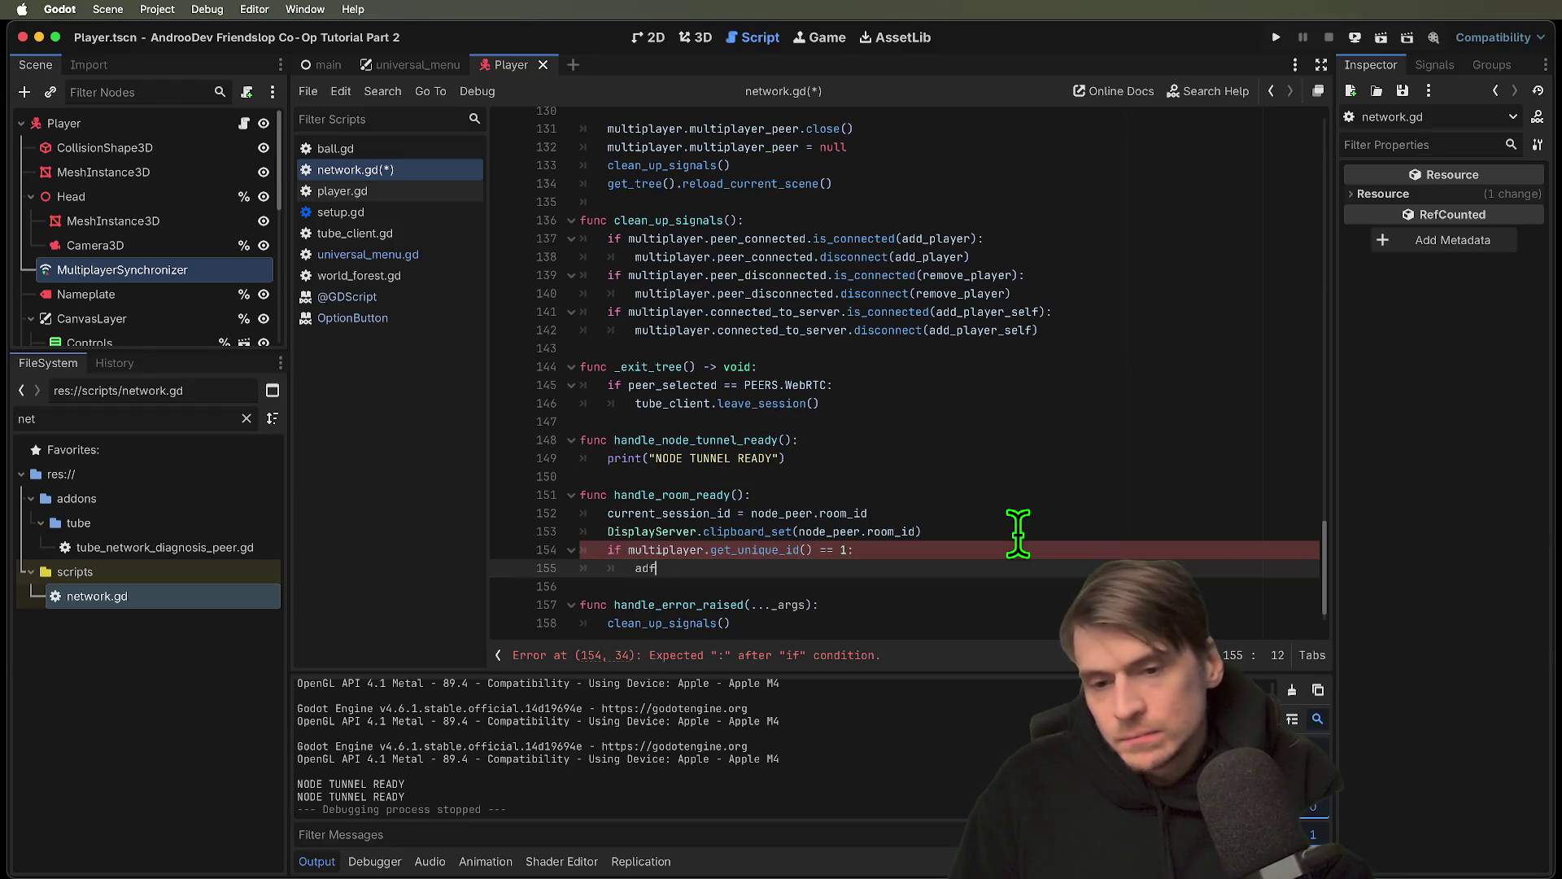
key("Return")
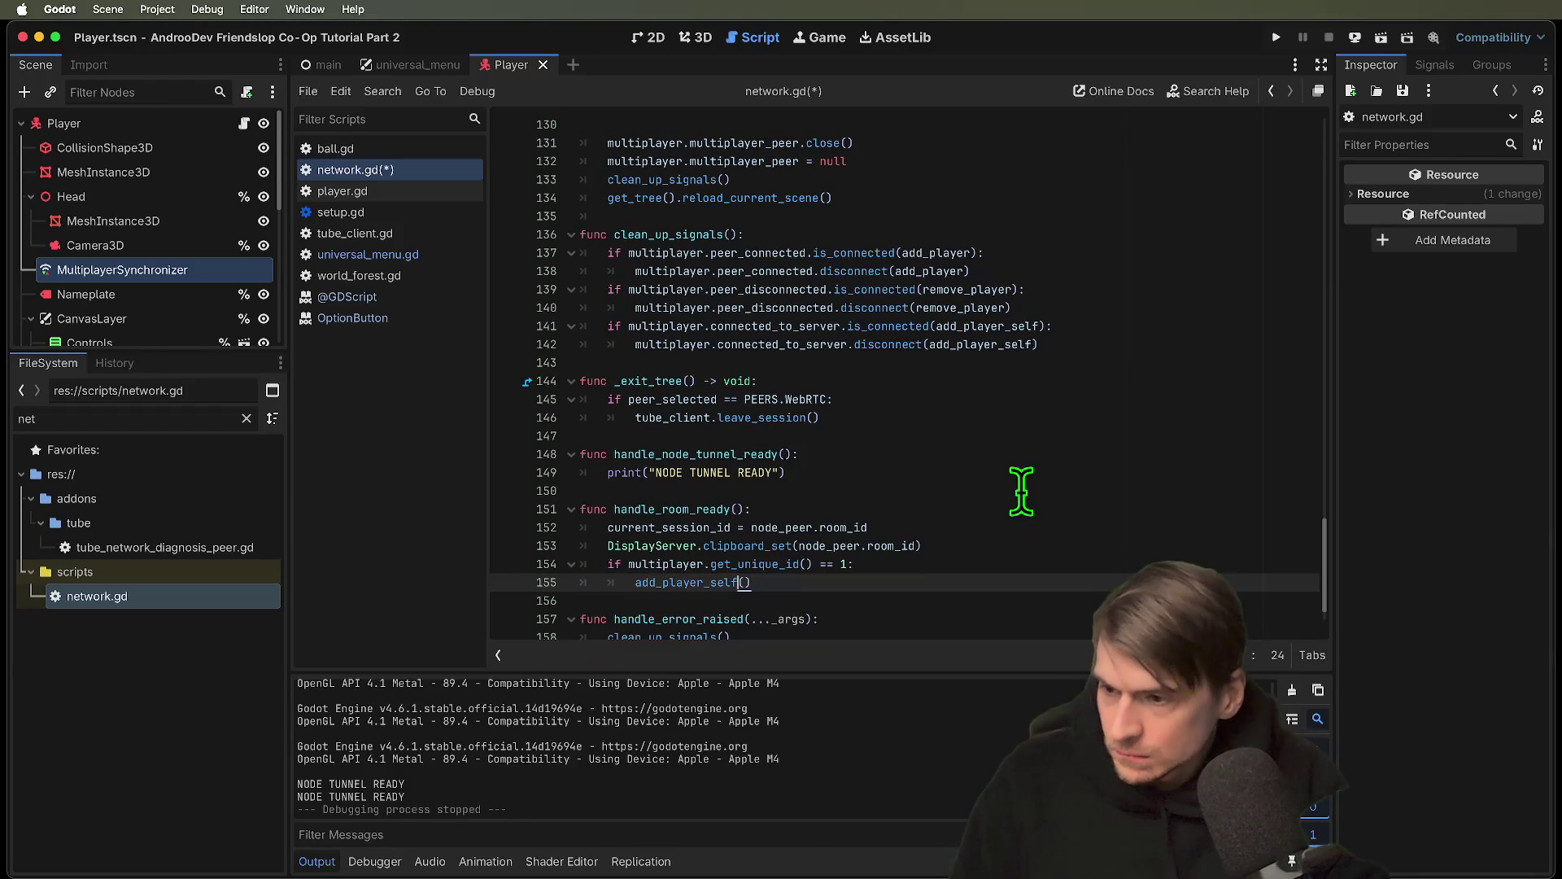
key("super+b")
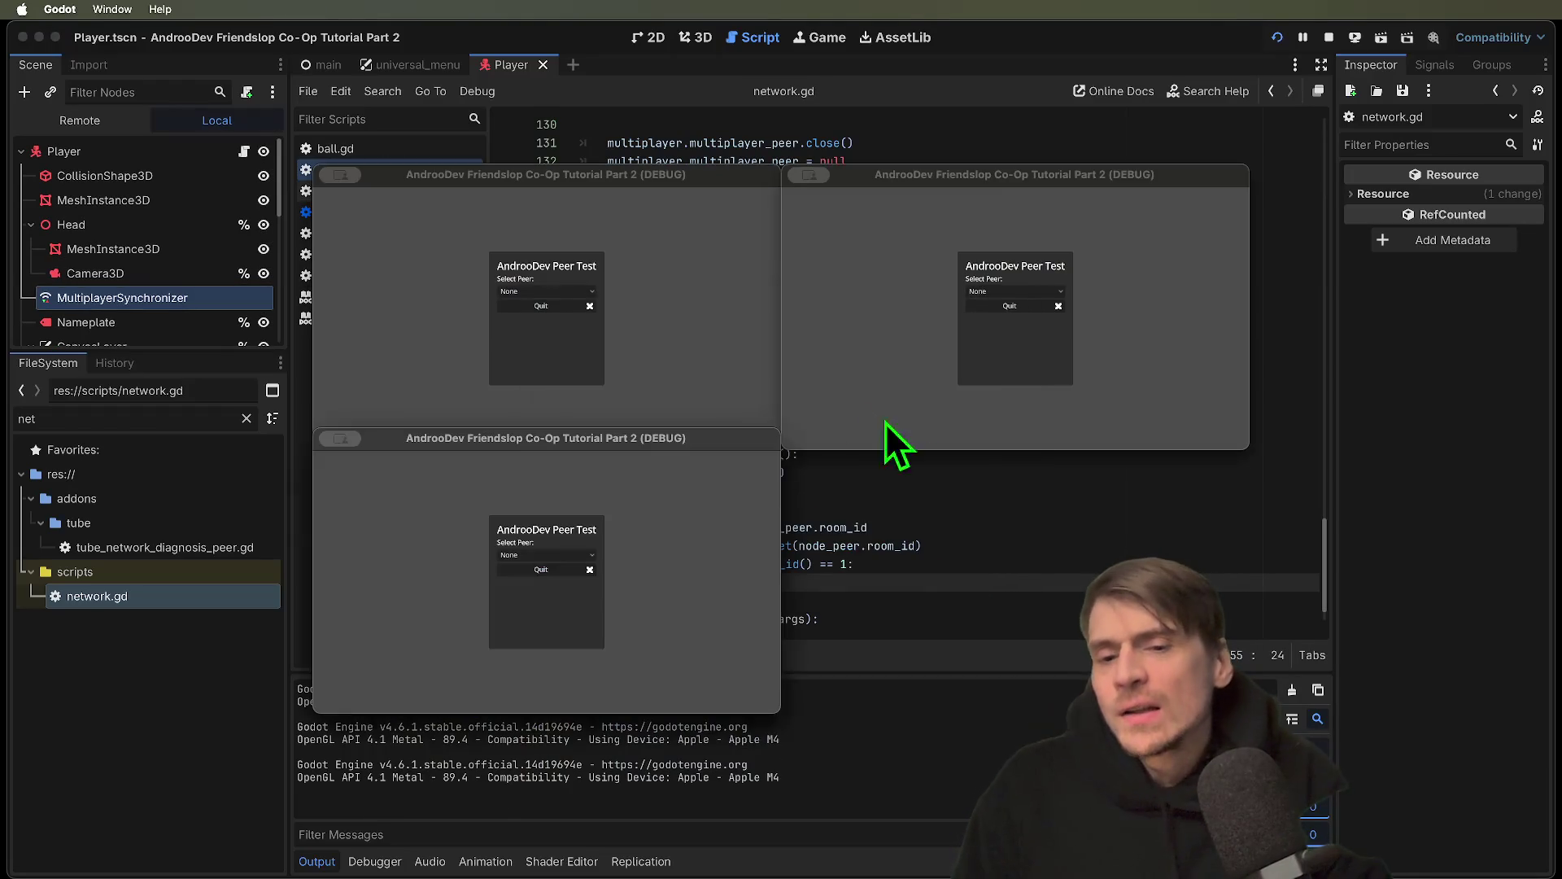
Host a new EnetRelay session from the first game and show its session menu
left_click(573, 293)
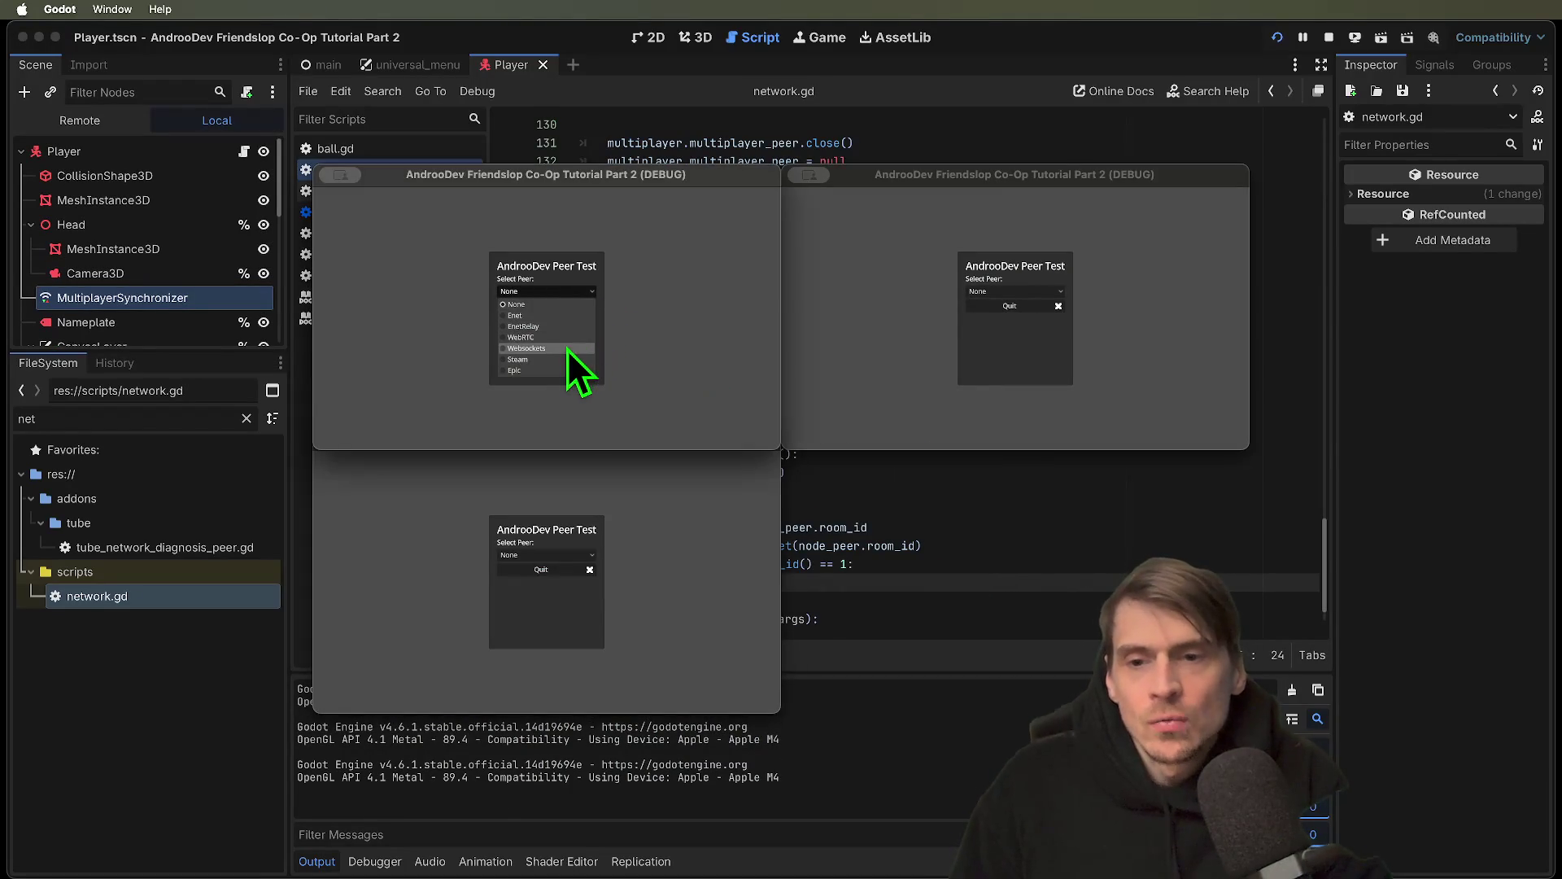
left_click(564, 327)
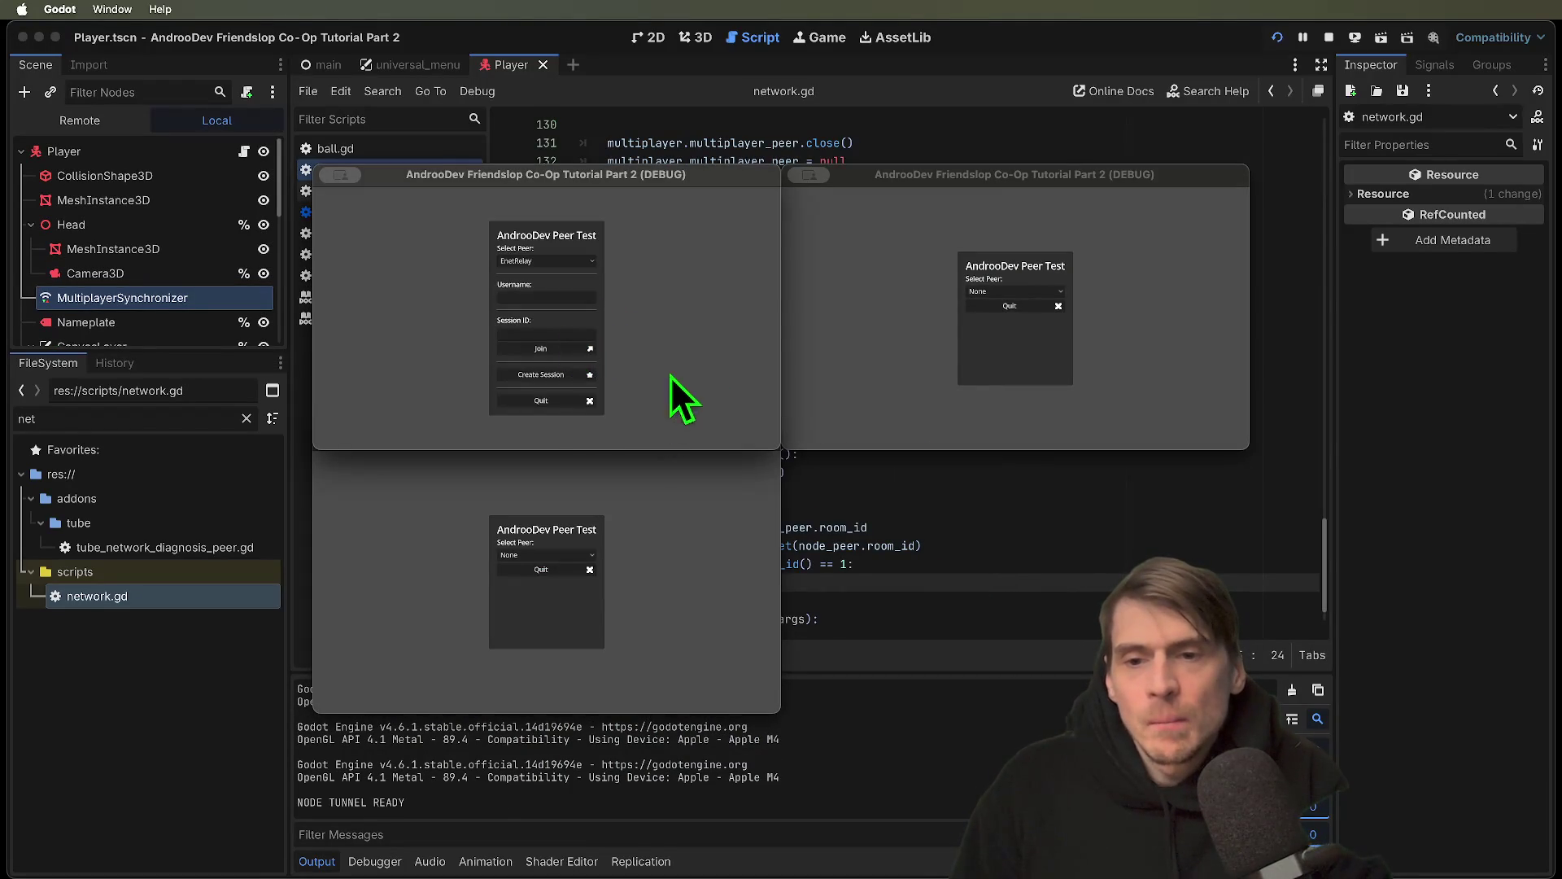
left_click(563, 377)
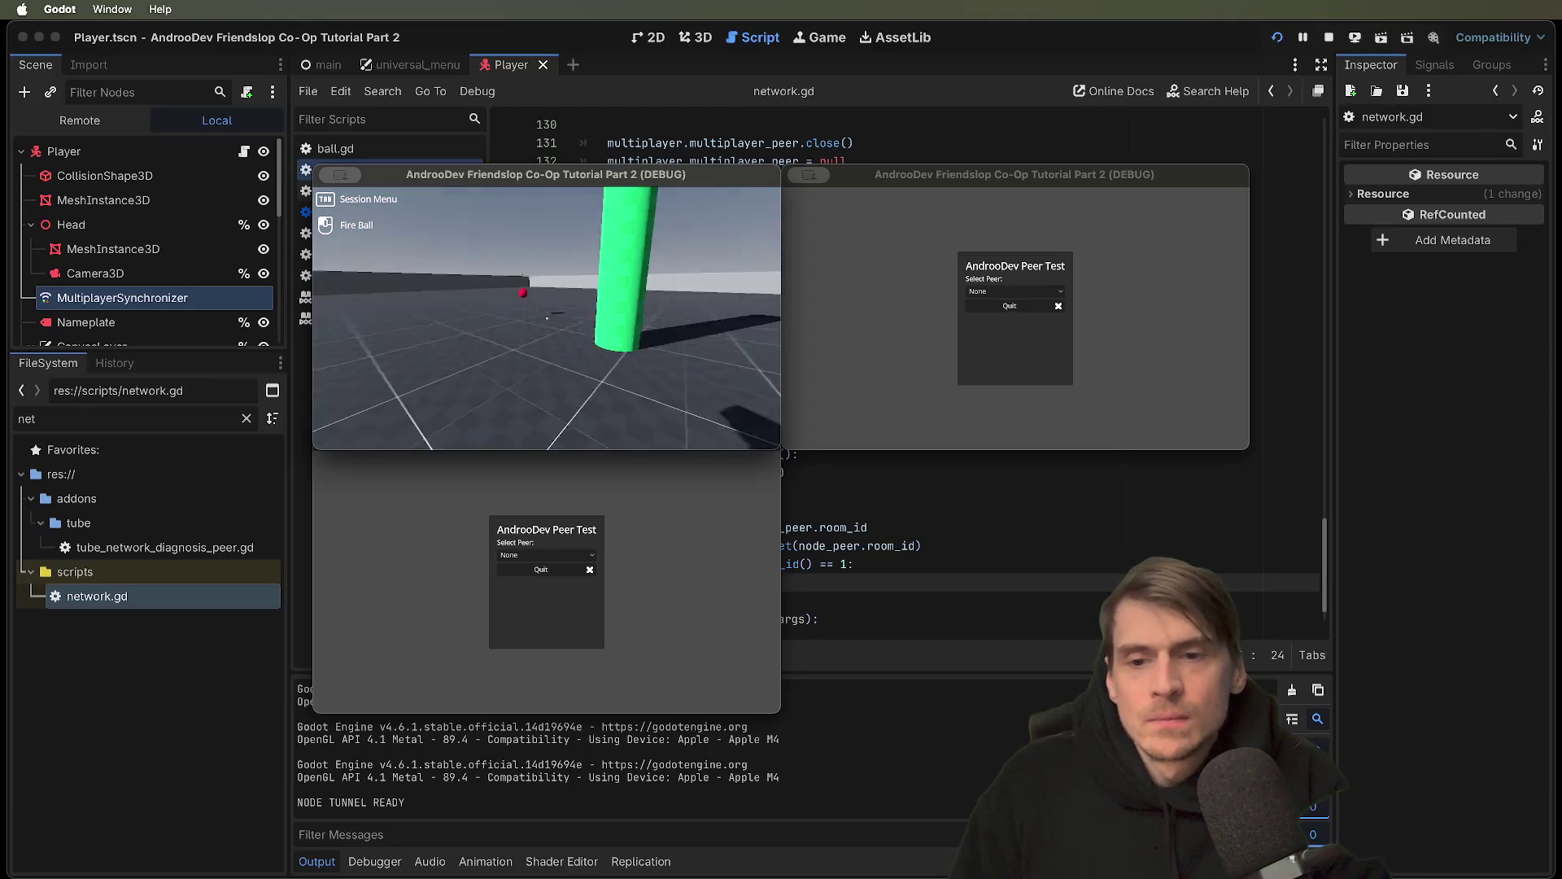
key("Tab")
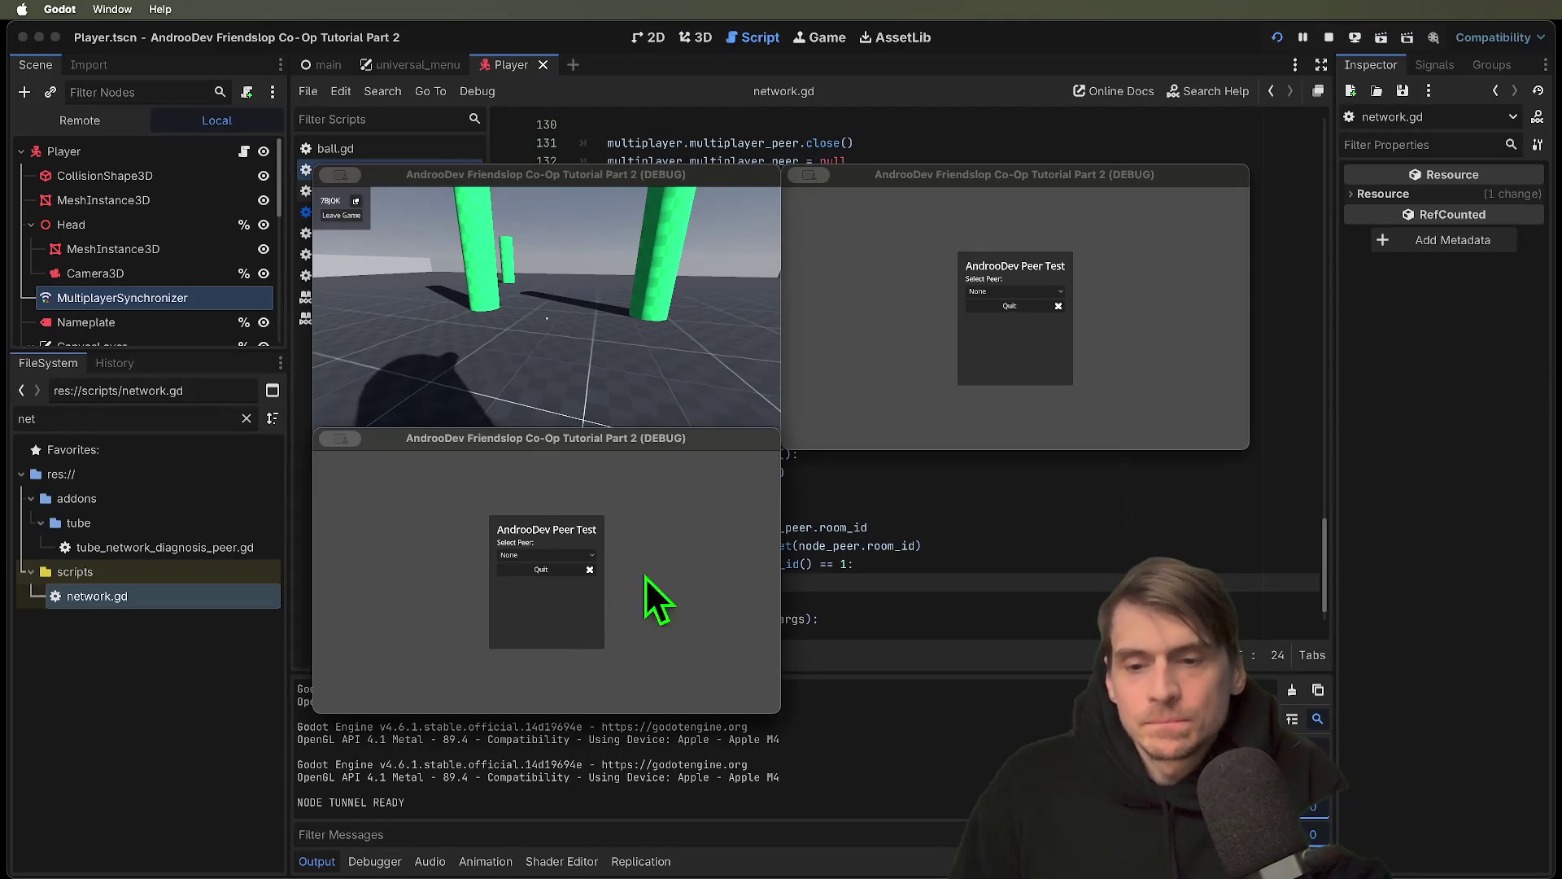
Join the session via EnetRelay from the second game and walk toward the green pillar
left_click(545, 555)
left_click(549, 589)
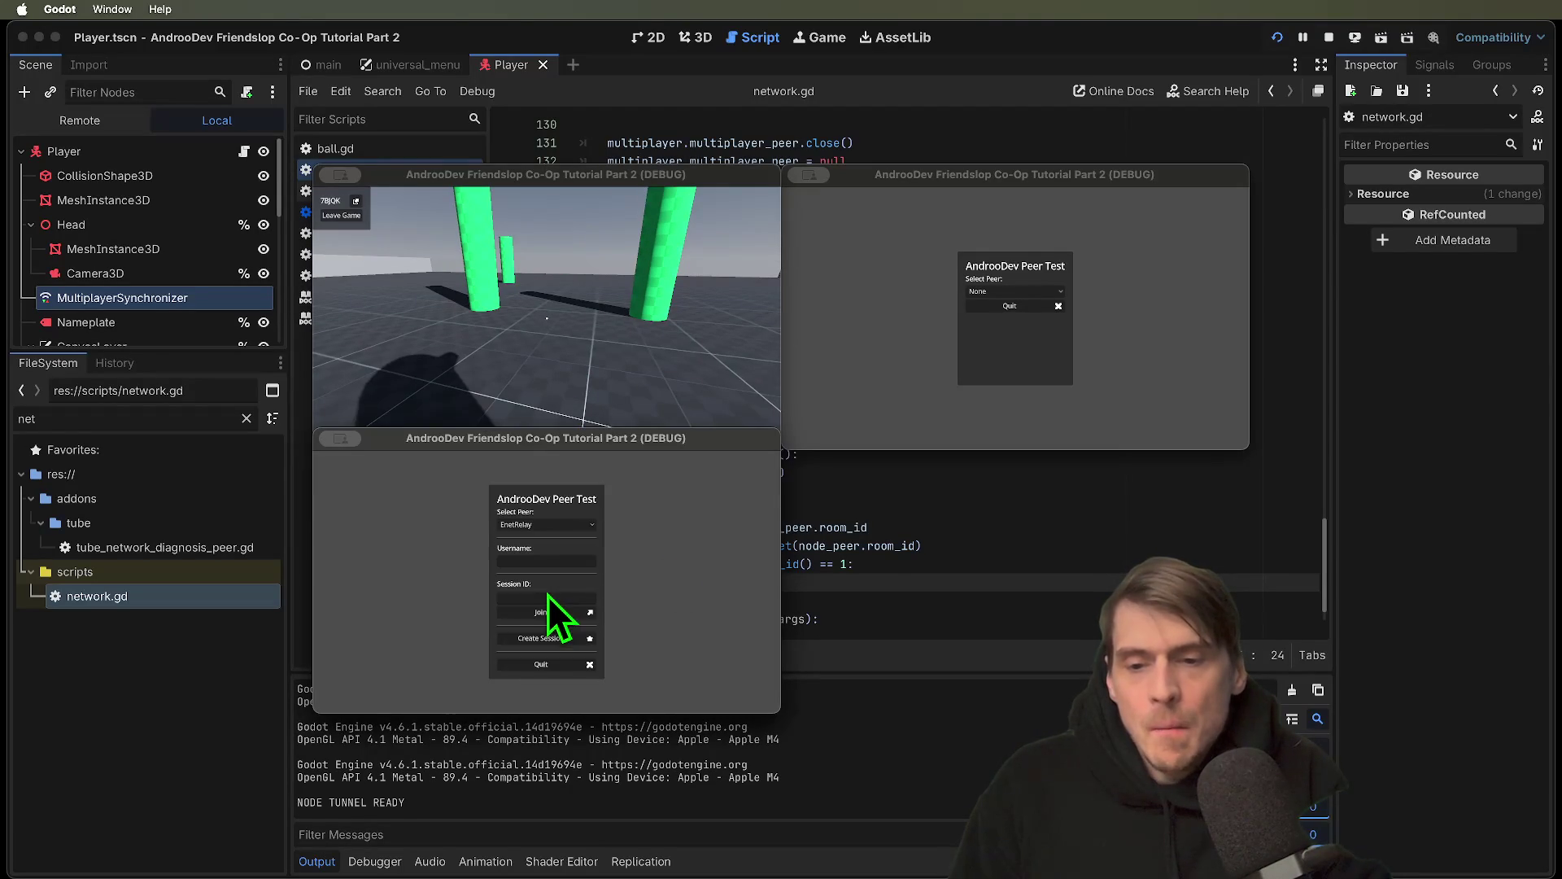
left_click(550, 598)
key("Return")
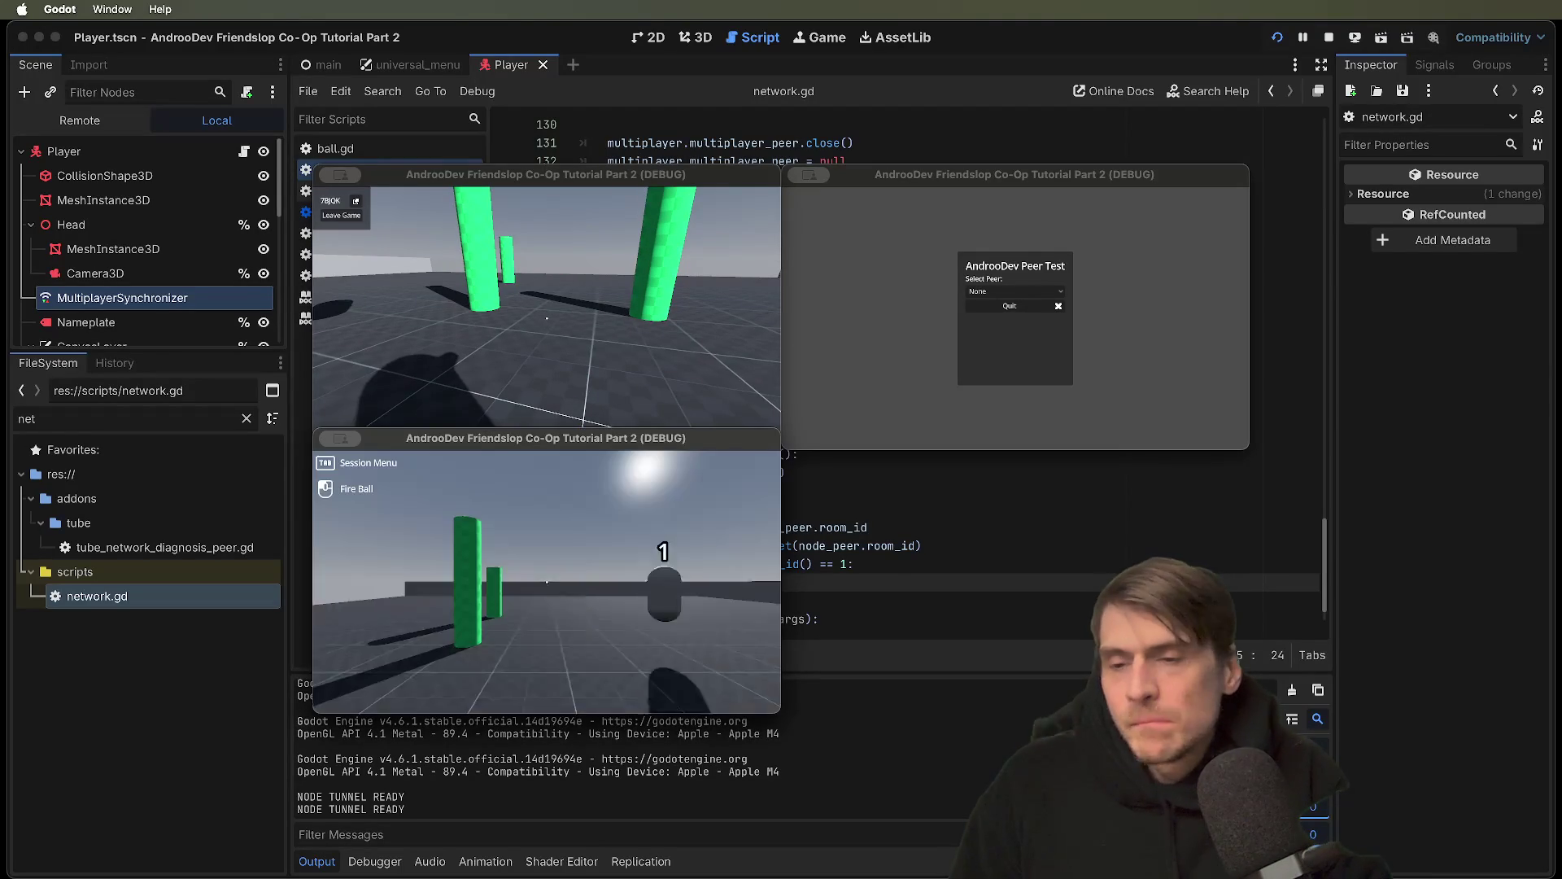
key("w")
key("w")
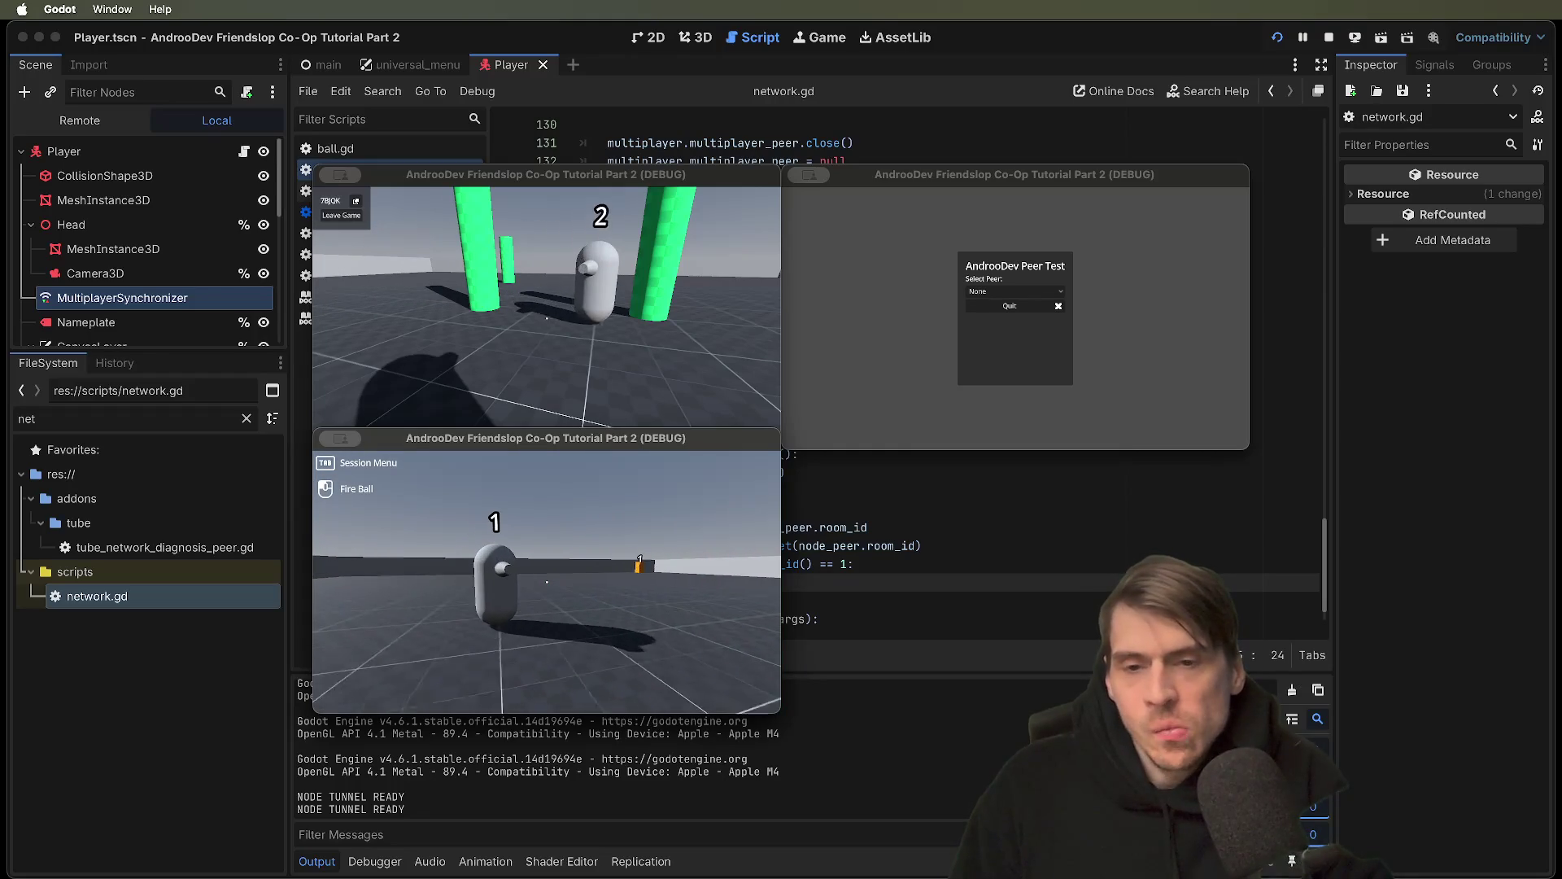
key("Tab")
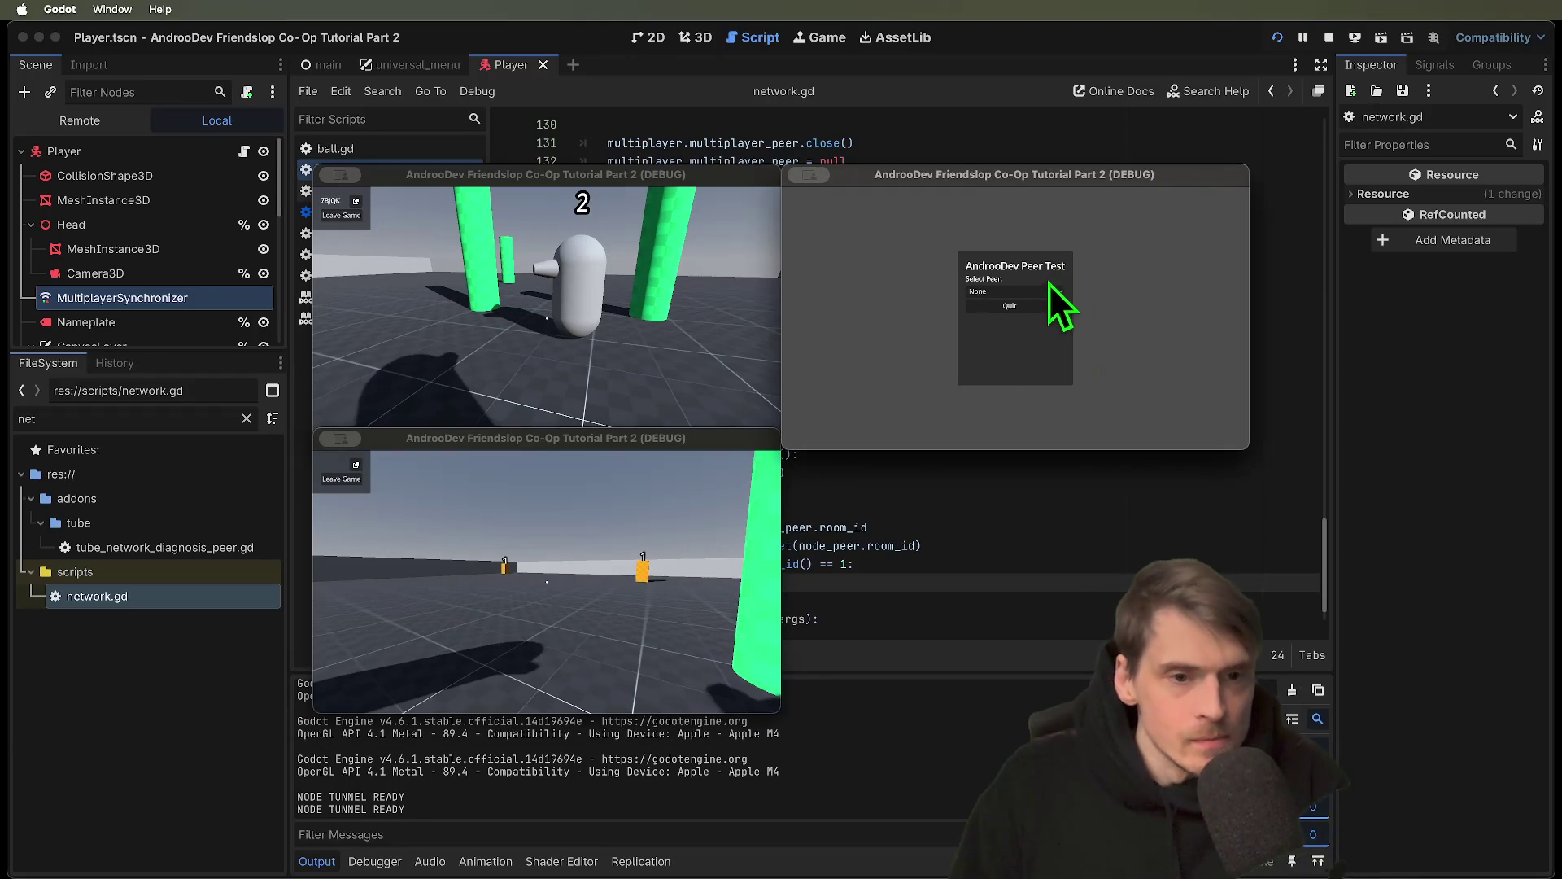
Join via EnetRelay from the third game with the session code, then fire a fireball at player 1
left_click(1048, 289)
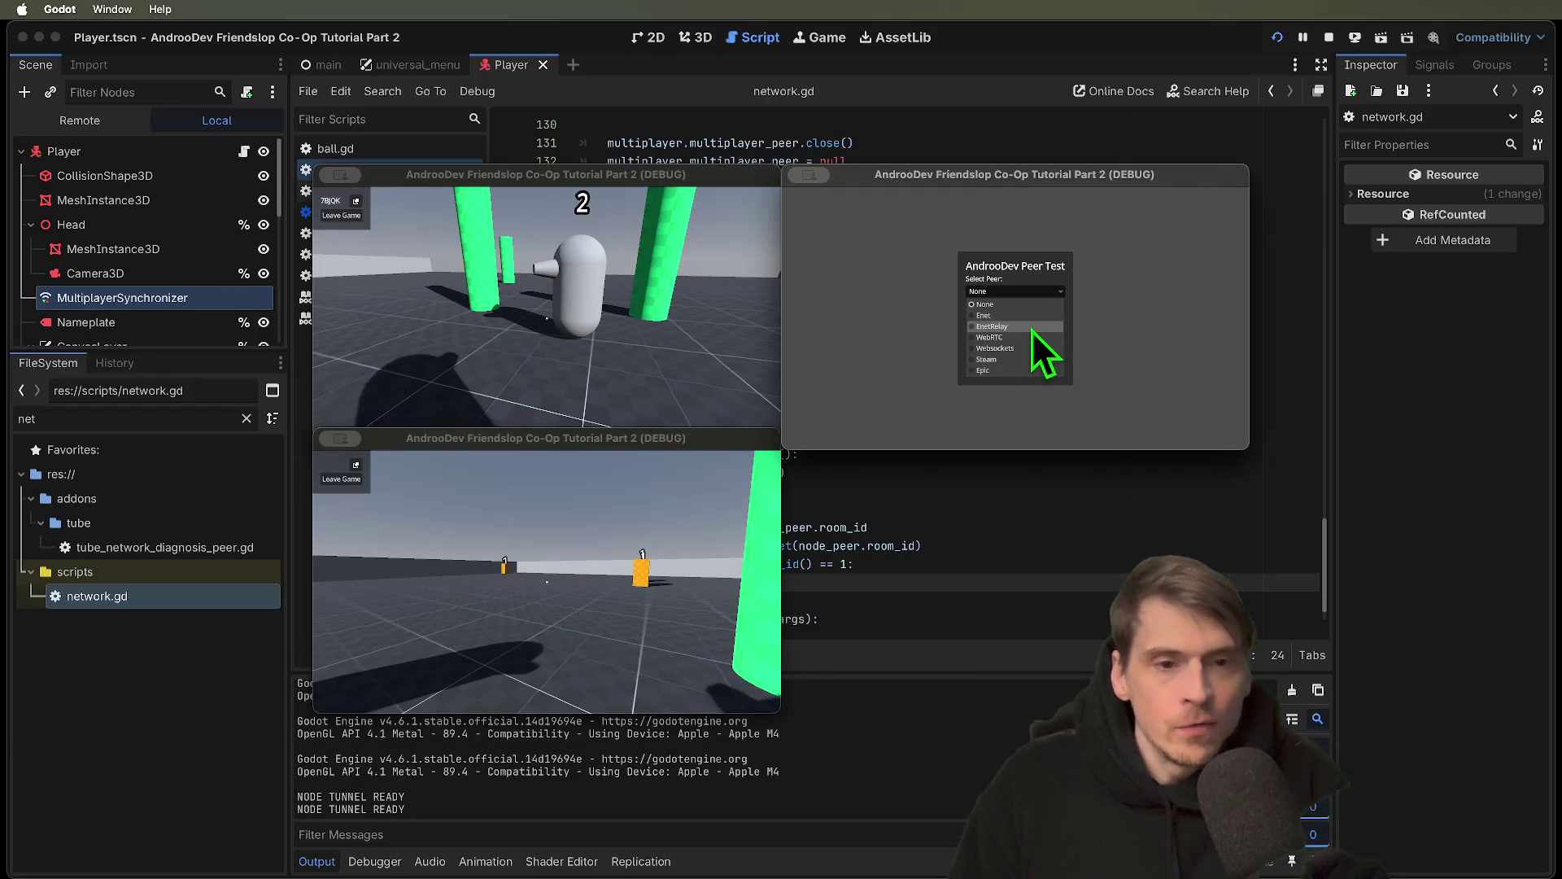
left_click(1033, 326)
left_click(1032, 333)
type("53")
key("BackSpace")
key("BackSpace")
type("7BJQK")
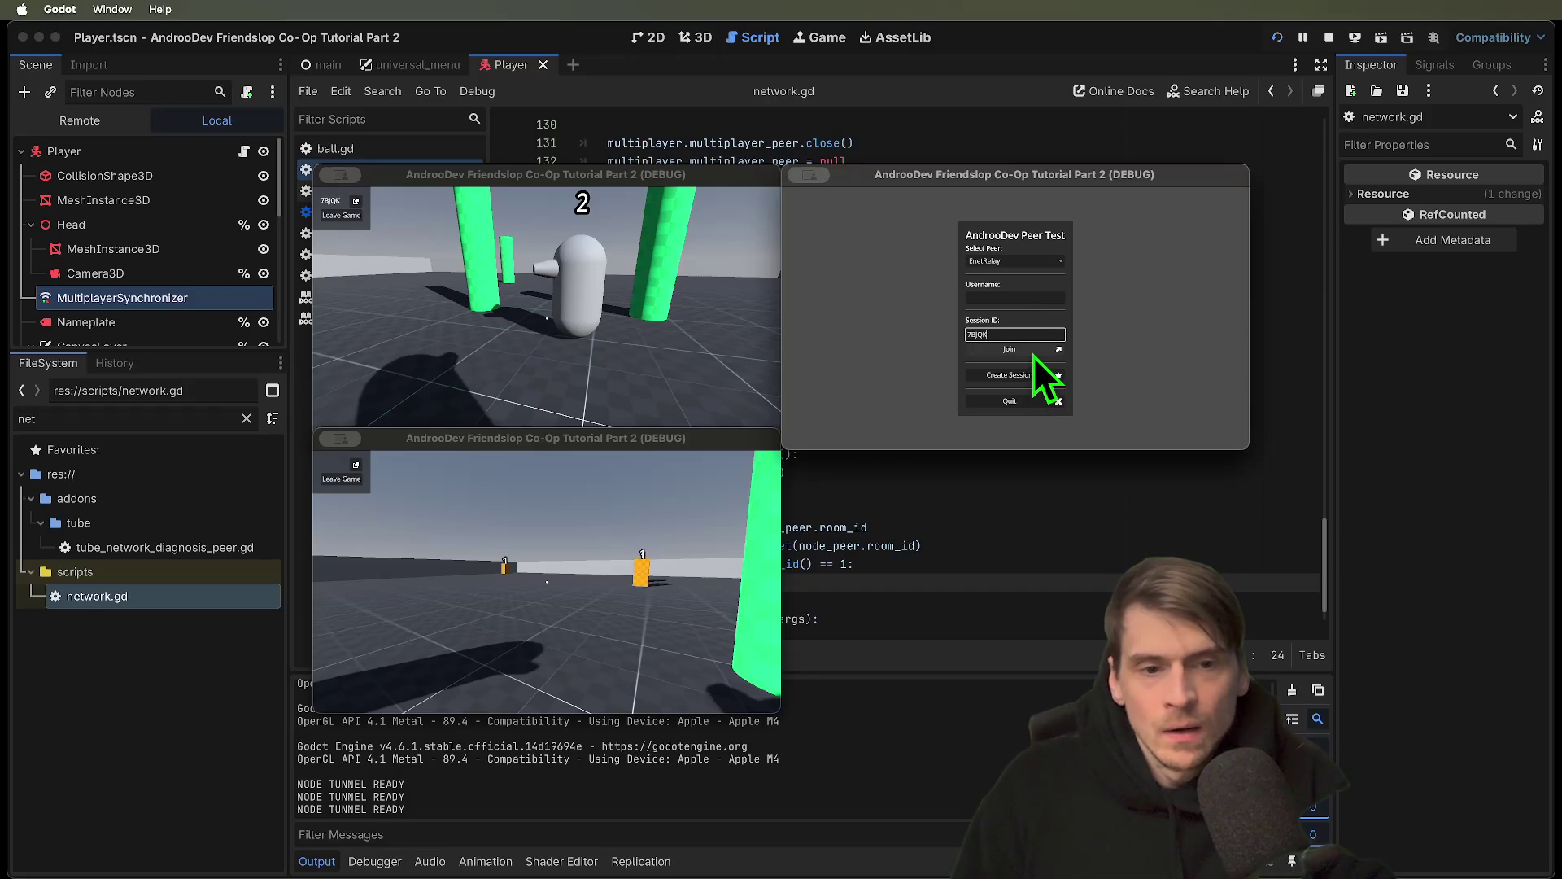
left_click(1031, 352)
mouse_move(1015, 318)
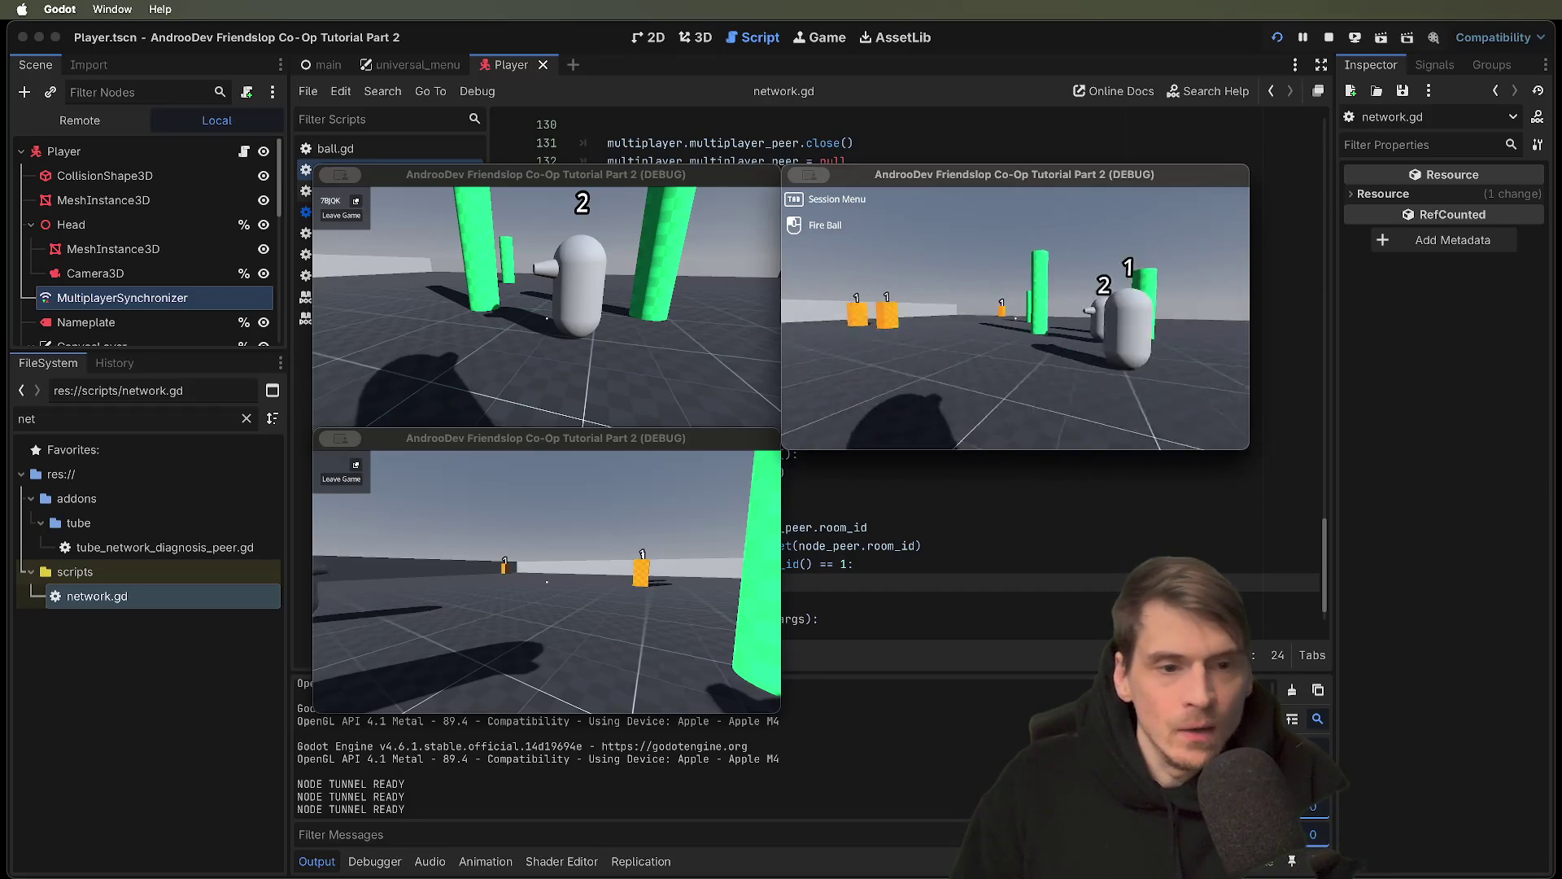
left_click(1016, 318)
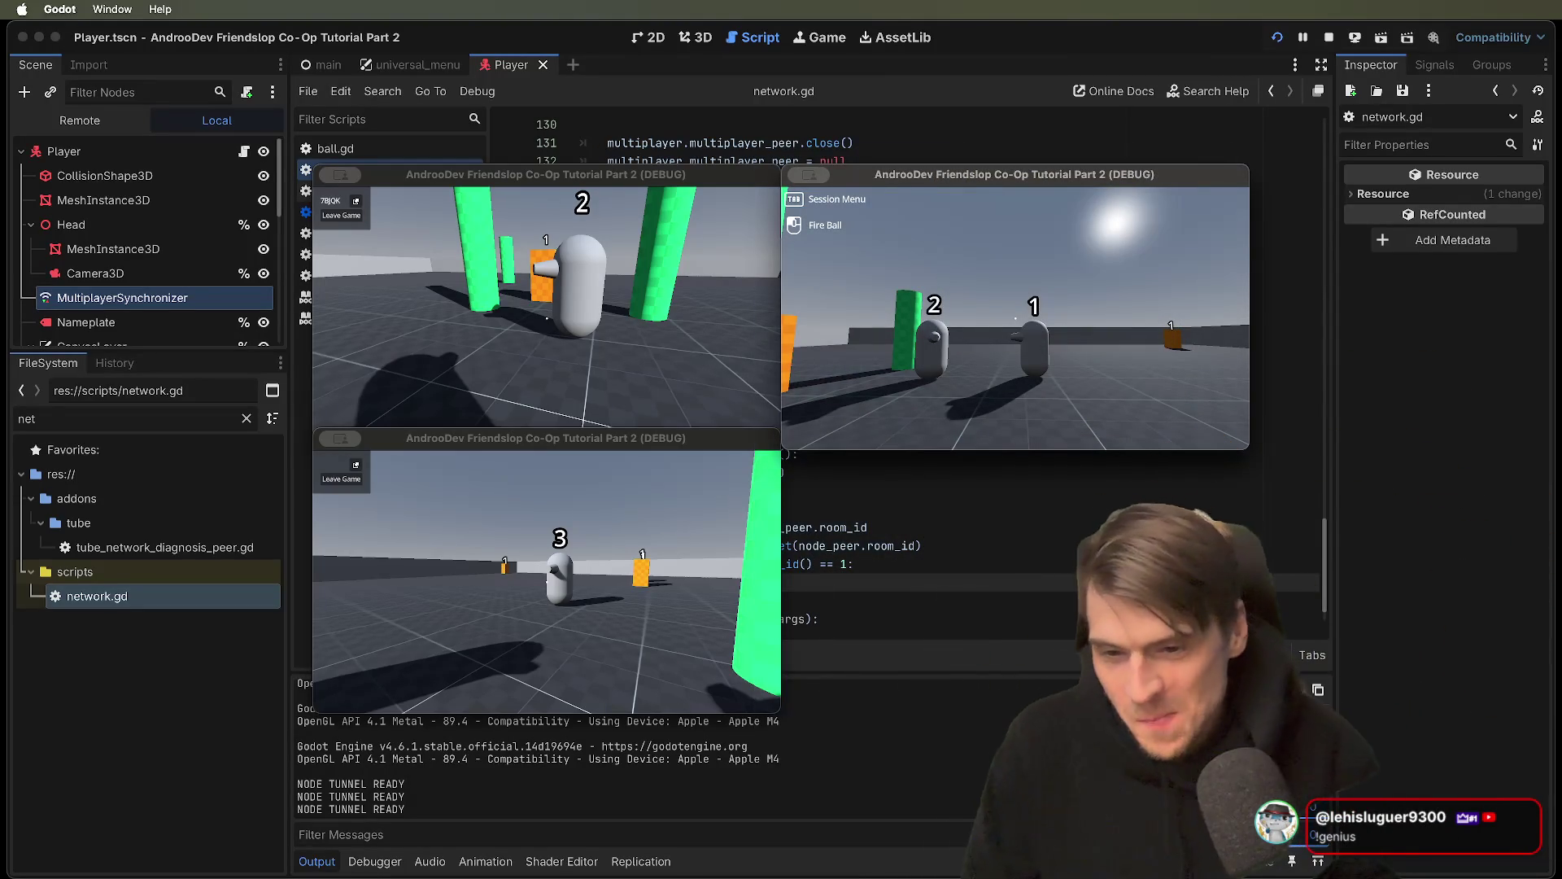
Close the remaining game windows to stop the run
left_click(614, 560)
key("super+q")
left_click(536, 295)
key("super+q")
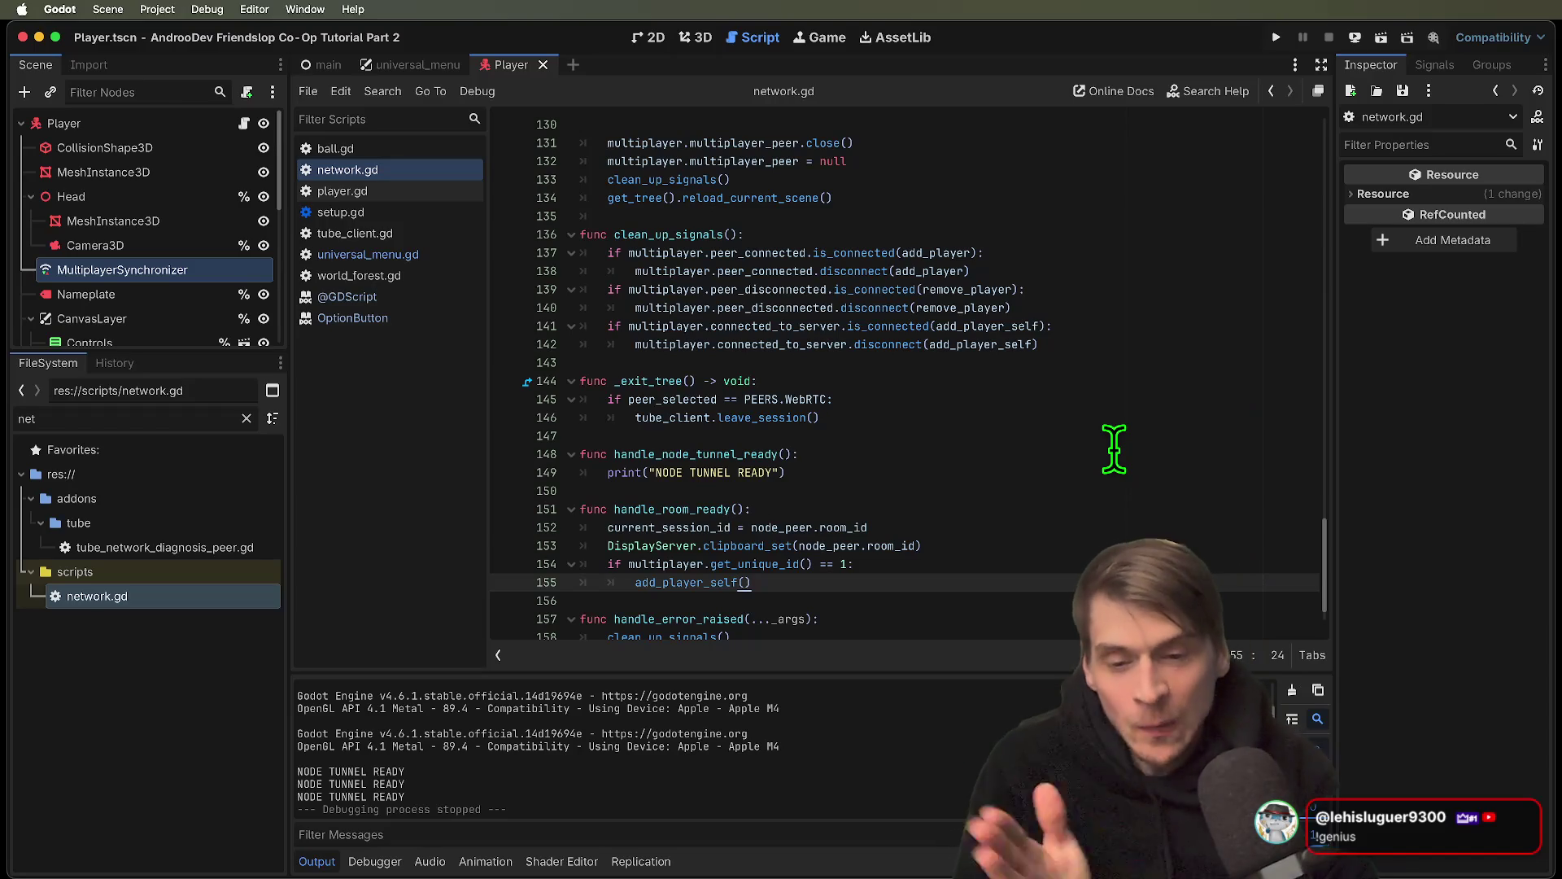
Compare the add_player and remove_player connect callbacks in host() and join()
scroll(1114, 445, "up", 15)
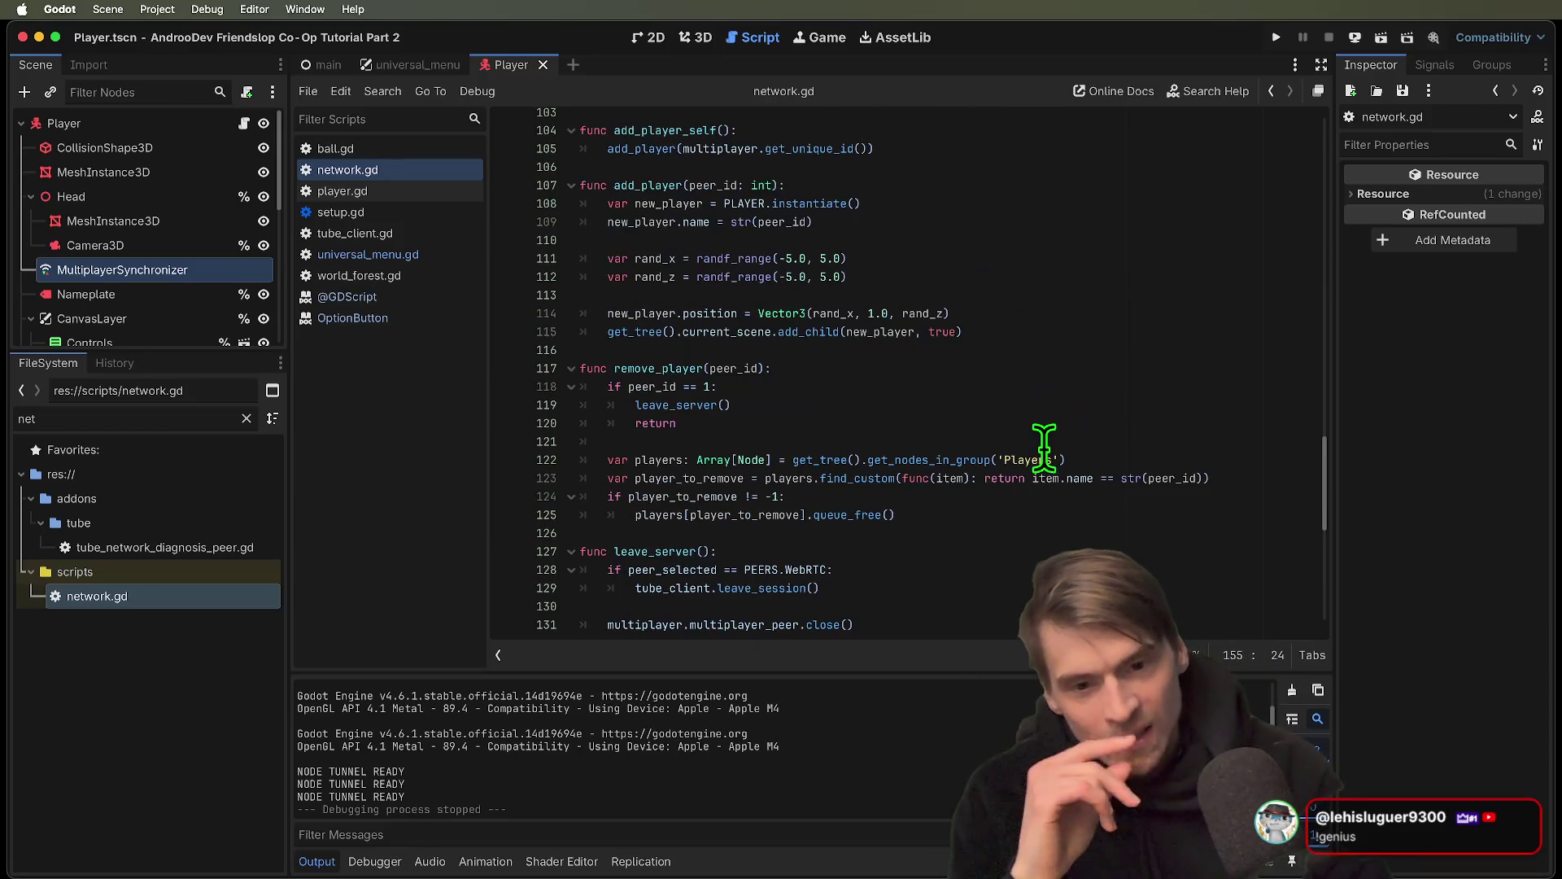
scroll(1044, 450, "up", 11)
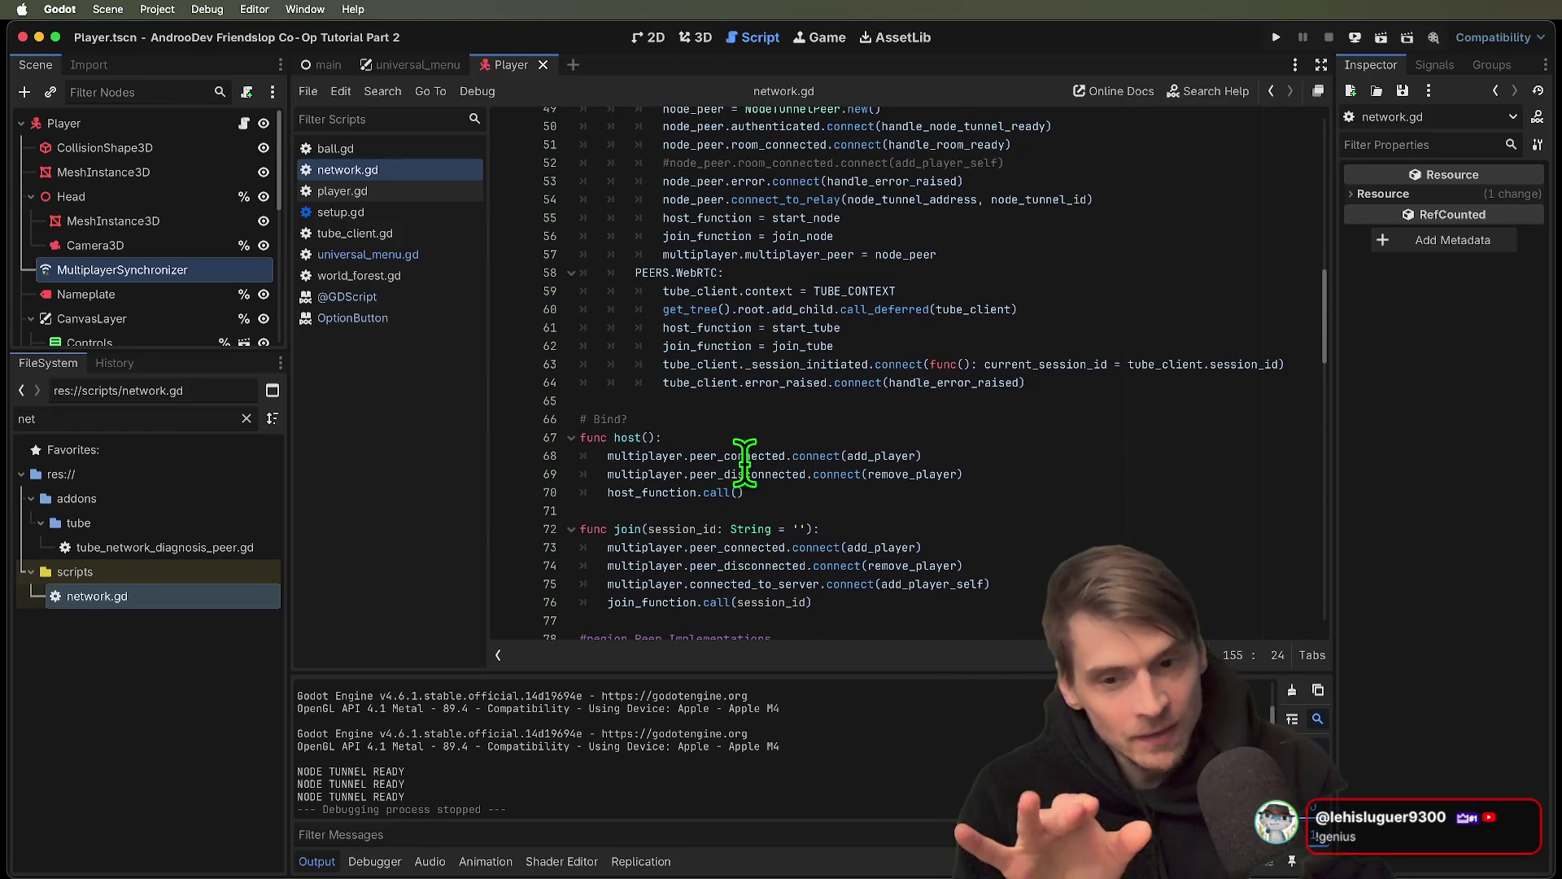
mouse_move(743, 460)
left_click(1085, 440)
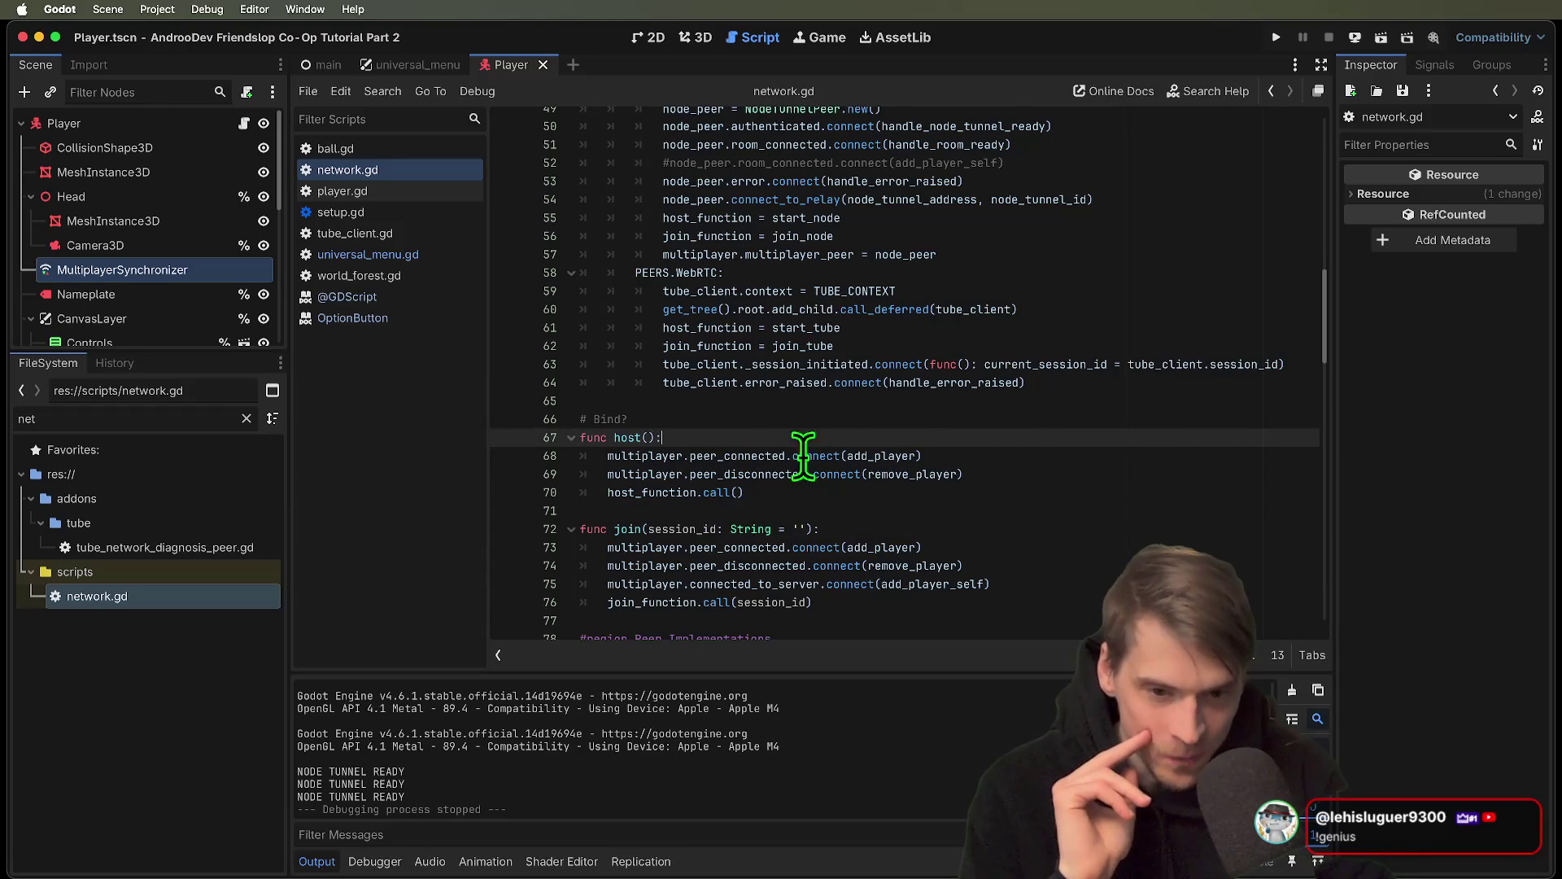
double_click(886, 456)
double_click(899, 474)
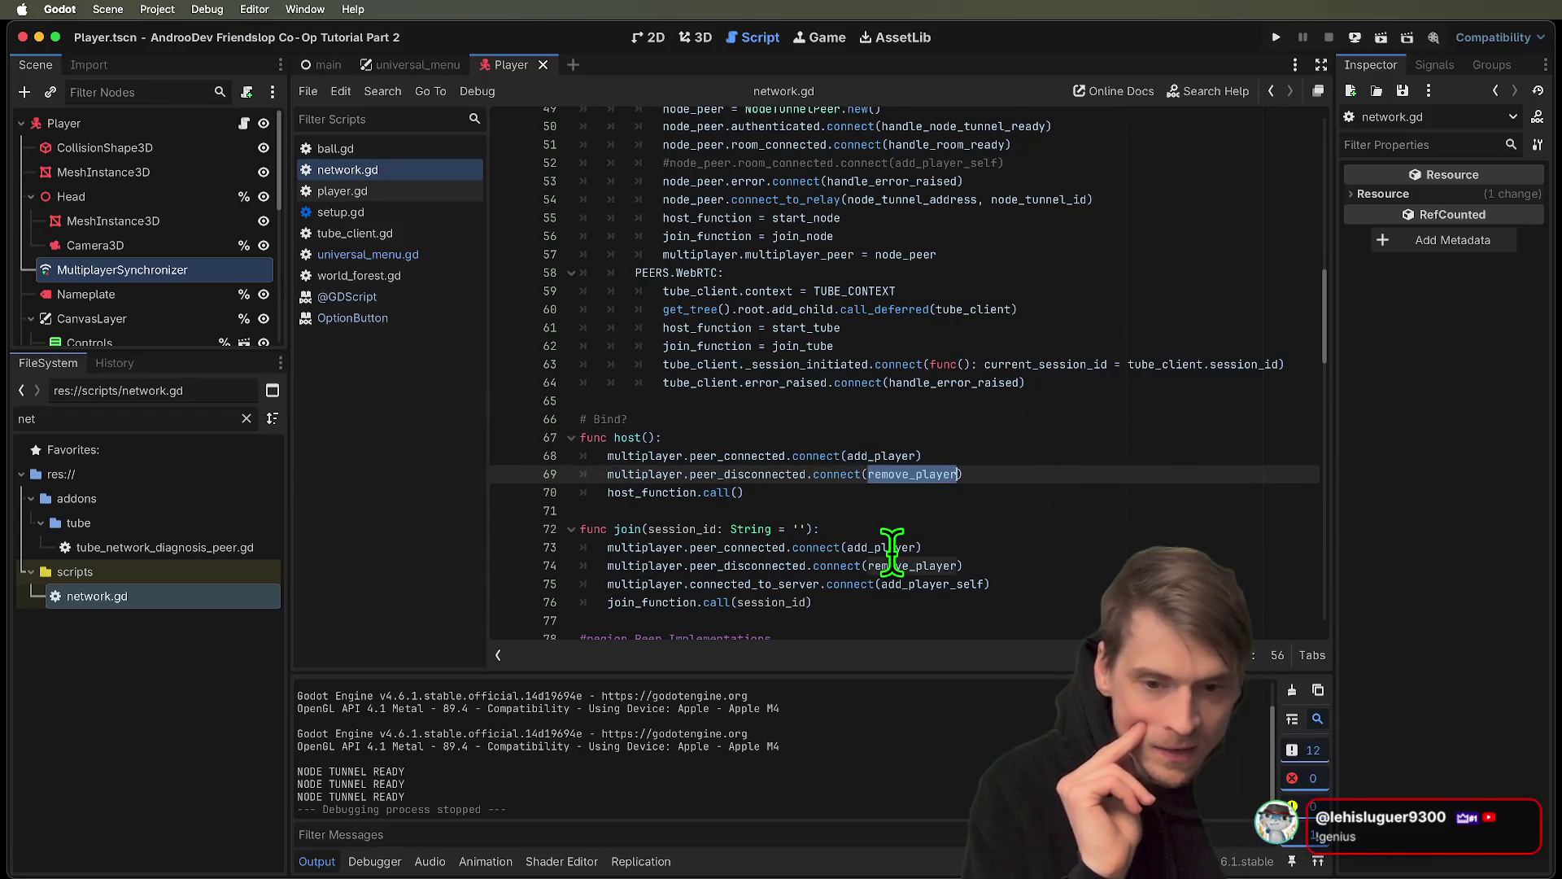
double_click(891, 547)
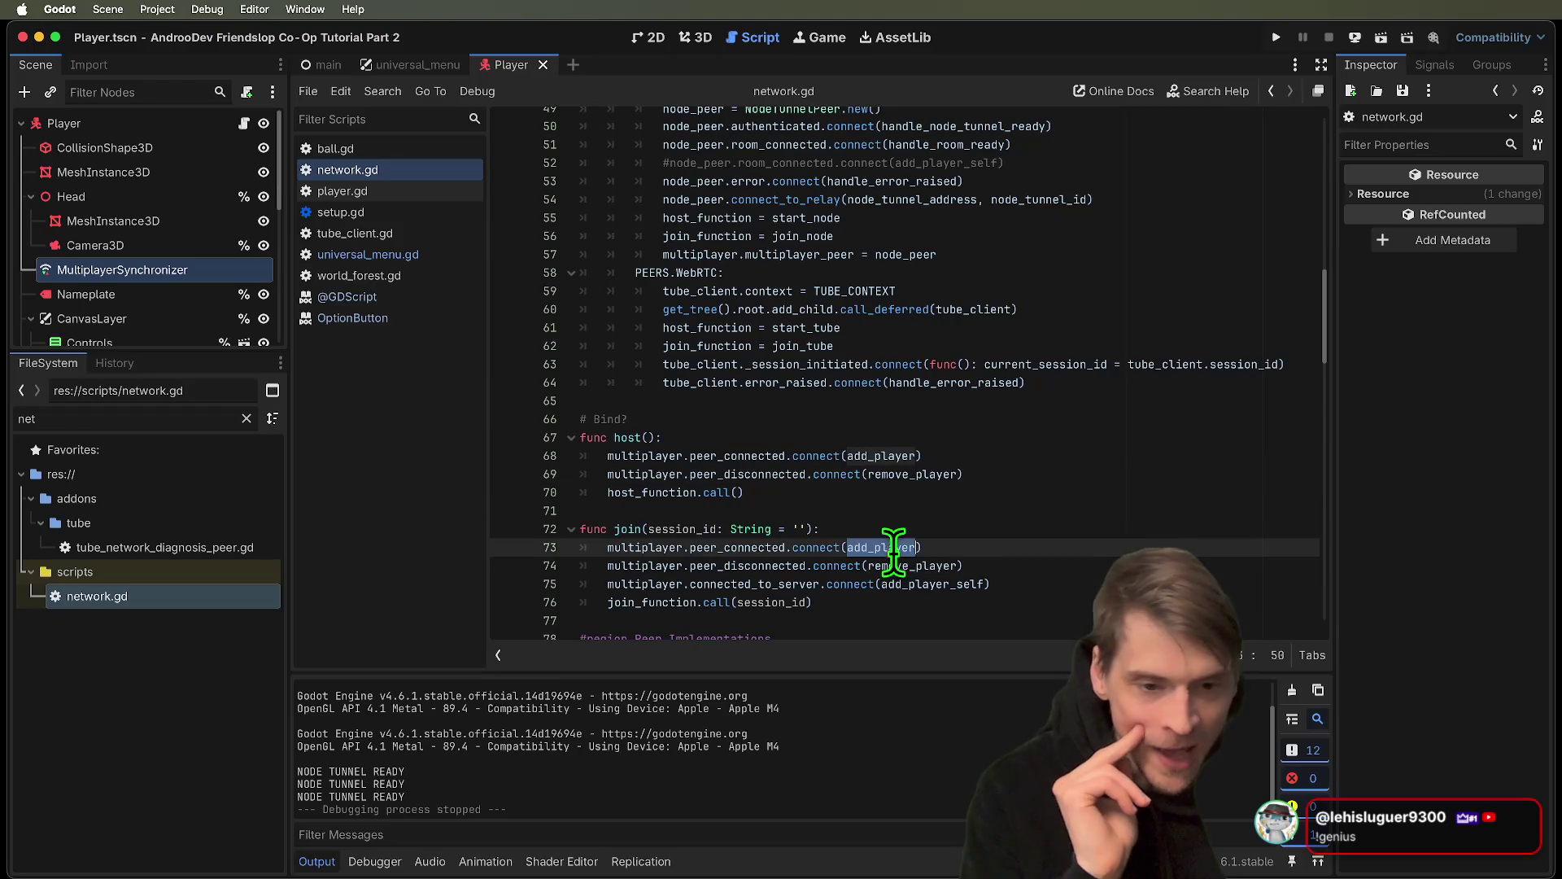
double_click(895, 565)
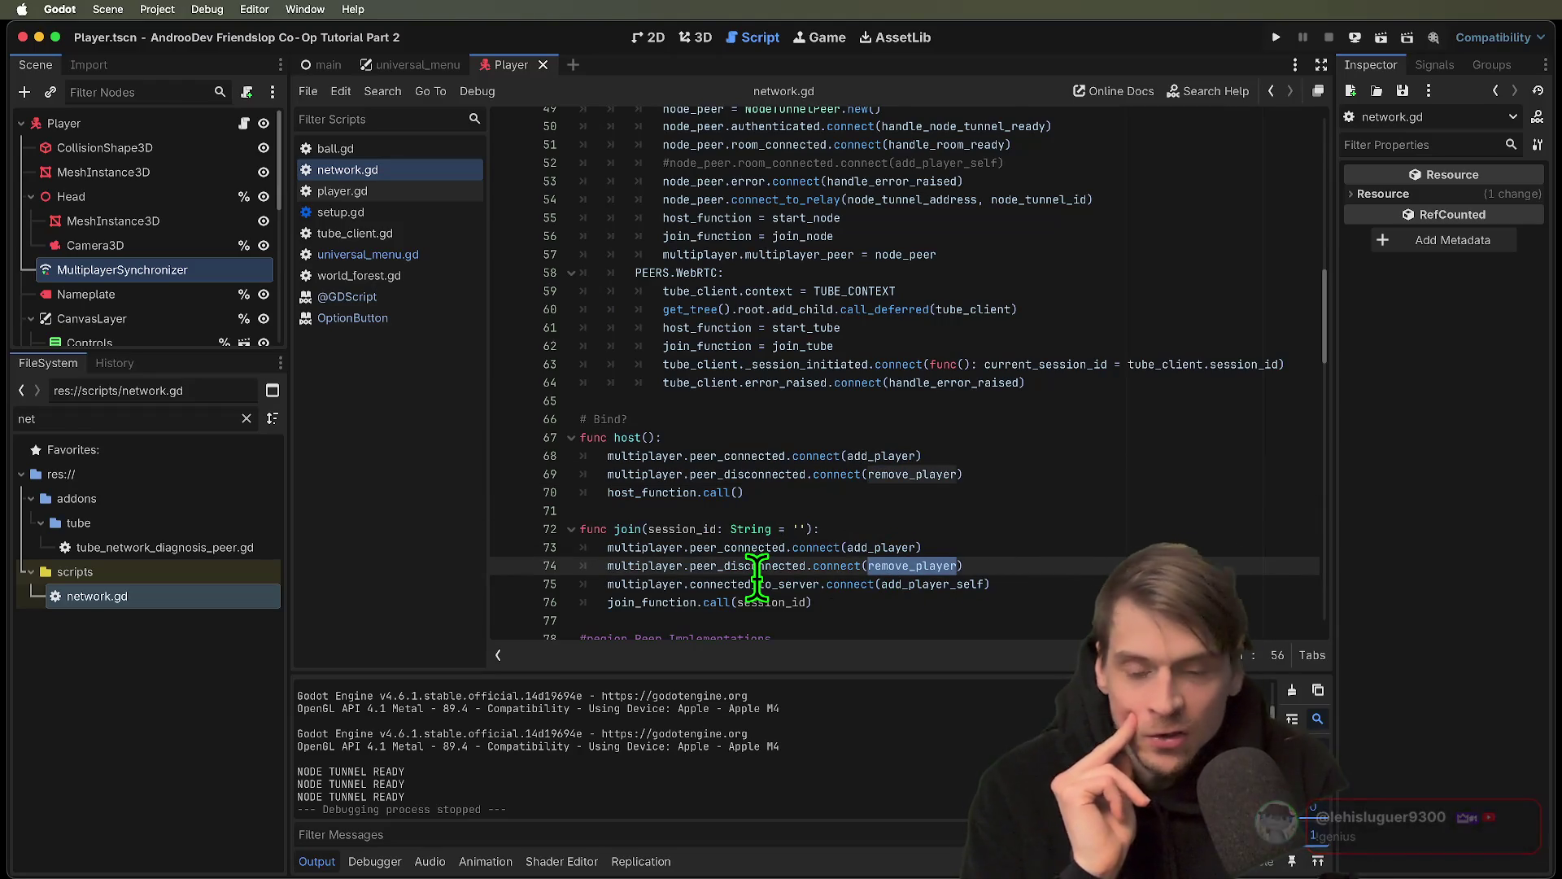
Place the caret at the end of line 73 in join()
left_click(718, 584)
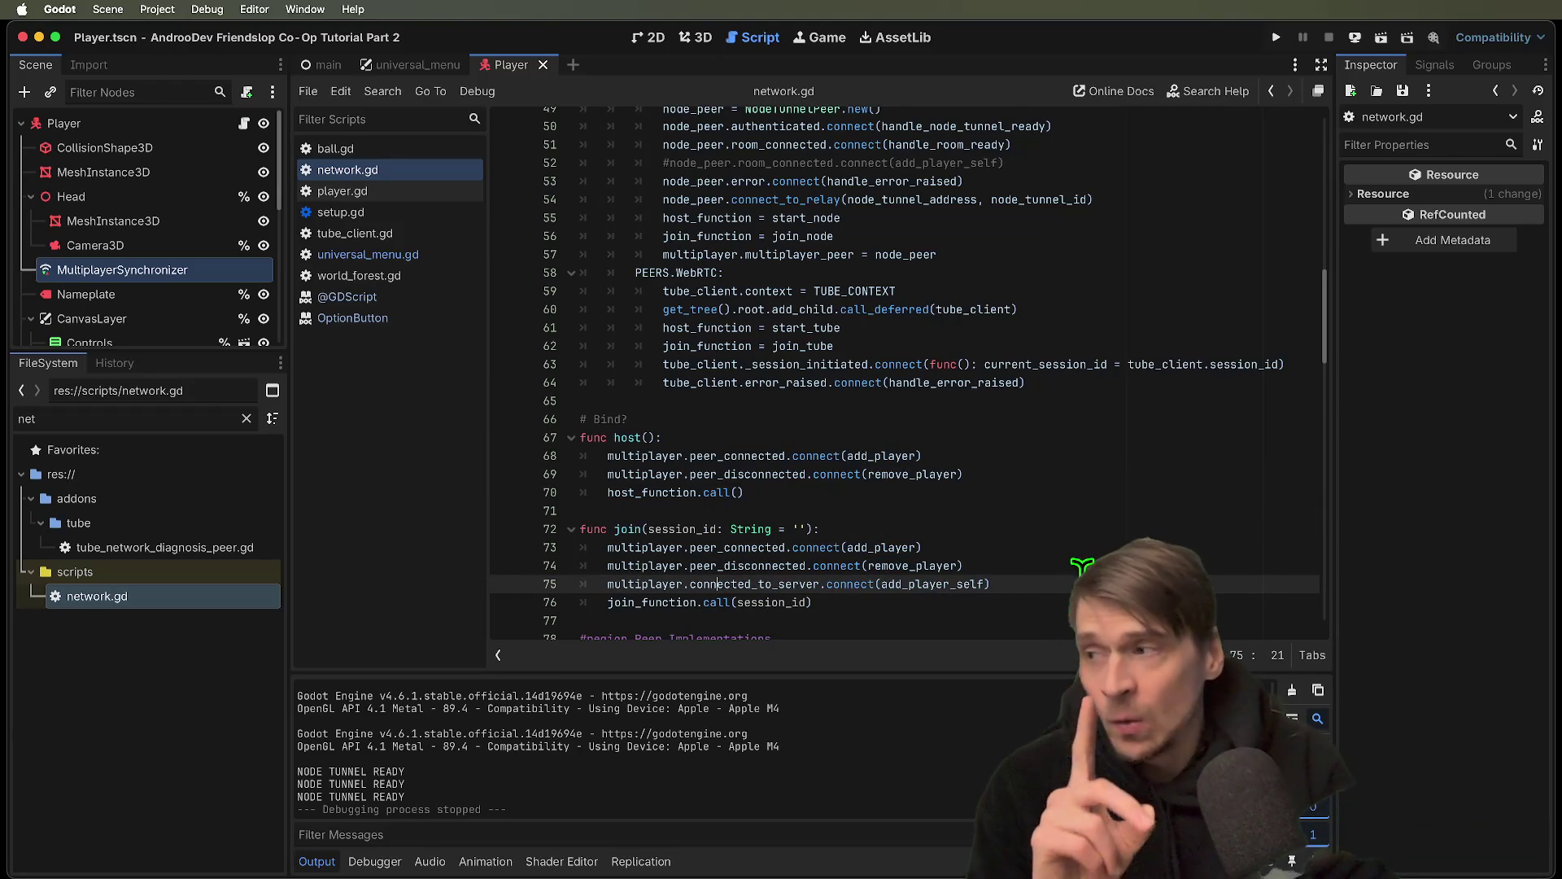
left_click(1082, 582)
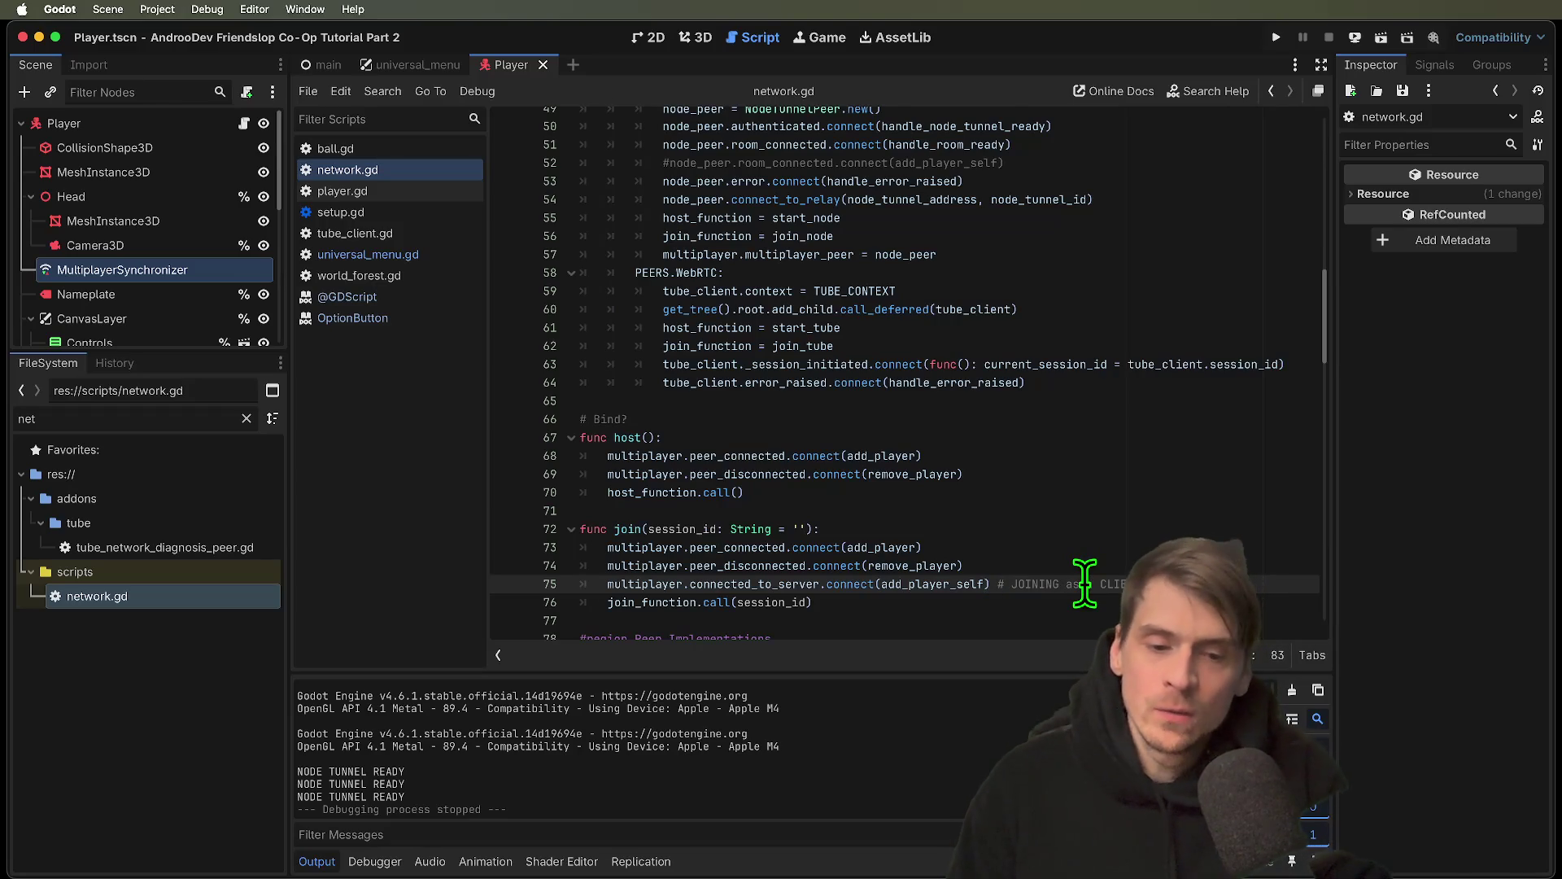
key("Up")
key("Up")
Start a '# WE ARE' comment on line 73, then try '1, 2' as the add_player argument and undo it
type("# ")
type("WE ARE O")
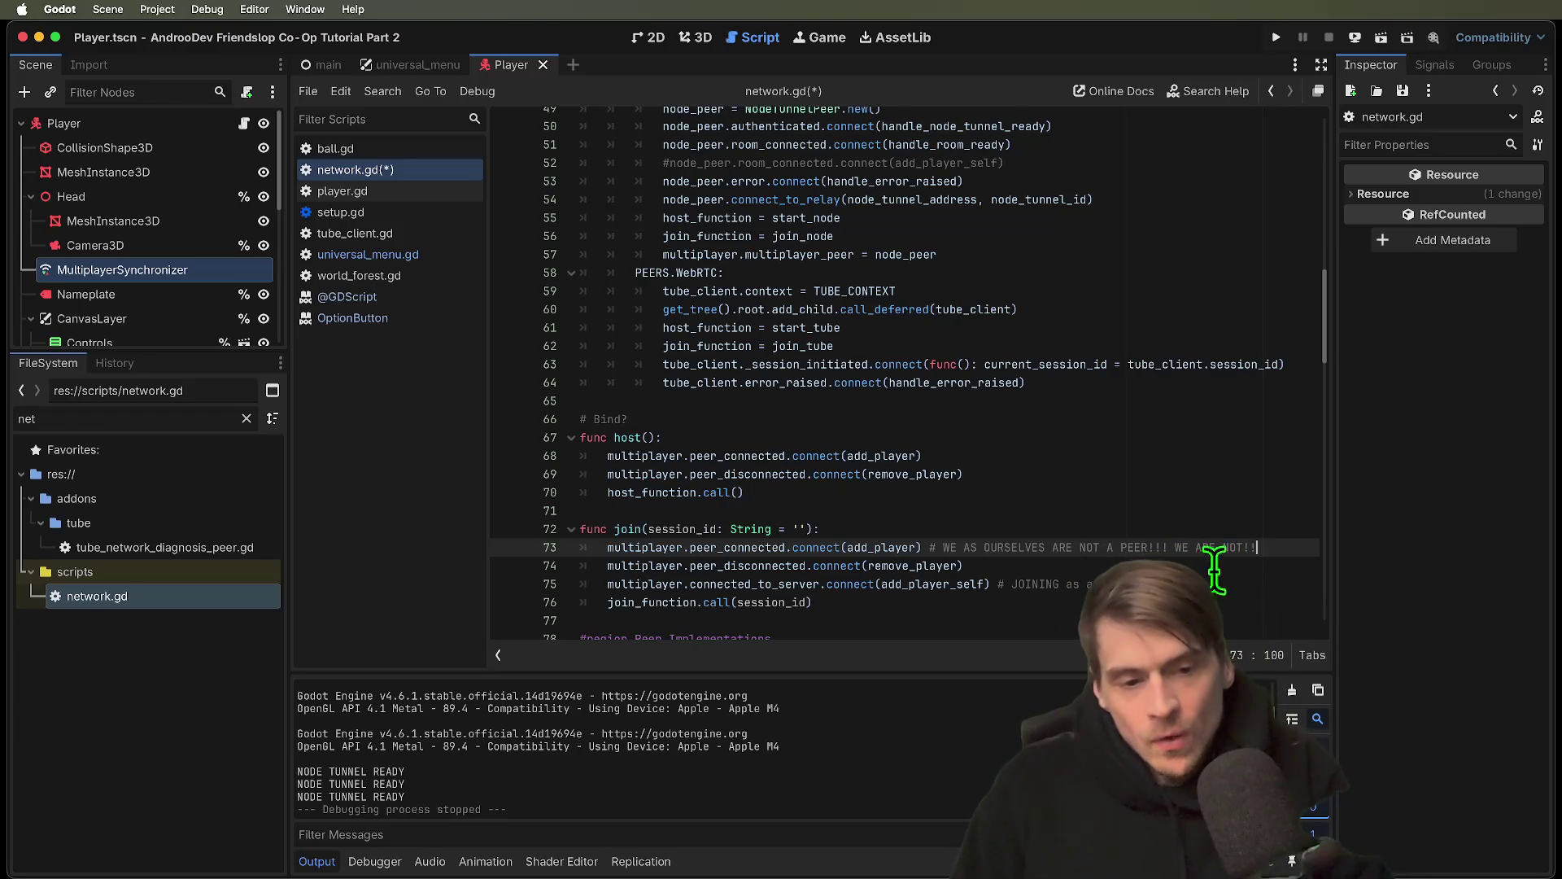
left_click(864, 547)
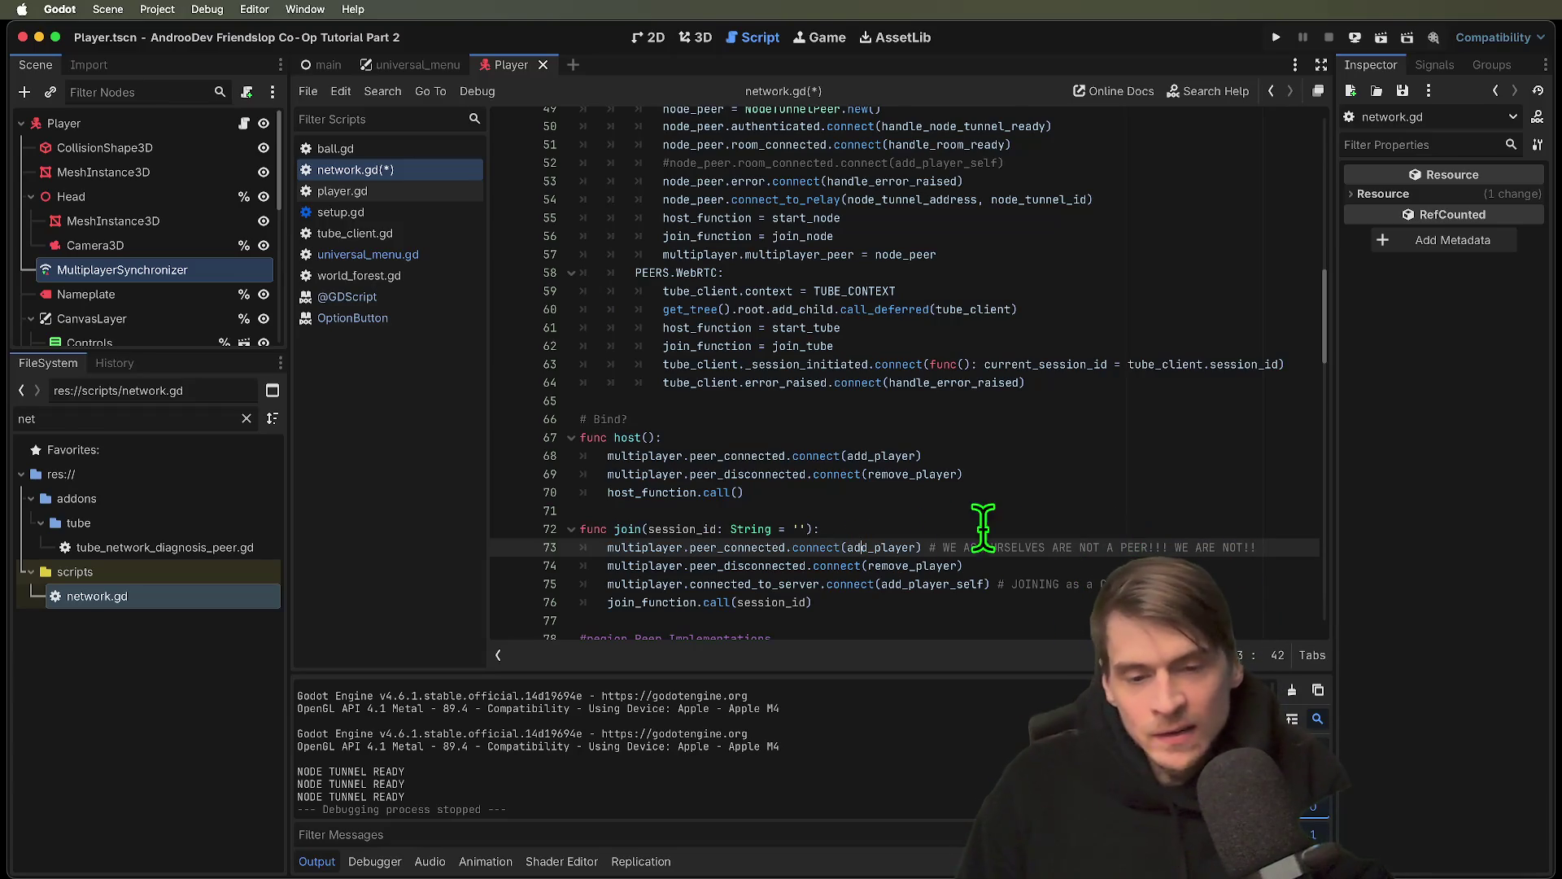
double_click(891, 546)
type("[")
key("BackSpace")
key("BackSpace")
key("BackSpace")
type("1, 2")
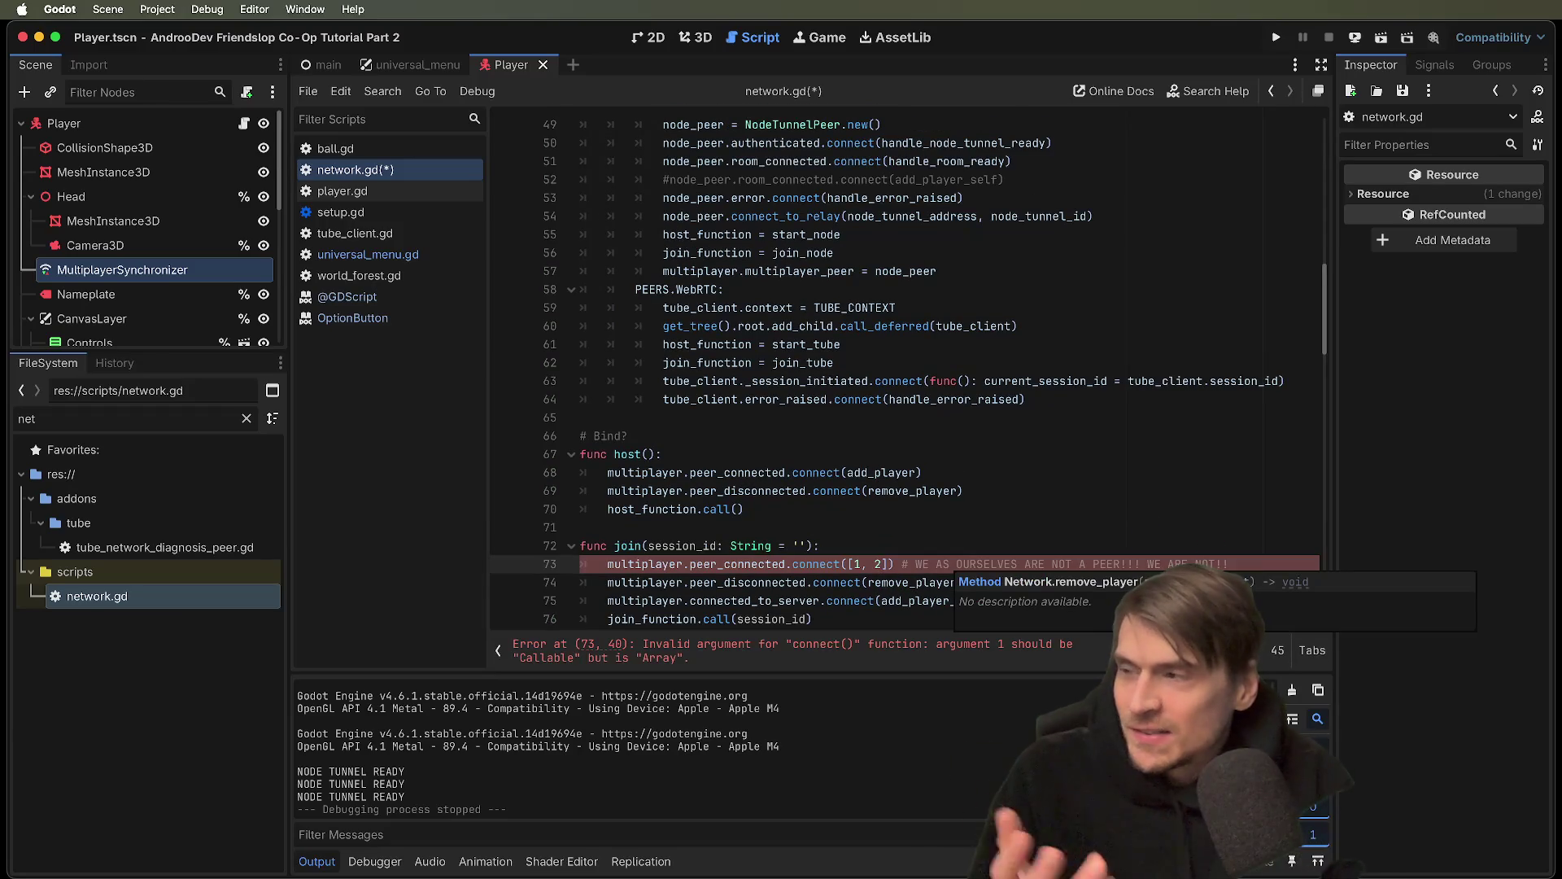
key("super+z")
key("super+z")
key("super+z")
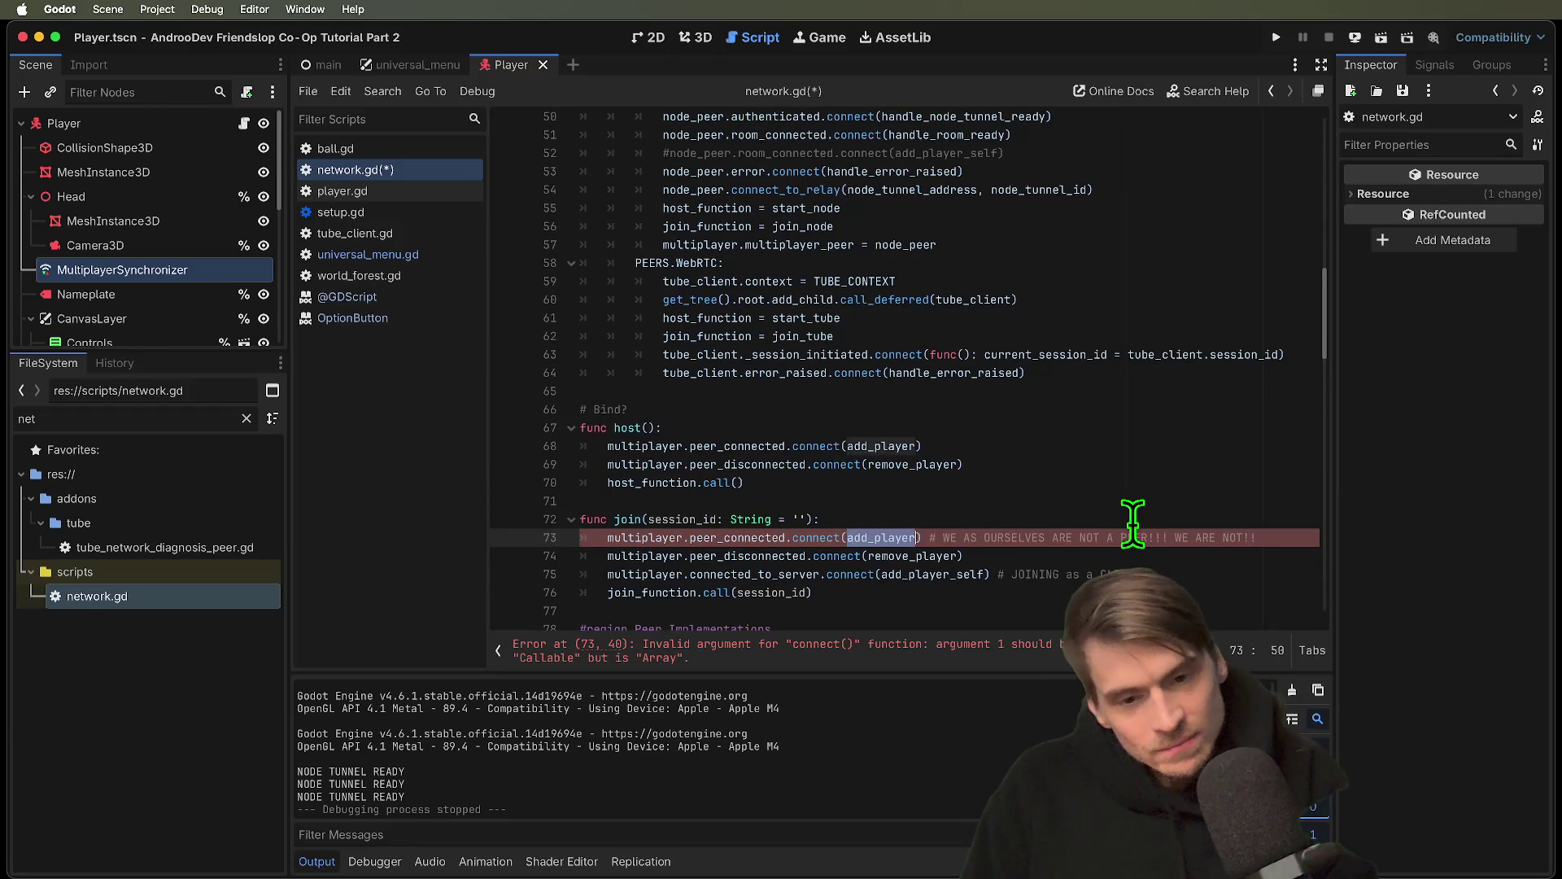
key("Right")
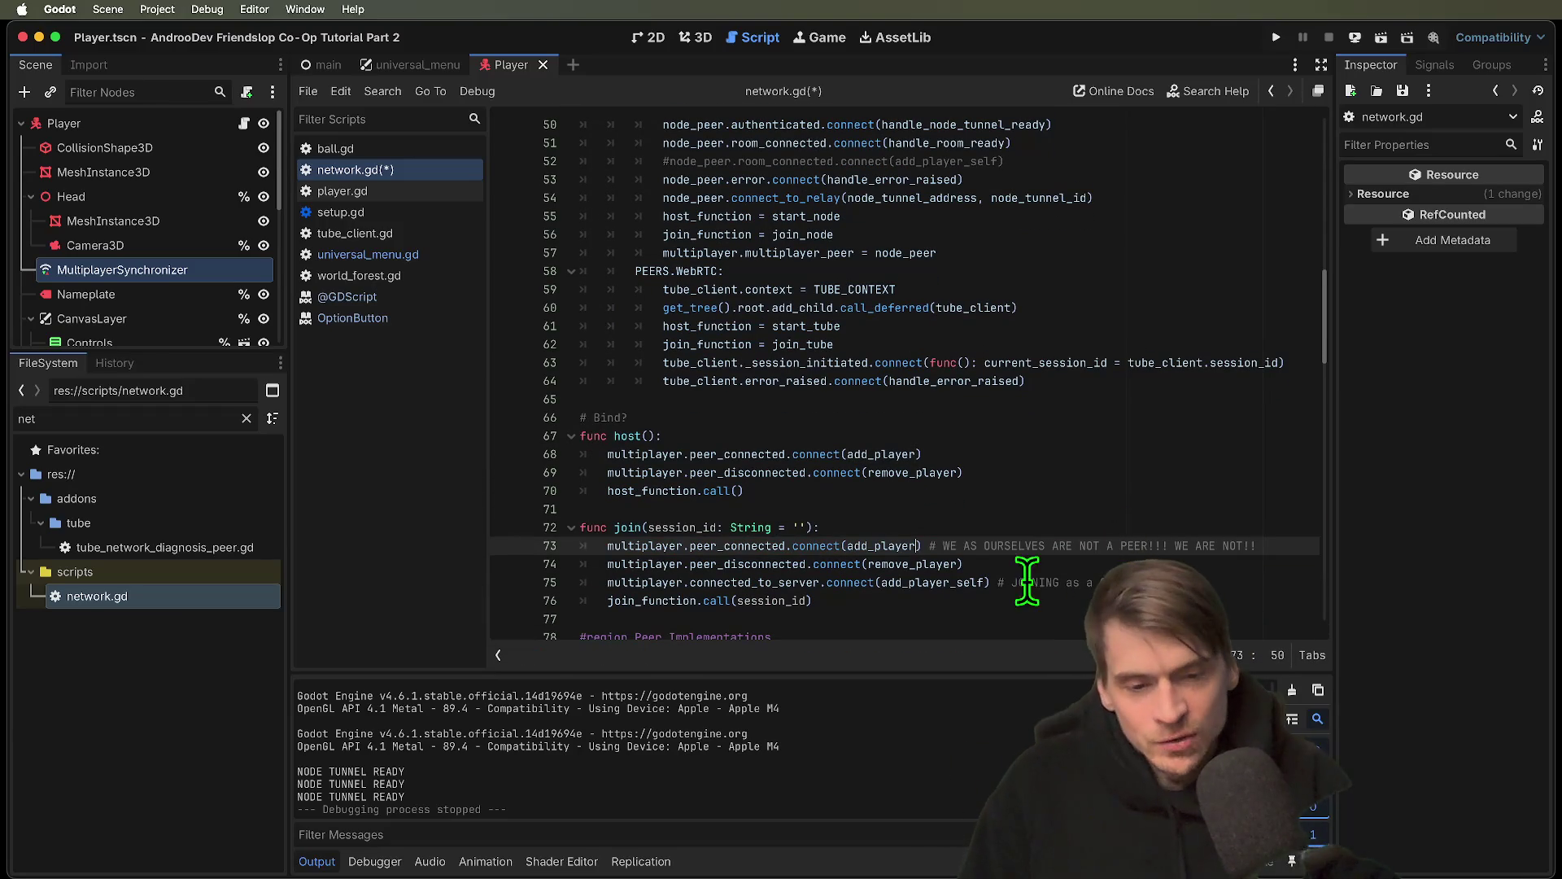
Try 12 and 123 as the add_player argument, undoing back to the original call
double_click(895, 545)
type("12")
key("super+a")
key("super+z")
type("123")
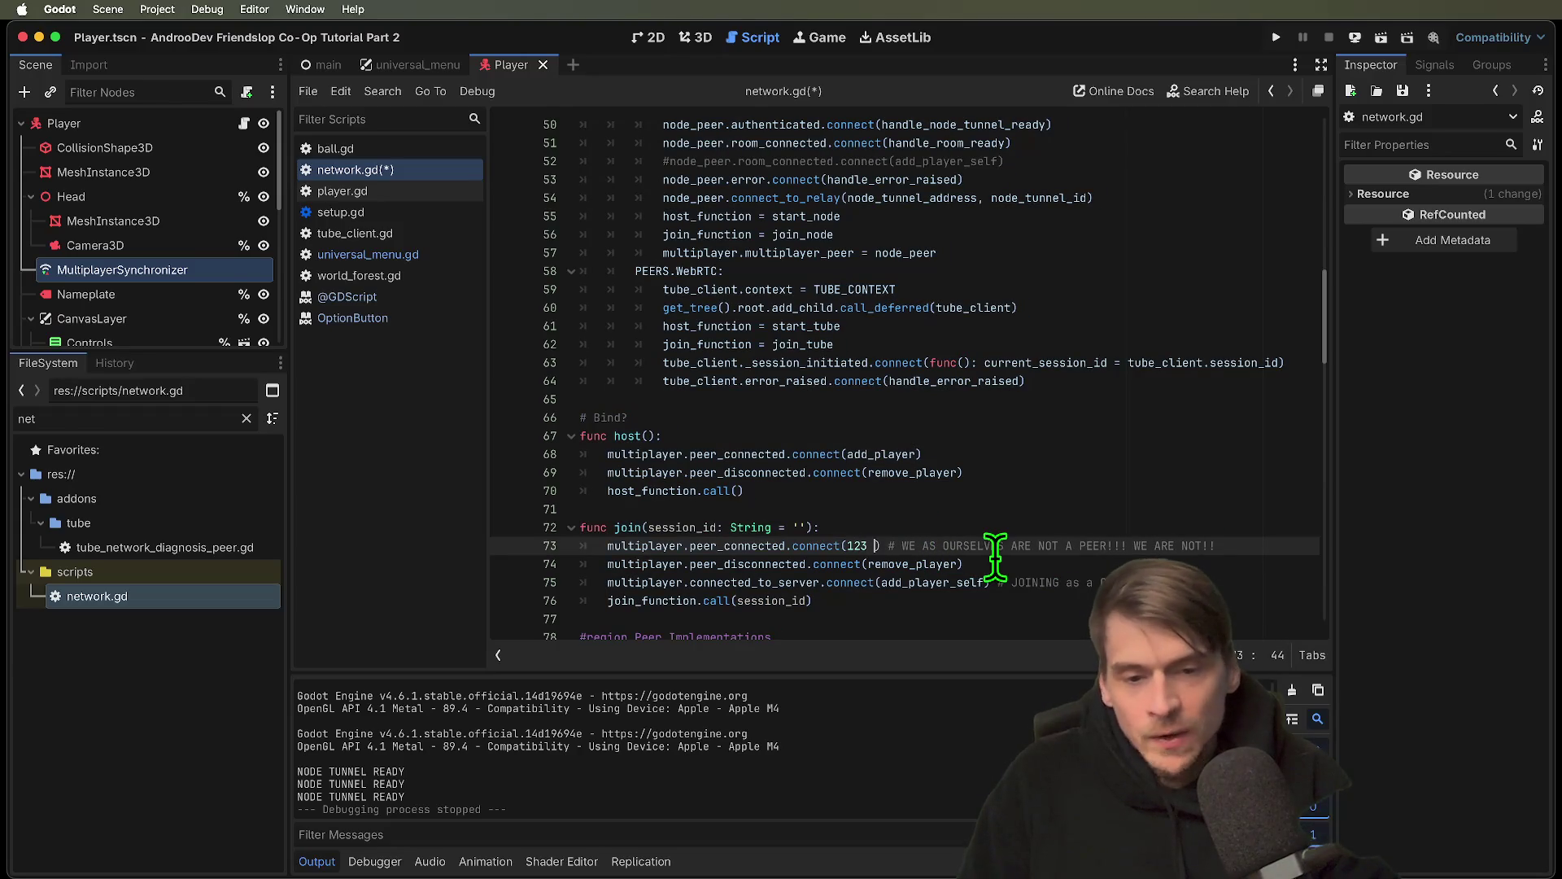
key("super+z")
key("super+z")
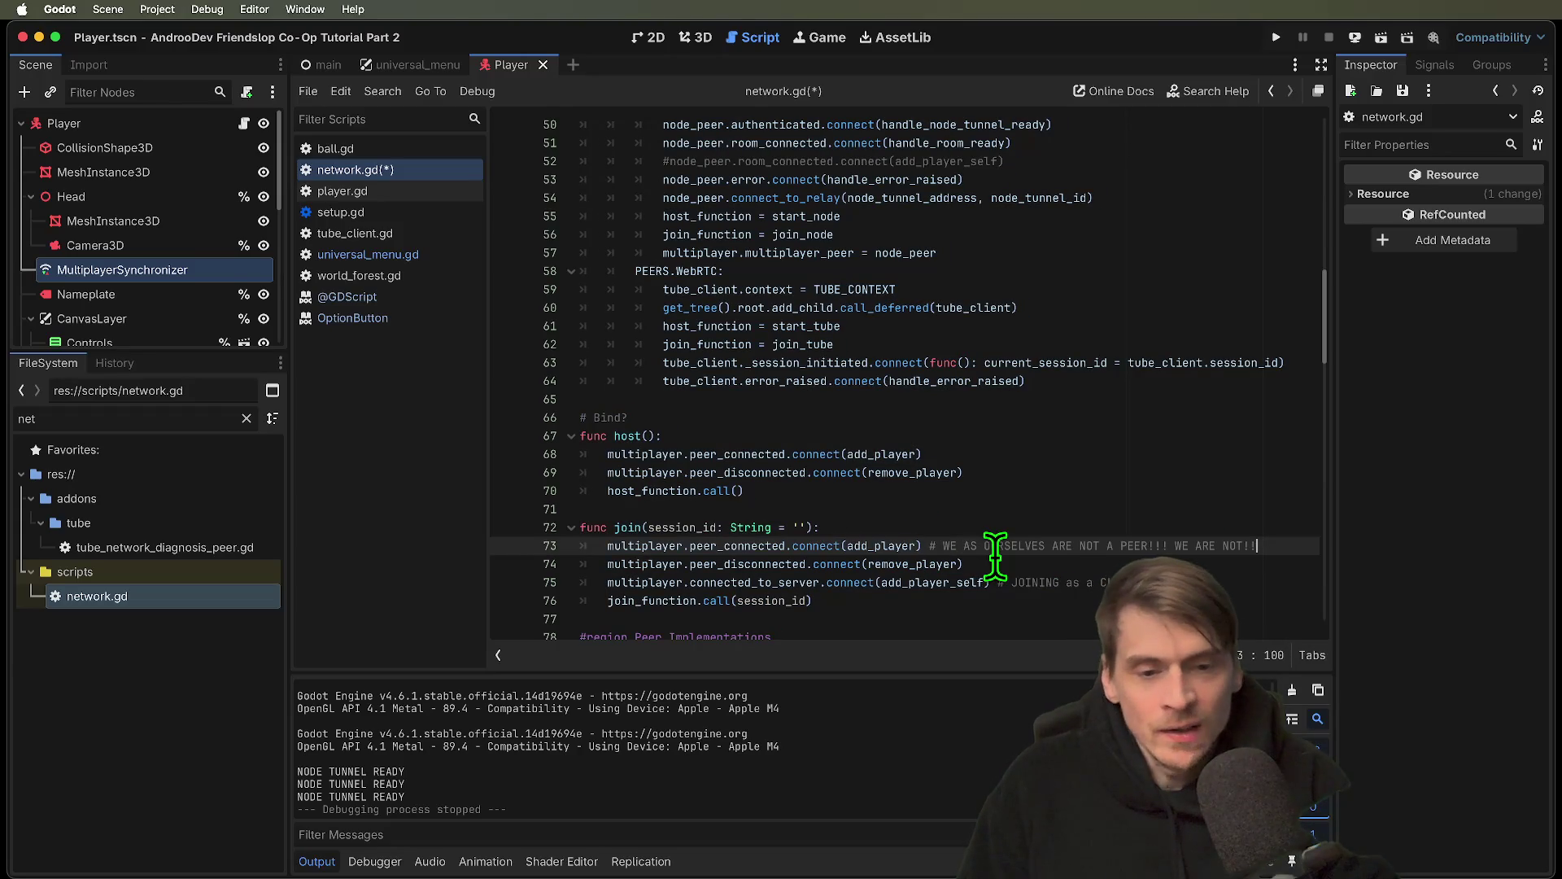
Insert a new line above in join() and begin typing a multiplayer call
left_click(923, 546)
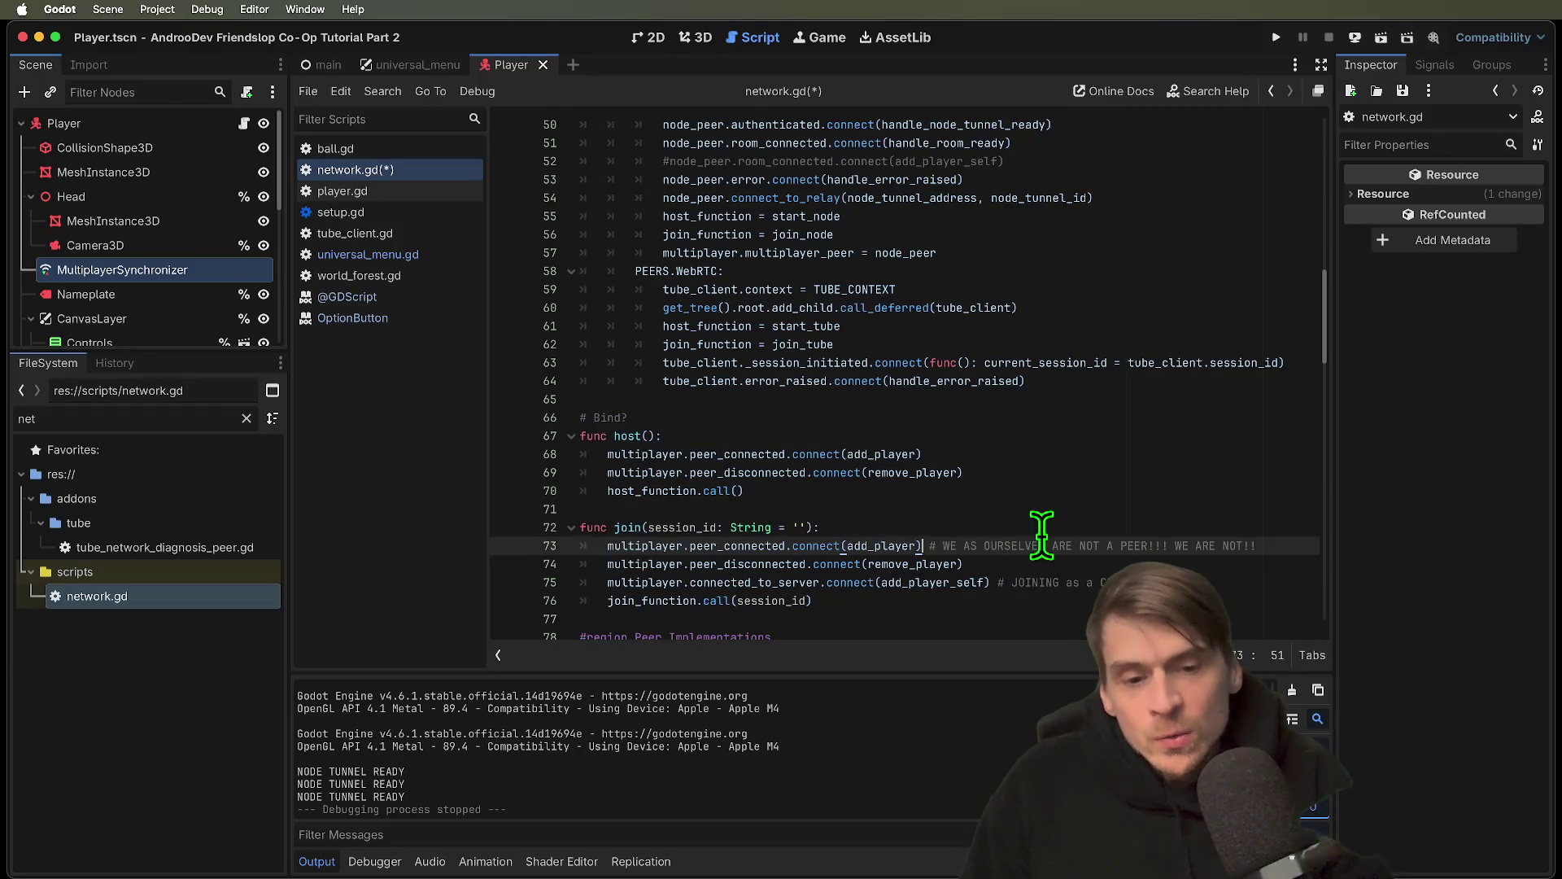
key("super+shift+Return")
type("multiplayer.m")
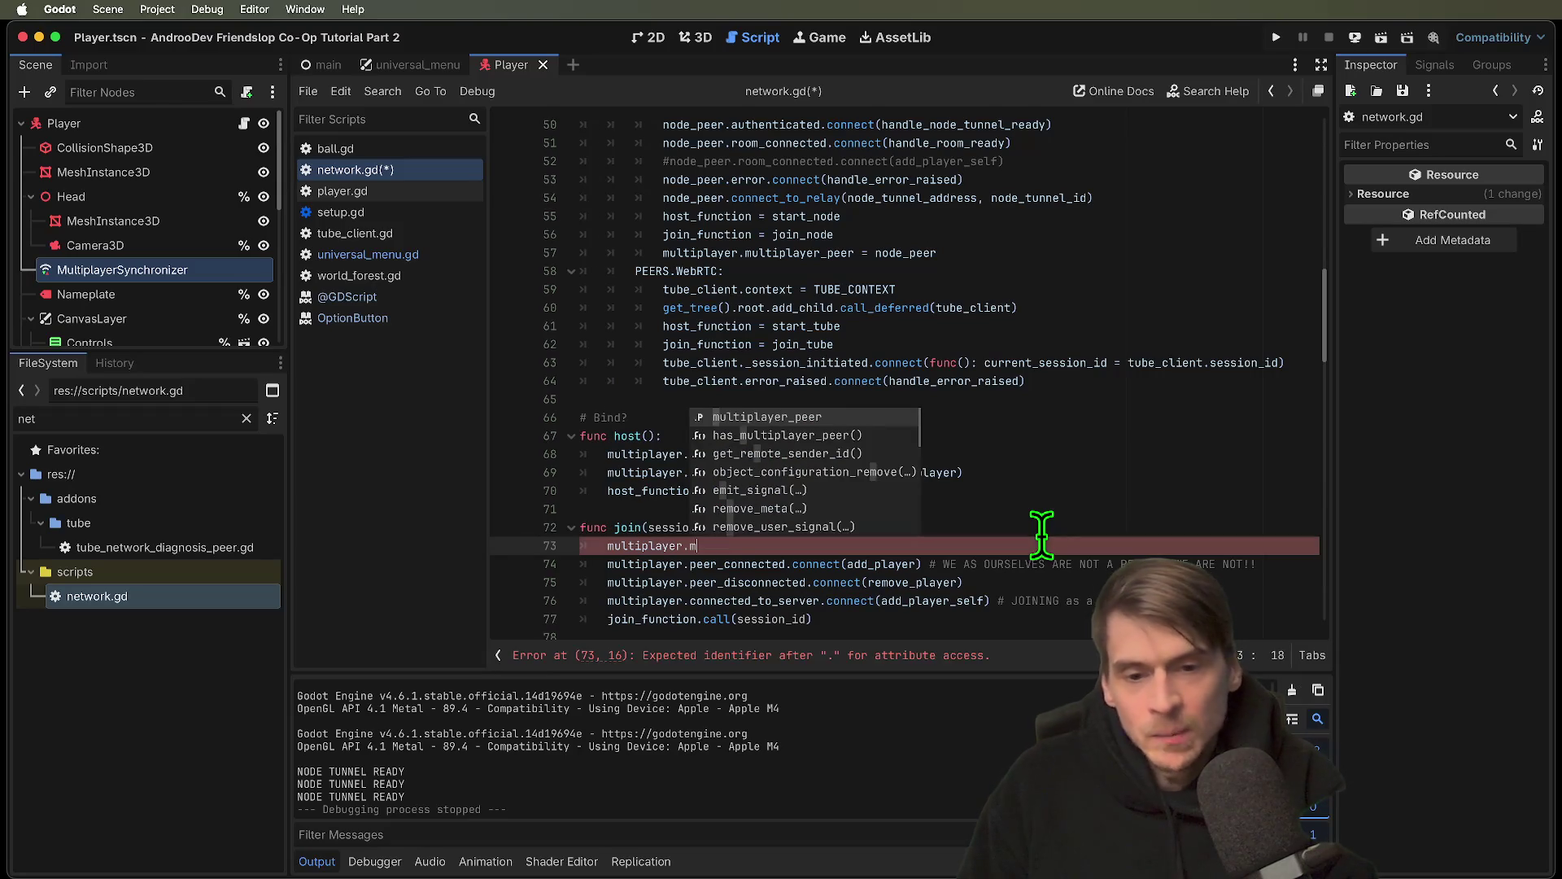
Complete the new line as print(multiplayer.get_peers()) and save network.gd
key("Down")
key("Down")
key("Down")
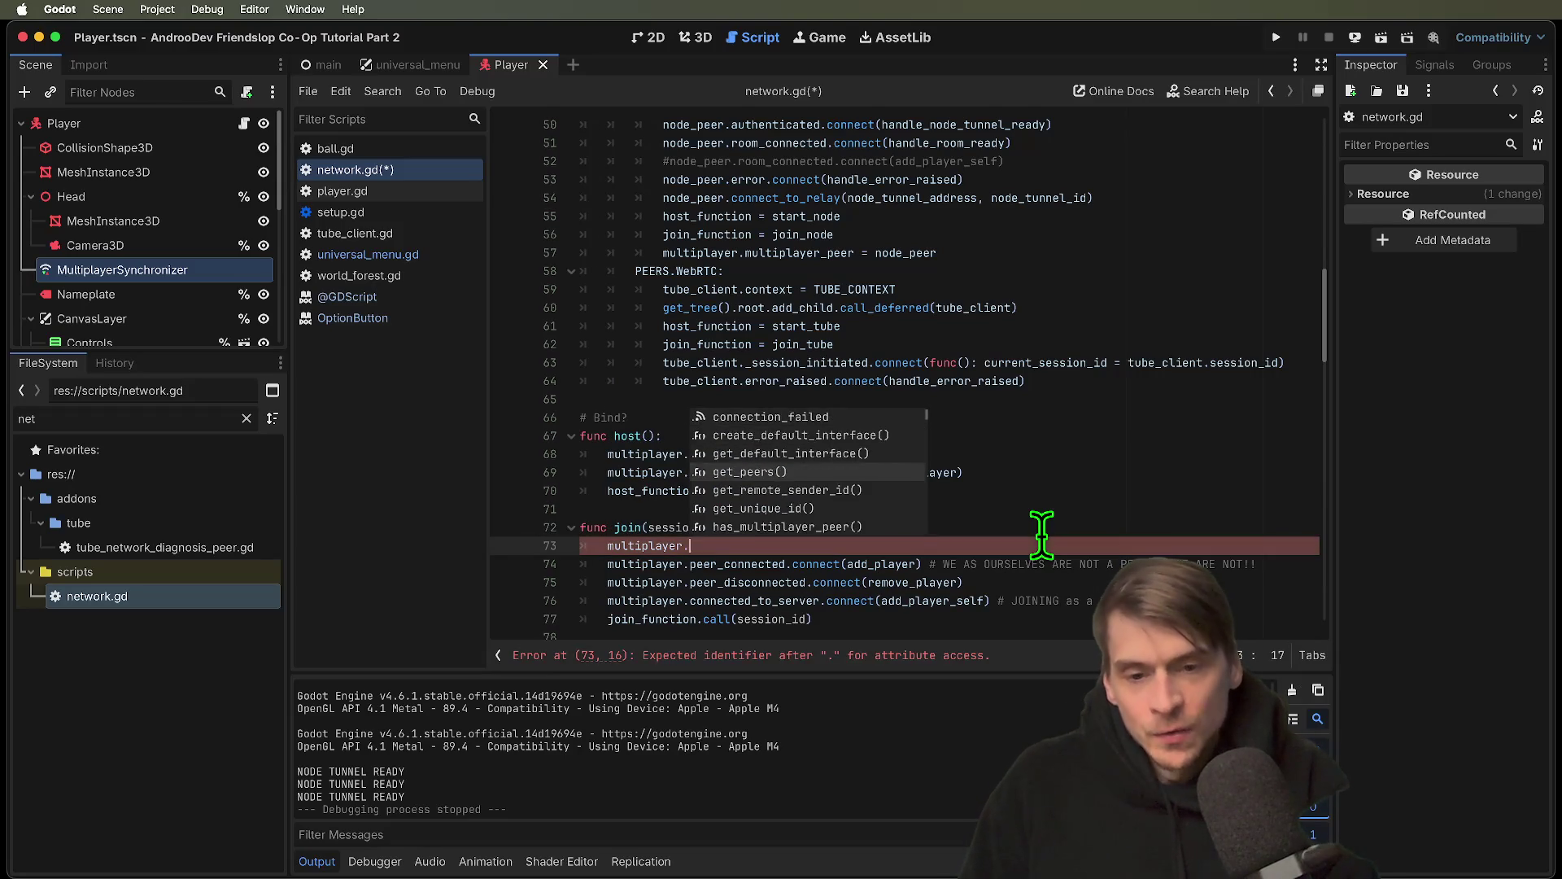
key("Return")
key("super+Left")
type("print(")
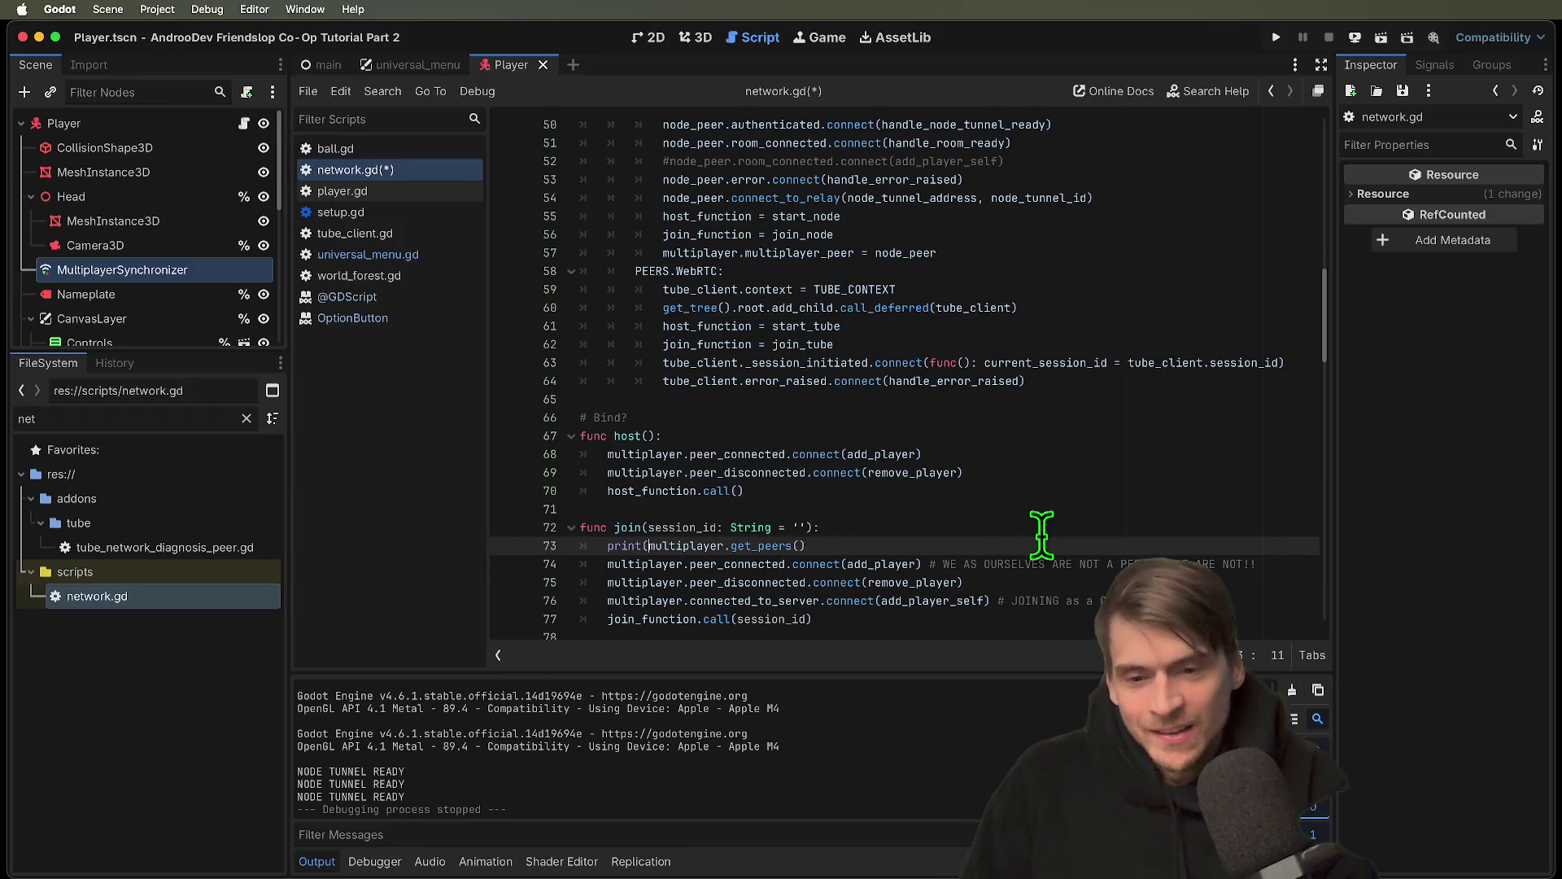
key("super+Right")
type(")")
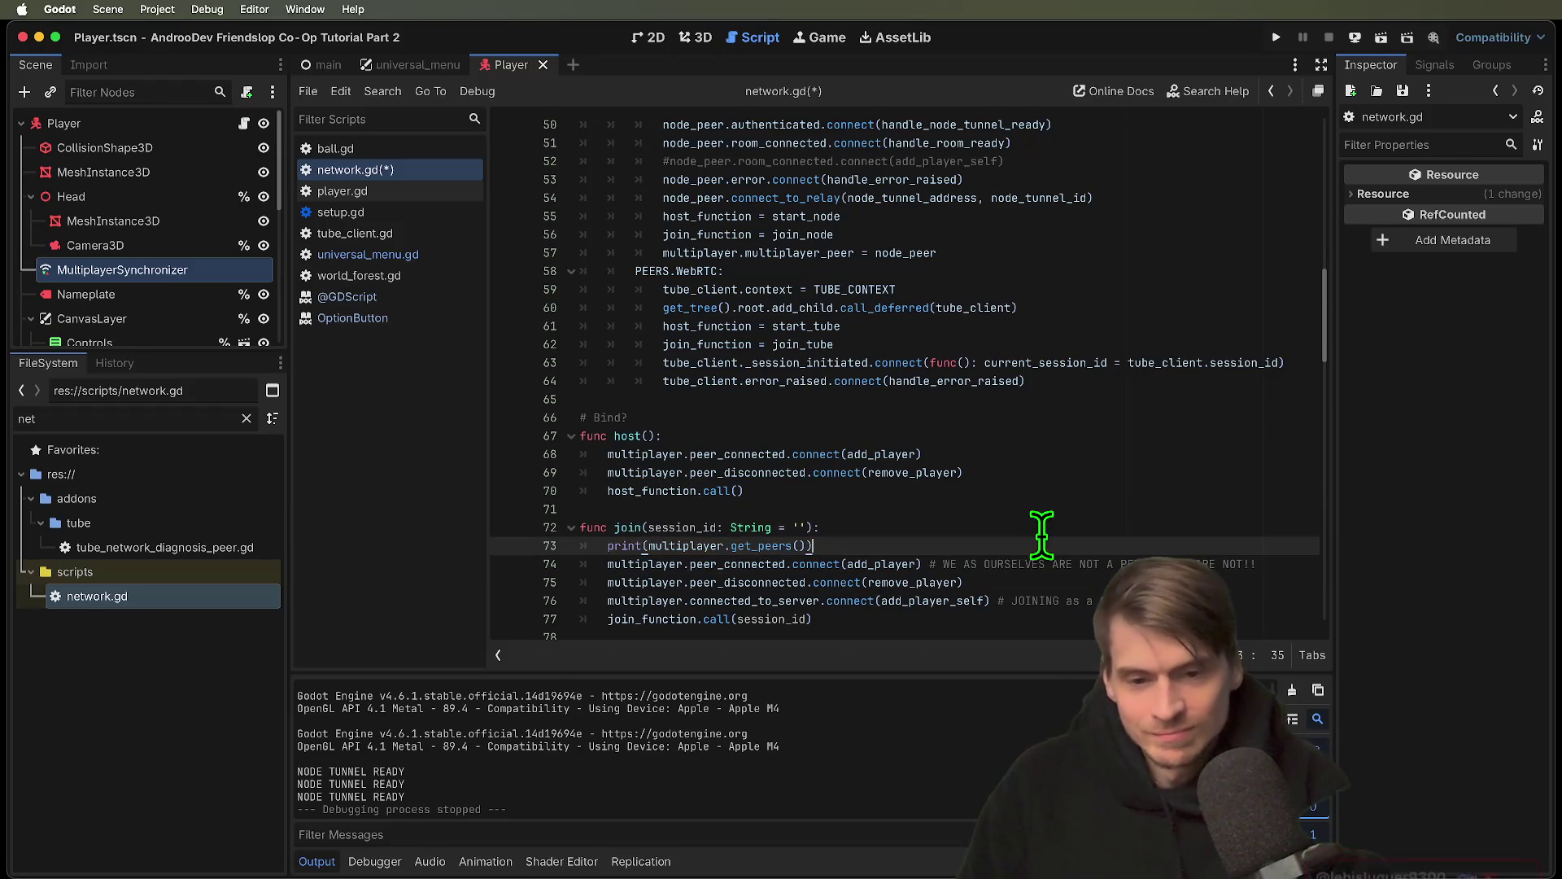
key("super+s")
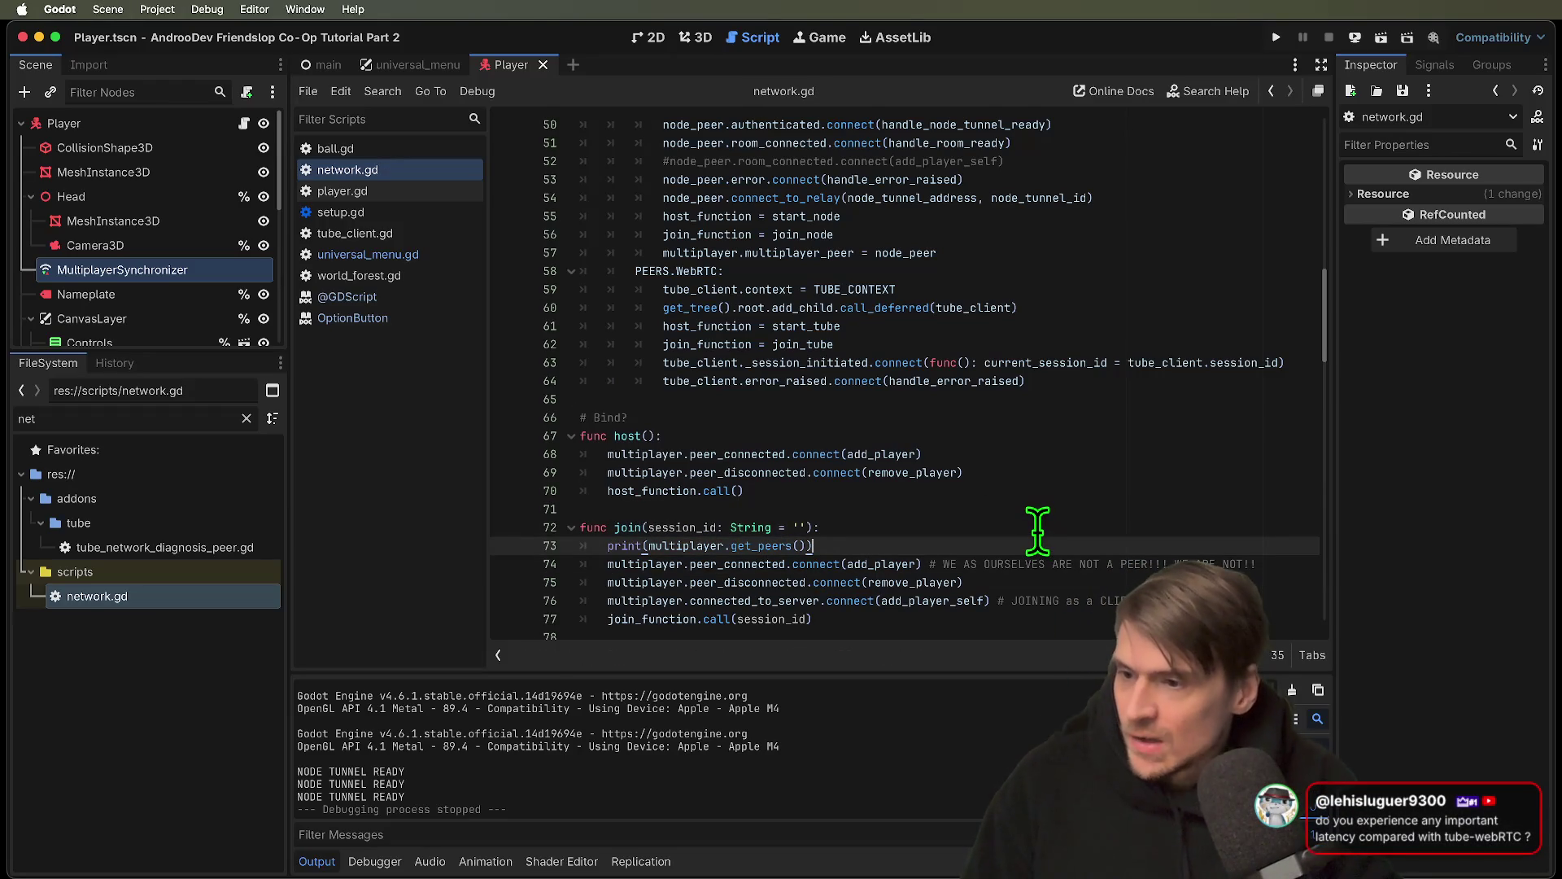
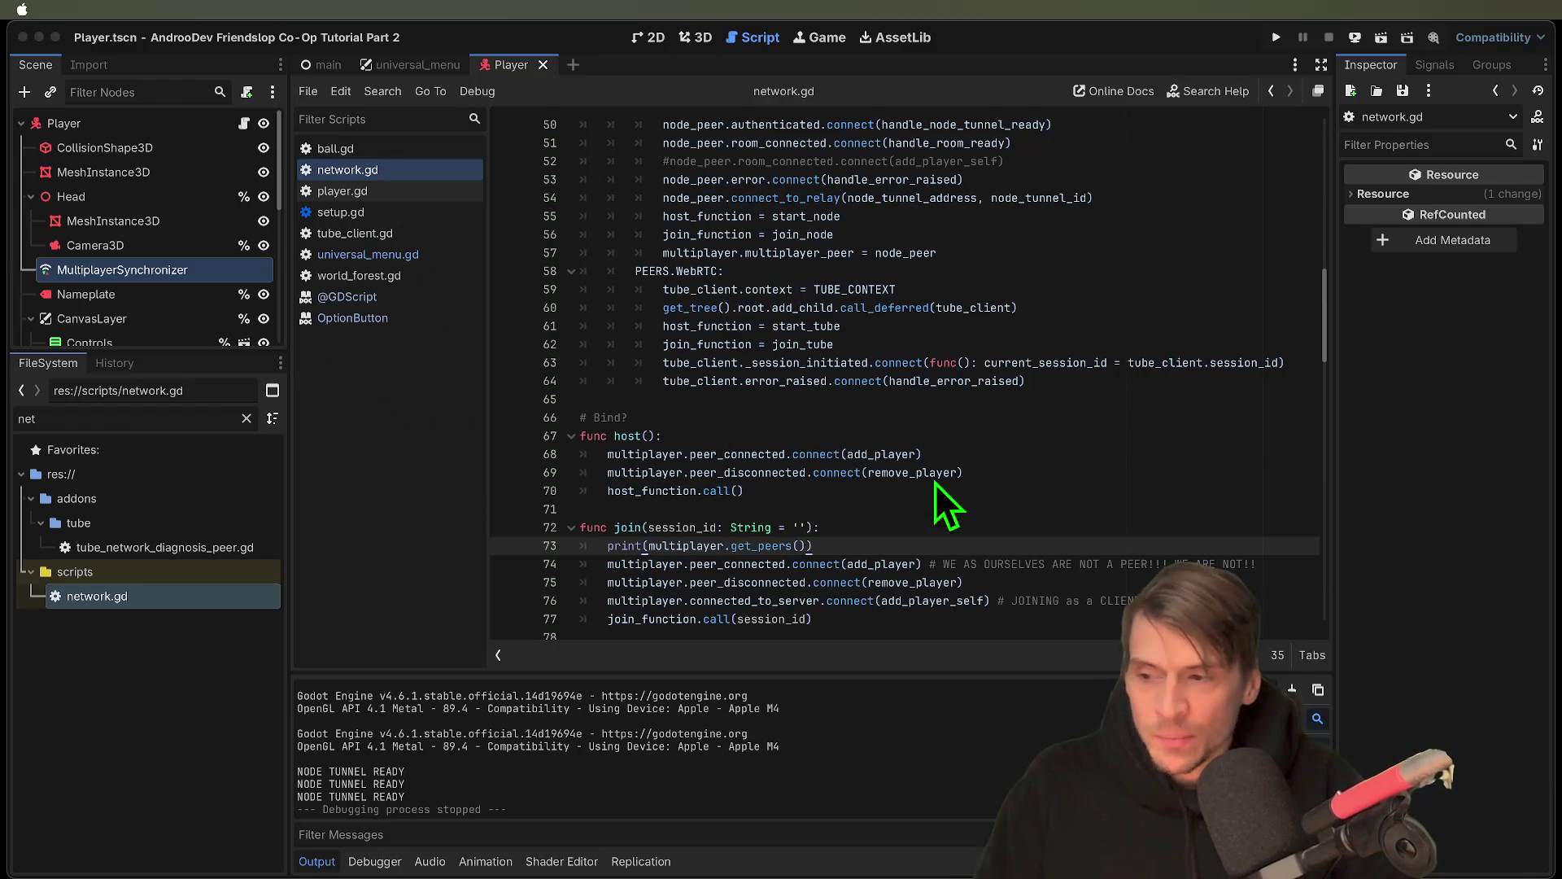
Delete the peer-printing line from join() in network.gd, then run and stop the game once
left_click(702, 618)
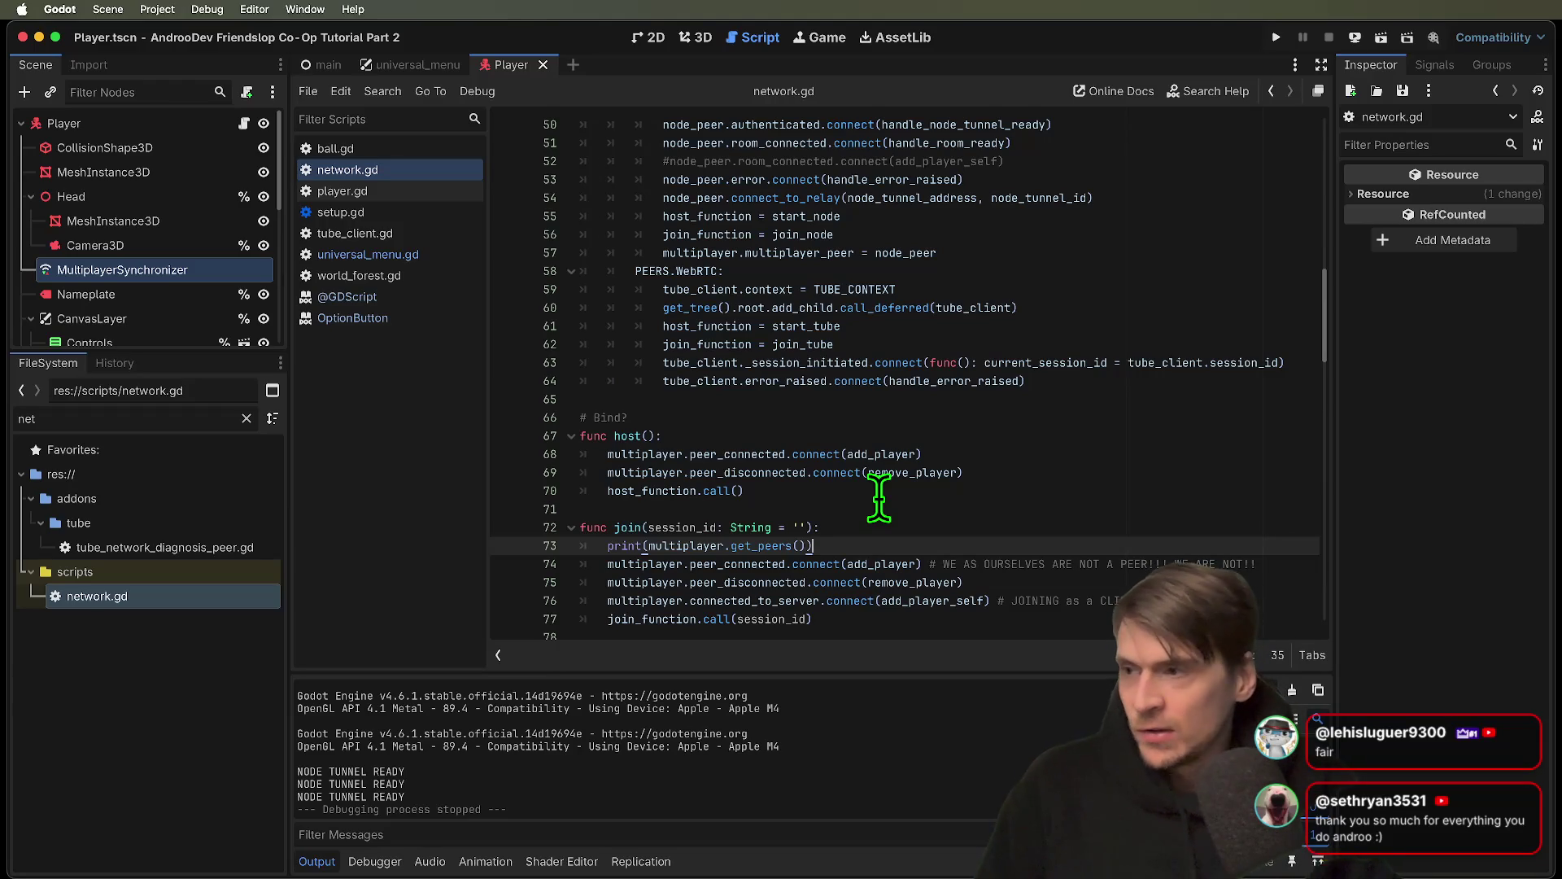
key("ctrl+shift+k")
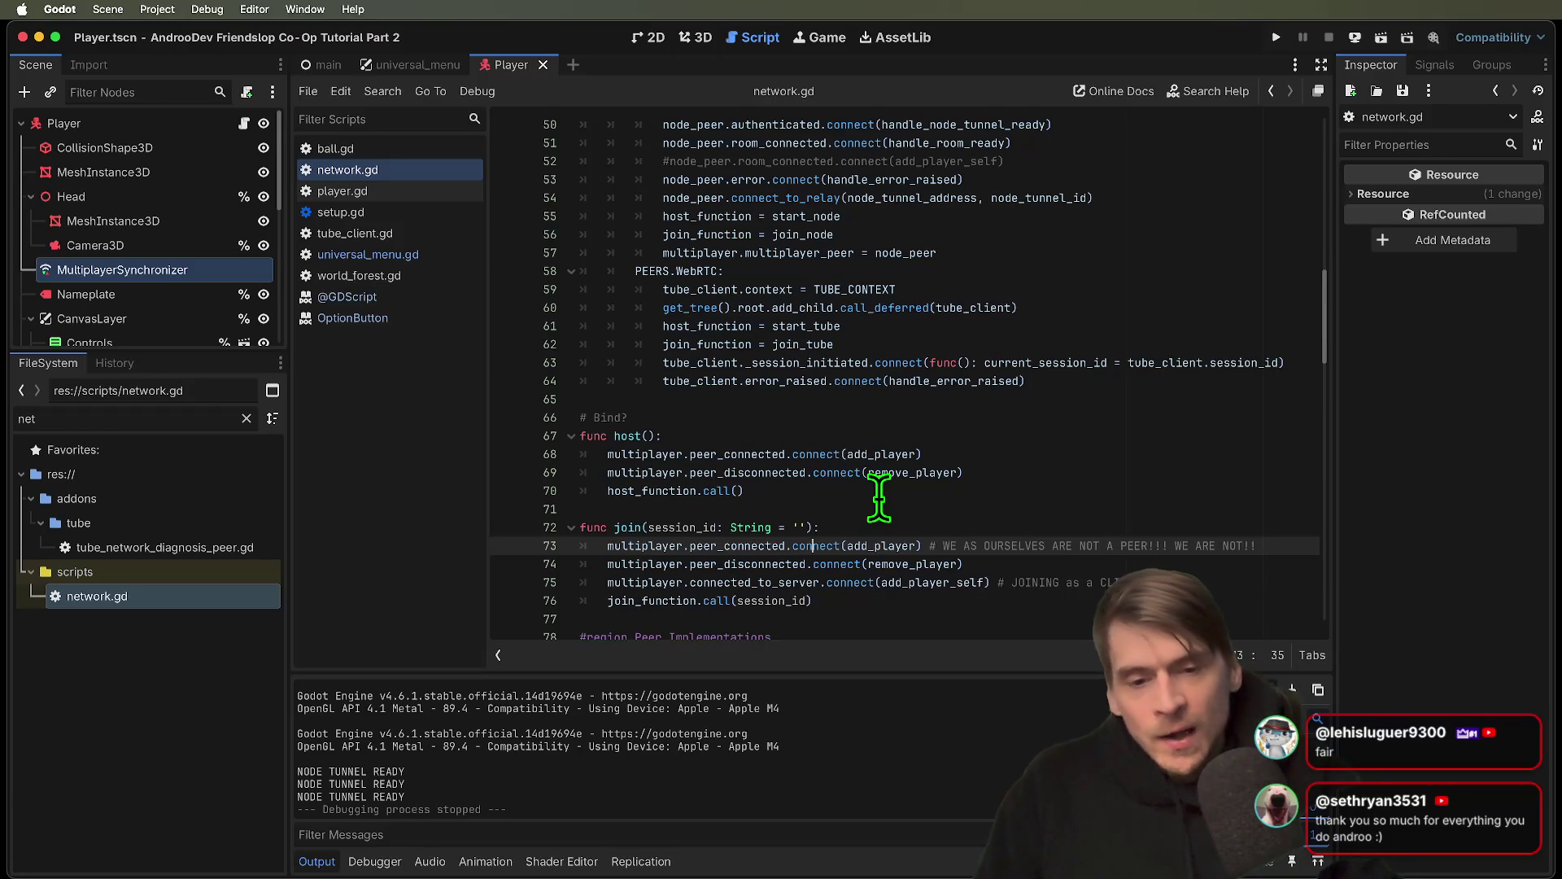
key("ctrl+z")
key("ctrl+b")
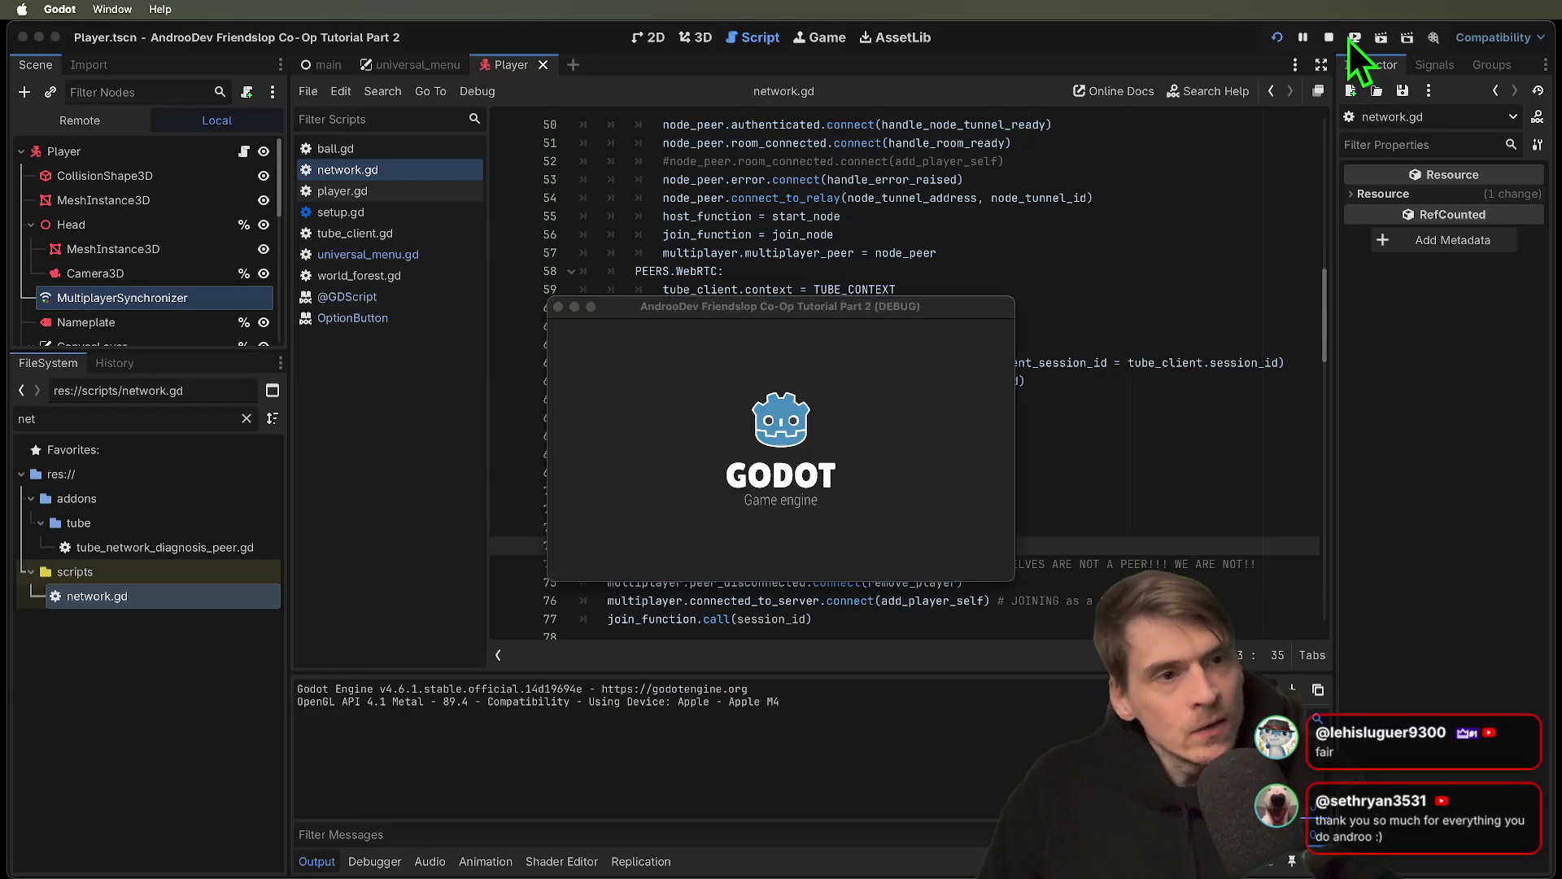
left_click(1329, 37)
Open universal_menu.gd, save the project, and launch it as three debug instances
scroll(976, 285, "up", 15)
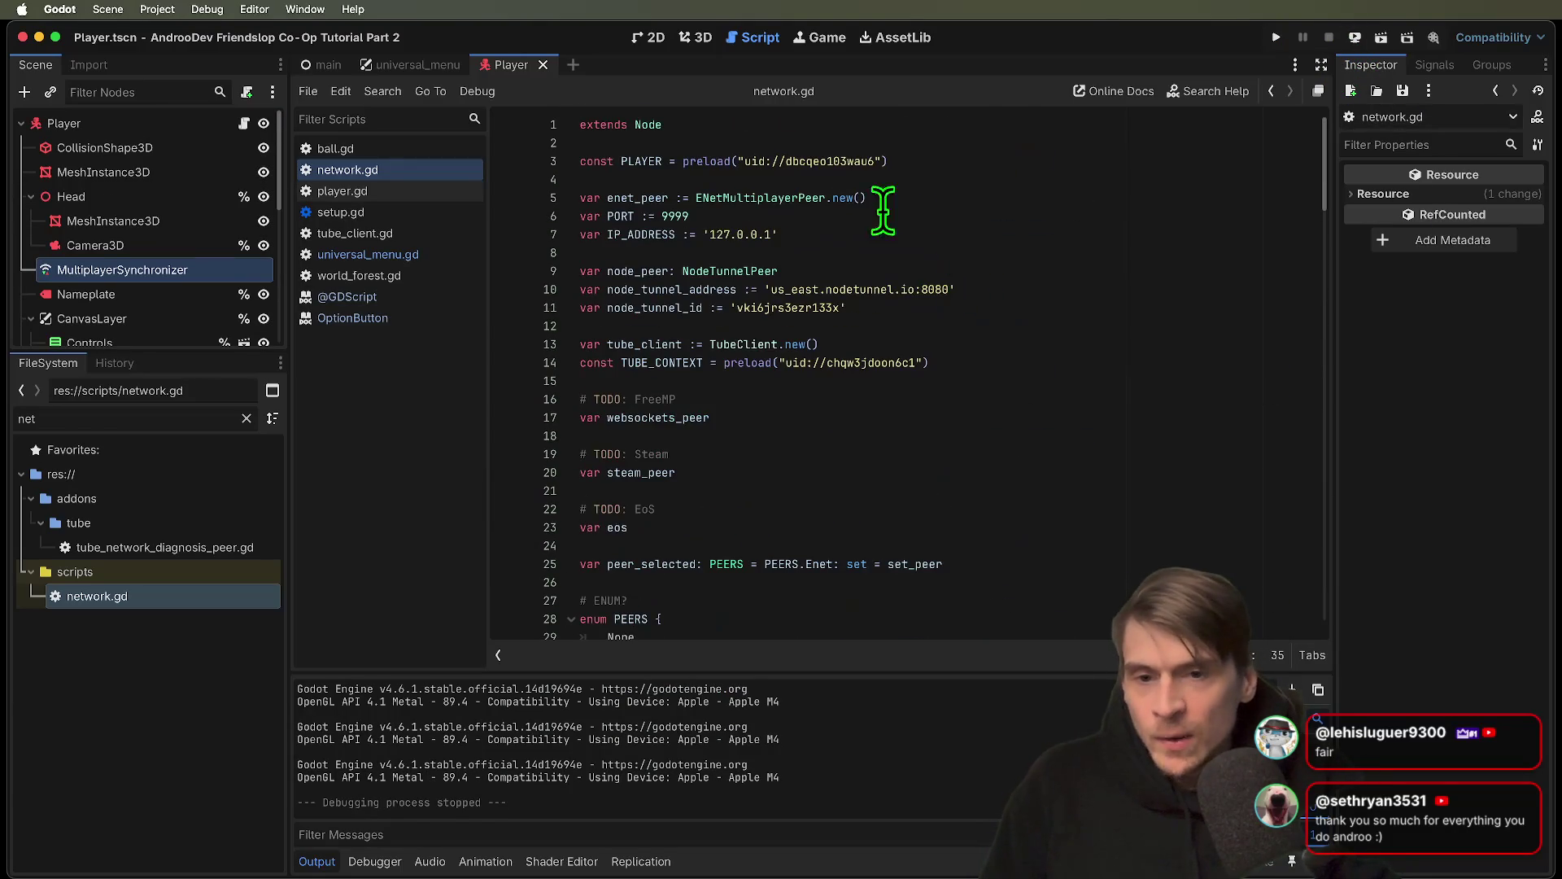
left_click(638, 199)
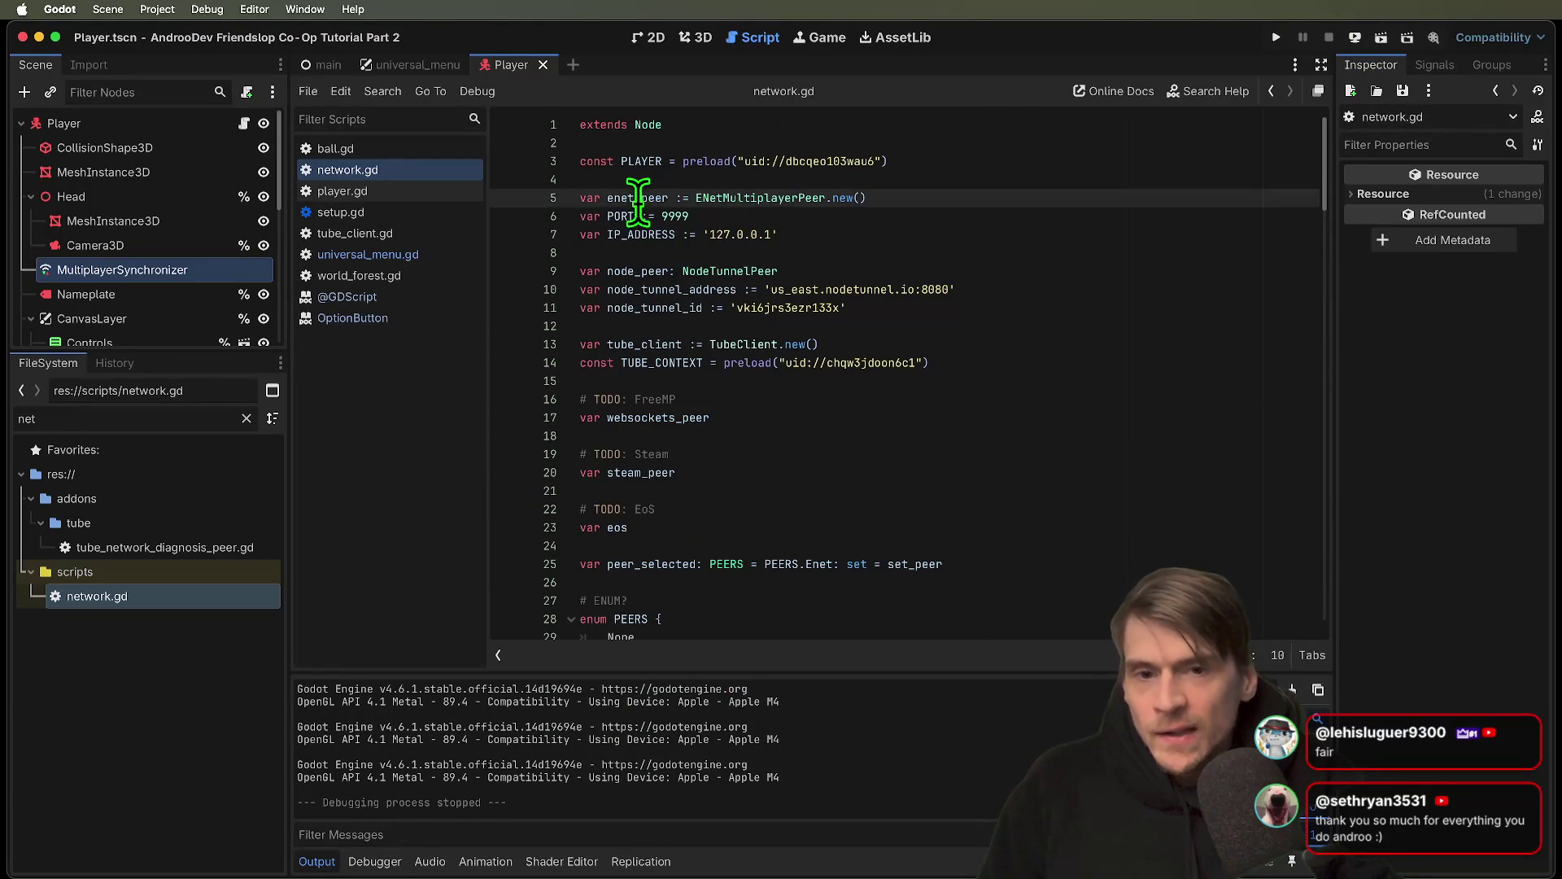
double_click(638, 200)
left_click(426, 256)
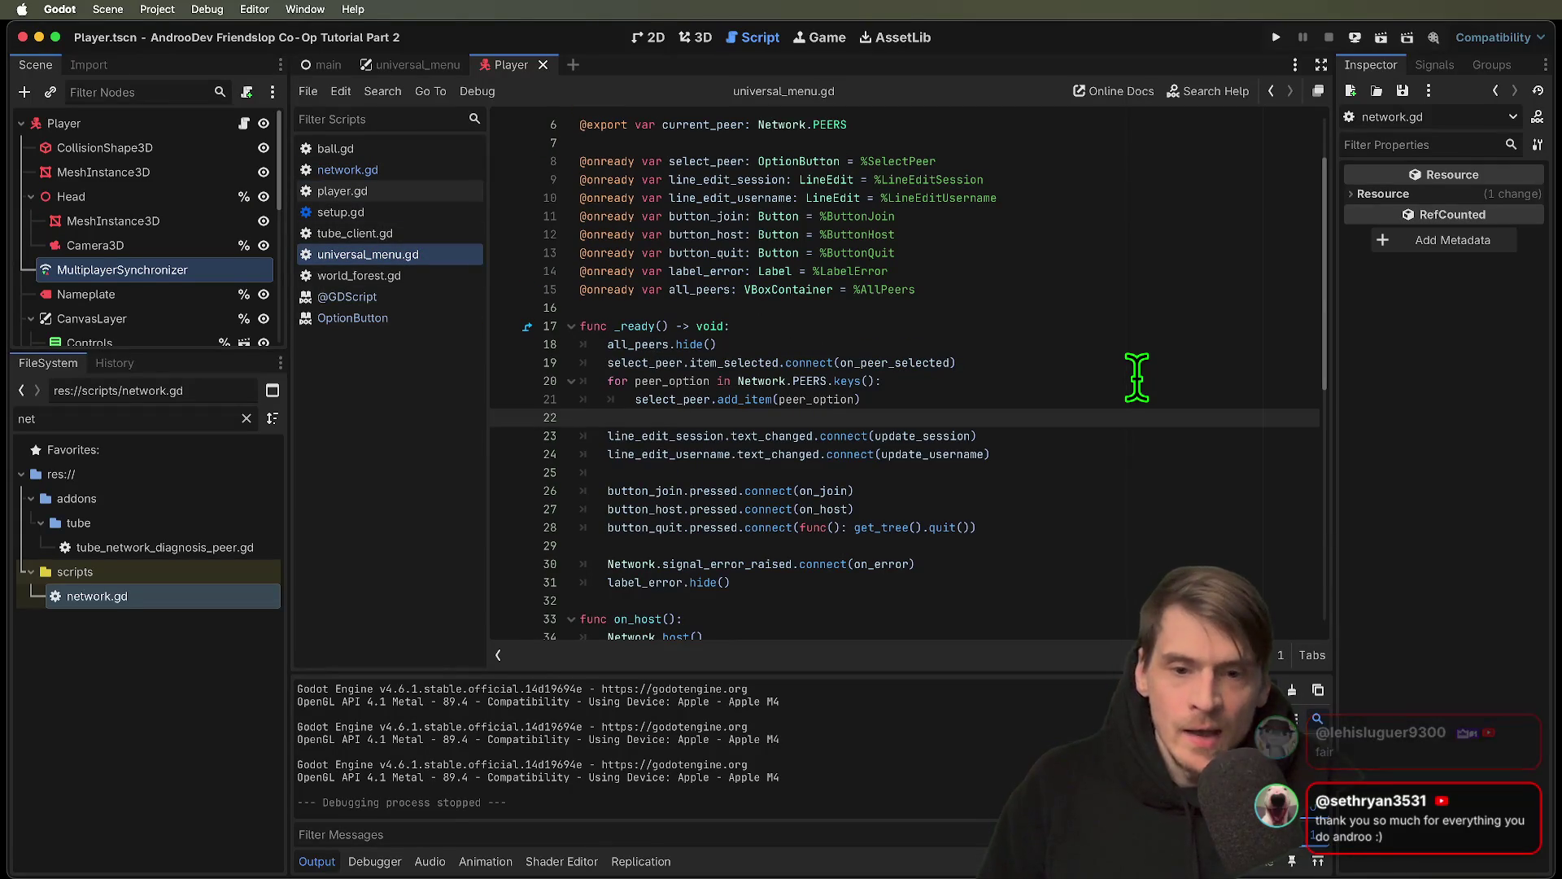
key("super+s")
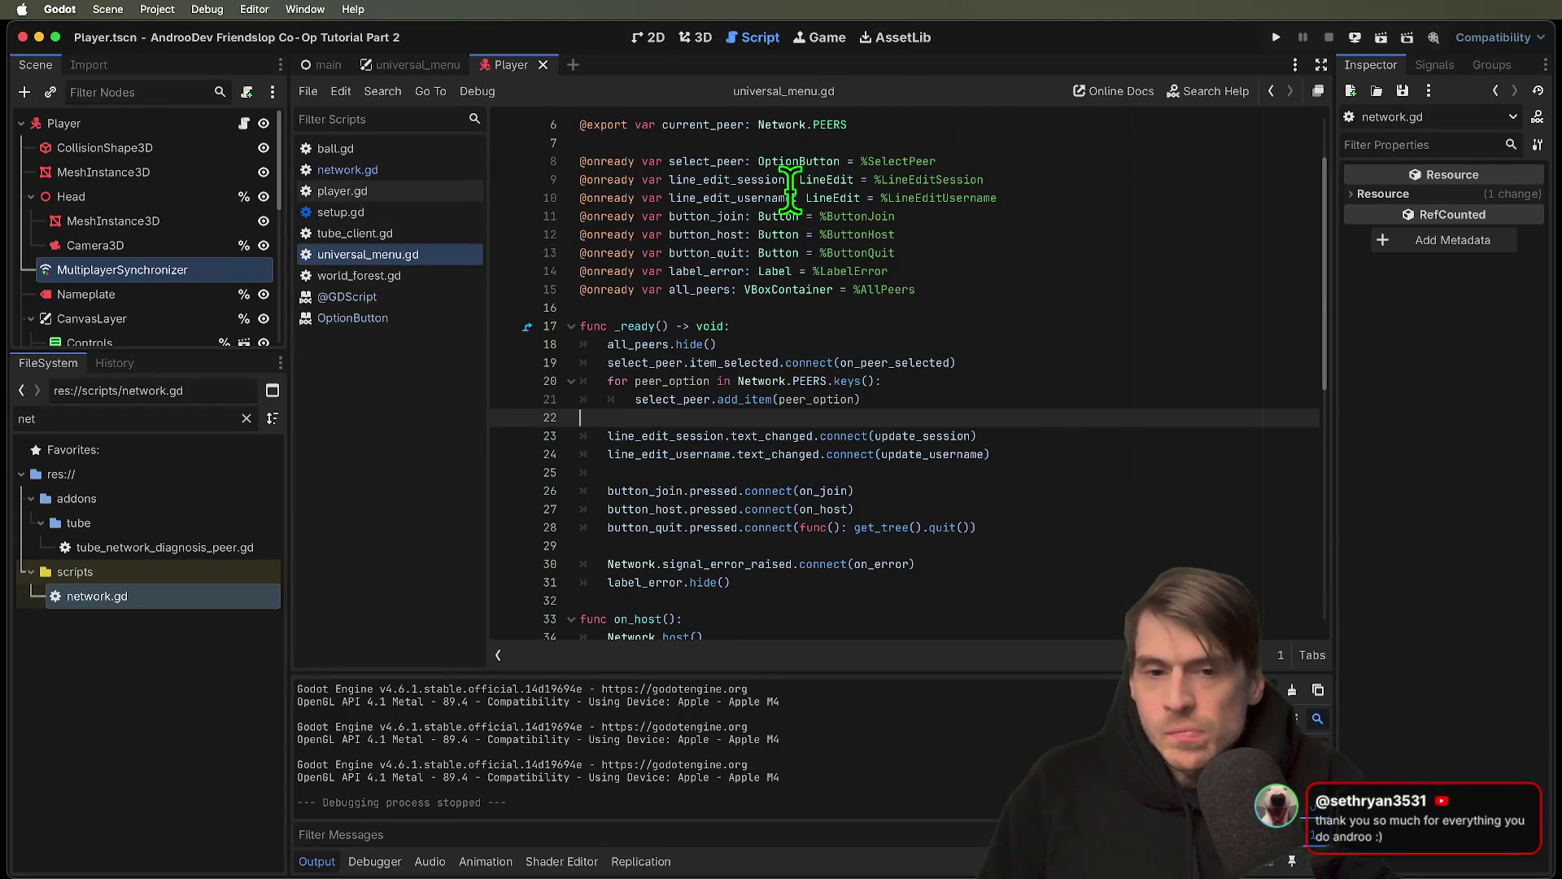
key("super+b")
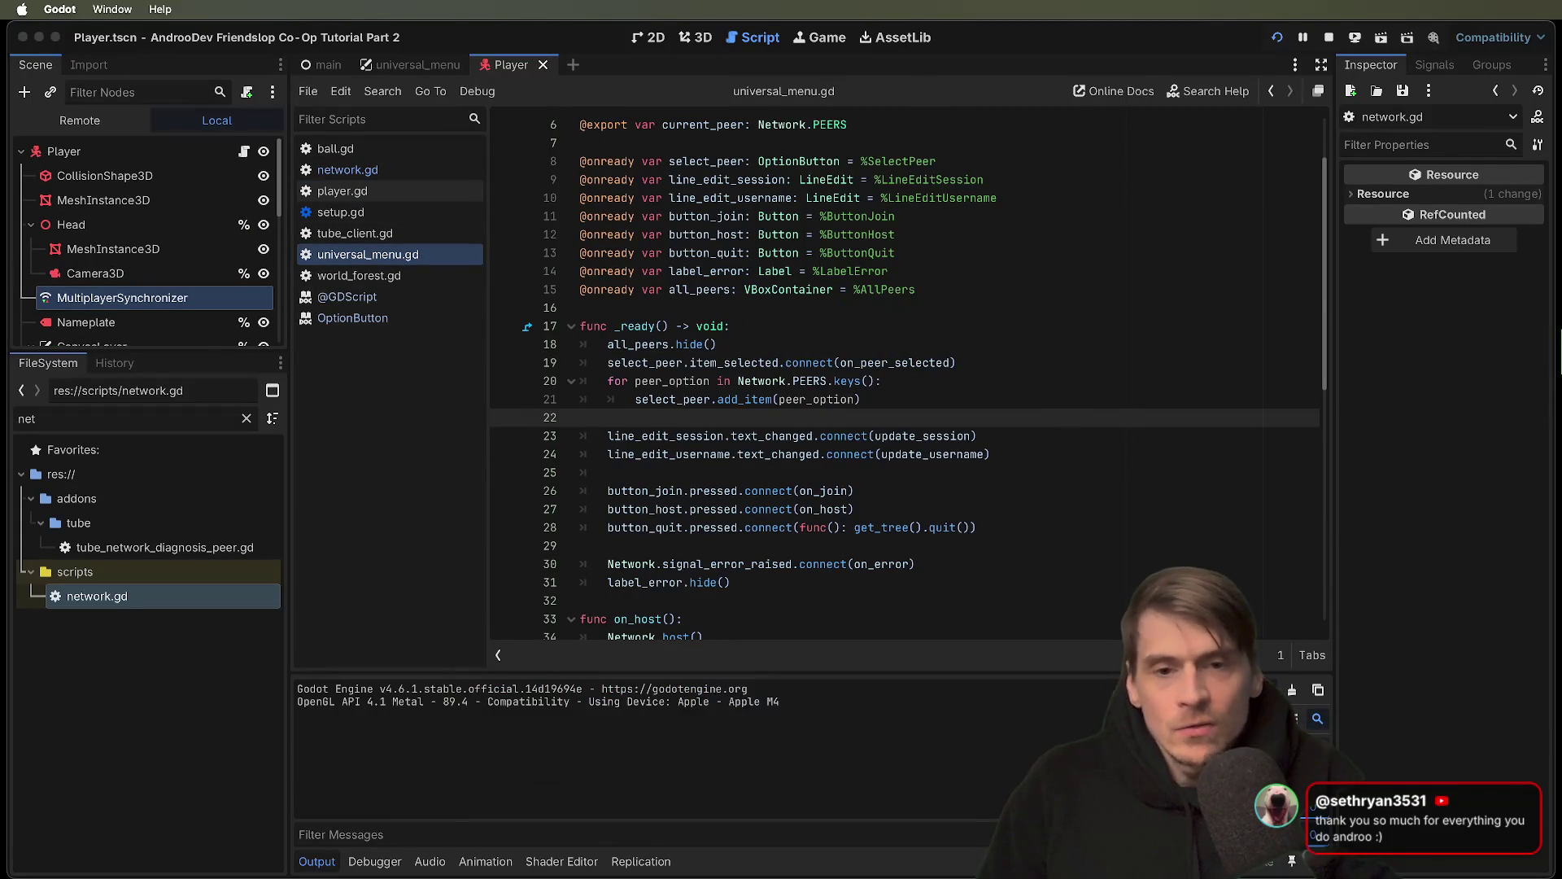
Pick Enet in two game windows, create a session in the first and join from the second
left_click(589, 291)
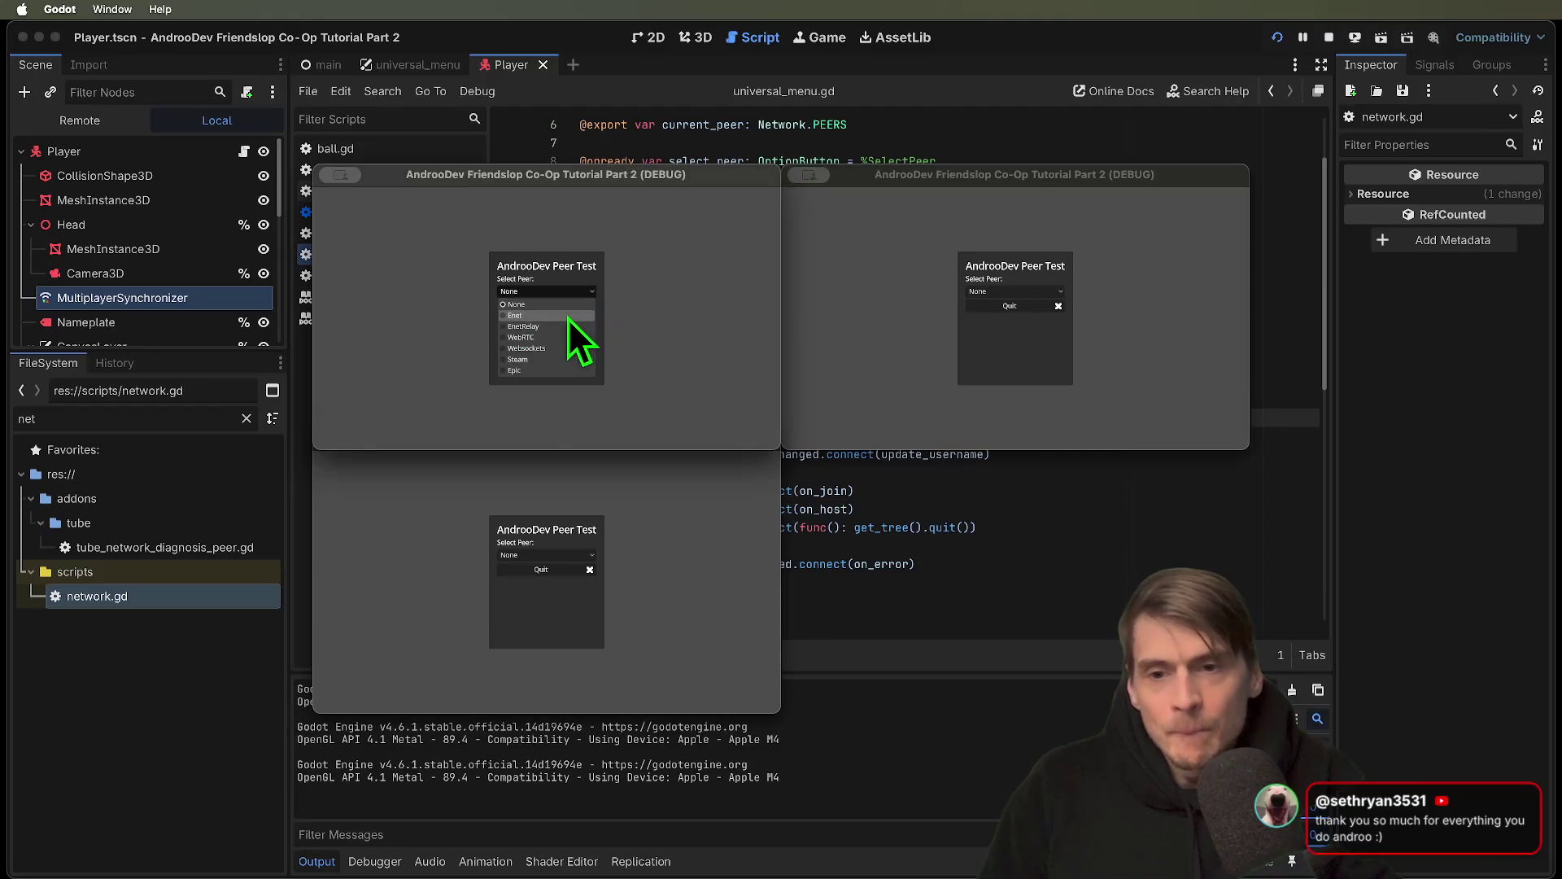
left_click(568, 318)
left_click(558, 555)
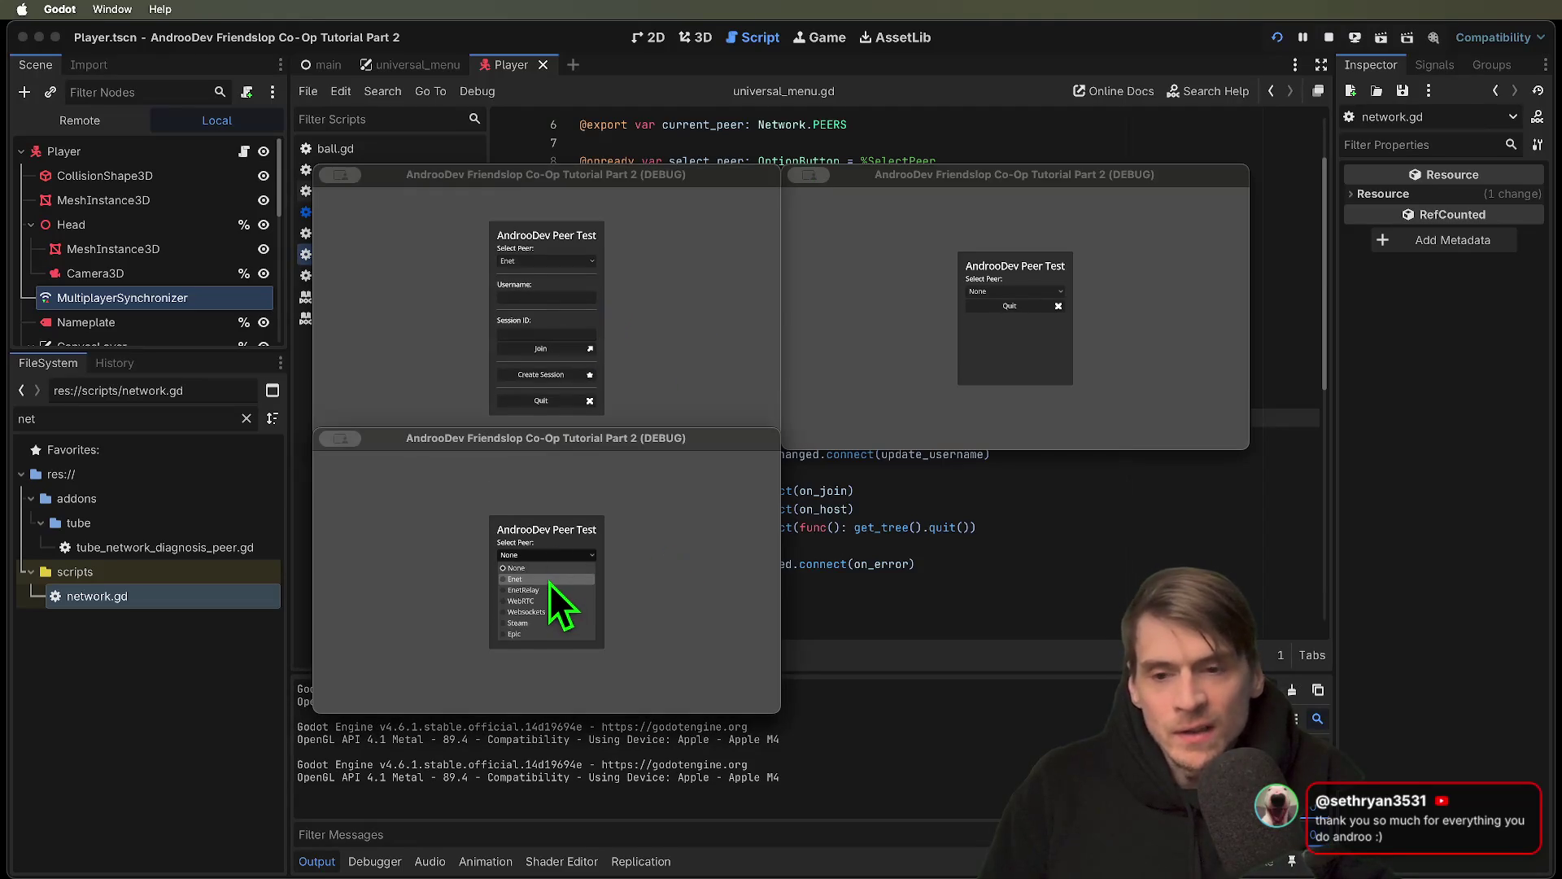
left_click(550, 583)
left_click(677, 359)
left_click(552, 377)
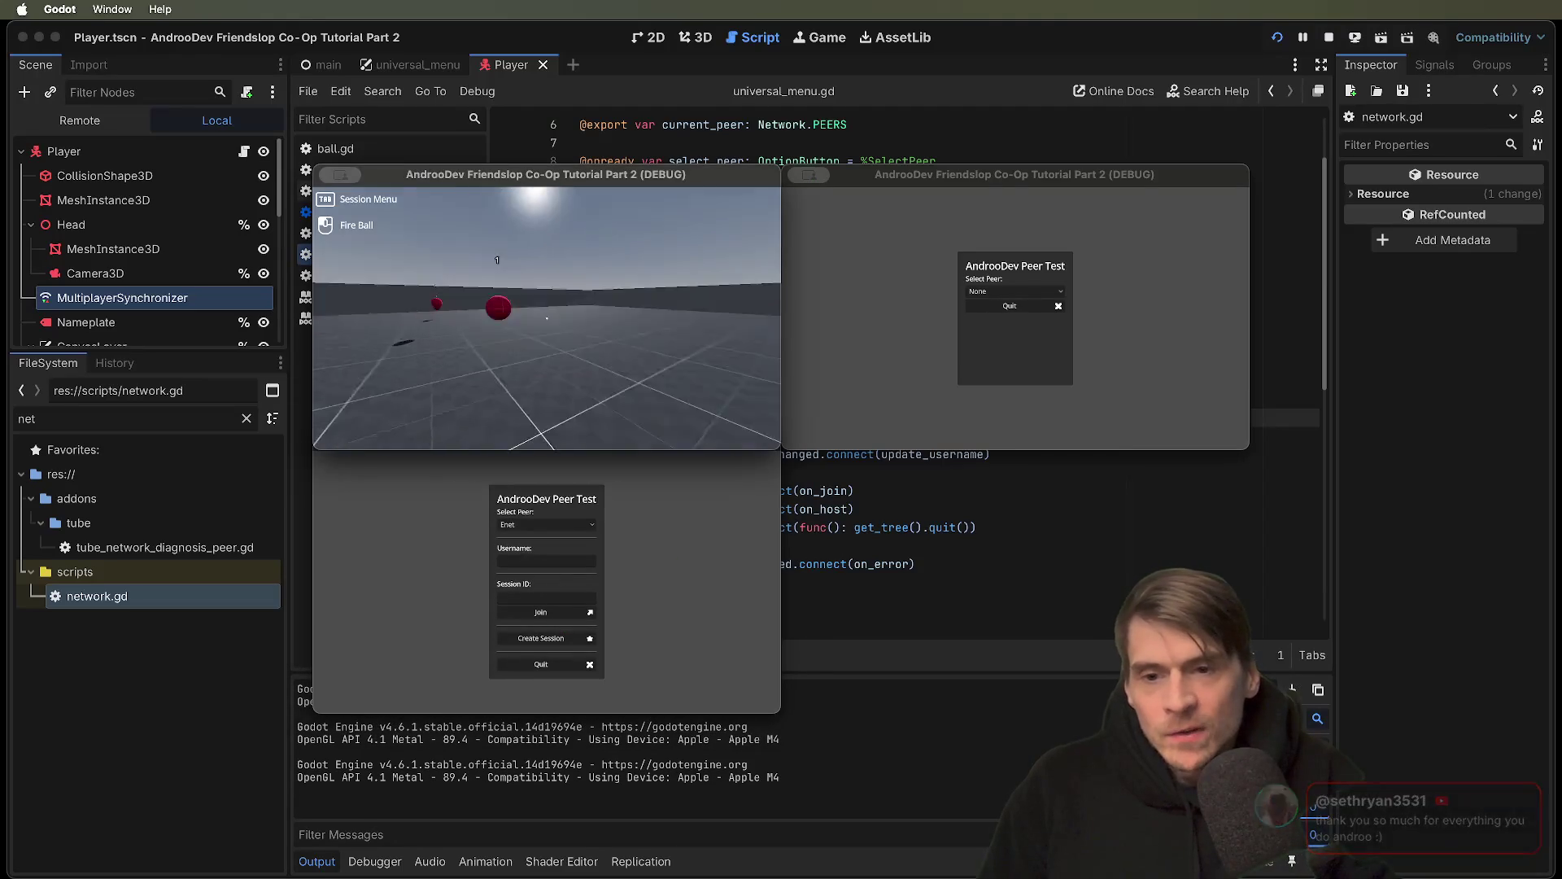
left_click(701, 588)
left_click(548, 615)
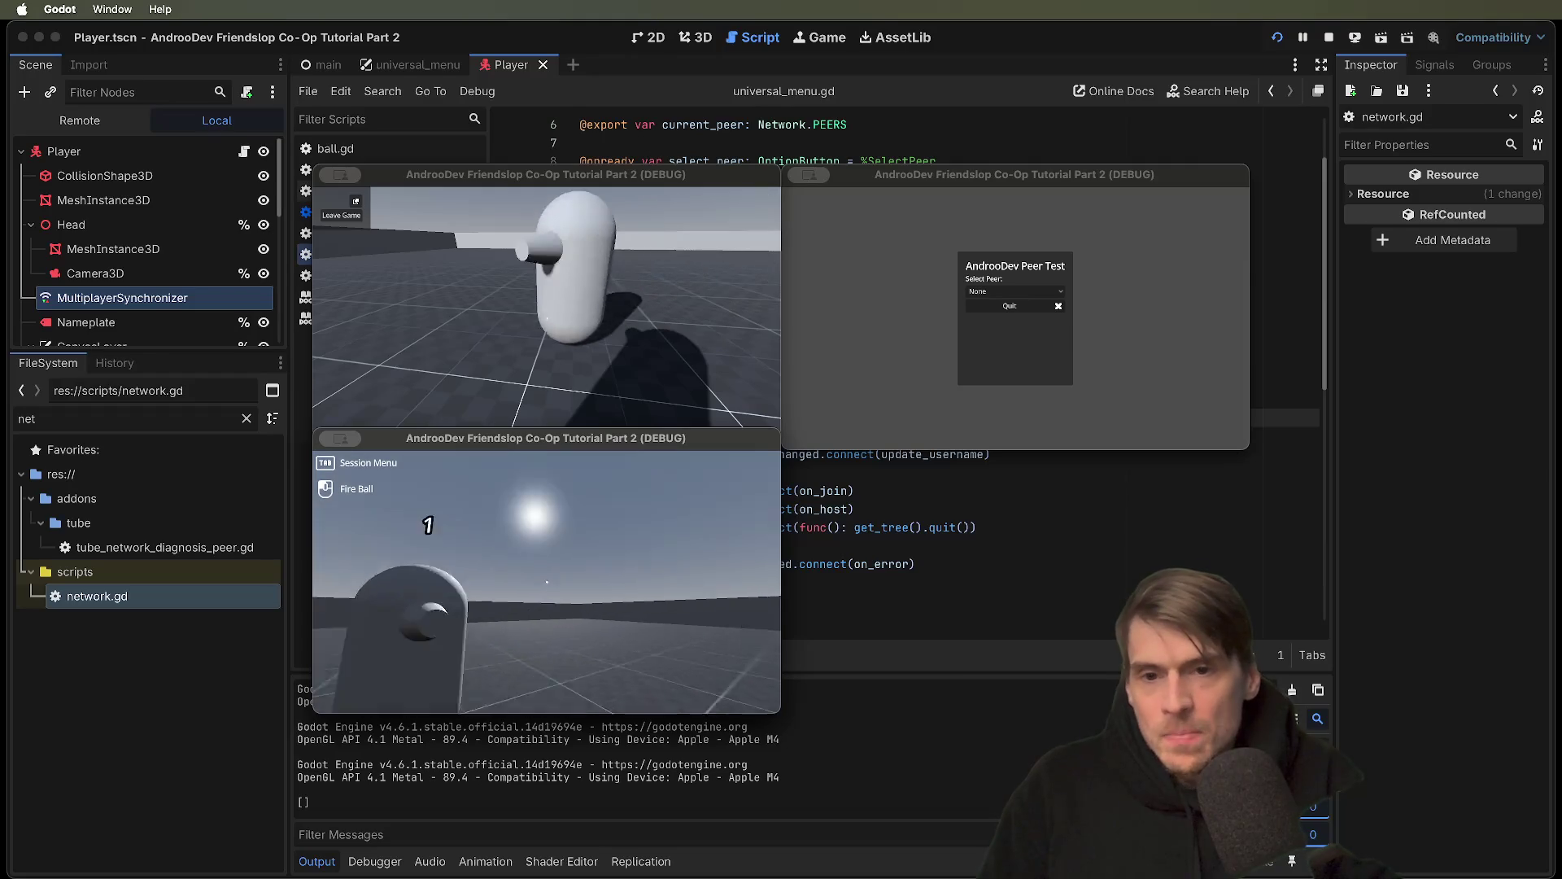
key("Escape")
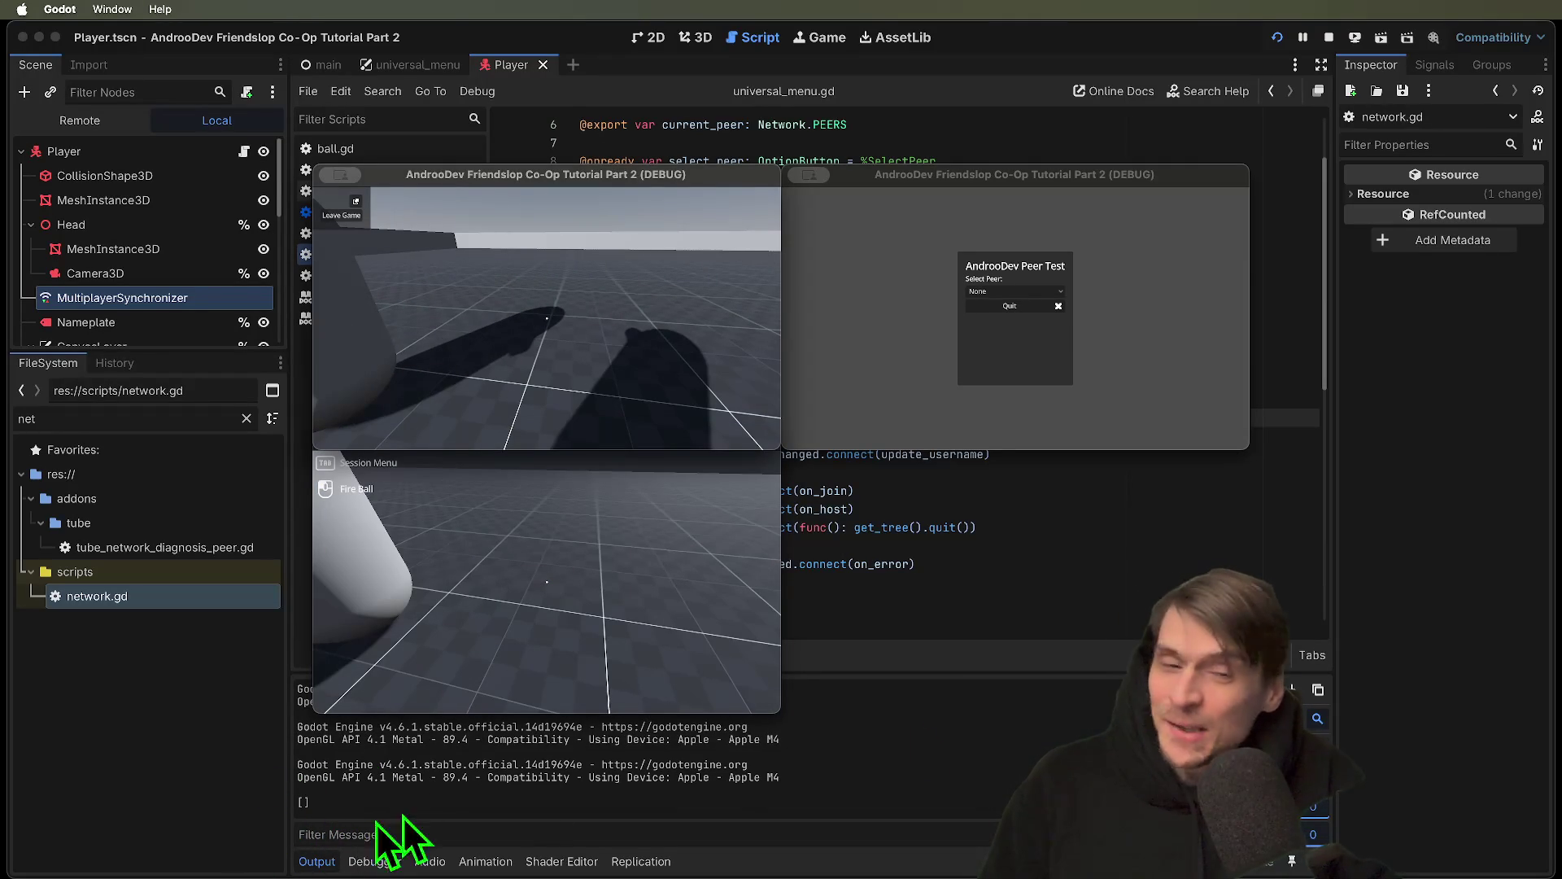
Join from the third instance with Enet, walk its player toward the others, then close it
left_click(966, 296)
left_click(1009, 291)
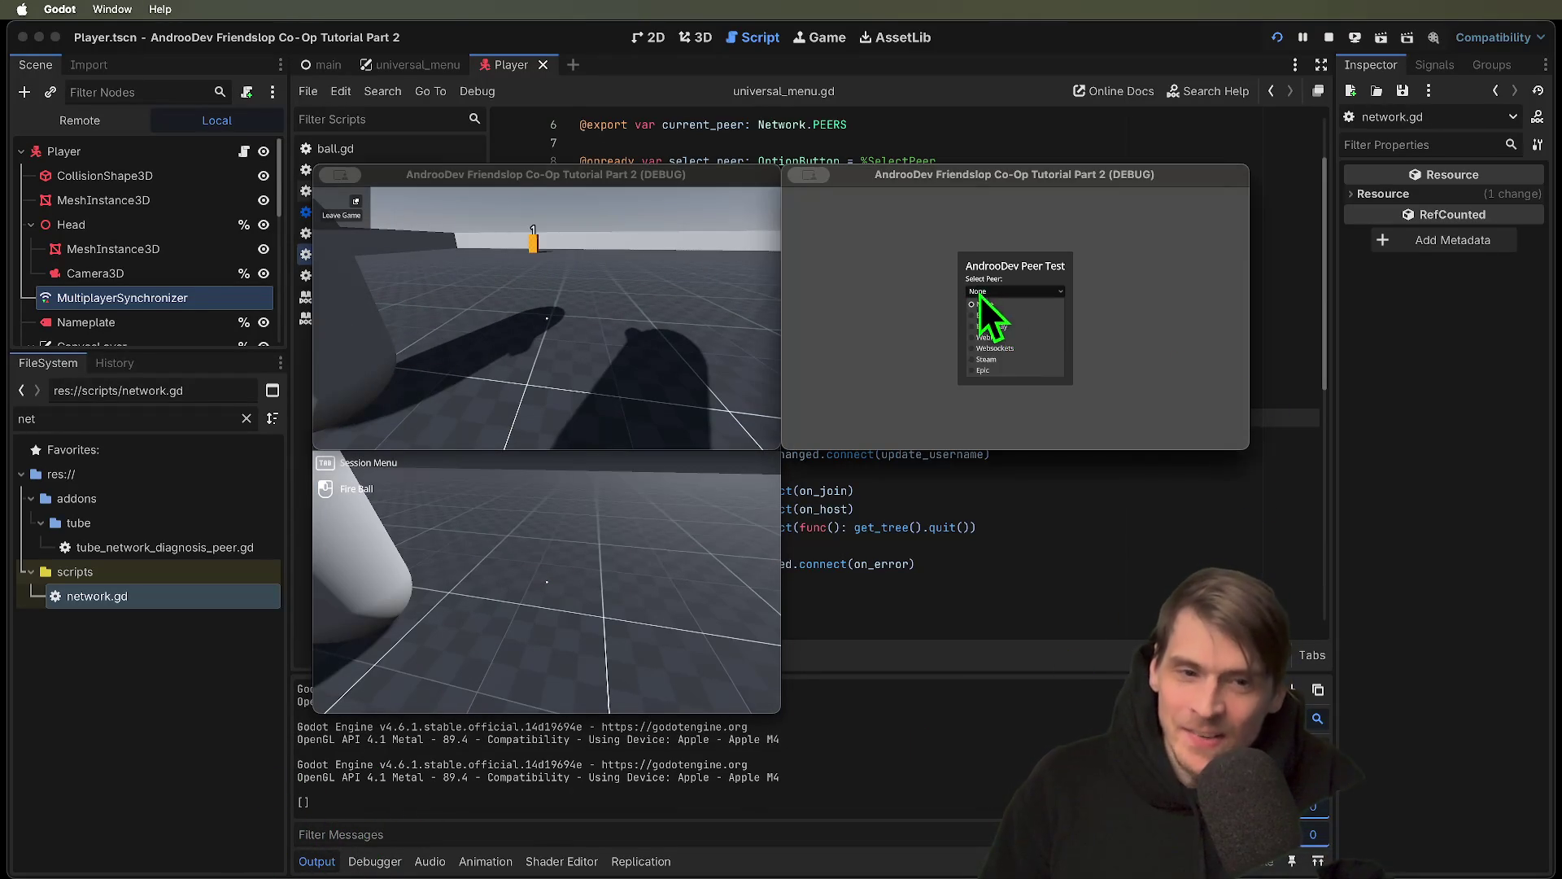
left_click(1032, 319)
left_click(1017, 350)
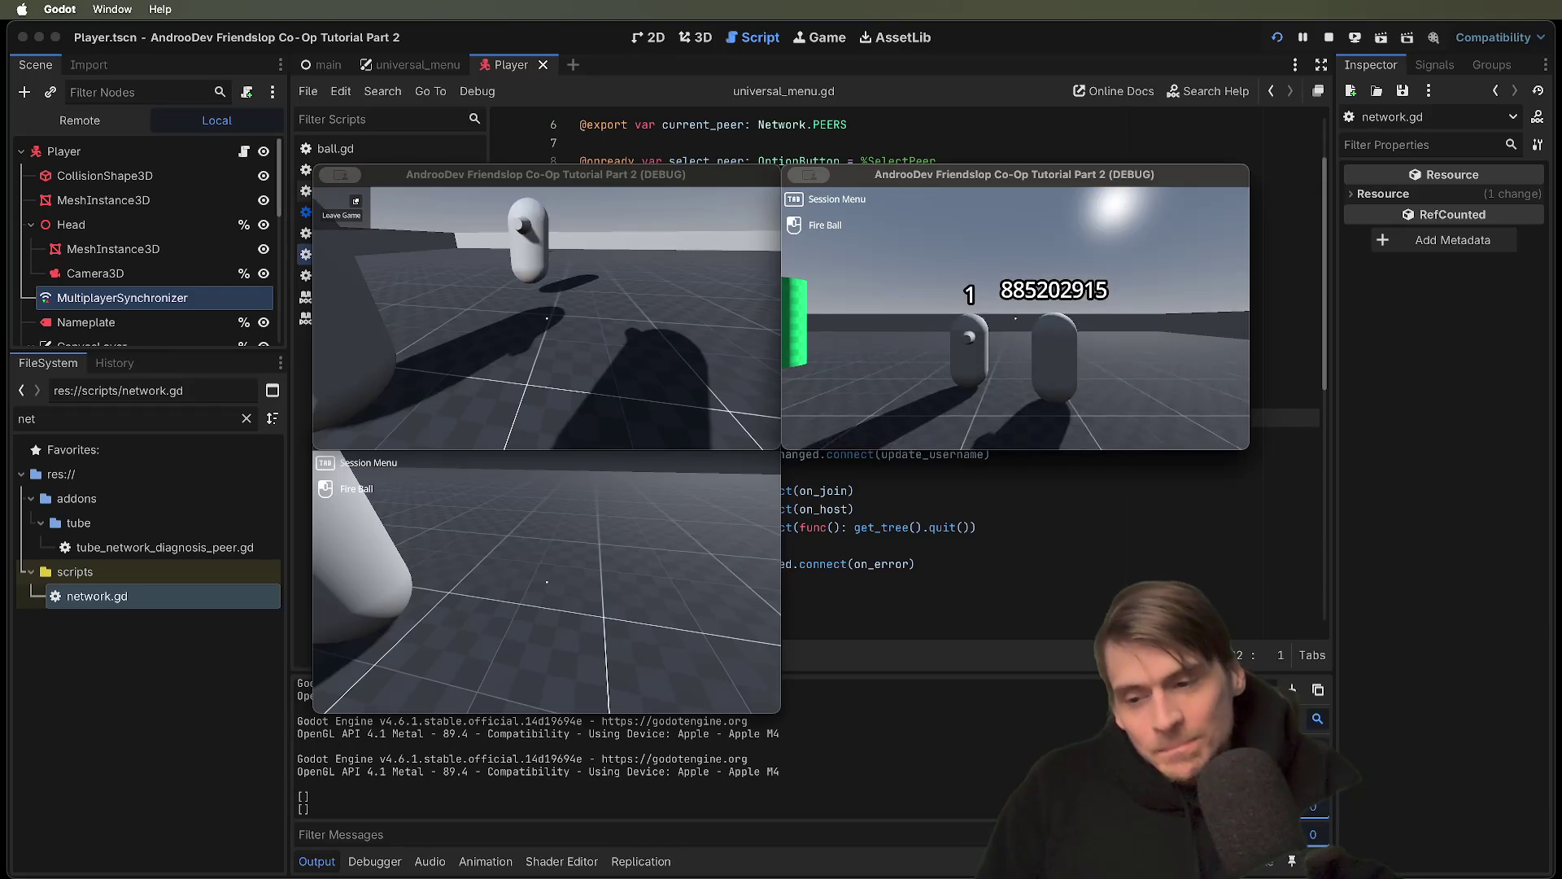
key("w")
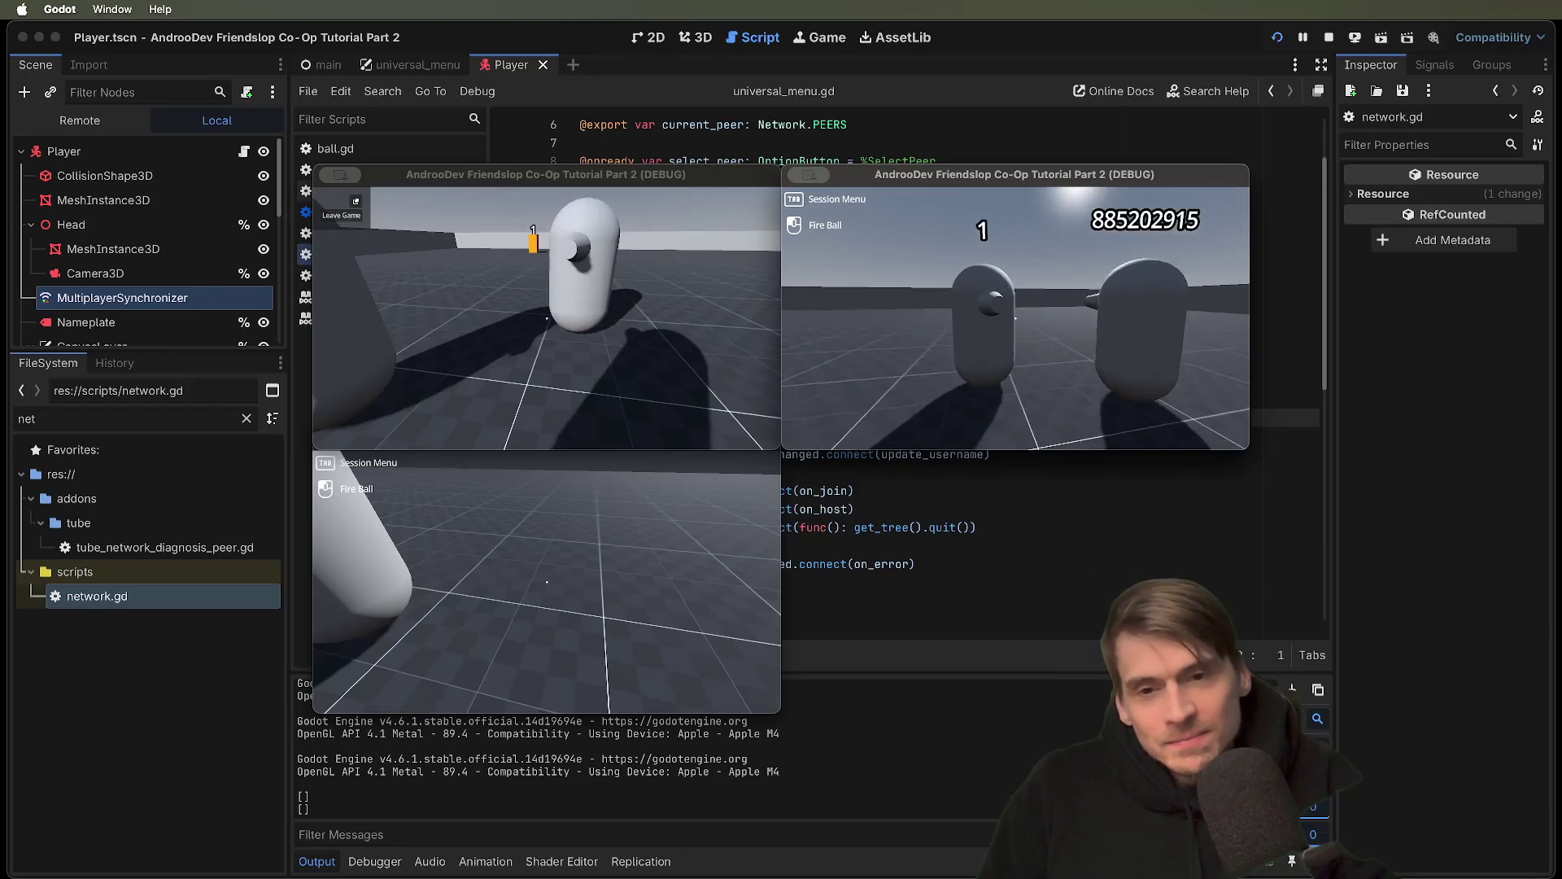
key("s")
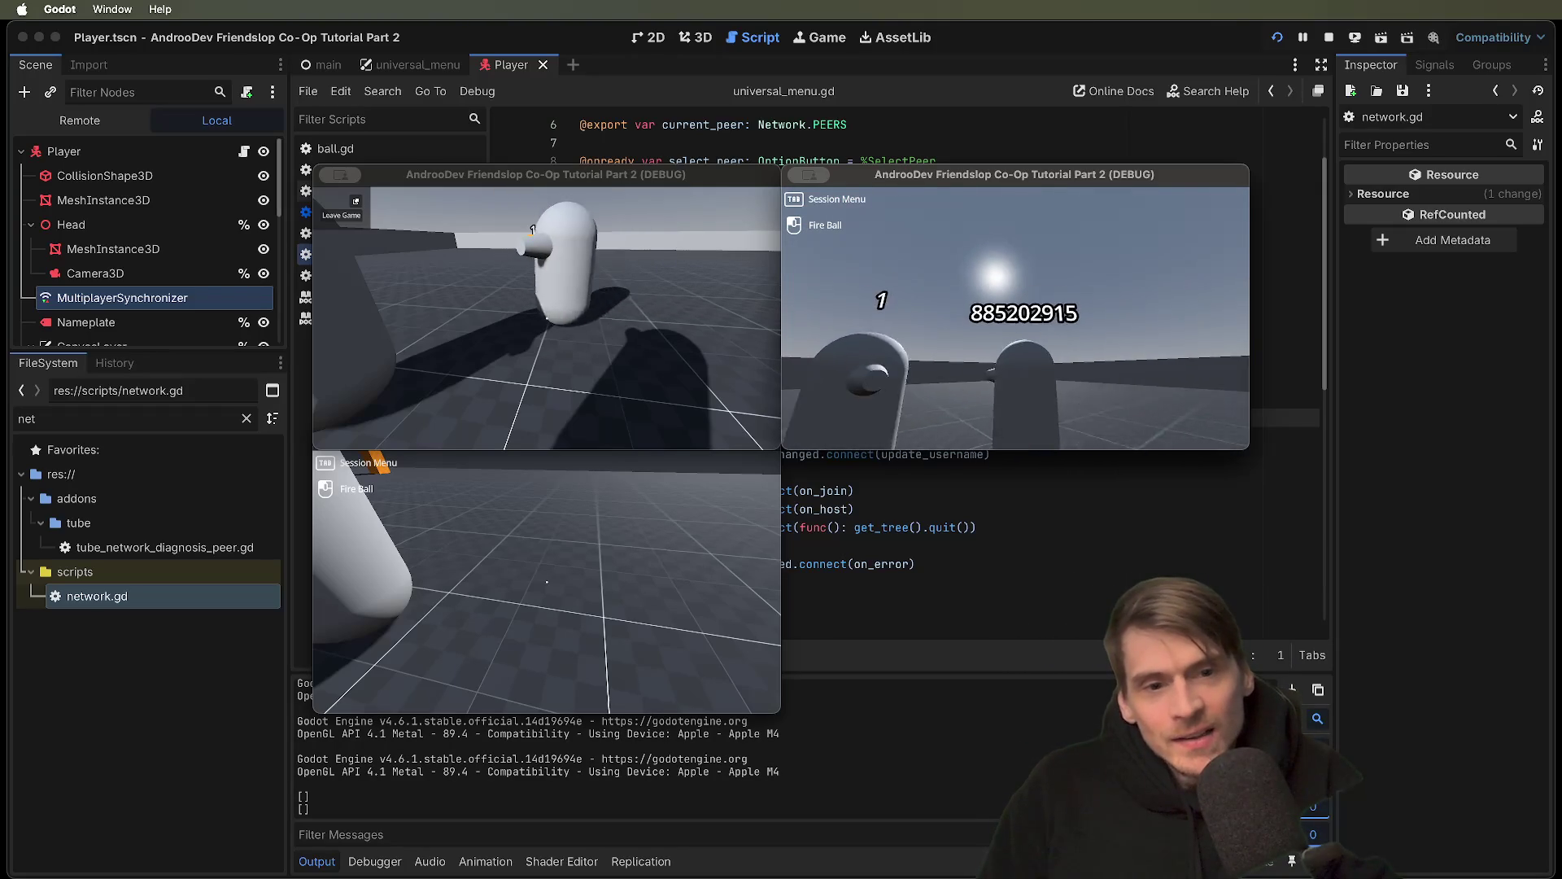
key("w")
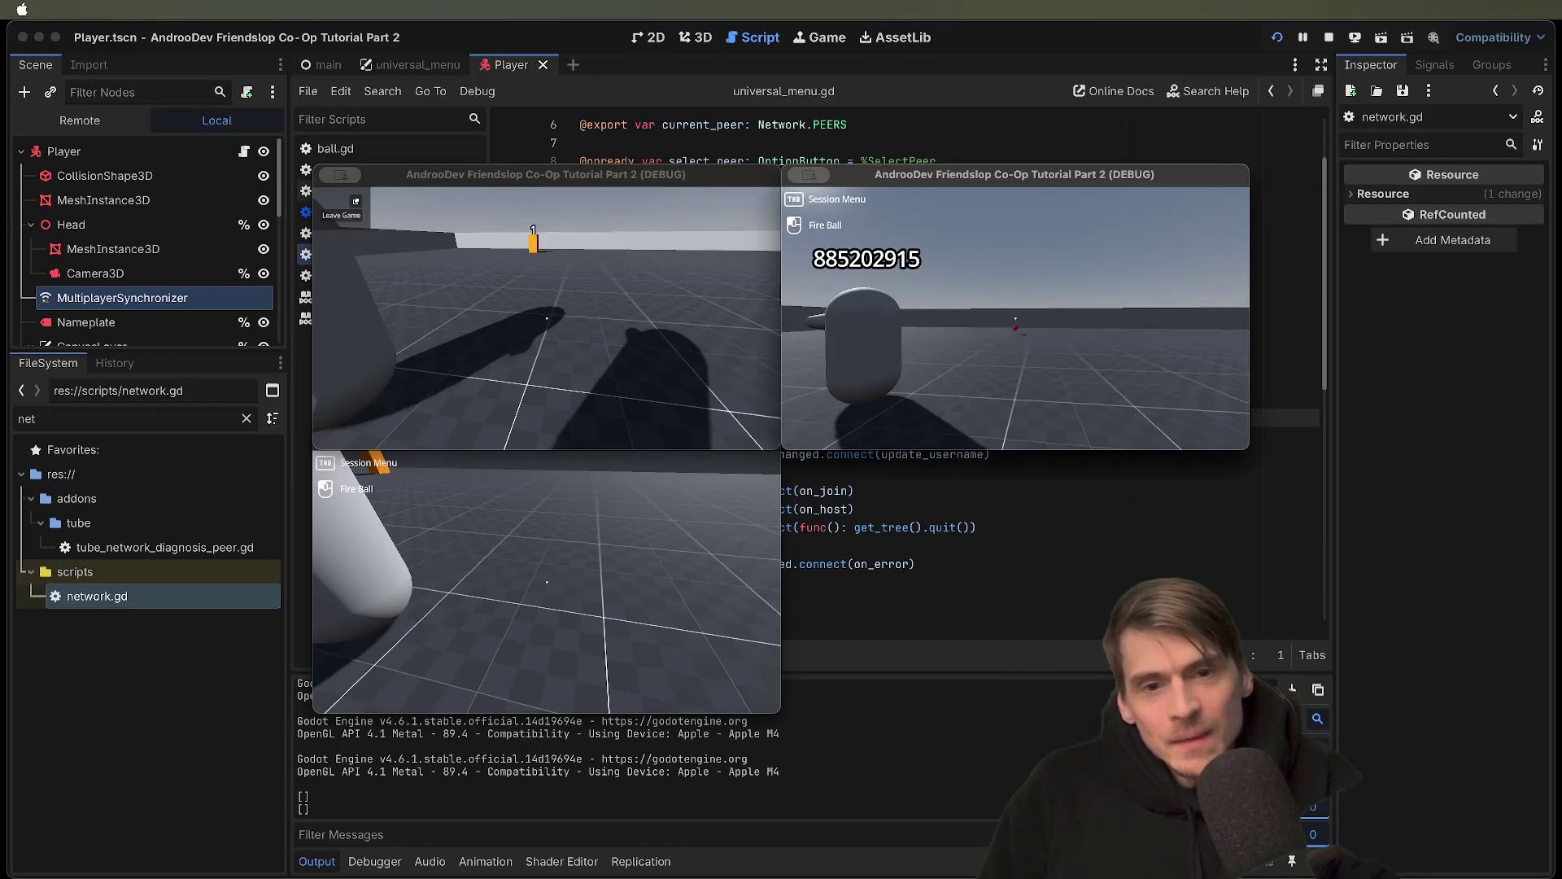
key("super+q")
key("super+q")
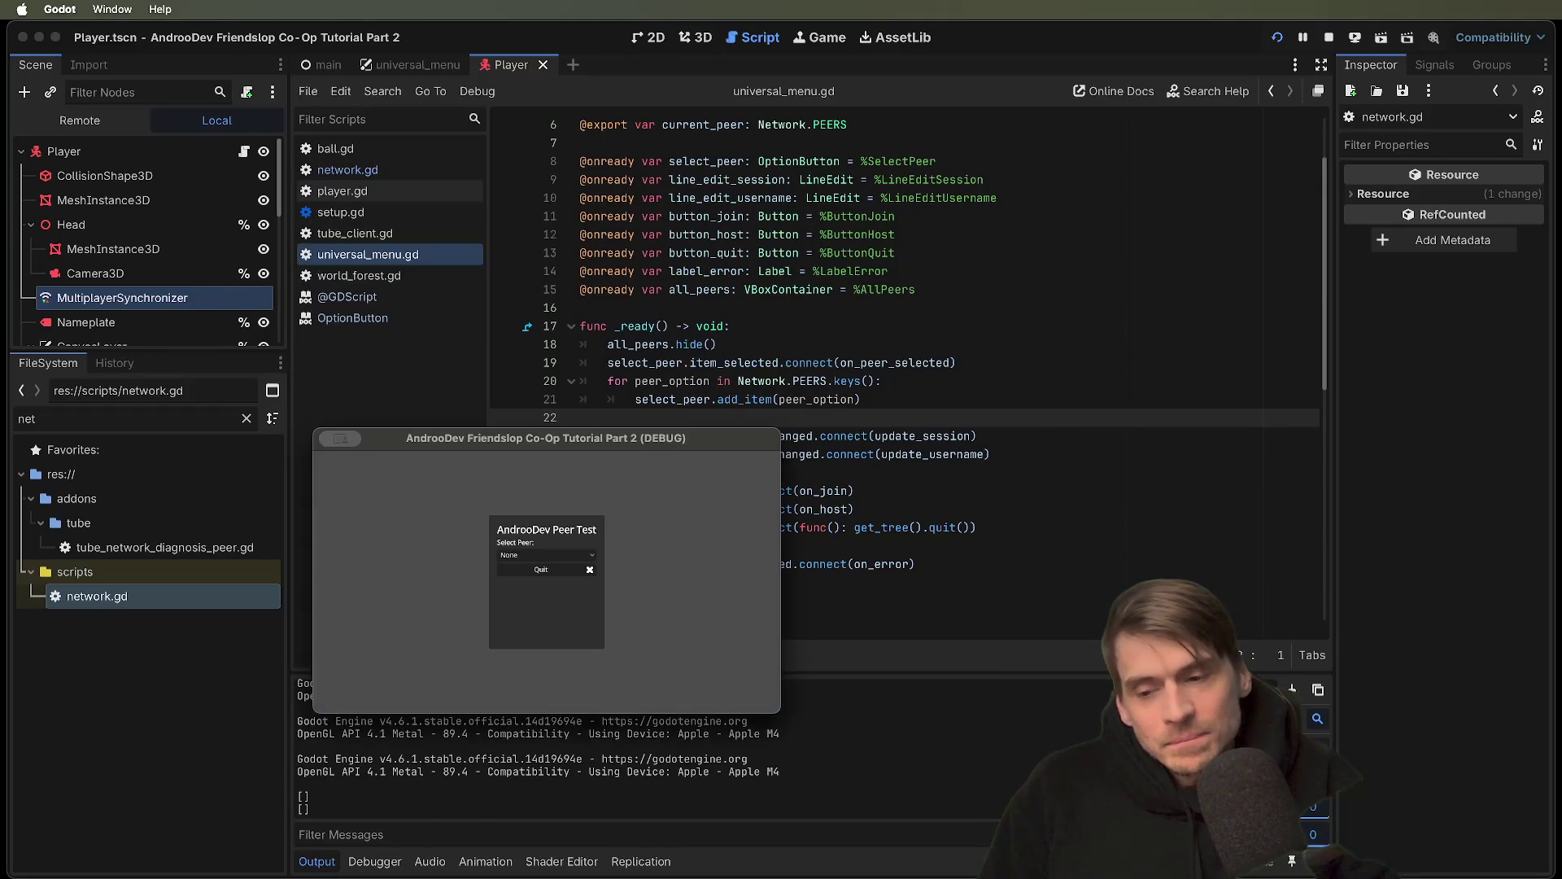
Switch through network.gd and universal_menu.gd to open the player.gd script
scroll(1041, 406, "down", 5)
scroll(1040, 393, "down", 5)
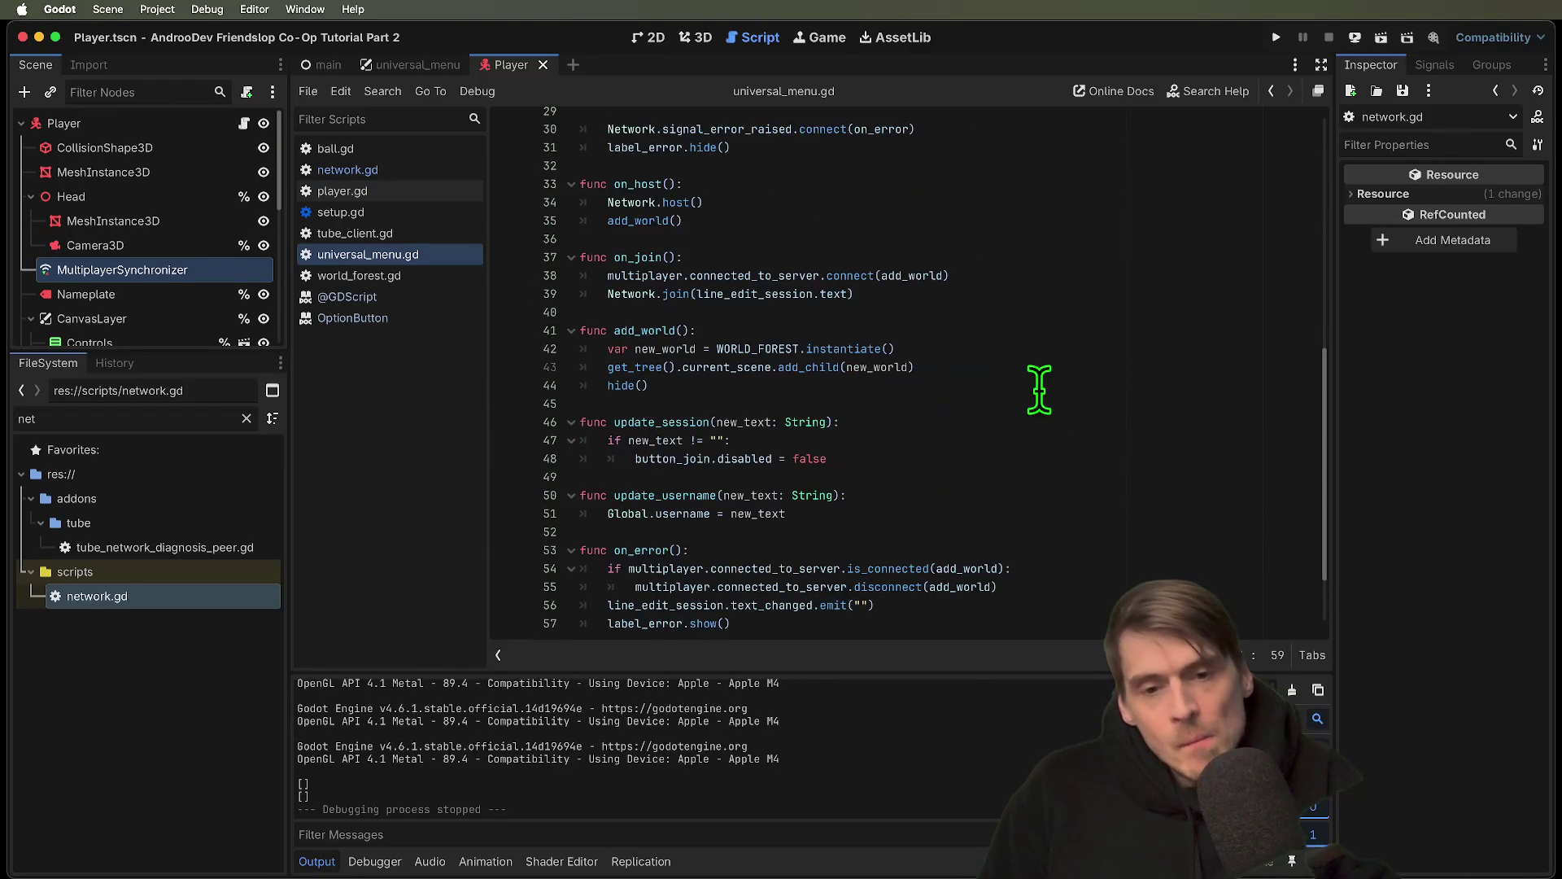
scroll(1041, 390, "up", 6)
scroll(1041, 391, "up", 4)
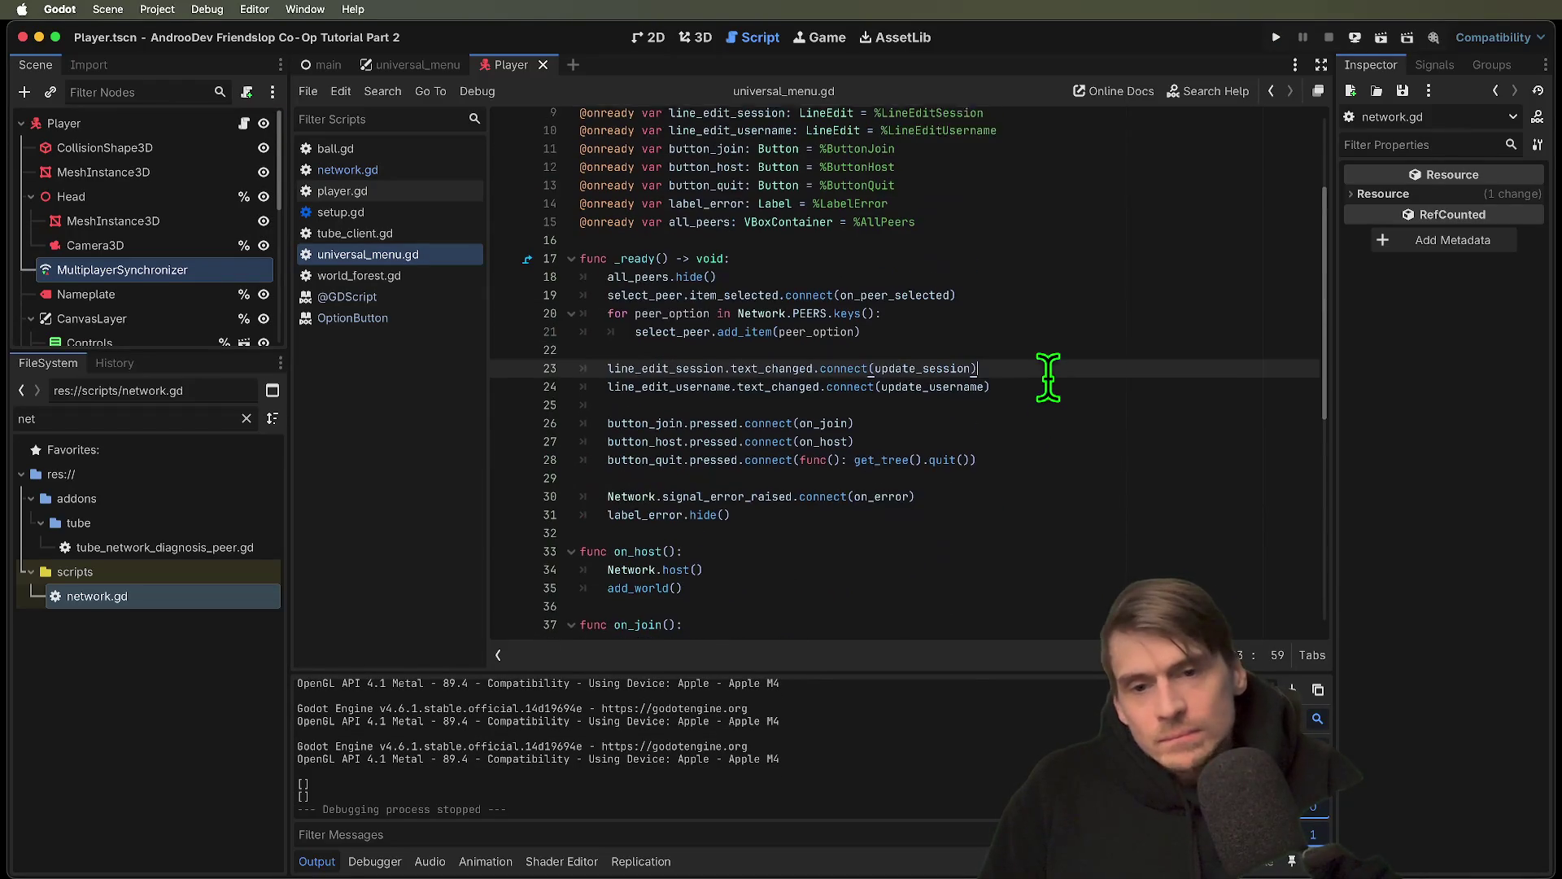
left_click(325, 169)
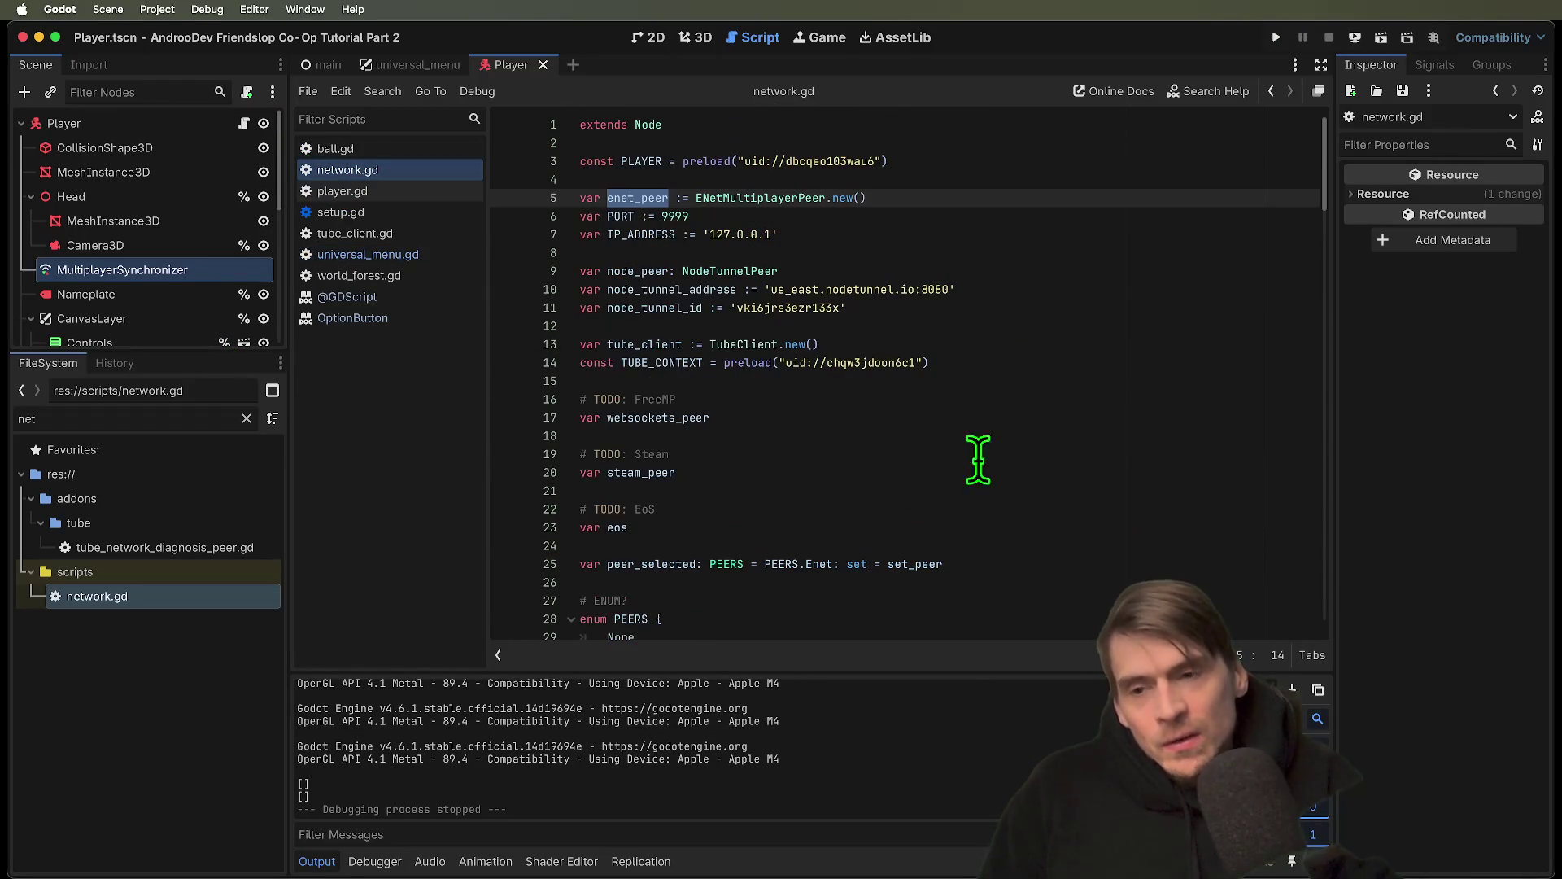
key("super+alt+Left")
left_click(337, 169)
left_click(338, 190)
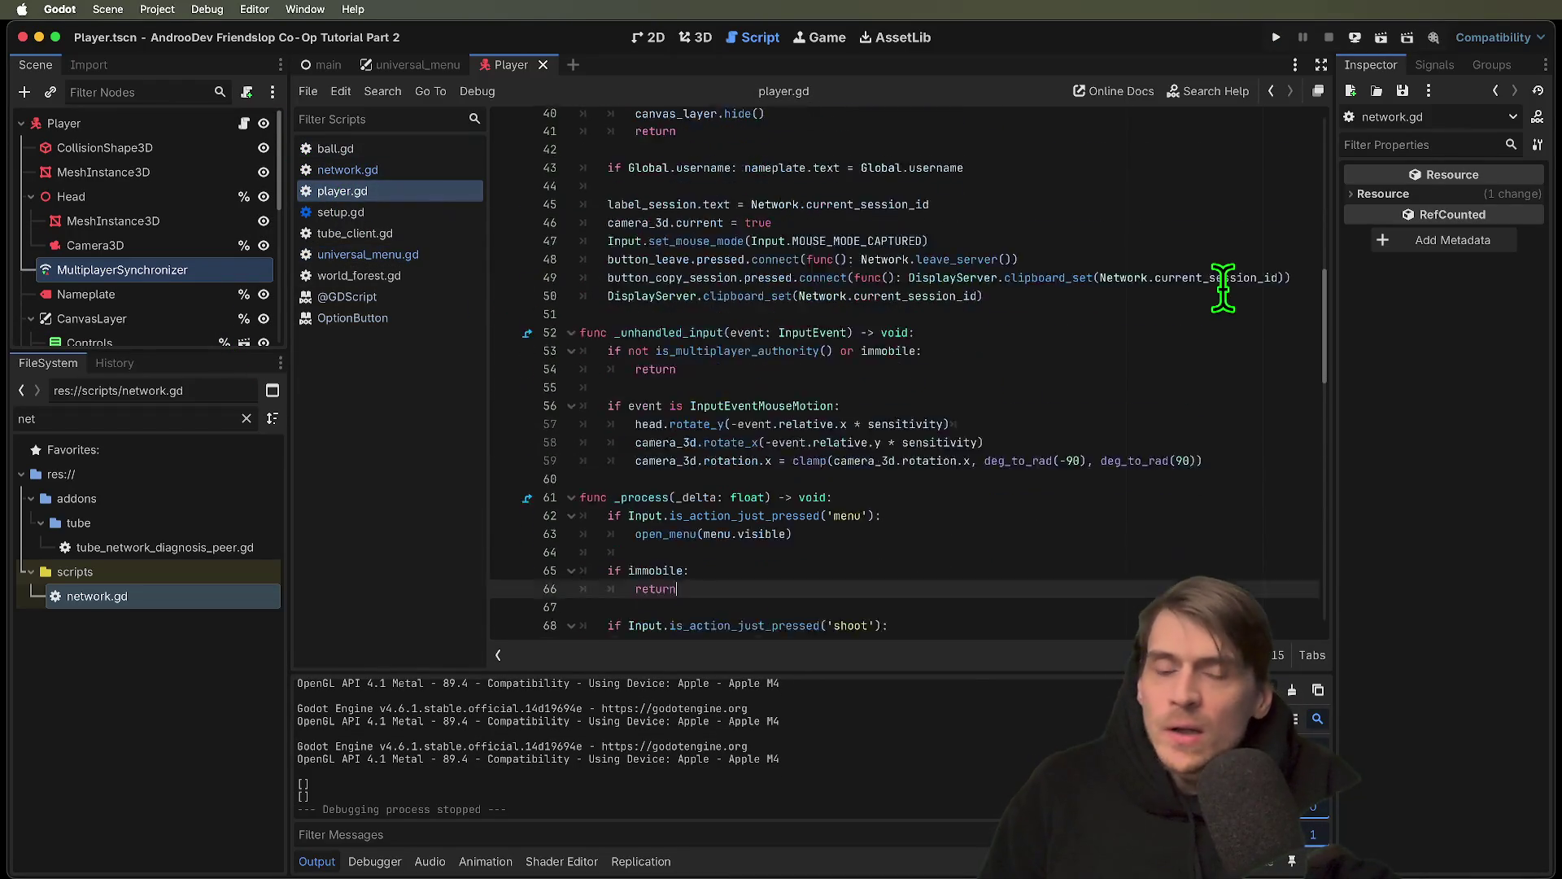
scroll(1179, 352, "up", 5)
Add a prints line with the 'DEBUG: PEERS:' label and multiplayer.get_peers() at the top of _ready
left_click(1185, 362)
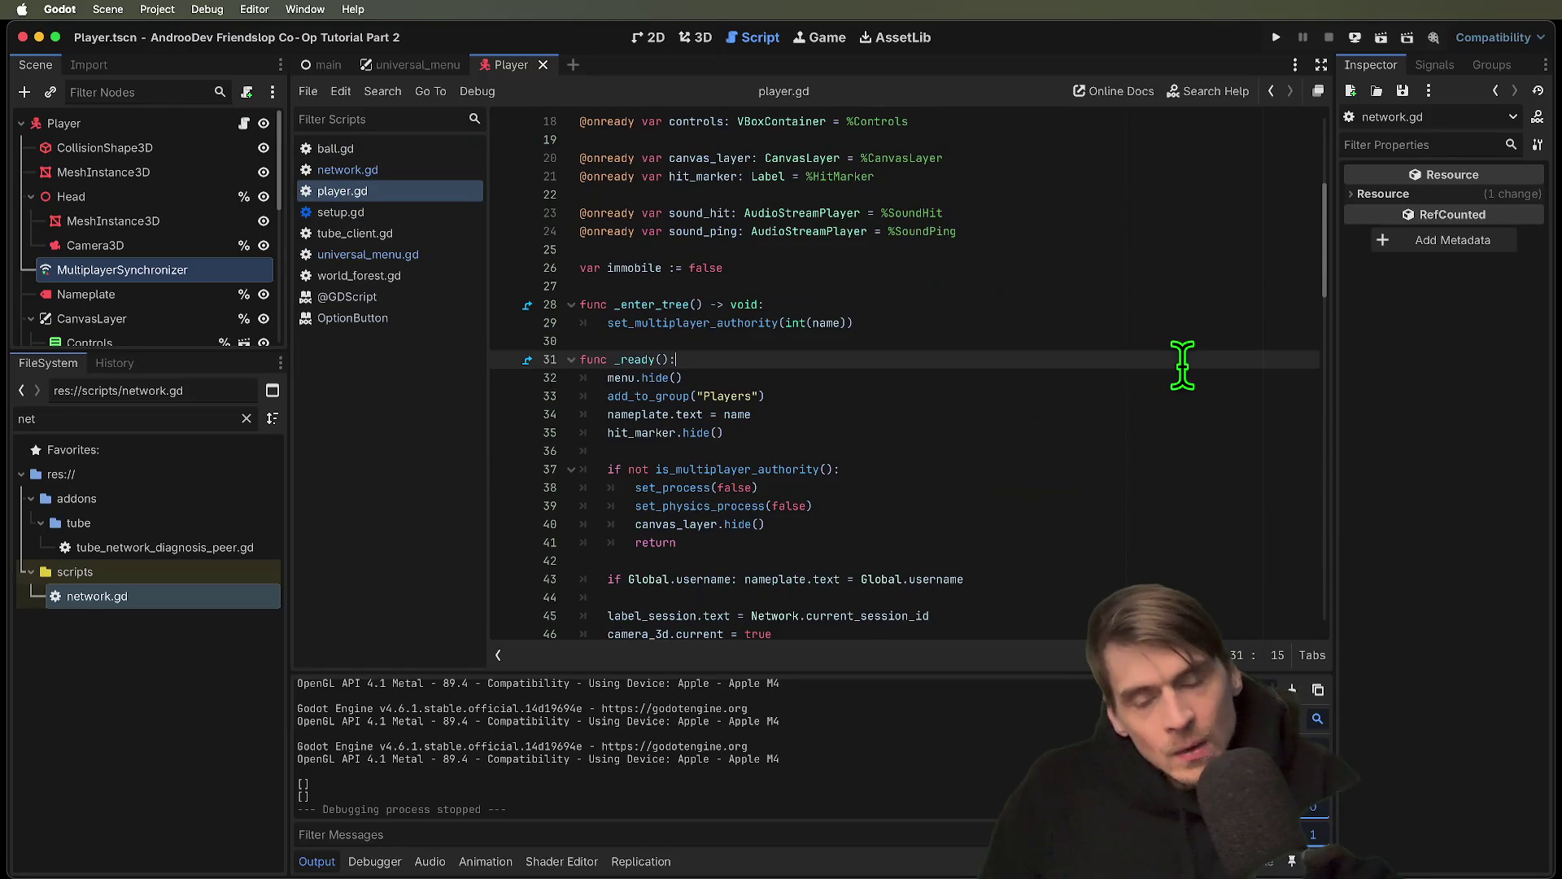
key("Return")
type("mu")
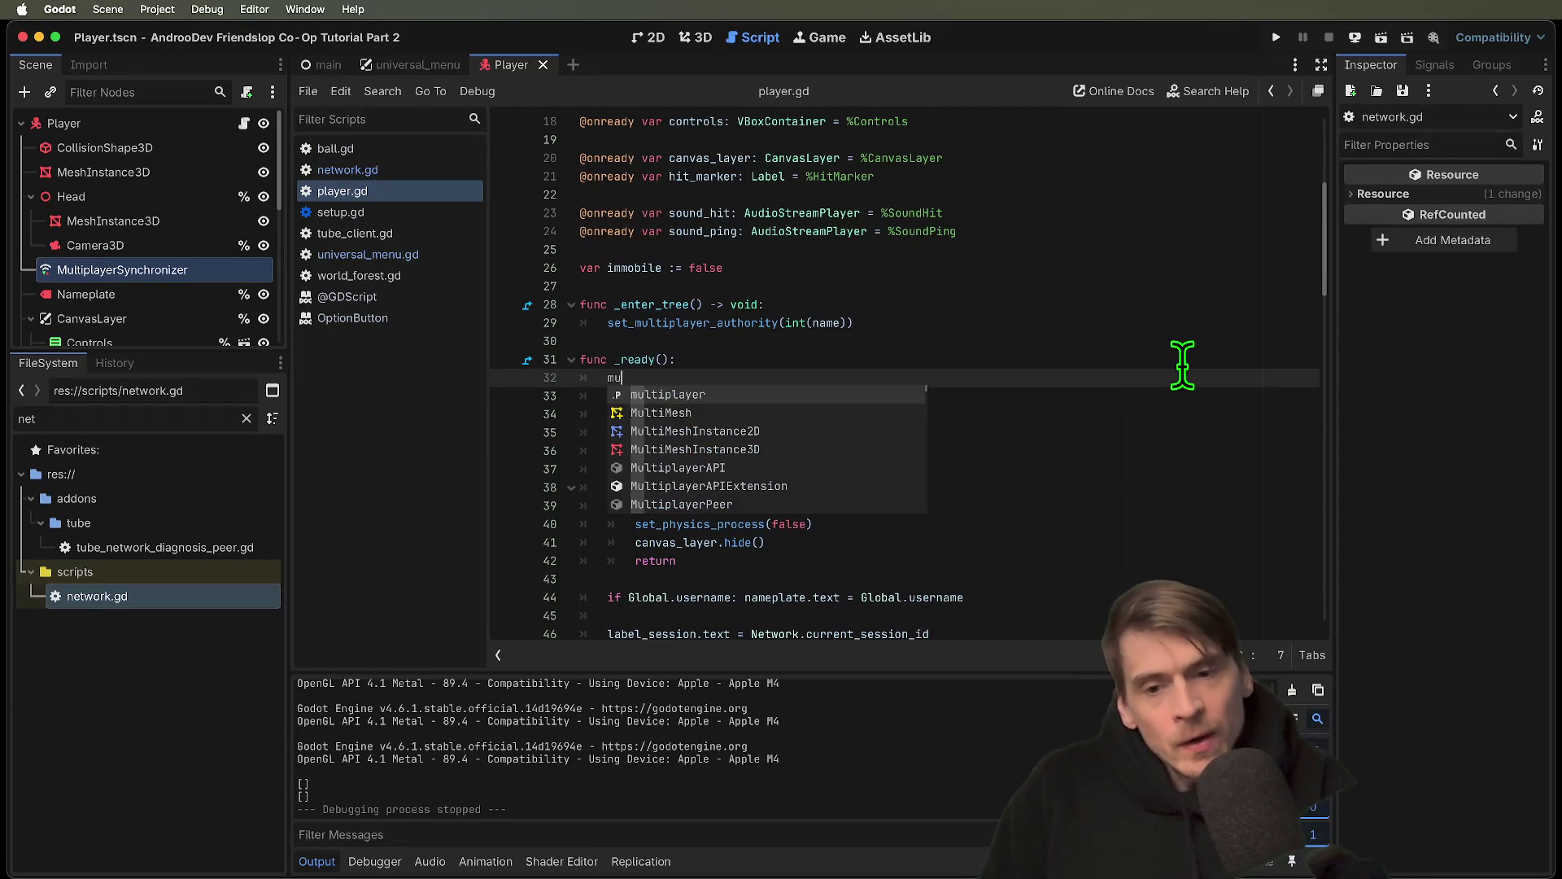
key("Return")
type(".get")
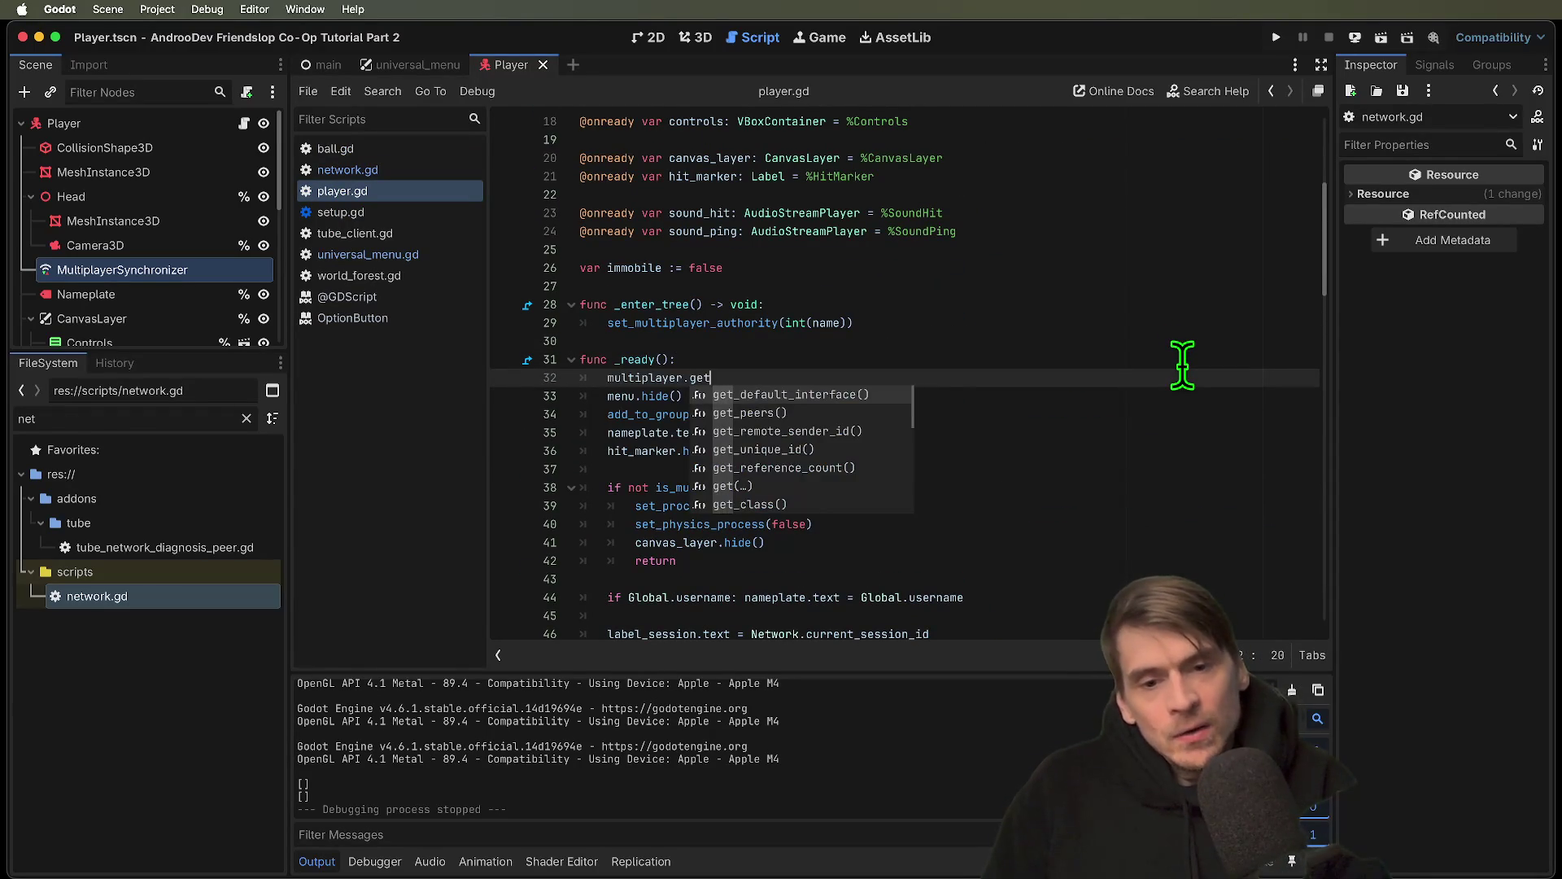
key("Down")
key("Return")
key("Down")
key("Up")
key("Home")
type("^")
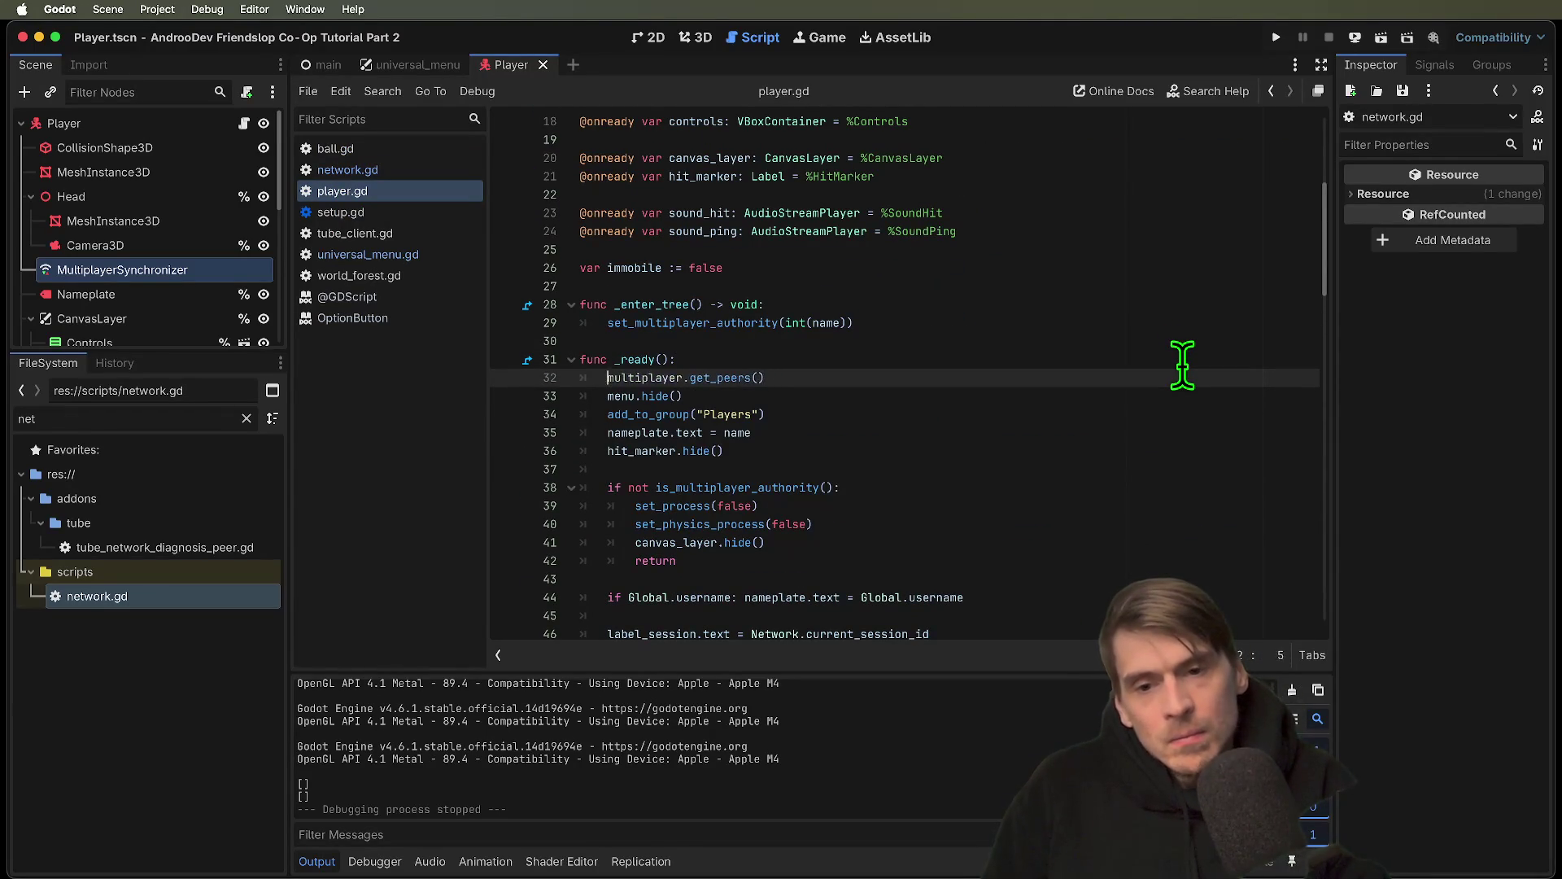
type("t")
key("Return")
key("End")
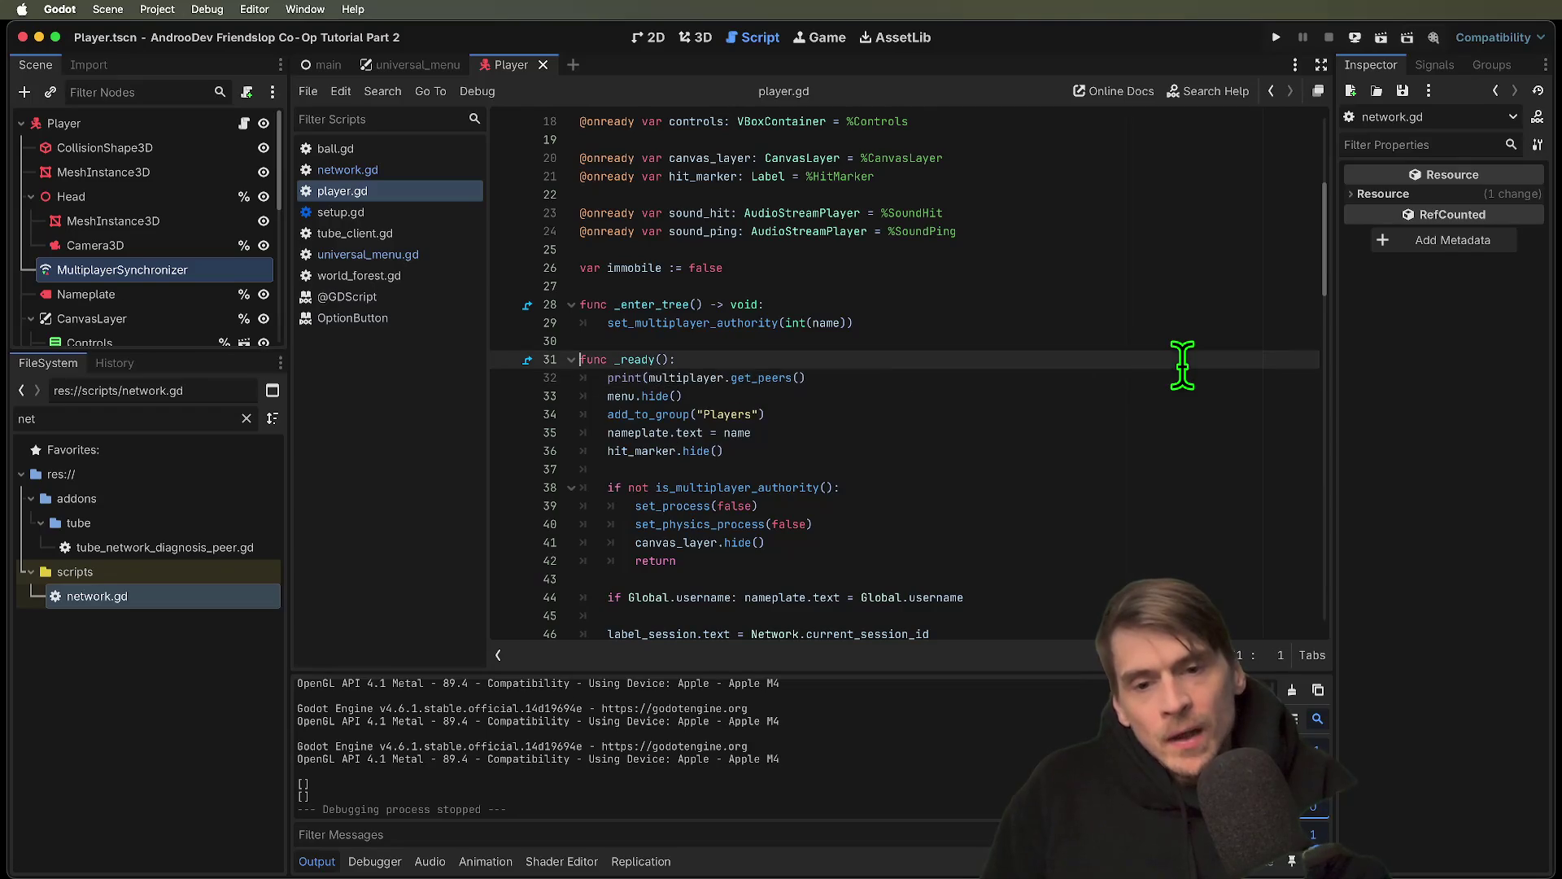
type(")")
key("Home")
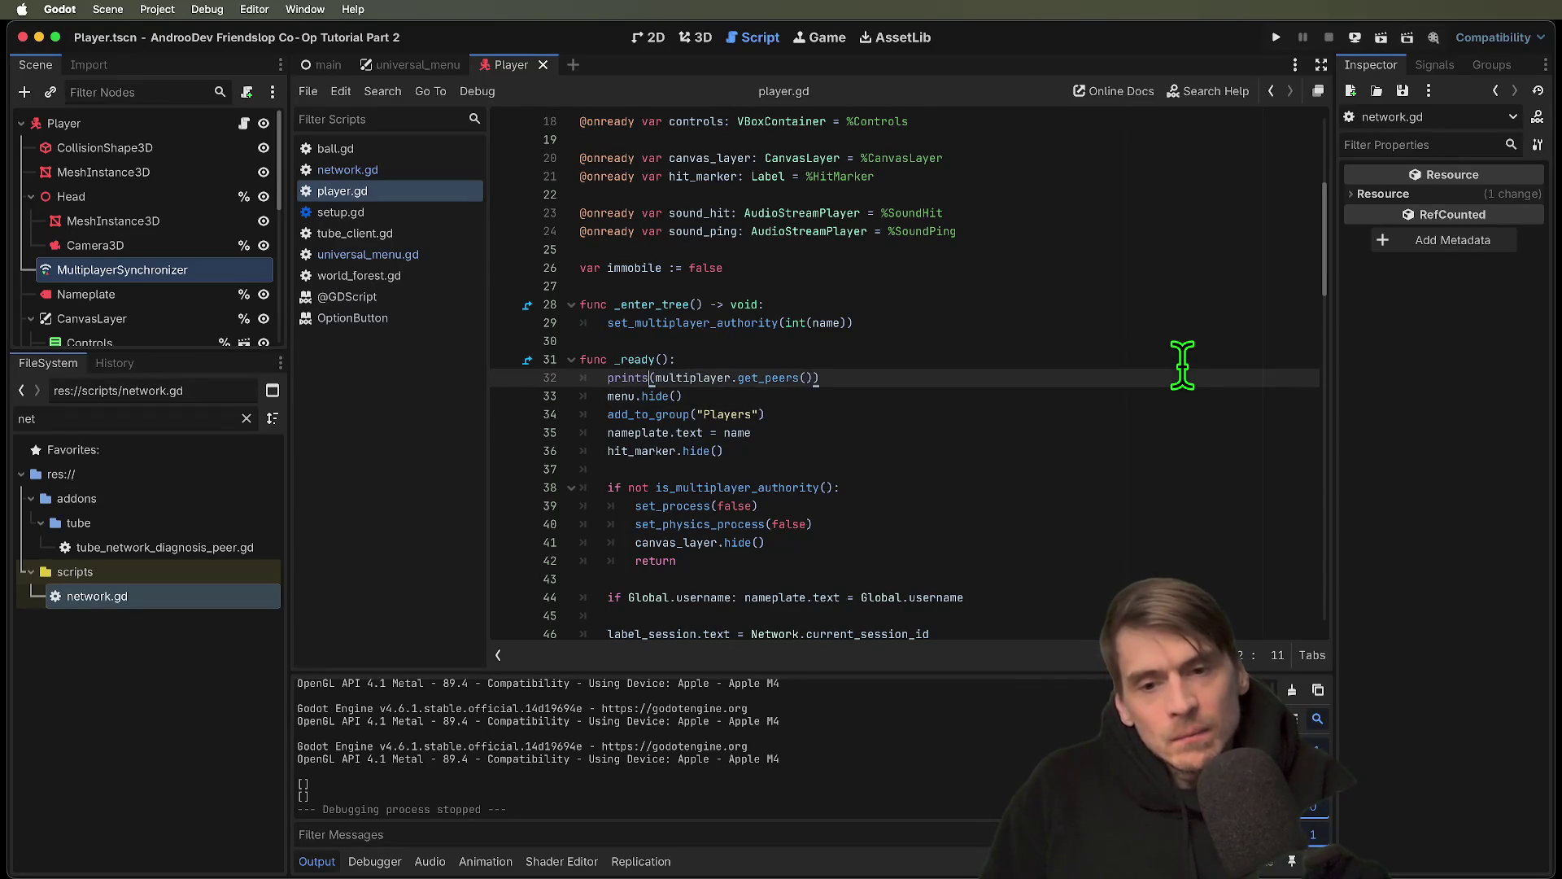
key("Right")
type("''")
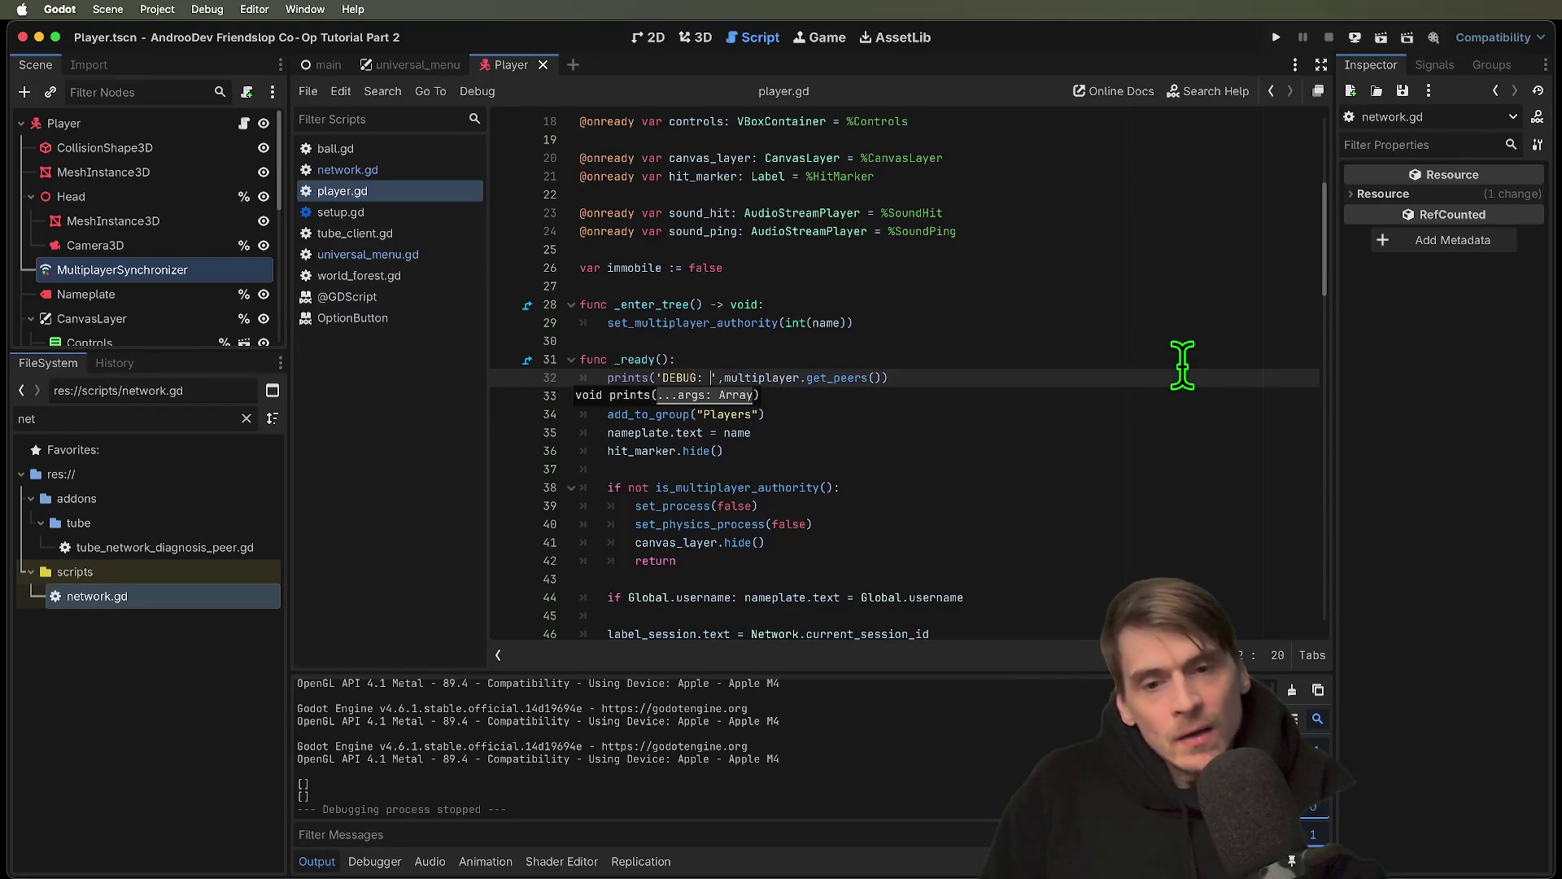
Wrap the print in if is_multiplayer_authority():, then save and relaunch the debug instances
key("Home")
key("Return")
key("Down")
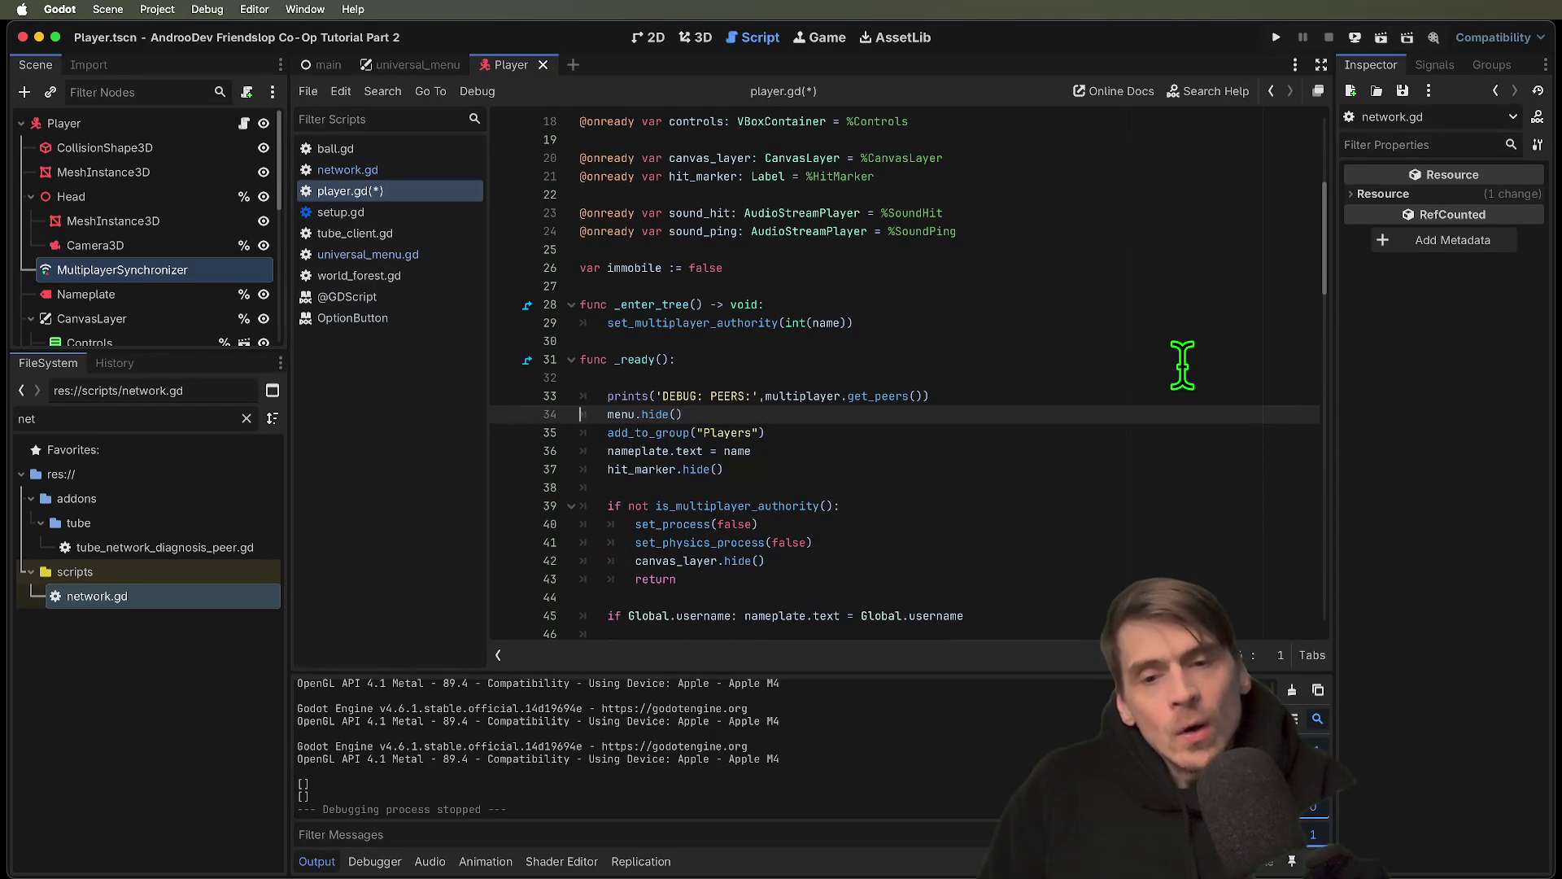
key("Up")
key("Up")
type("is_mu")
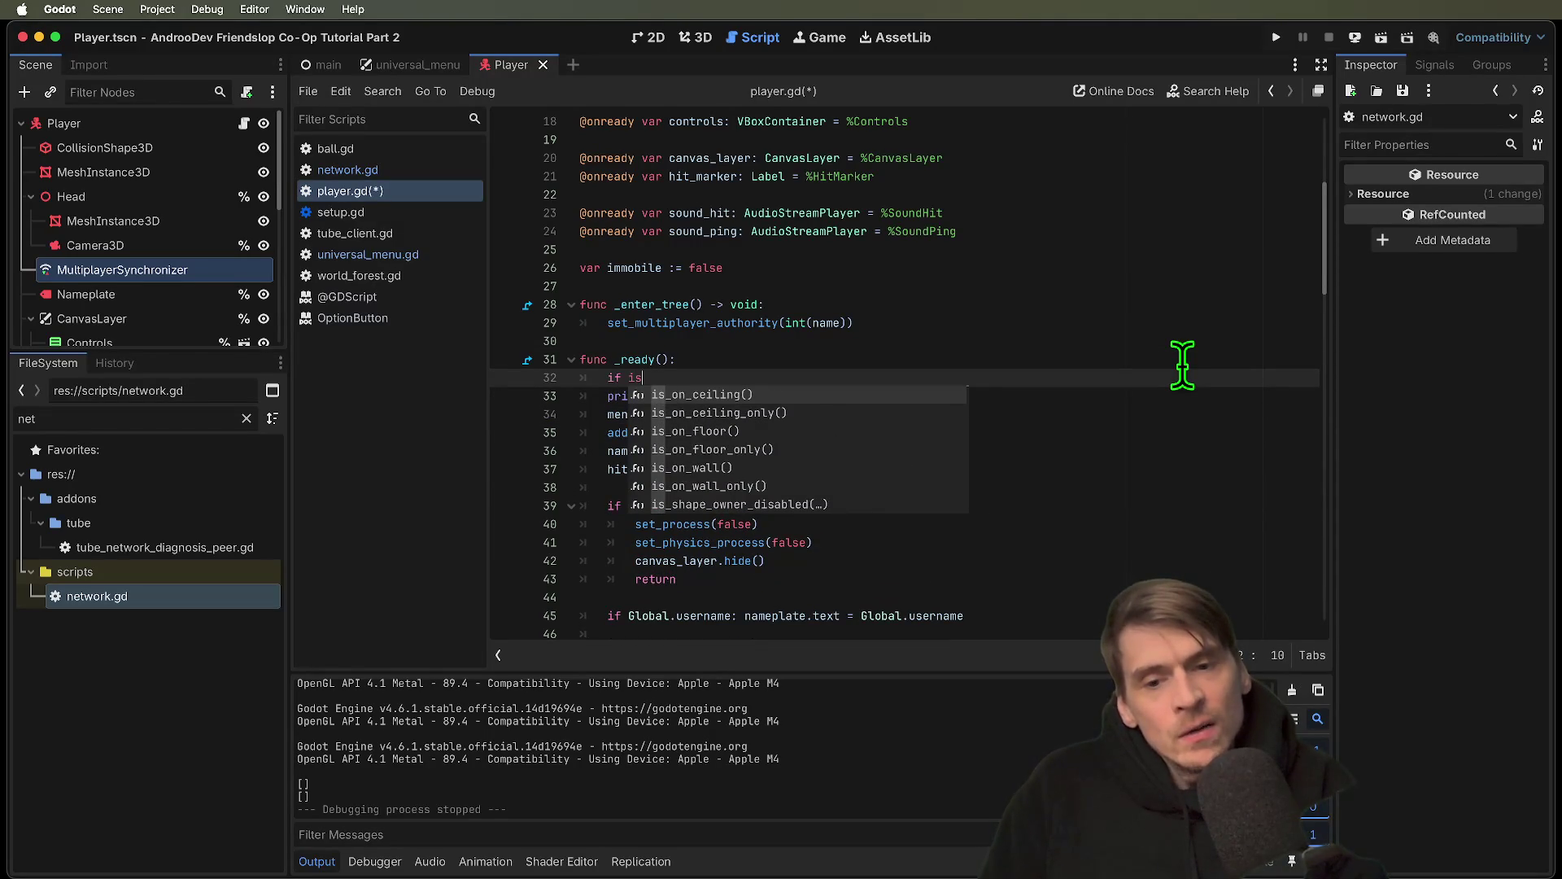
key("Return")
type(":")
key("Down")
key("Home")
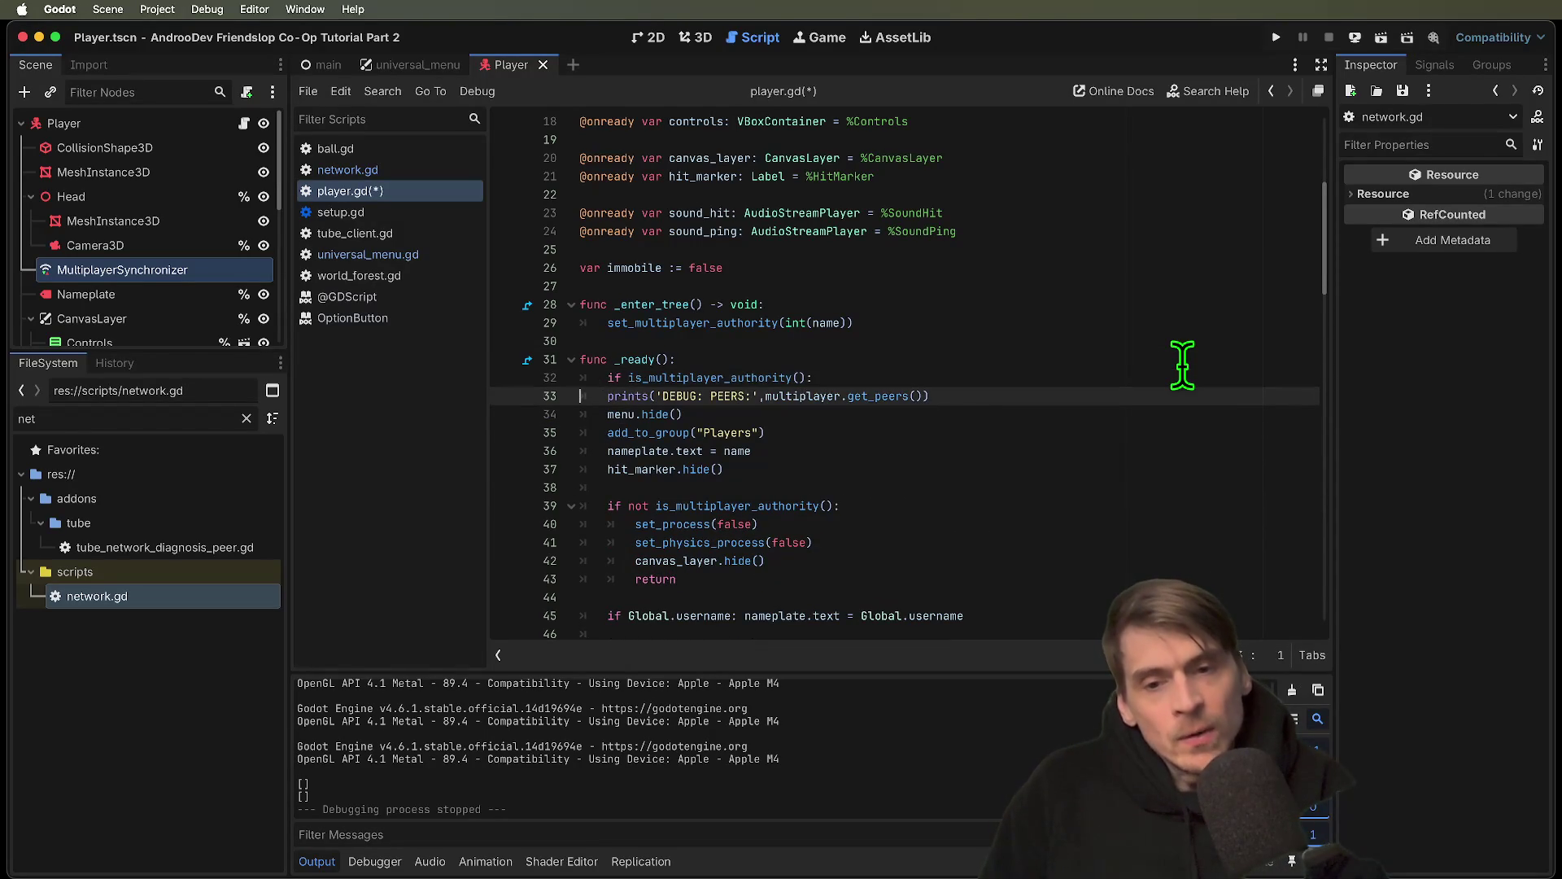
key("Return")
key("Return")
key("Up")
key("super+s")
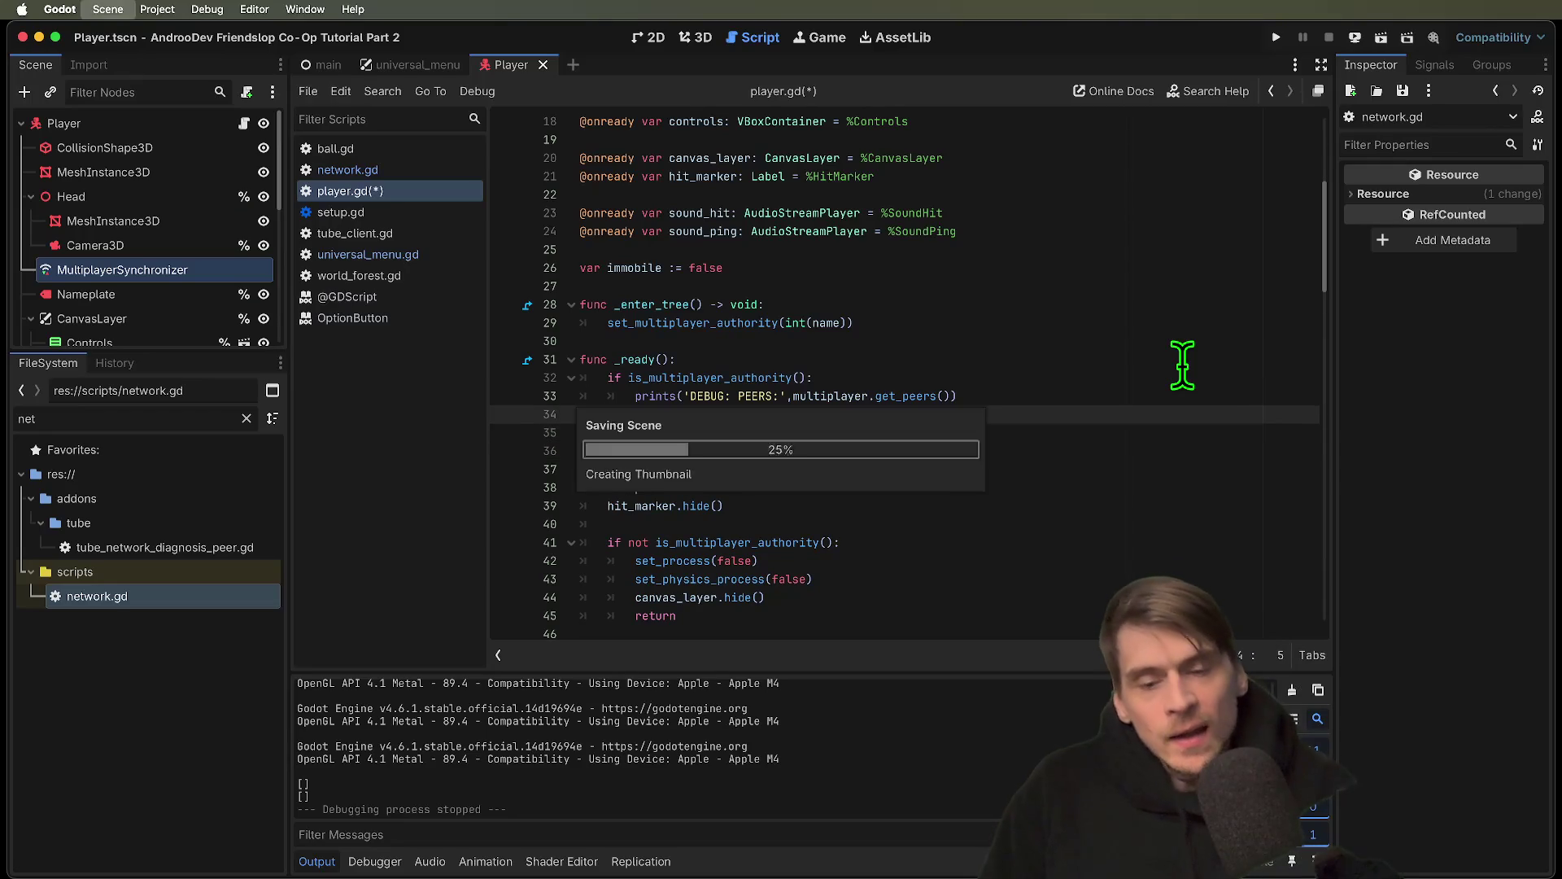
key("super+b")
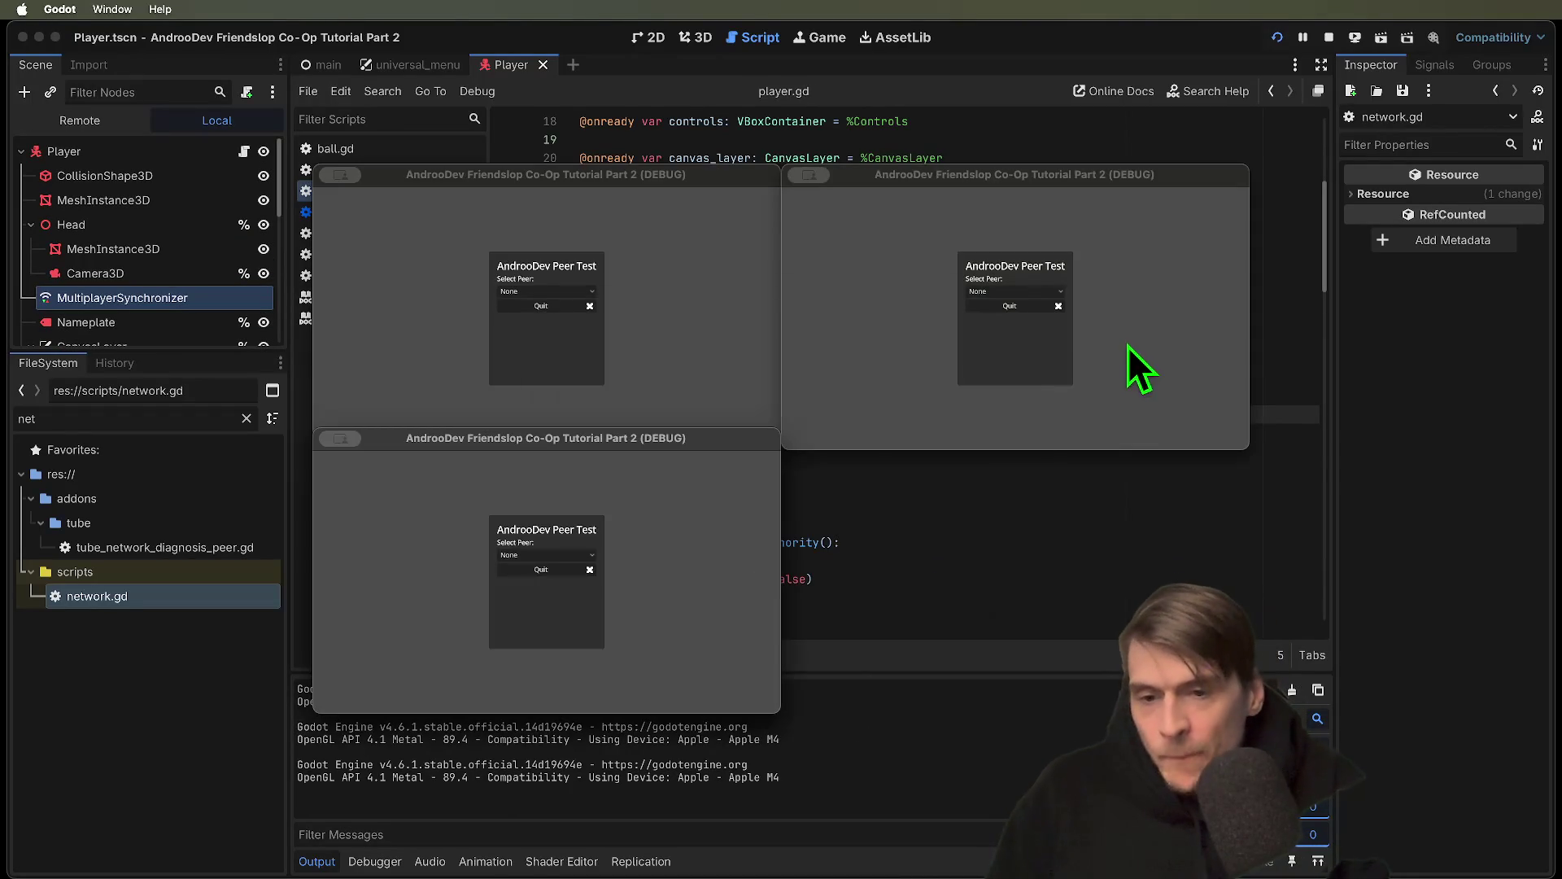
Host an Enet session from the first debug window and join it from the bottom window
left_click(550, 293)
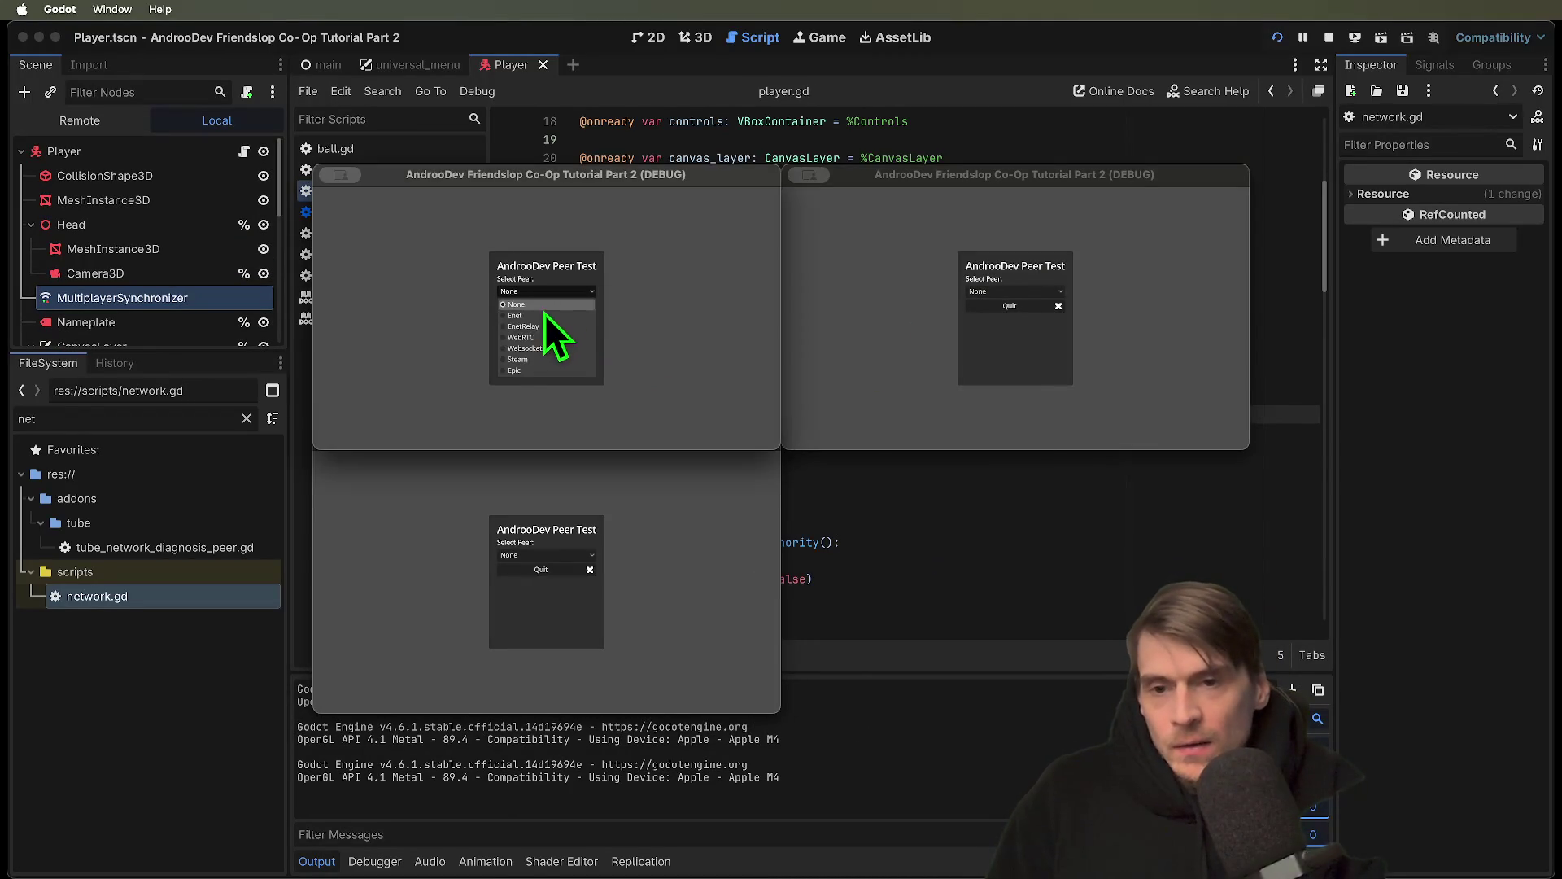
left_click(545, 311)
left_click(540, 374)
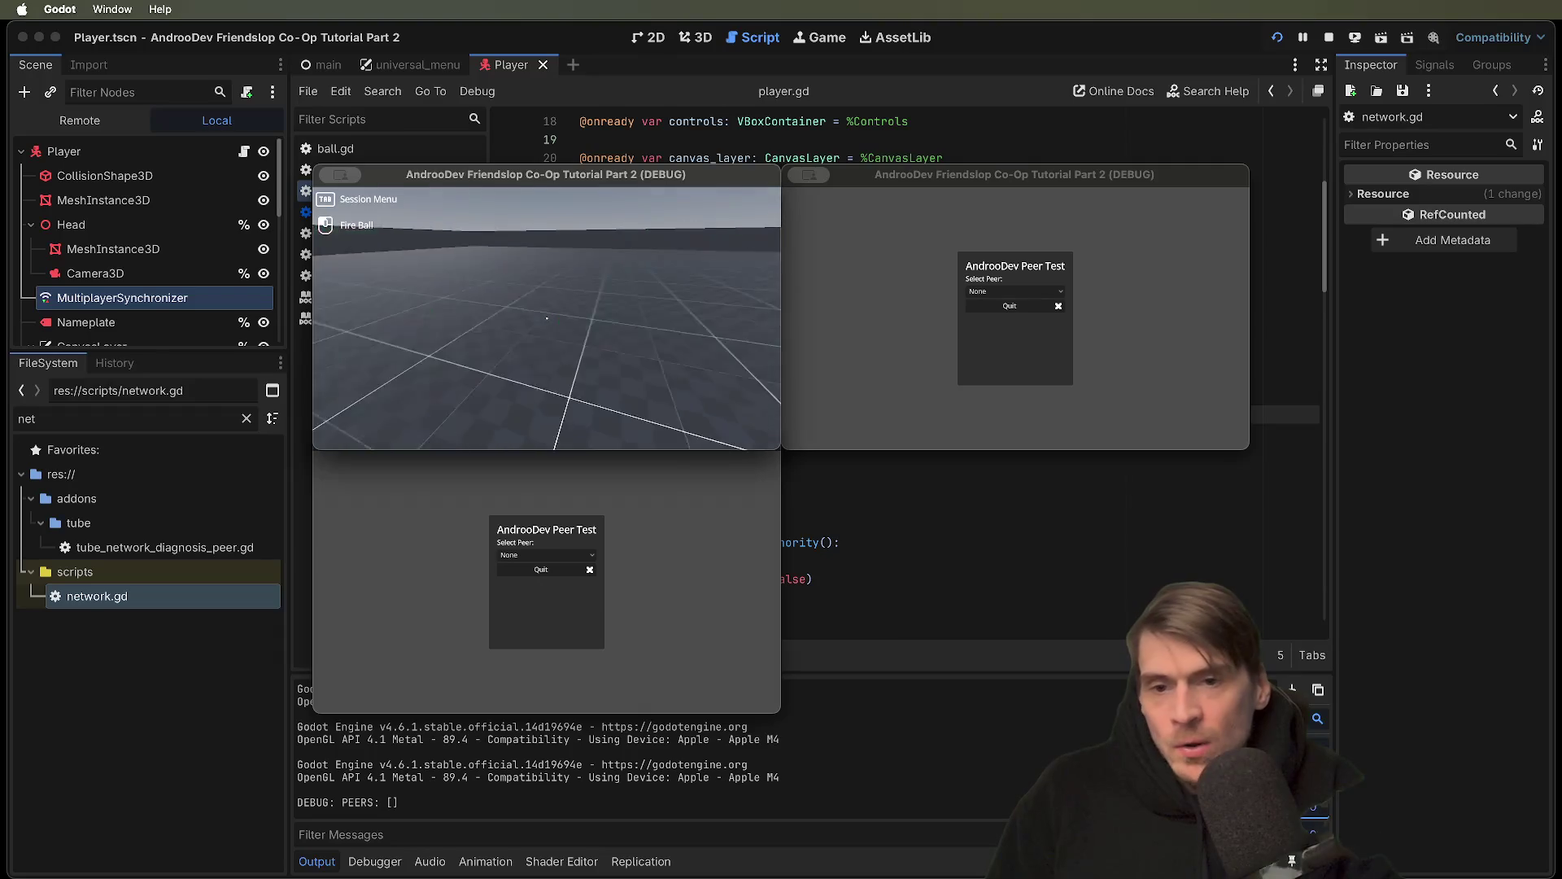
left_click(603, 559)
left_click(553, 553)
left_click(554, 571)
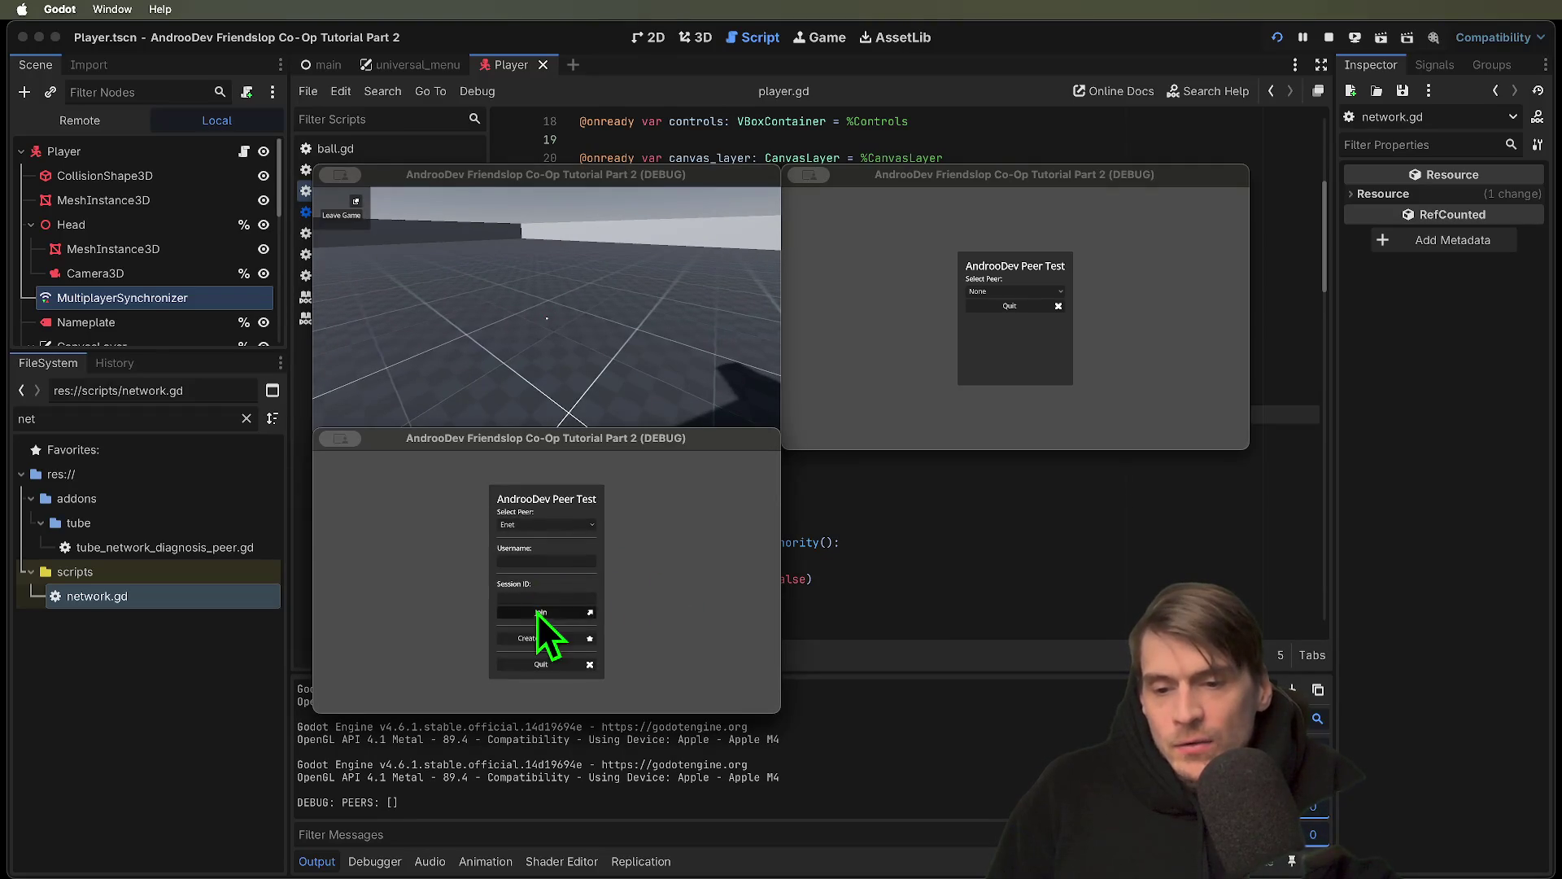
left_click(537, 613)
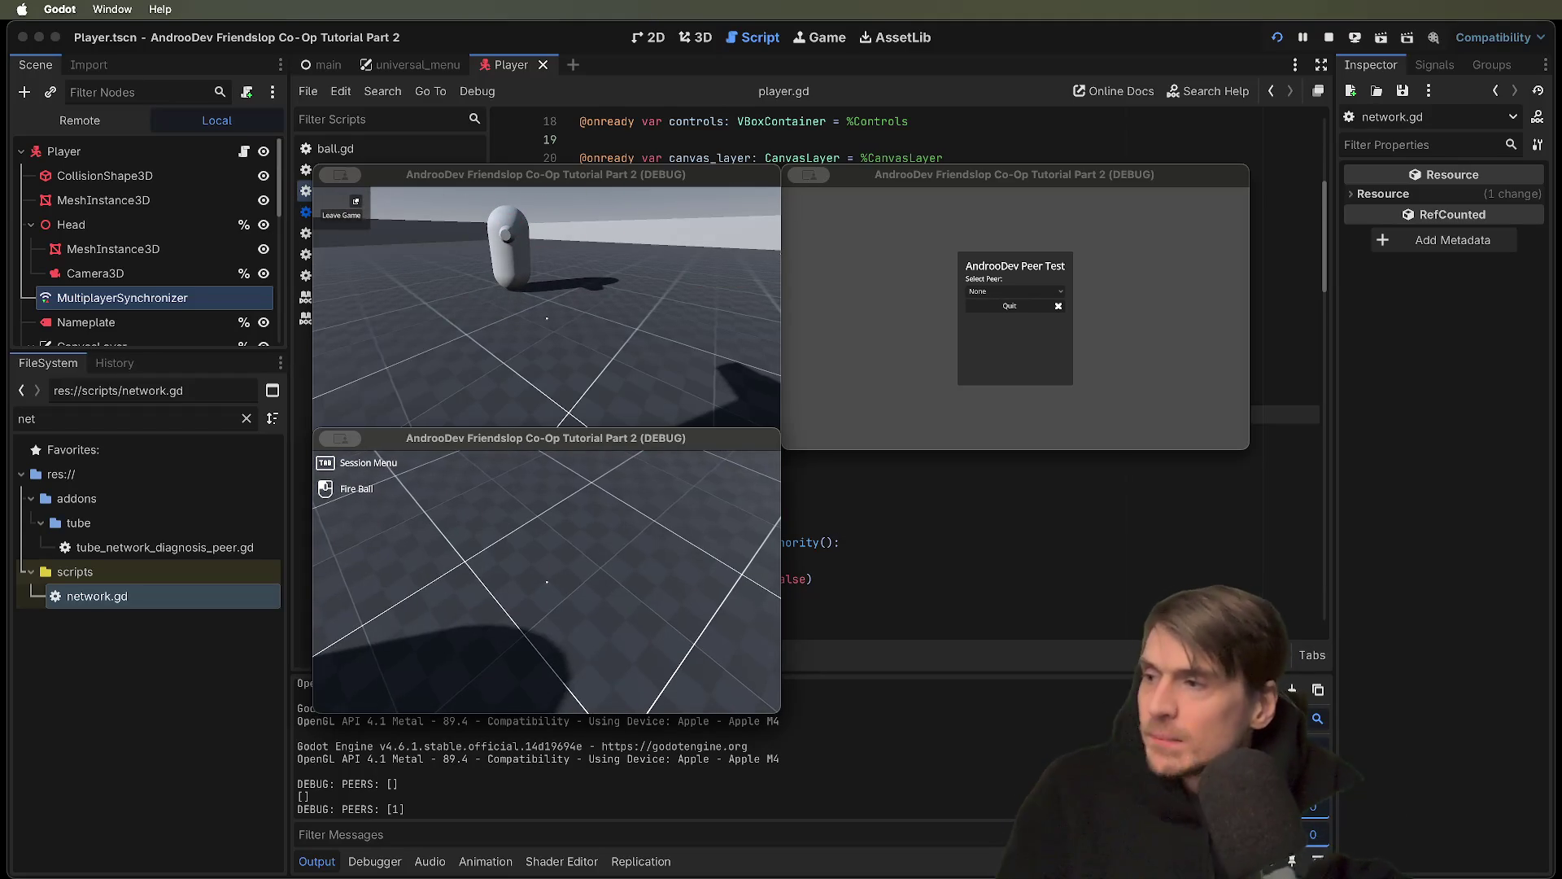
key("Tab")
Join from the right window with Enet, fire a ball in the host, then stop the run
left_click(1133, 322)
left_click(1049, 293)
left_click(1051, 316)
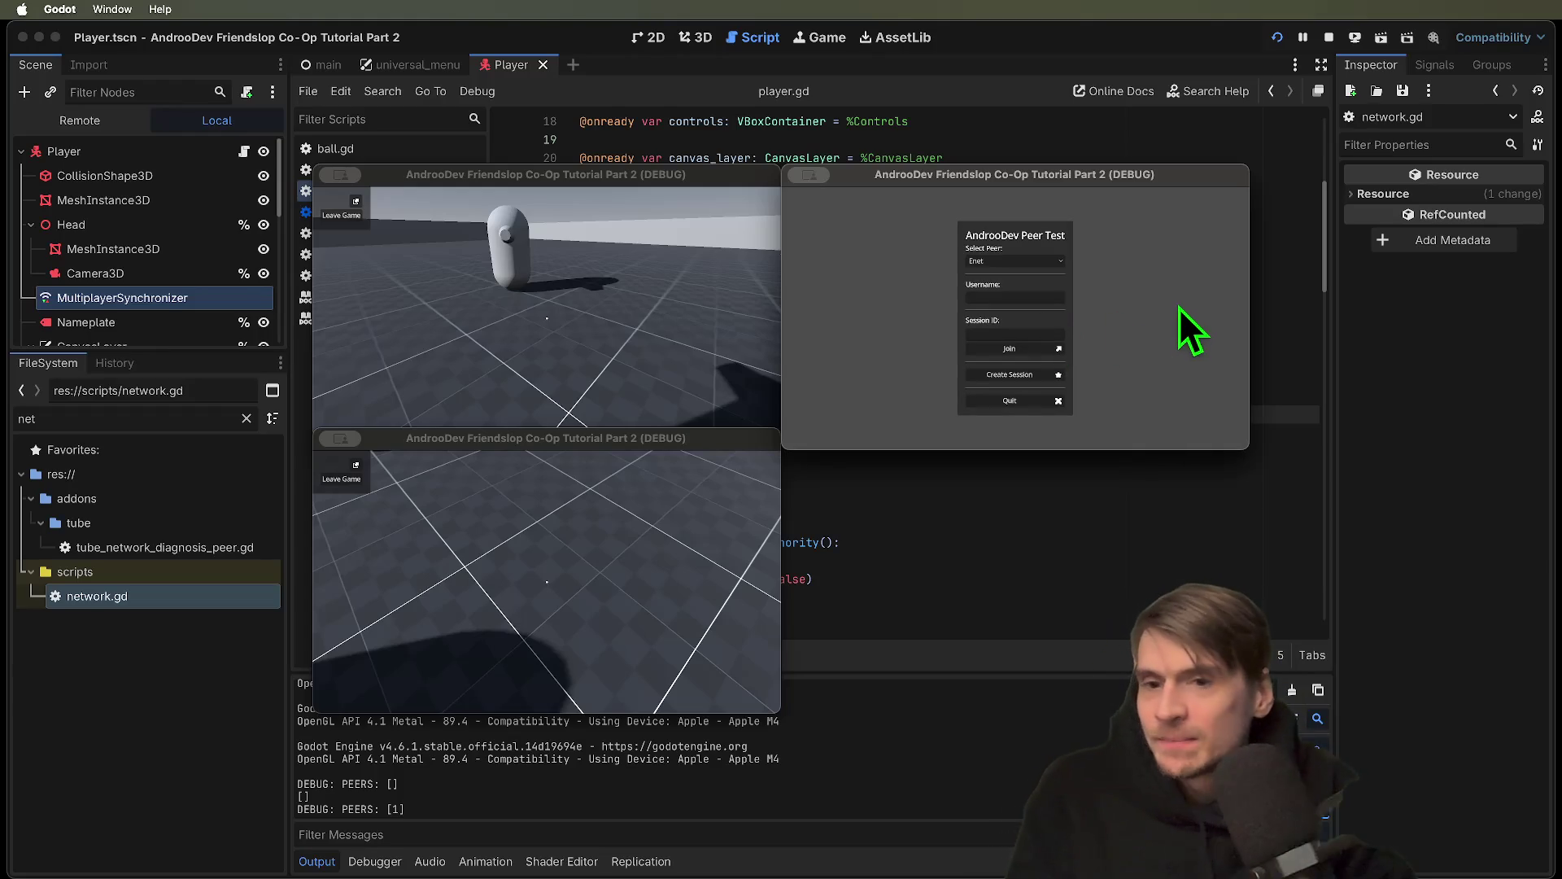
left_click(760, 291)
key("Tab")
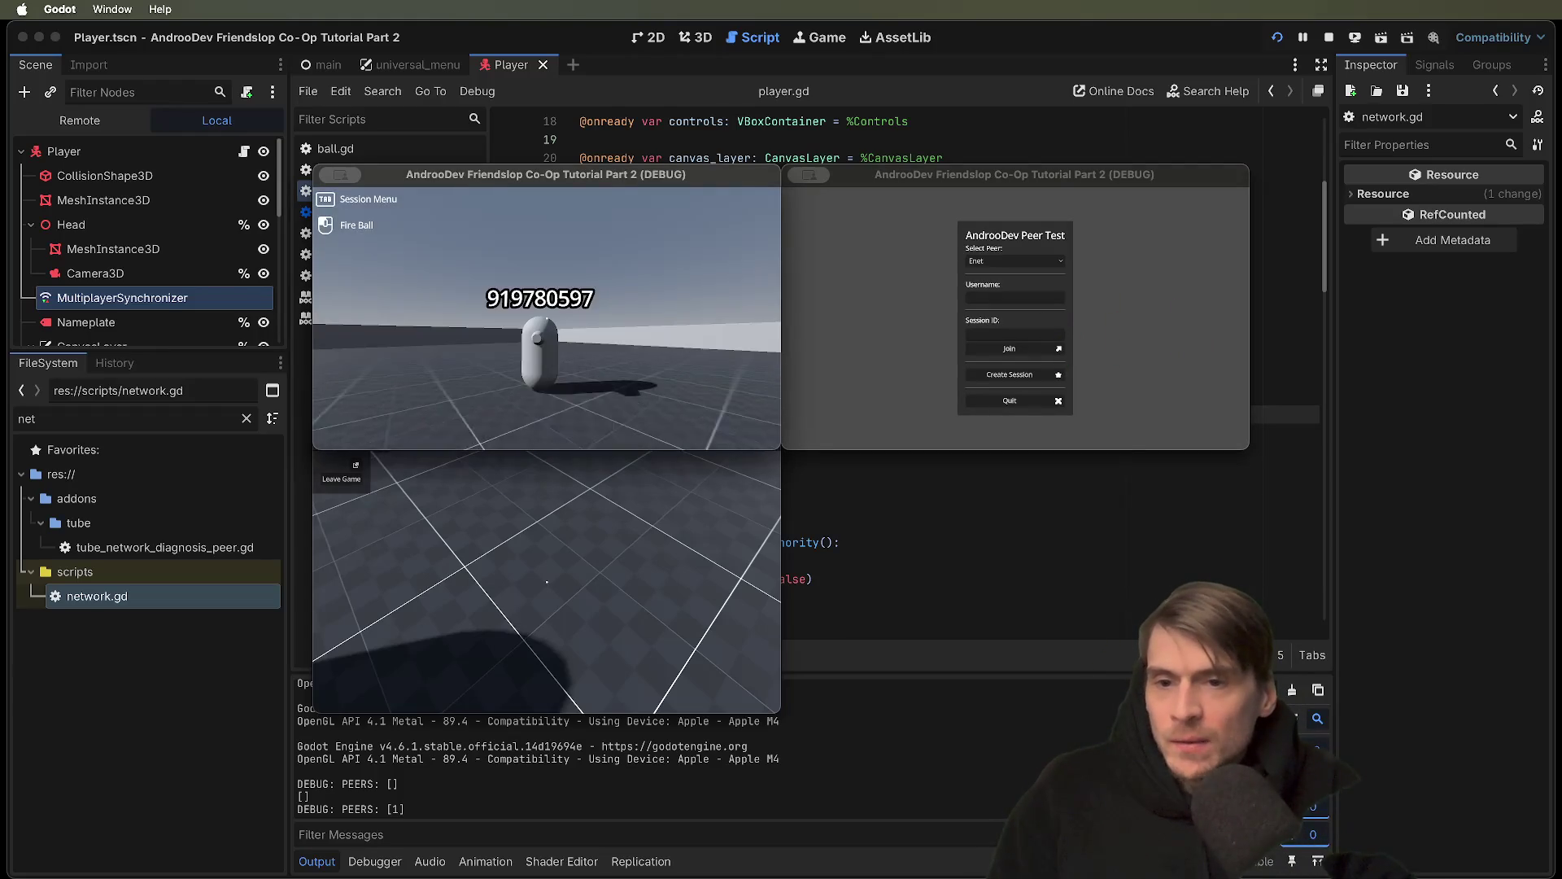
left_click(547, 318)
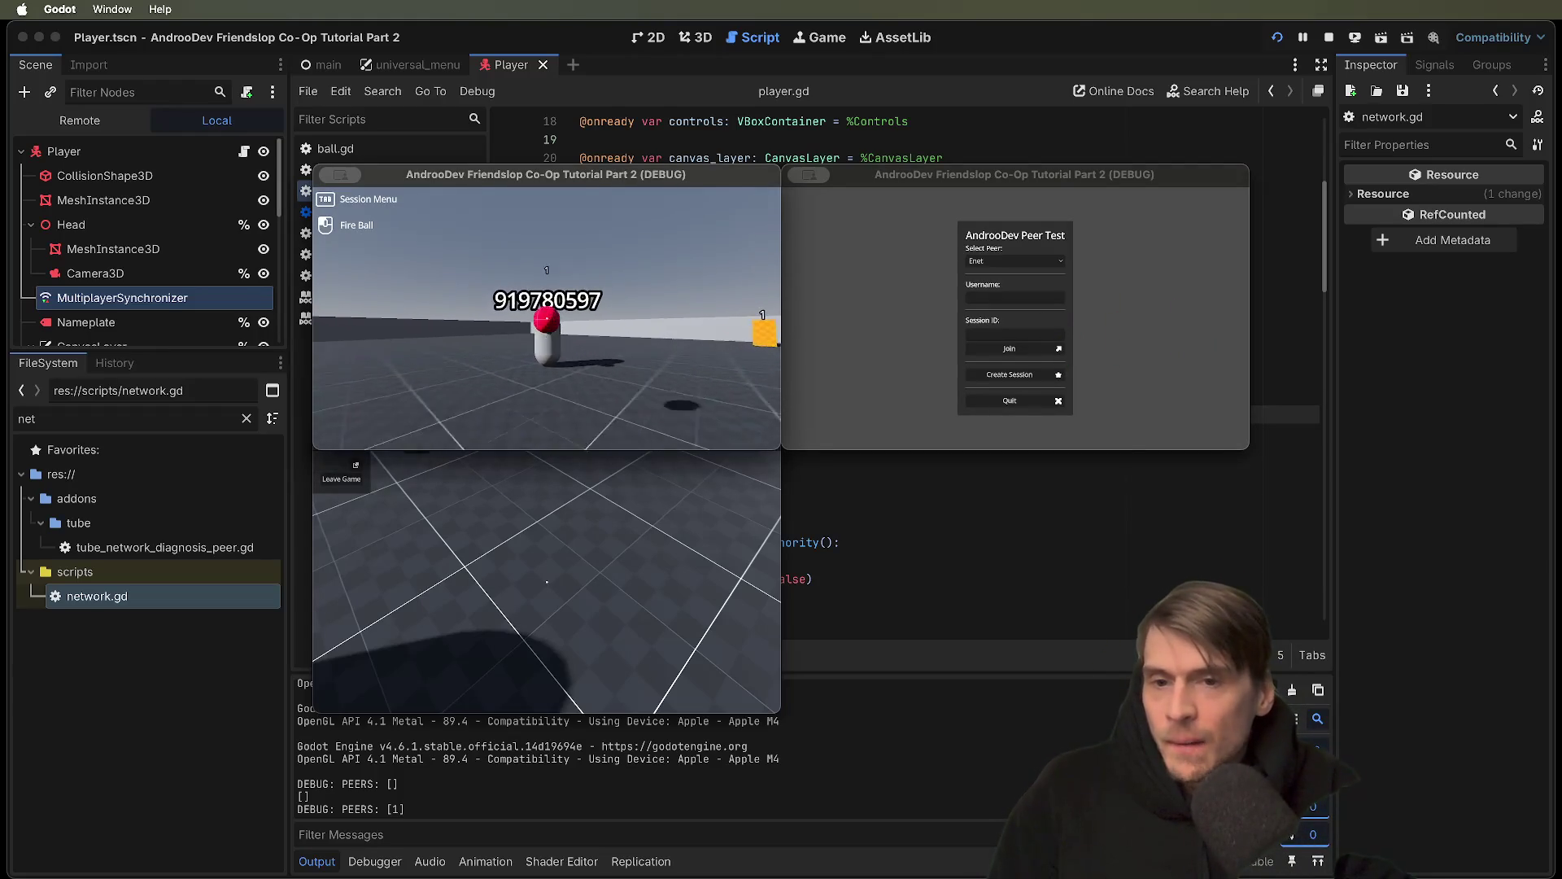
key("Tab")
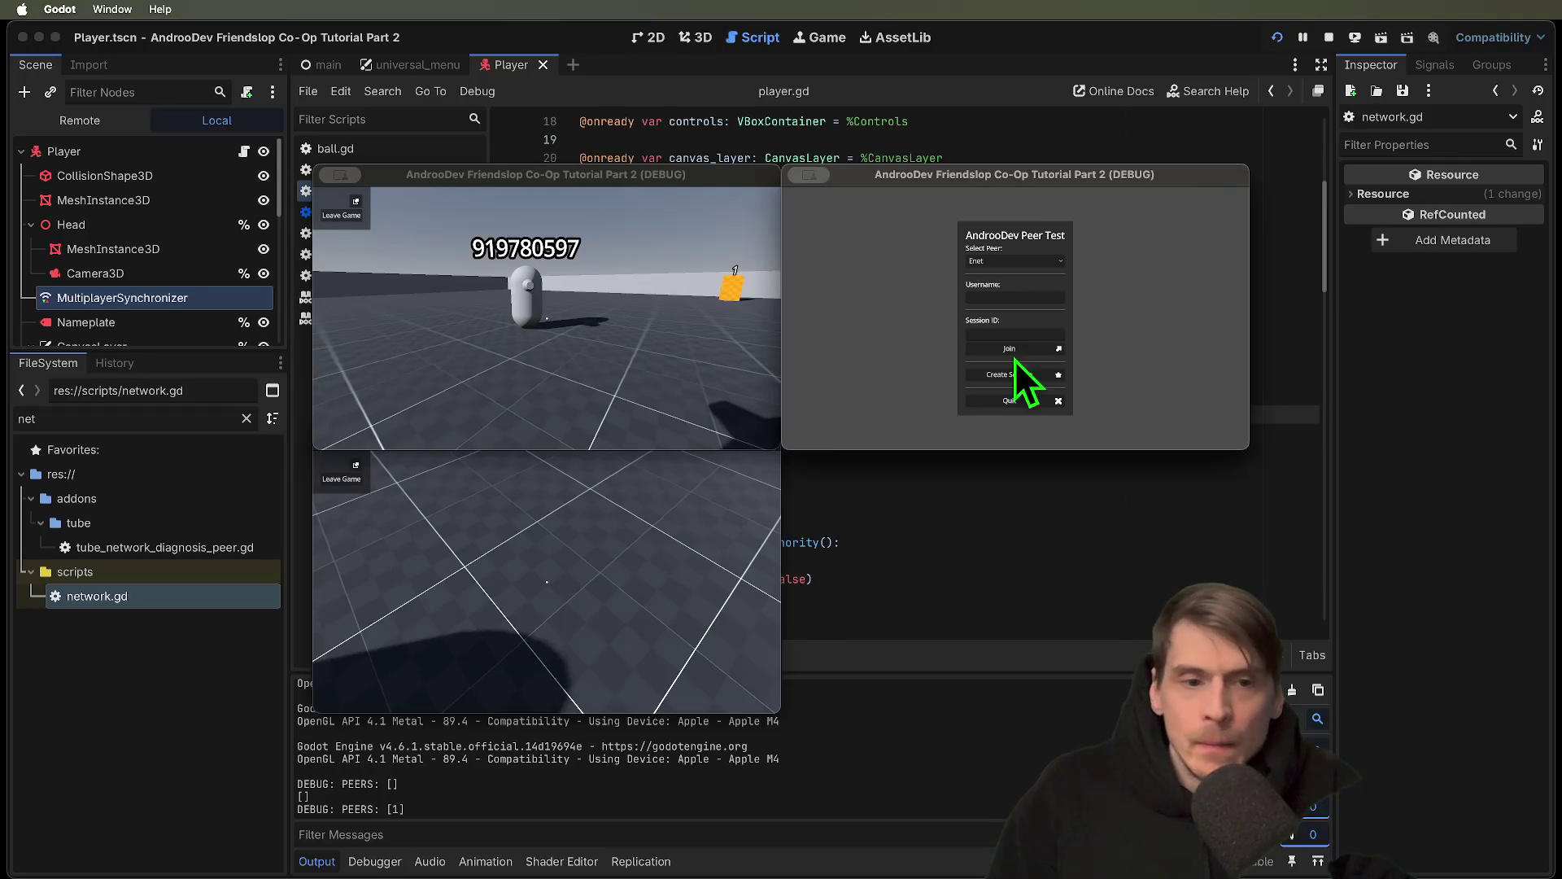
left_click(1017, 355)
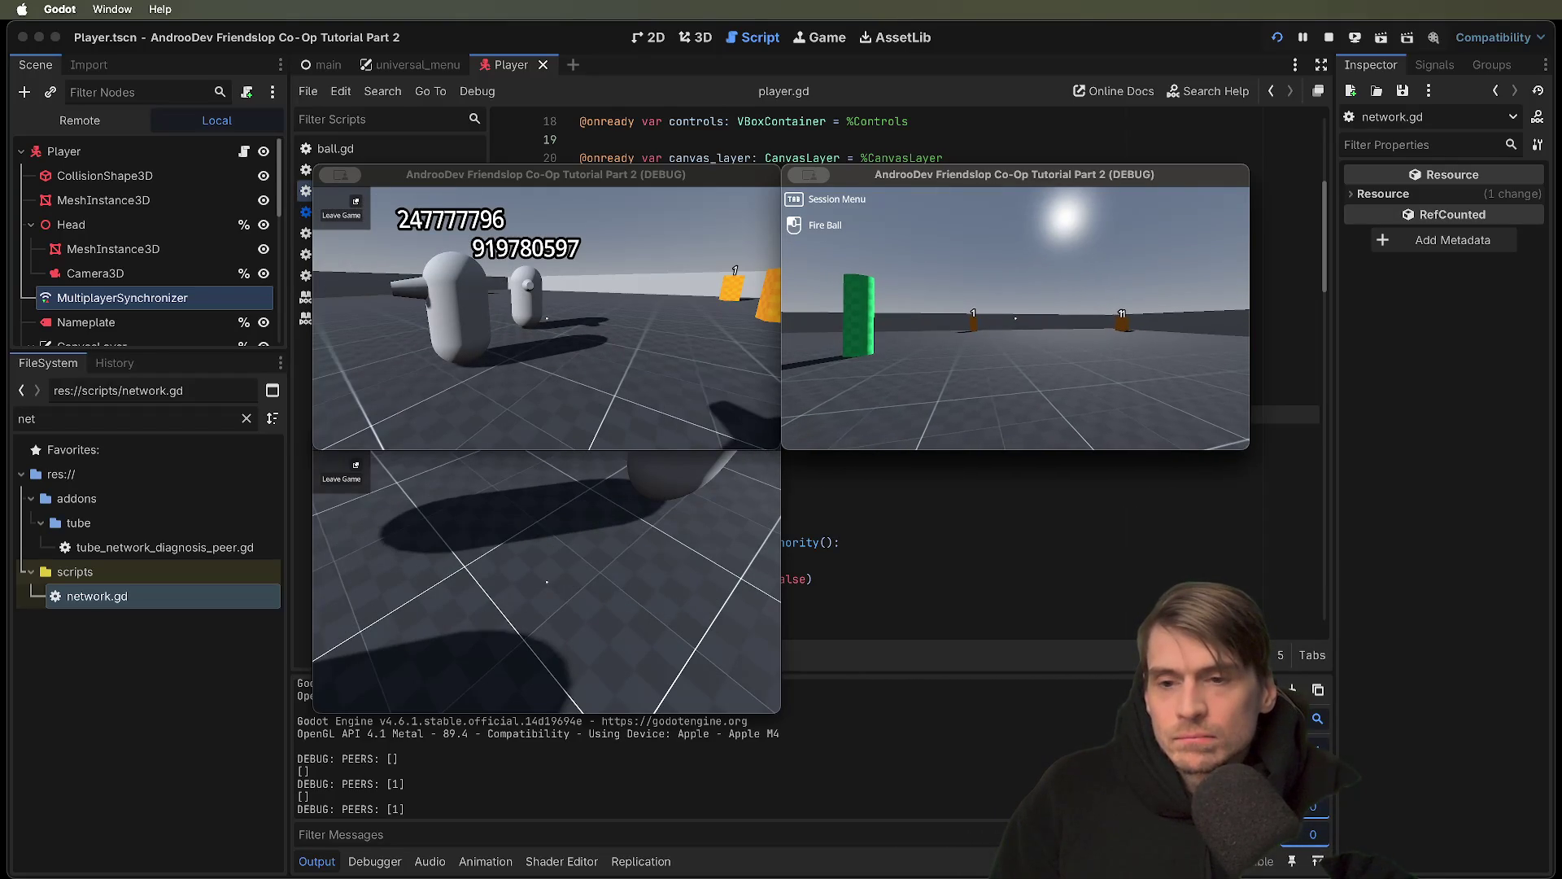
key("super+Tab")
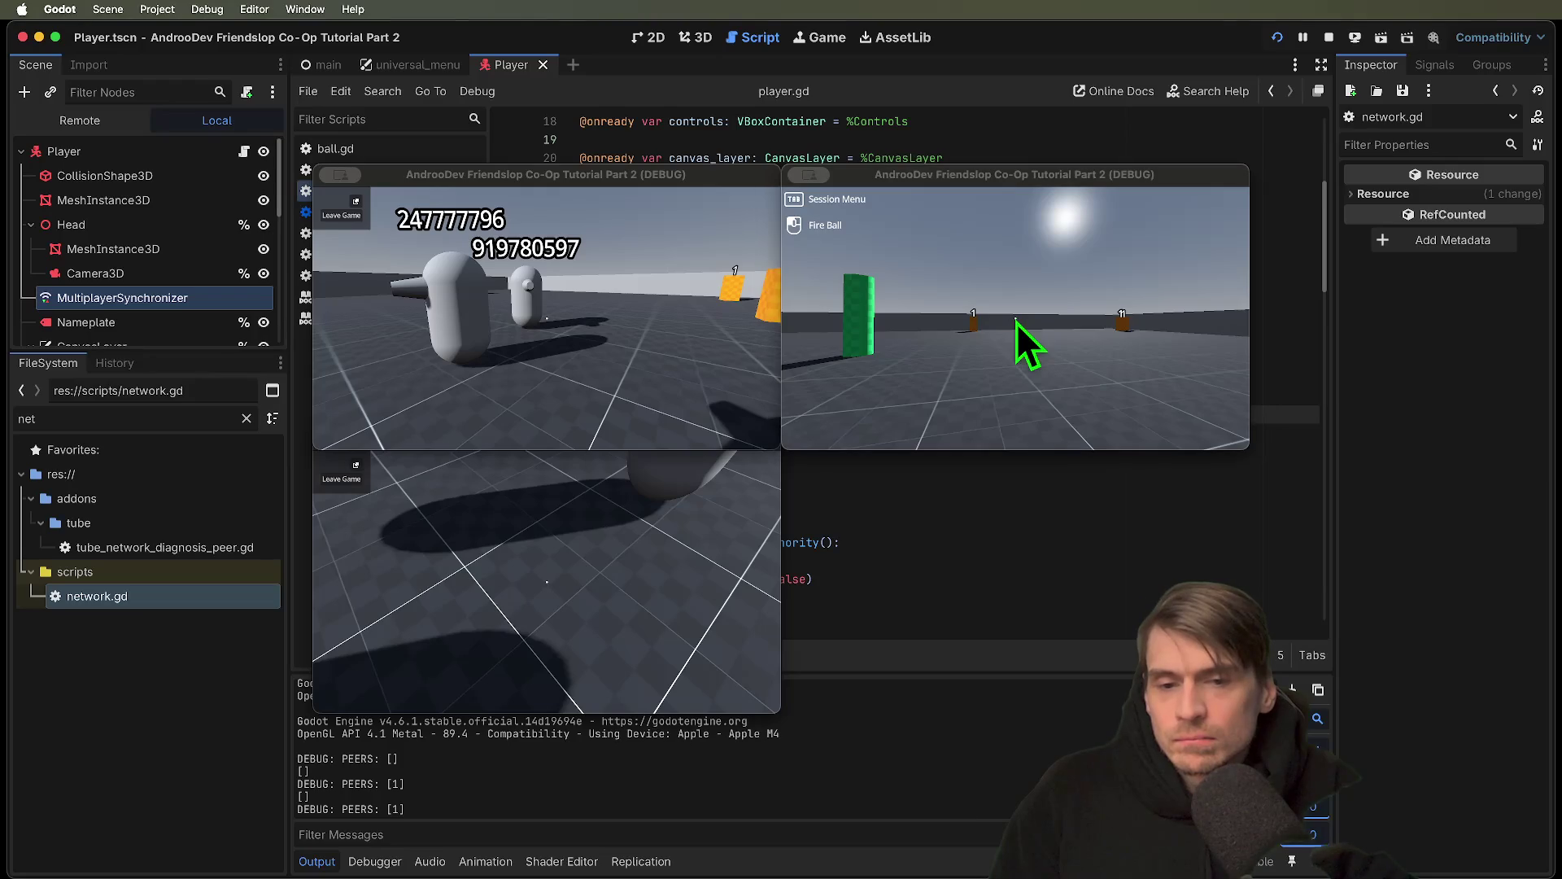
left_click(1337, 46)
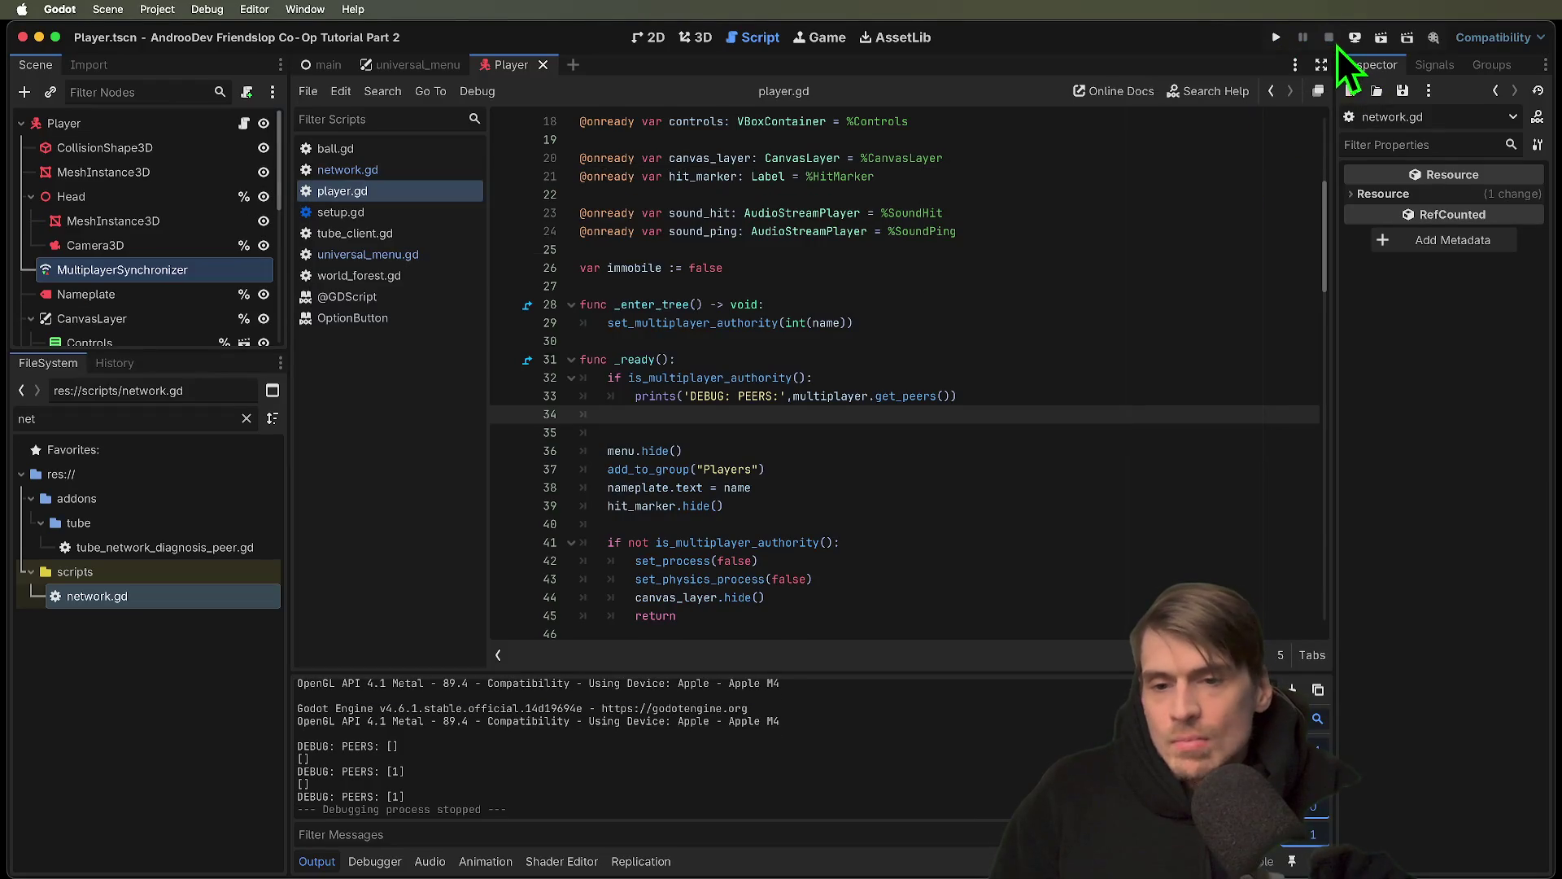
Remove the partial line and cut the authority-guarded peer-list print out of _ready
left_click(1069, 375)
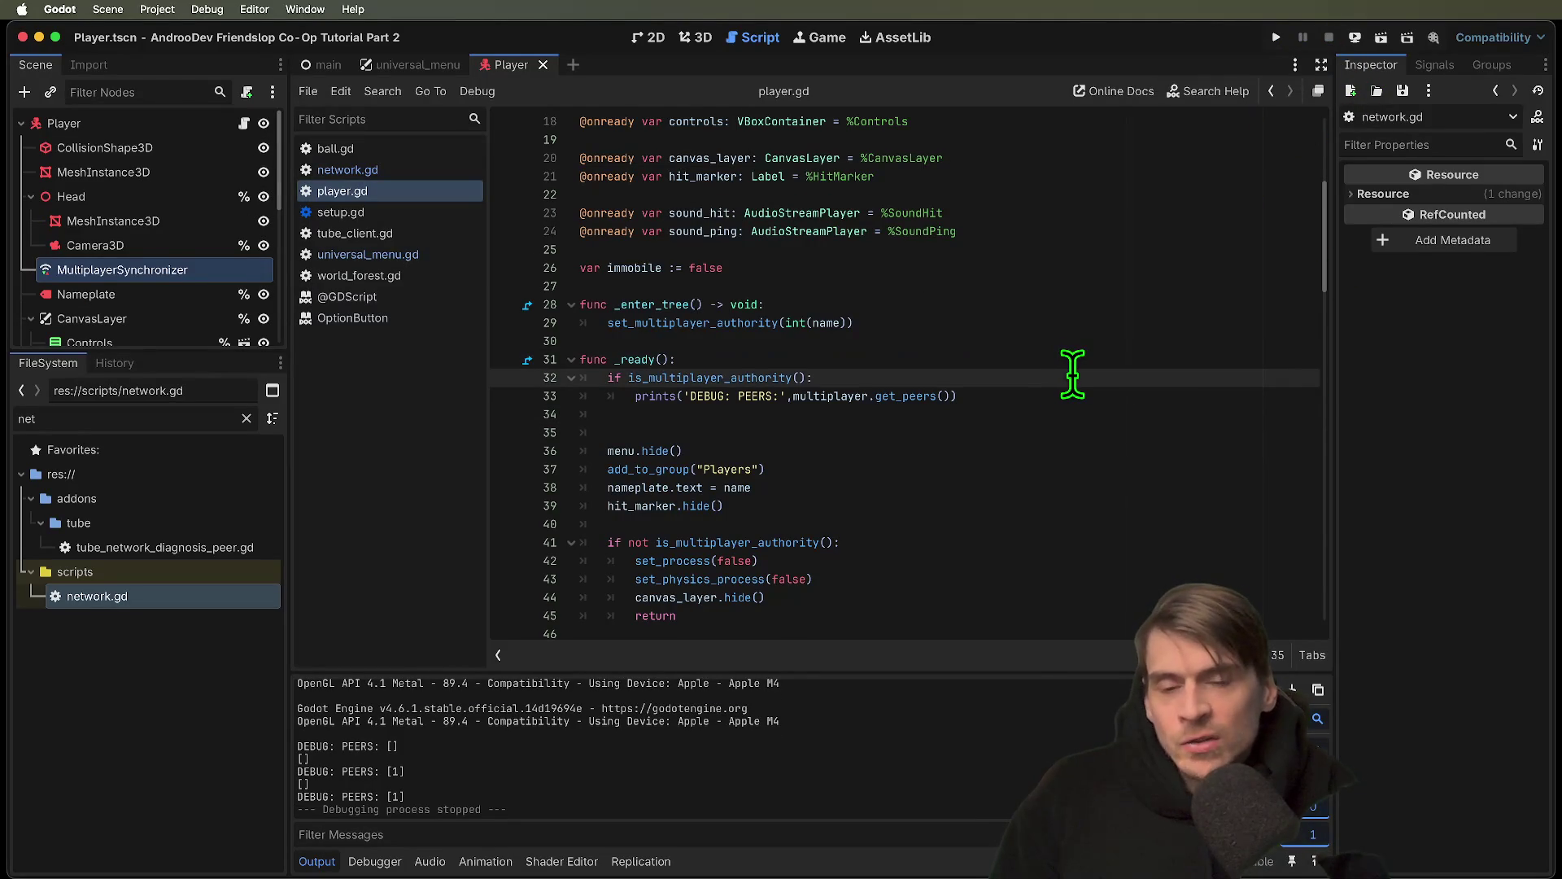
key("Return")
type("get_tr")
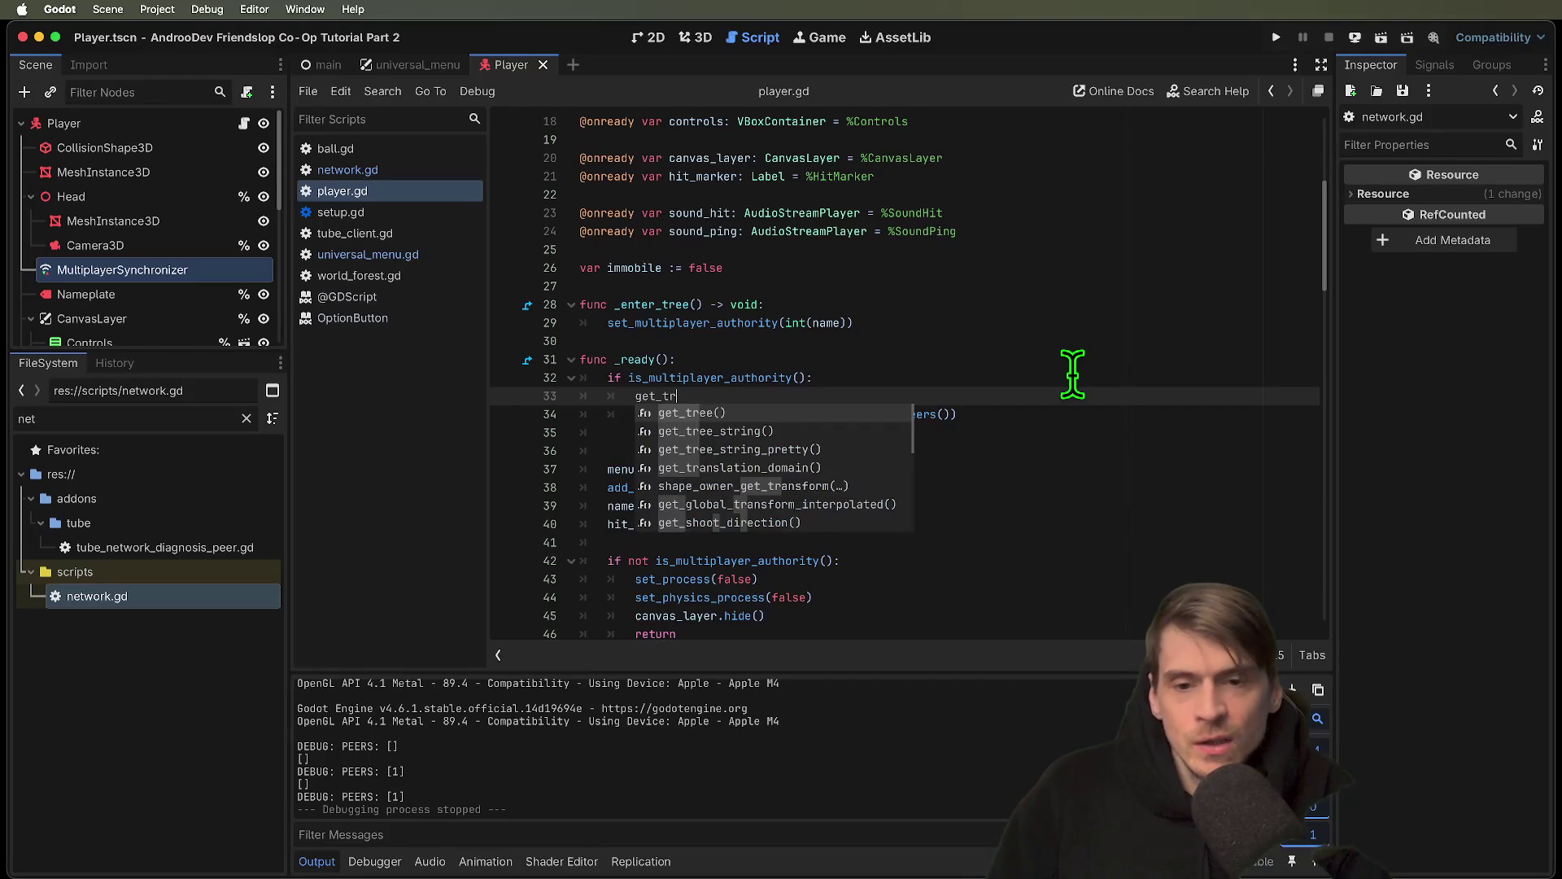
key("Escape")
key("super+shift+k")
key("Down")
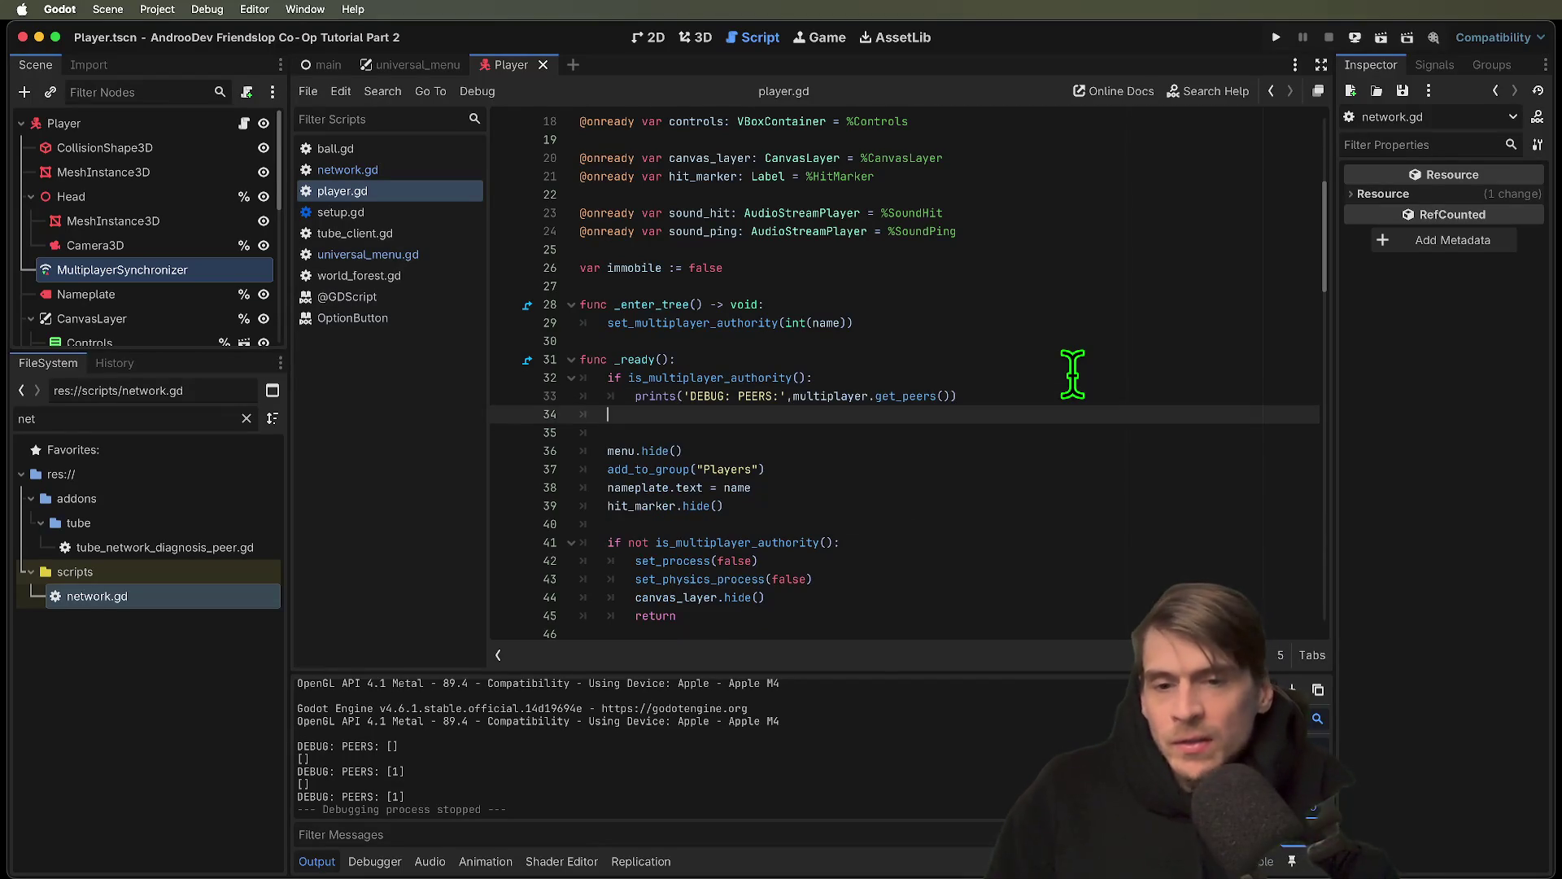
left_click_drag(1045, 396, 522, 383)
key("BackSpace")
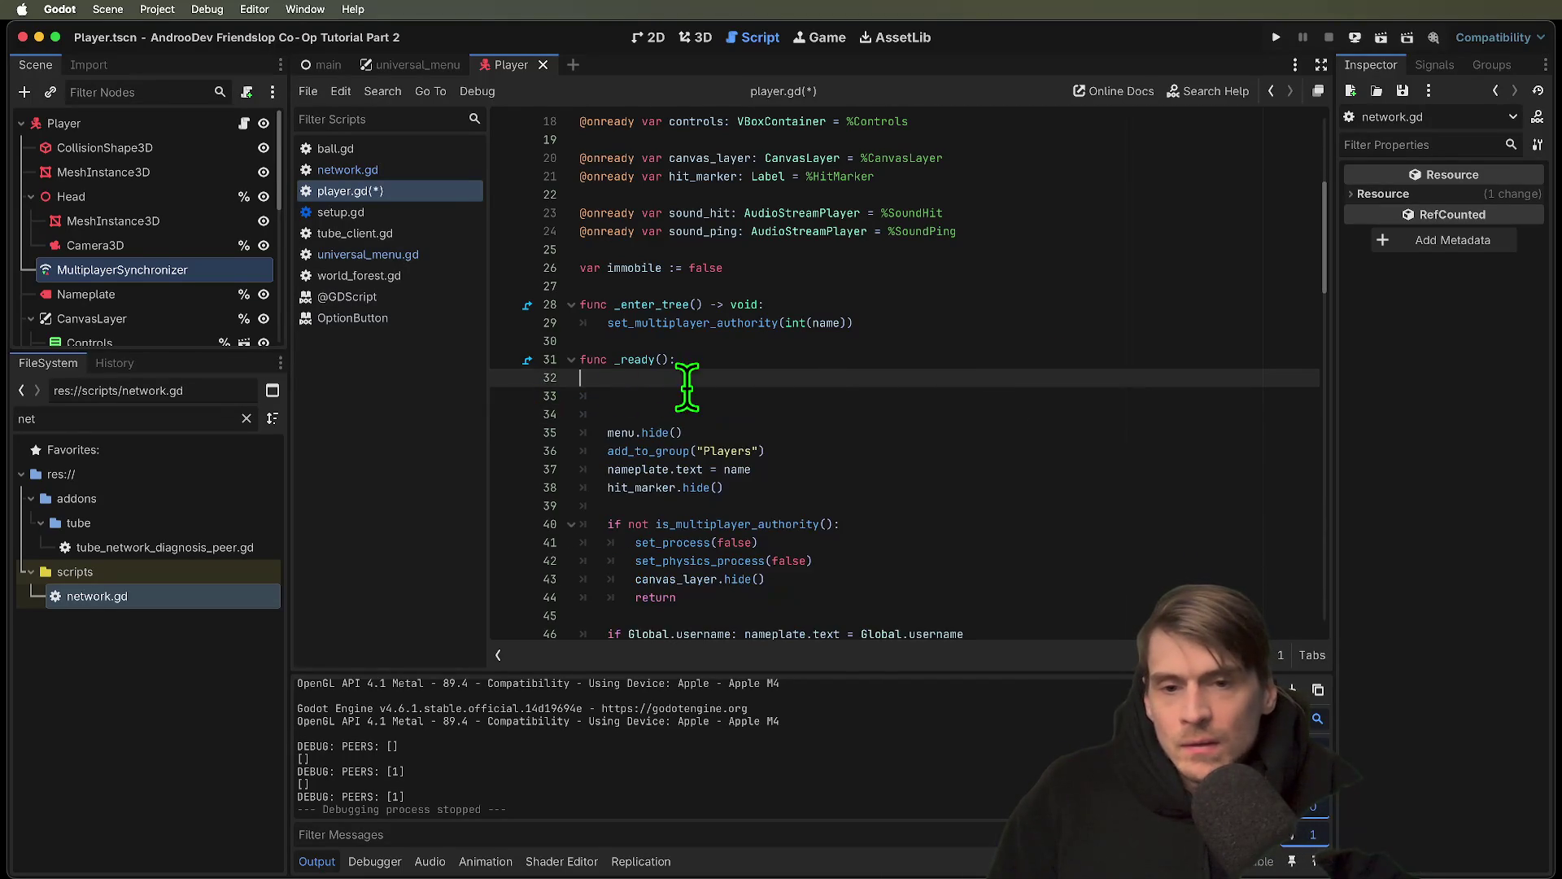
key("Down")
key("Up")
key("super+z")
key("super+shift+z")
key("Down")
key("Return")
key("BackSpace")
key("BackSpace")
key("BackSpace")
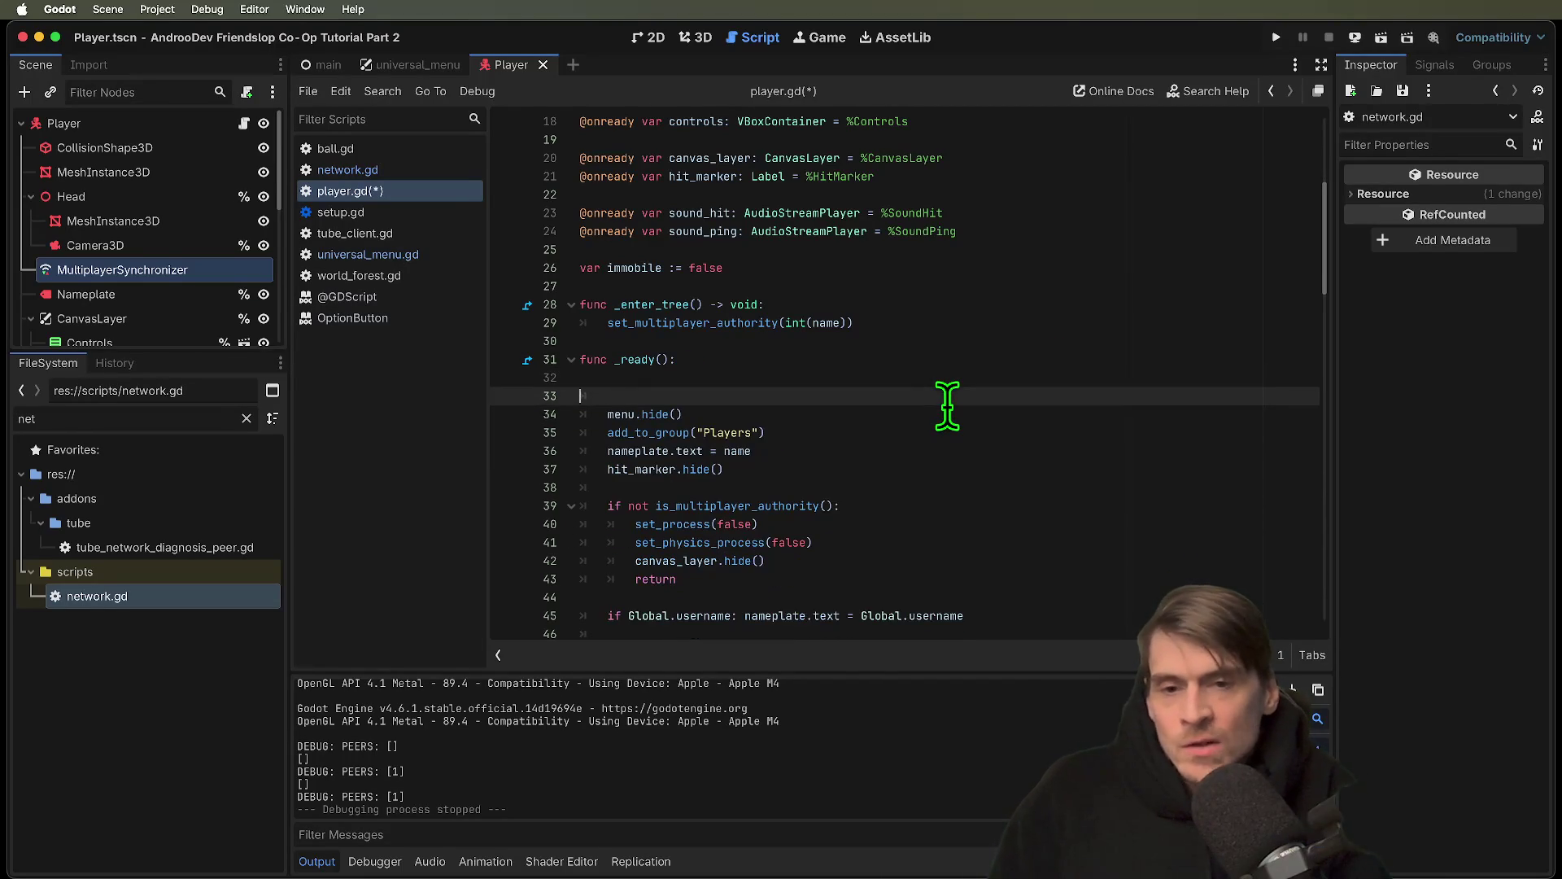
Paste the authority-guarded print at the end of shoot() and run the project again
scroll(950, 488, "down", 5)
scroll(952, 537, "down", 3)
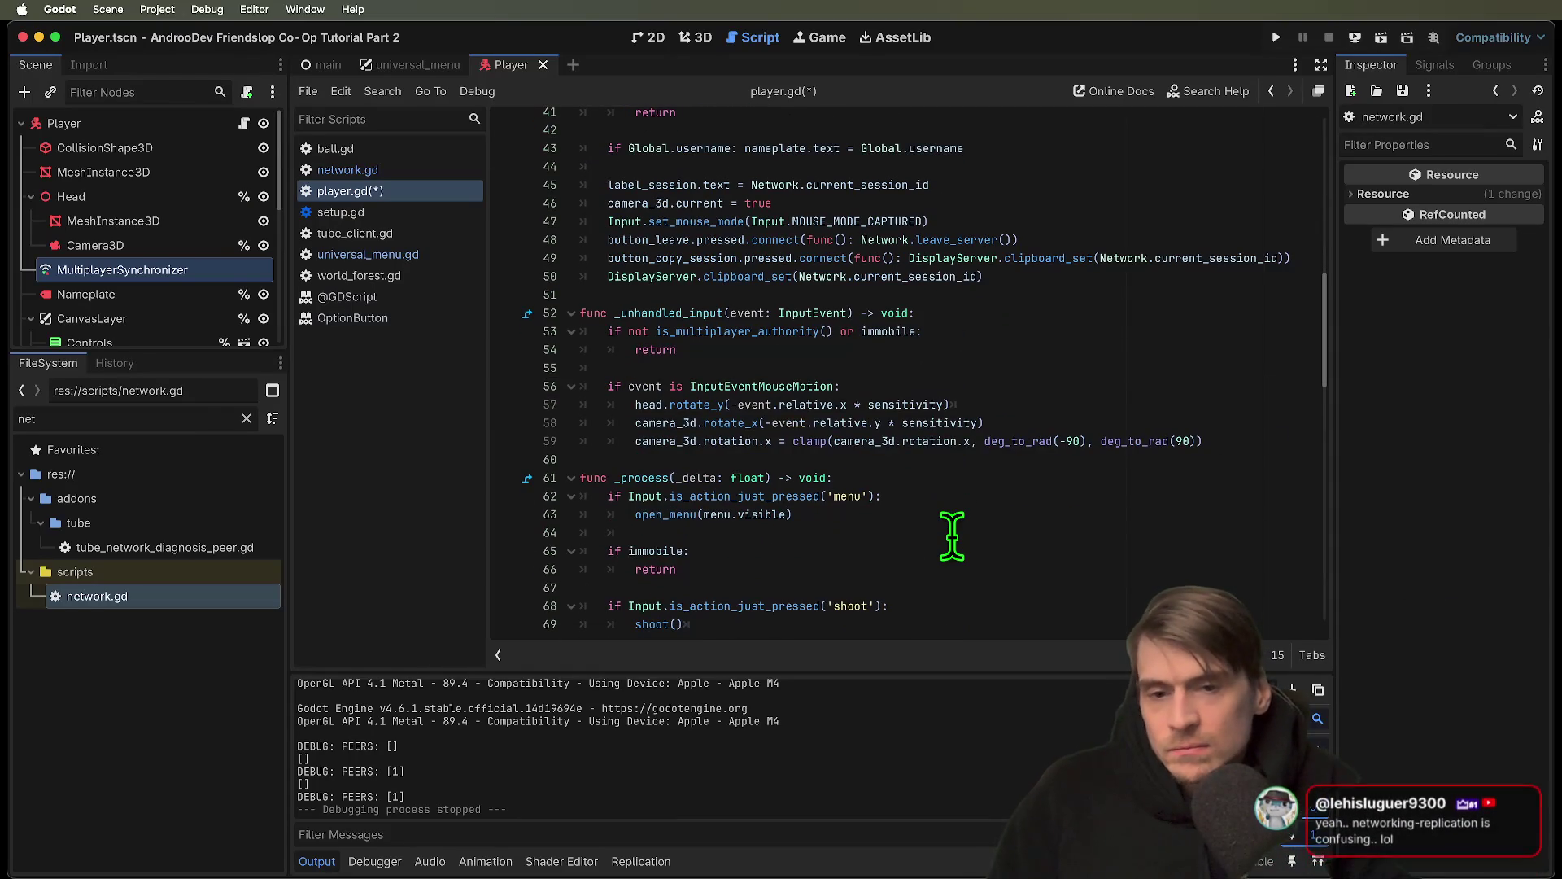
scroll(1166, 455, "down", 10)
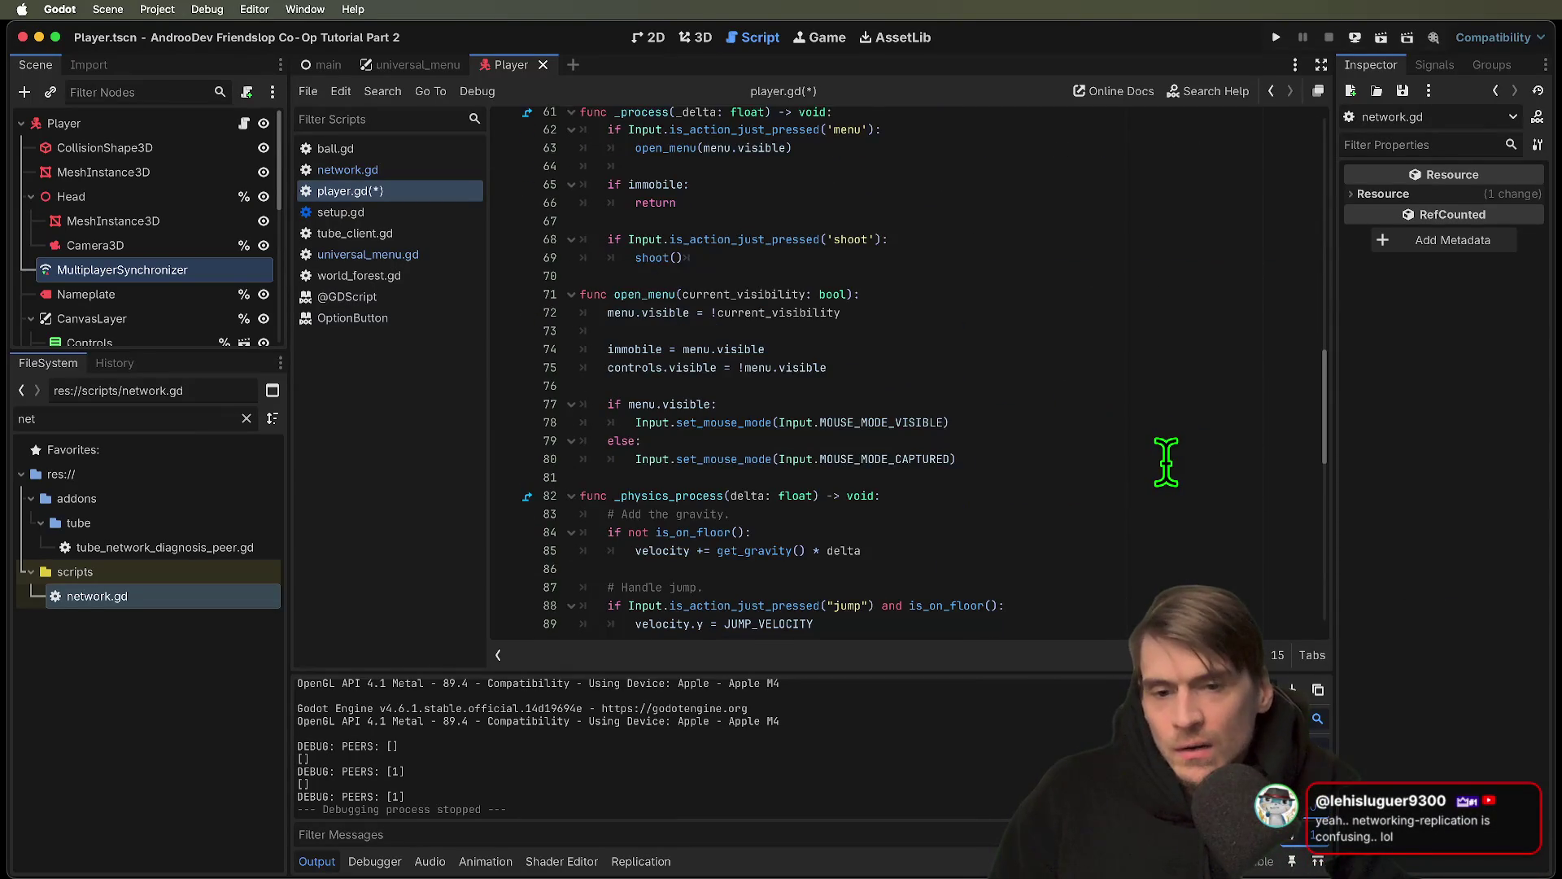
scroll(1164, 462, "down", 4)
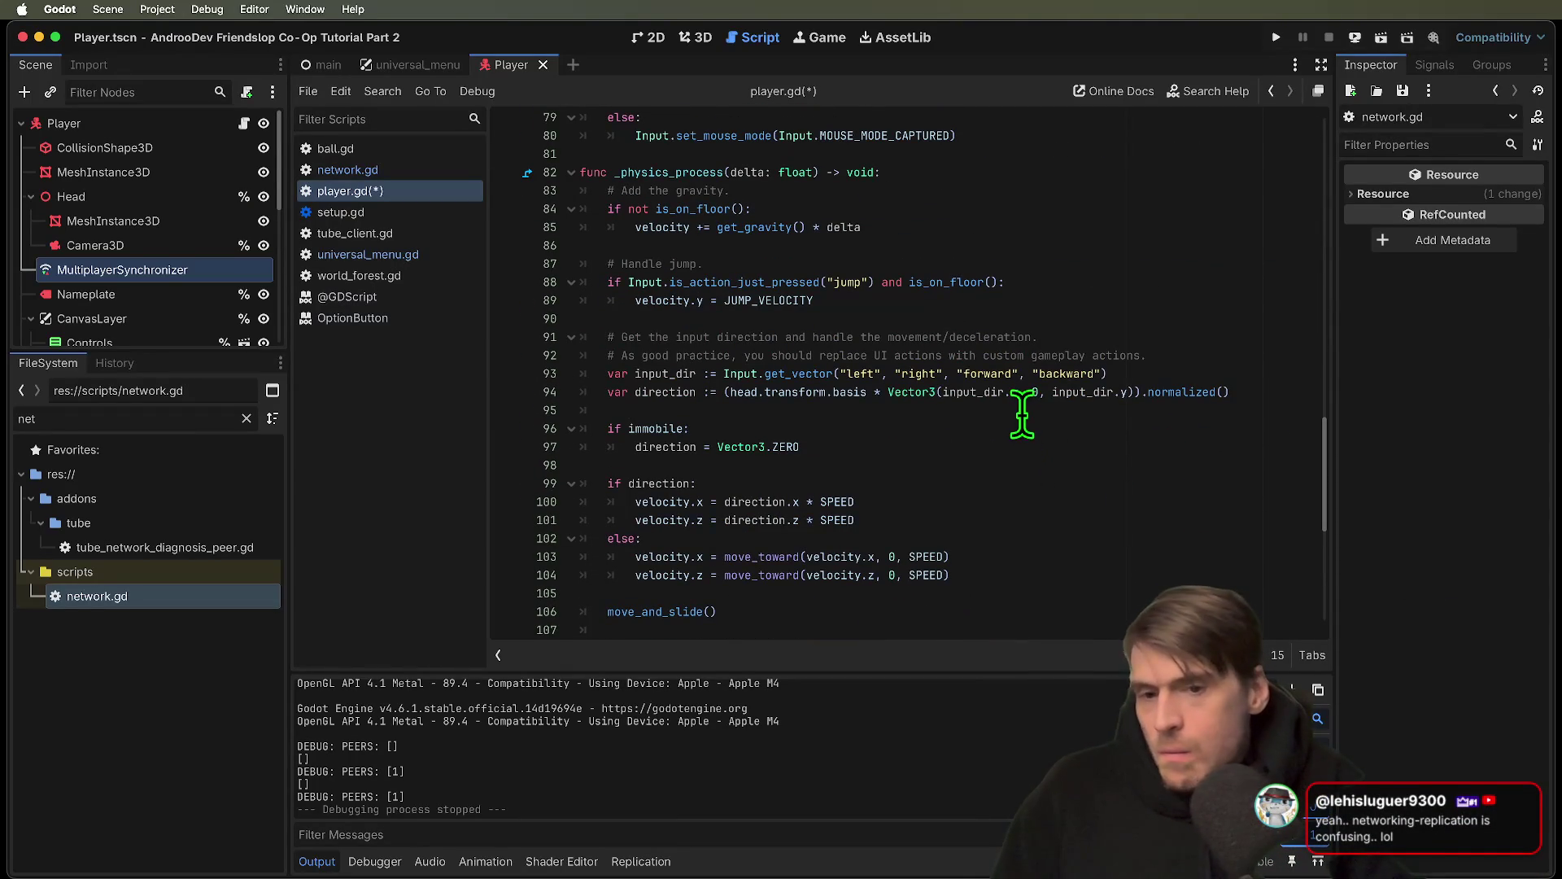
left_click(1073, 319)
left_click(1093, 430)
scroll(1074, 432, "down", 3)
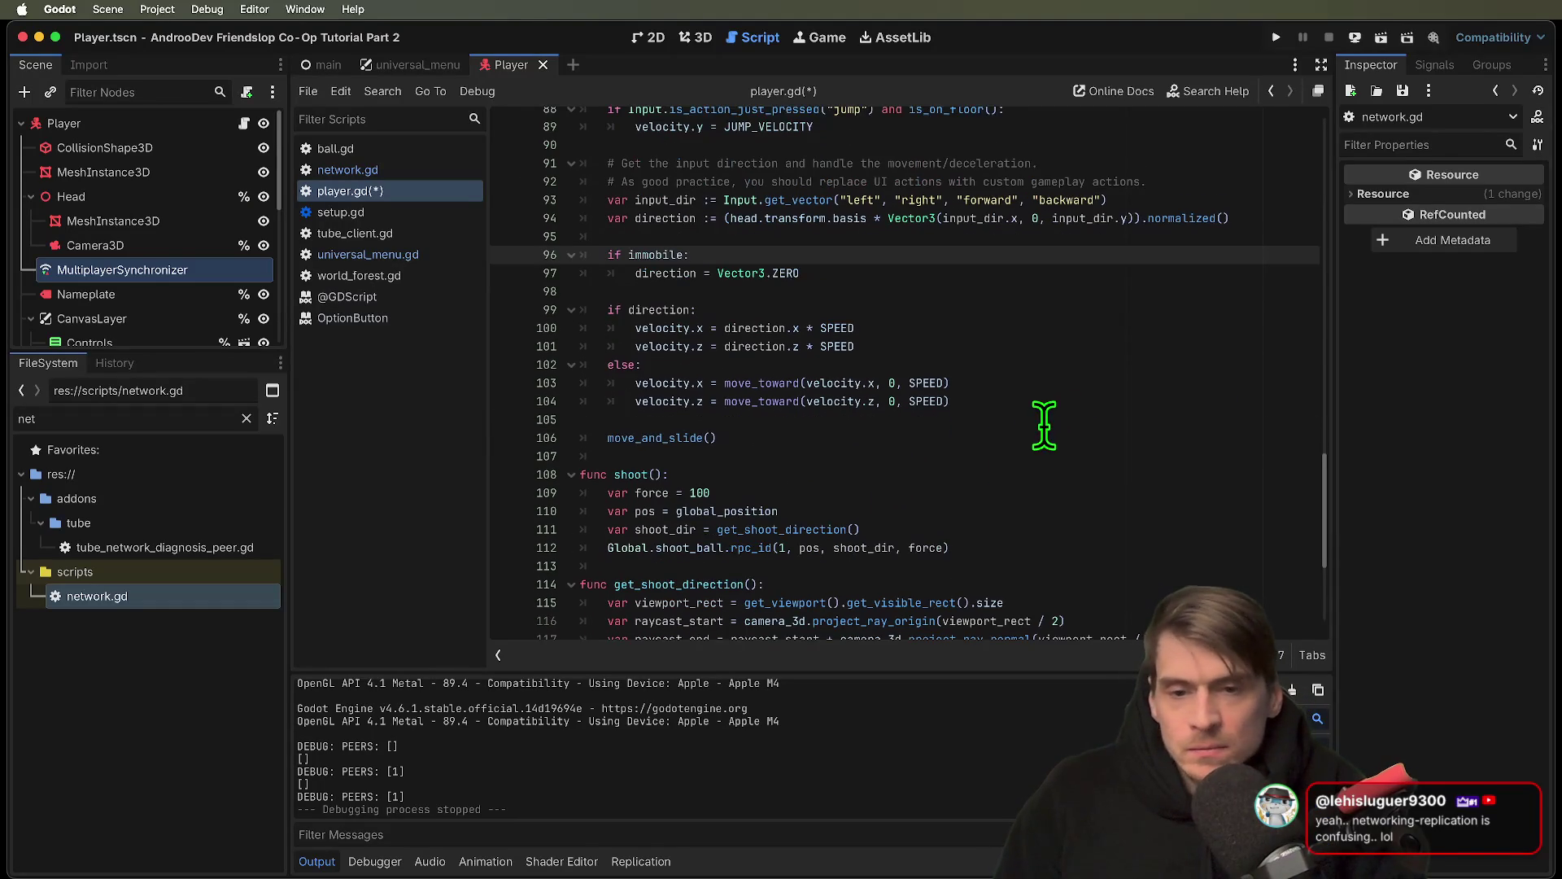
scroll(1049, 422, "down", 1)
left_click(699, 545)
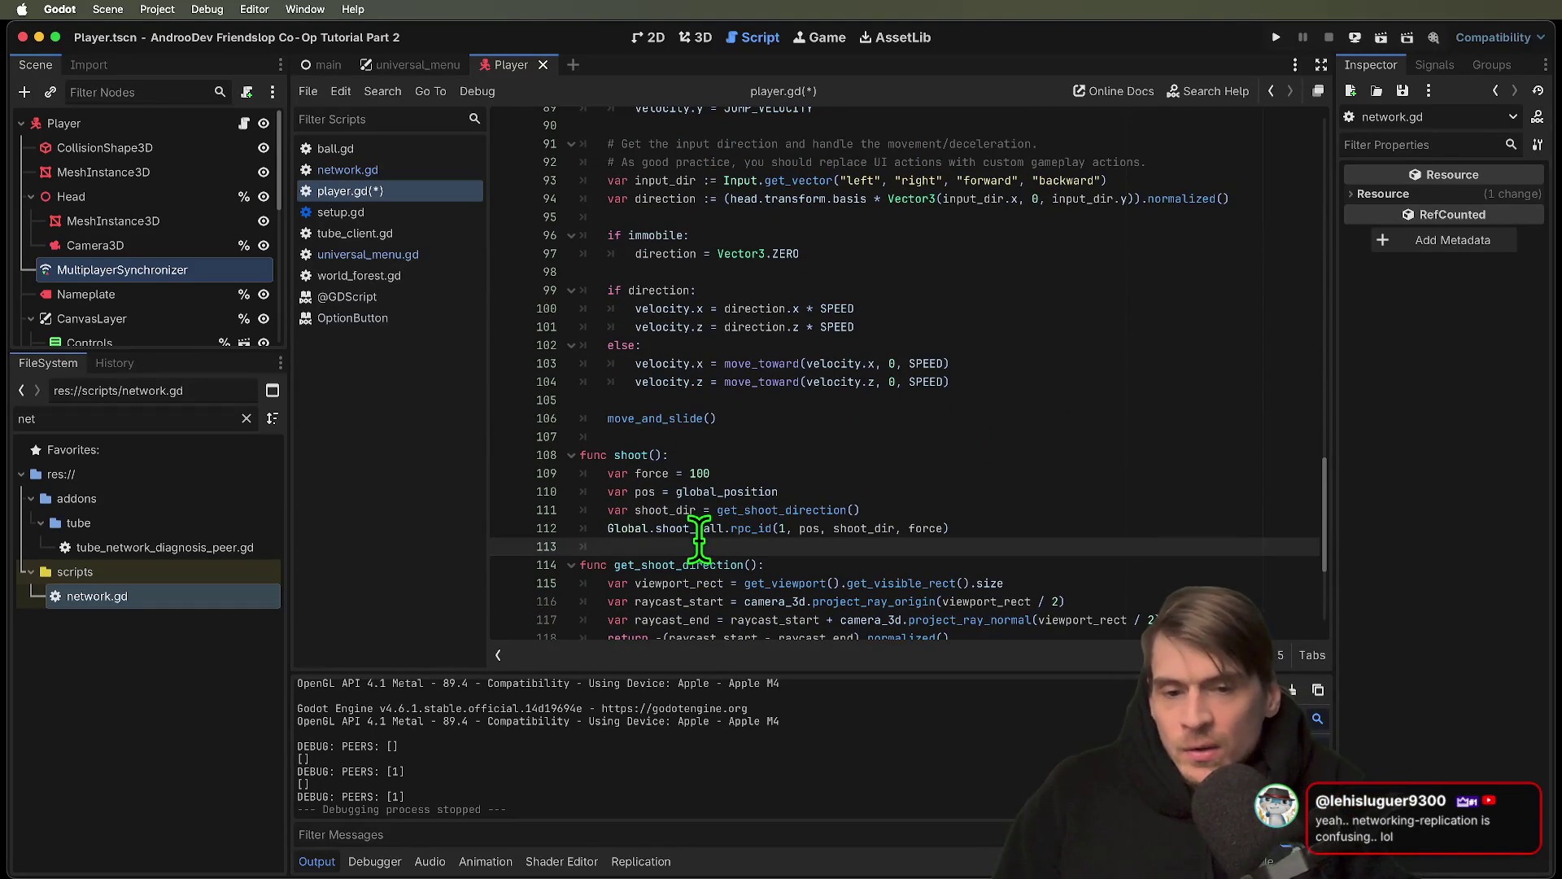
key("super+v")
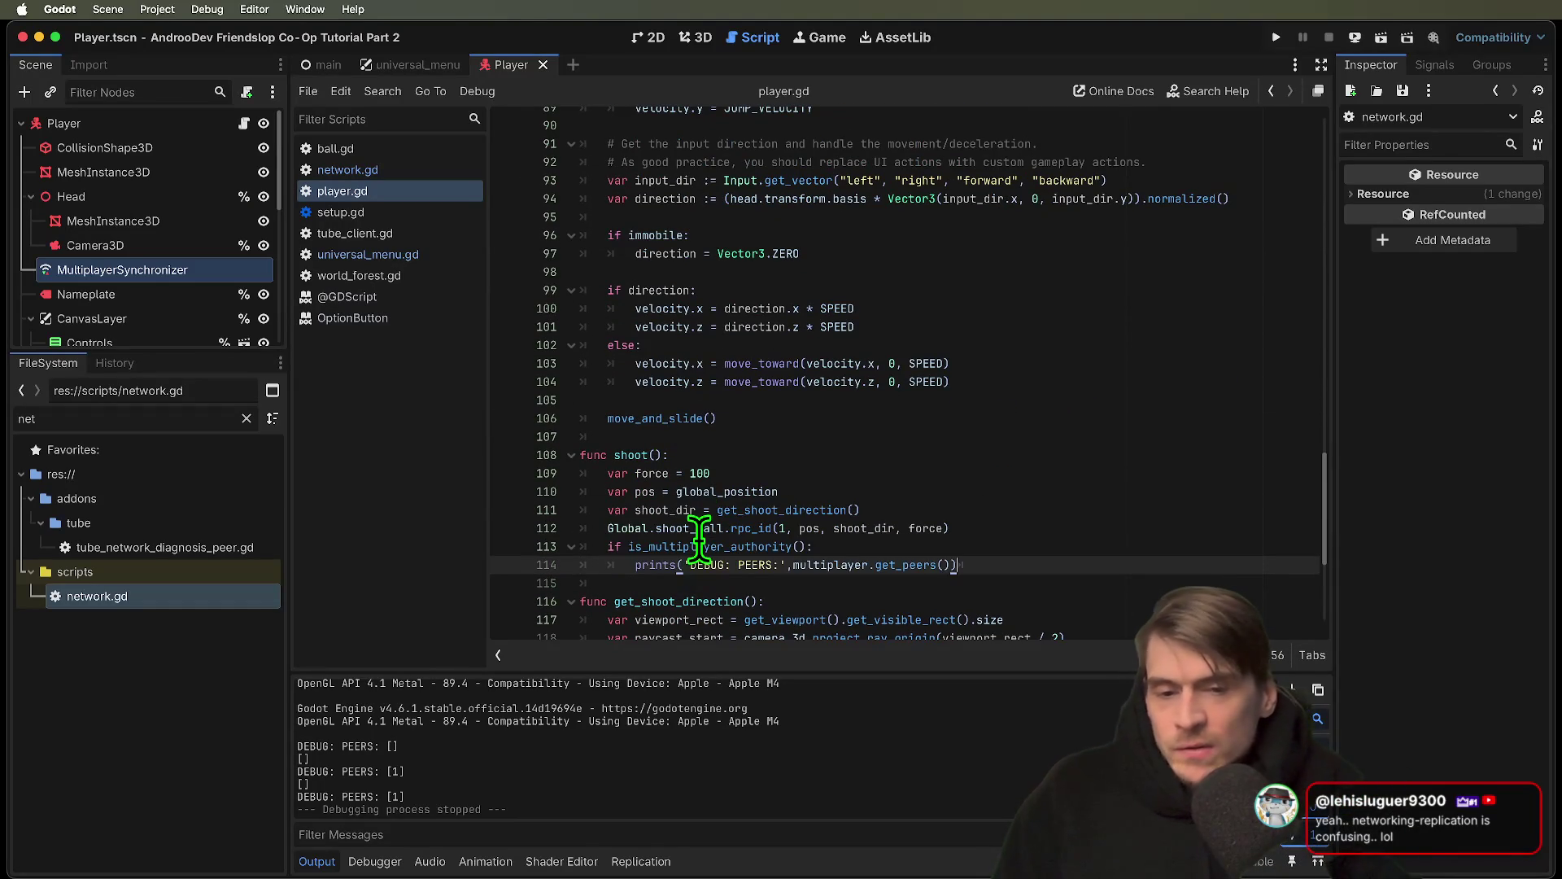
key("super+b")
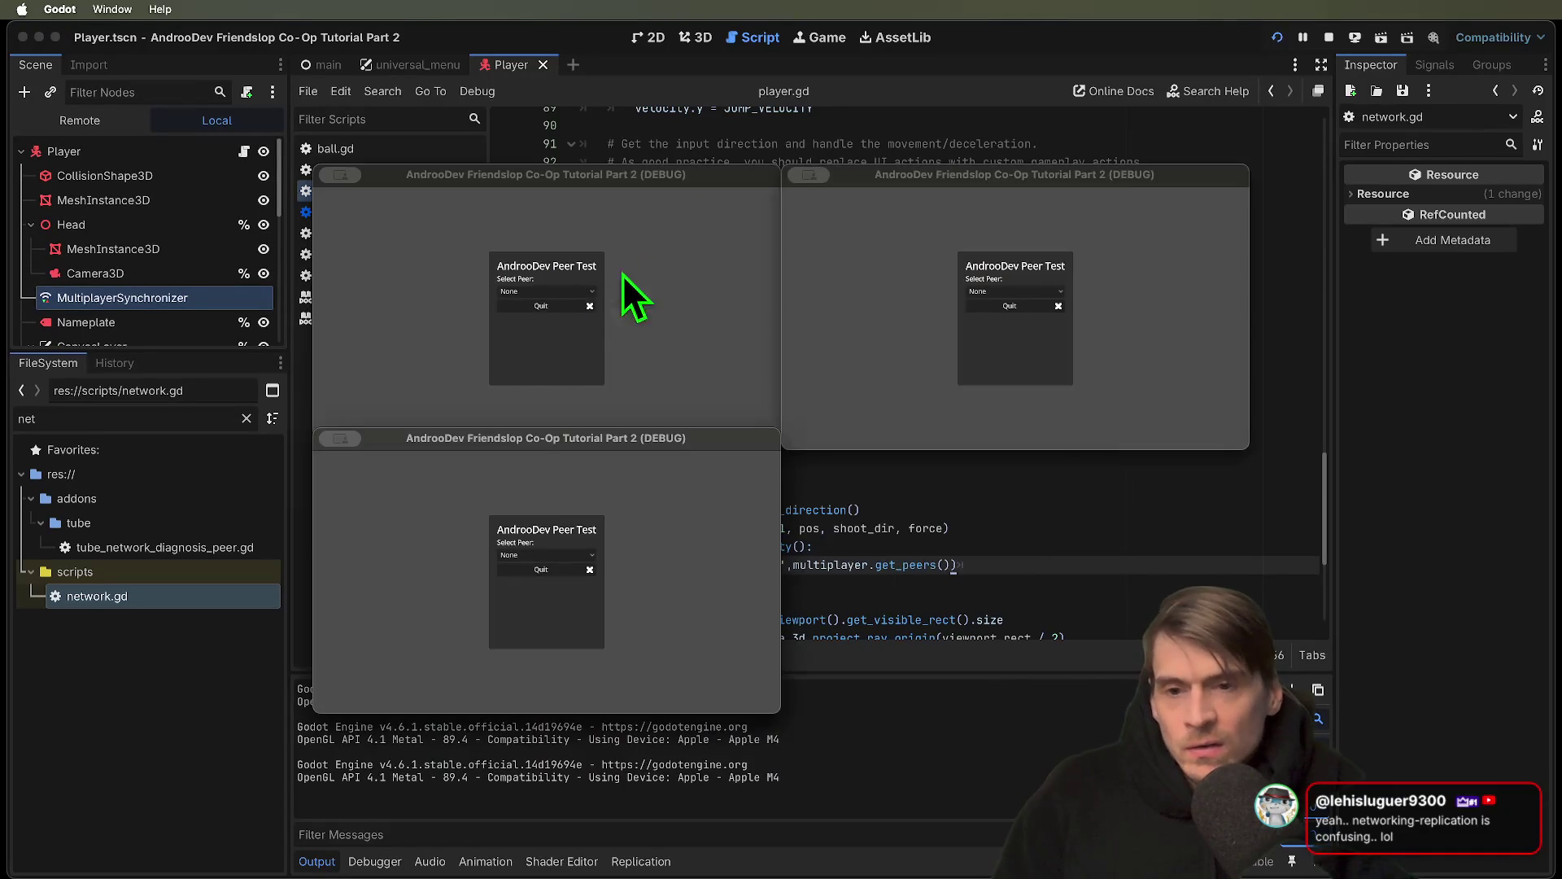
Host an Enet session in the first instance and join it from the second and third
left_click(550, 293)
left_click(550, 314)
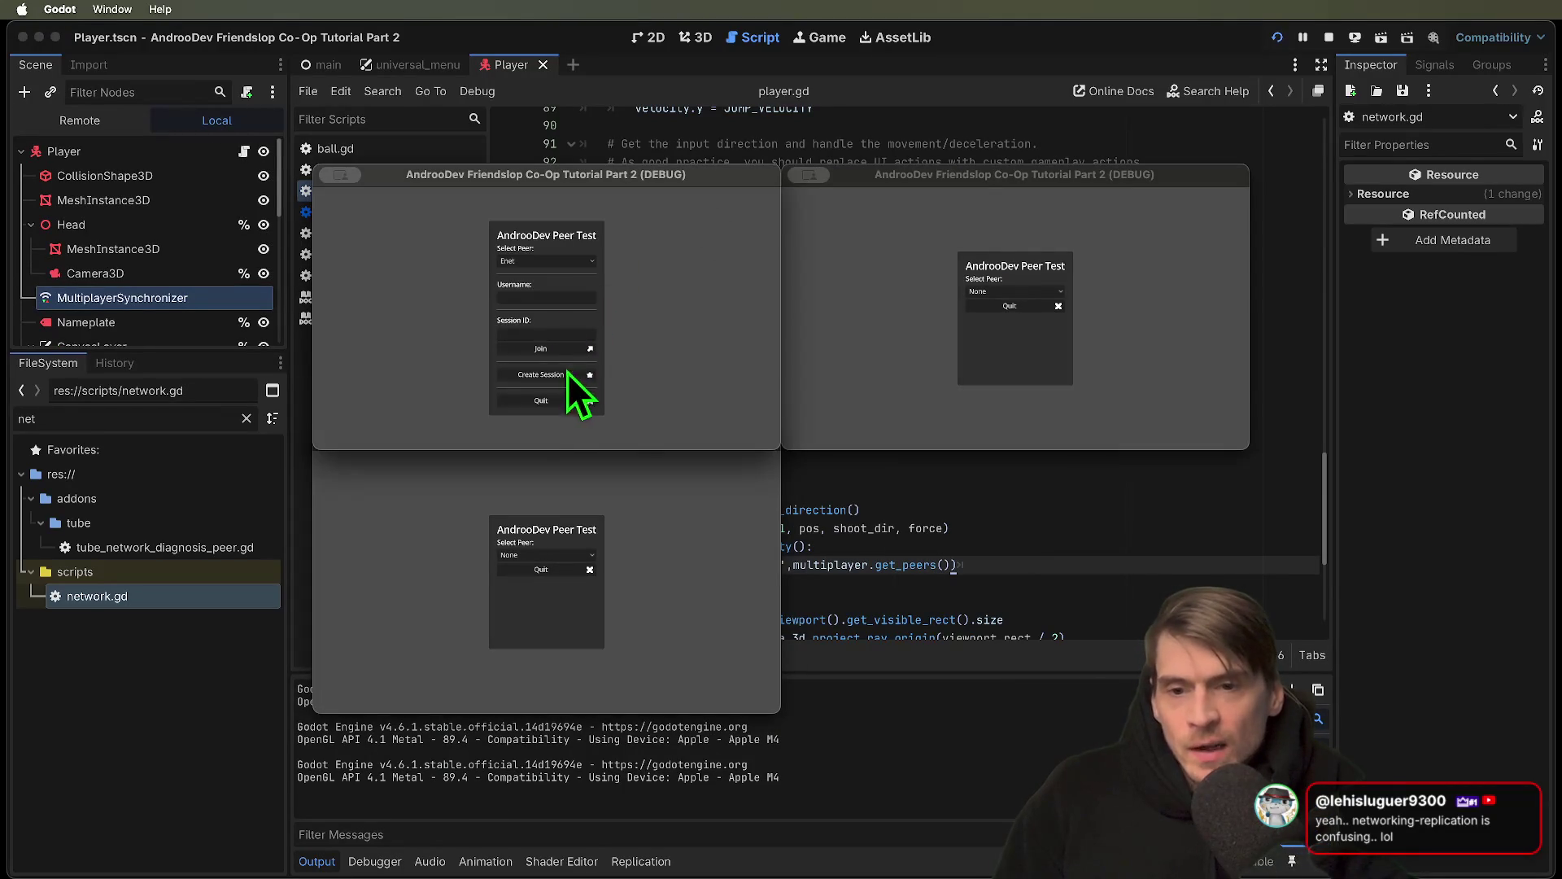
left_click(541, 374)
left_click(552, 582)
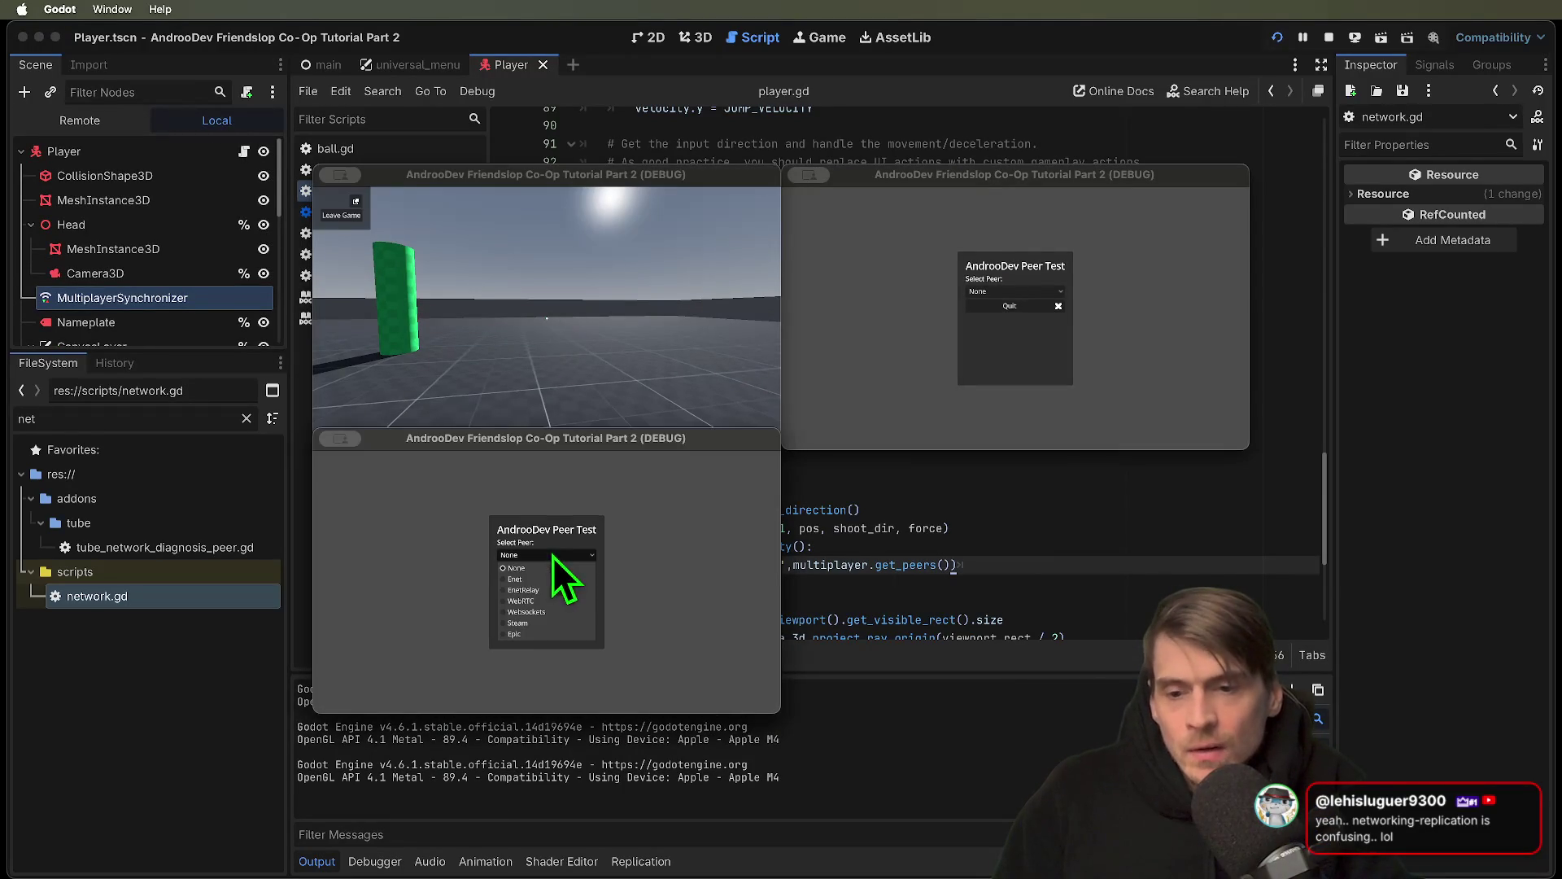
left_click(555, 579)
left_click(552, 613)
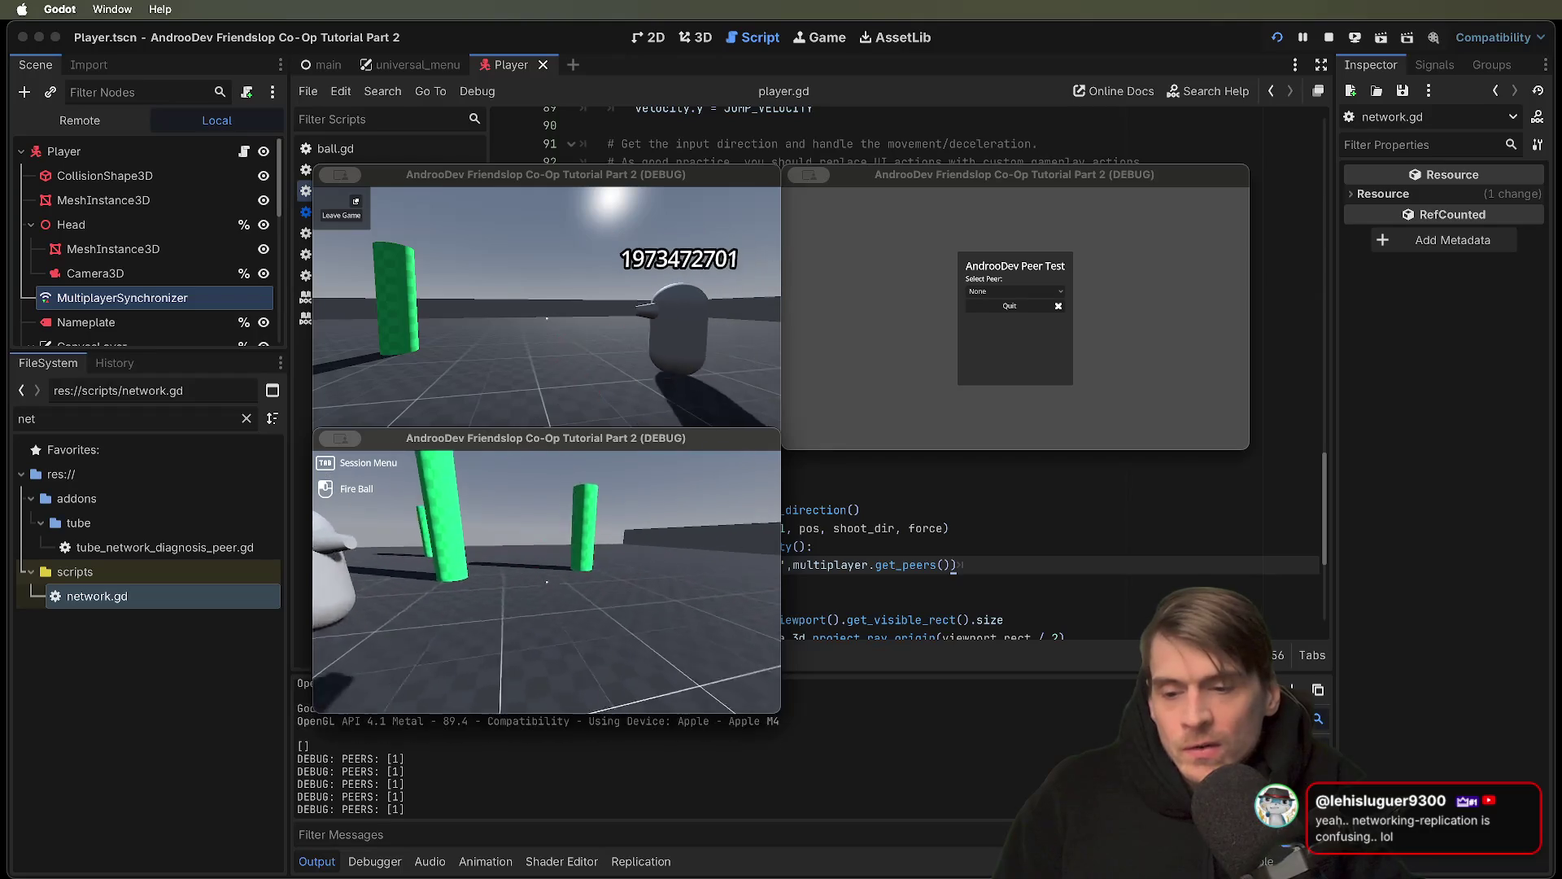
key("Tab")
left_click(986, 291)
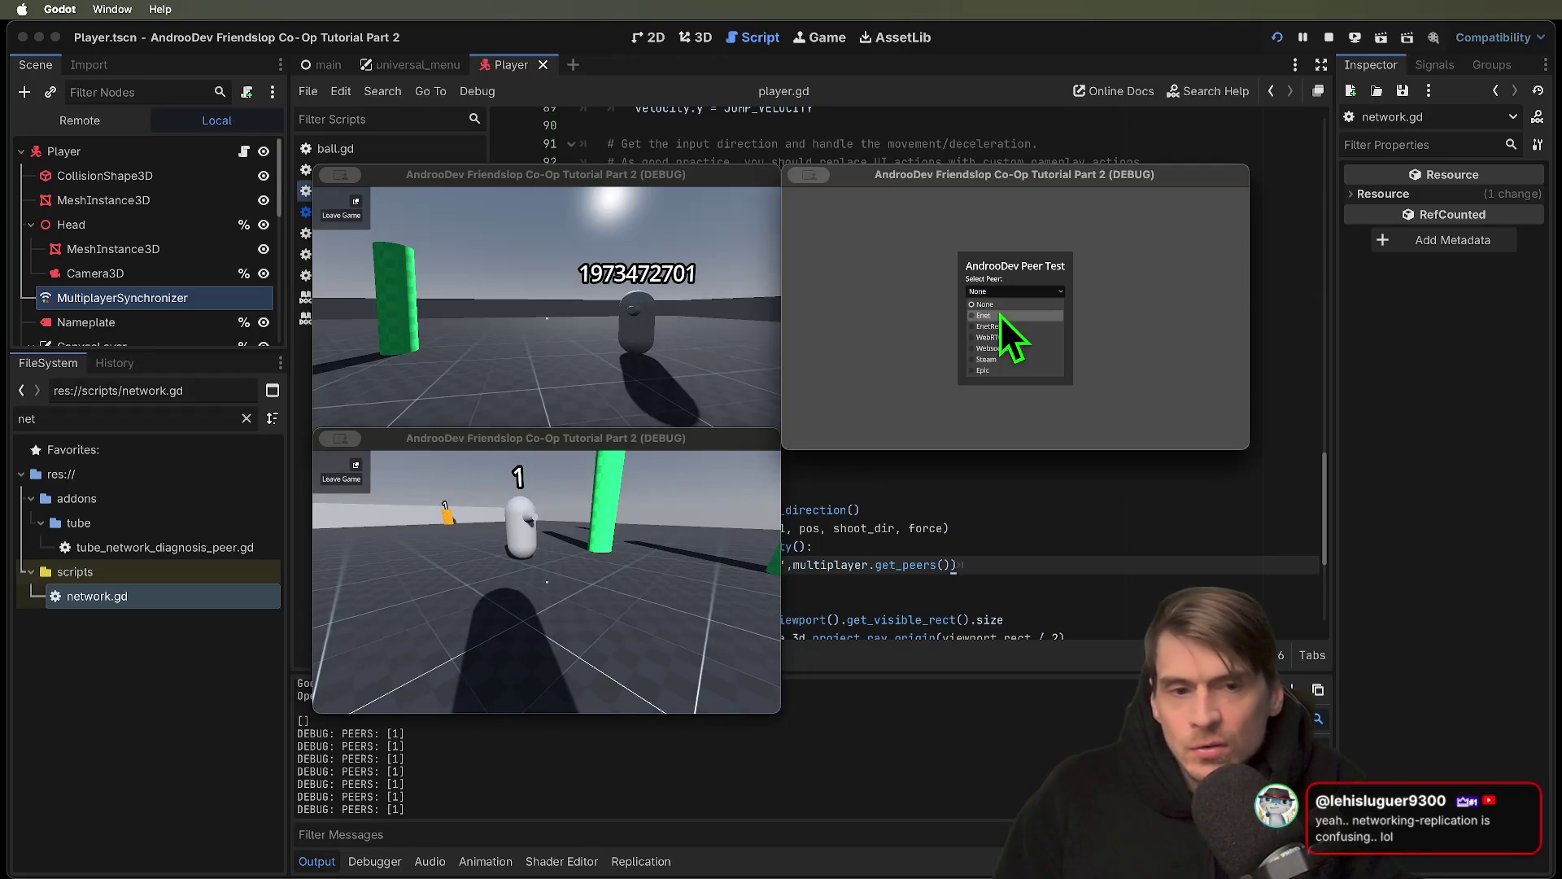
left_click(1001, 316)
left_click(1008, 373)
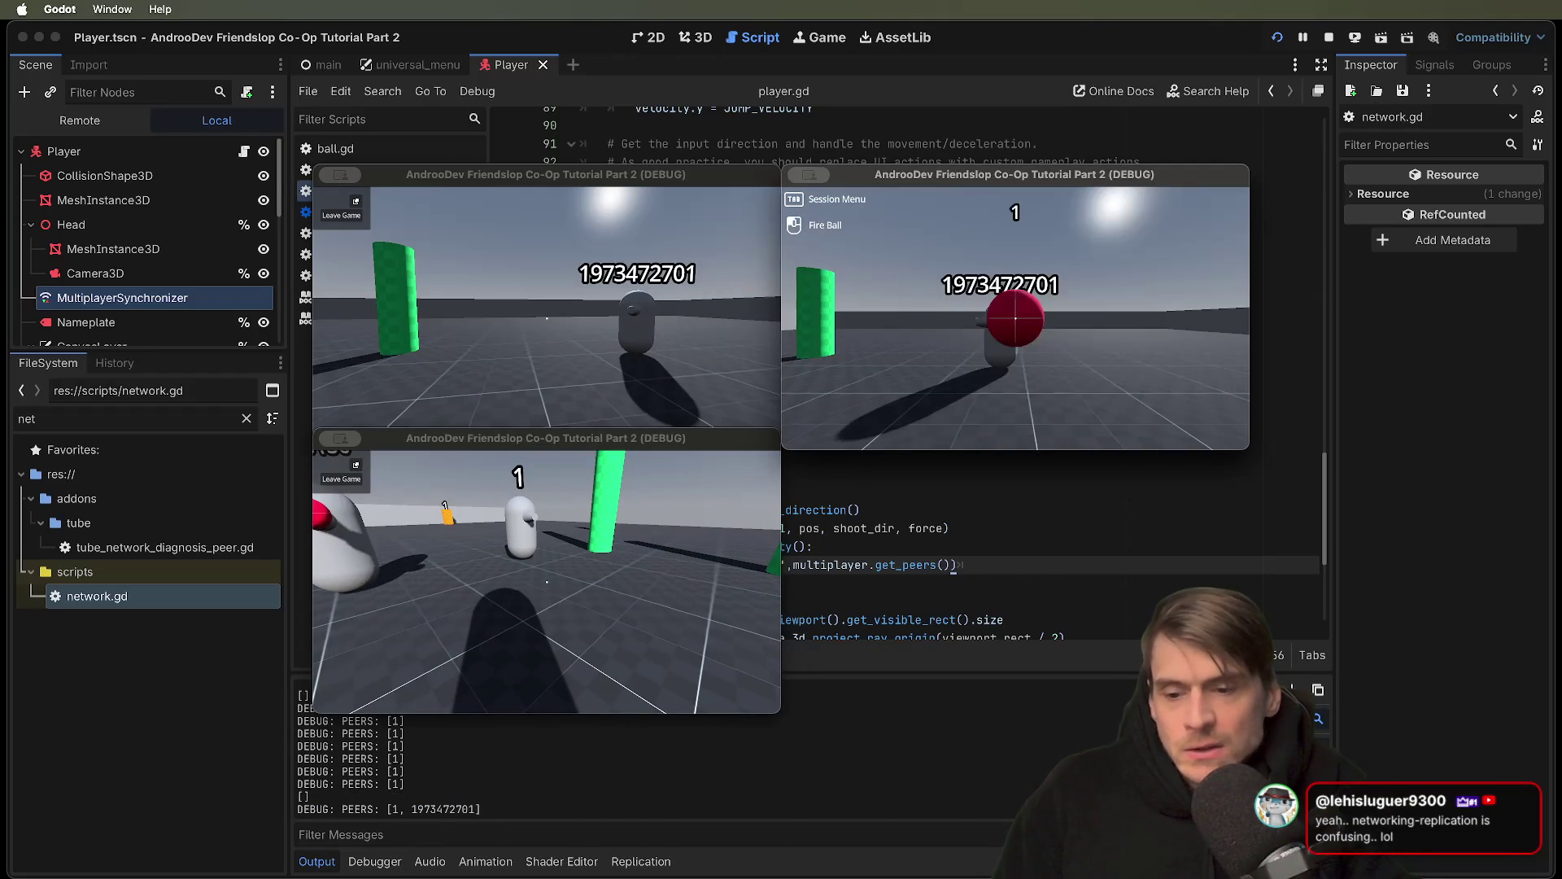
Walk the players together, fire balls from the host and third windows, then close the bottom client
key("w")
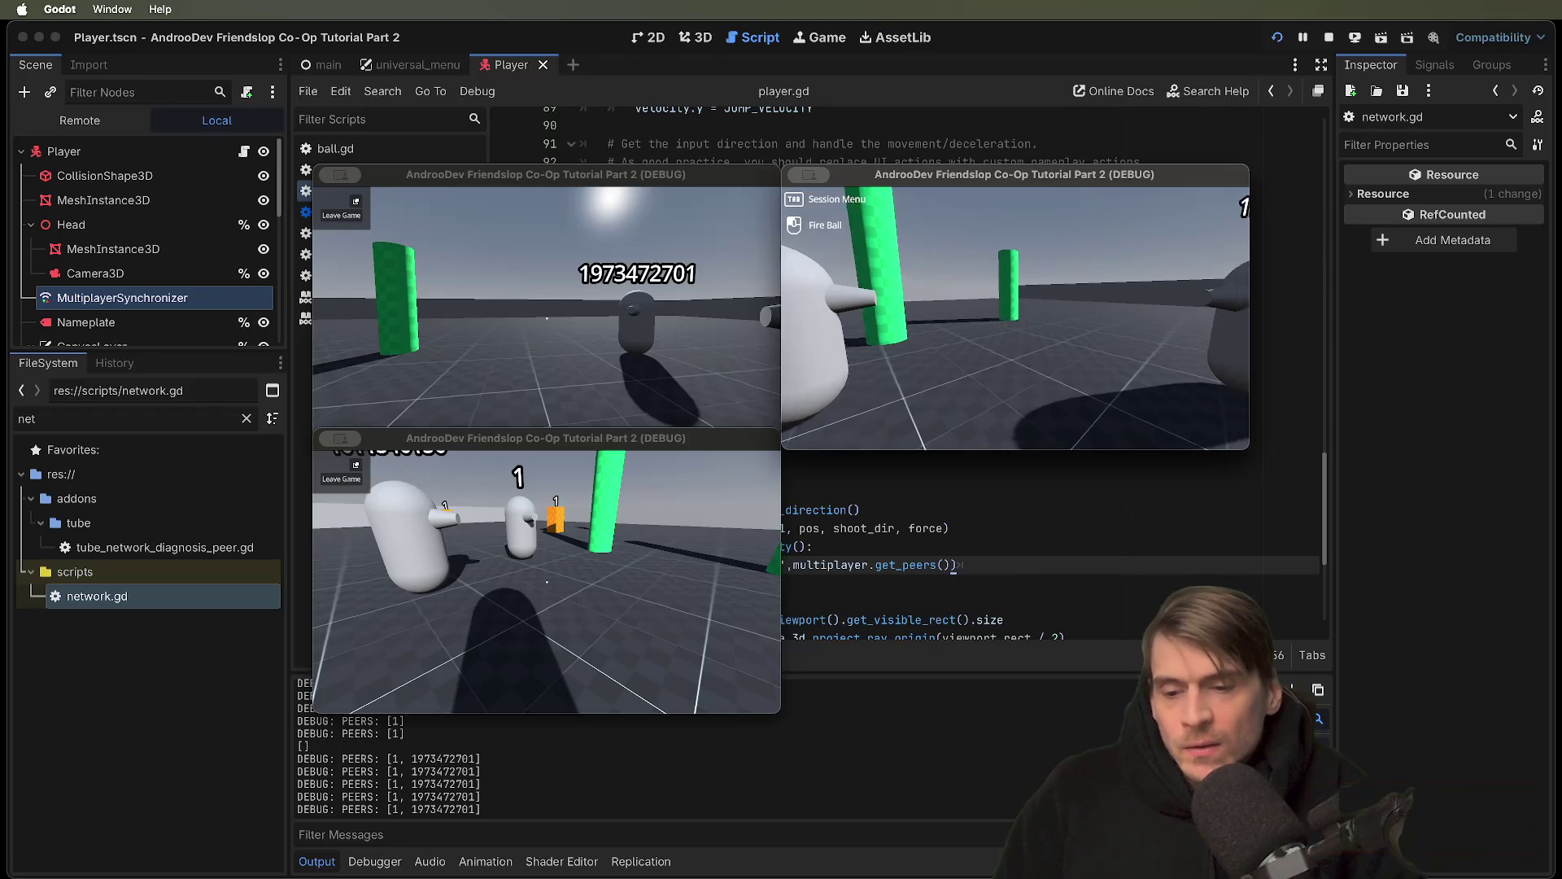
key("Tab")
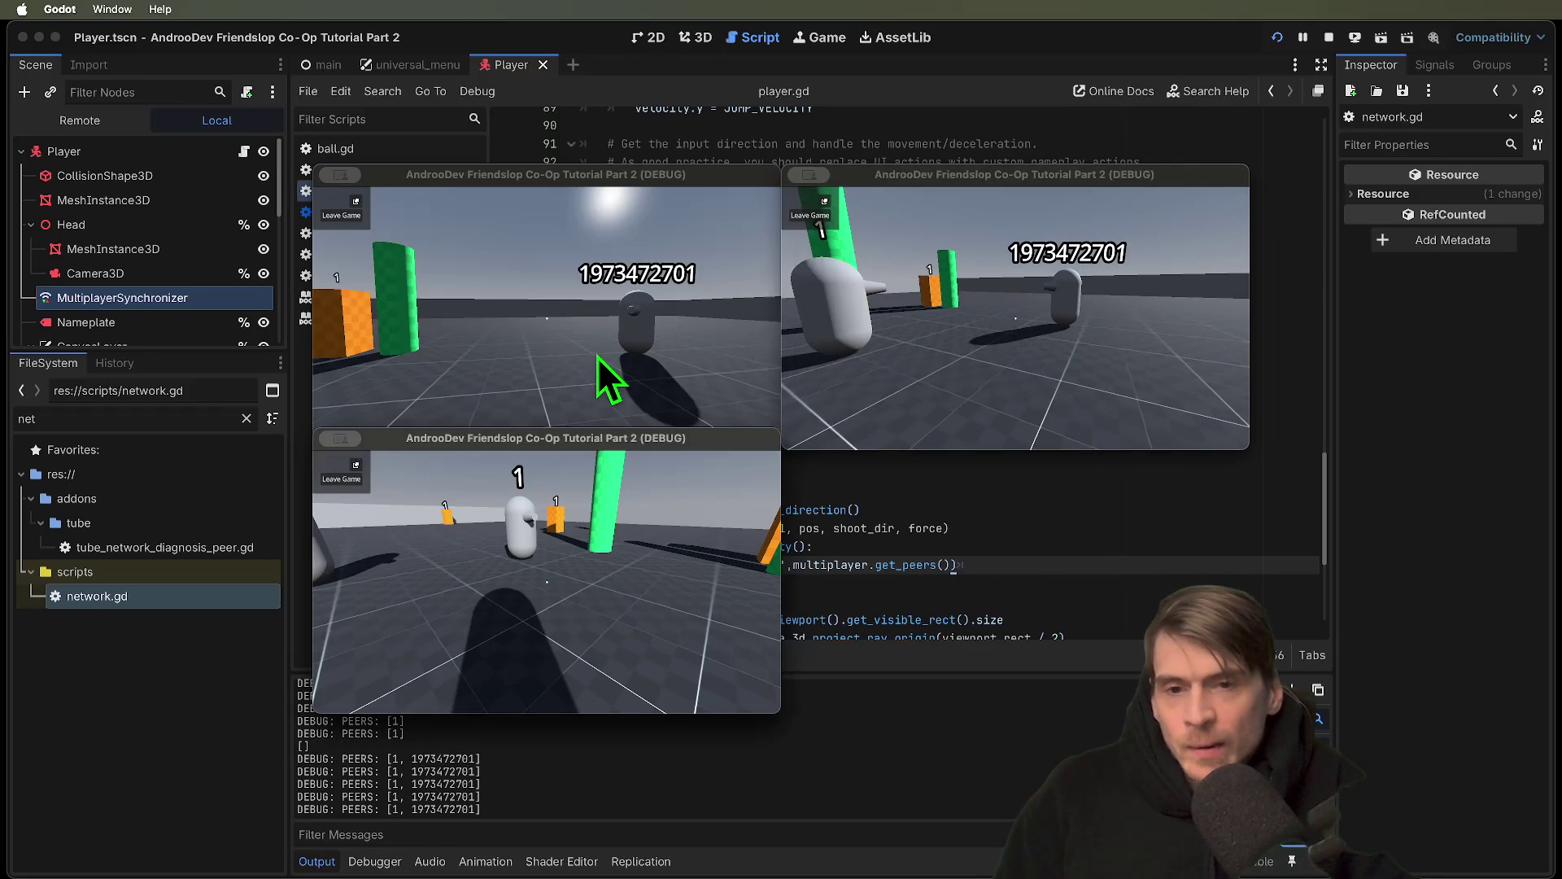
left_click(598, 358)
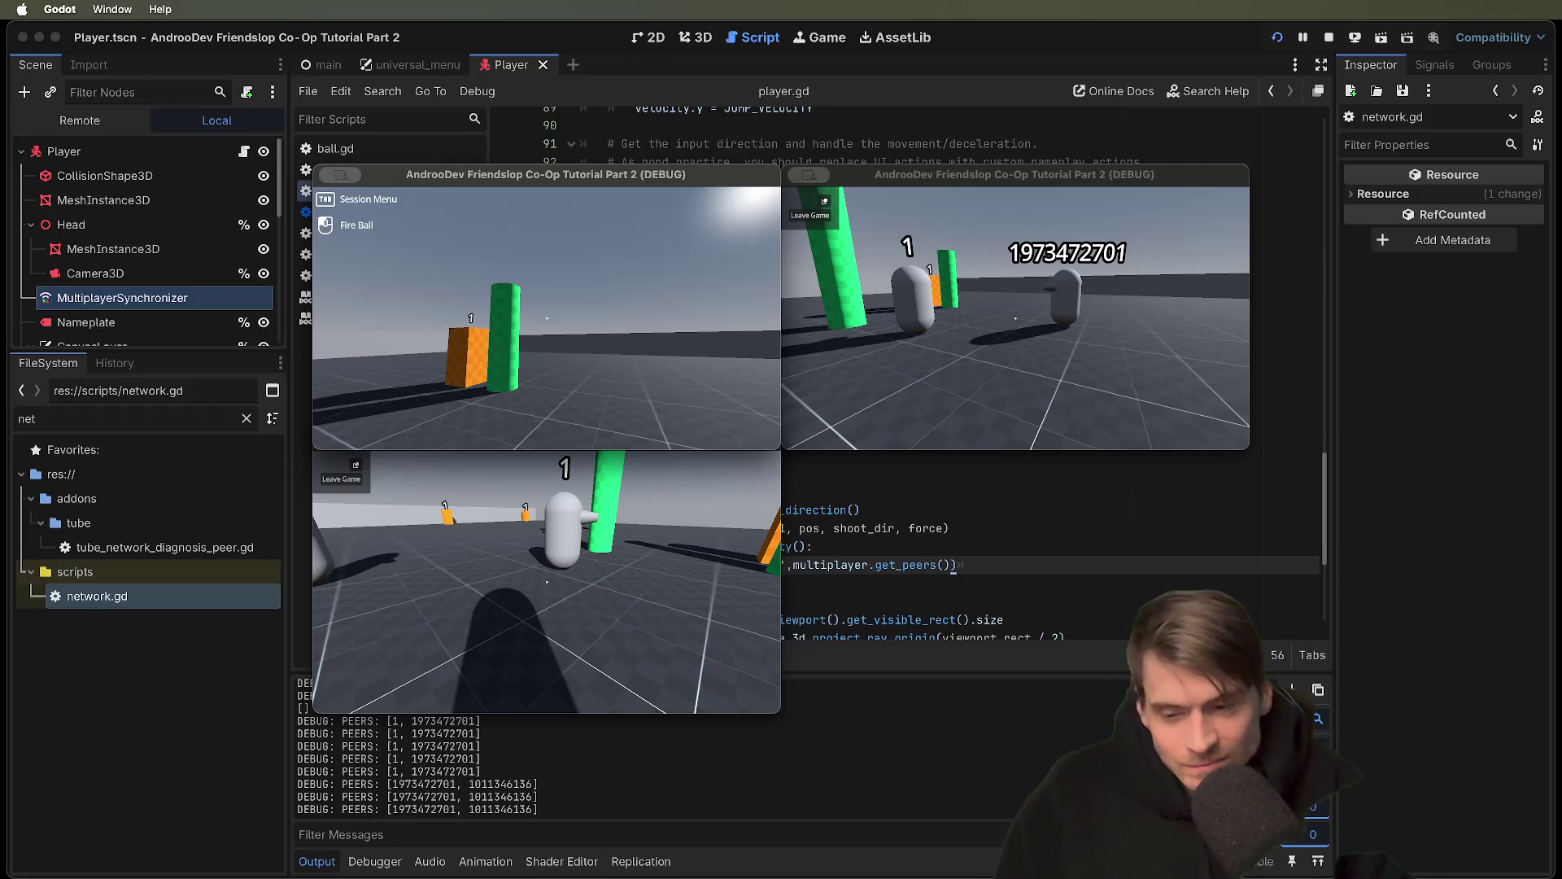
key("w")
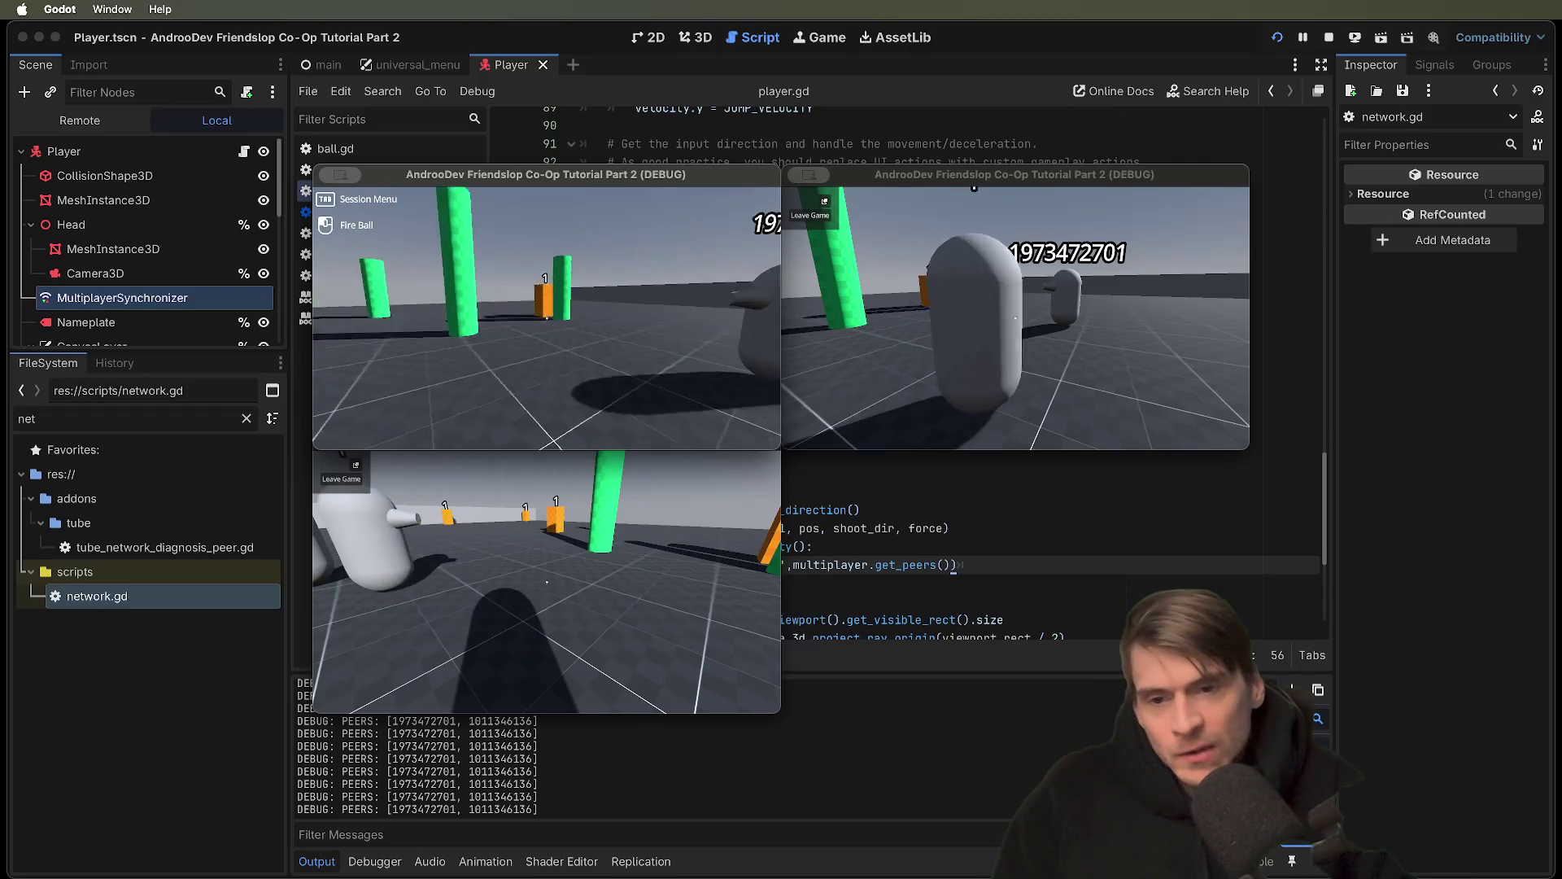
left_click(547, 318)
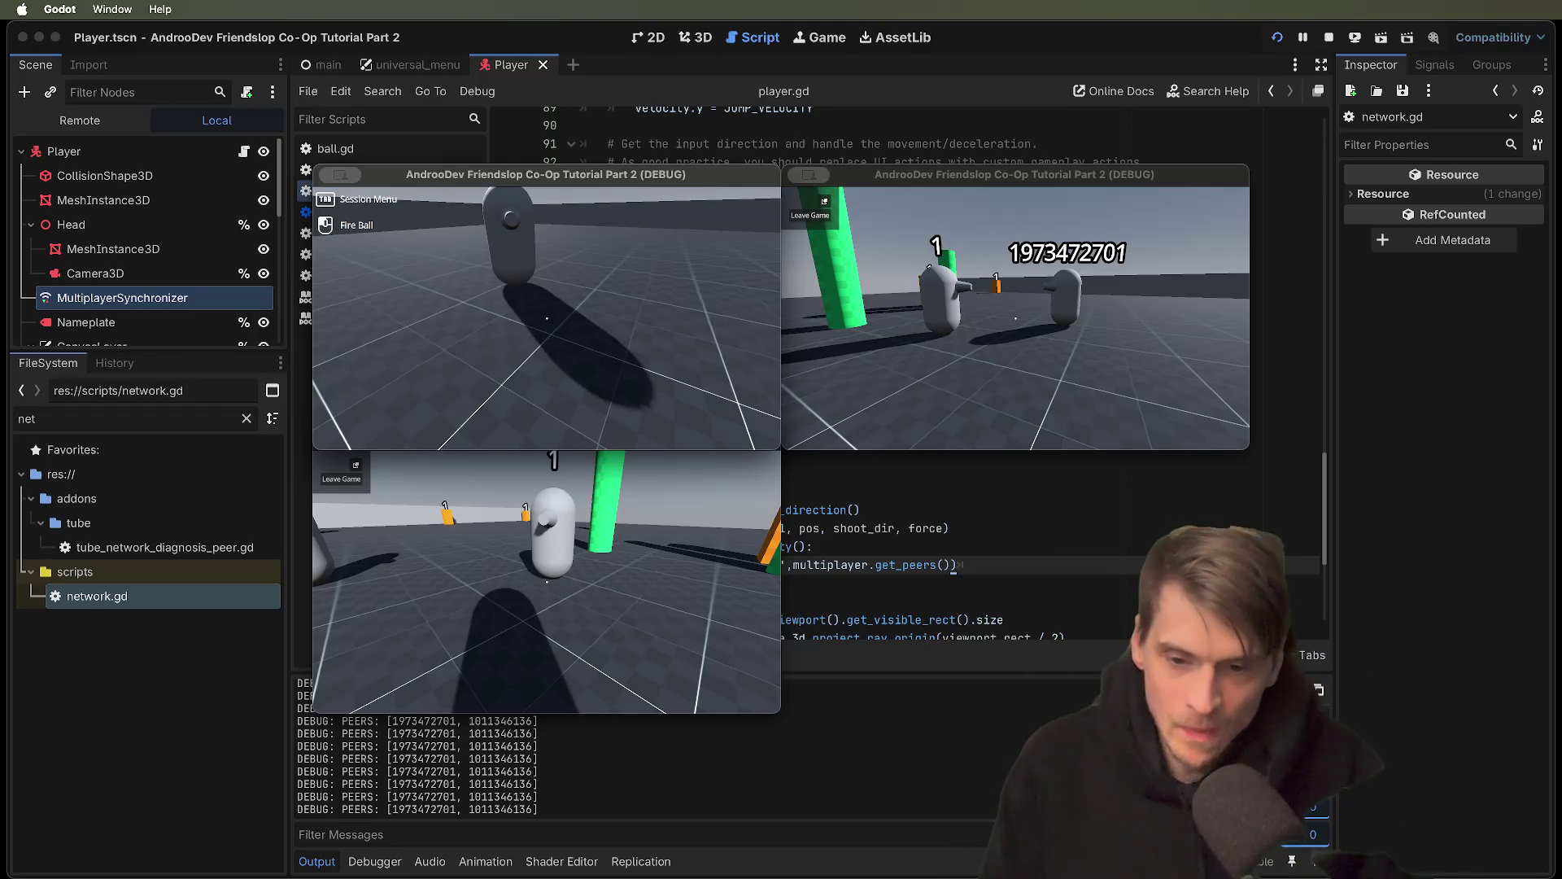
key("Tab")
left_click(691, 598)
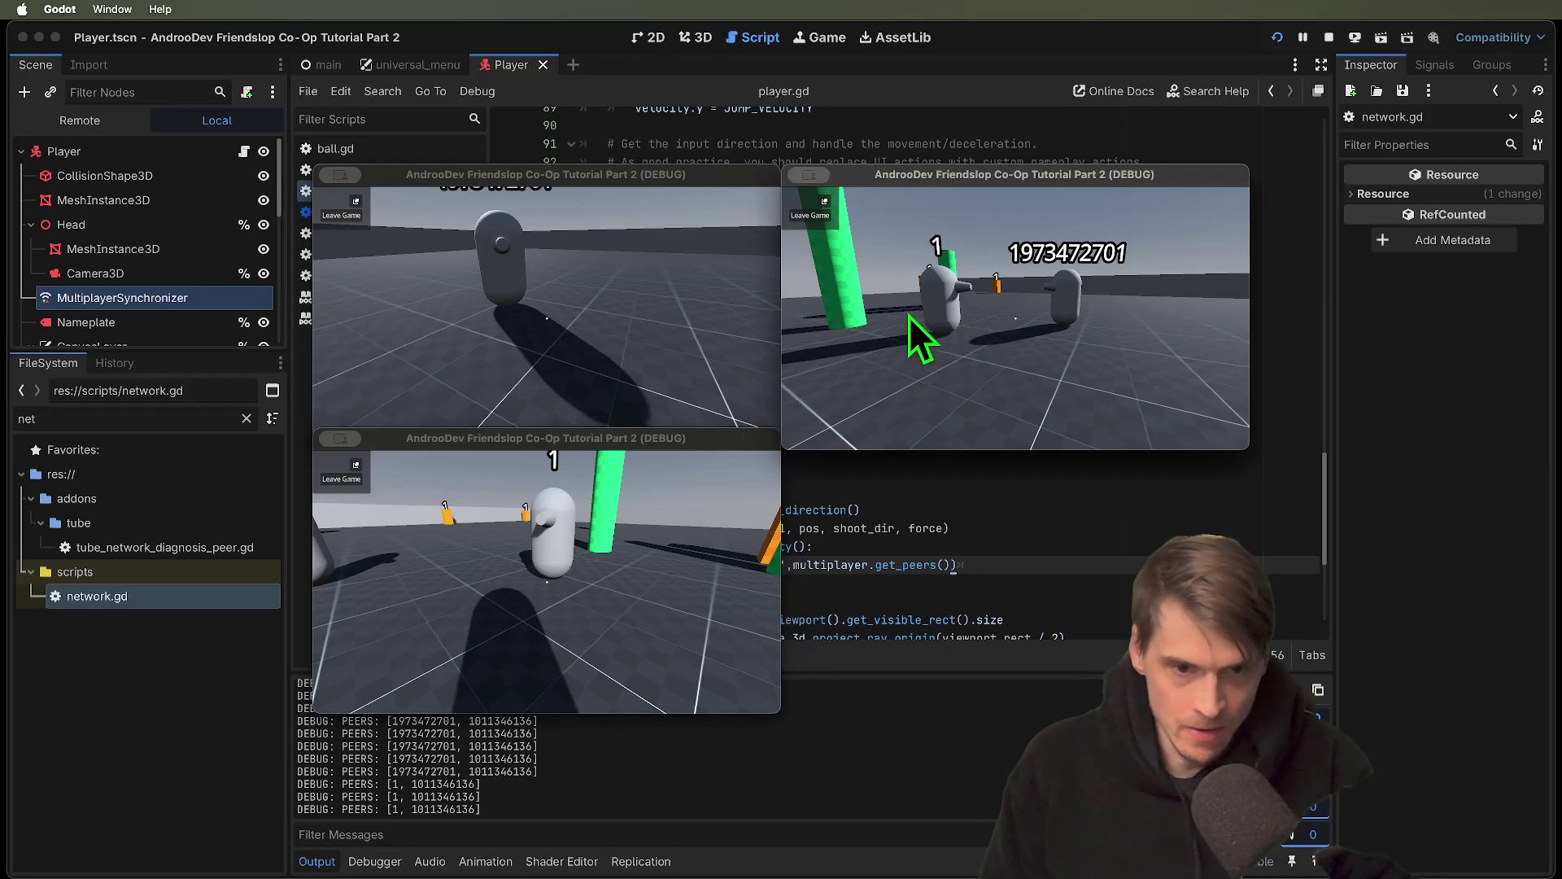
left_click(917, 338)
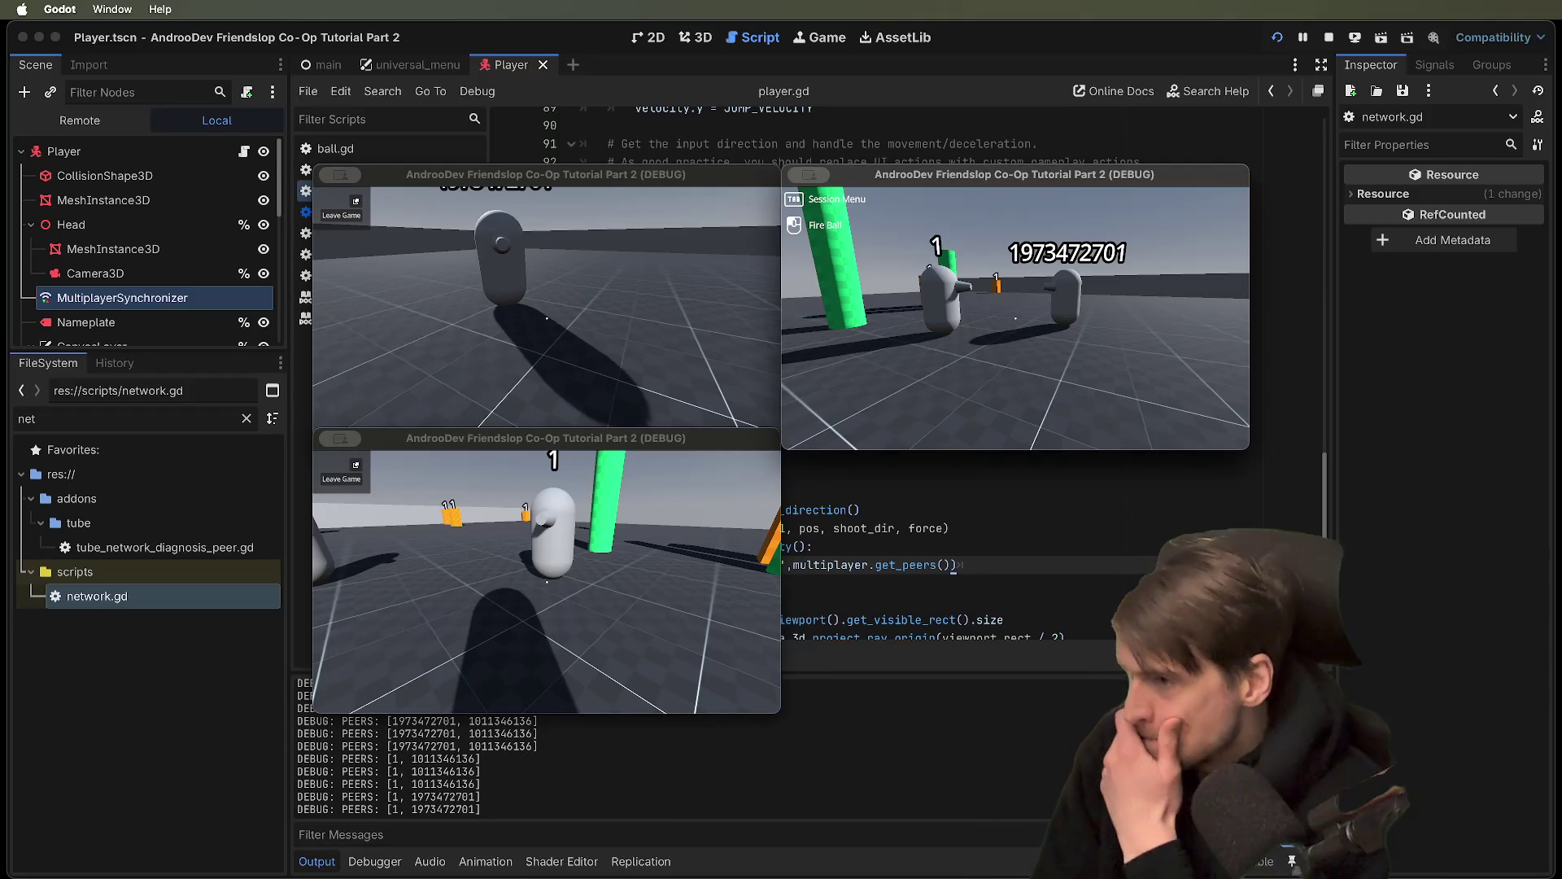
left_click(1015, 318)
key("Escape")
left_click(553, 324)
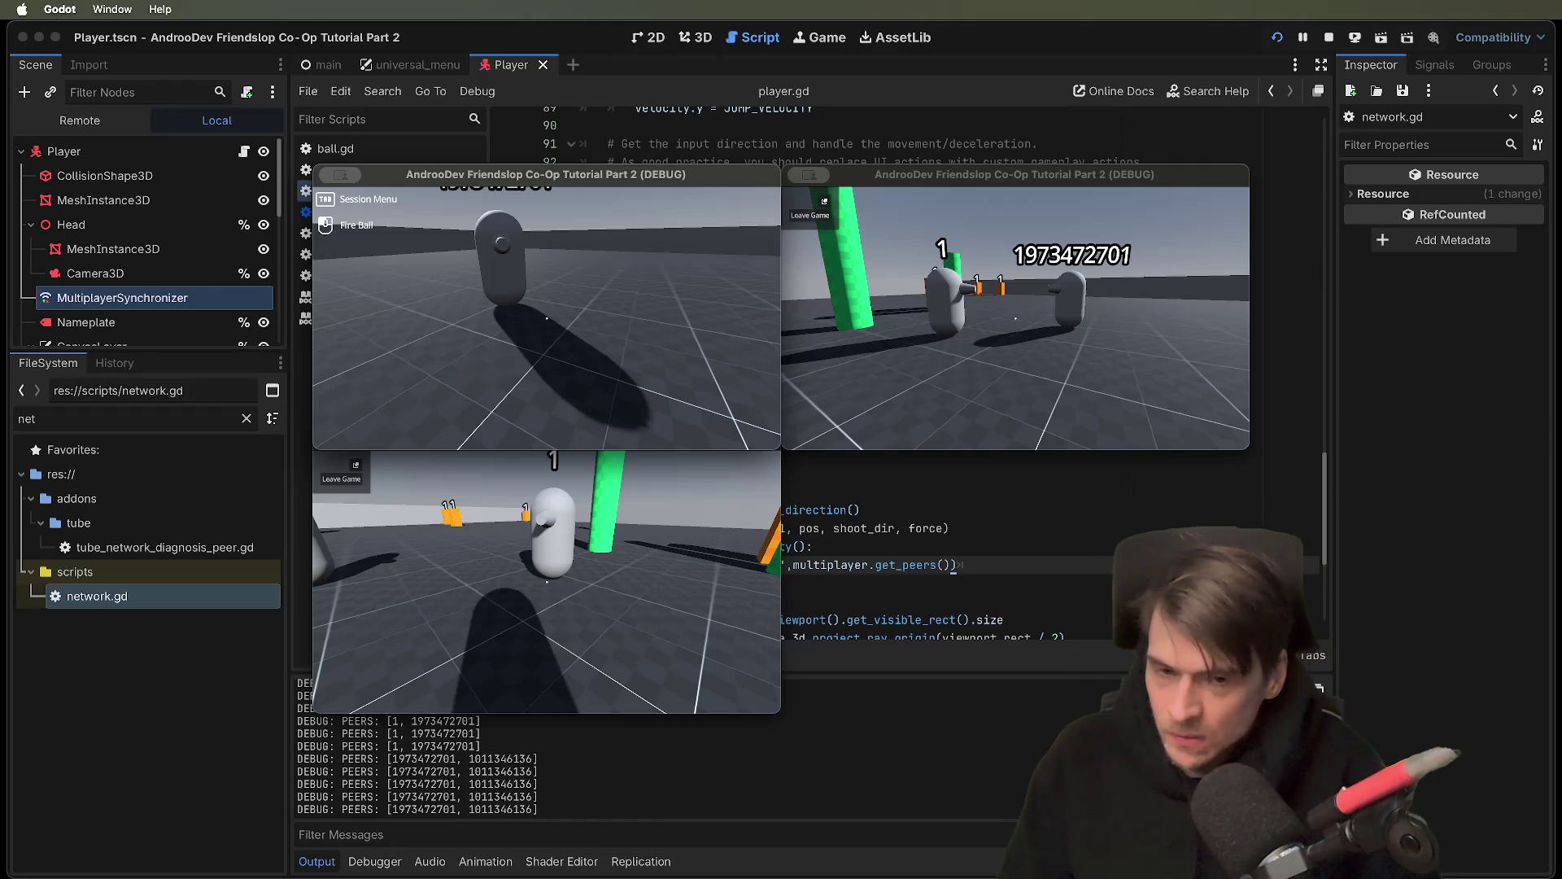
left_click(488, 574)
key("super+q")
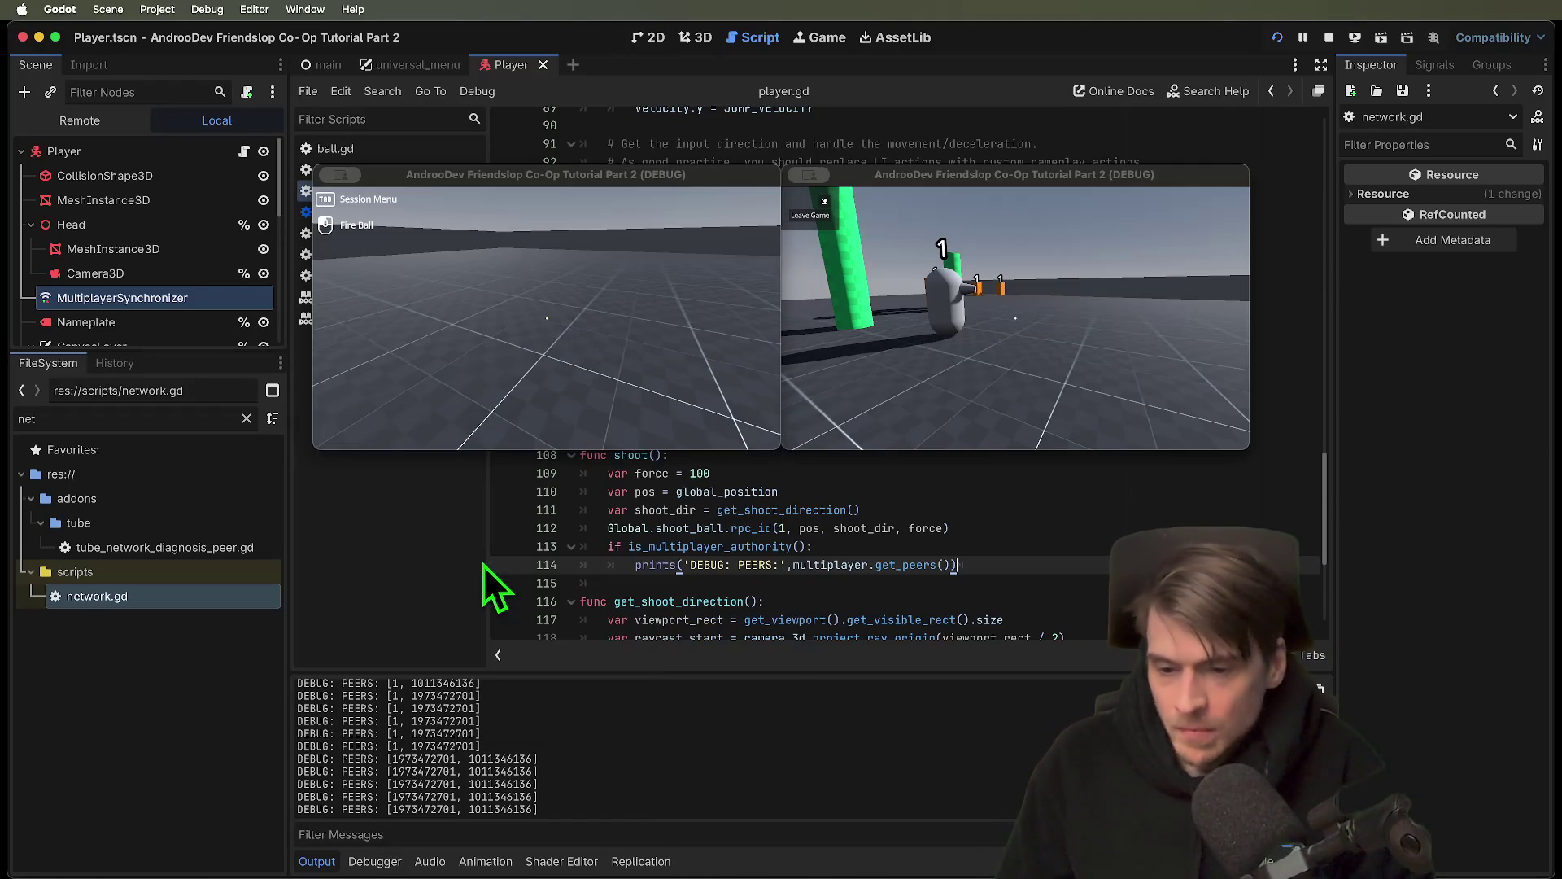
Stop the running project and inspect the host() function in network.gd
left_click(1328, 35)
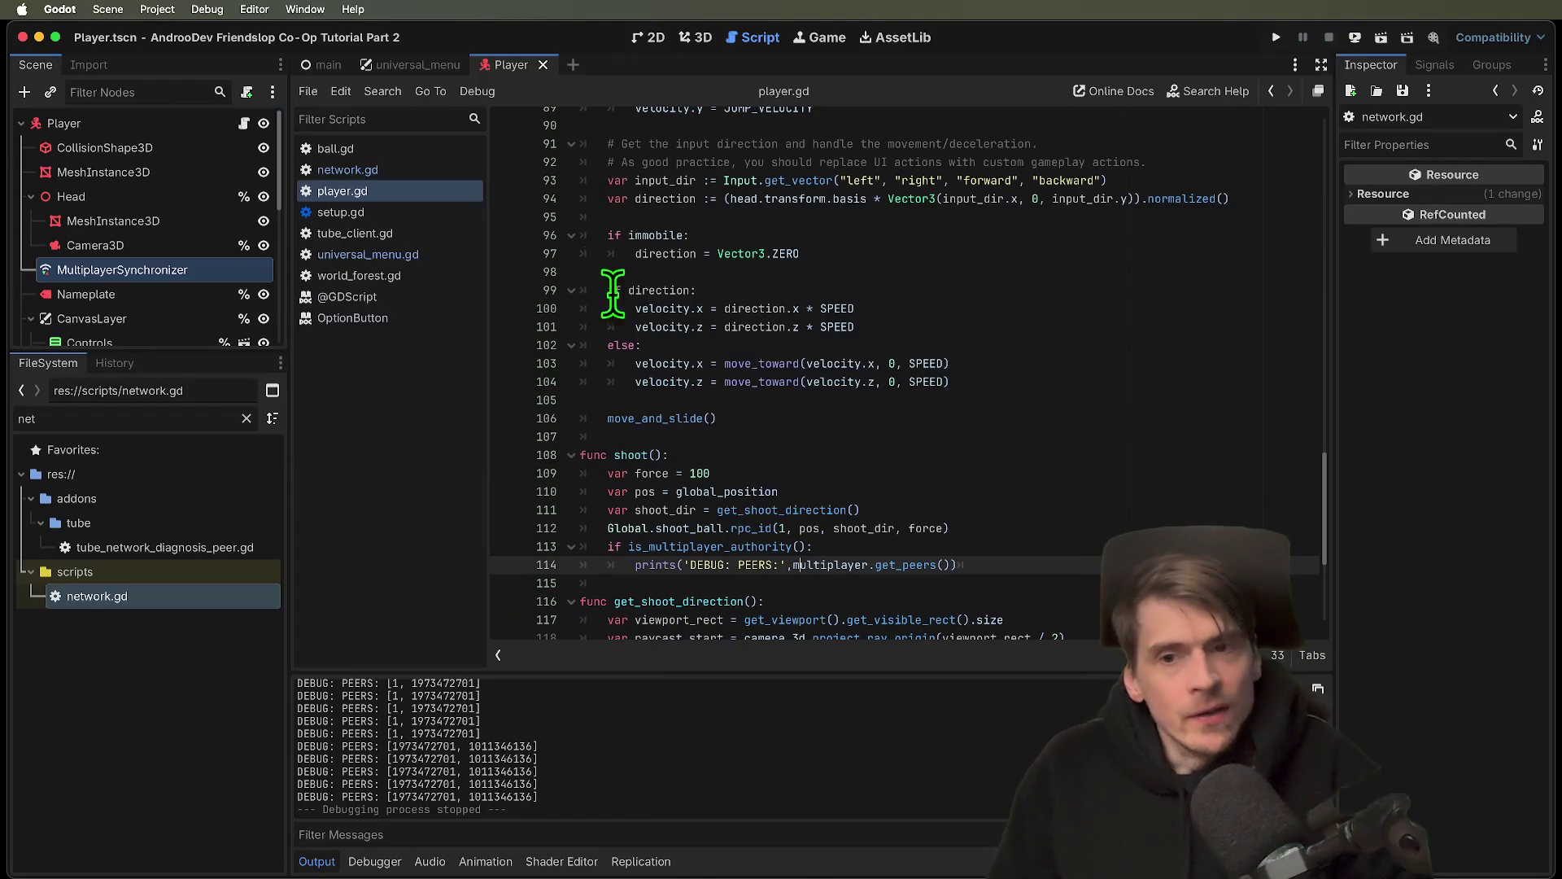
left_click(439, 170)
scroll(989, 313, "down", 10)
scroll(989, 314, "down", 6)
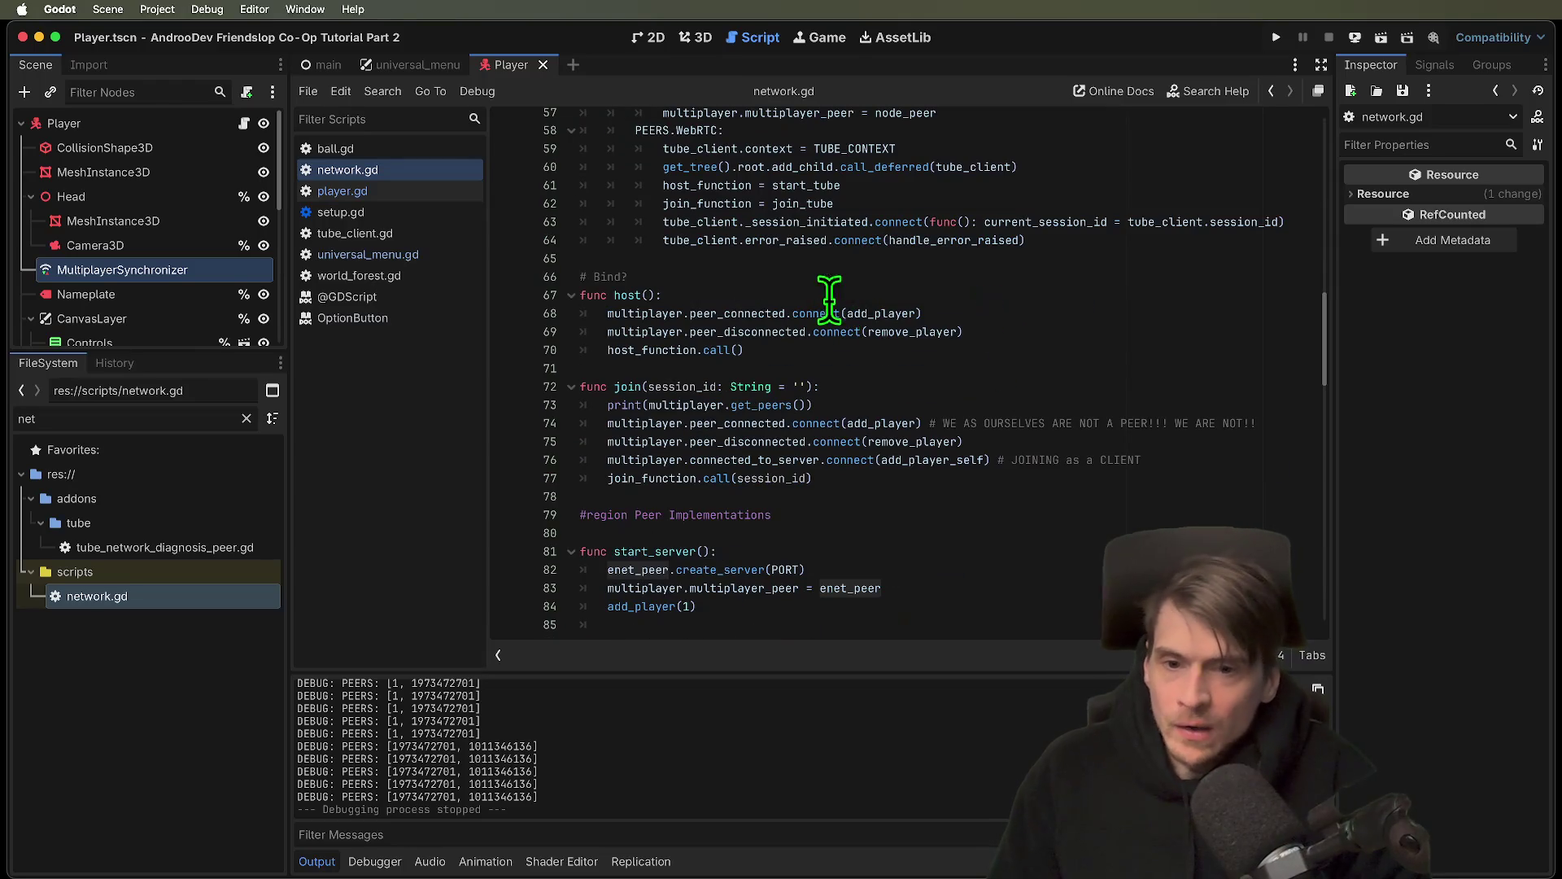
left_click_drag(910, 266, 1110, 343)
left_click(1112, 321)
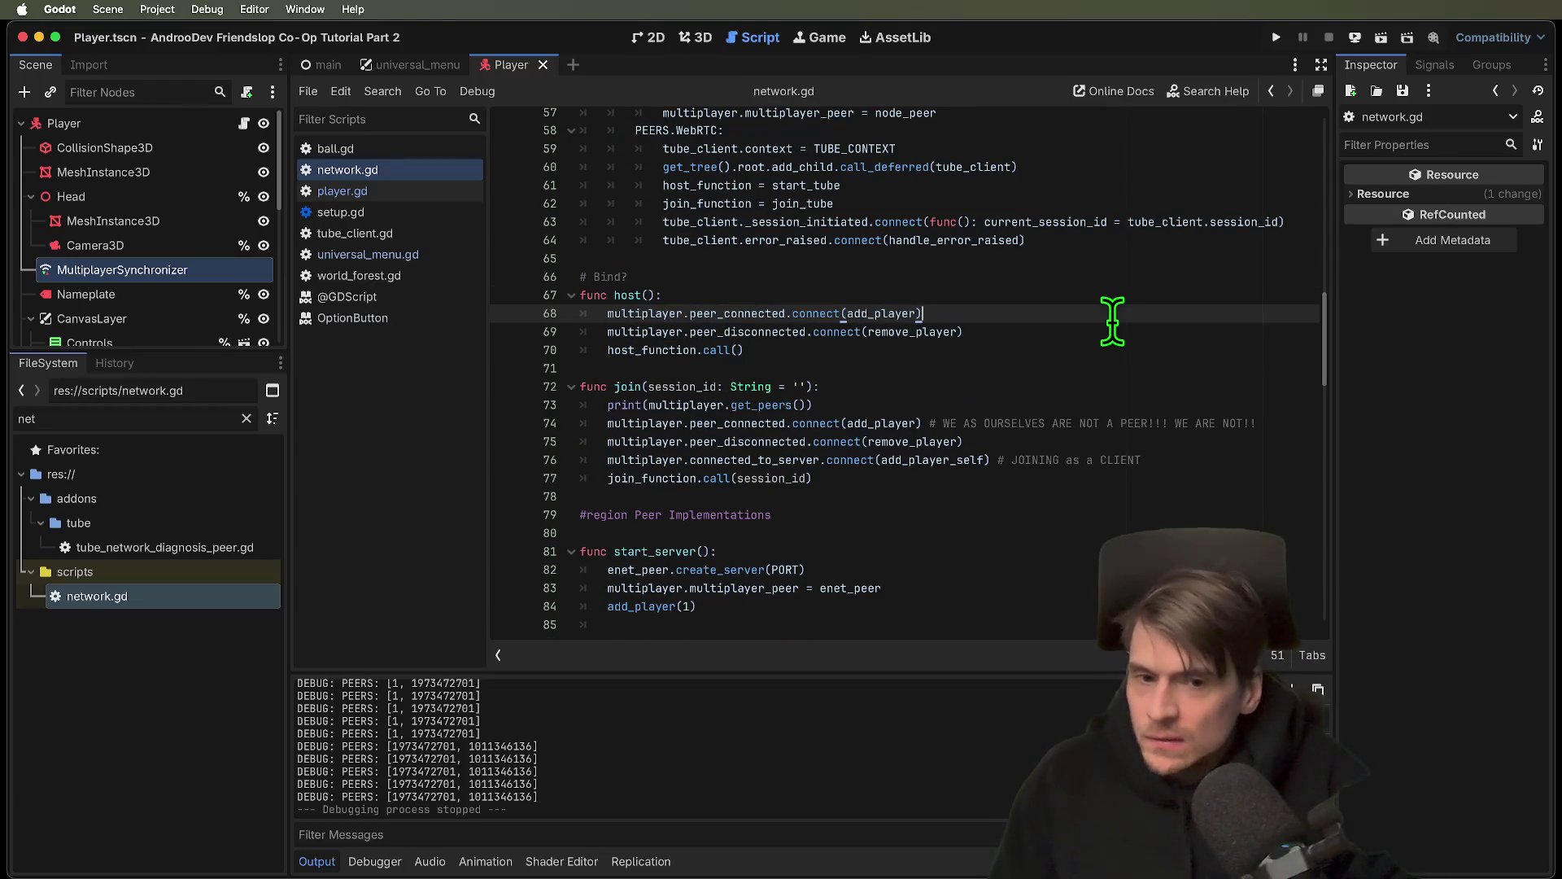
scroll(1056, 334, "down", 1)
right_click(1051, 293)
left_click(1018, 292)
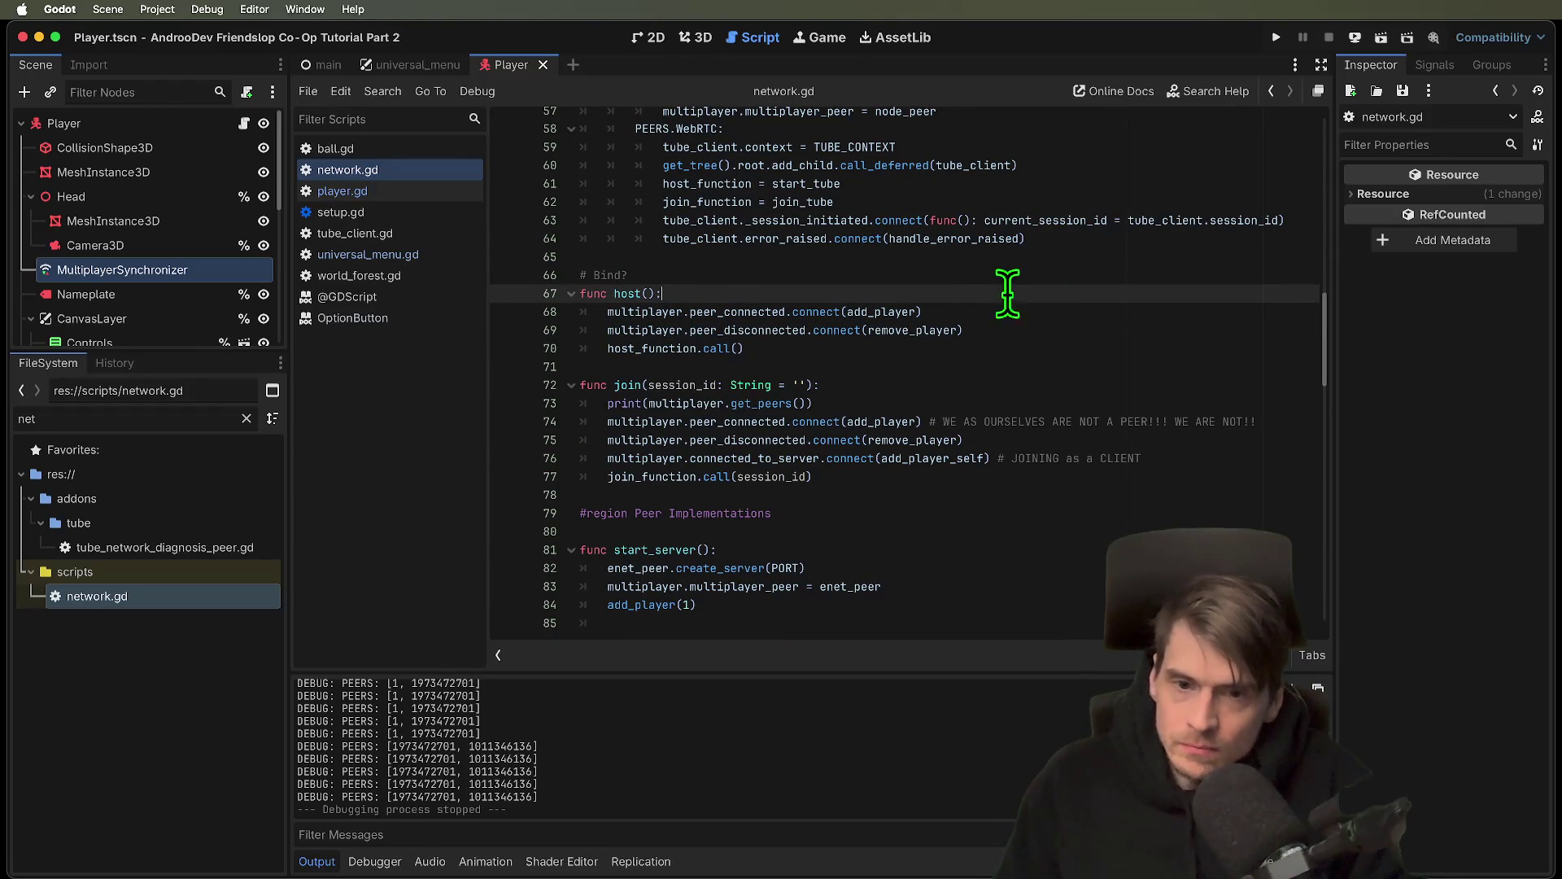
left_click(656, 350, "super")
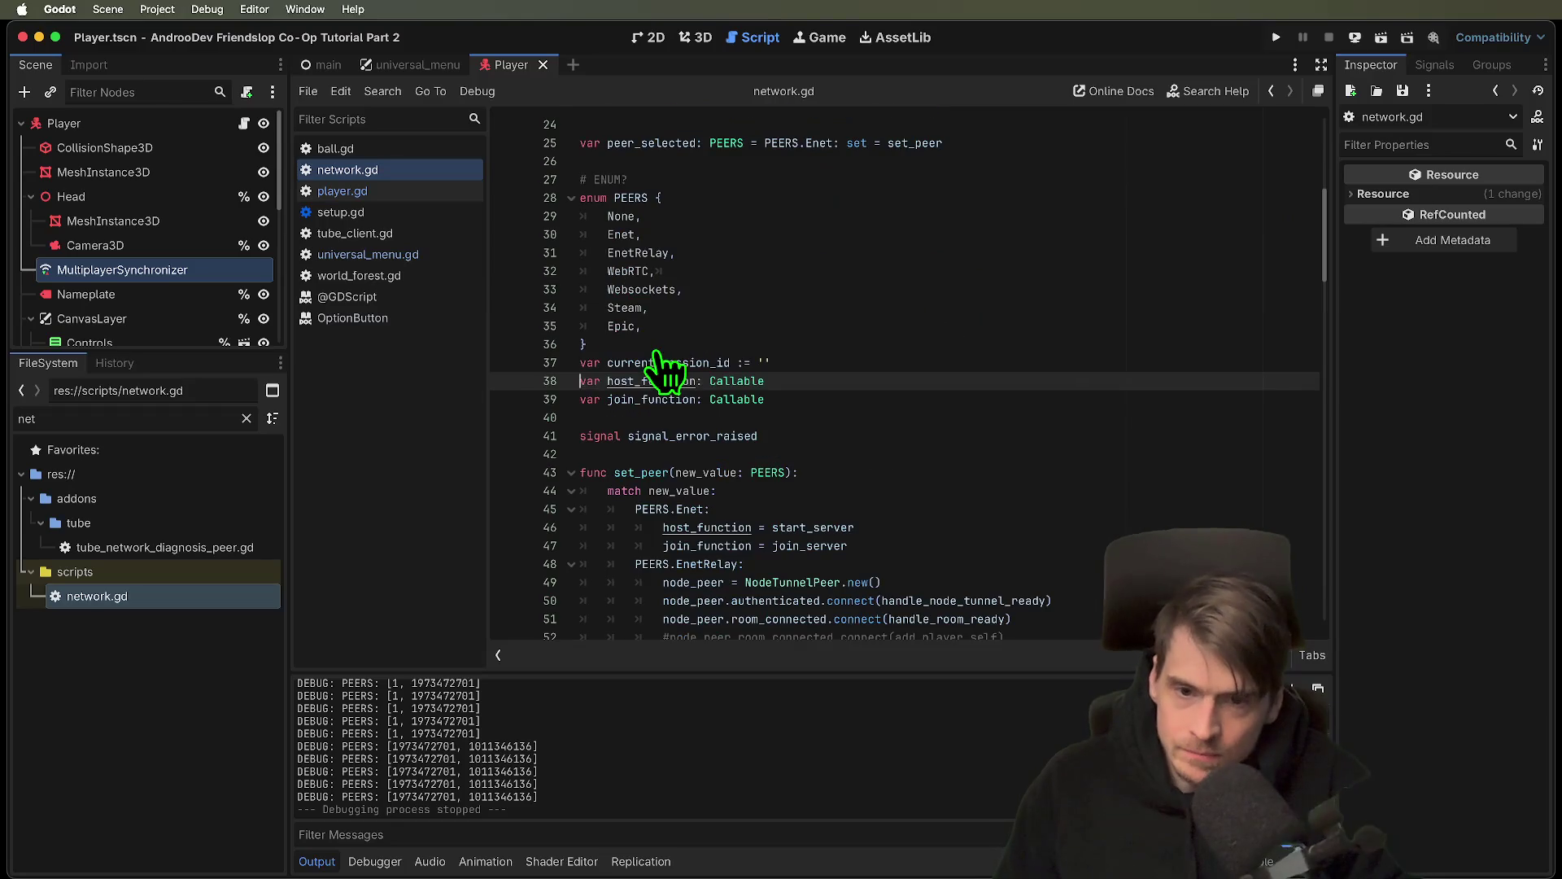
key("alt+Left")
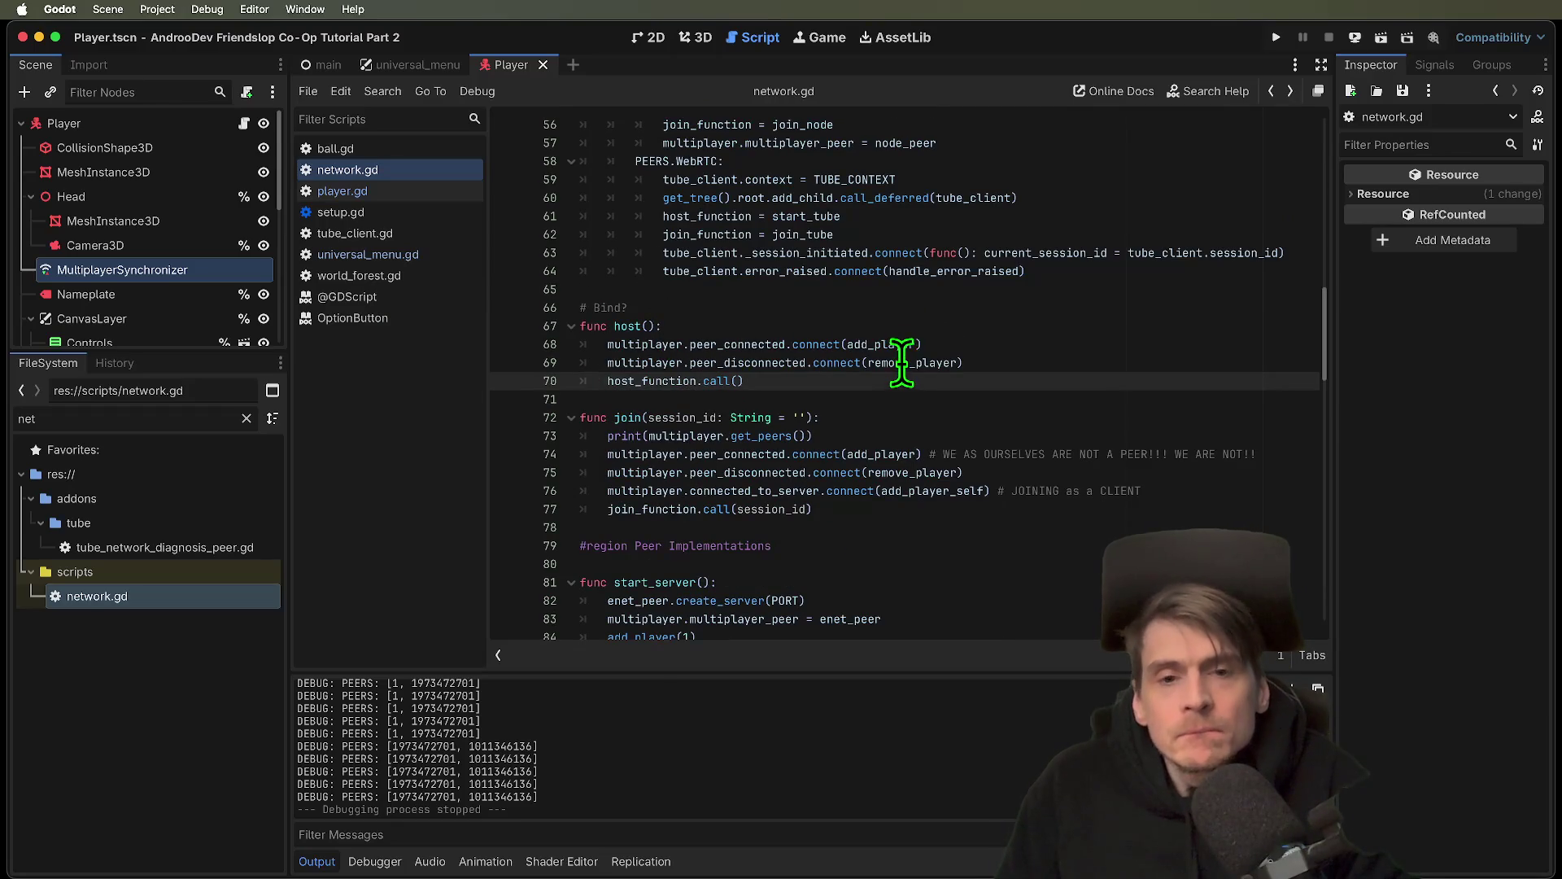
Find the add_player uses and comment out the peer_connected connection in host()
scroll(901, 362, "up", 3)
scroll(901, 362, "down", 8)
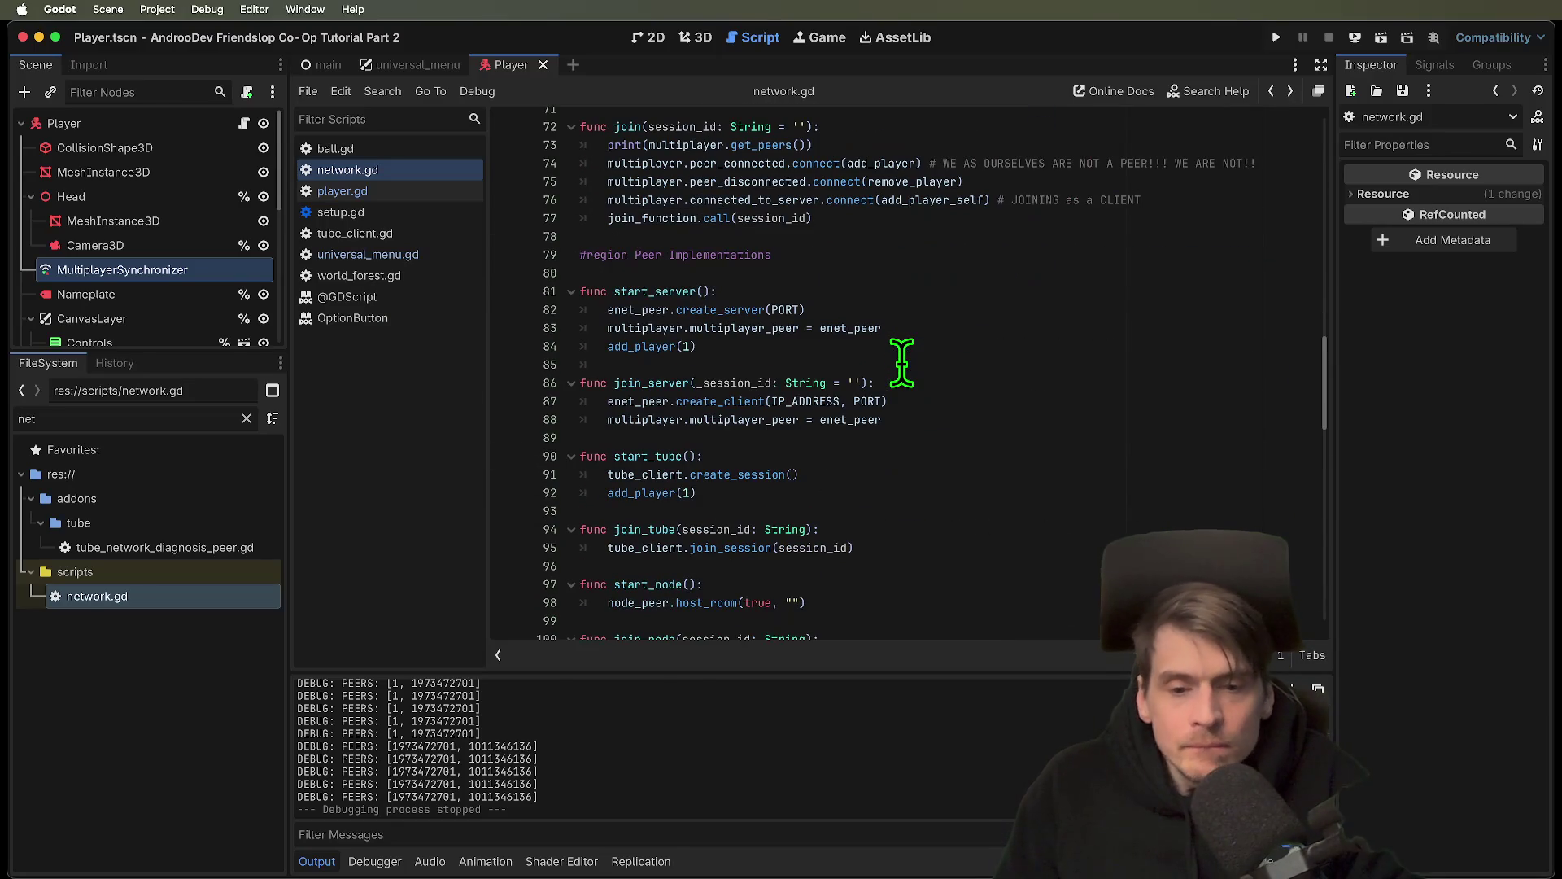
double_click(651, 493)
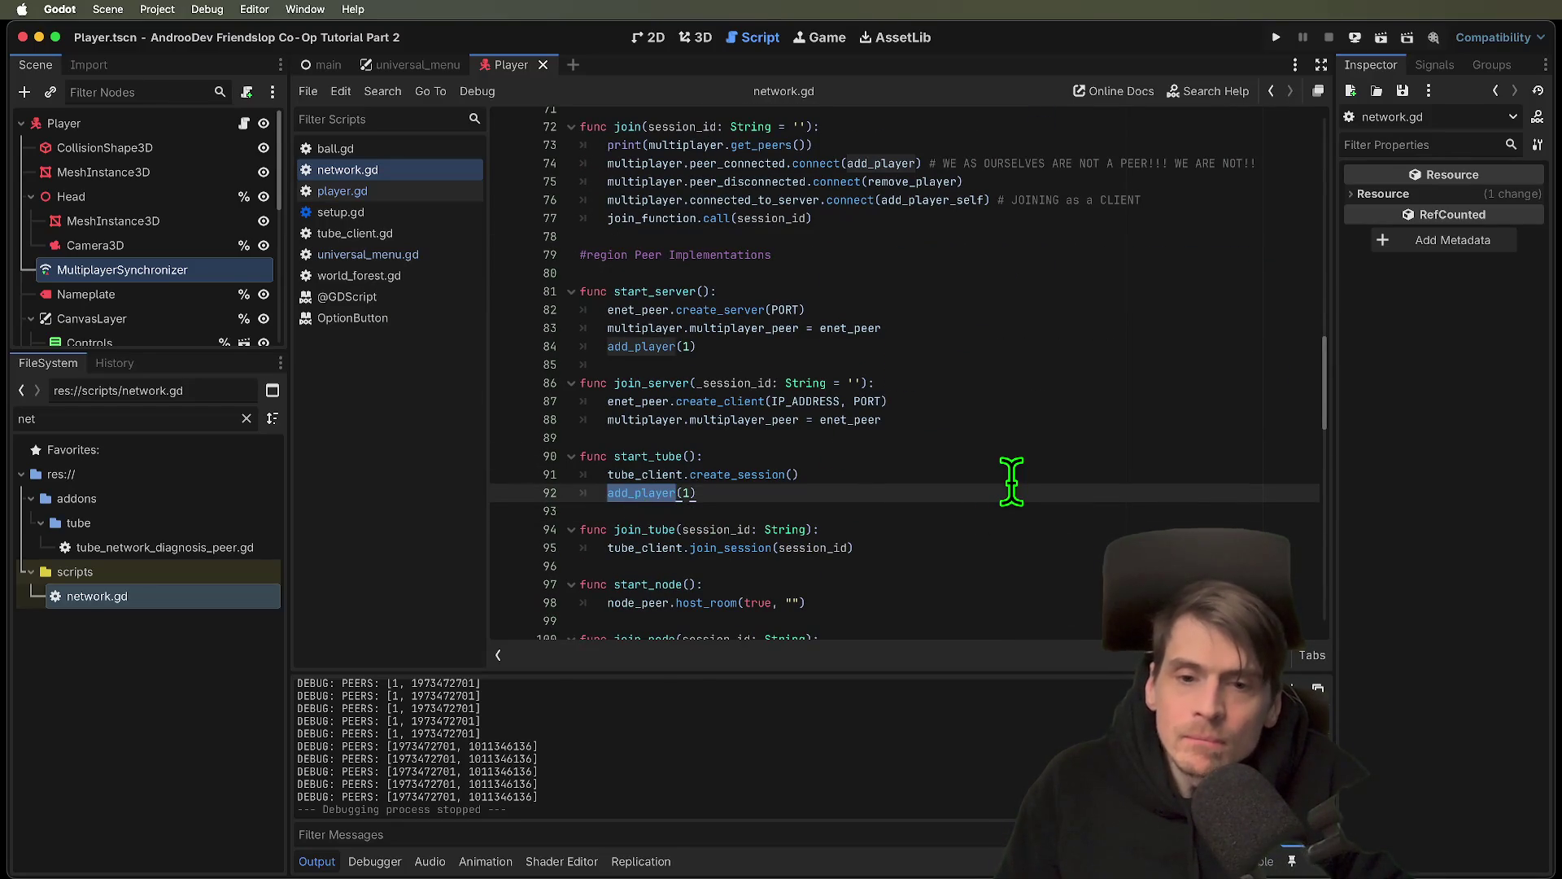
scroll(1011, 481, "down", 1)
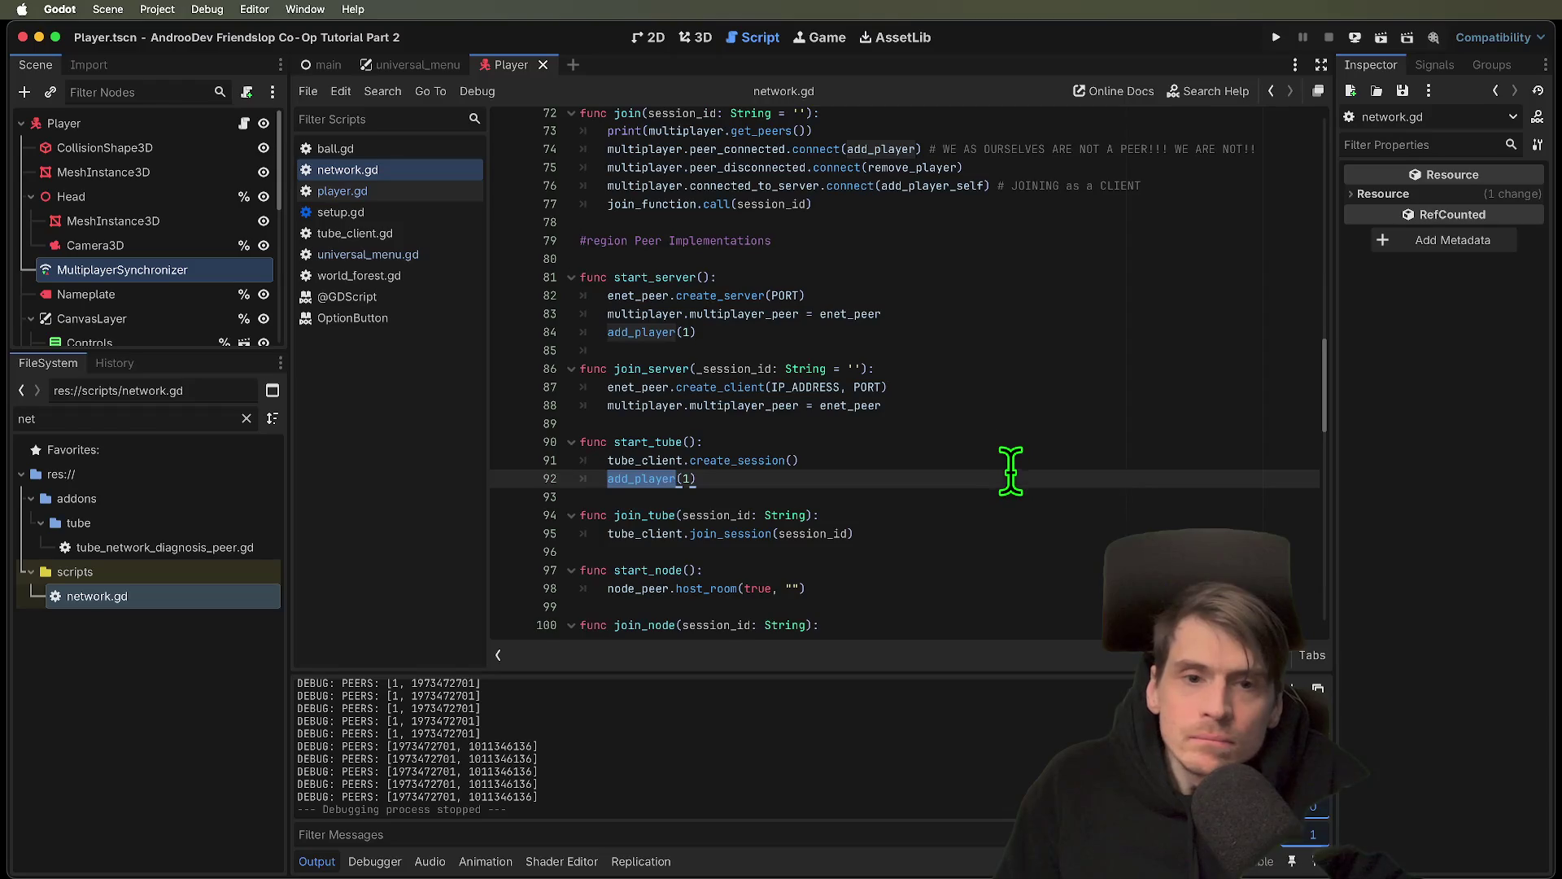
scroll(1012, 471, "up", 1)
scroll(992, 475, "up", 5)
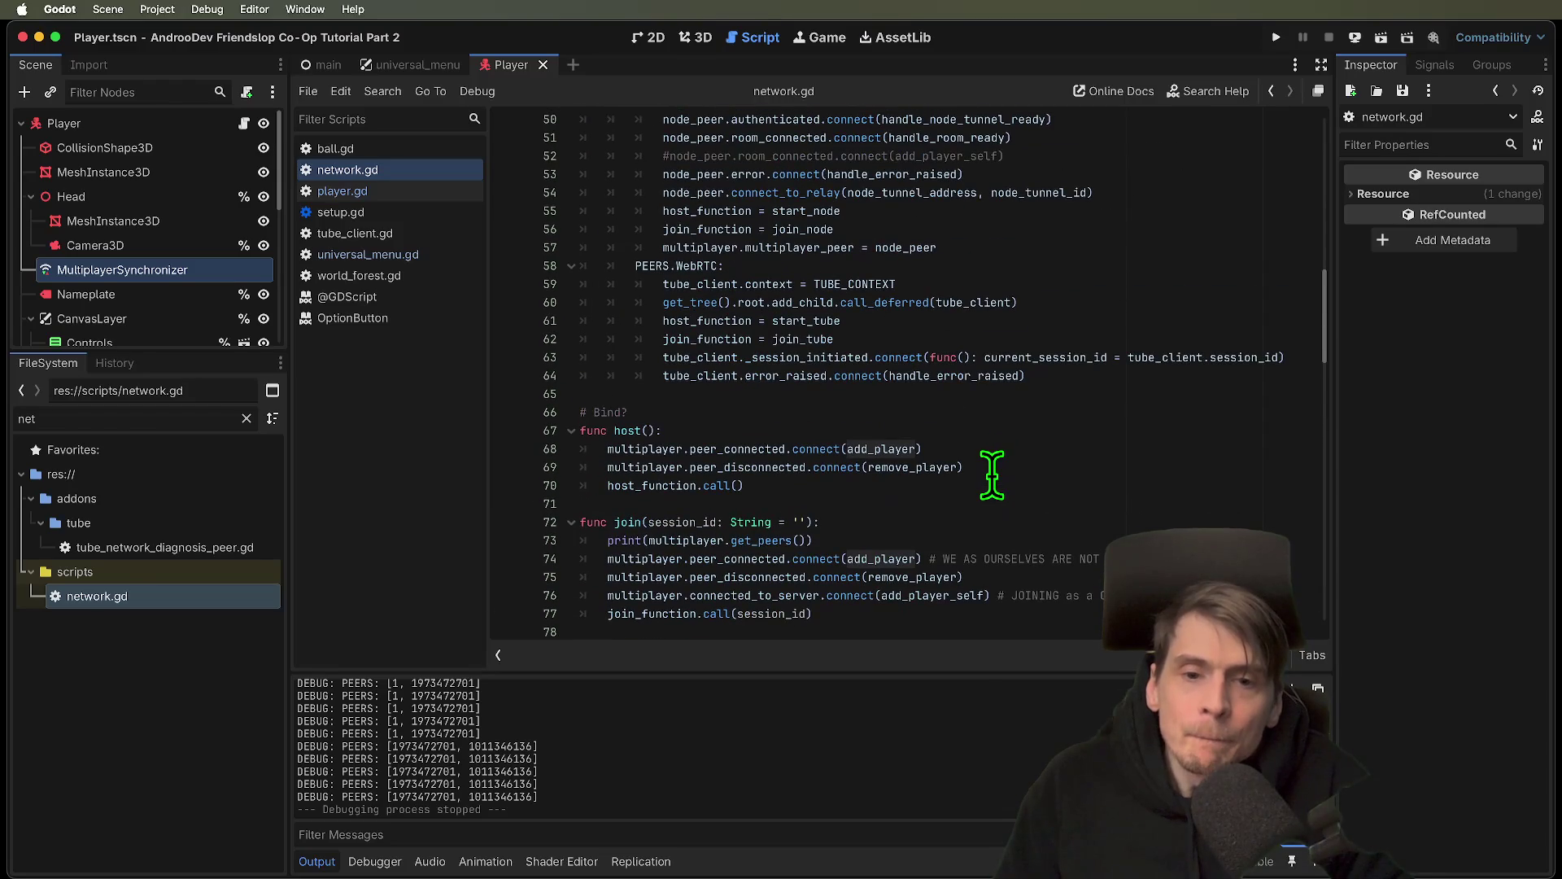
left_click(993, 448)
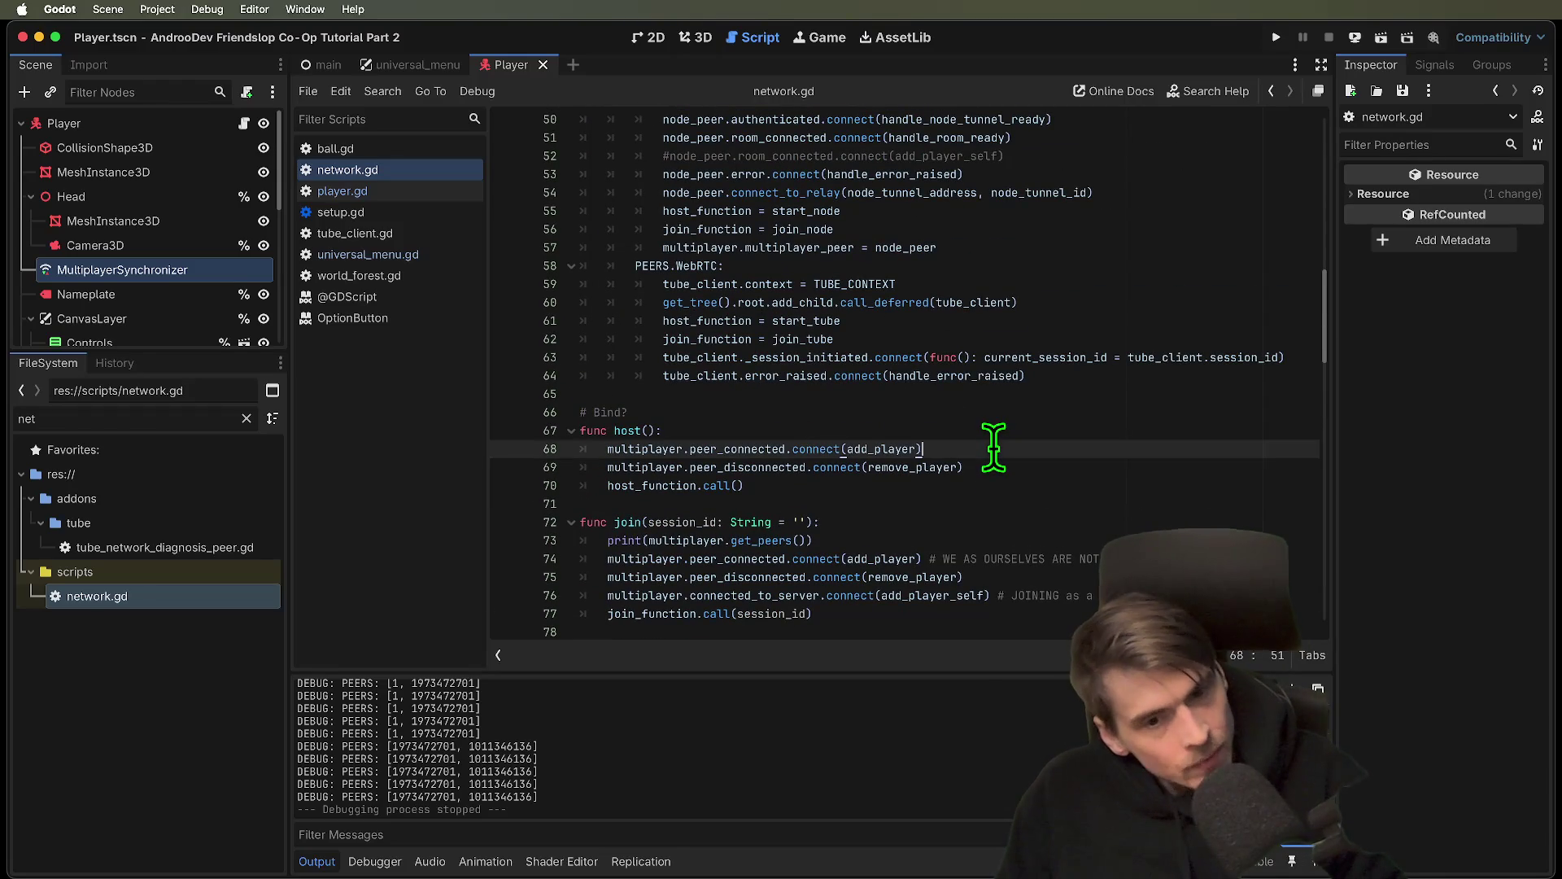
key("ctrl+k")
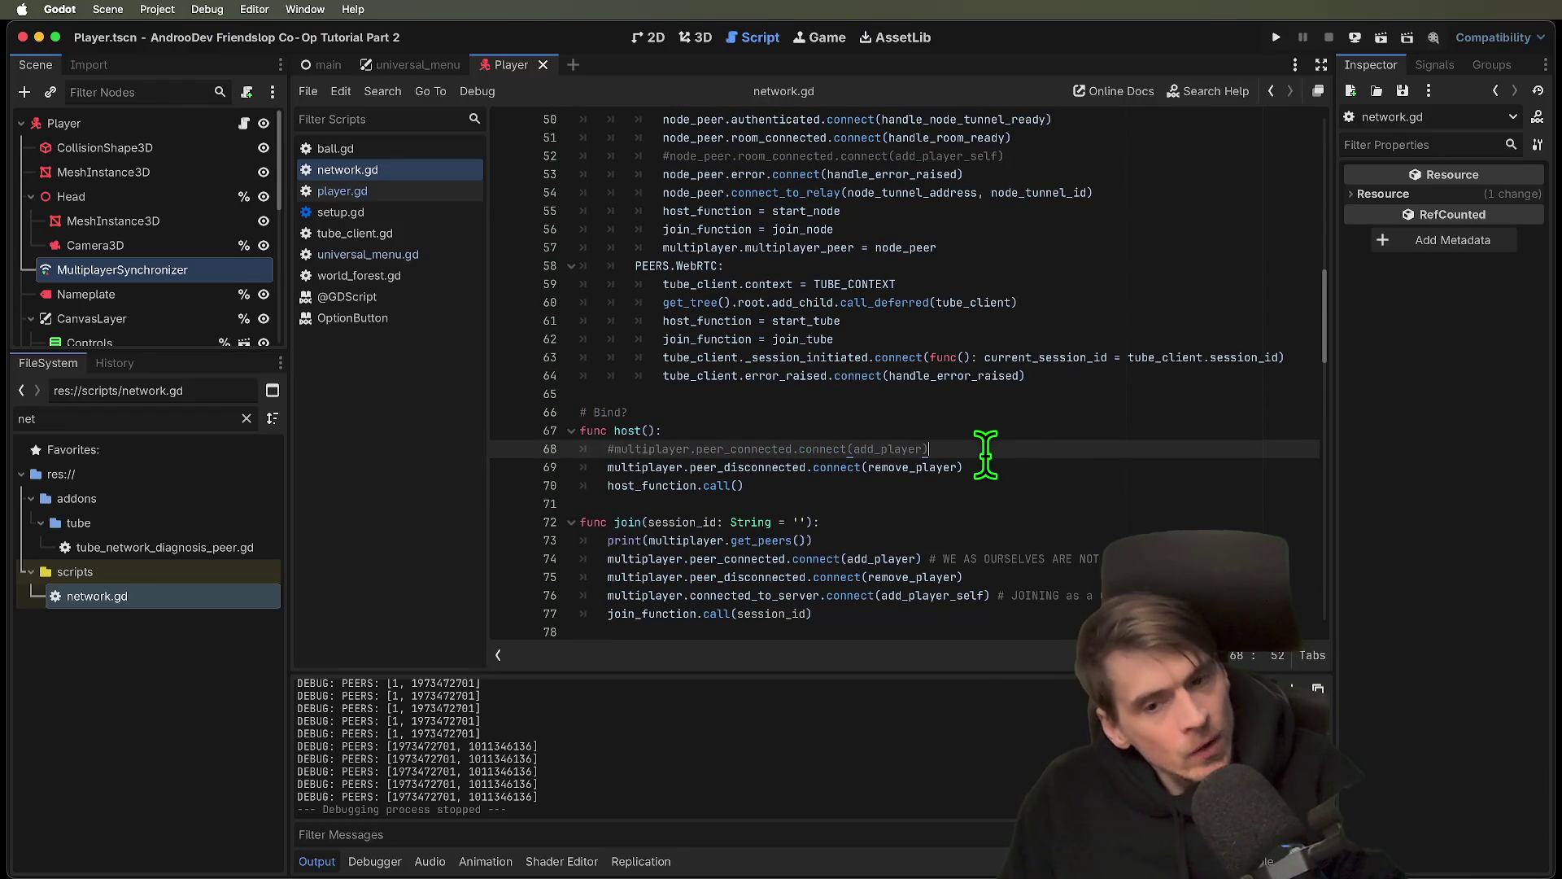
Run the project, create an Enet session in the host instance, then stop the debug games
key("ctrl+b")
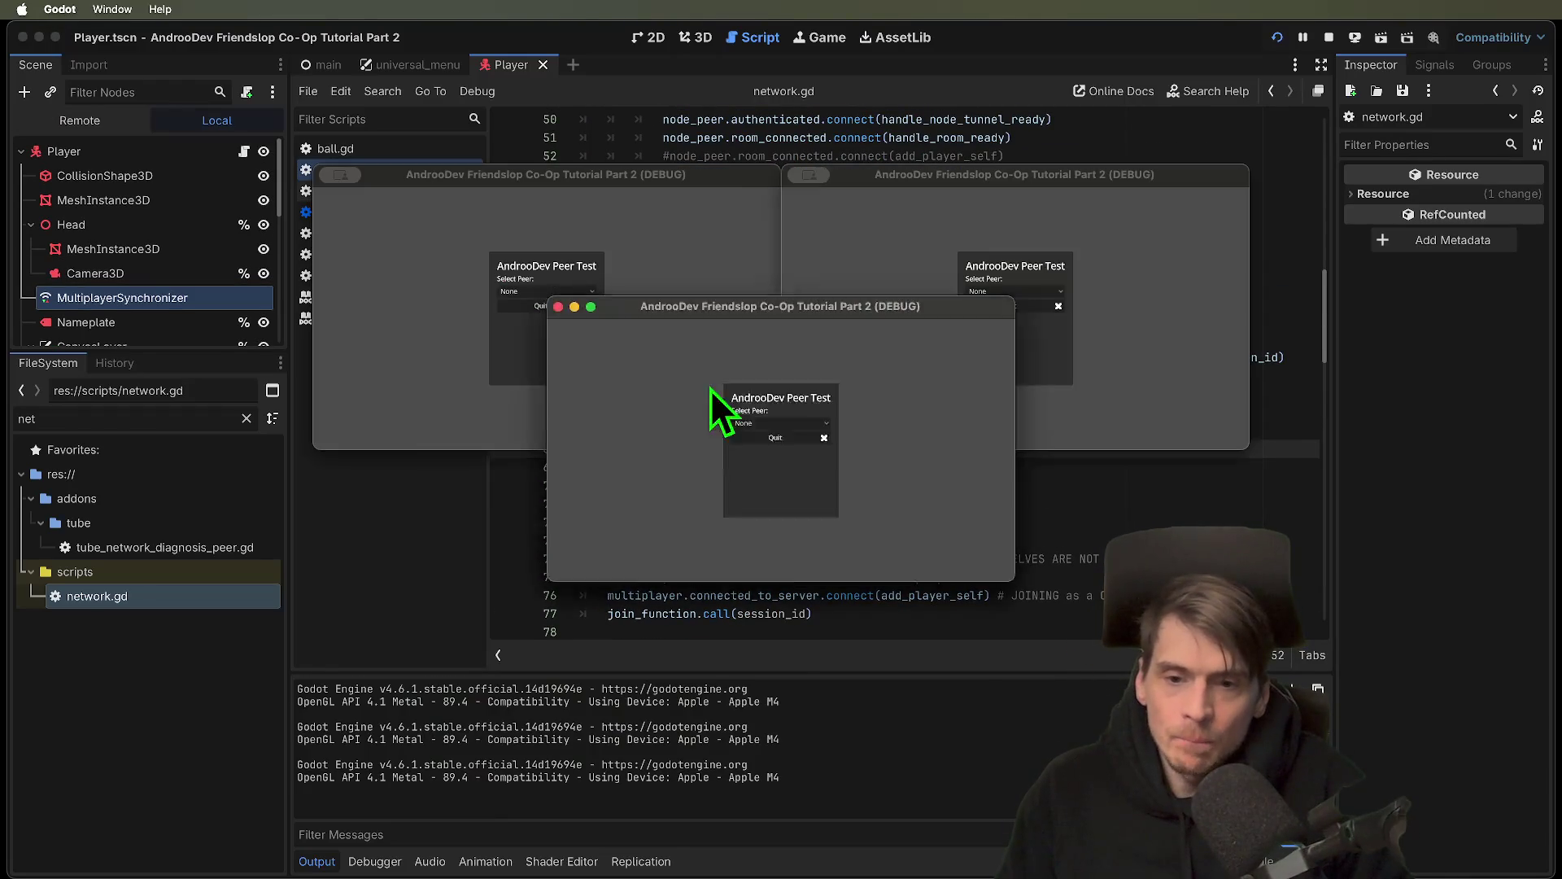
left_click(550, 291)
left_click(547, 317)
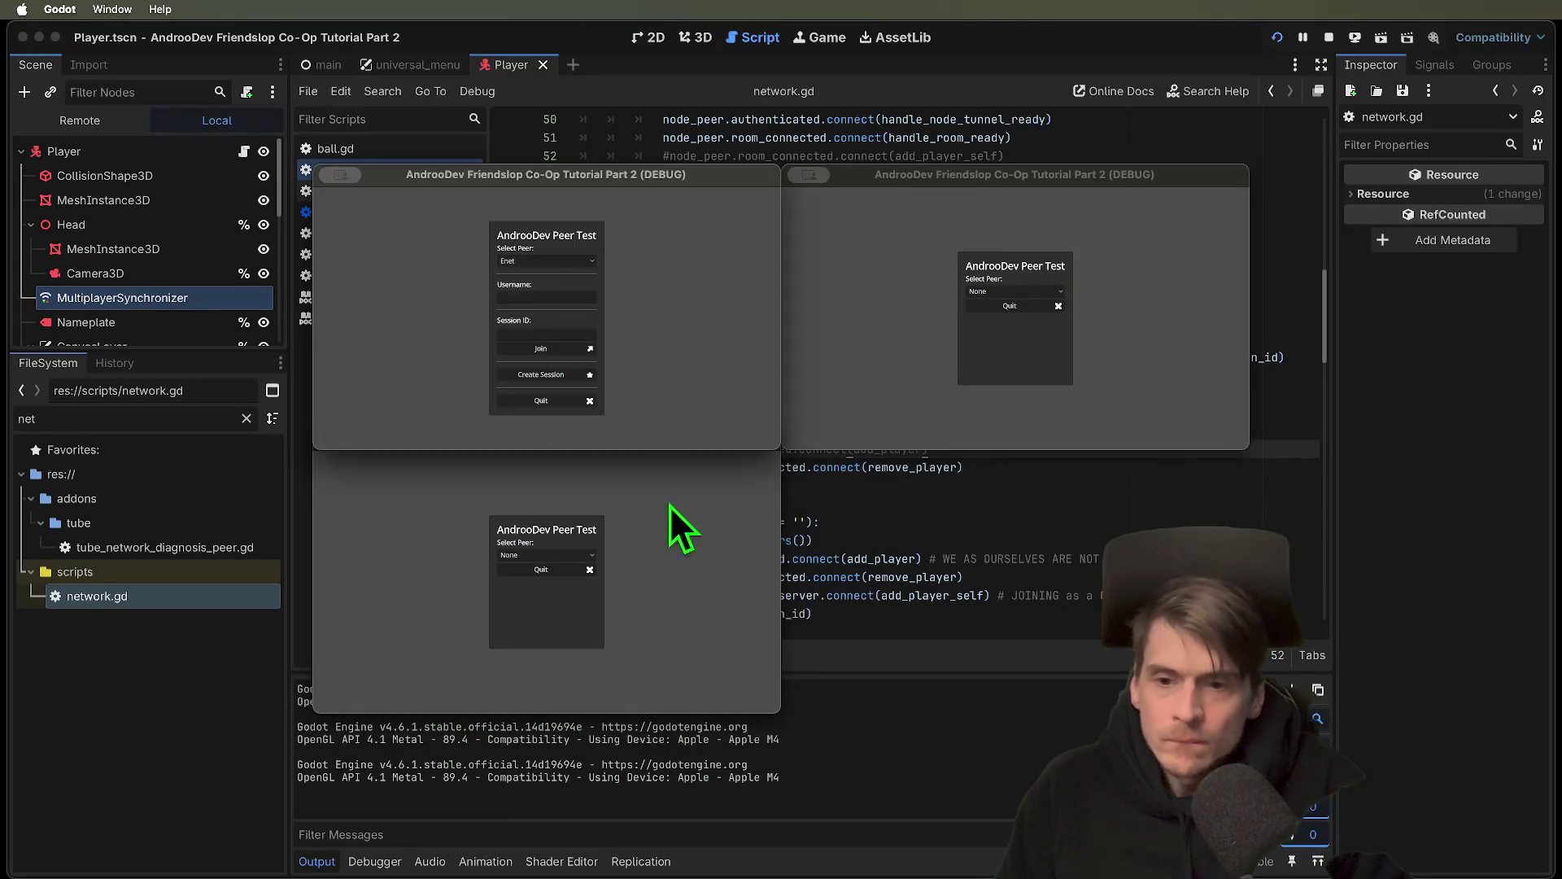
left_click(540, 374)
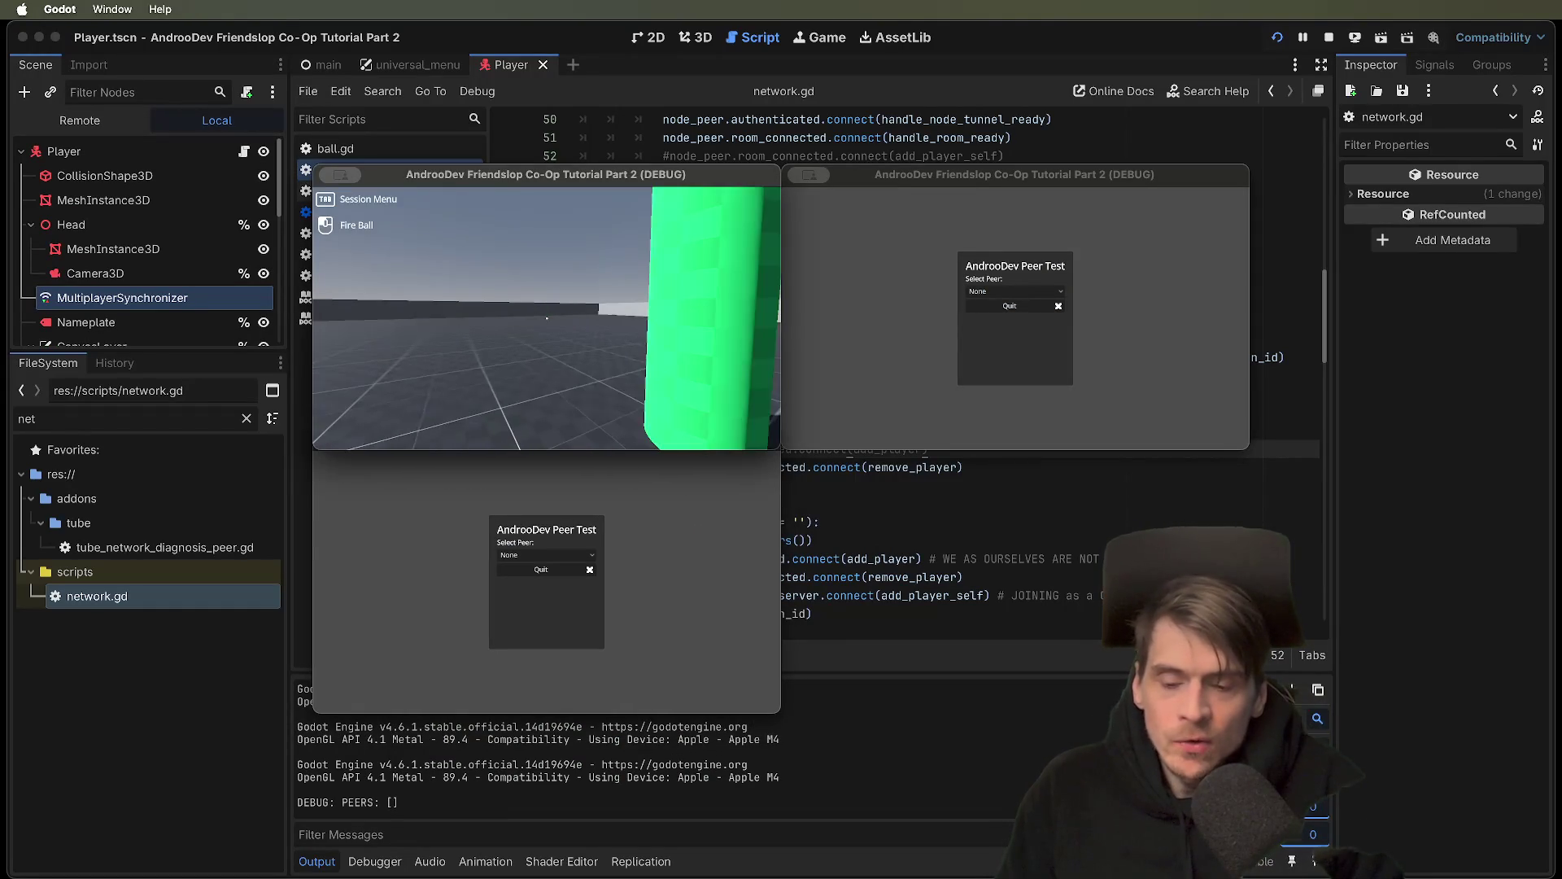
key("super+period")
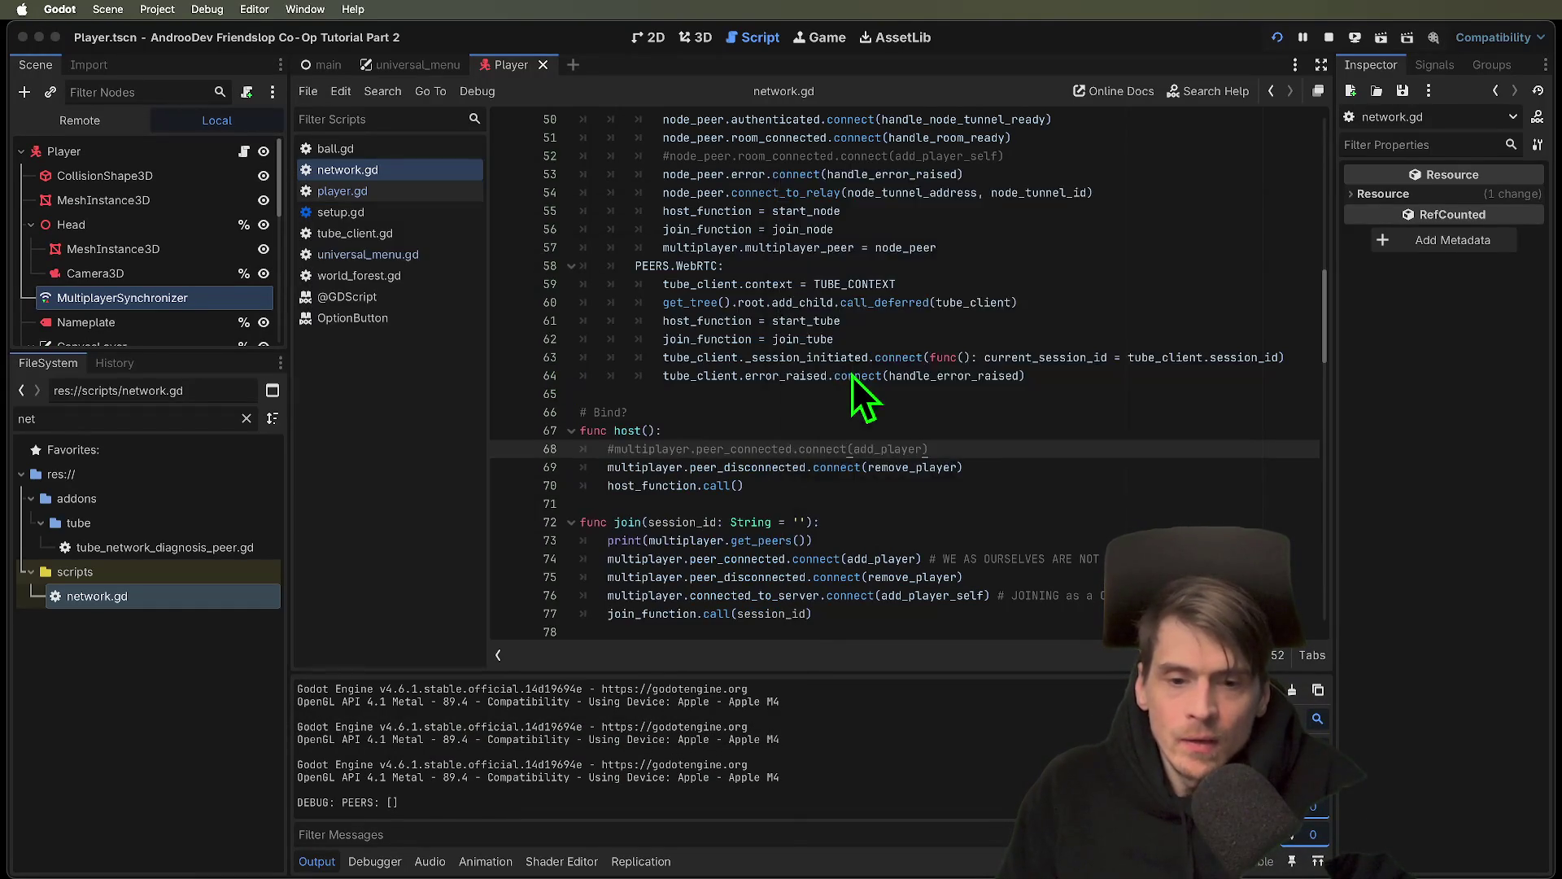
Review the add_player(1) line in start_server
scroll(852, 375, "down", 10)
scroll(787, 317, "down", 5)
scroll(788, 320, "up", 10)
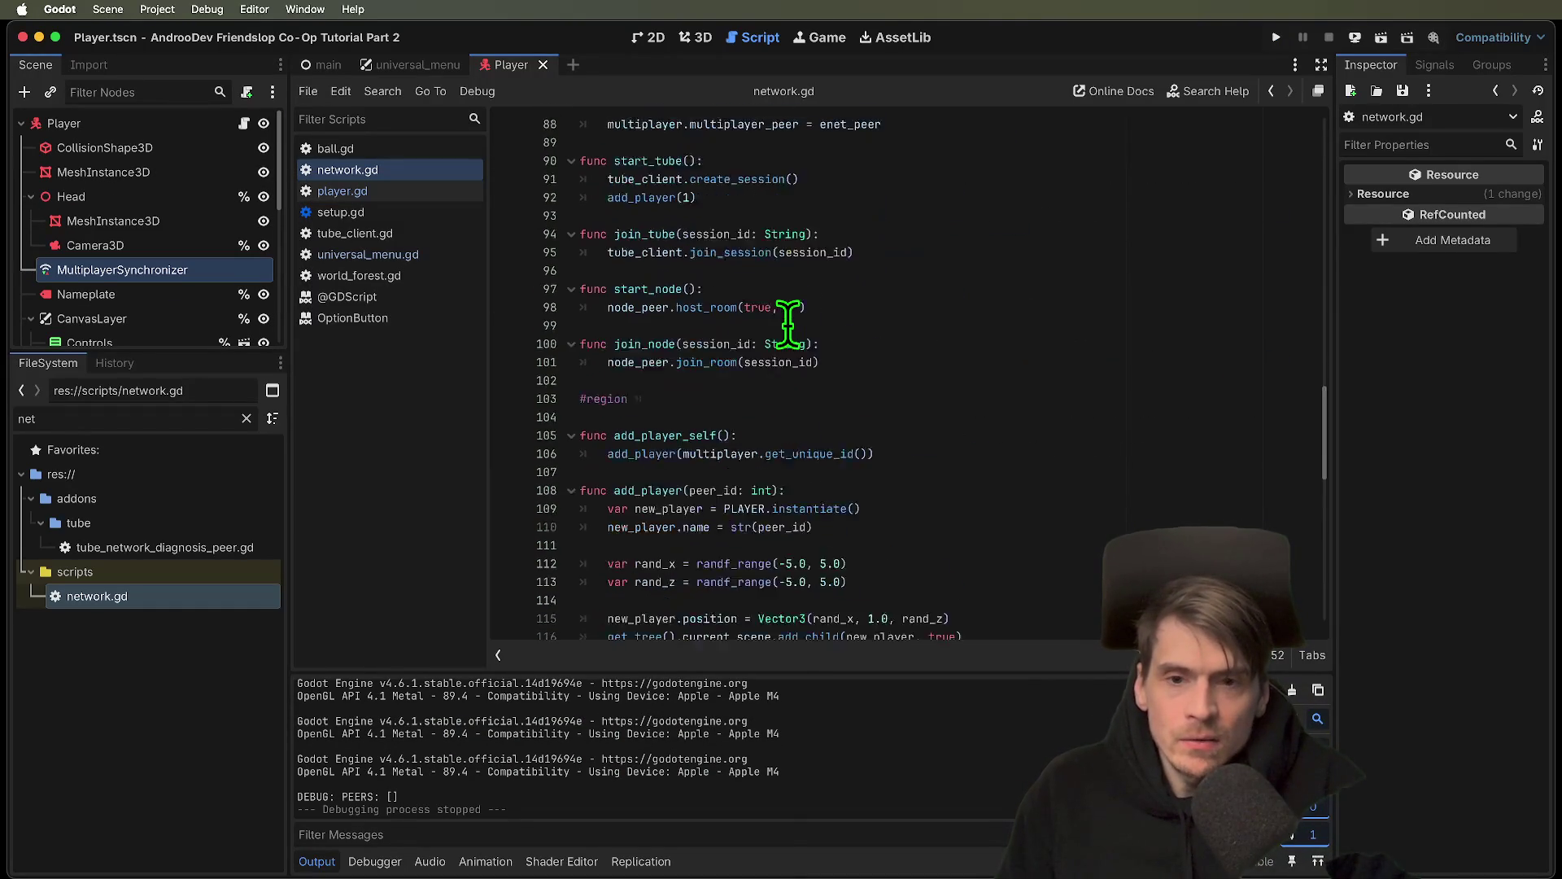
left_click_drag(697, 467, 495, 467)
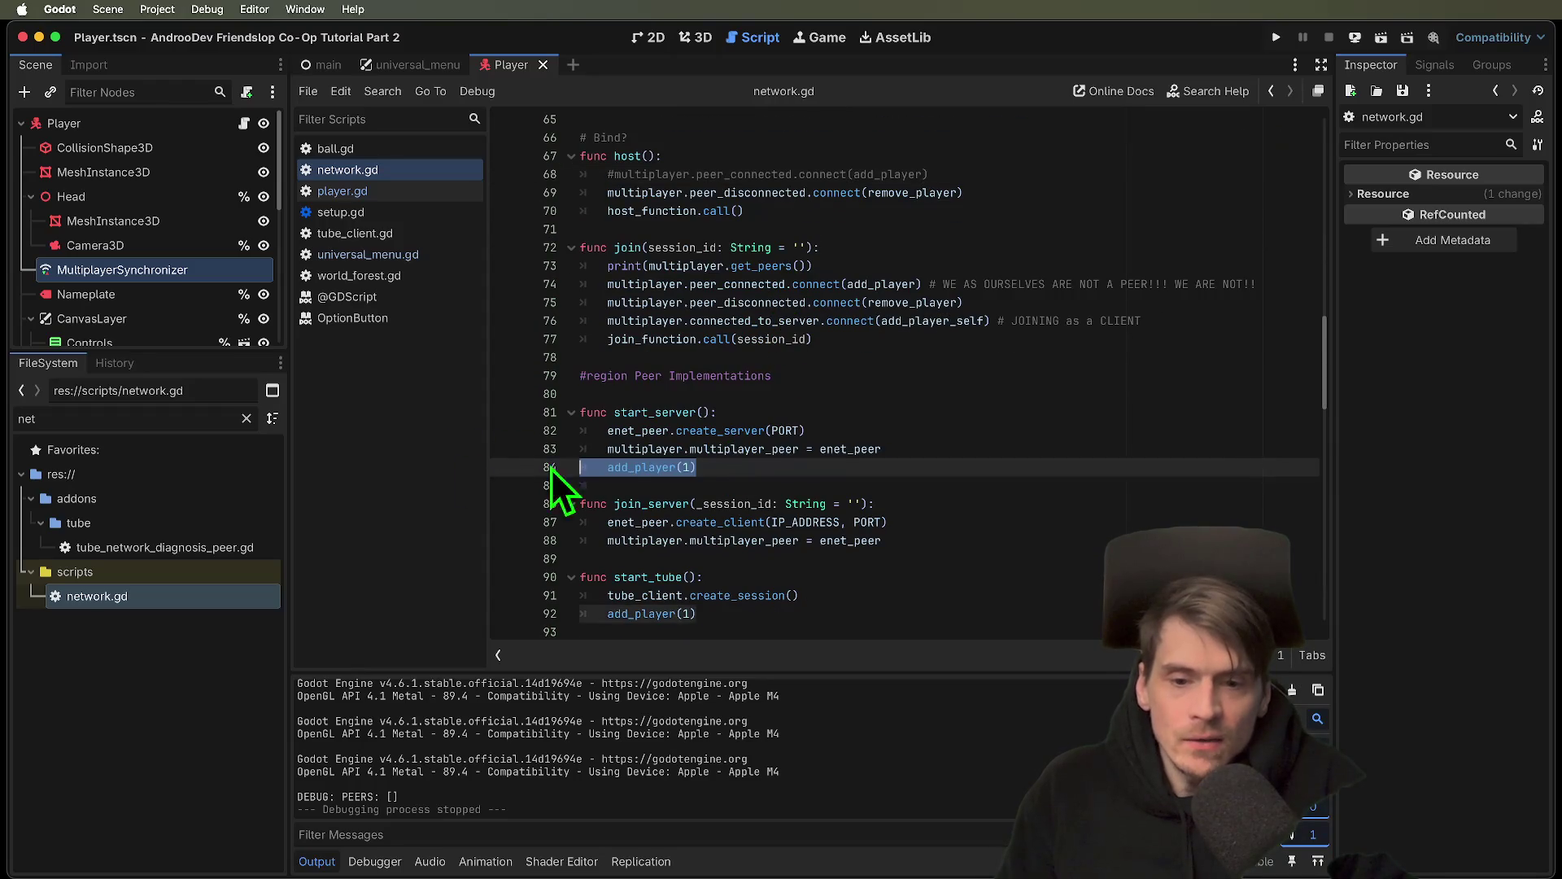
scroll(1062, 489, "down", 3)
scroll(814, 326, "up", 5)
Insert an empty line in host() above the peer_disconnected connection
left_click(936, 279)
key("Down")
key("Down")
key("Home")
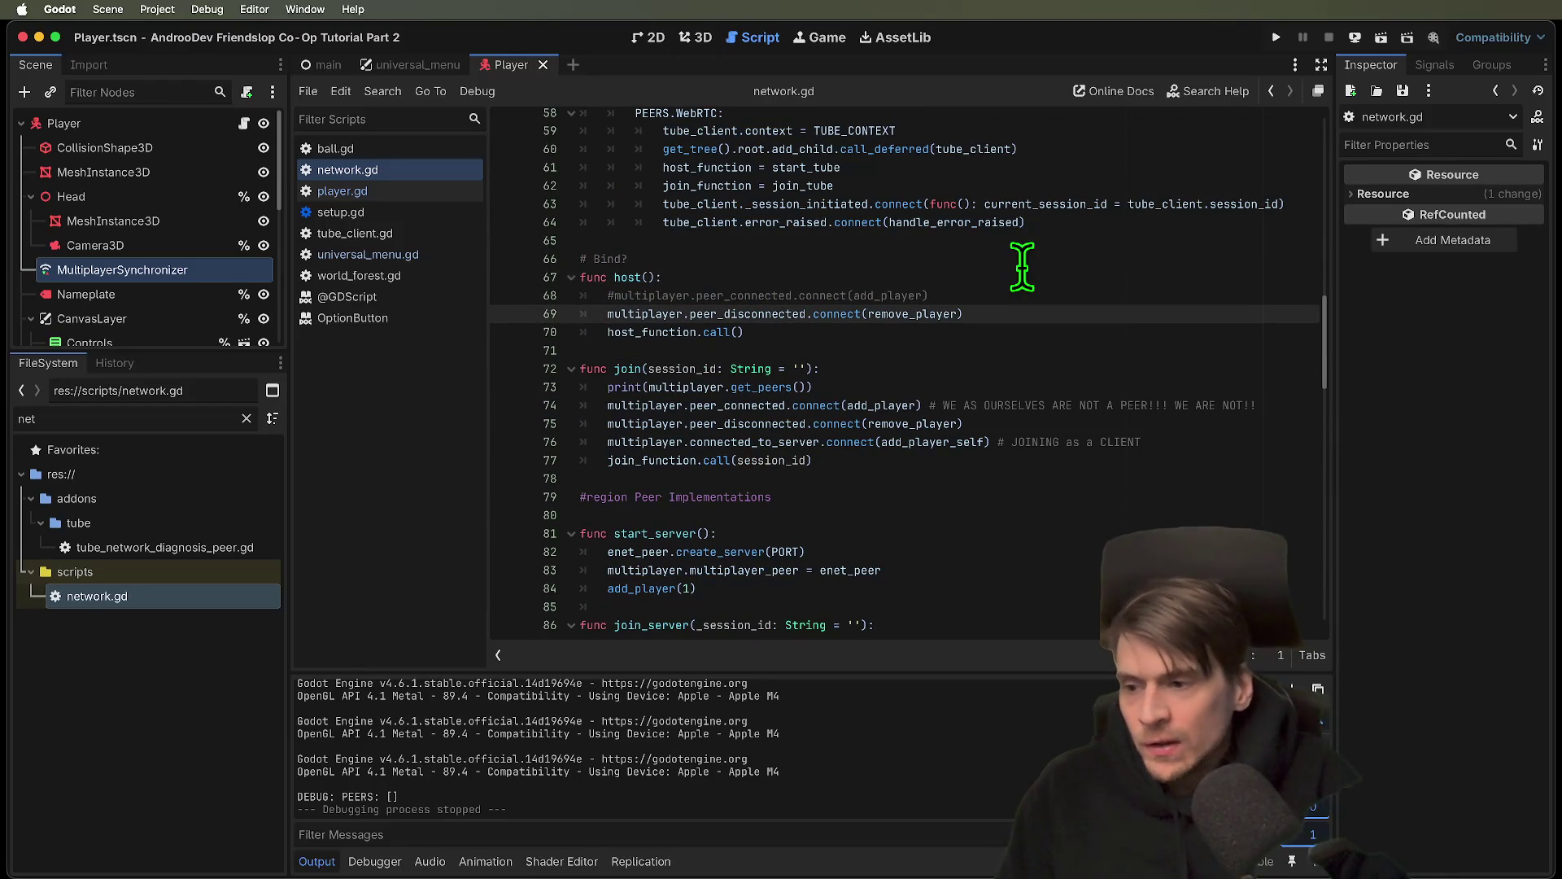
key("Up")
key("End")
key("Return")
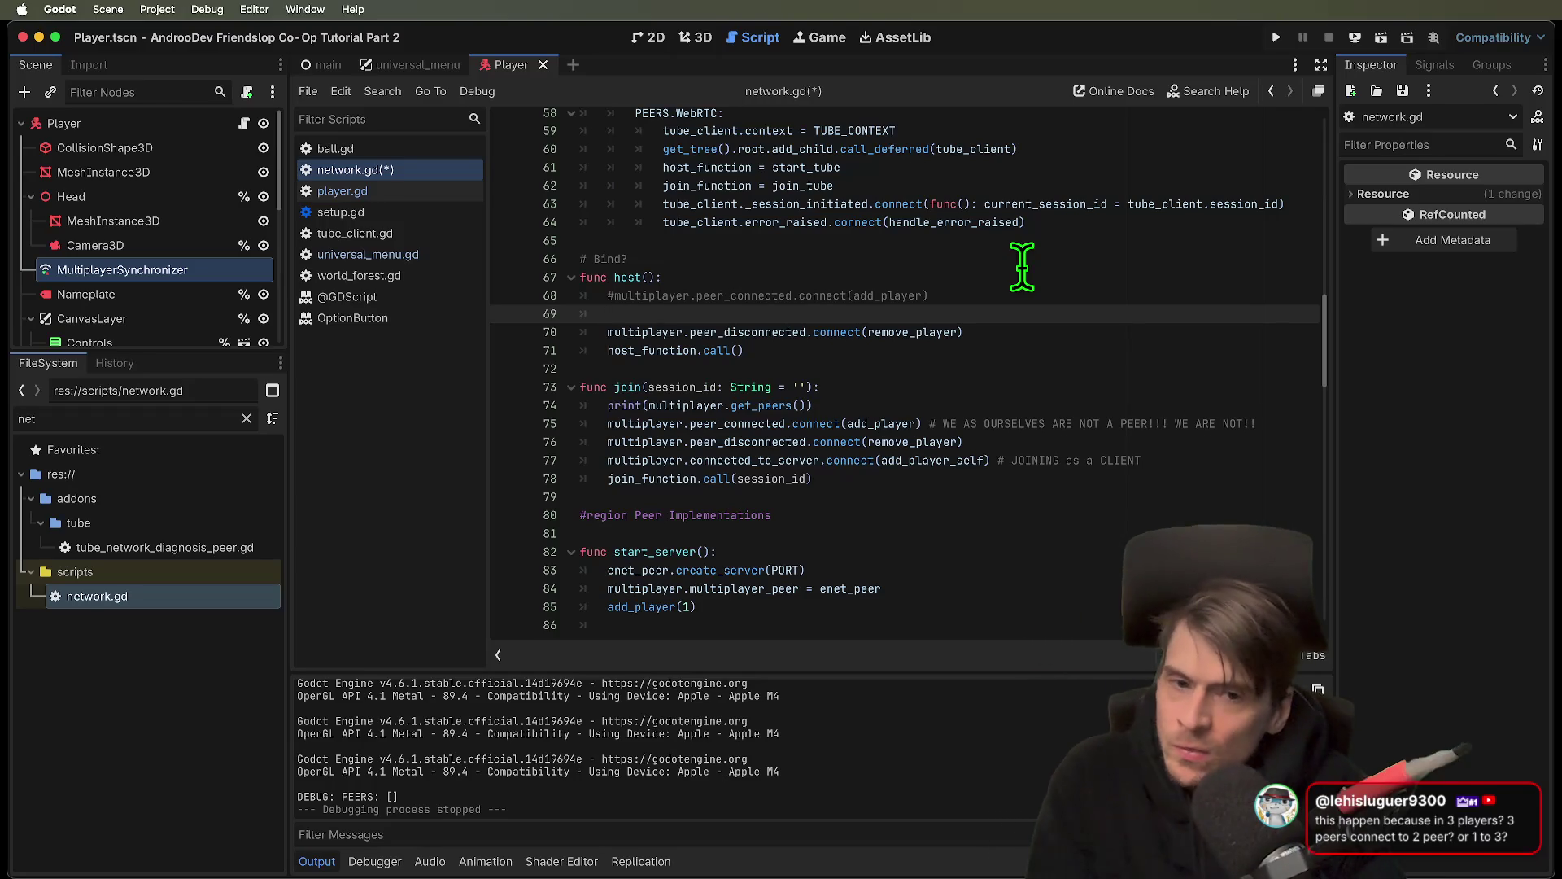
Write multiplayer.get_peers() on the new line and open the get_peers documentation
type("mul")
key("Return")
type(".")
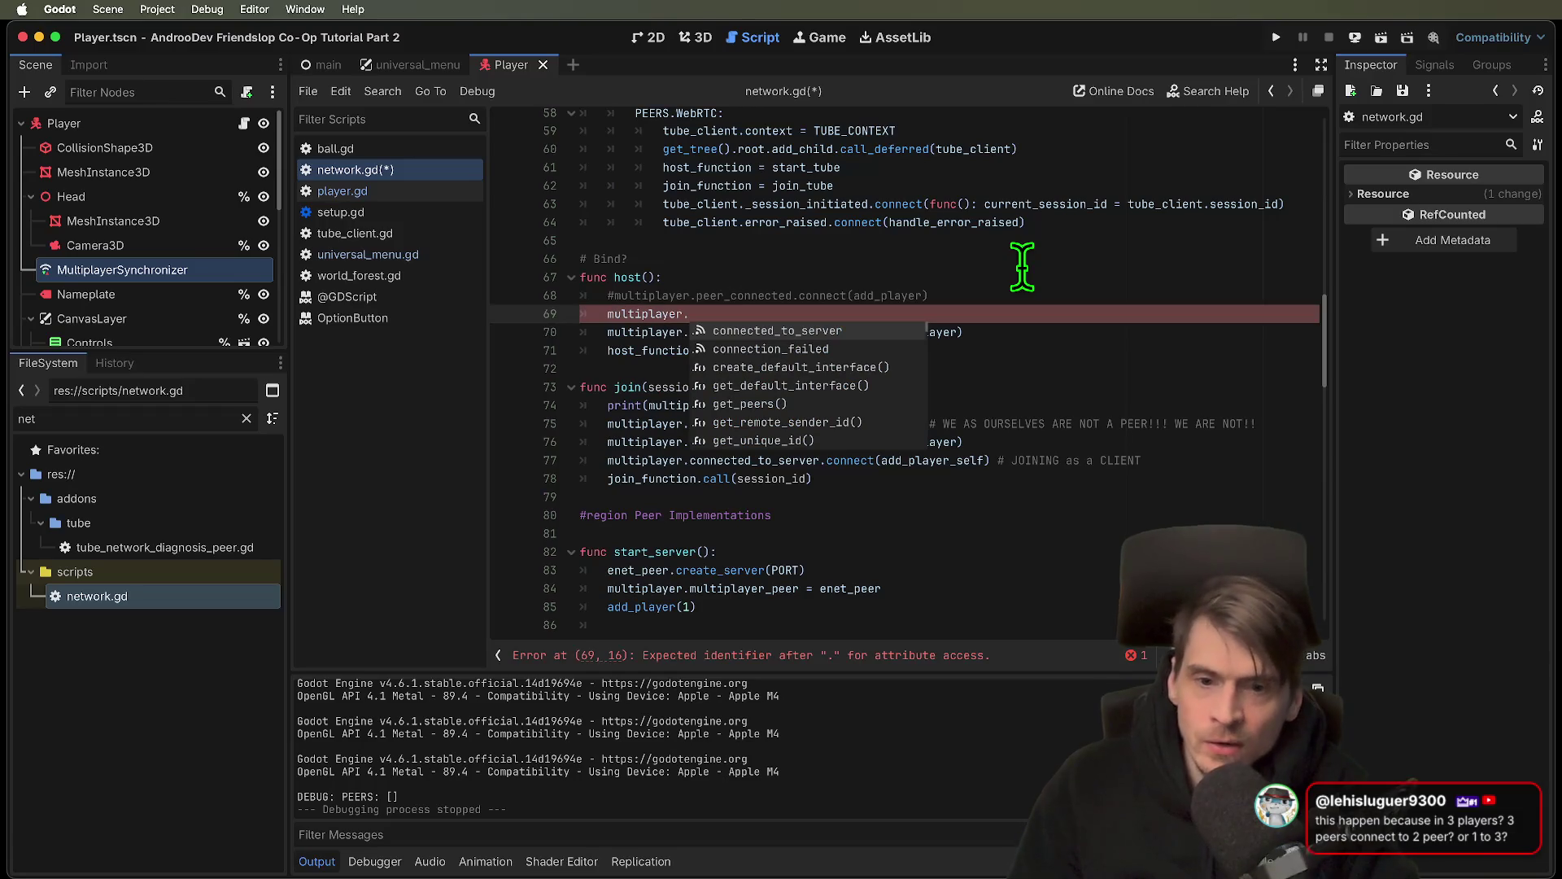
key("Down")
key("Down")
key("Down")
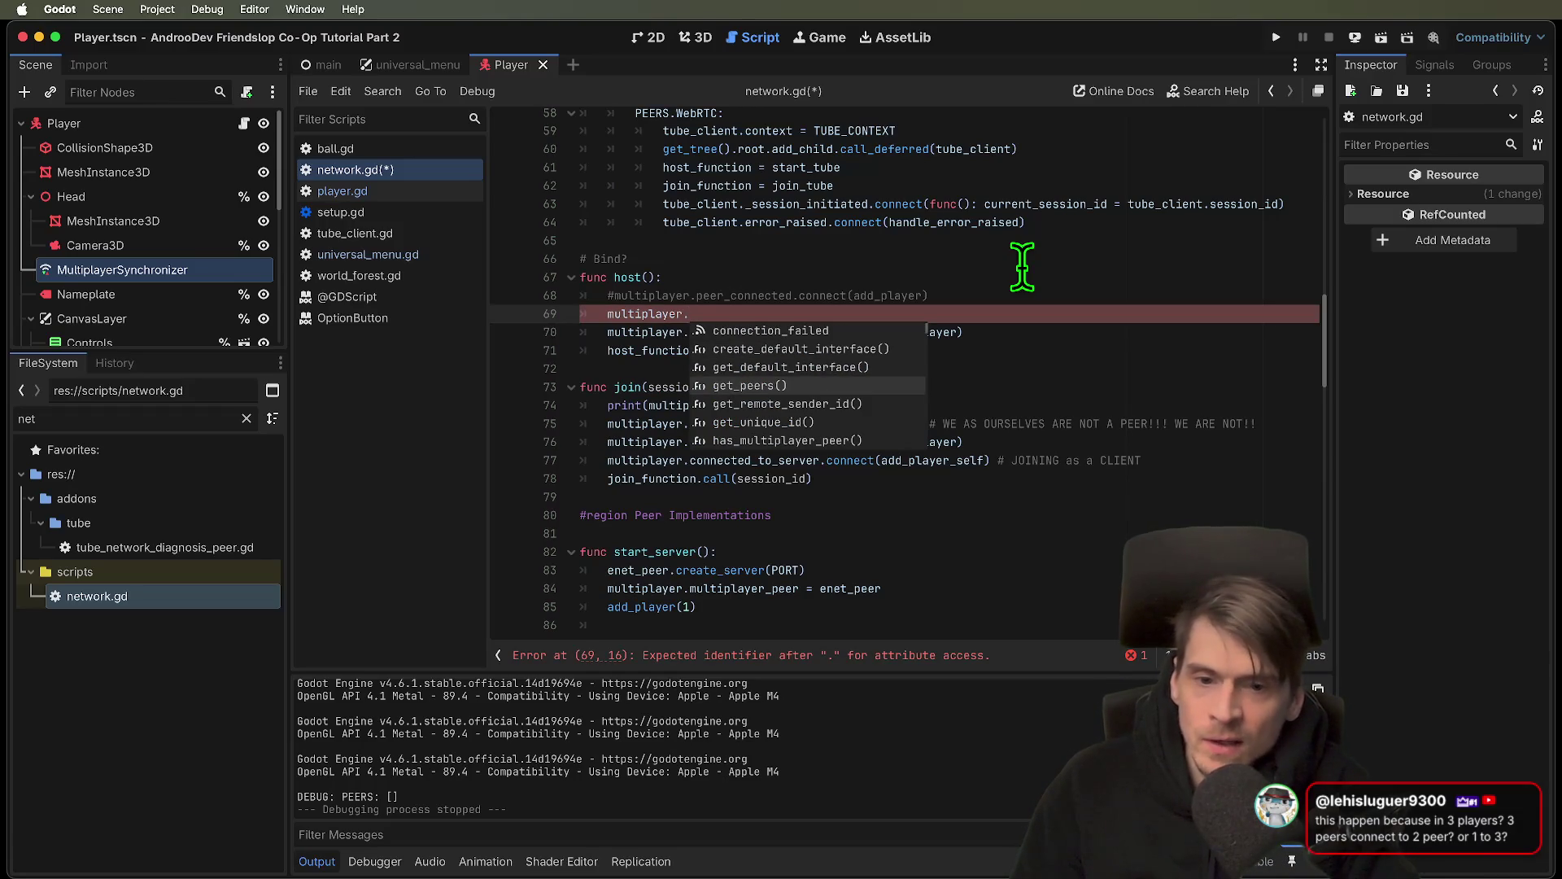
key("Return")
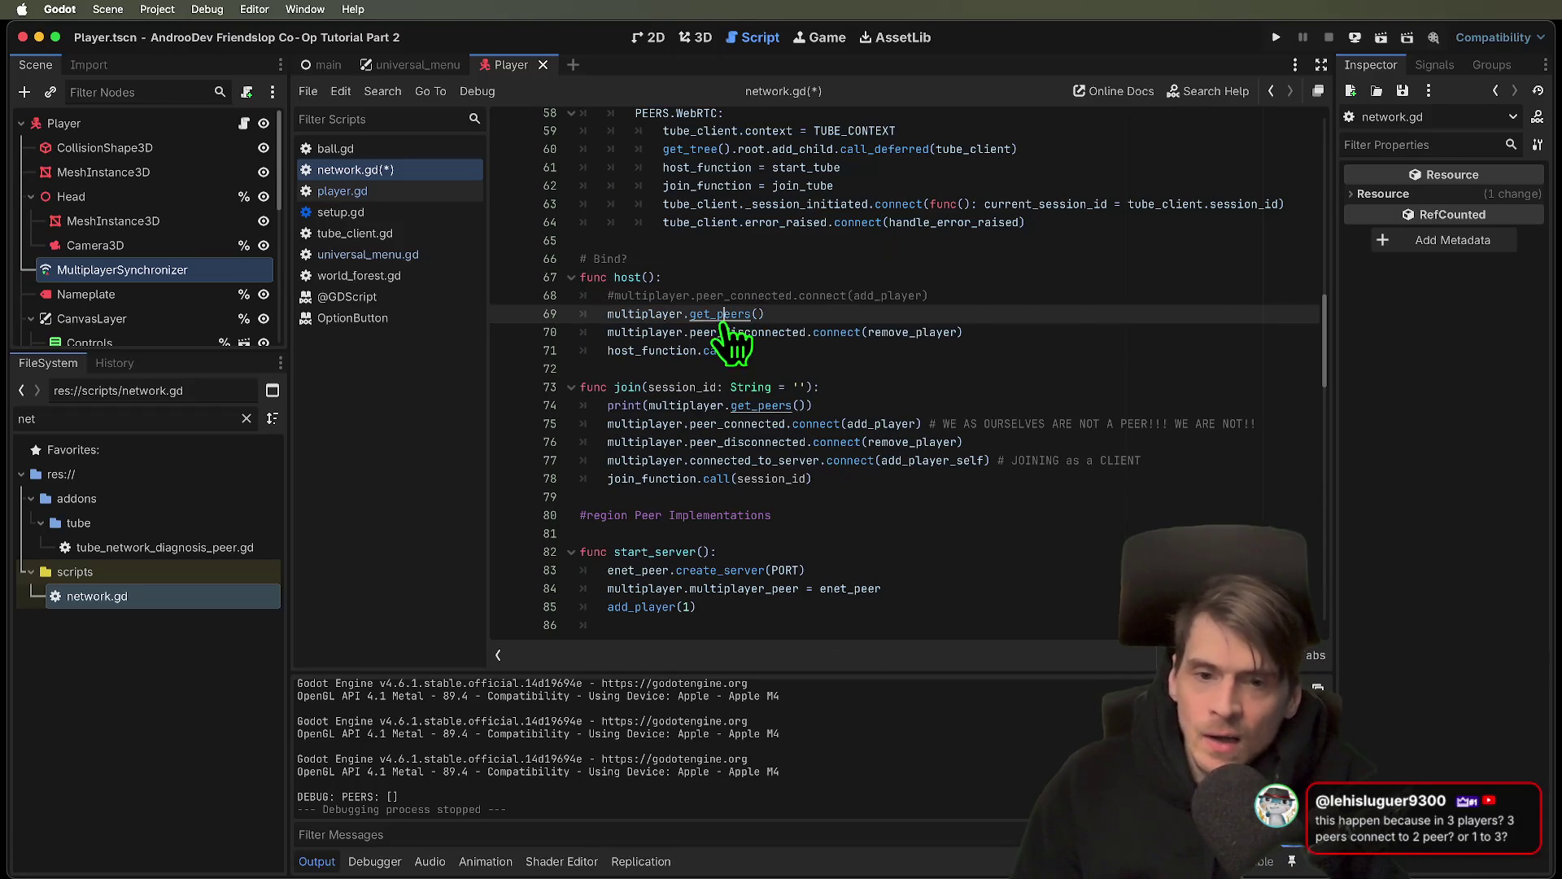
left_click(724, 319, "super")
left_click_drag(531, 175, 793, 175)
double_click(897, 177)
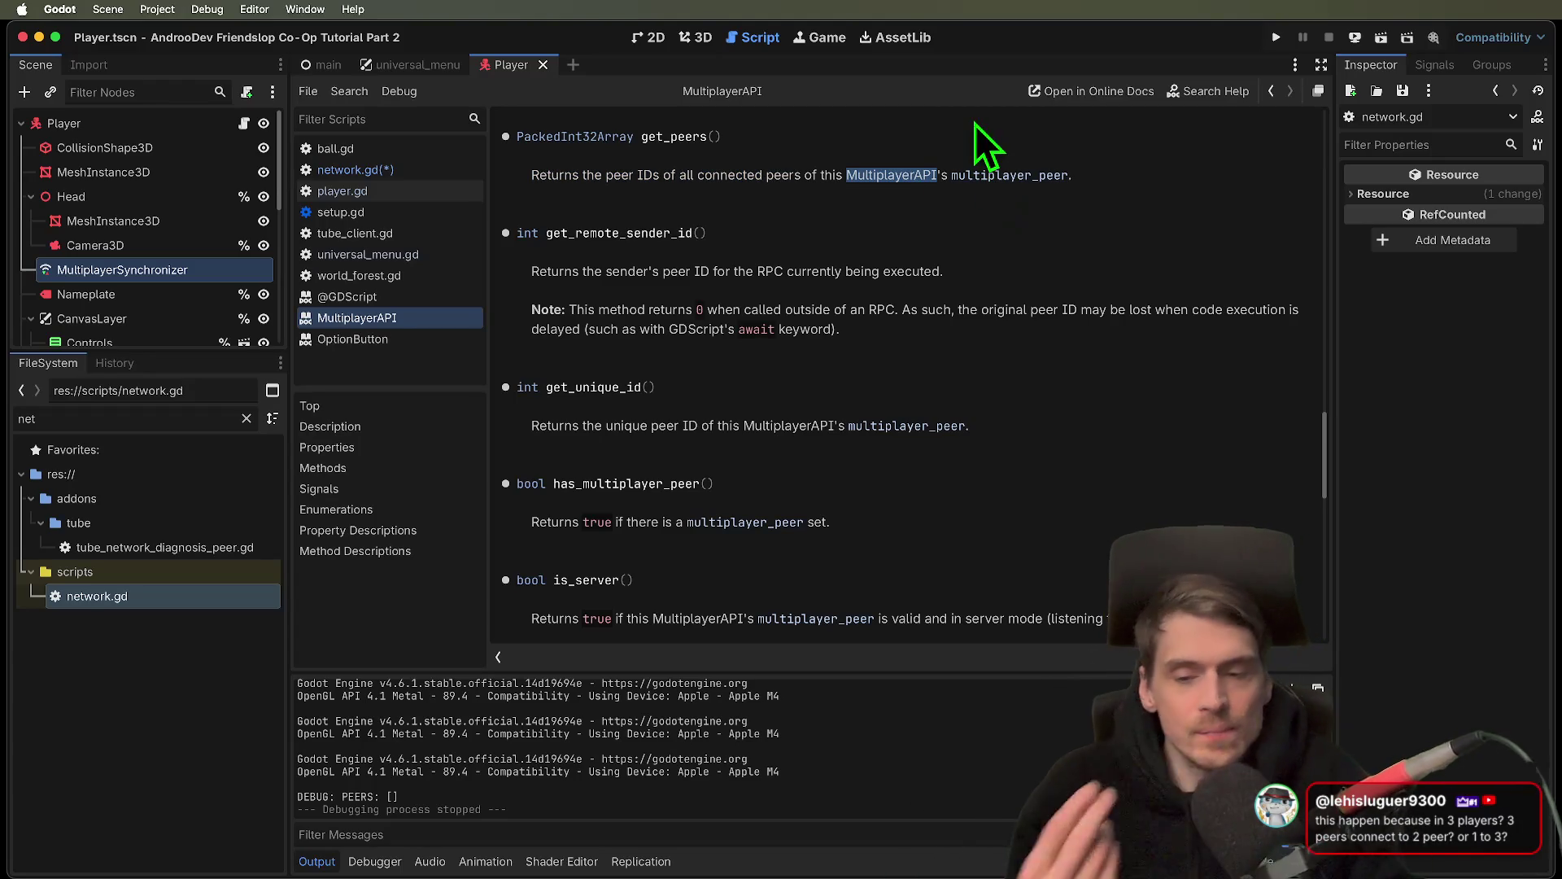
double_click(574, 387)
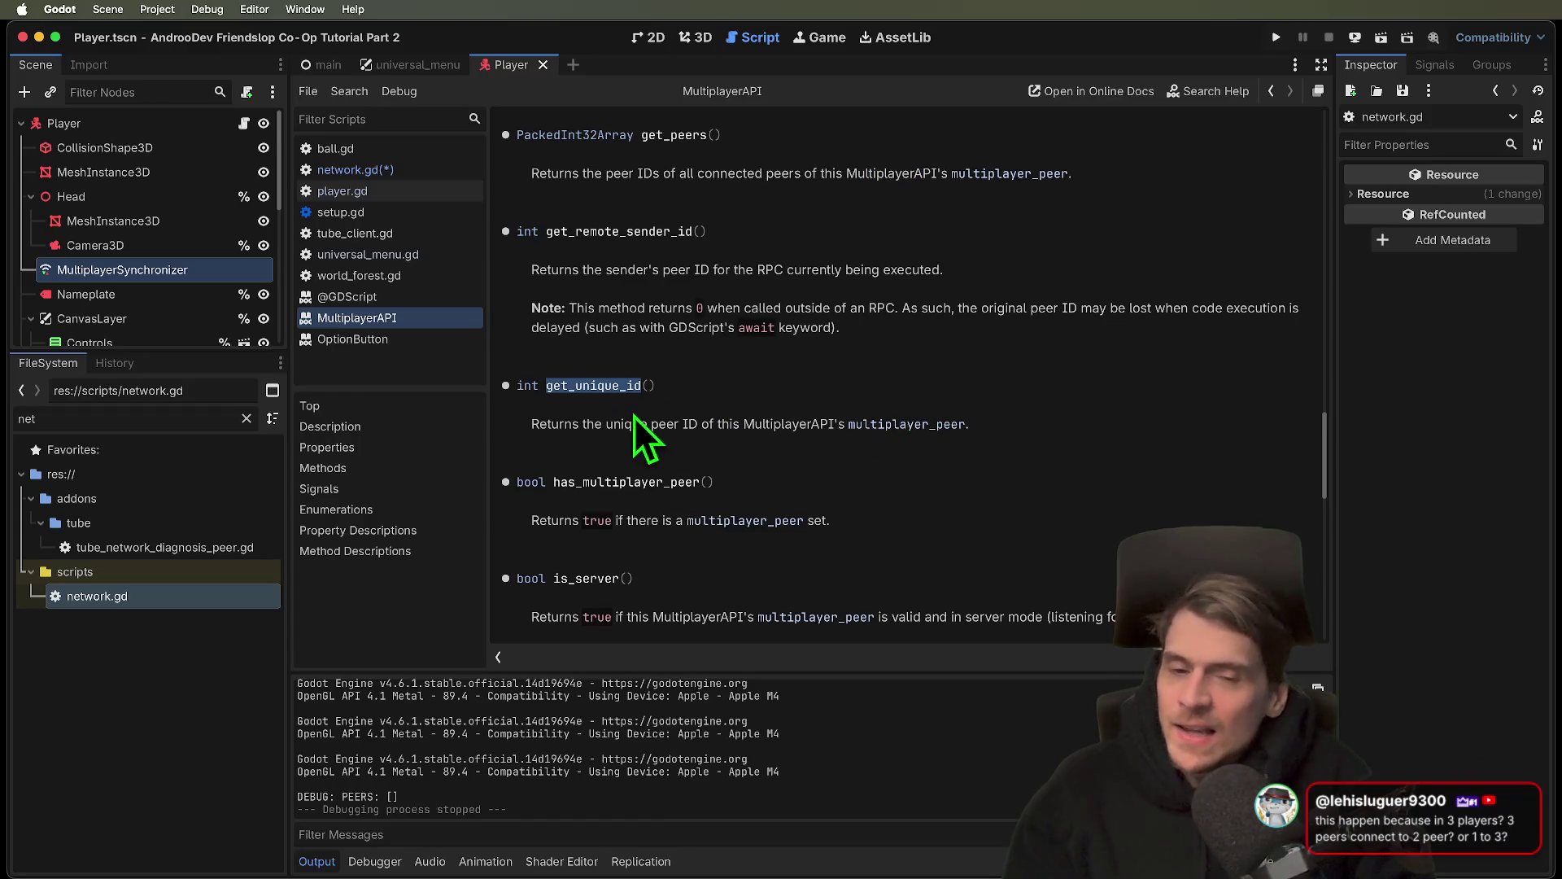
left_click_drag(531, 423, 825, 424)
left_click(1090, 468)
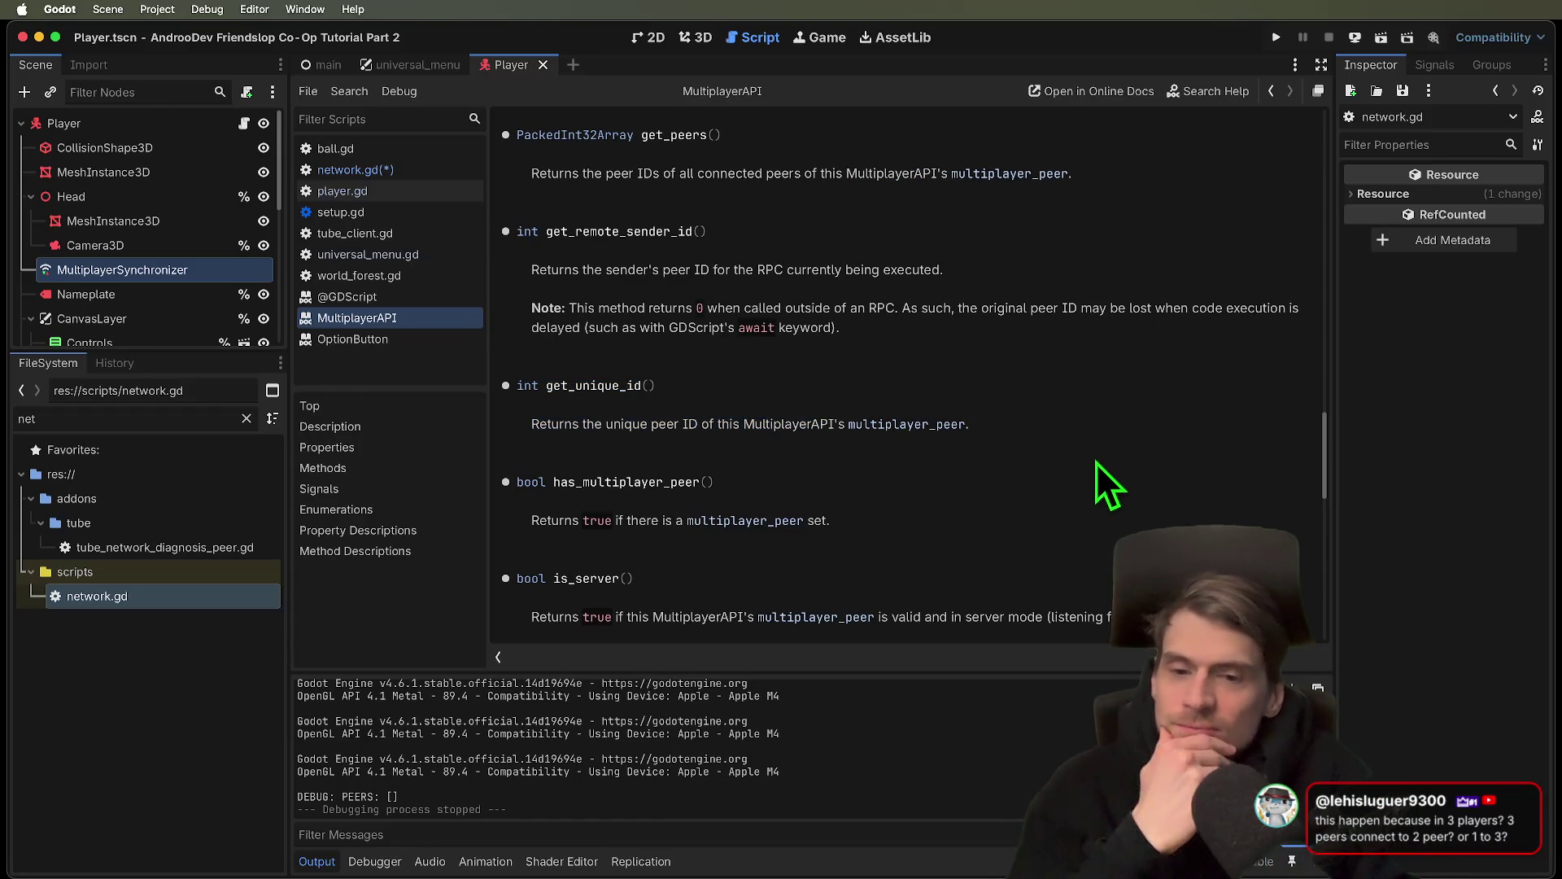
scroll(1092, 457, "down", 2)
scroll(1091, 456, "down", 3)
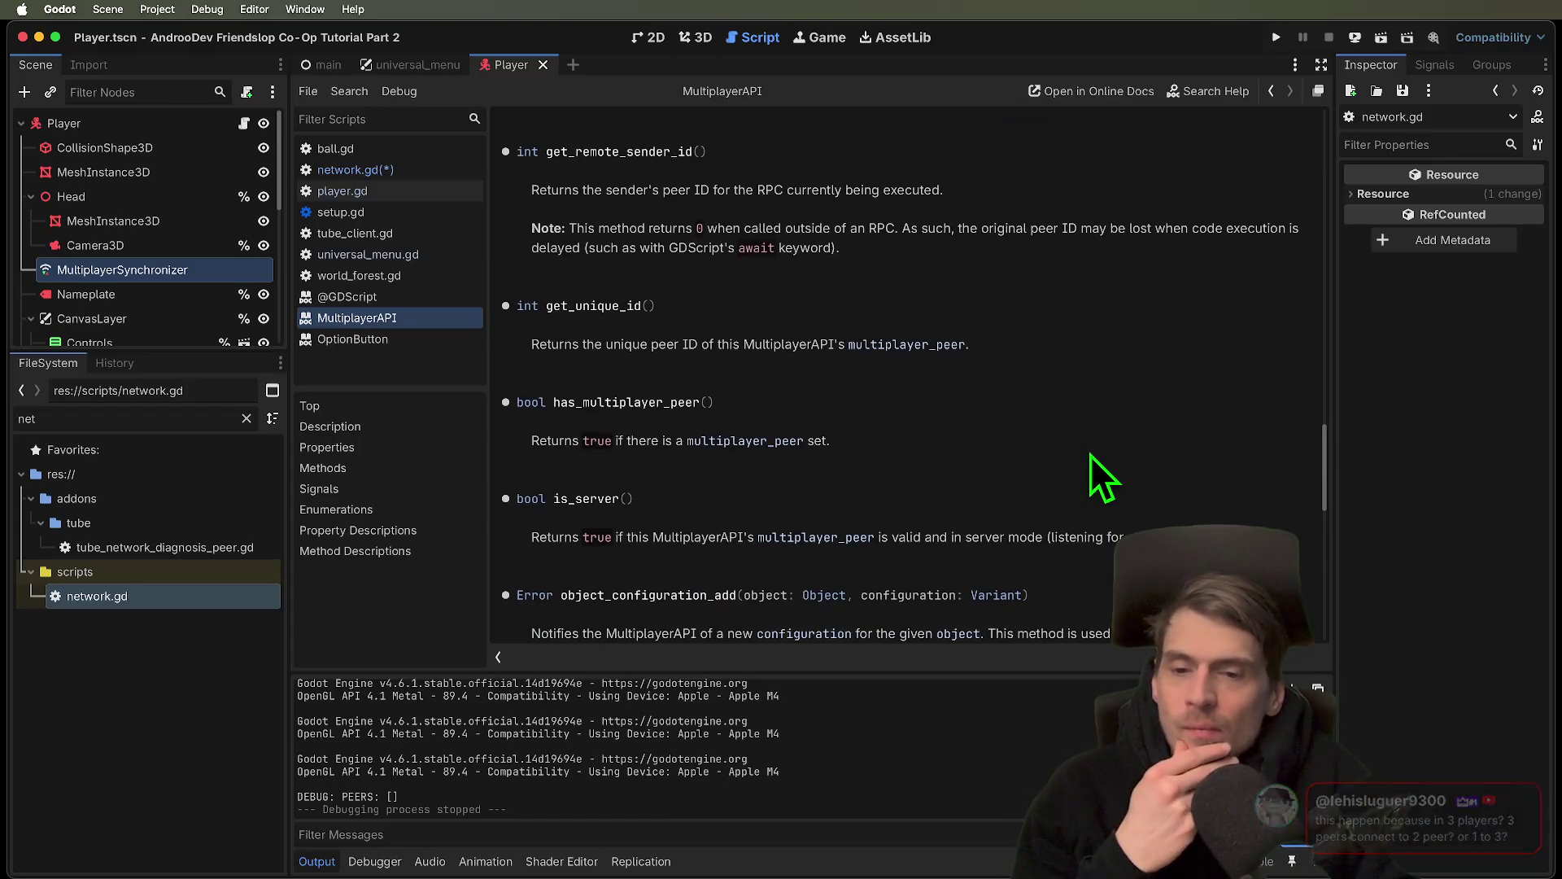
scroll(1089, 453, "down", 8)
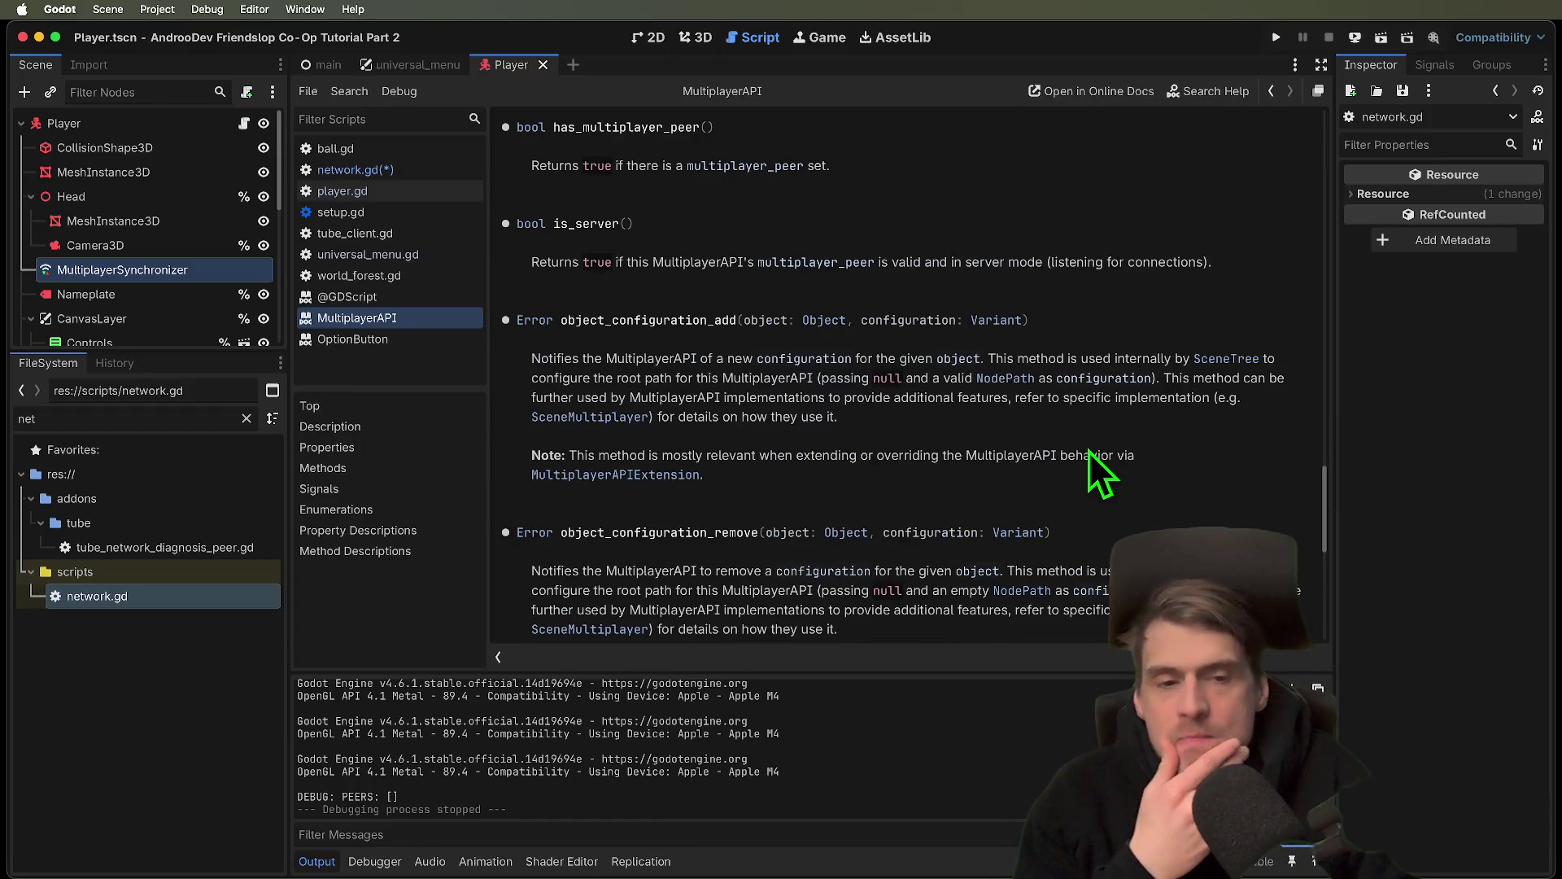
scroll(1089, 451, "up", 10)
scroll(1089, 452, "up", 11)
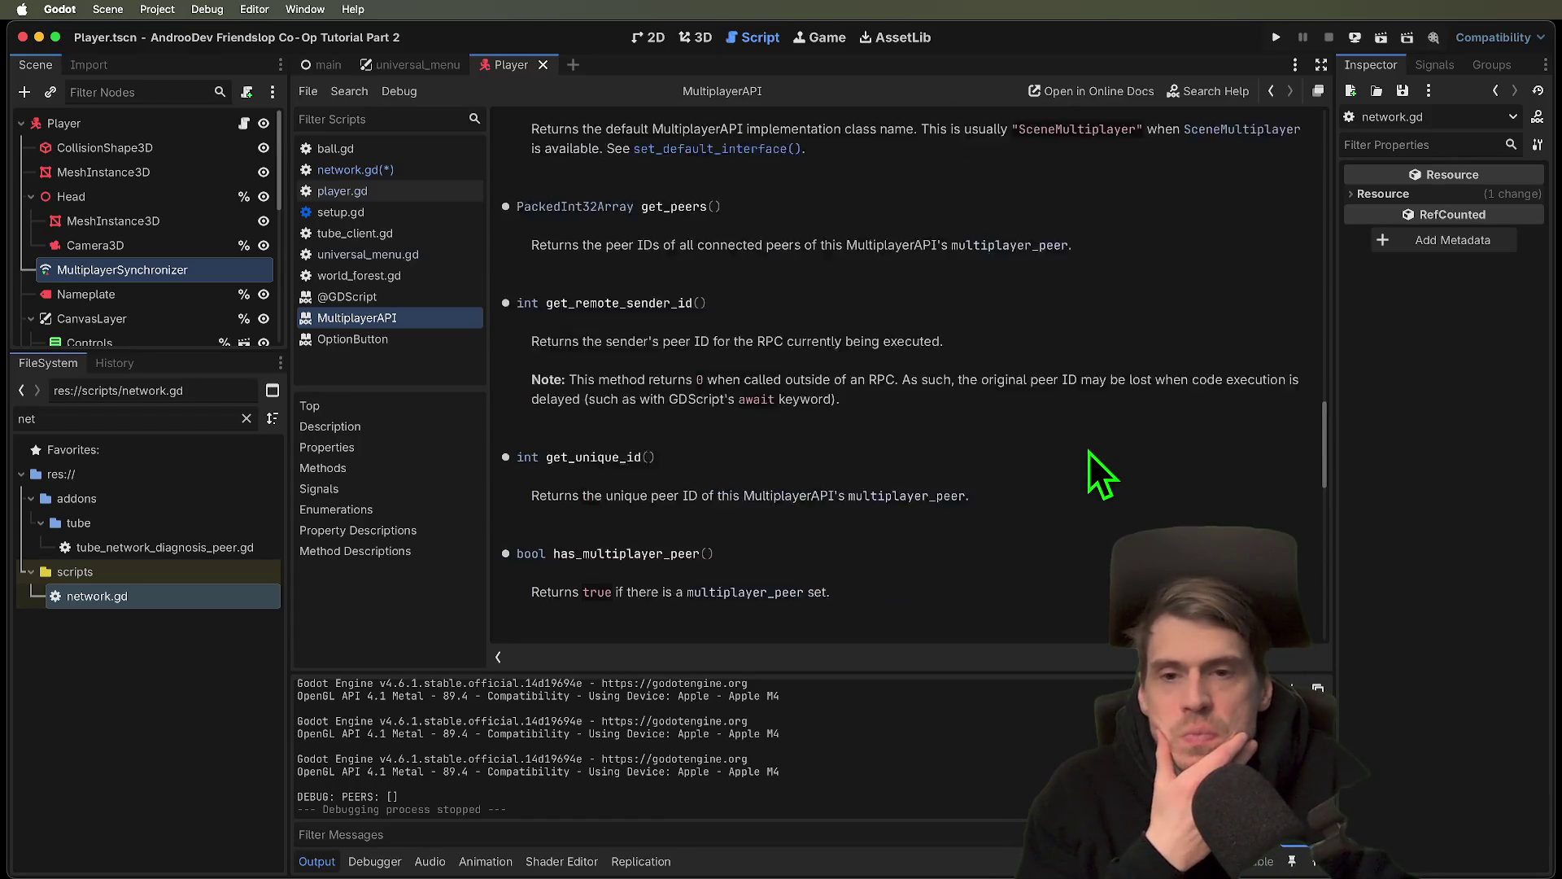
scroll(1085, 454, "up", 10)
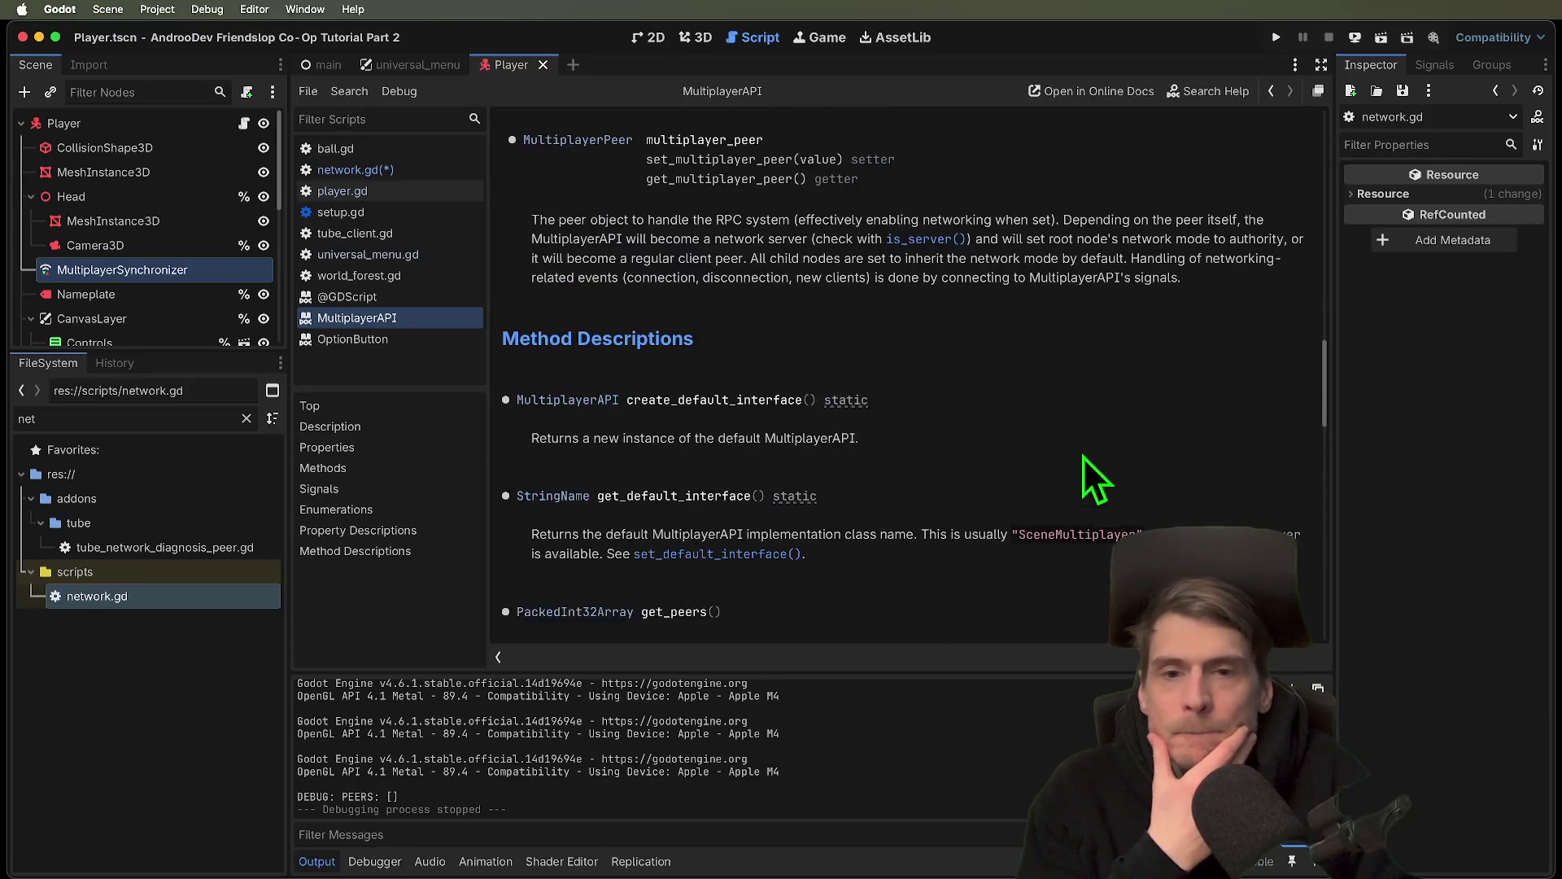
scroll(1082, 457, "up", 9)
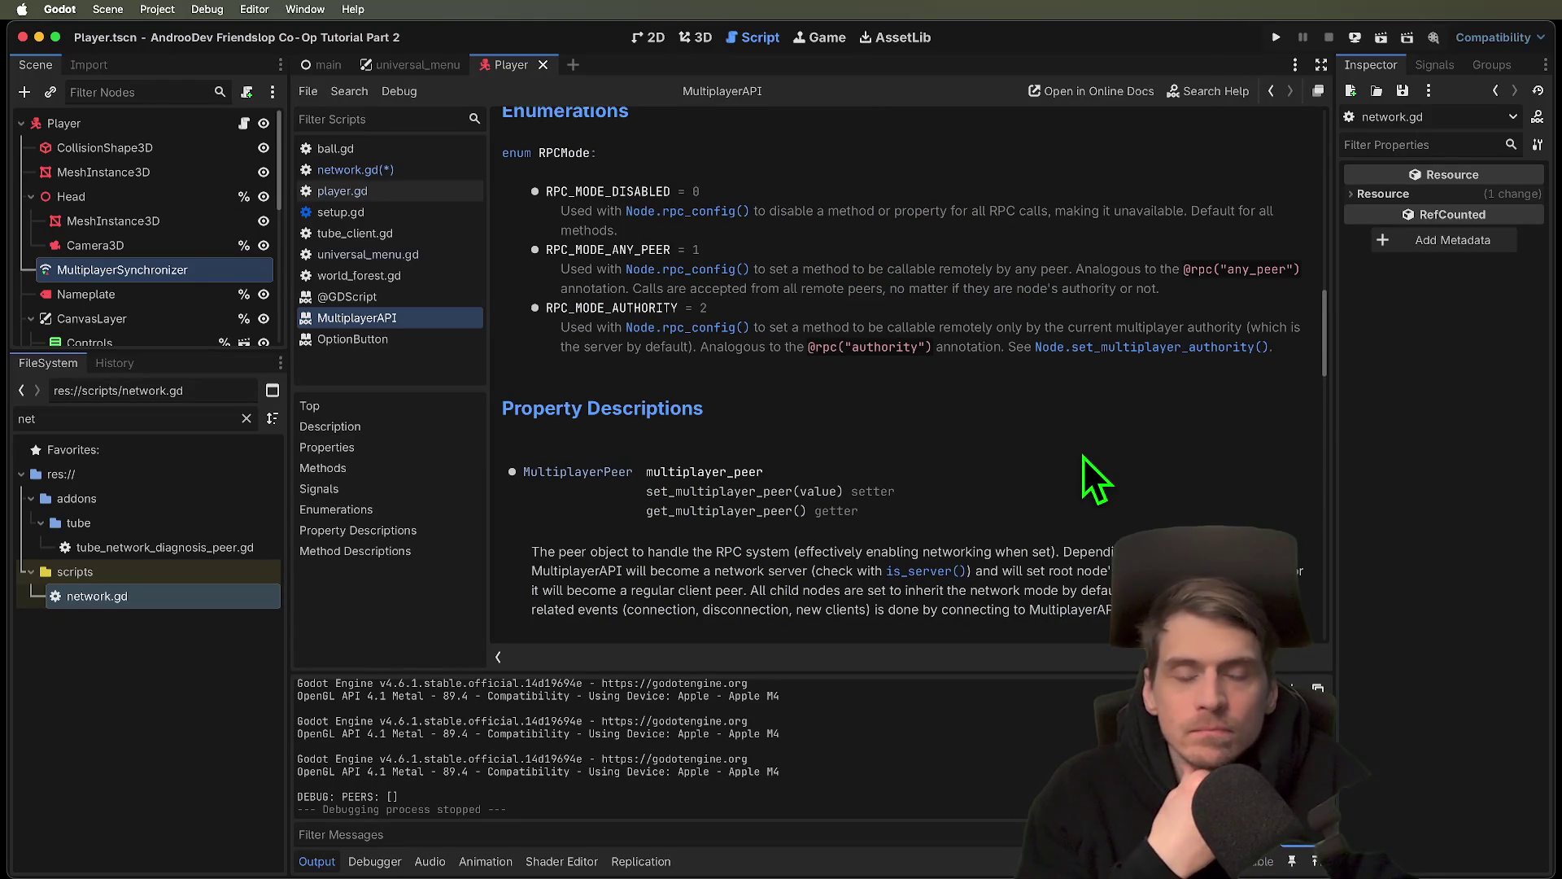
scroll(1082, 456, "up", 2)
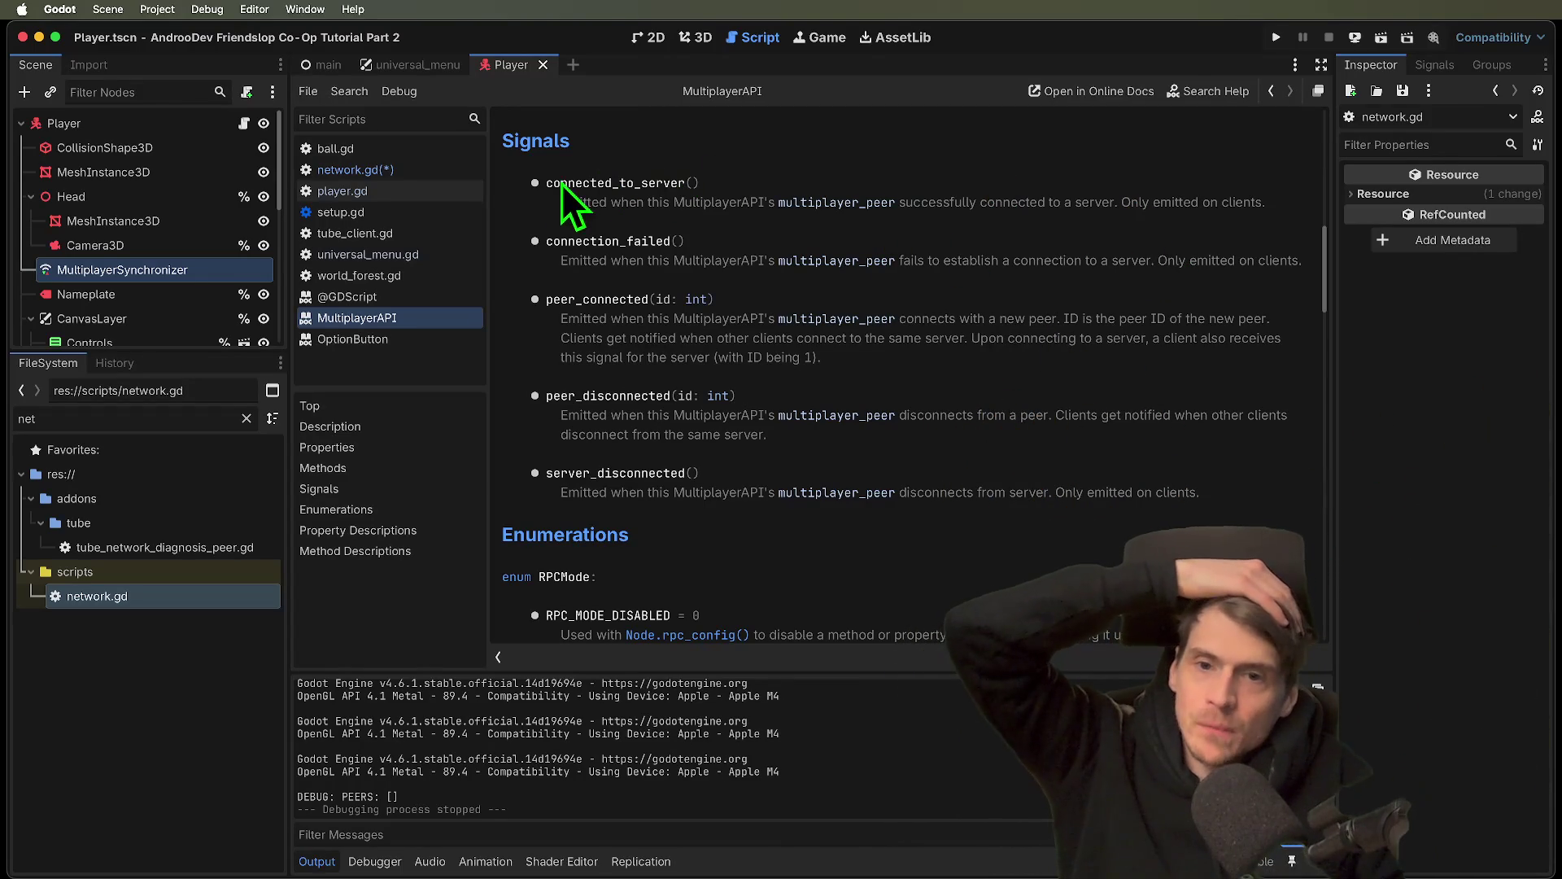
Go over the MultiplayerAPI signals: connected_to_server, connection_failed, peer_connected, peer_disconnected, server_disconnected
left_click_drag(552, 182, 737, 172)
left_click_drag(547, 241, 795, 227)
left_click(554, 304)
double_click(554, 304)
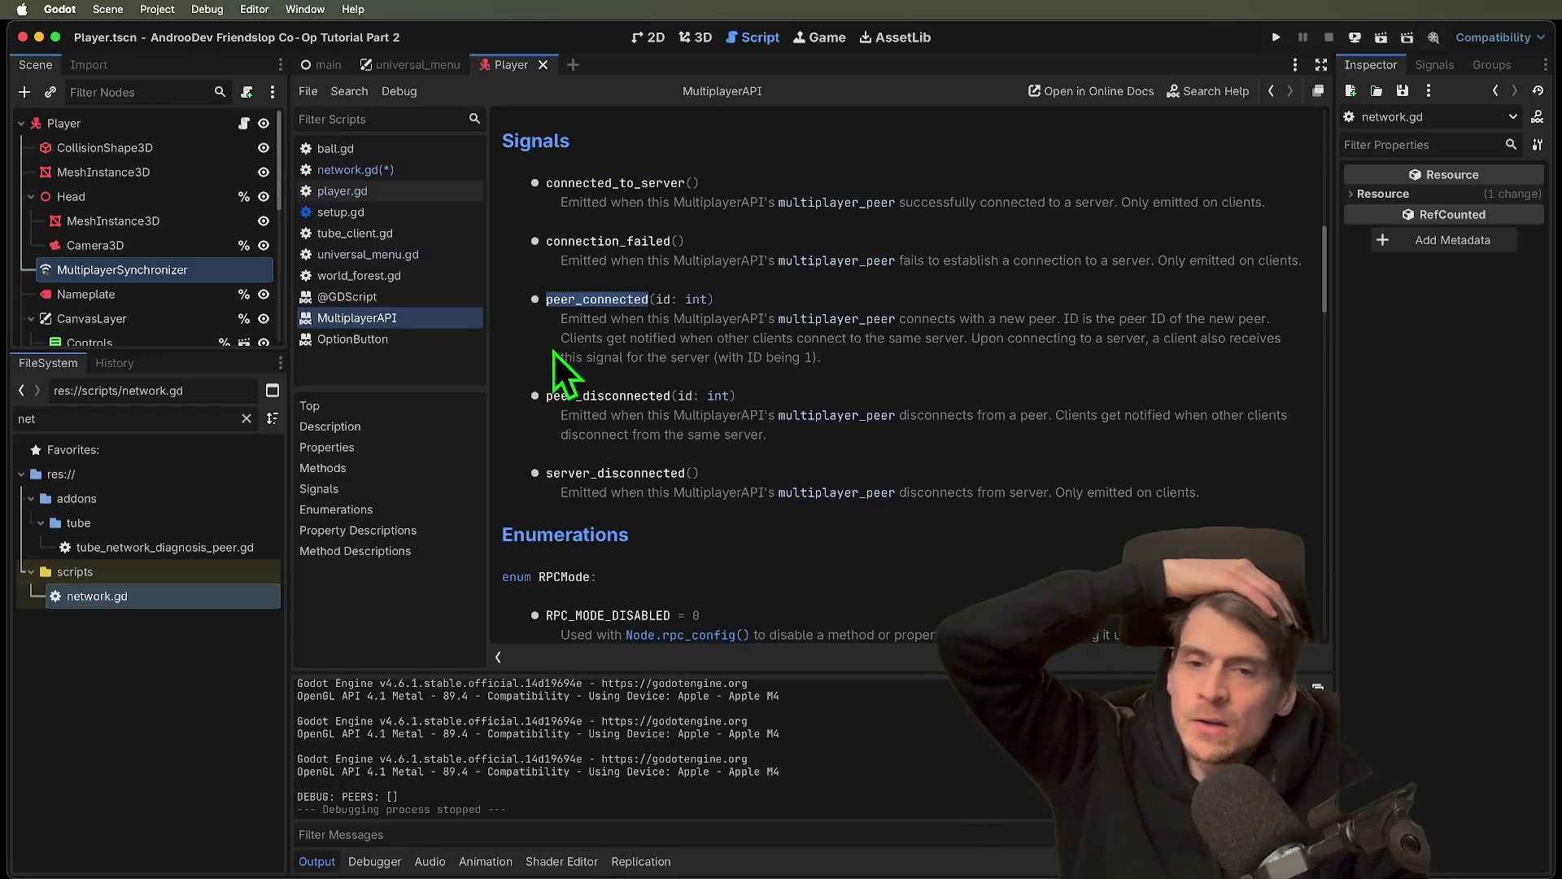
double_click(563, 400)
double_click(554, 477)
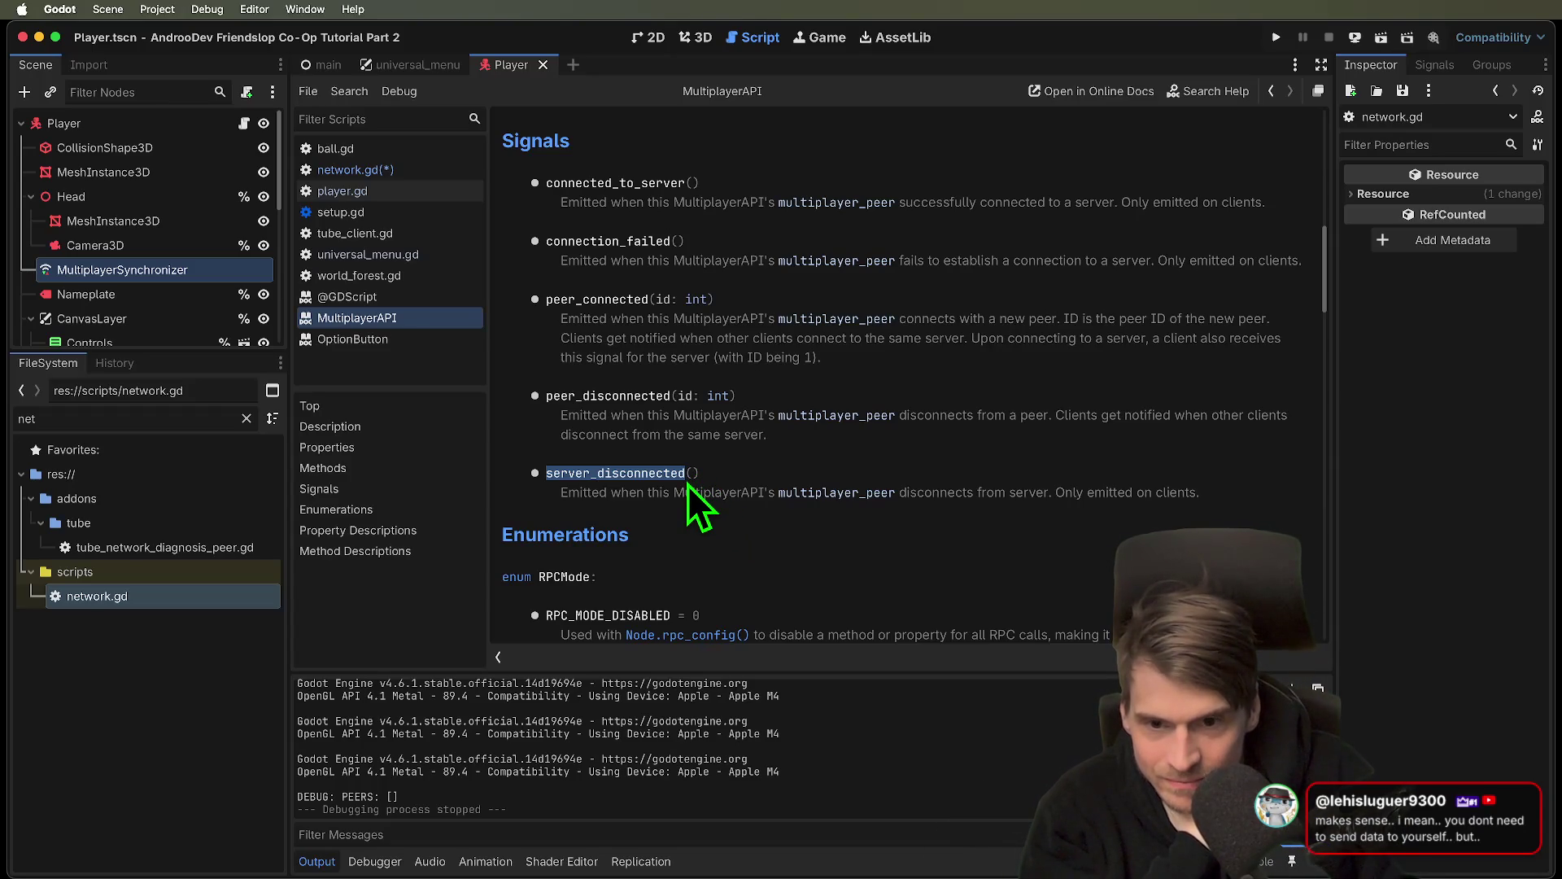
Read the peer_connected description, including clients getting ID 1, and the connected_to_server description
left_click_drag(567, 318, 666, 329)
left_click_drag(1057, 320, 1269, 319)
mouse_move(563, 336)
left_mouse_down()
mouse_move(1017, 339)
mouse_move(973, 343)
left_mouse_up()
double_click(973, 344)
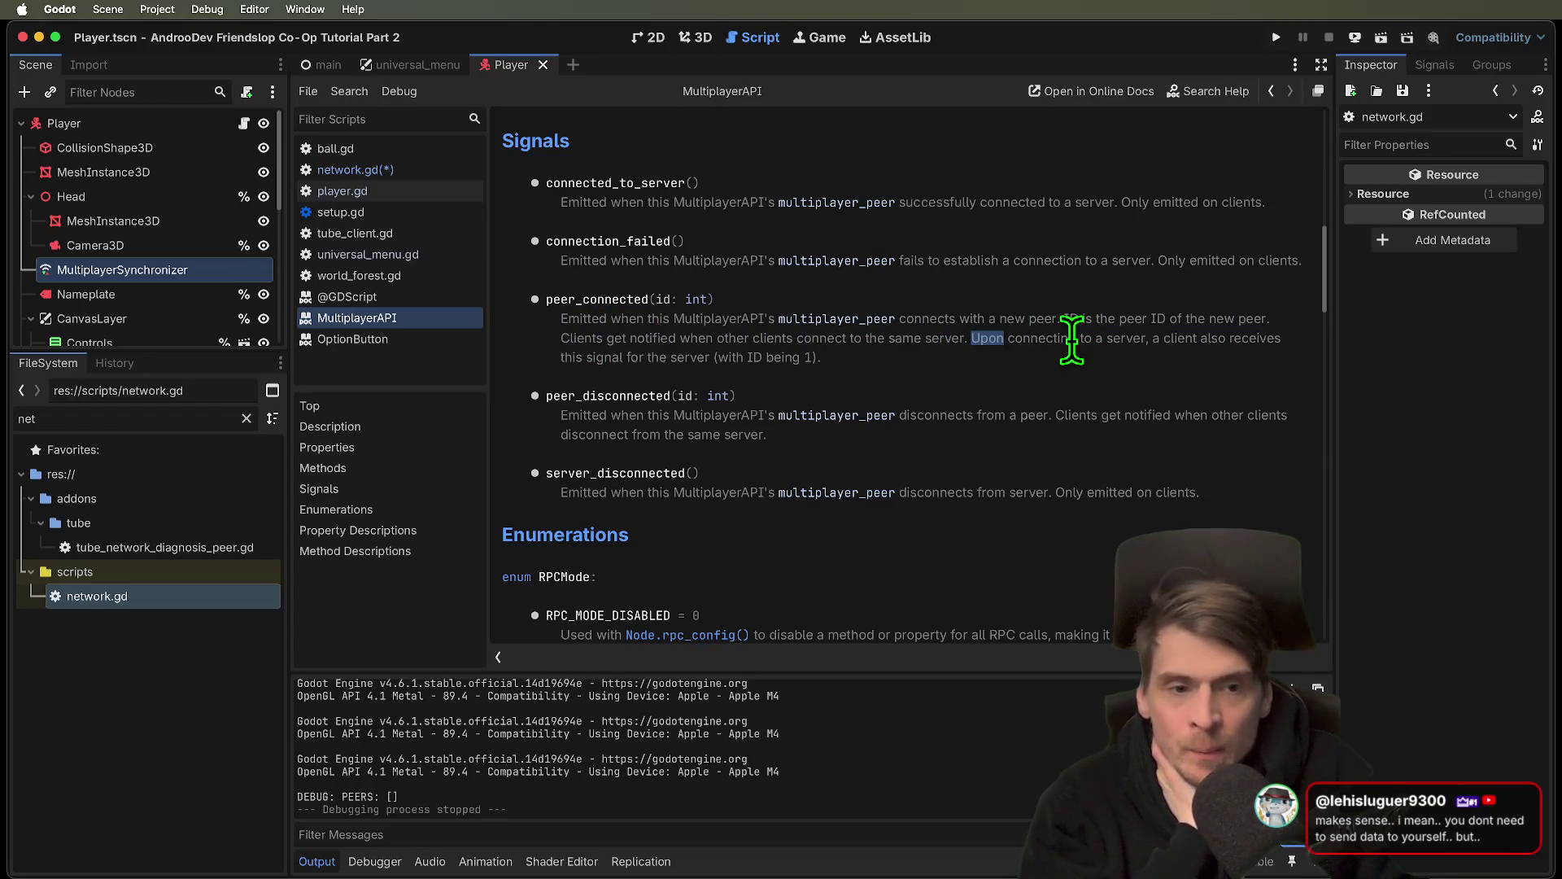
left_click(1142, 342)
left_click_drag(1147, 339, 1169, 385)
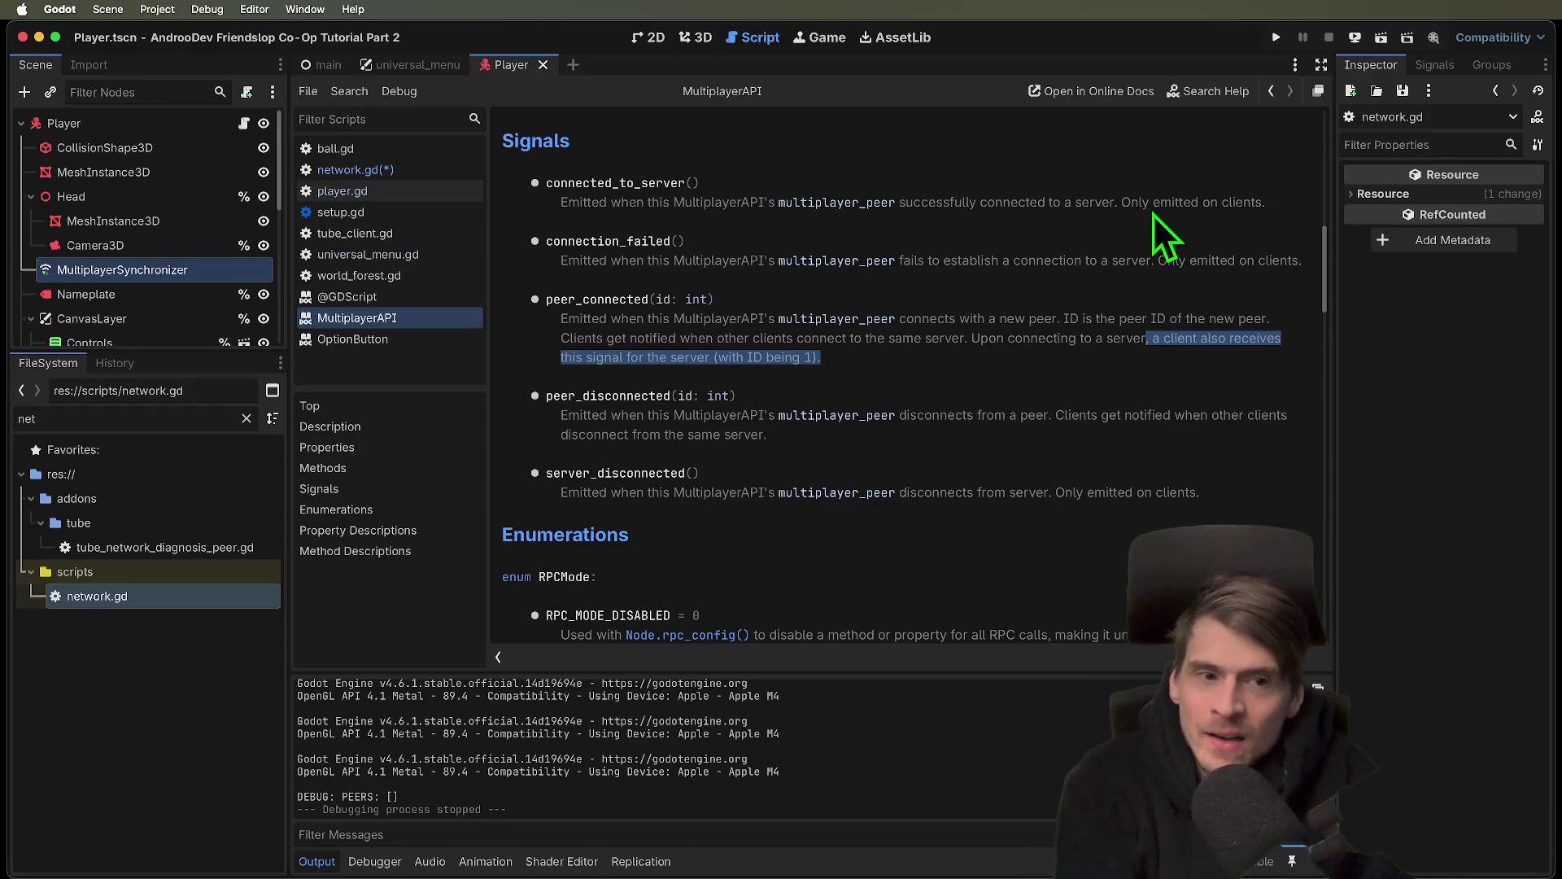
left_click(1126, 207)
left_click_drag(1259, 203, 583, 210)
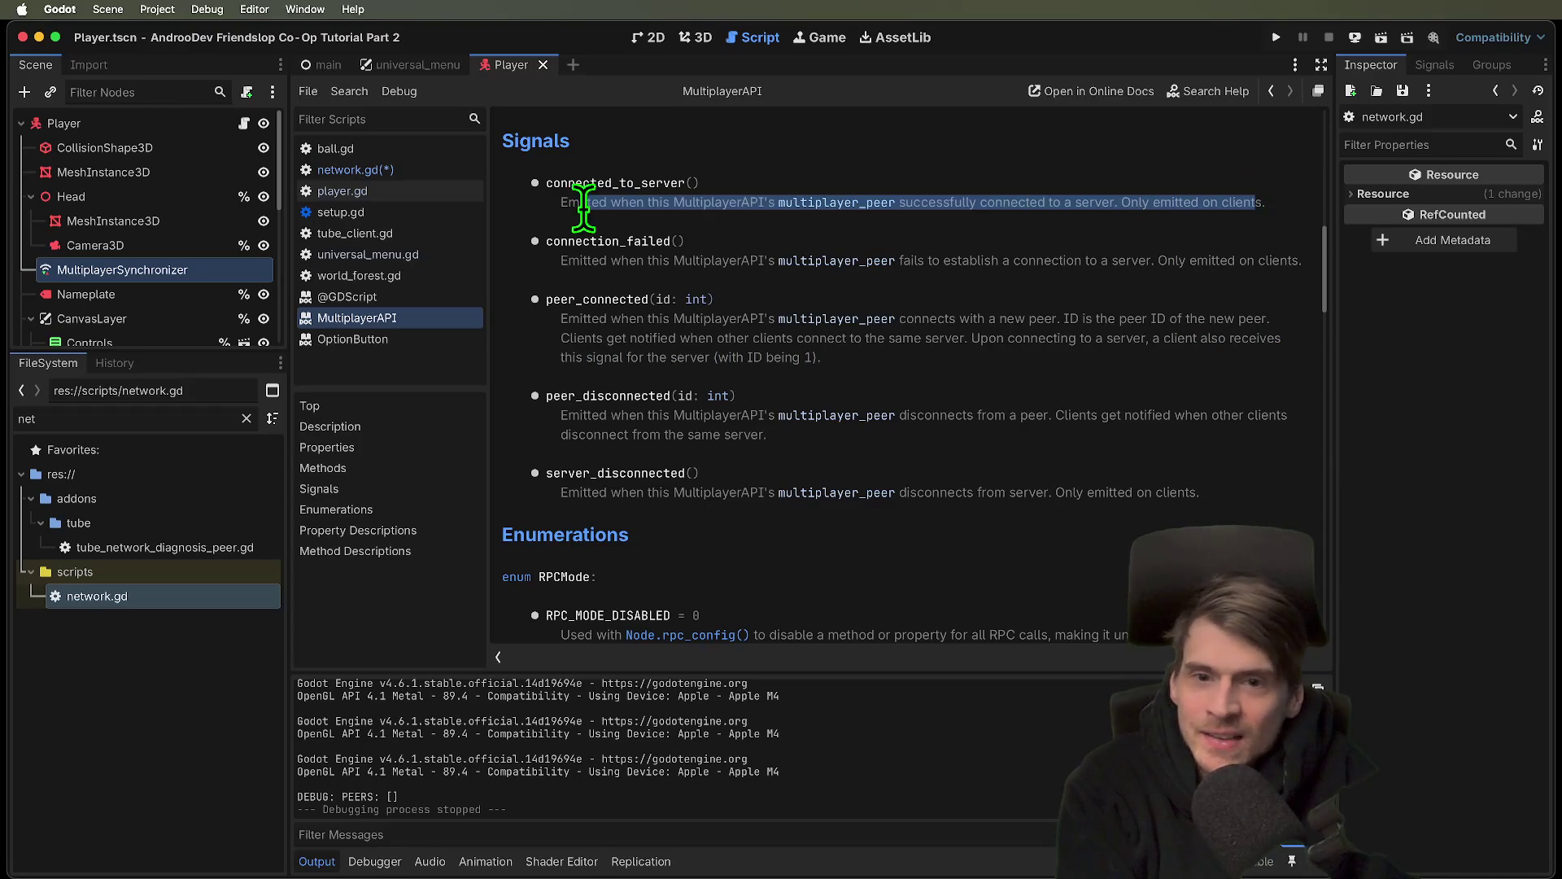
double_click(570, 205)
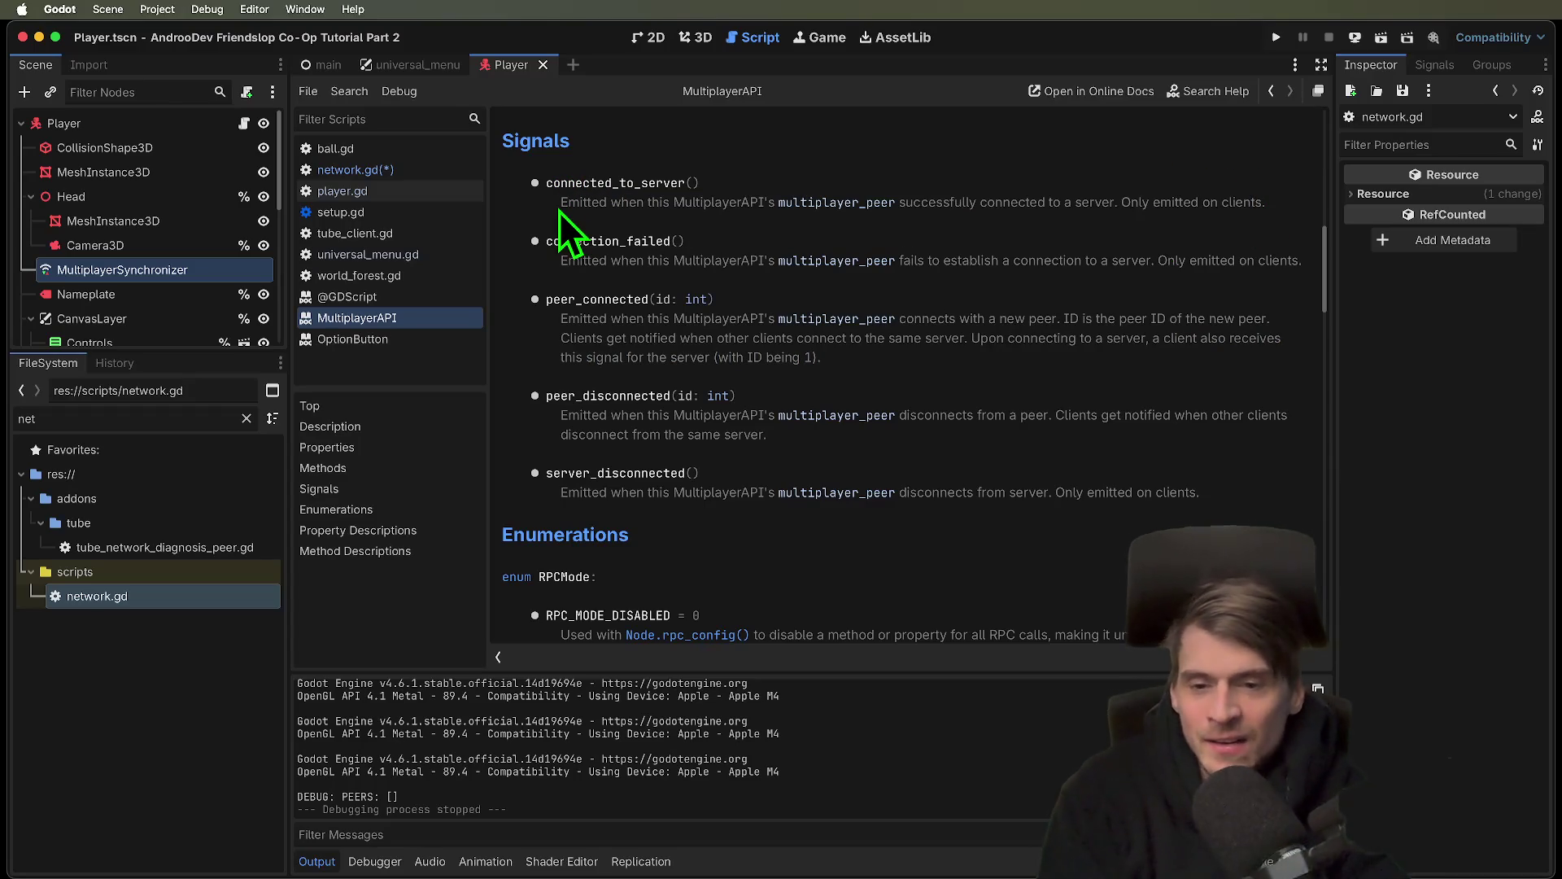
Scroll through the method reference past poll() and rpc(), then go back to network.gd
scroll(604, 210, "up", 2)
scroll(641, 225, "up", 5)
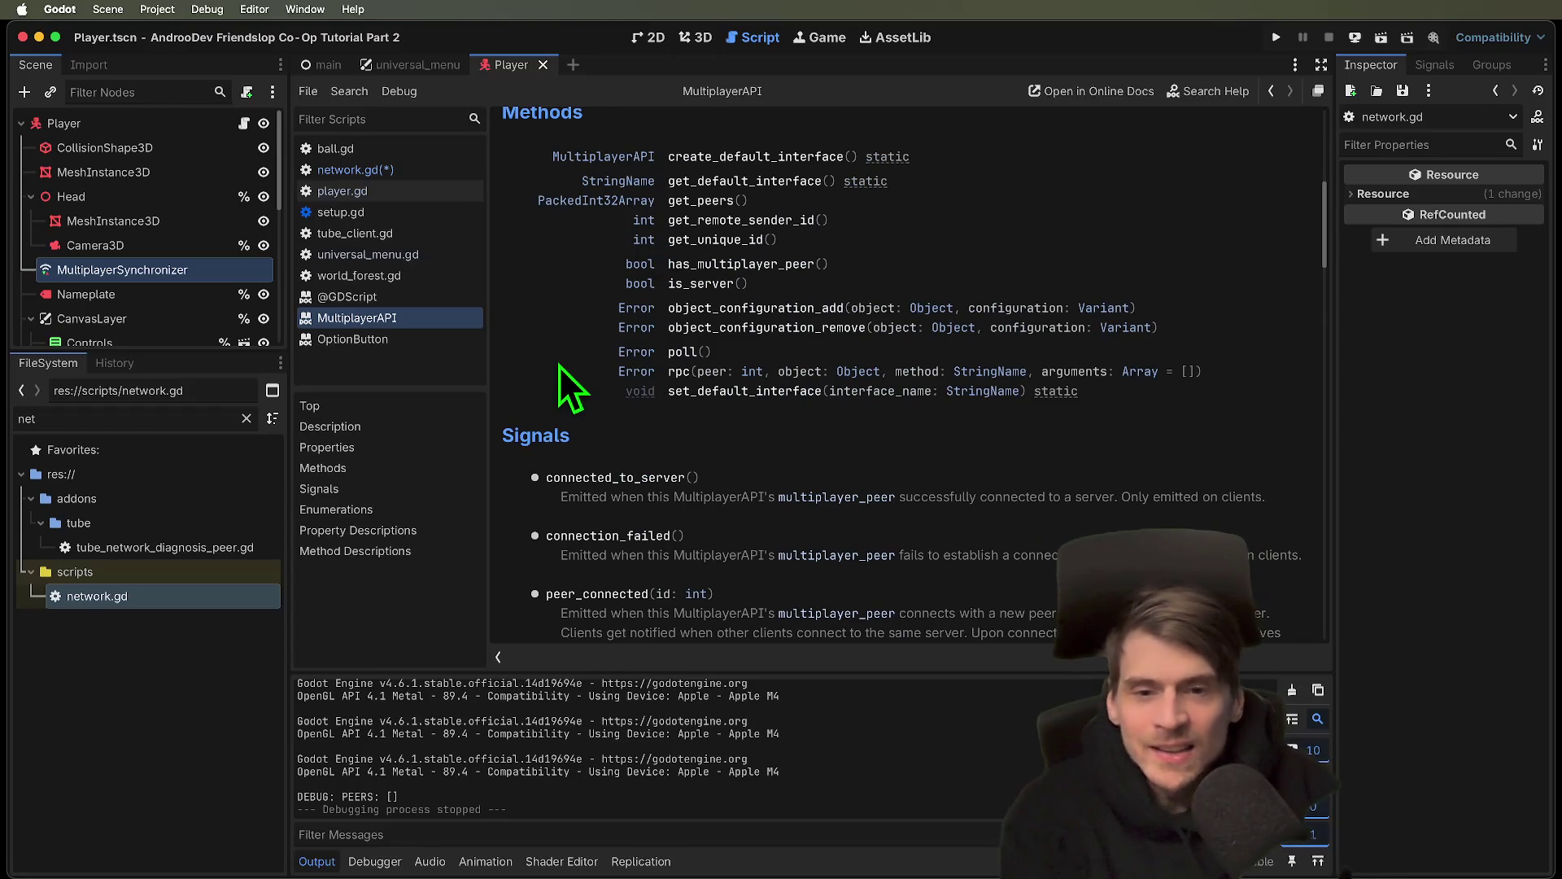
scroll(558, 367, "up", 5)
scroll(550, 374, "up", 7)
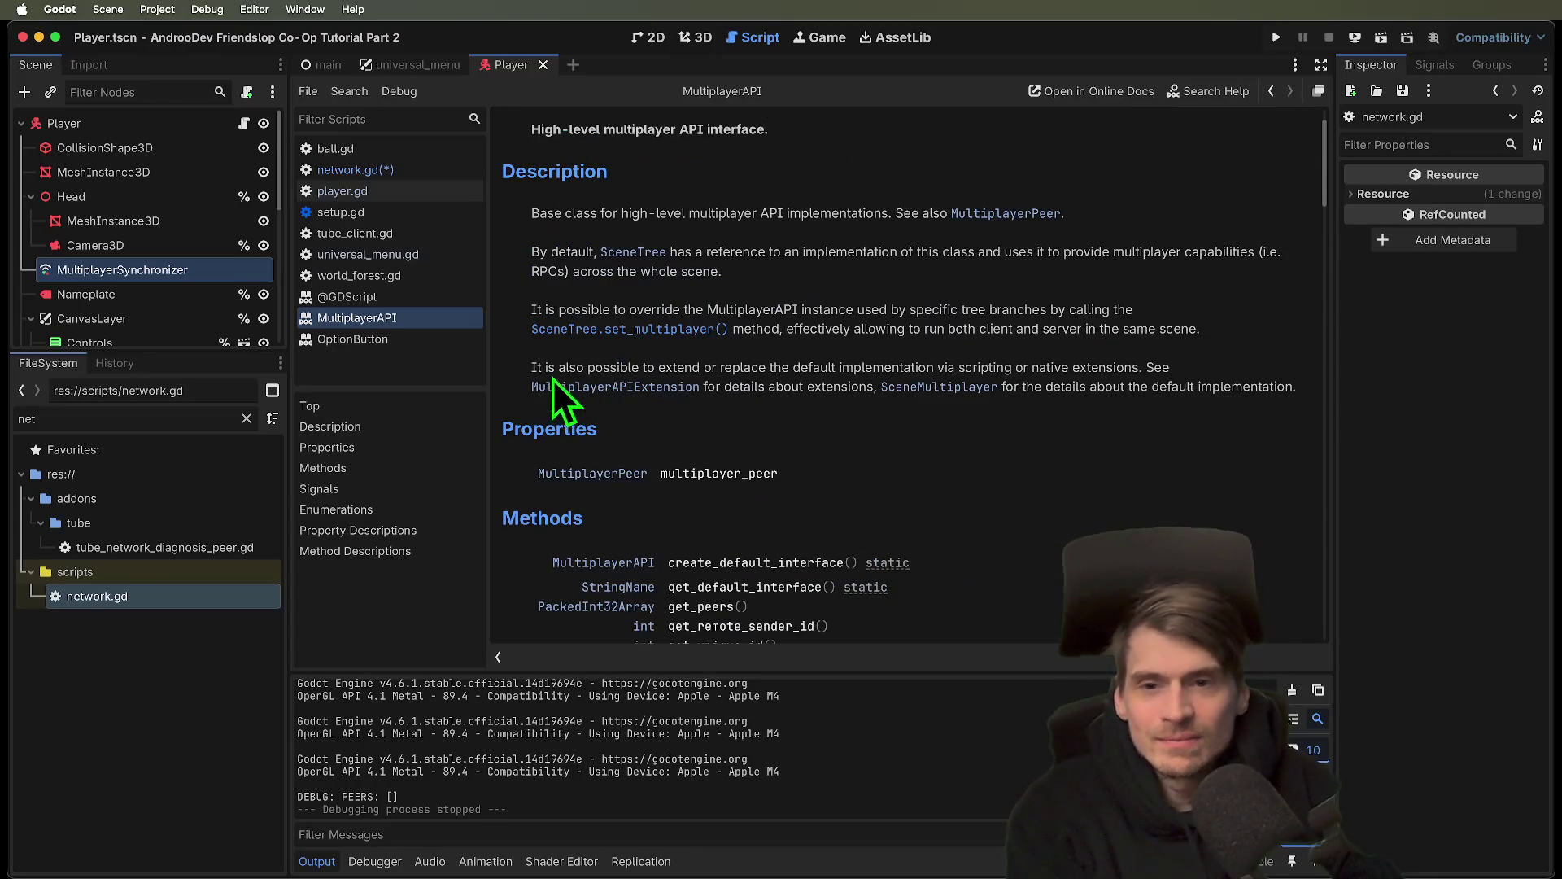
scroll(895, 467, "down", 5)
scroll(822, 468, "down", 14)
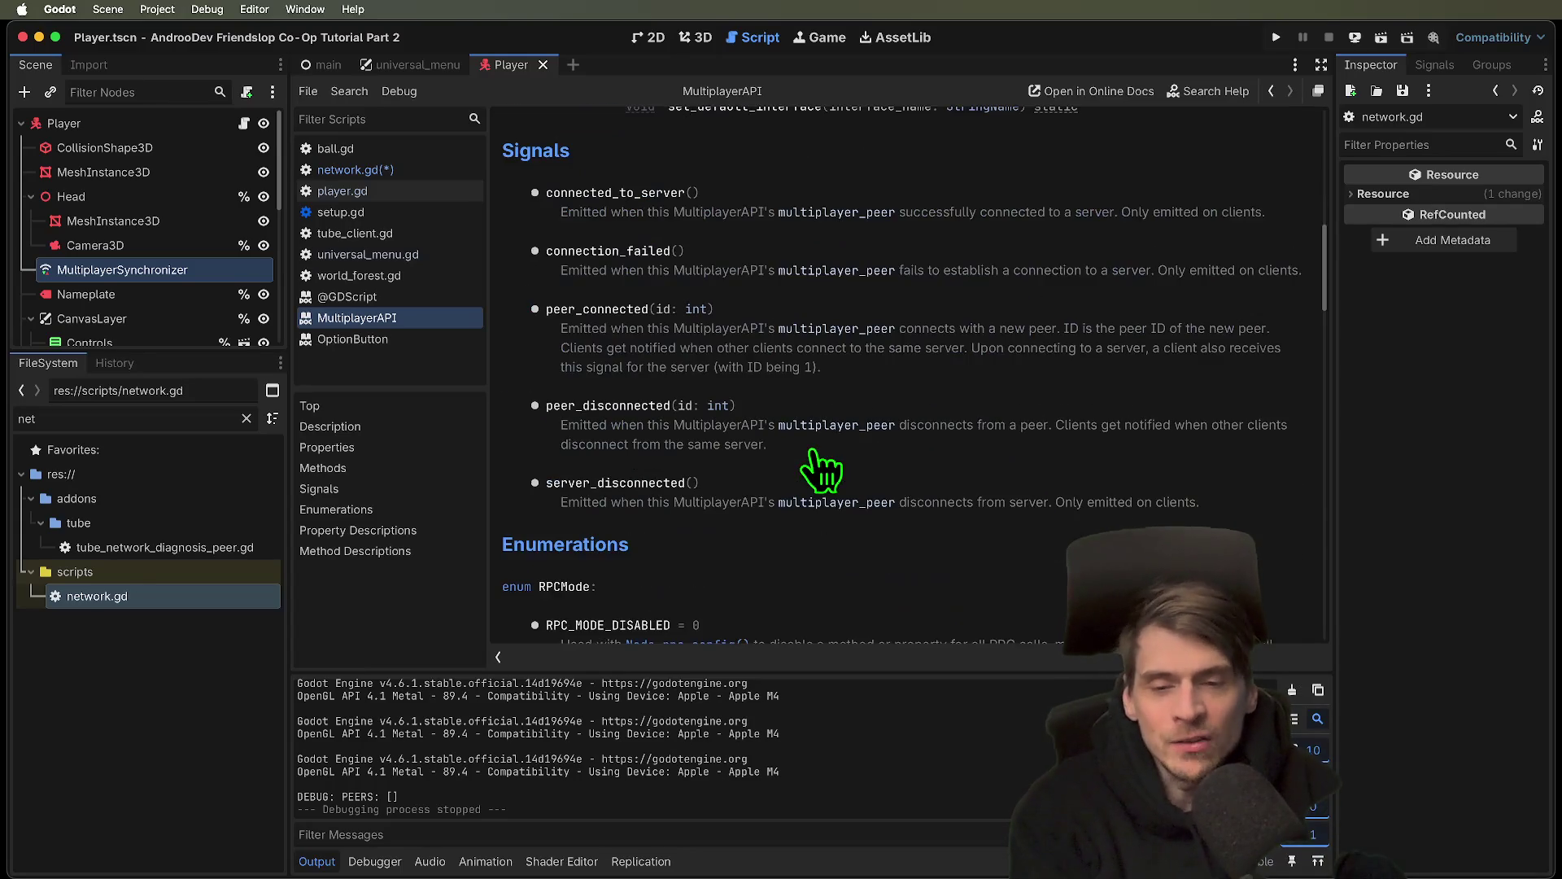
scroll(810, 451, "down", 20)
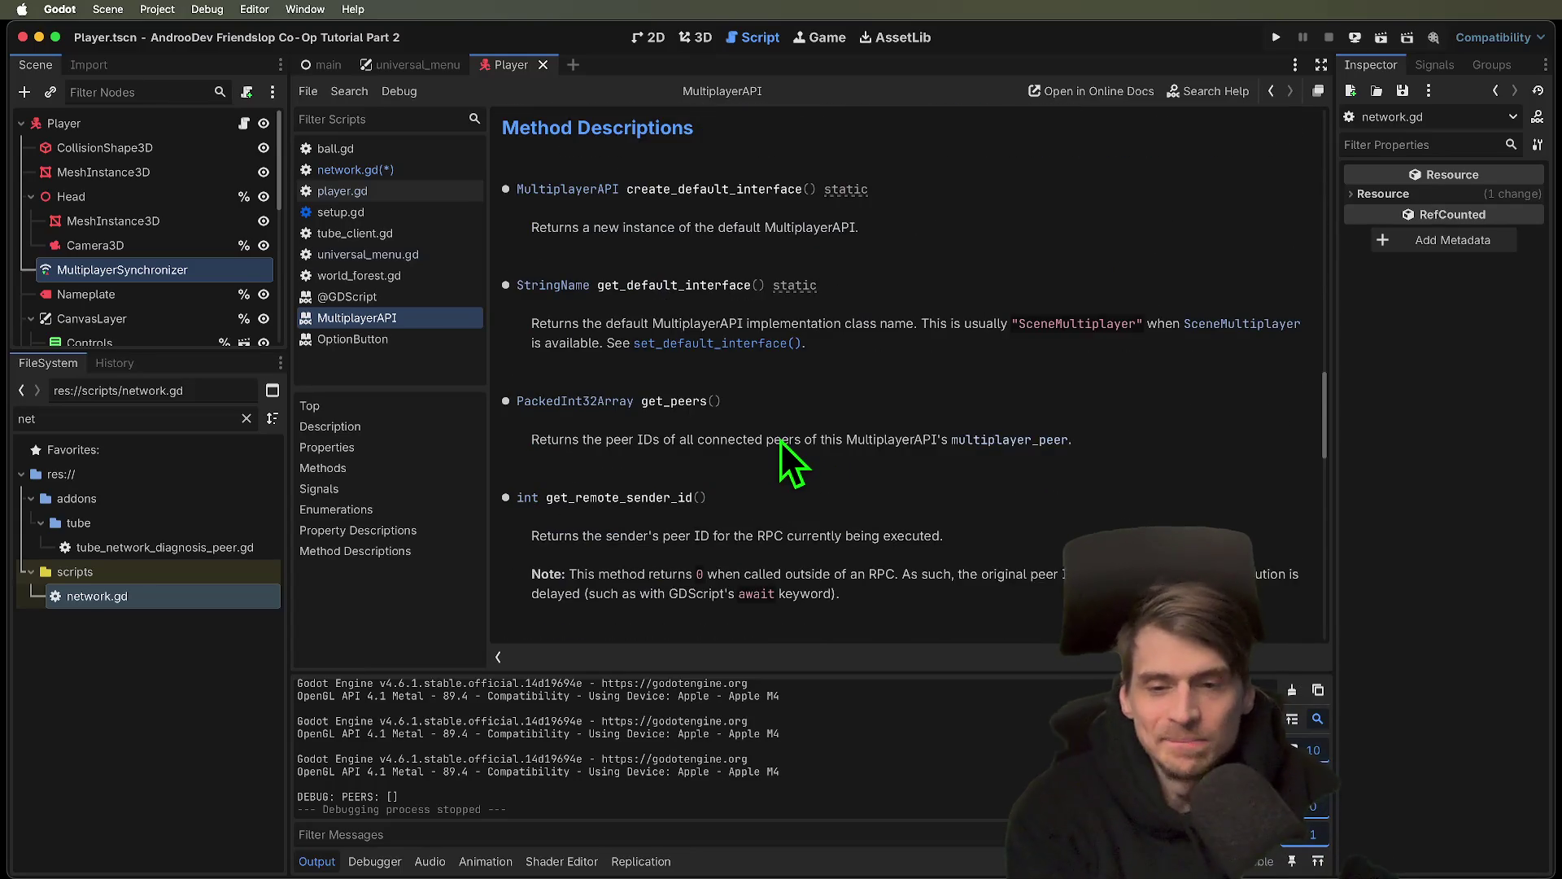
scroll(781, 433, "down", 7)
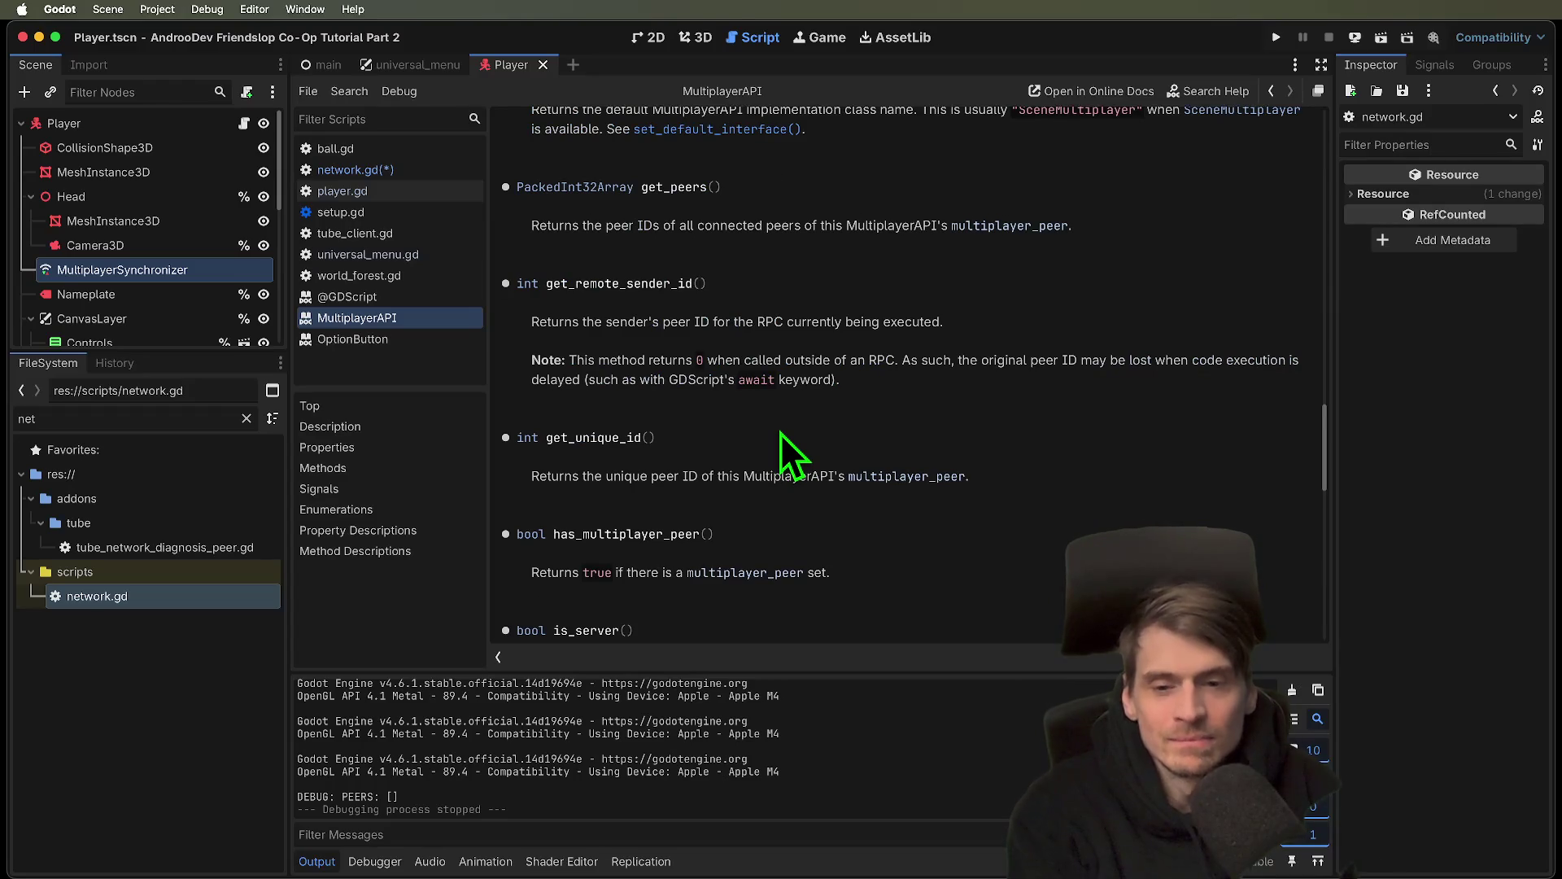
scroll(774, 432, "down", 8)
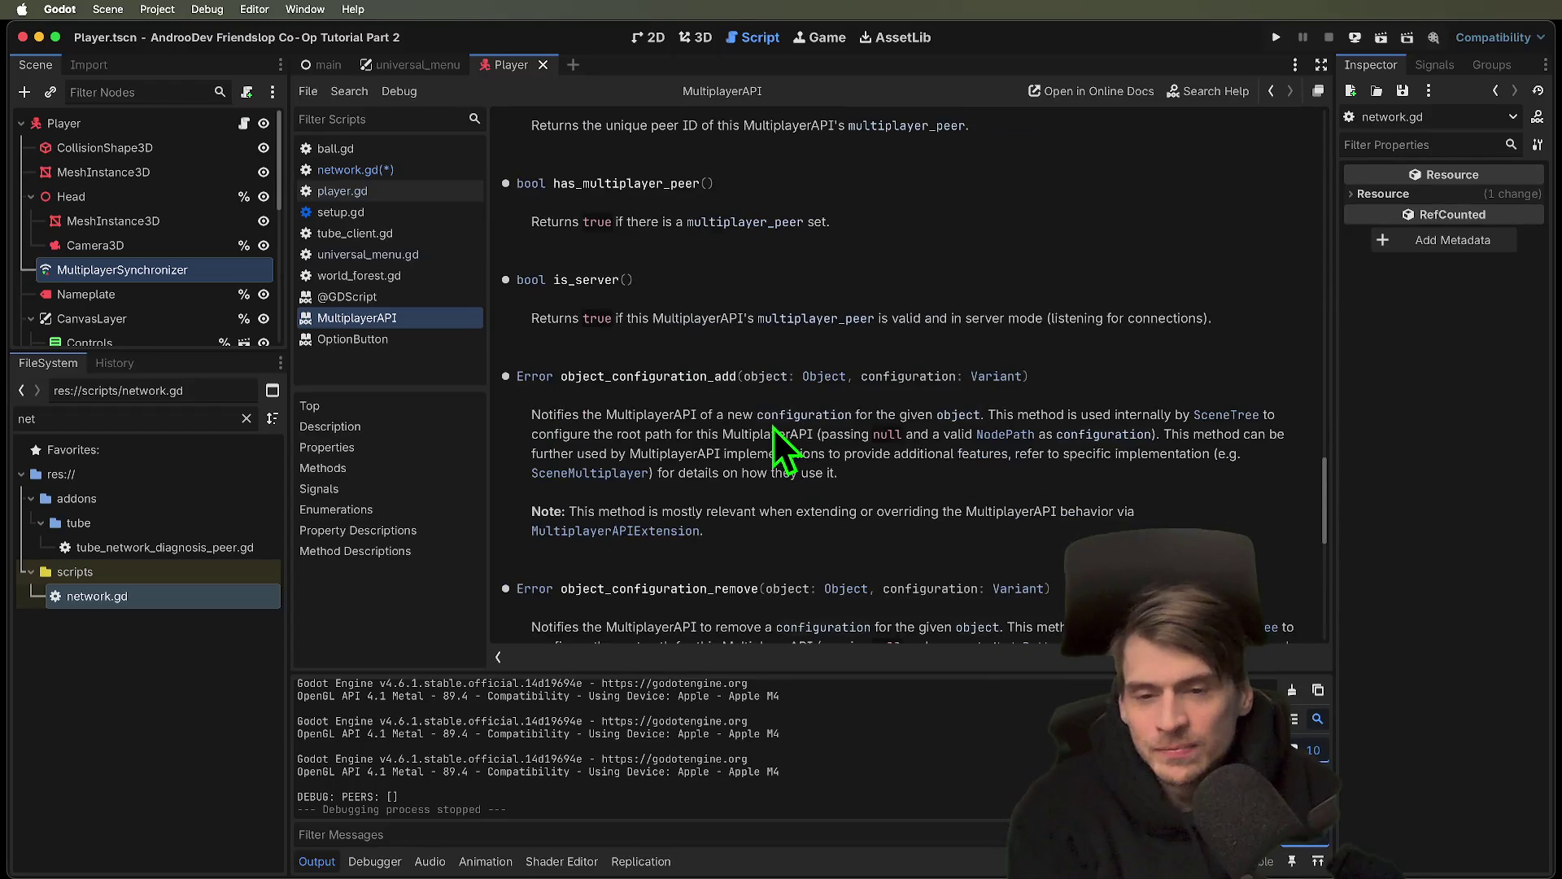
scroll(769, 432, "down", 5)
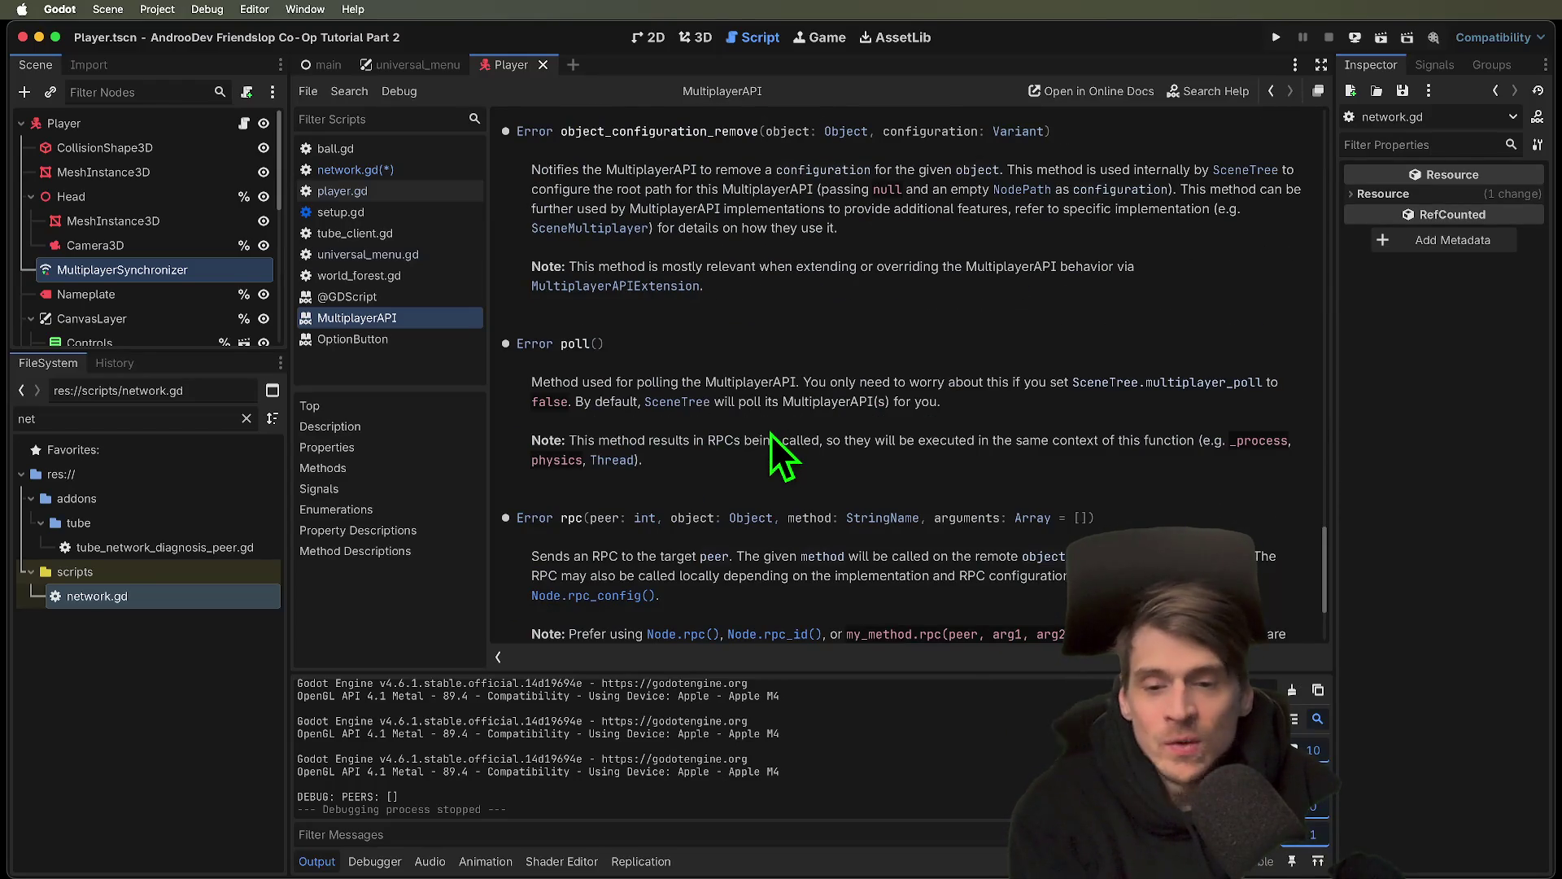
scroll(765, 469, "down", 5)
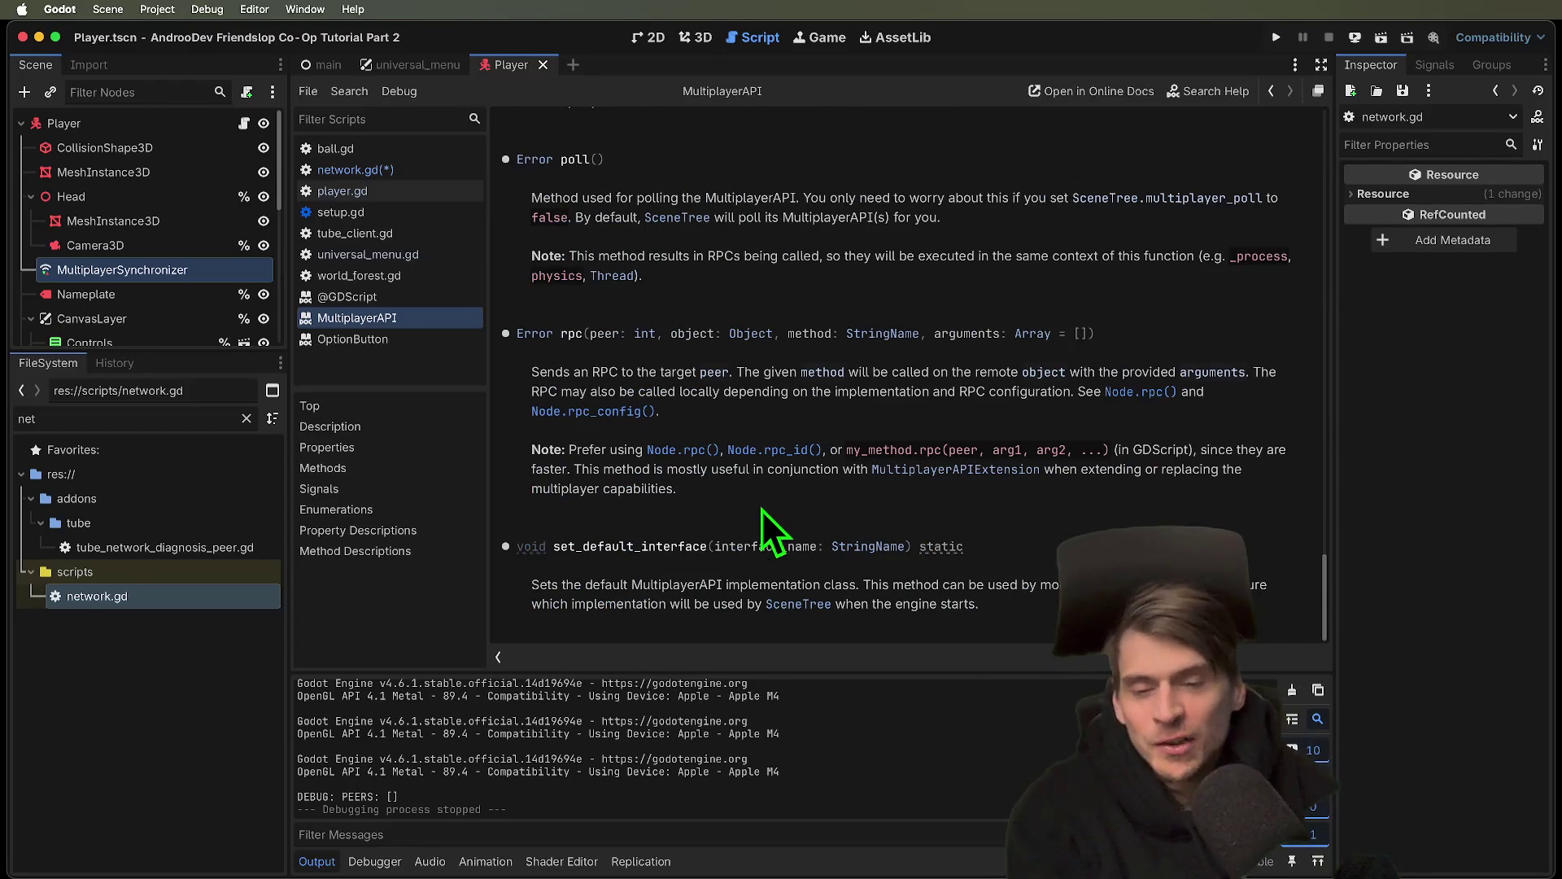
key("alt+Left")
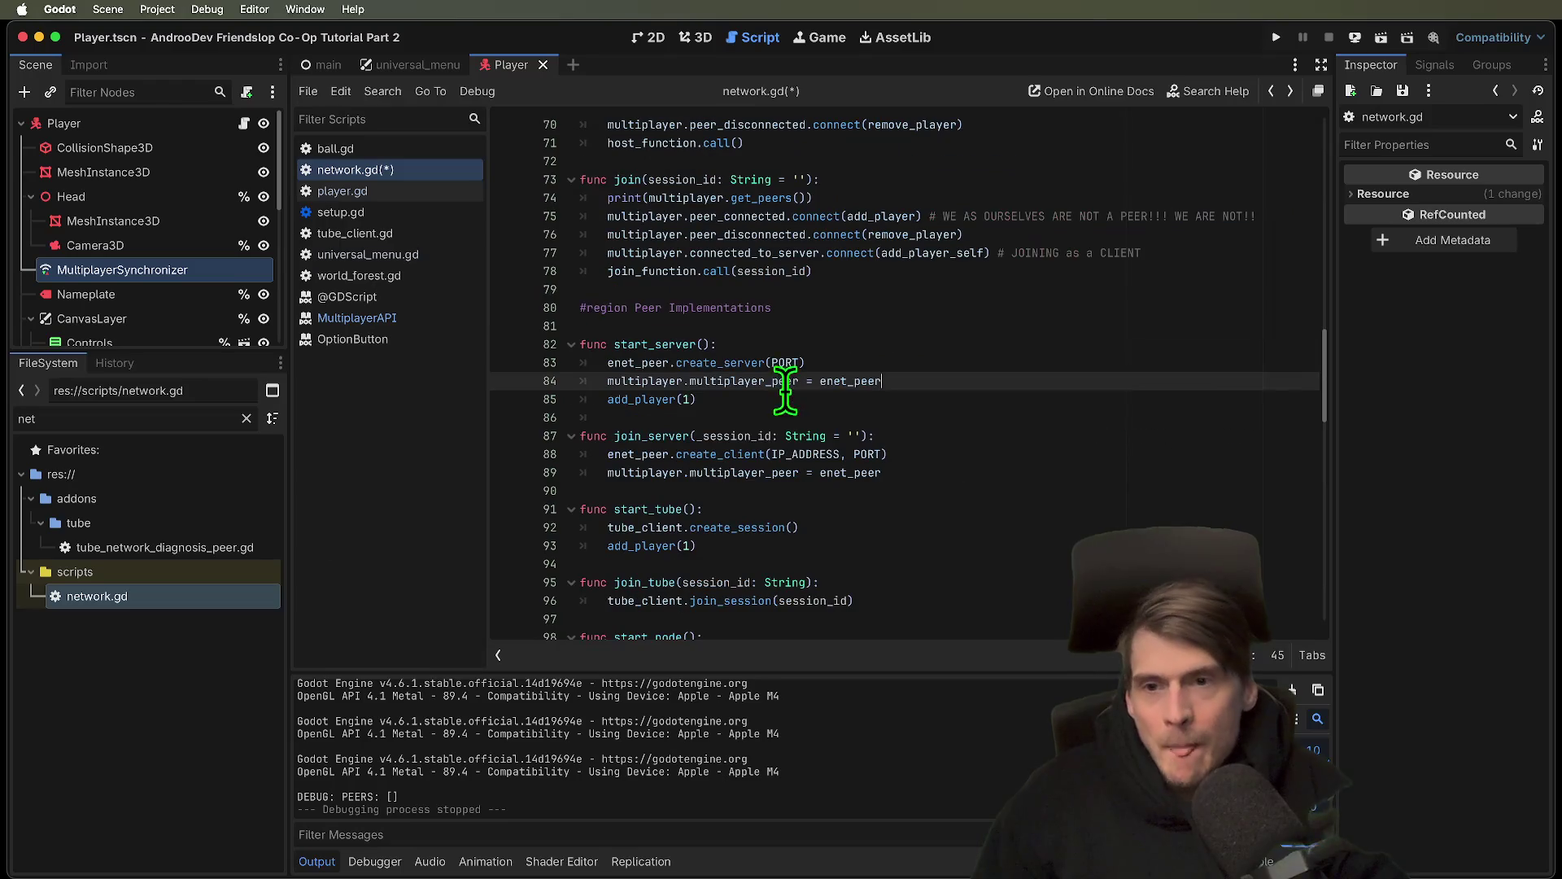
Delete the add_player(1) call from start_server
left_click(917, 415)
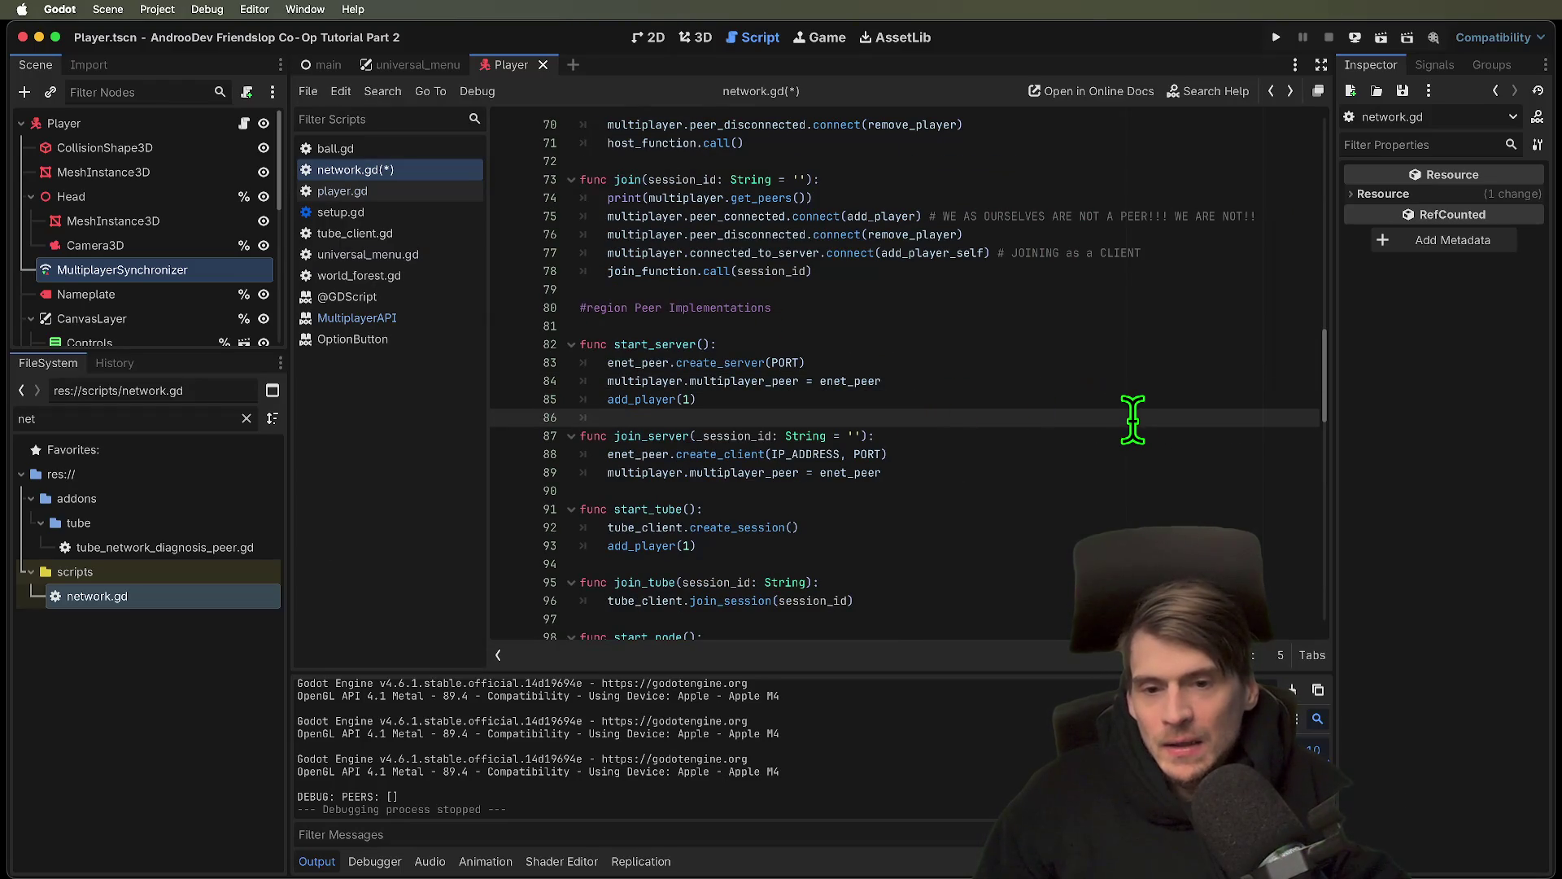
left_click_drag(1112, 400, 790, 379)
left_click(541, 397)
key("BackSpace")
Open a new line in host() above host_function.call() for add_player(1)
scroll(1058, 318, "up", 3)
key("Up")
key("Up")
key("Up")
key("Down")
key("Down")
key("Down")
key("Up")
key("Return")
key("Up")
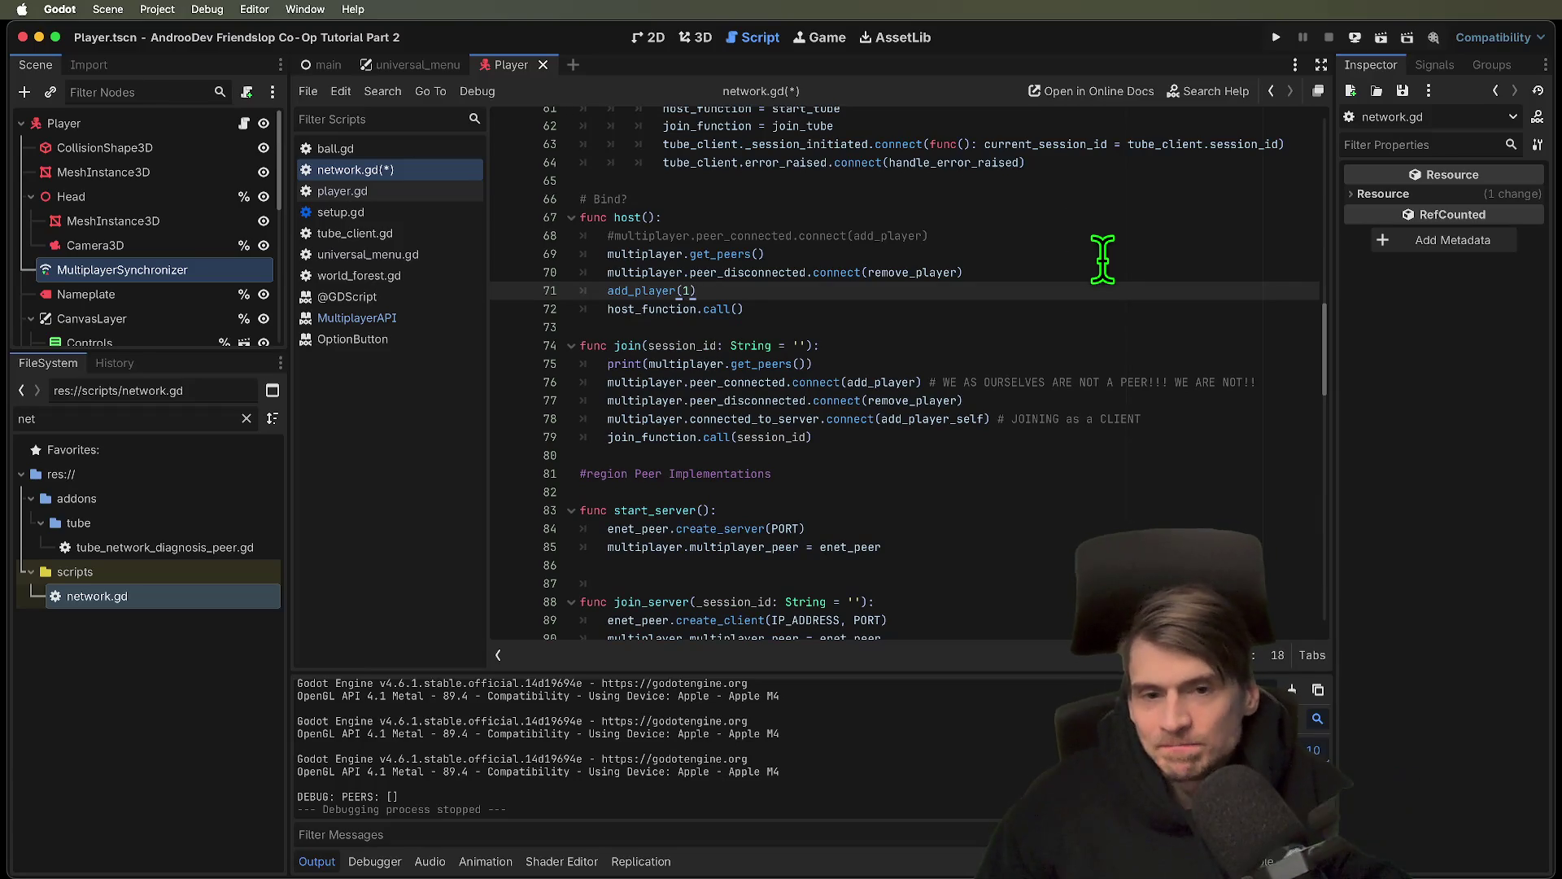
Check host_function on line 72, then save and run three debug instances
double_click(679, 310)
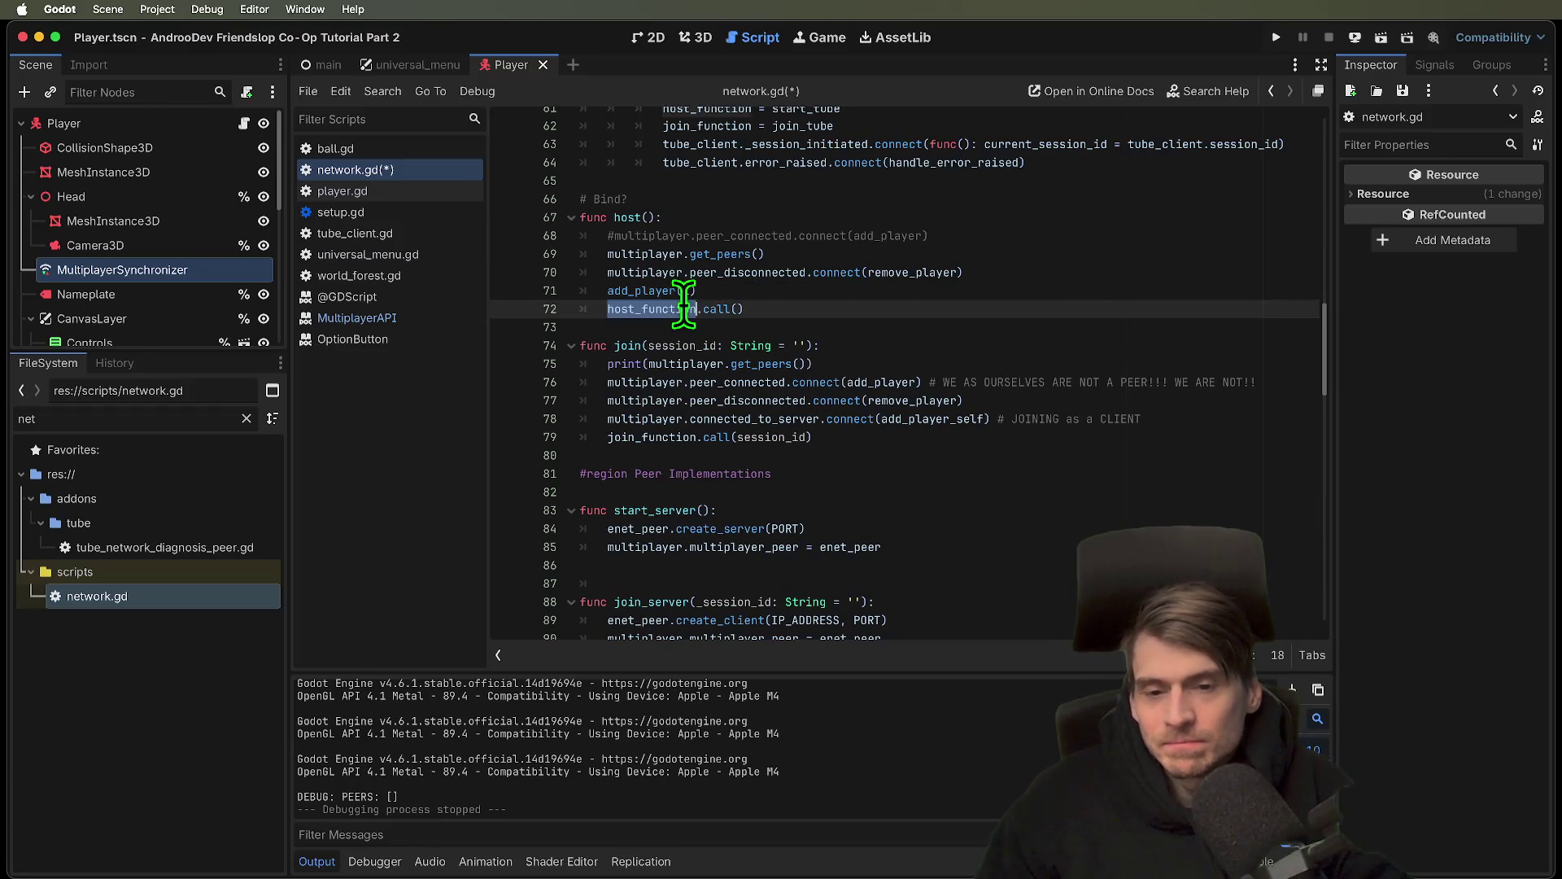
scroll(1099, 293, "down", 3)
scroll(1099, 292, "down", 3)
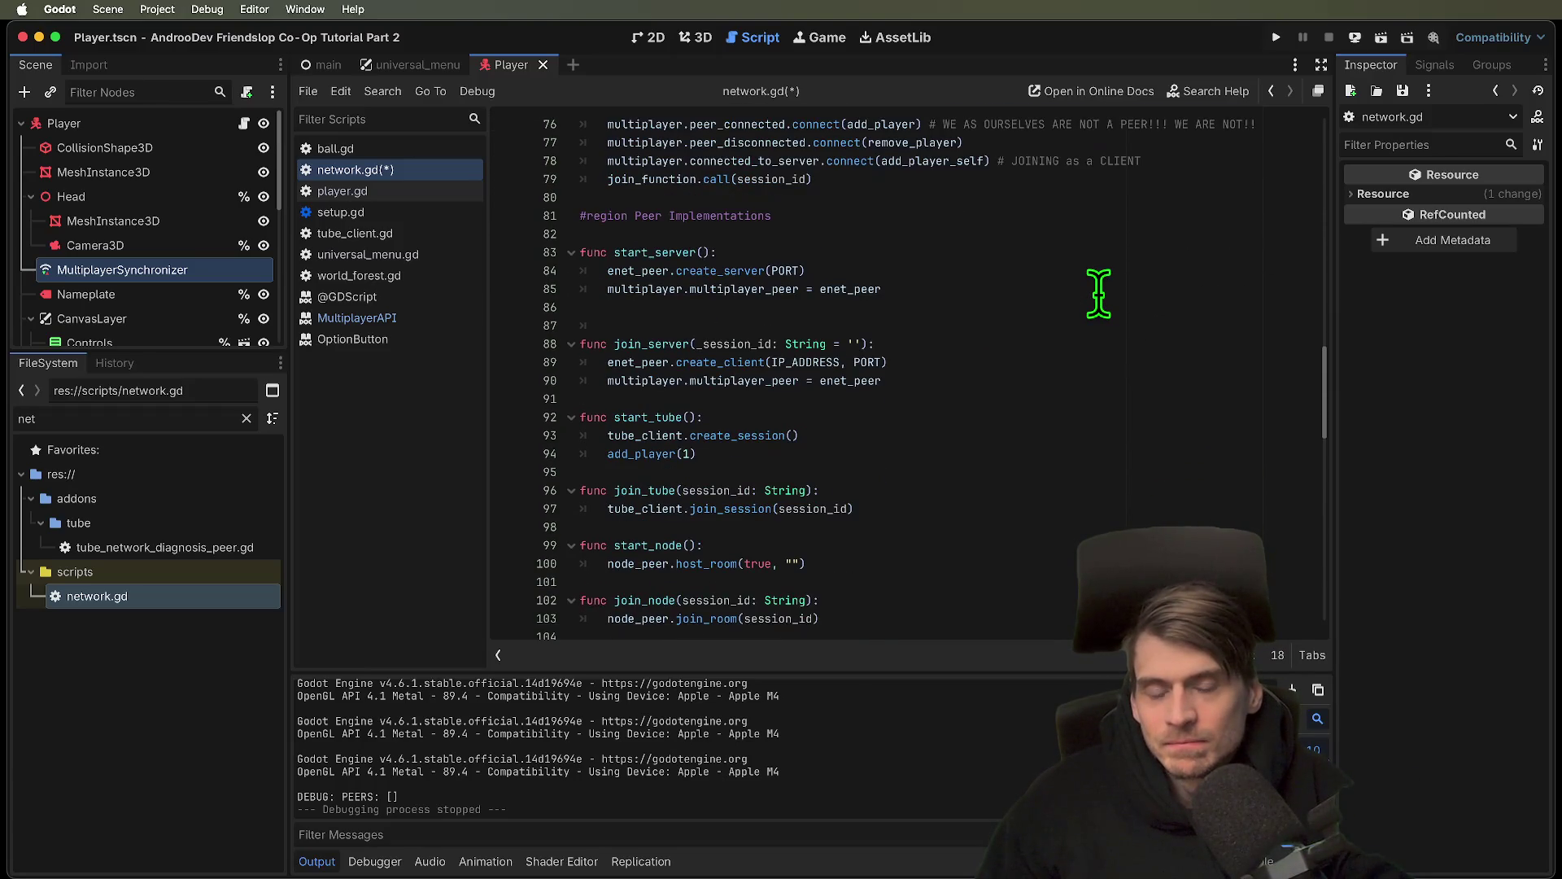
scroll(1099, 293, "up", 3)
scroll(1098, 293, "up", 3)
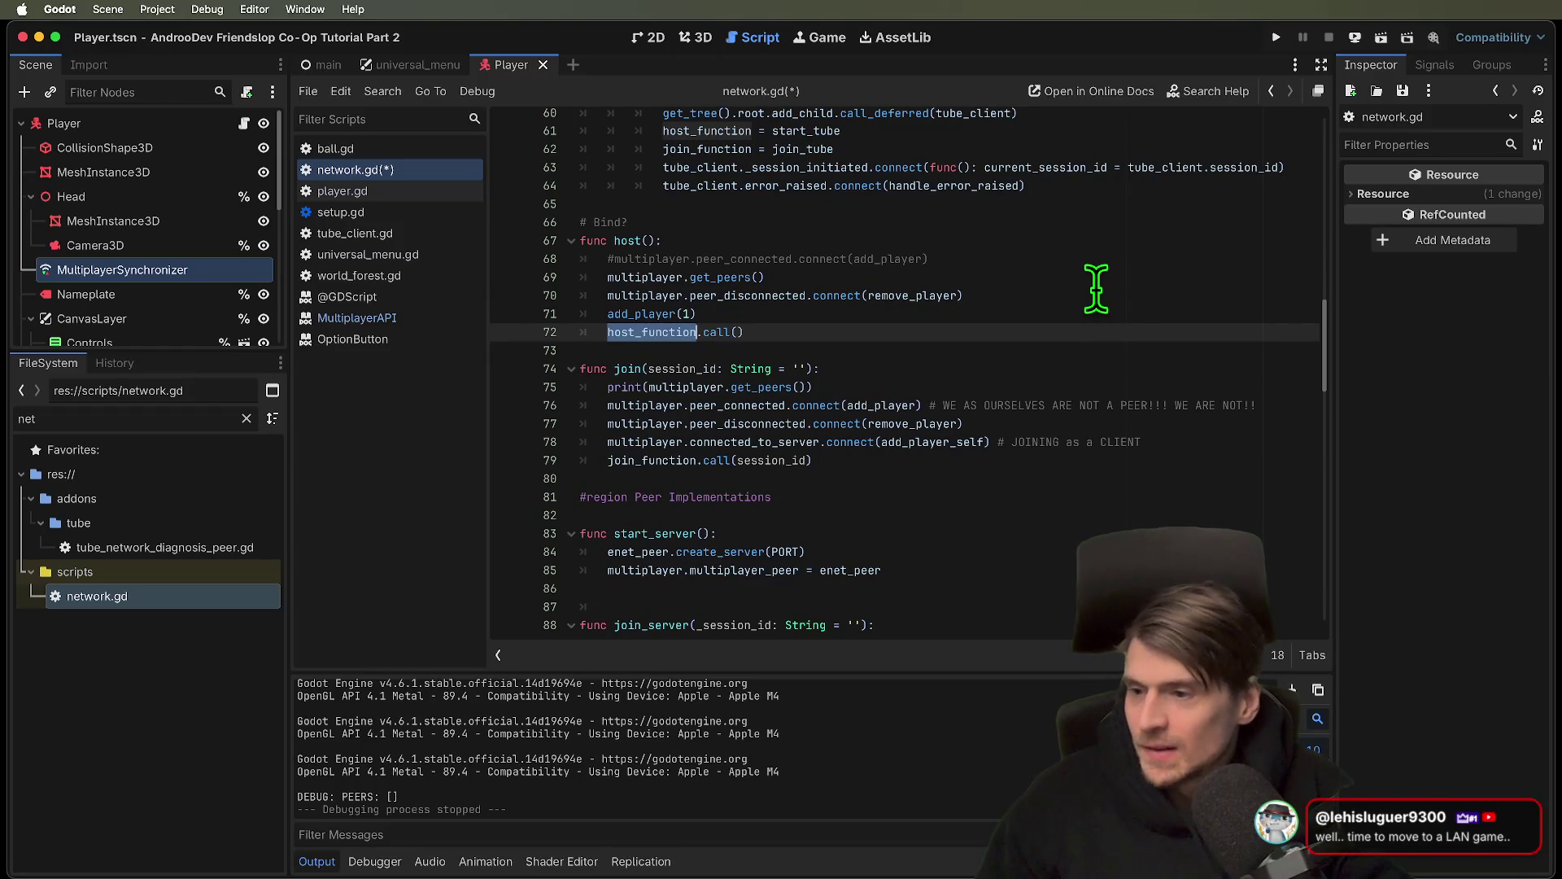
left_click(1056, 275)
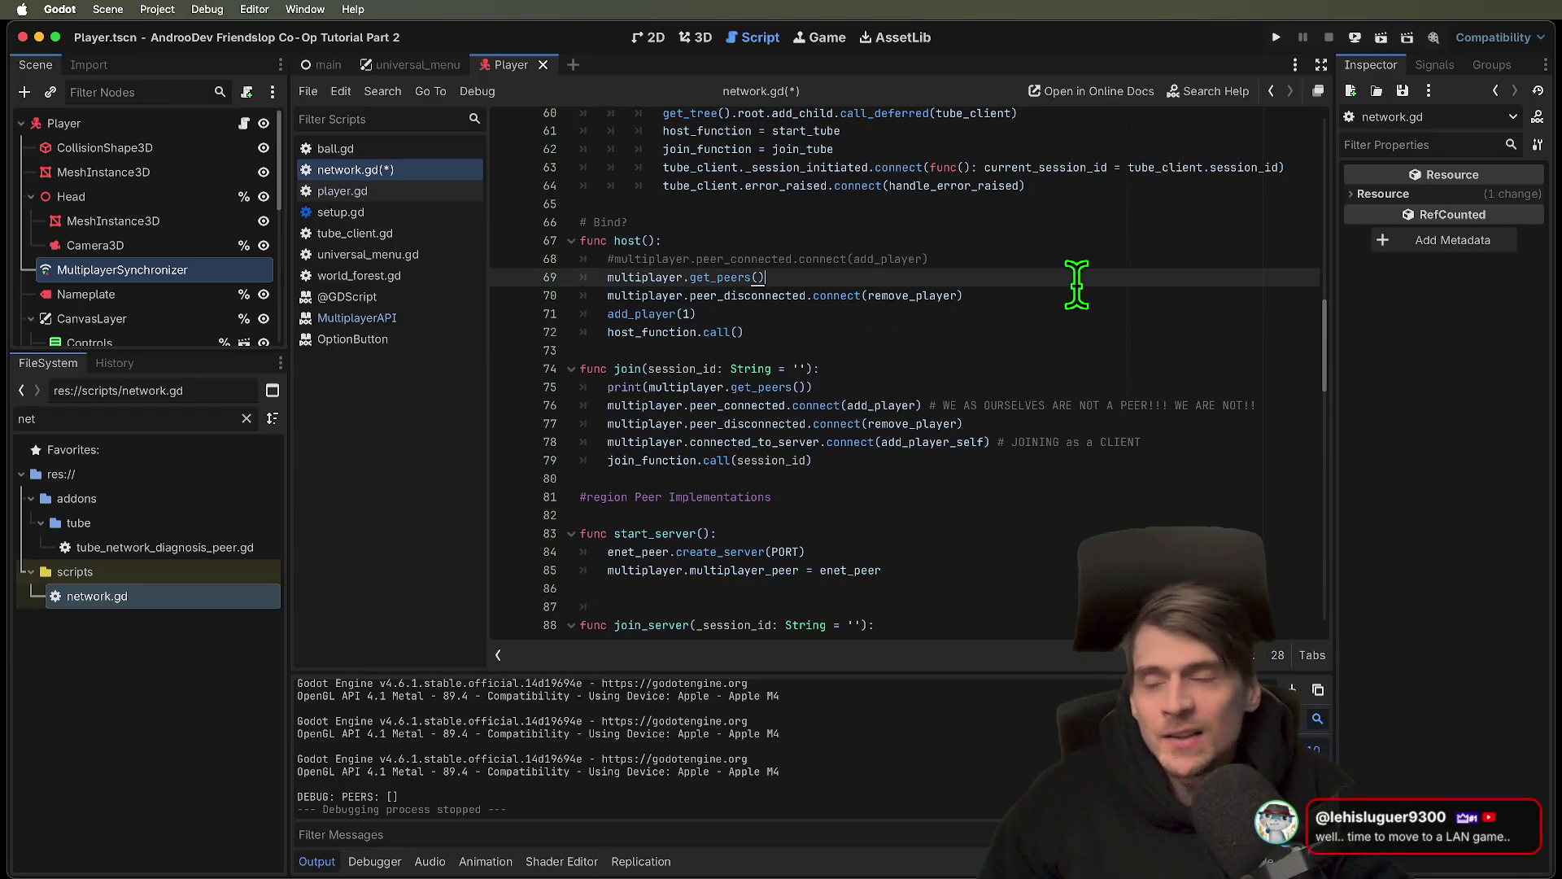
key("super+b")
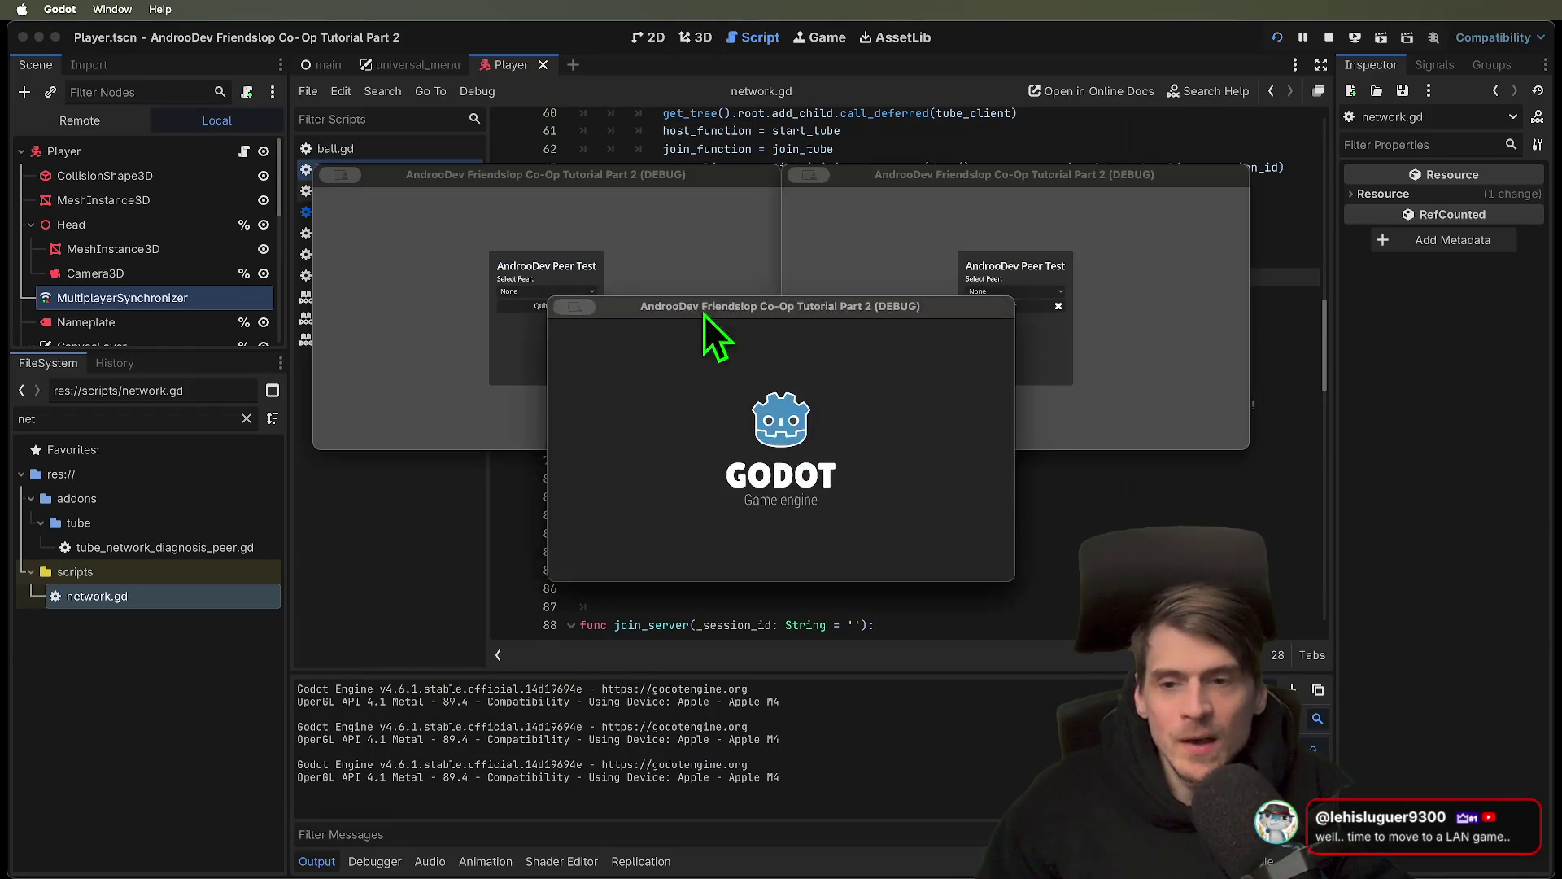
Choose Enet as the peer type in one debug instance, then stop all instances
left_click(545, 296)
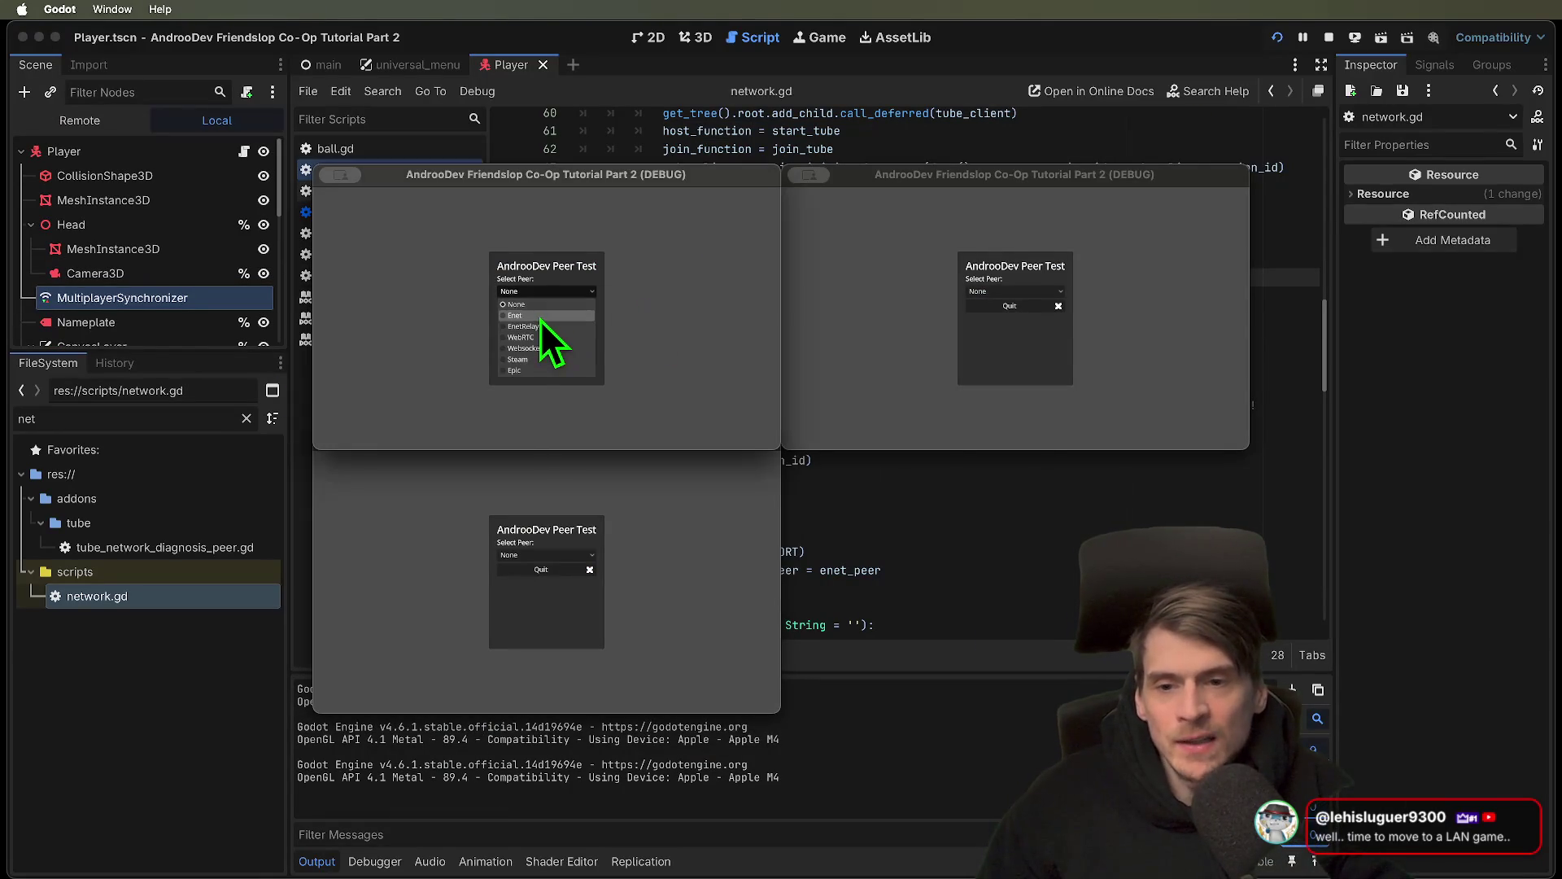
left_click(540, 319)
key("super+period")
Review the IP_ADDRESS declaration on line 7 and return to the end of host()
scroll(1064, 495, "up", 15)
mouse_move(1001, 244)
left_mouse_down()
mouse_move(1055, 209)
mouse_move(248, 232)
left_mouse_up()
left_click(1059, 235)
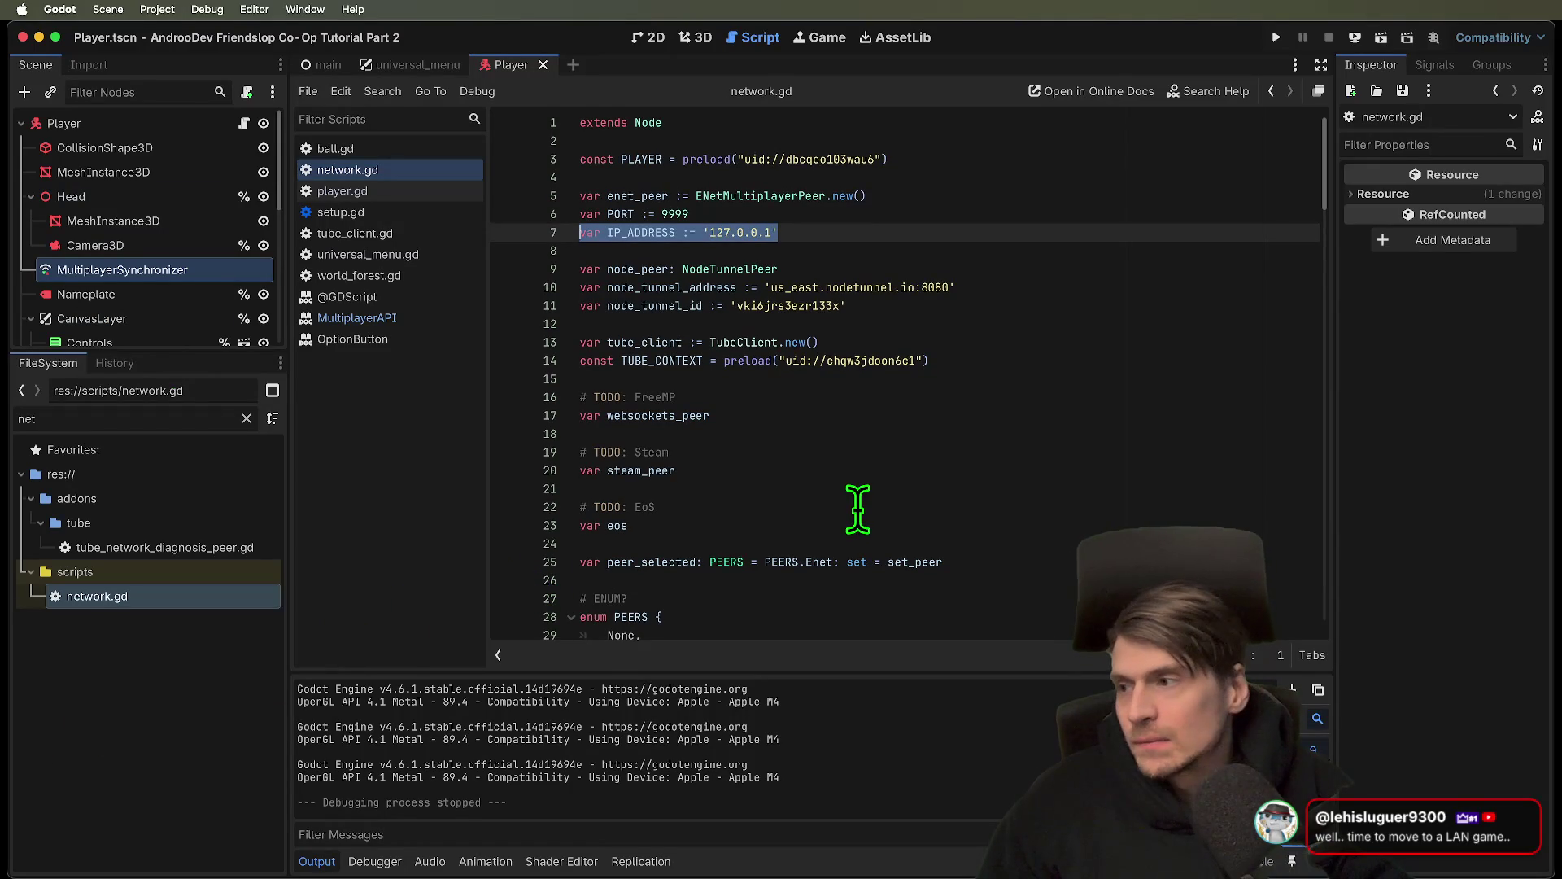
scroll(857, 508, "down", 3)
key("super+Down")
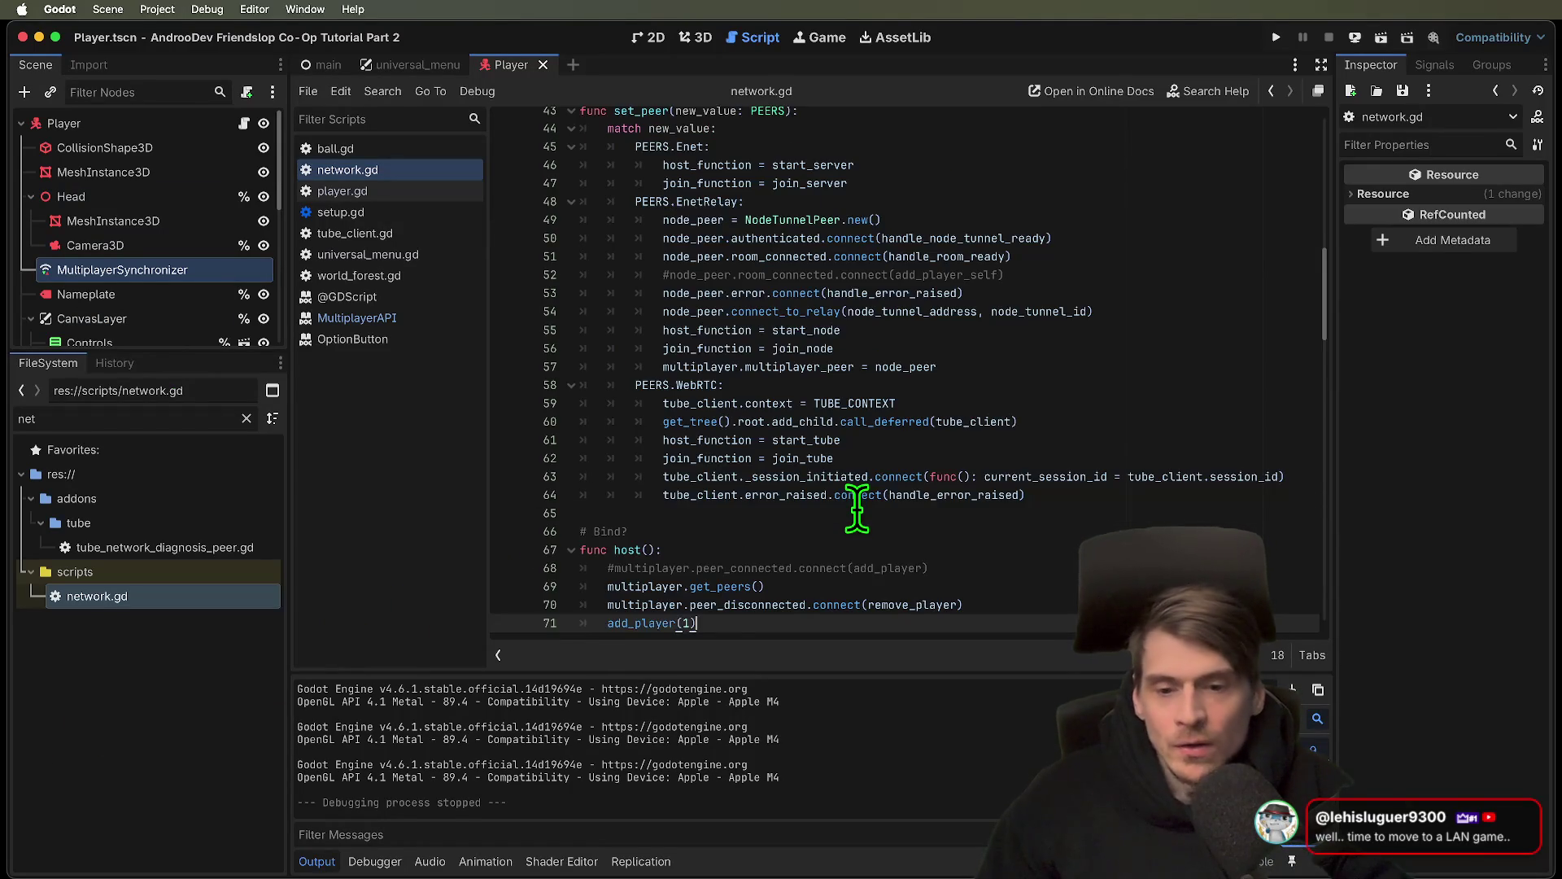
Move add_player(1) in host() to just after host_function.call()
scroll(857, 509, "down", 3)
key("Right")
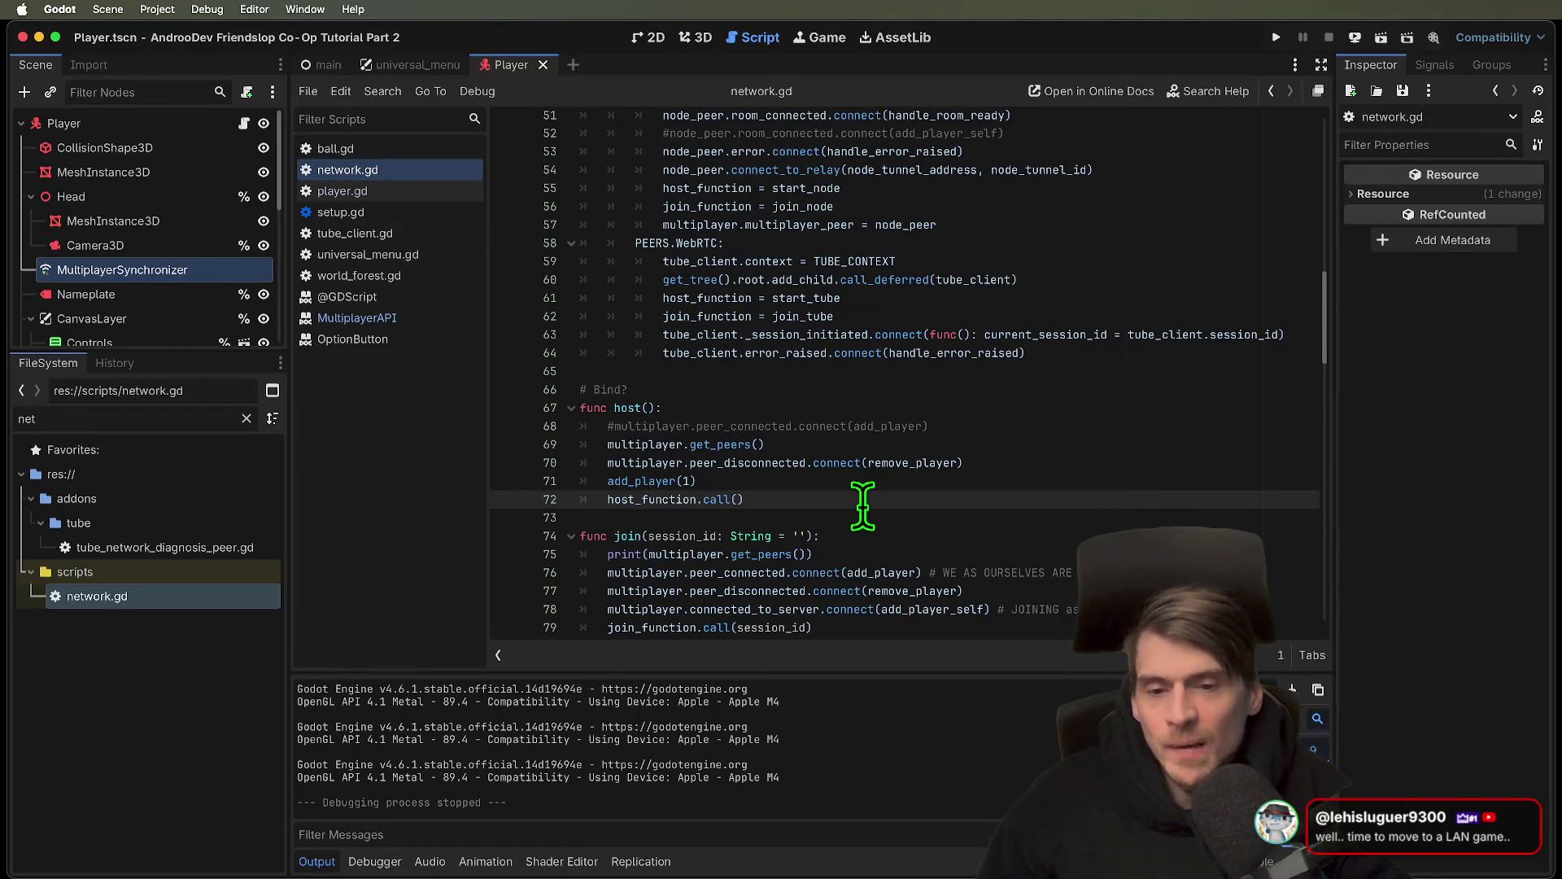
key("Up")
key("super+x")
key("Down")
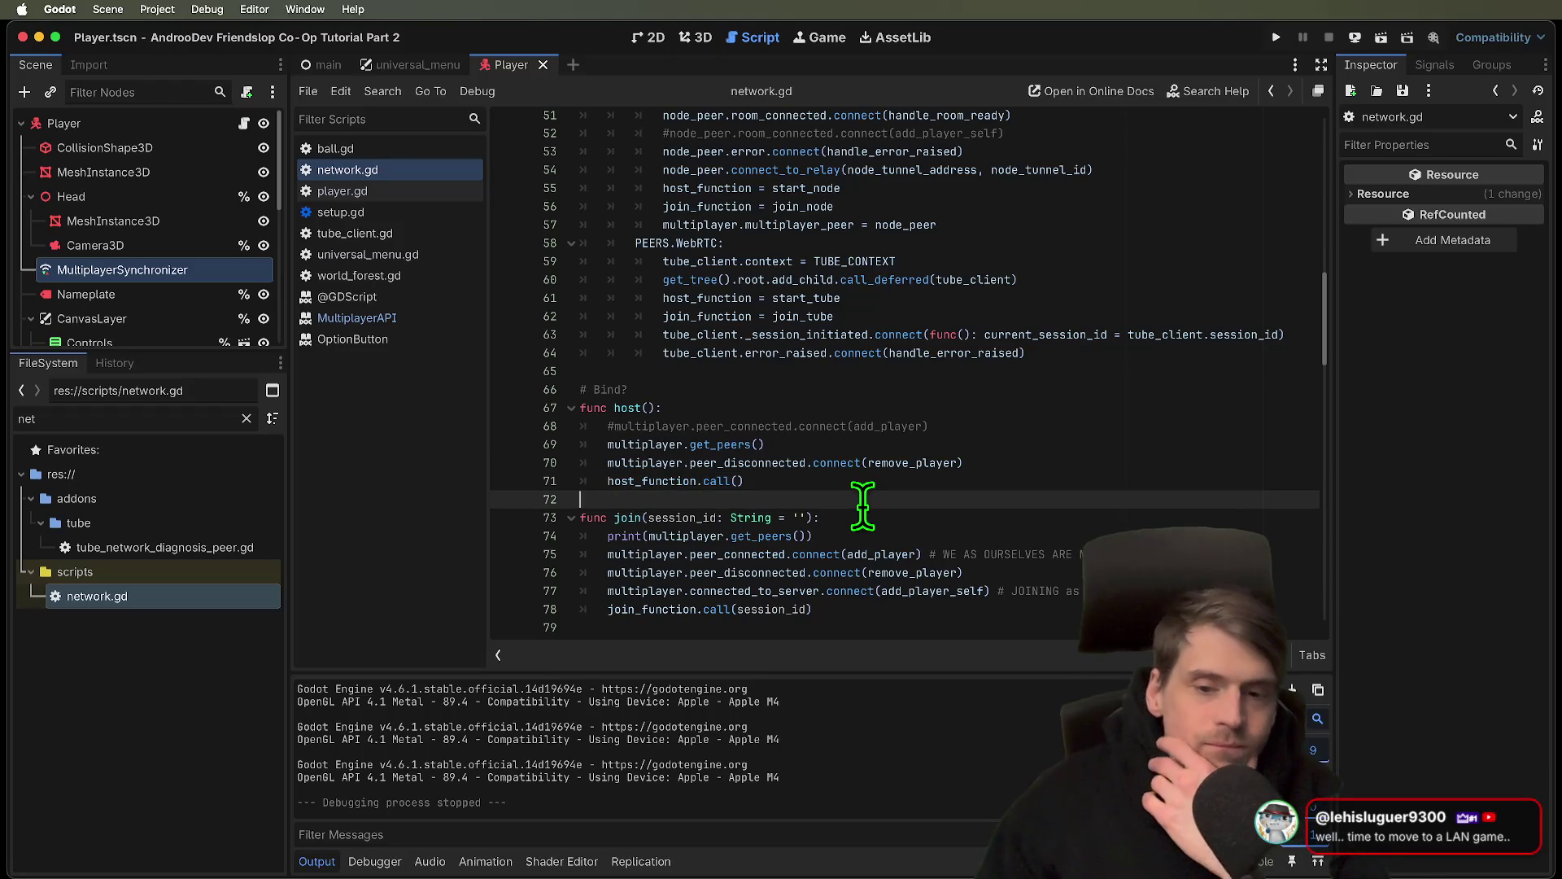
key("super+v")
Delete the add_player_self check from handle_room_ready
scroll(936, 496, "down", 4)
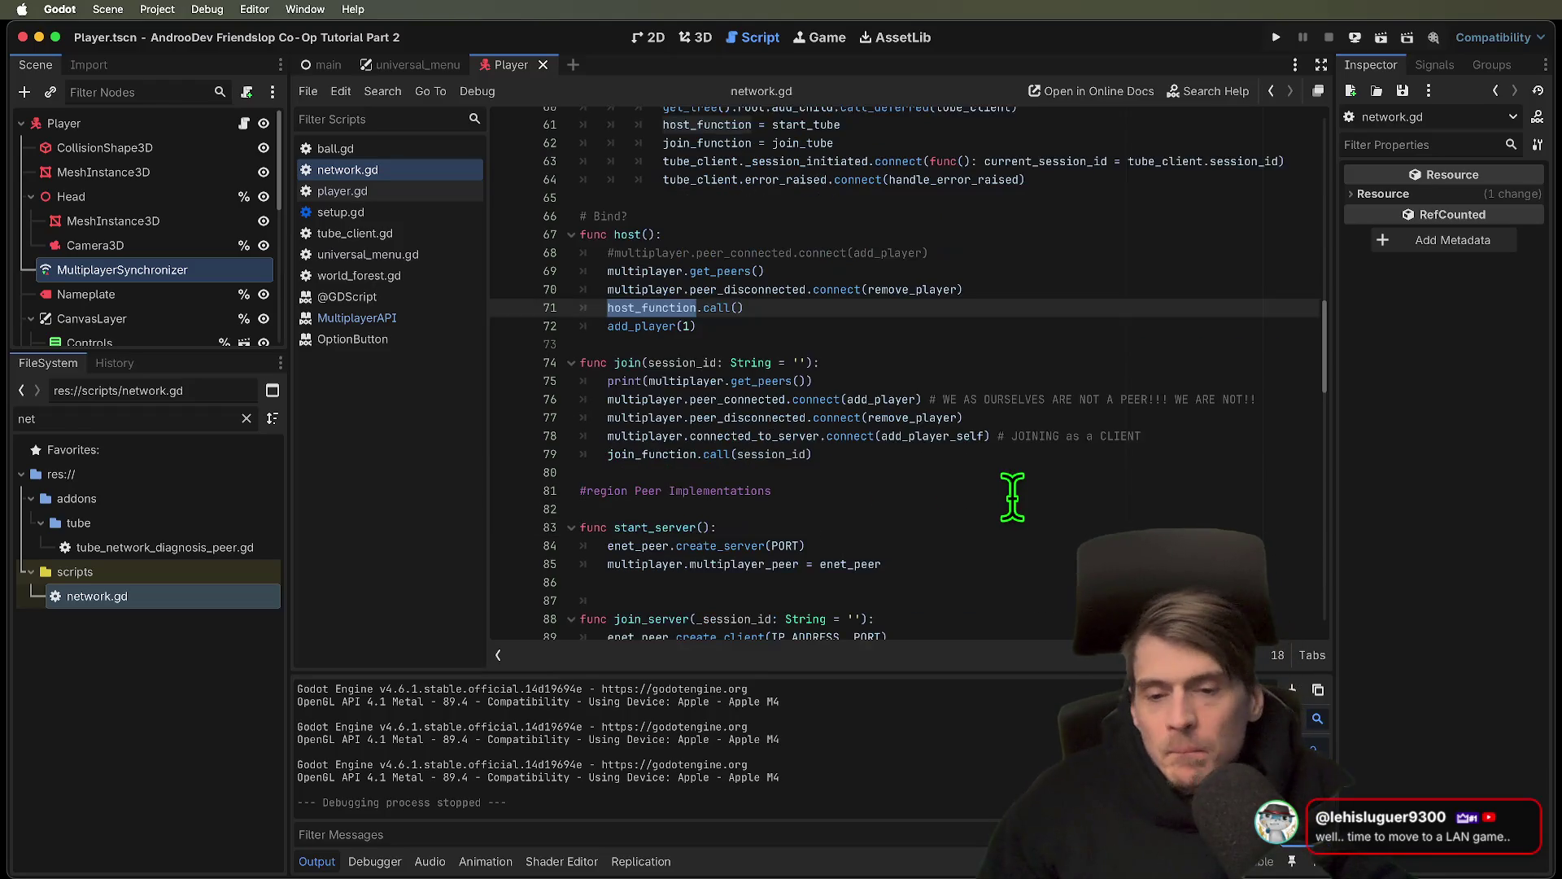
scroll(1011, 493, "down", 6)
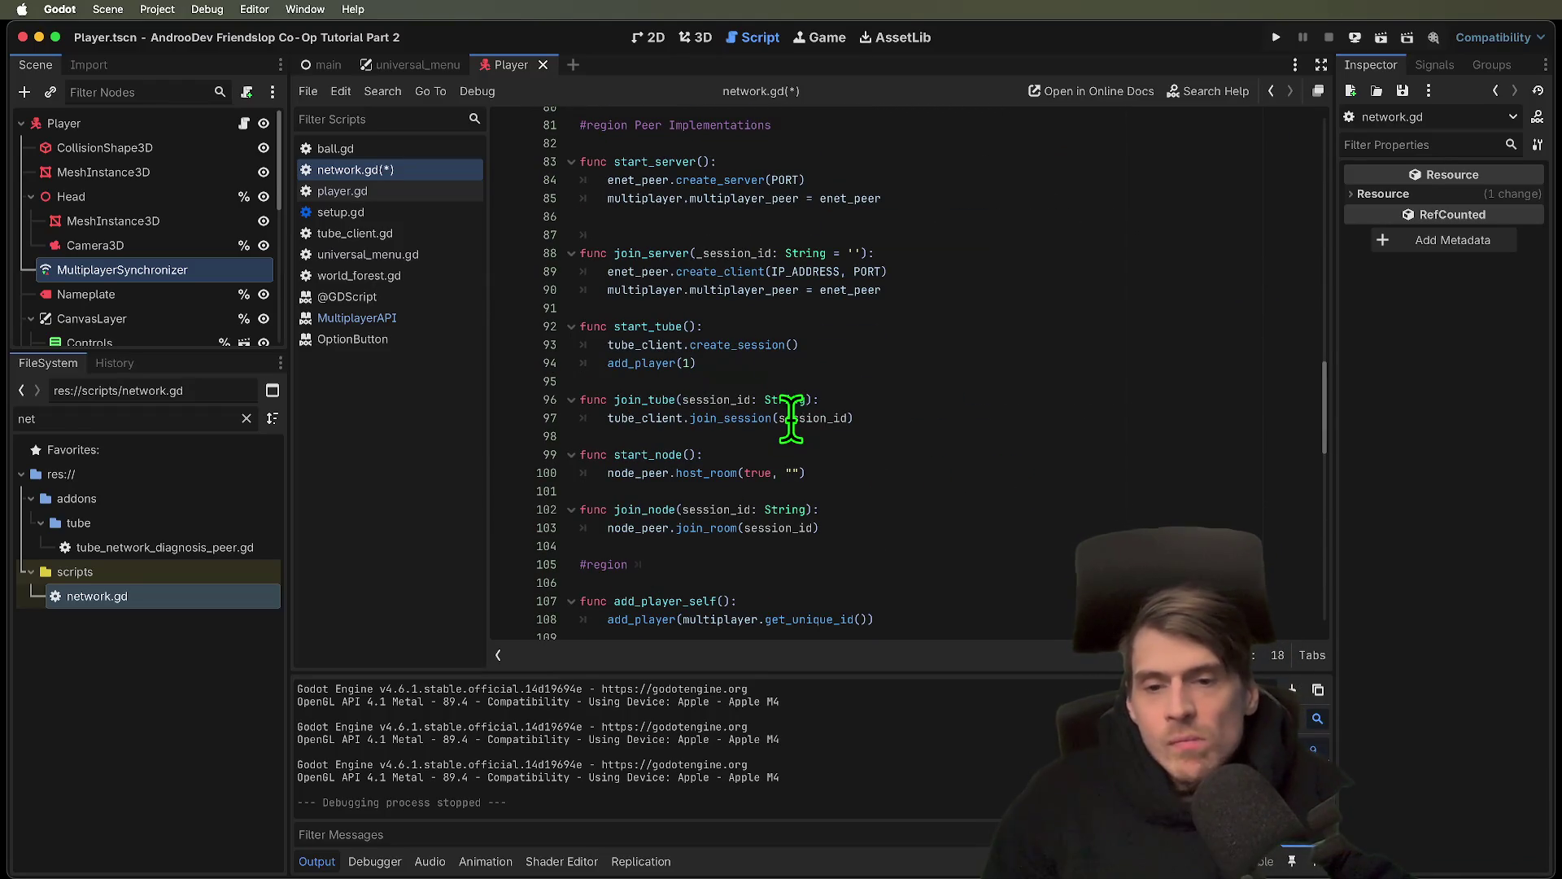
double_click(660, 456)
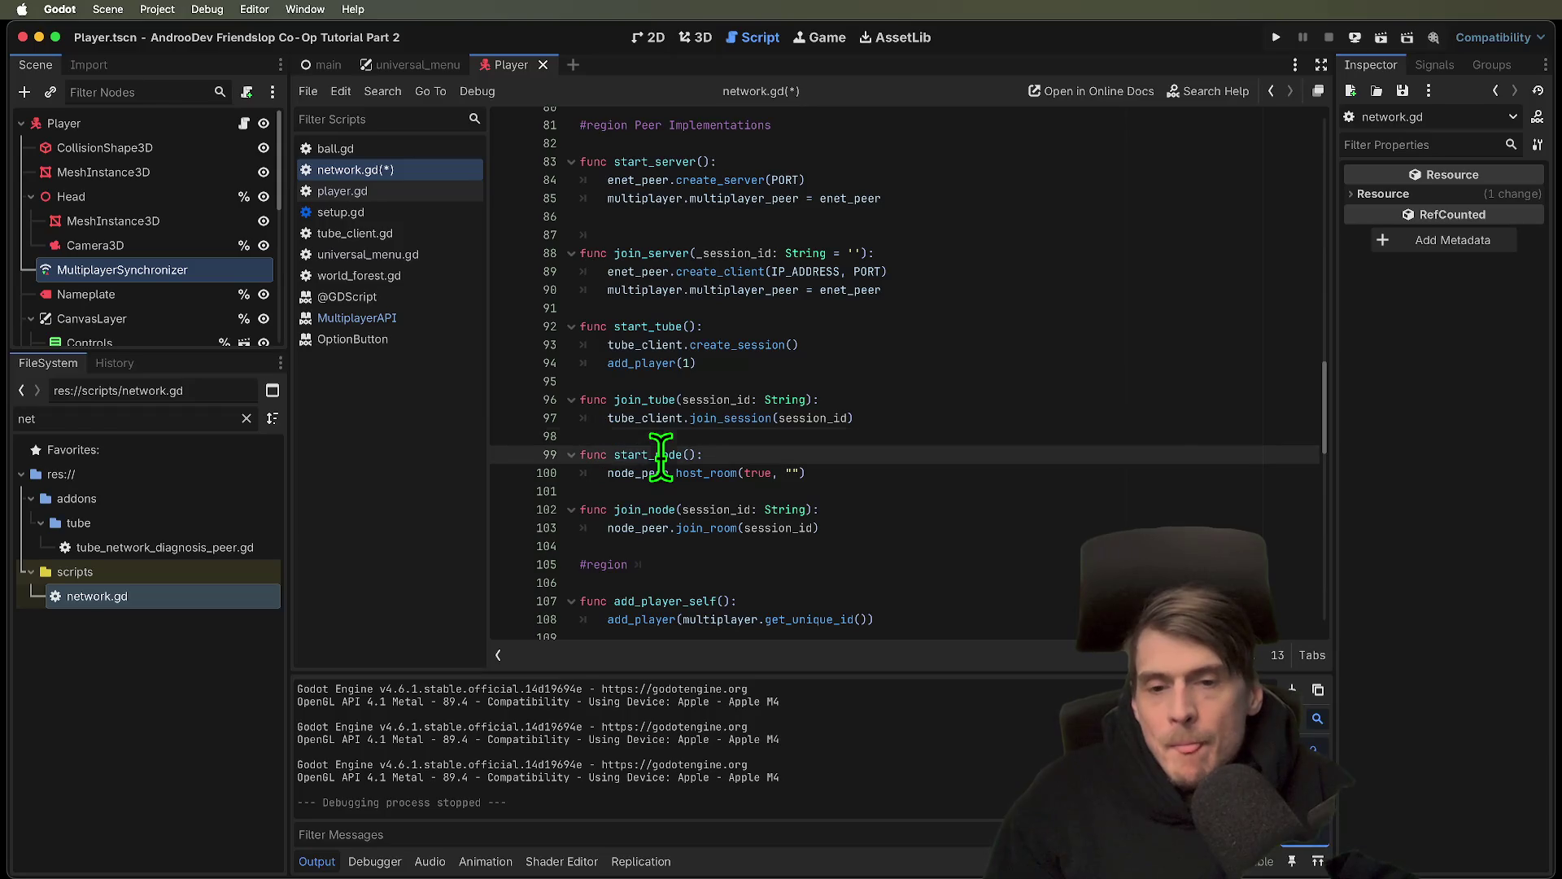
scroll(1088, 429, "down", 15)
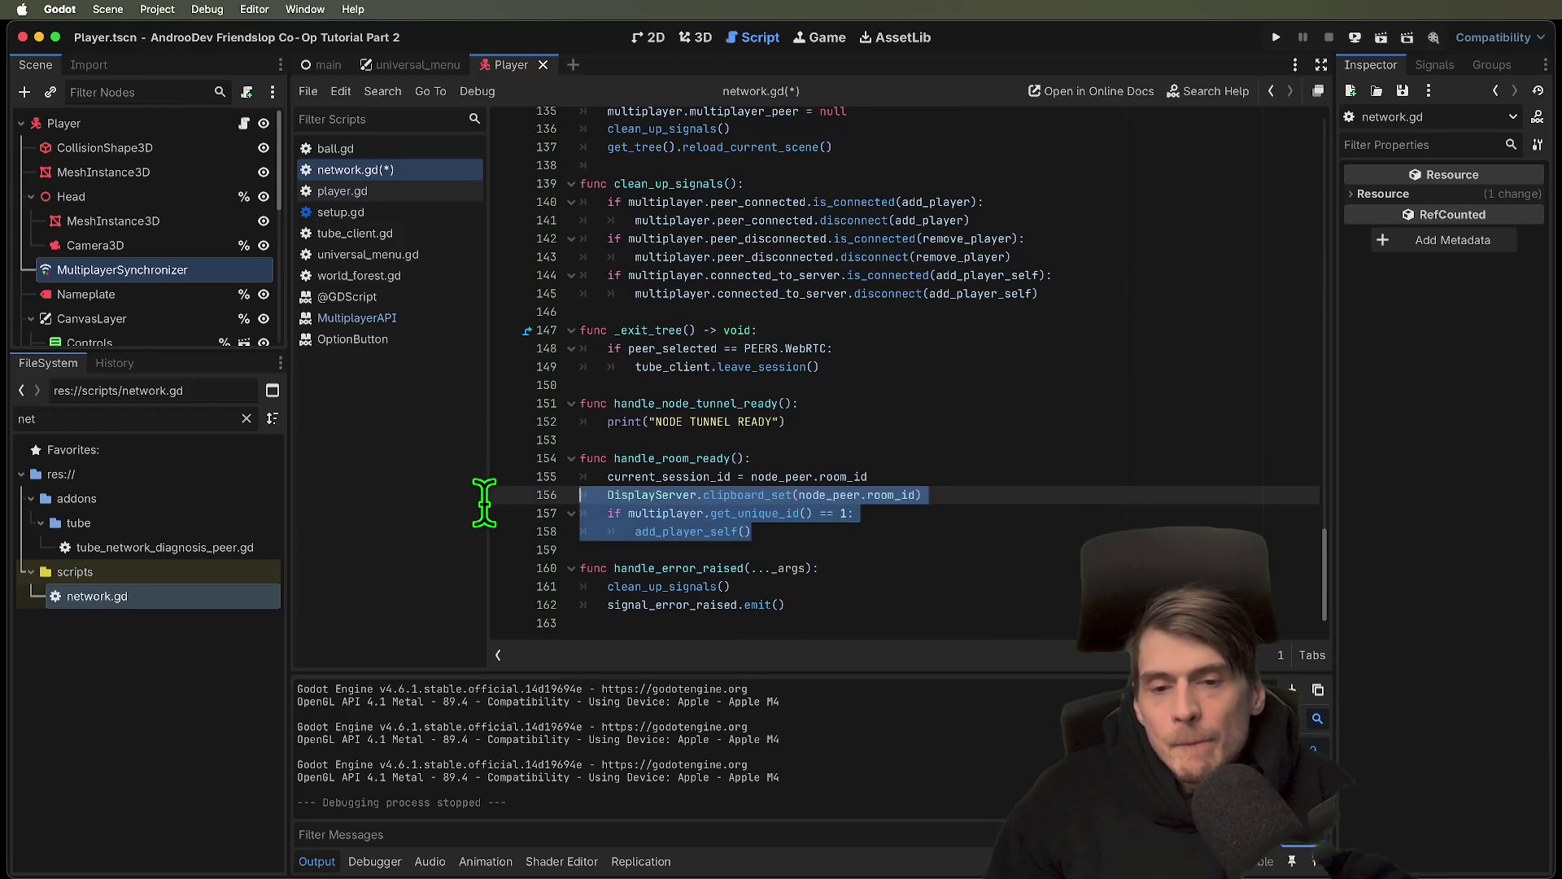
left_click_drag(484, 502, 482, 516)
key("BackSpace")
Delete the add_player(1) line from start_tube
mouse_move(1012, 418)
left_mouse_down()
mouse_move(969, 429)
mouse_move(244, 348)
mouse_move(264, 407)
left_mouse_up()
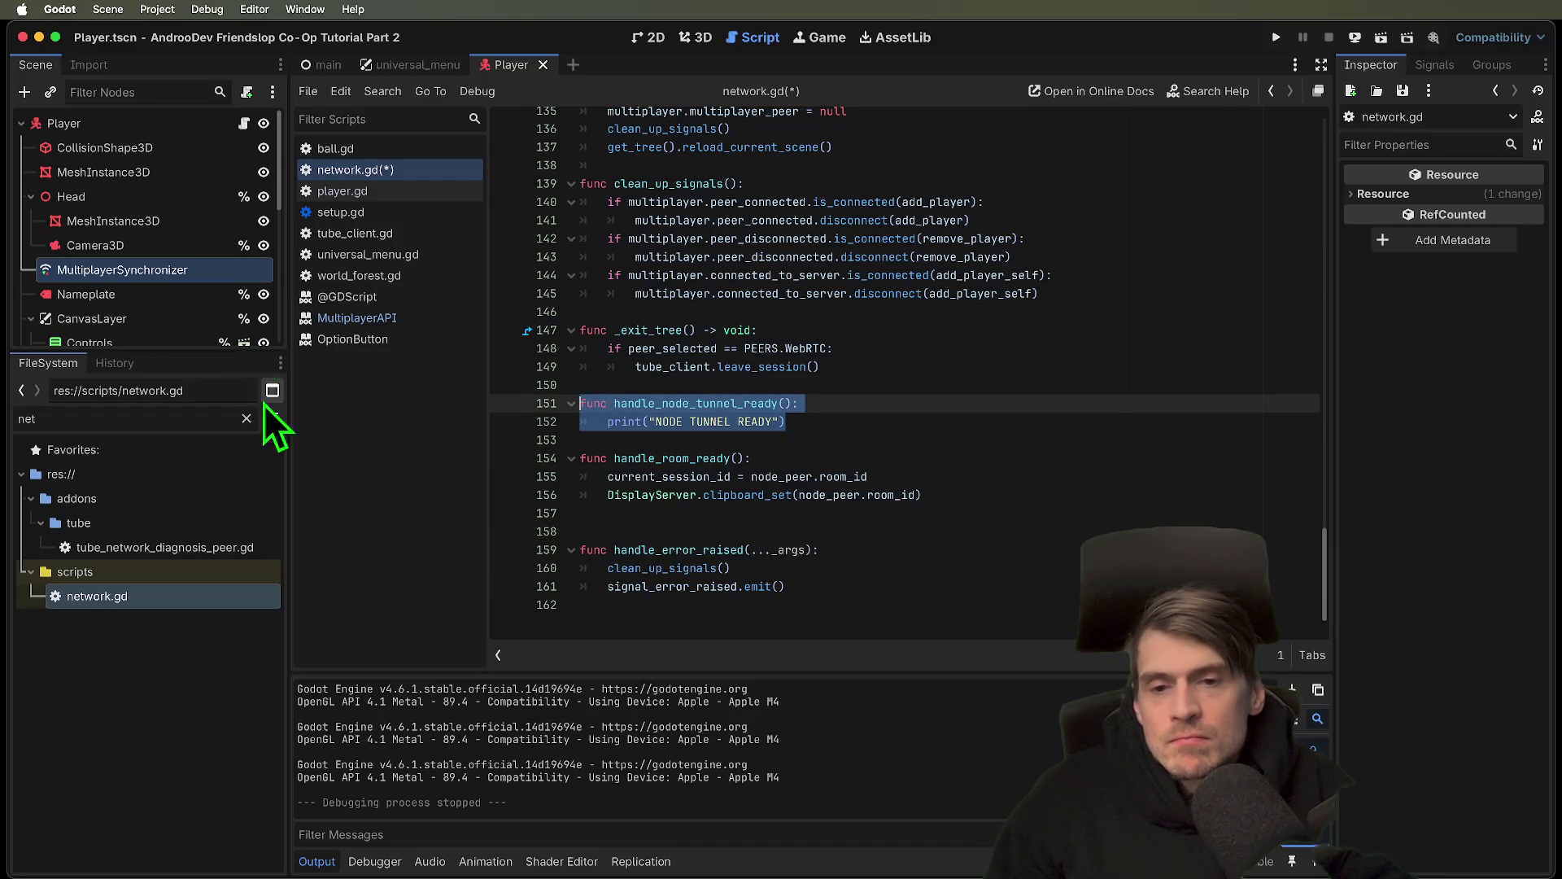
scroll(723, 350, "up", 7)
scroll(750, 346, "up", 12)
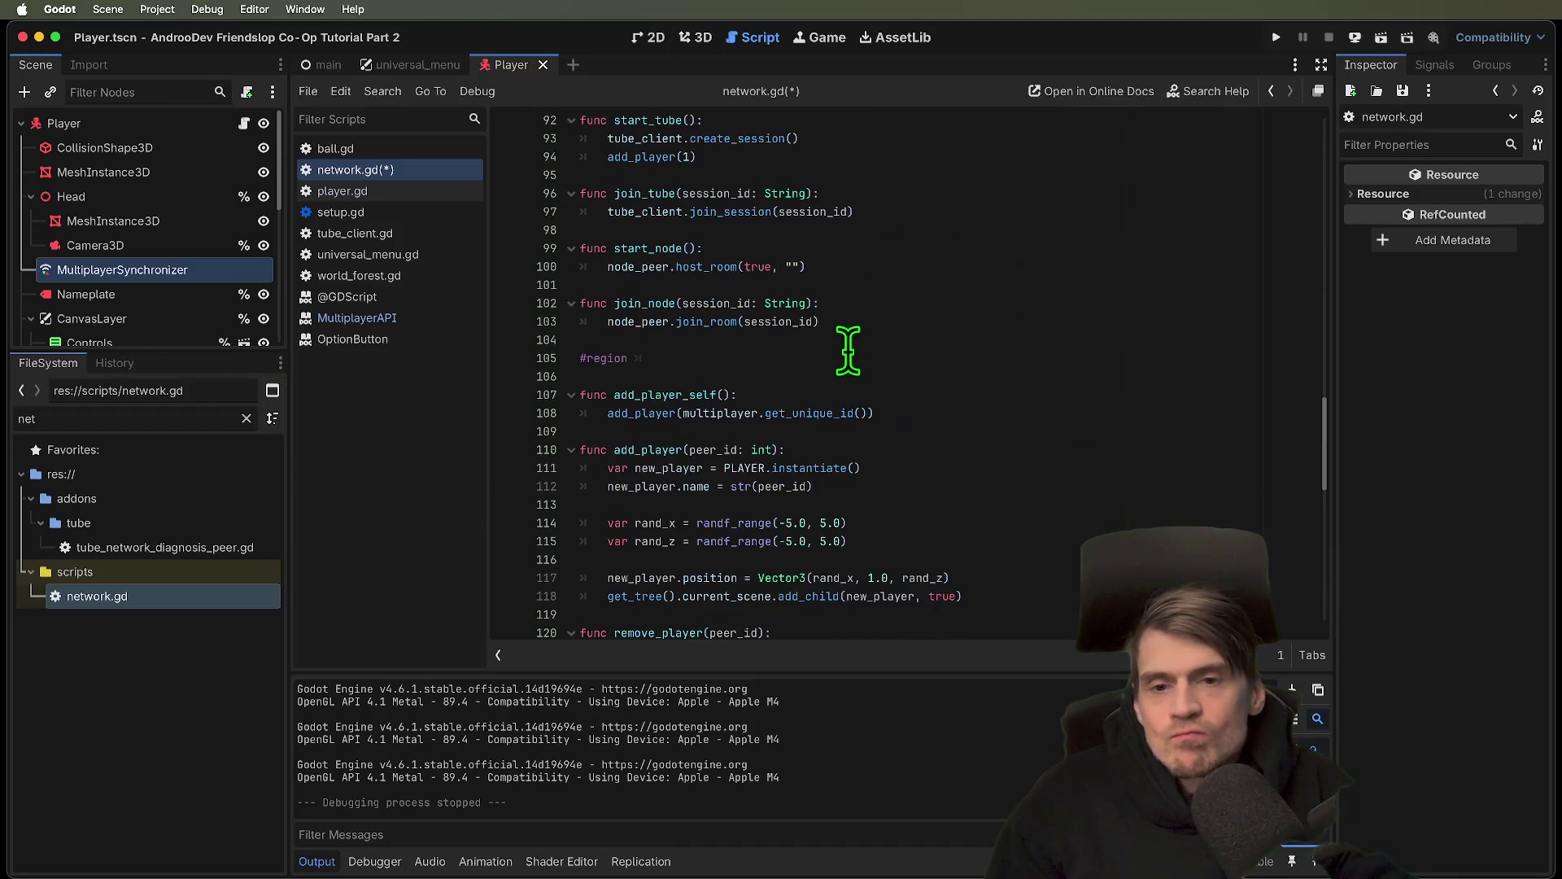
left_click(1004, 432)
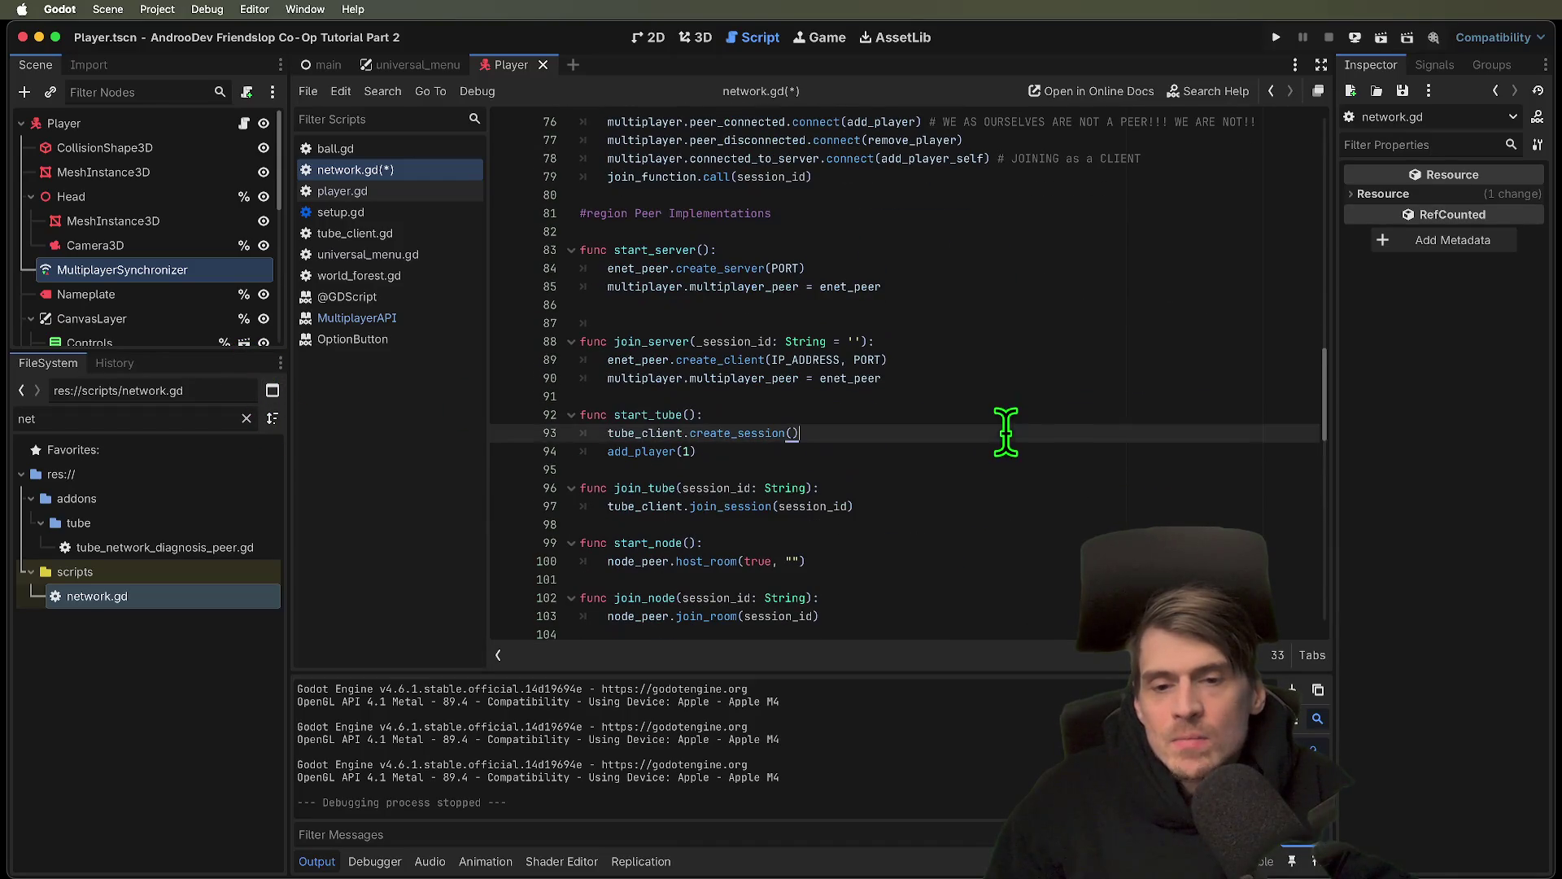
triple_click(1067, 444)
key("BackSpace")
Remove the stray indented blank line 87 after start_server
scroll(1068, 443, "down", 1)
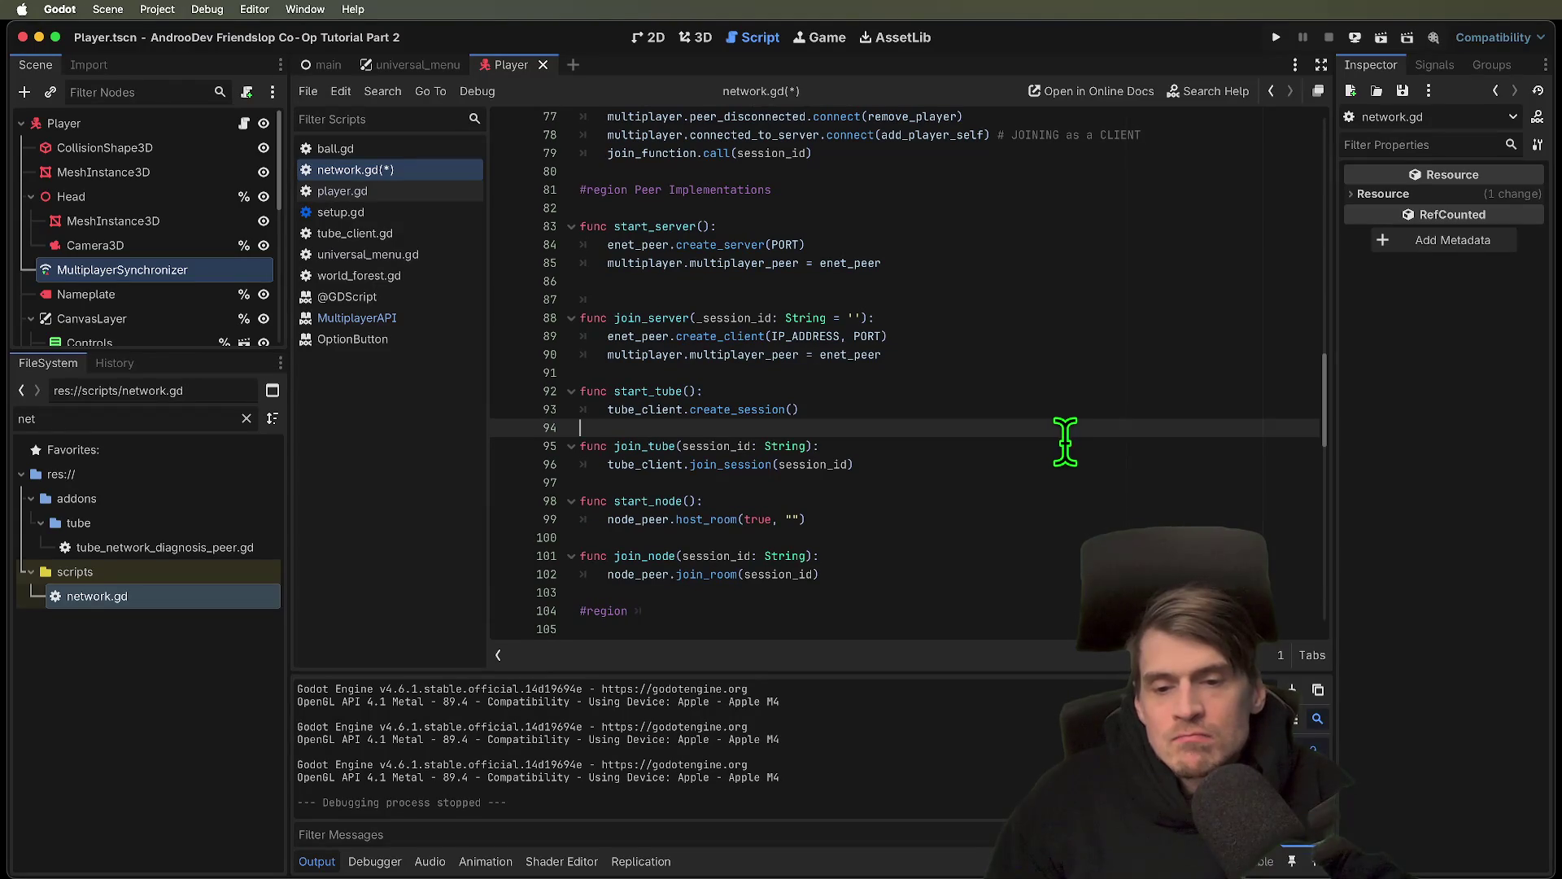
scroll(1038, 436, "up", 1)
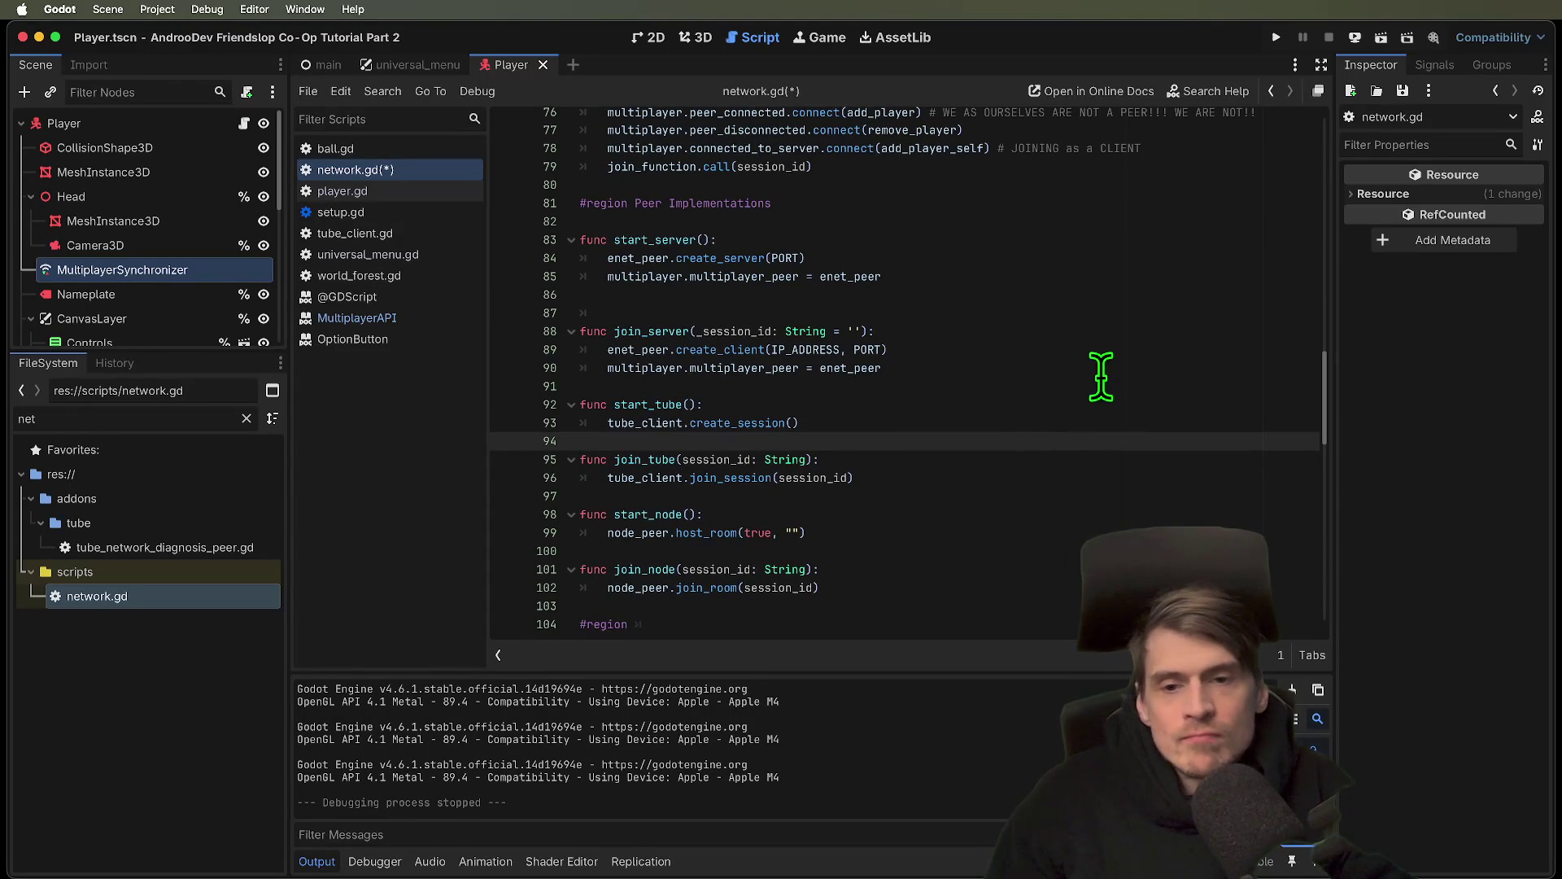
left_click(1124, 312)
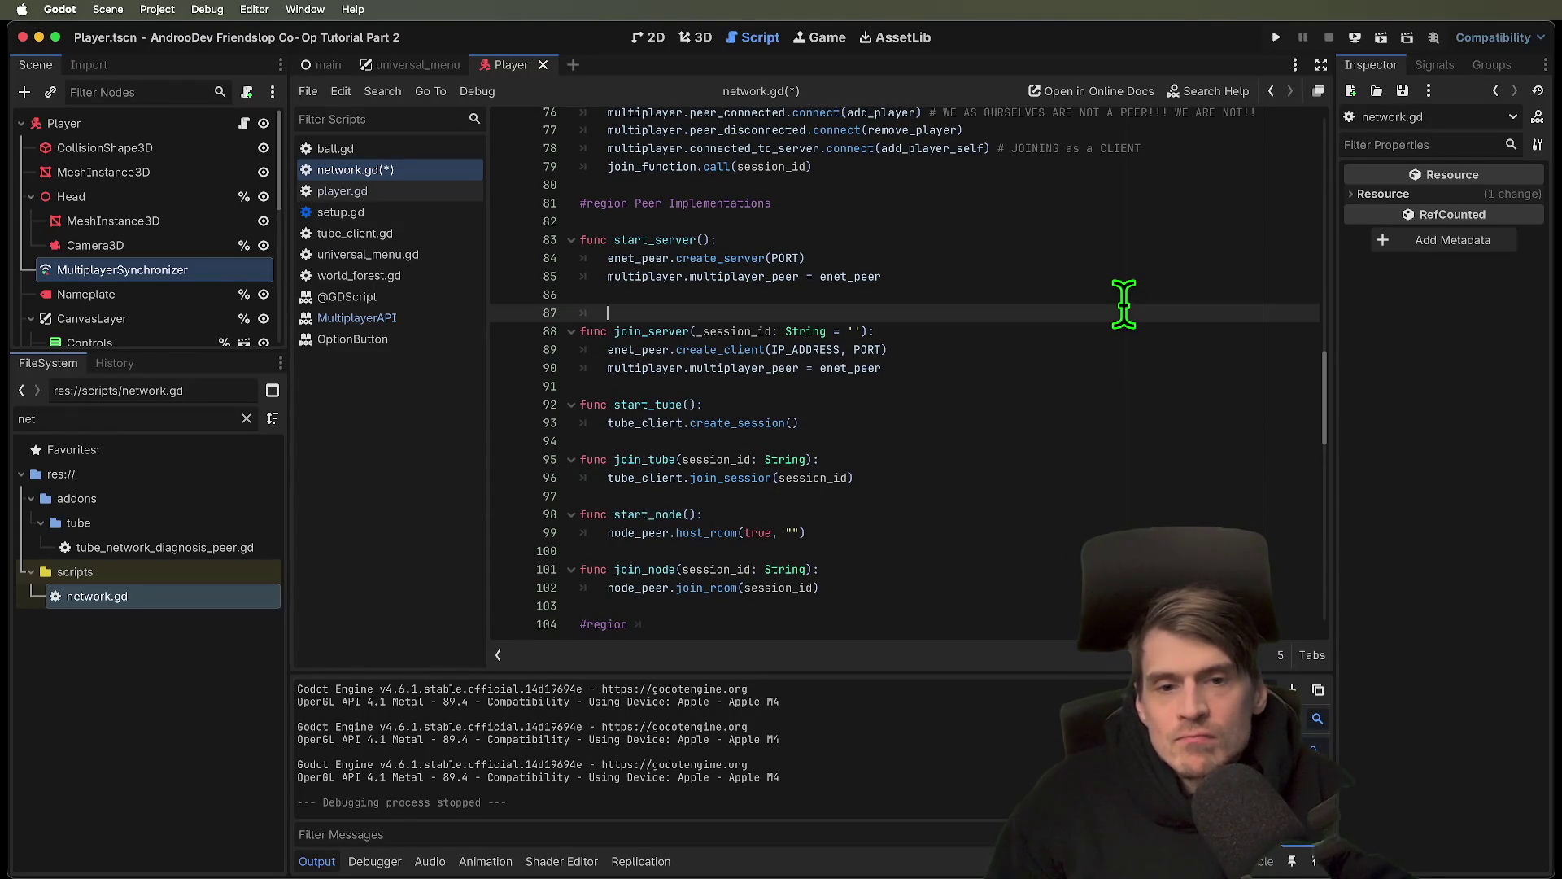
key("ctrl+shift+k")
key("Up")
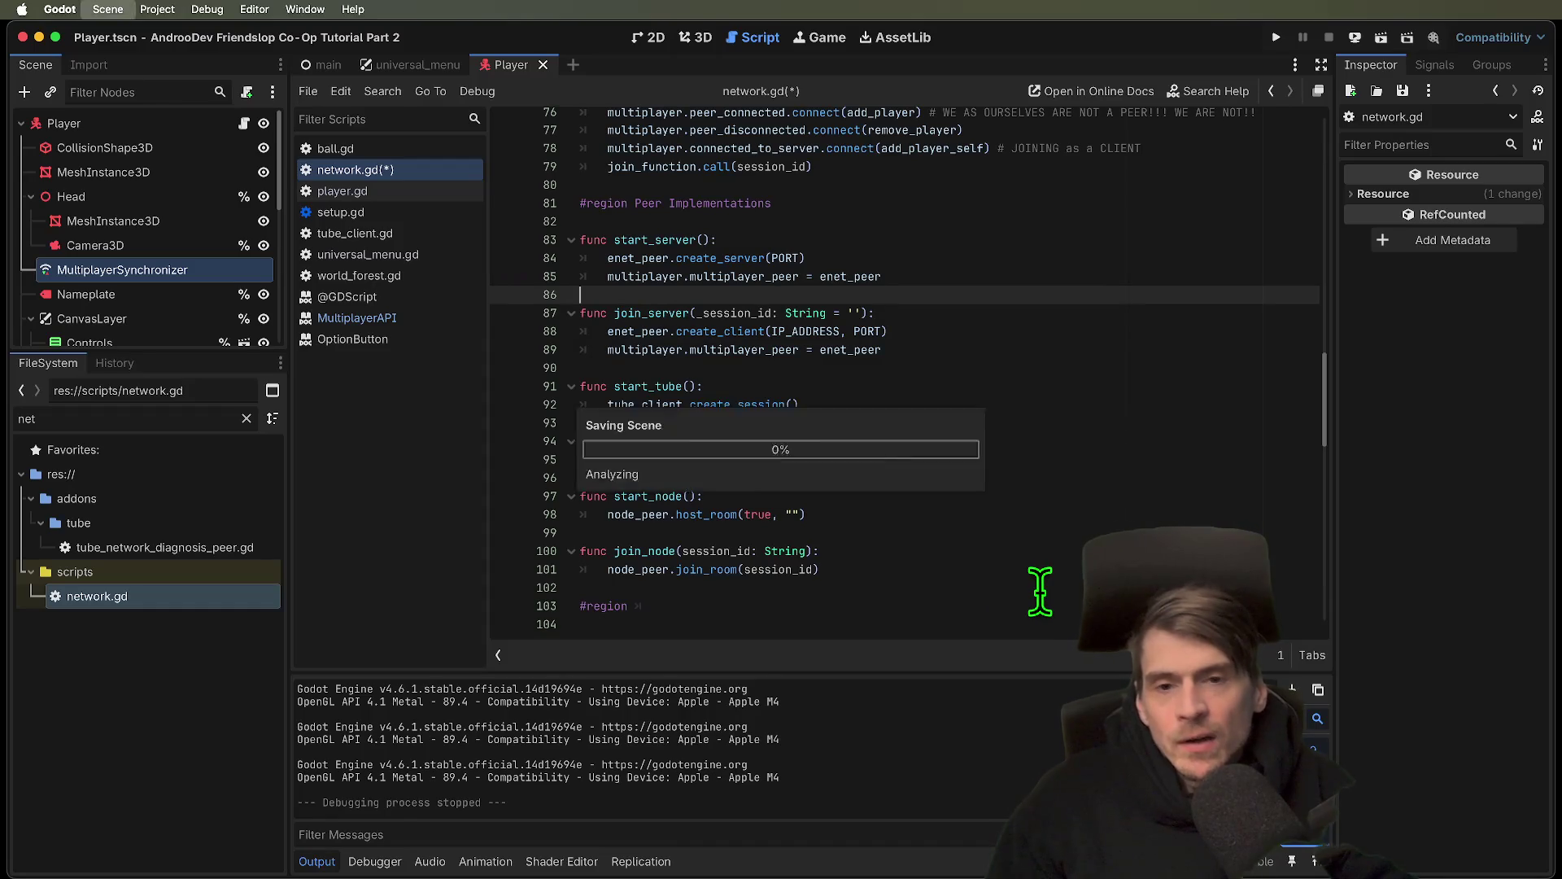
Save network.gd and add peer_connected.connect(add_player) to host()
key("cmd+s")
scroll(1040, 592, "up", 5)
left_click(645, 280)
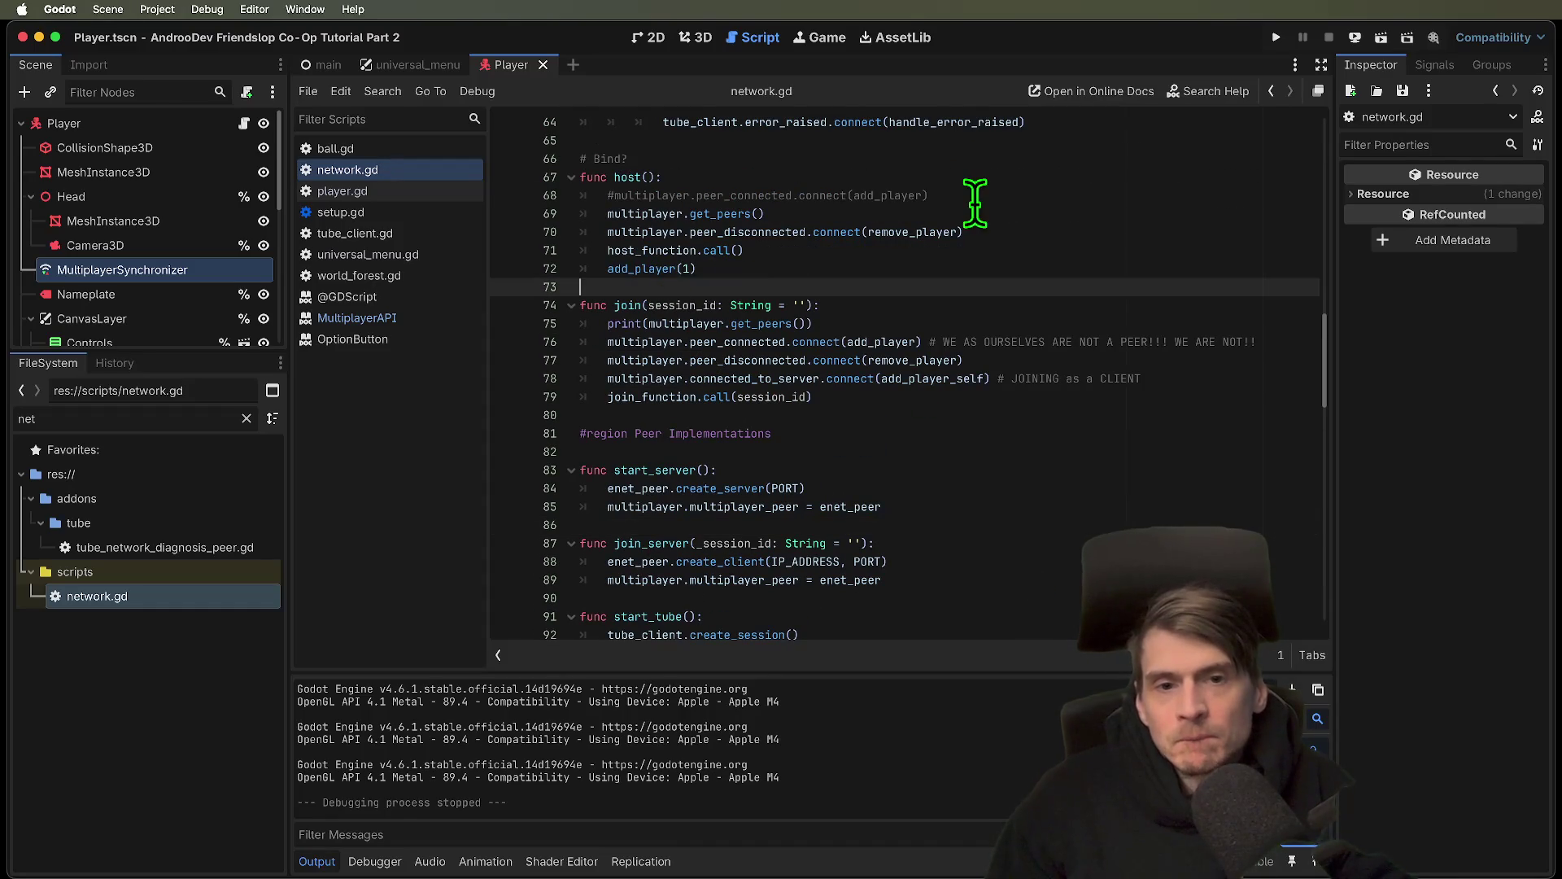
left_click(976, 203)
key("cmd+k")
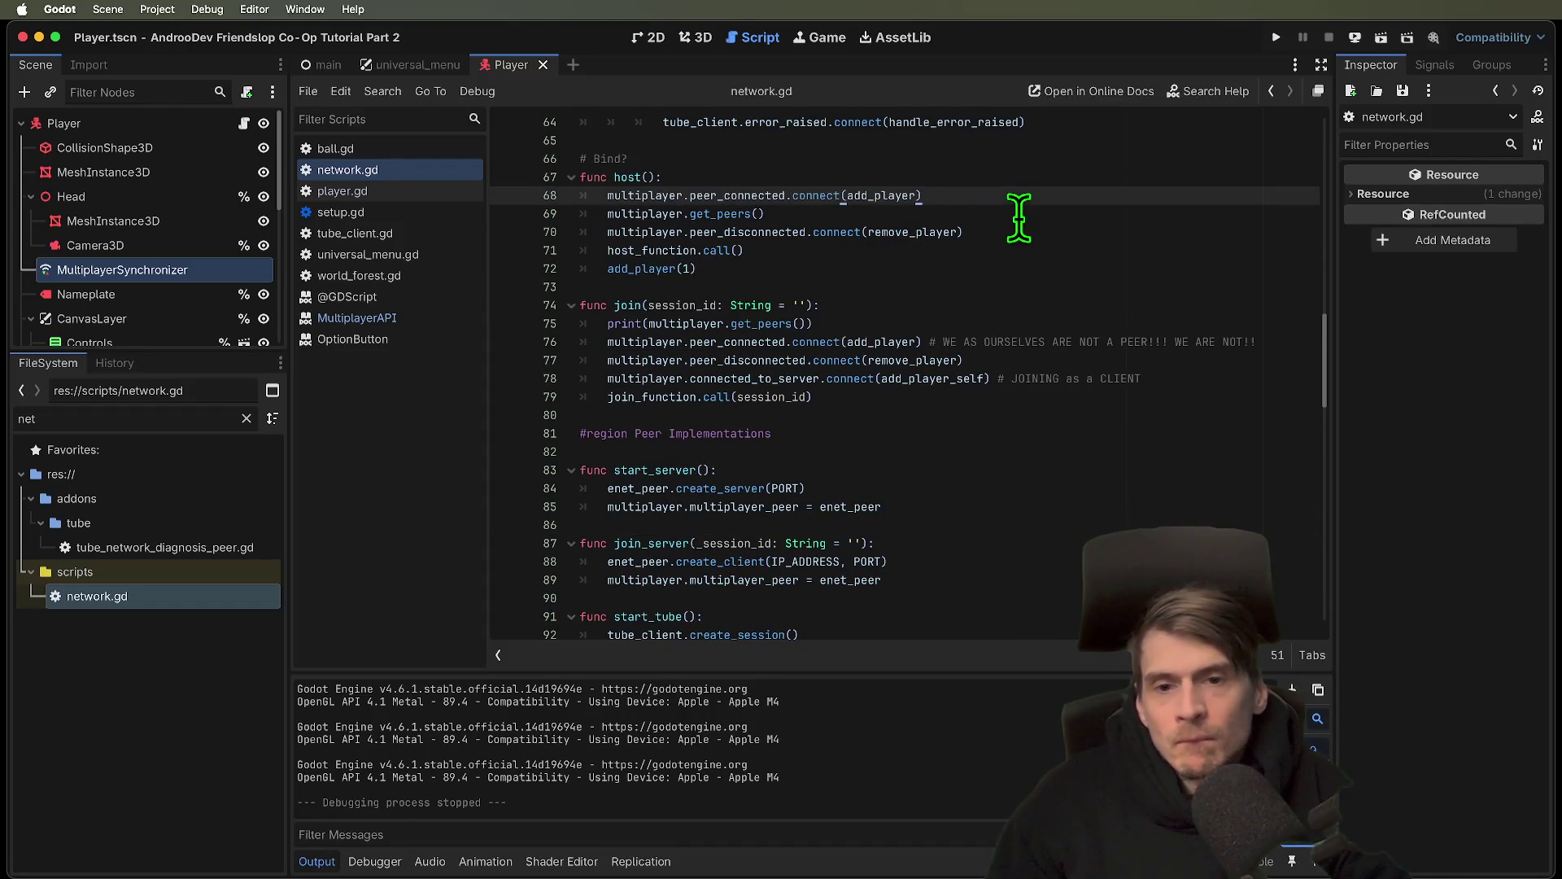
key("ctrl+shift+k")
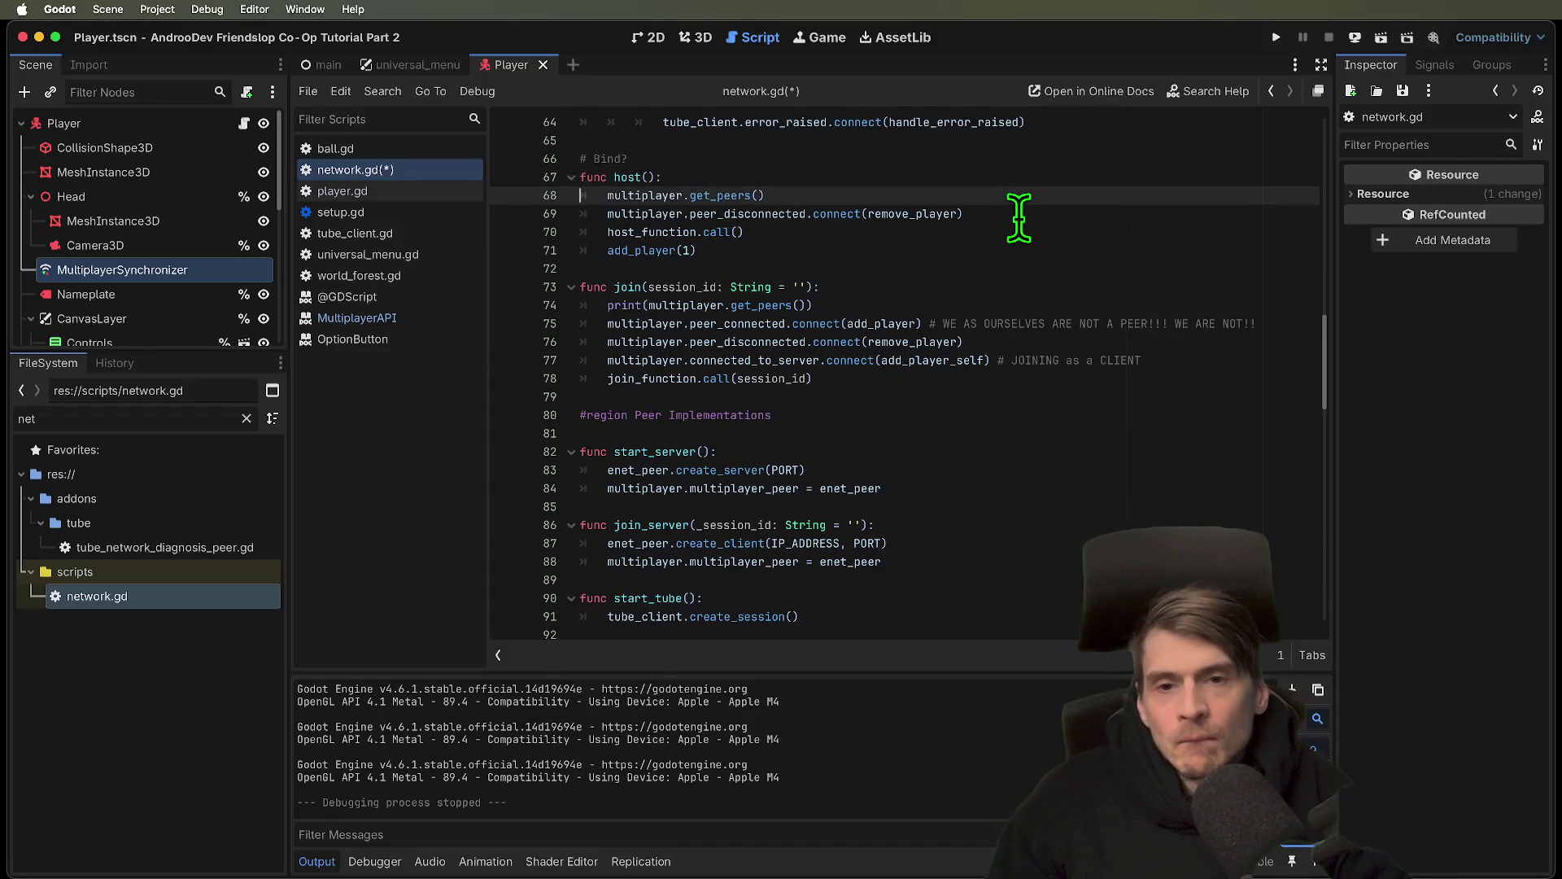
key("cmd+z")
key("cmd+shift+z")
key("End")
type("multiplayer.peer_connected.connect(add_player)")
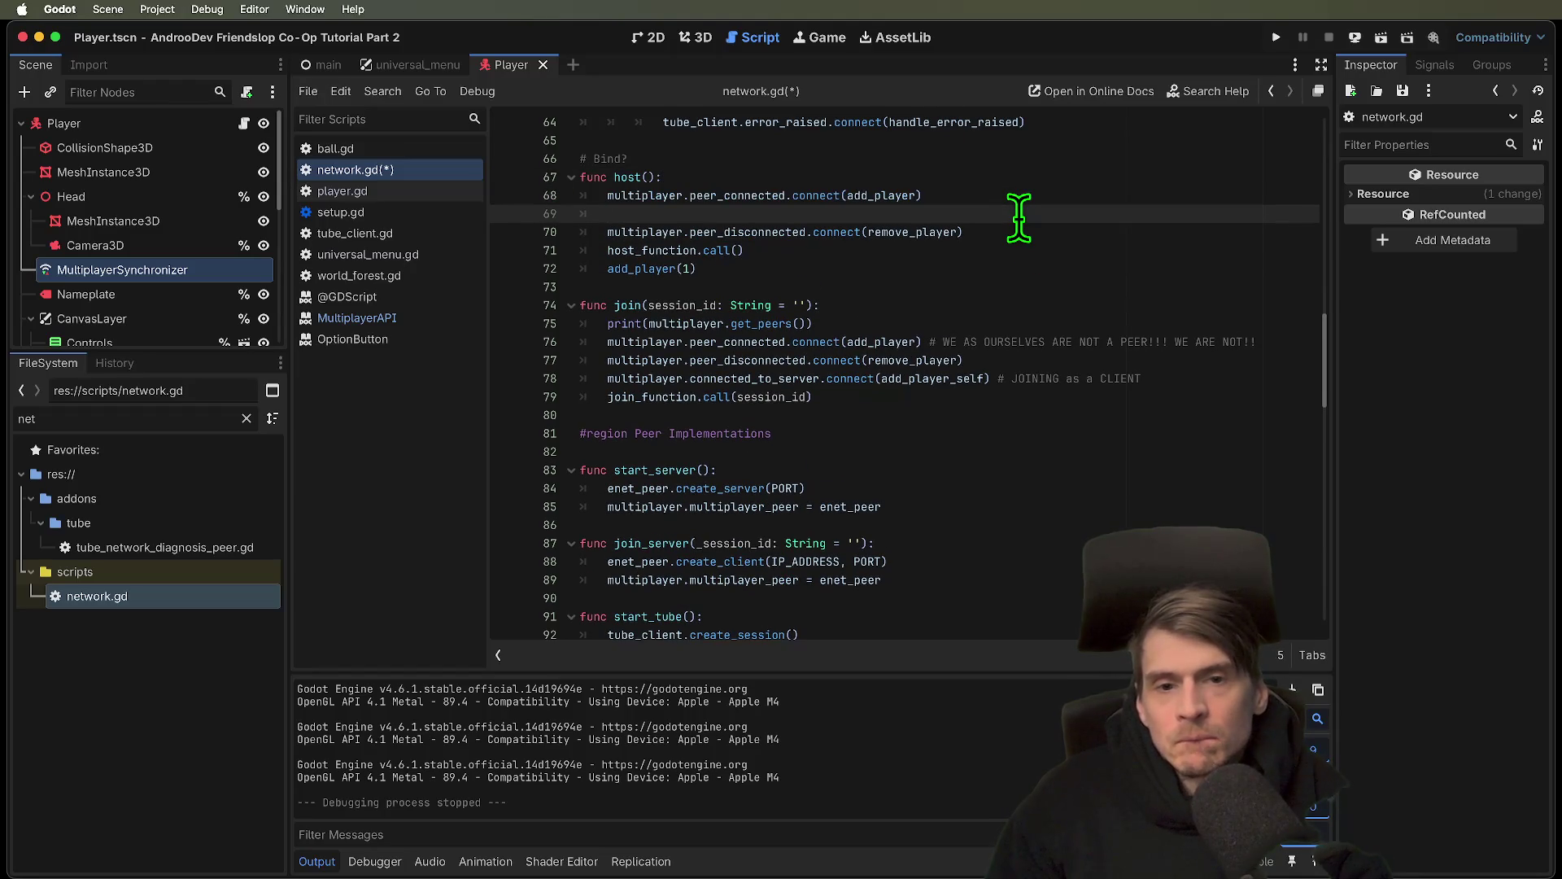
key("super+shift+k")
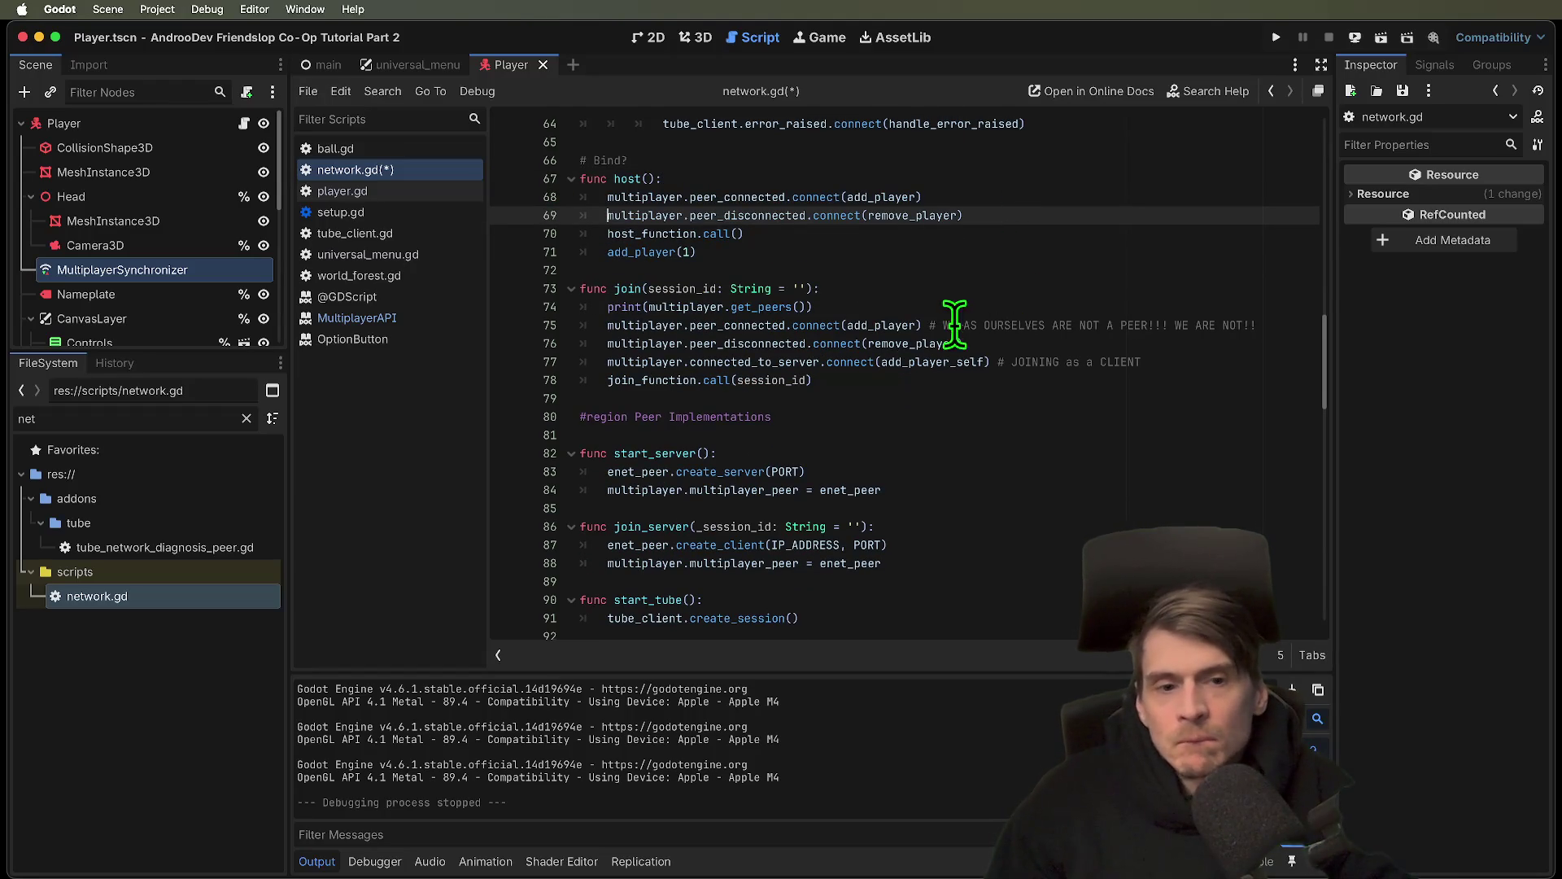
Delete join()'s trailing comments, including 'JOINING as a CLIENT', and its print(multiplayer.get_peers()) line
left_click(952, 325)
mouse_move(952, 325)
left_mouse_down()
mouse_move(1308, 325)
mouse_move(927, 325)
left_mouse_up()
key("BackSpace")
left_click_drag(1147, 361, 986, 361)
key("BackSpace")
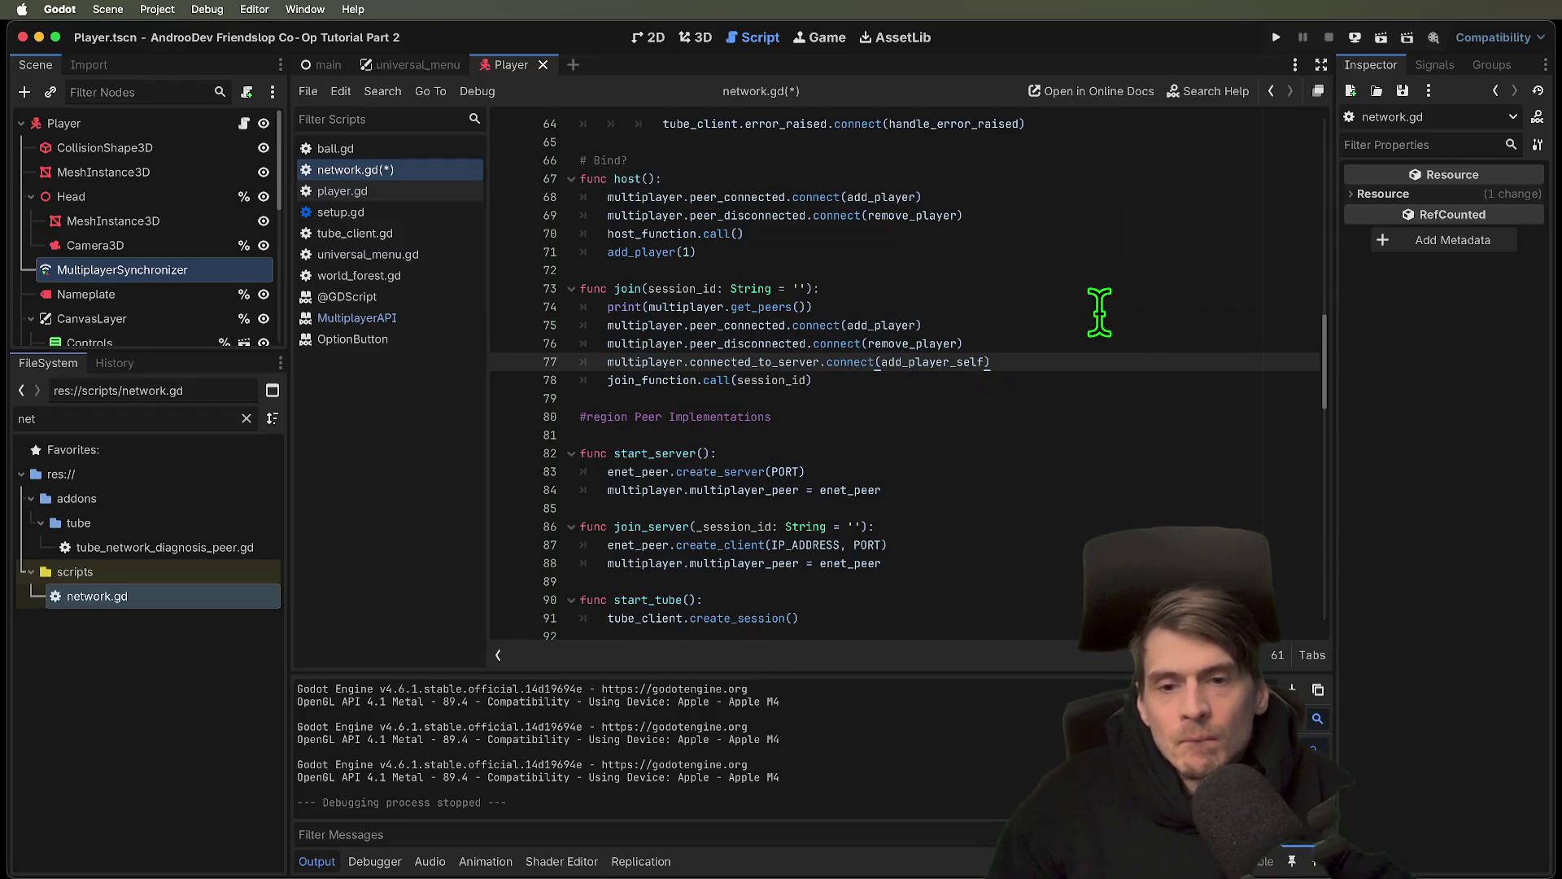
triple_click(1116, 306)
key("BackSpace")
Keep host()'s add_player(1) line after a trial deletion, then save and run the project
scroll(1092, 350, "down", 1)
left_click(1068, 226)
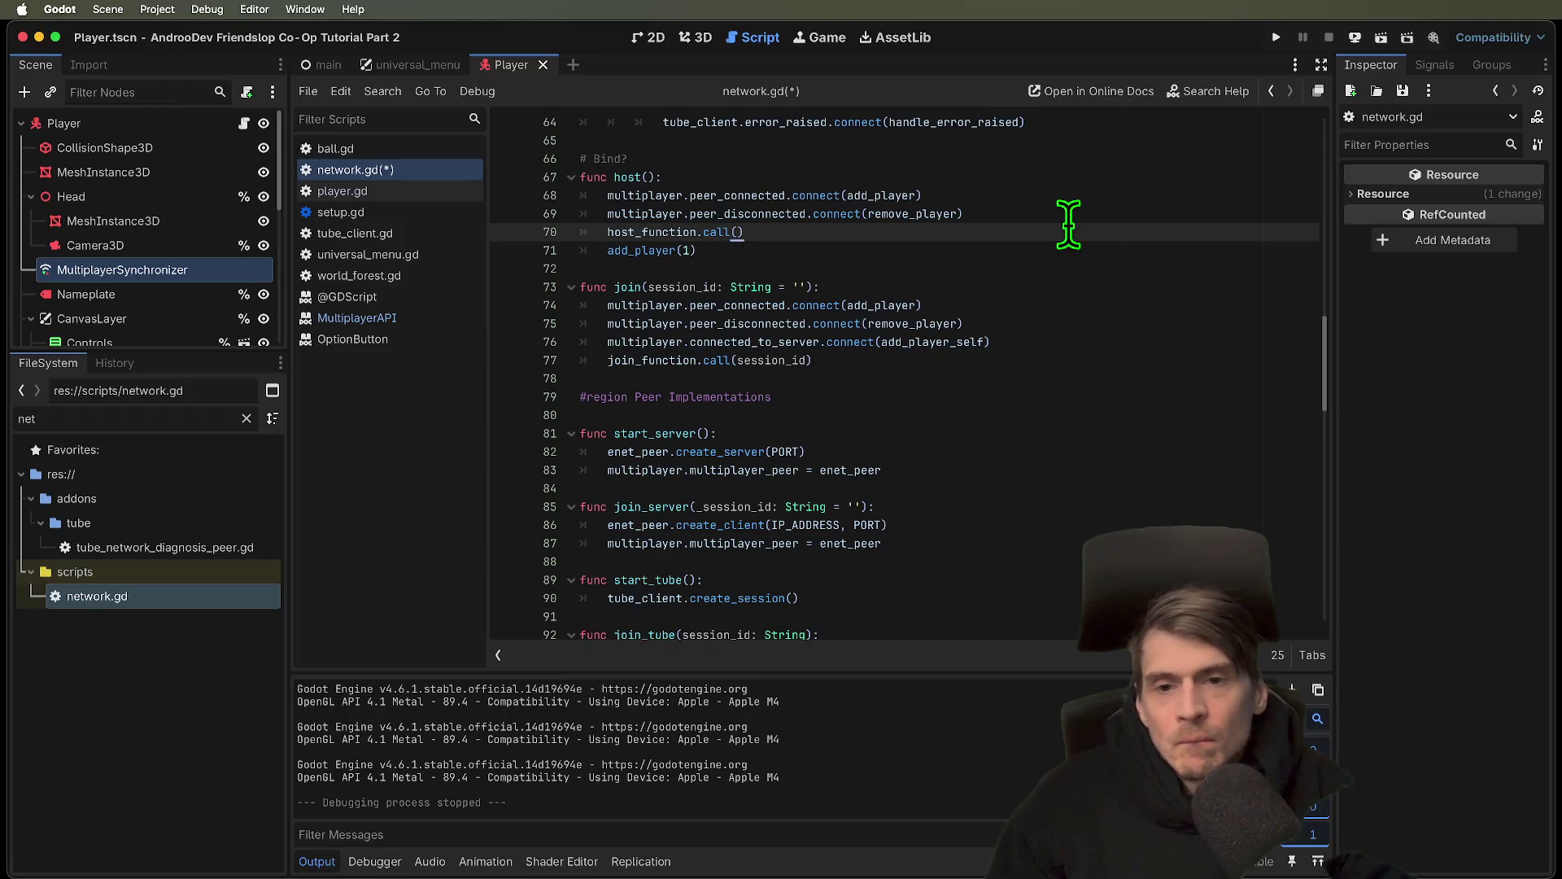
triple_click(1077, 244)
key("BackSpace")
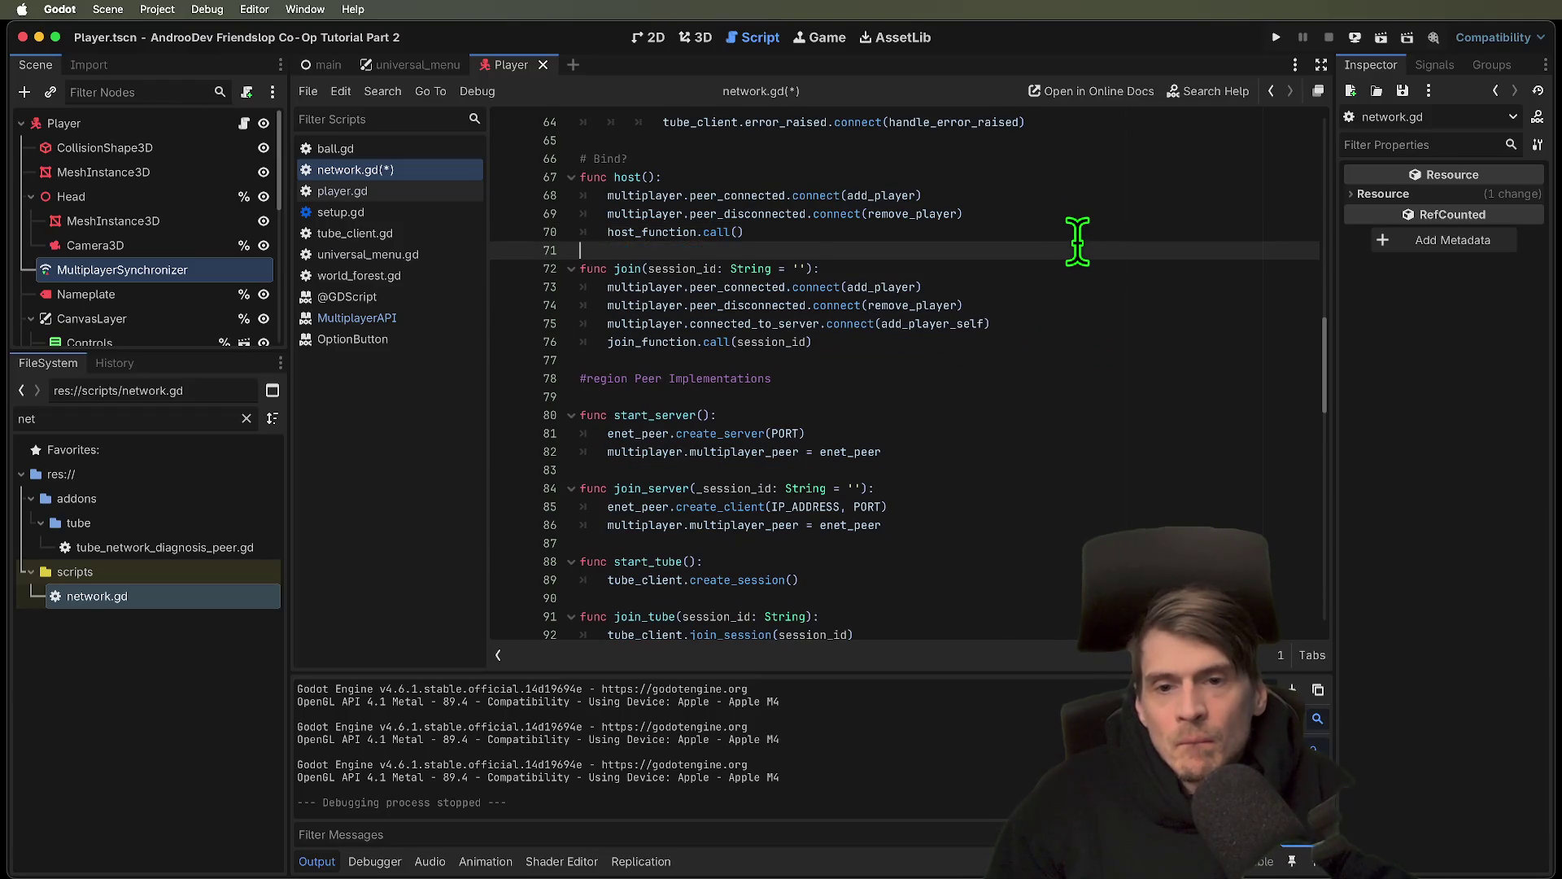
key("super+z")
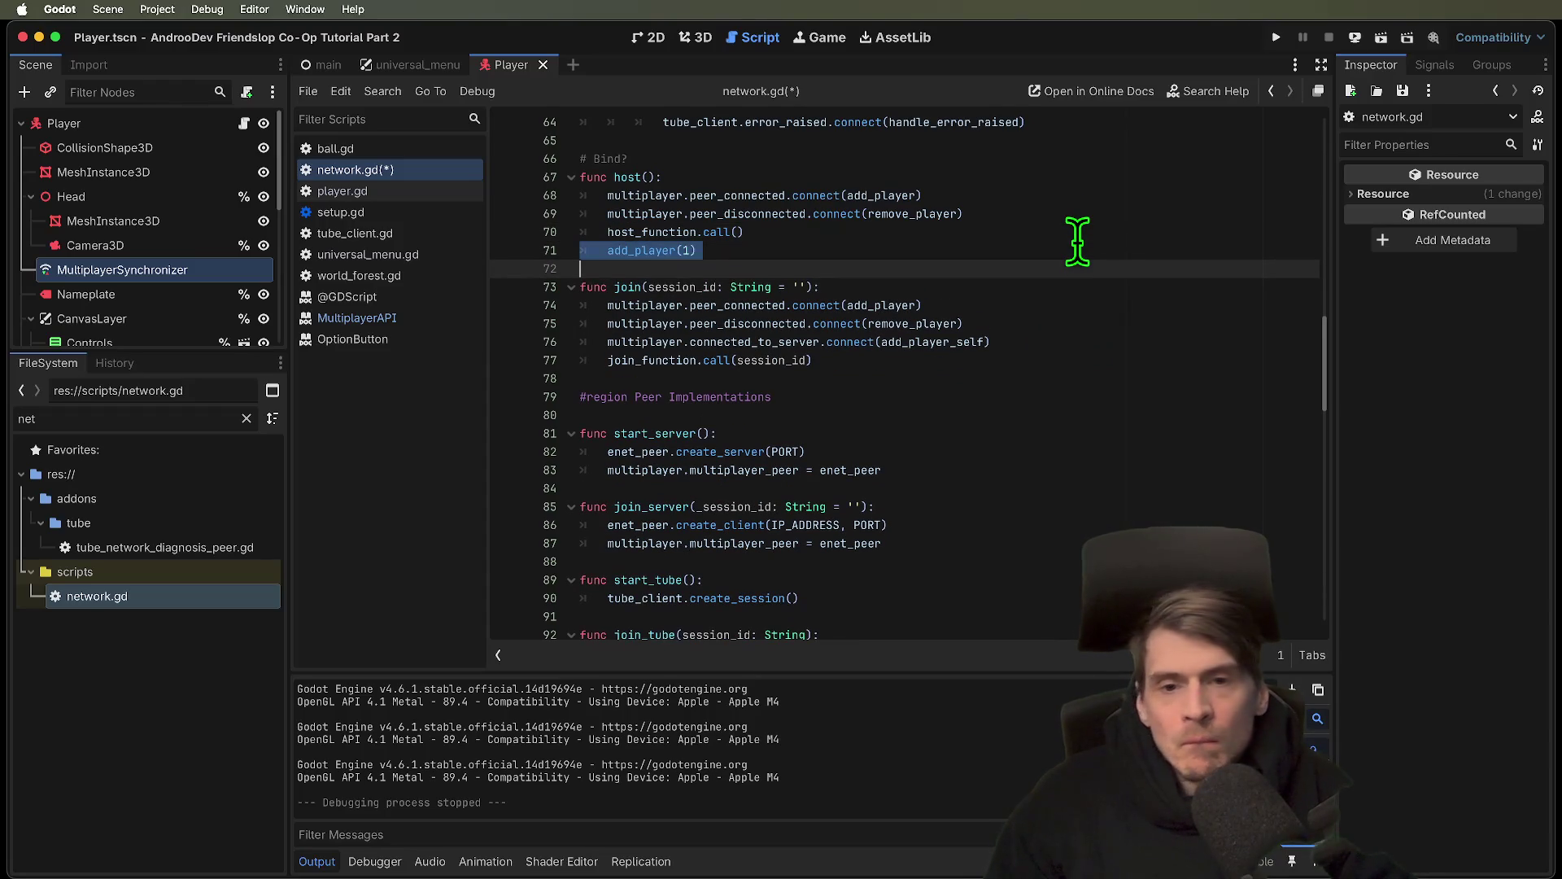
left_click(1060, 363)
key("super+b")
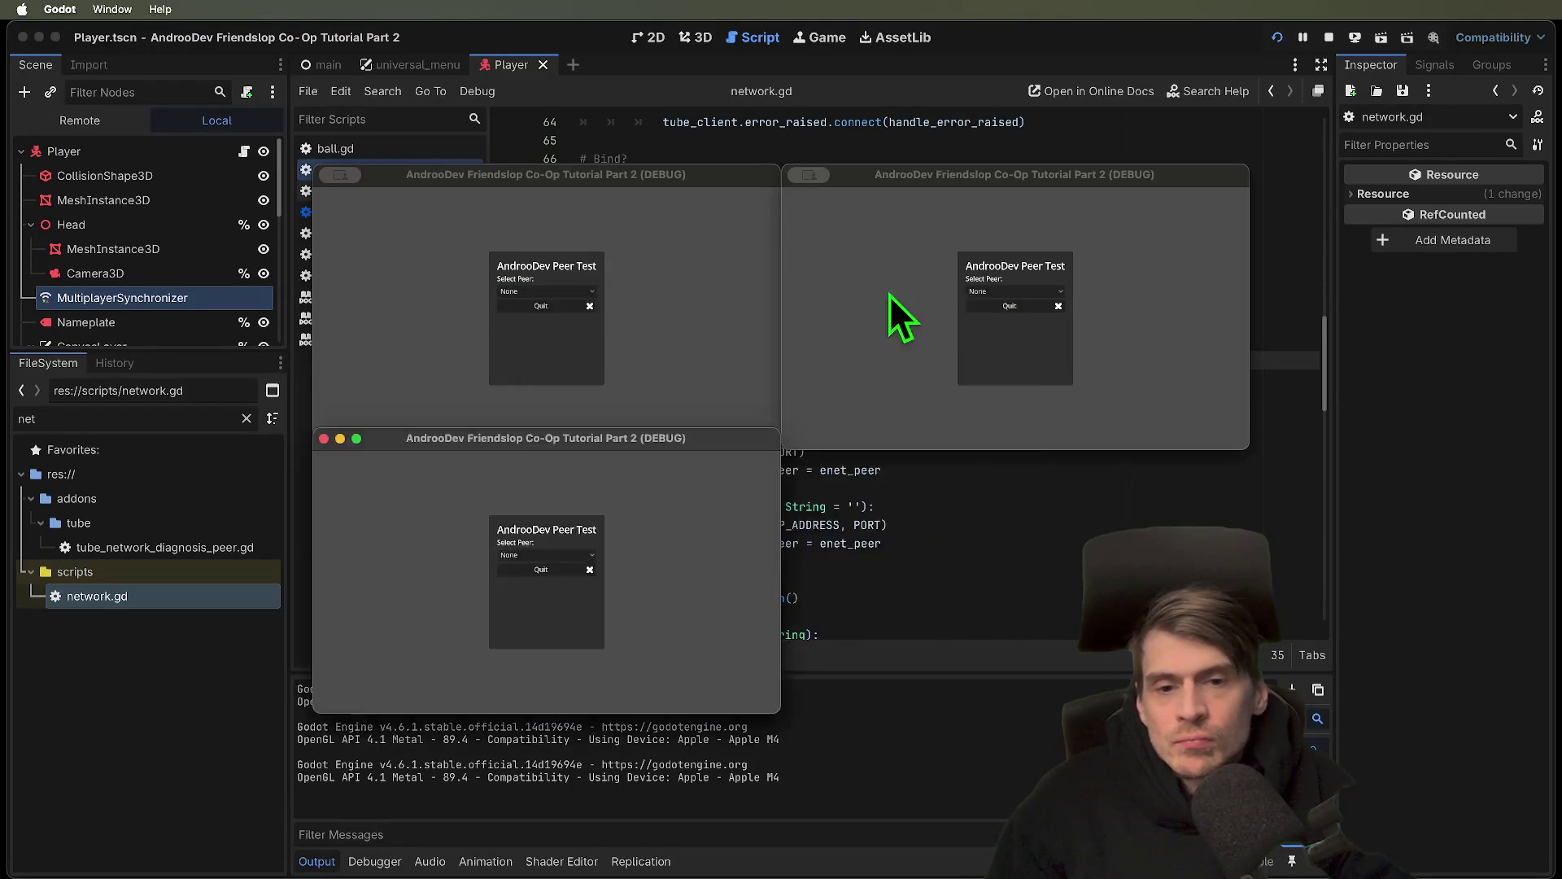
Test Enet by hosting in the first window and joining from the second, then stop
left_click(548, 293)
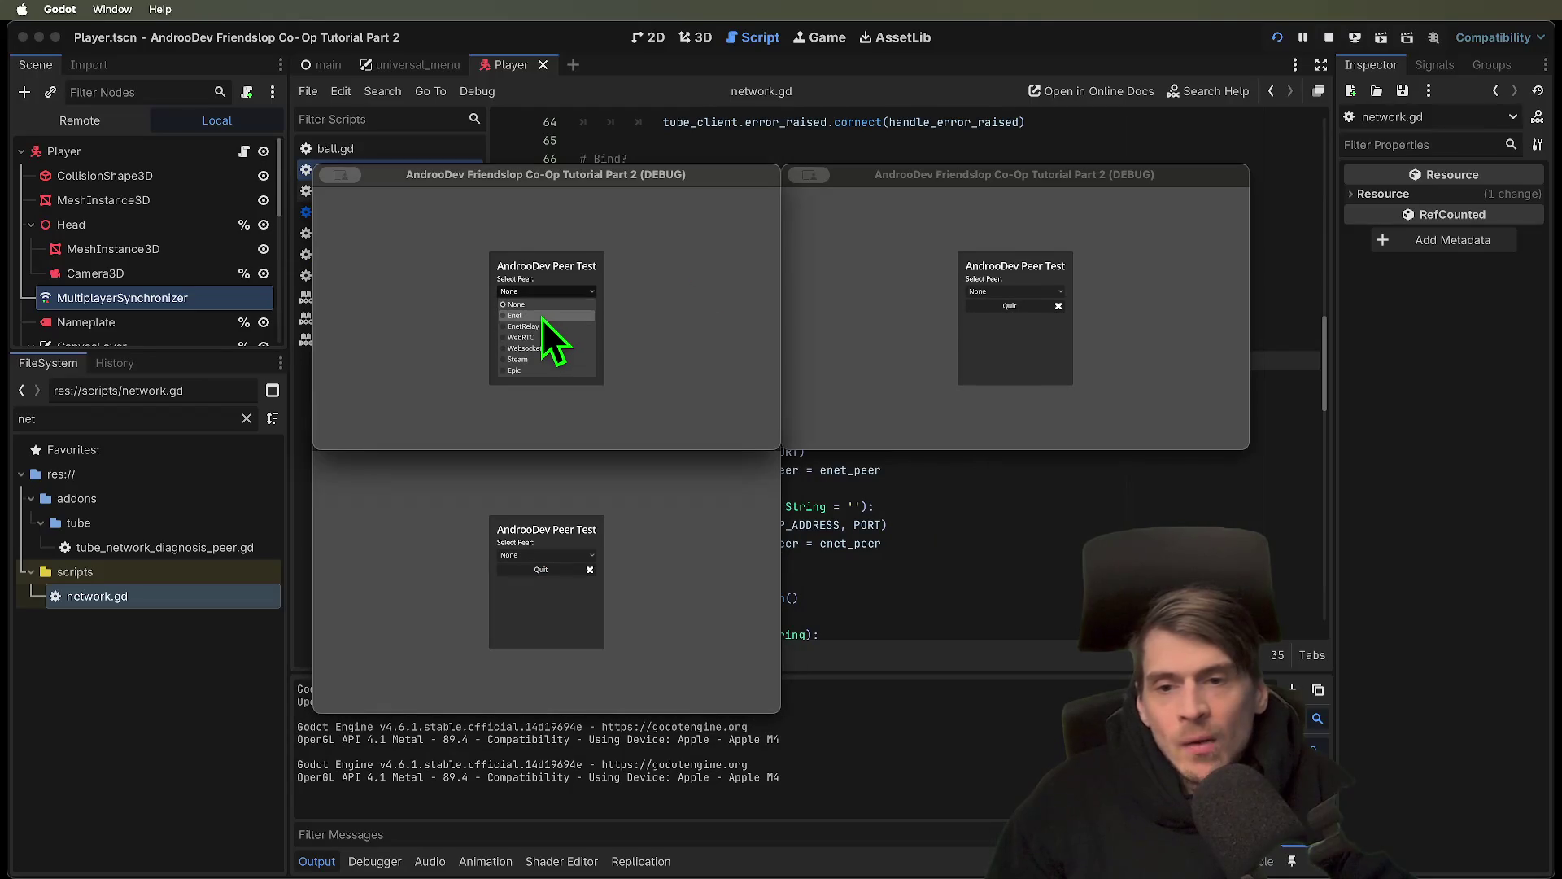
left_click(542, 318)
left_click(568, 376)
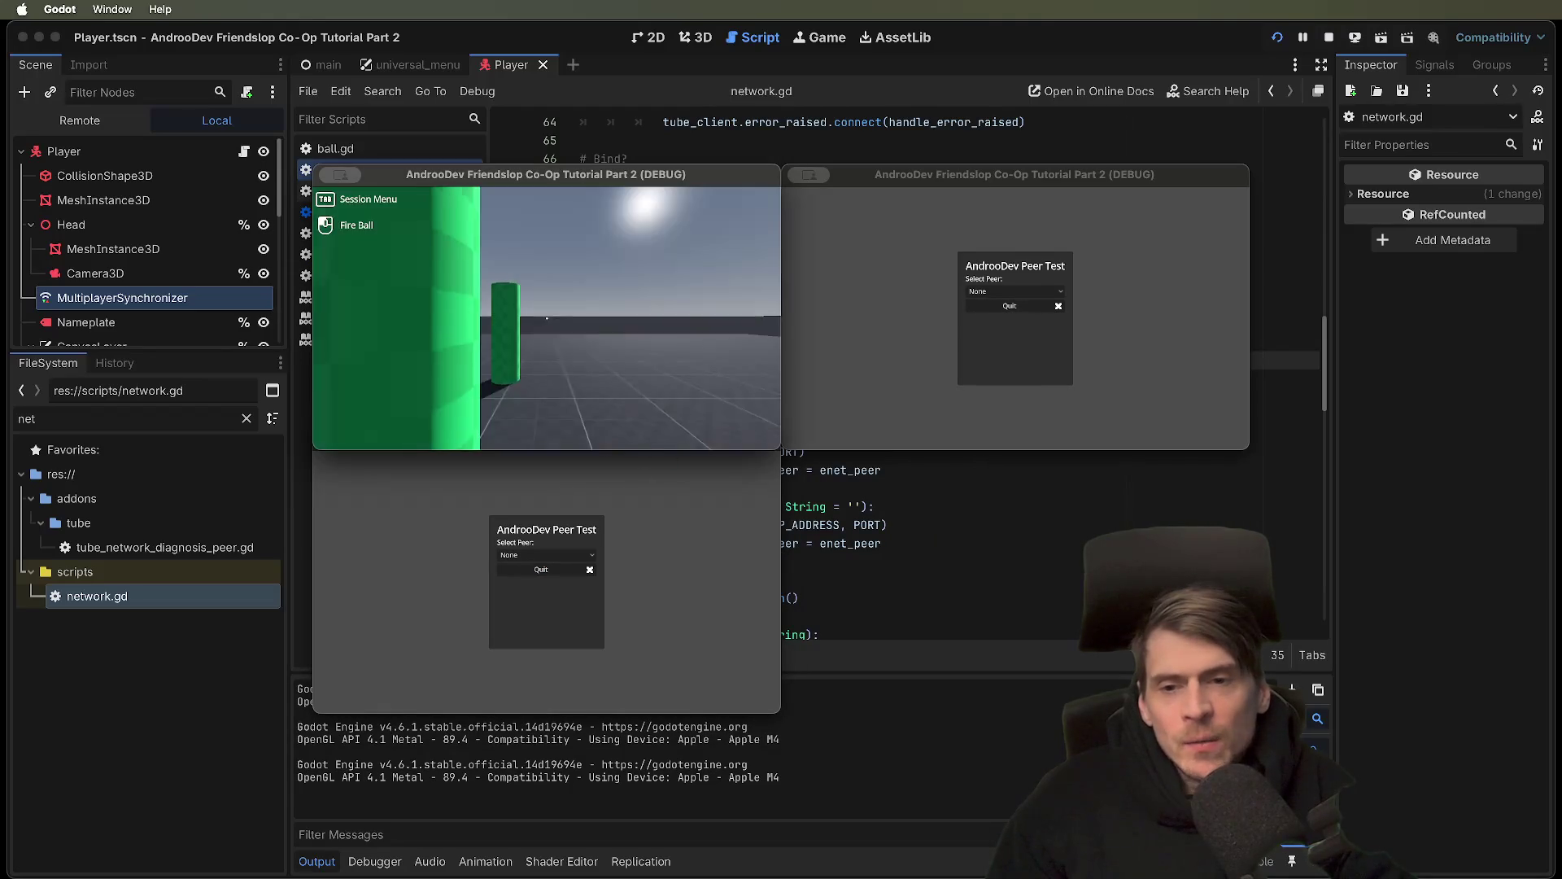
left_click(672, 549)
left_click(545, 554)
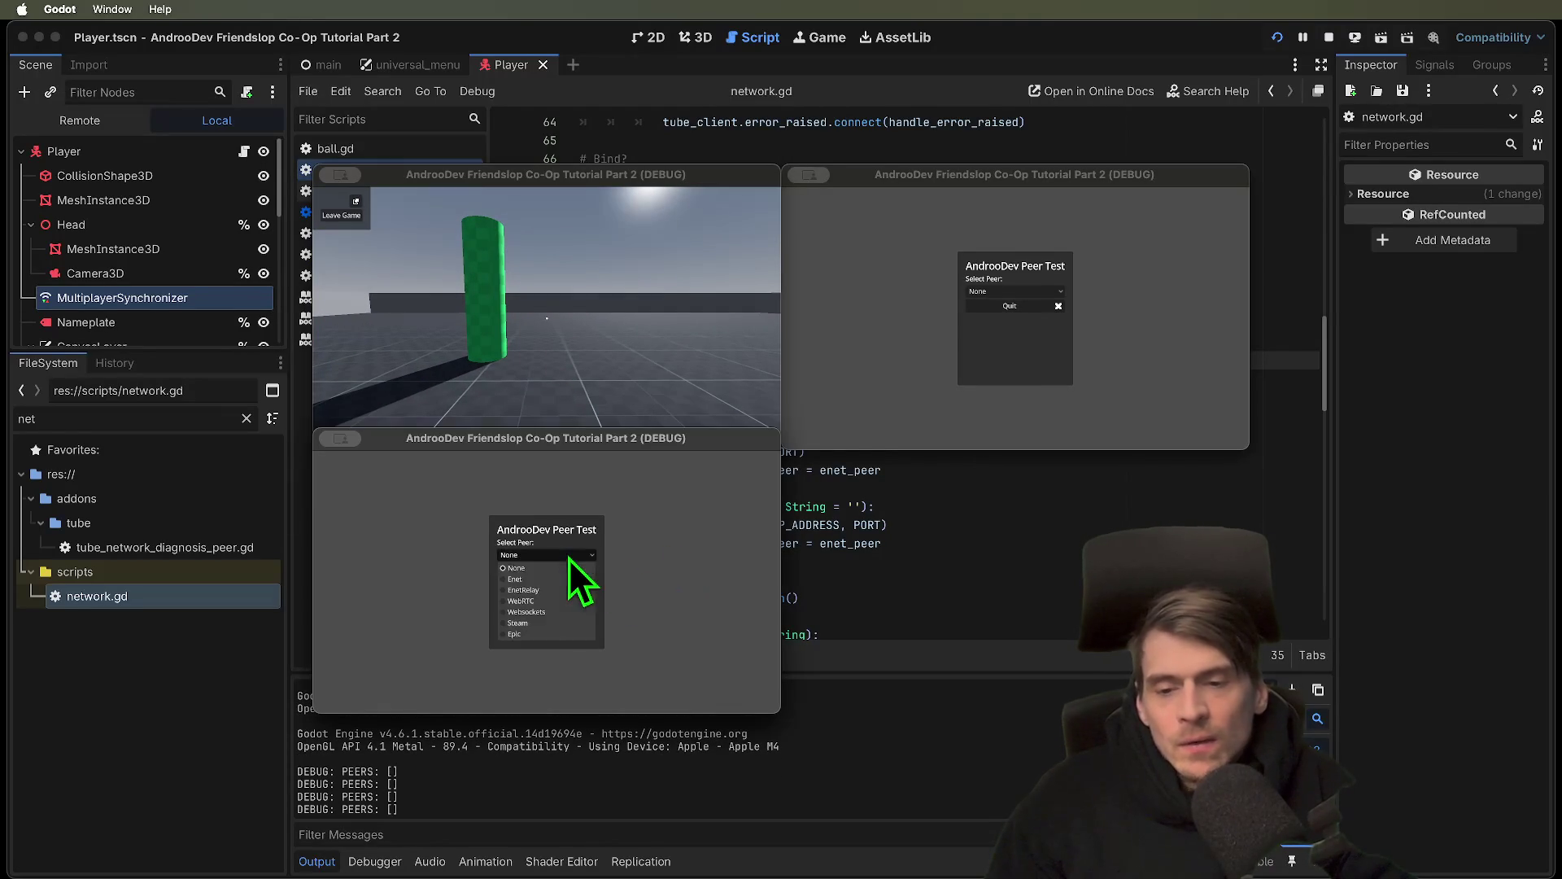
left_click(558, 582)
left_click(551, 613)
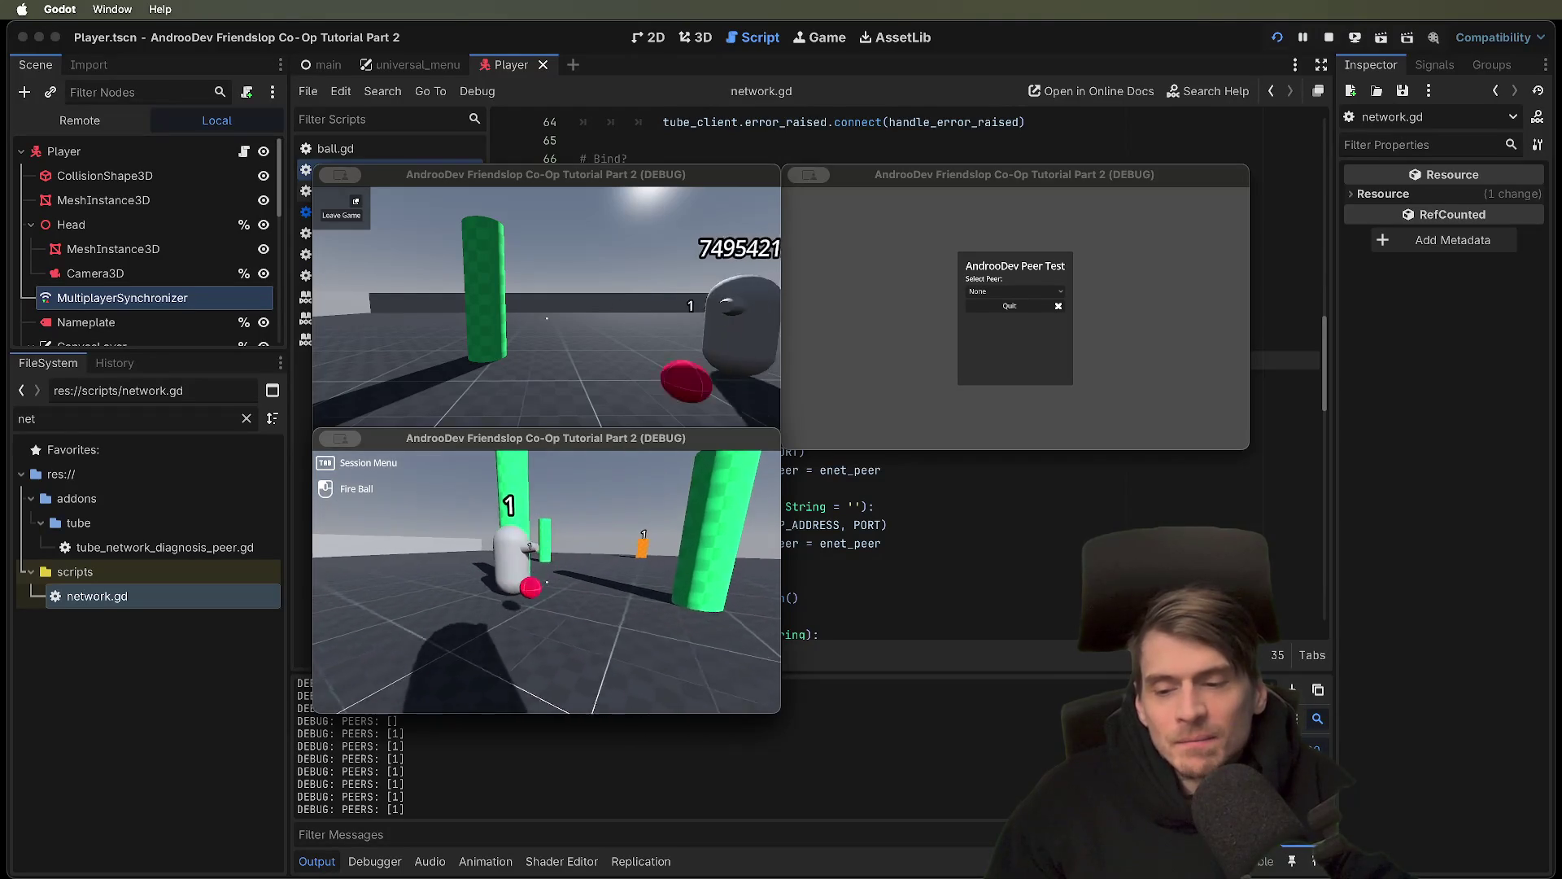
key("super+period")
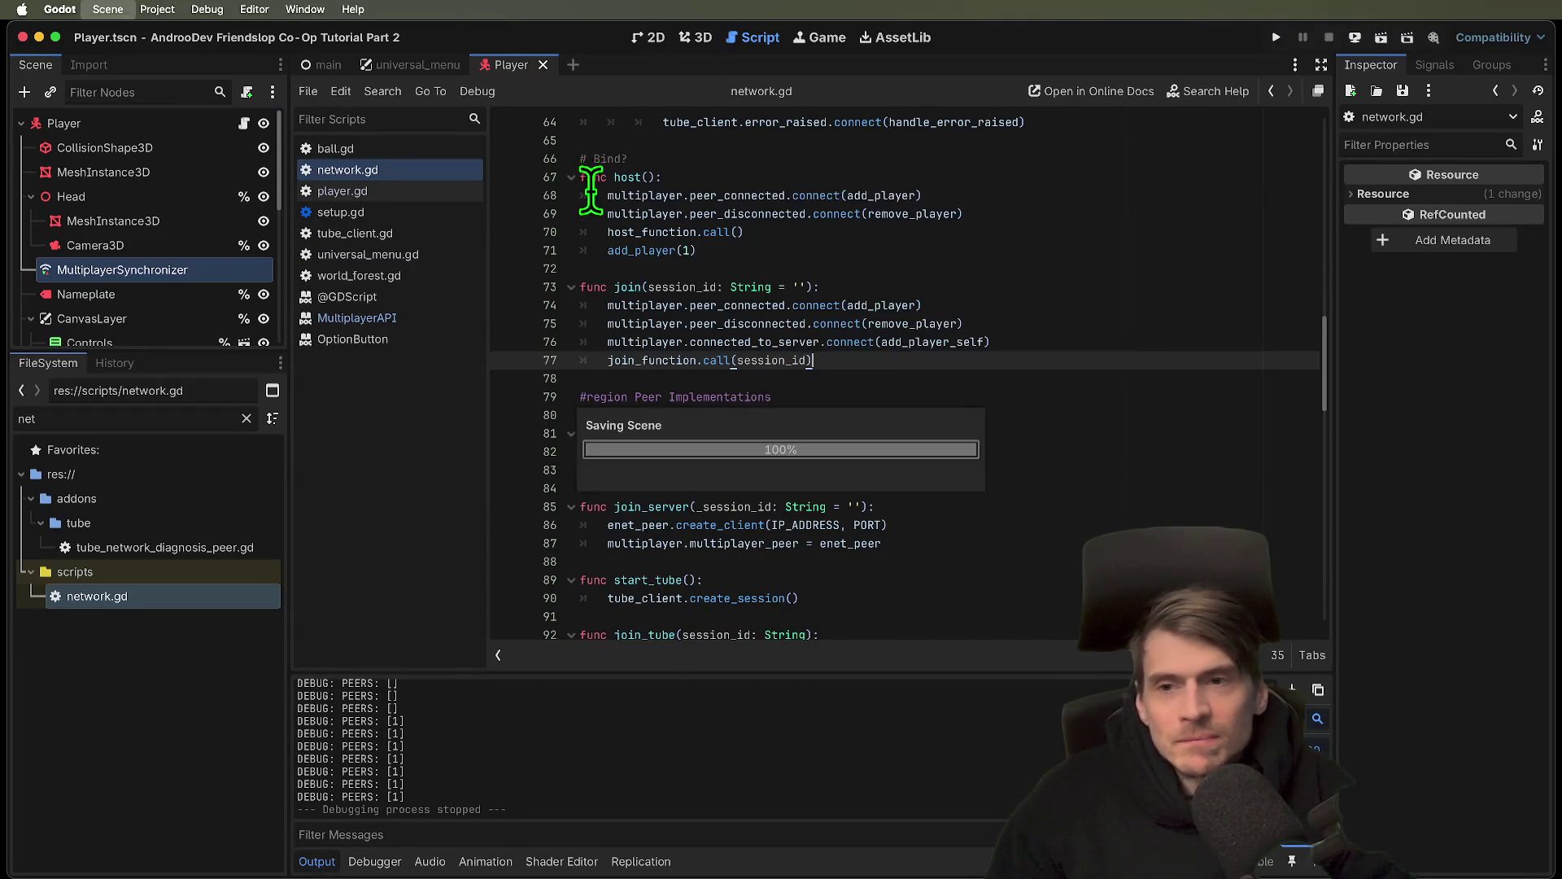
Rerun the project, set both windows to EnetRelay, and create a relay session as host
scroll(813, 375, "up", 10)
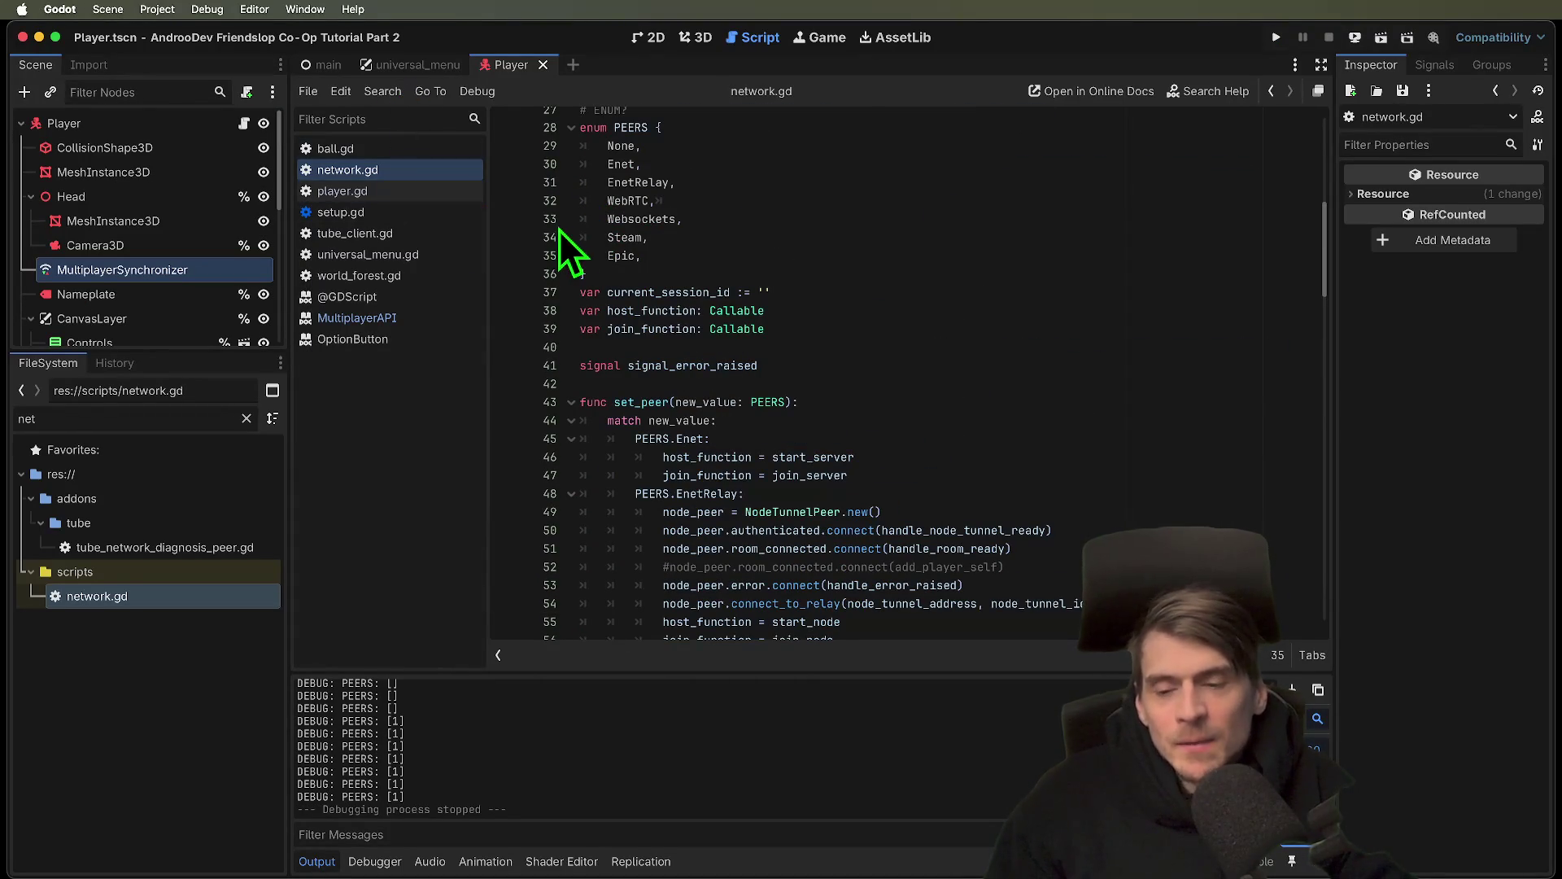
key("super+b")
left_click(571, 292)
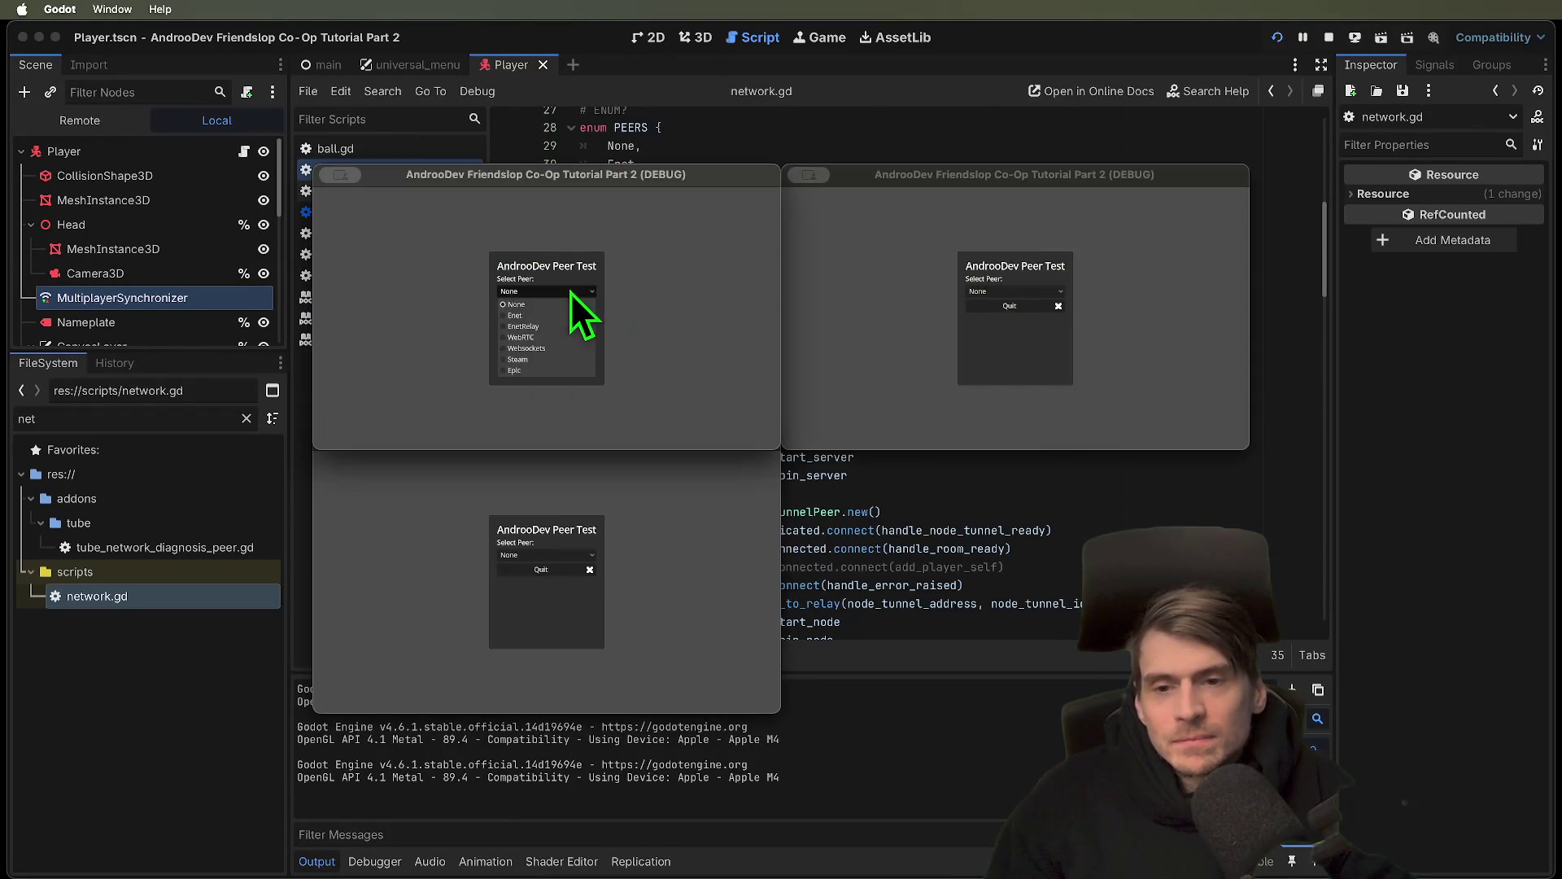
left_click(560, 326)
left_click(639, 570)
left_click(559, 555)
left_click(554, 588)
left_click(597, 427)
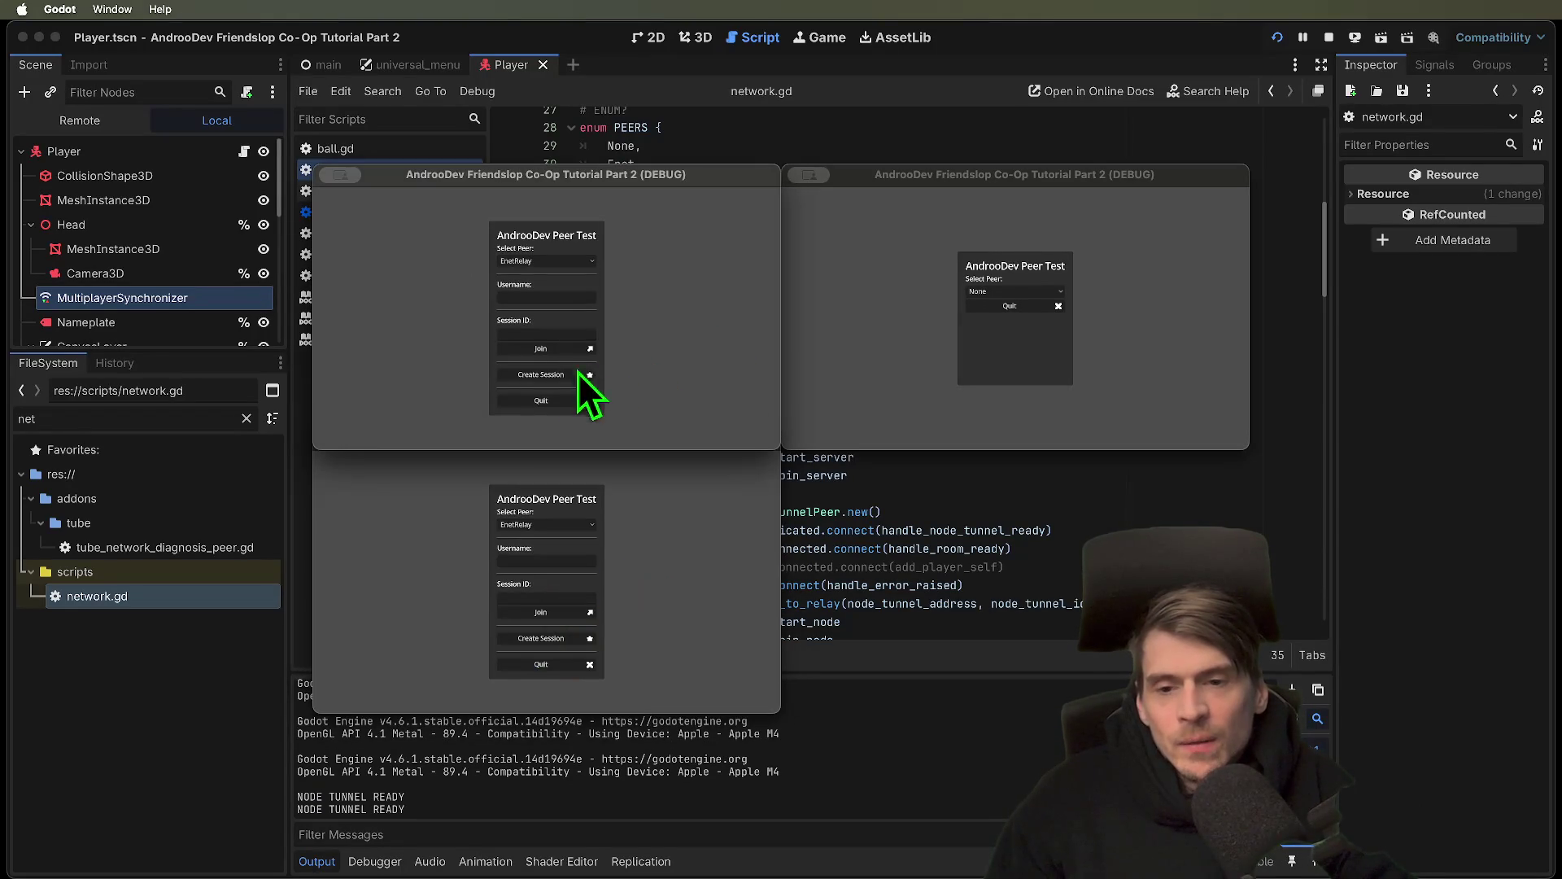
left_click(583, 371)
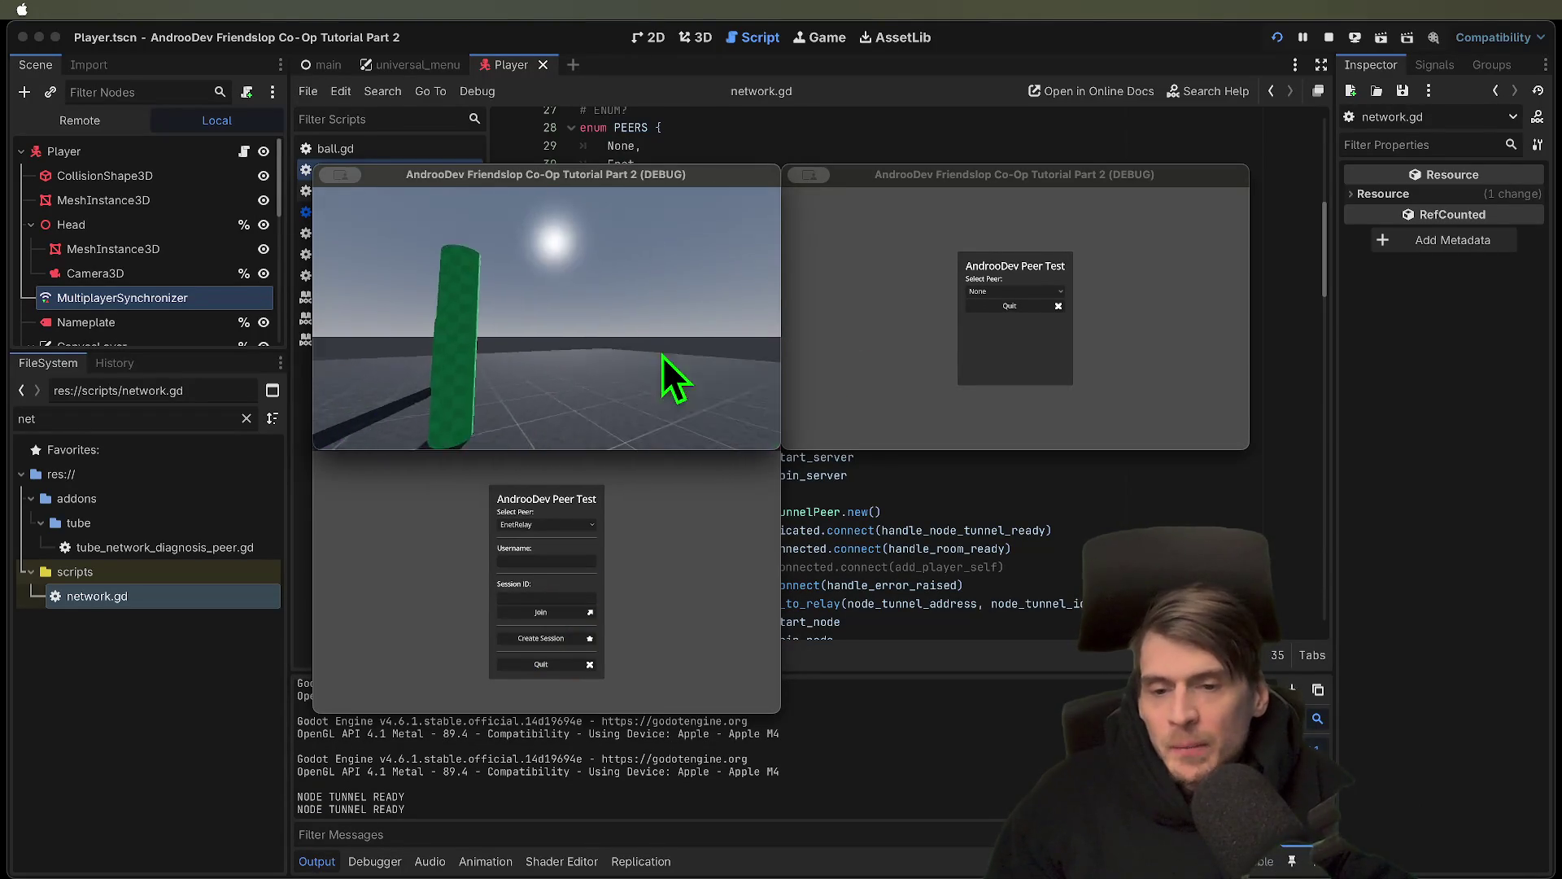
Paste the session ID into the client and join, then restart and stop the run
key("Escape")
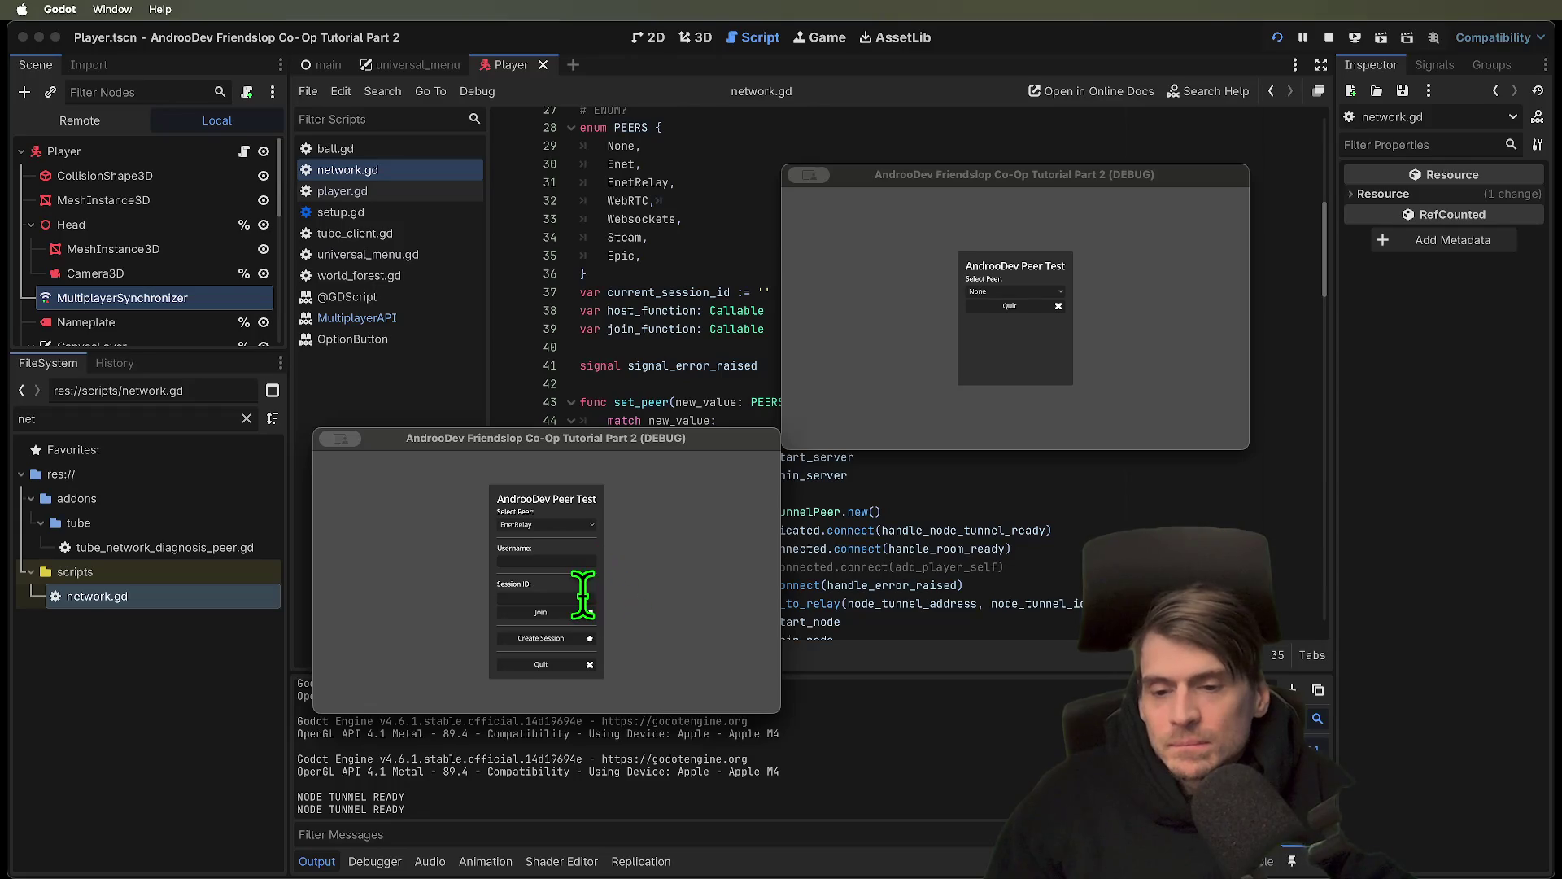
type("1DETB")
left_click(583, 615)
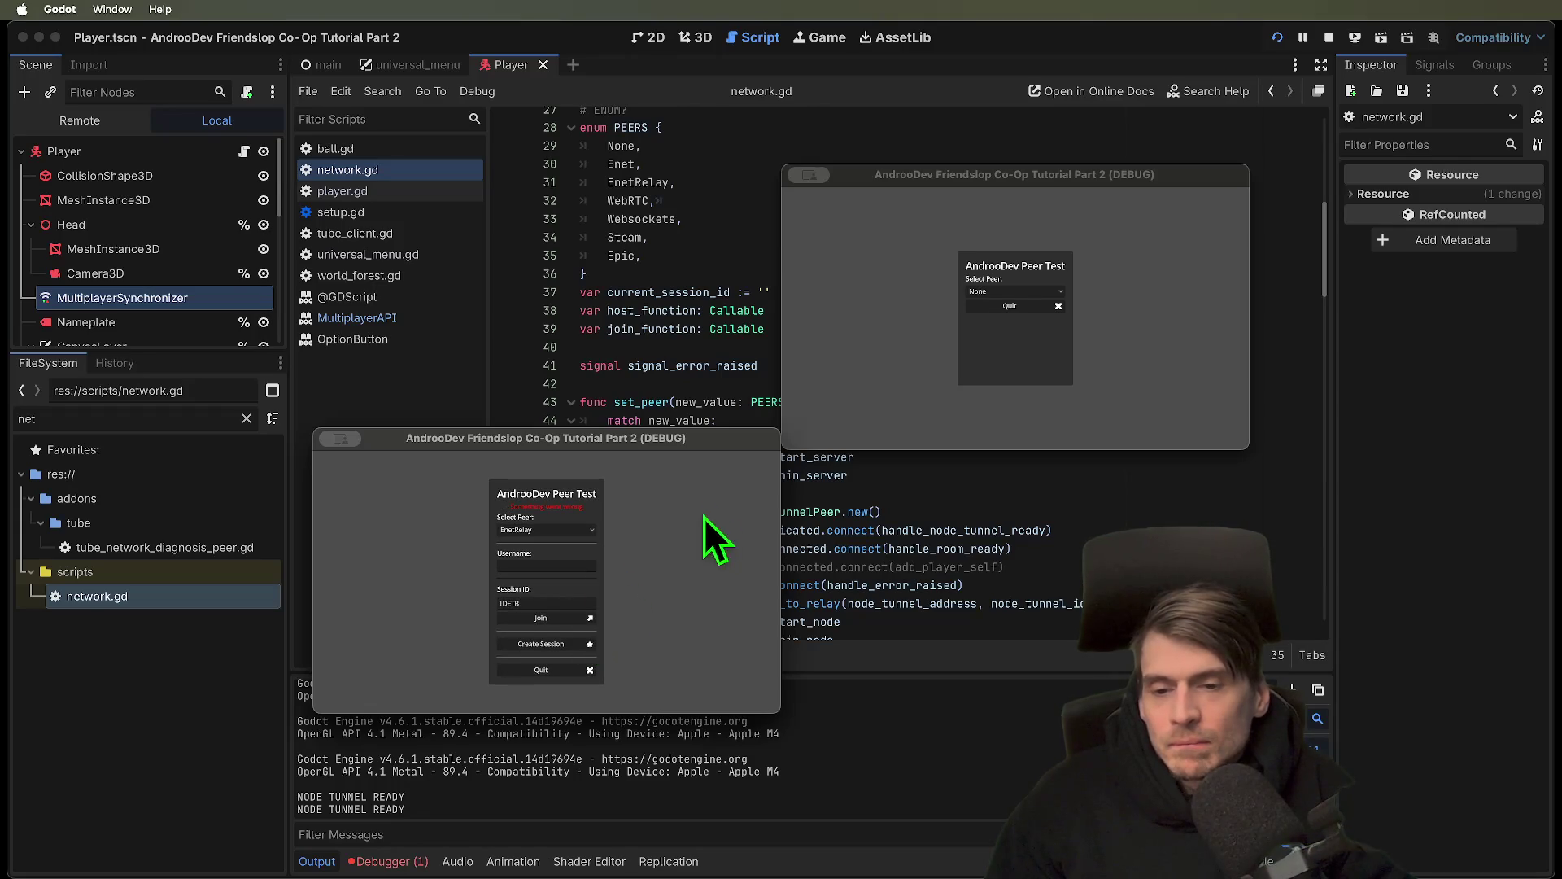
key("super+b")
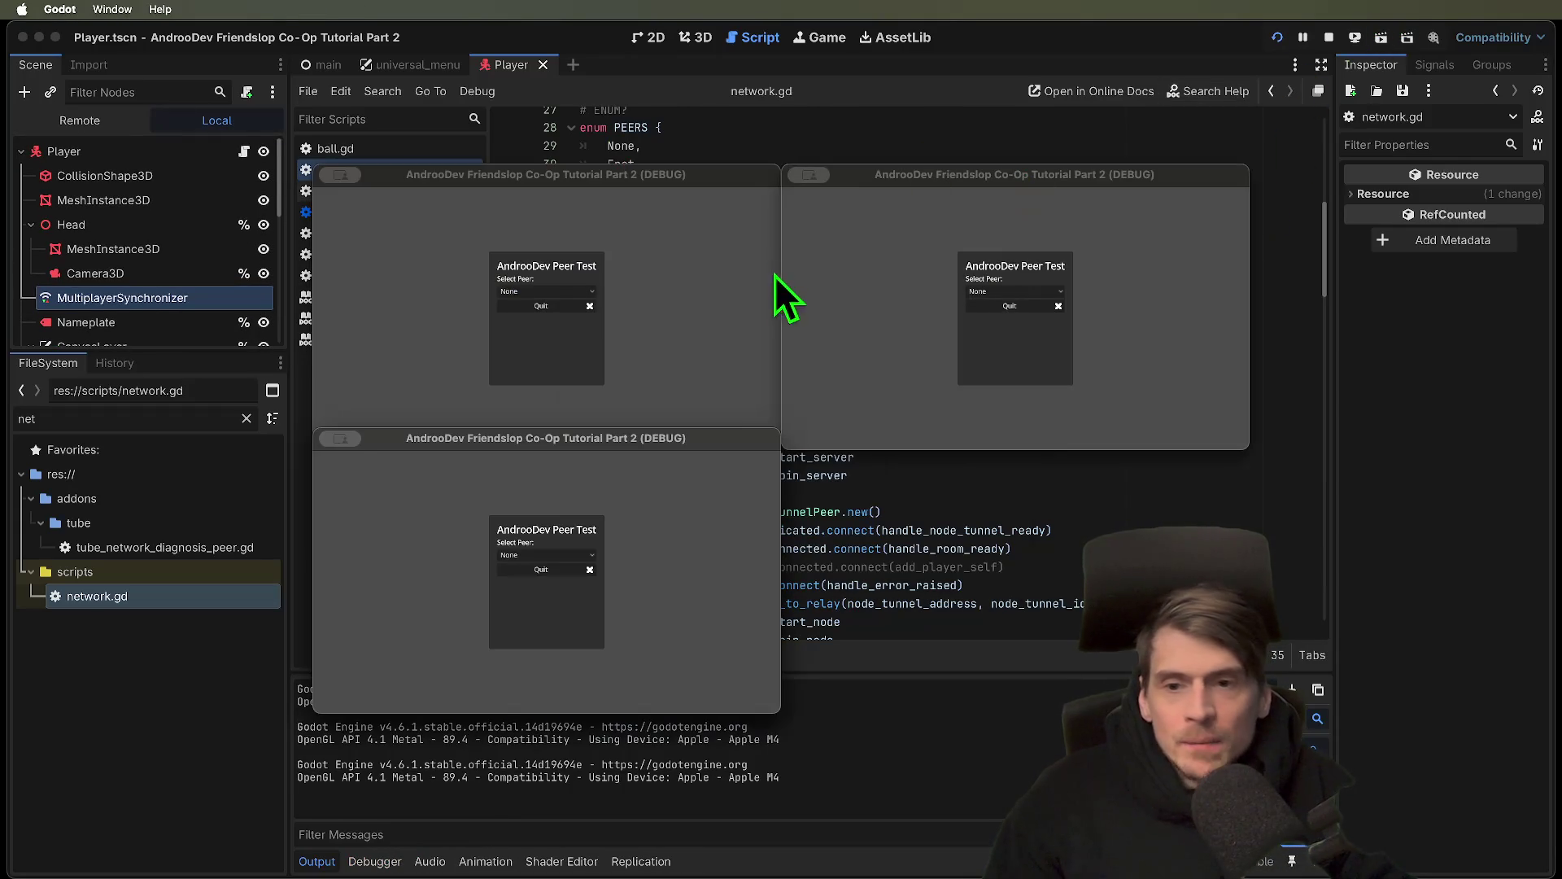
left_click(1337, 33)
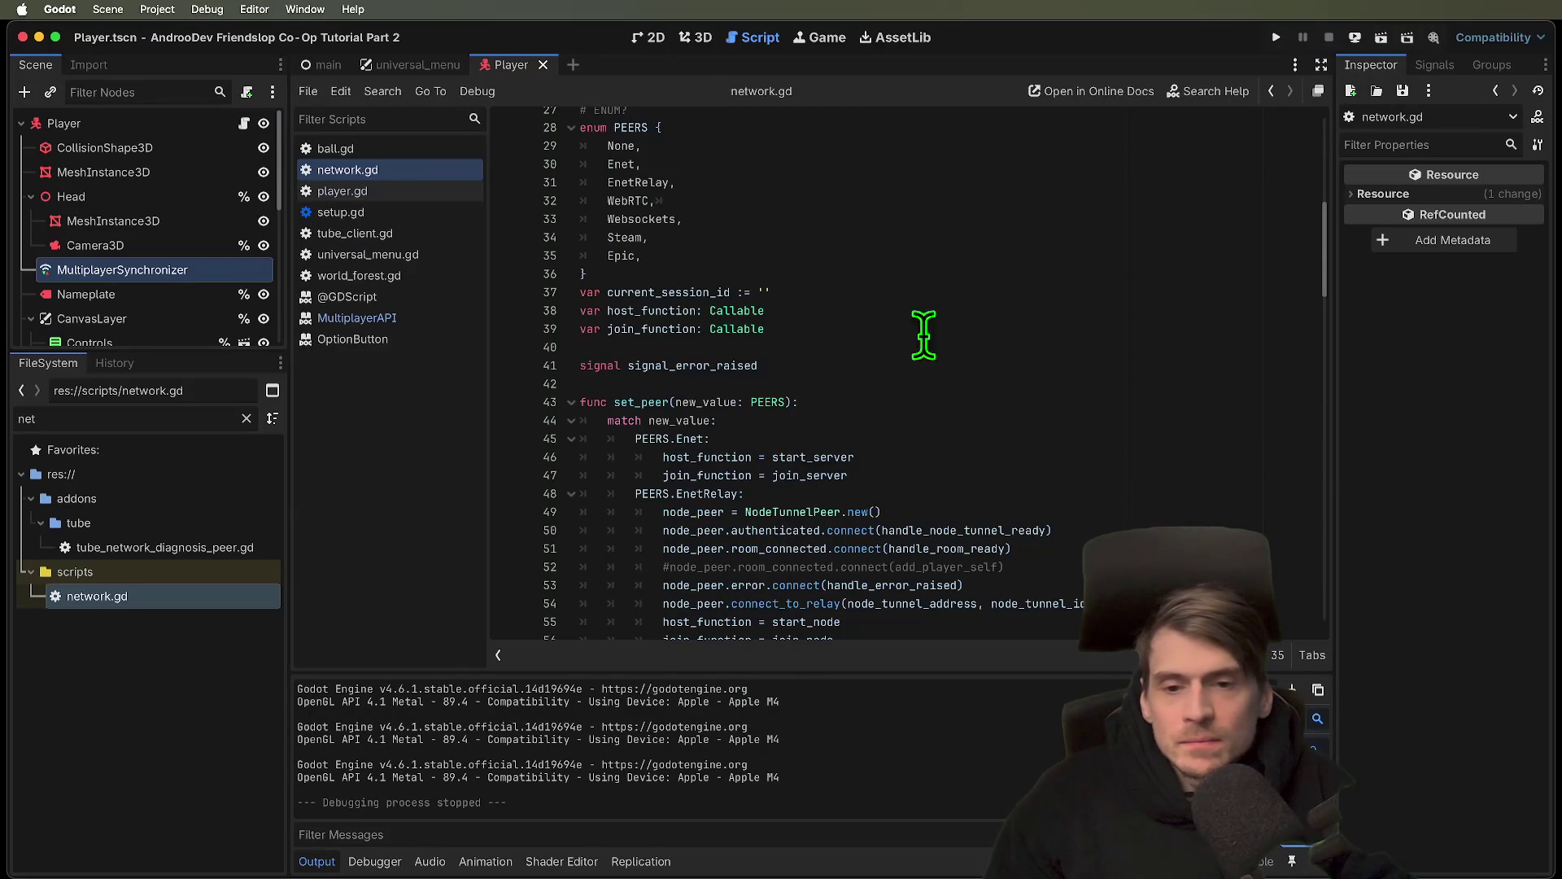
Glance at player.gd, then return to network.gd's host() function
scroll(1101, 216, "down", 5)
left_click(373, 192)
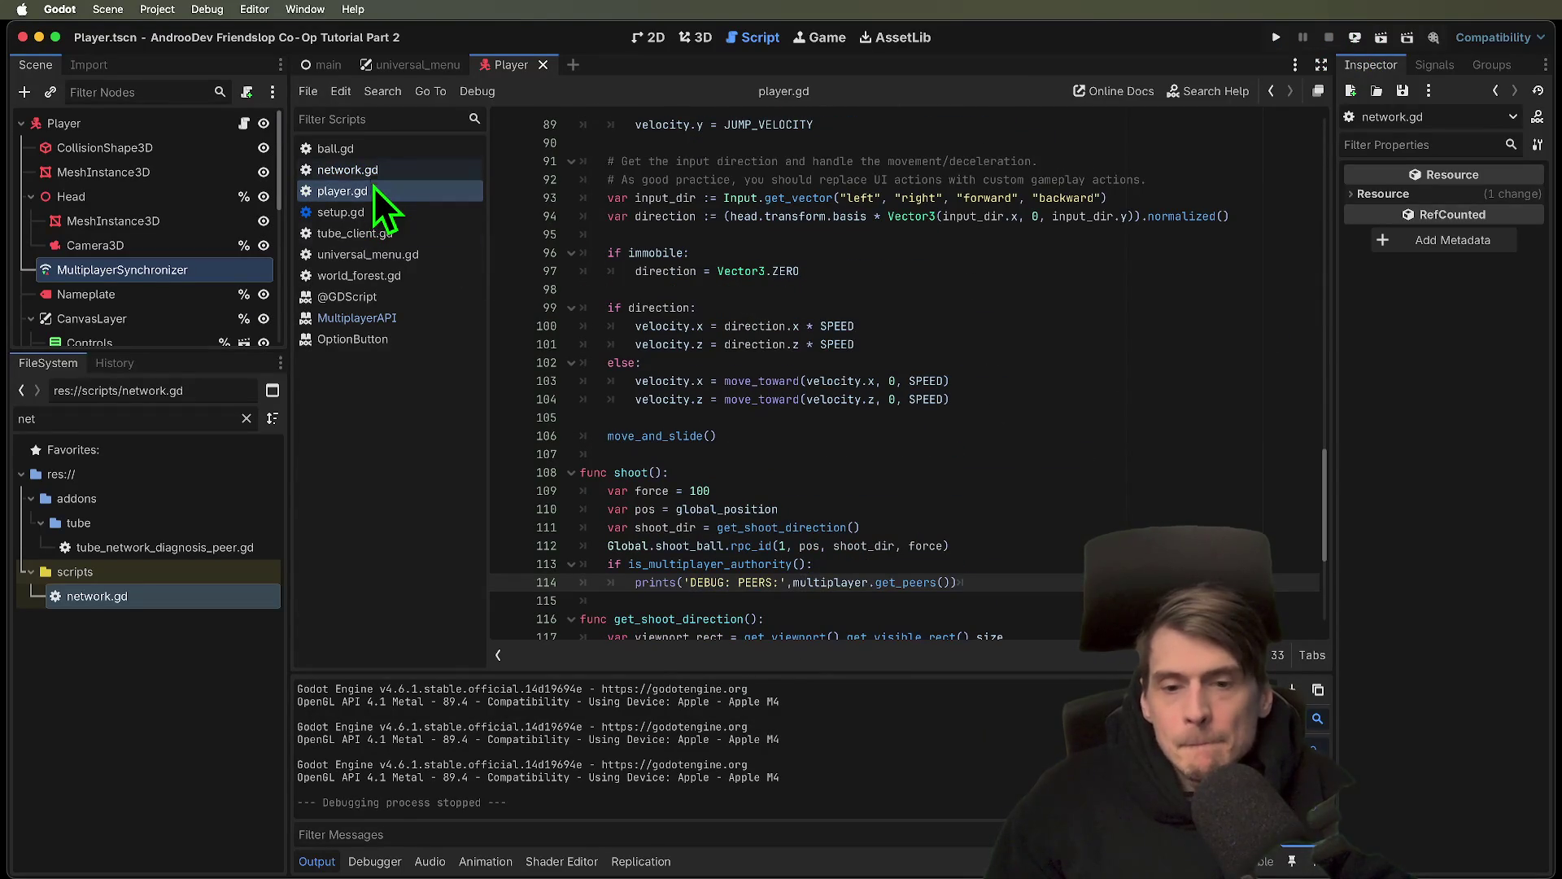
left_click(386, 171)
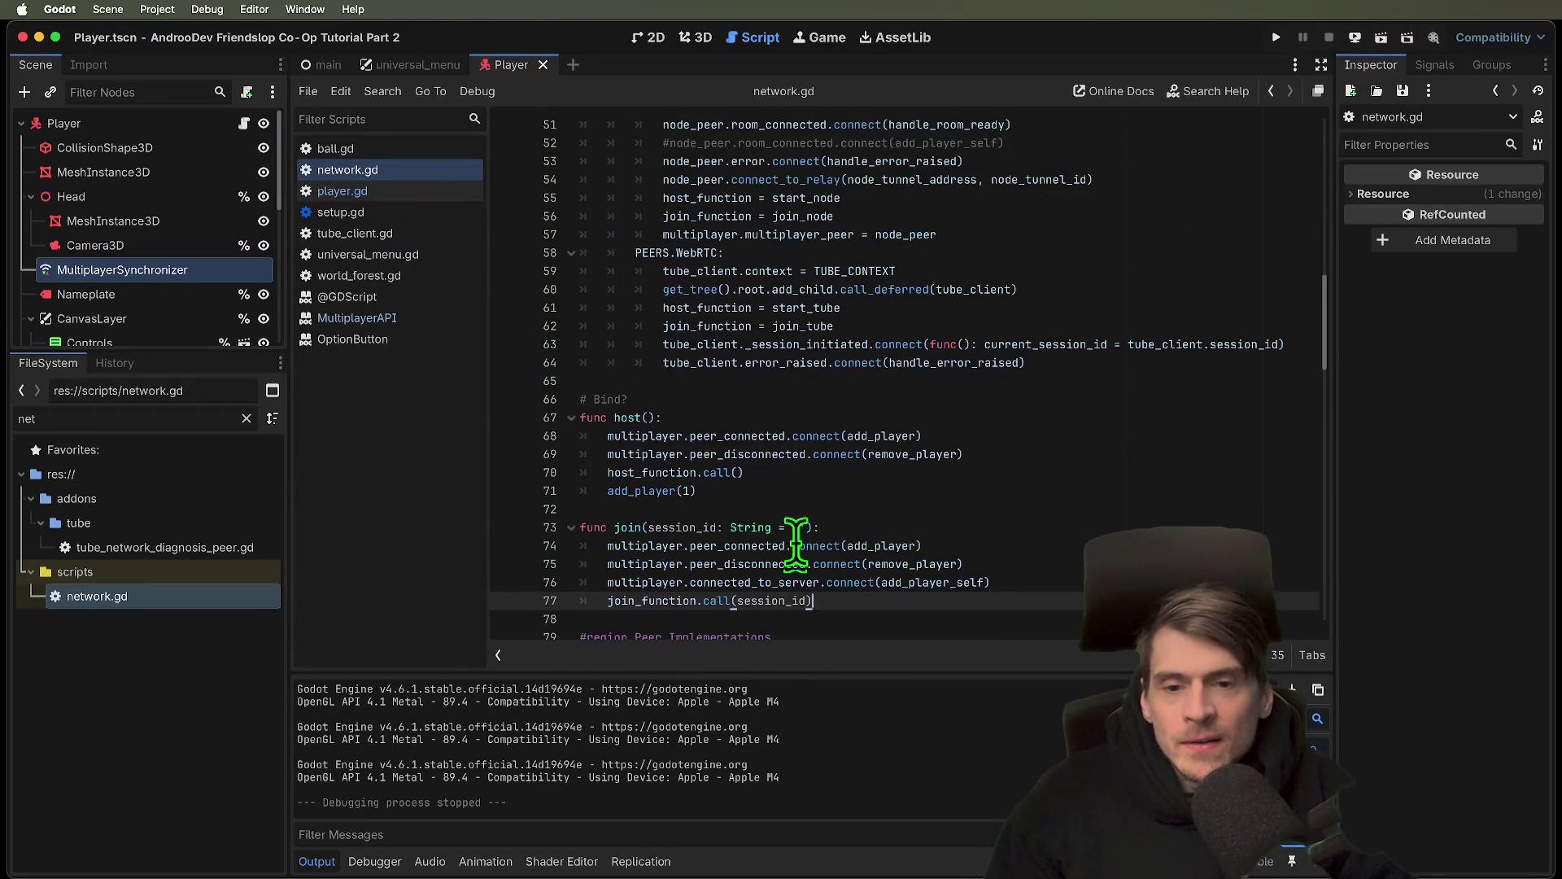
scroll(788, 512, "down", 5)
scroll(788, 513, "up", 5)
After host_function.call(), add 'await get_tree().create_timer(0.5).timeout' and run the project
left_click(818, 462)
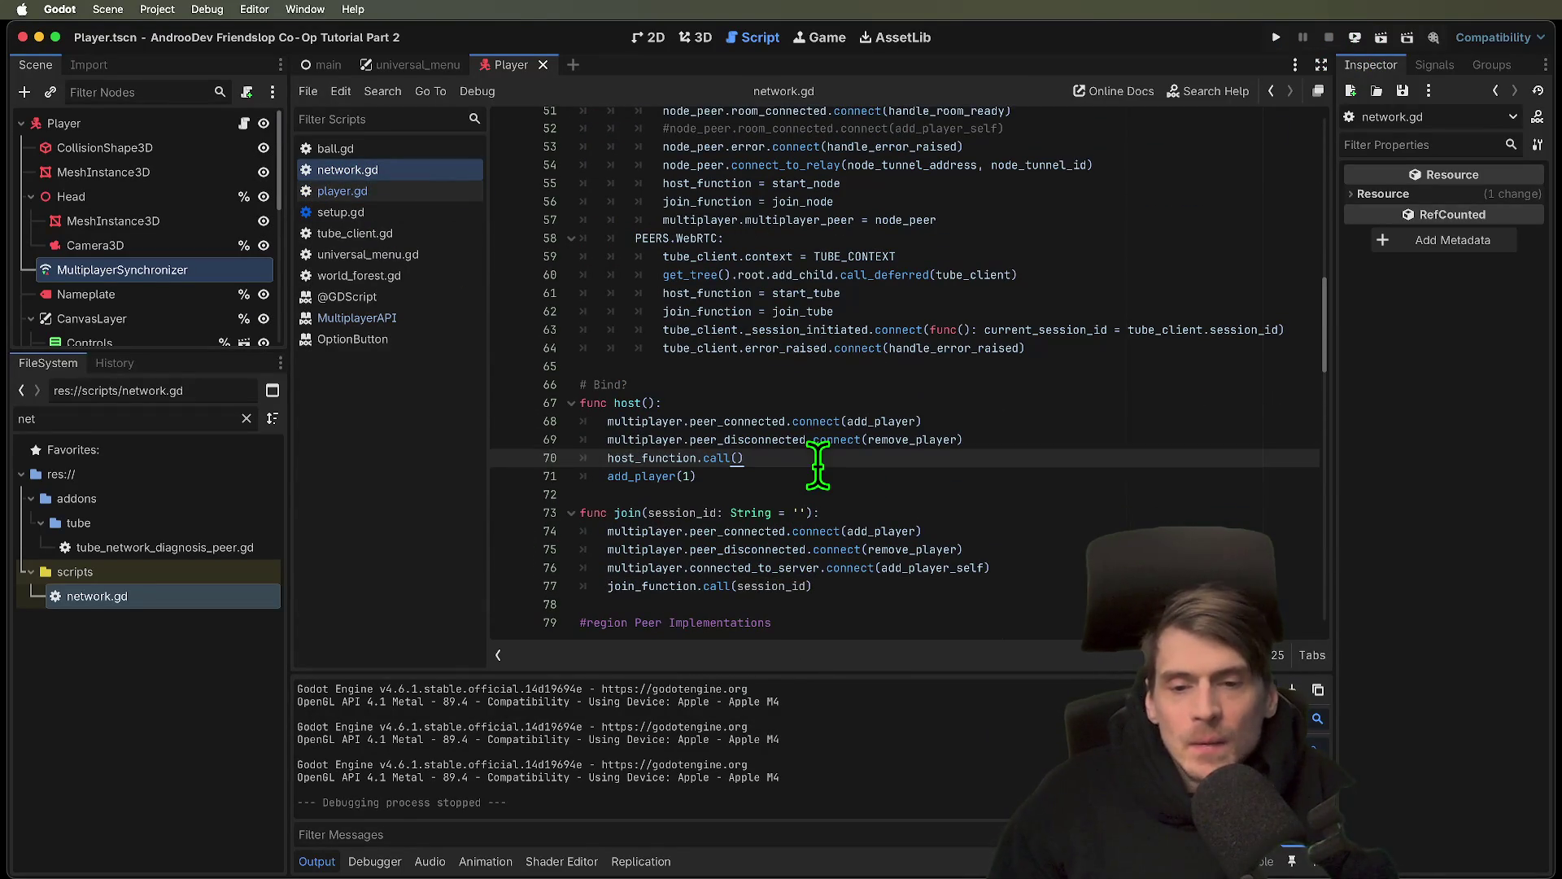
key("Return")
type("await")
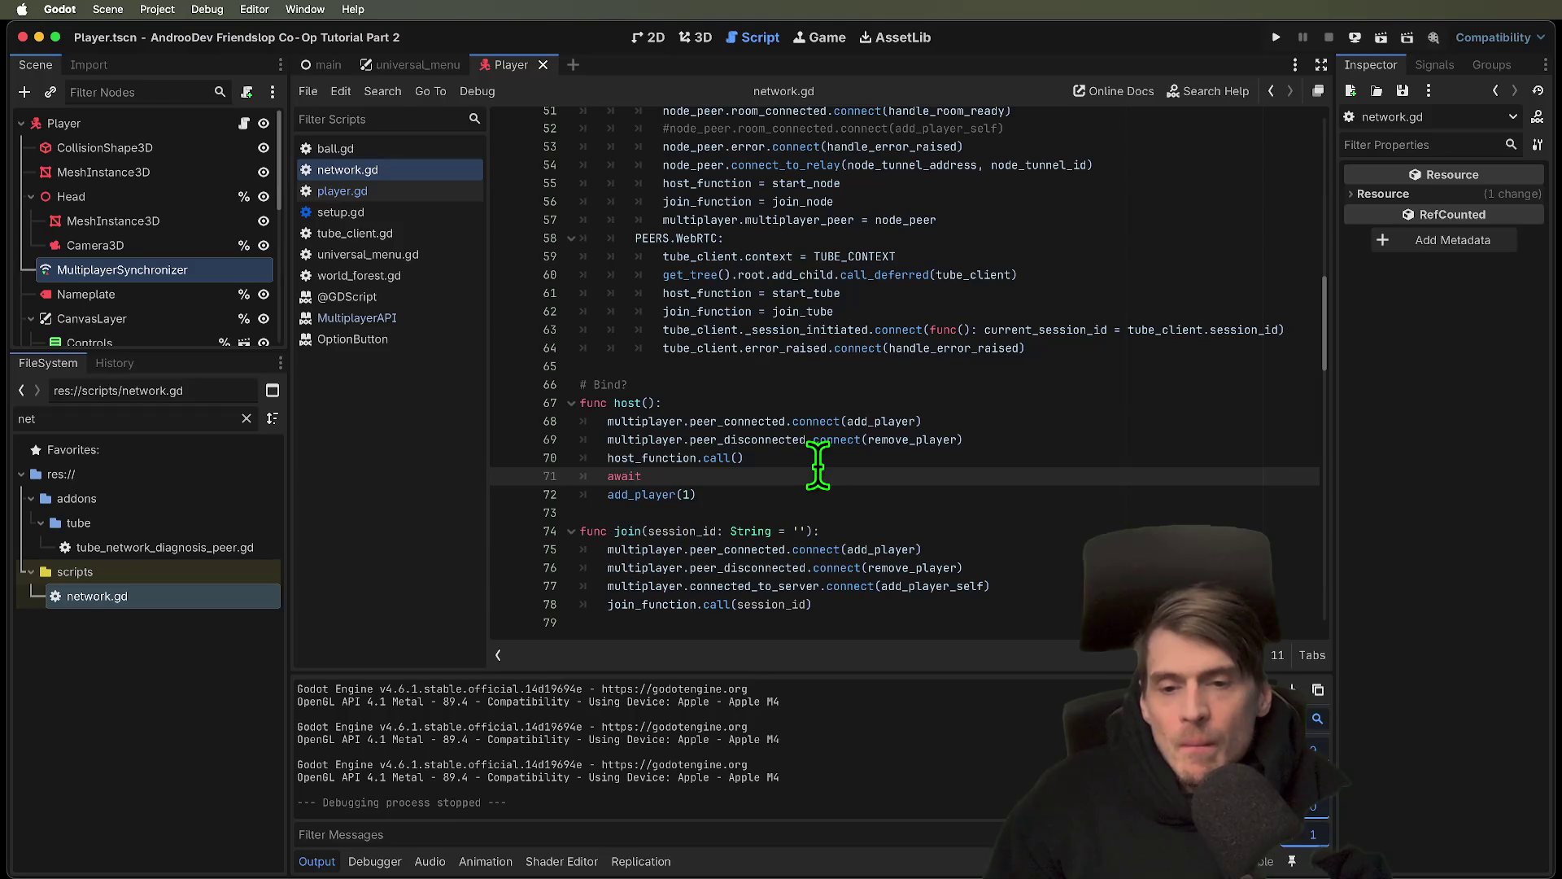
type(" get_t")
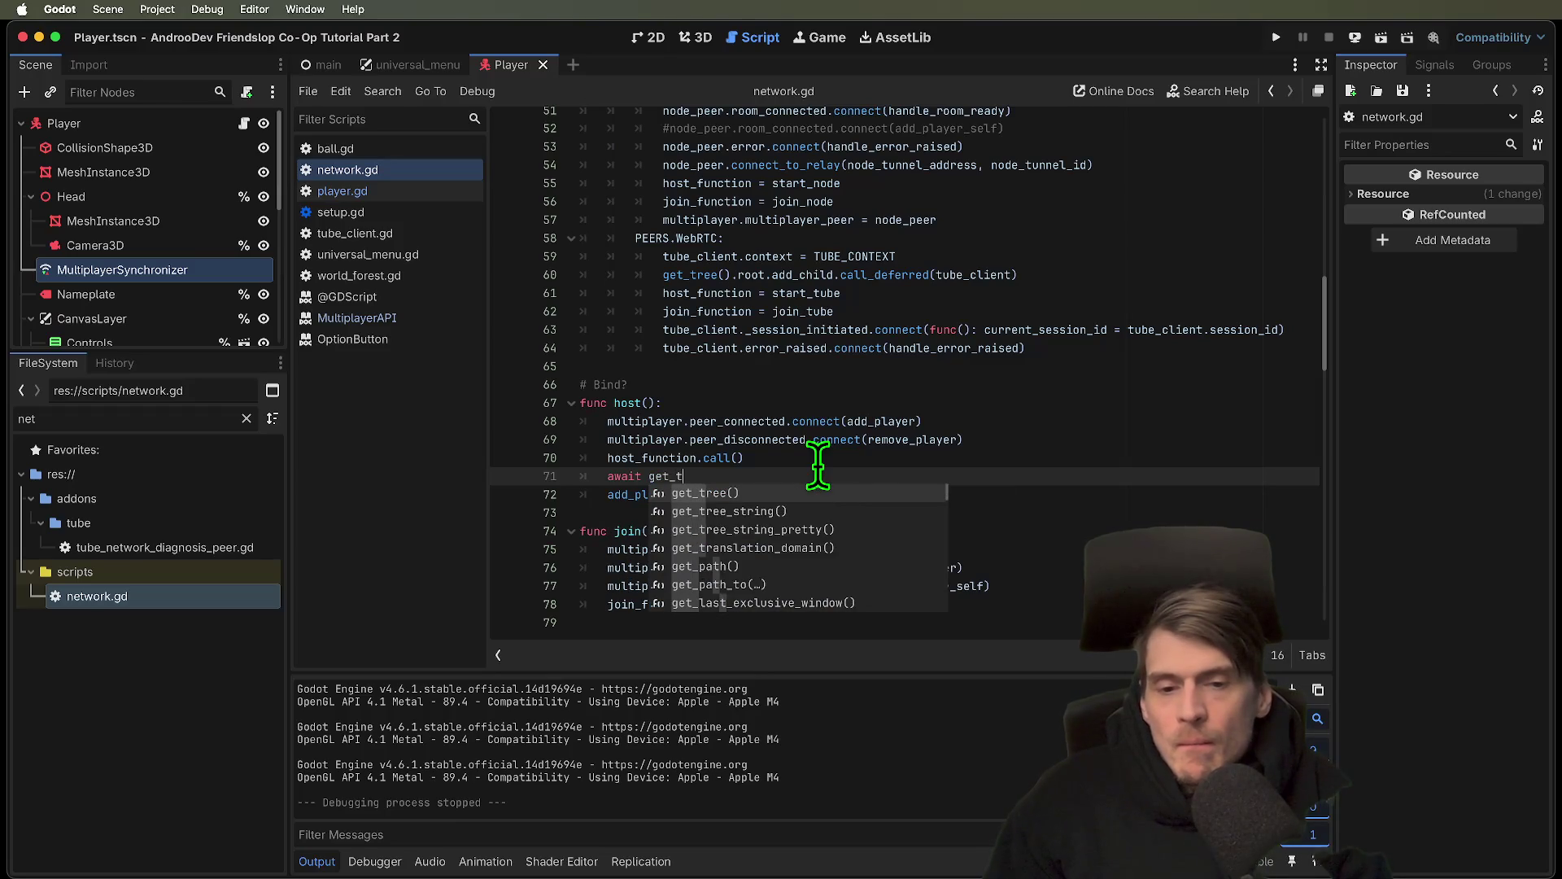
type("ree().c")
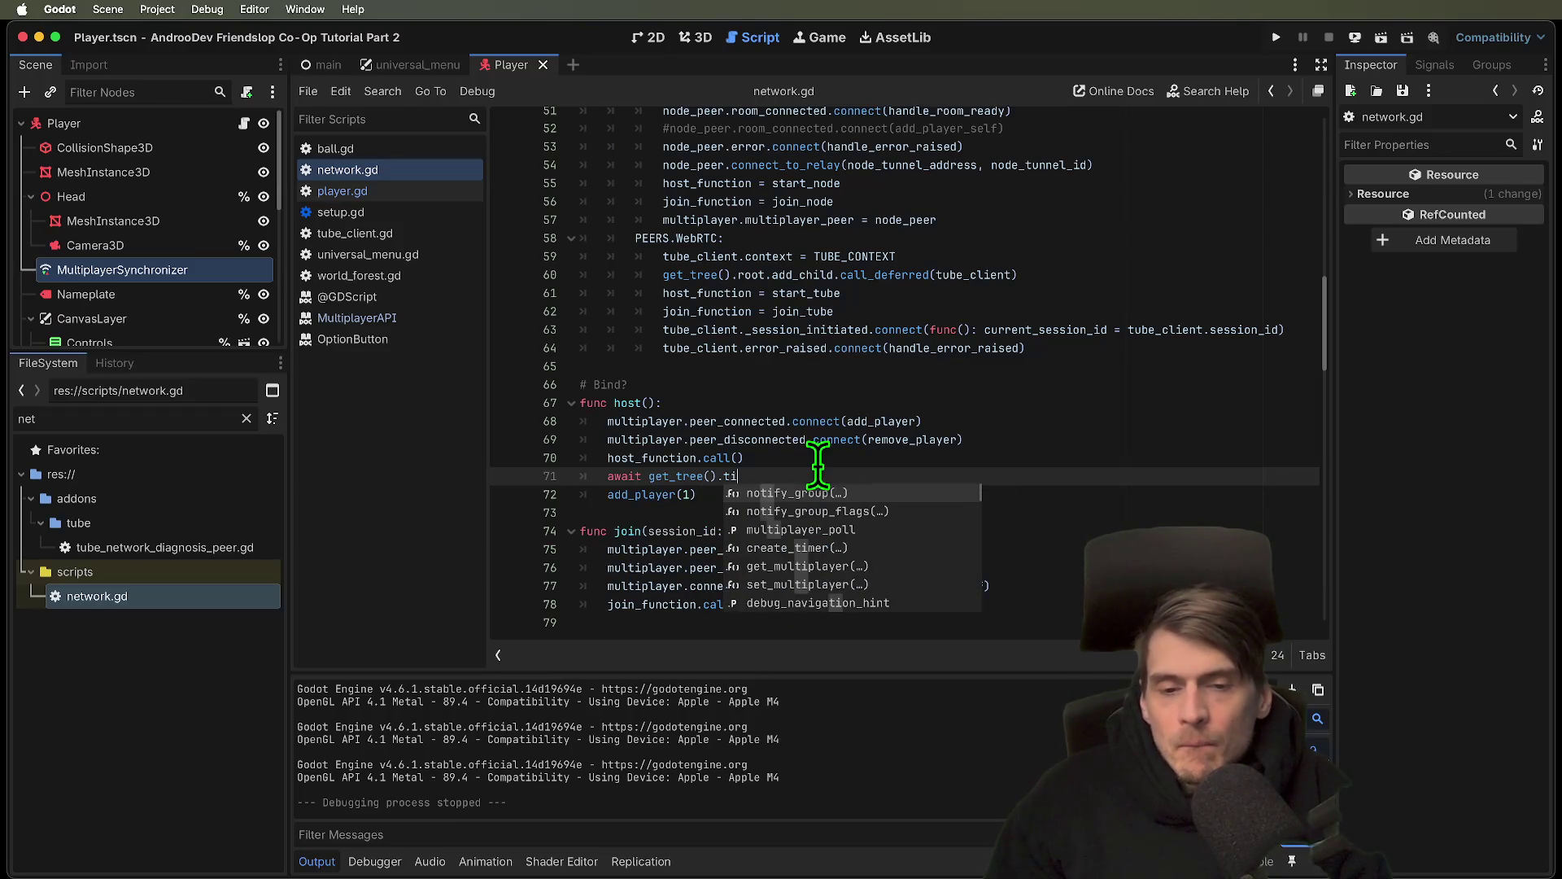
key("BackSpace")
key("BackSpace")
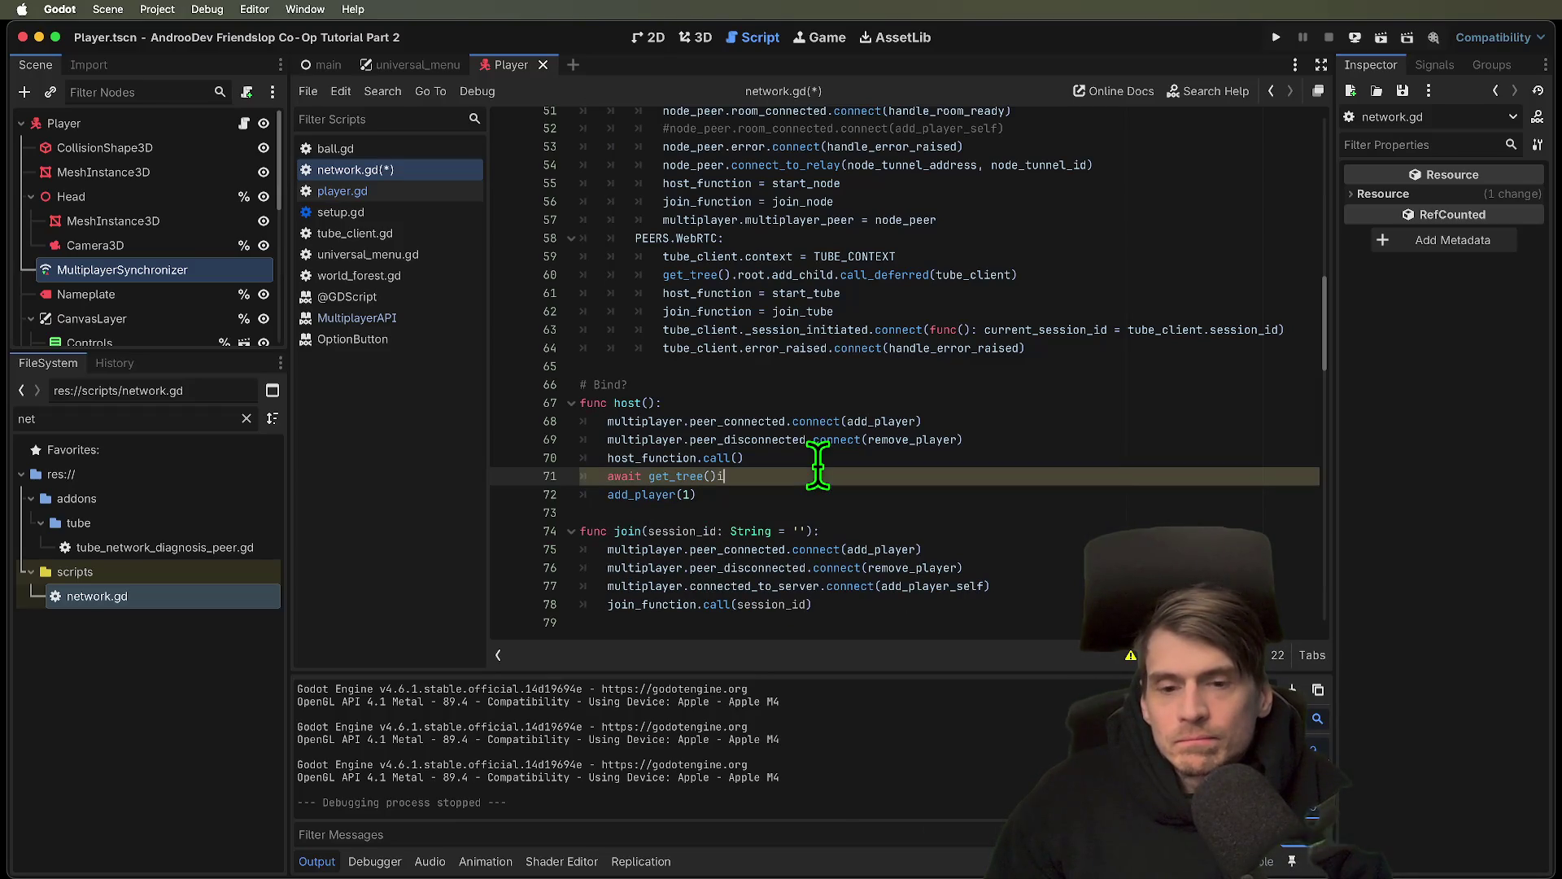
type("t")
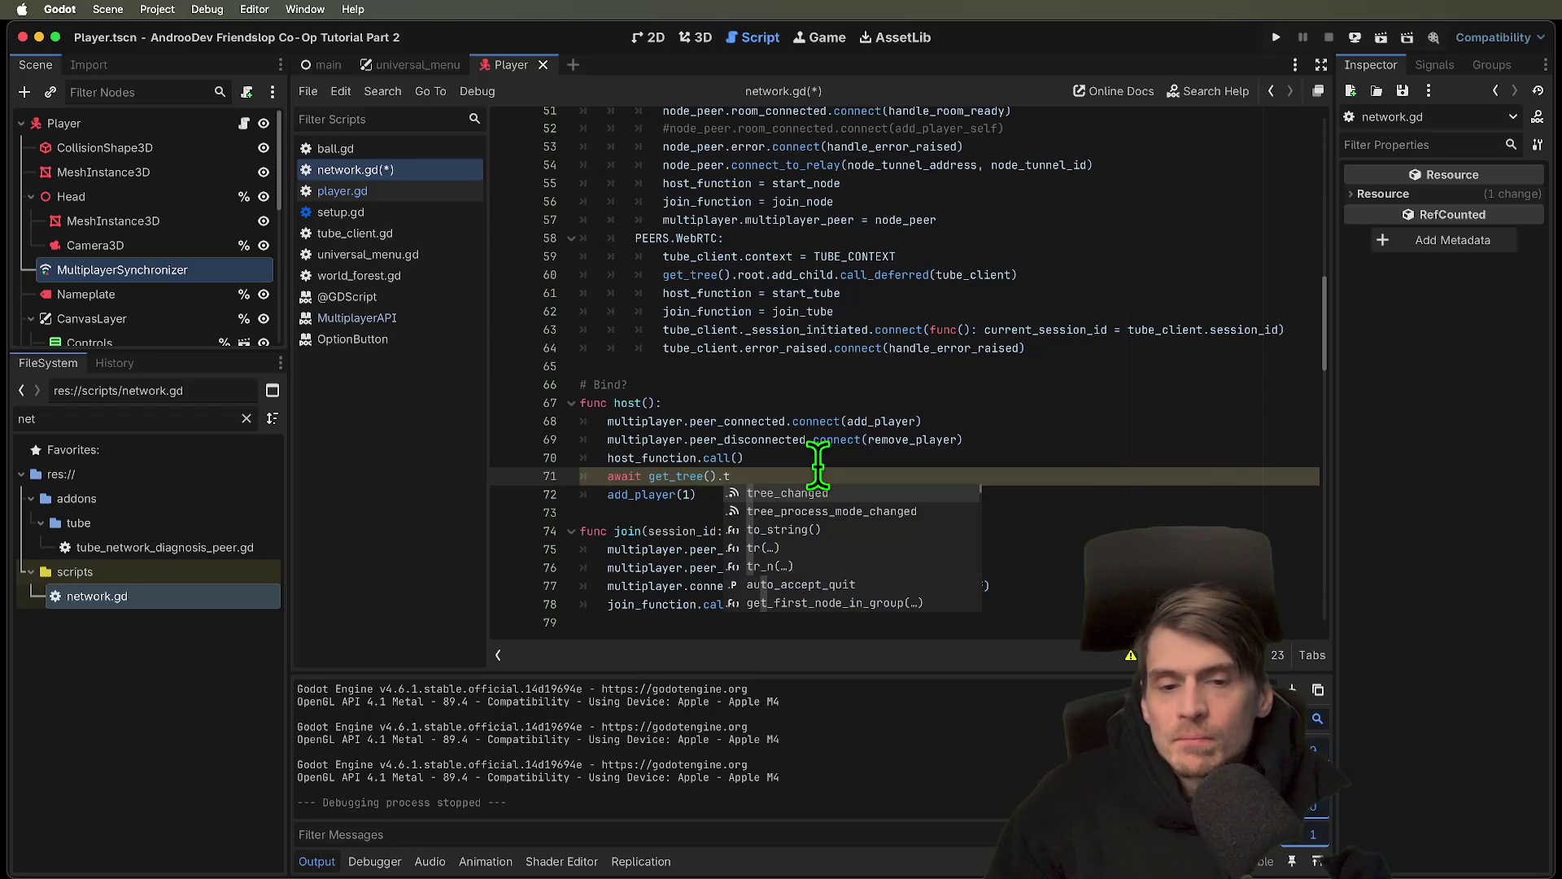
key("BackSpace")
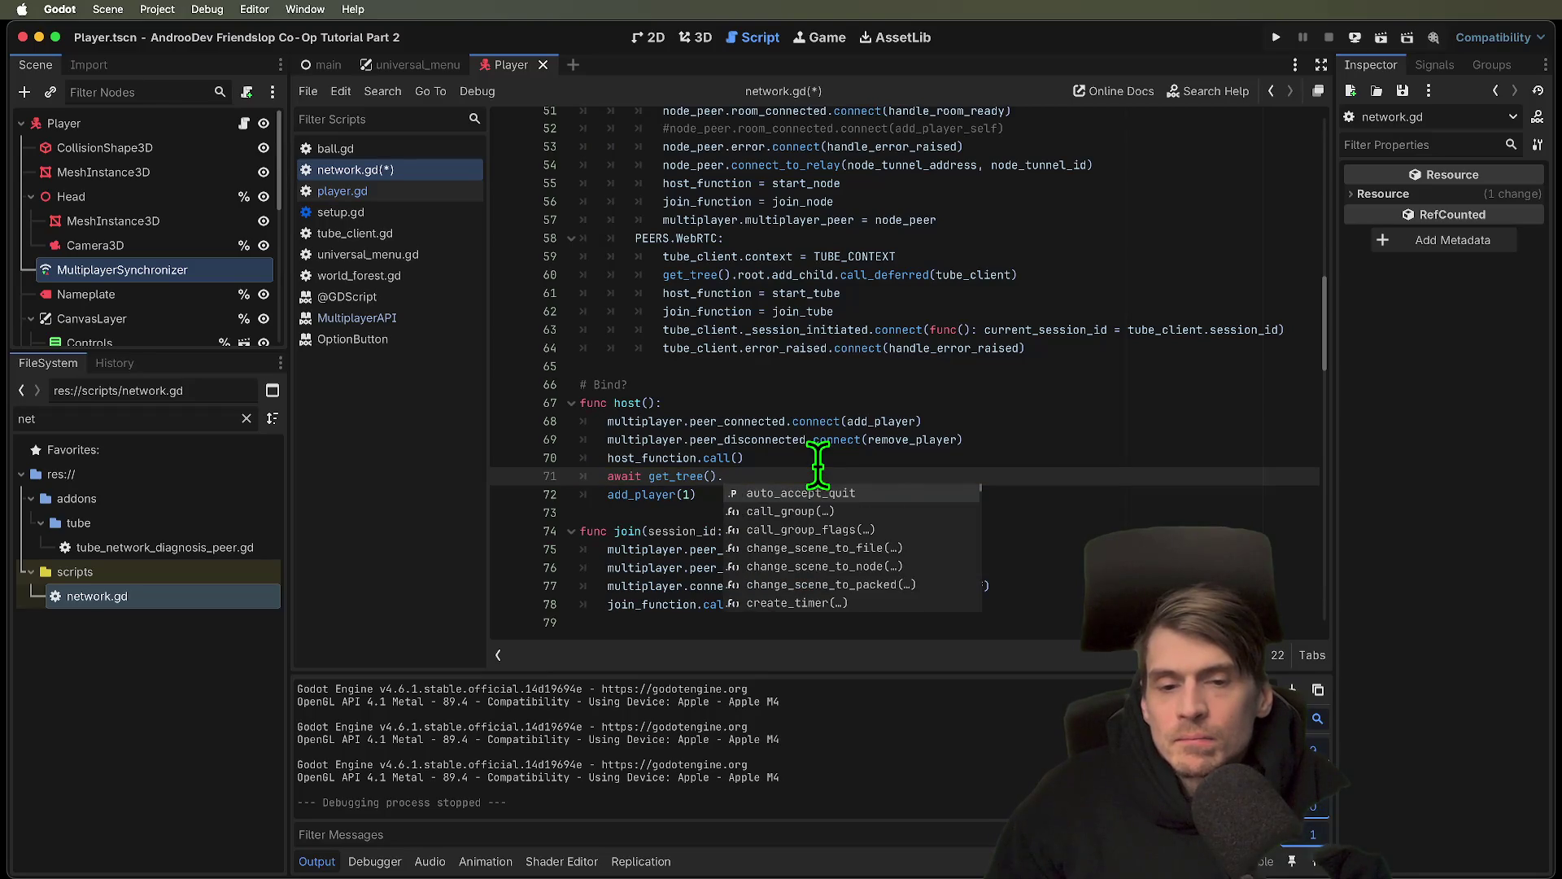
type("create")
key("Return")
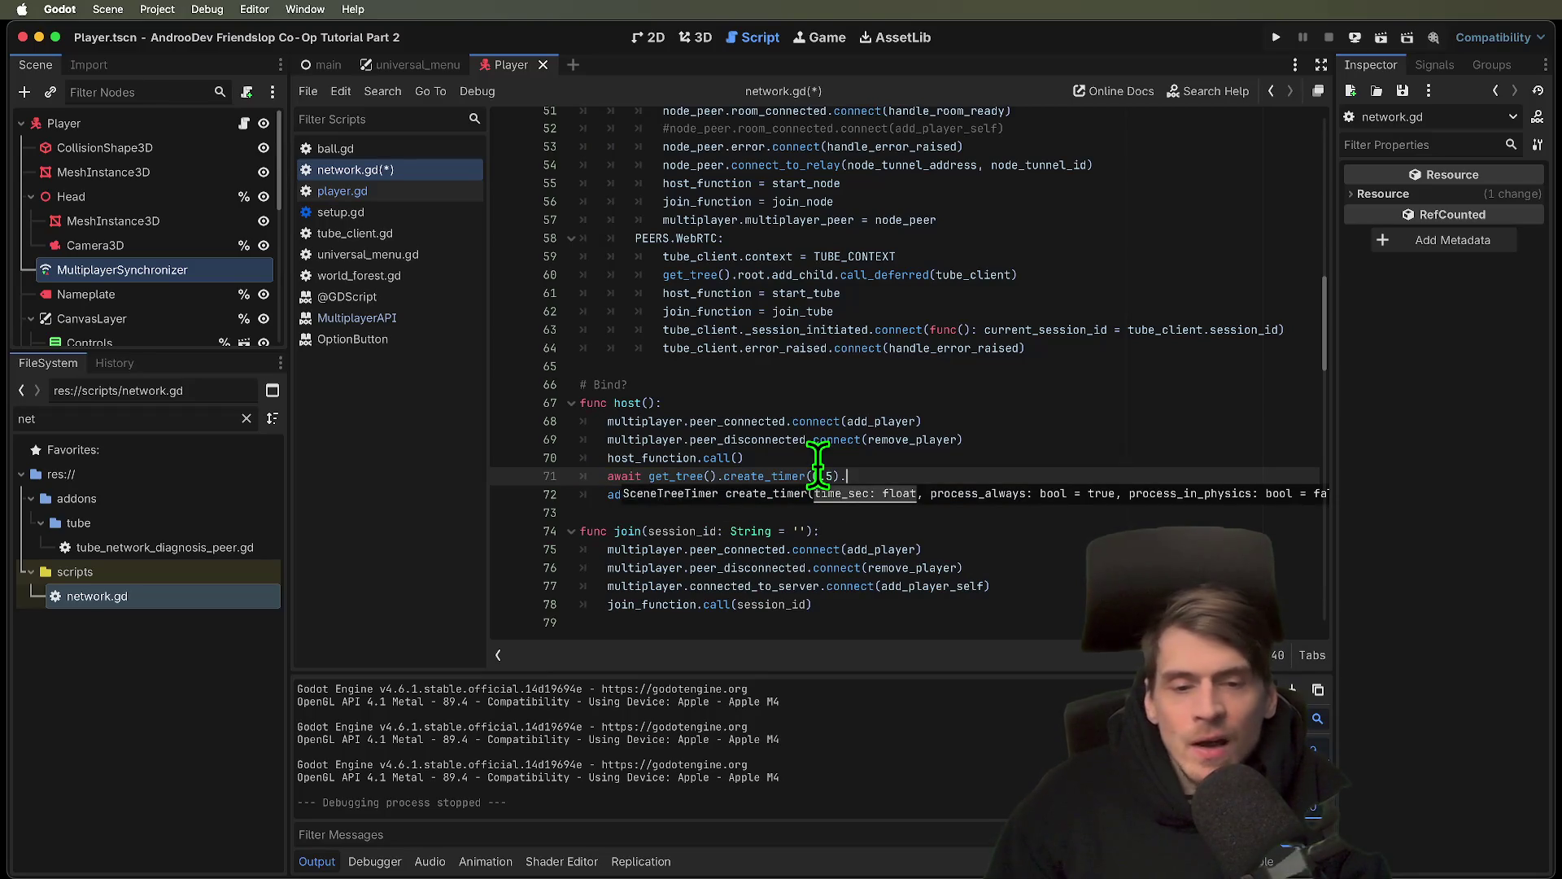
type("t")
key("Return")
key("super+b")
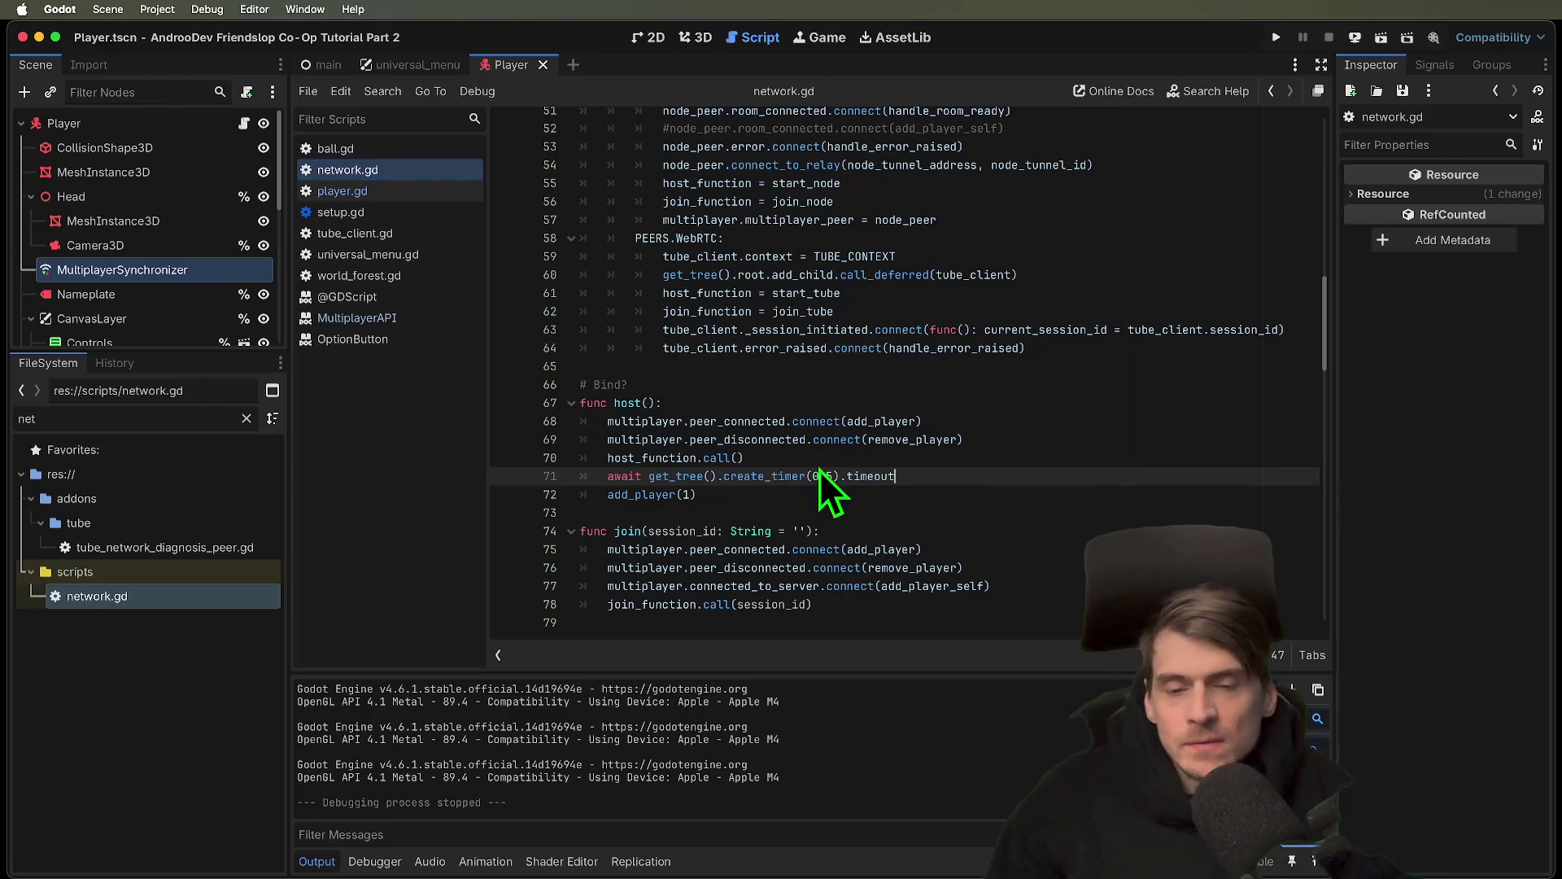
left_click(546, 292)
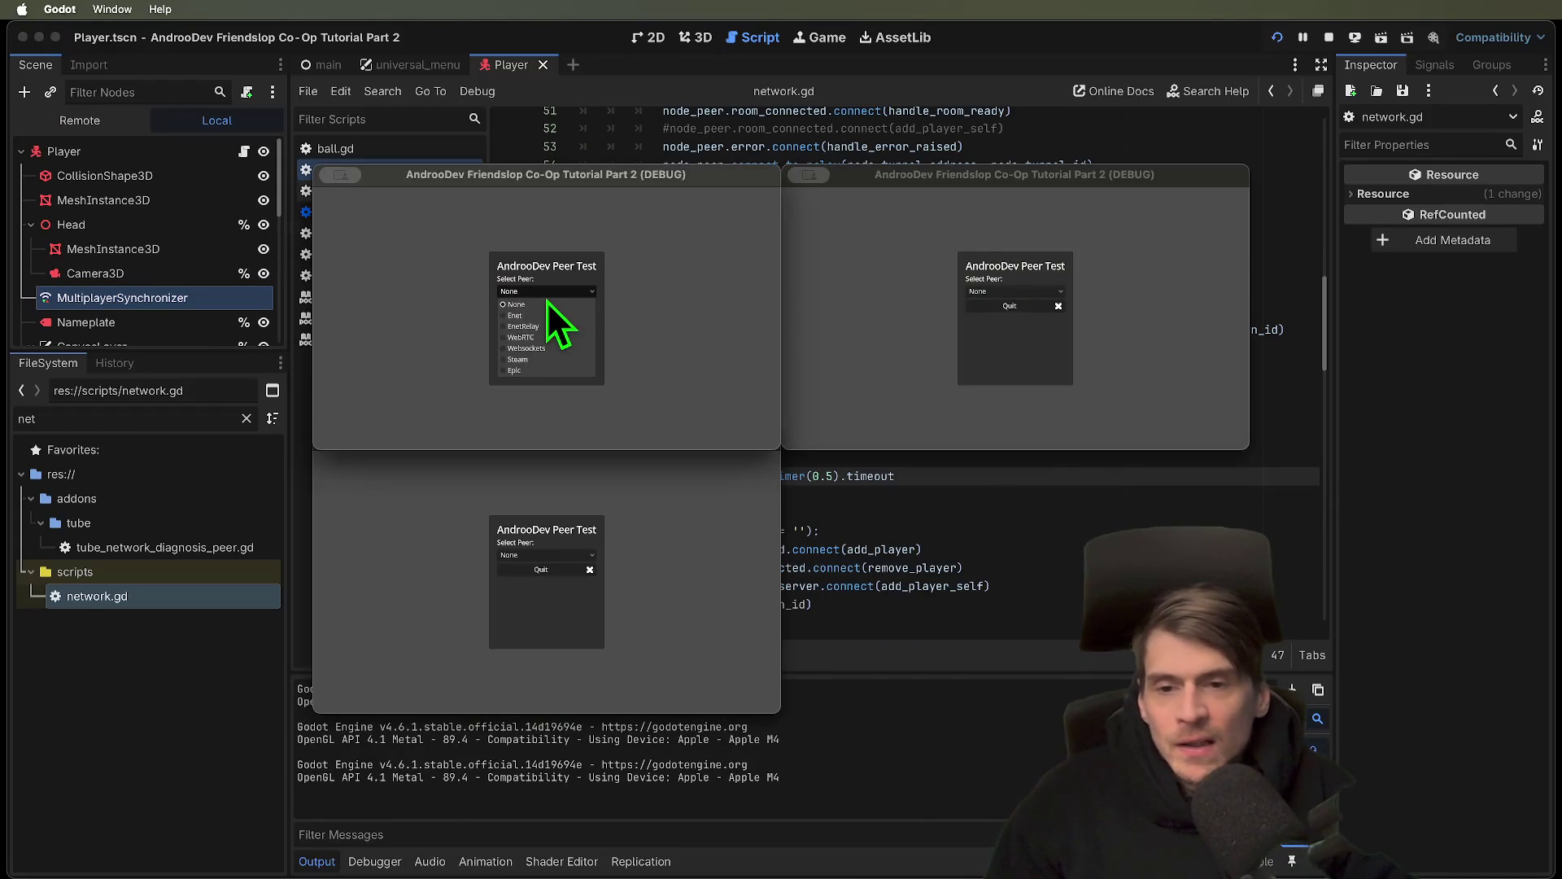
Host an EnetRelay session in the first instance and join it via EnetRelay from the second
left_click(544, 327)
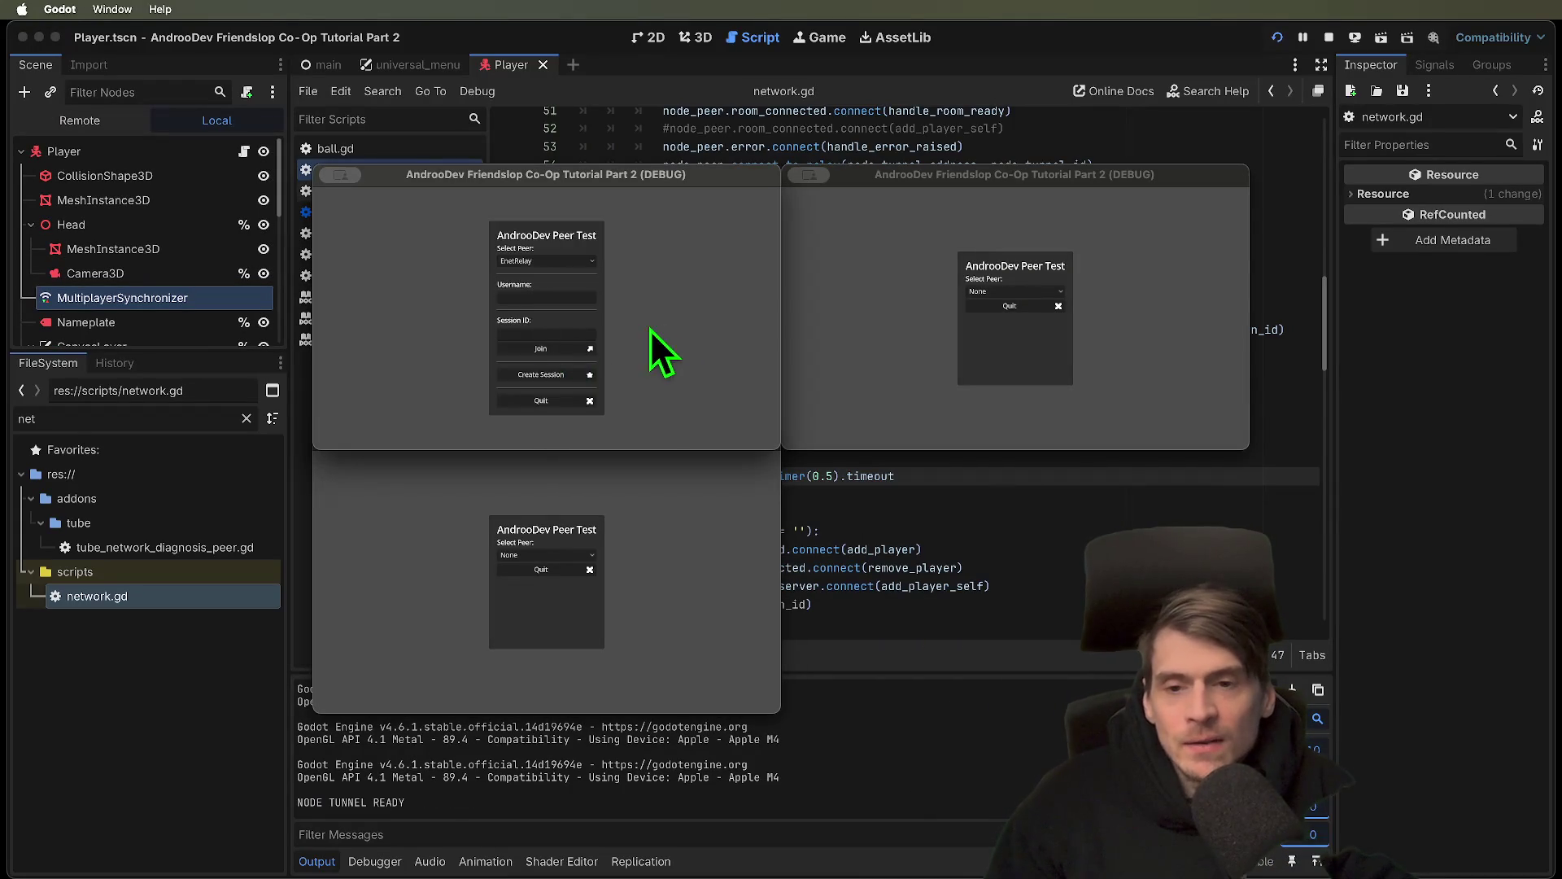
left_click(540, 372)
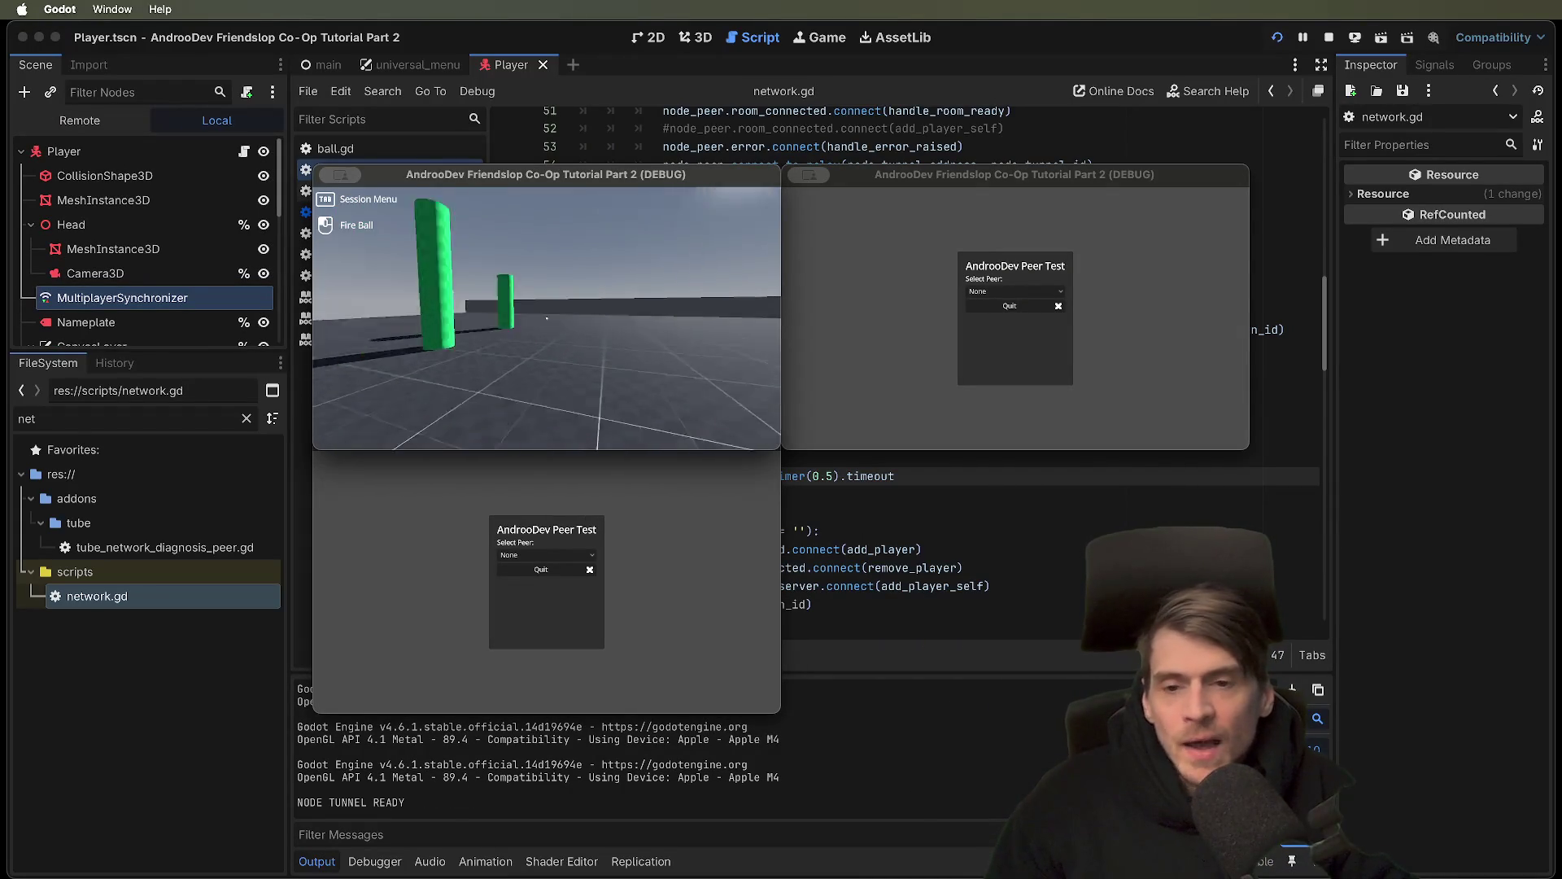
key("Tab")
left_click(651, 514)
left_click(563, 557)
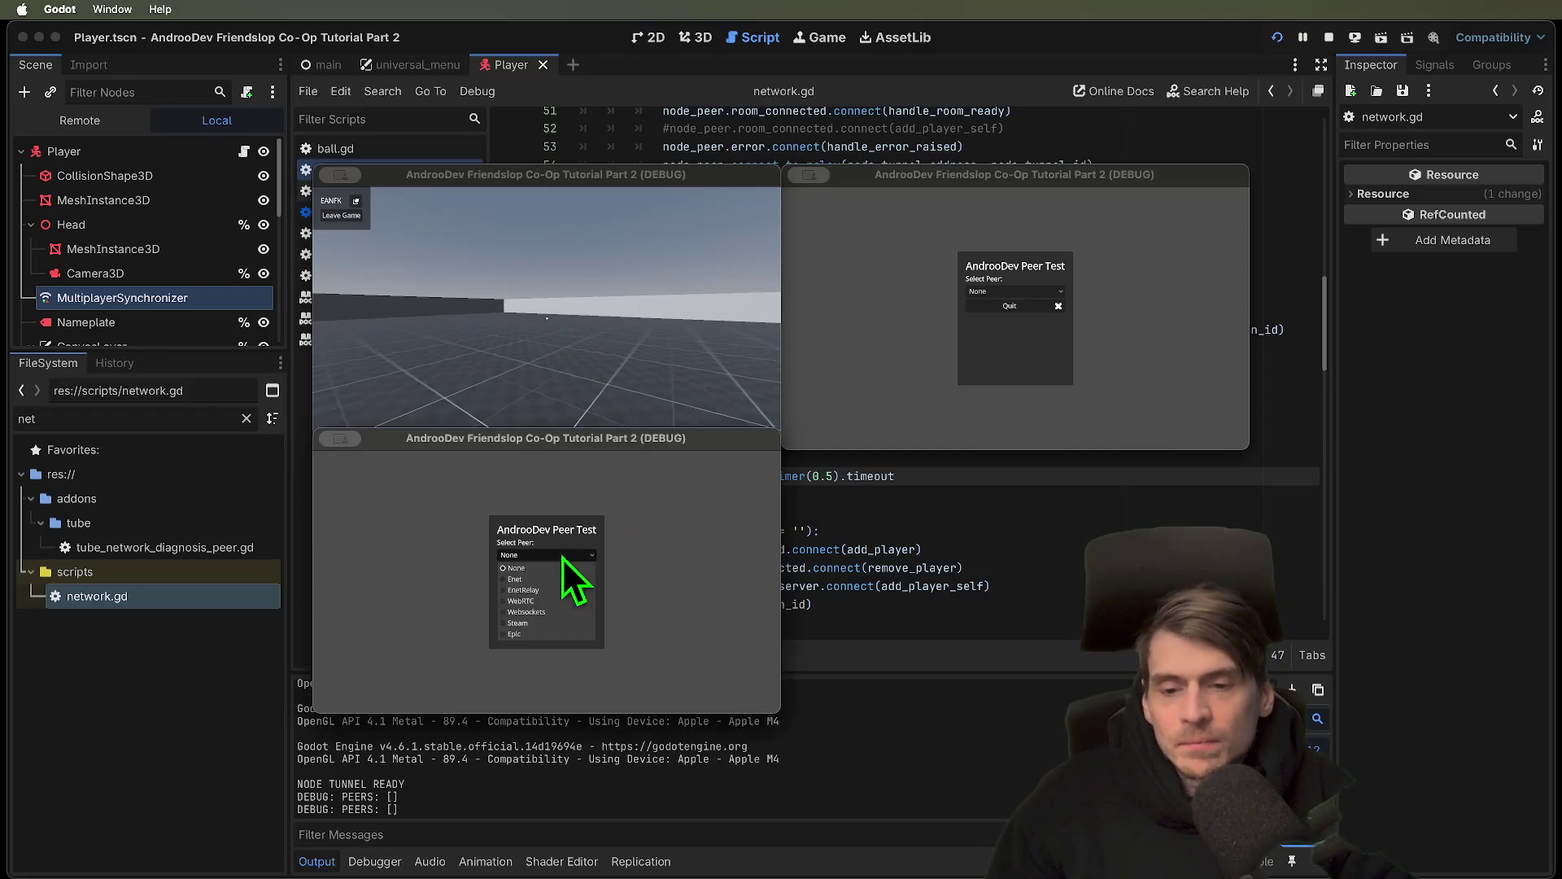
left_click(567, 591)
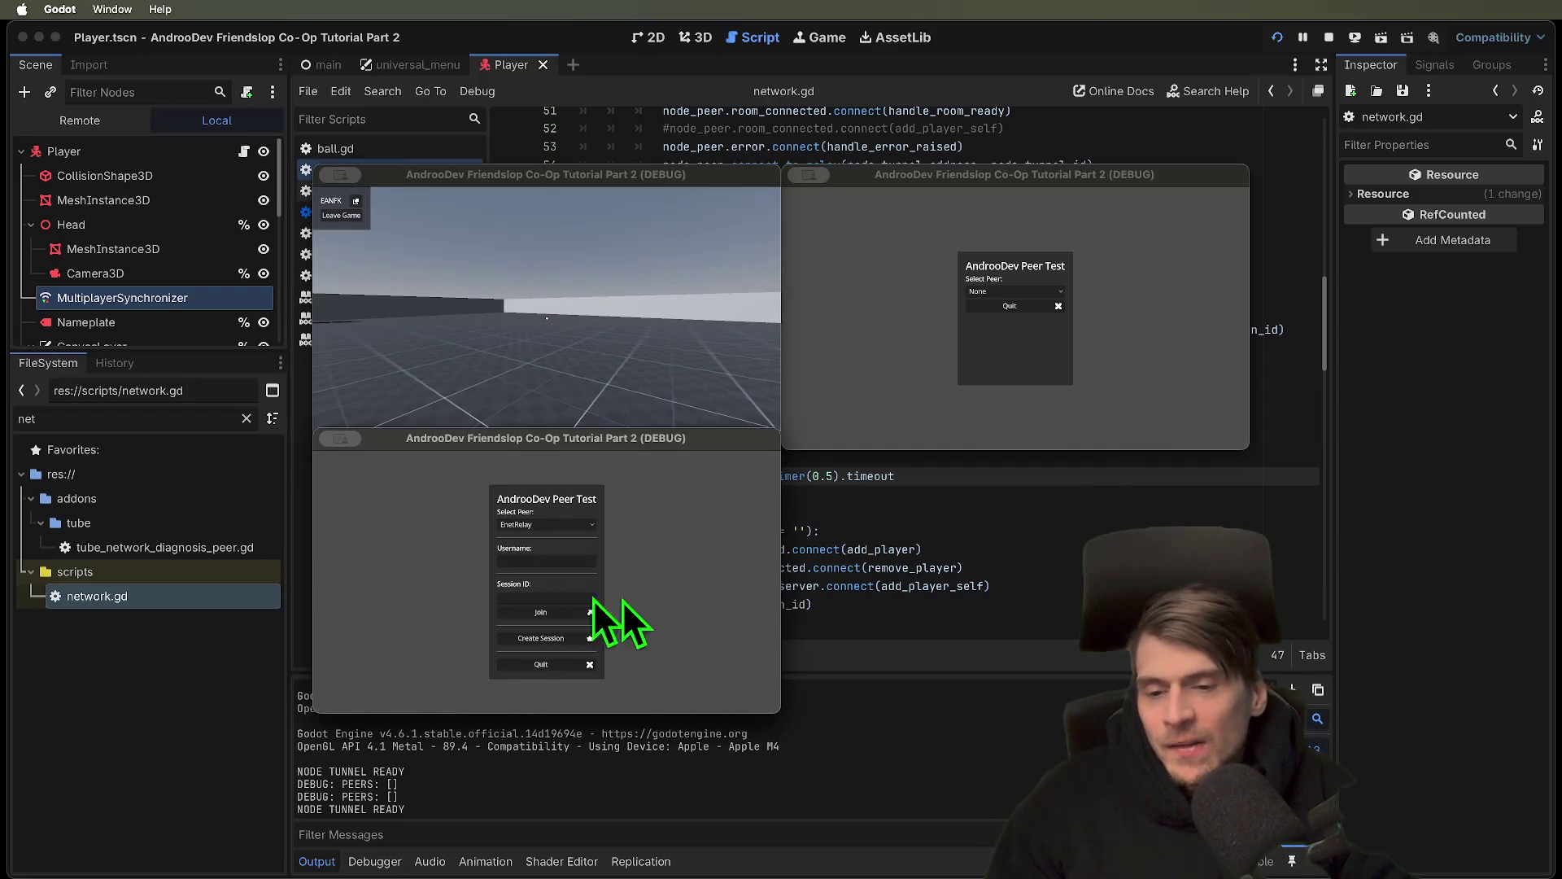
left_click(583, 612)
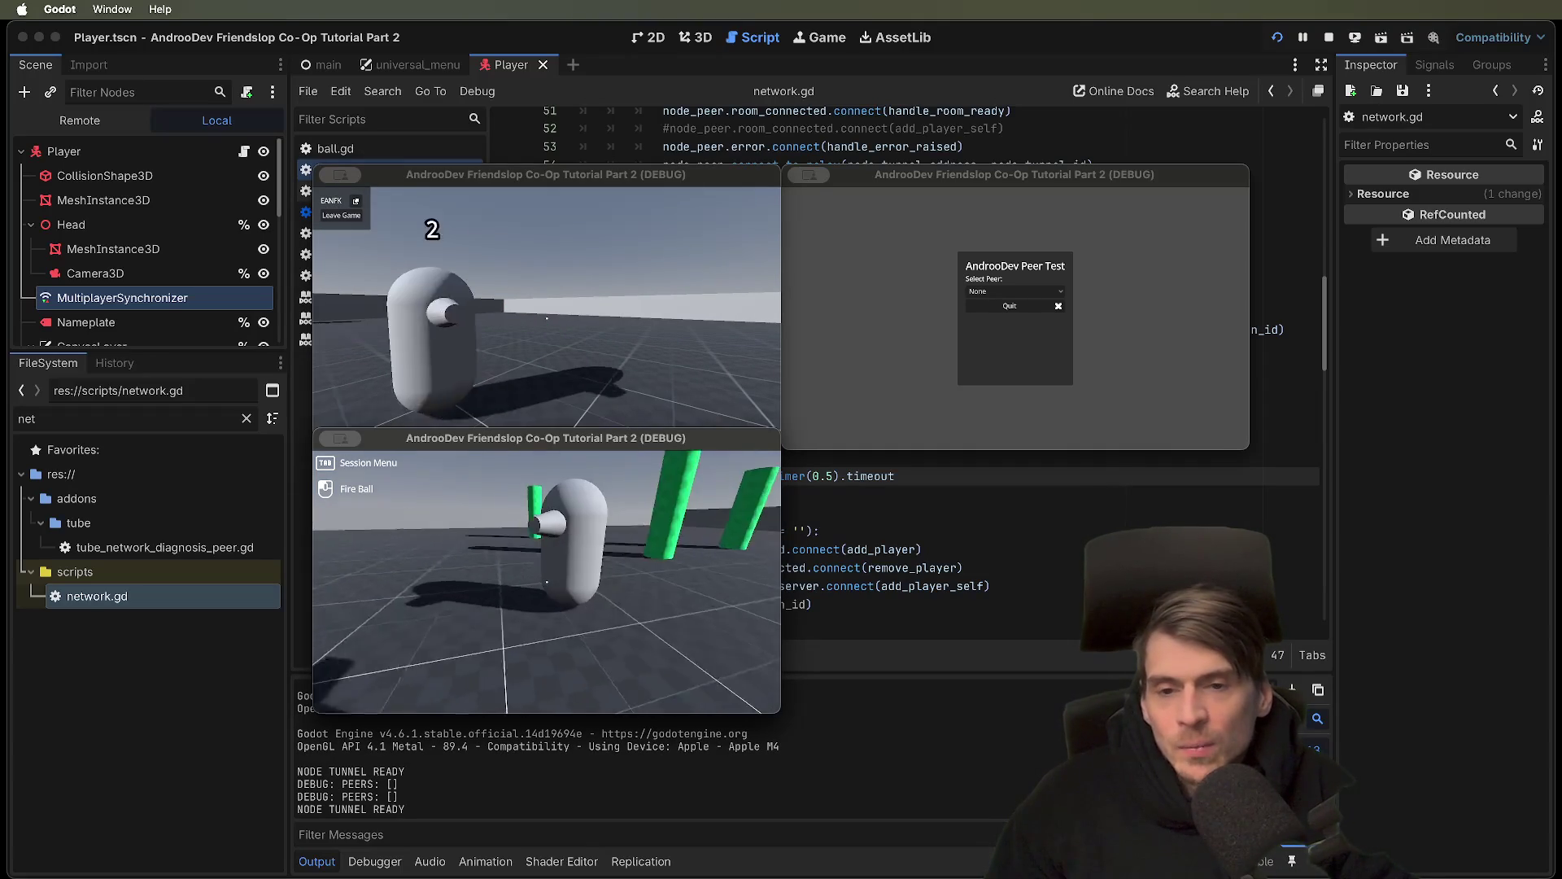
Quit all the debug game instances
key("super+q")
left_click(592, 322)
key("super+q")
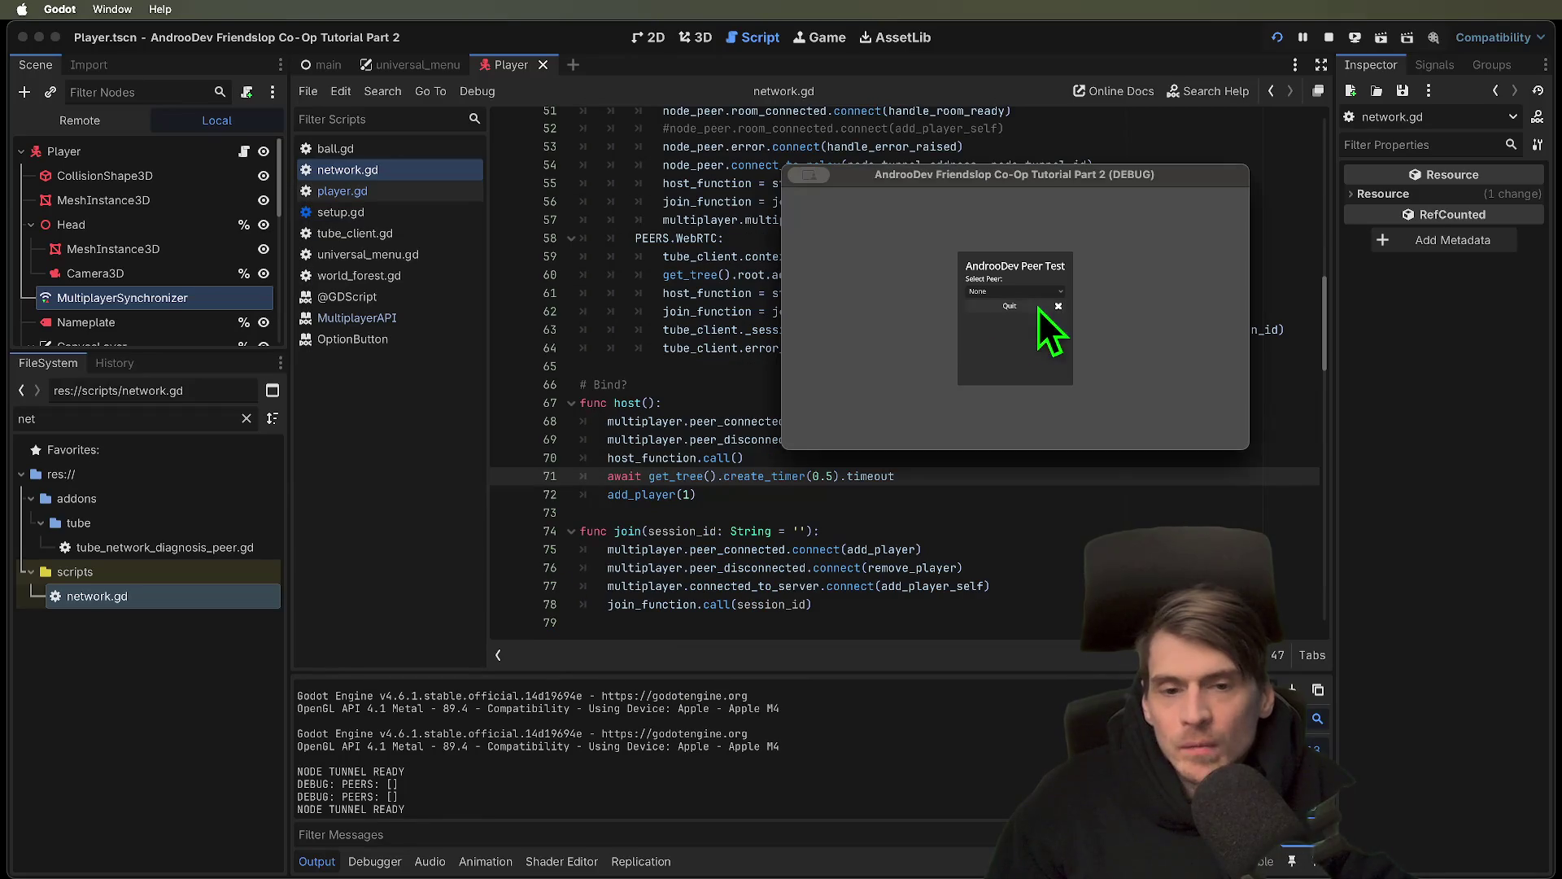
key("super+q")
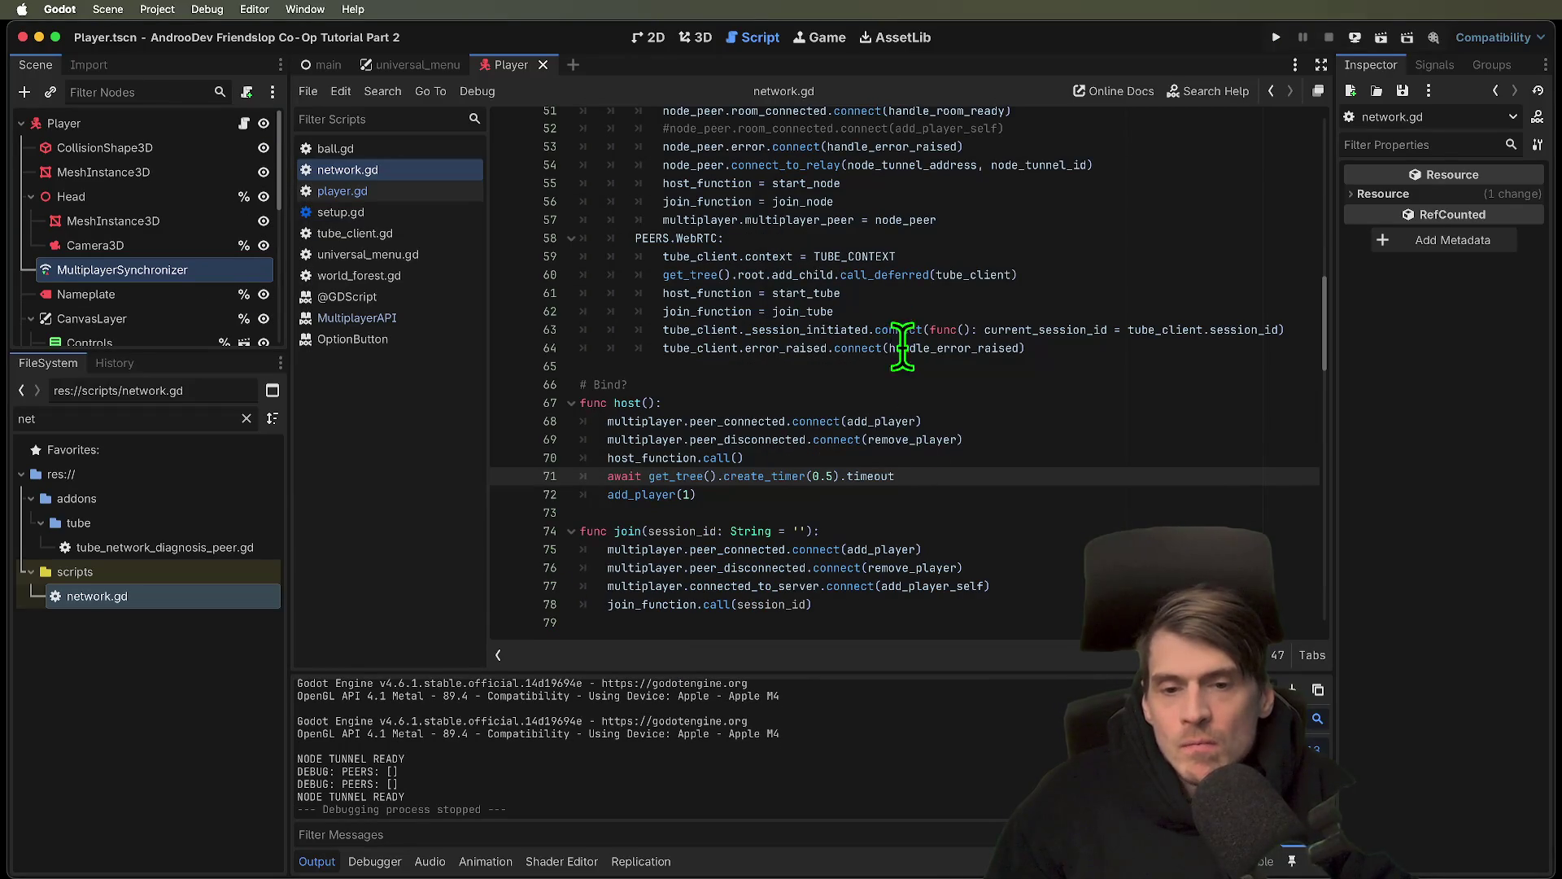
Inspect the timer await and add_player(1) lines in host()
scroll(919, 407, "up", 3)
scroll(934, 456, "down", 5)
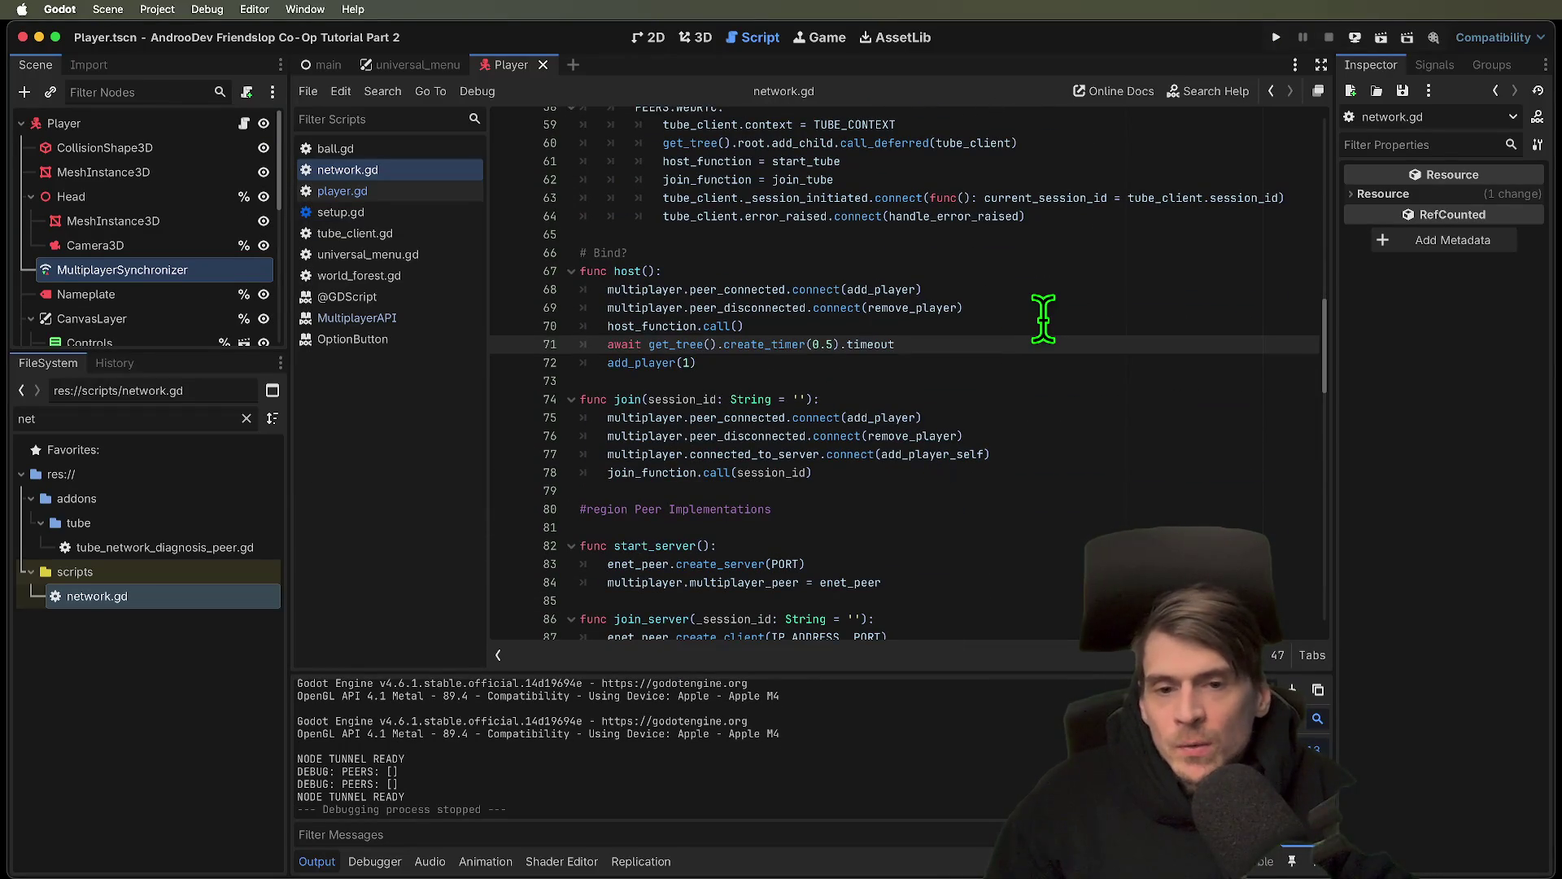
left_click(1035, 356)
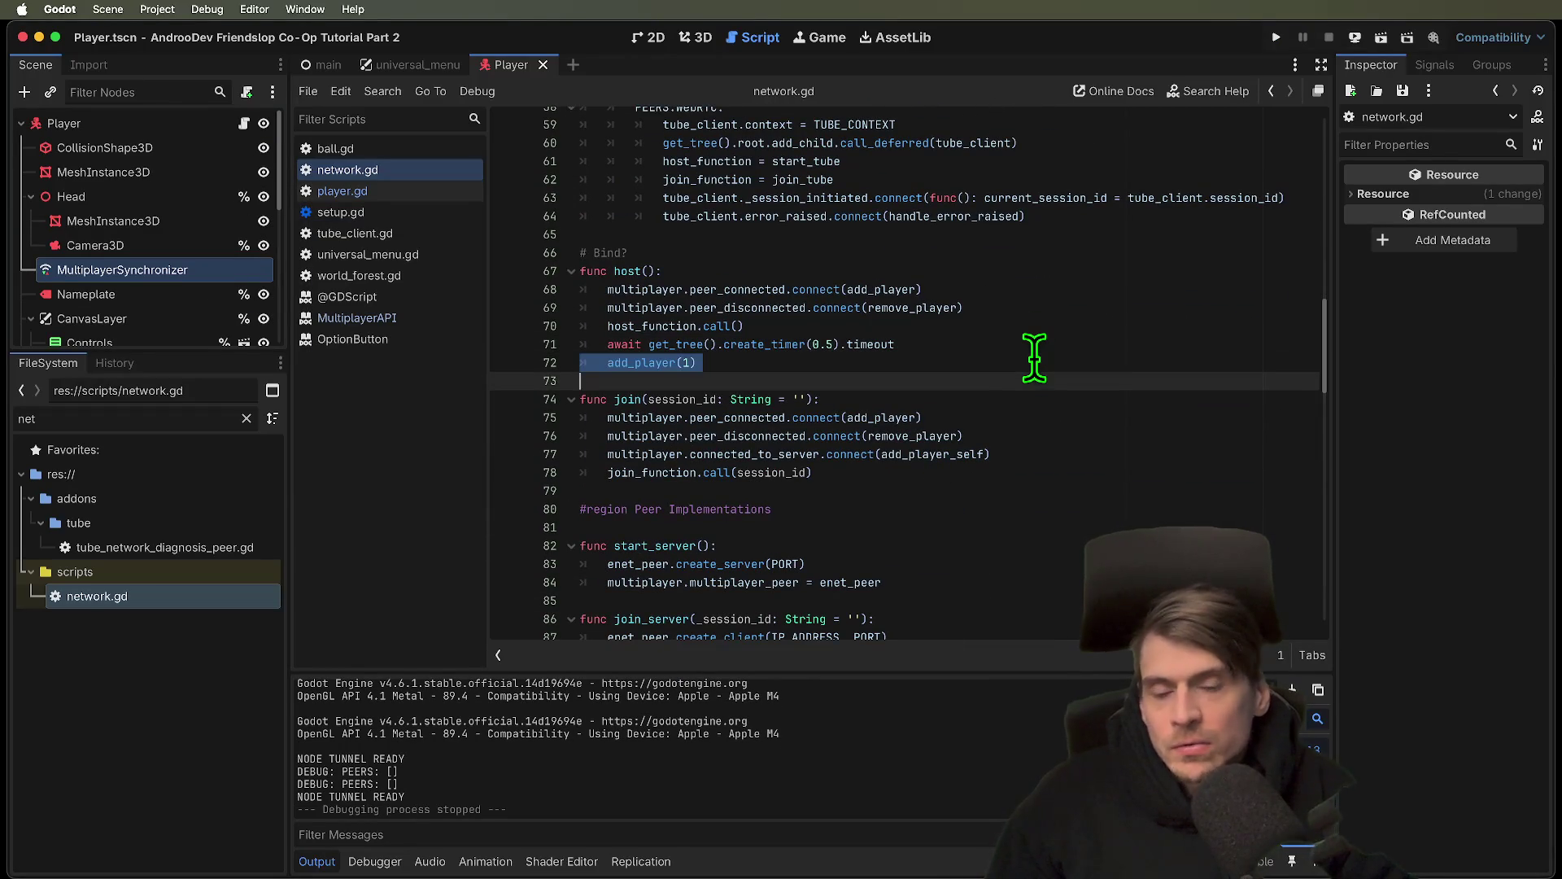
left_click(1030, 350)
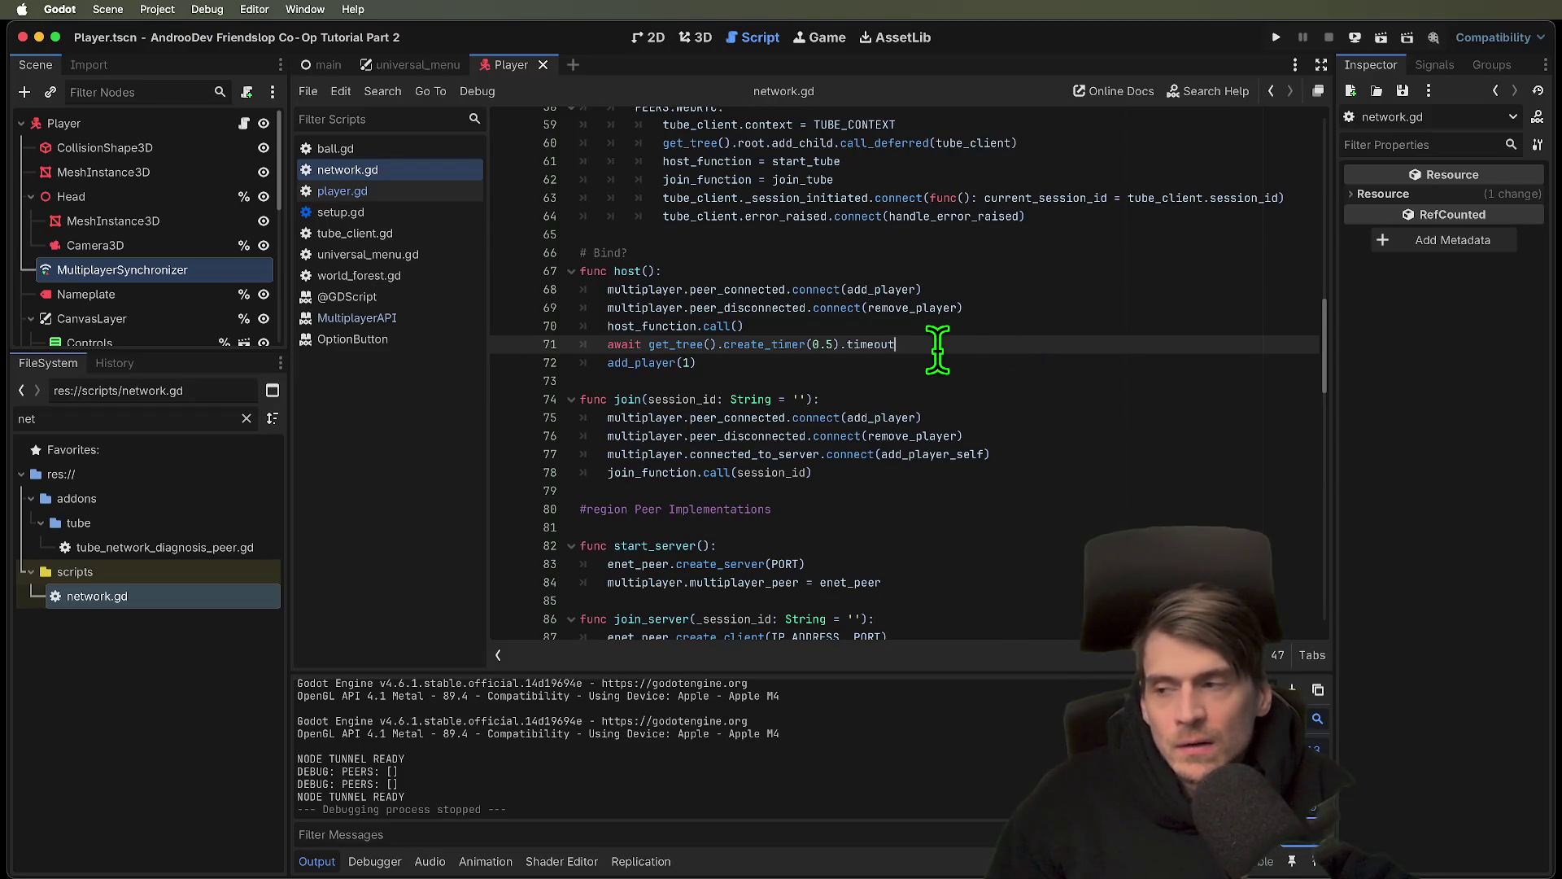
scroll(1151, 350, "down", 5)
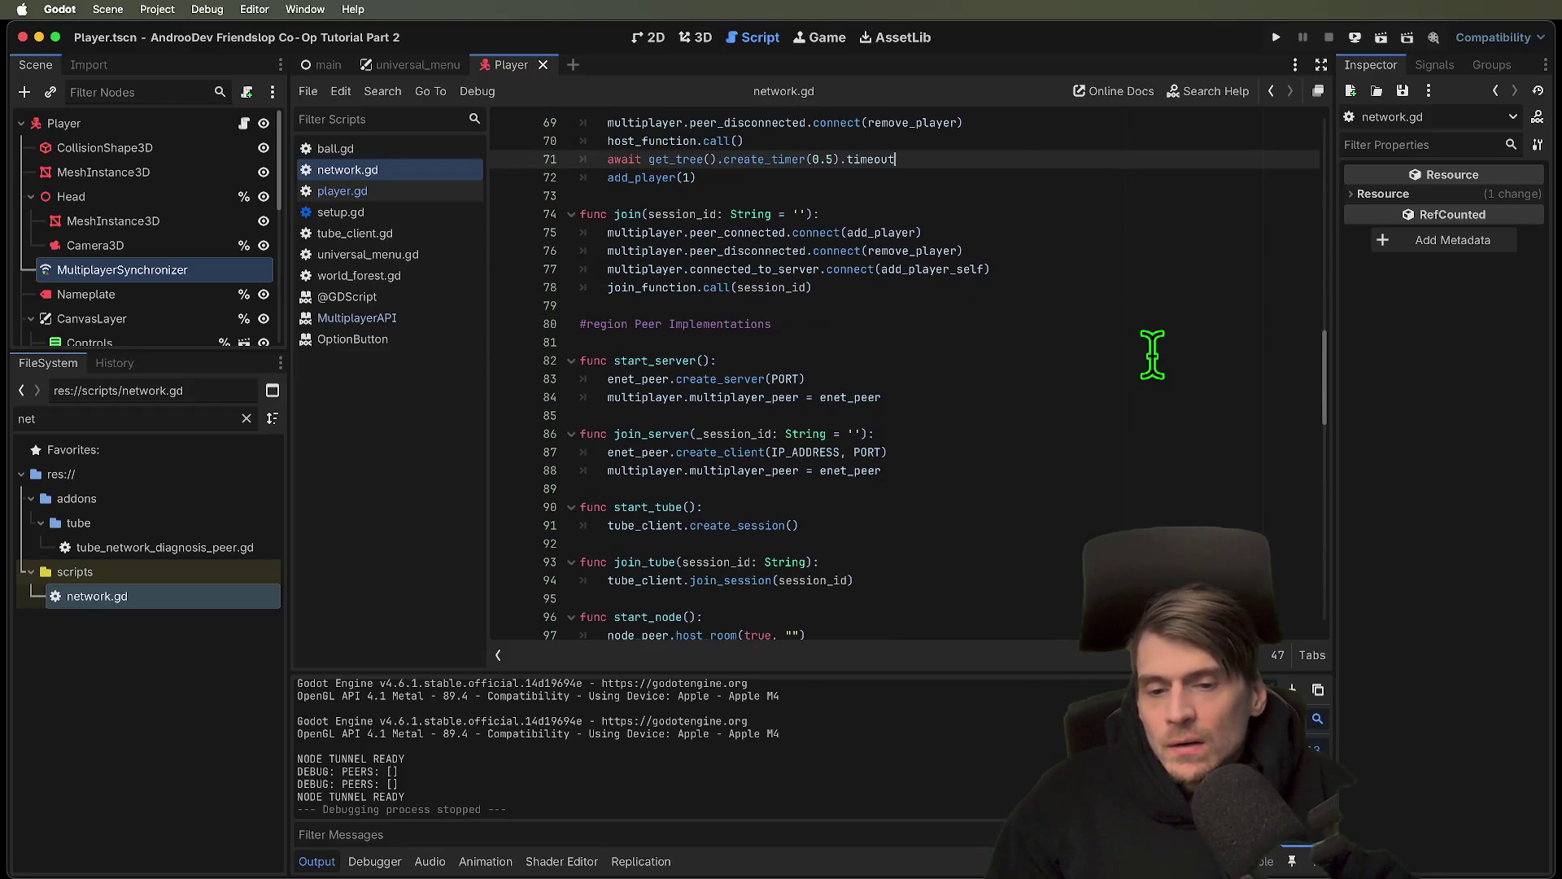
scroll(1151, 358, "down", 1)
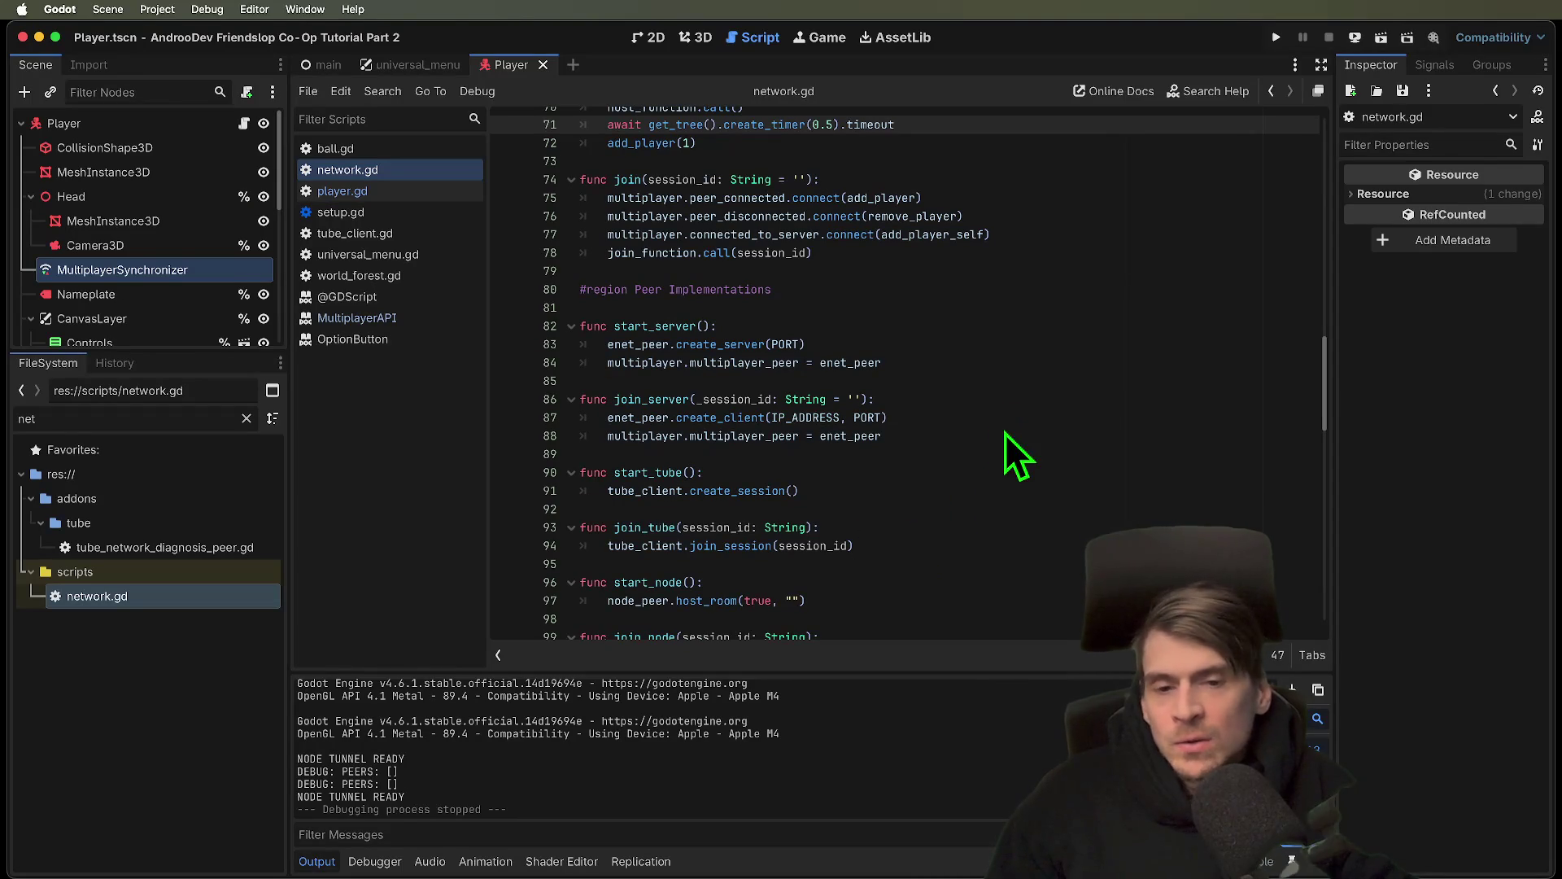
Run and stop the project, delete the 0.5-second await line, and relaunch
key("super+b")
left_click(570, 291)
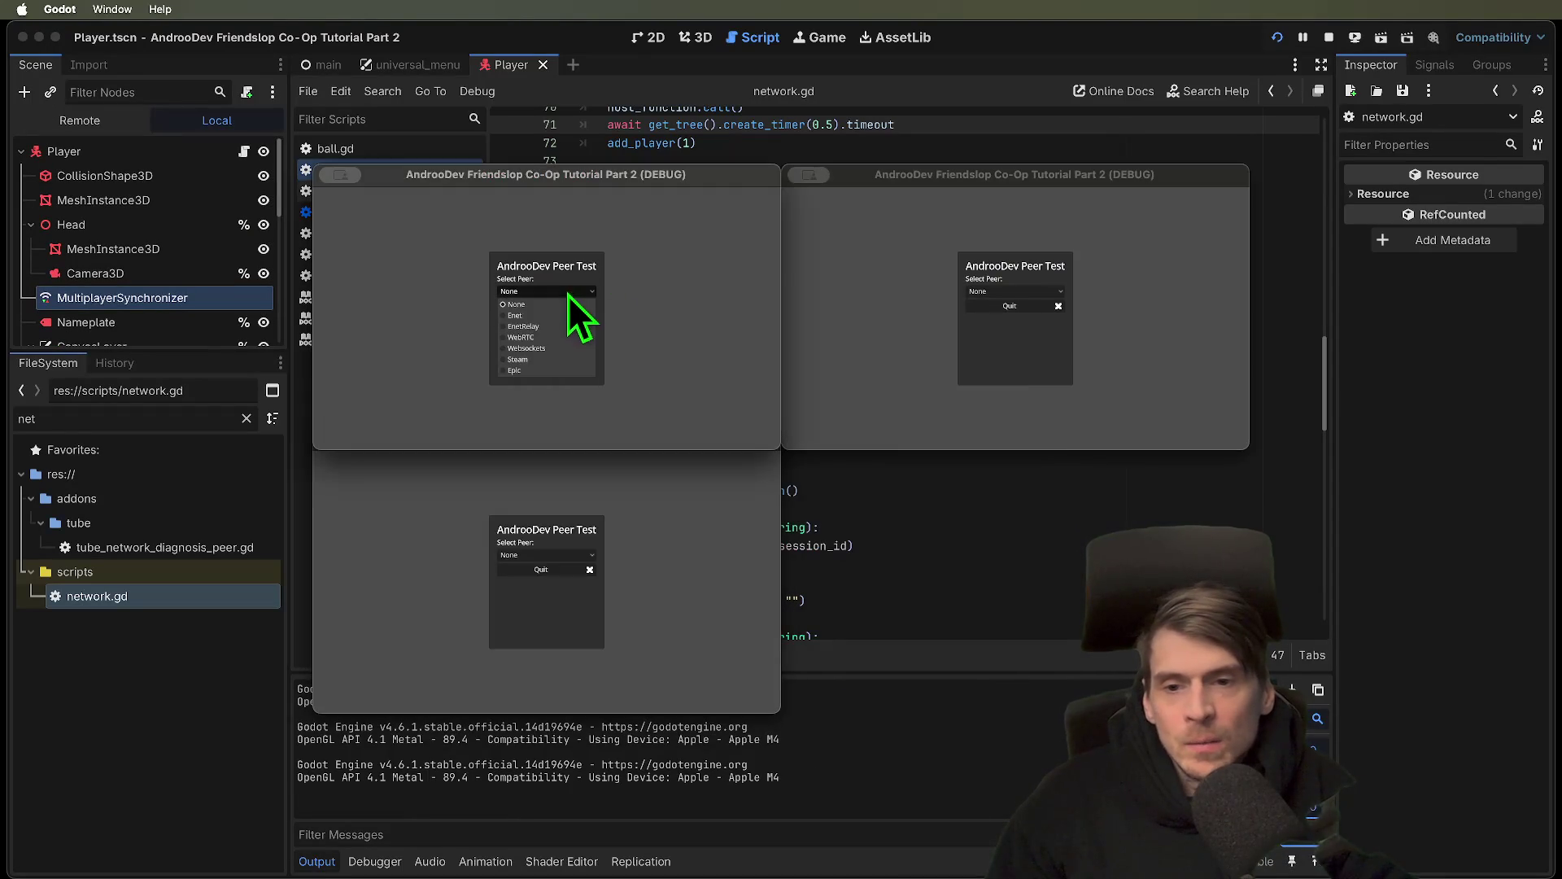
left_click(553, 334)
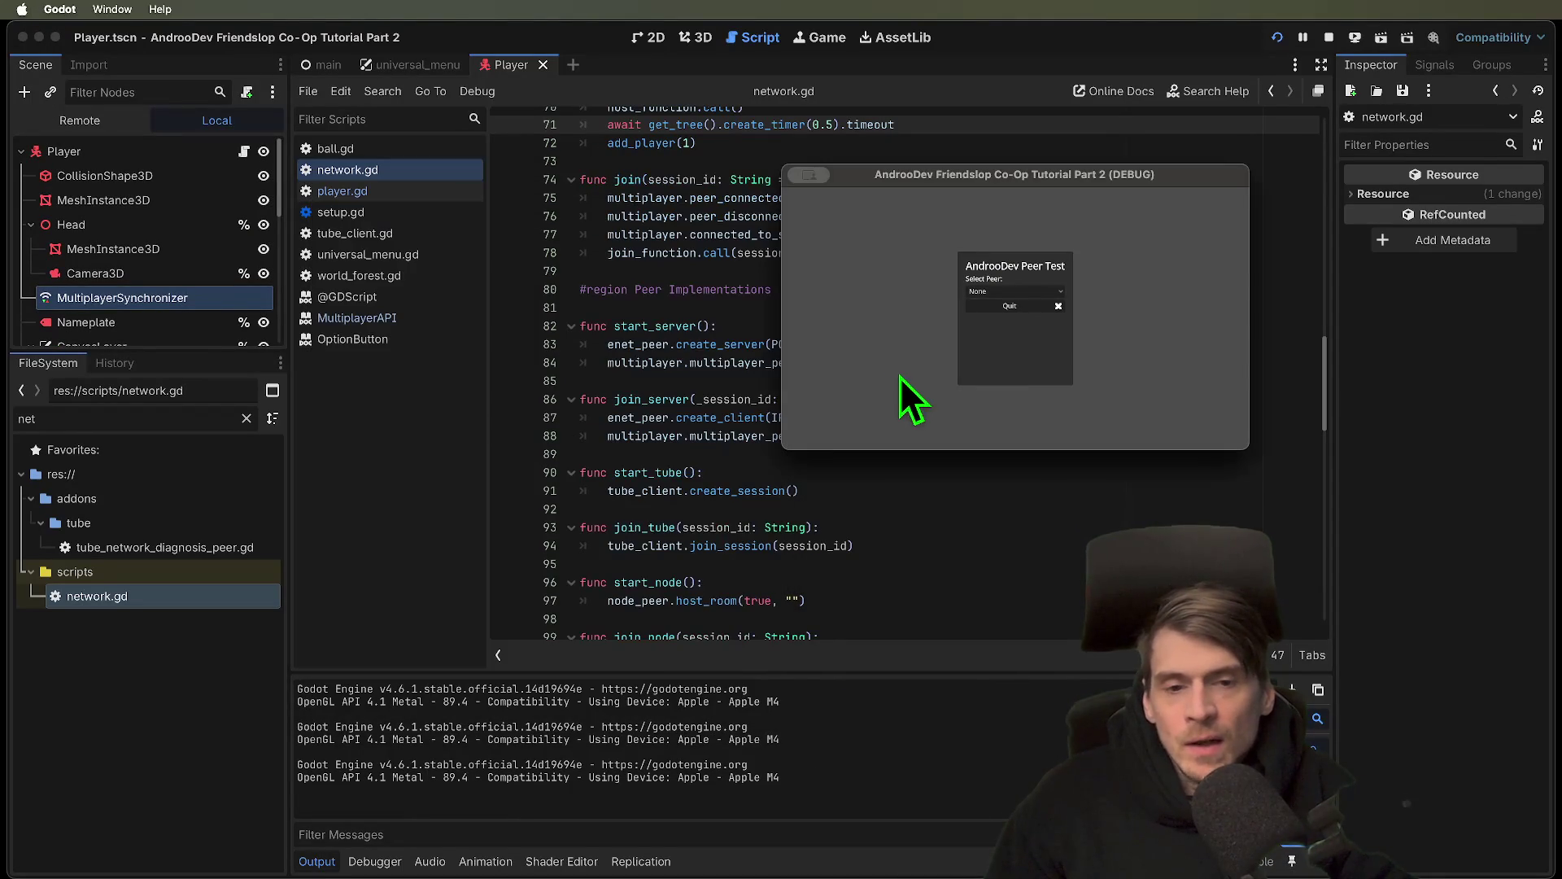
key("super+q")
key("super+z")
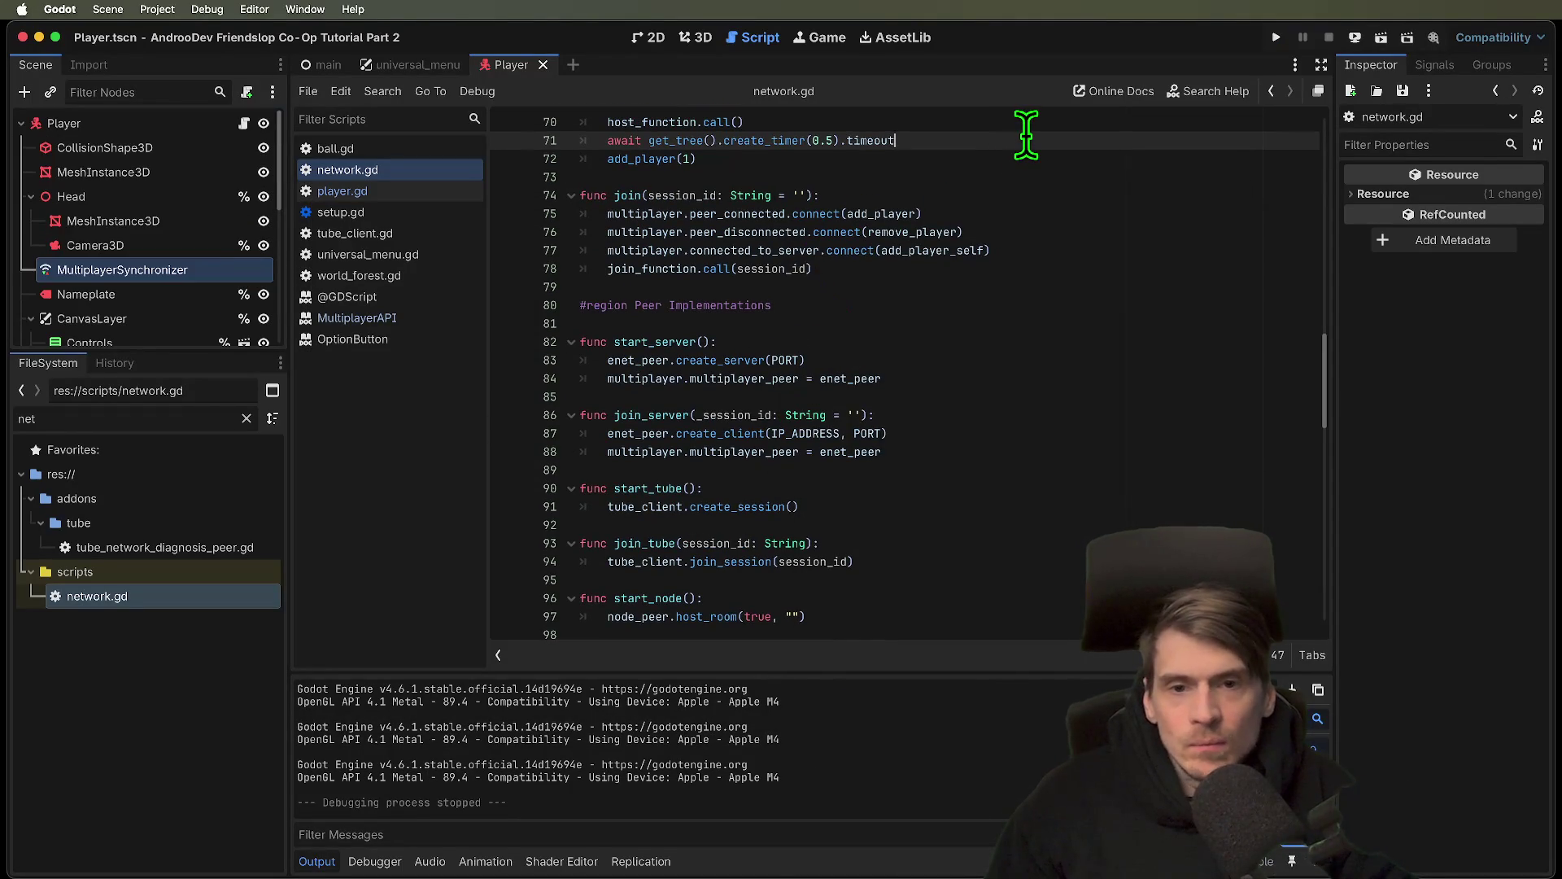
key("super+b")
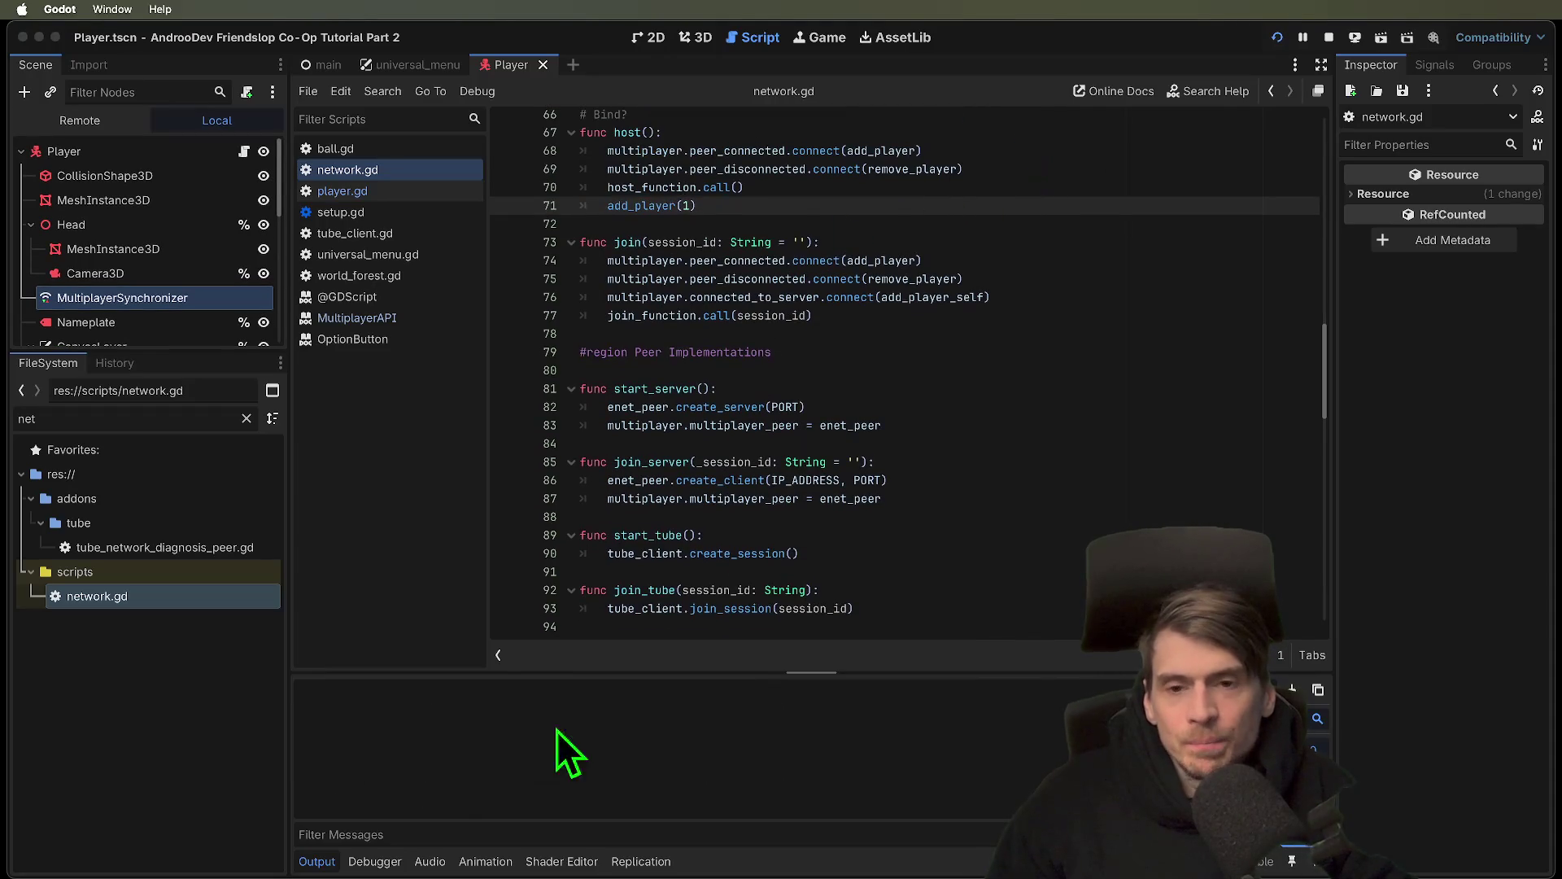
left_click(544, 292)
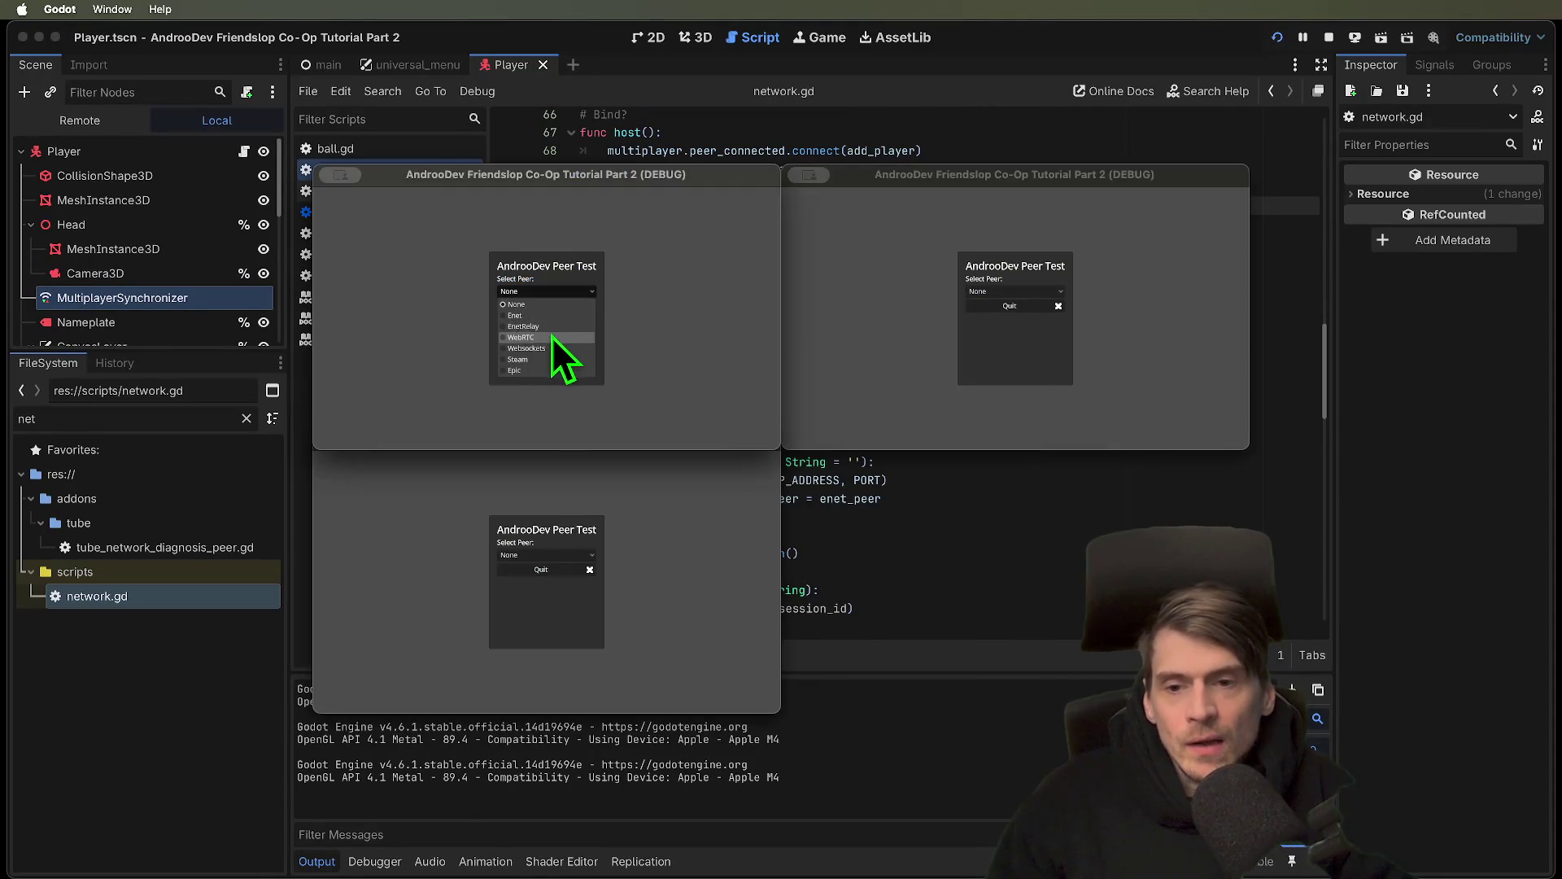
Host a WebRTC session and join it from the second instance using the pasted session ID
left_click(552, 337)
left_click(618, 537)
left_click(570, 554)
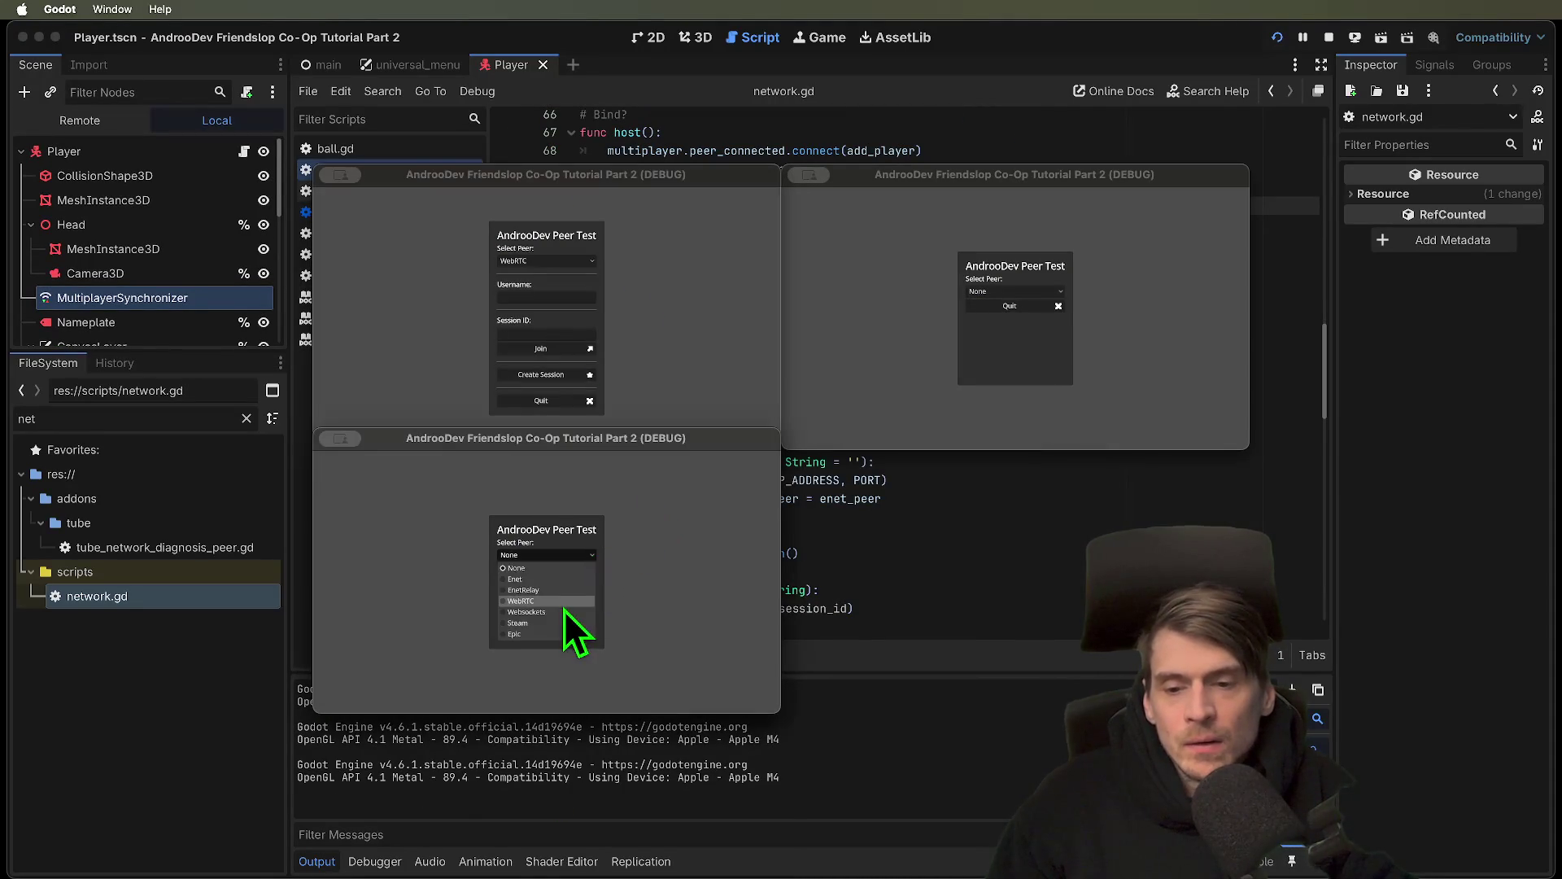
left_click(563, 609)
left_click(656, 313)
left_click(568, 375)
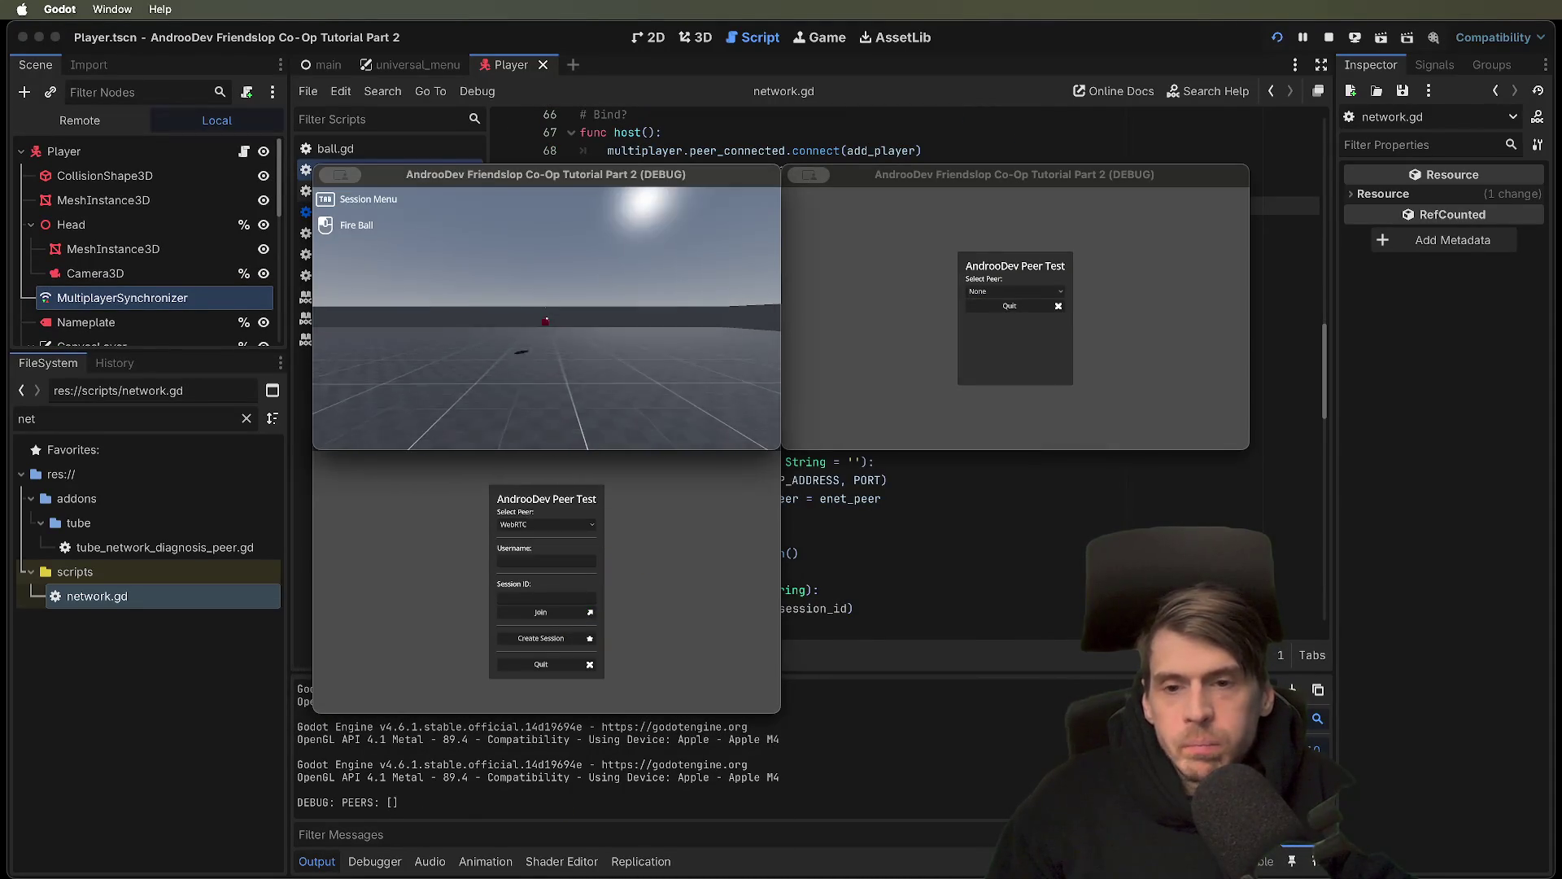
left_click(580, 587)
left_click(547, 560)
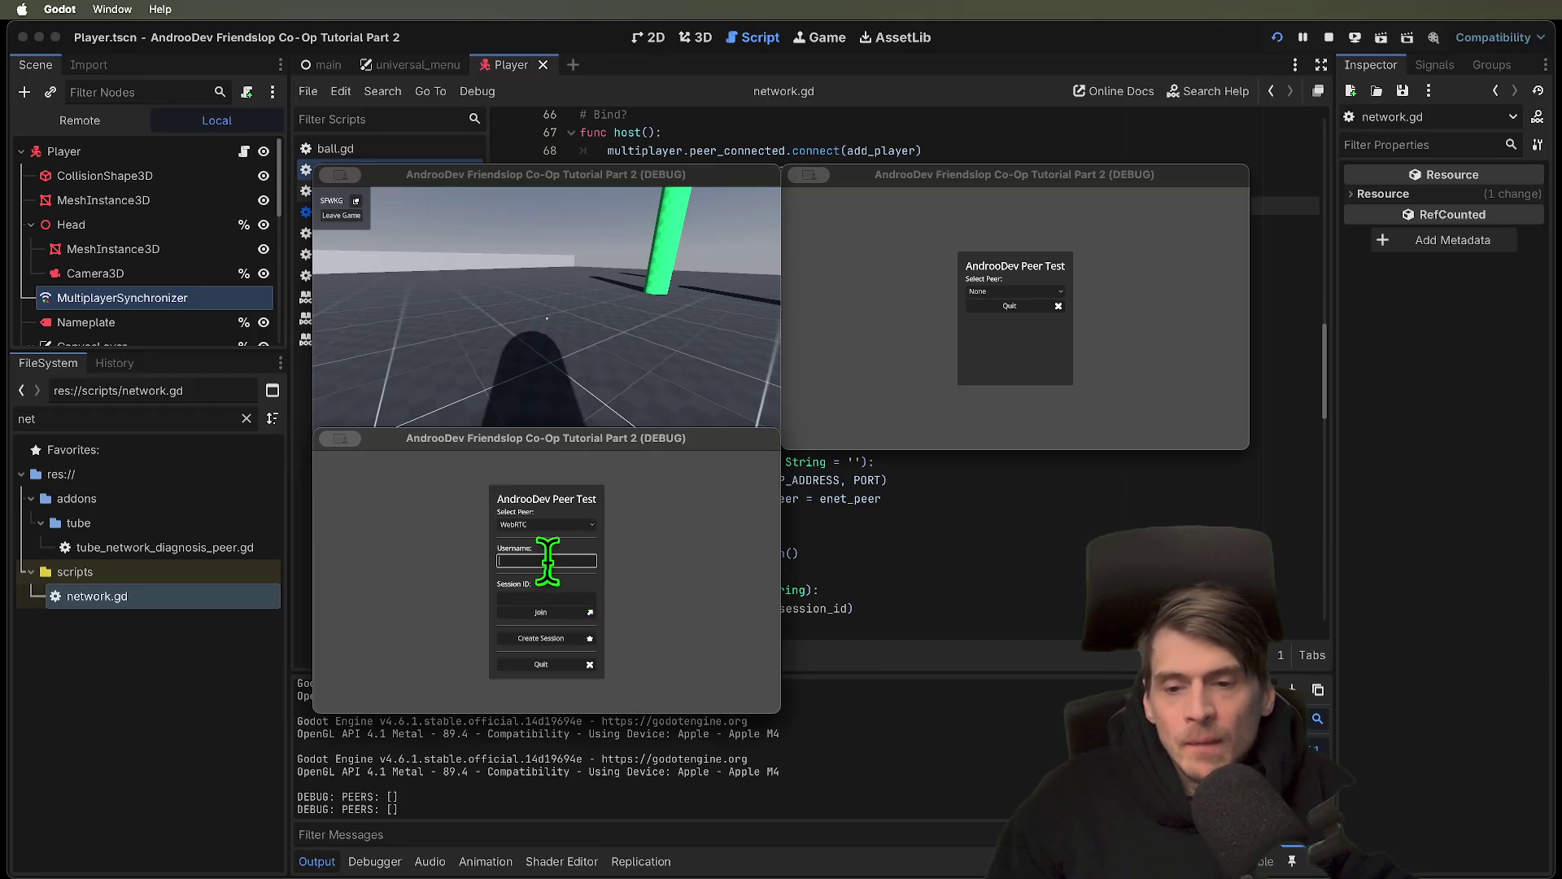
key("Tab")
type("SFWKG")
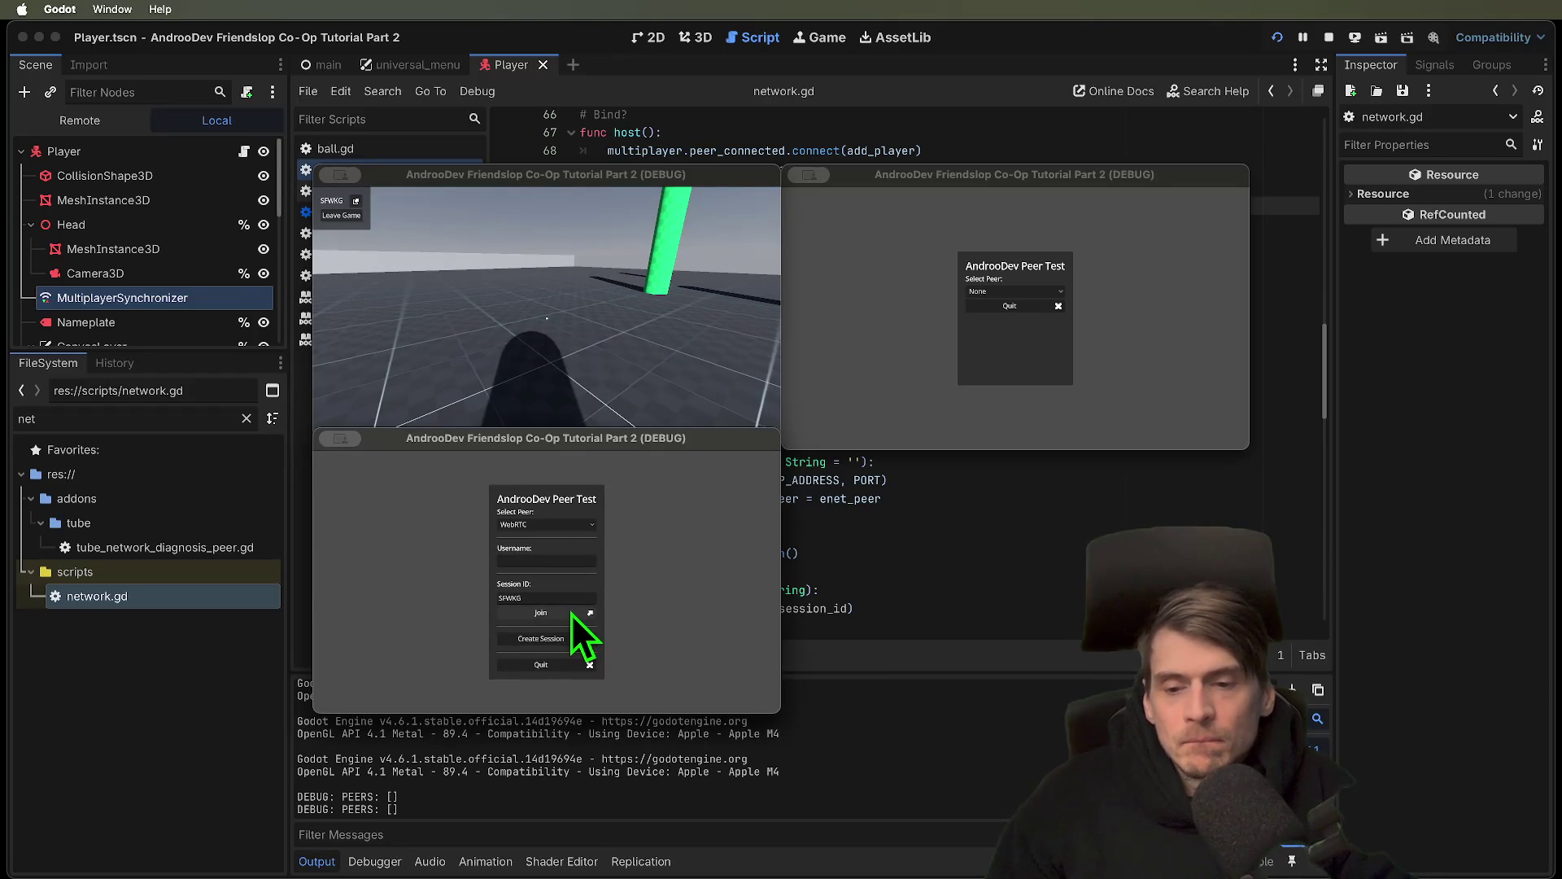
left_click(572, 614)
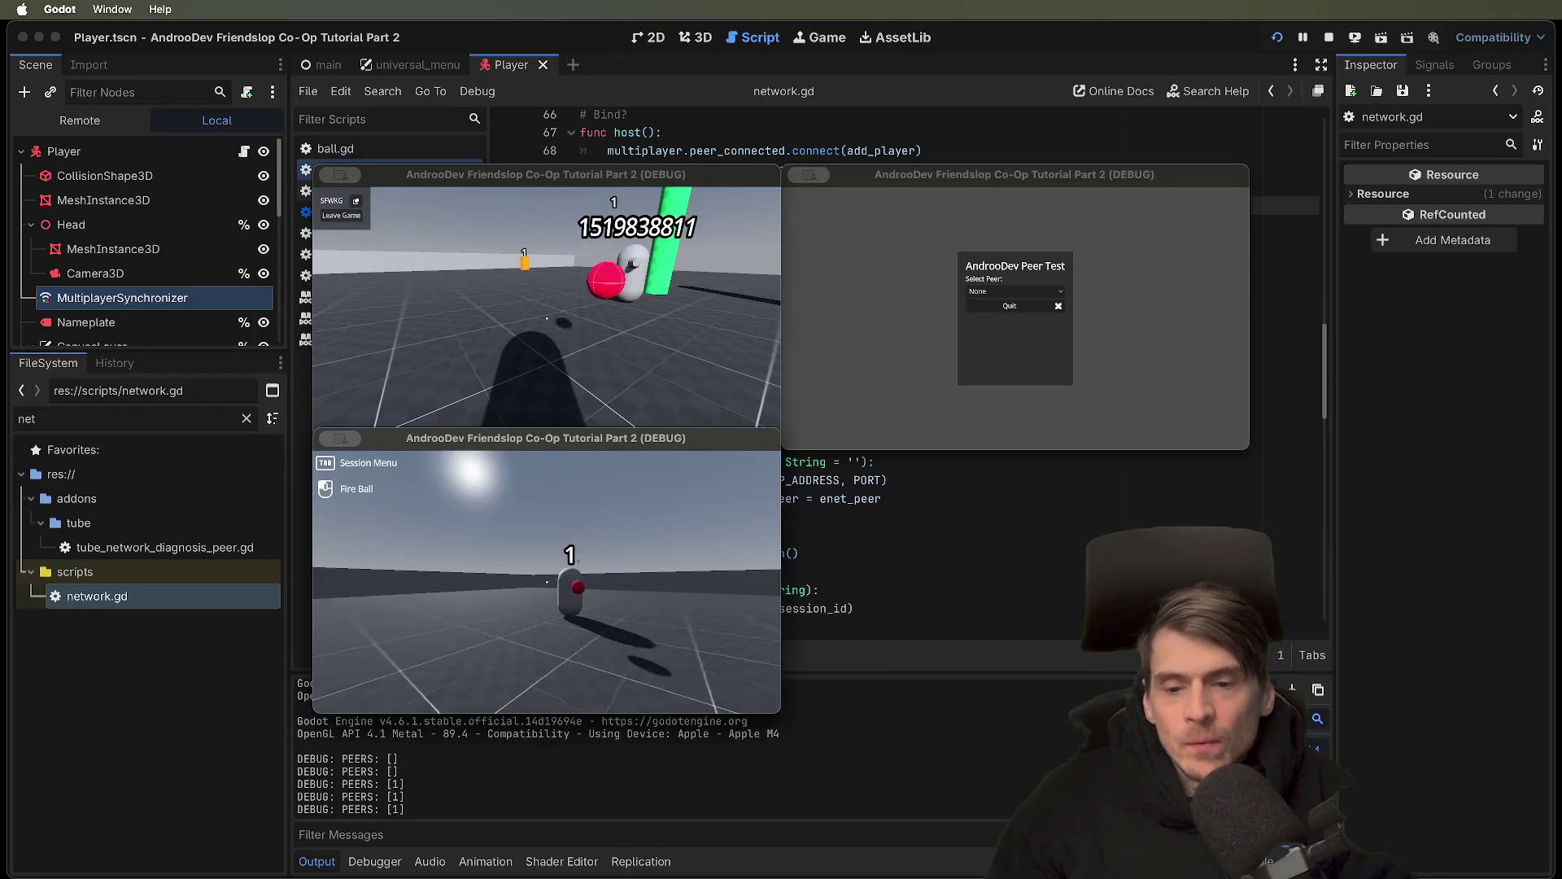
Join the same WebRTC session from the third instance with the pasted session ID
left_click(1013, 294)
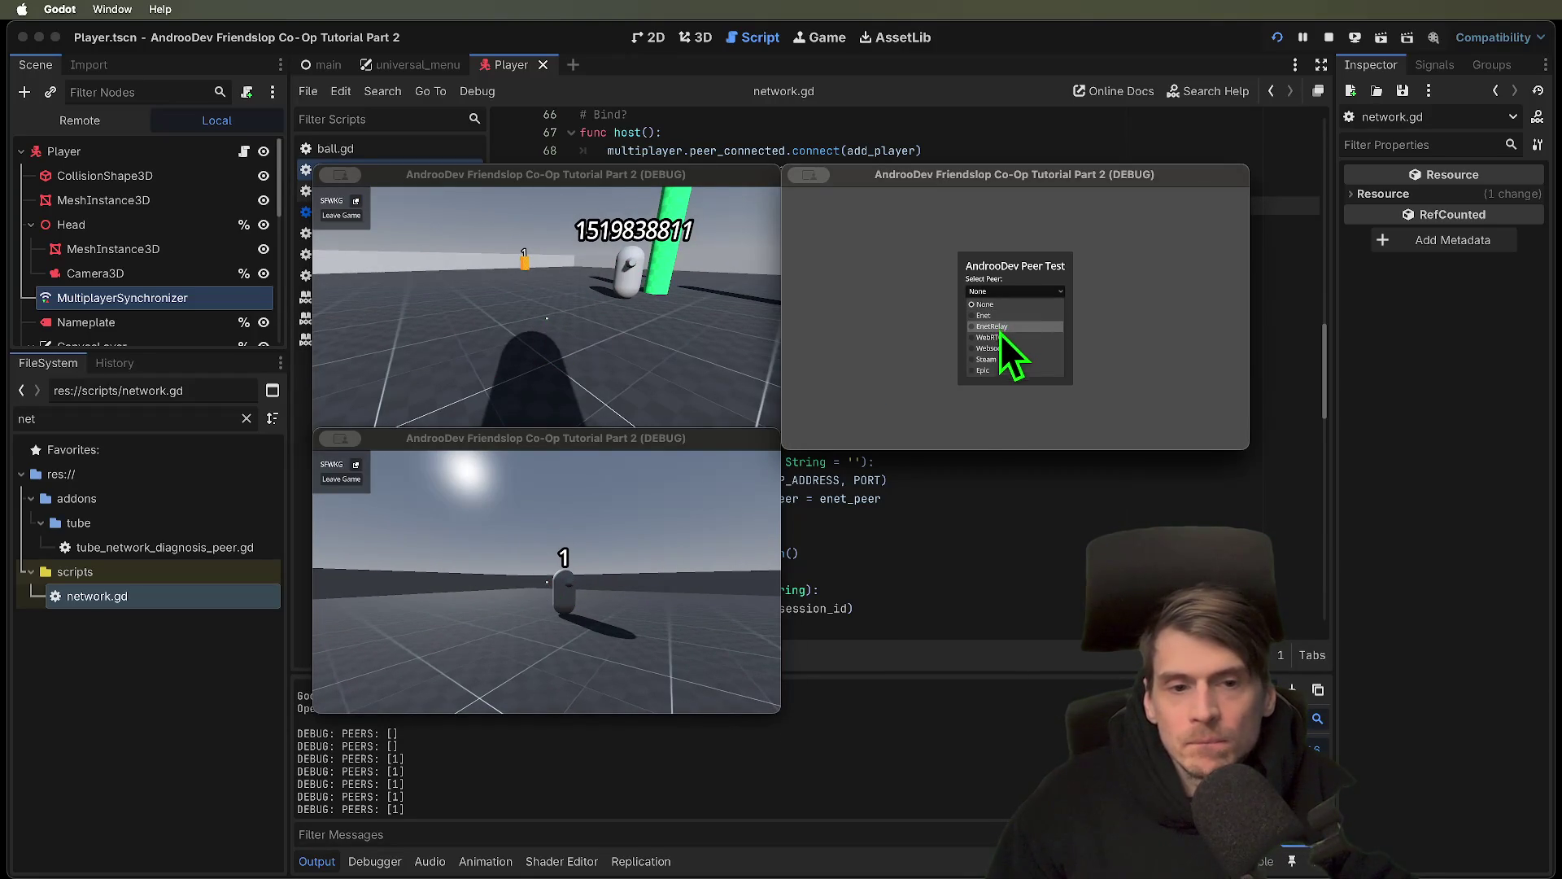
left_click(999, 336)
left_click(1013, 334)
type("SFWKG")
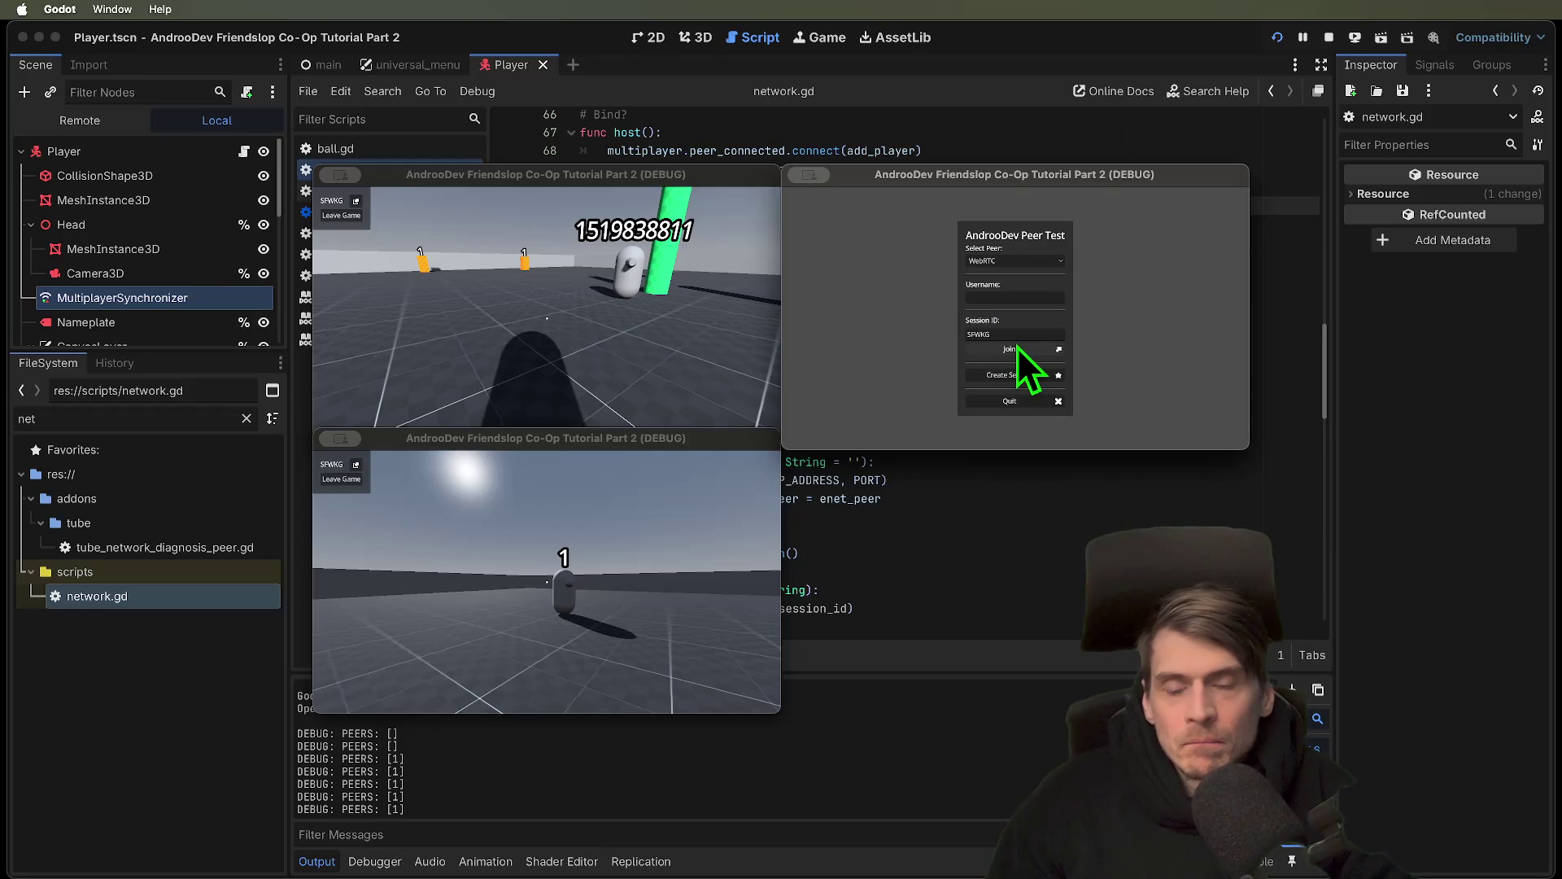
left_click(1017, 346)
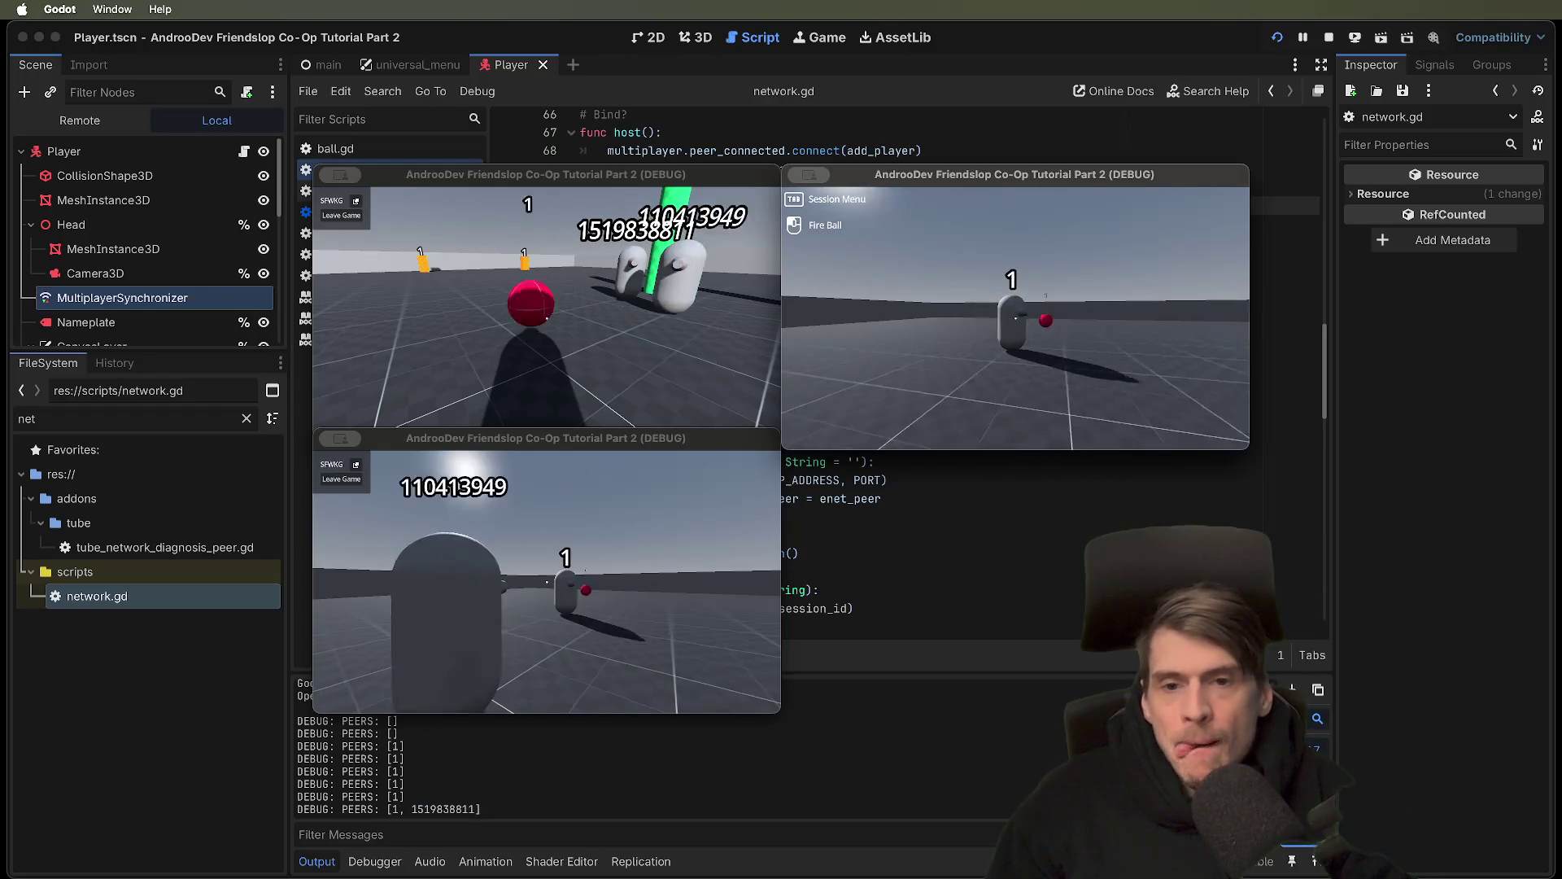
Move the third player, cast a fireball onto the brown box, then quit all game windows
key("w")
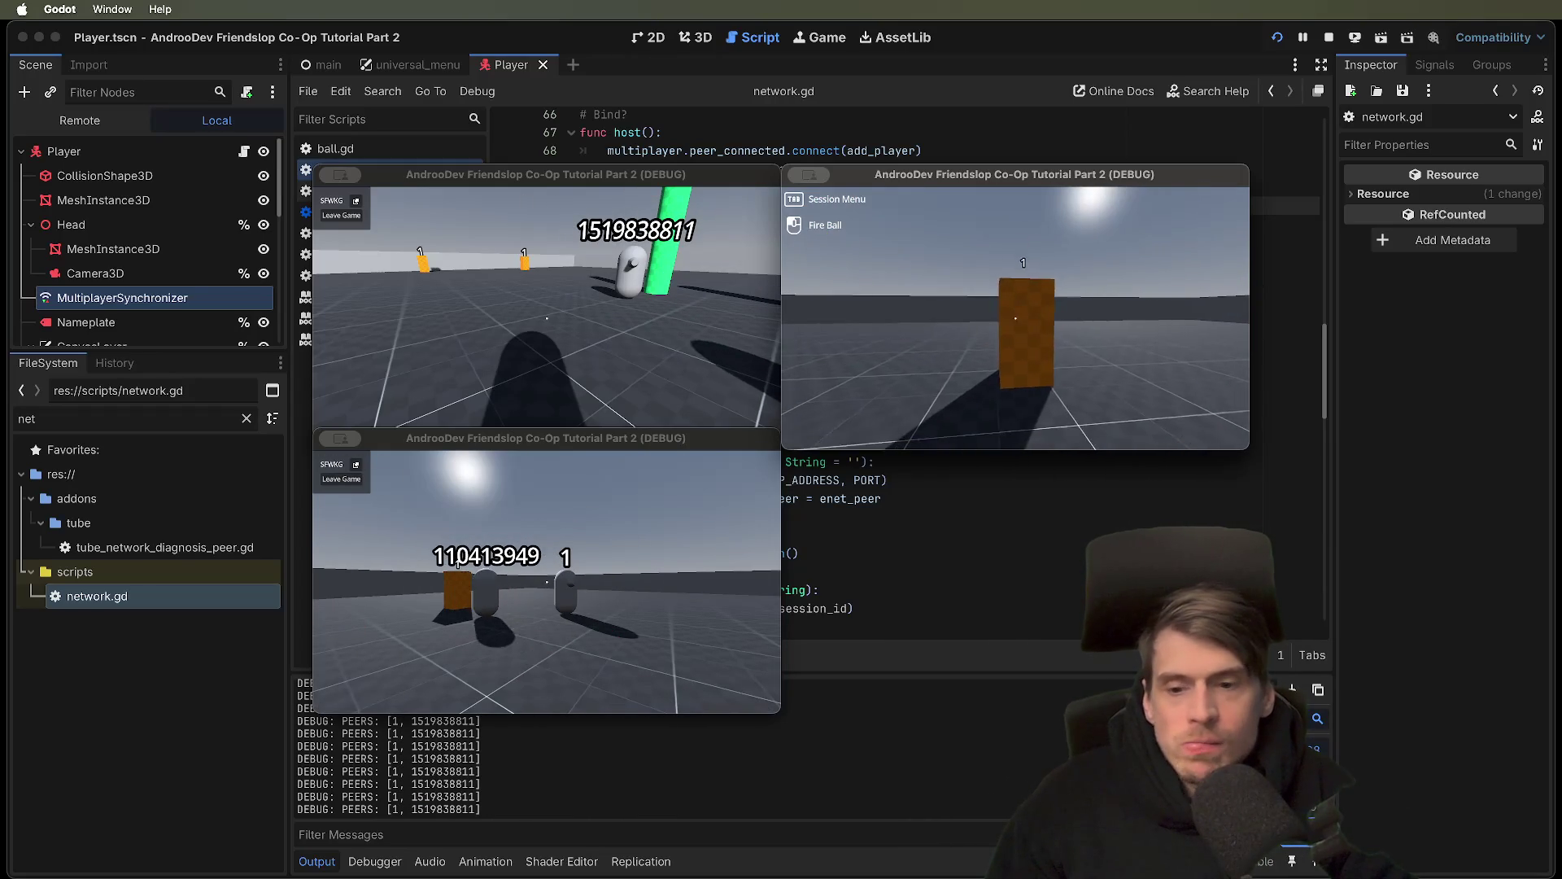
left_click(1015, 318)
key("Tab")
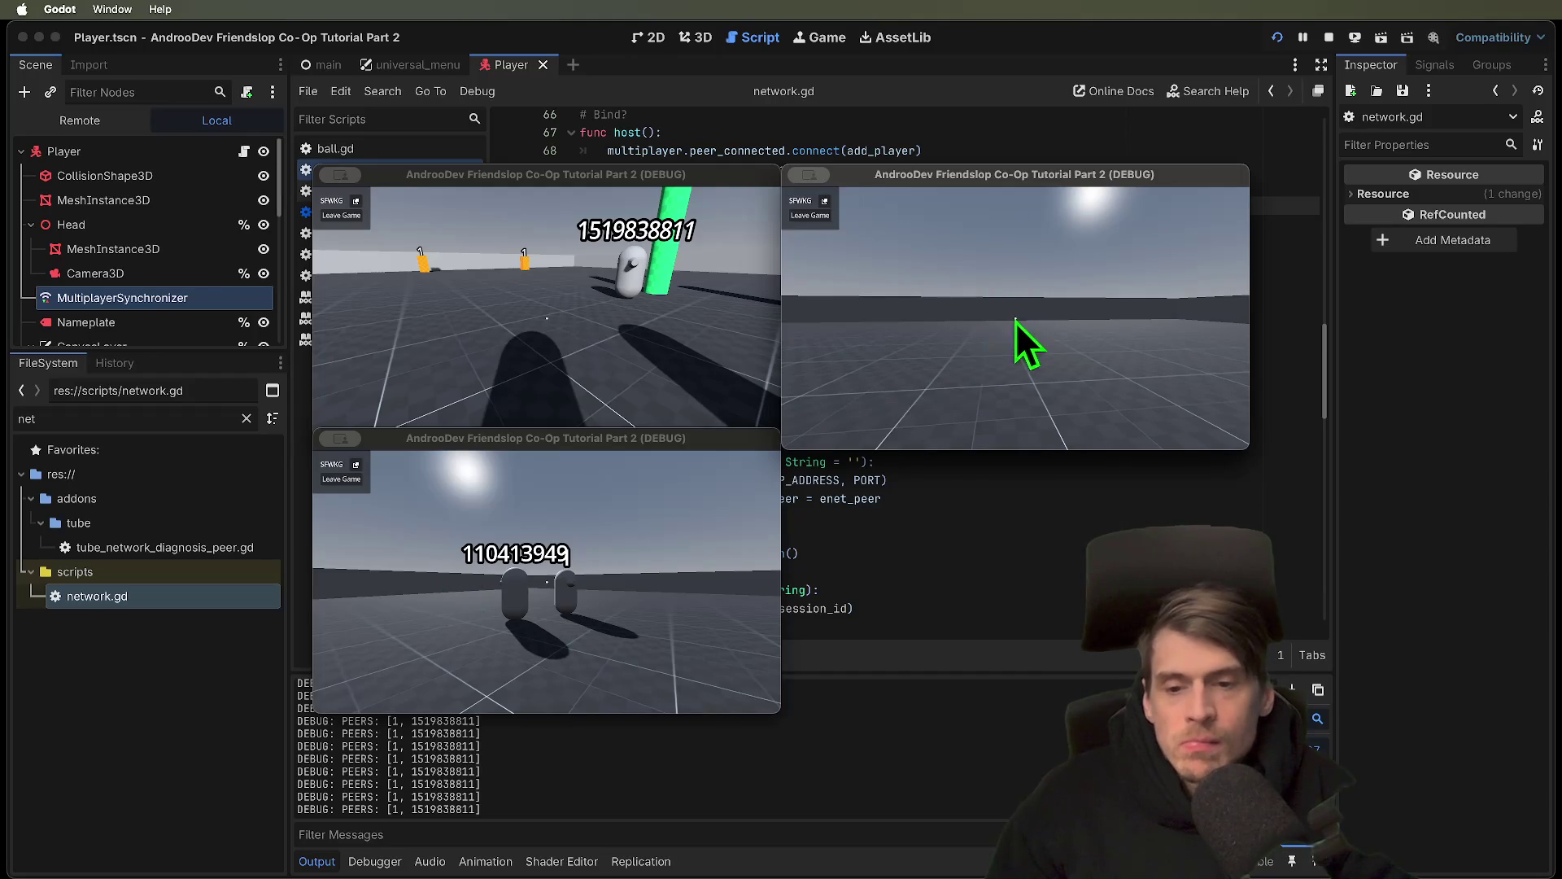
left_click(464, 296)
key("s")
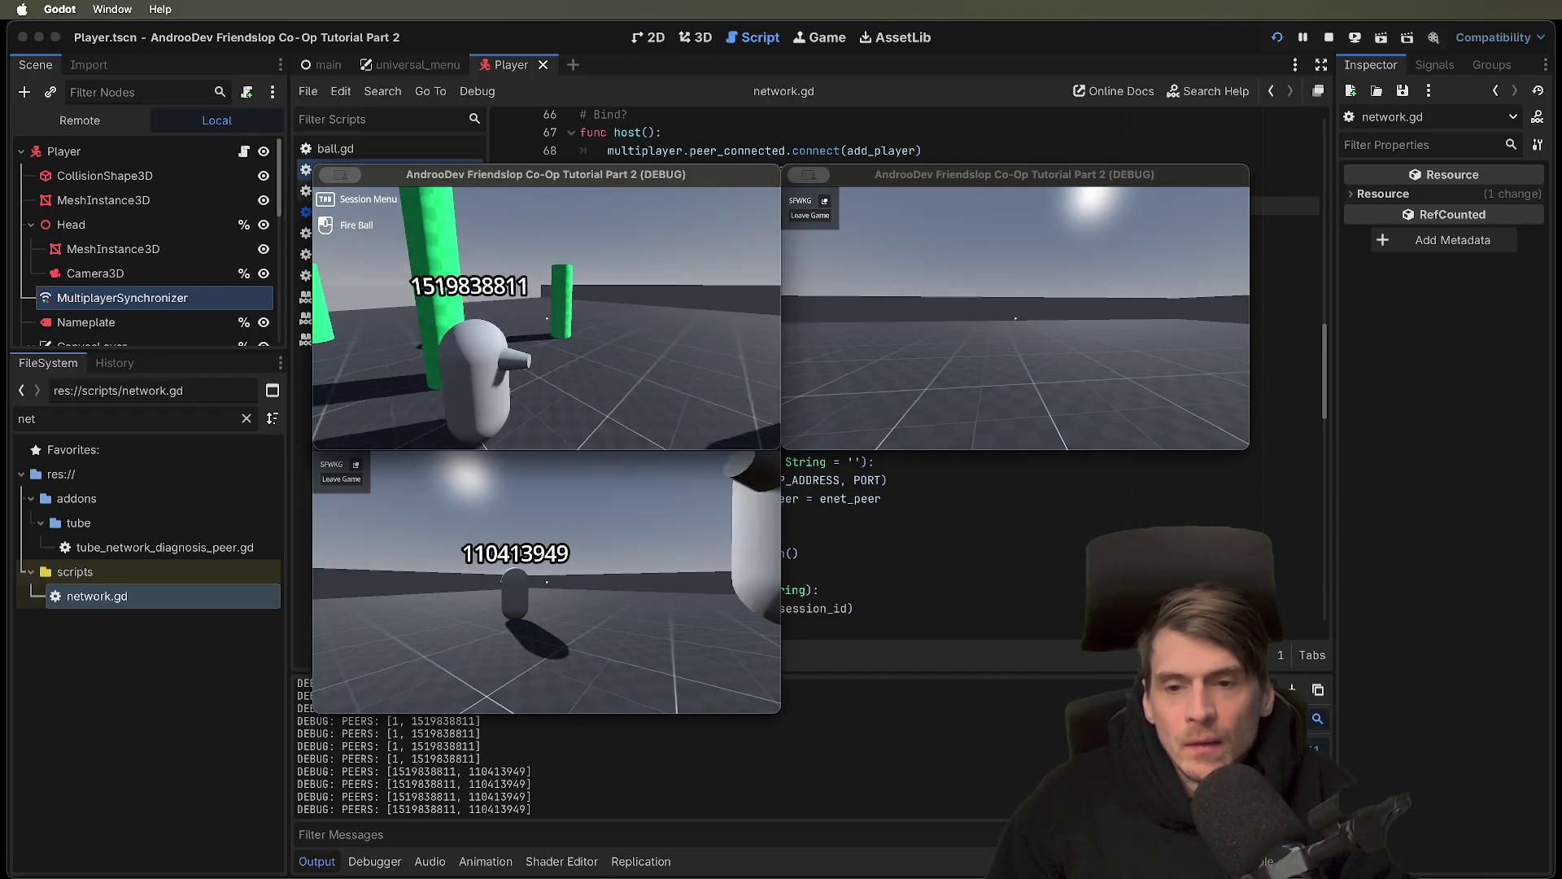
key("Tab")
key("Escape")
key("super+q")
key("super+q")
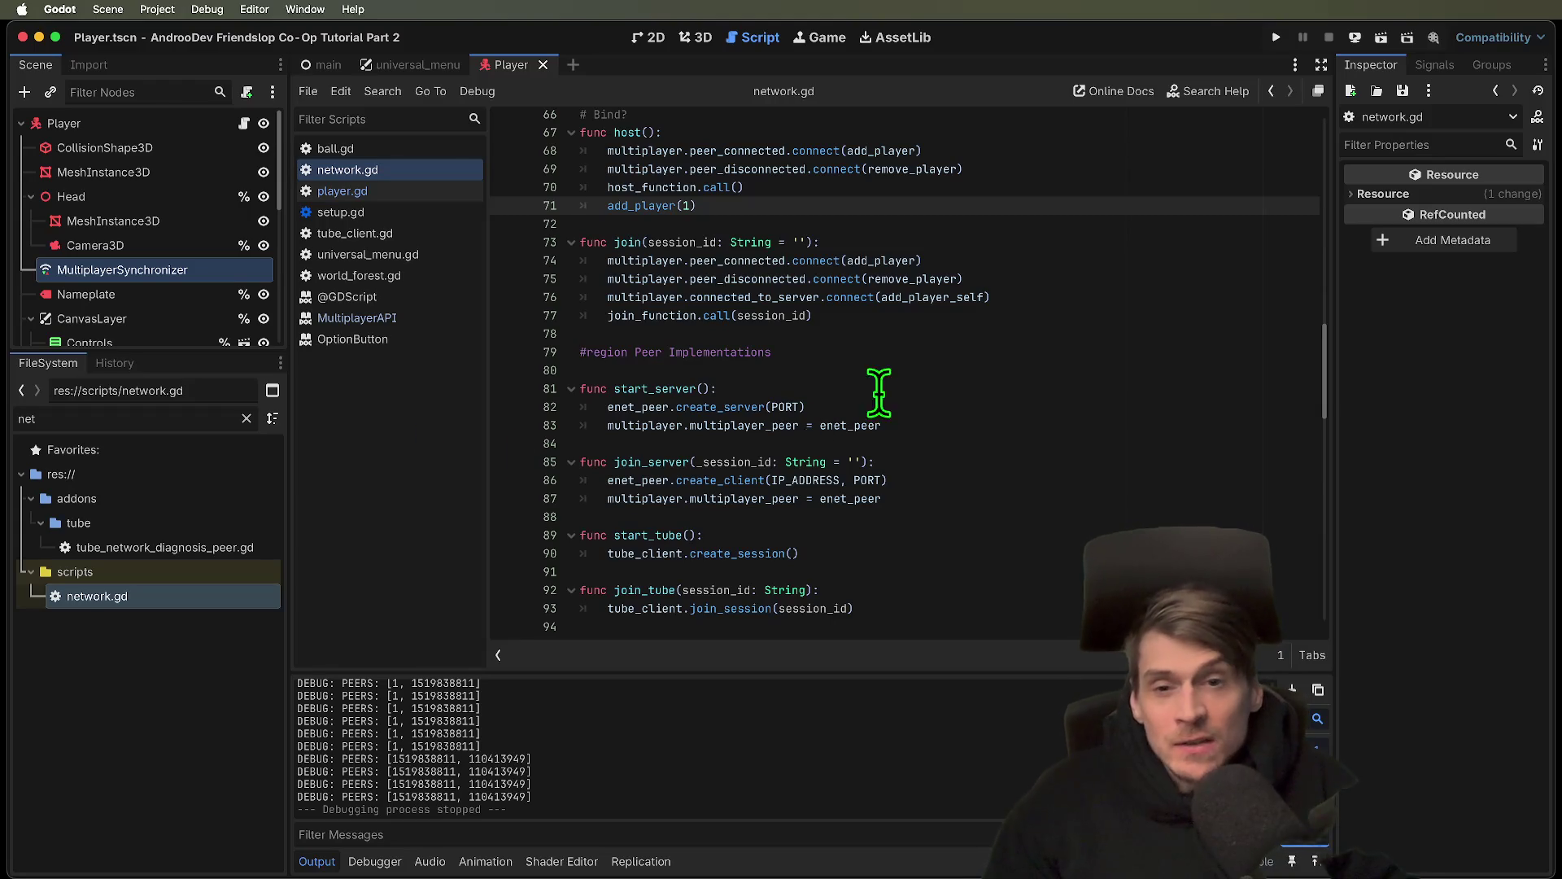
Run the project, check the host's peer type list, then stop all debug instances
scroll(855, 399, "up", 2)
mouse_move(910, 358)
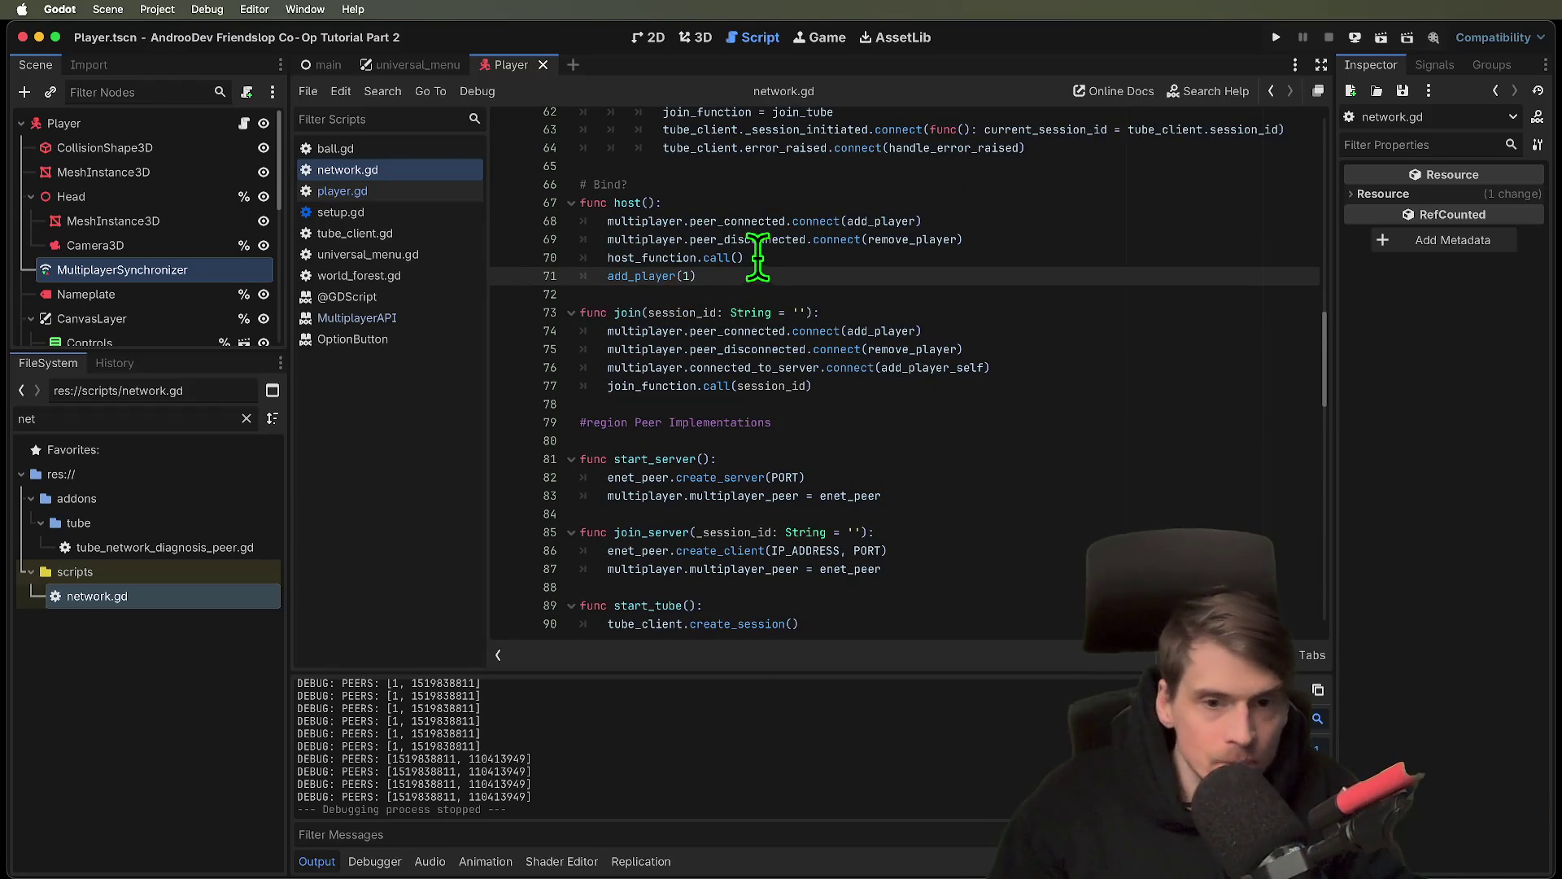
key("super+b")
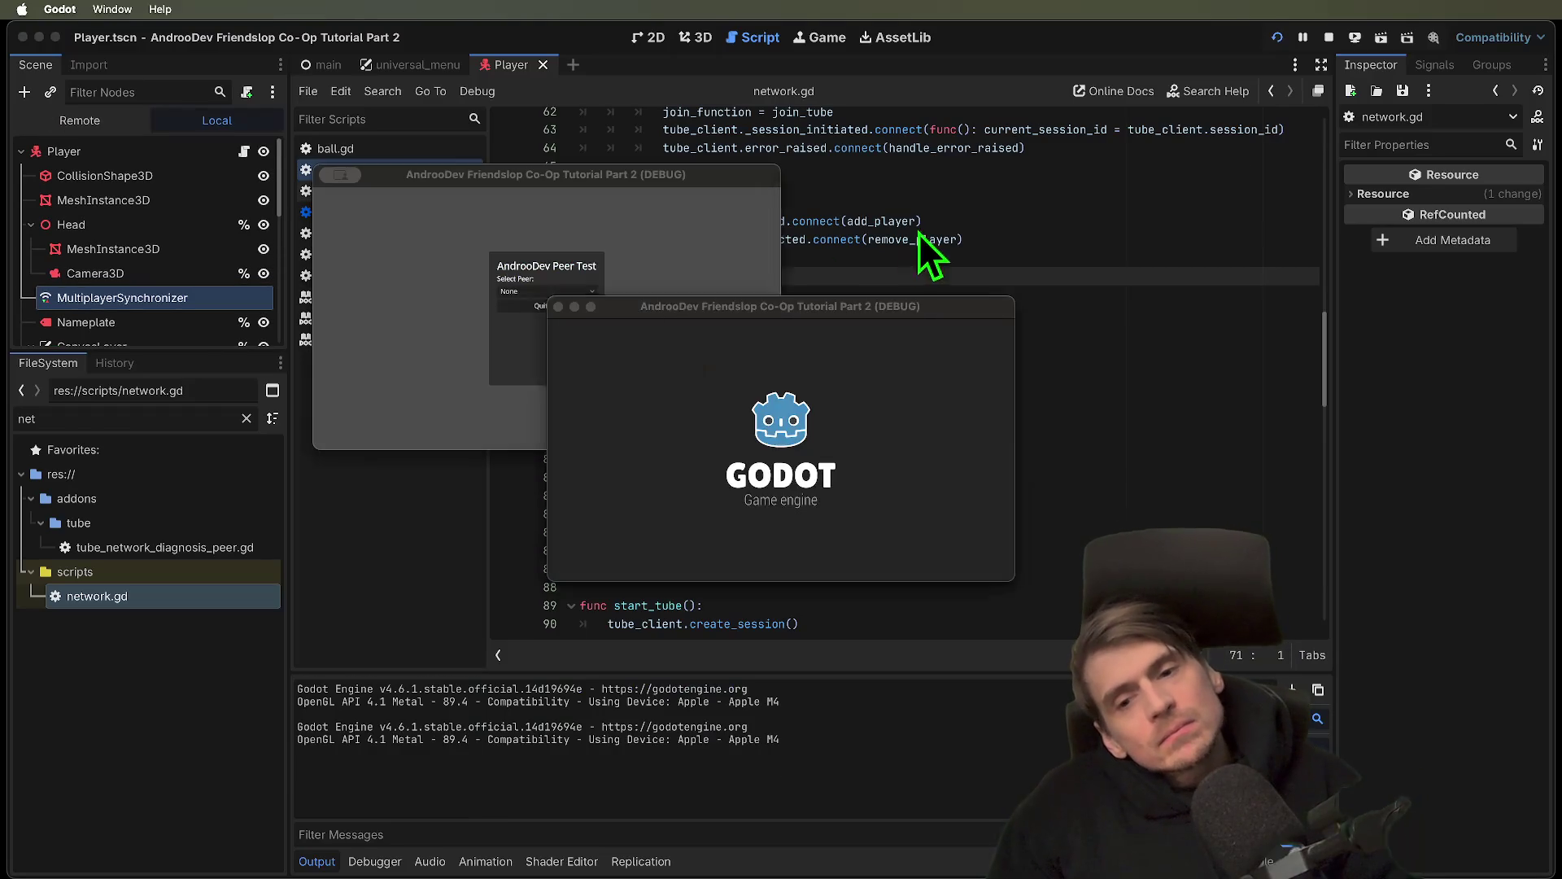
left_click(589, 291)
left_click(589, 291)
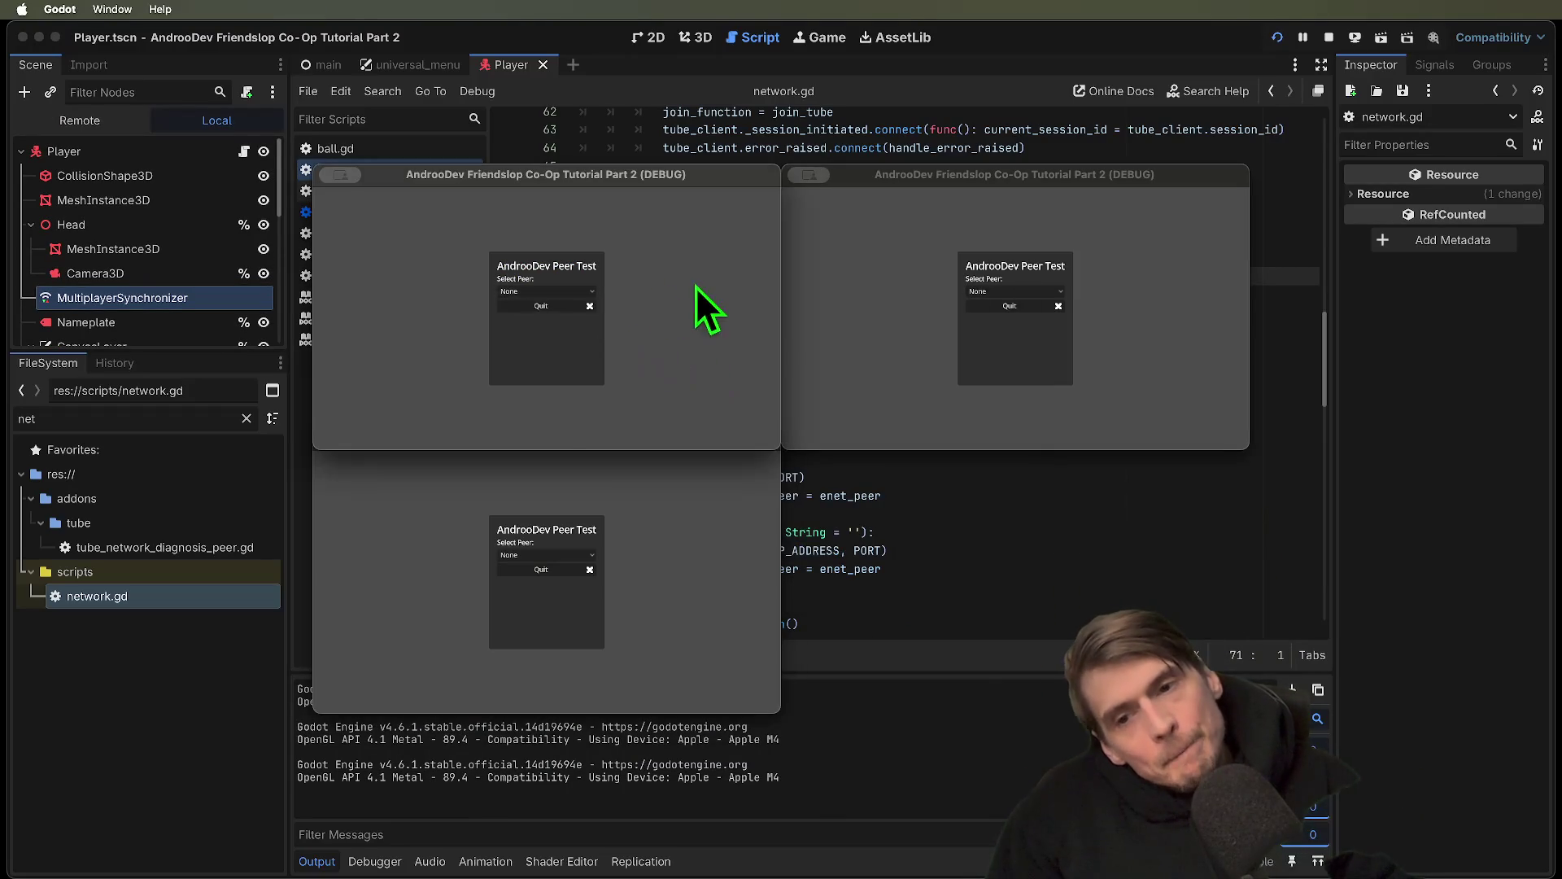
left_click(574, 290)
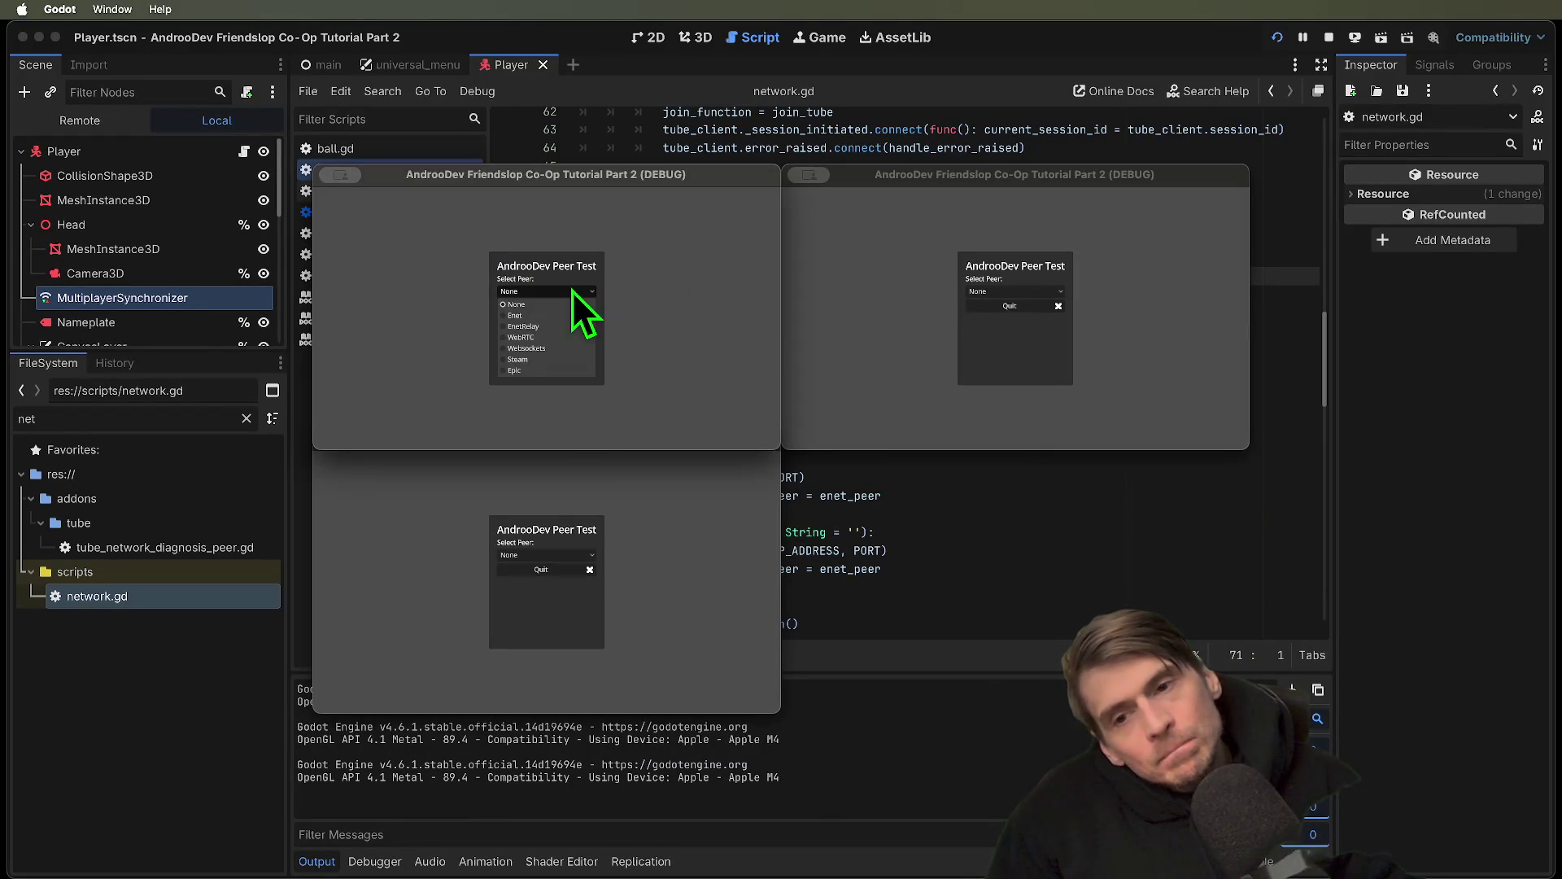
left_click(573, 290)
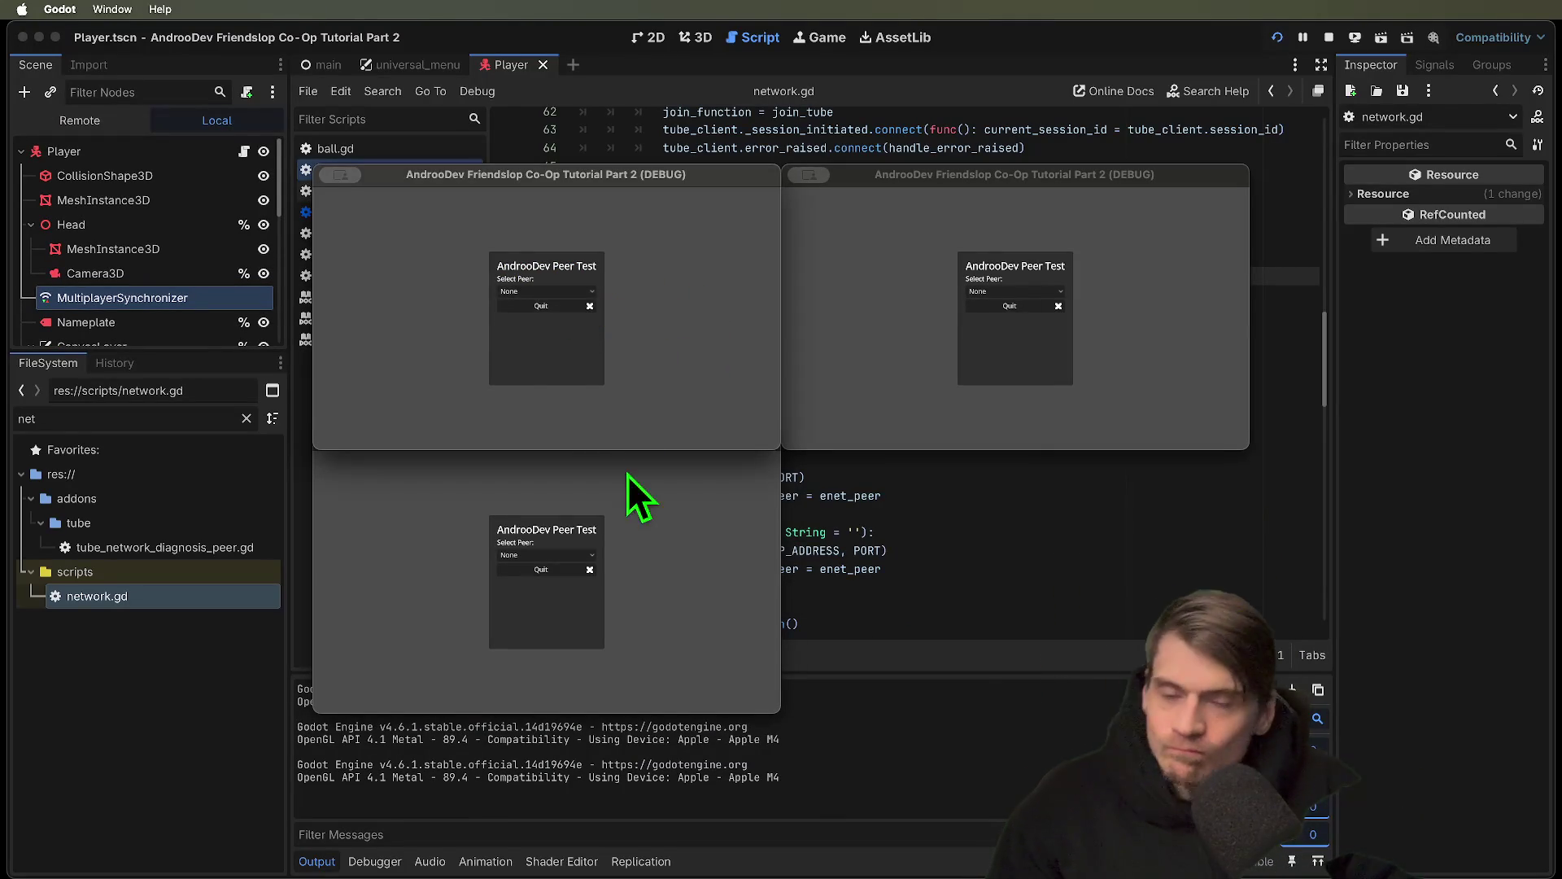
left_click(578, 293)
key("super+period")
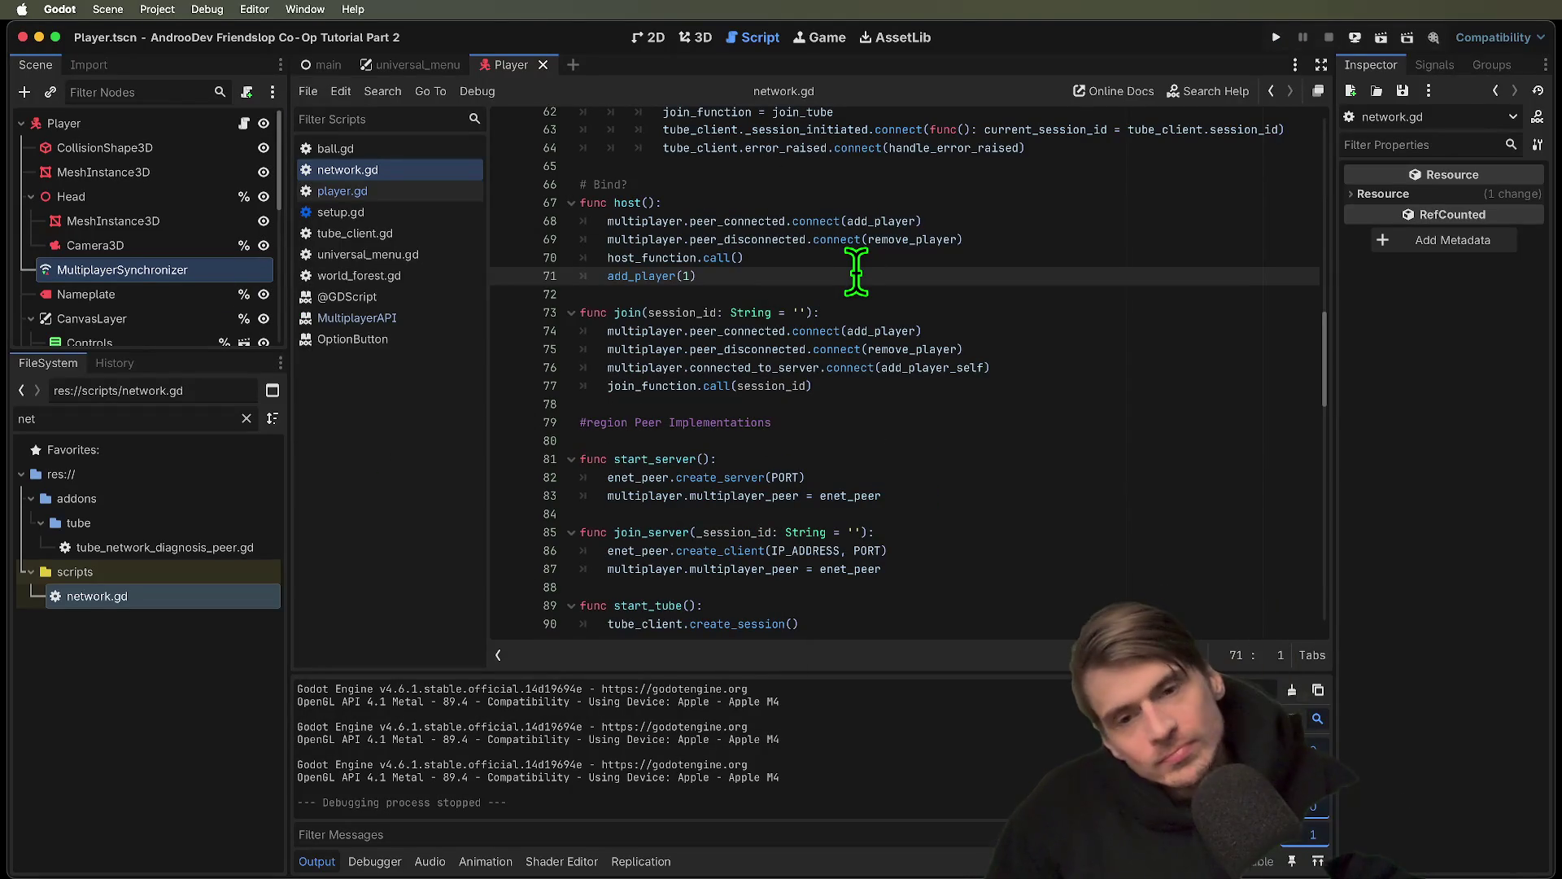
Scroll network.gd to line 96 and select the node_peer.host_room call
scroll(847, 265, "down", 2)
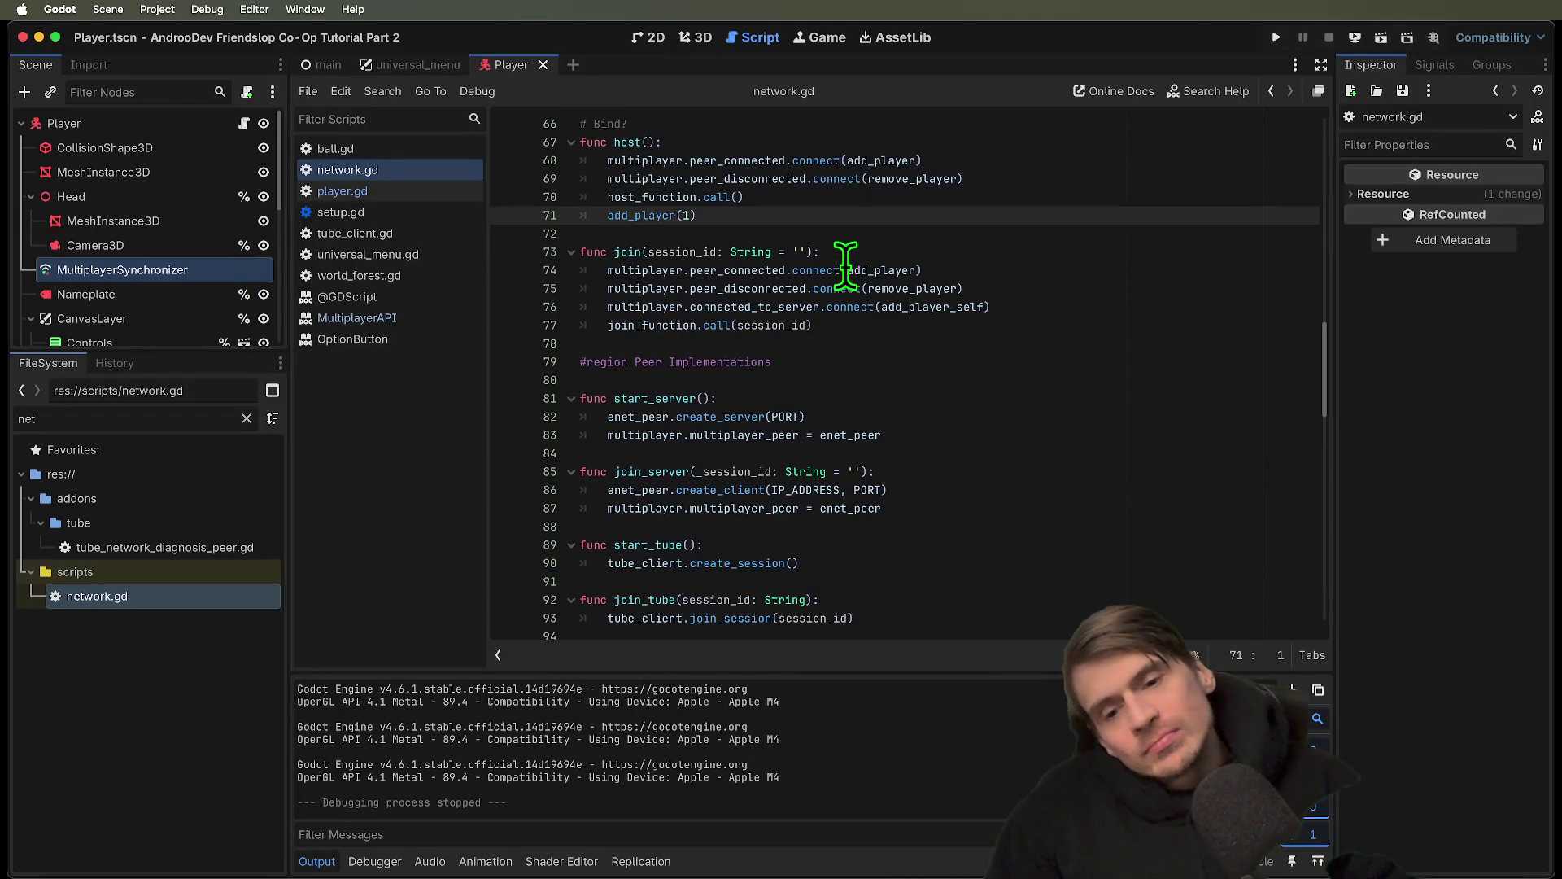
left_click_drag(1028, 425, 449, 415)
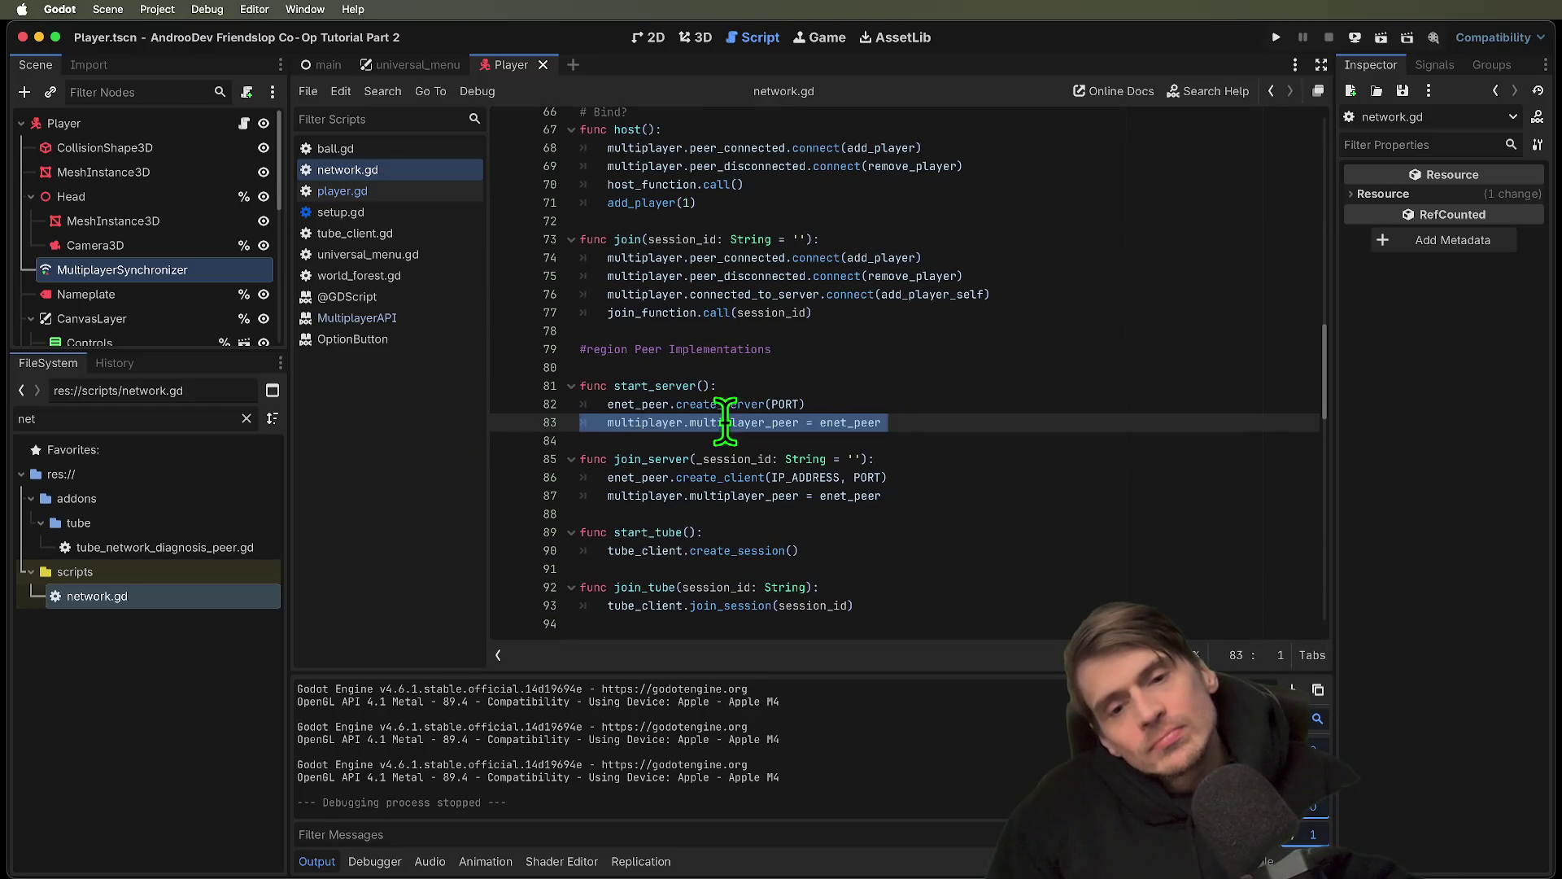
scroll(854, 427, "down", 1)
left_click_drag(1058, 464, 489, 445)
scroll(1155, 545, "down", 3)
scroll(917, 513, "down", 3)
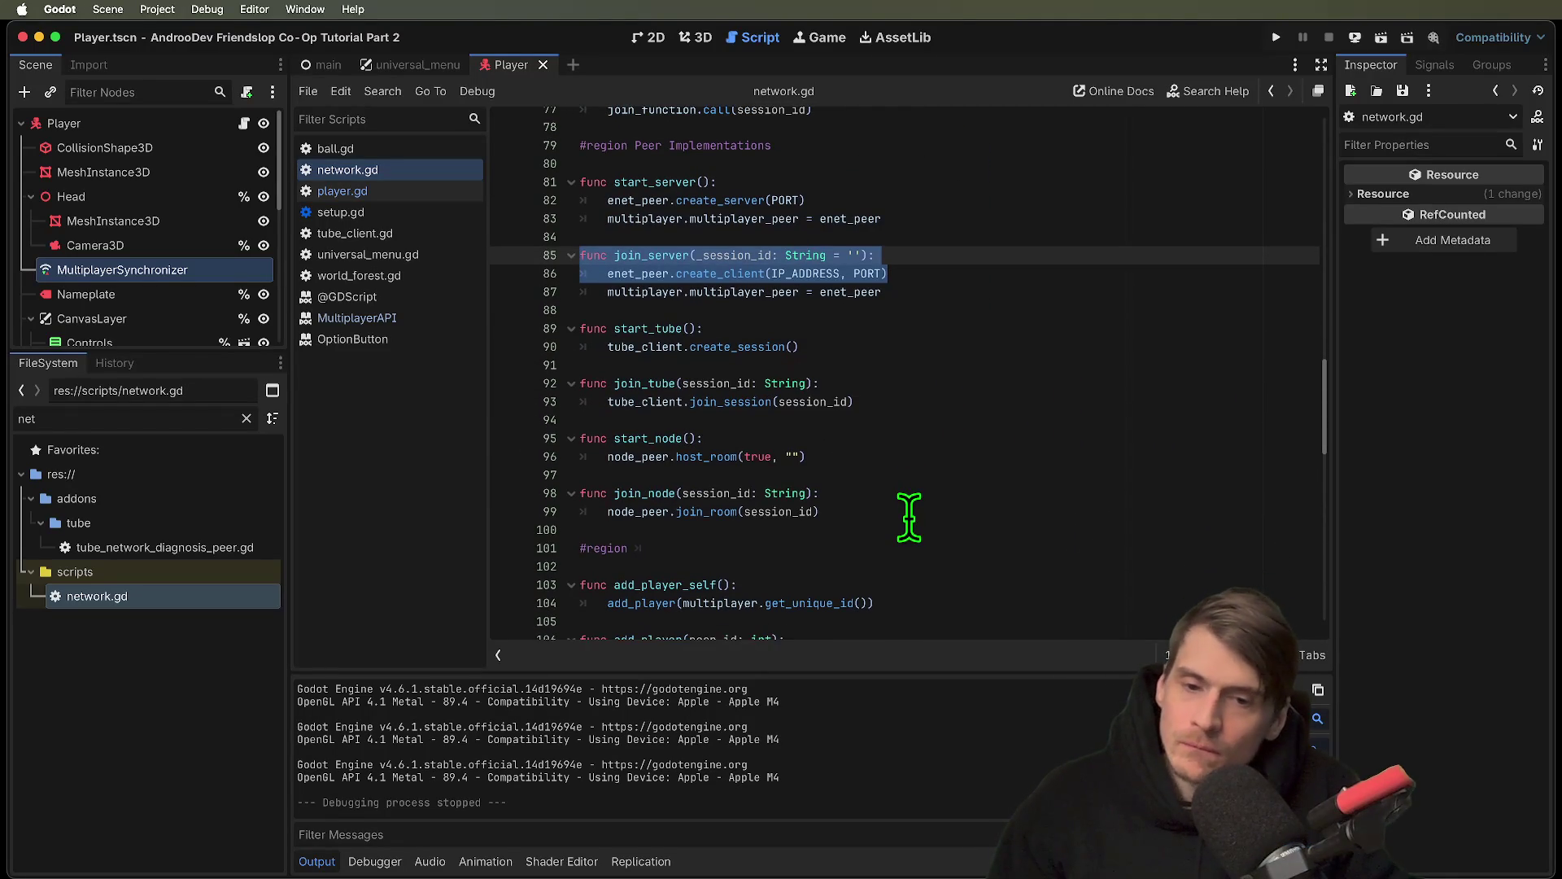
double_click(616, 457)
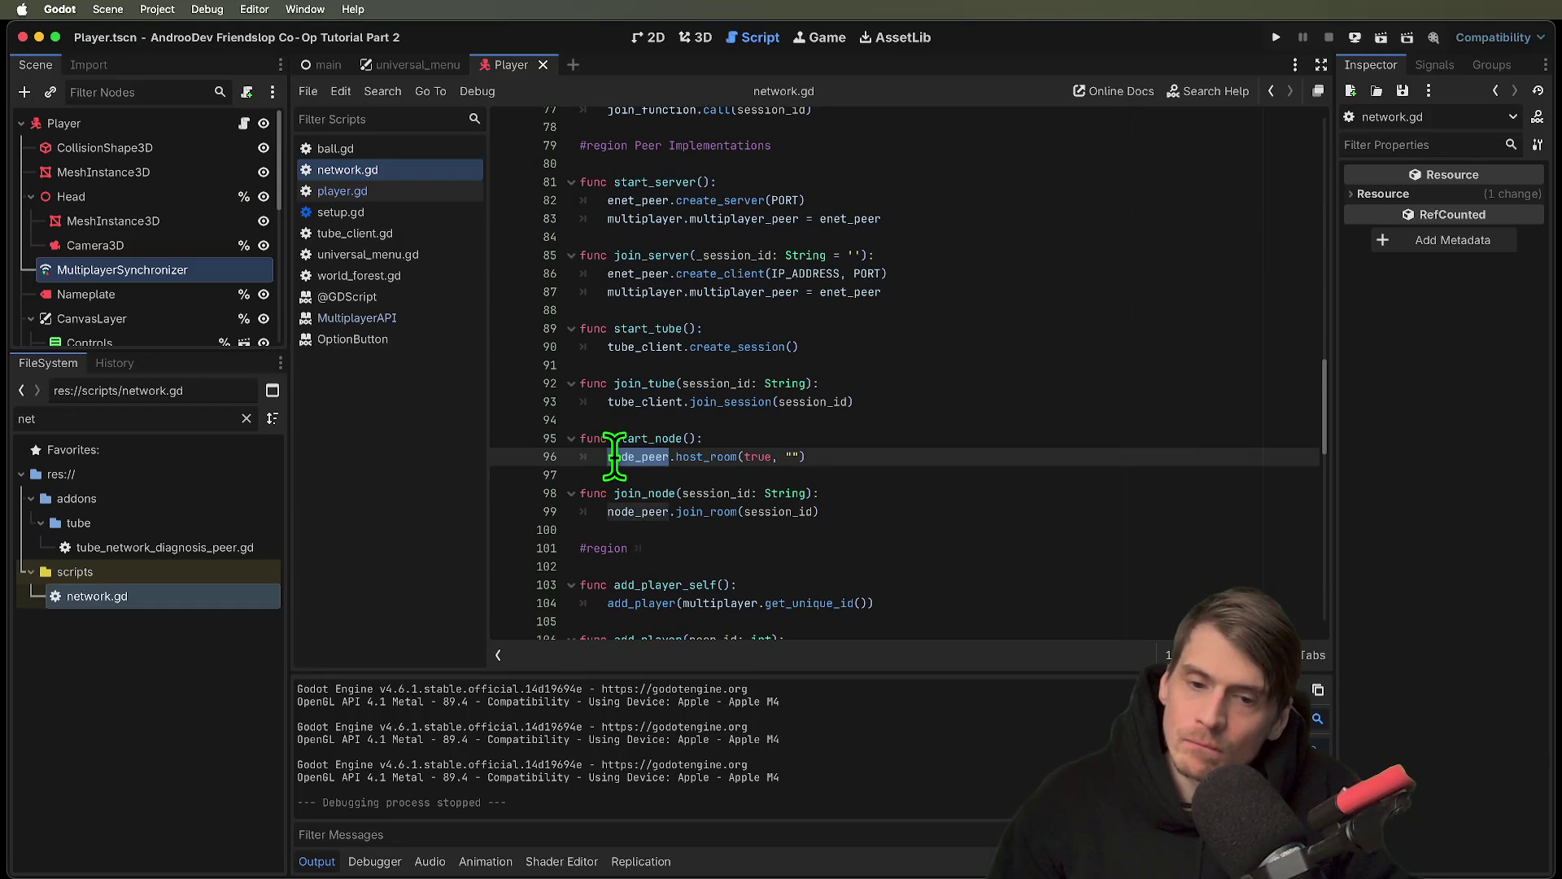
left_click(1029, 452, "shift")
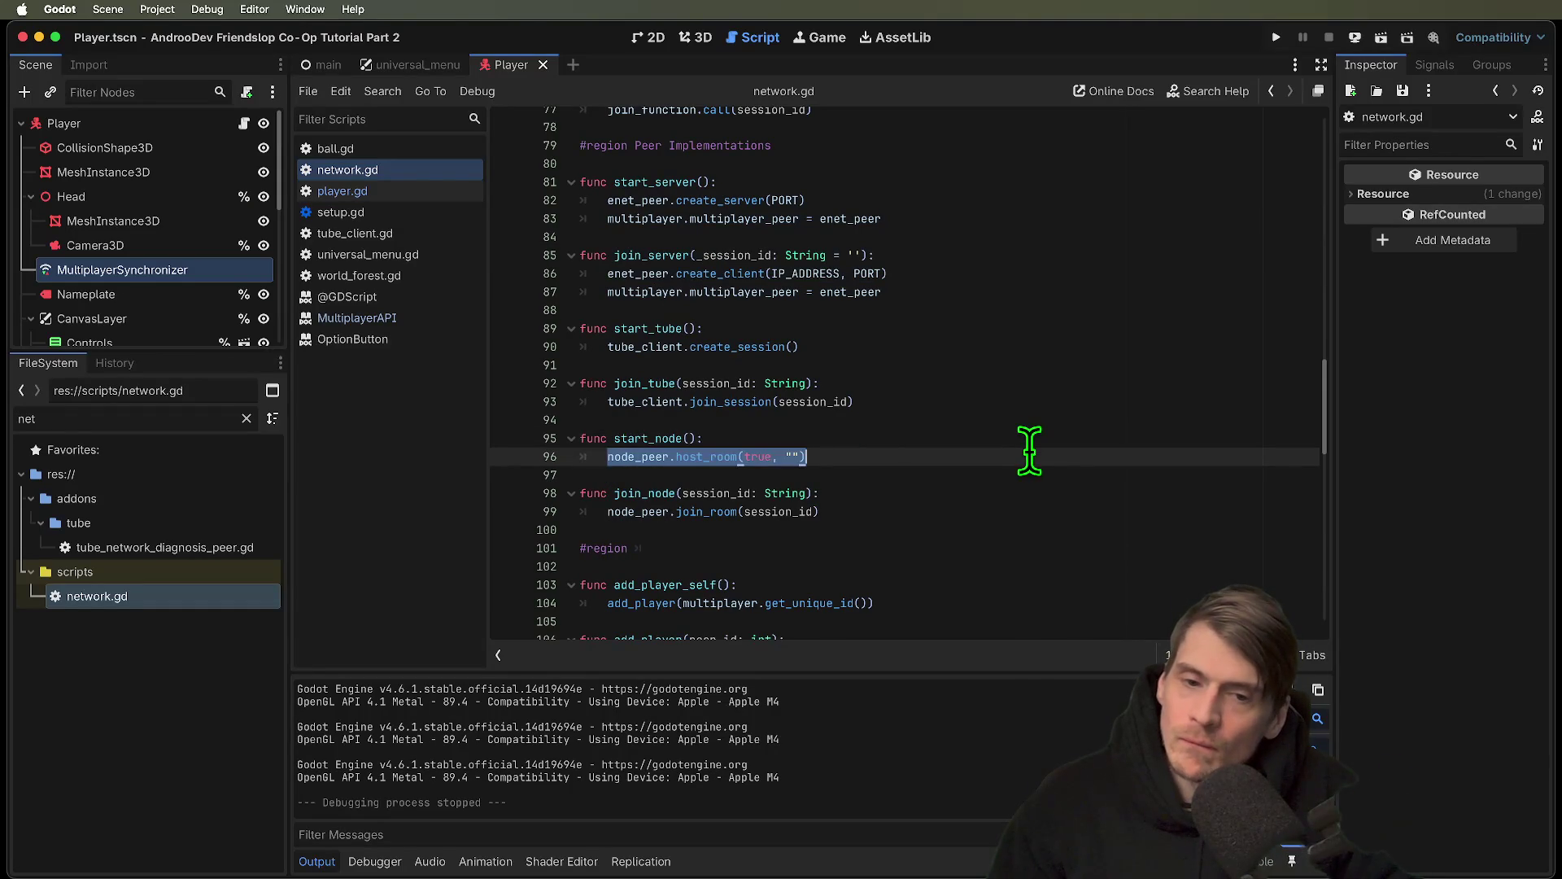
Read the NodeTunnelPeer host_room documentation, then return and scroll to handle_room_ready()
left_click(715, 458, "super")
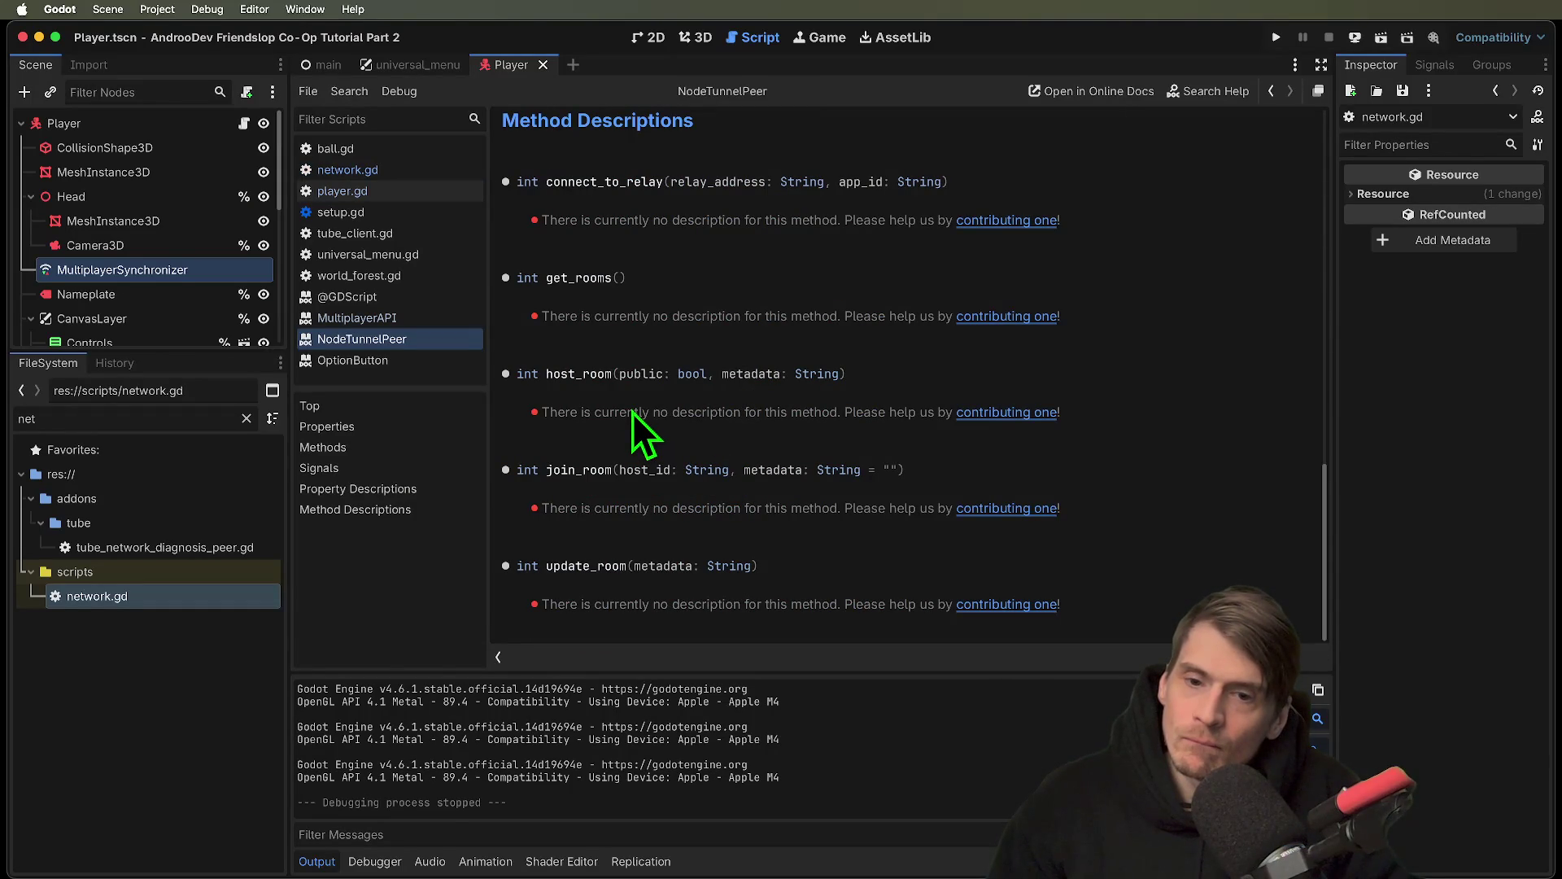
key("alt+Left")
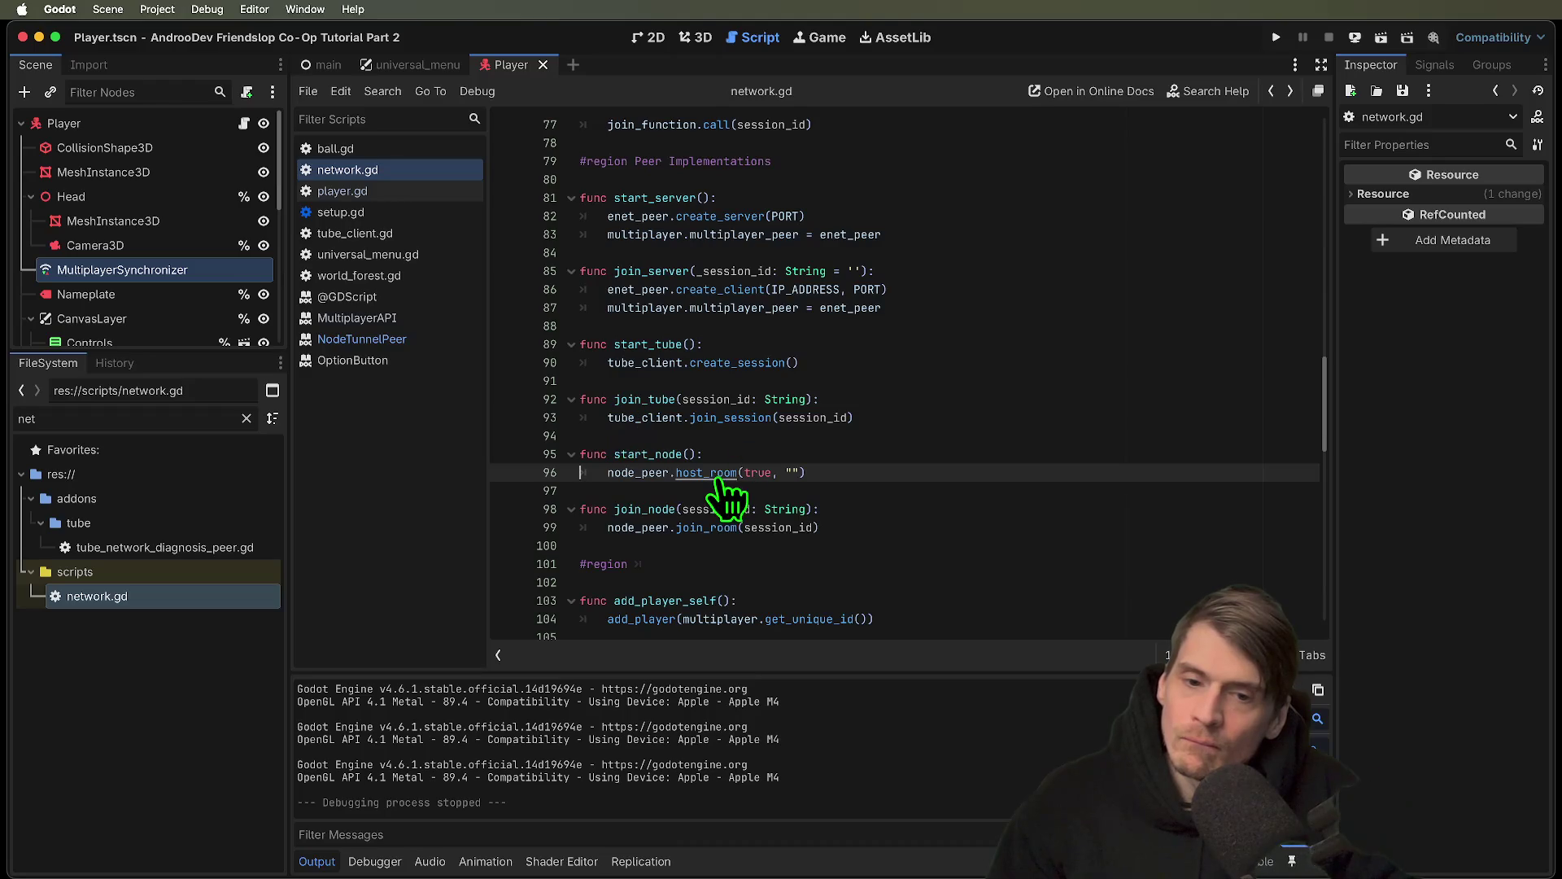
left_click(710, 478, "super")
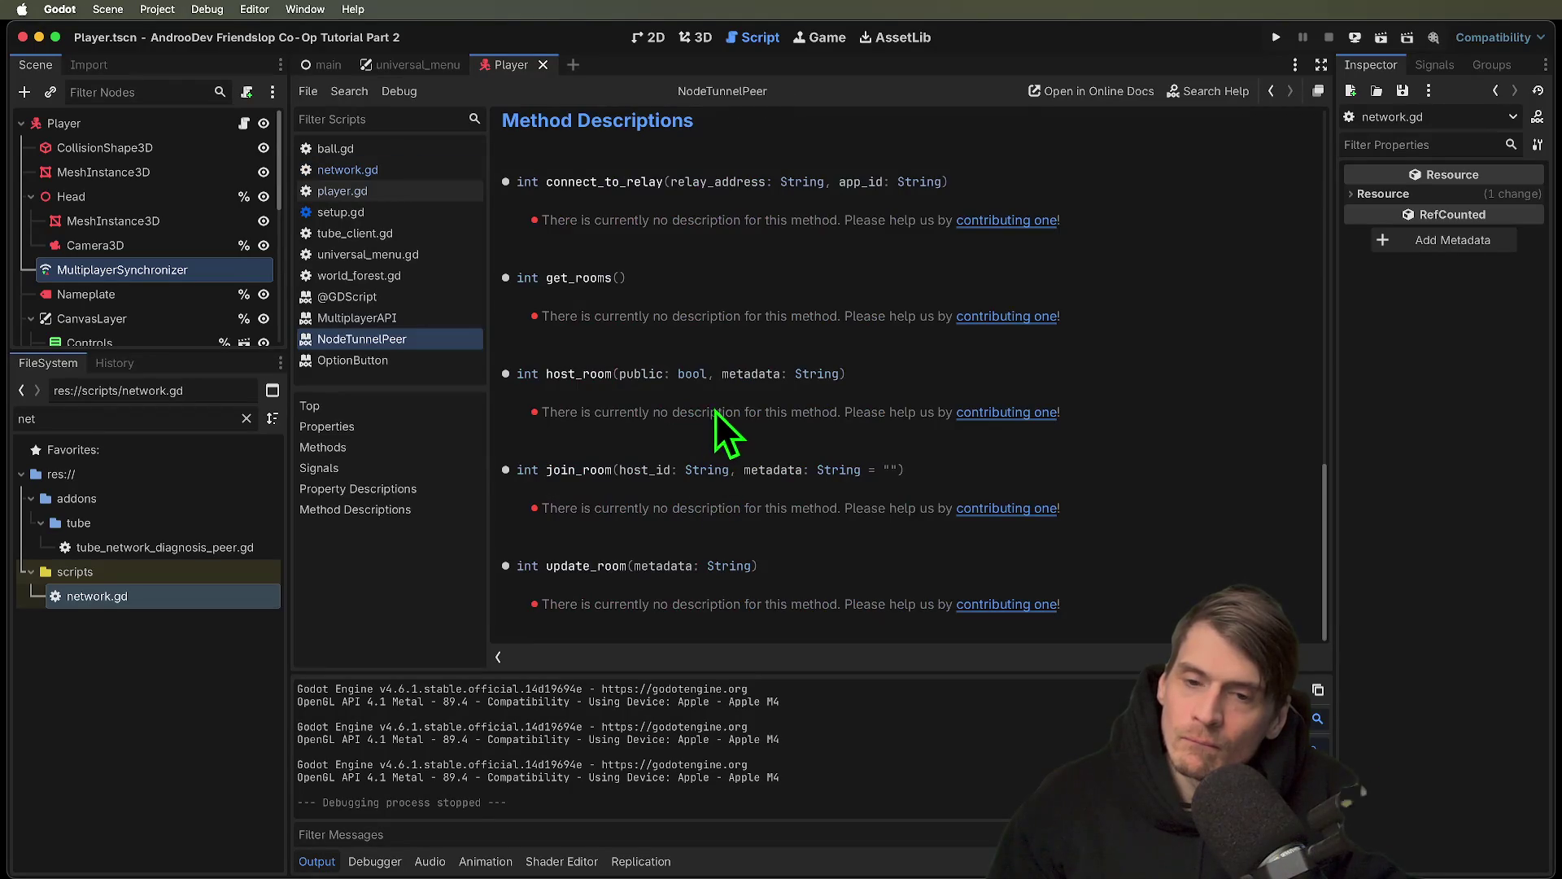
left_click_drag(712, 412, 608, 412)
key("alt+Left")
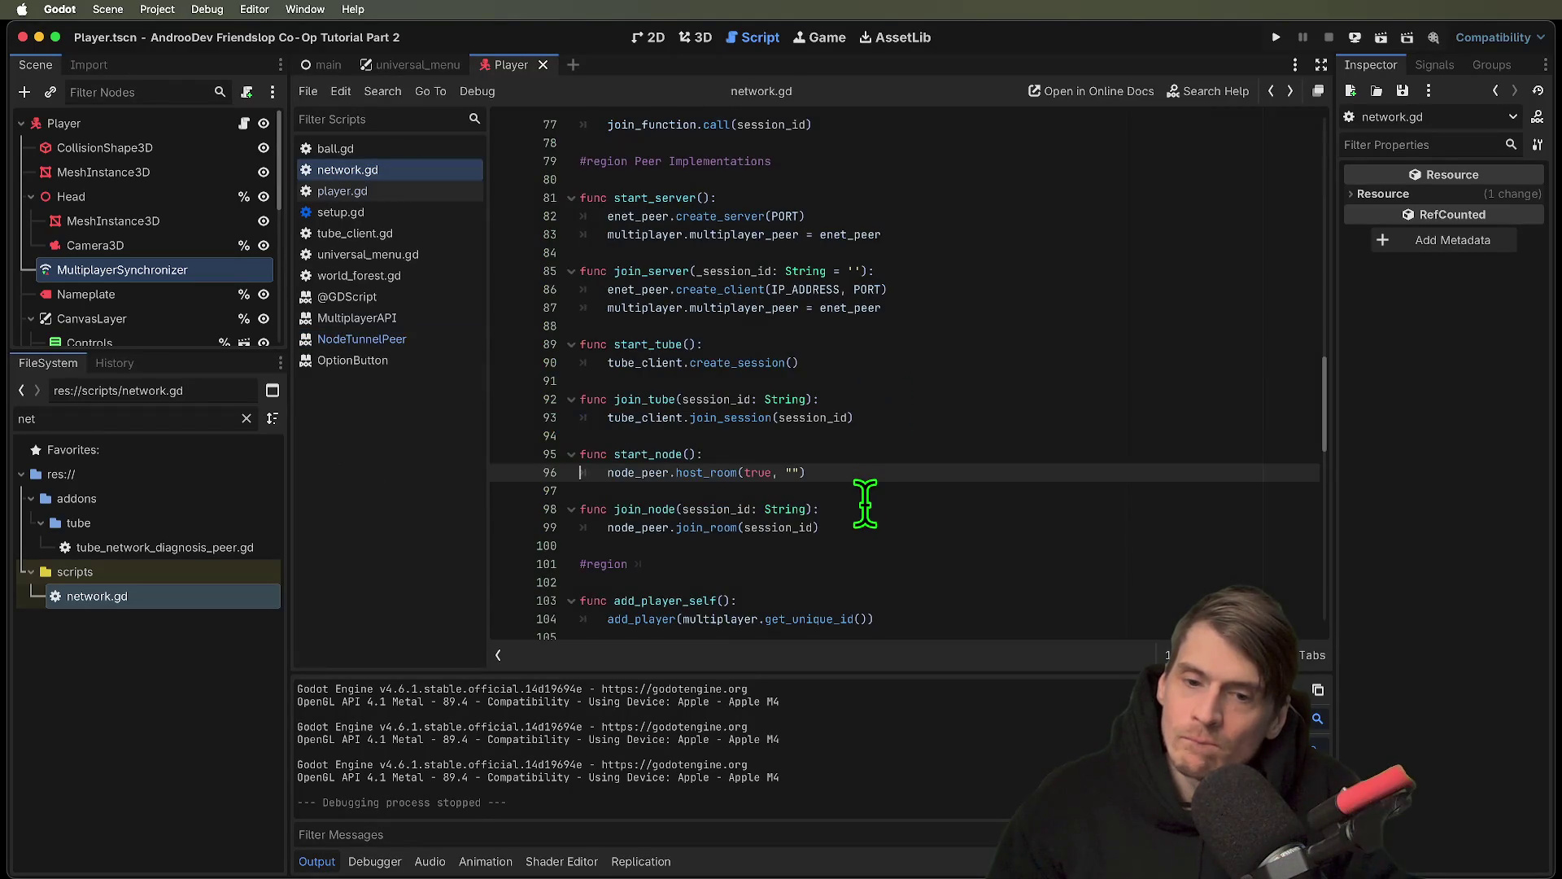
scroll(865, 503, "down", 5)
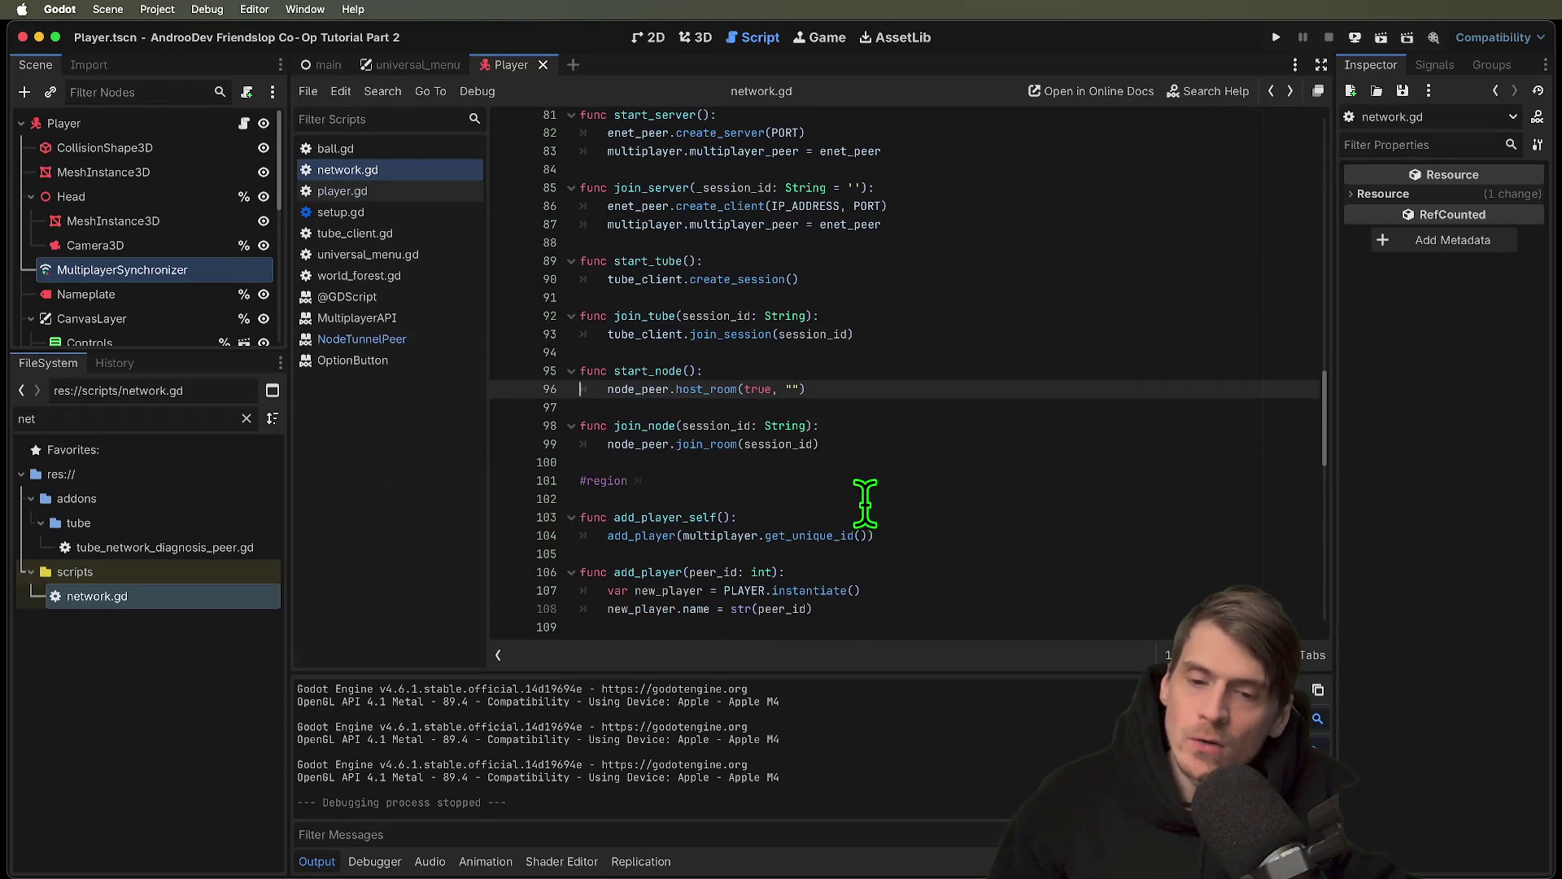
scroll(864, 503, "down", 13)
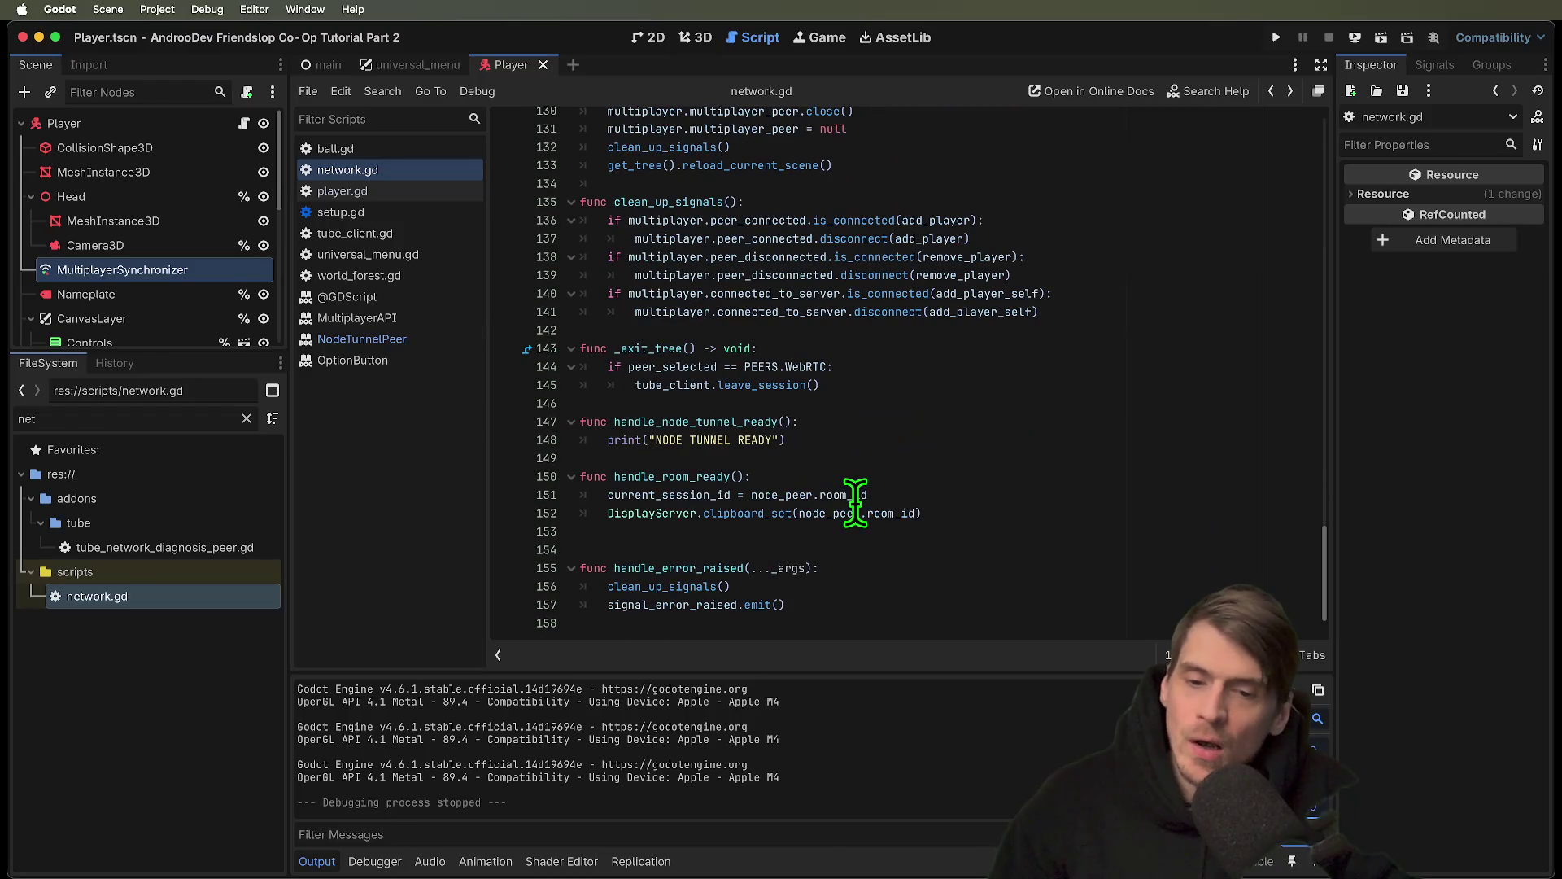
left_click(1093, 533)
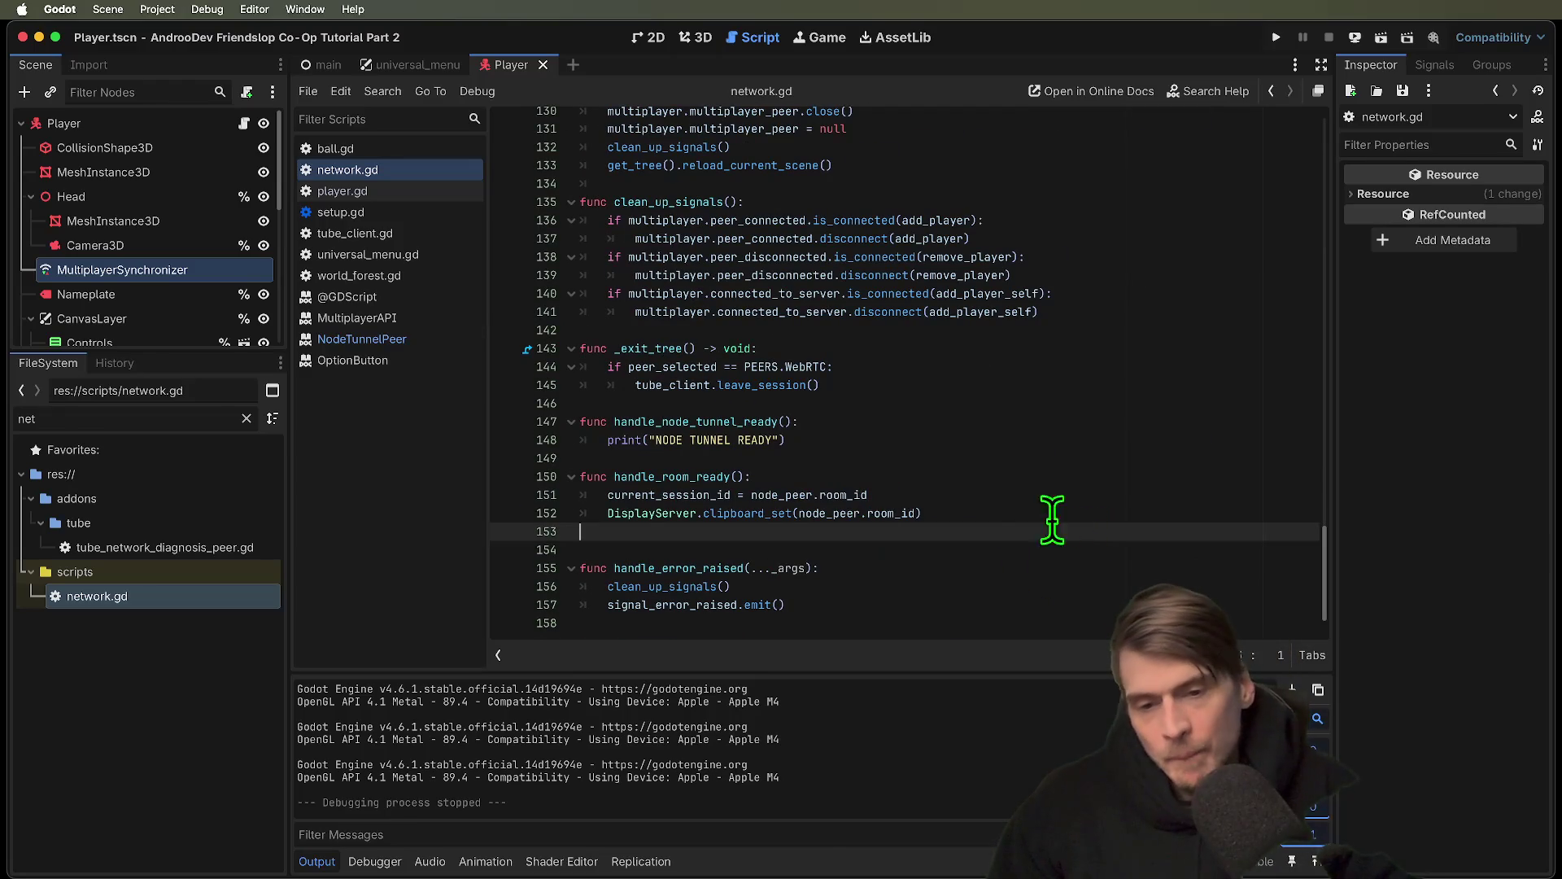
Find handle_room_ready and select the room_id statement on line 151
left_click(633, 484, "super")
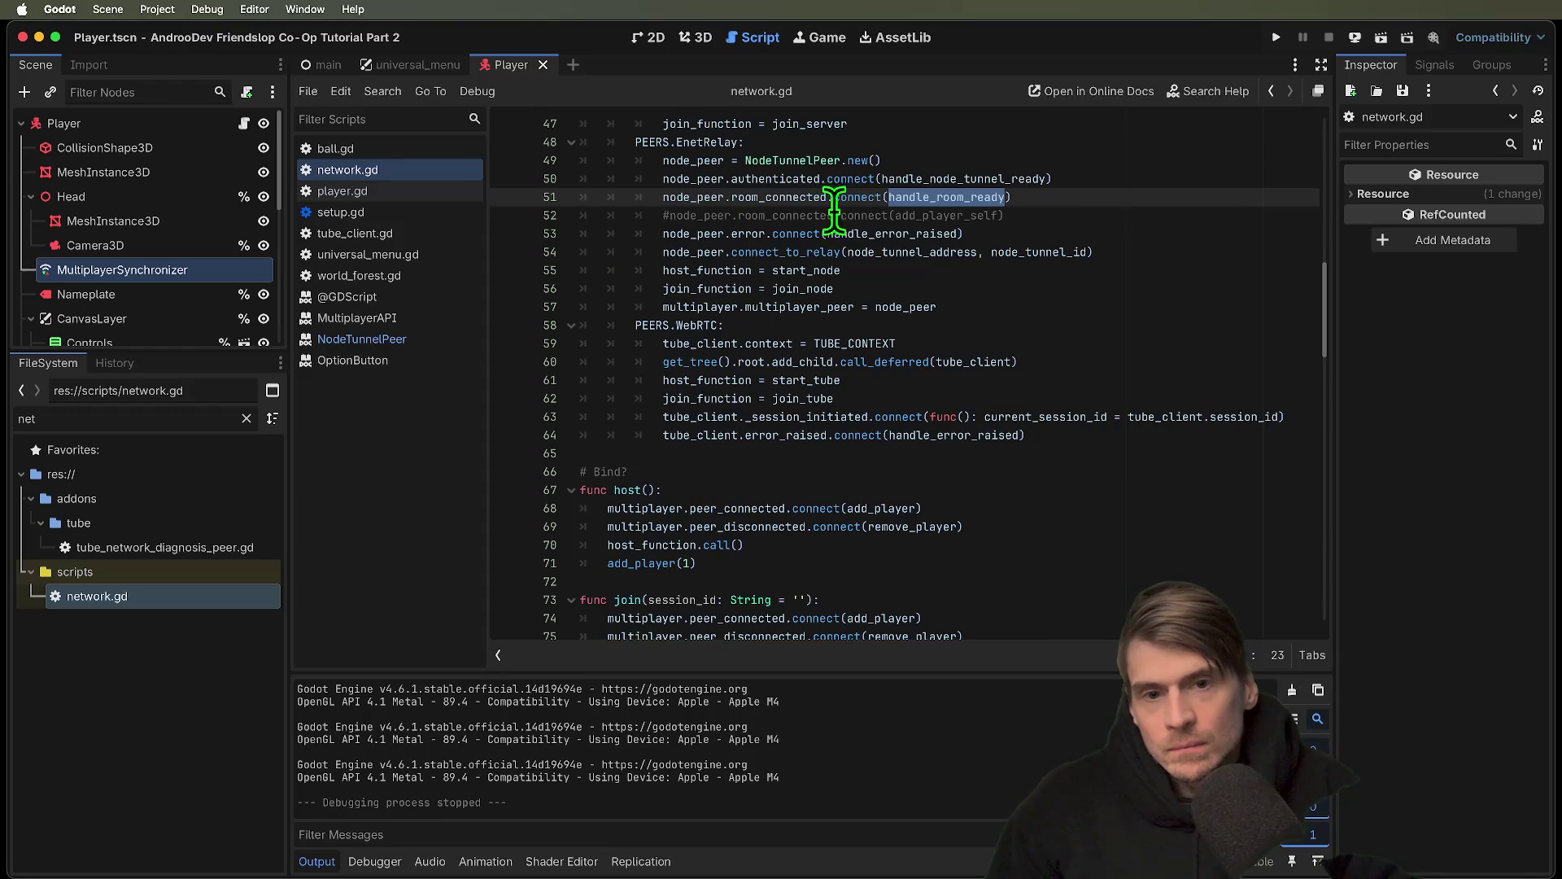
left_click(988, 198, "super")
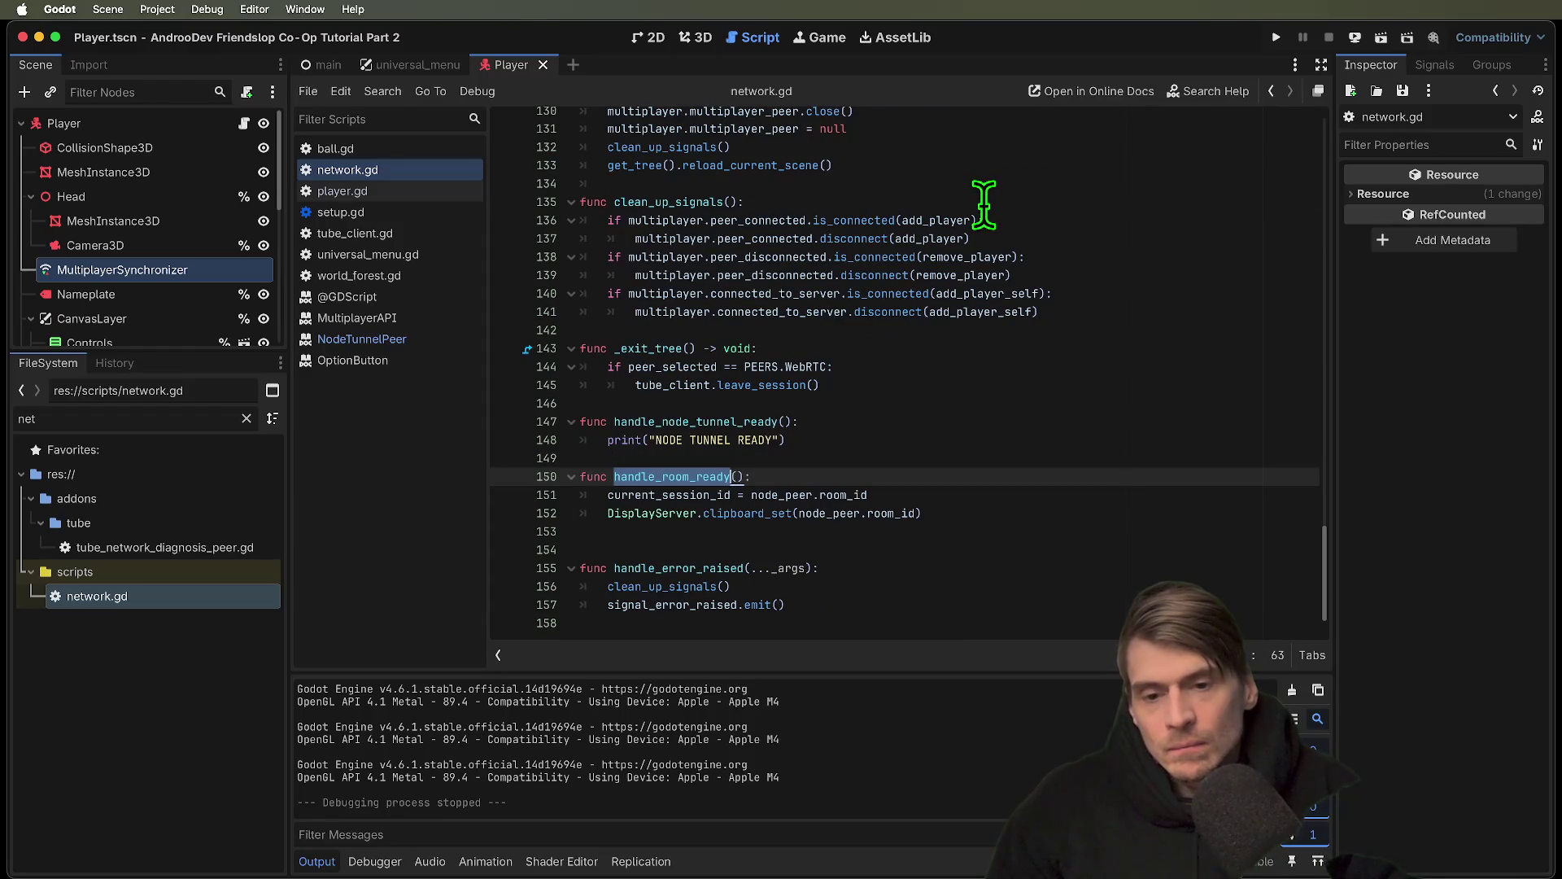
left_click(1148, 487)
double_click(1149, 487)
mouse_move(1149, 487)
left_mouse_down()
mouse_move(586, 478)
mouse_move(595, 488)
left_mouse_up()
left_click(911, 496)
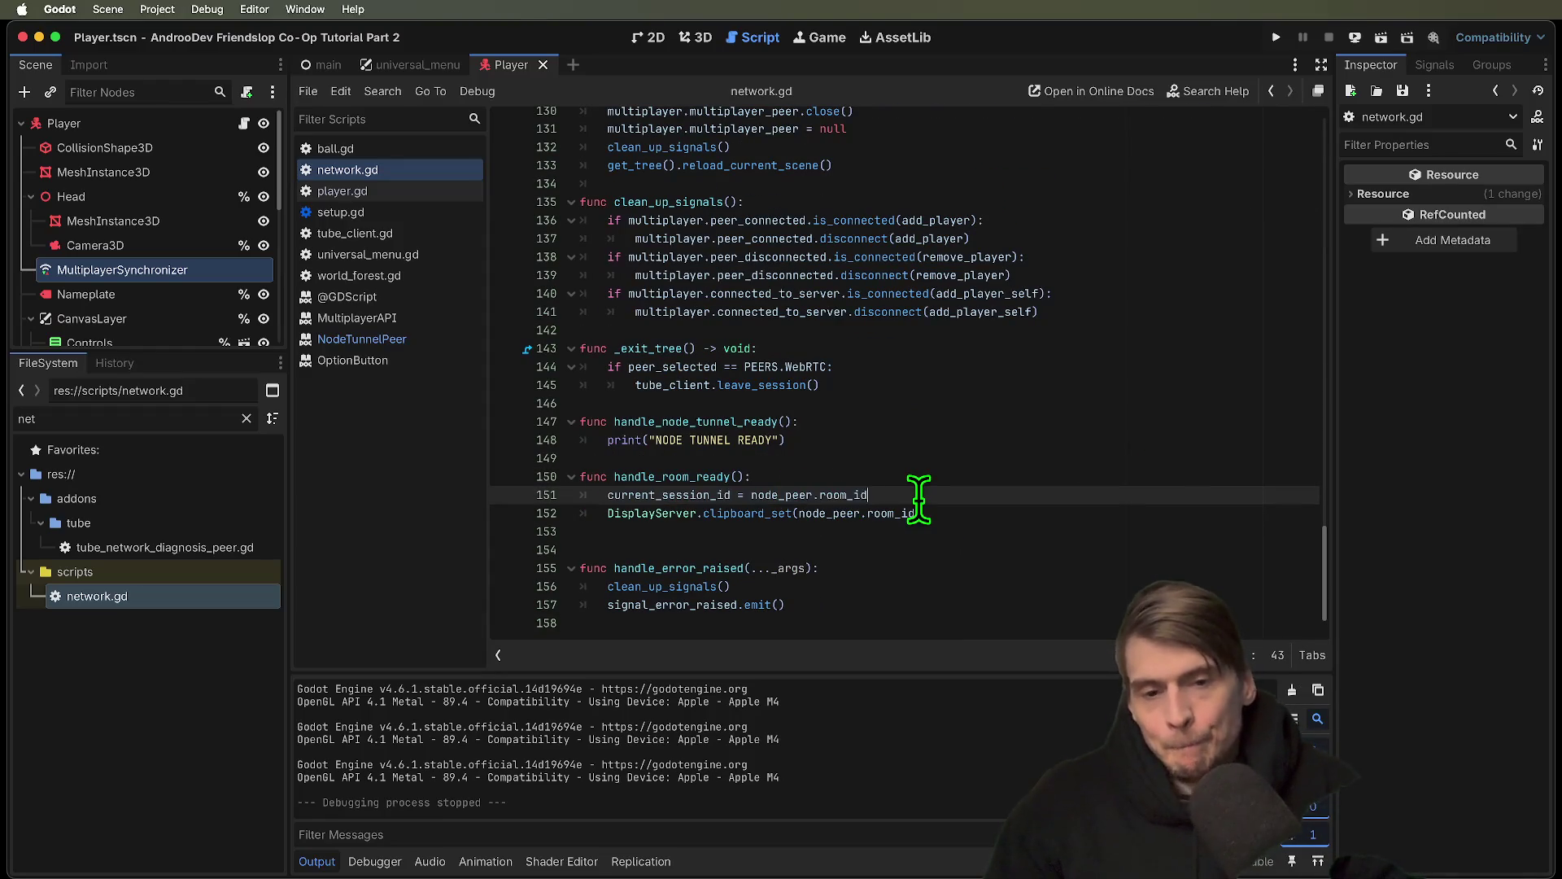
Add print(node_peer.room_id) below line 151 and run the project
key("Return")
type("print(")
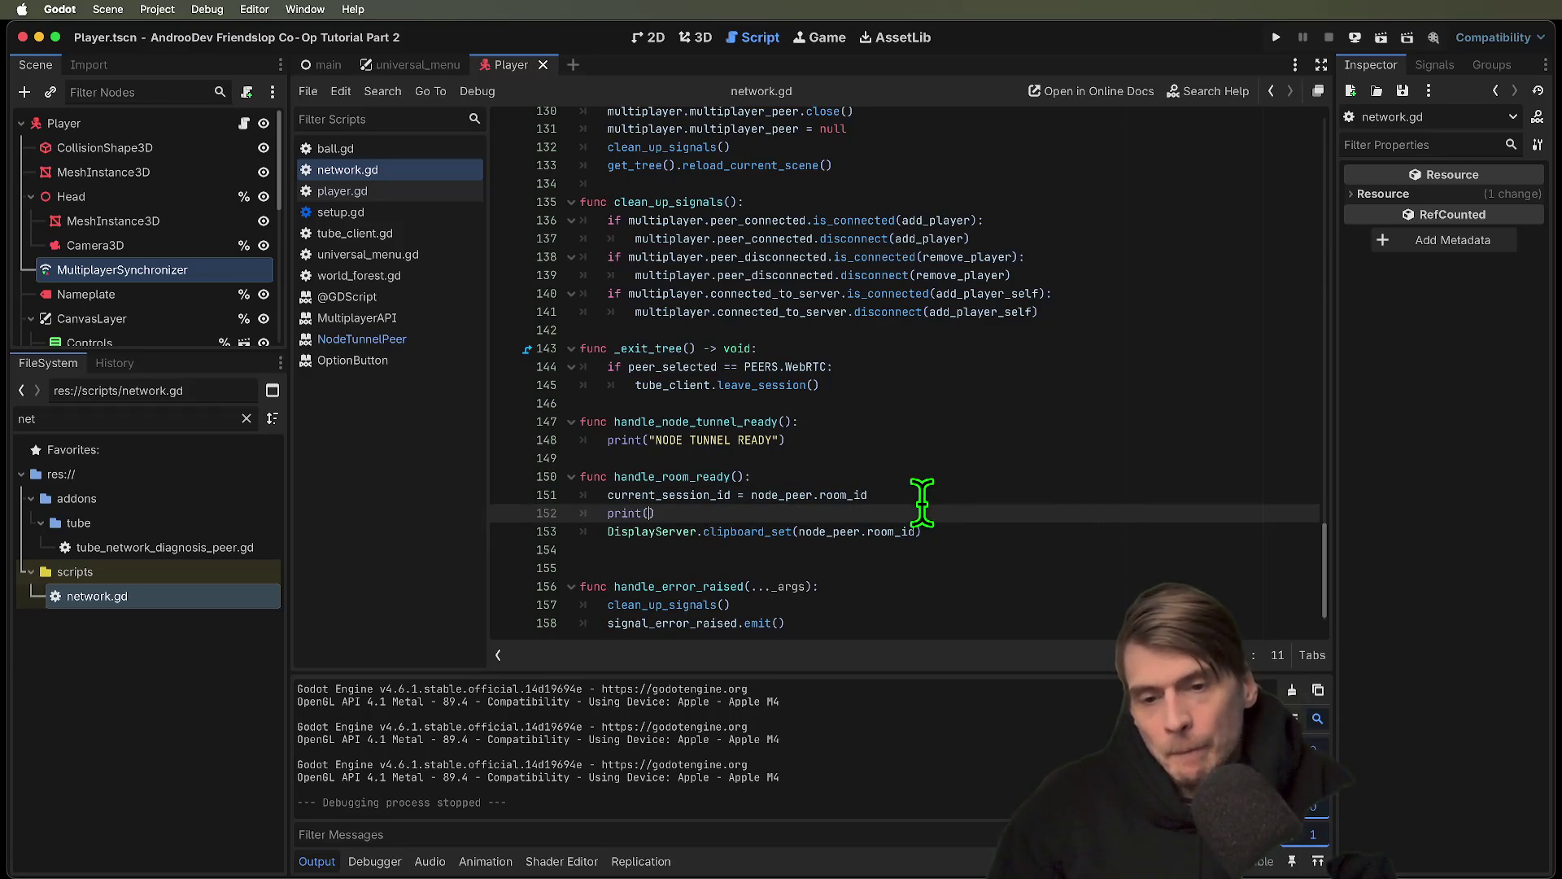
double_click(795, 495)
left_click_drag(795, 495, 844, 494)
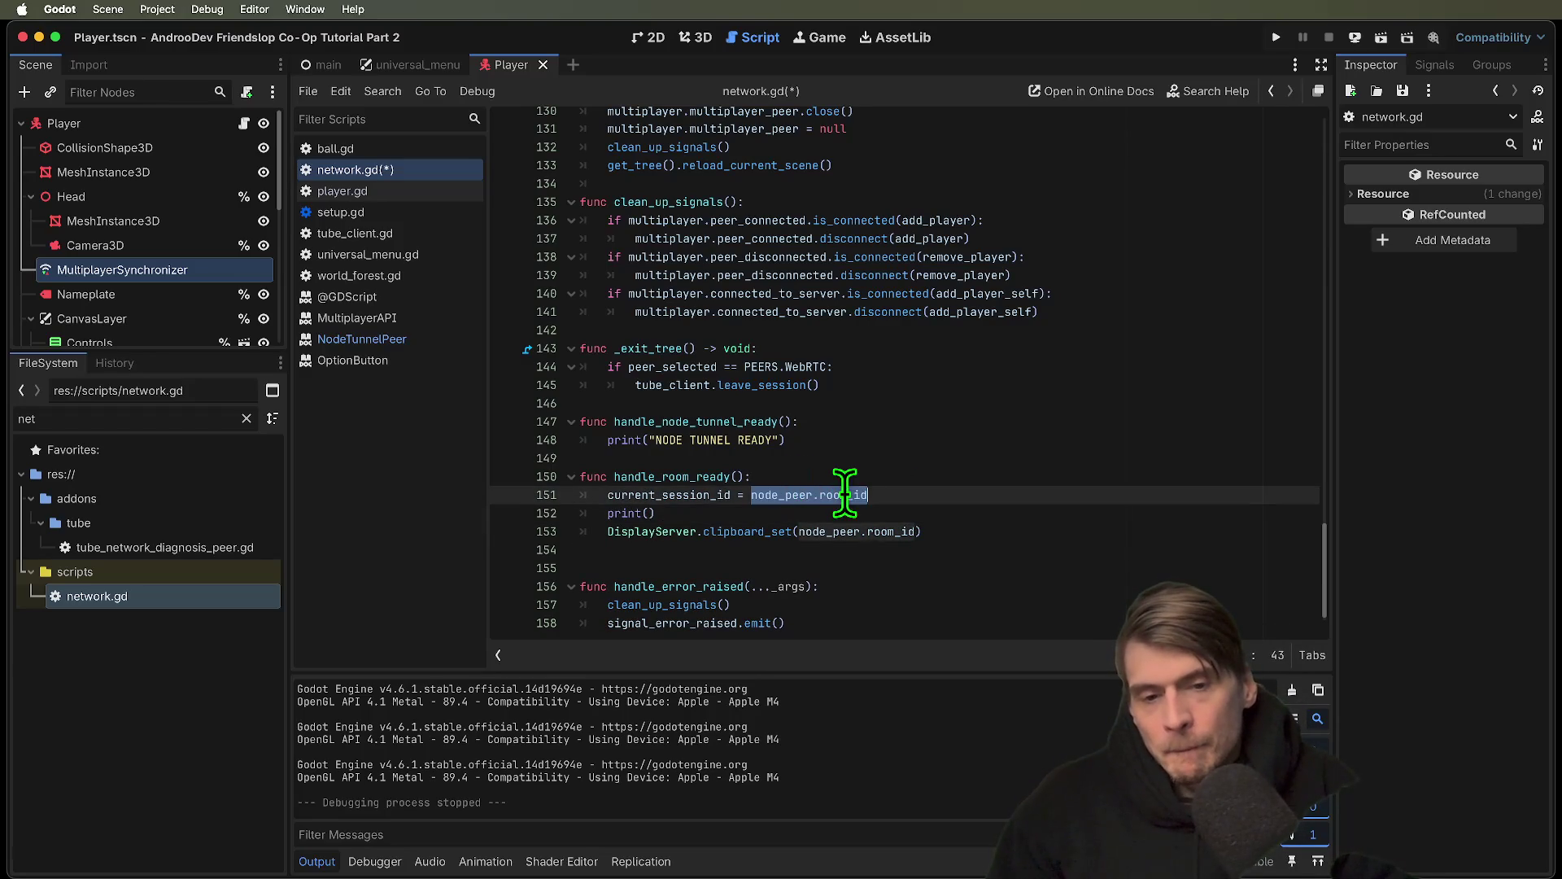
left_click(962, 512)
key("Left")
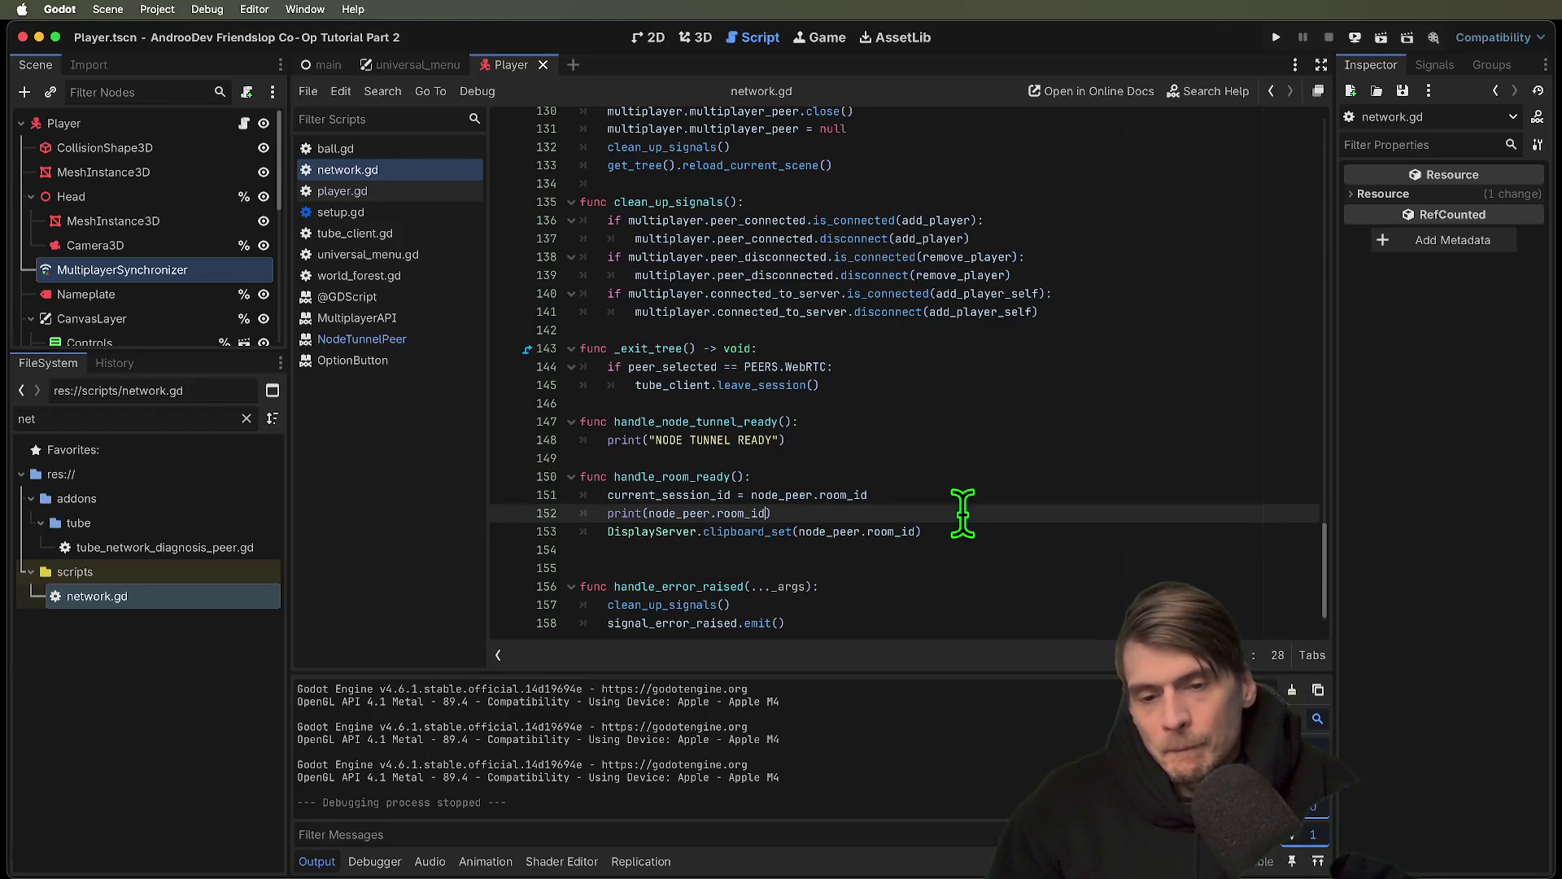
key("super+b")
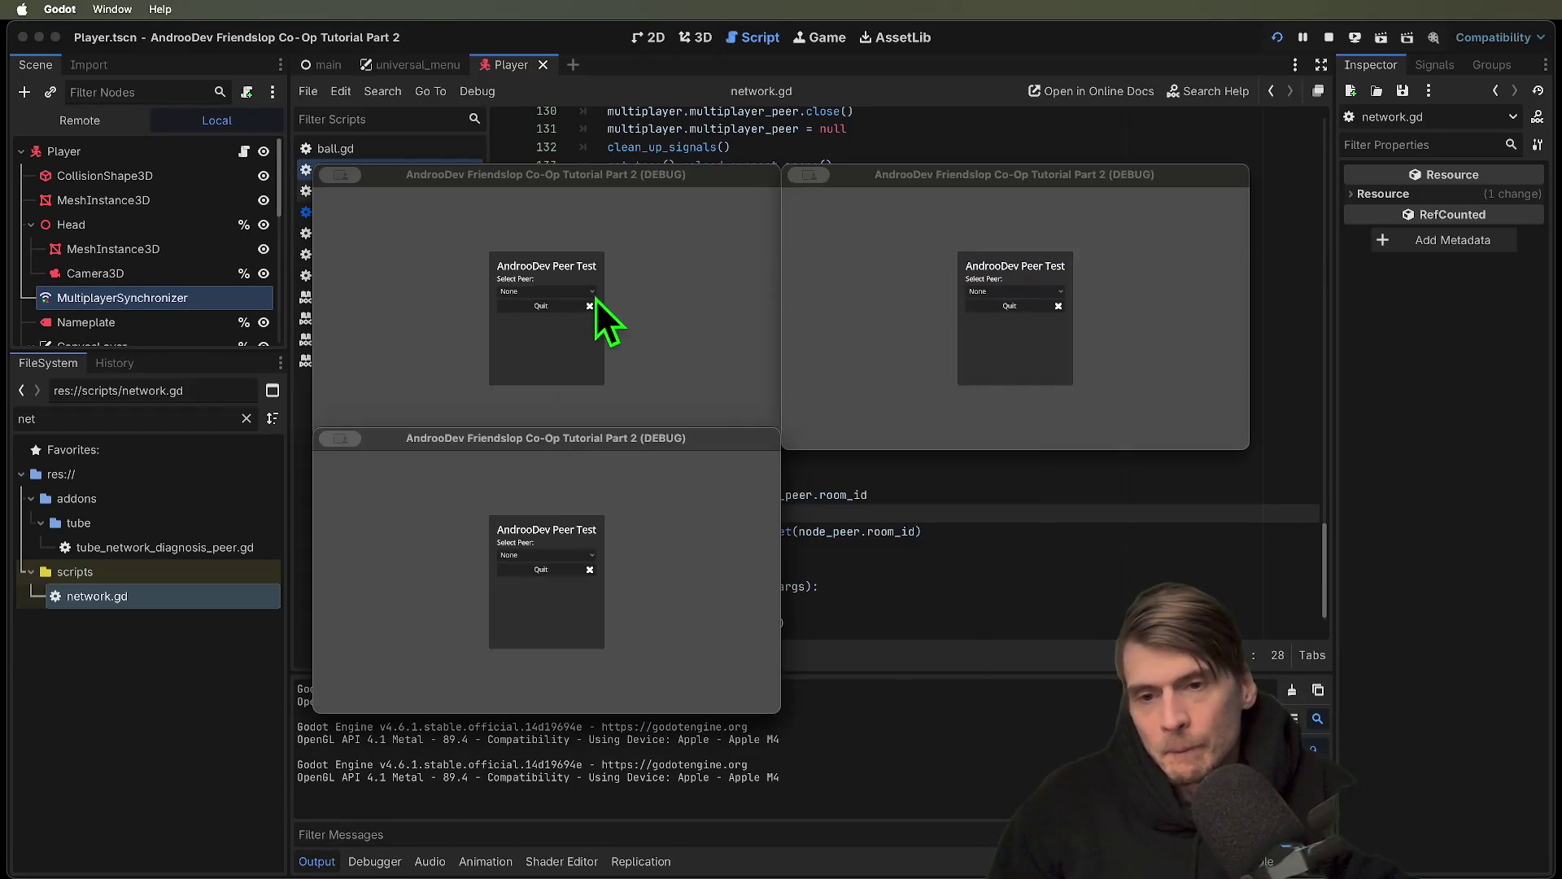
Create an EnetRelay session in the host debug instance
left_click(592, 293)
left_click(571, 329)
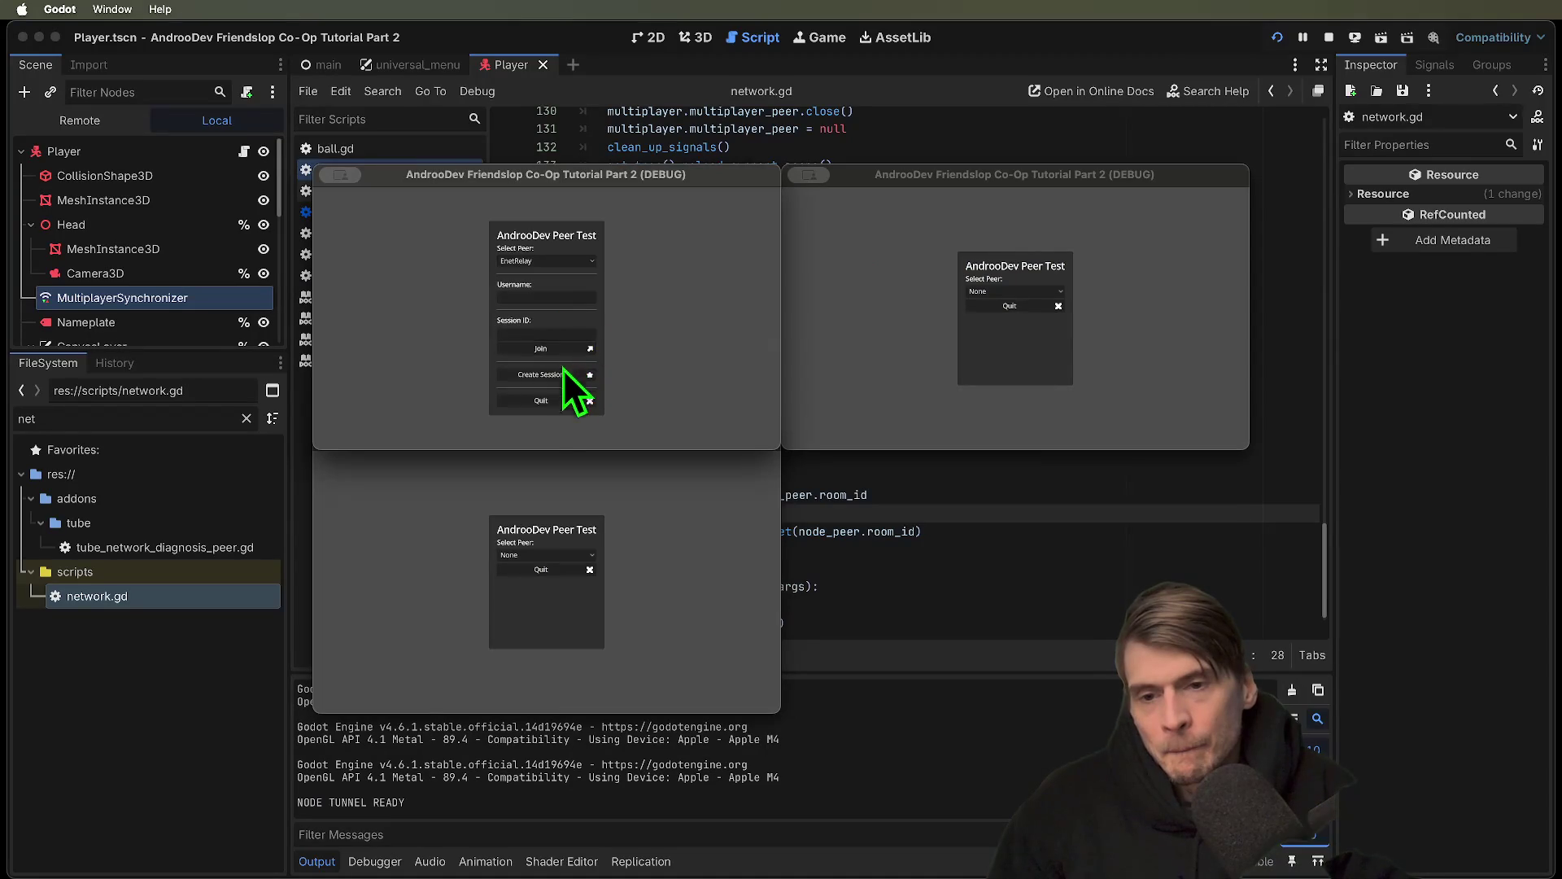
left_click(565, 376)
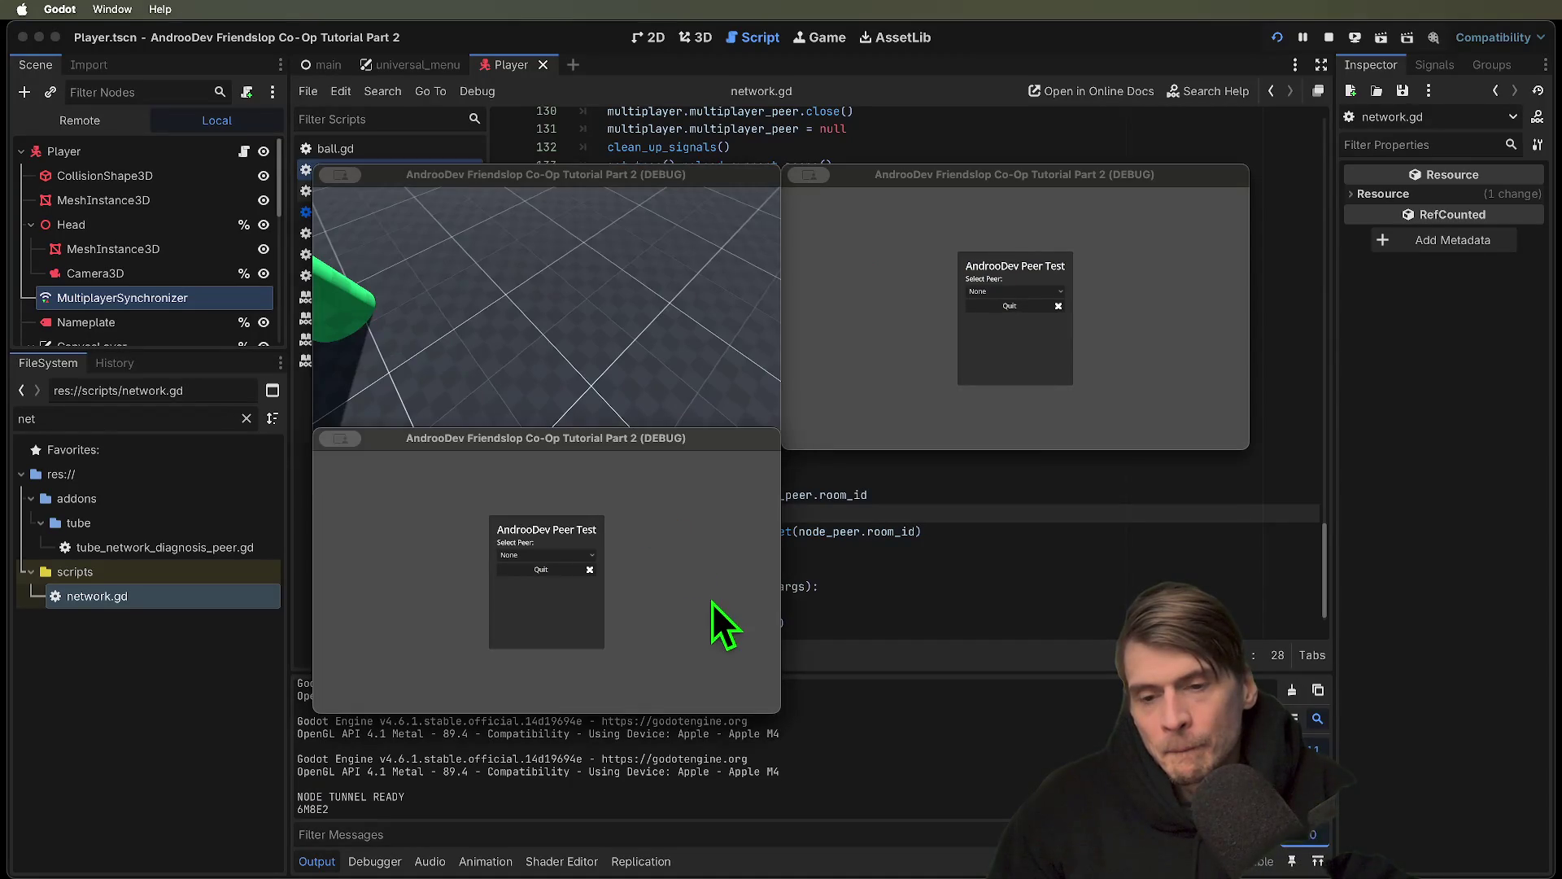
Join the session with EnetRelay from the second instance, capture the output, then stop the game
left_click(585, 555)
left_click(569, 592)
left_click(565, 597)
left_click(589, 612)
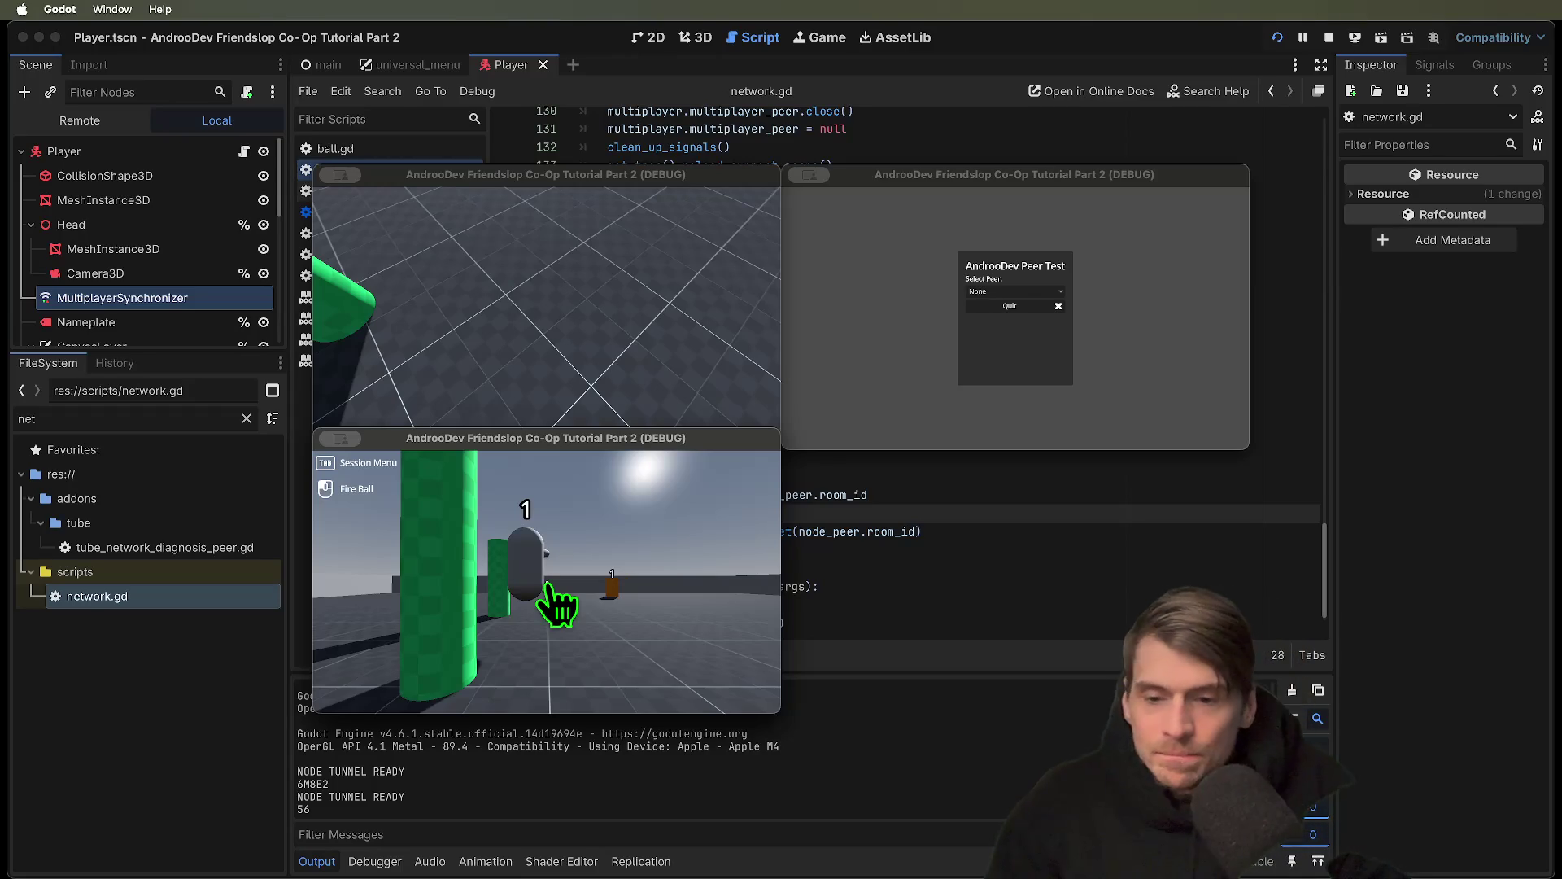
key("super+shift+4")
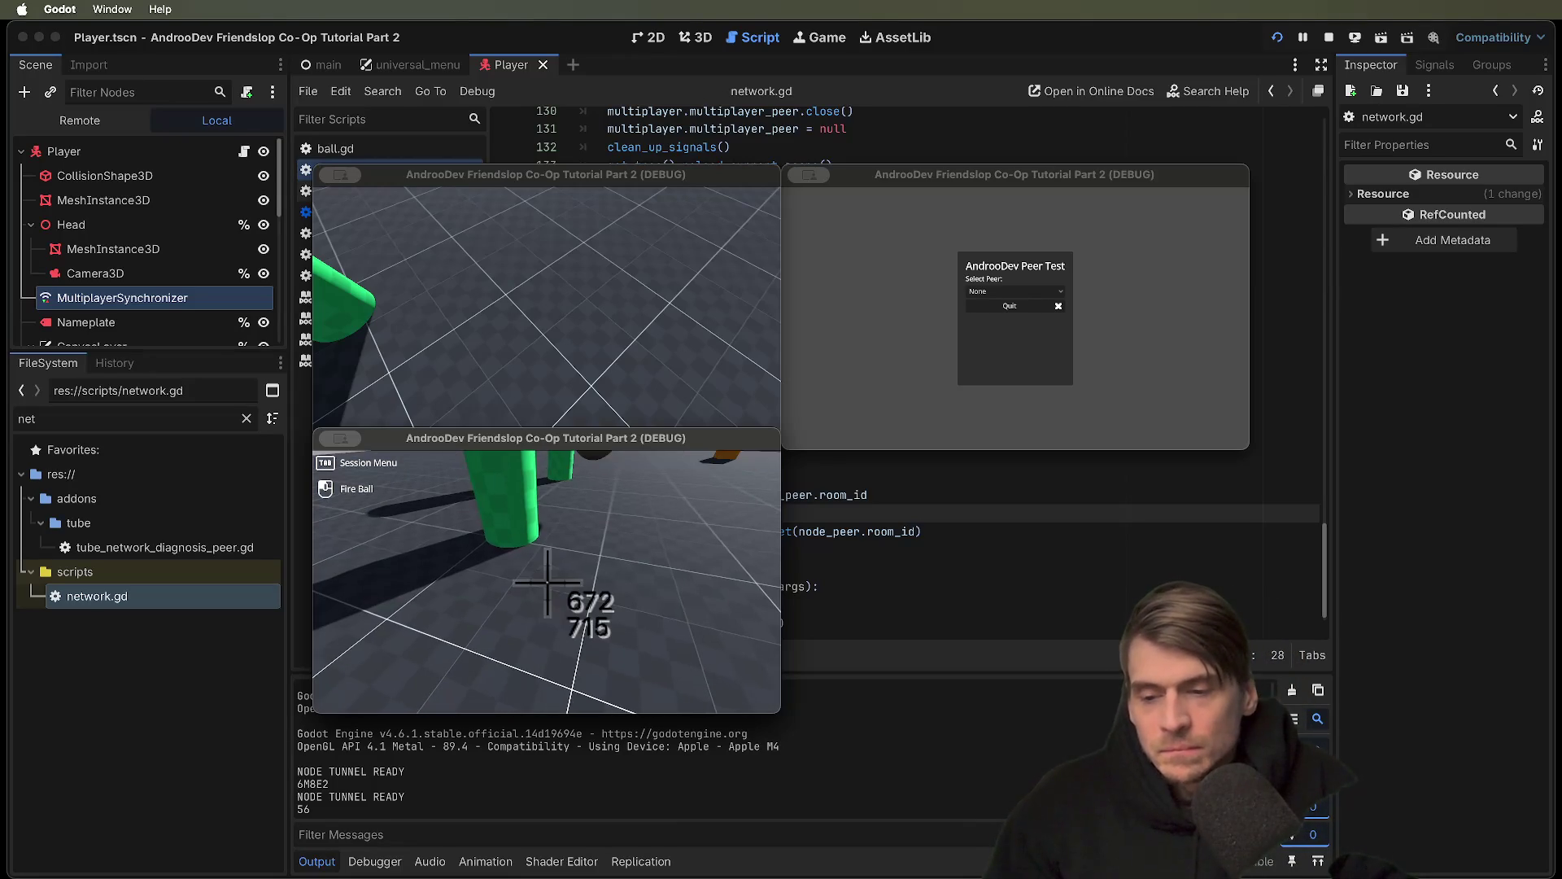
left_click_drag(272, 745, 597, 850)
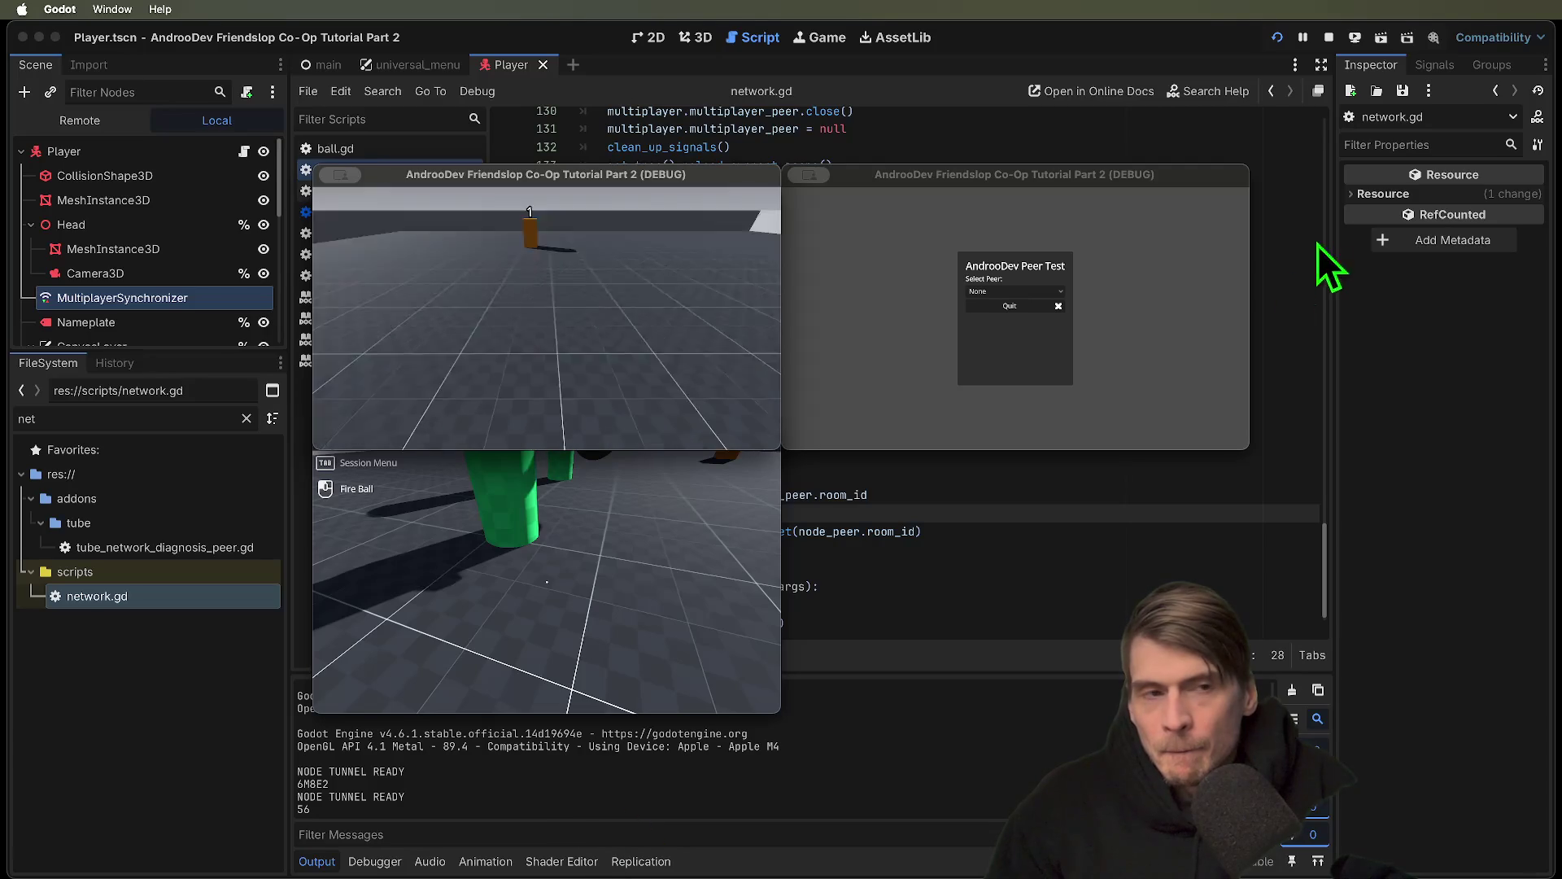
left_click(1329, 38)
Look up room_connected in the NodeTunnelPeer docs and copy the rooms_received signal name
left_click(1109, 515)
scroll(1121, 512, "up", 10)
scroll(1119, 499, "up", 10)
left_click(1180, 410)
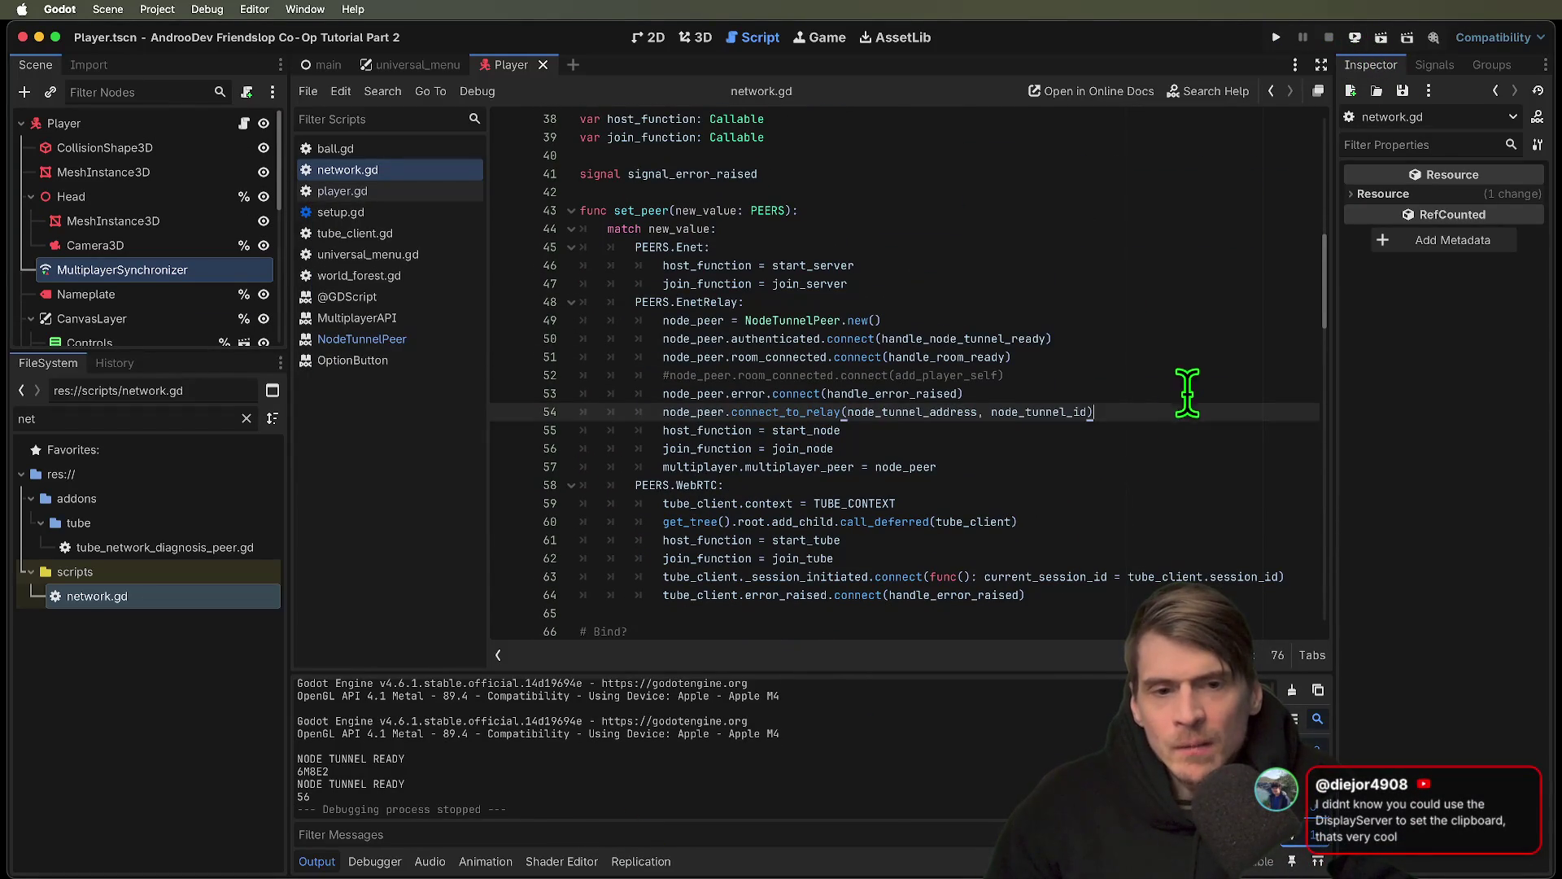
left_click(1191, 389)
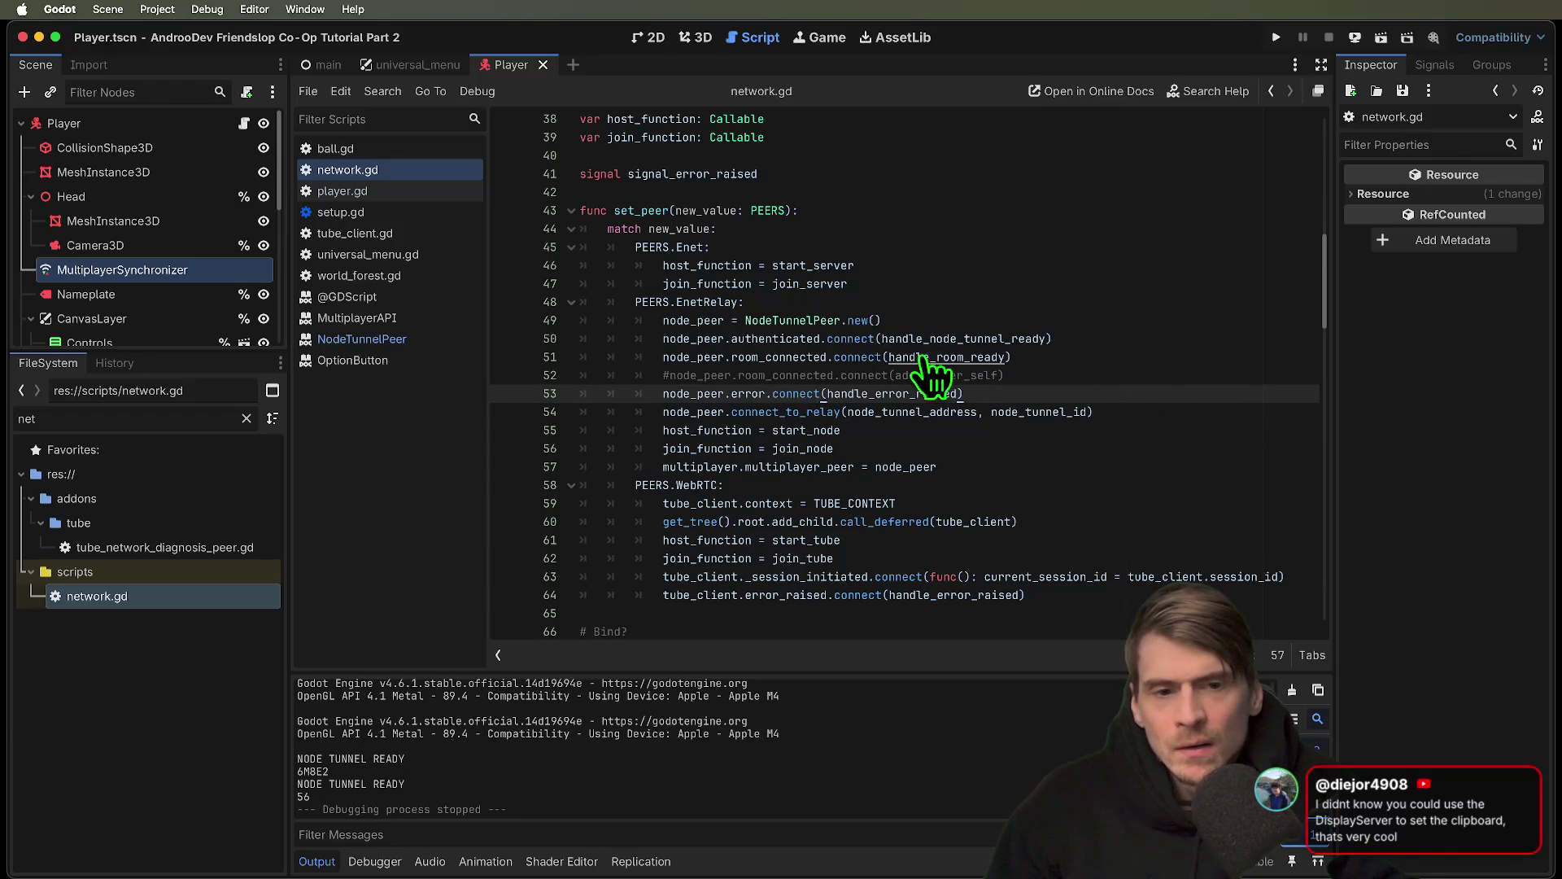
left_click(786, 358)
left_click(787, 363, "super")
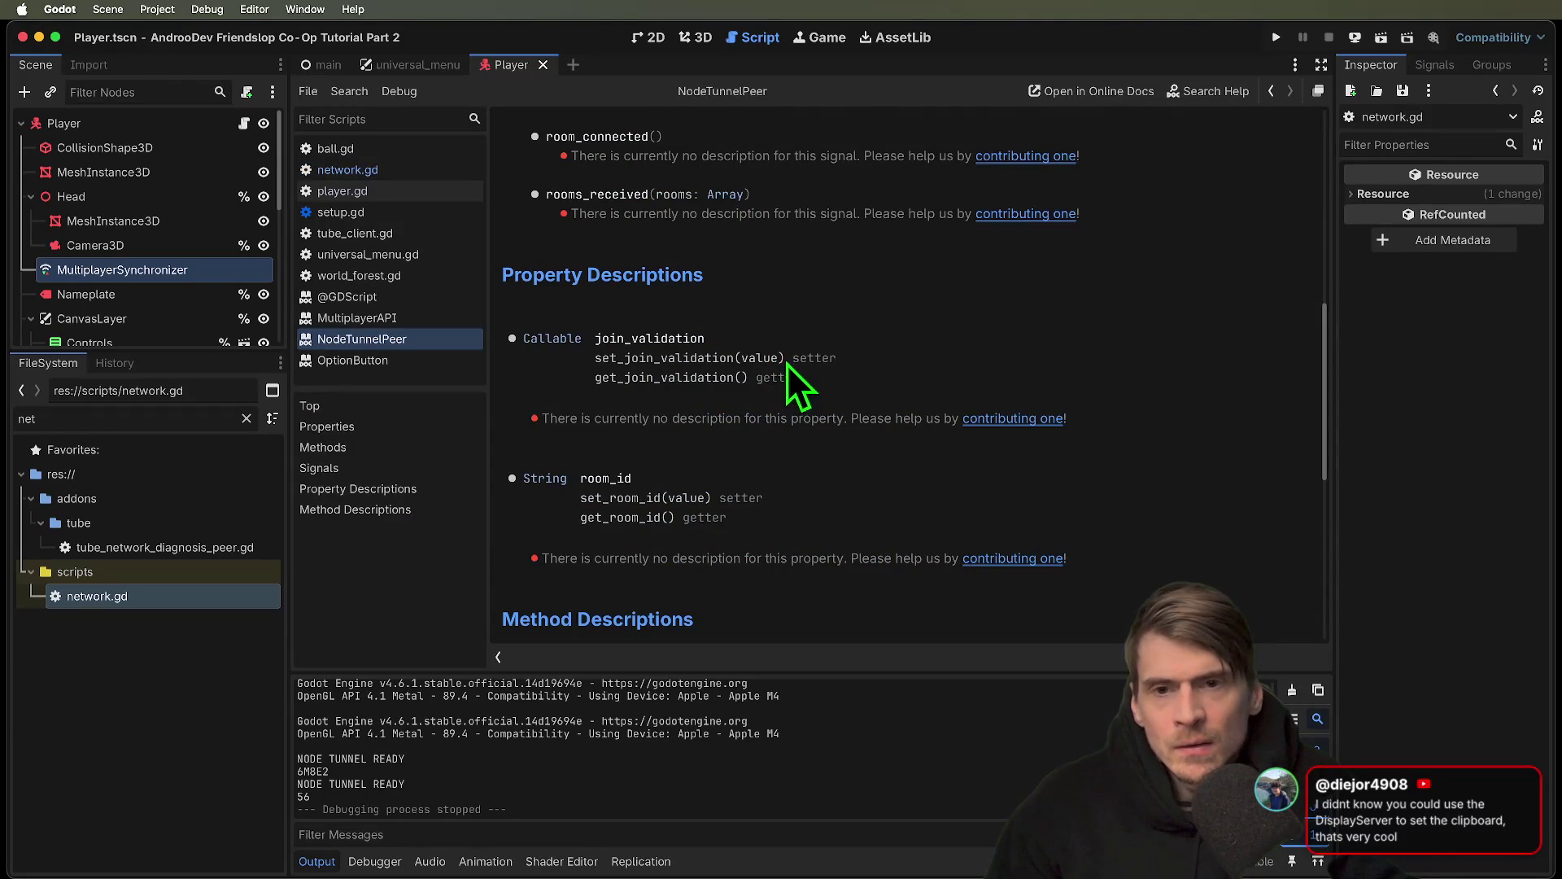
scroll(793, 363, "up", 1)
scroll(797, 350, "up", 10)
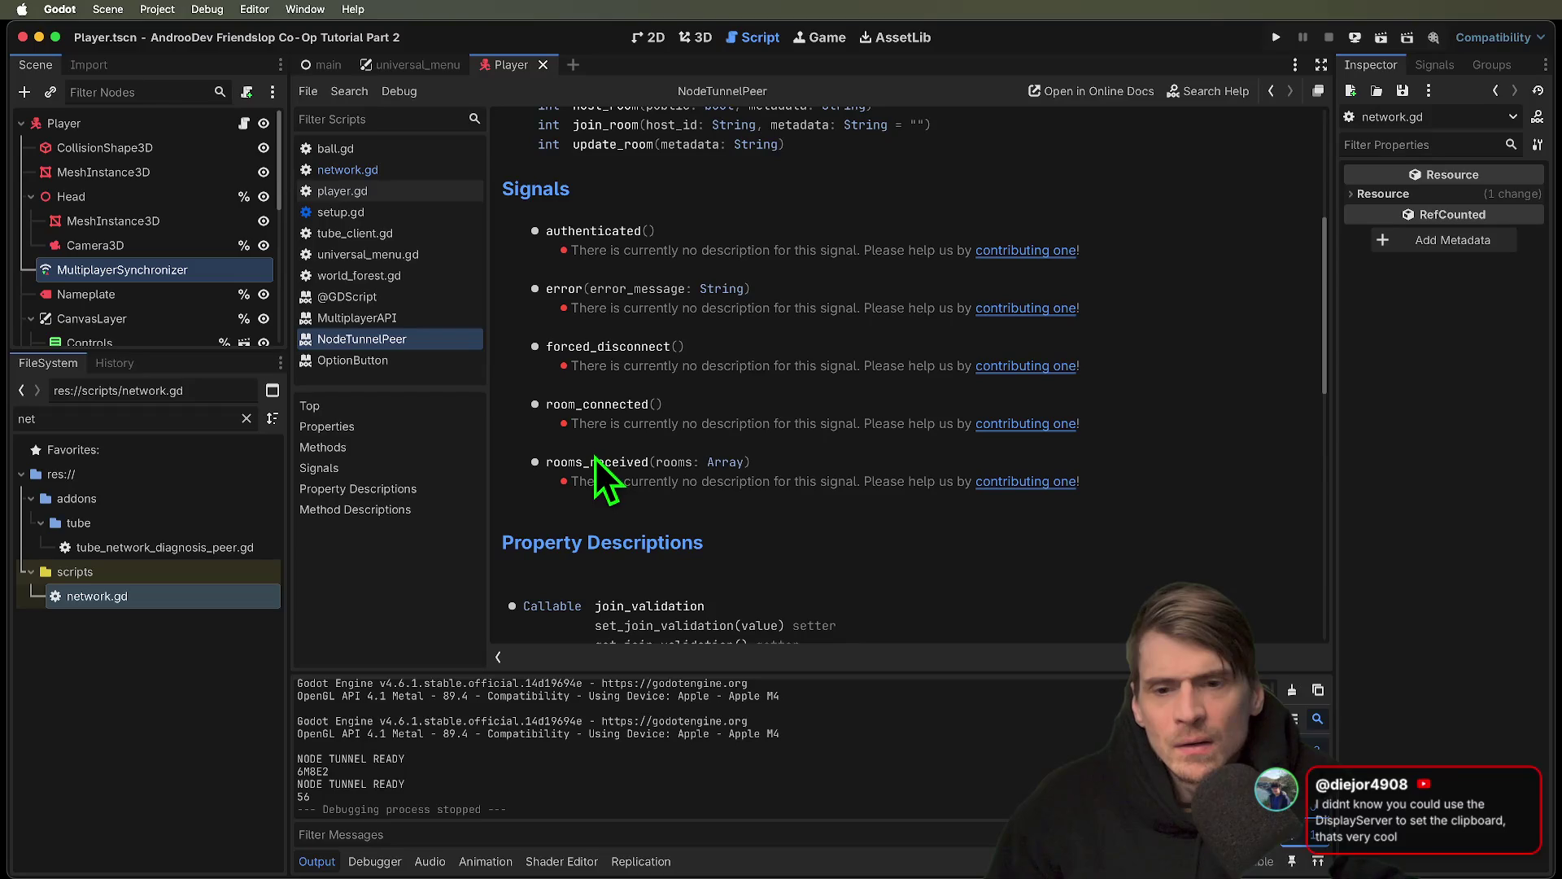
double_click(608, 462)
key("alt+Left")
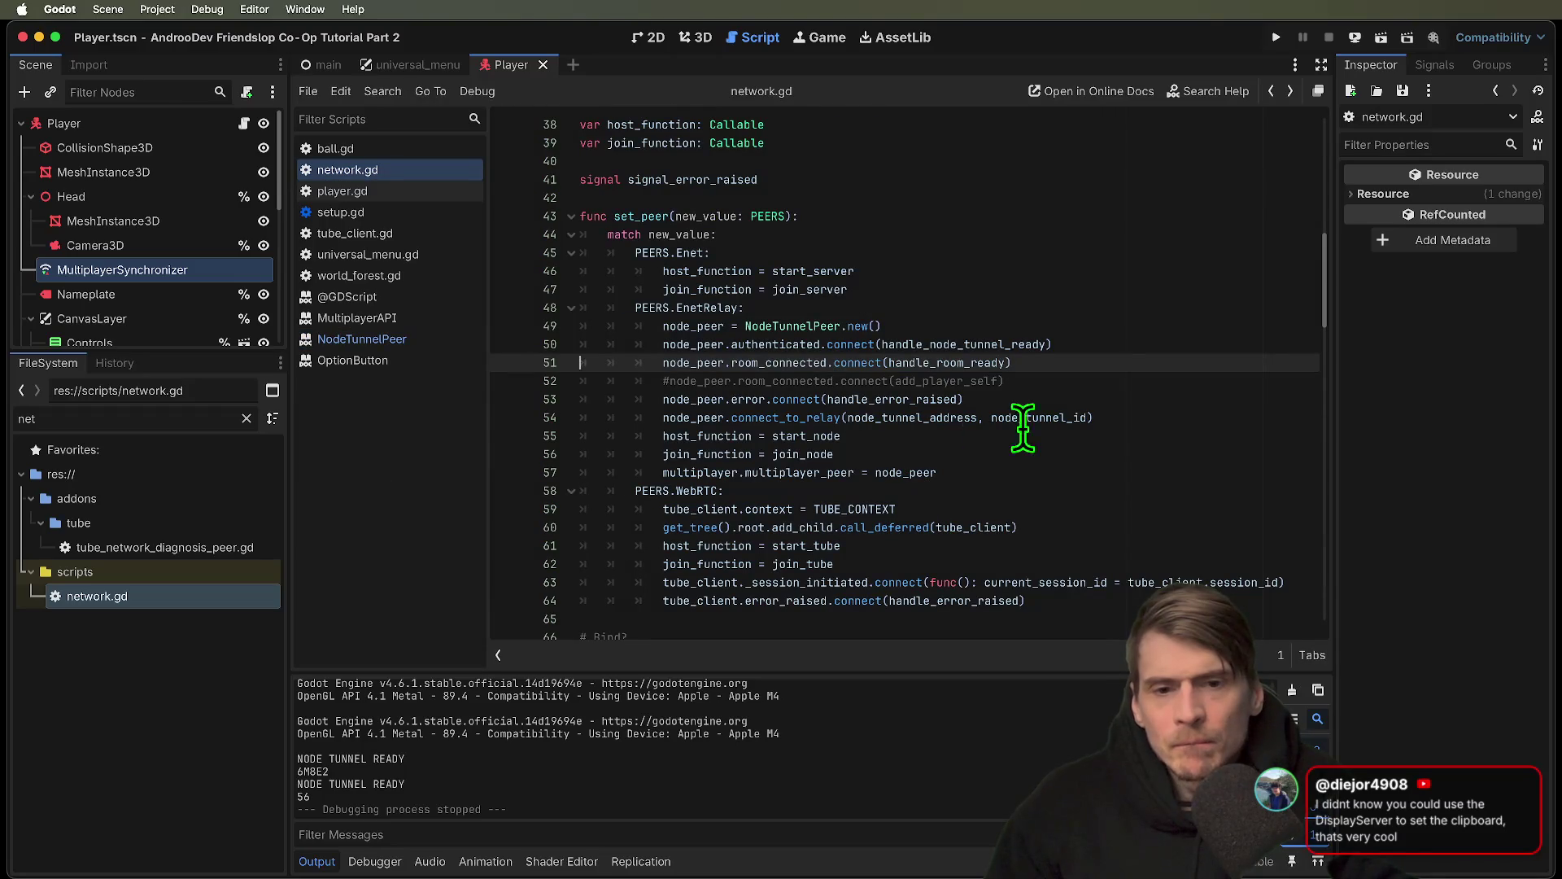
Add node_peer.rooms_received.connect(handle_room_ready) on line 52, then save and run
key("Down")
key("Down")
key("Up")
key("Up")
key("End")
key("Return")
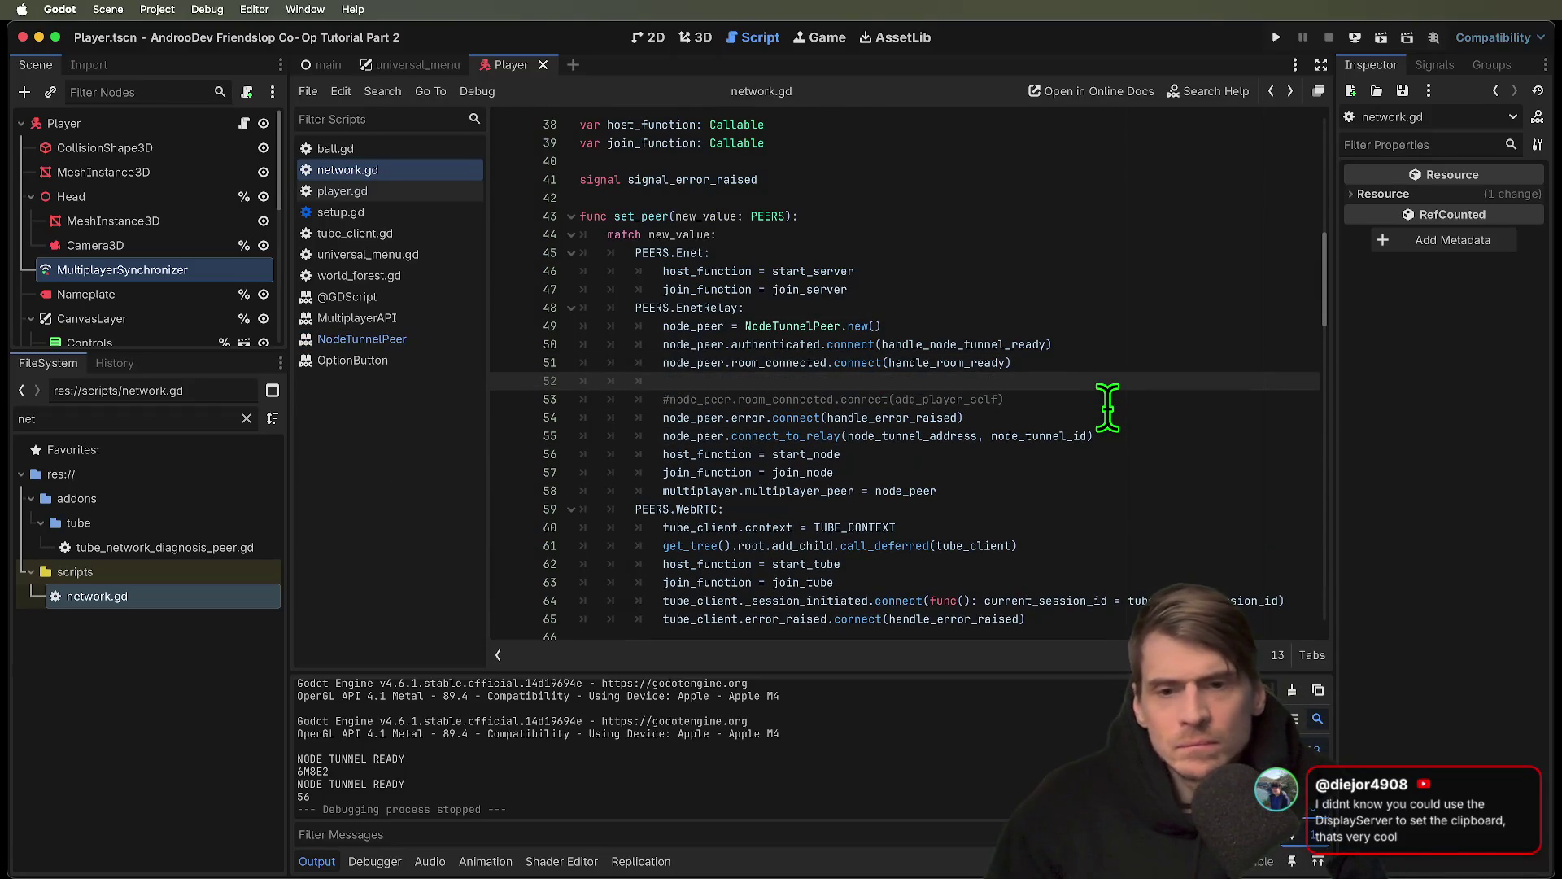
type("node_pe")
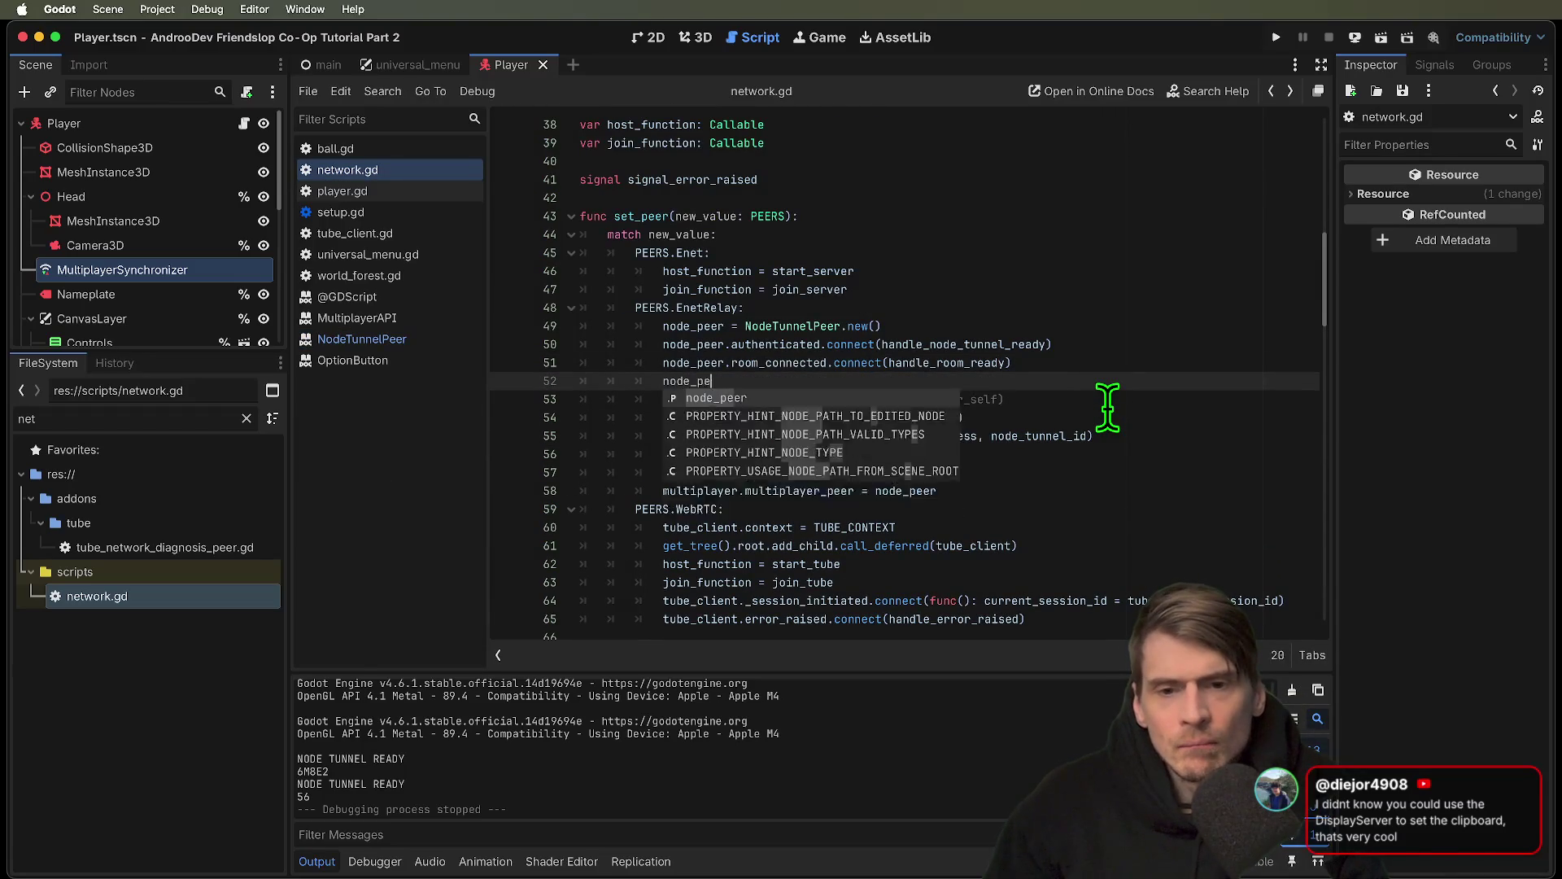
type("er.roo")
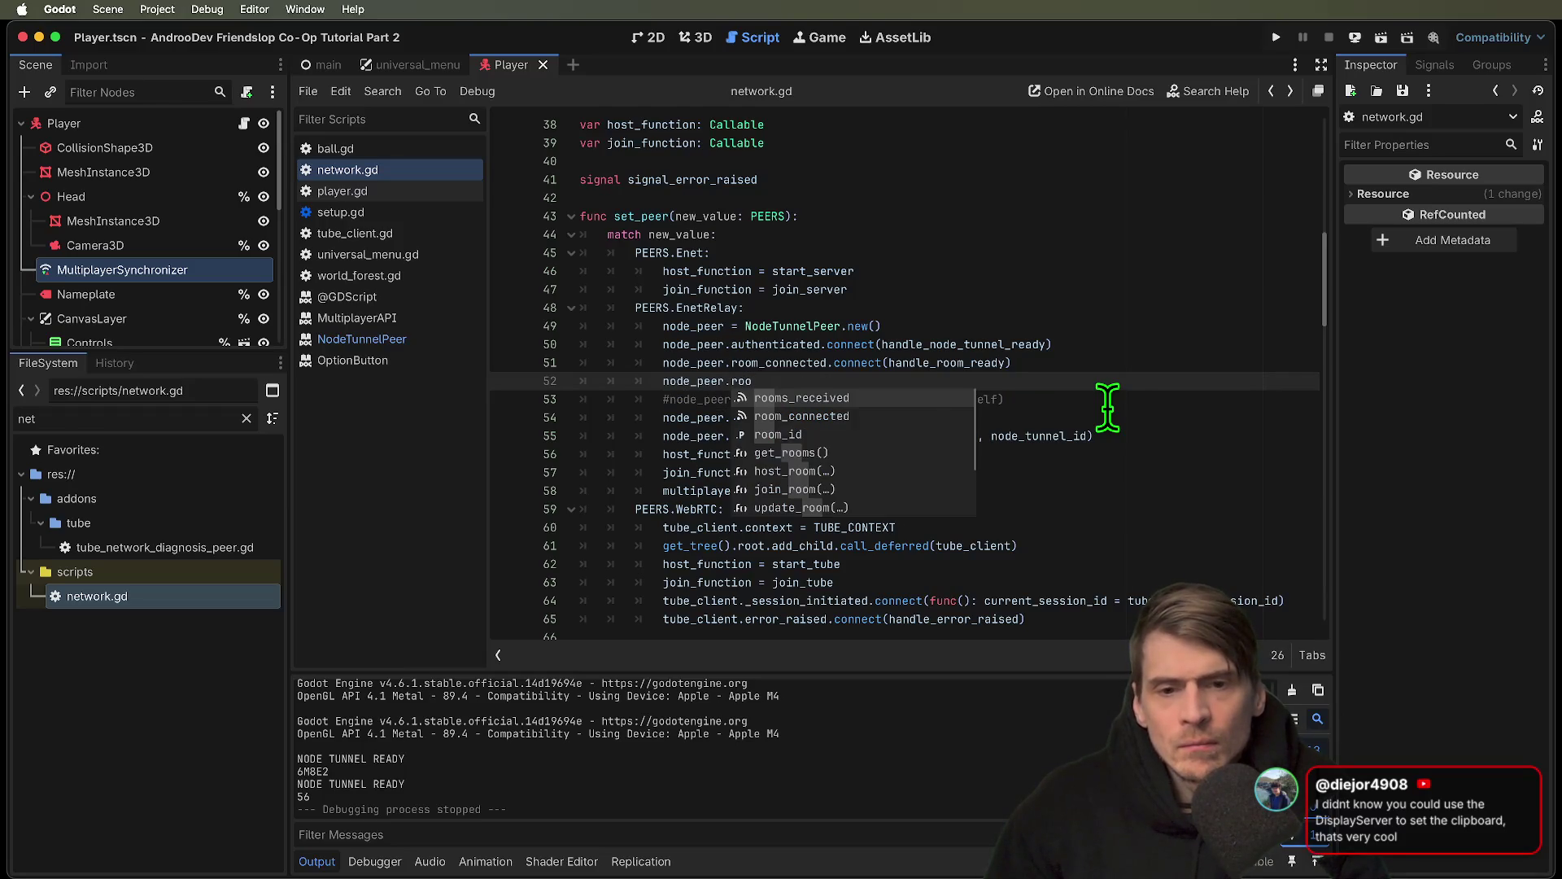
type("ms_receivedm")
key("Return")
type("t(h")
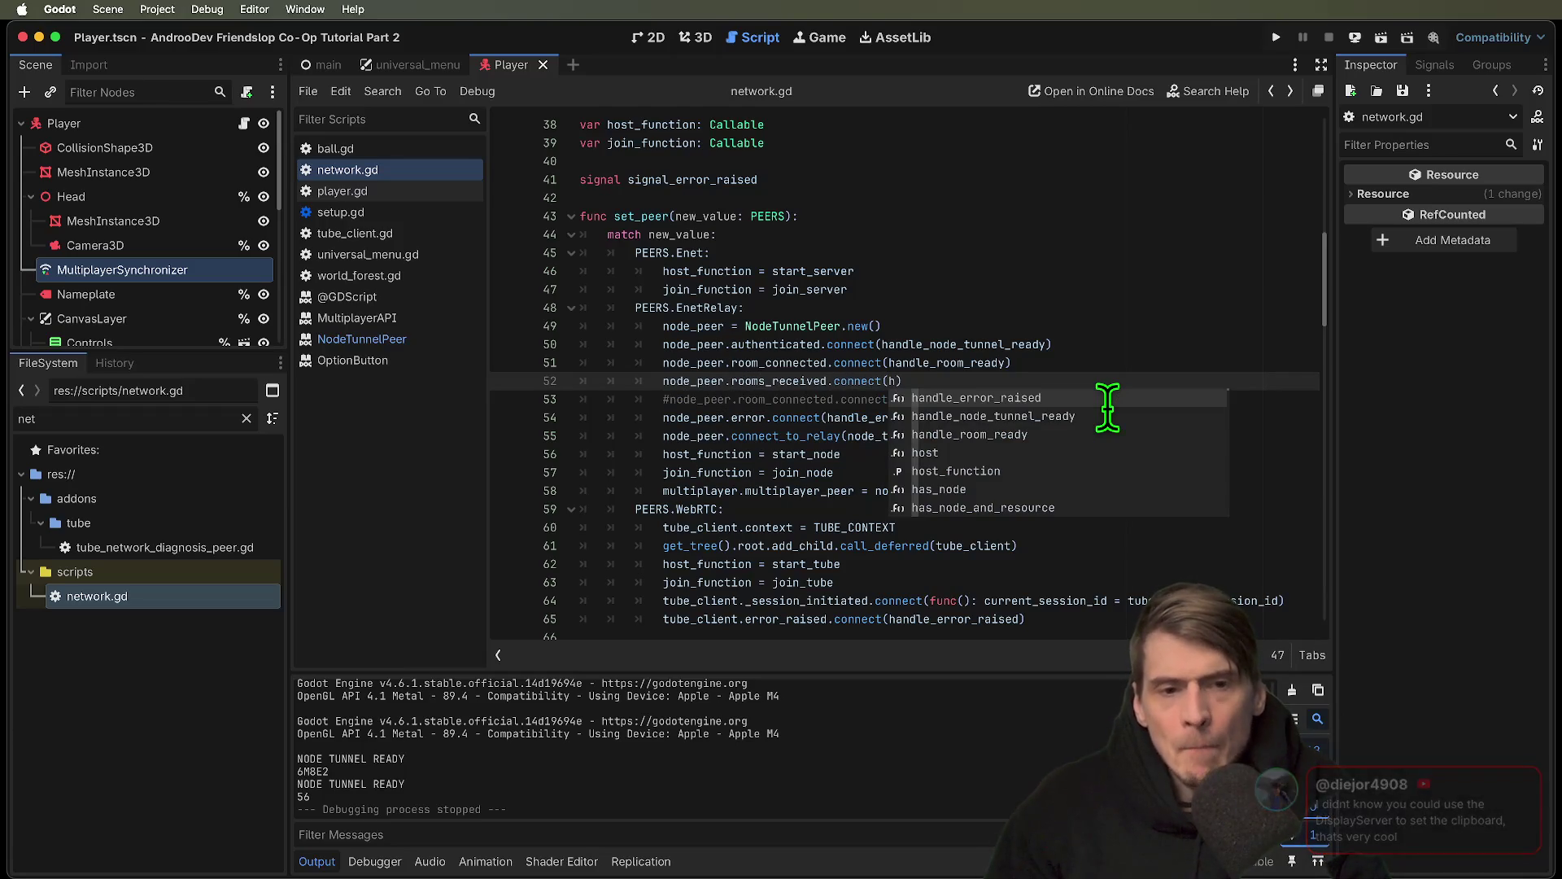
key("Down")
key("Down")
key("Return")
key("super+b")
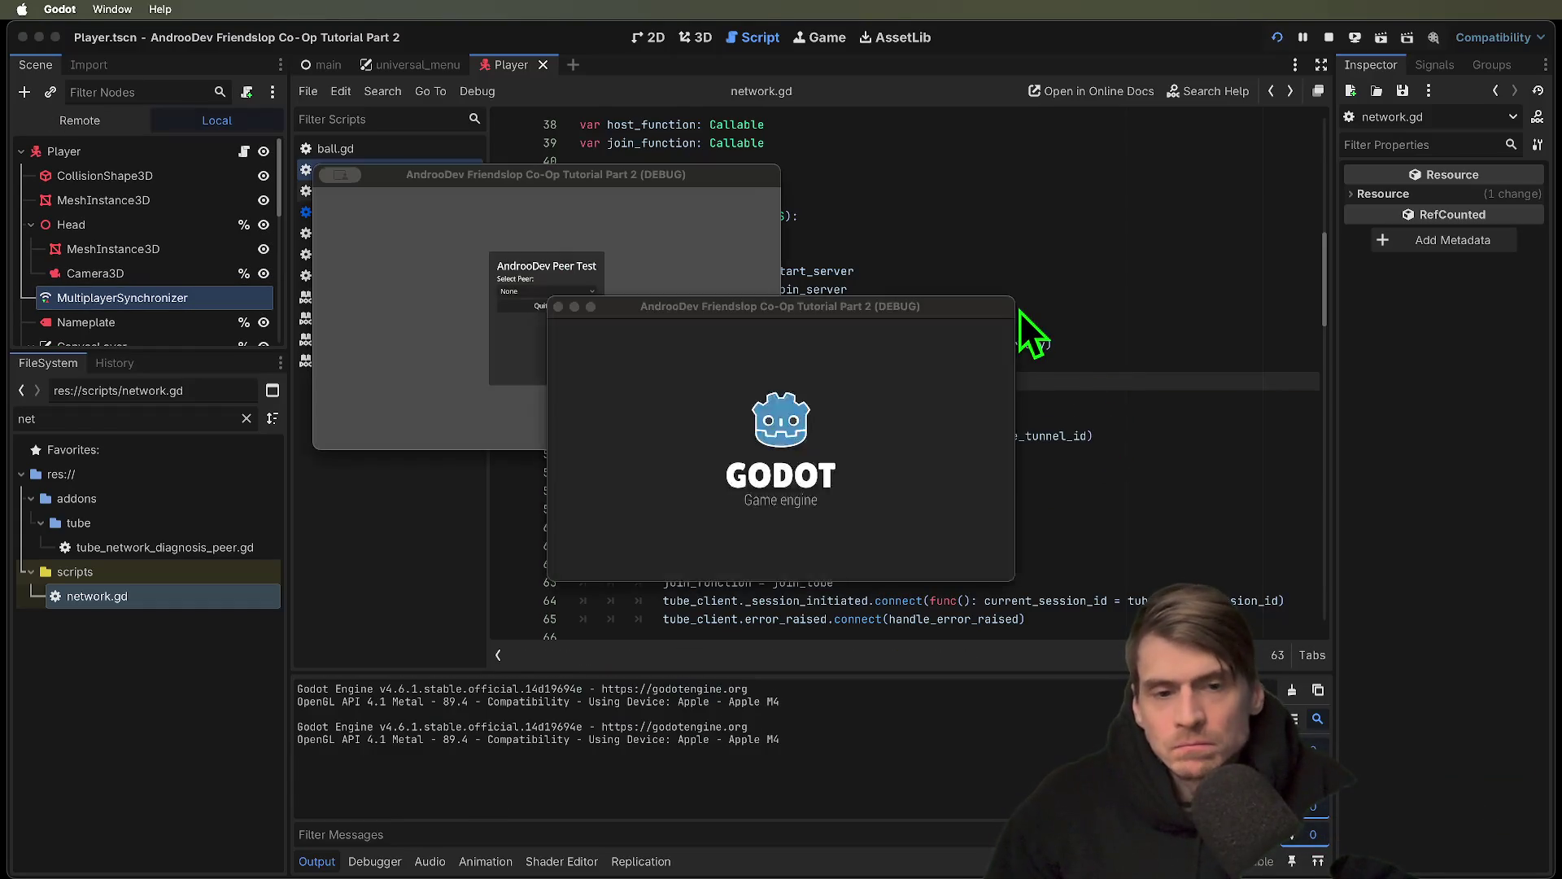
Create a fresh EnetRelay session in the host debug instance
left_click(564, 294)
left_click(553, 327)
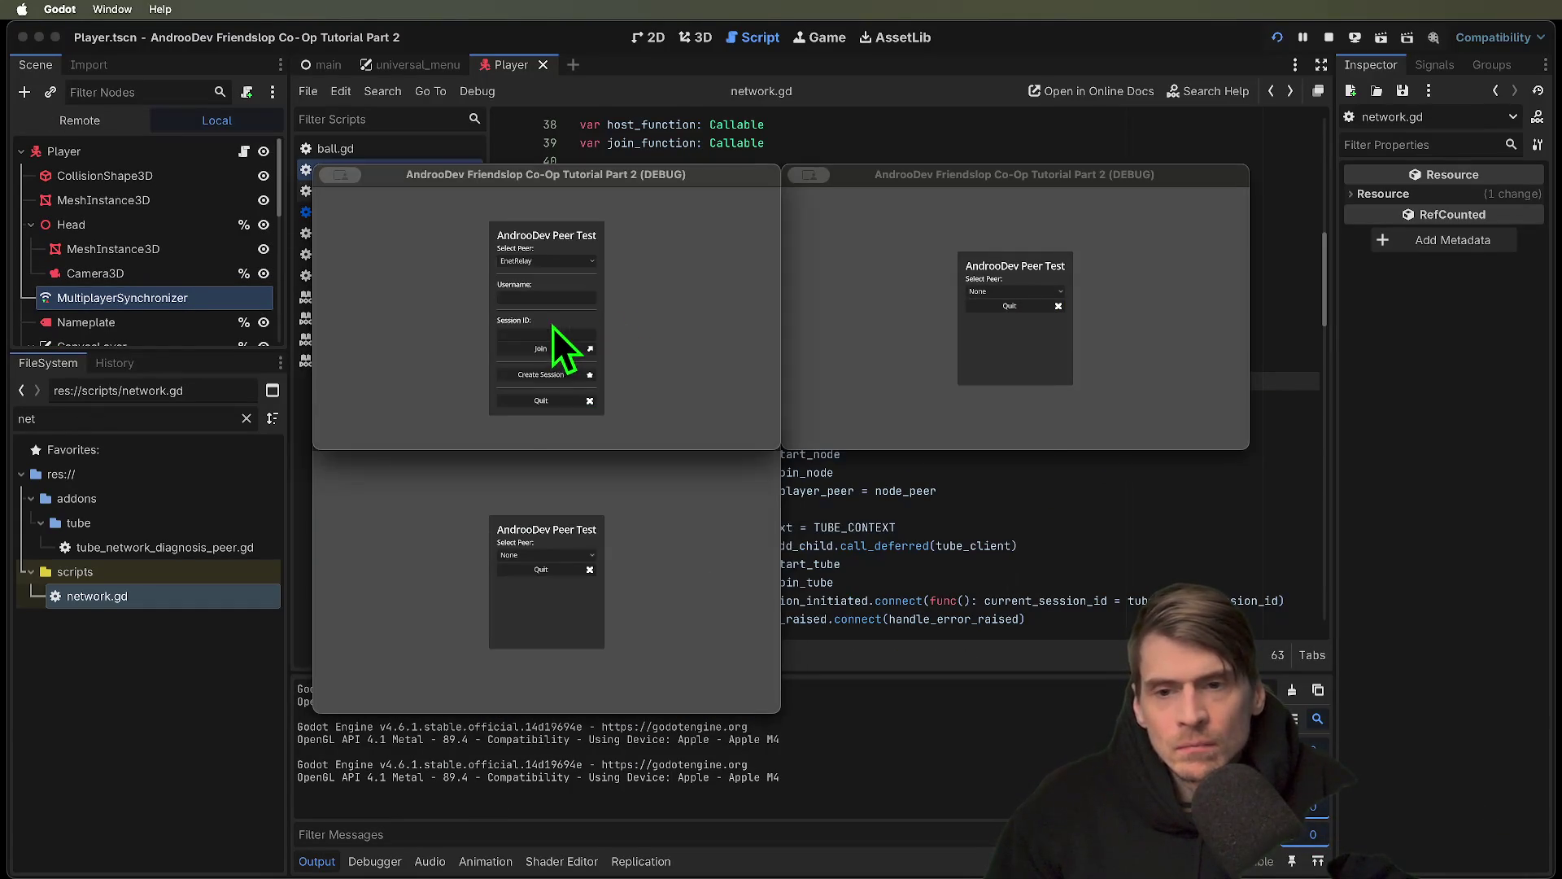
left_click(545, 374)
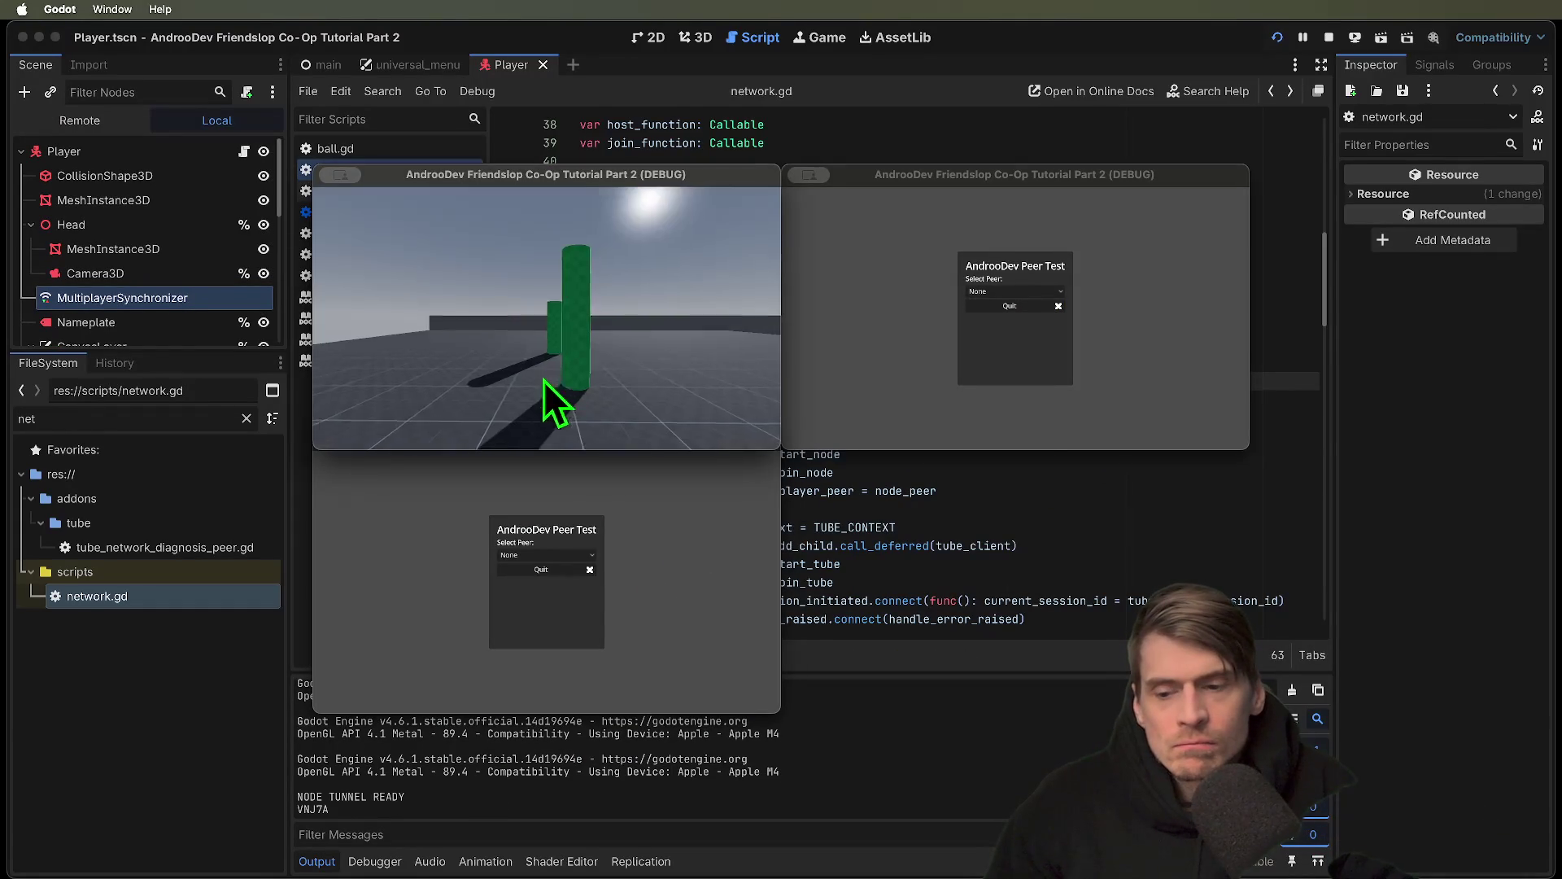
Join with EnetRelay from the second instance using the pasted session ID, then stop the game
left_click(652, 582)
left_click(563, 559)
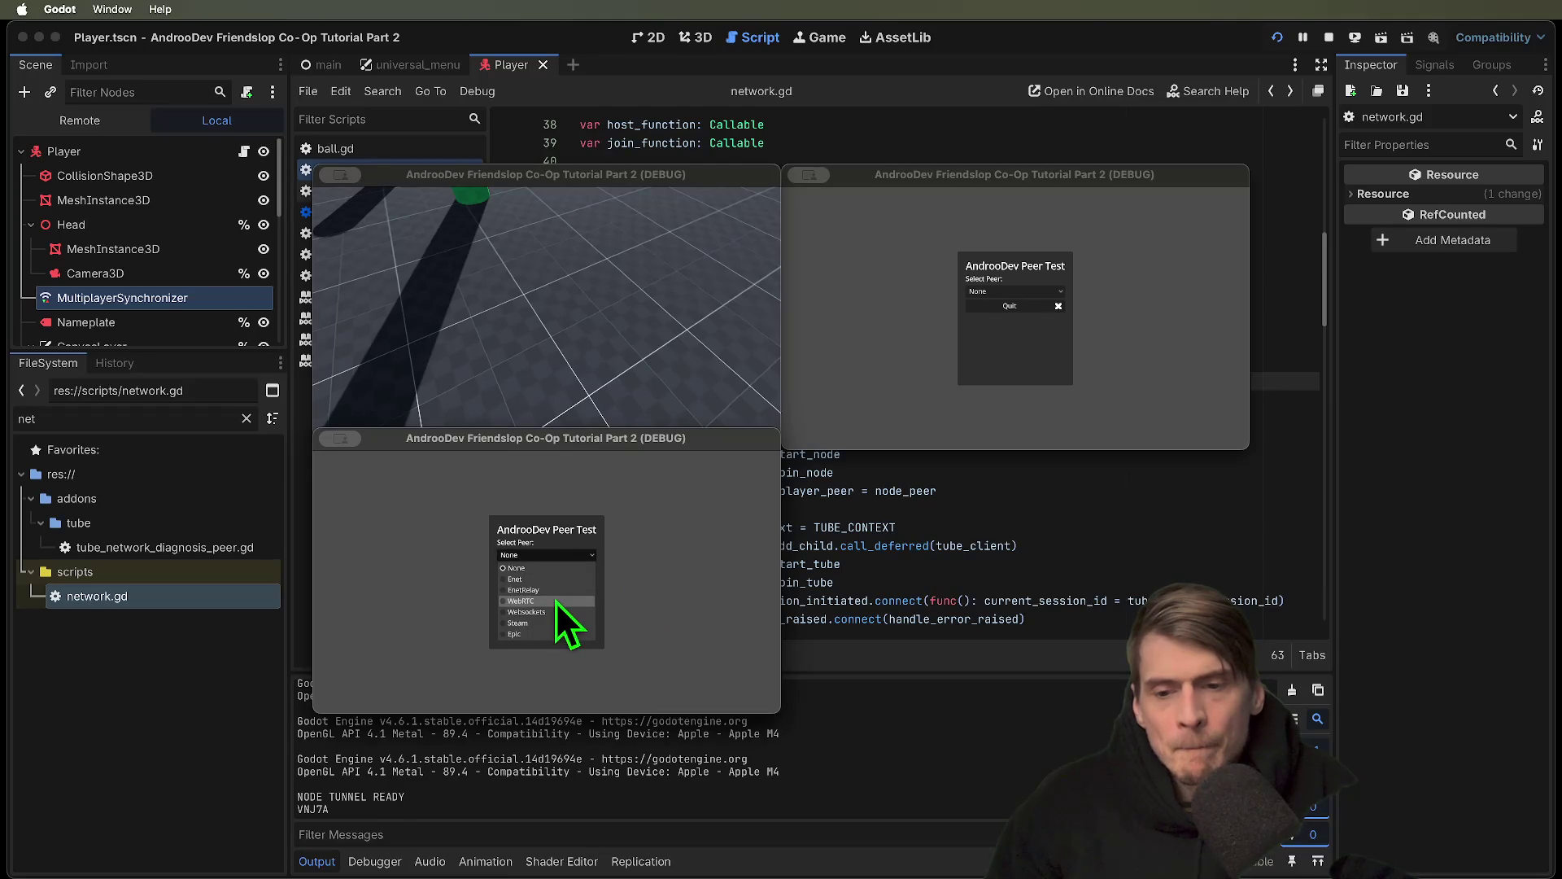
left_click(558, 596)
left_click(569, 561)
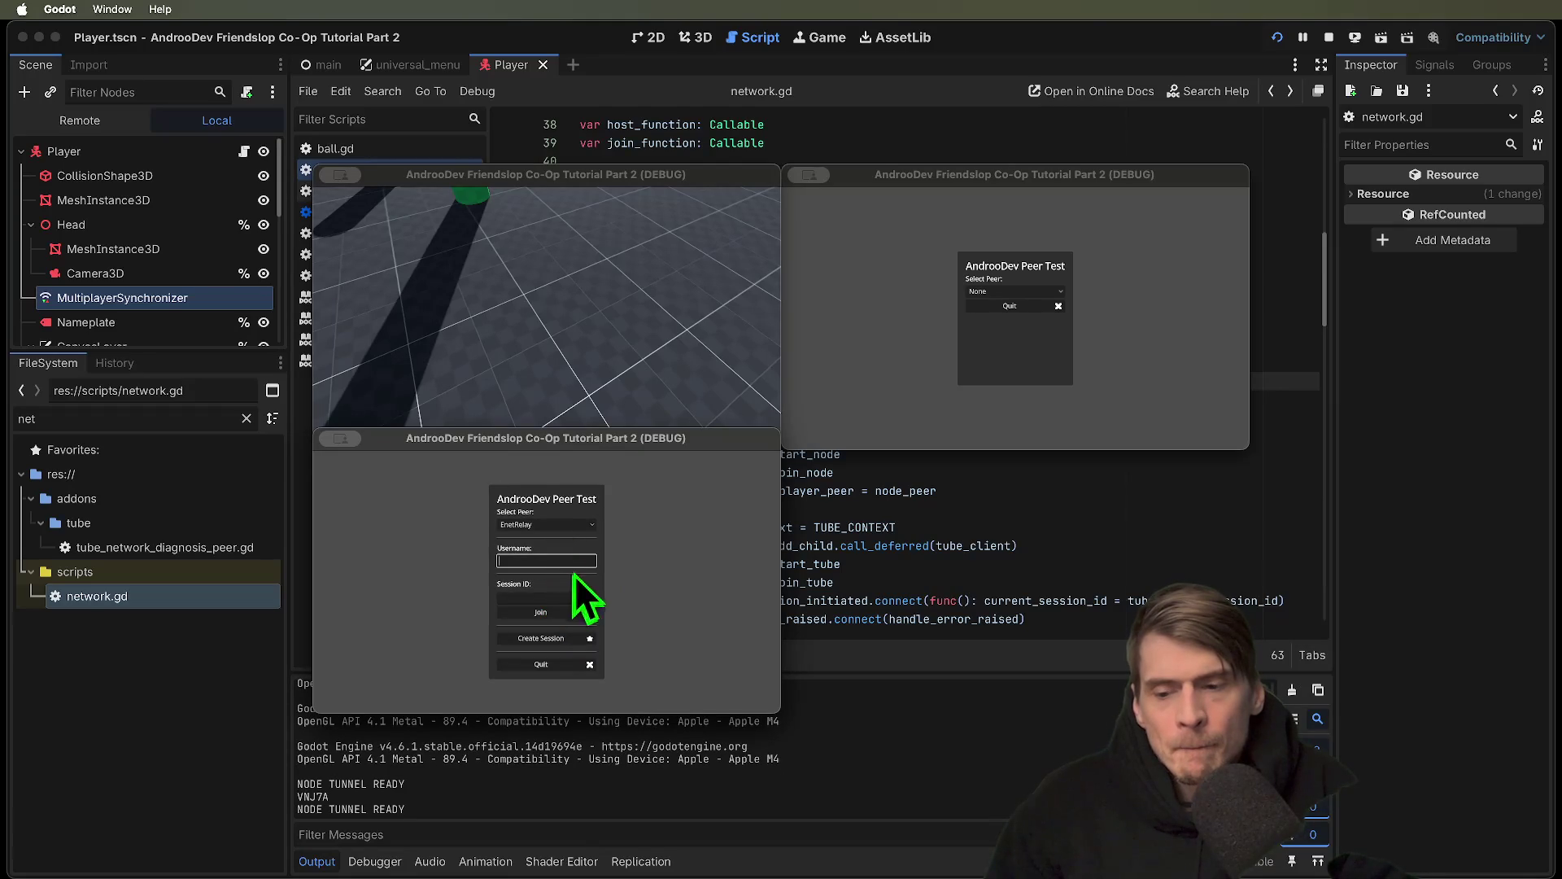
left_click(563, 598)
type("VNJ7A")
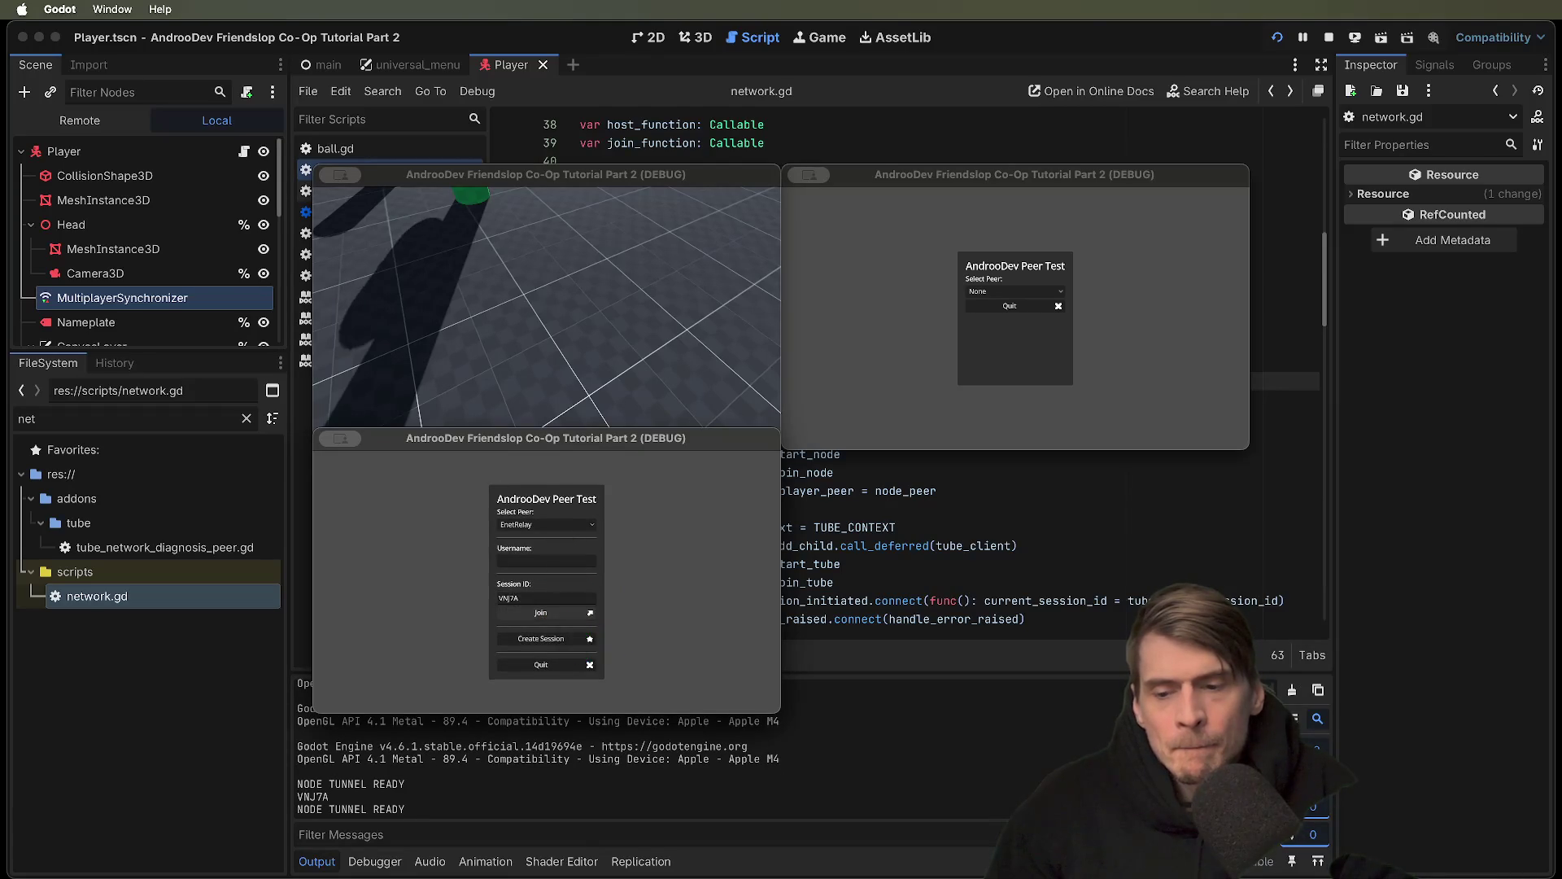
left_click(563, 613)
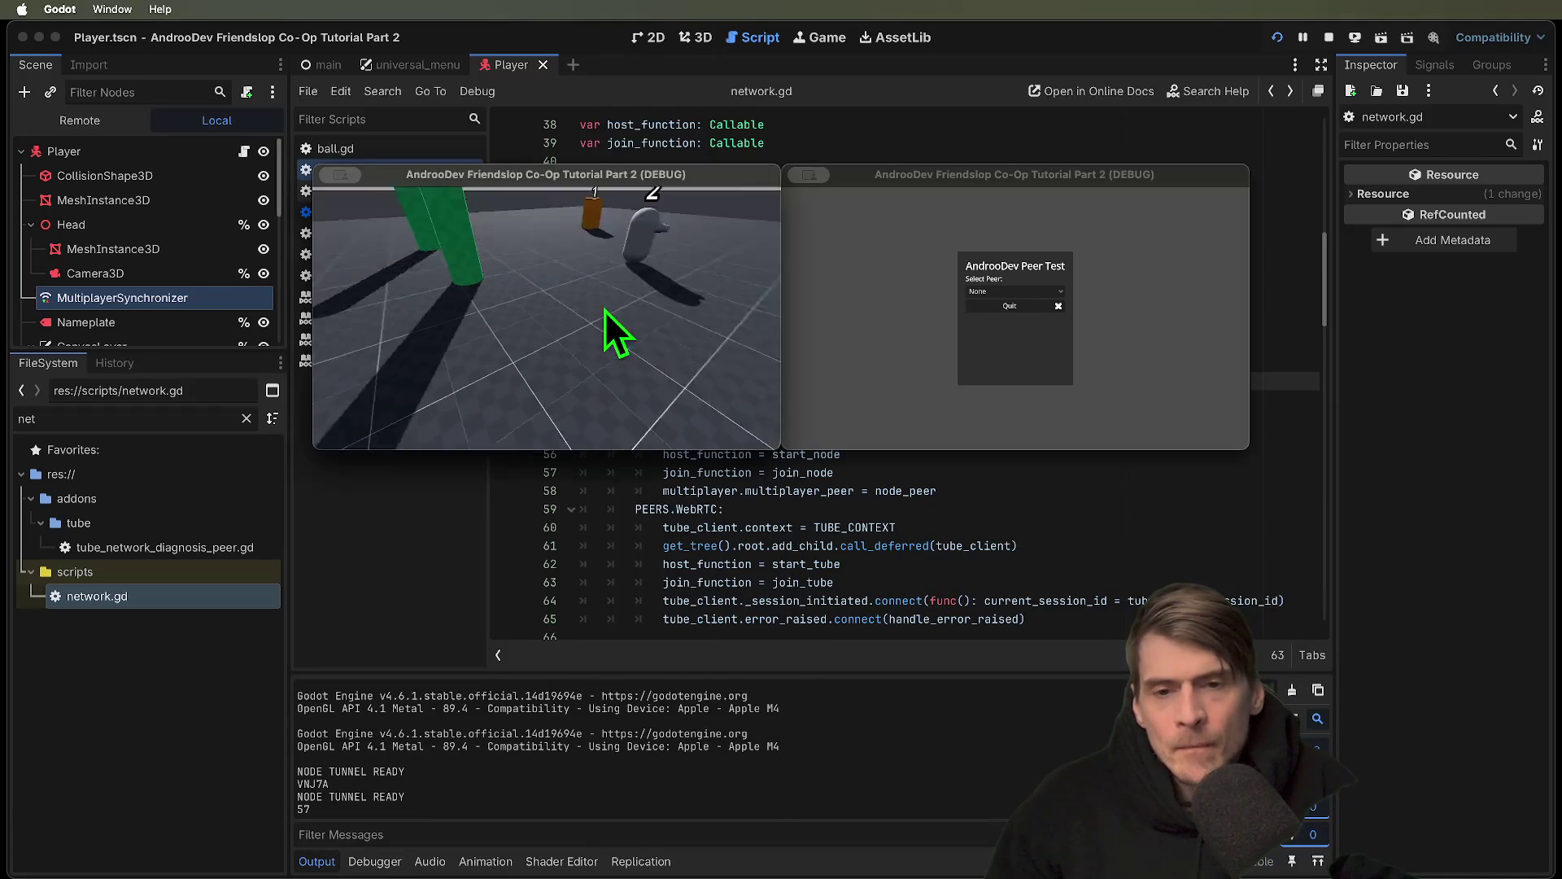
left_click(1069, 375)
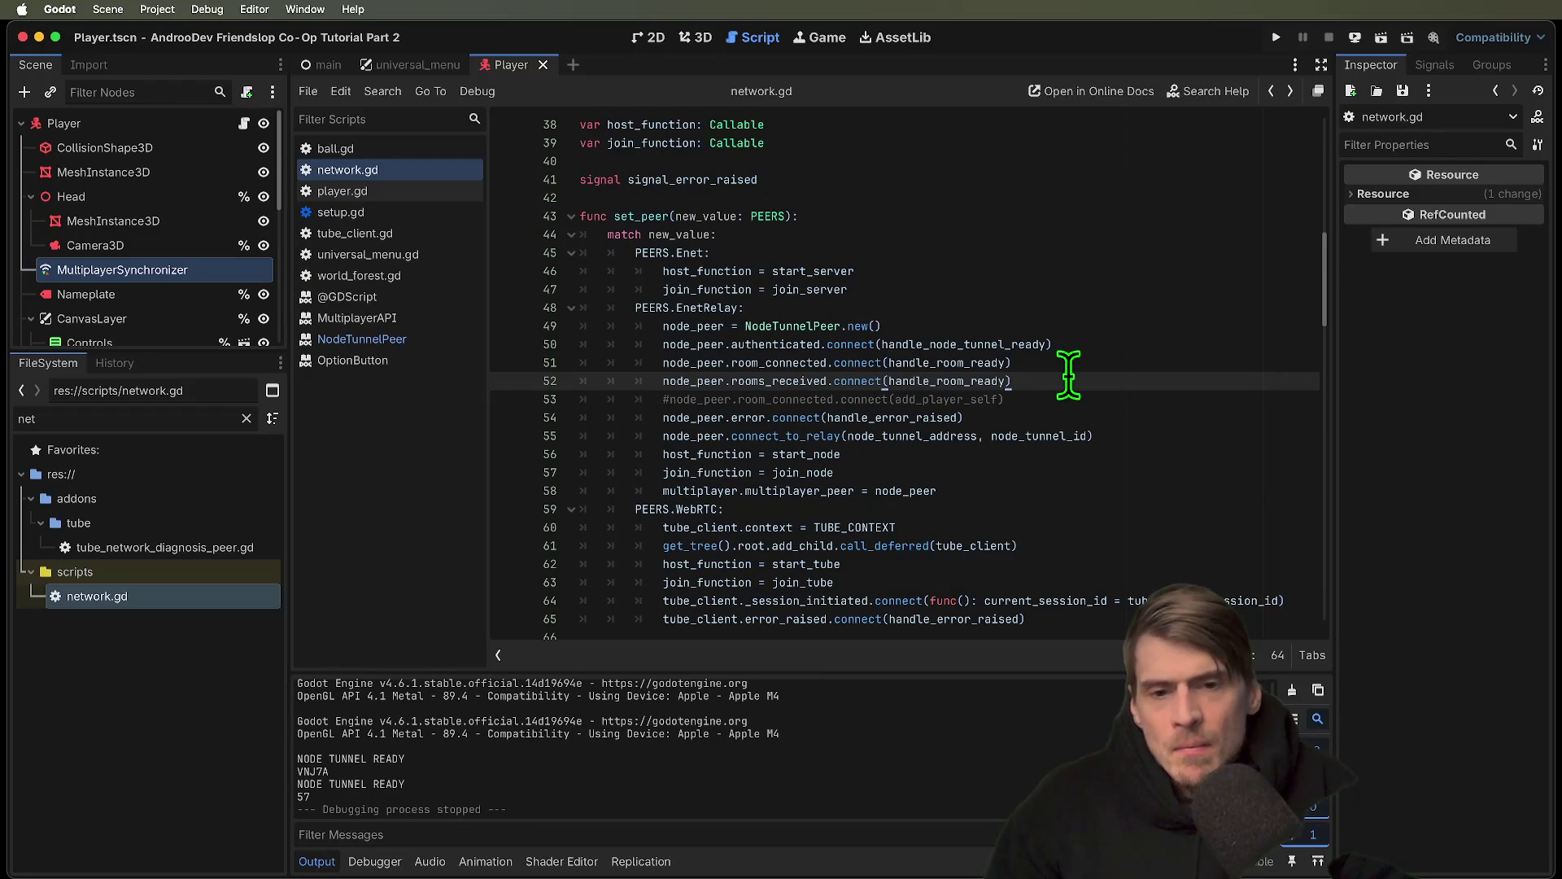
Cut the rooms_received connection line and select the NODE TUNNEL READY line in Output
key("super+x")
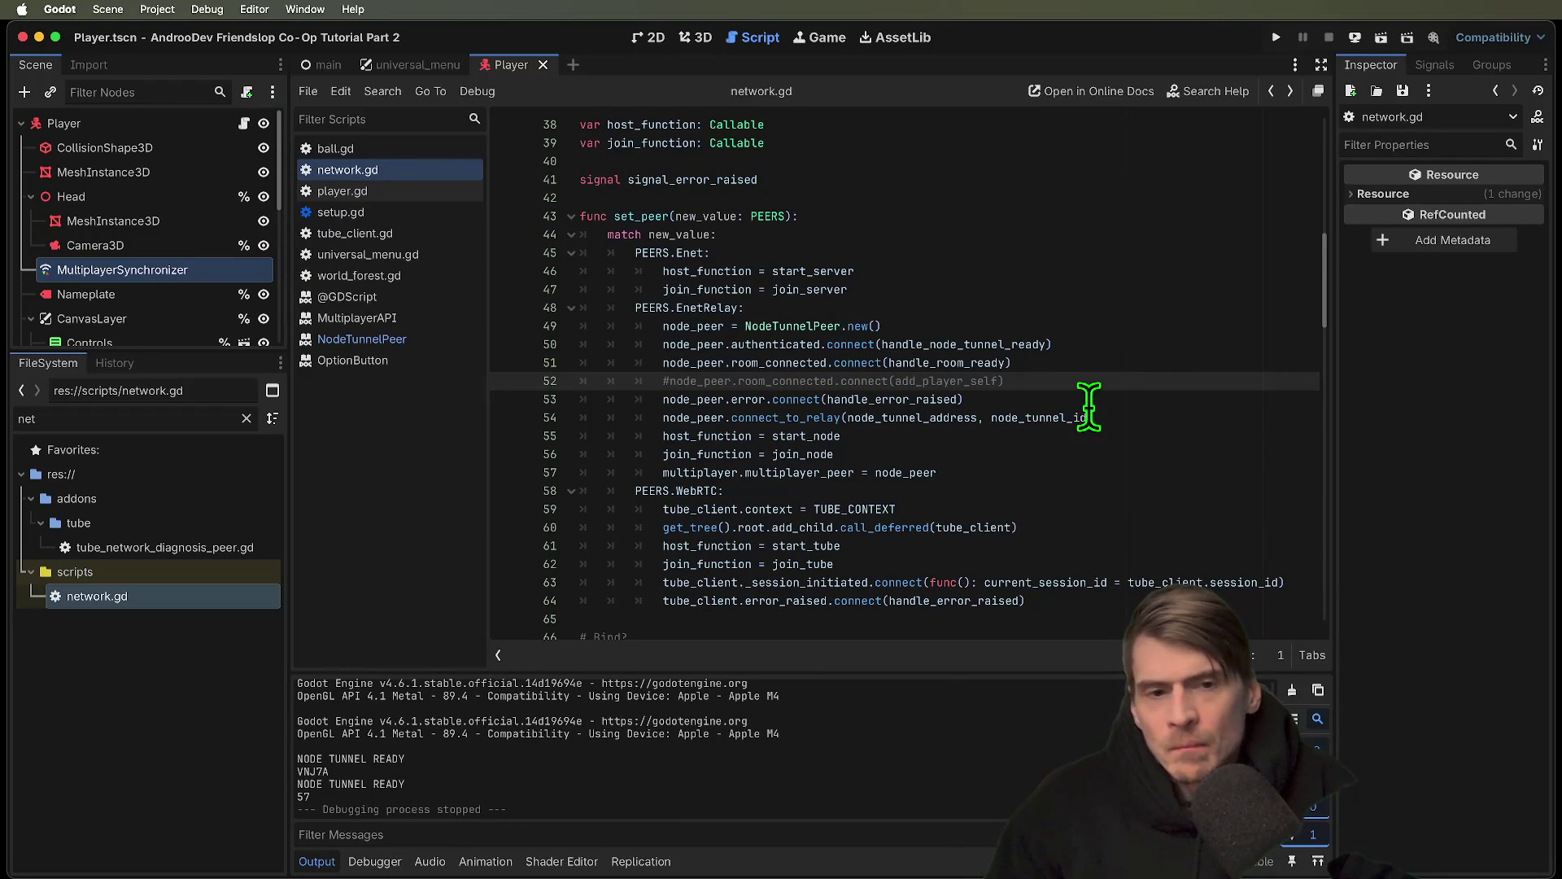
scroll(1088, 404, "down", 15)
triple_click(422, 755)
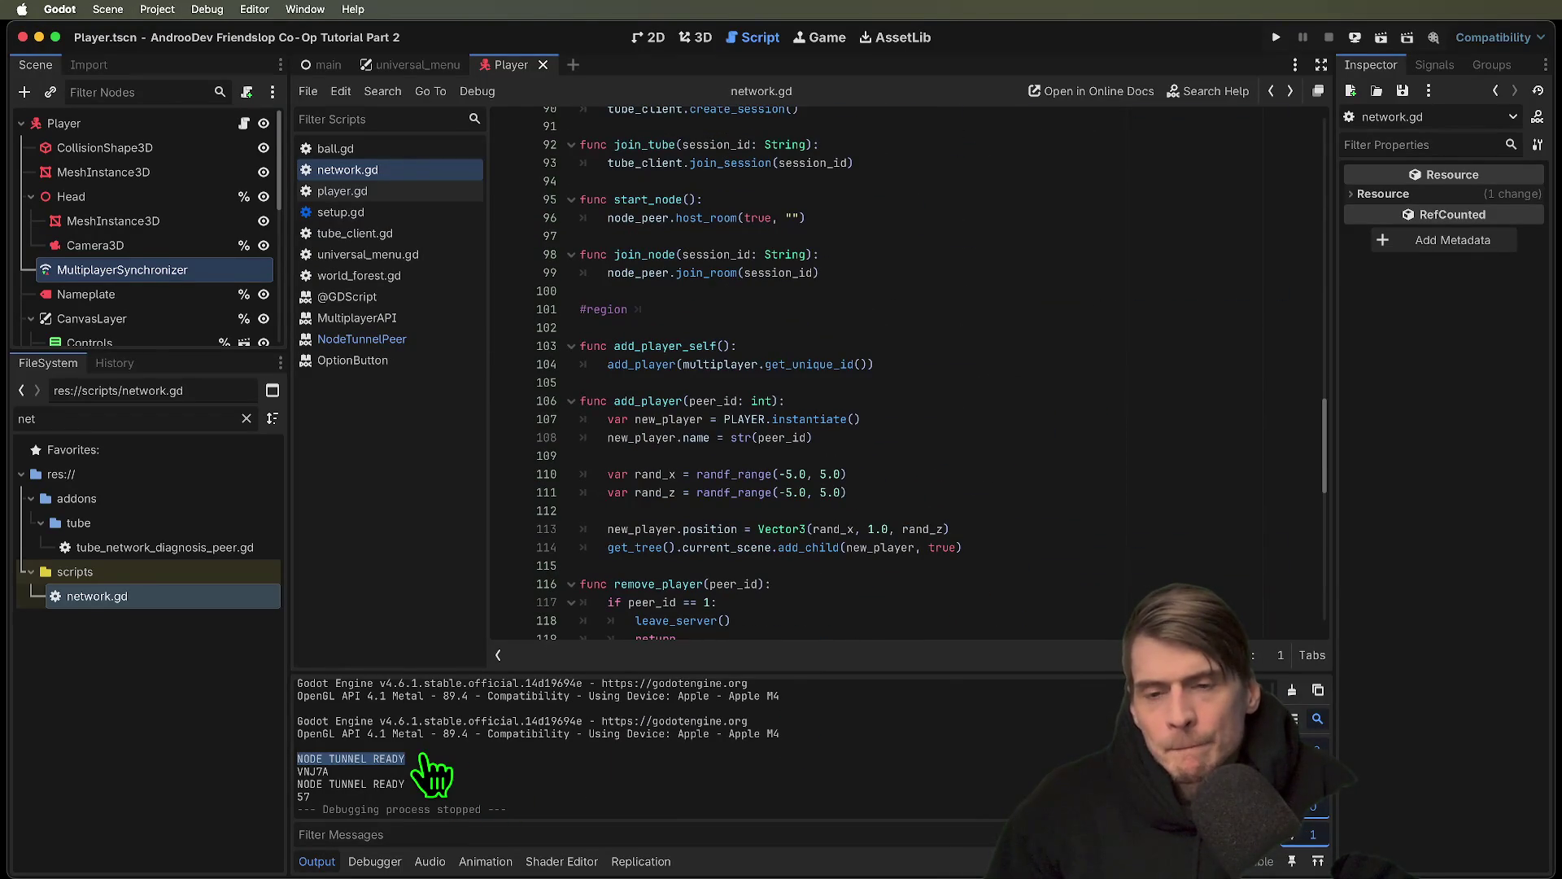
key("super+Tab")
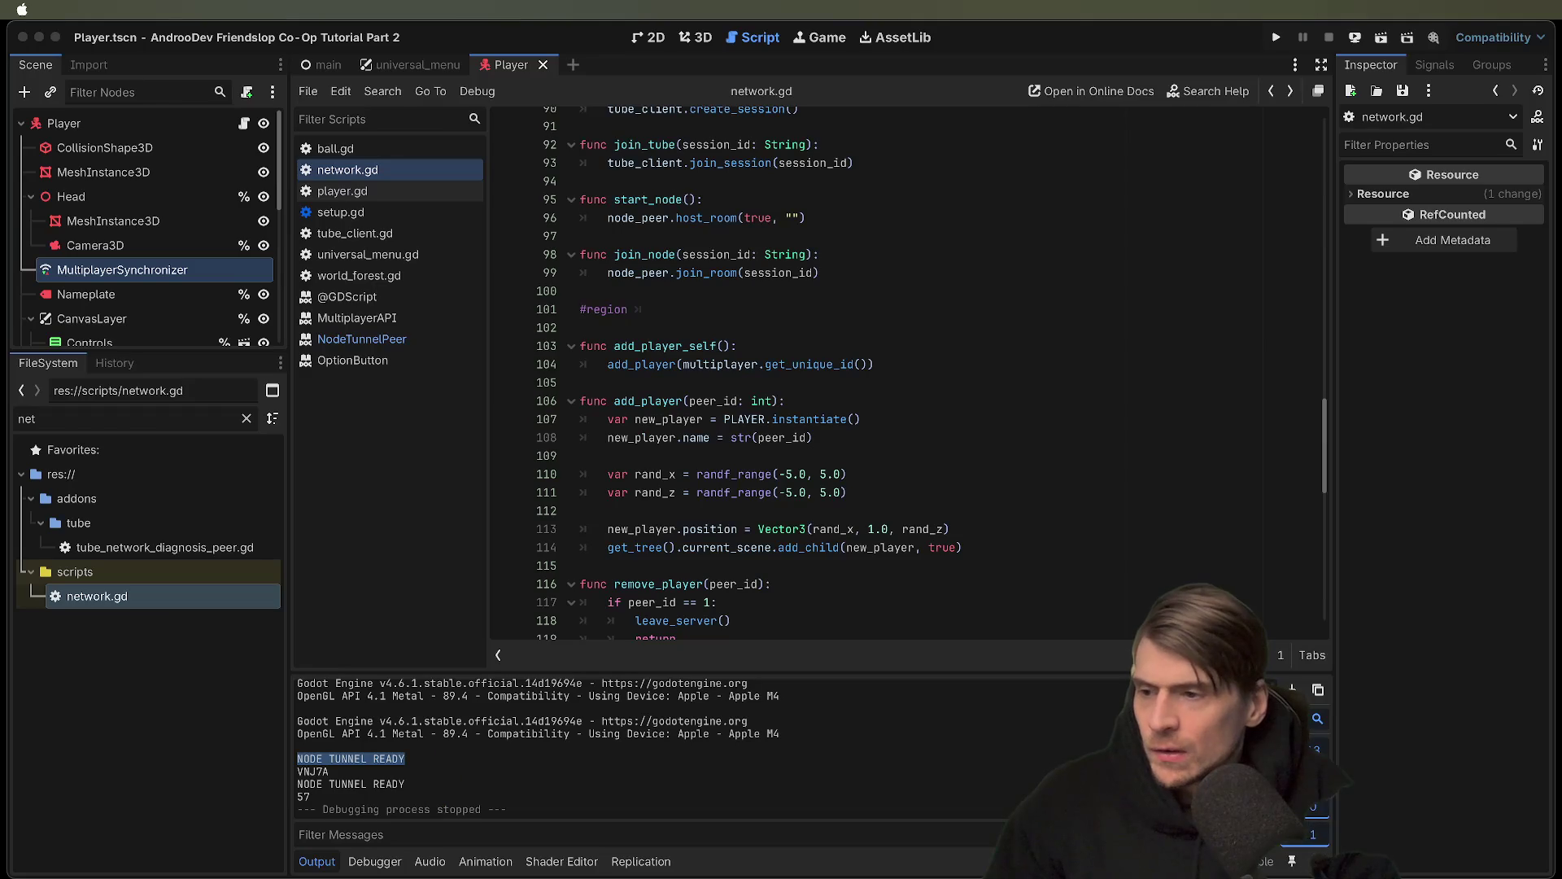
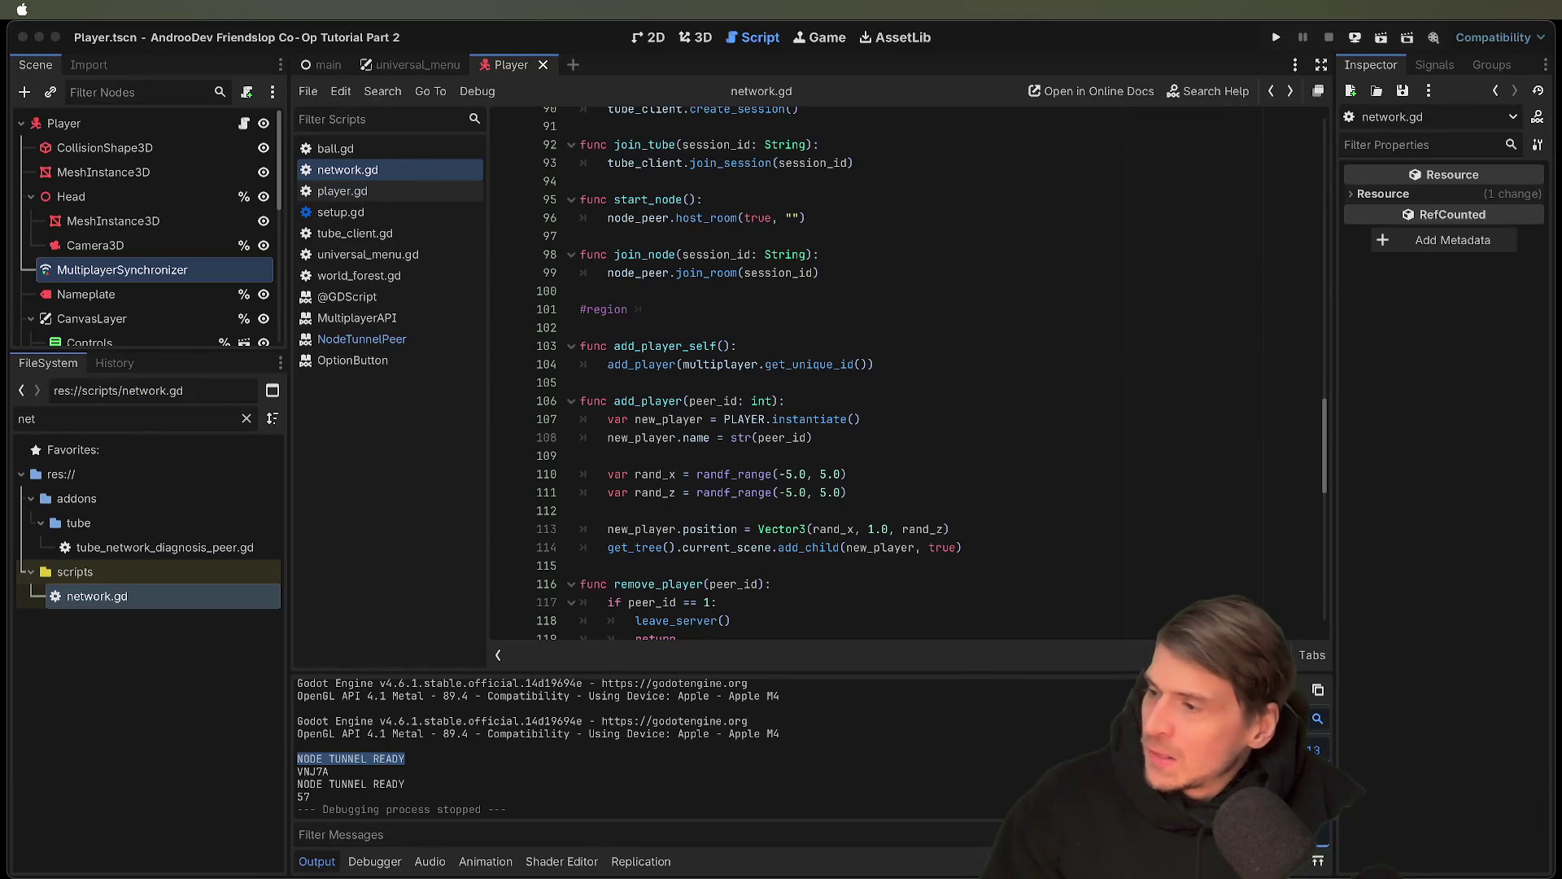
Switch from Godot to the AndrooDev Co Op Template Script document in the browser
key("super+Tab")
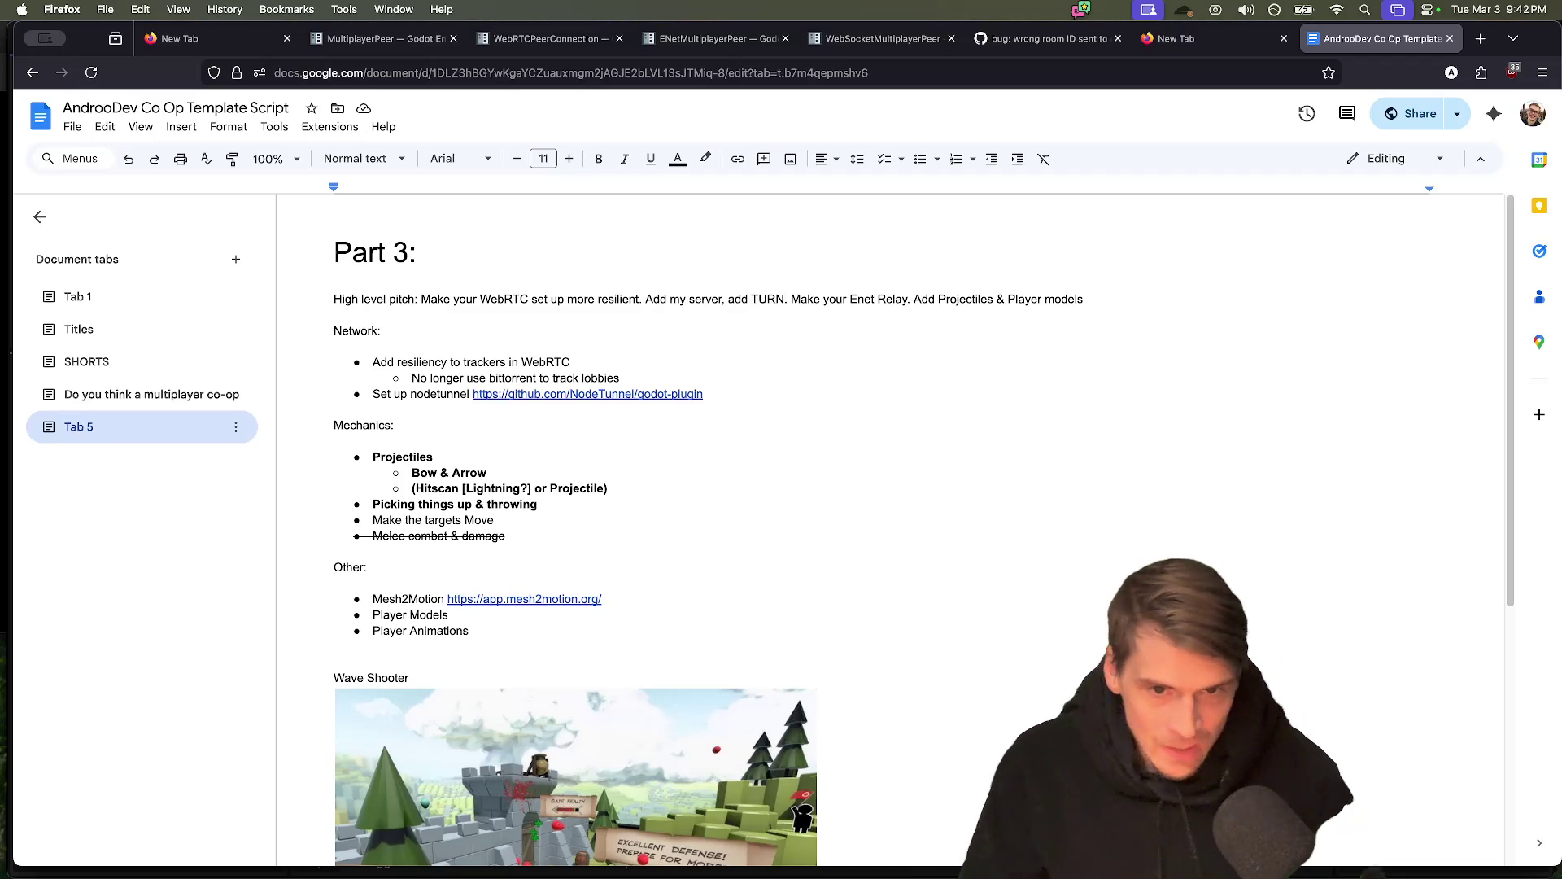
End the TURN sentence and put 'Add Projectiles & Player models' on its own bold line
type(".")
key("Delete")
key("Return")
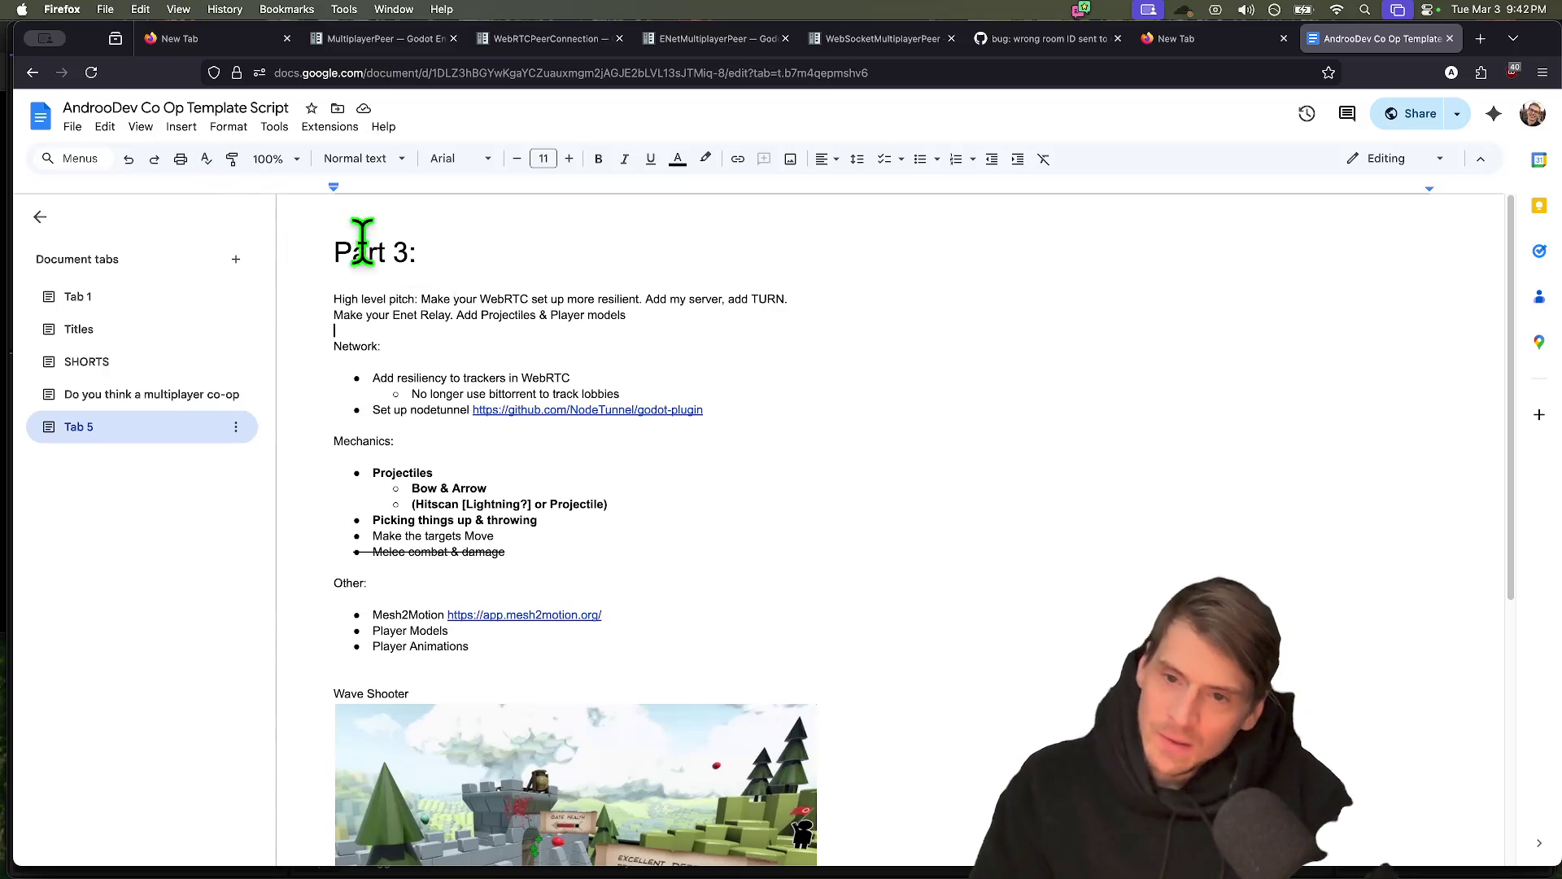
key("Return")
key("Return")
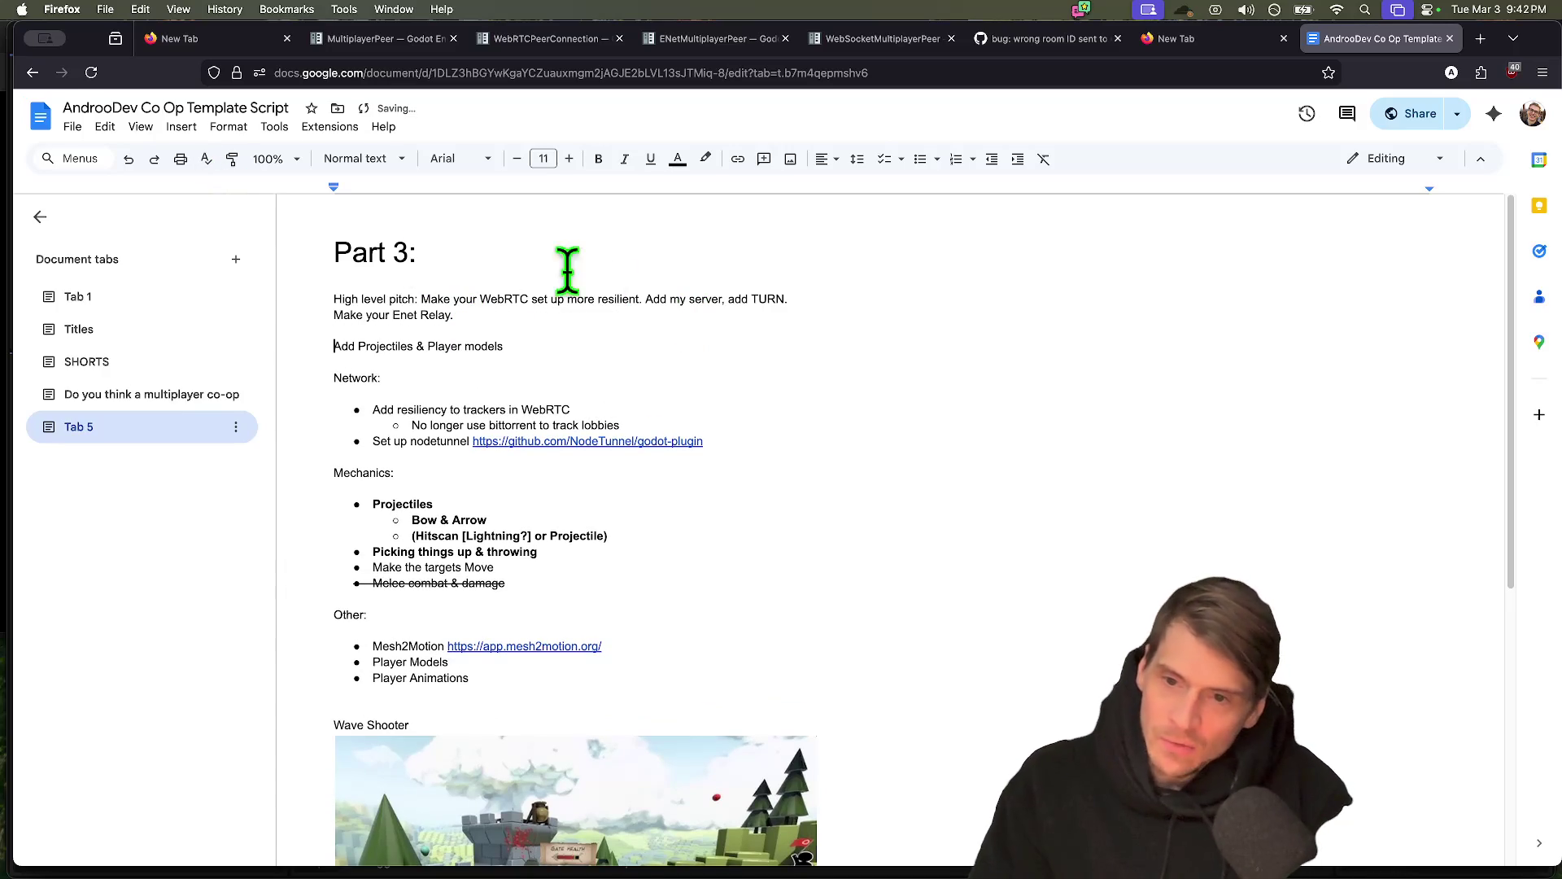
triple_click(342, 341)
key("super+b")
key("super+t")
Load the Mesh2Motion site and scroll down to its animation library
type("me")
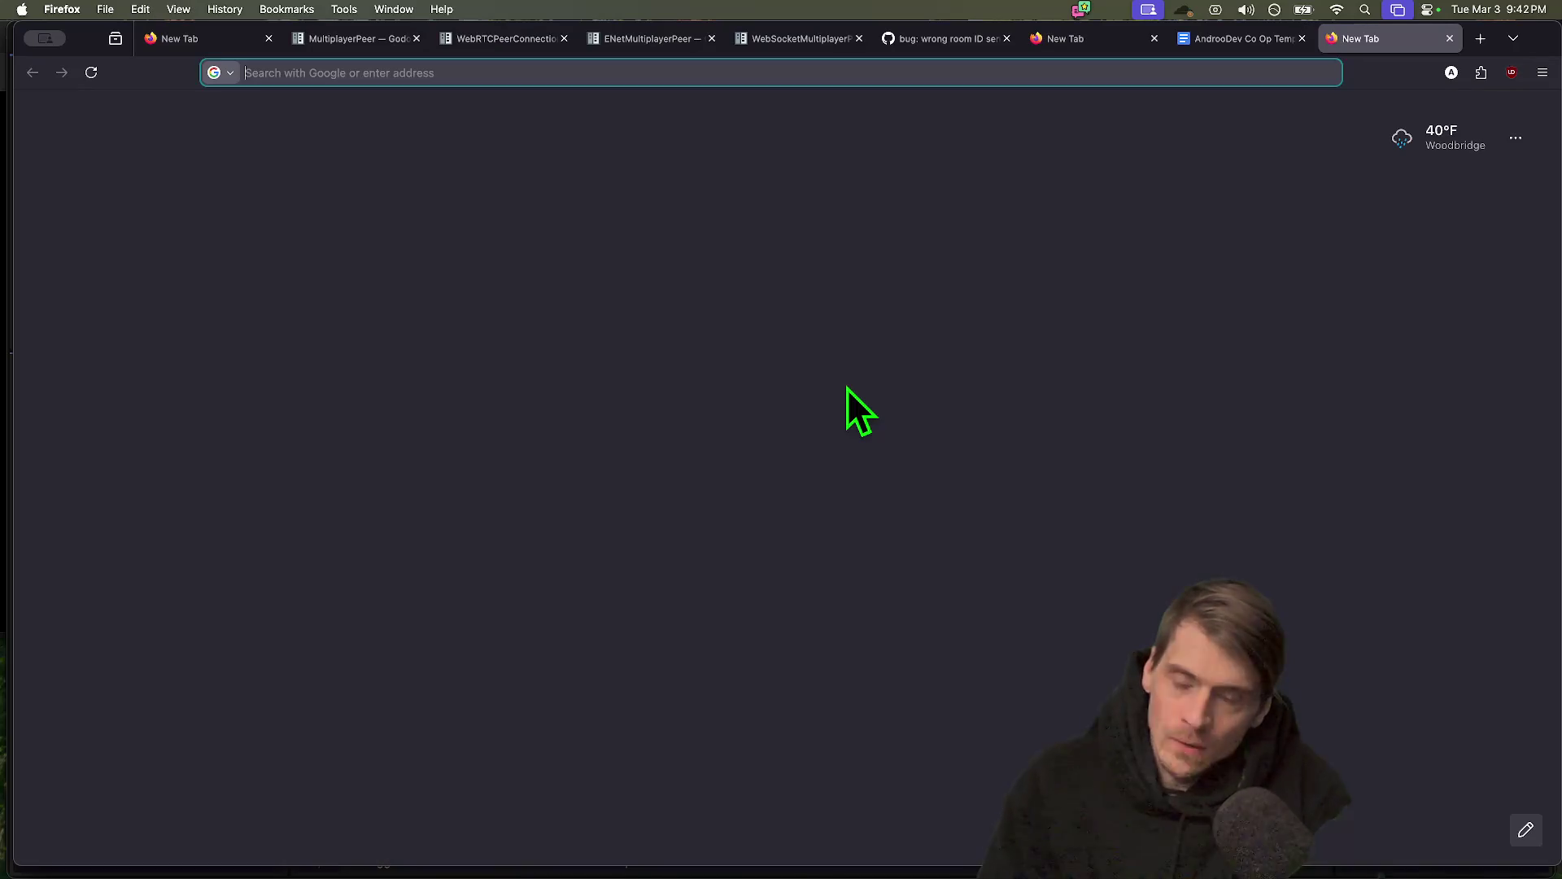
type("sh")
key("Return")
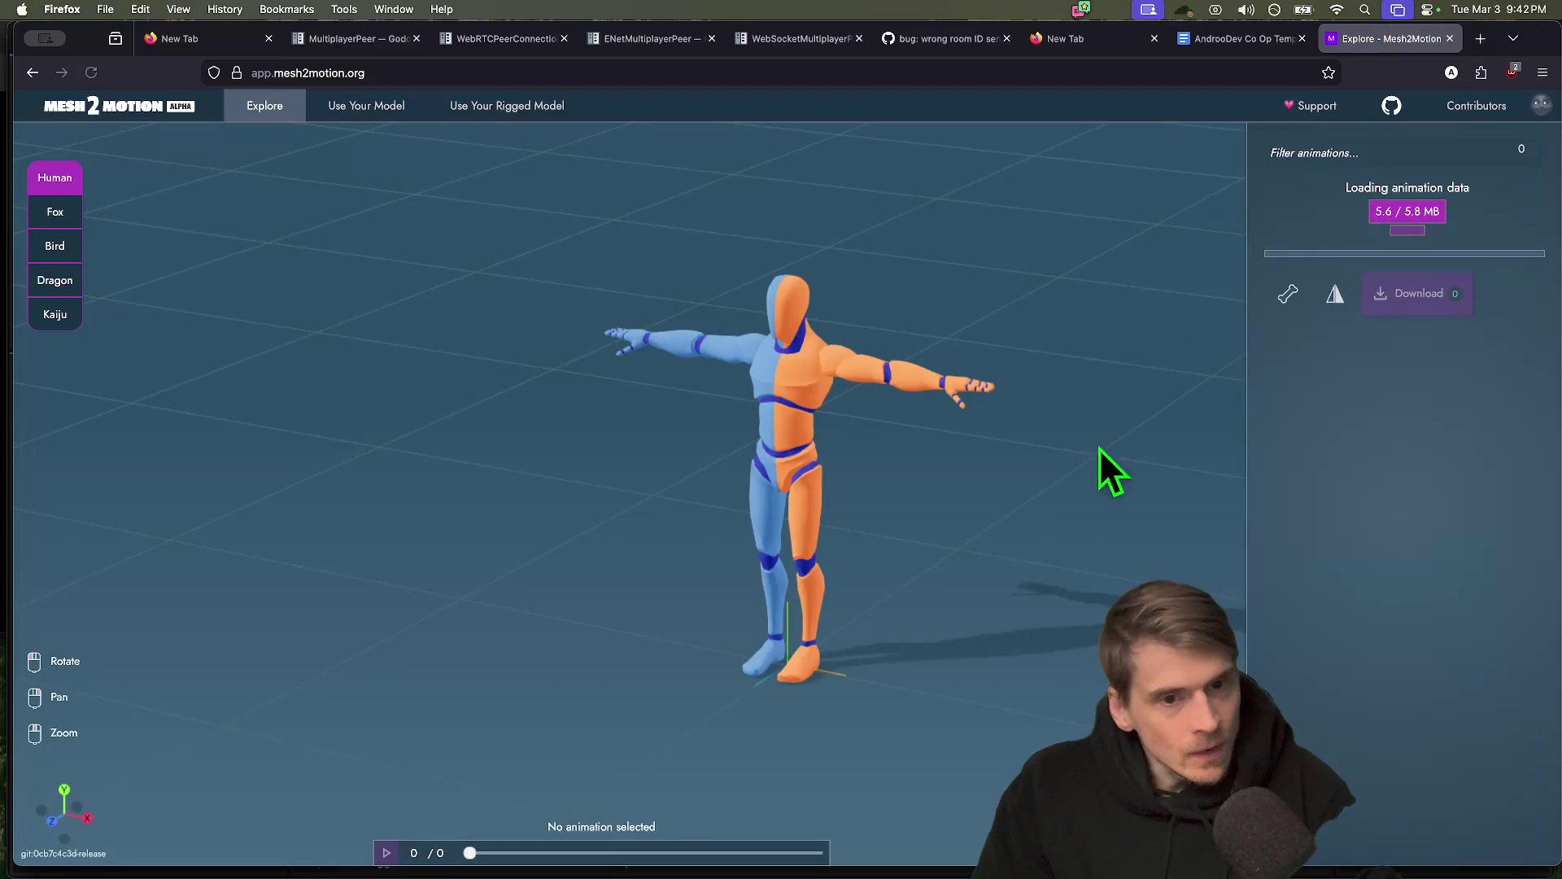
scroll(1405, 377, "down", 5)
scroll(1408, 643, "down", 6)
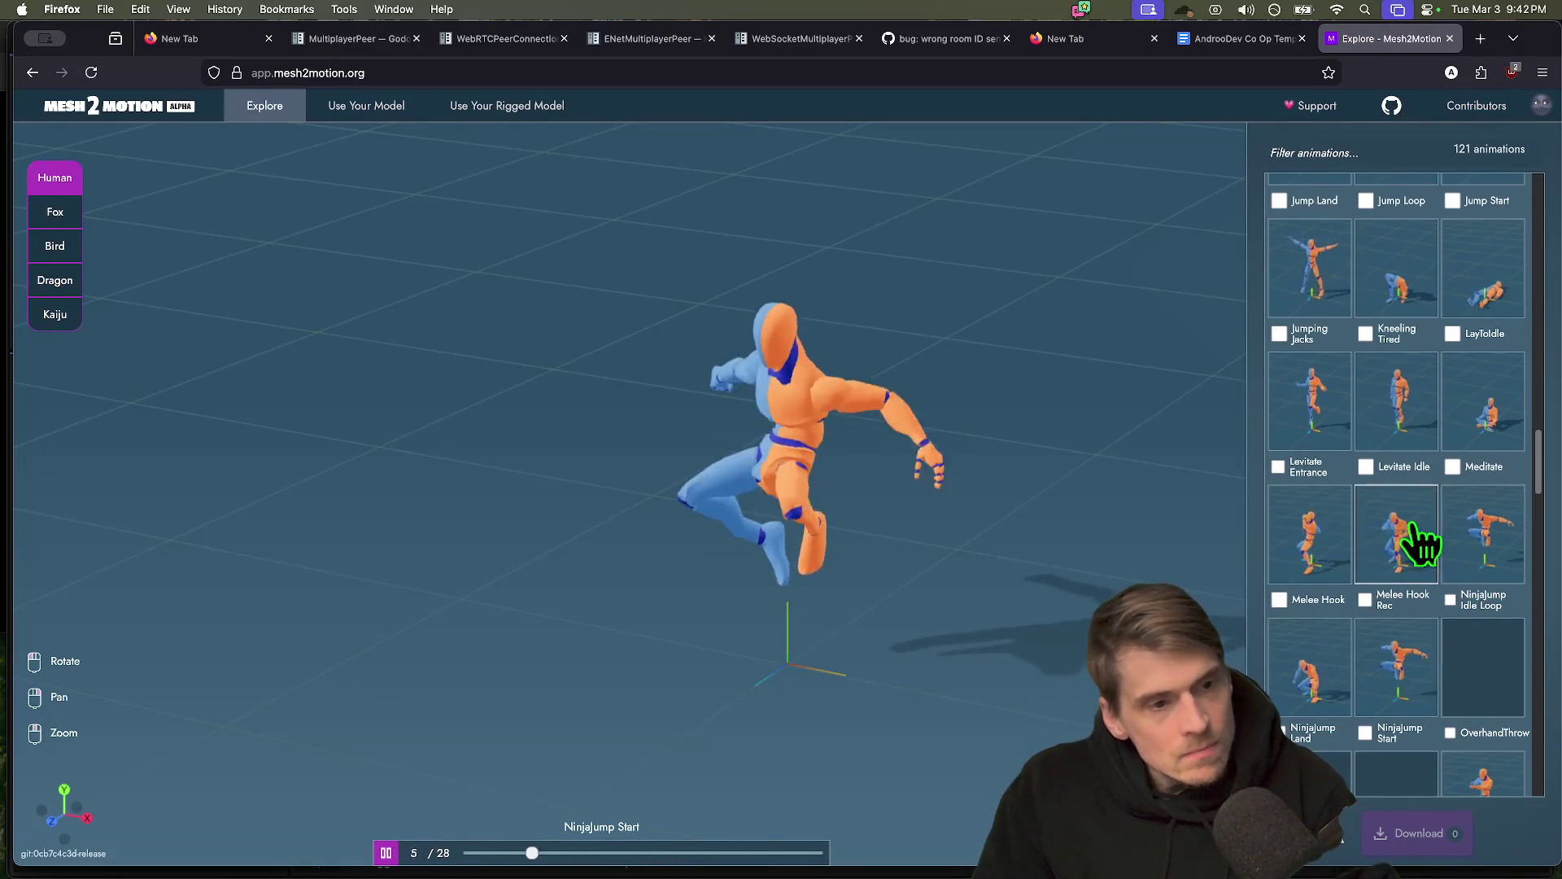
key("super+space")
key("Escape")
scroll(1277, 662, "down", 3)
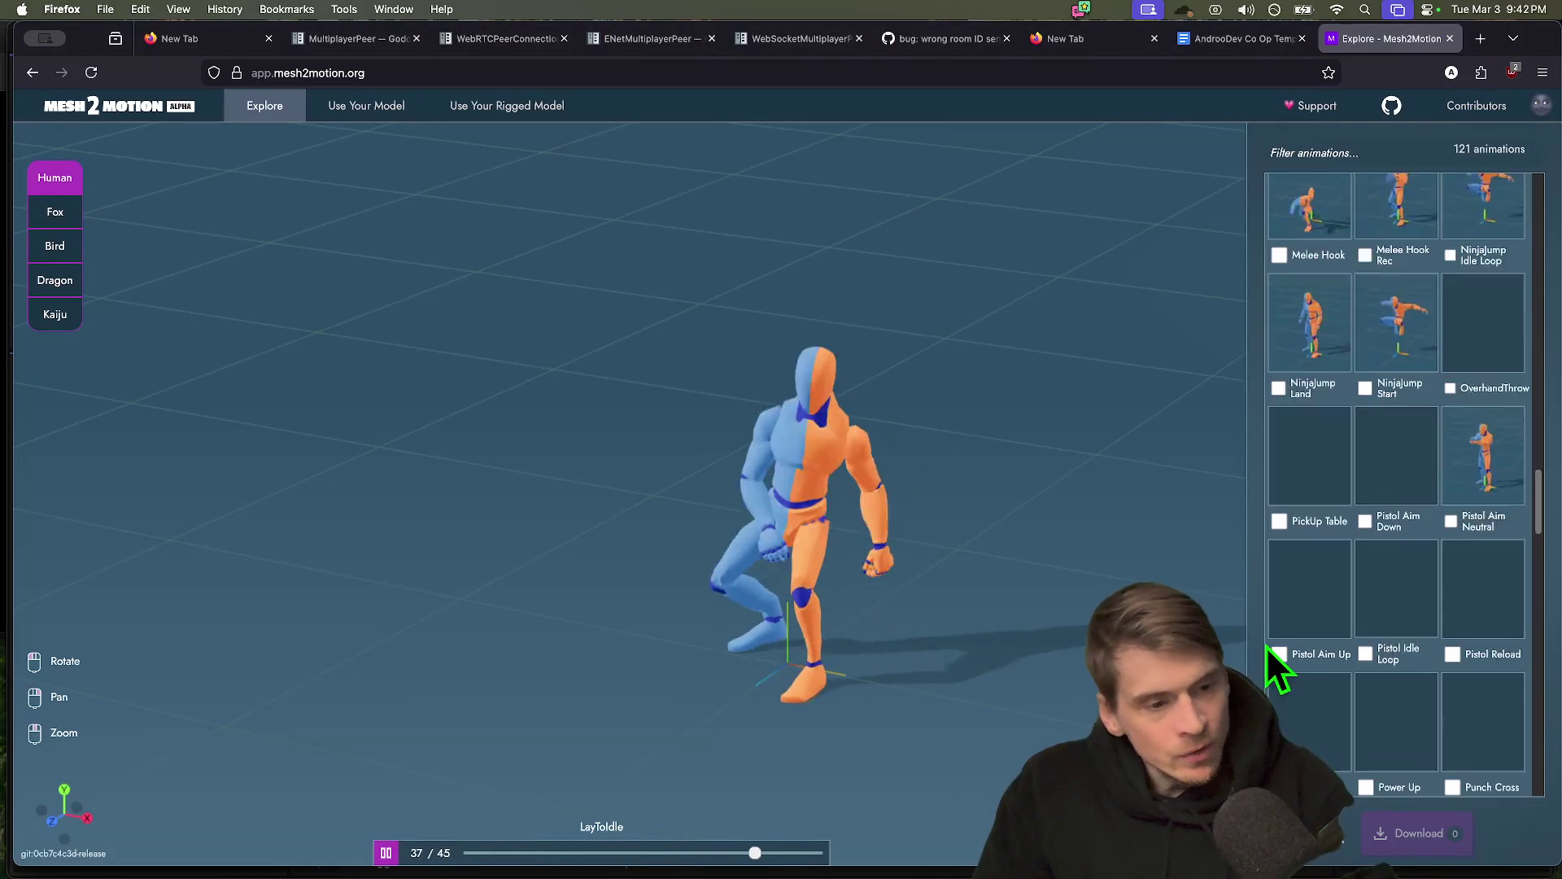
Filter the animation list to 'jog' to preview the Jog Fwd Loop animation
left_click(1338, 153)
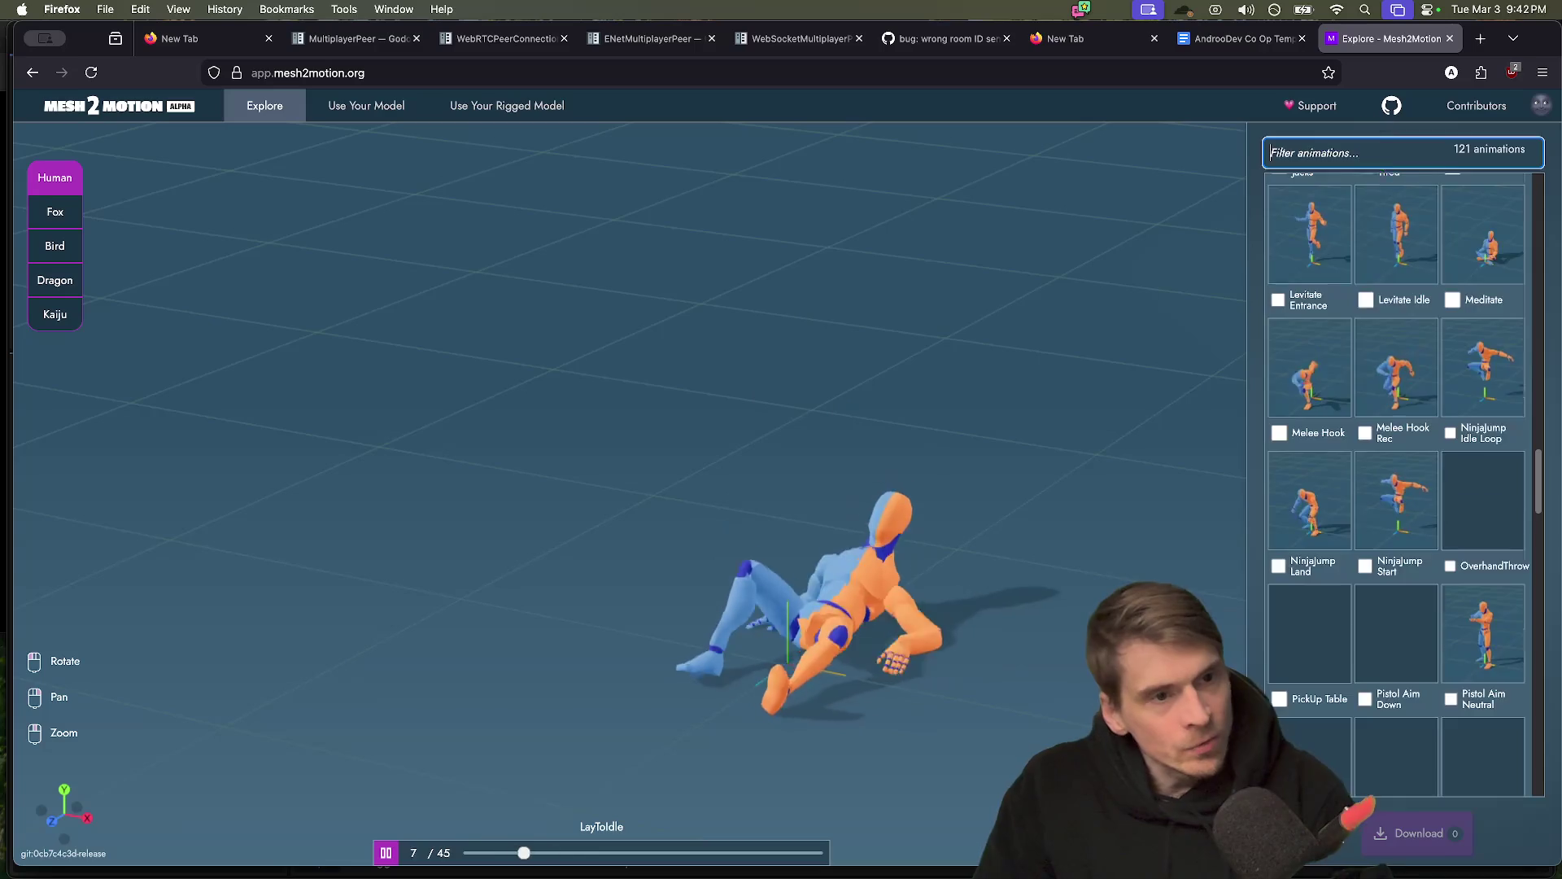
type("run")
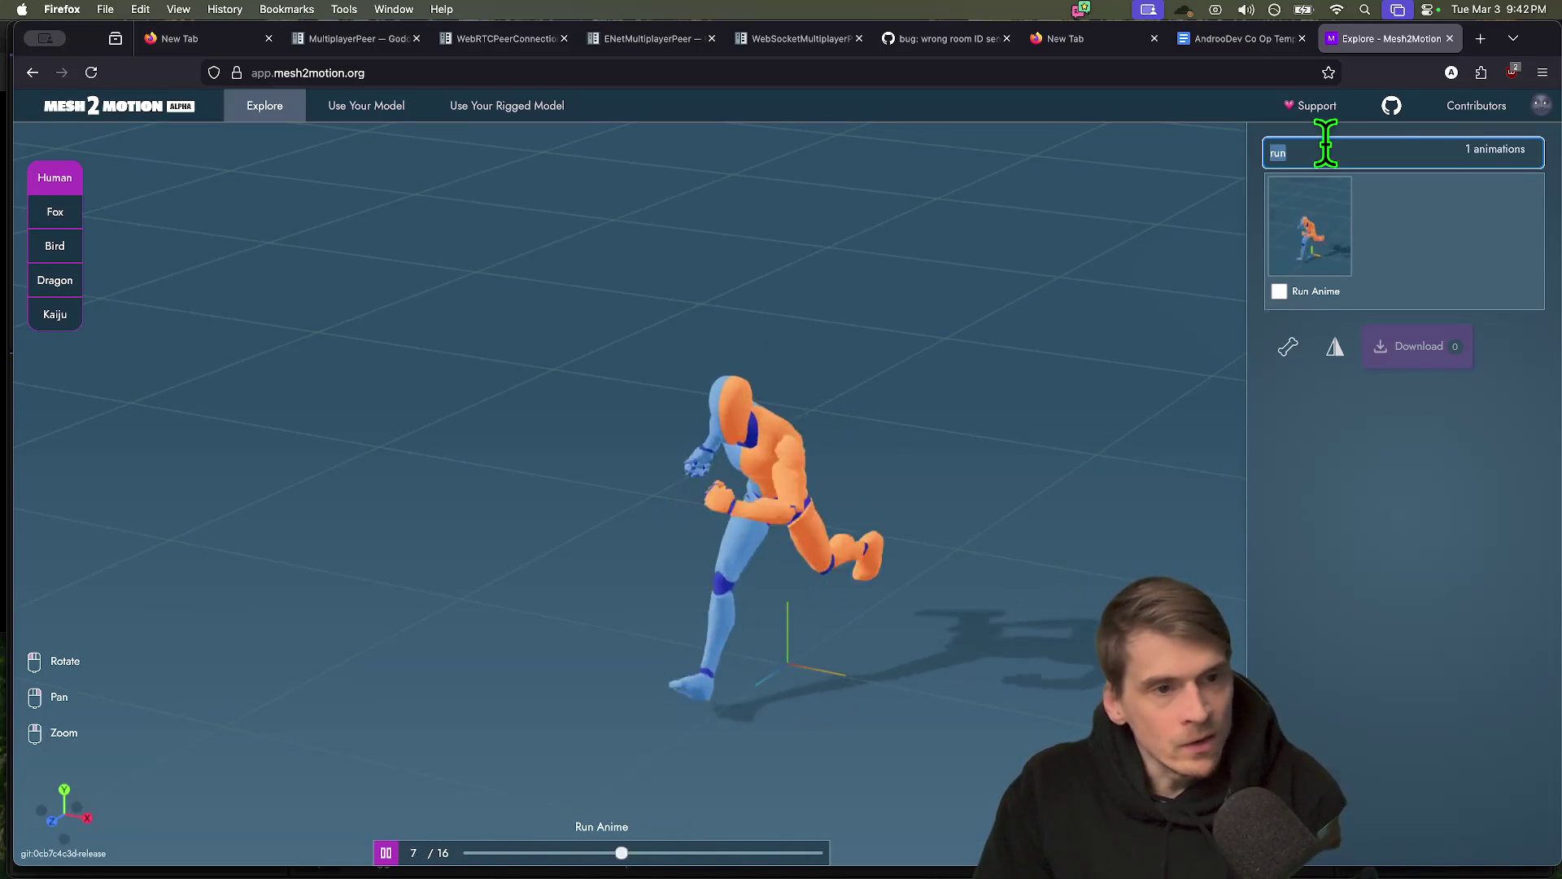
key("BackSpace")
key("BackSpace")
key("BackSpace")
type("jog")
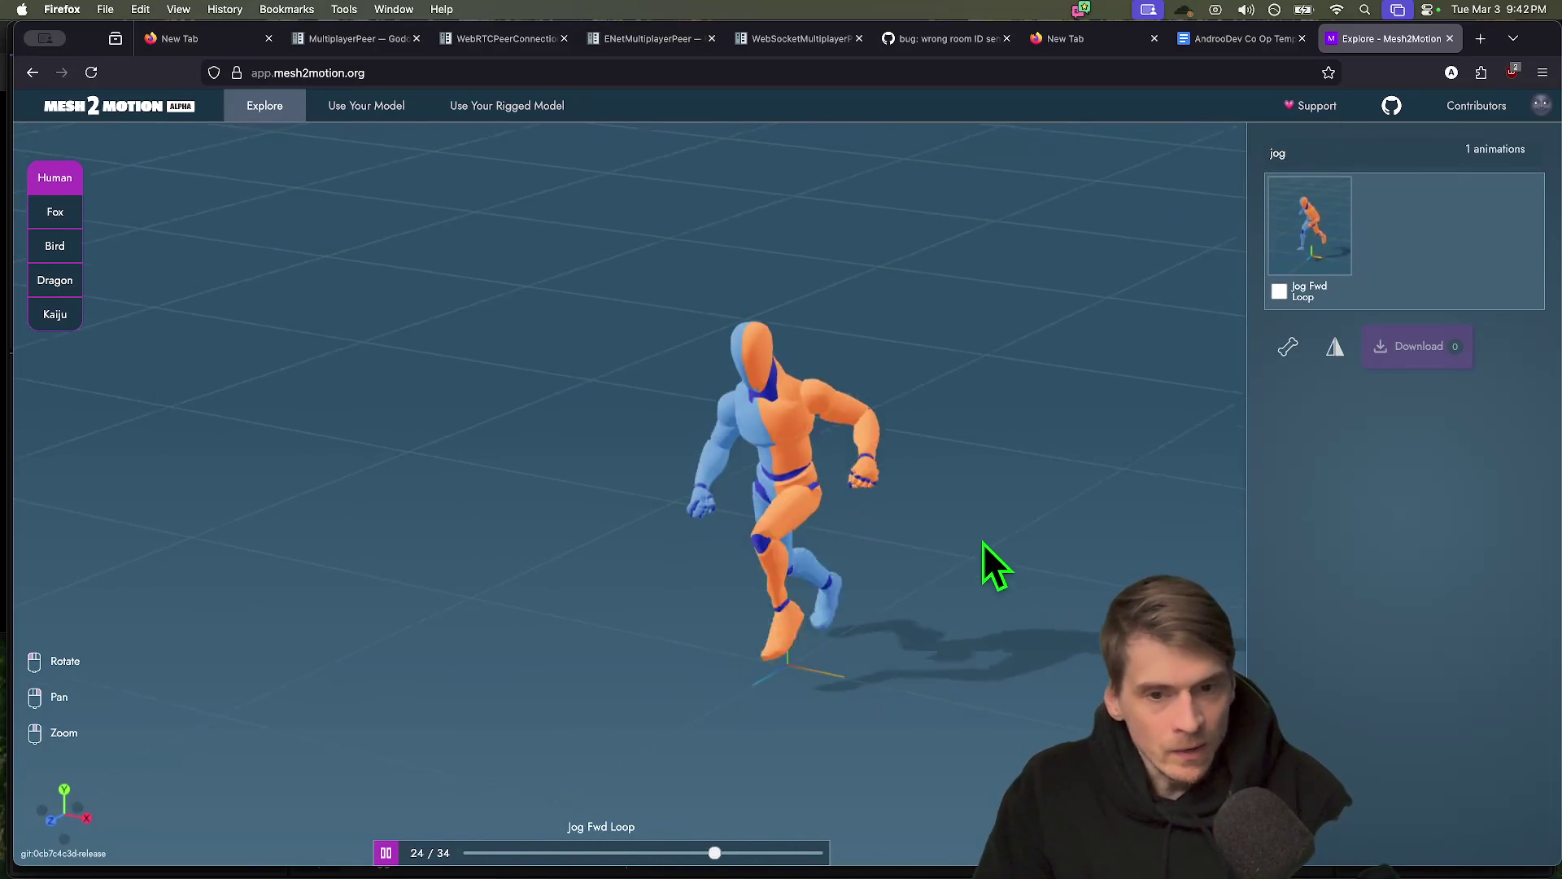
Launch LICEcap from system search
key("super+space")
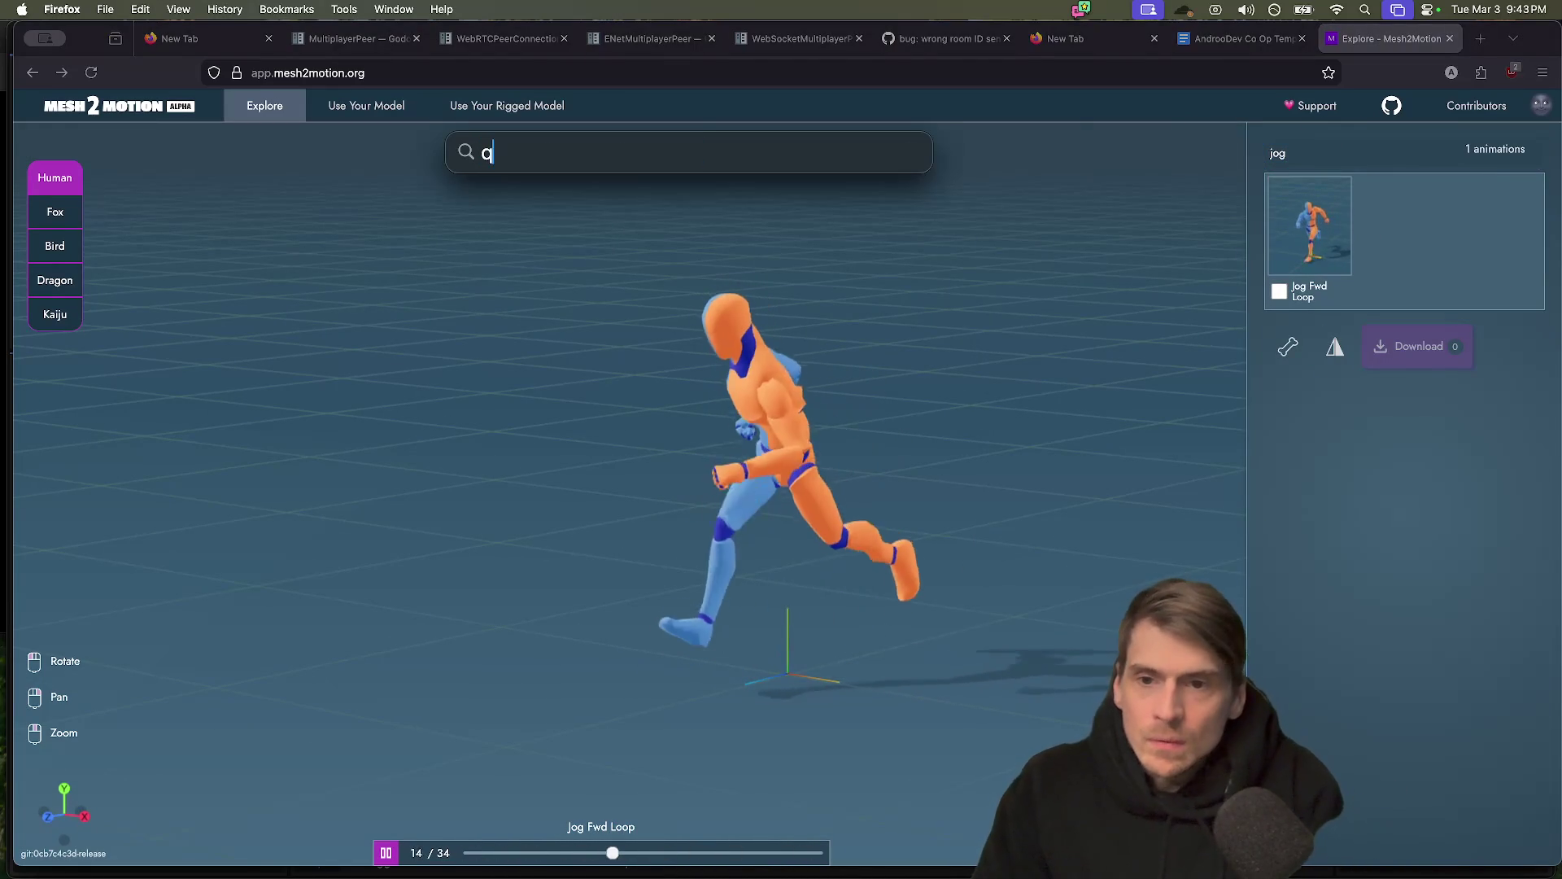
type("licecap")
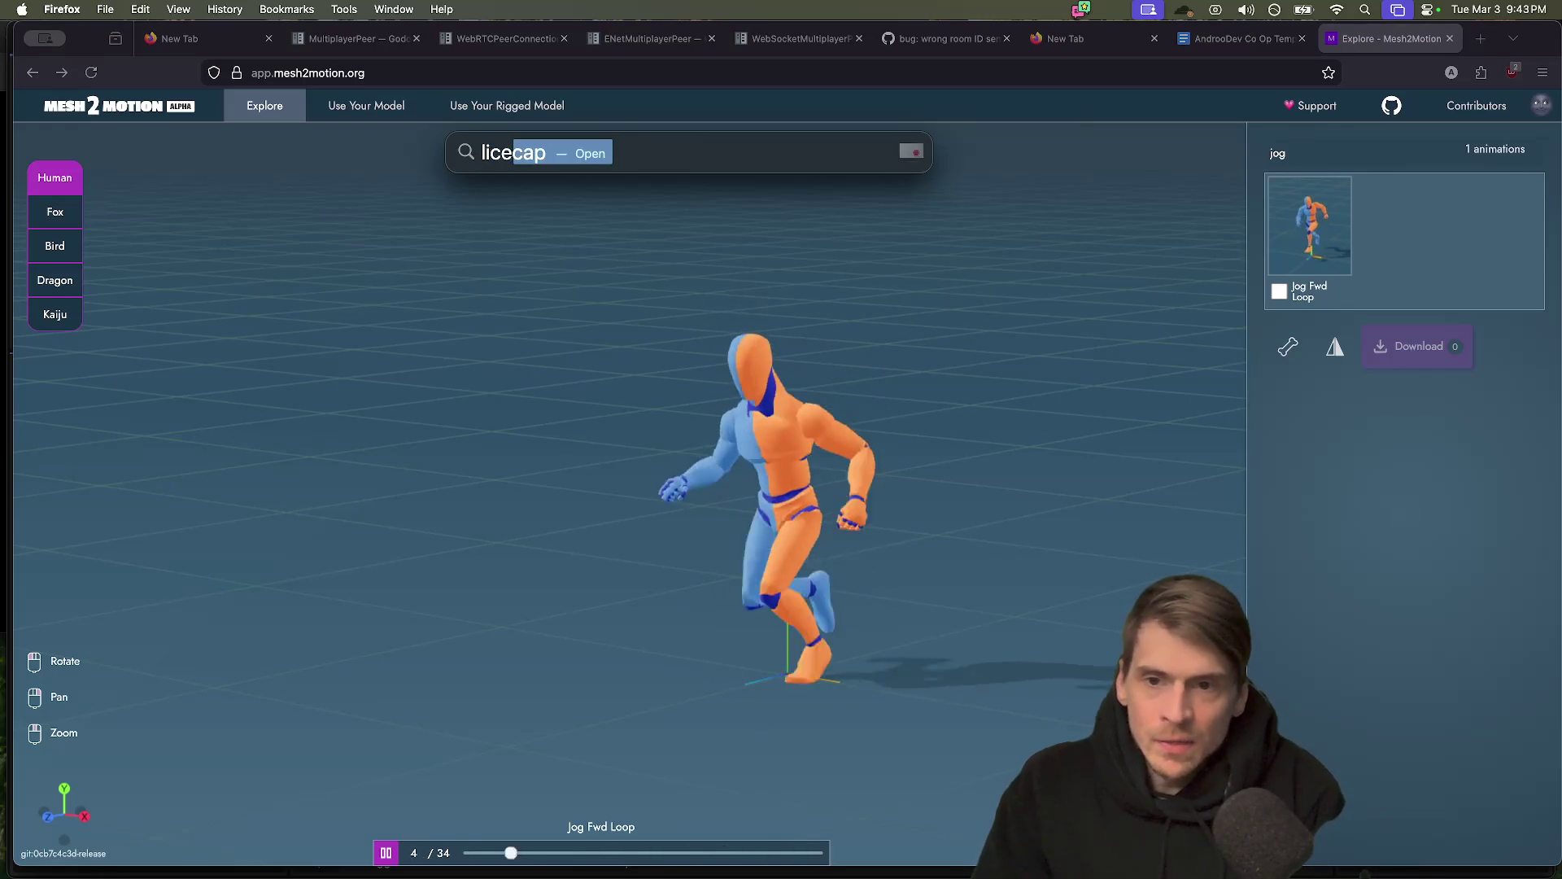
key("Return")
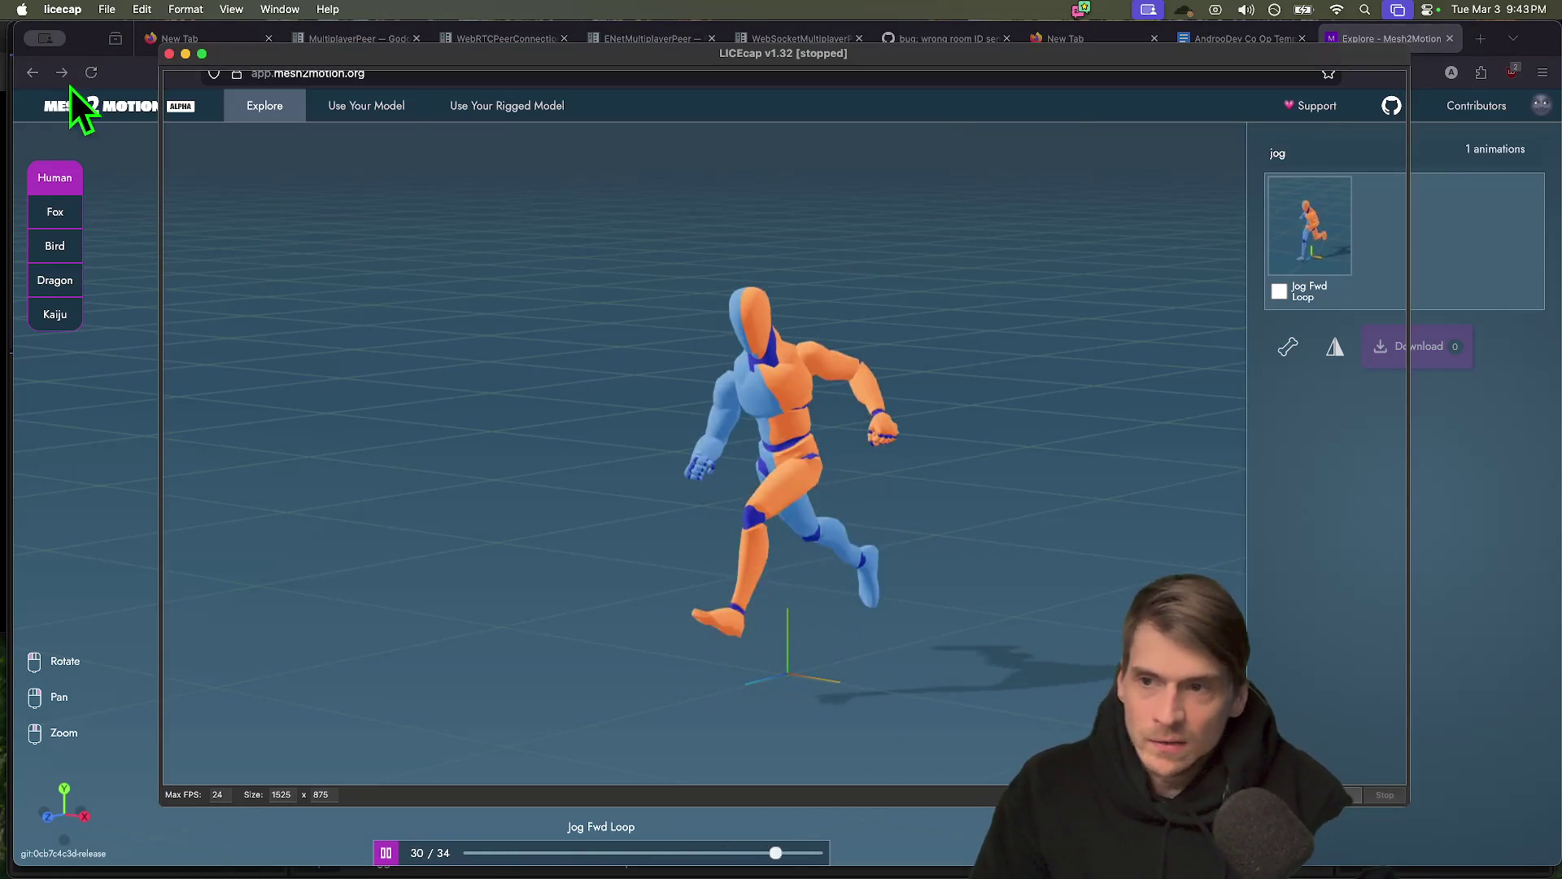
Frame the jogging figure in LICEcap and record a short clip saved as jog1.gif
left_click_drag(161, 47, 323, 192)
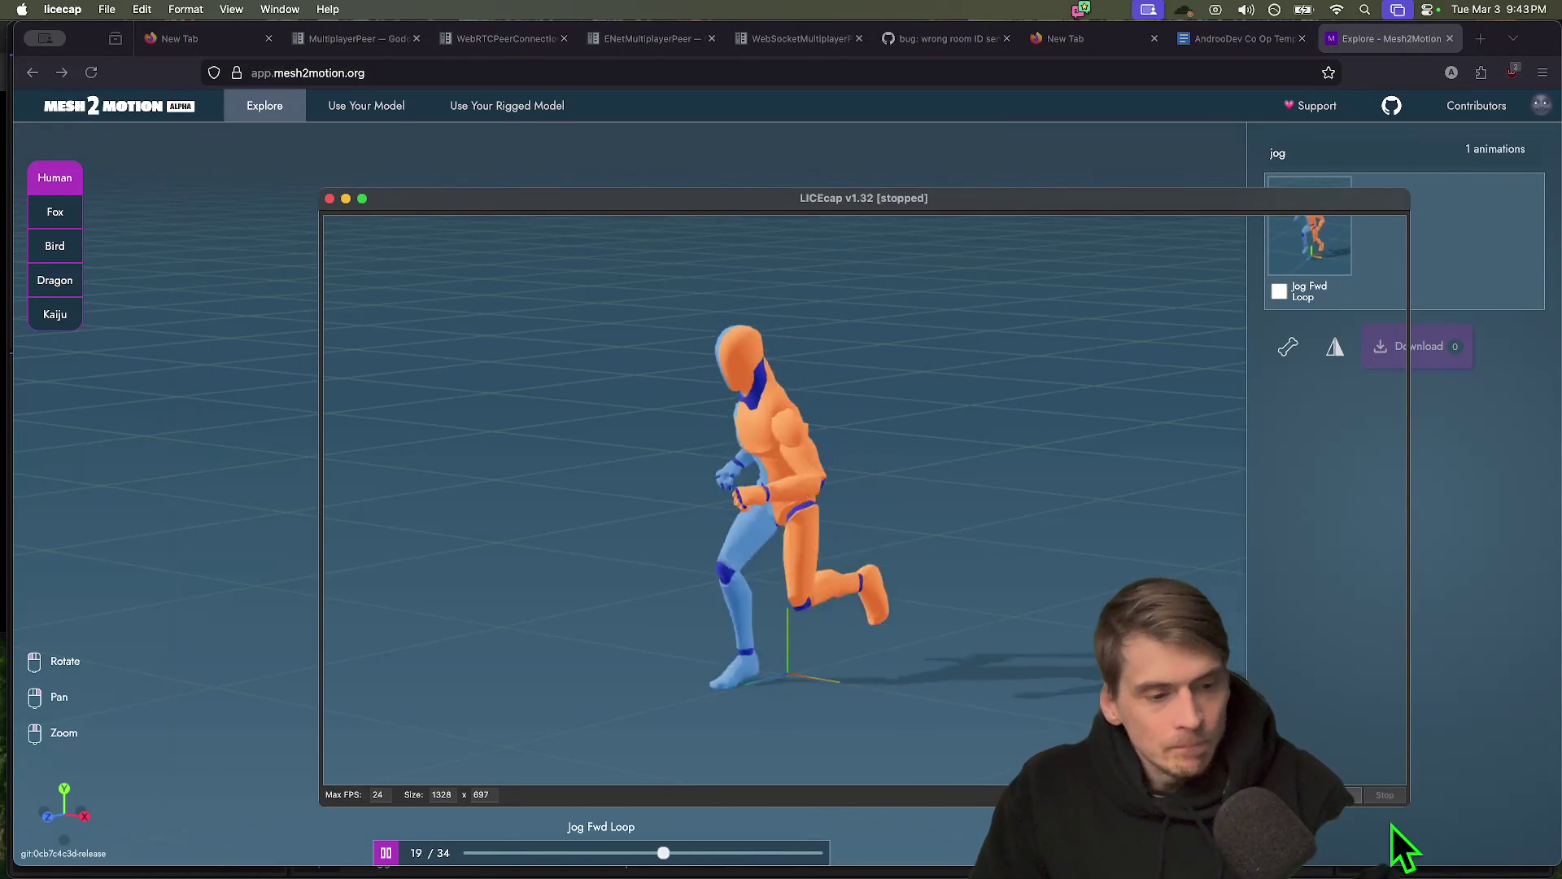
left_click_drag(1405, 803, 1224, 752)
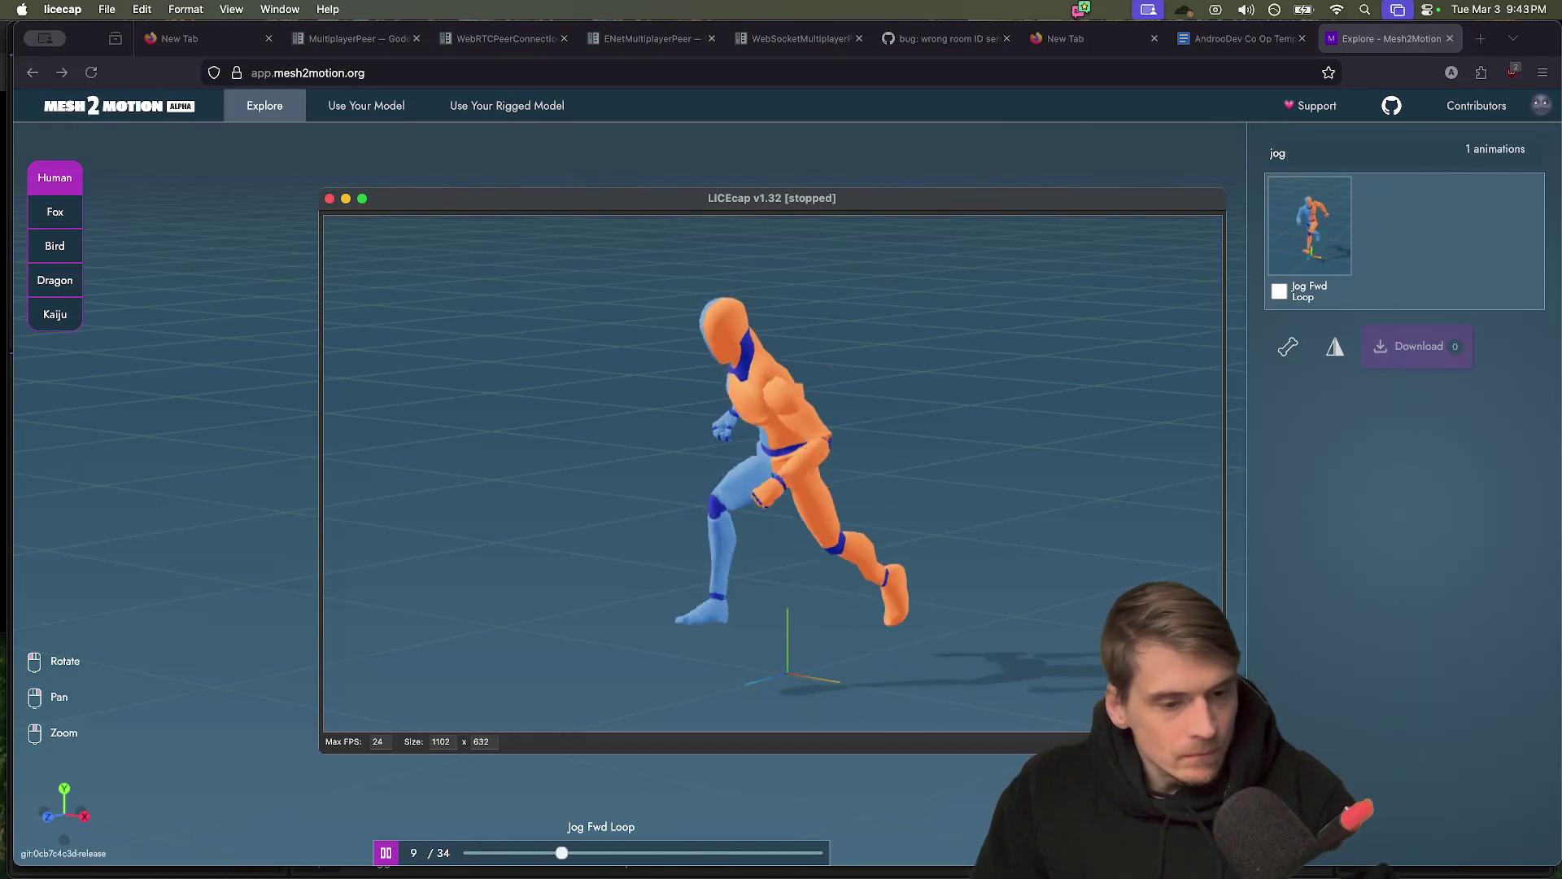
left_click(1188, 742)
type("jog")
key("Return")
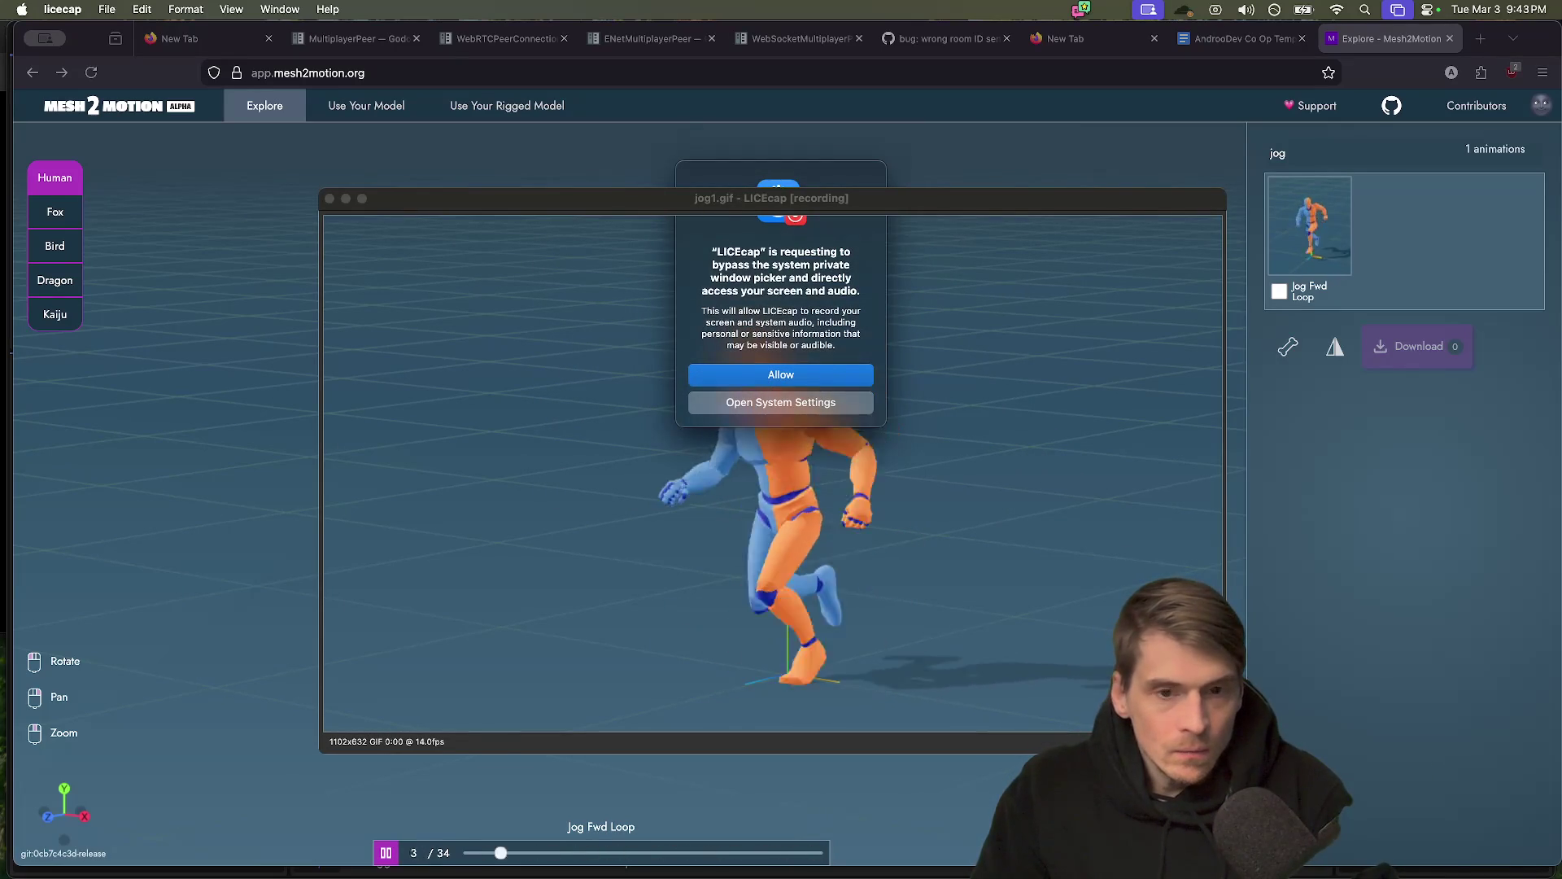
left_click(736, 382)
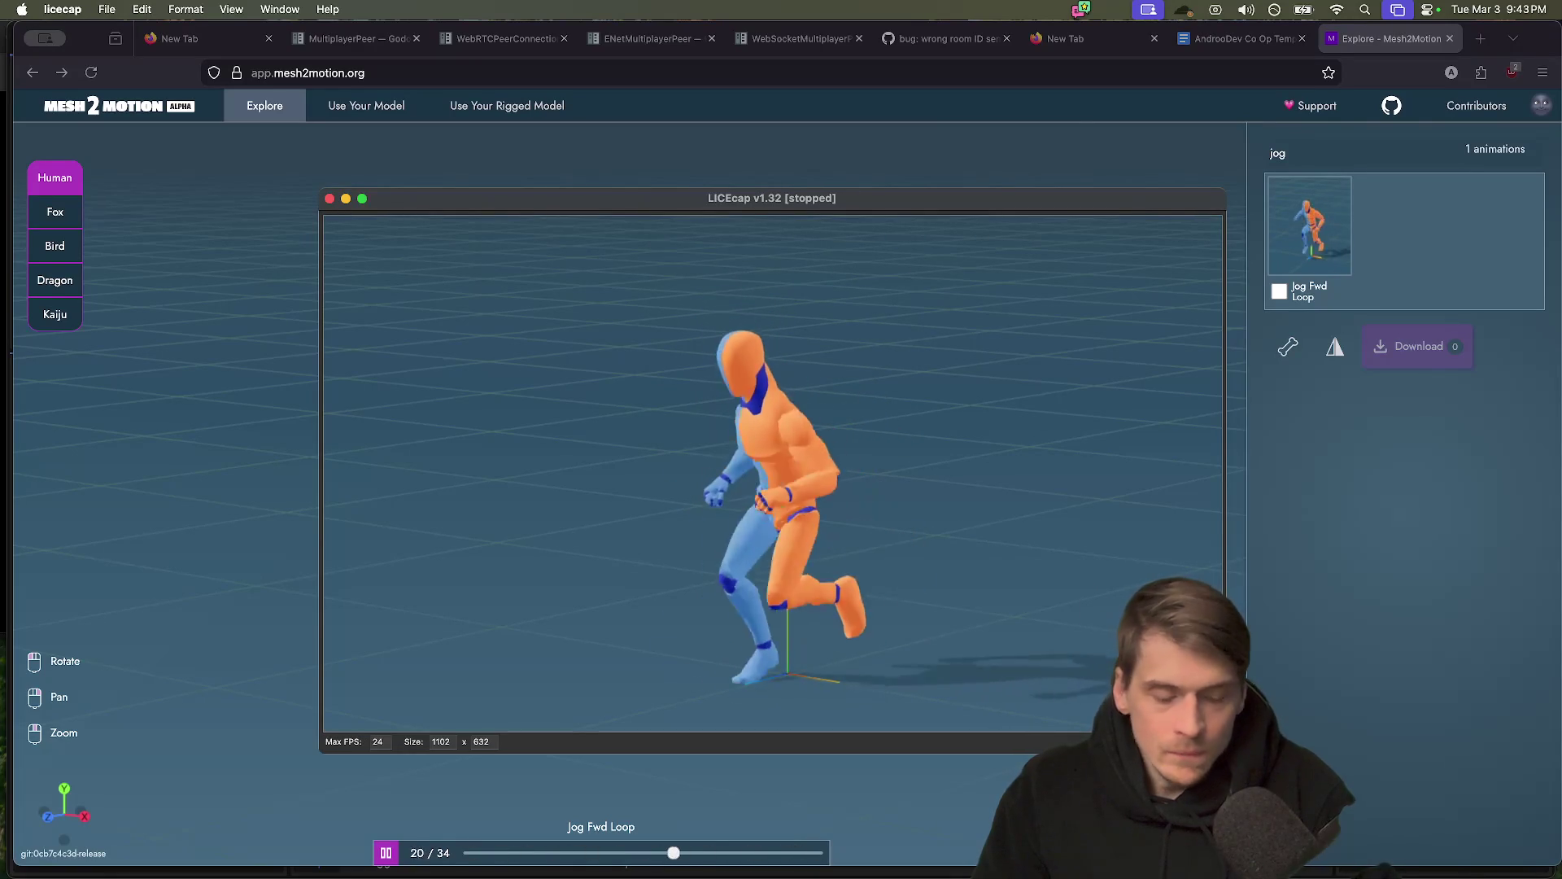
left_click(127, 823)
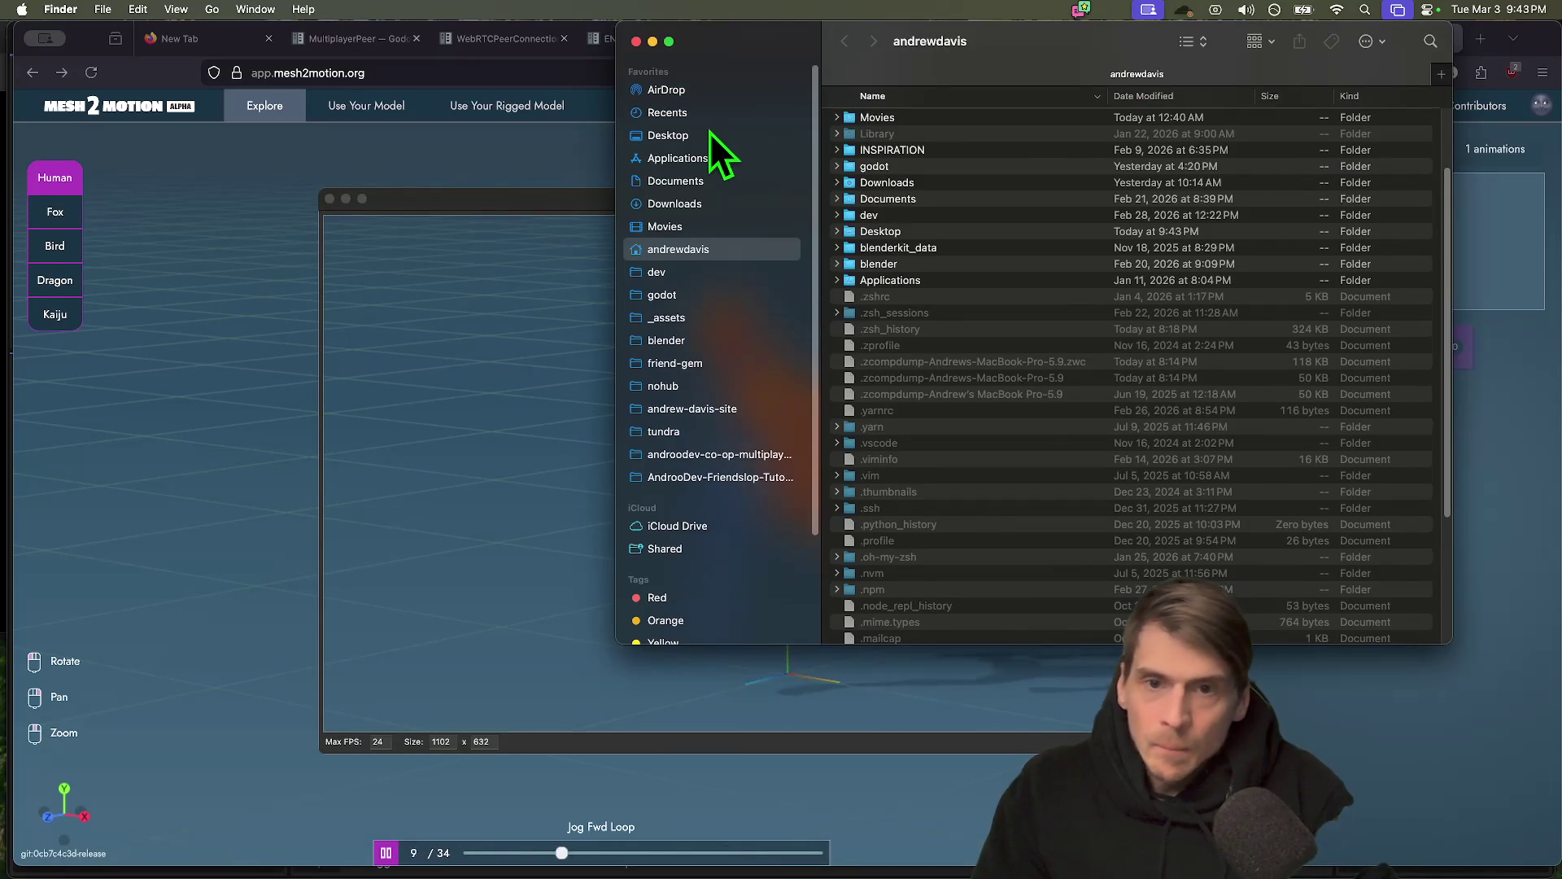
Preview the first jog1.gif take on the Desktop in Finder
left_click(711, 132)
left_click(1056, 121)
key("space")
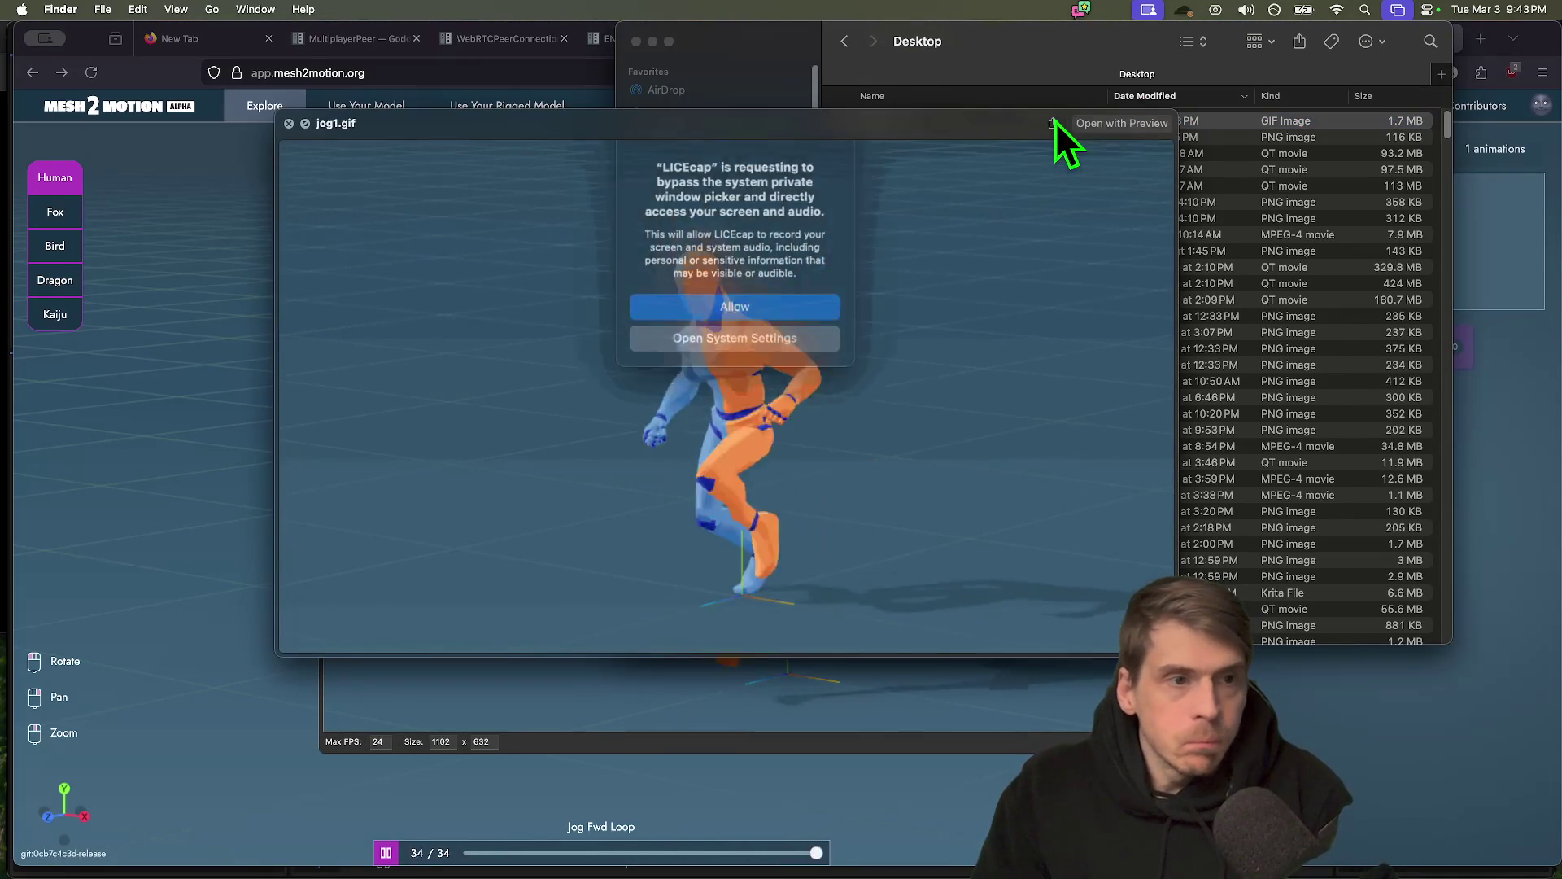
key("space")
key("super+w")
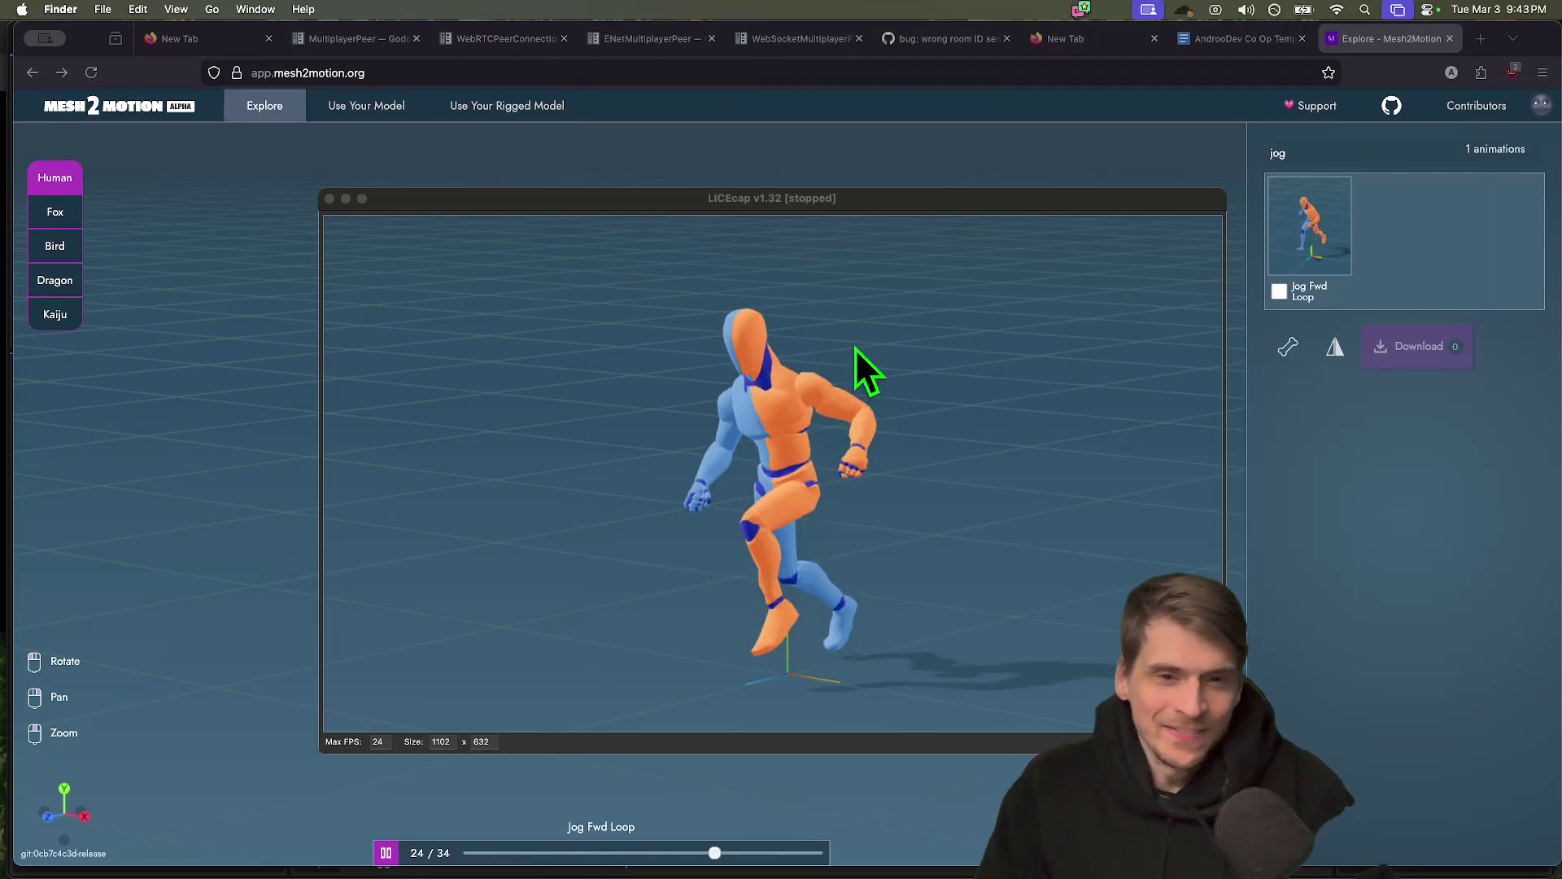
Re-record the jog clip, replacing the existing jog1.gif
left_click(1188, 741)
key("Return")
left_click(786, 394)
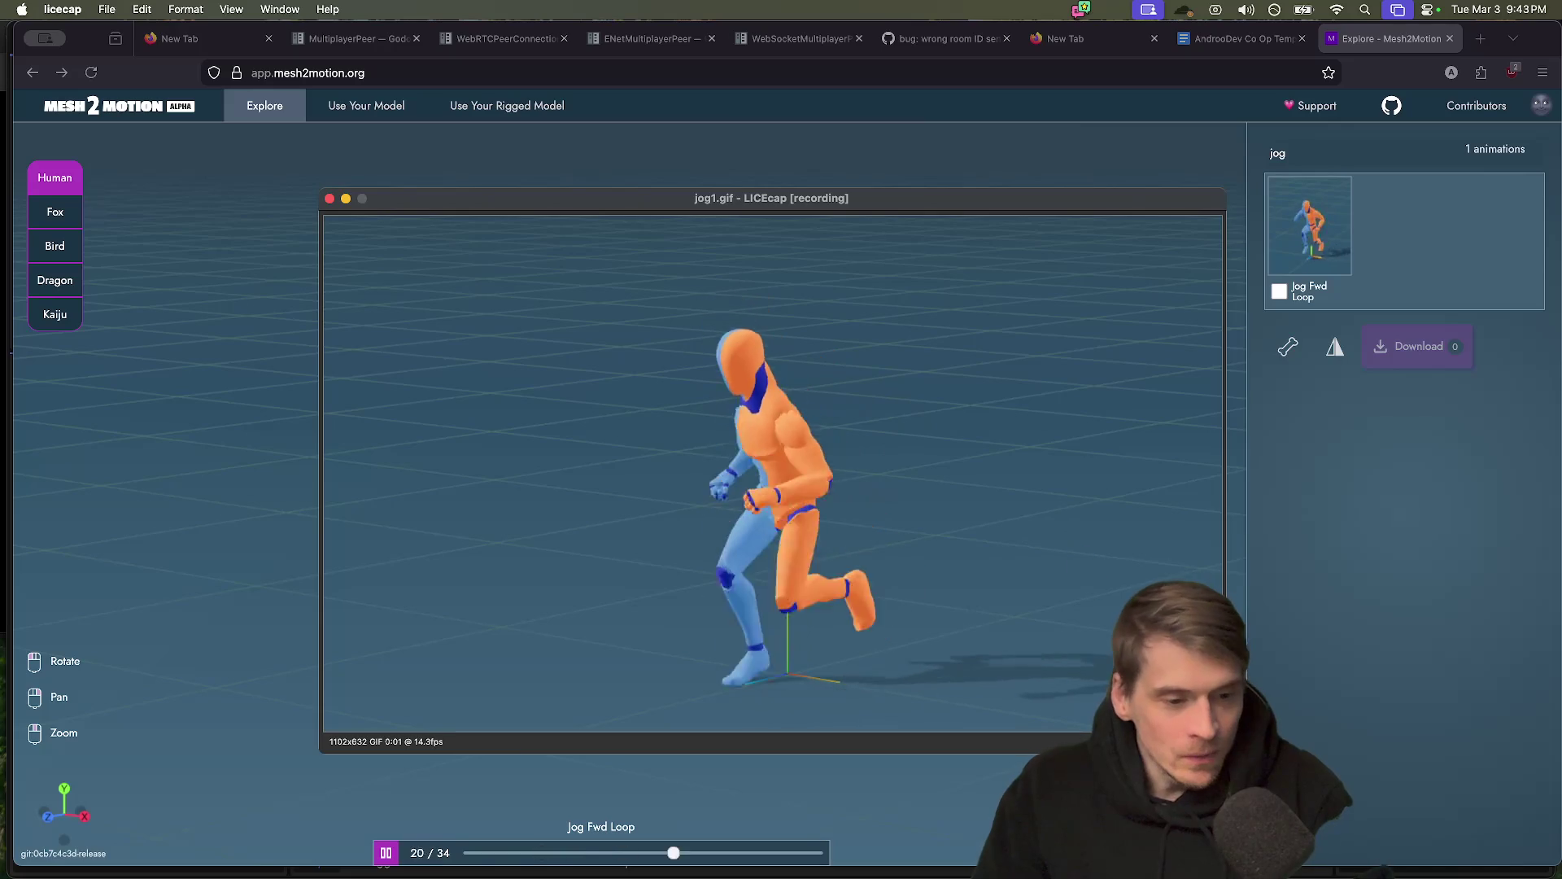
left_click(1189, 742)
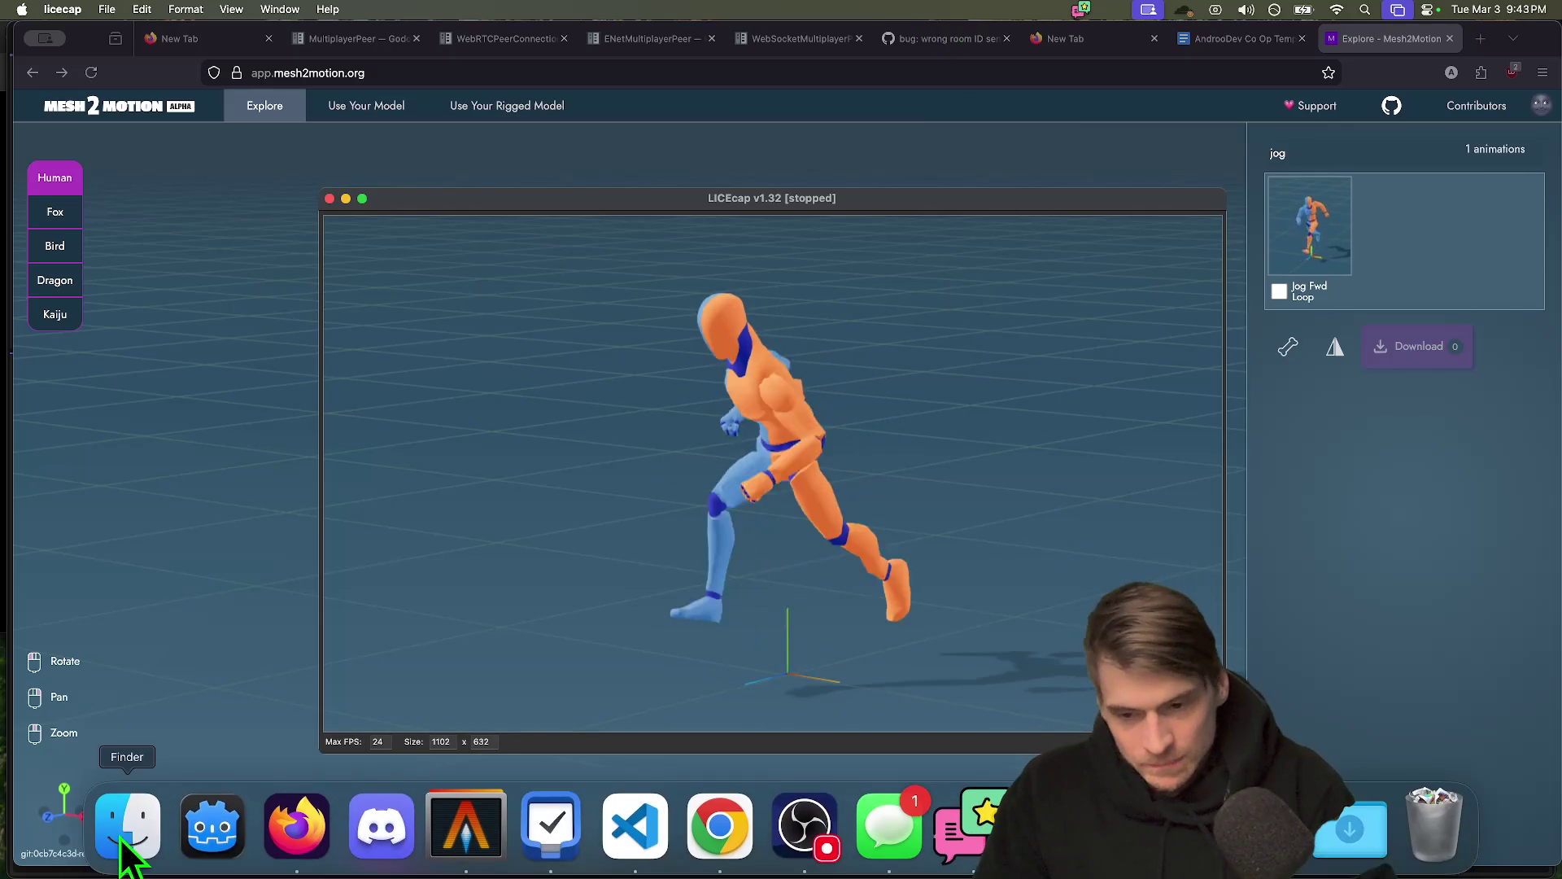
Preview the re-recorded jog1.gif on the Desktop, then return to Firefox
left_click(130, 846)
left_click(1153, 122)
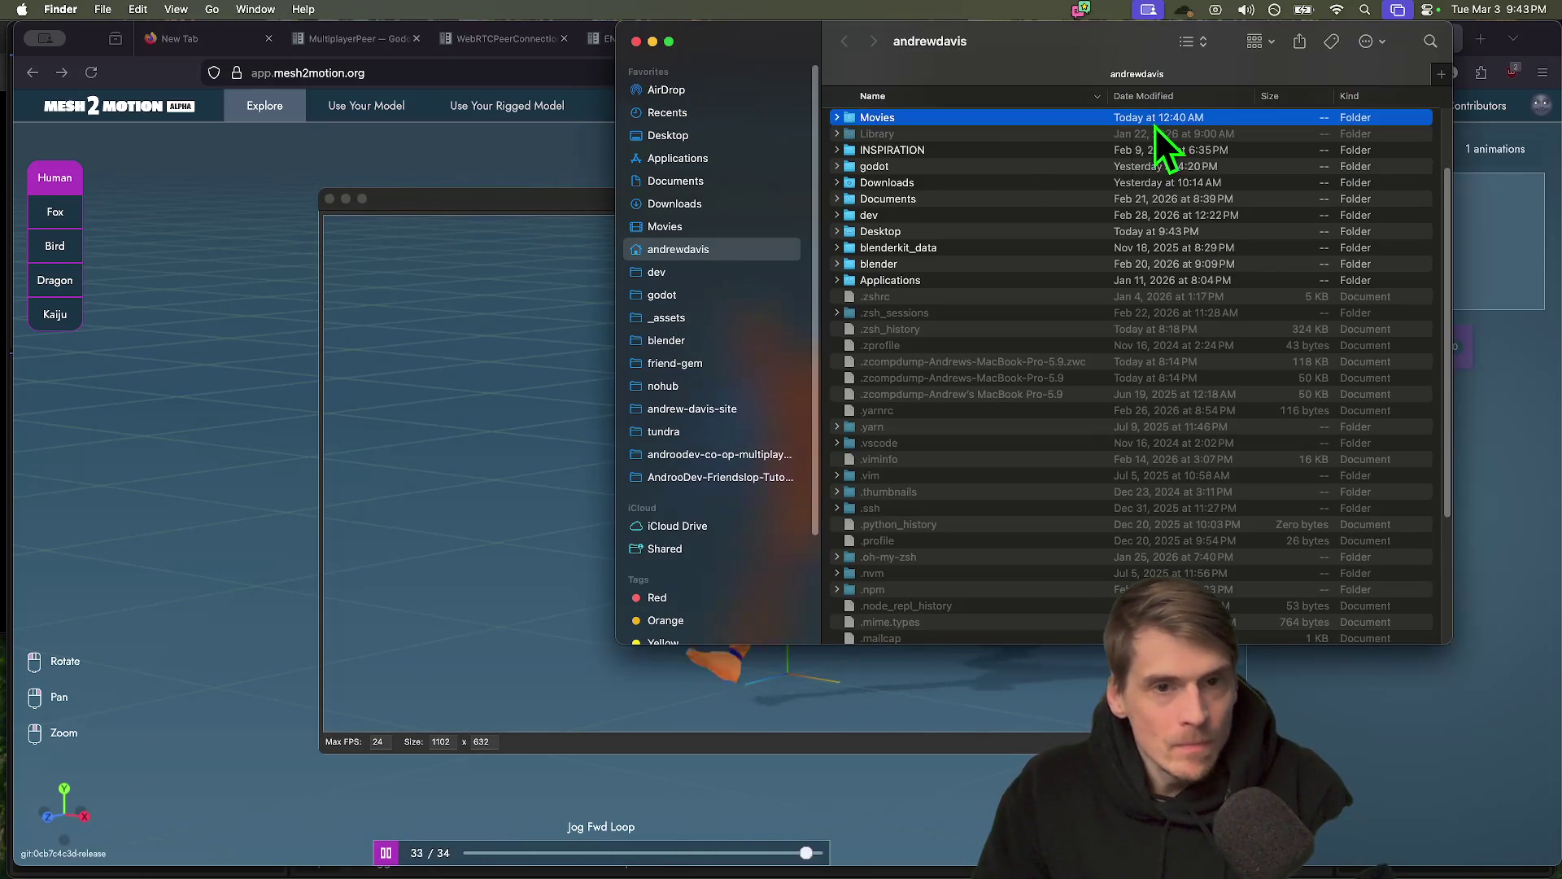
left_click(761, 135)
left_click(997, 136)
left_click(999, 123)
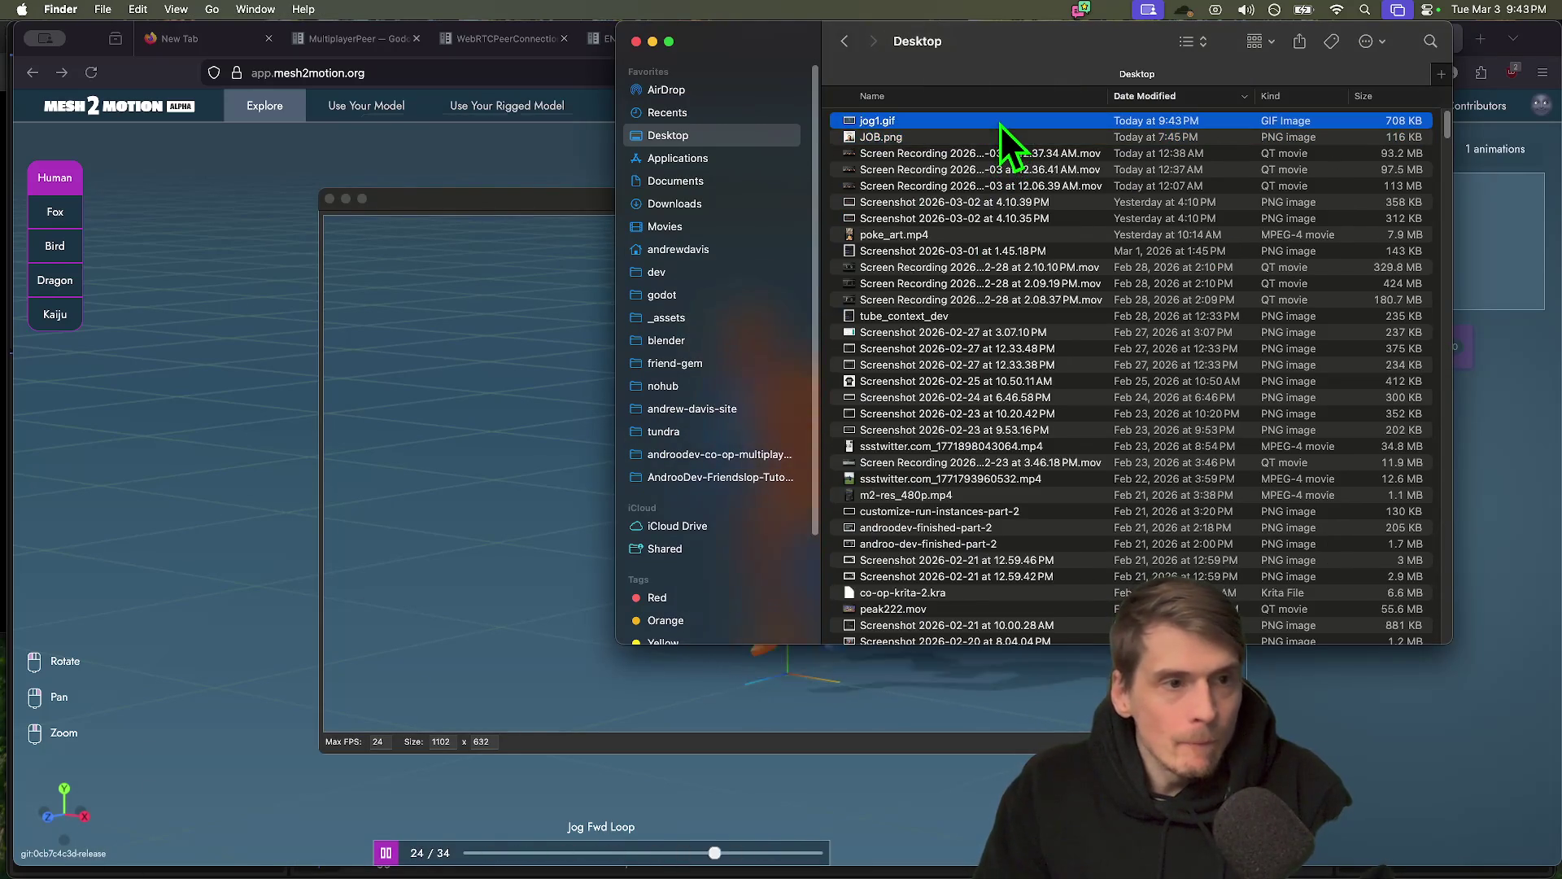
key("space")
key("space")
key("super+c")
key("super+Tab")
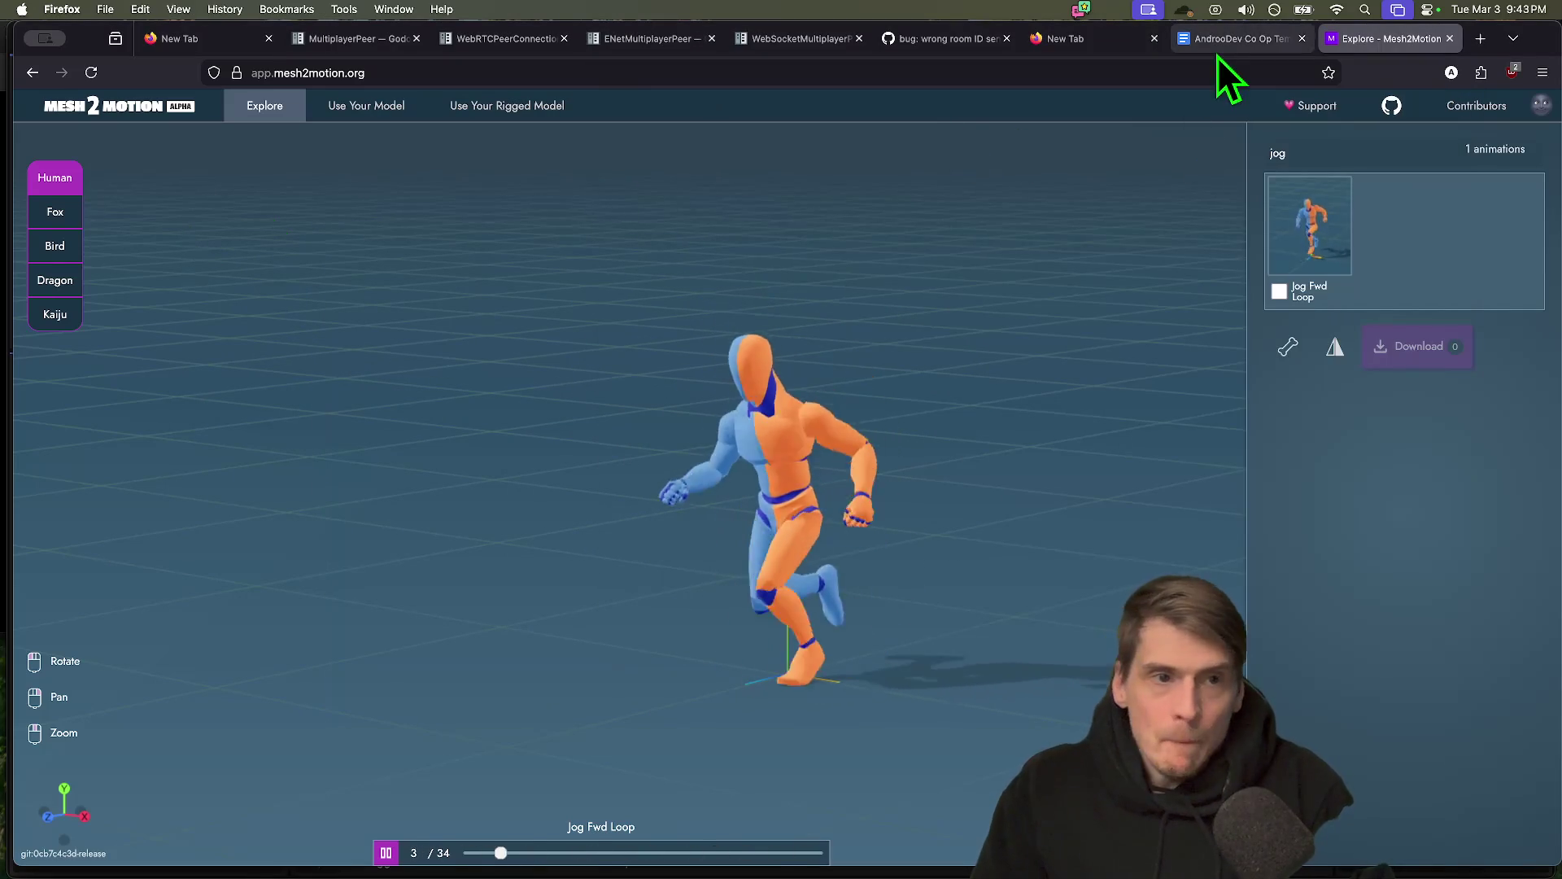
Paste the jog GIF below Wave Shooter and shrink it to about half size
left_click(1220, 40)
scroll(887, 651, "down", 5)
scroll(919, 610, "down", 1)
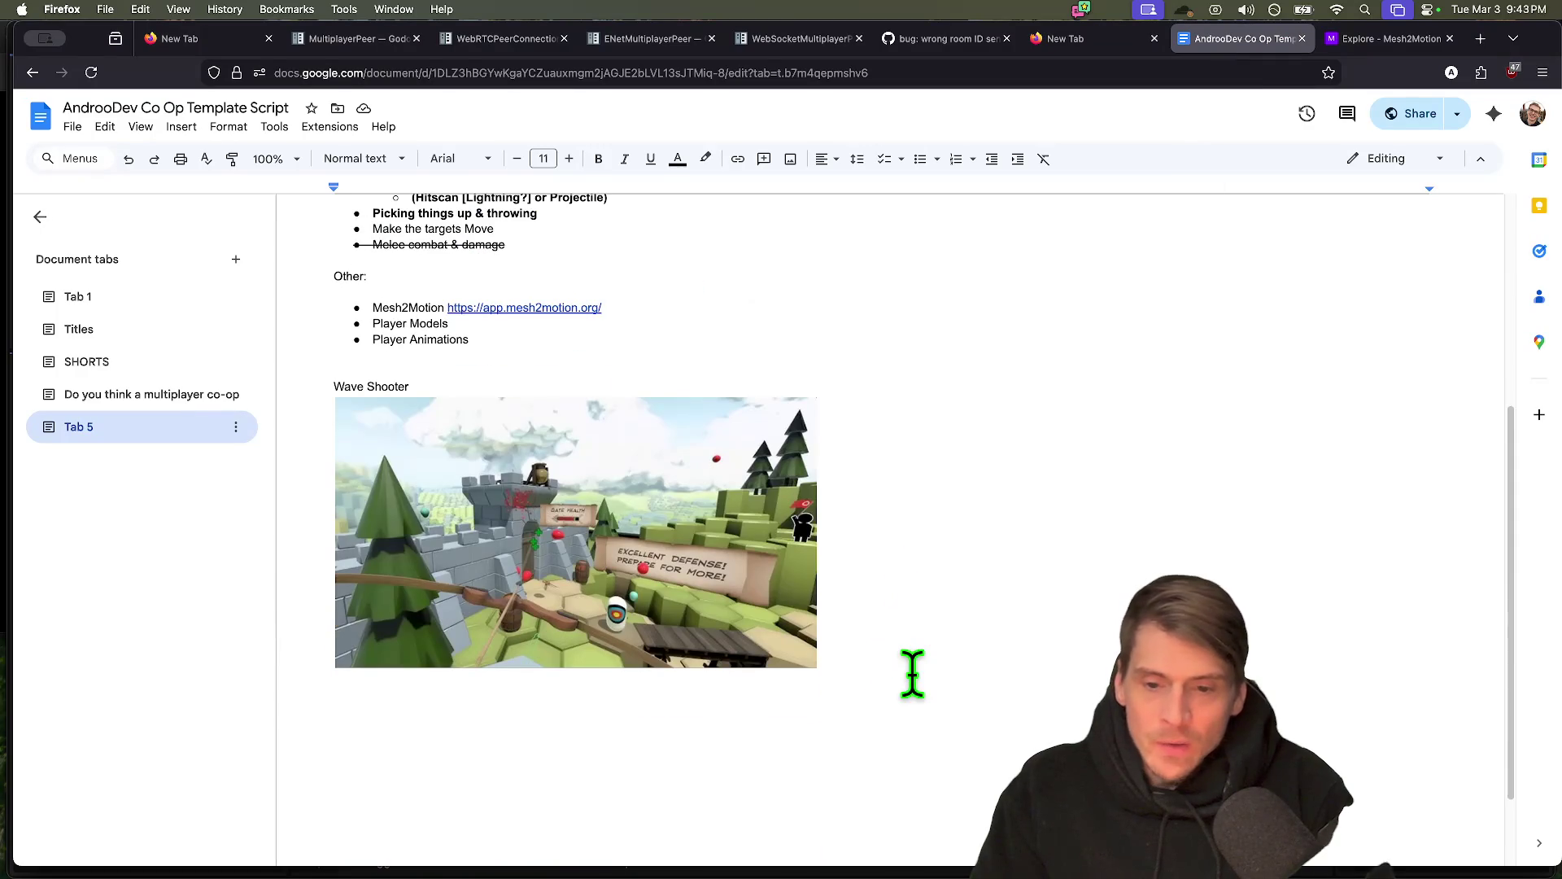
key("super+v")
scroll(1021, 721, "down", 1)
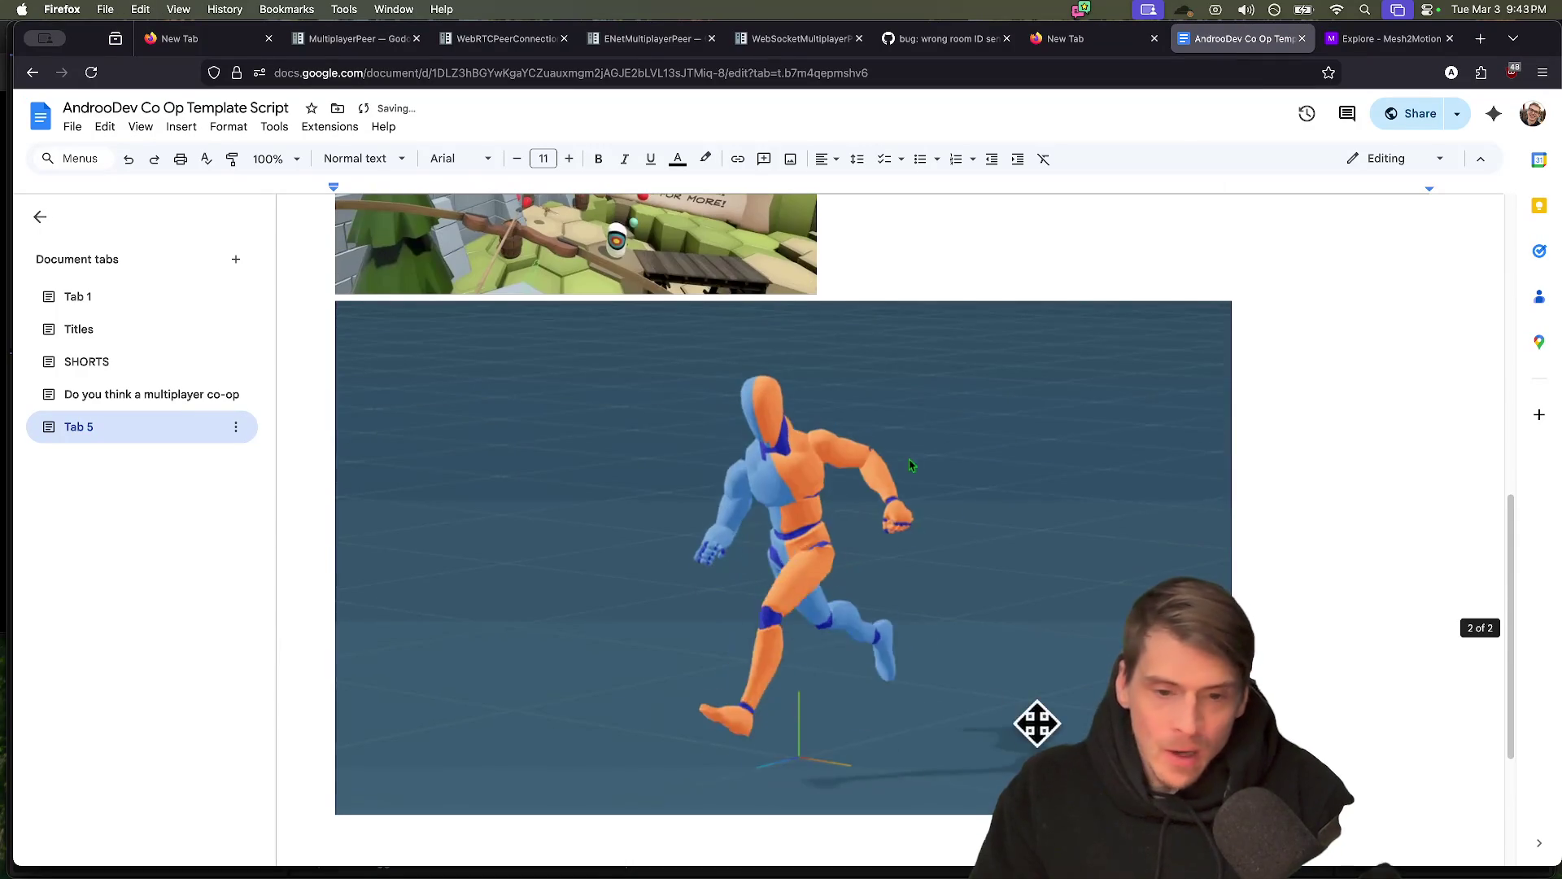
left_click(1021, 722)
left_click_drag(1232, 814, 645, 569)
Drag the Wave Shooter image onto the same line as the running-figure image
scroll(1078, 561, "up", 5)
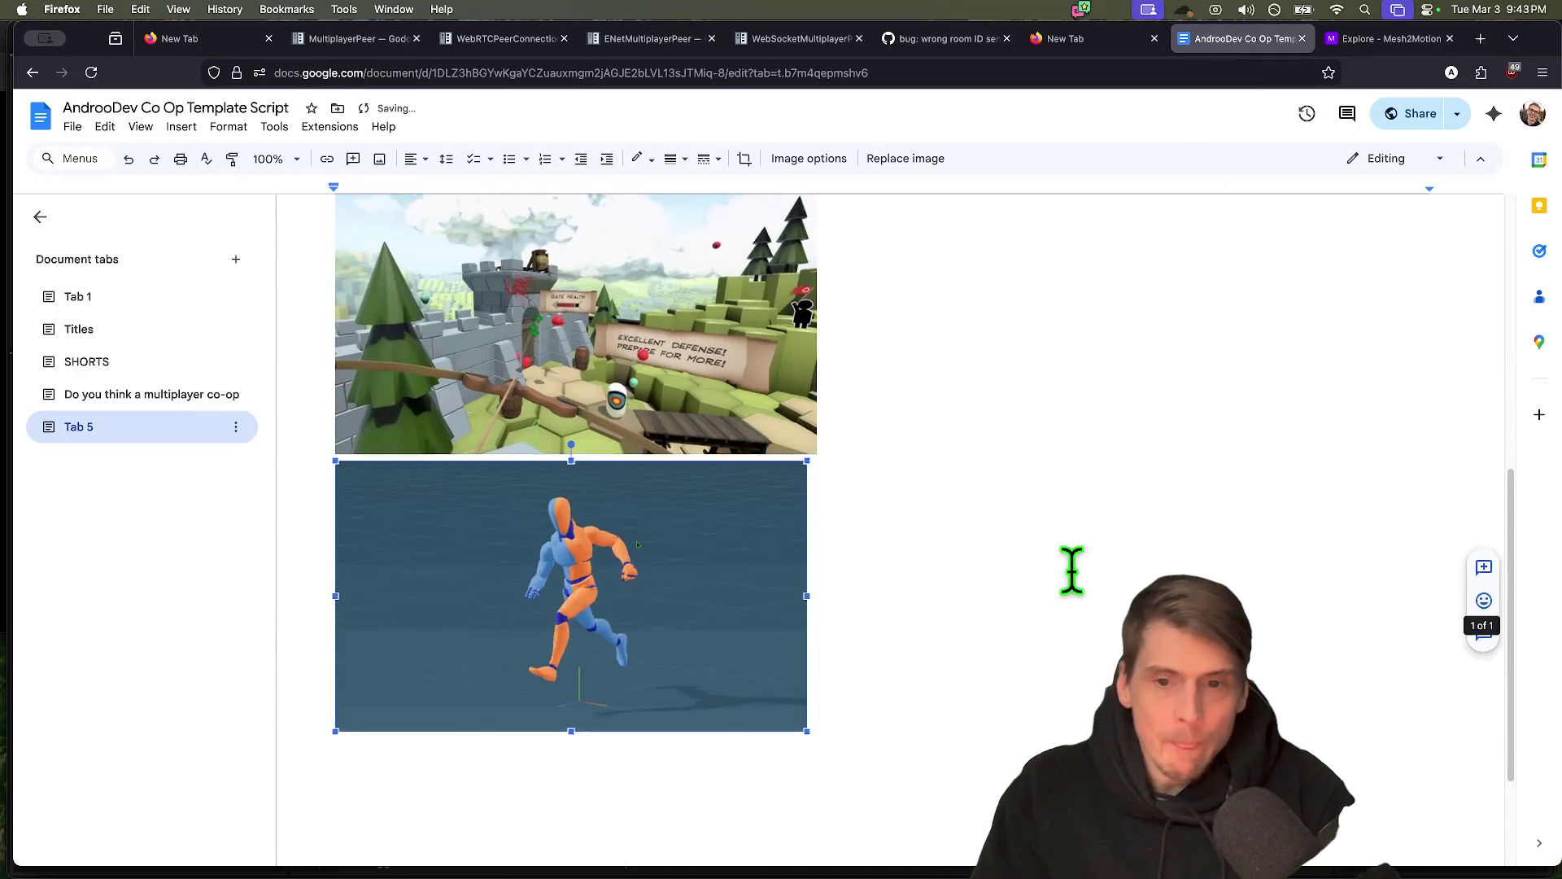
scroll(714, 356, "down", 2)
left_click_drag(698, 453, 812, 732)
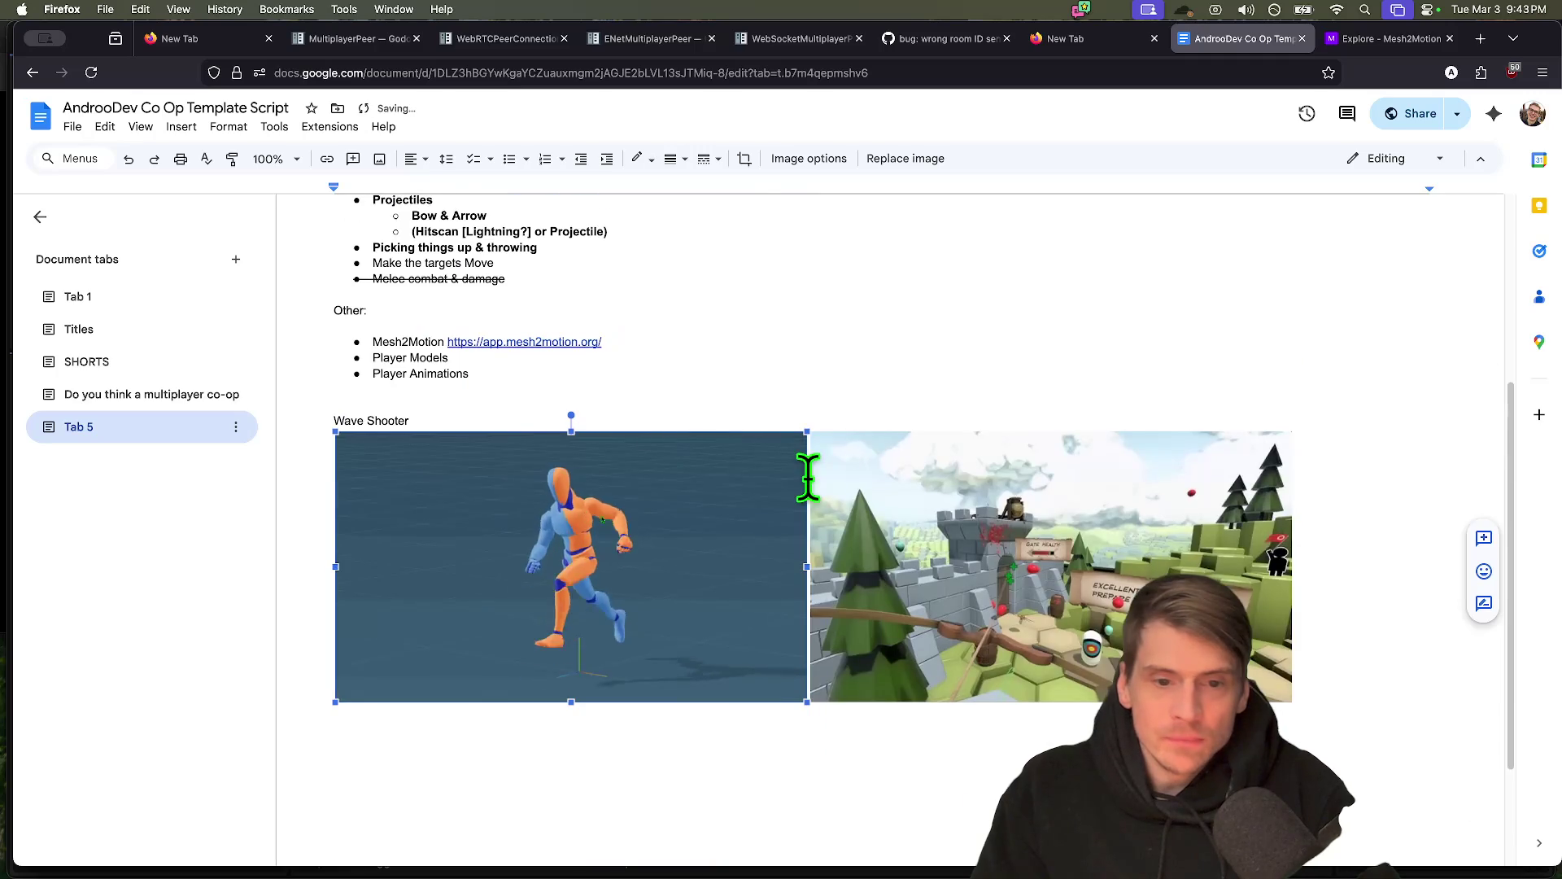
scroll(952, 301, "up", 3)
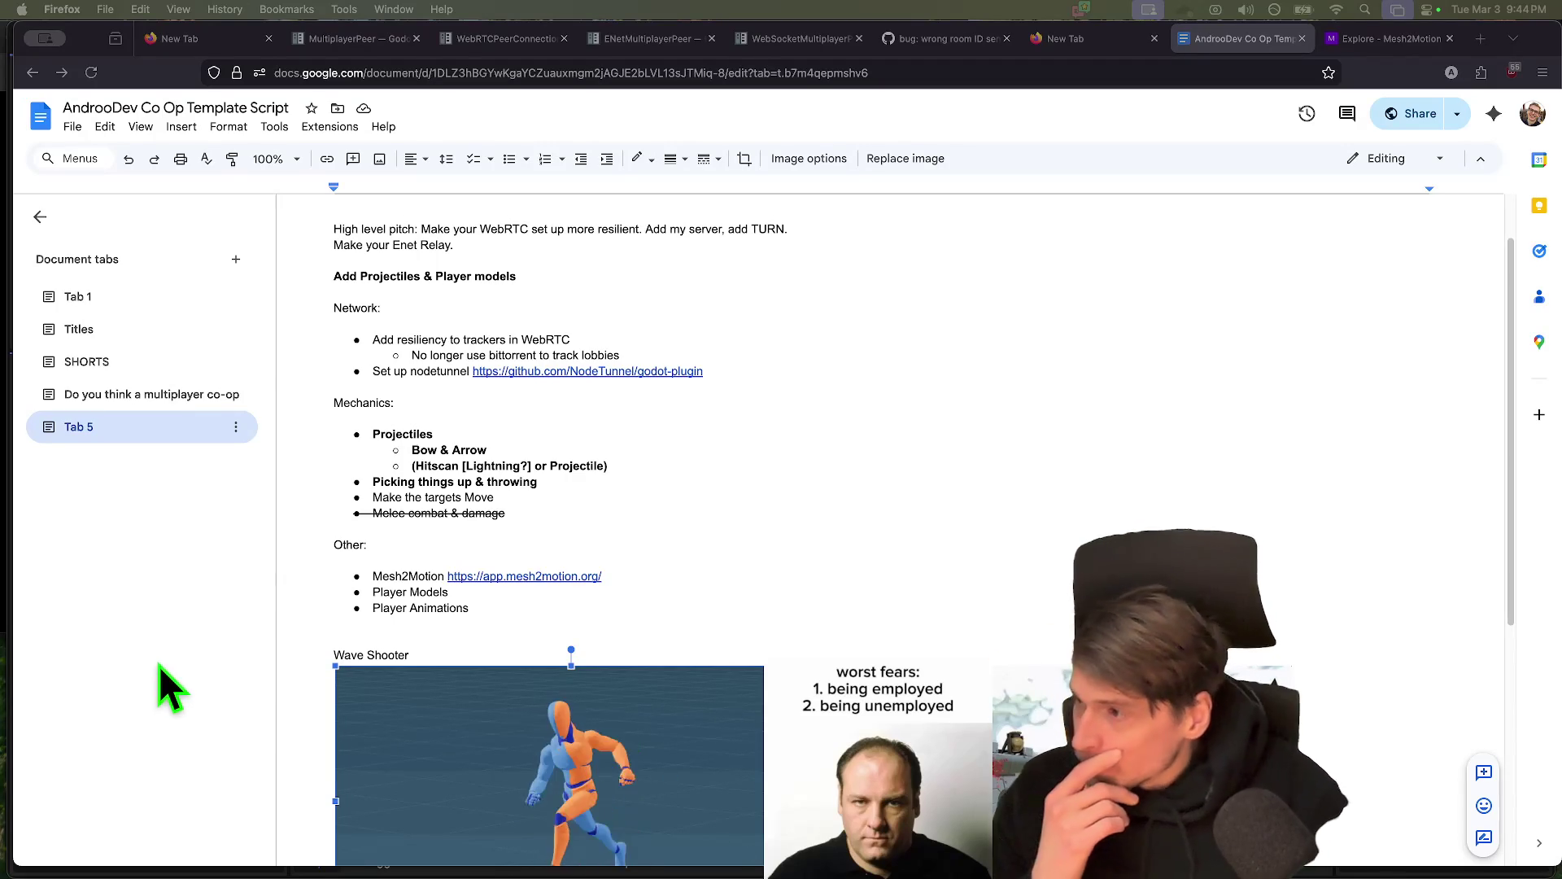
Scroll back up to the Part 3 notes and switch to the Godot editor
scroll(300, 403, "down", 5)
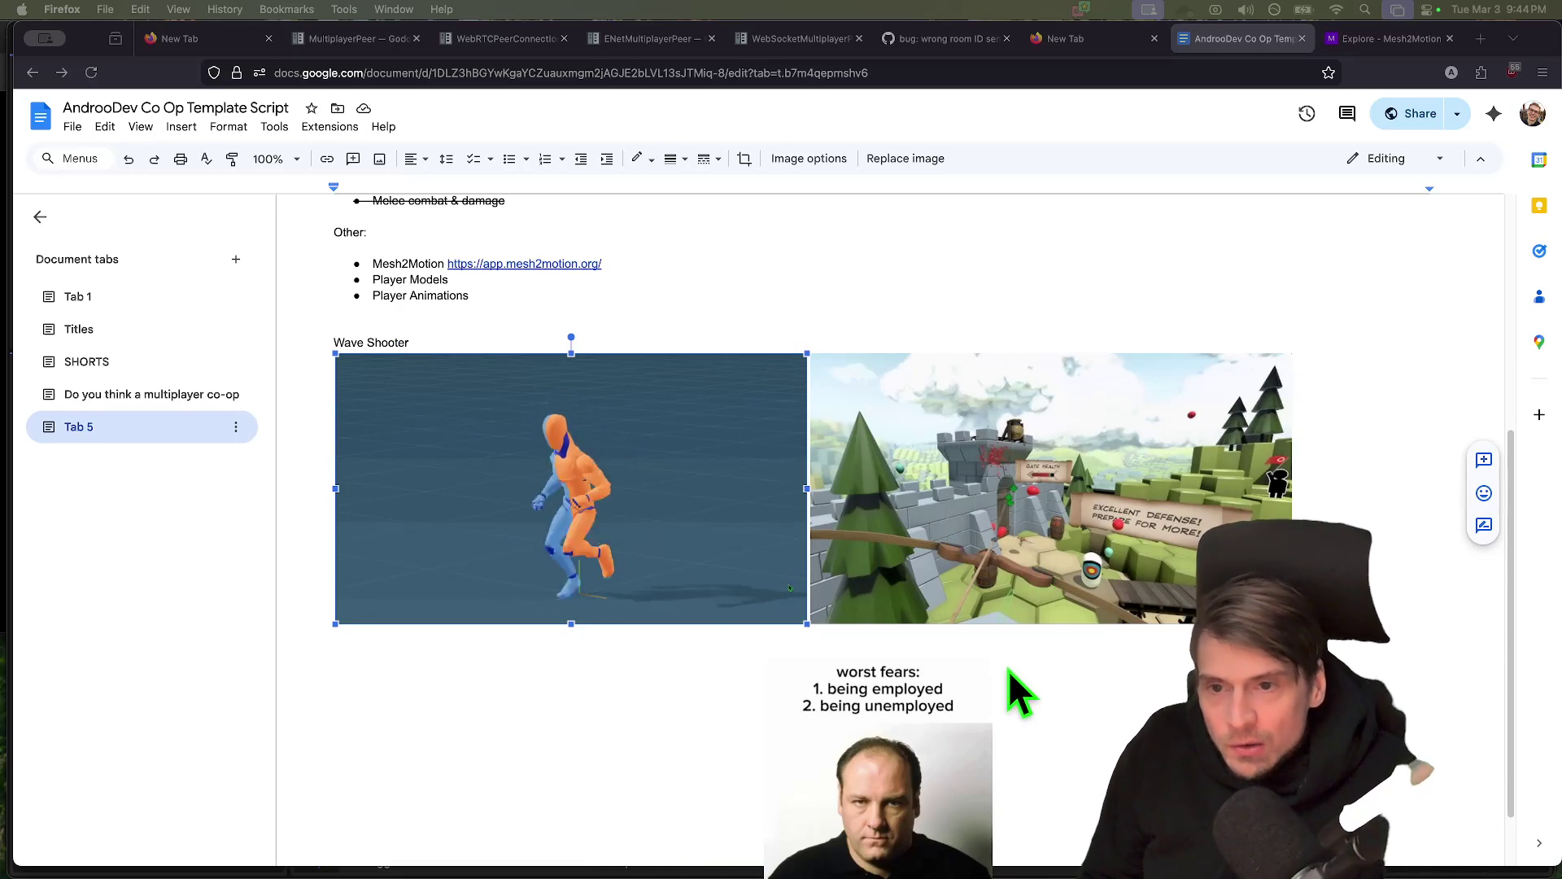
scroll(1002, 691, "up", 5)
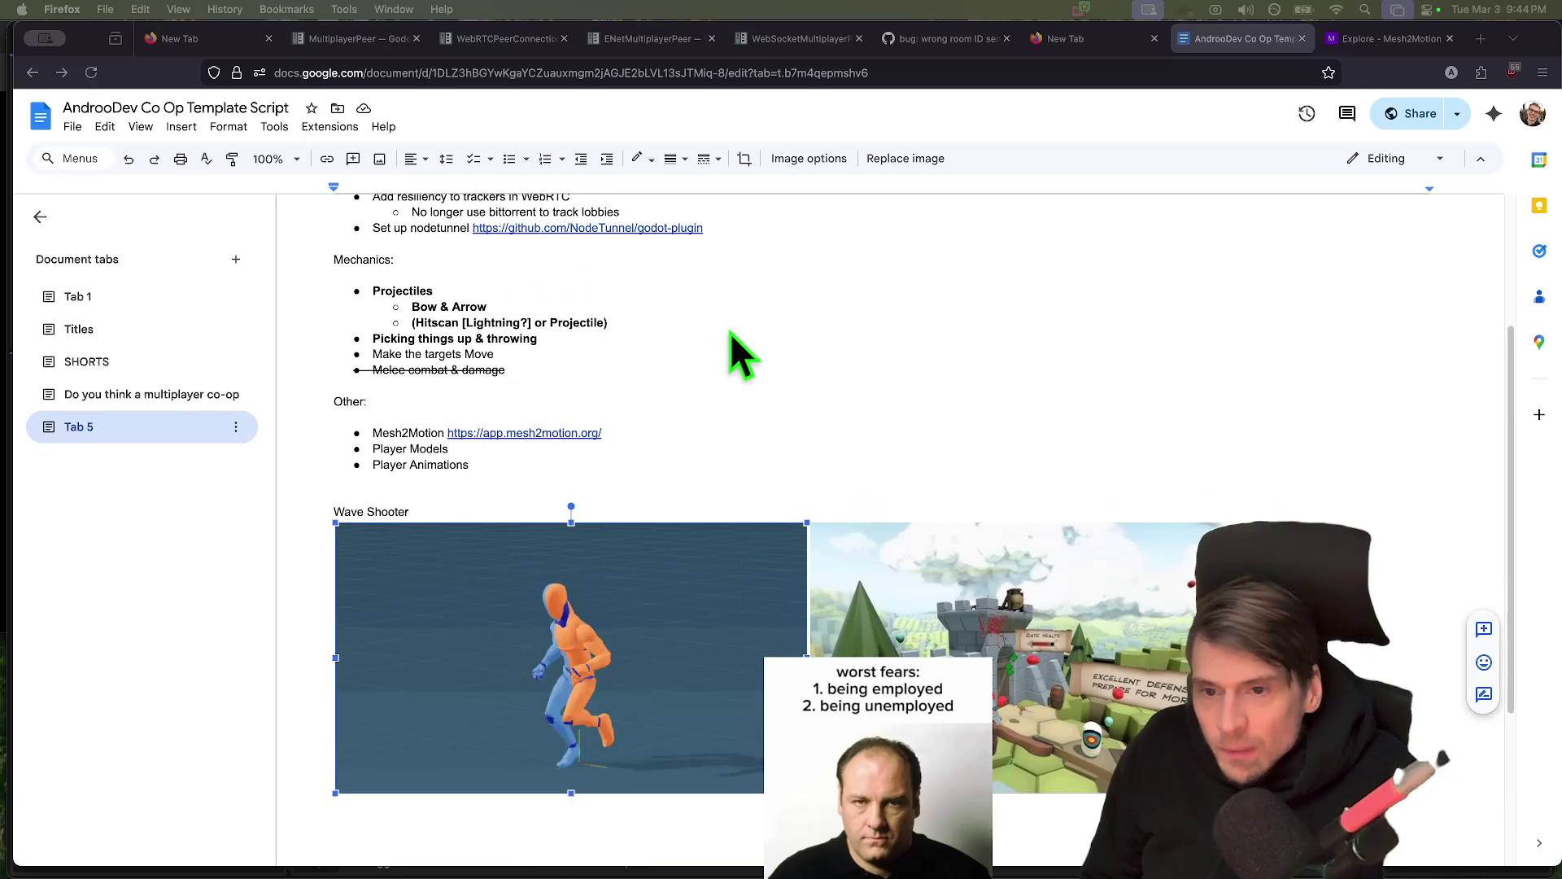
scroll(871, 409, "up", 3)
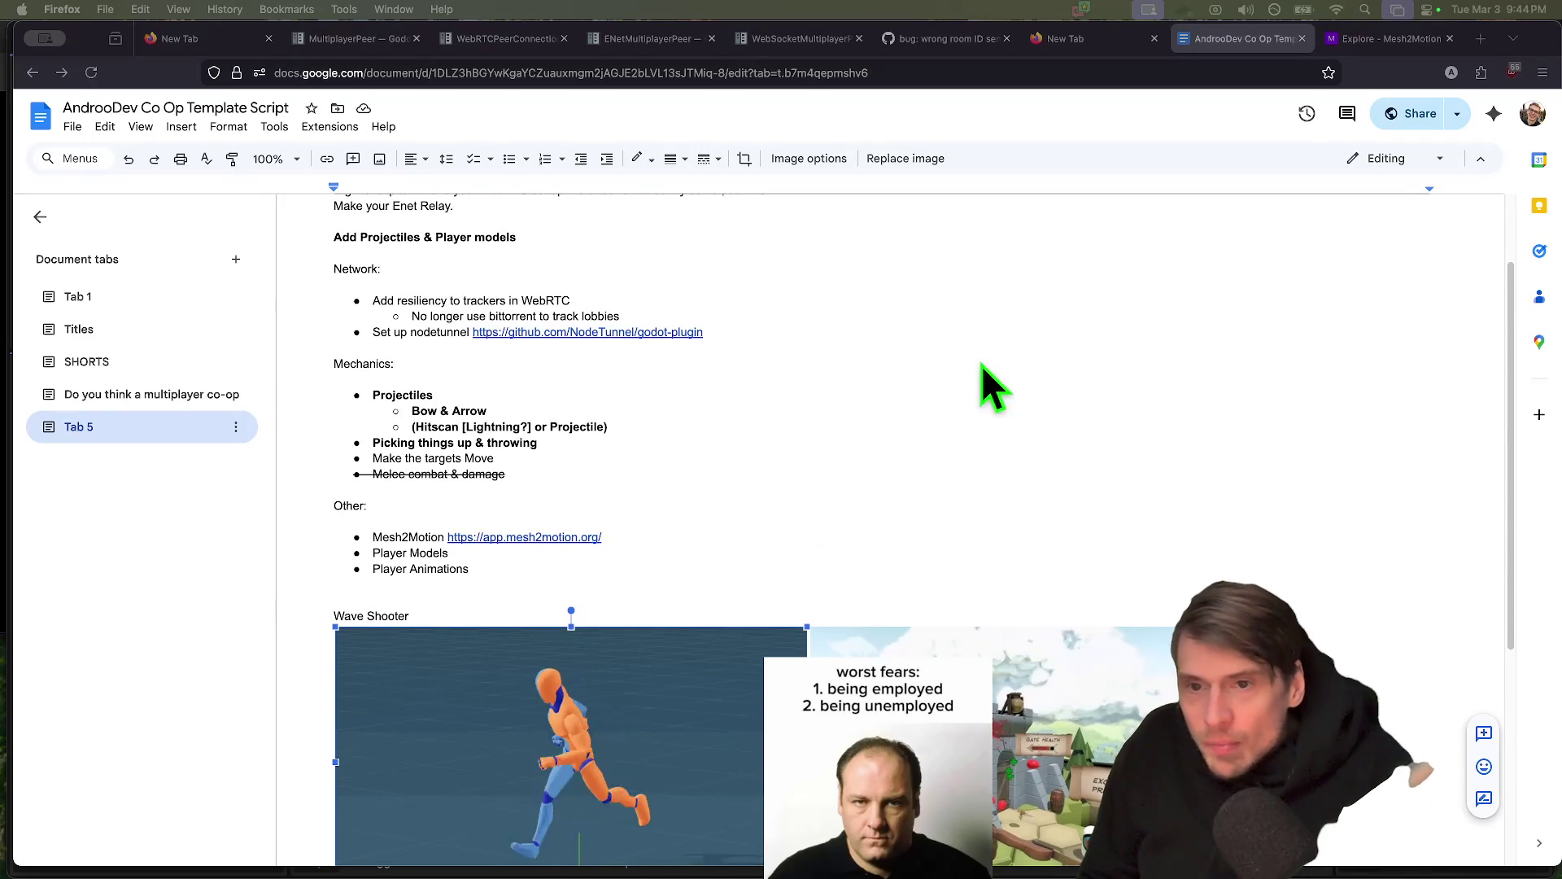
scroll(973, 488, "up", 3)
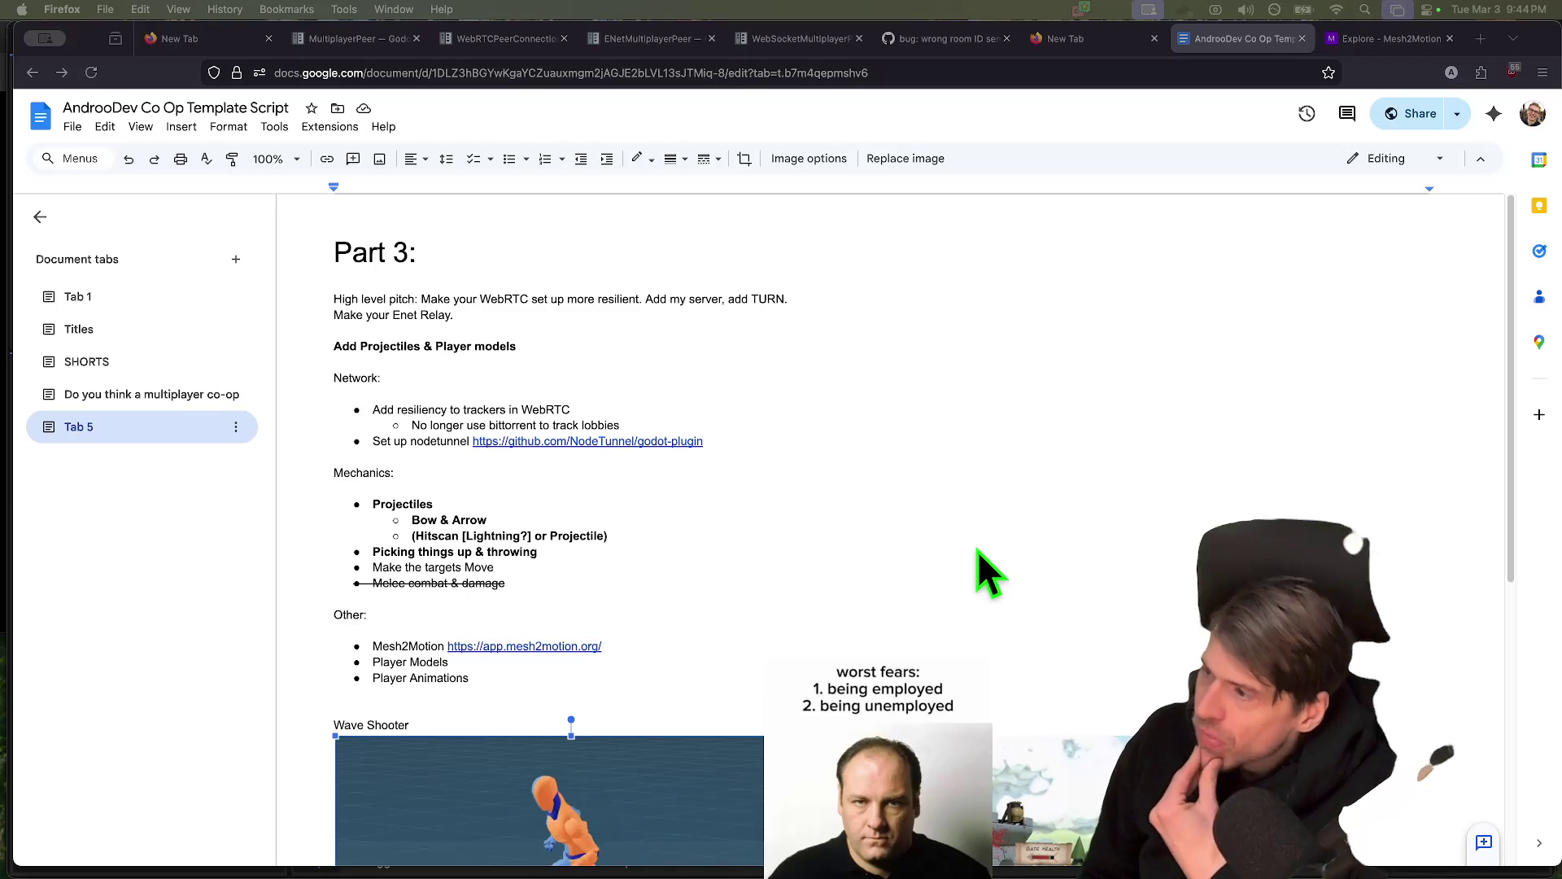
mouse_move(634, 871)
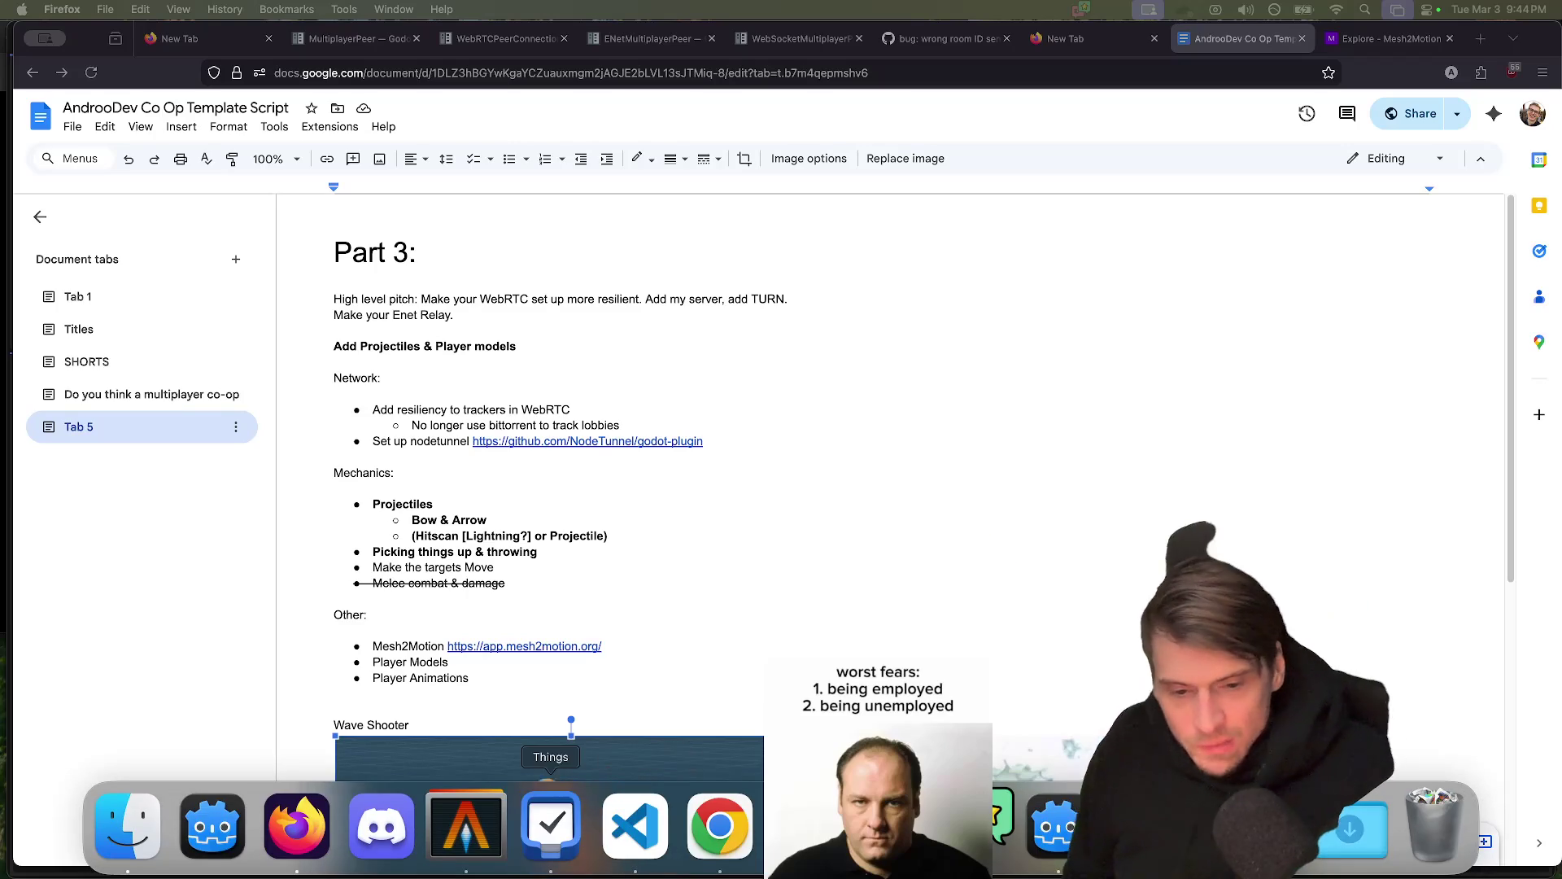
left_click(1035, 858)
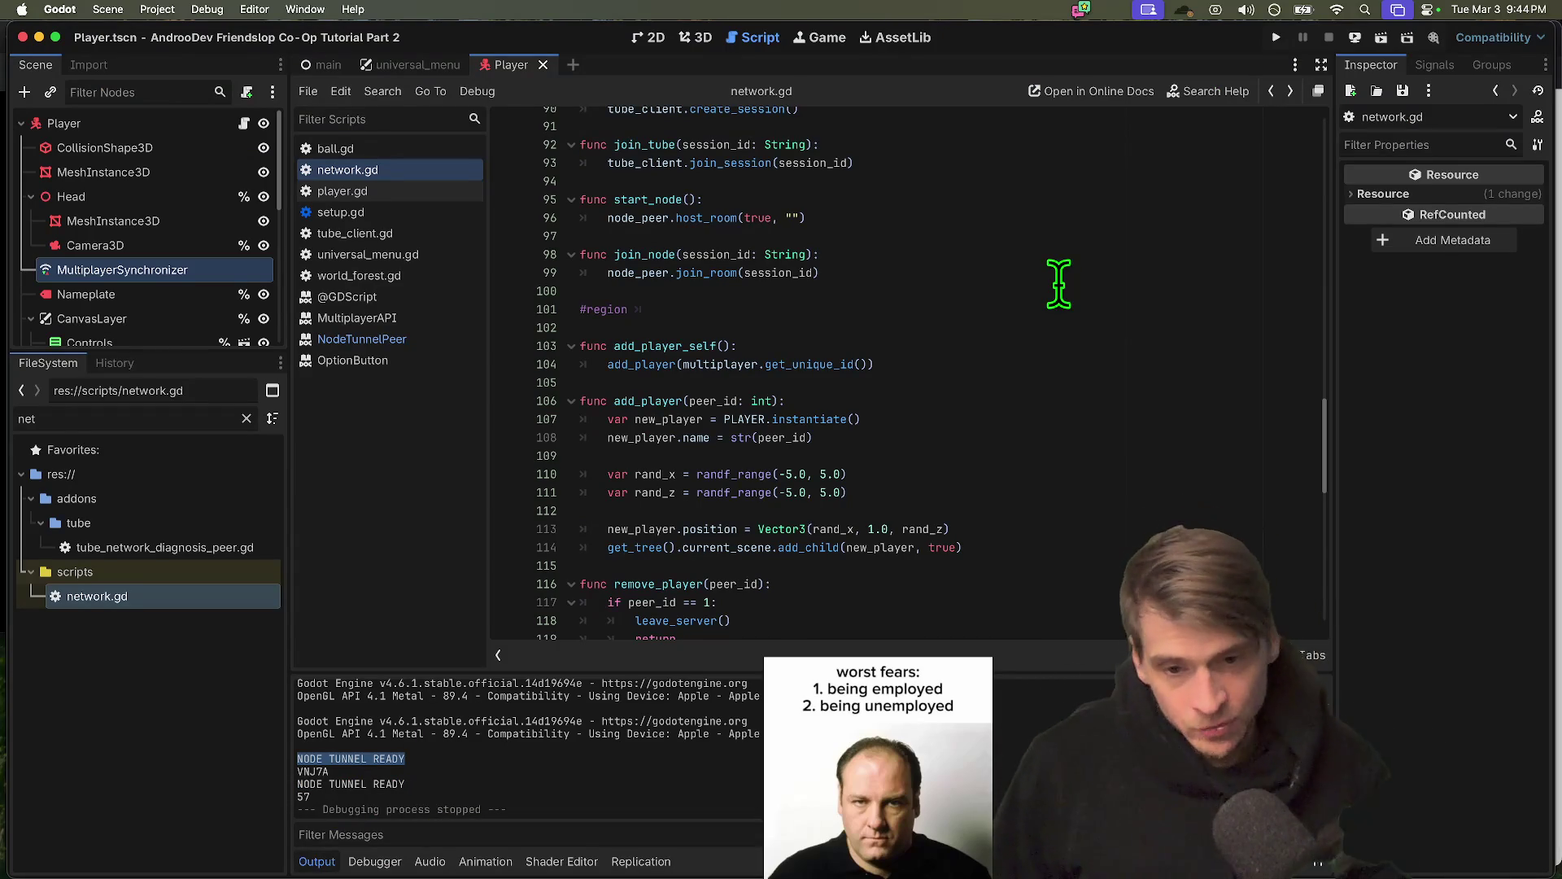
scroll(1058, 284, "up", 20)
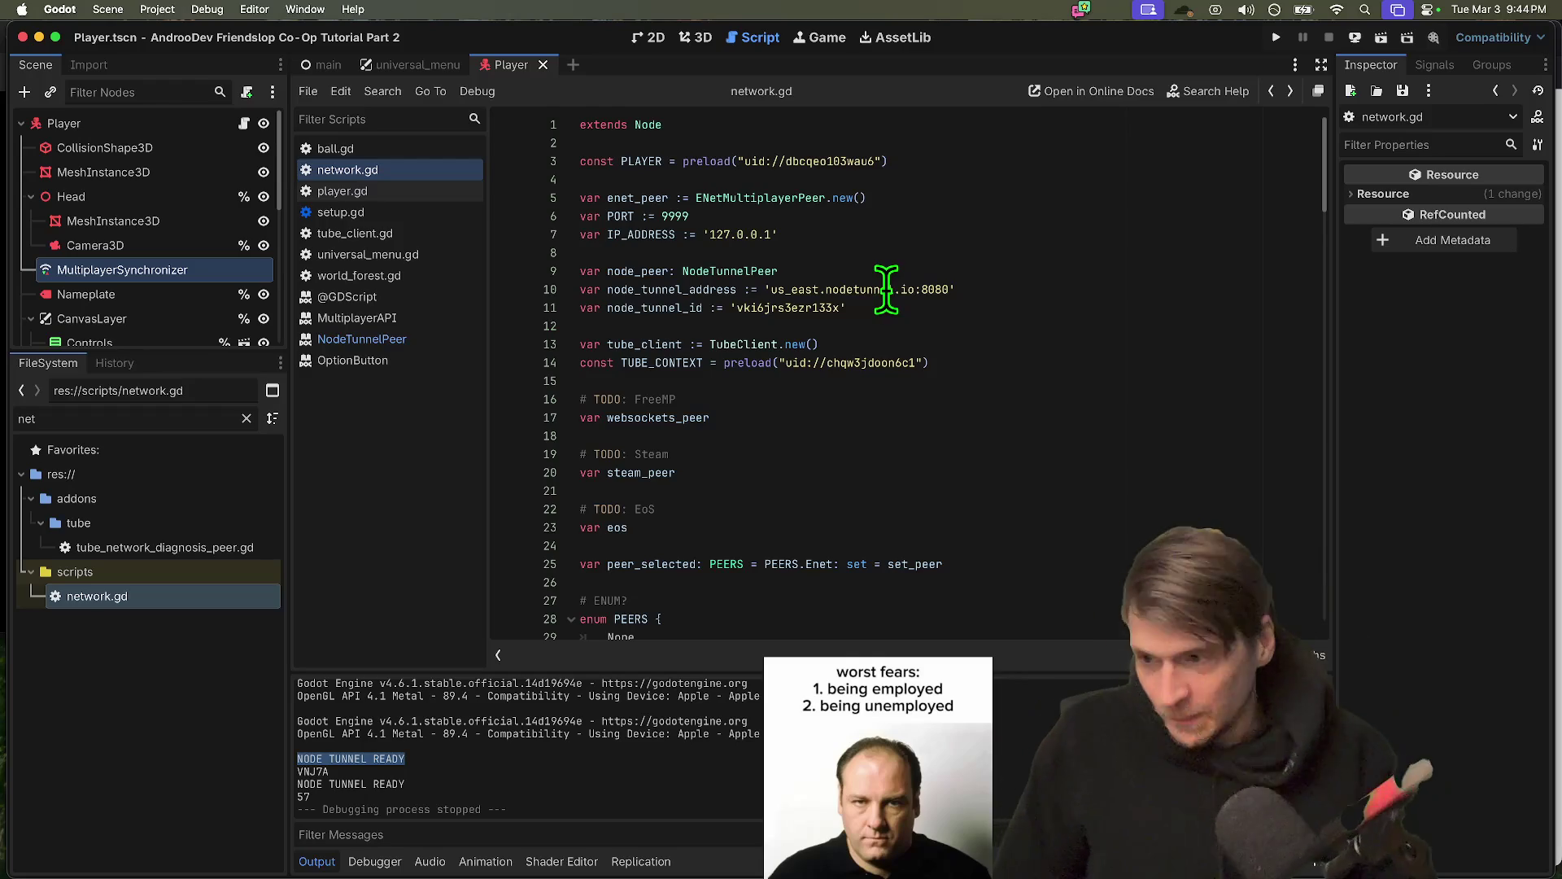
scroll(890, 427, "down", 3)
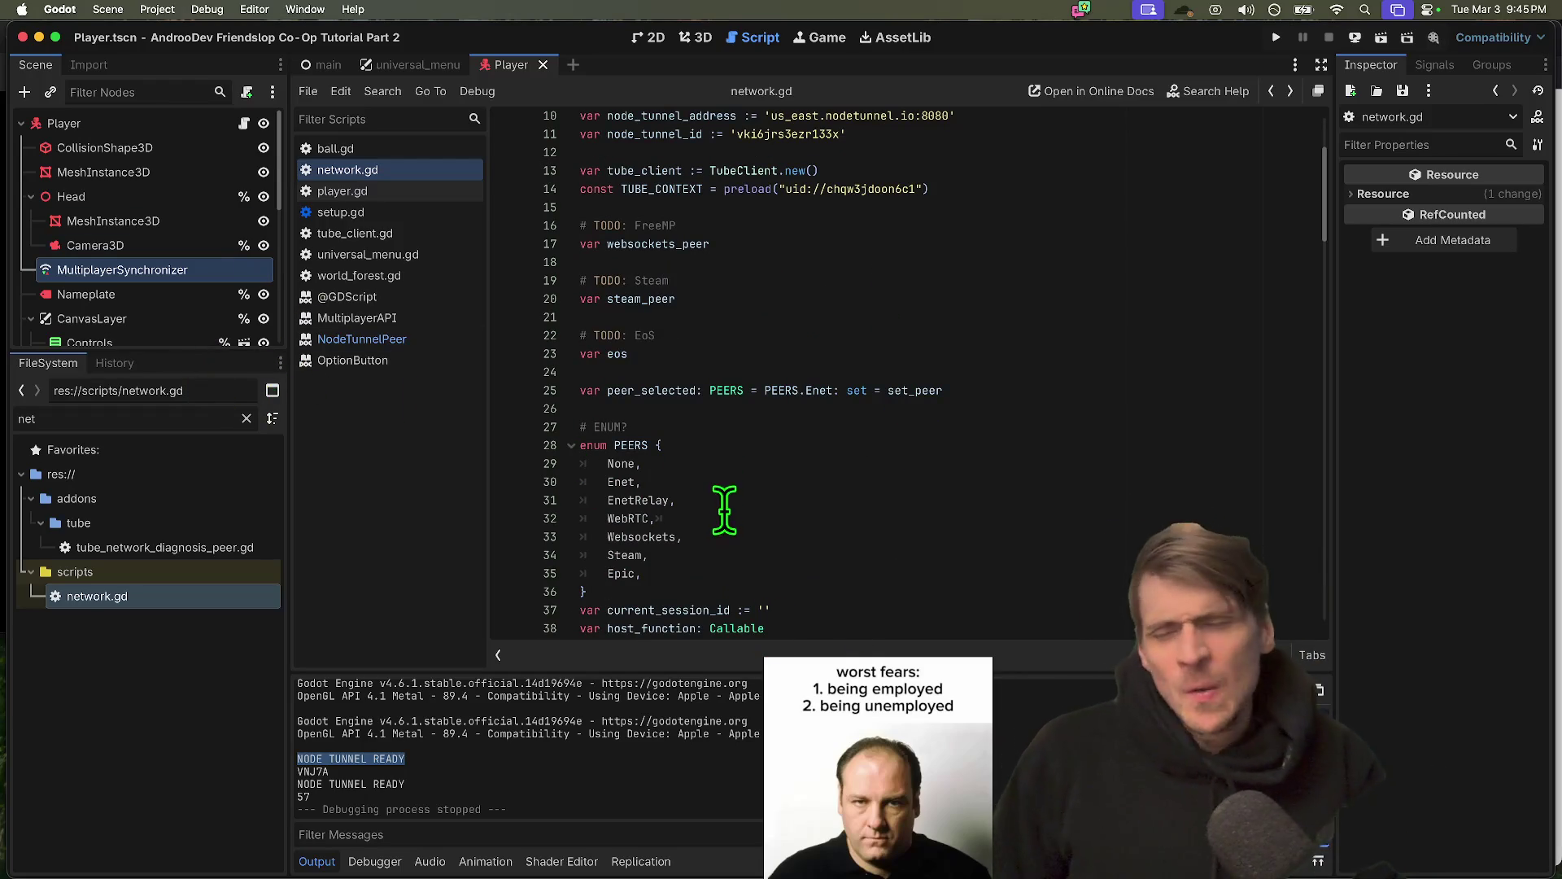
scroll(727, 511, "up", 1)
scroll(727, 512, "up", 2)
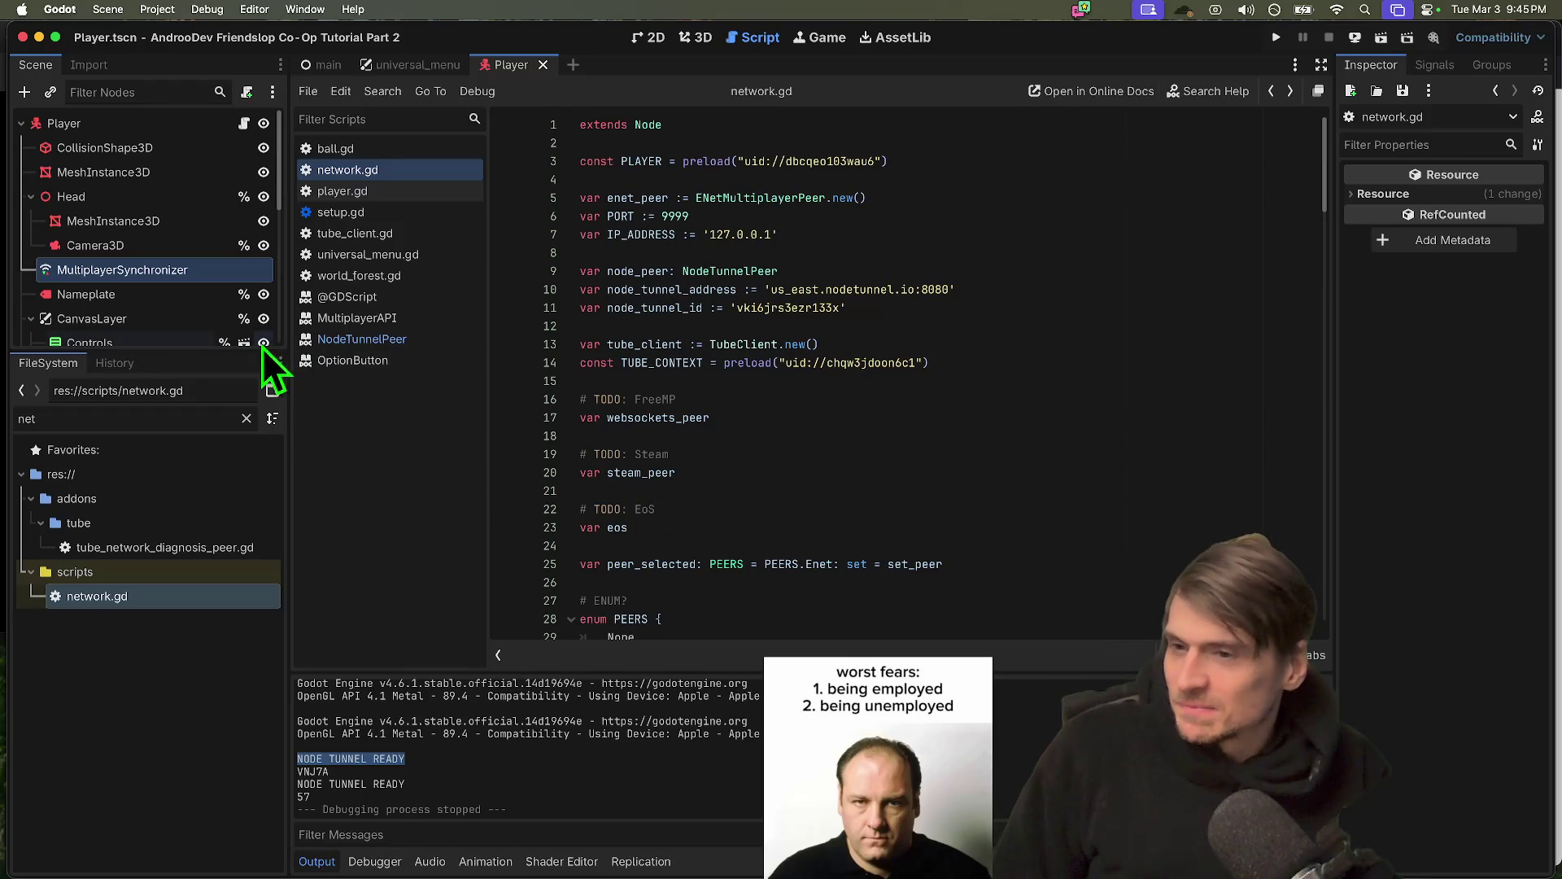
left_click_drag(214, 352, 216, 569)
key("super+b")
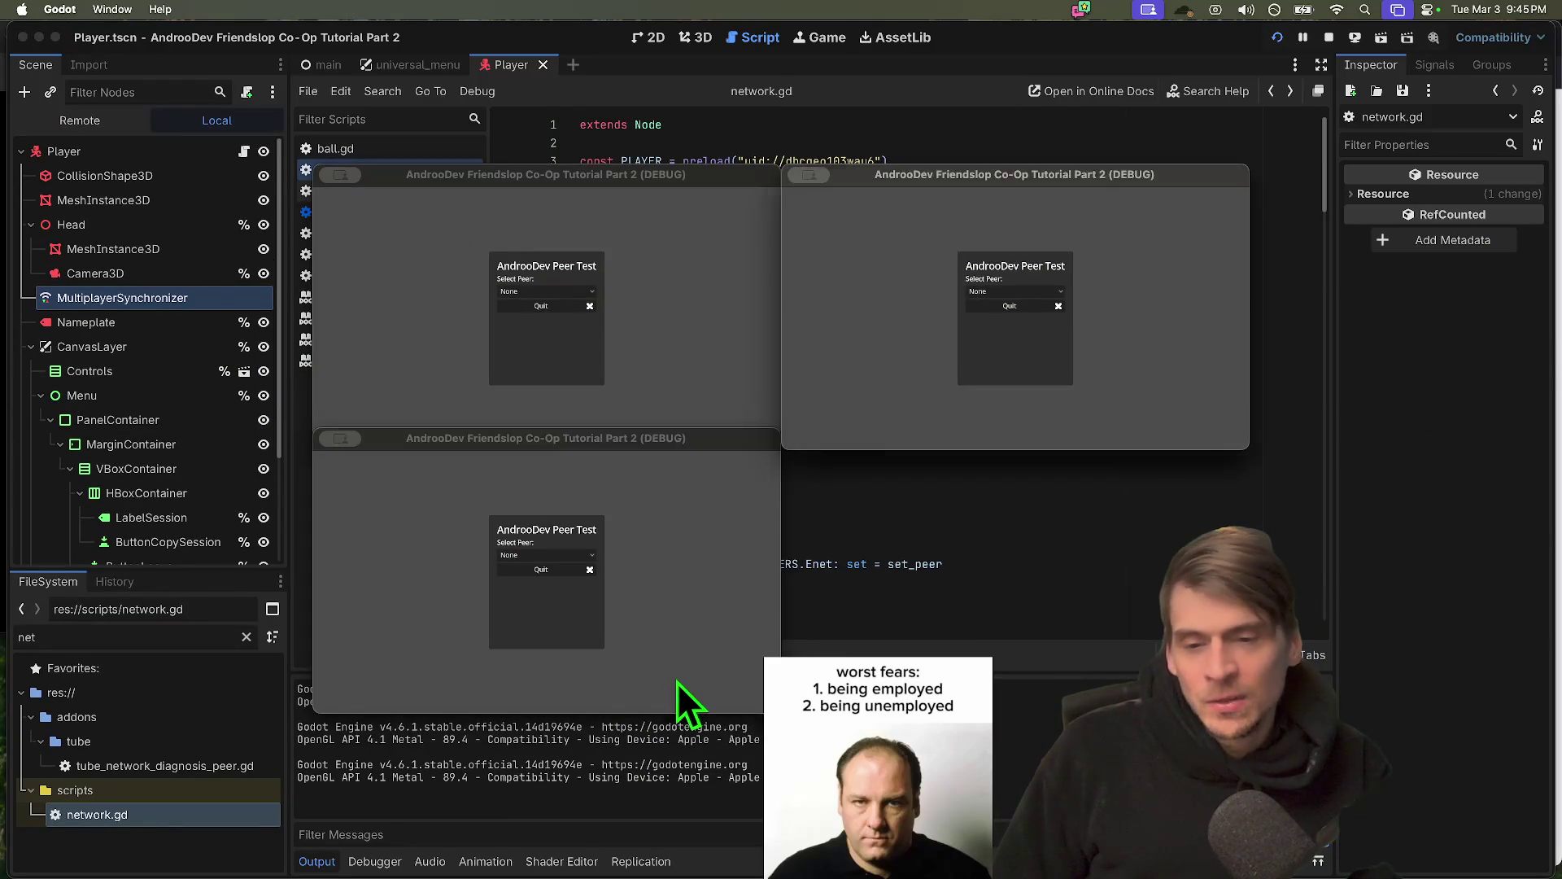
left_click(679, 340)
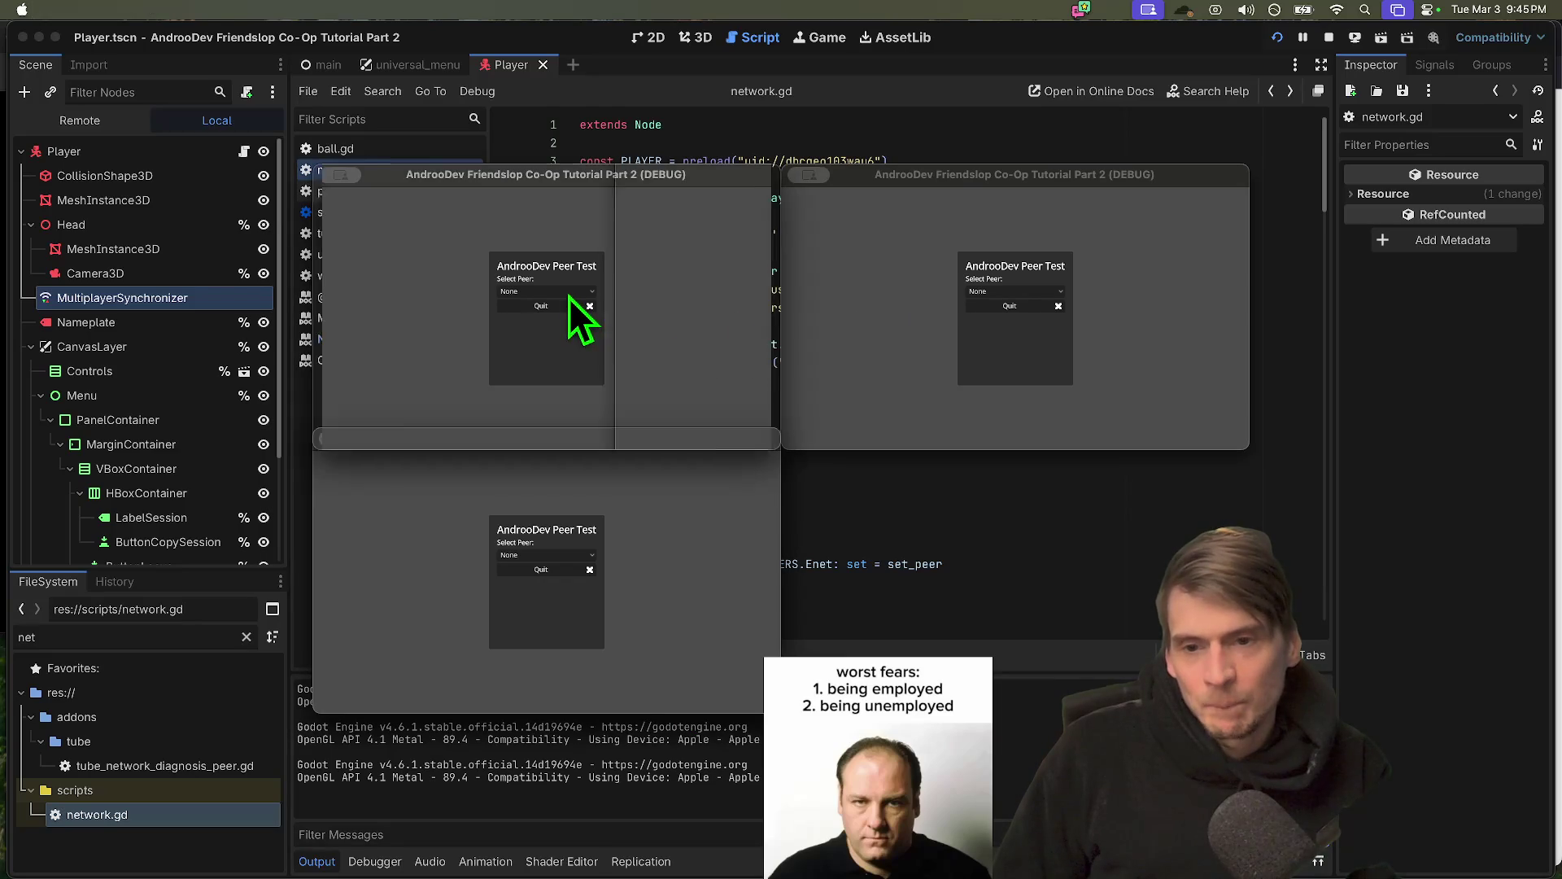
left_click(569, 299)
left_click(1022, 292)
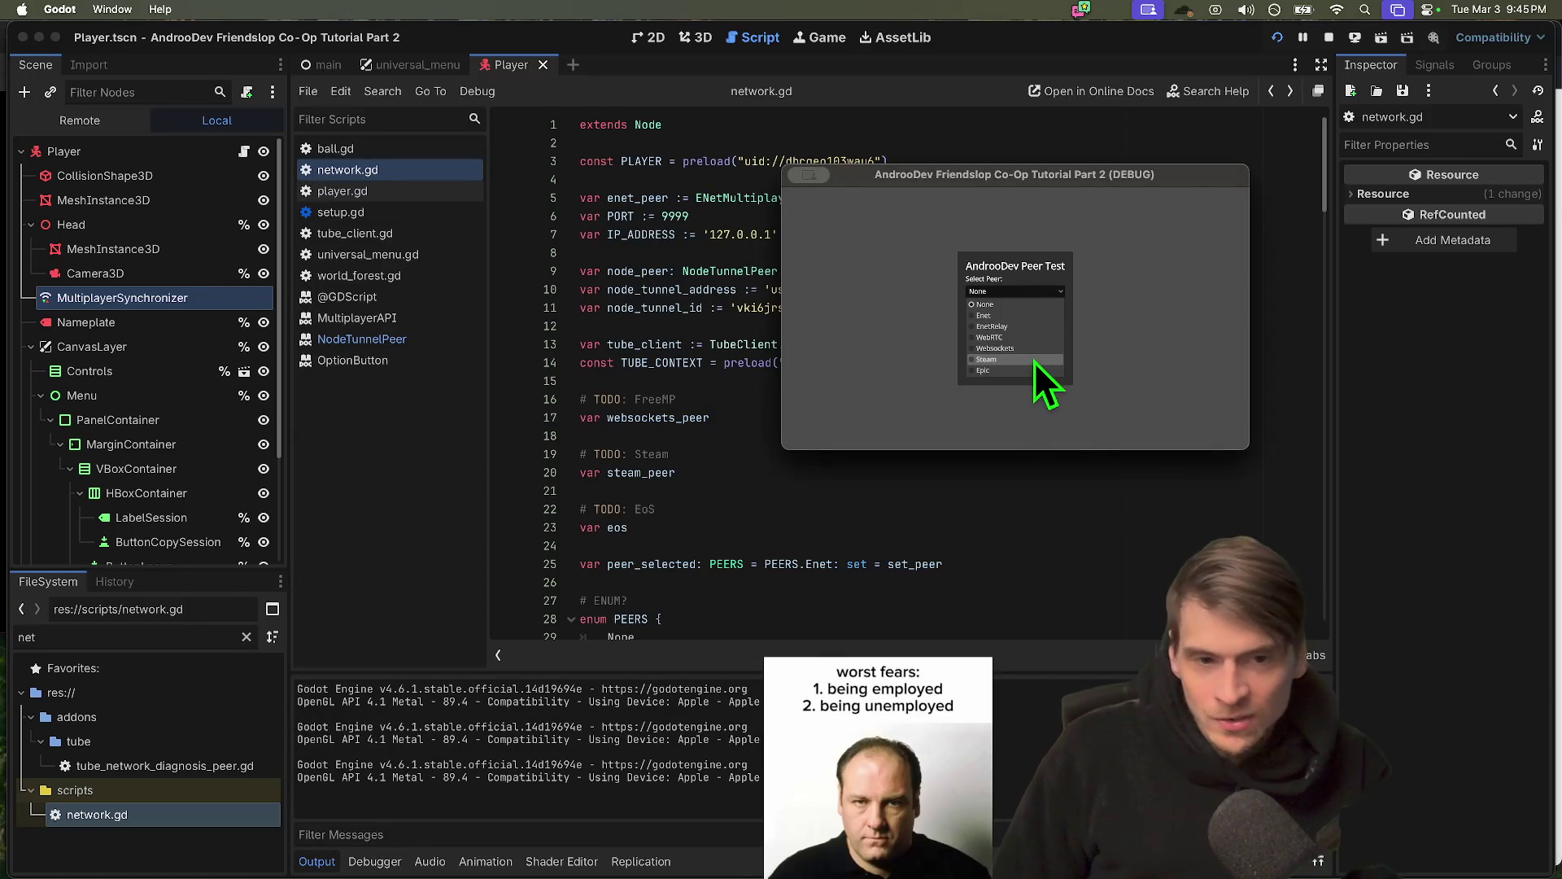
left_click(1057, 437)
left_click(1012, 293)
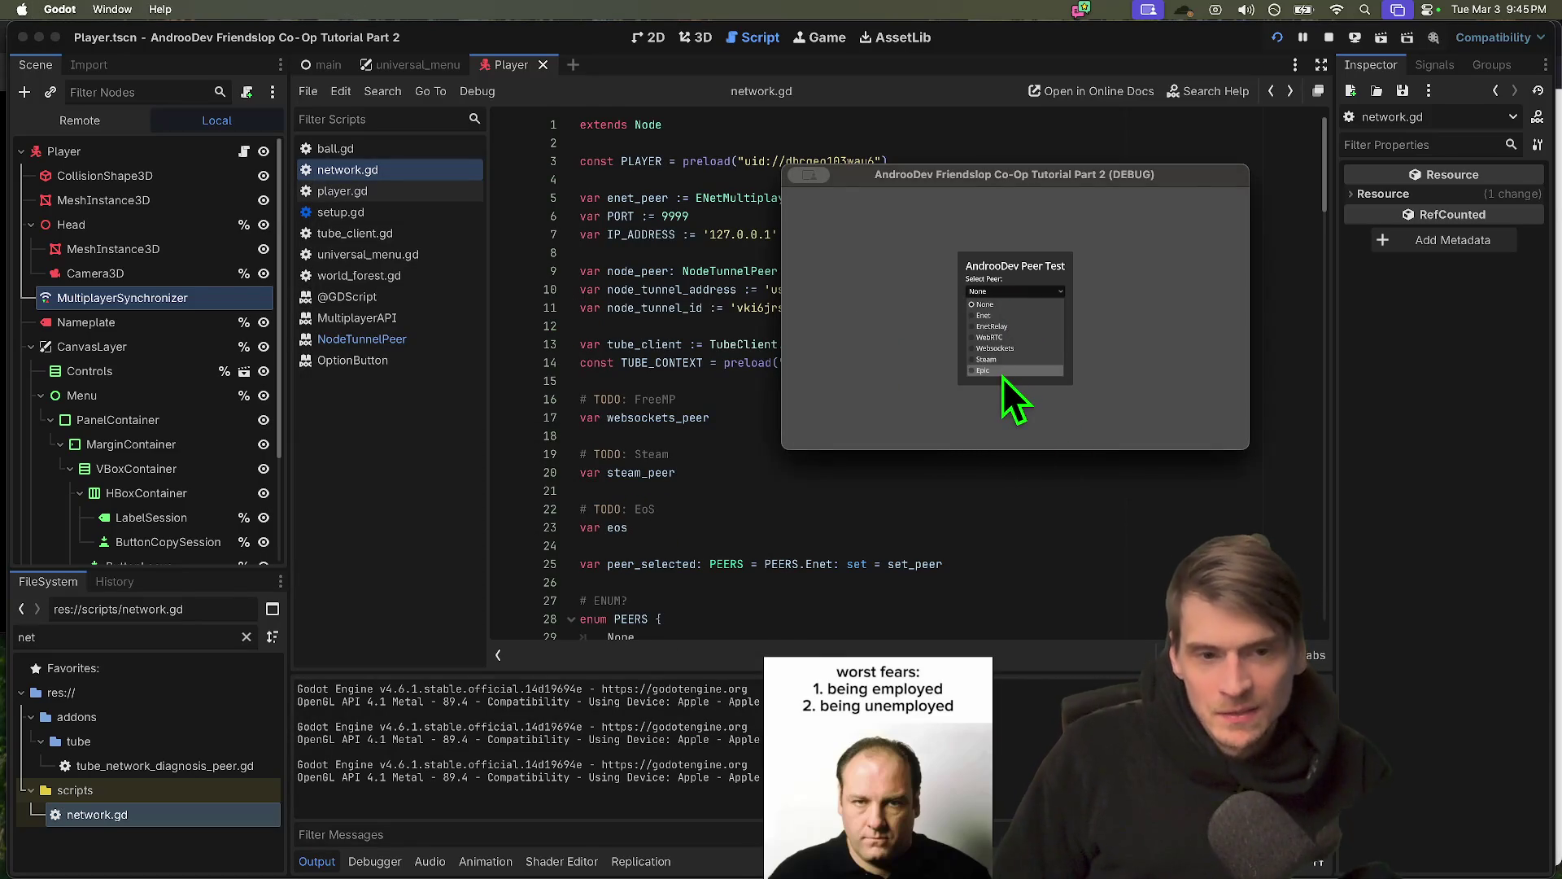
left_click(1003, 365)
left_click_drag(1042, 187, 745, 168)
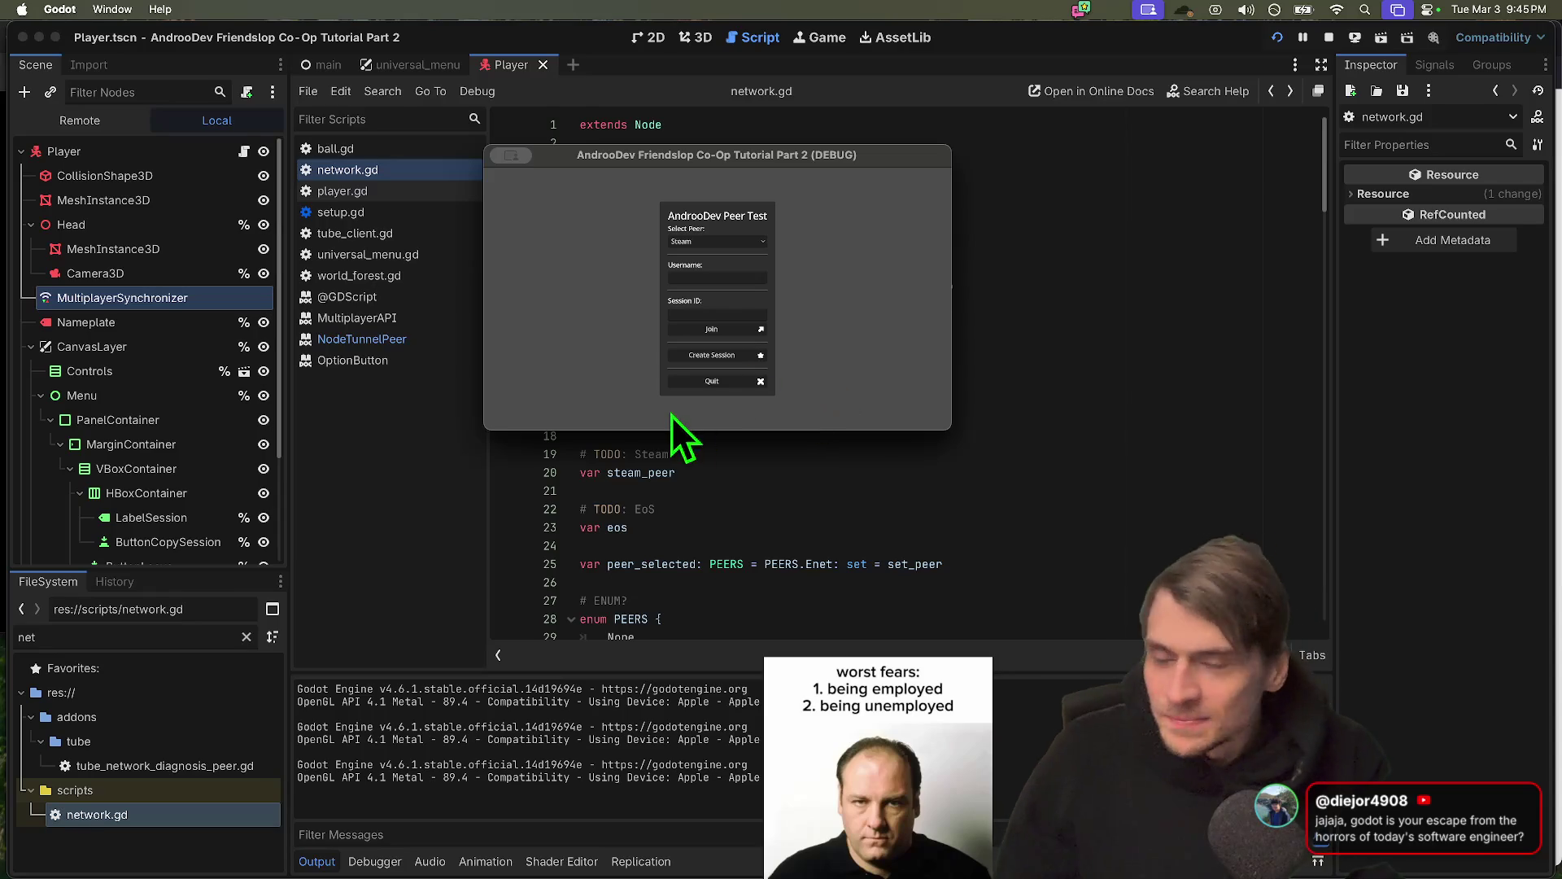
left_click(719, 384)
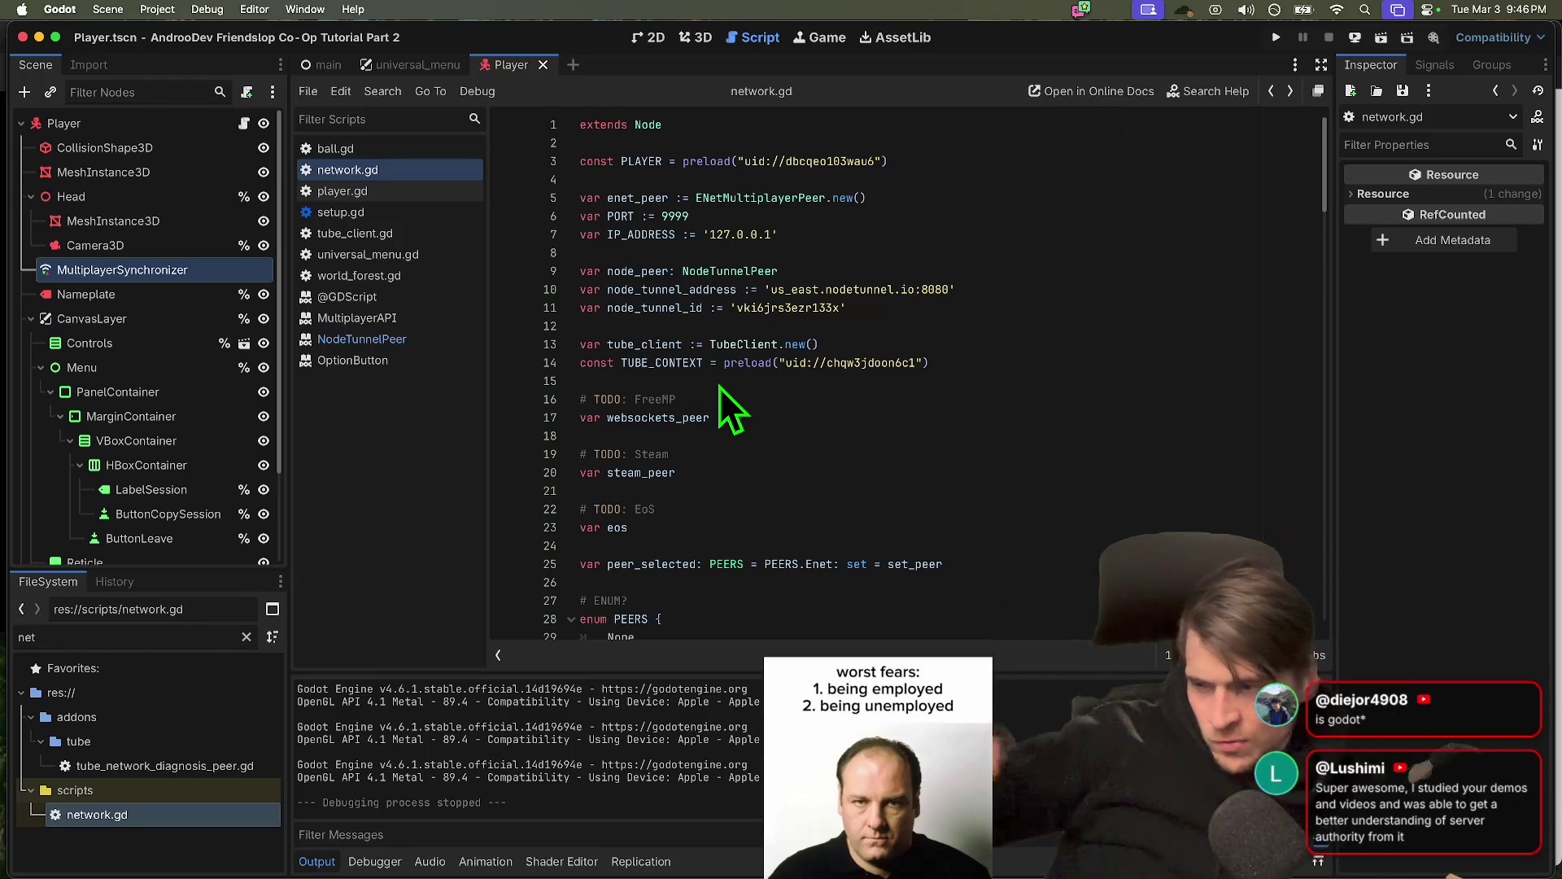
Search YouTube for 'battery acid dev' in a new tab
key("super+Tab")
key("super+Tab")
key("super+Tab")
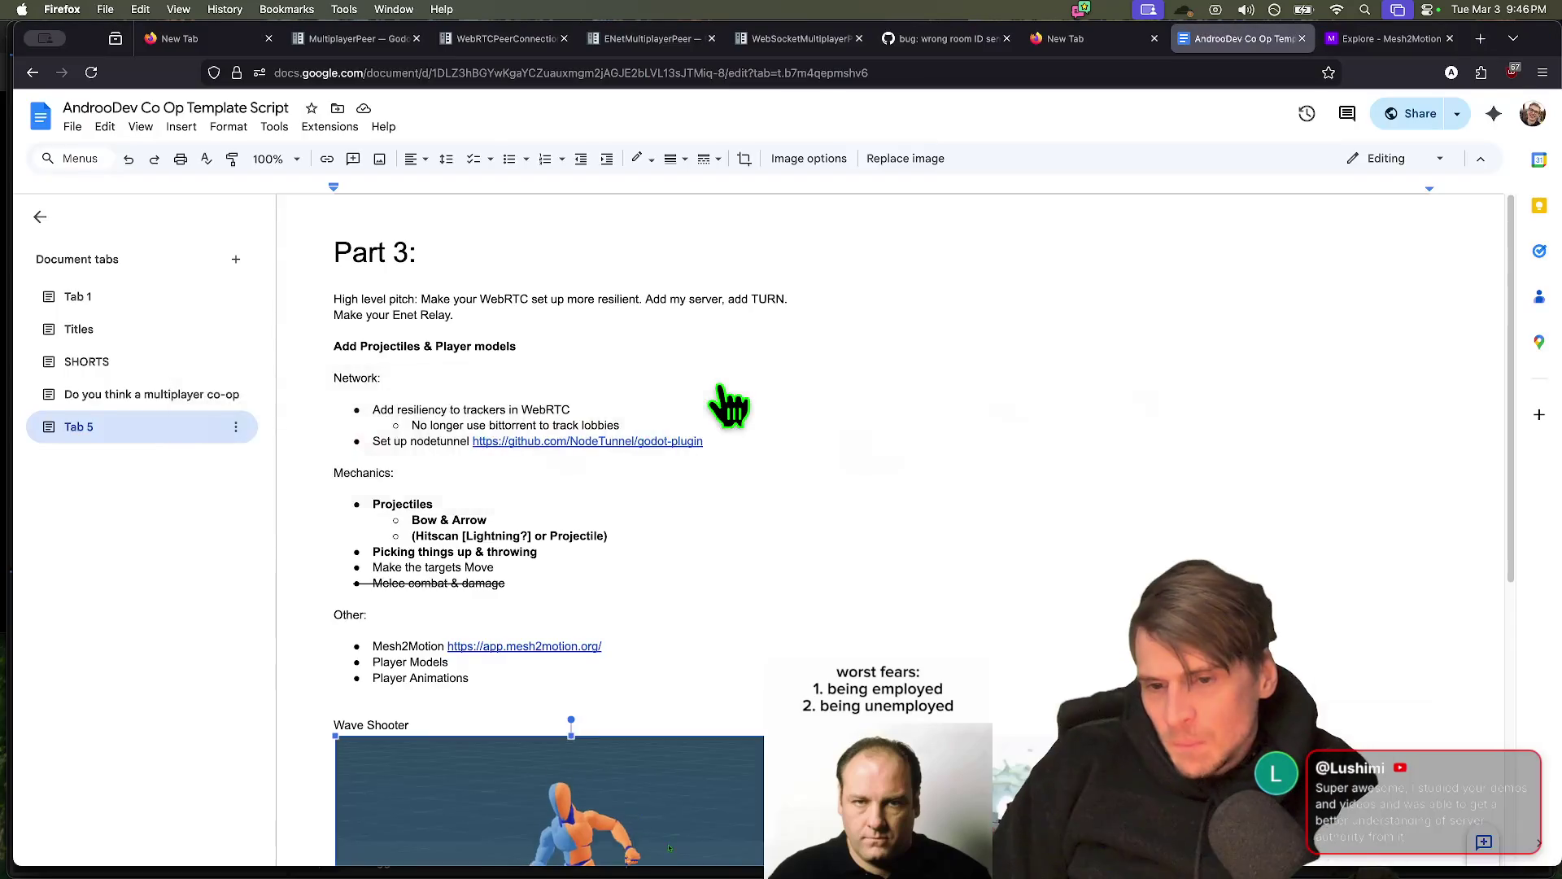
key("super+t")
type("youtube.com/")
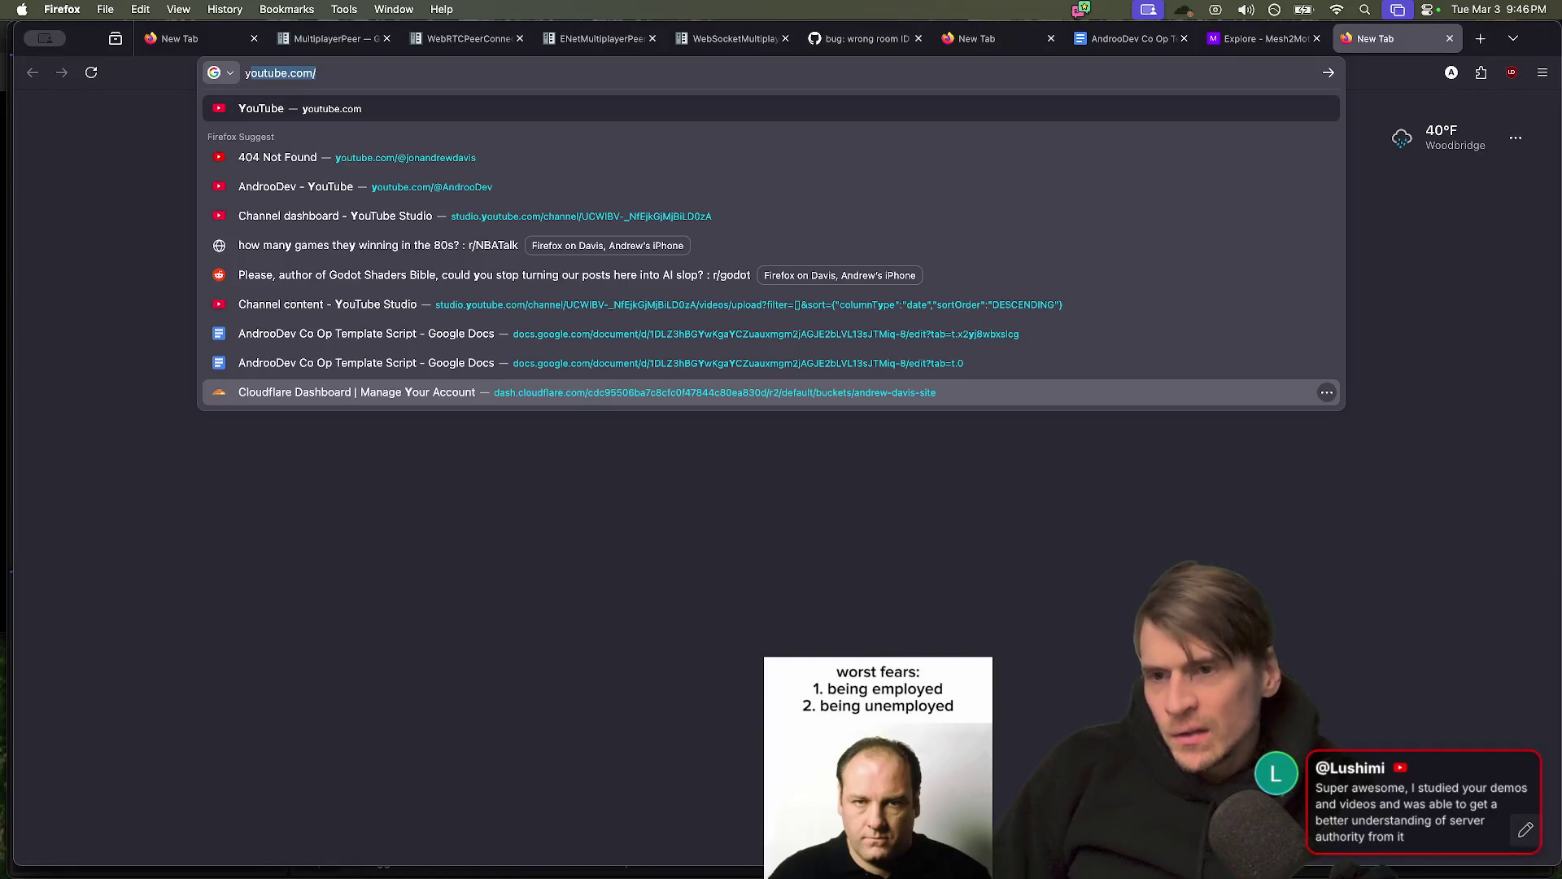
key("Return")
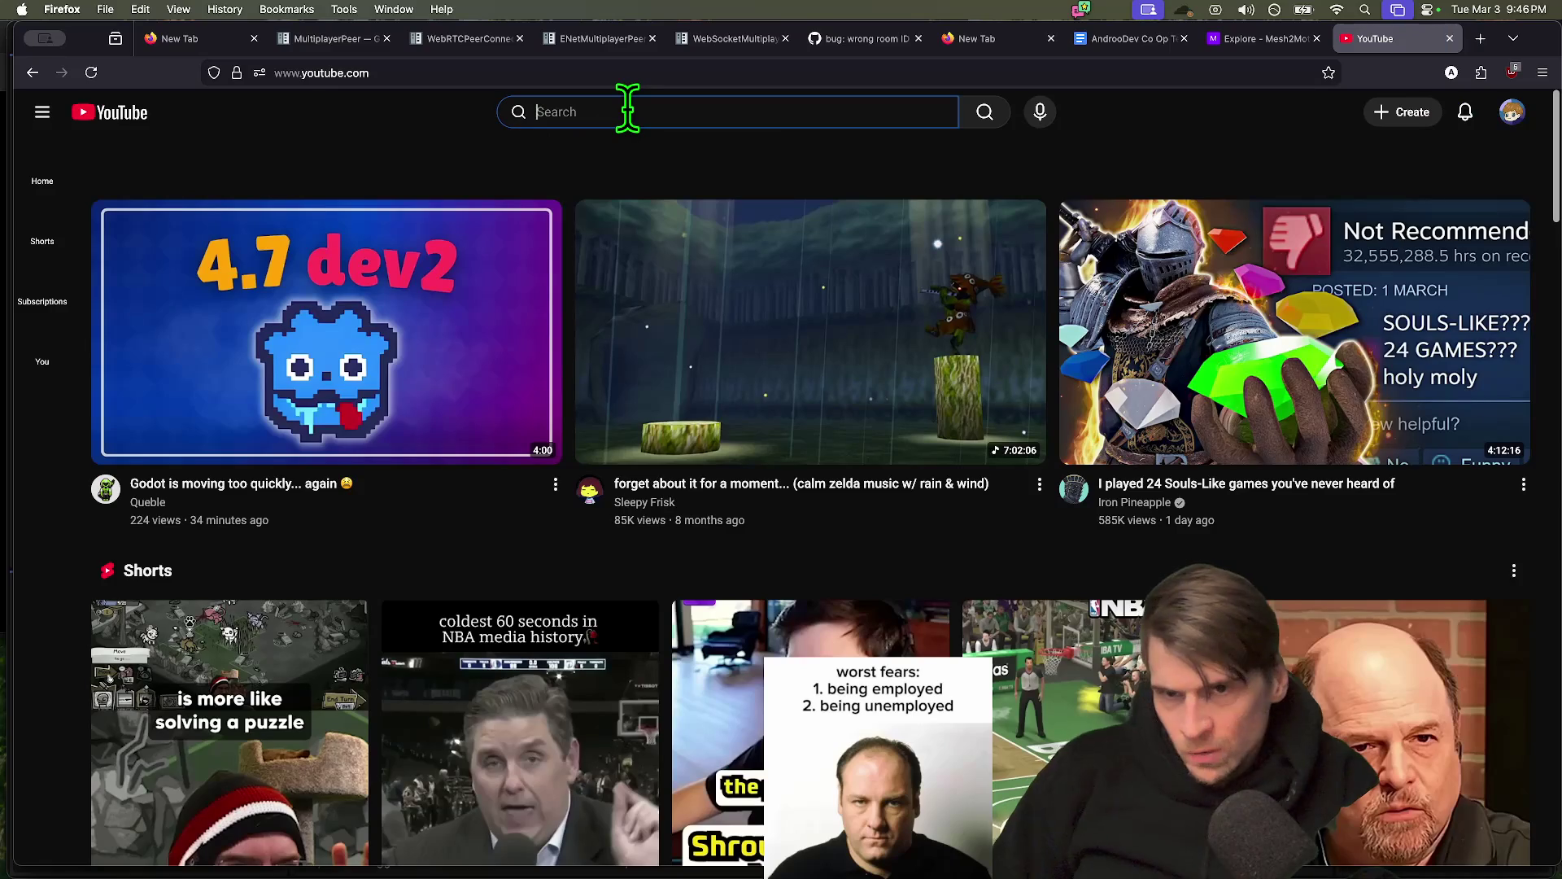
type("battery acid dev")
key("Return")
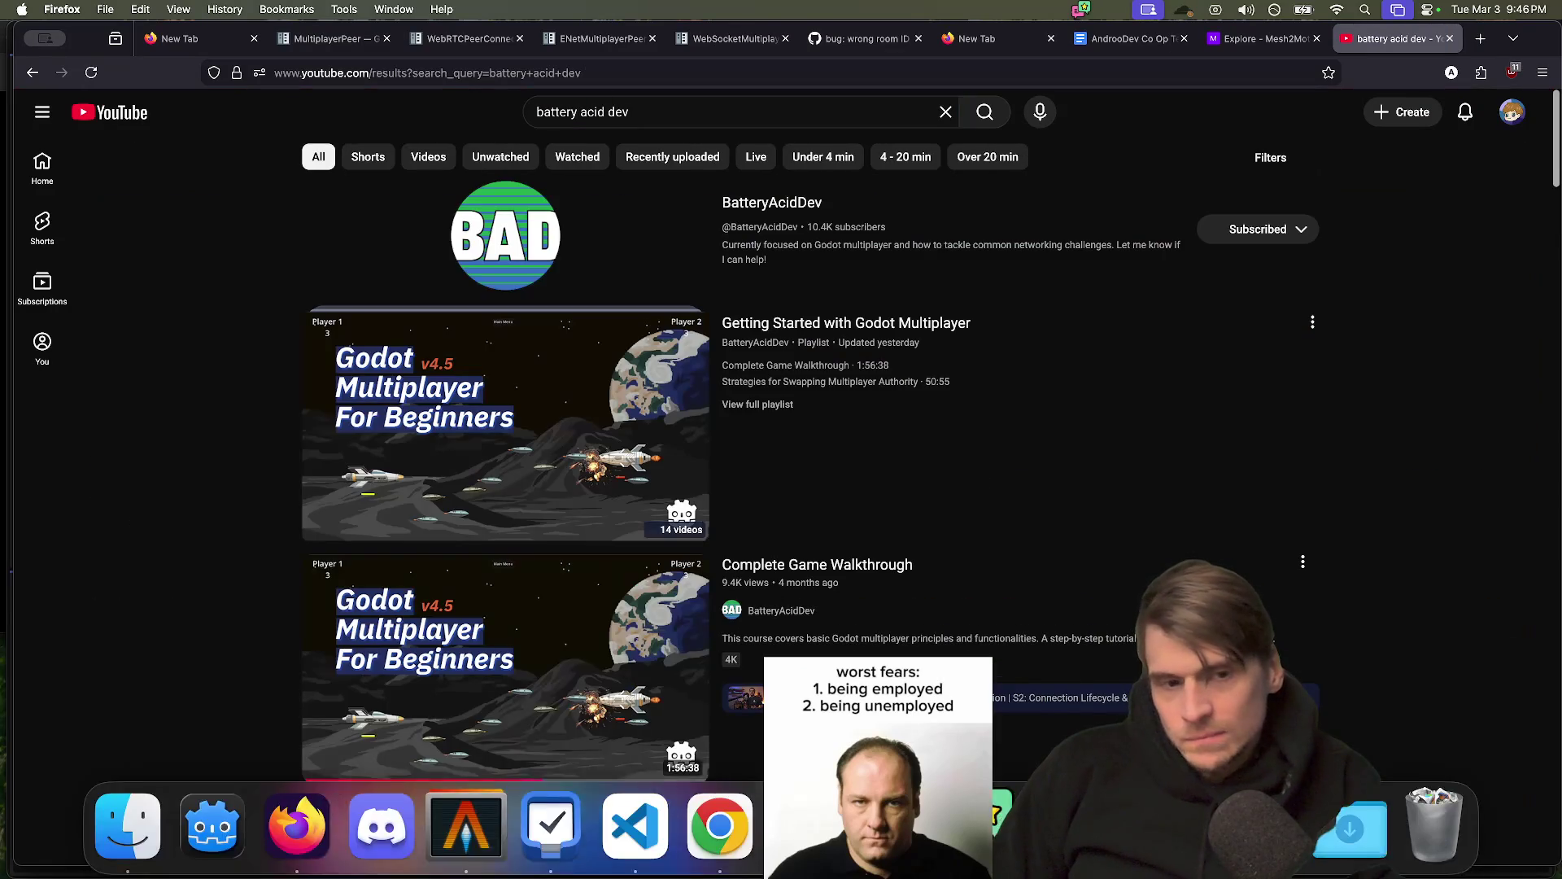
Scroll through the battery acid dev search results
scroll(564, 541, "down", 6)
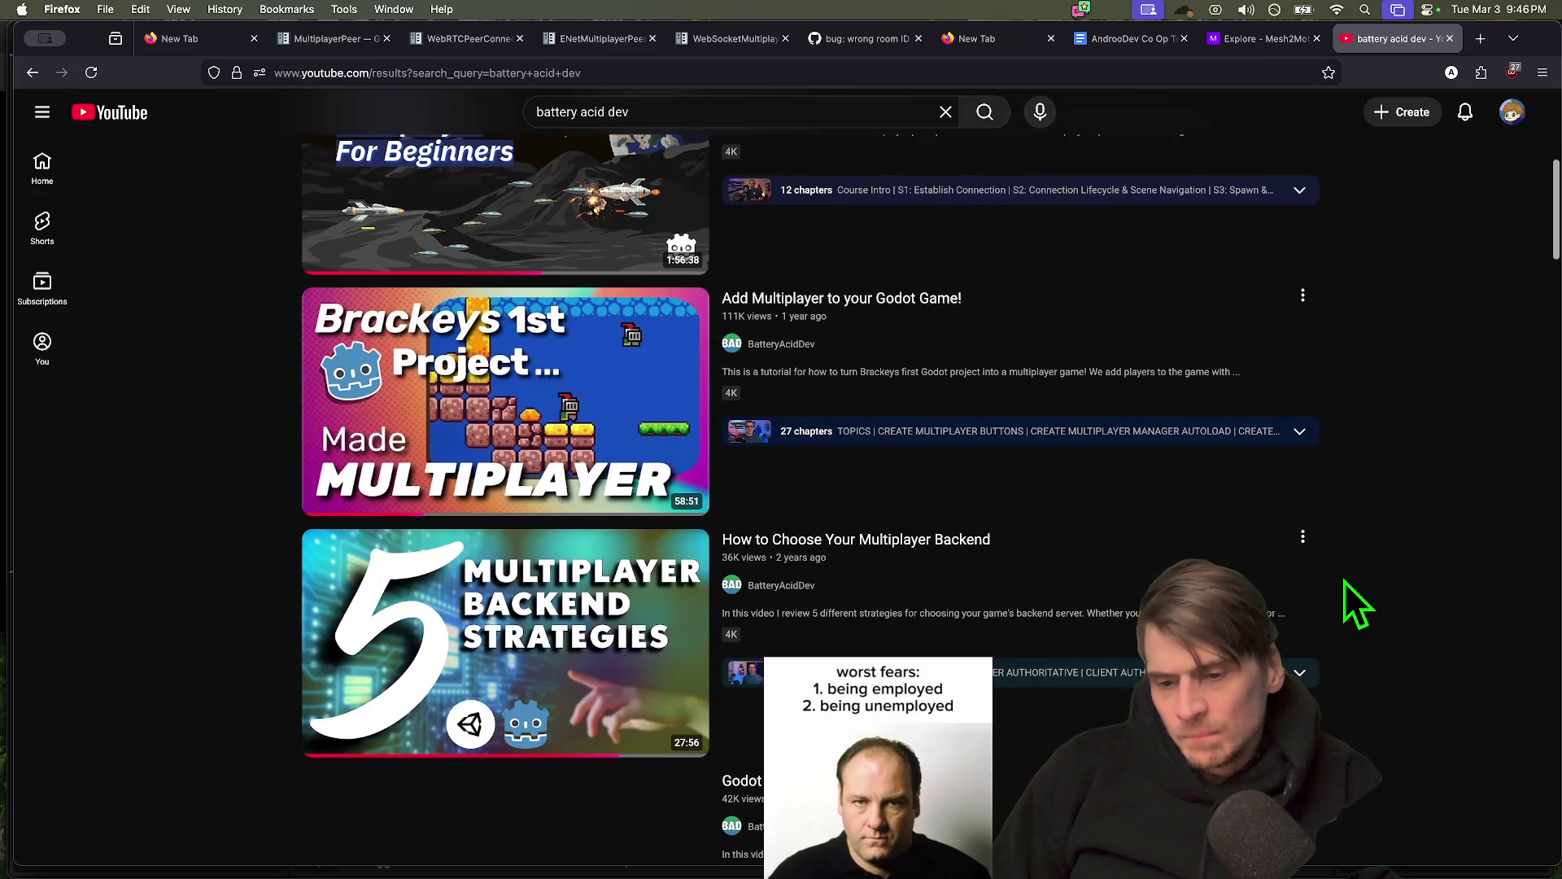
scroll(1383, 594, "down", 3)
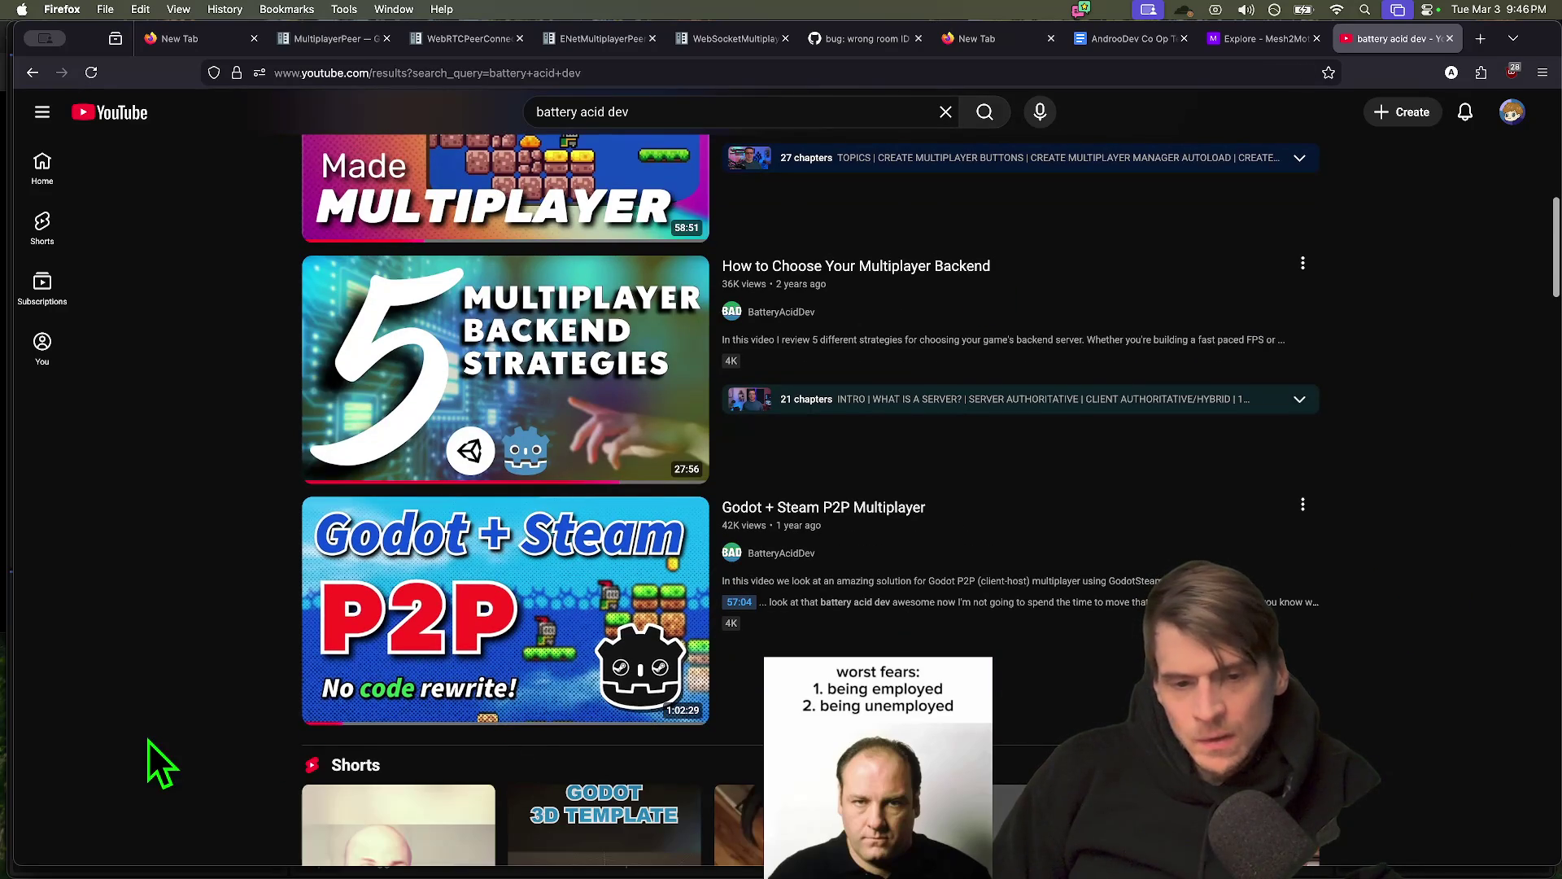
scroll(147, 742, "up", 1)
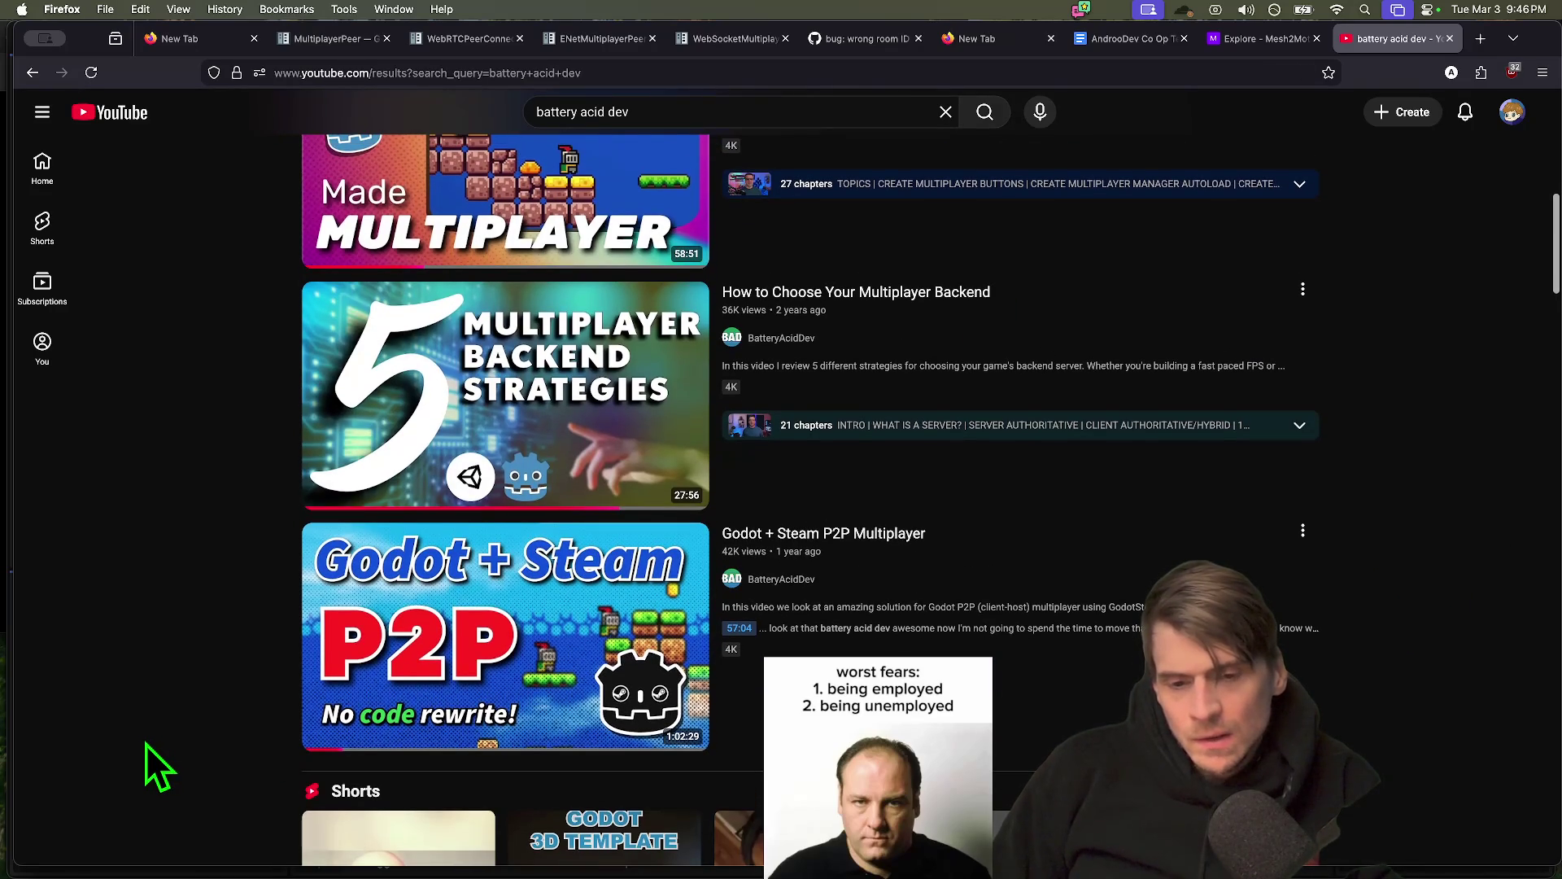
scroll(178, 758, "up", 5)
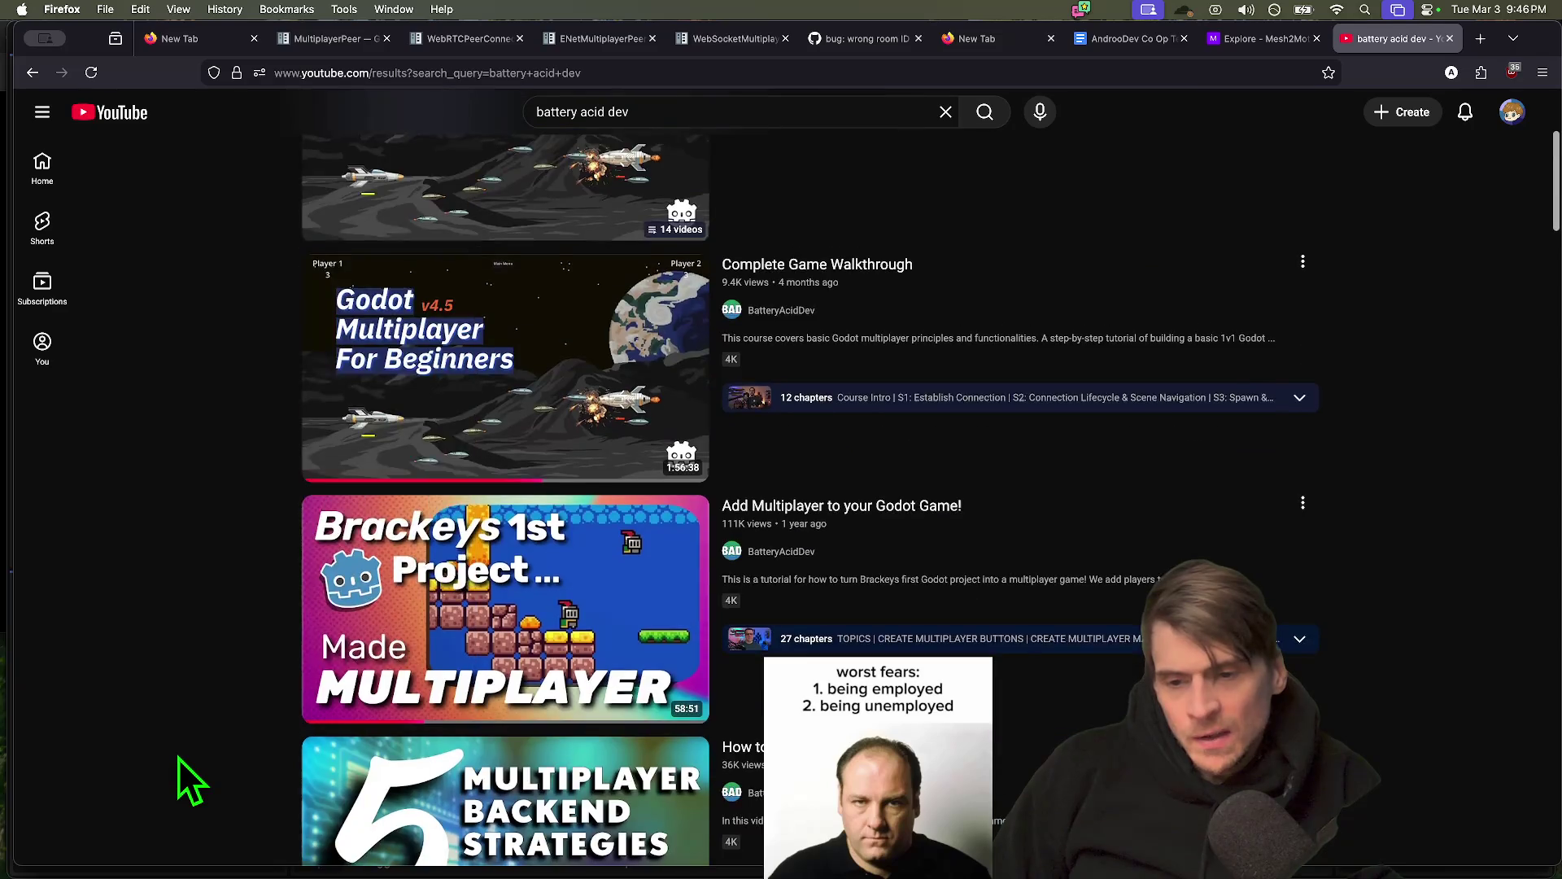
scroll(179, 758, "up", 4)
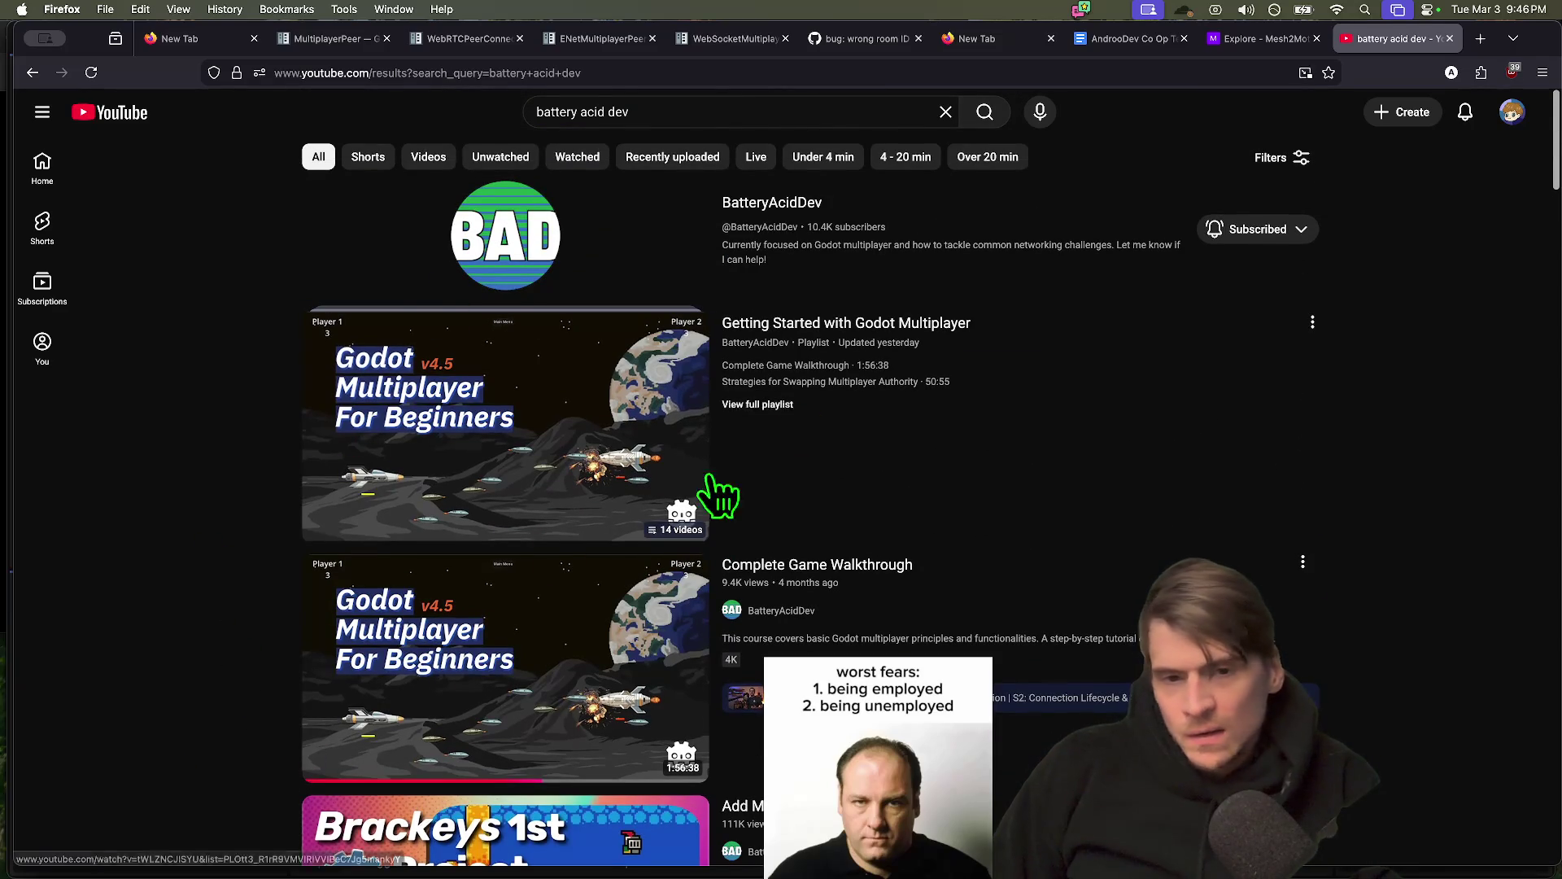
scroll(366, 708, "down", 20)
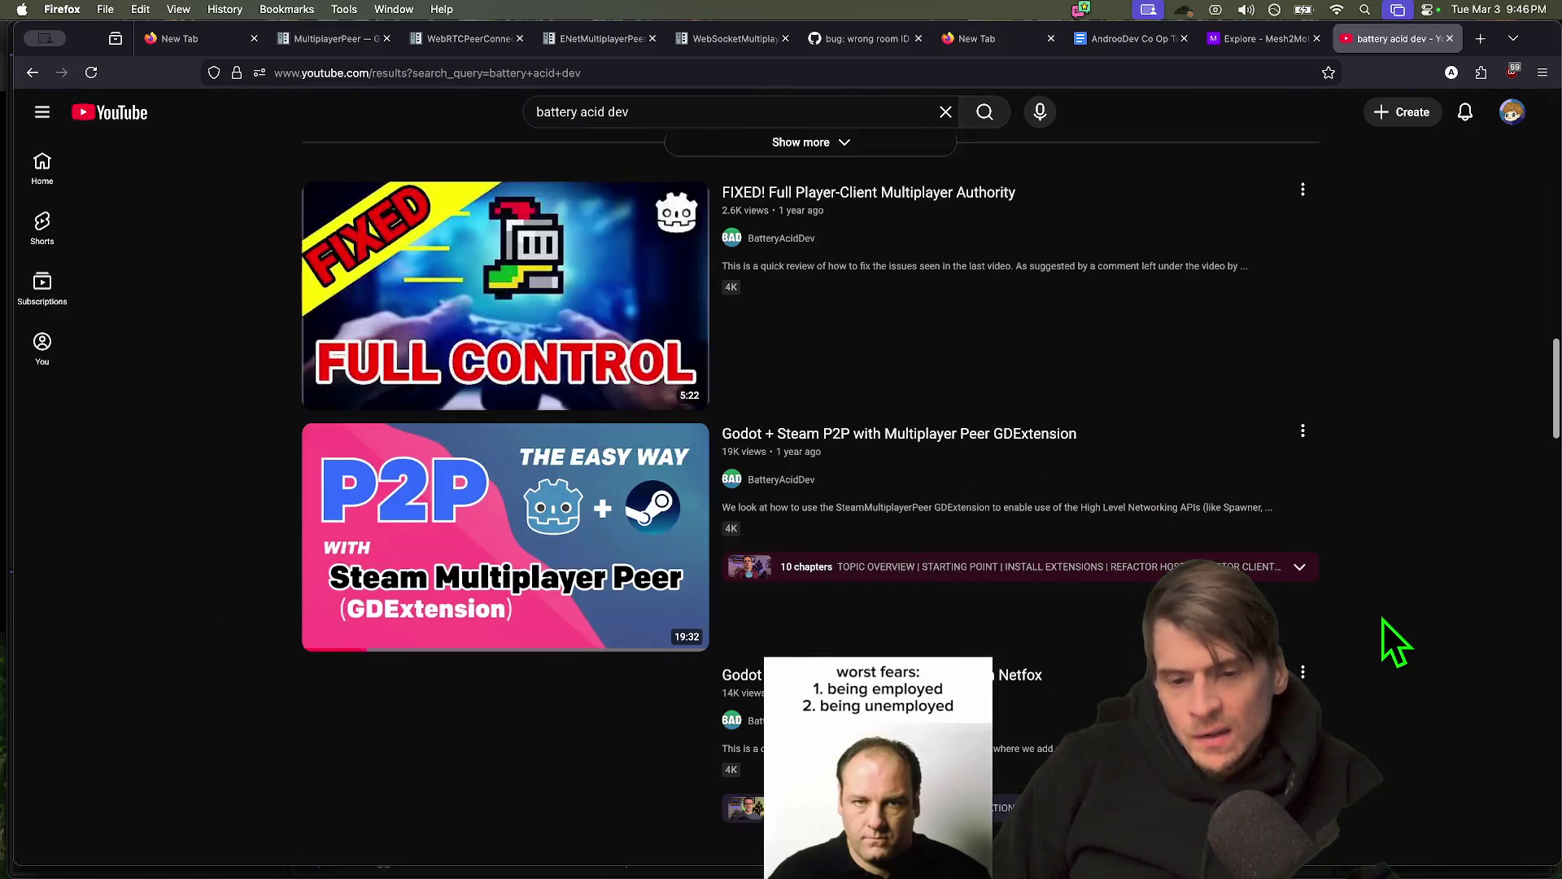
scroll(1383, 618, "down", 3)
scroll(188, 584, "down", 3)
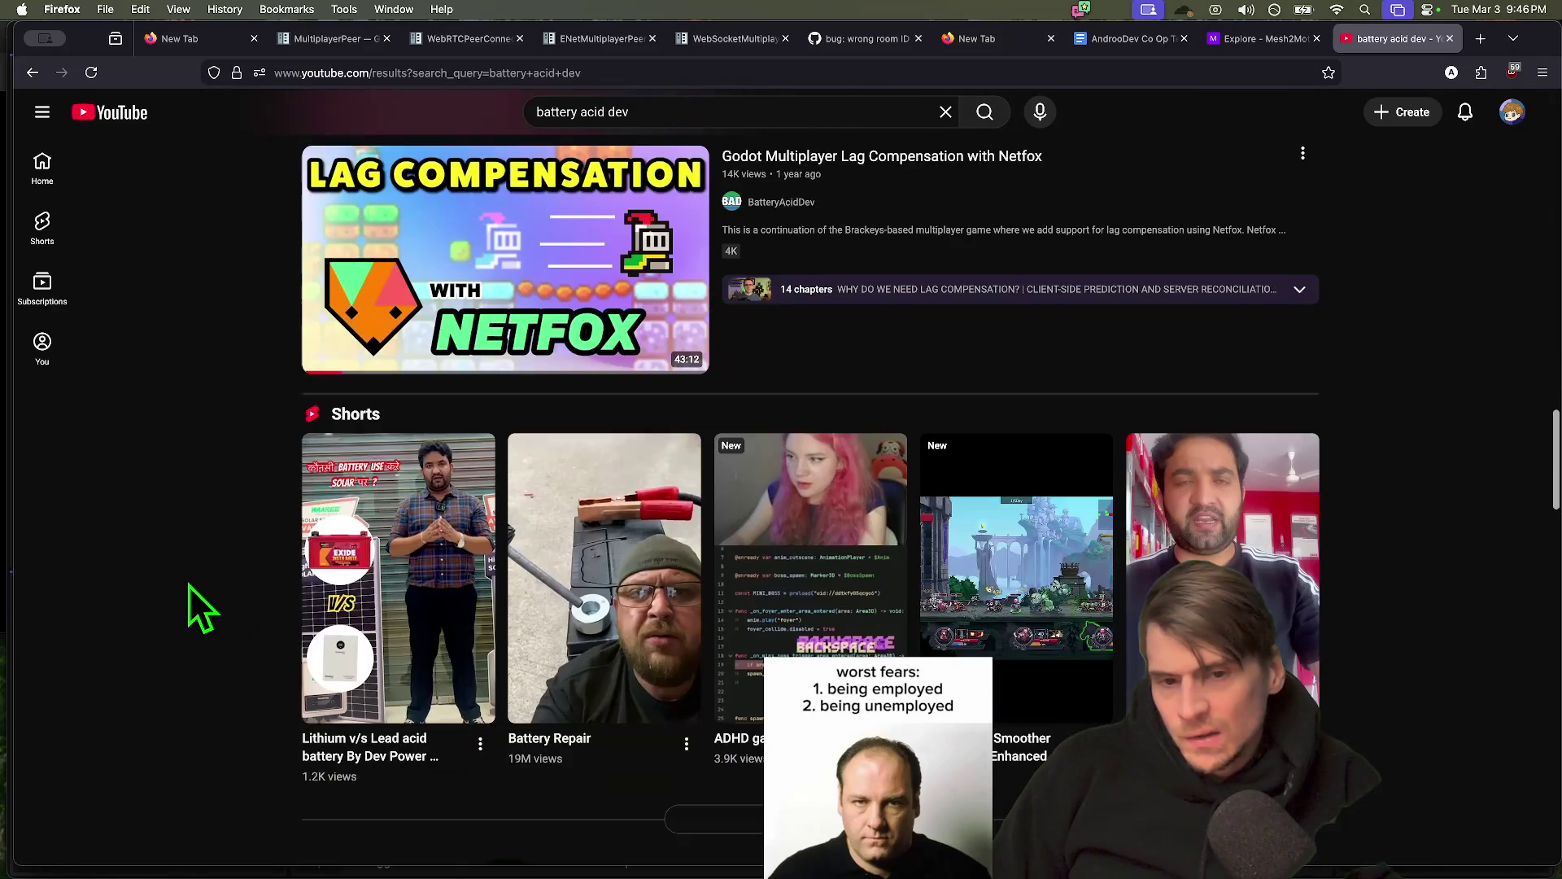
scroll(188, 584, "up", 4)
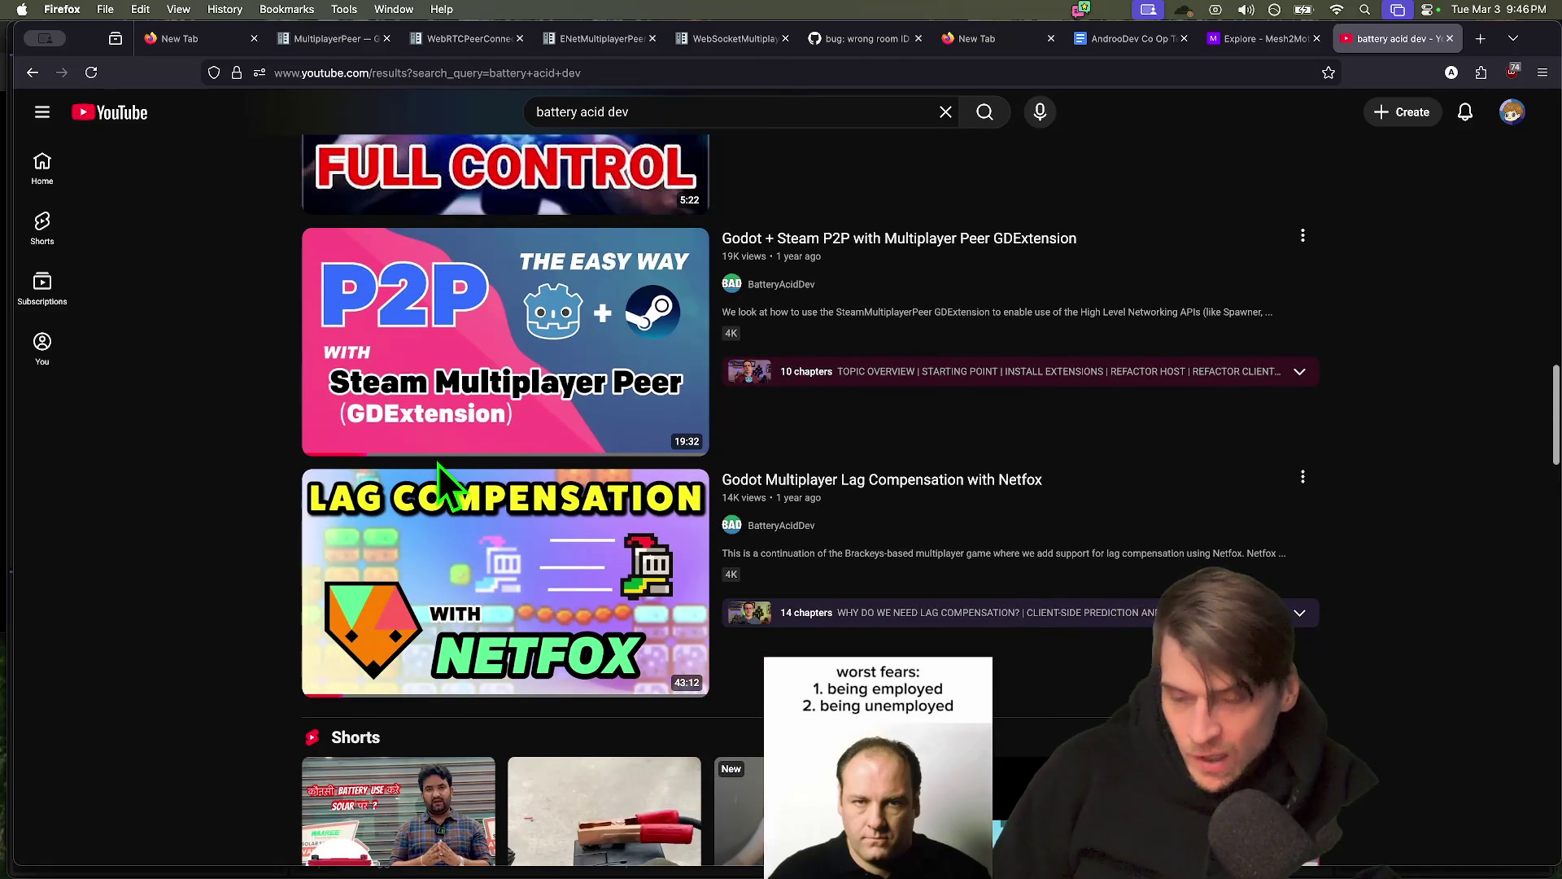
Try the netfox site address in another new tab, then close the extra tabs
key("super+t")
type("net")
key("Return")
key("super+bracketleft")
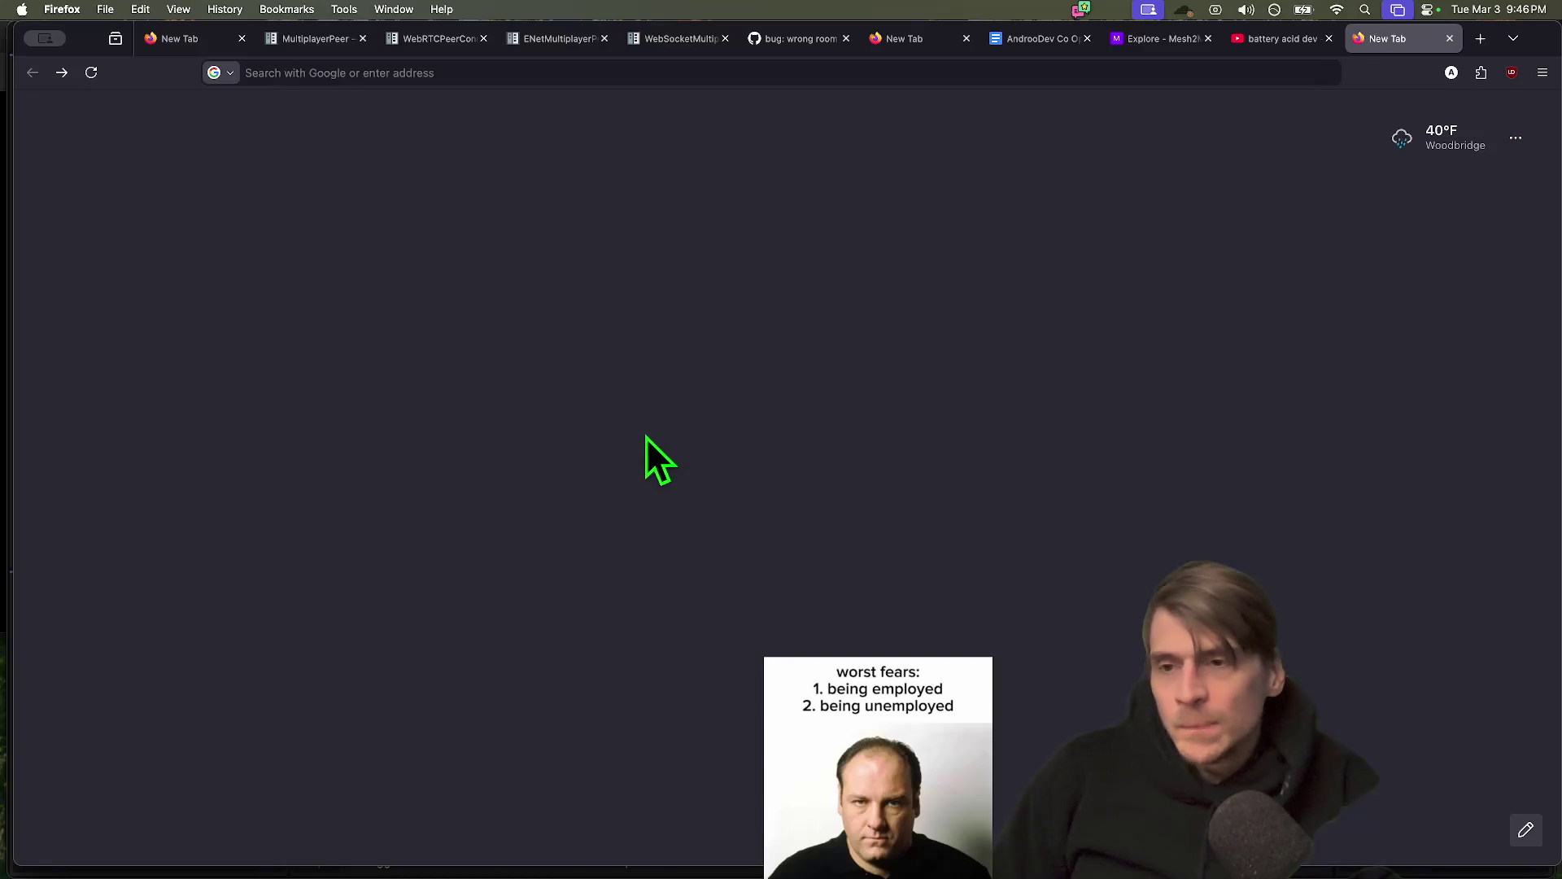
key("super+w")
key("super+w")
Close leftover tabs and scroll the co-op script doc, deselecting the Wave Shooter image
key("super+Tab")
key("super+Tab")
key("super+w")
key("ctrl+Tab")
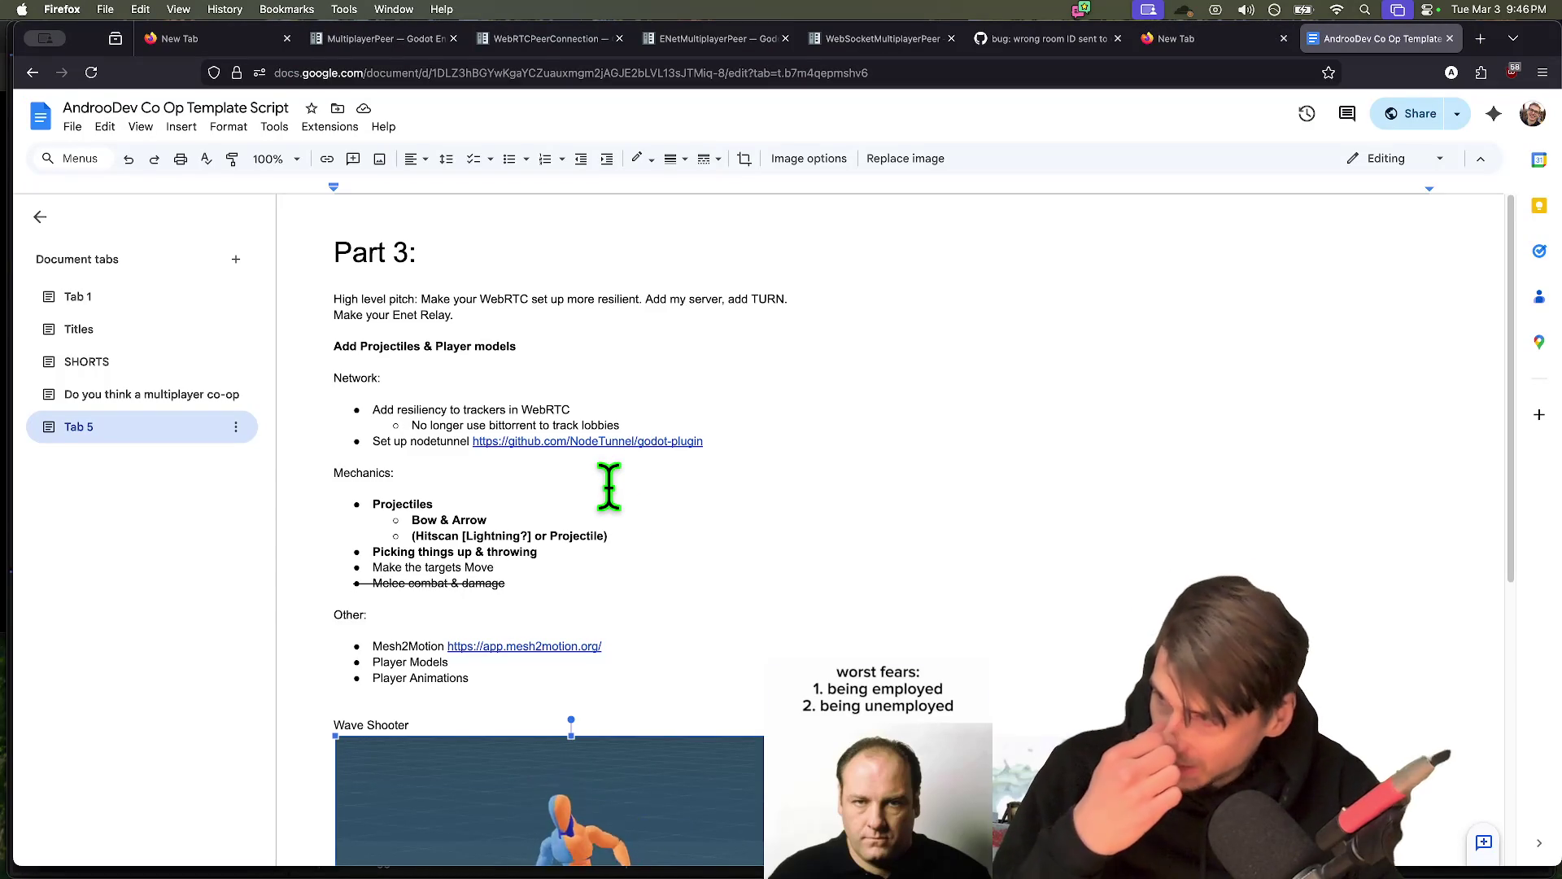
scroll(608, 486, "down", 3)
scroll(609, 482, "up", 1)
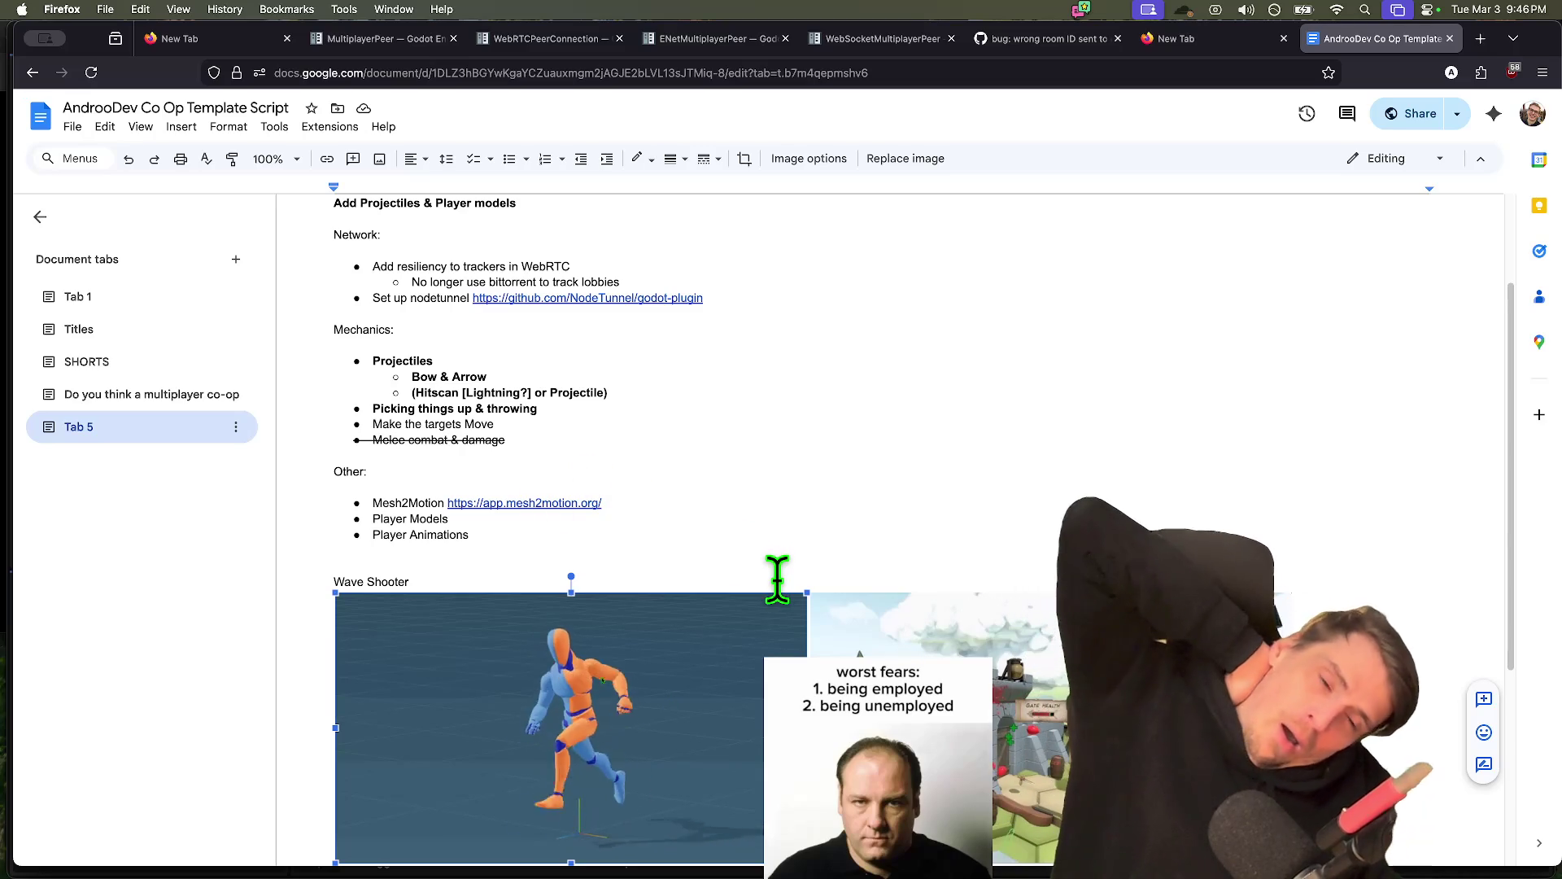
scroll(757, 553, "down", 1)
scroll(743, 513, "down", 3)
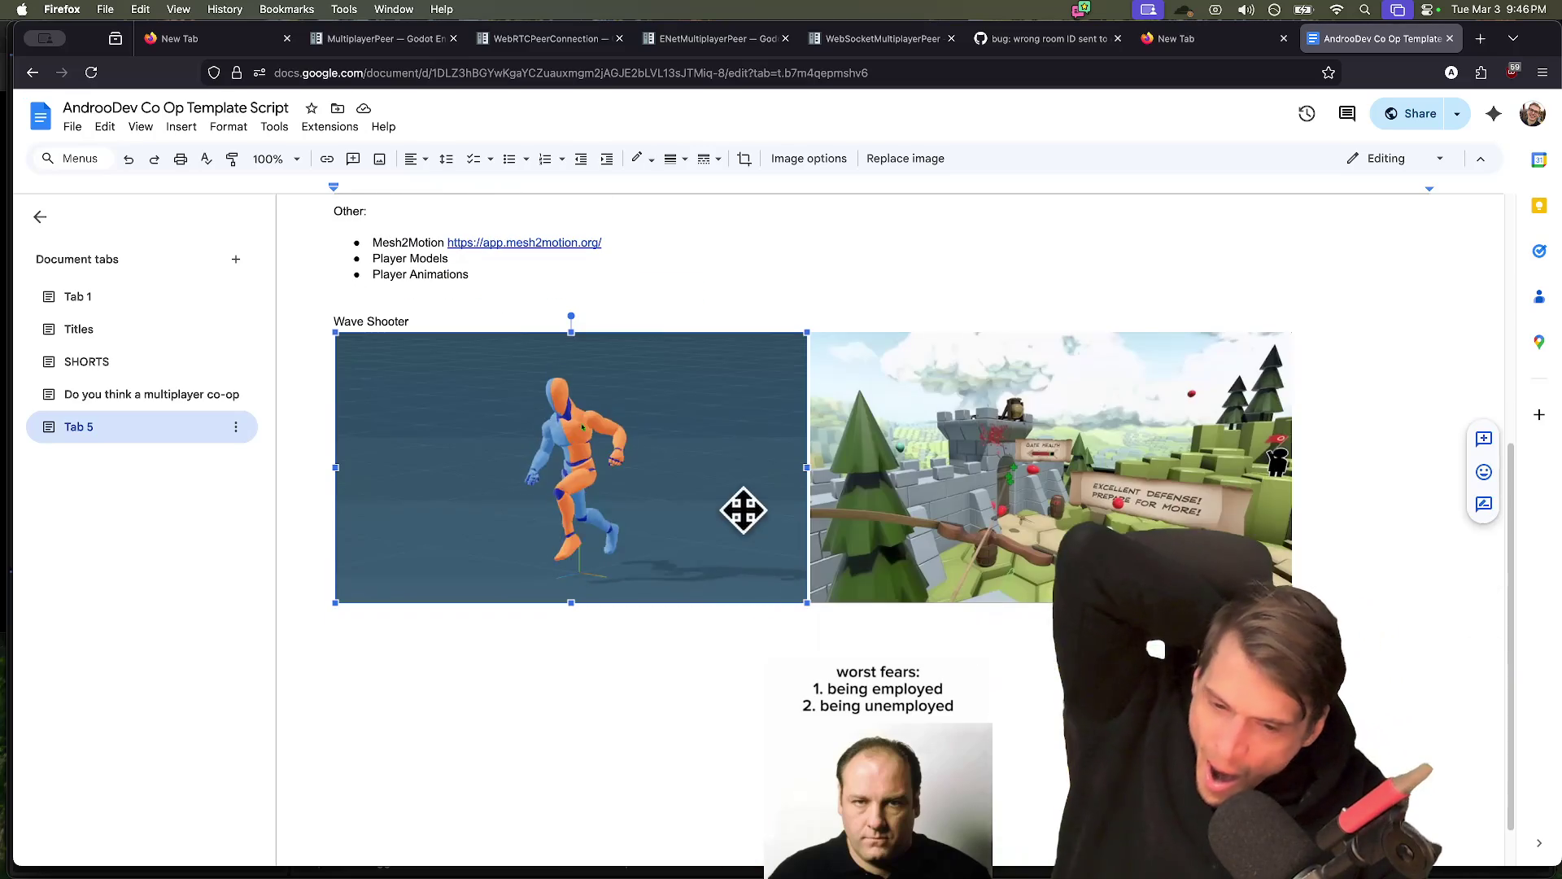
left_click(717, 709)
scroll(718, 707, "up", 4)
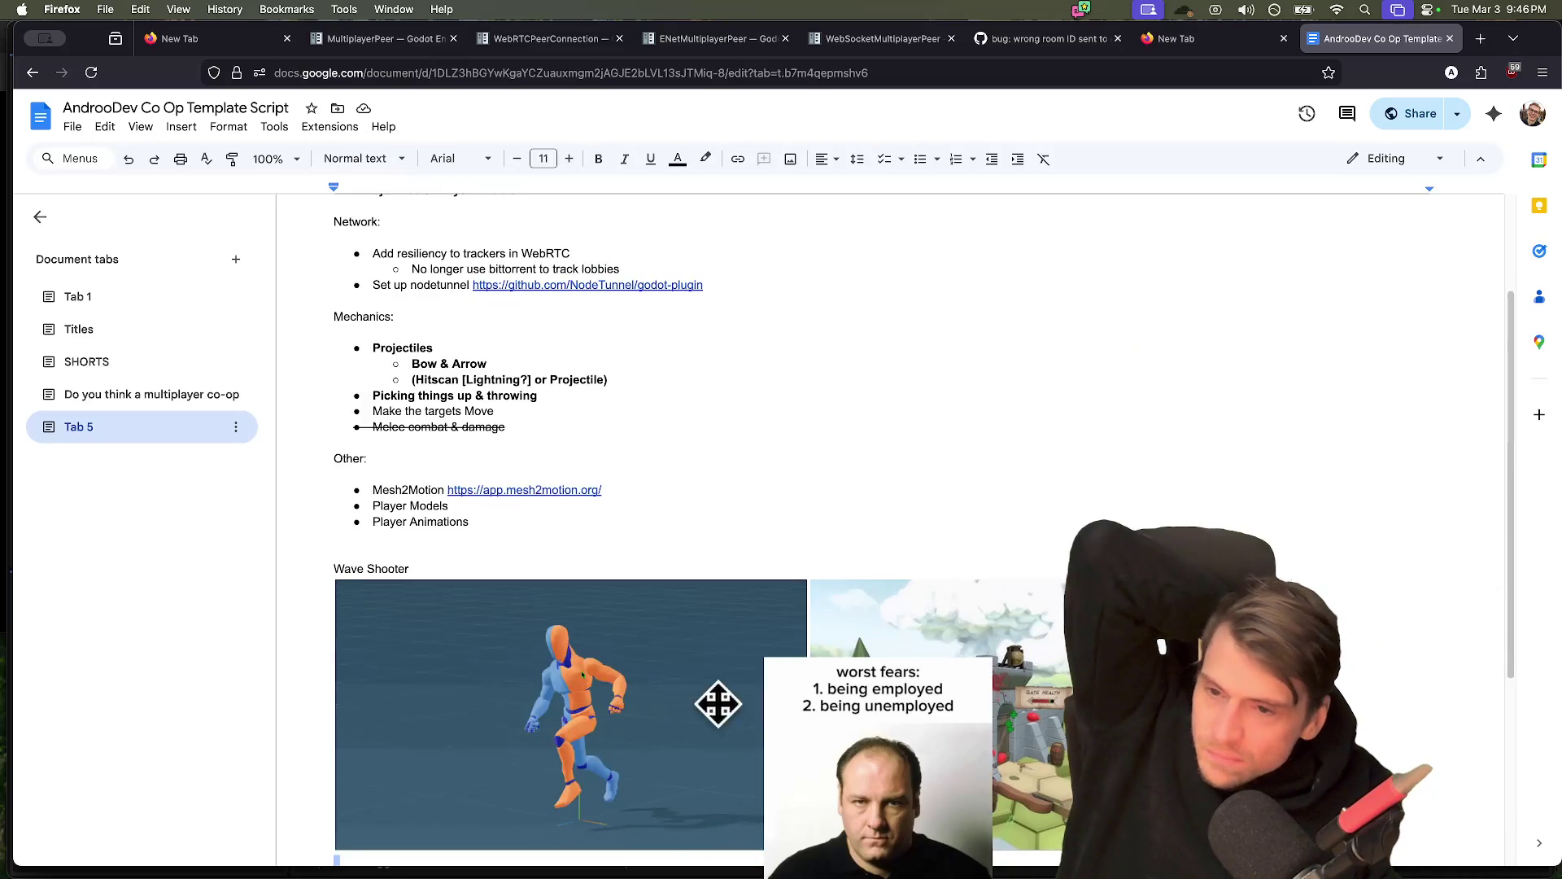
scroll(718, 706, "up", 2)
Select the Part 3 Mechanics bullet list, then return to network.gd on line 15
left_click(765, 537)
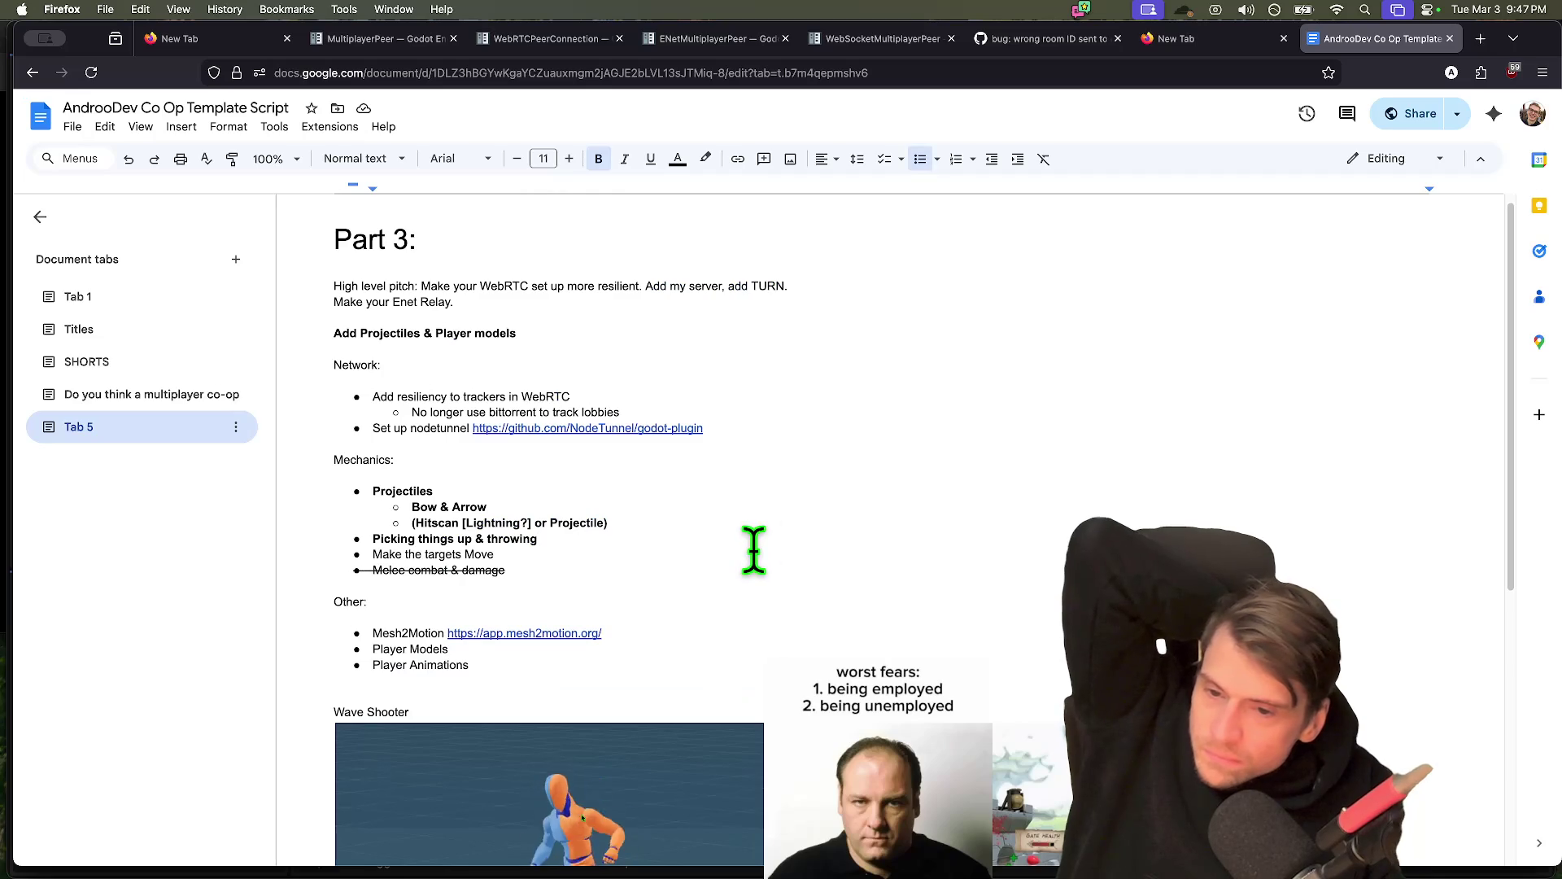
mouse_move(680, 572)
left_mouse_down()
mouse_move(338, 558)
mouse_move(339, 578)
left_mouse_up()
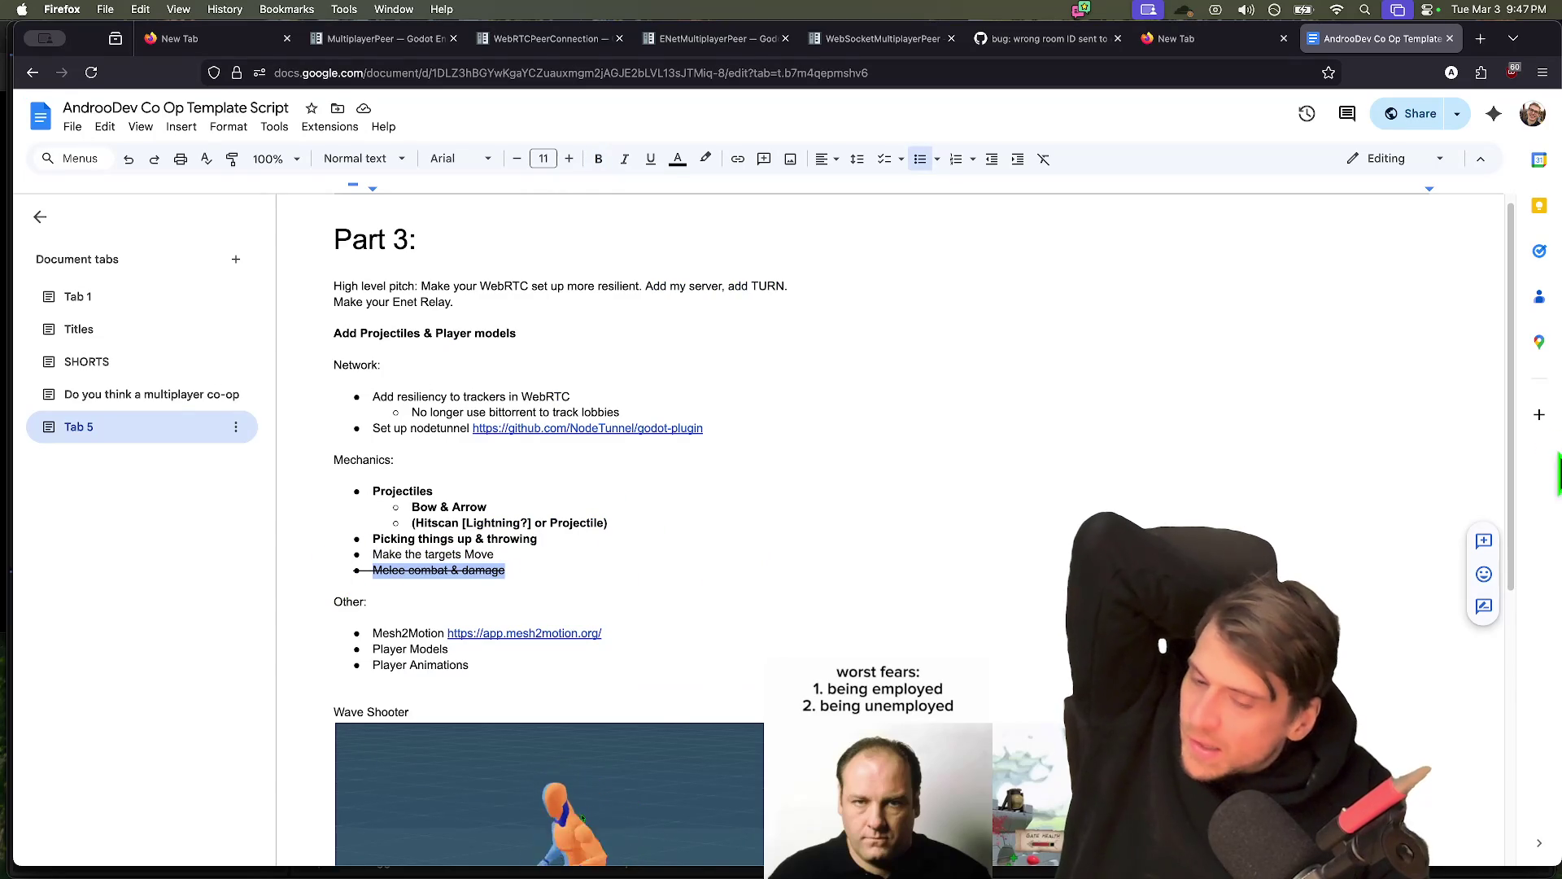
scroll(941, 575, "down", 1)
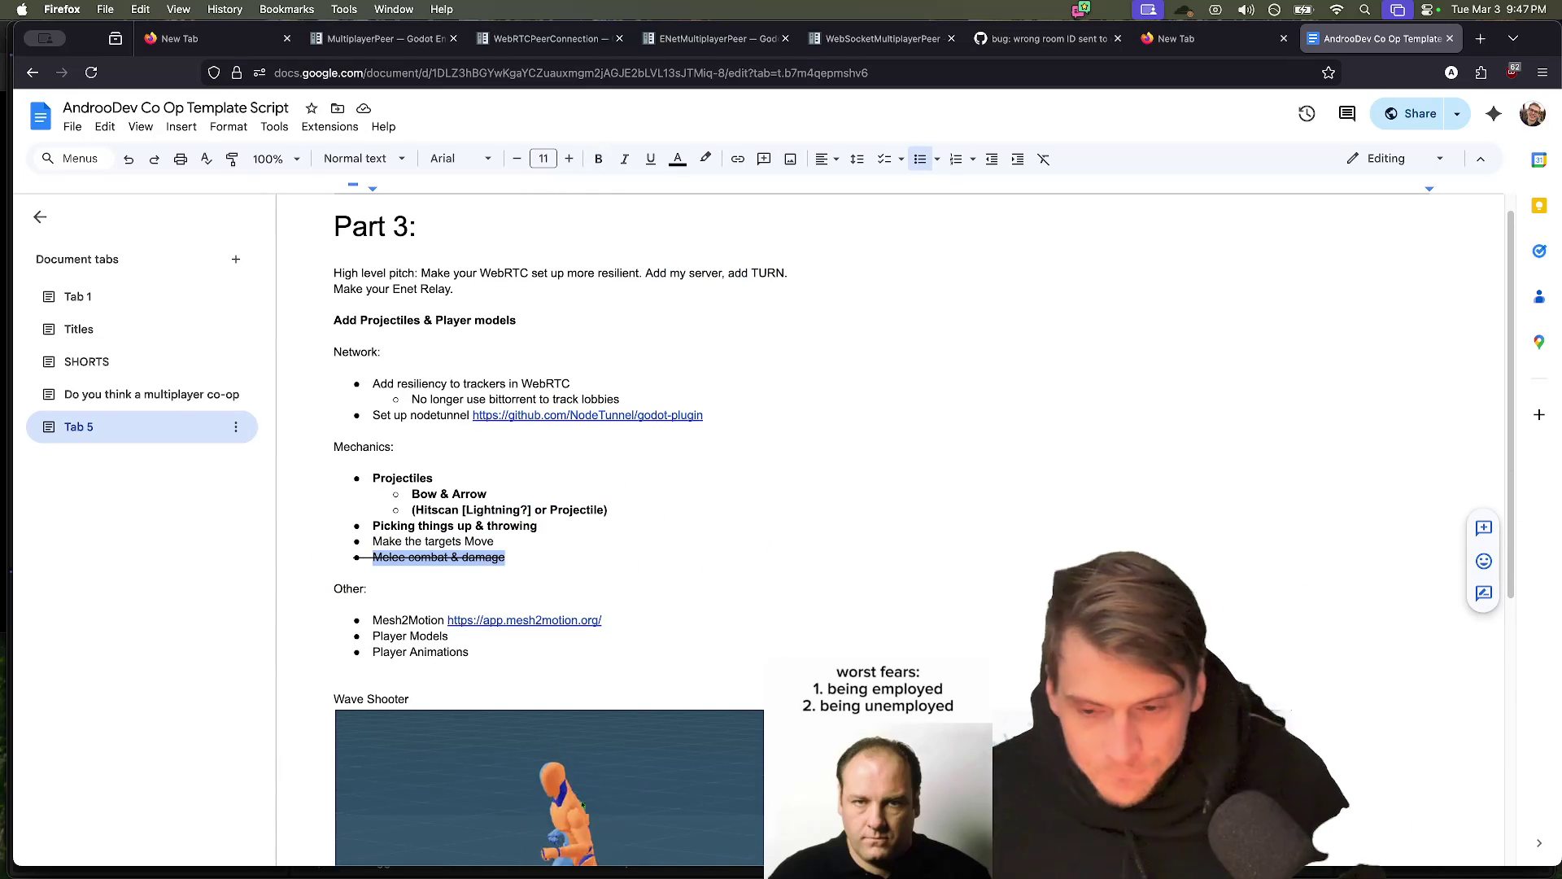
mouse_move(682, 459)
left_mouse_down()
mouse_move(716, 493)
mouse_move(748, 596)
mouse_move(719, 573)
left_mouse_up()
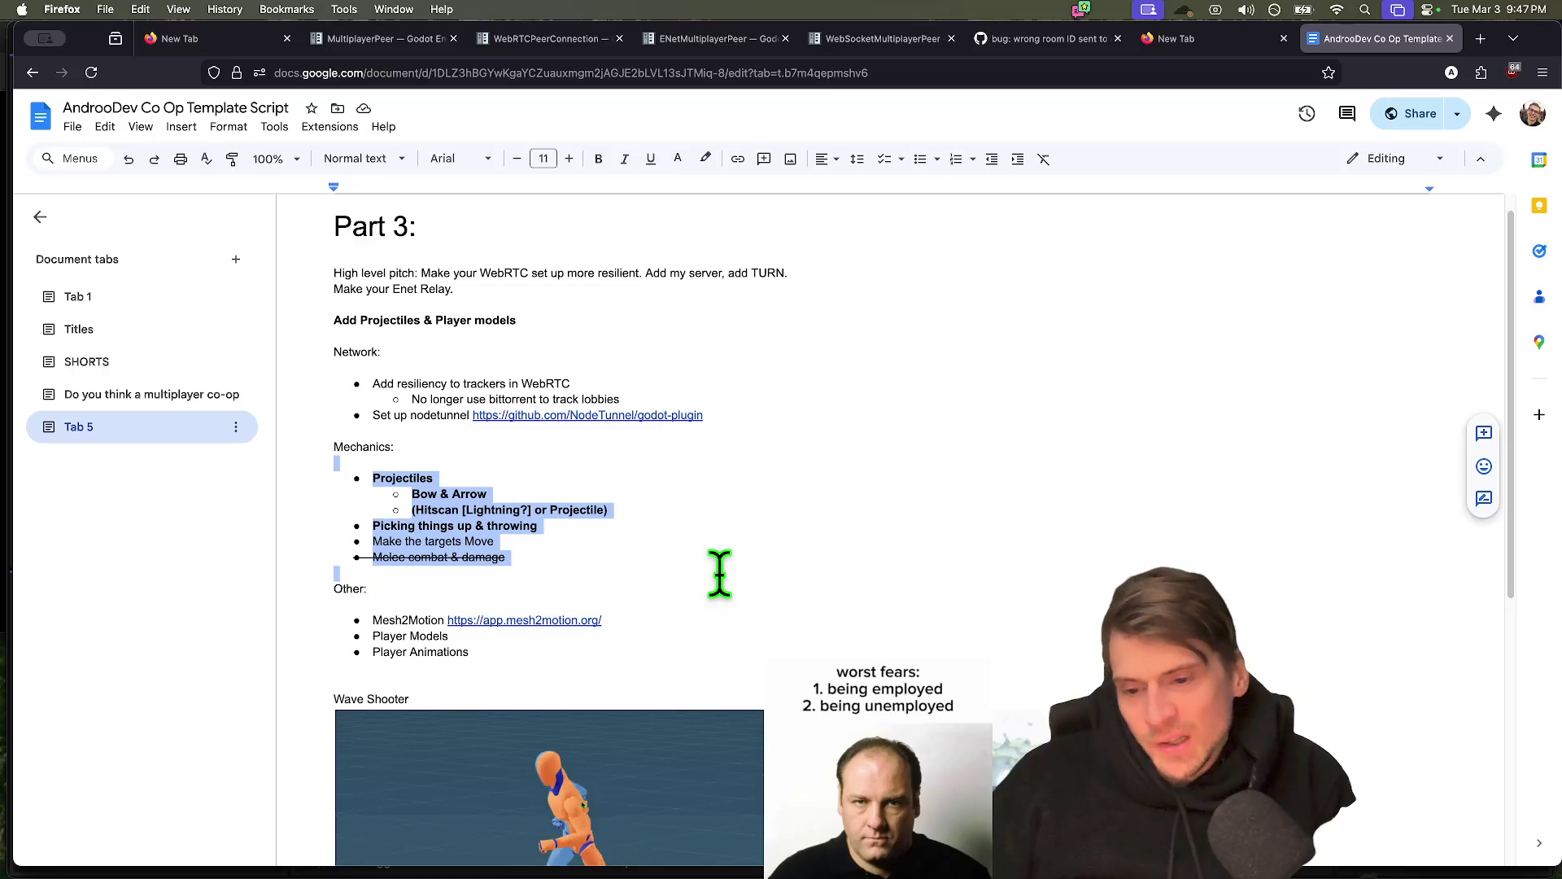
scroll(719, 568, "up", 2)
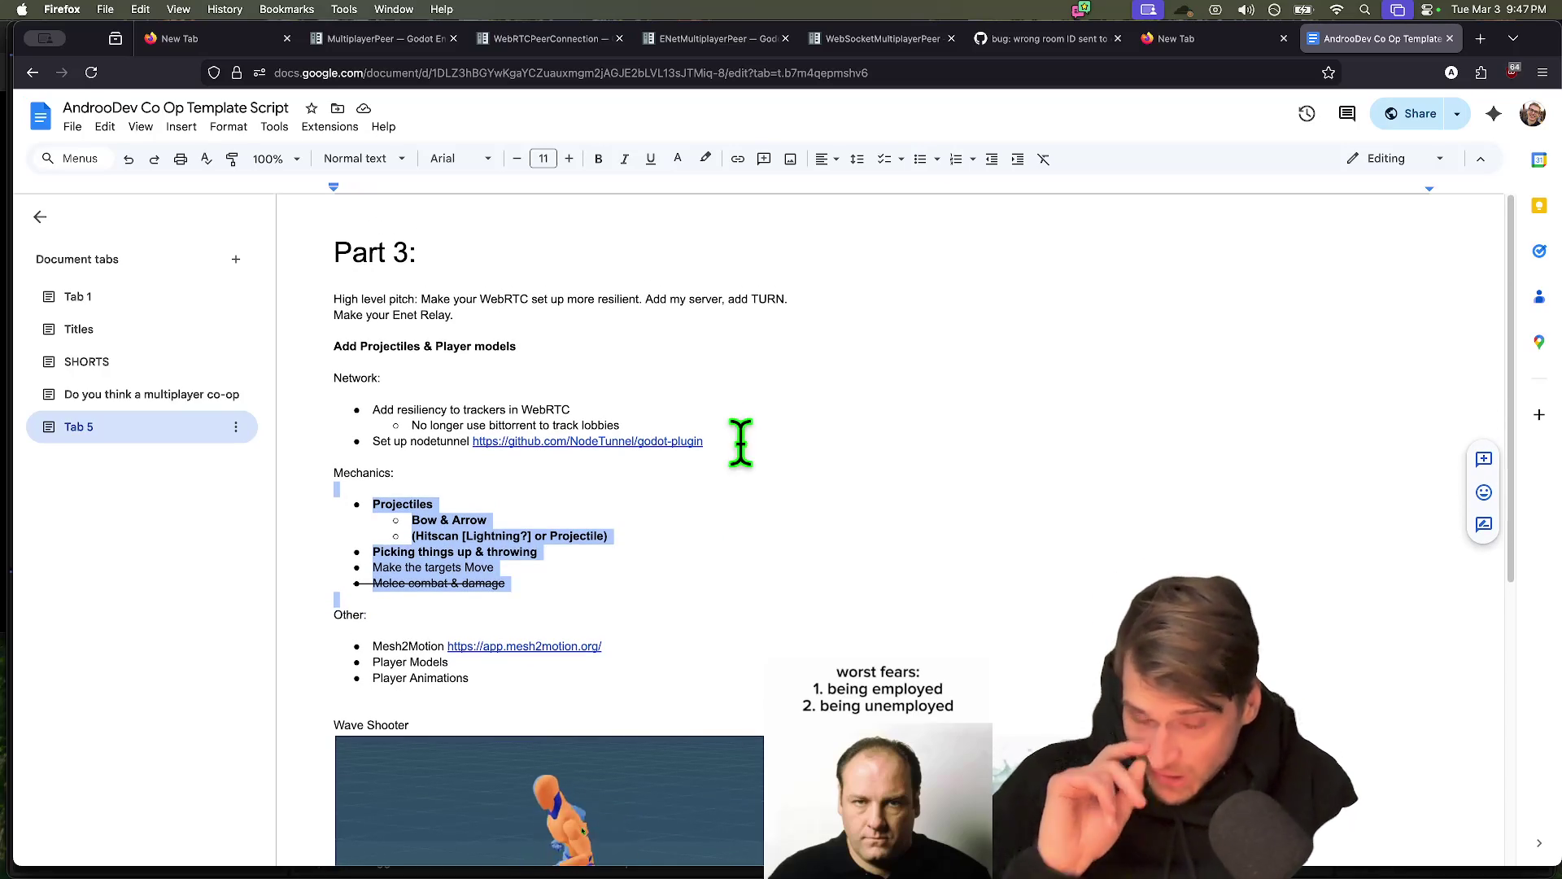
left_click(824, 282)
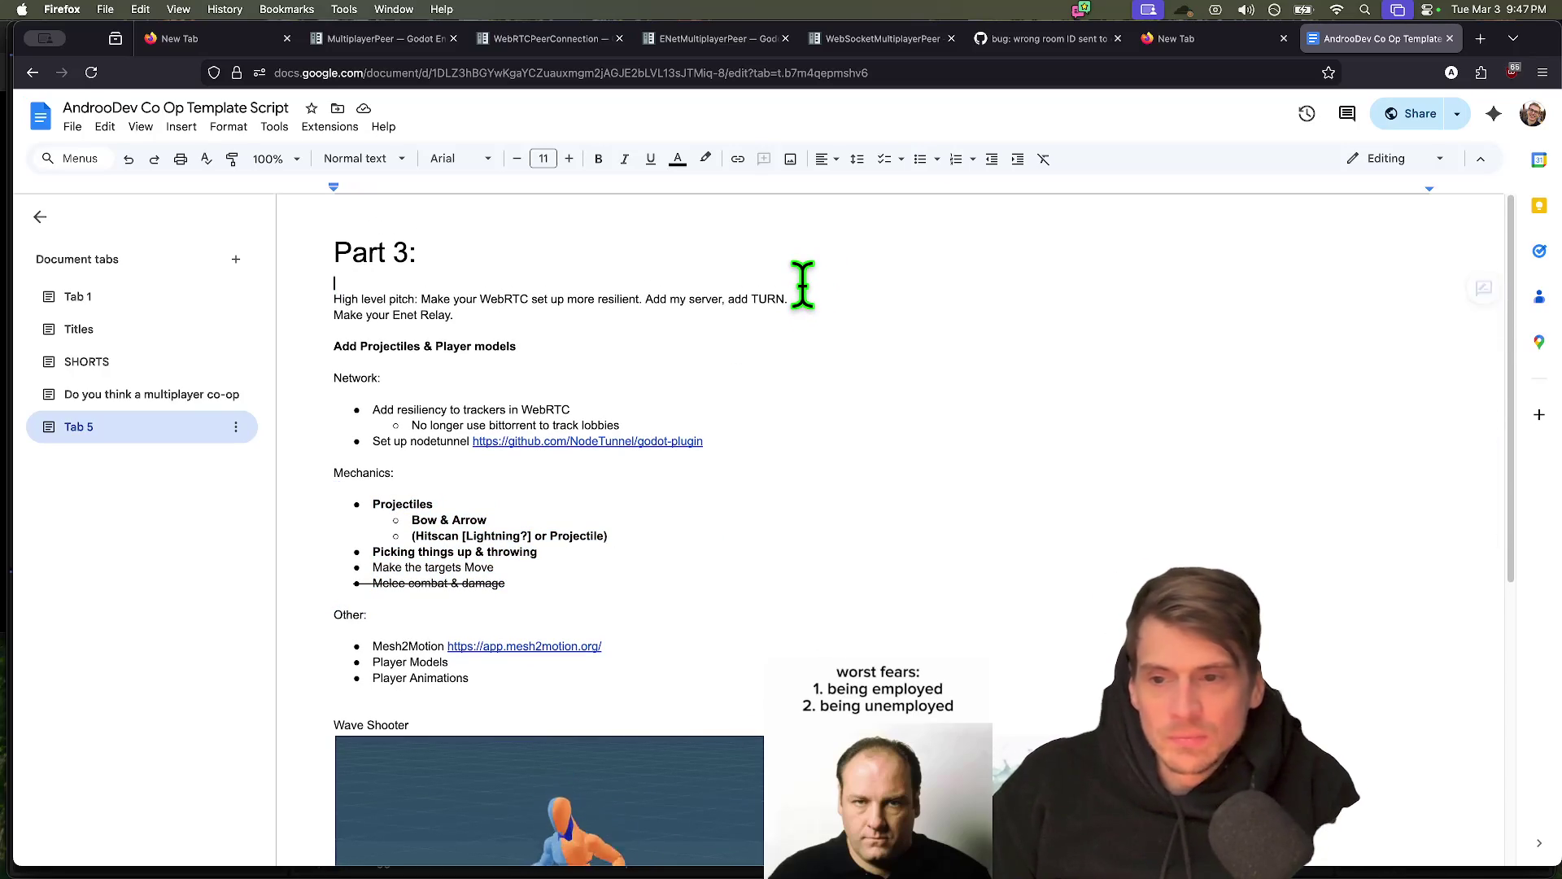
key("super+Tab")
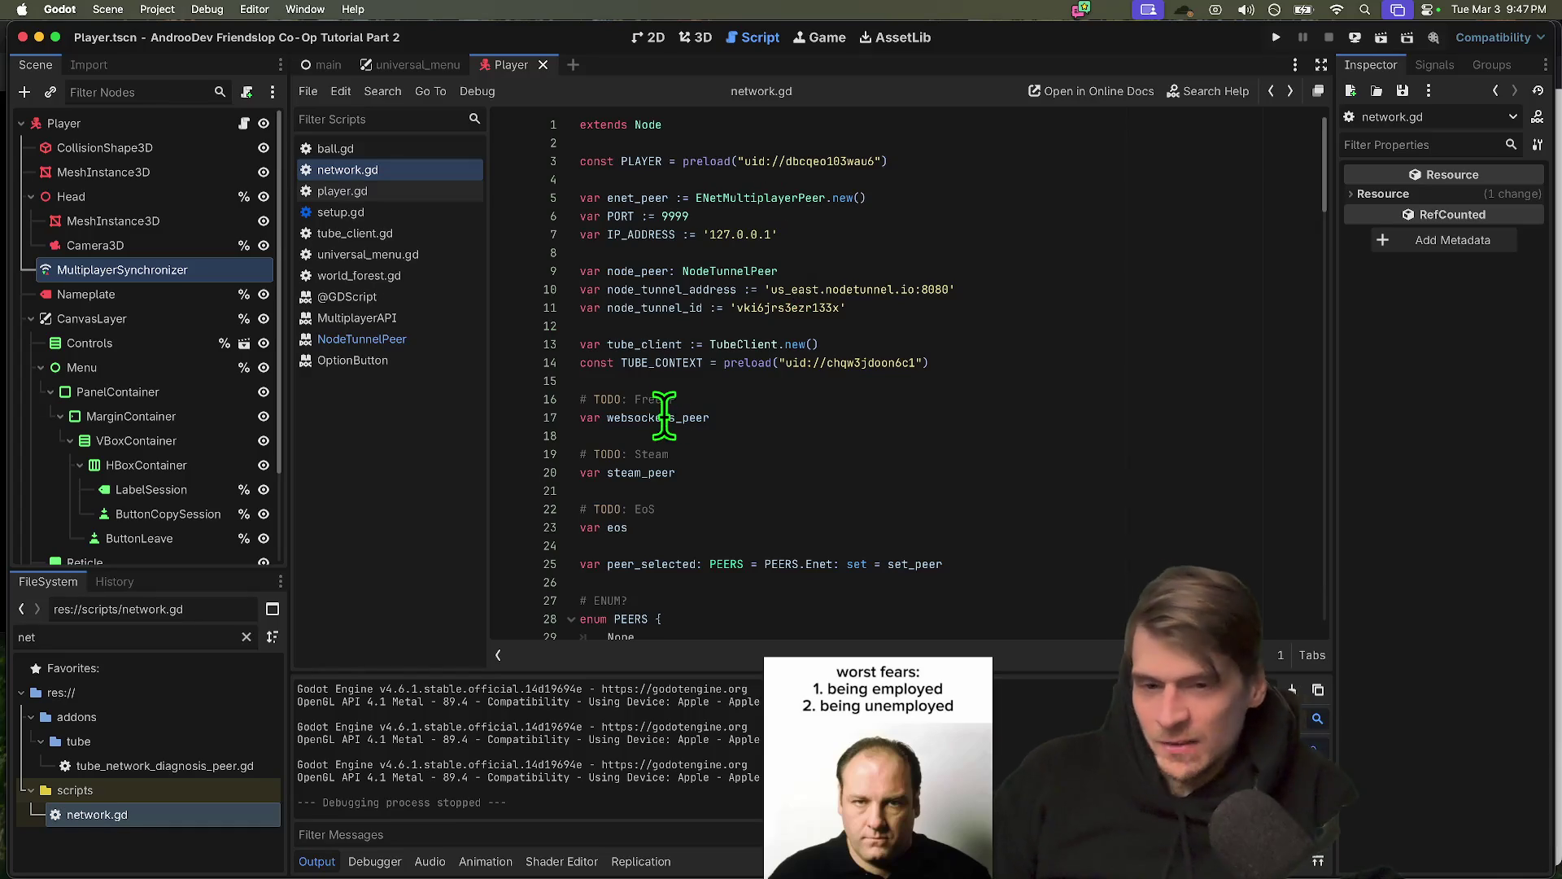
left_click(981, 383)
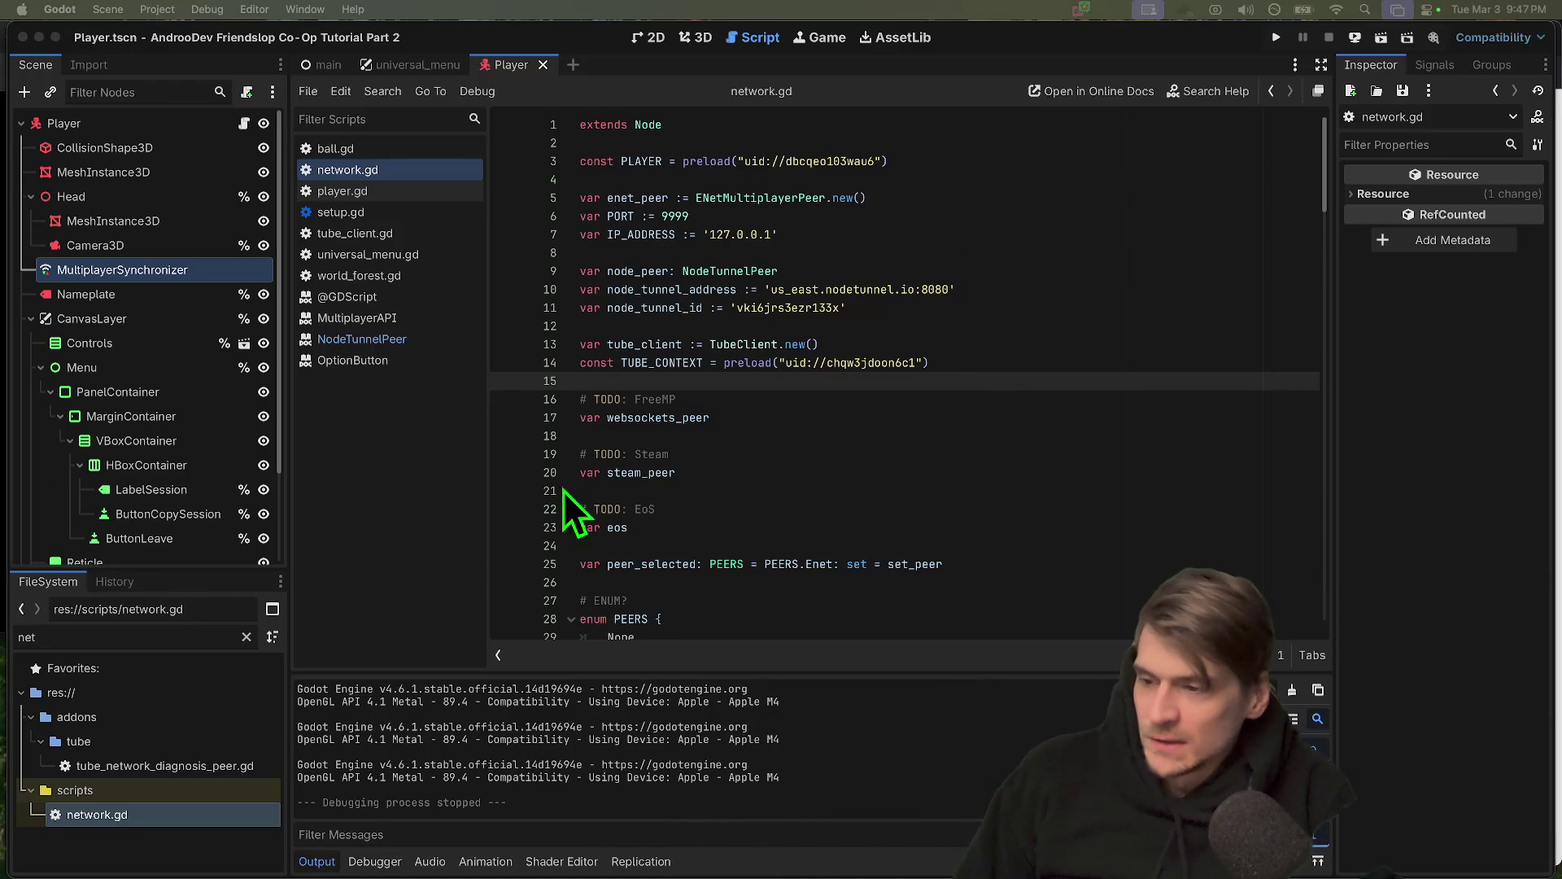
Reword the '# TODO: EoS' comment in network.gd to 'Epic Online Service' and run the project
left_click(774, 490)
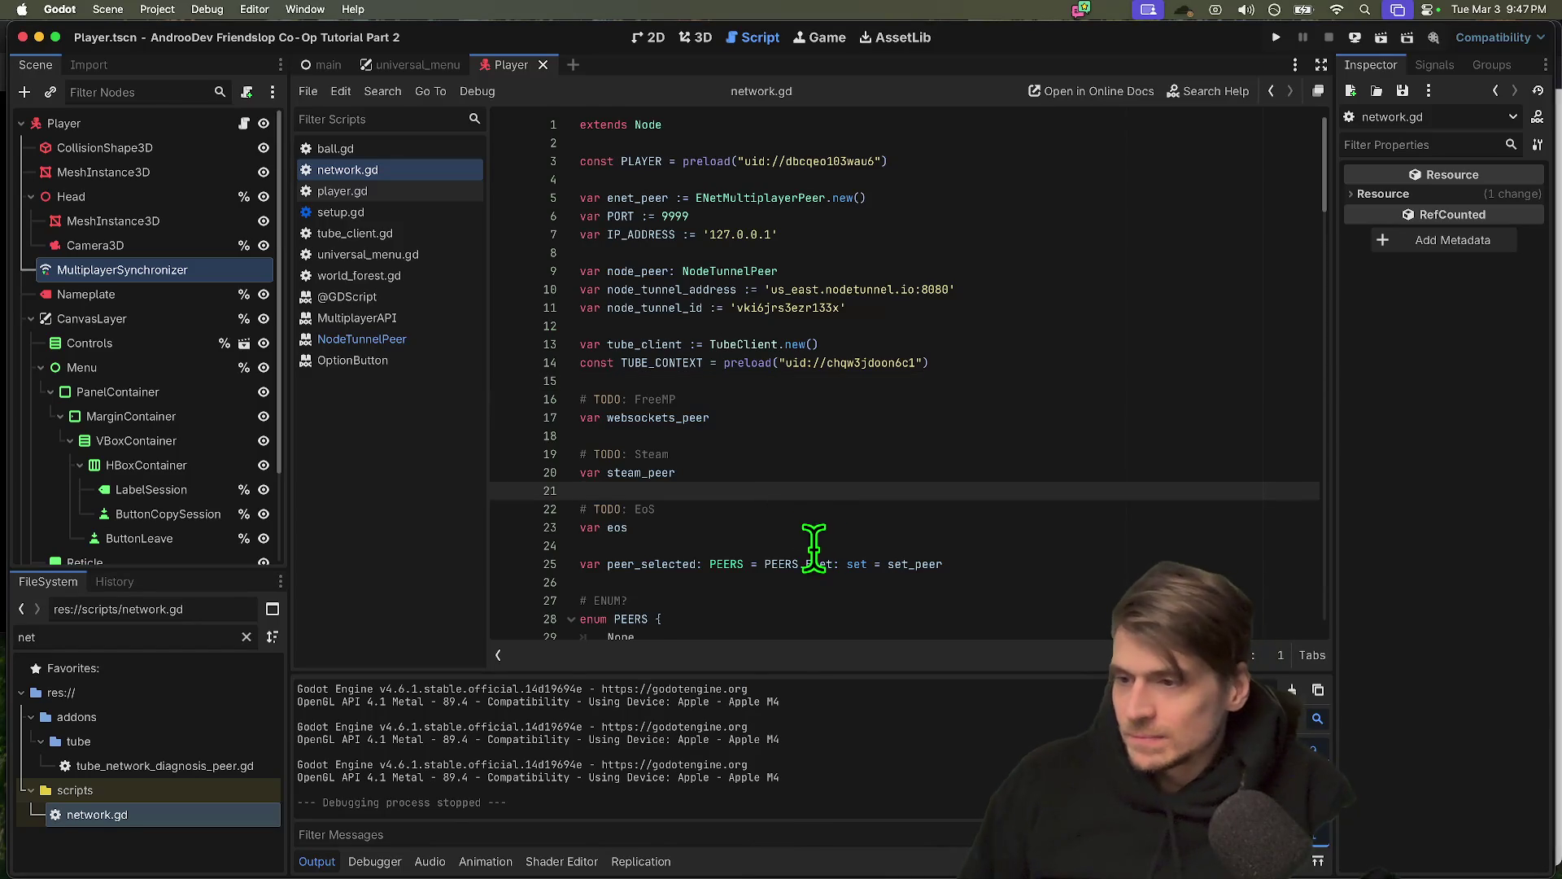
scroll(822, 472, "down", 1)
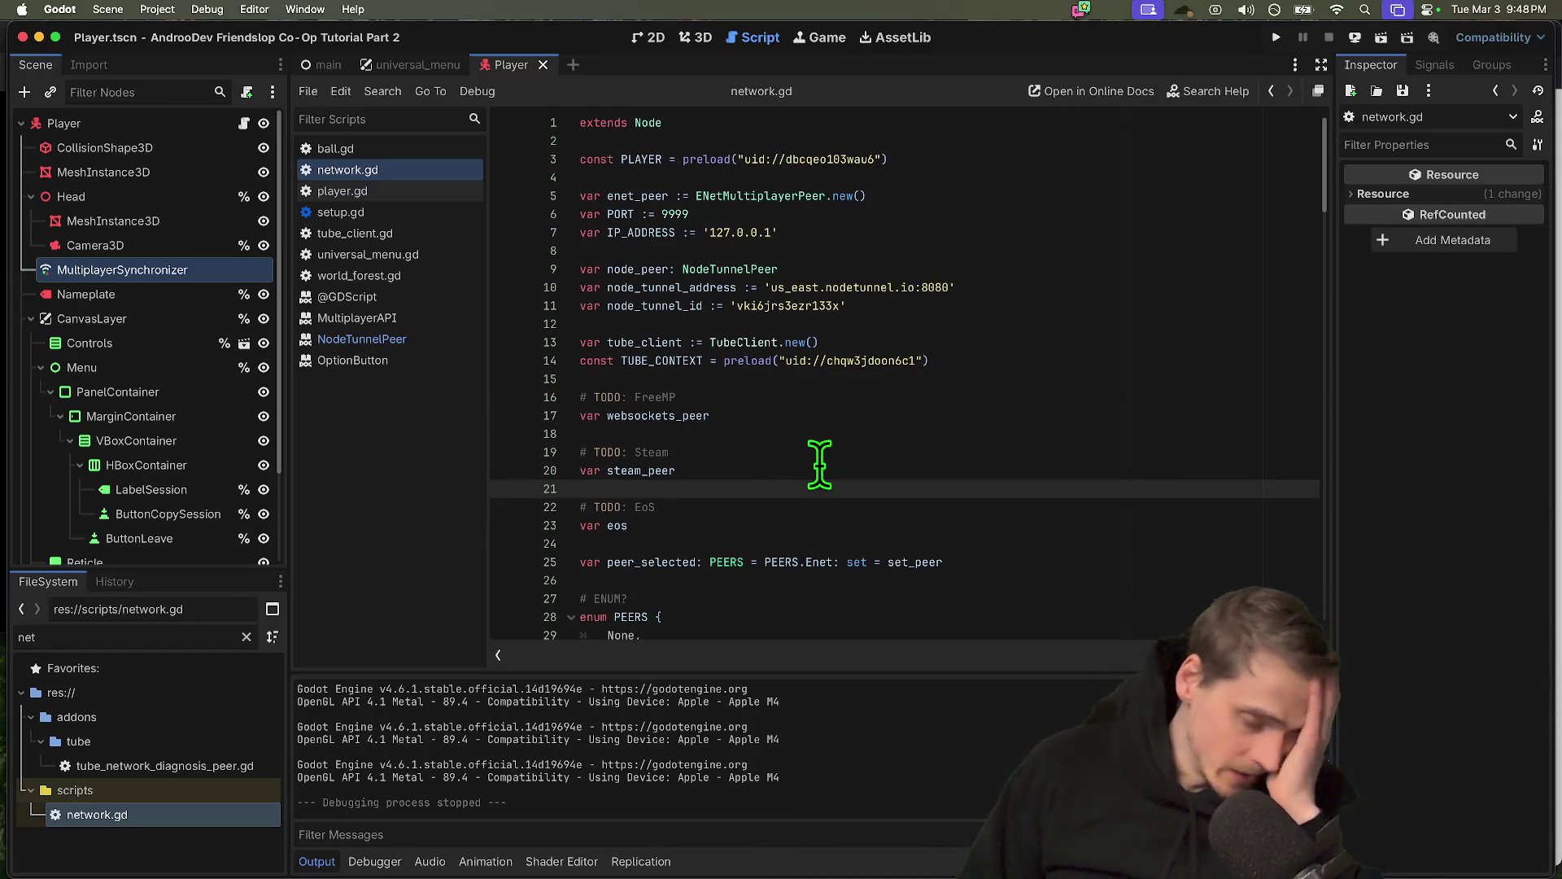
key("Down")
key("Down")
key("Down")
key("Up")
key("Up")
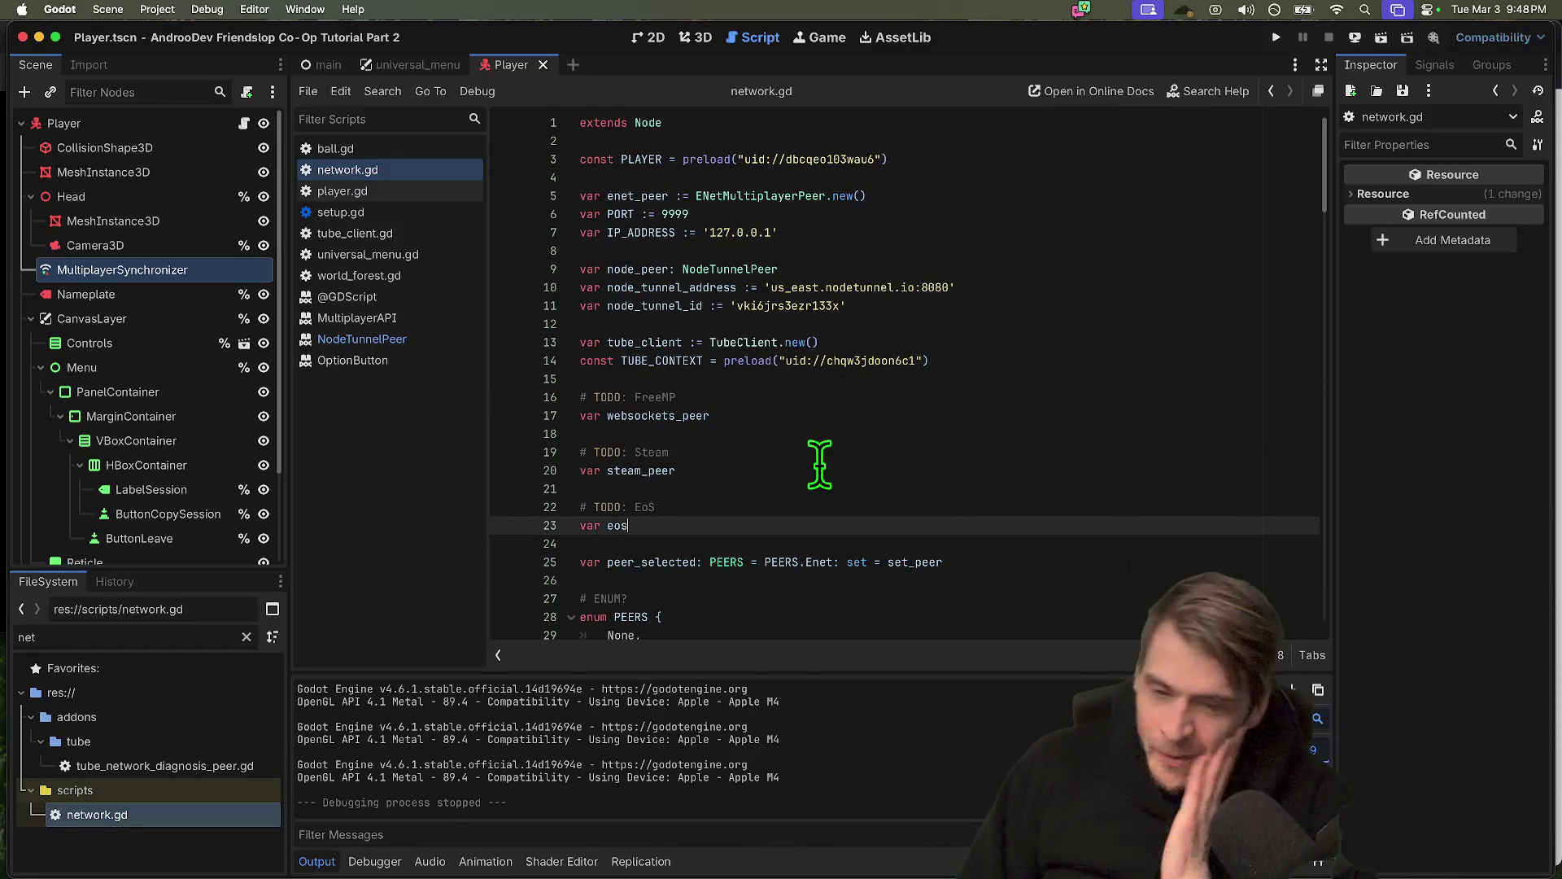
type("Epic")
scroll(871, 437, "down", 3)
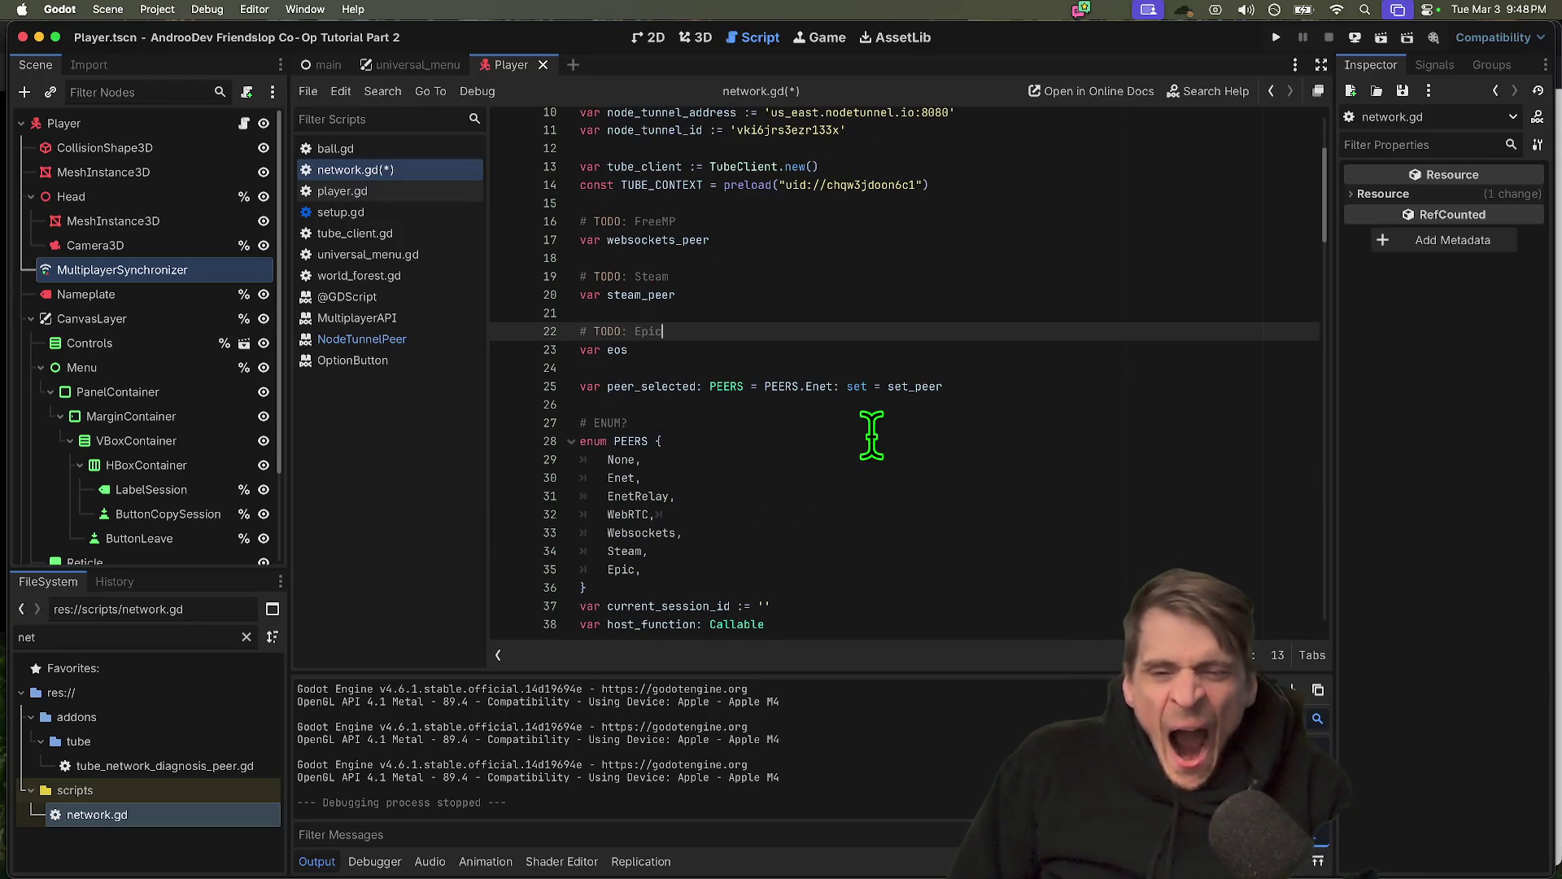
type("line Service")
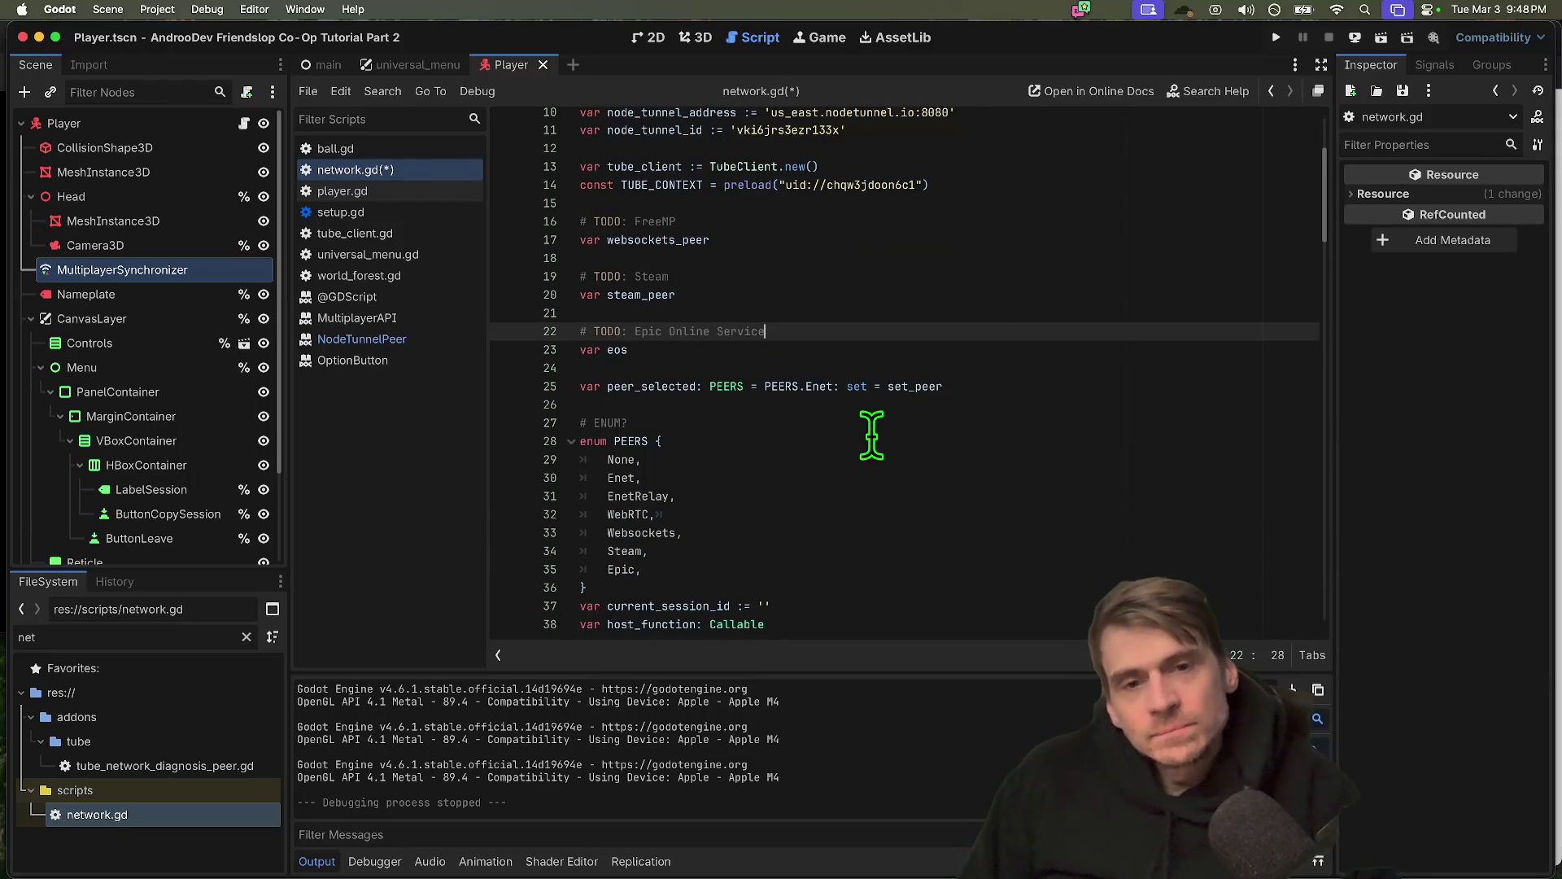
scroll(990, 302, "down", 4)
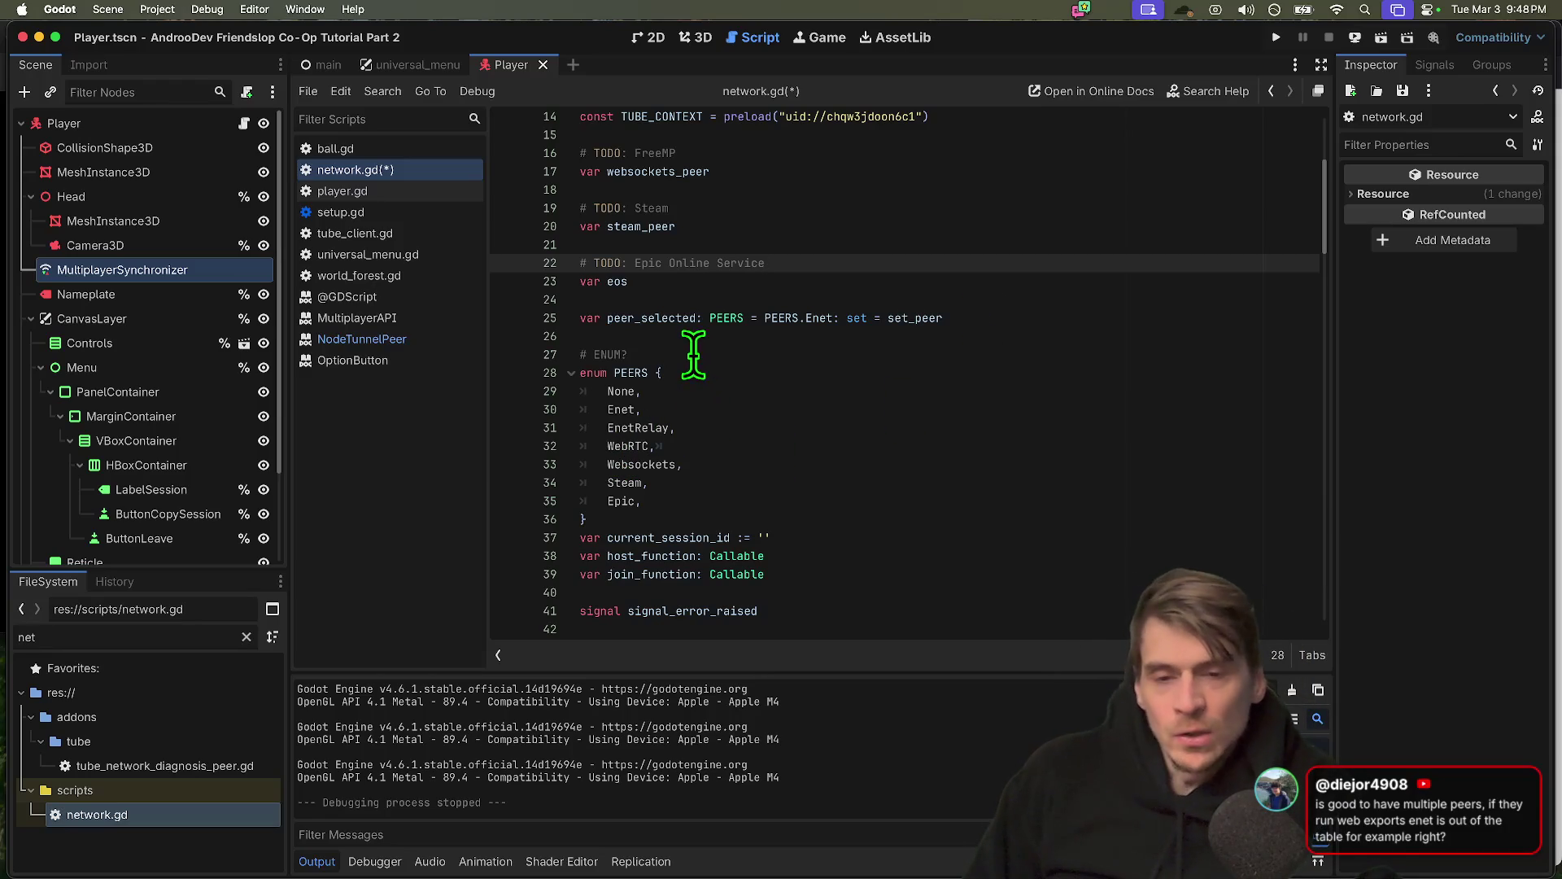
key("super+b")
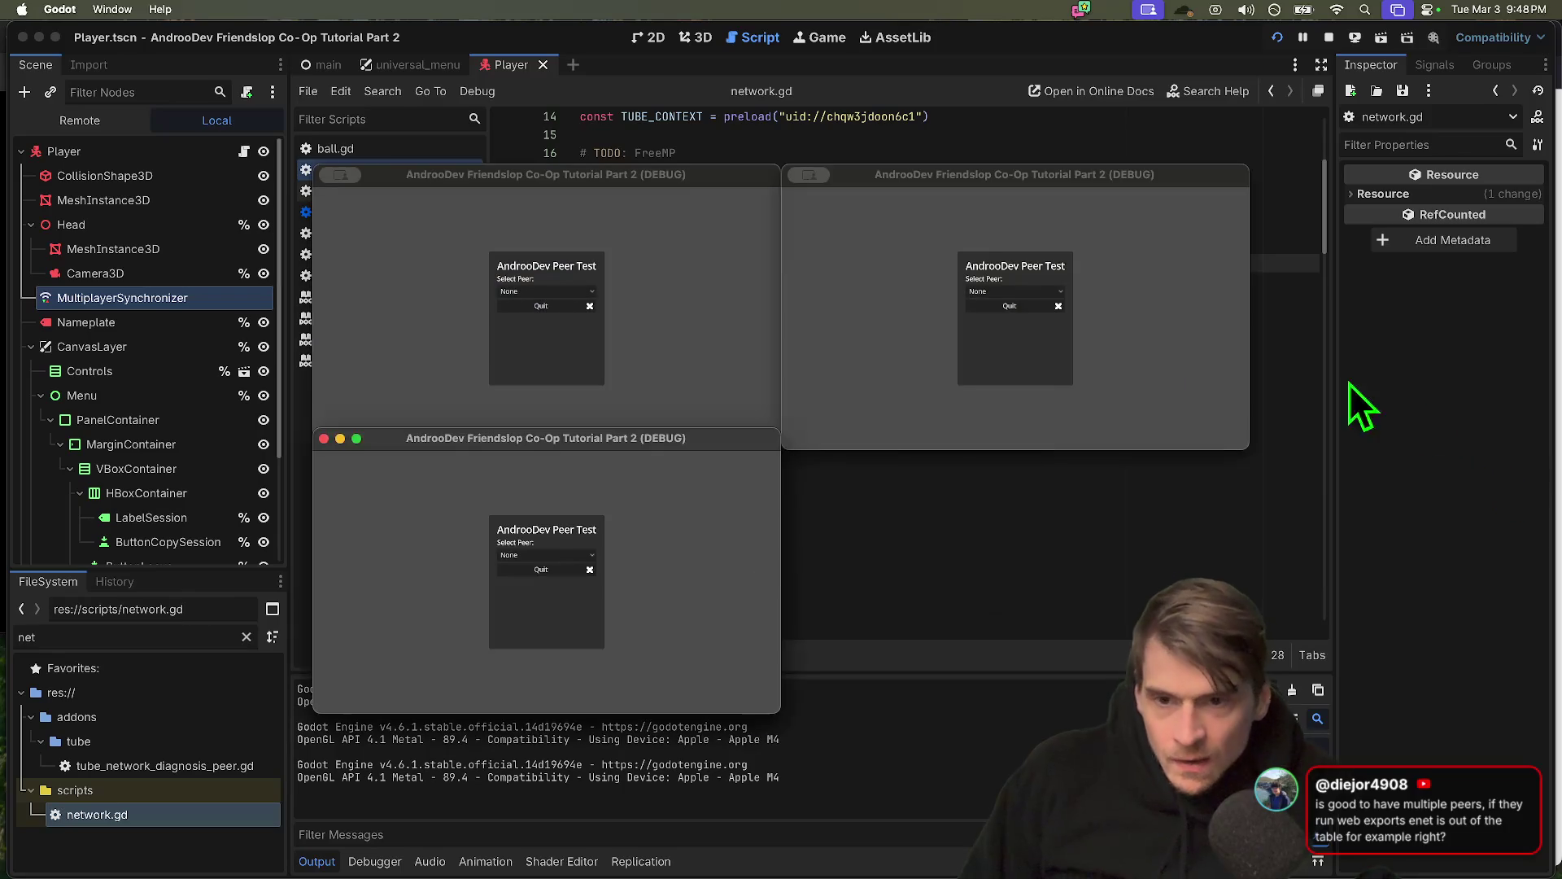
Choose WebRTC as the peer type in the game windows, then close them
left_click(729, 324)
left_click(554, 295)
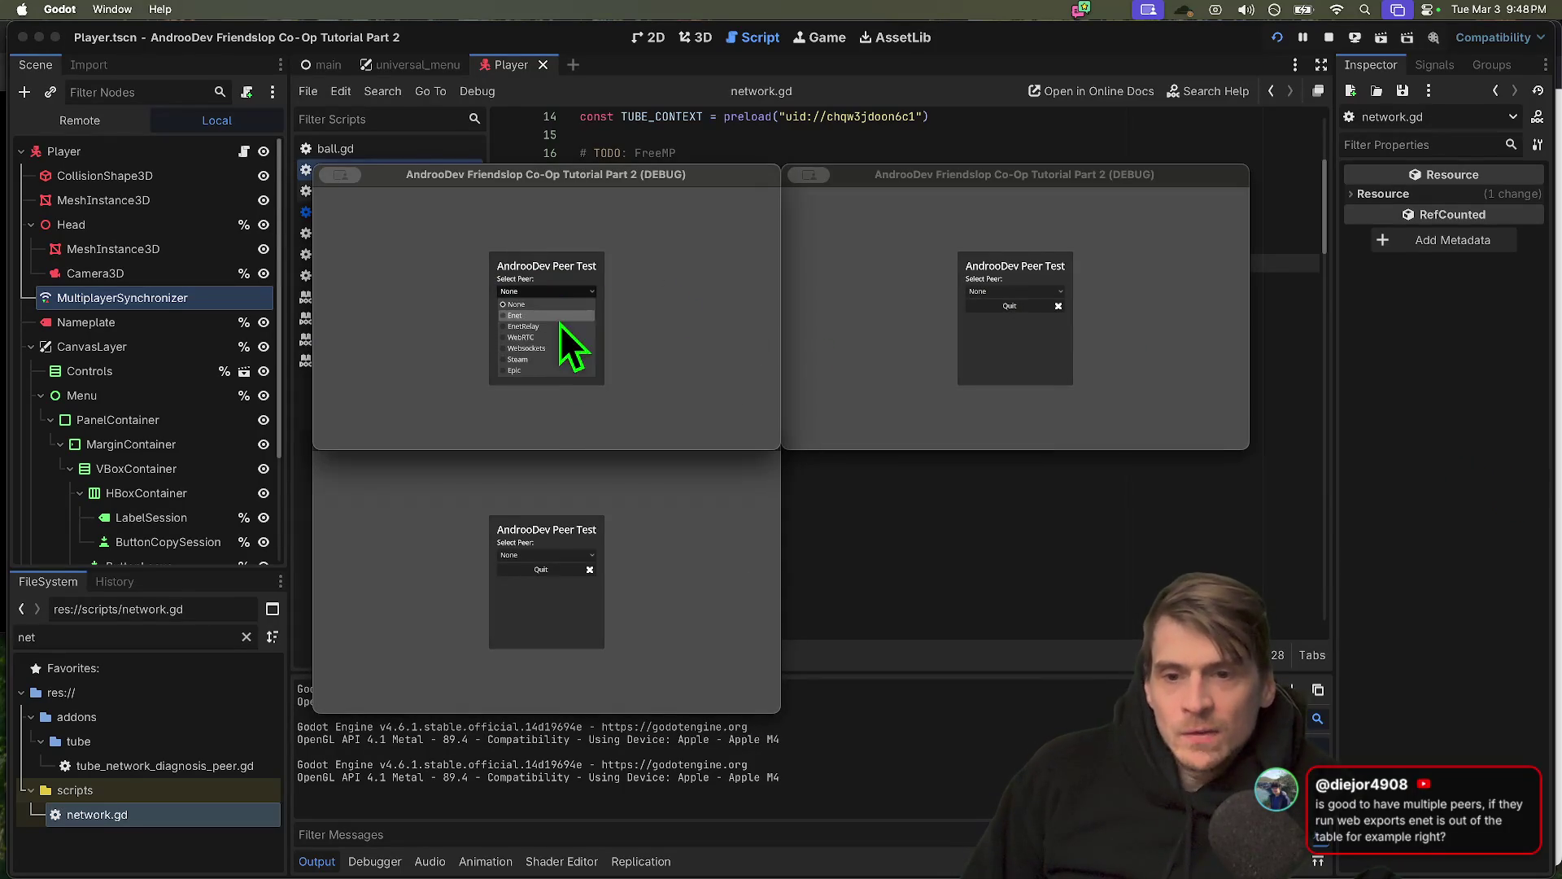
left_click(552, 338)
left_click(520, 297)
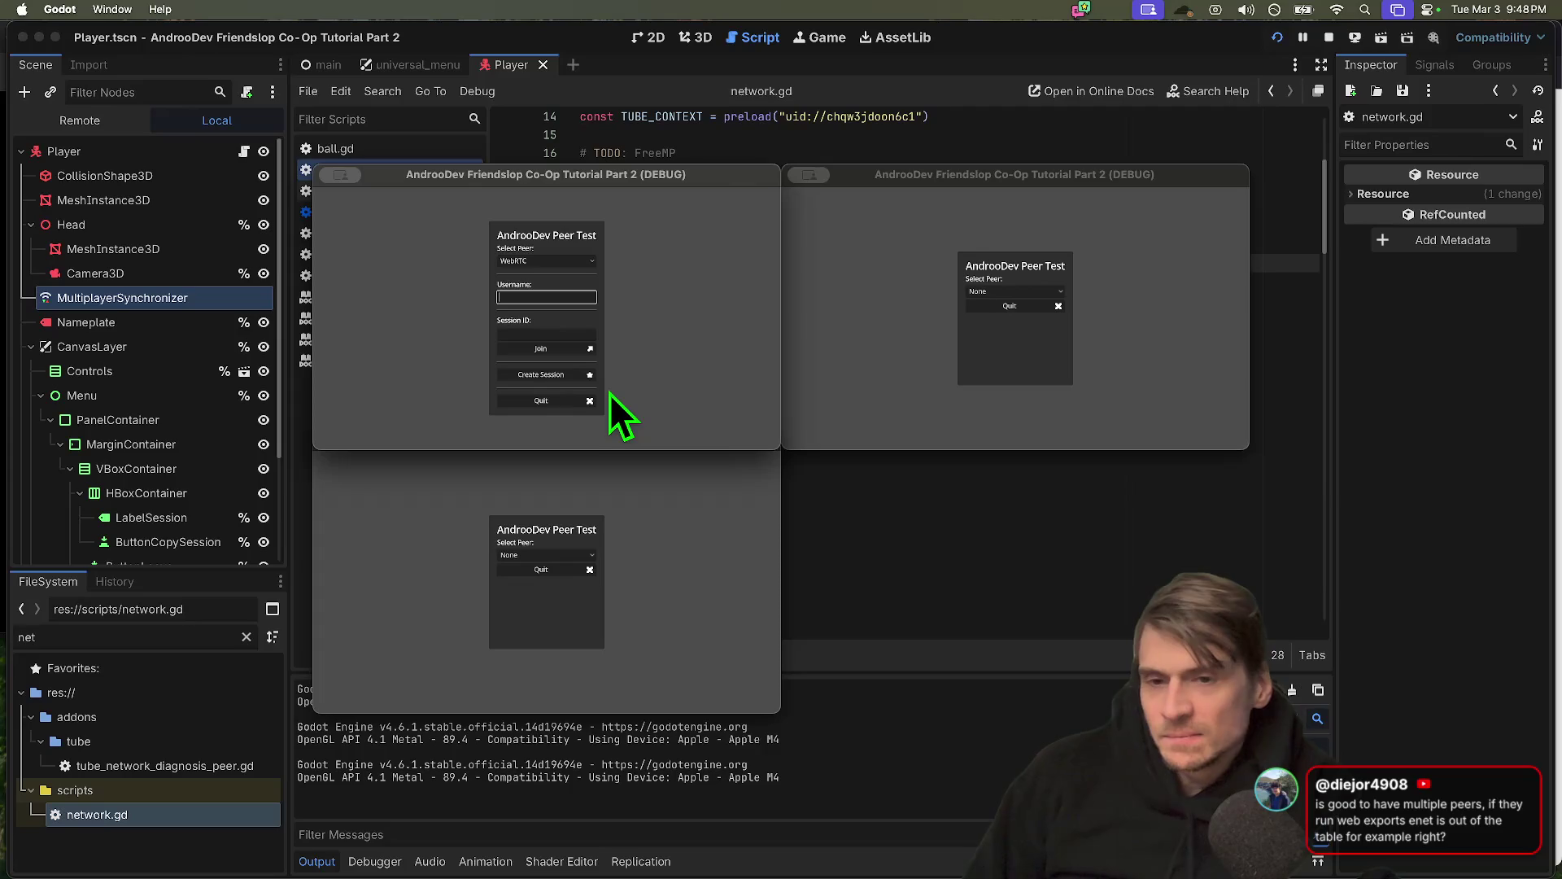
key("super+q")
key("super+q")
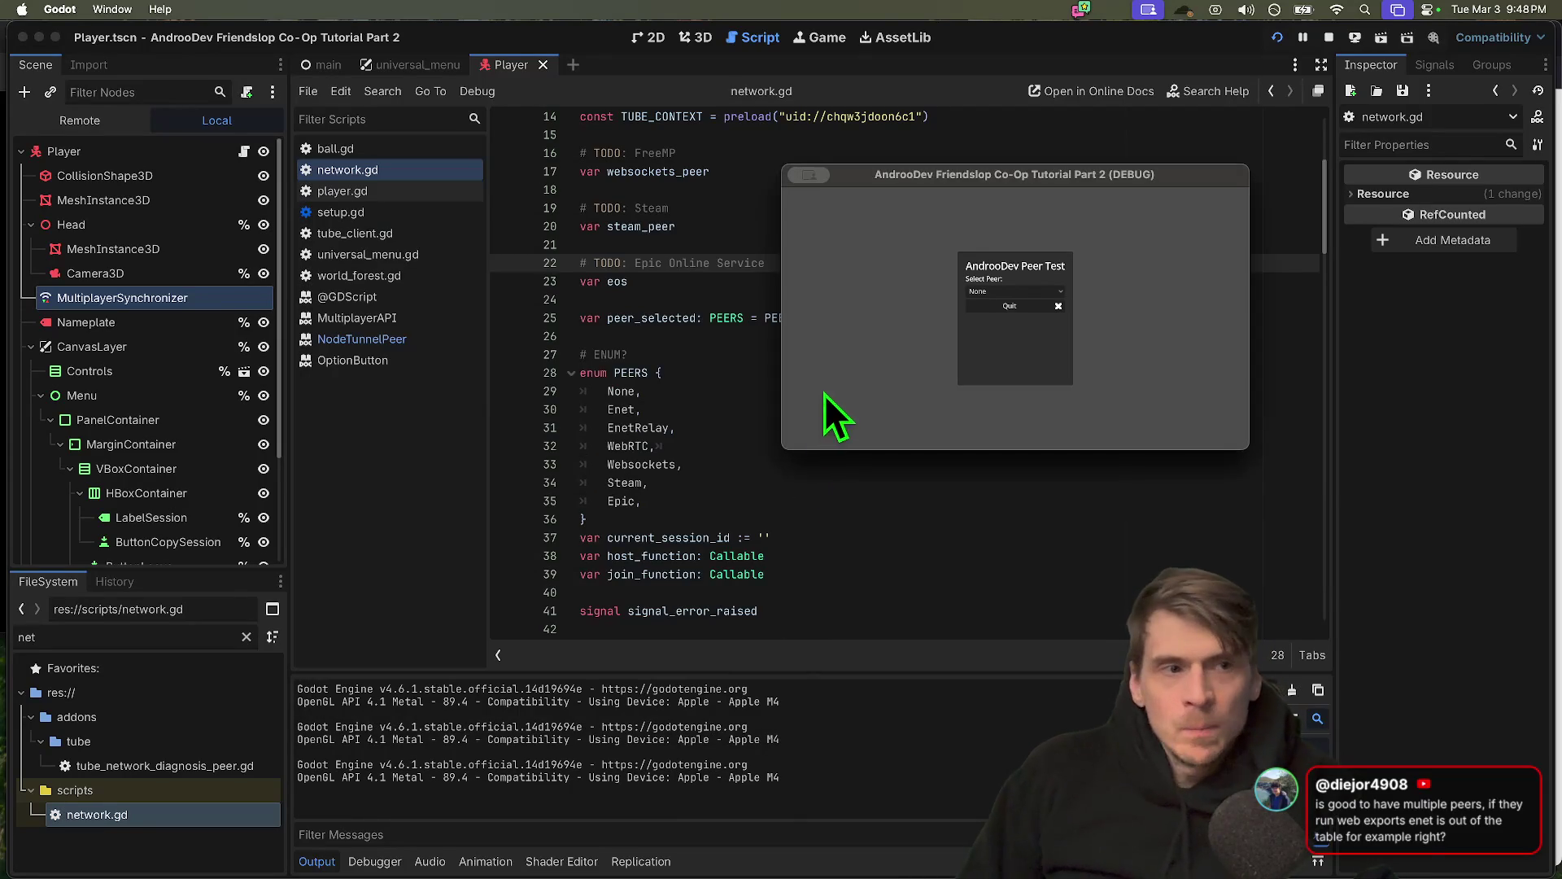
key("super+q")
Keep the Compatibility renderer and quit the project to the Project List
left_click(1456, 35)
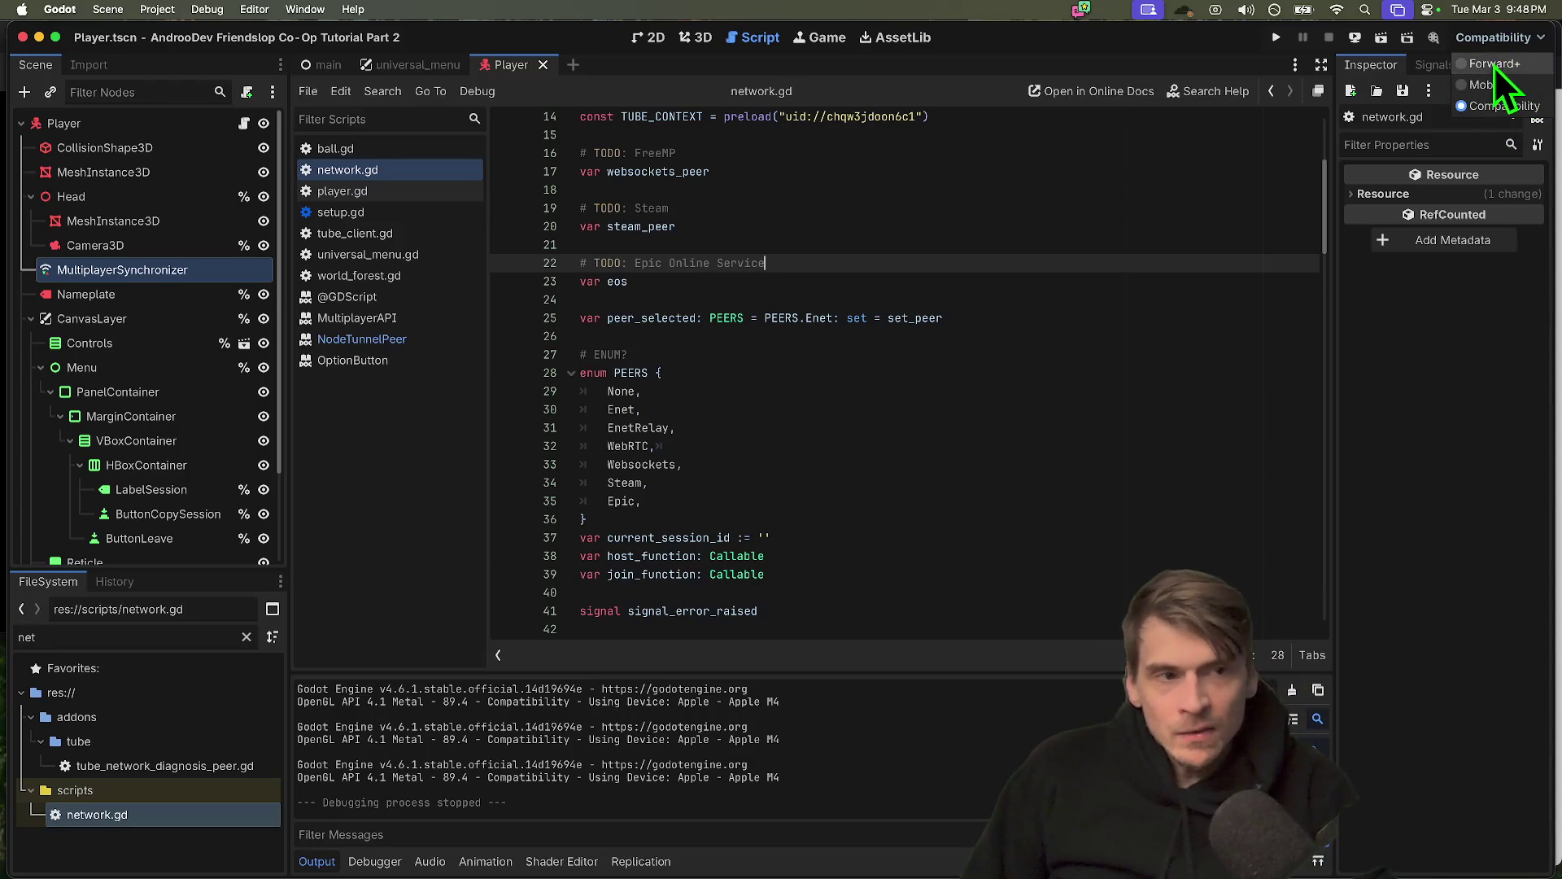
left_click(1455, 407)
left_click(1078, 409)
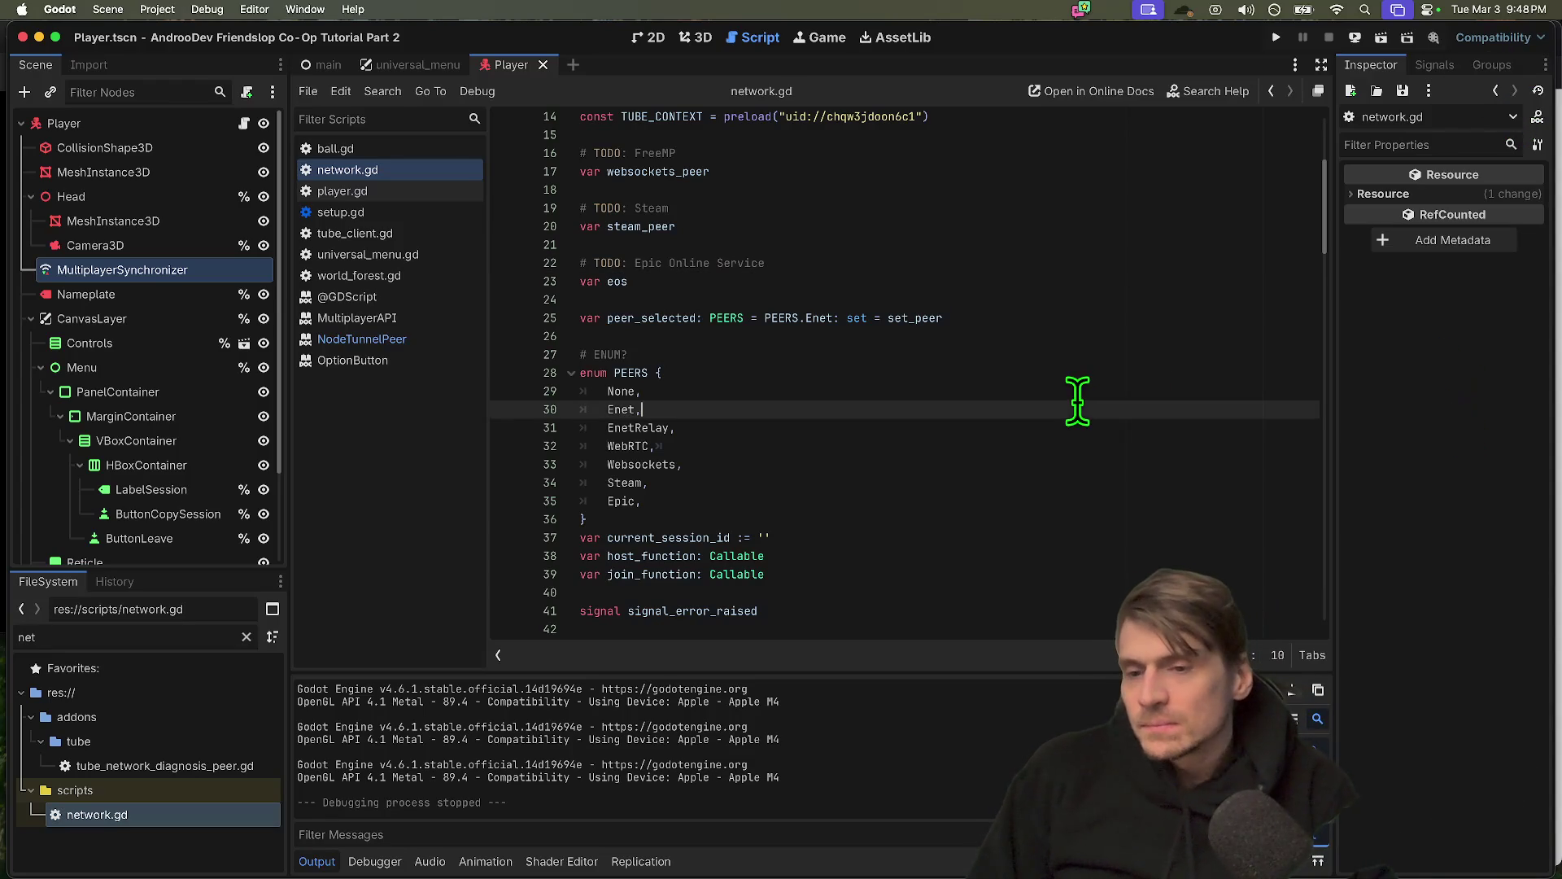
left_click(157, 9)
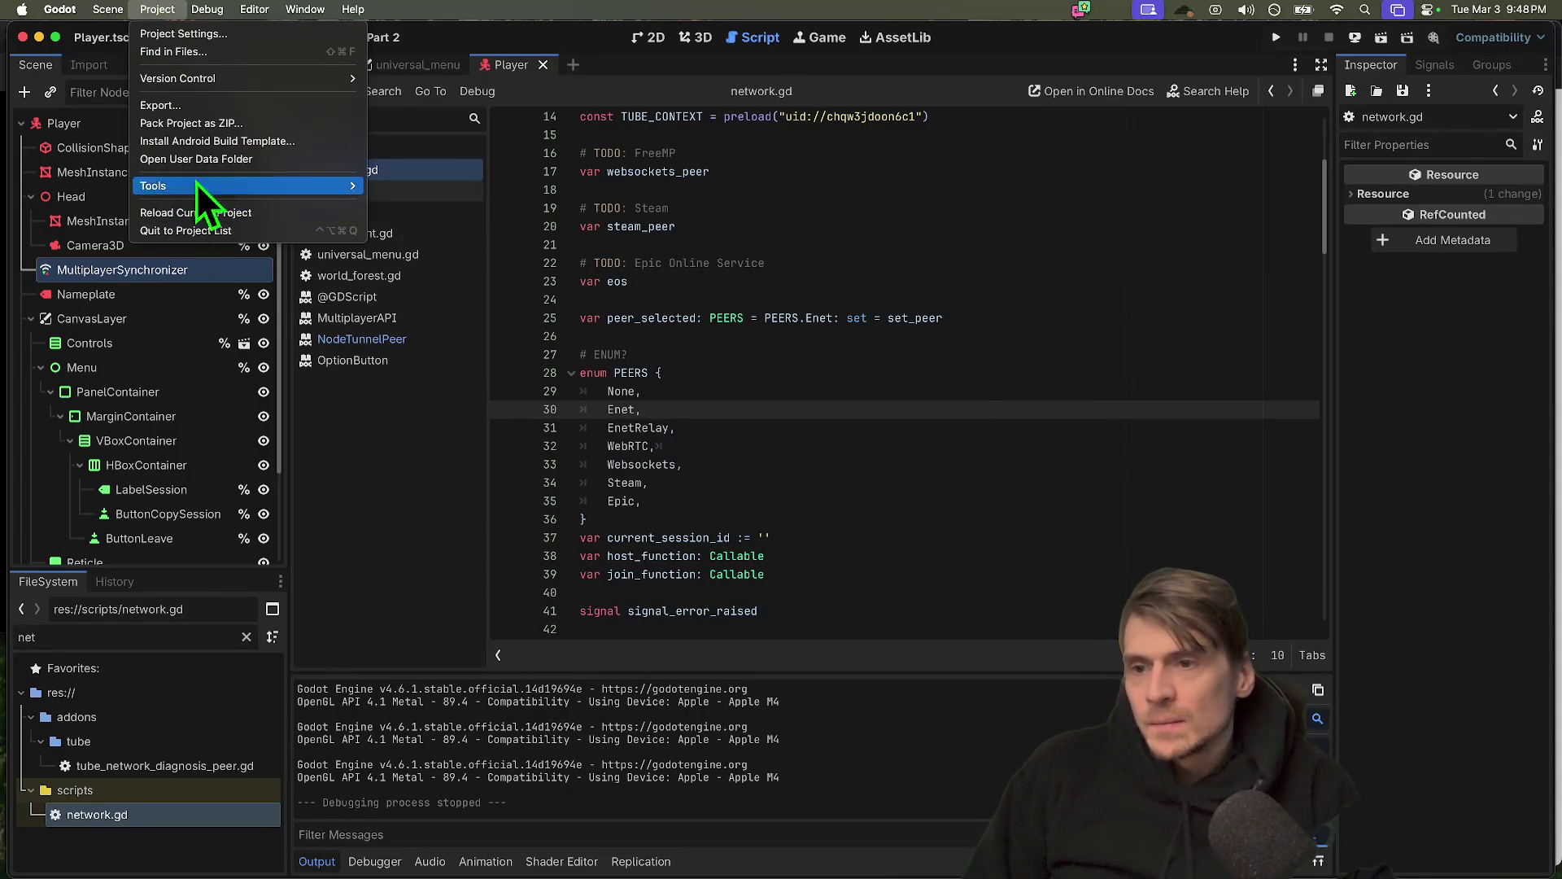
left_click(195, 230)
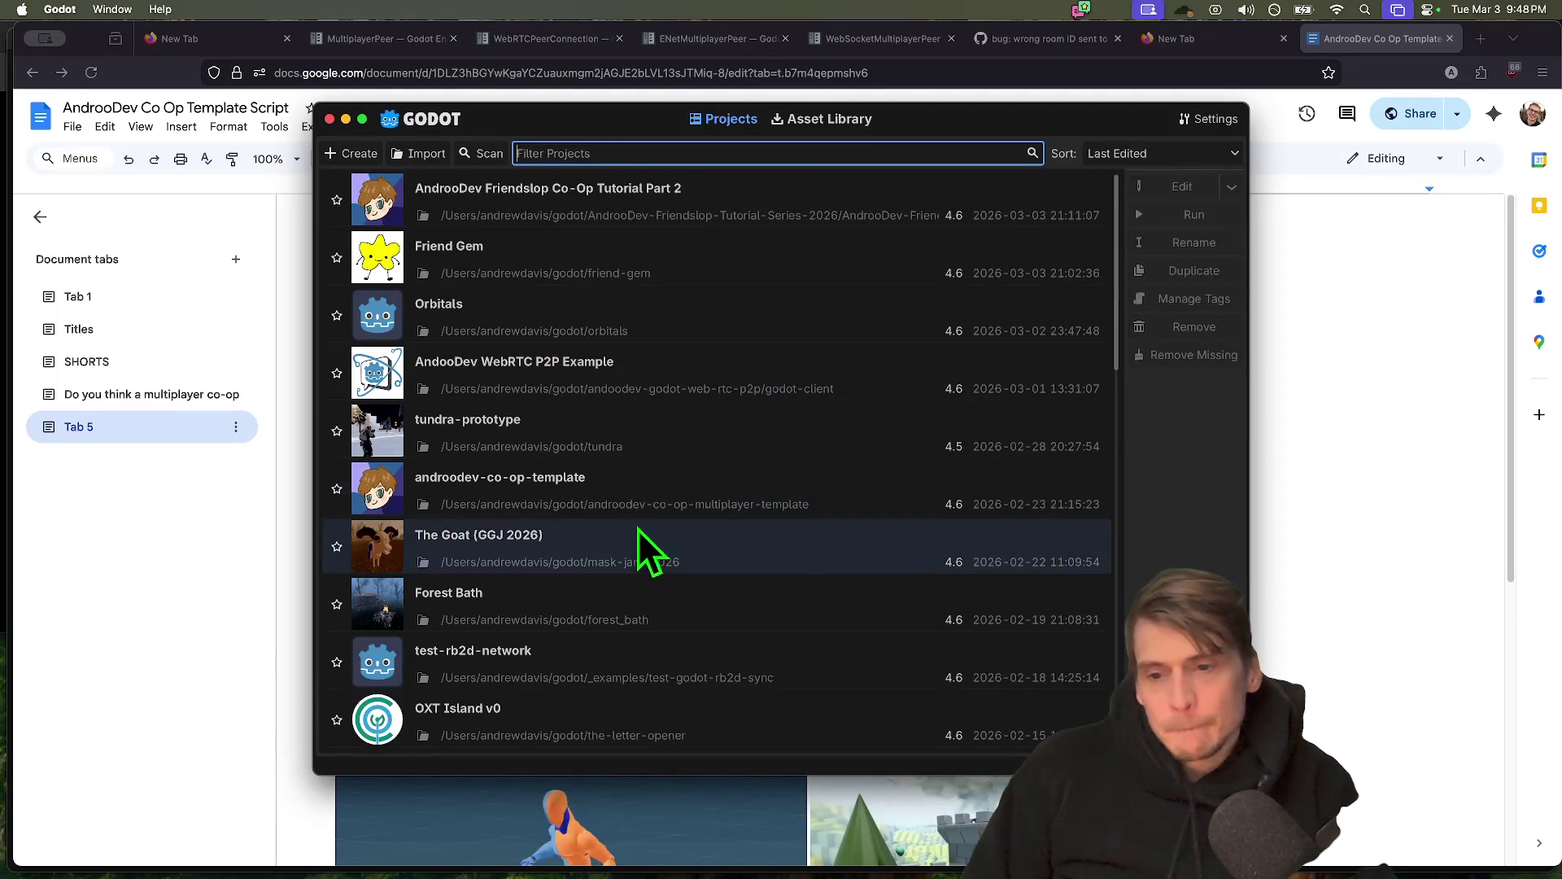
Scroll down to the Forest Bath project and open it in the editor
scroll(610, 550, "down", 2)
double_click(621, 525)
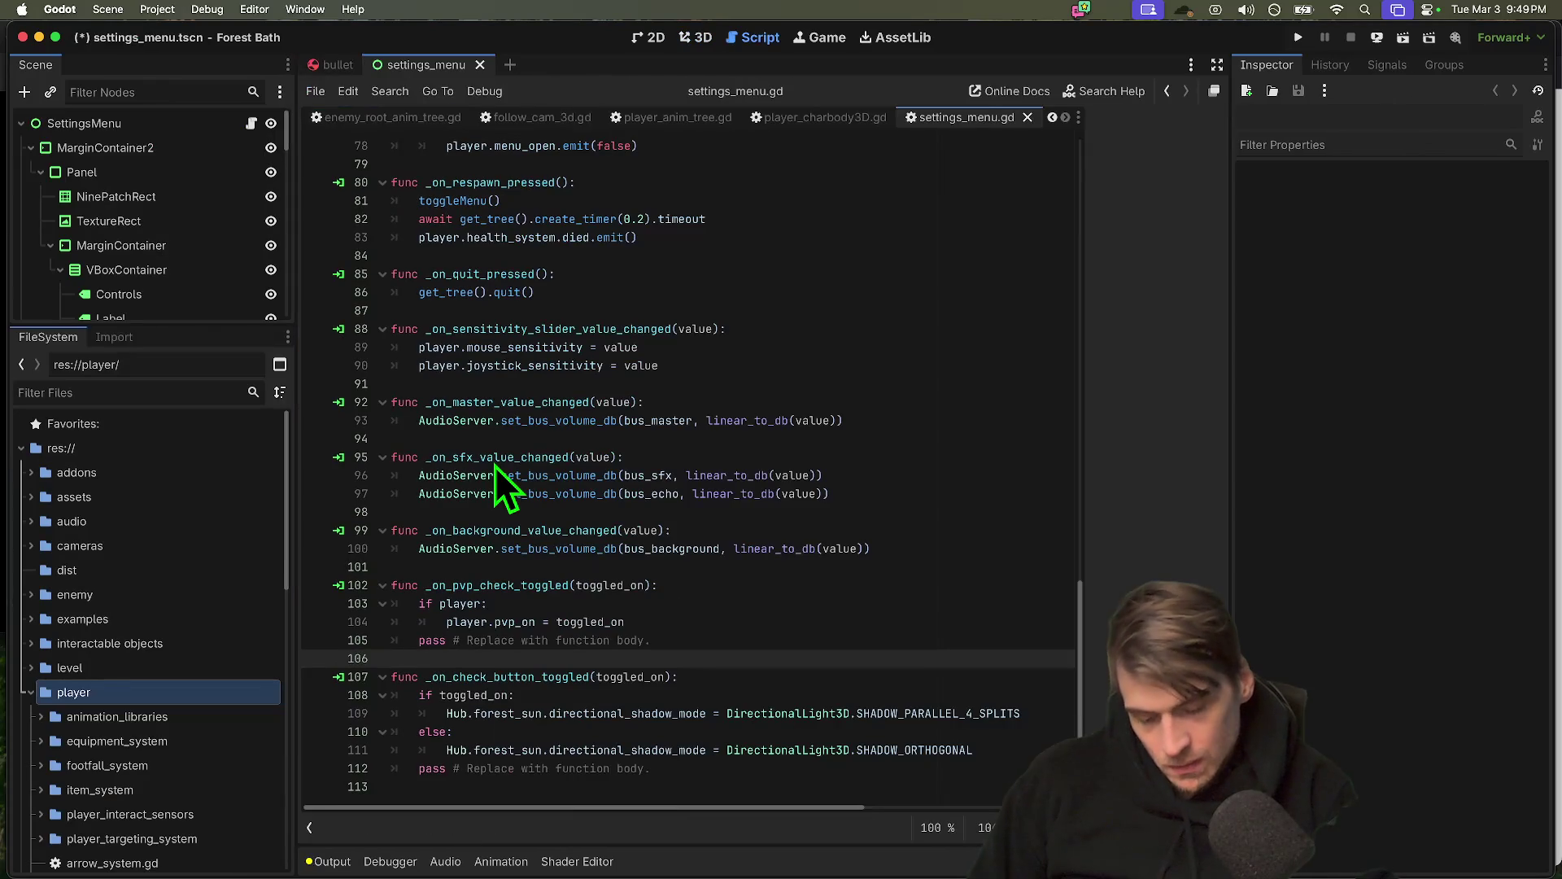
Run Forest Bath and start a single-player game from its main menu
key("super+b")
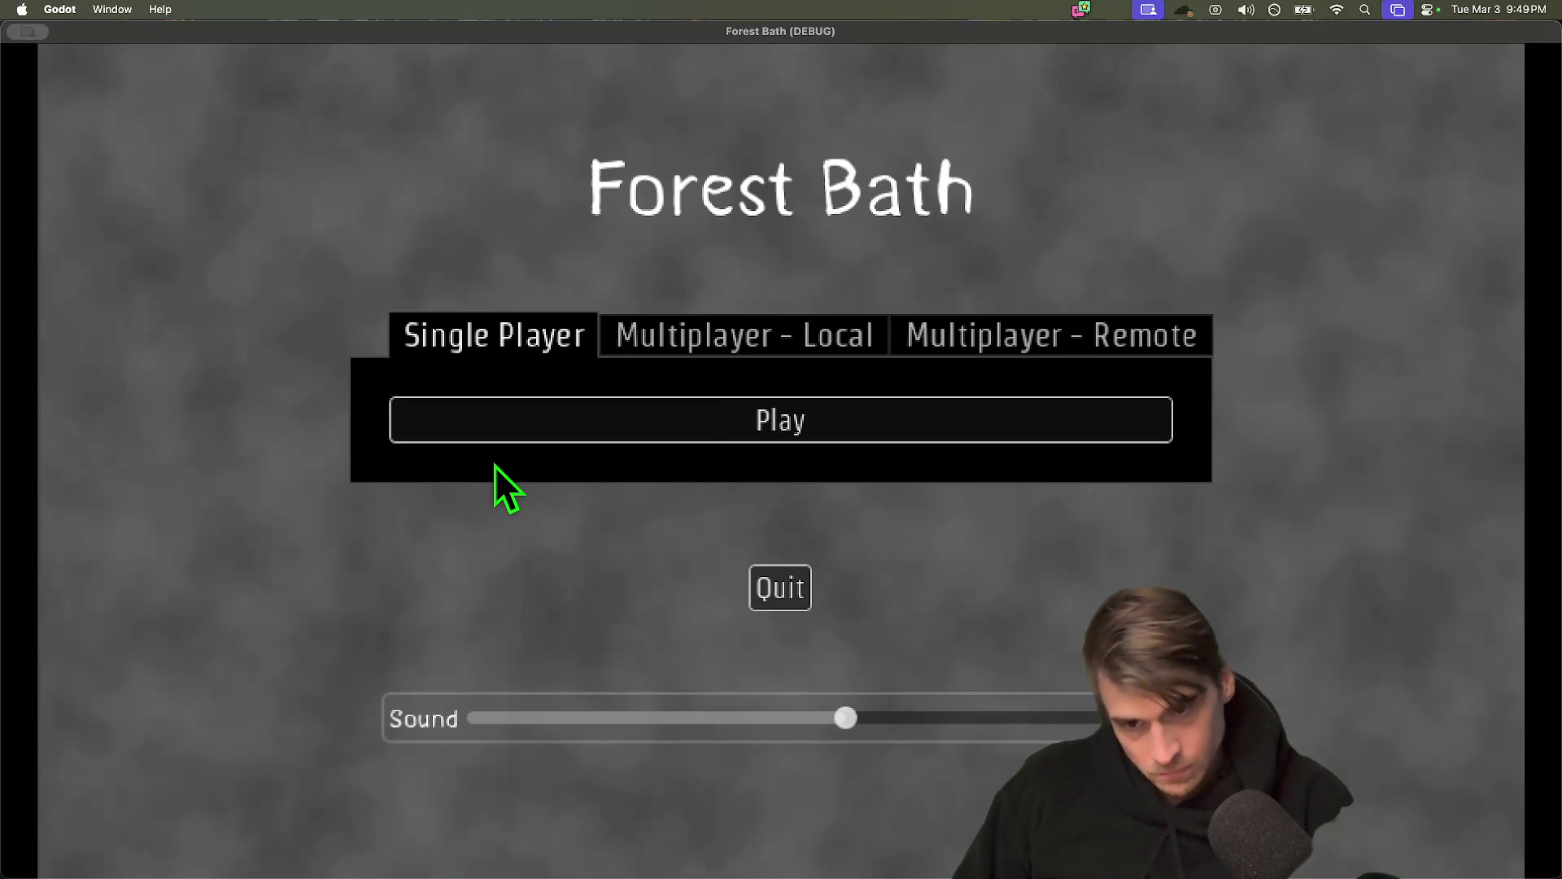
left_click(514, 431)
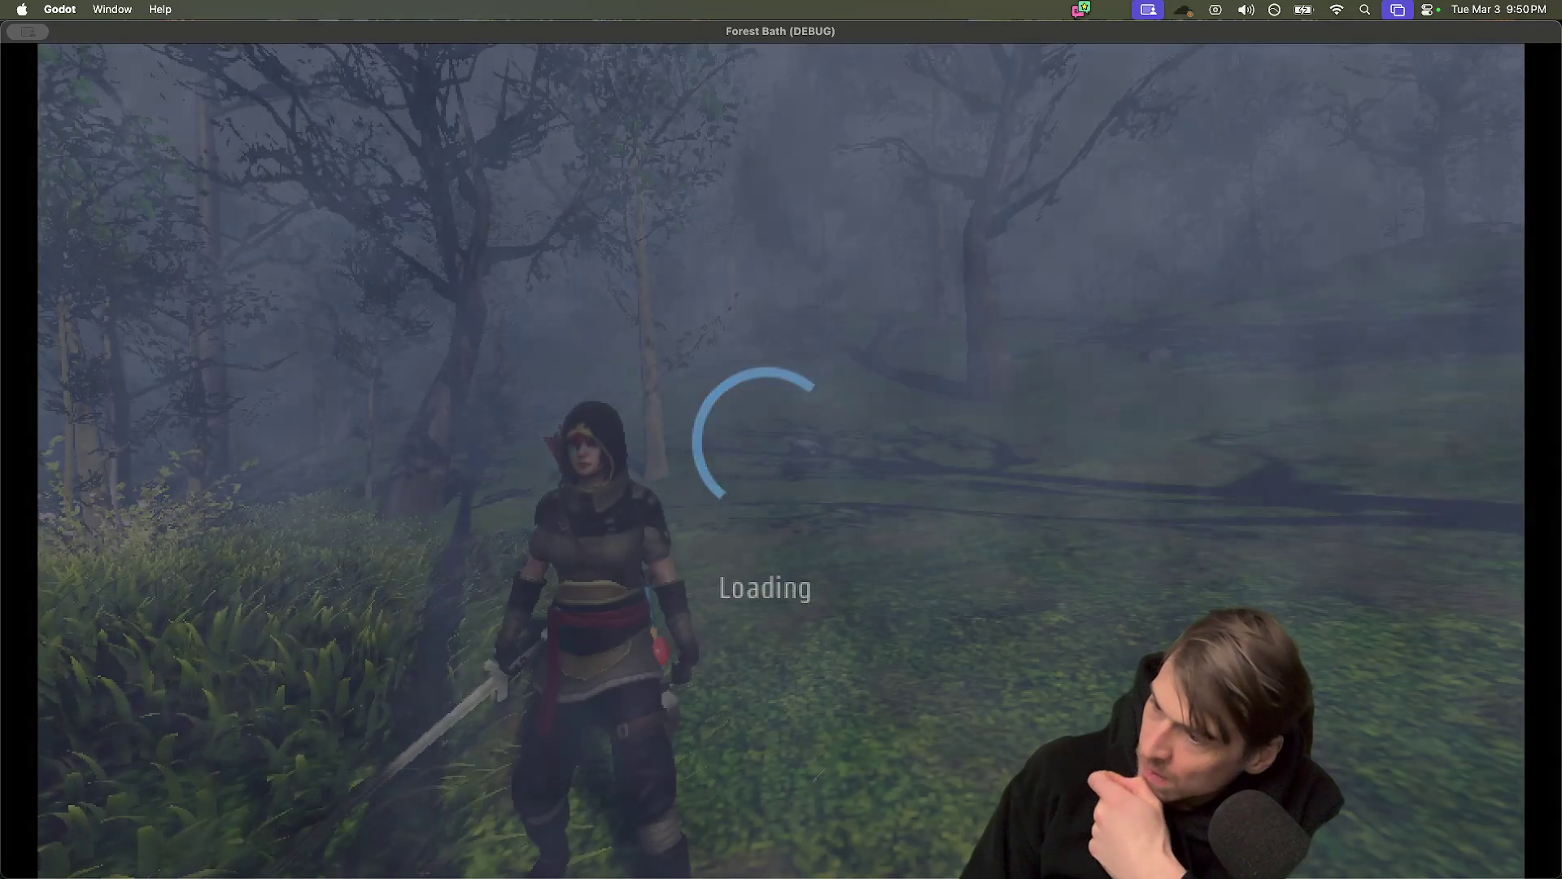
Walk the character forward through the misty forest
key("w")
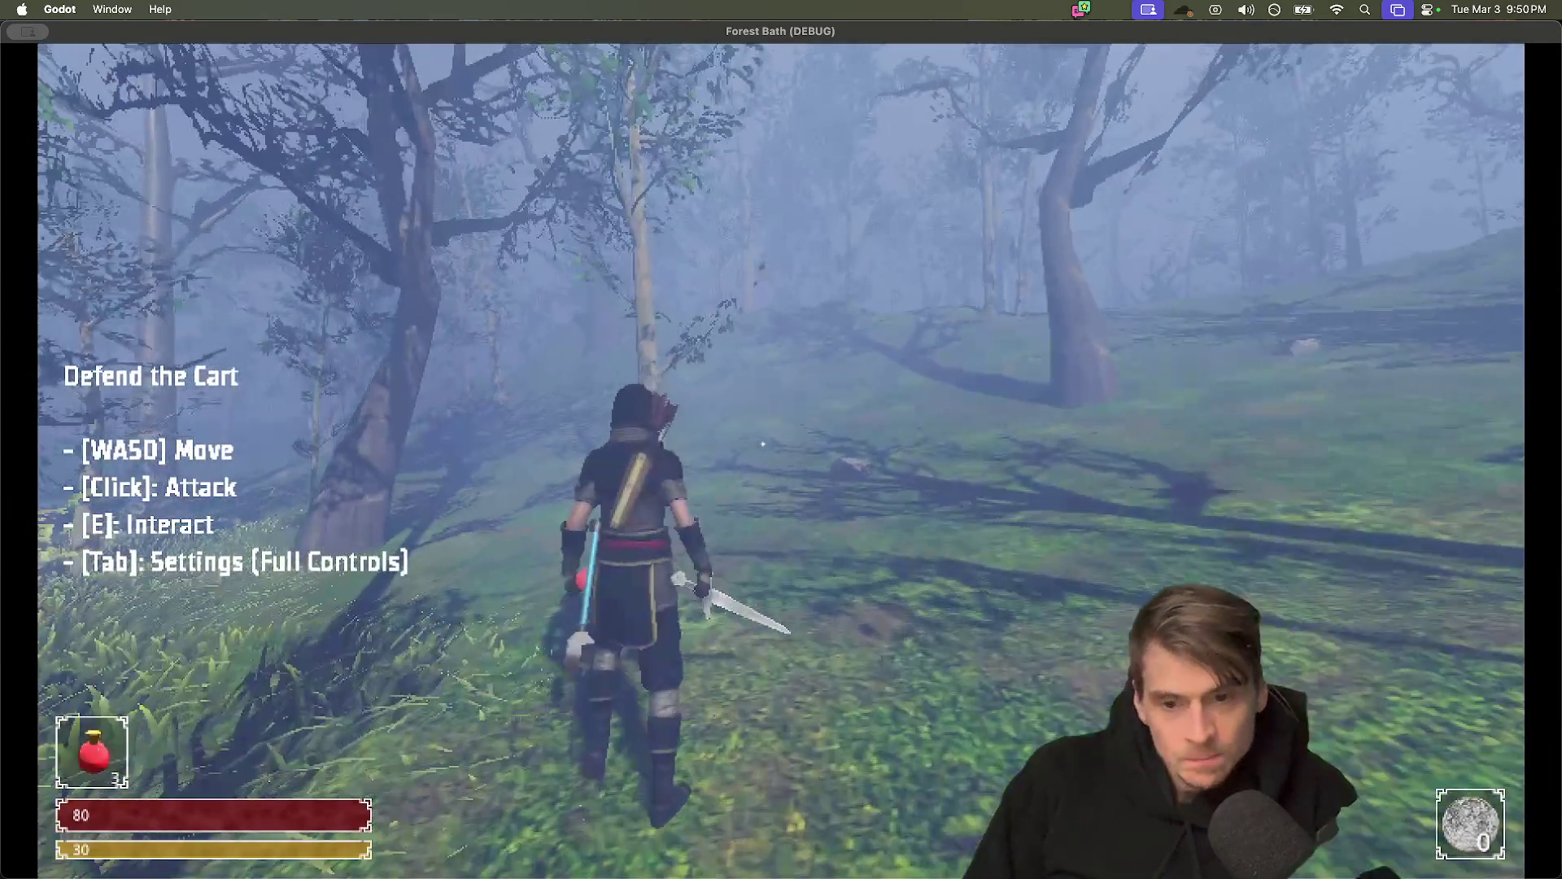
key("w")
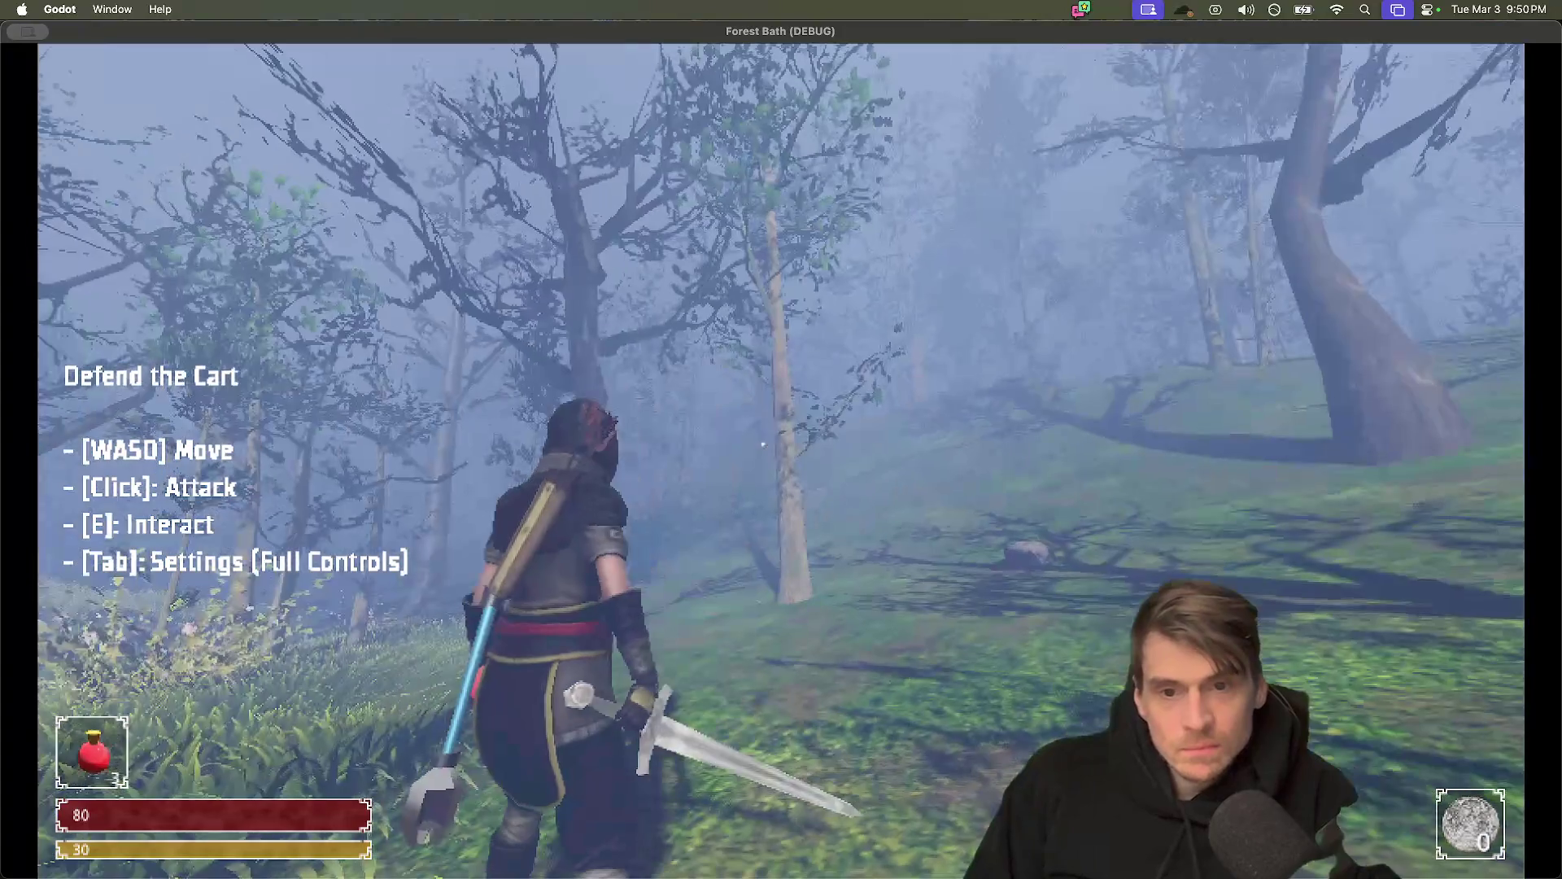
key("w")
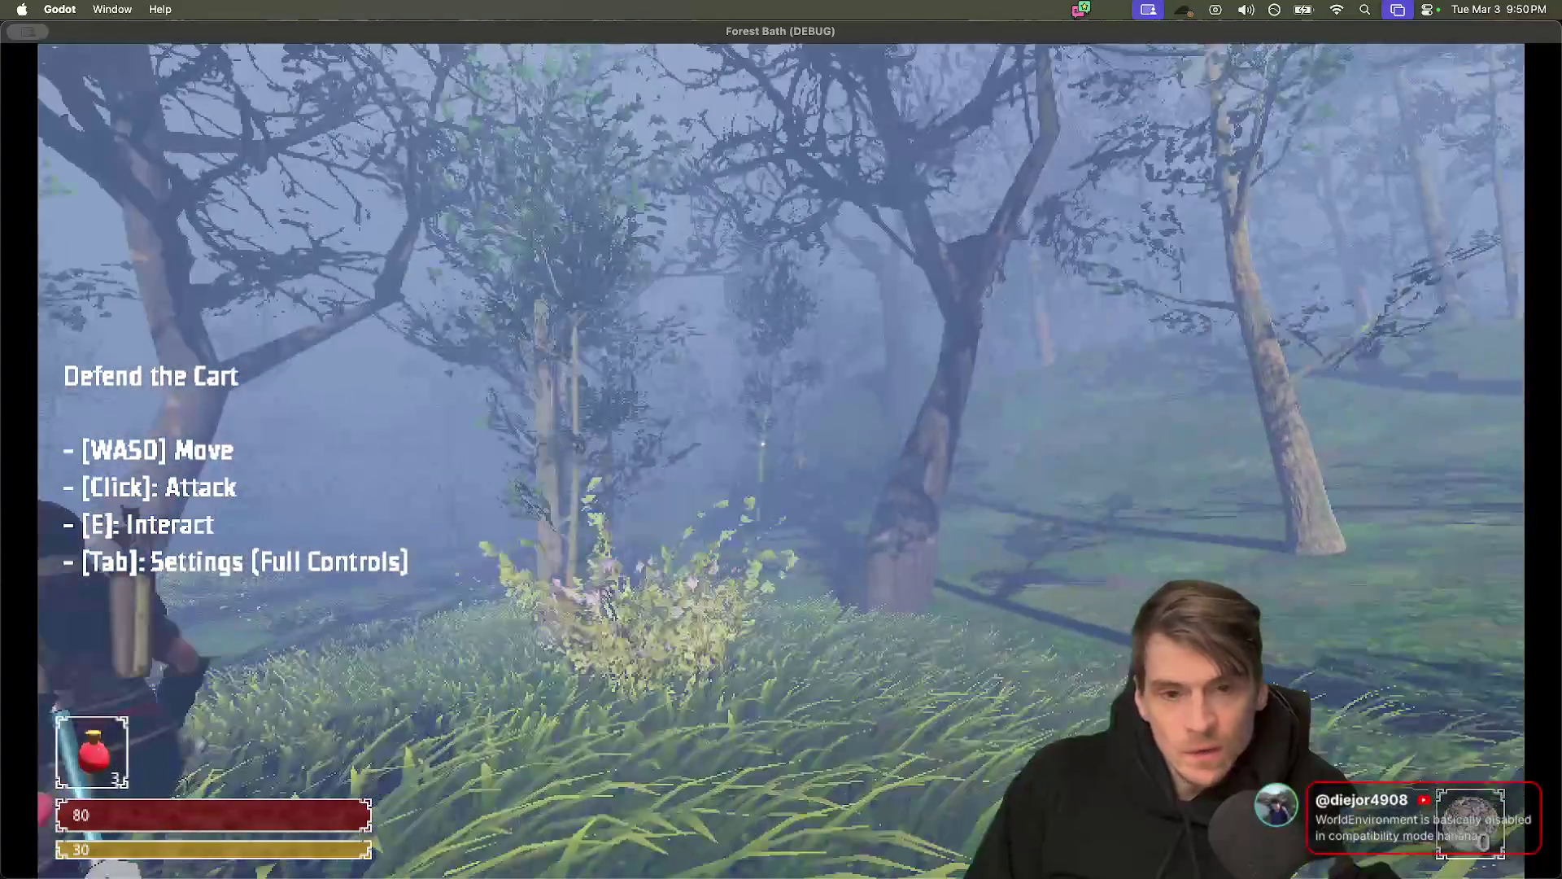
key("w")
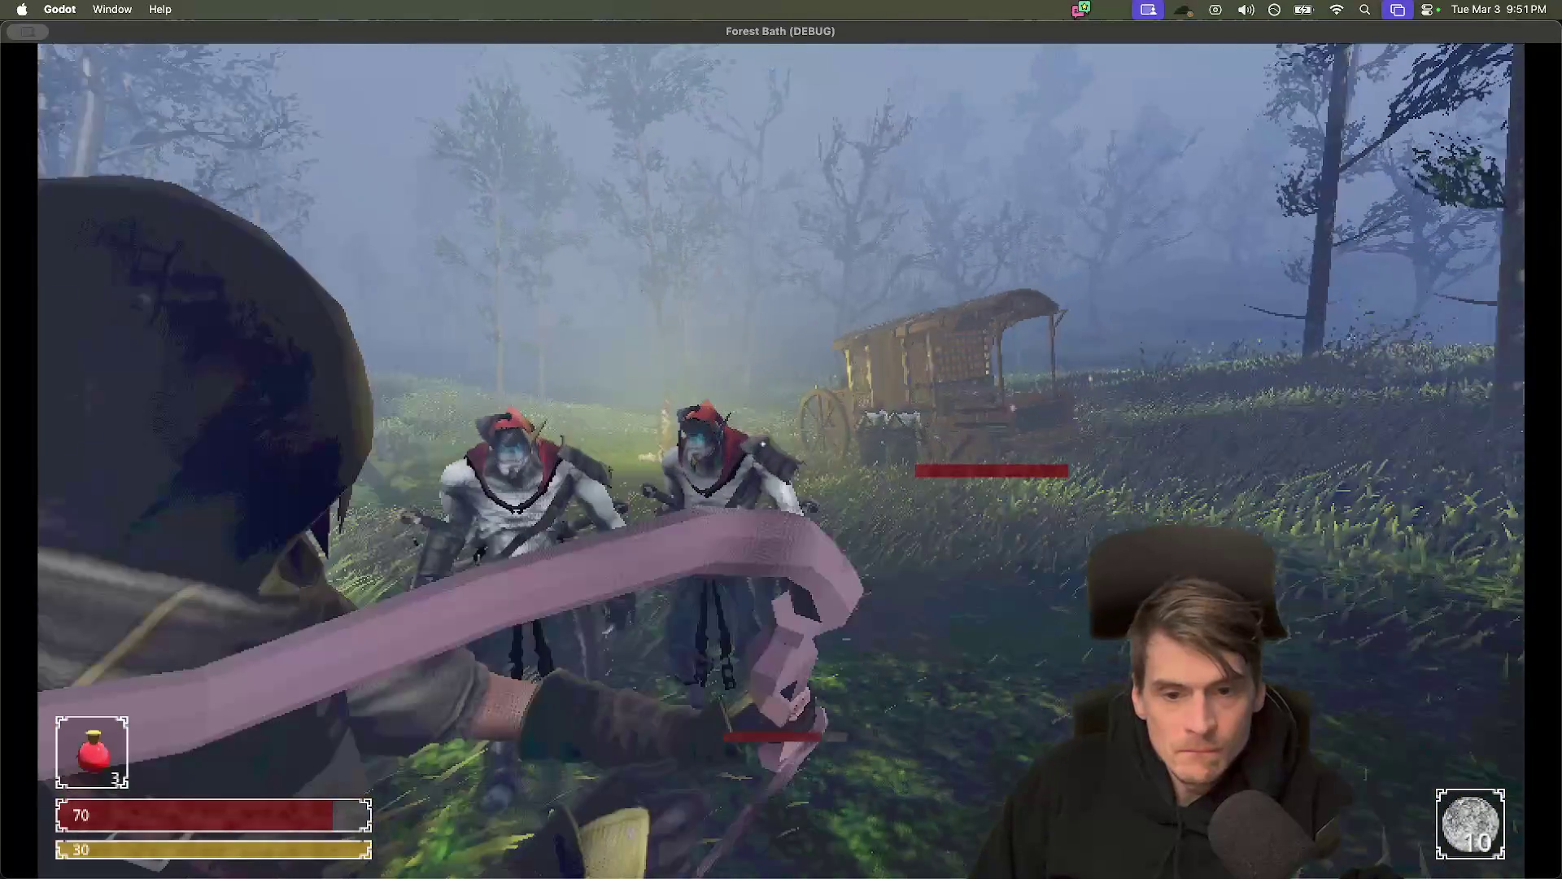
Fight the two enemies near the cart, flee up the grassy hill, then quit the game
key("w")
key("w")
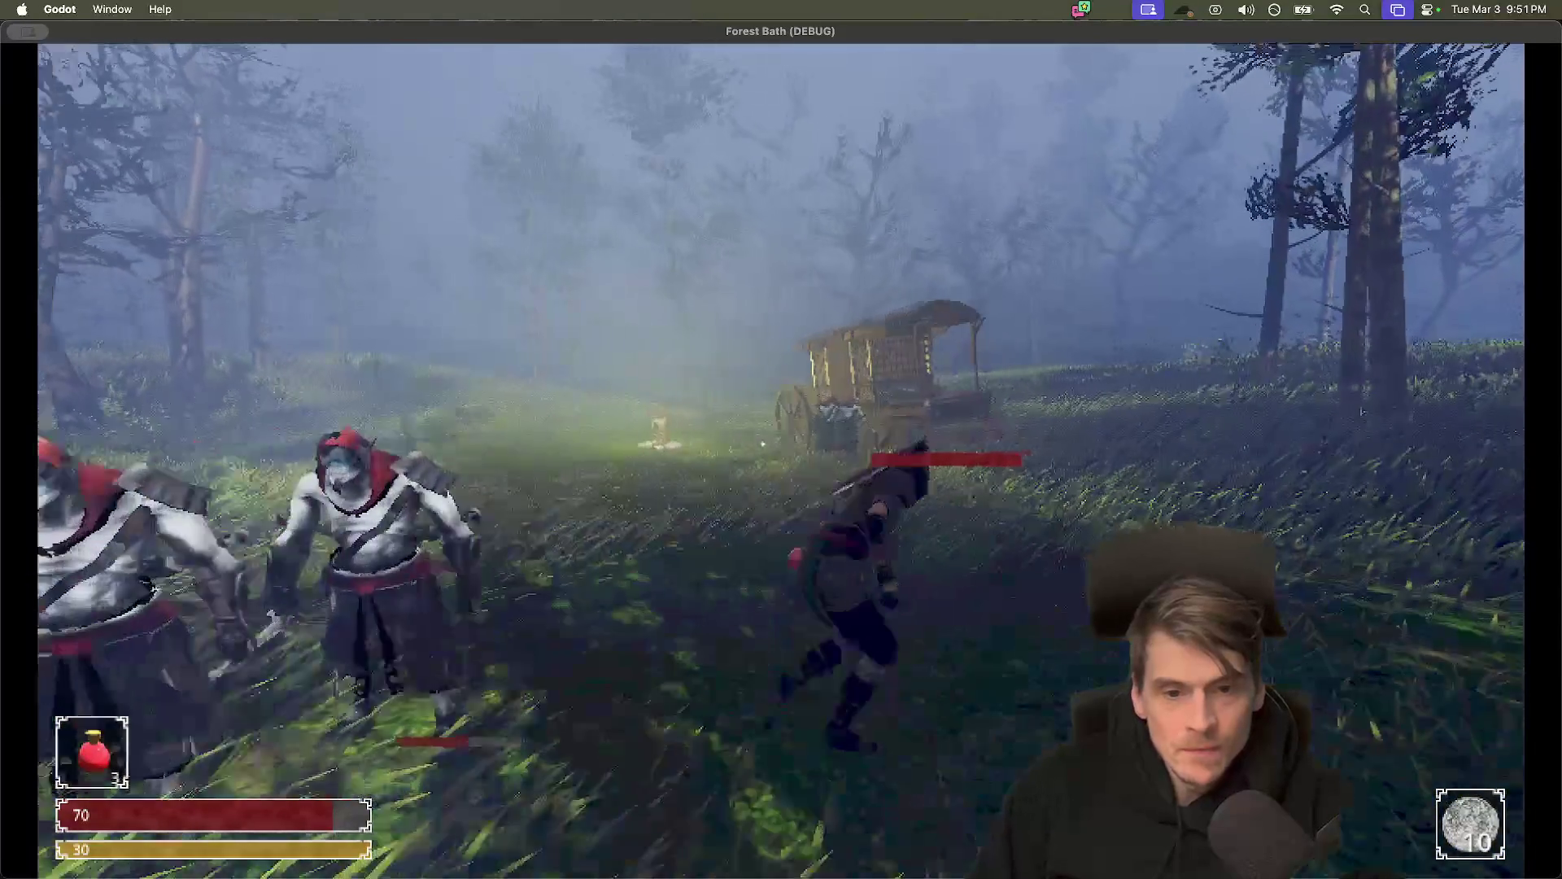
key("w")
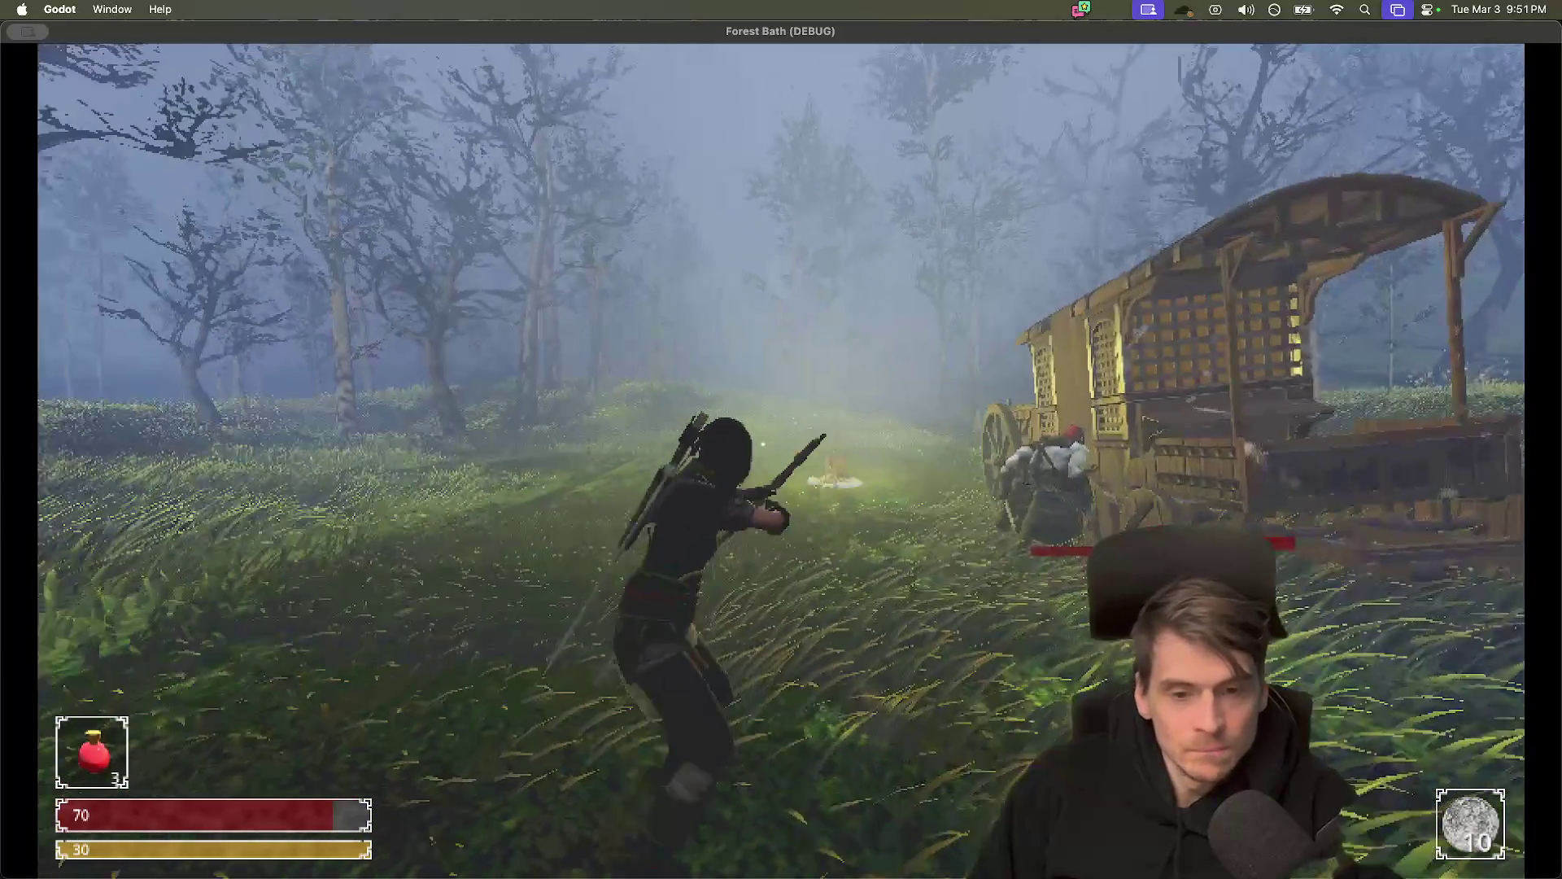
key("space")
key("w")
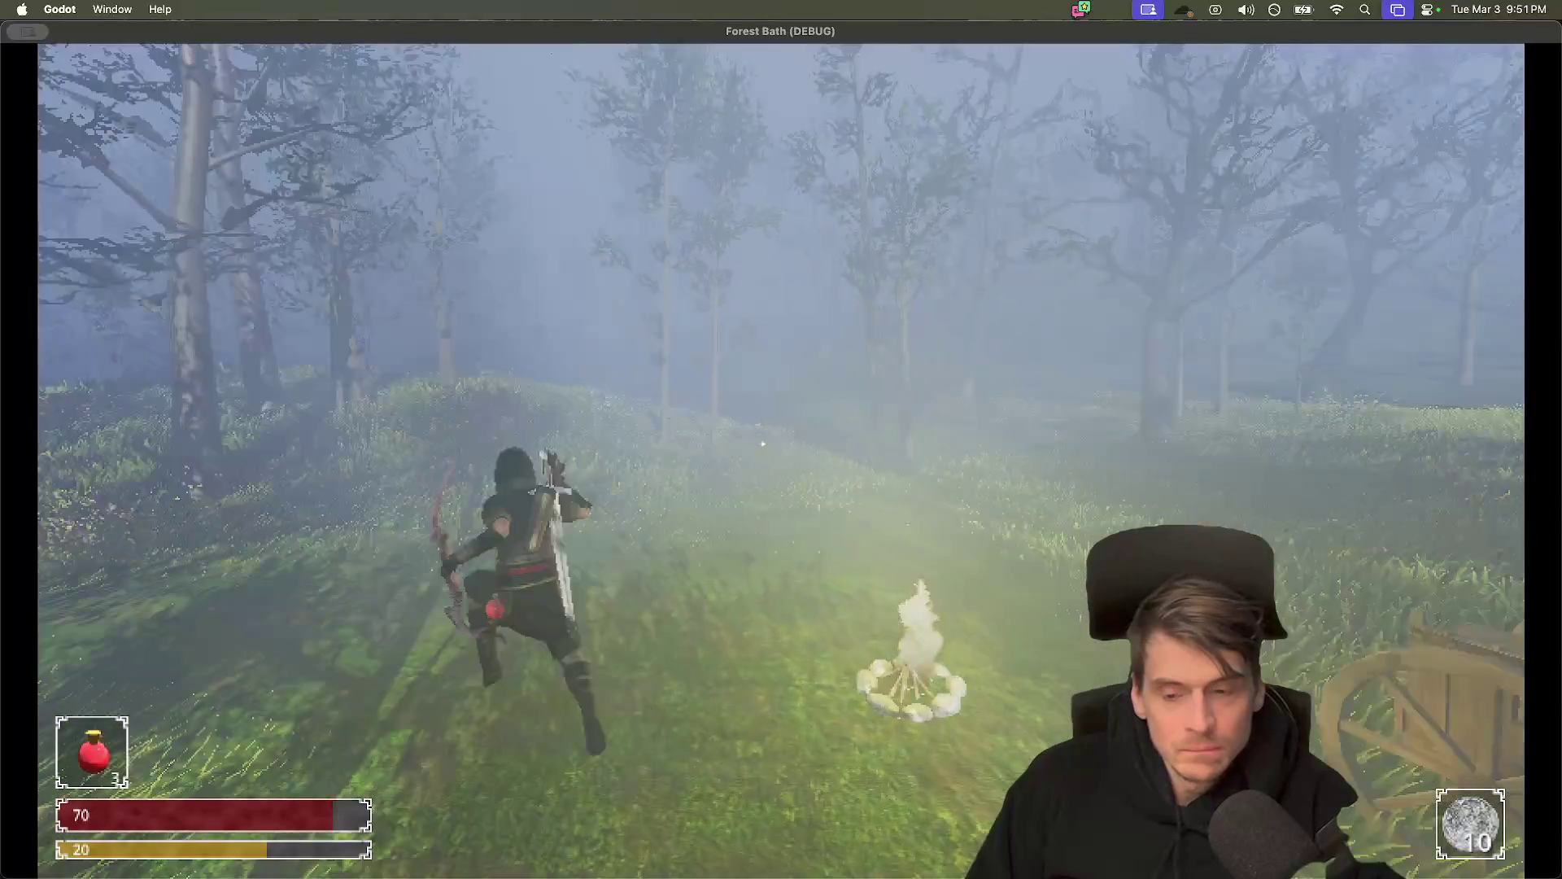
key("w")
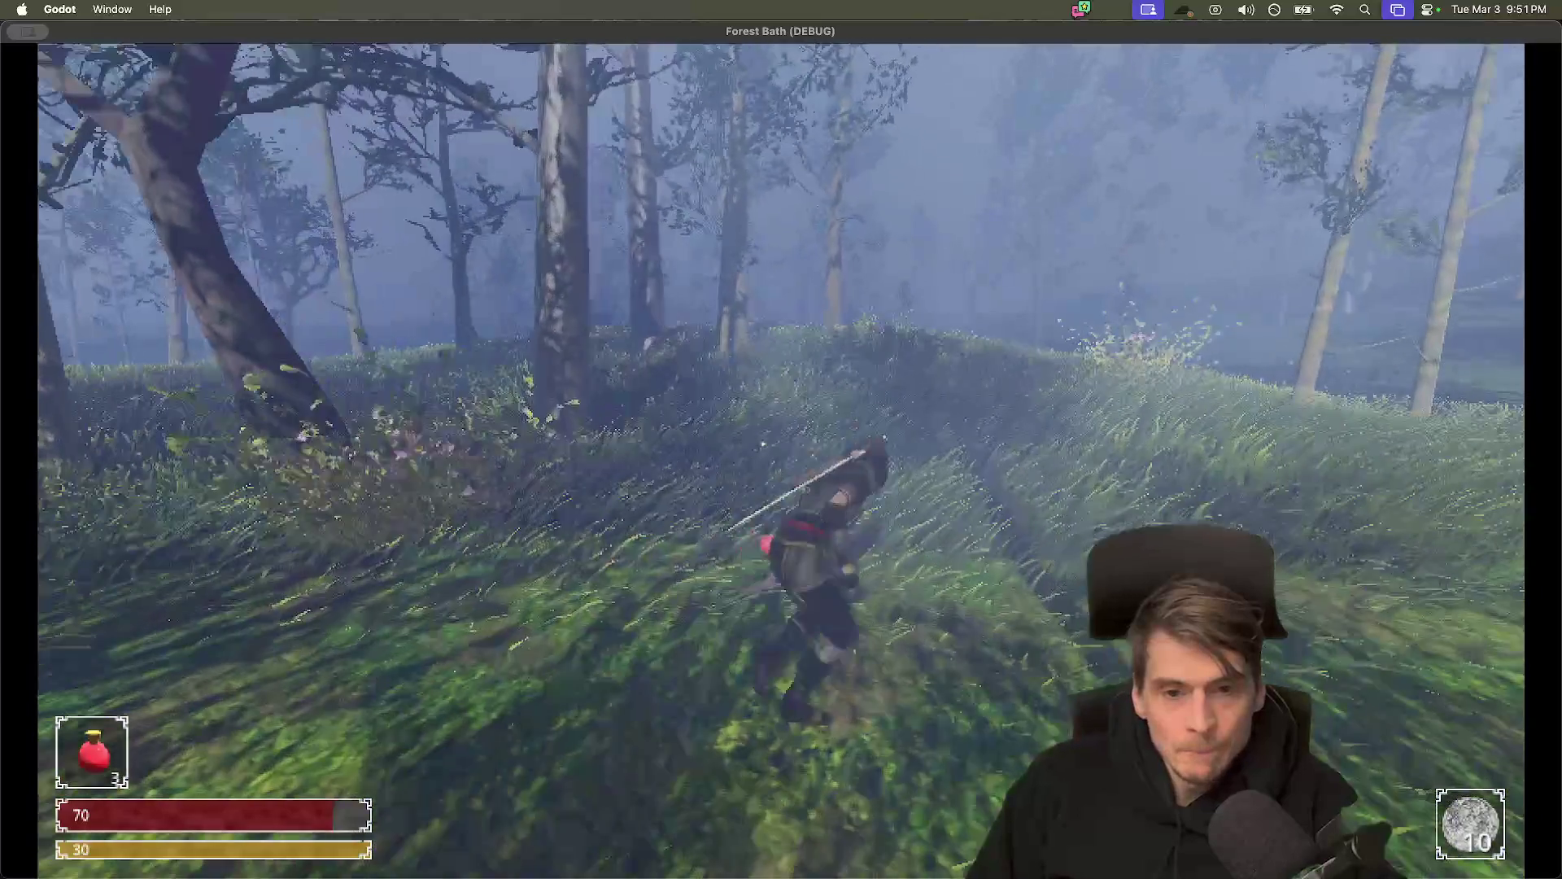
key("w")
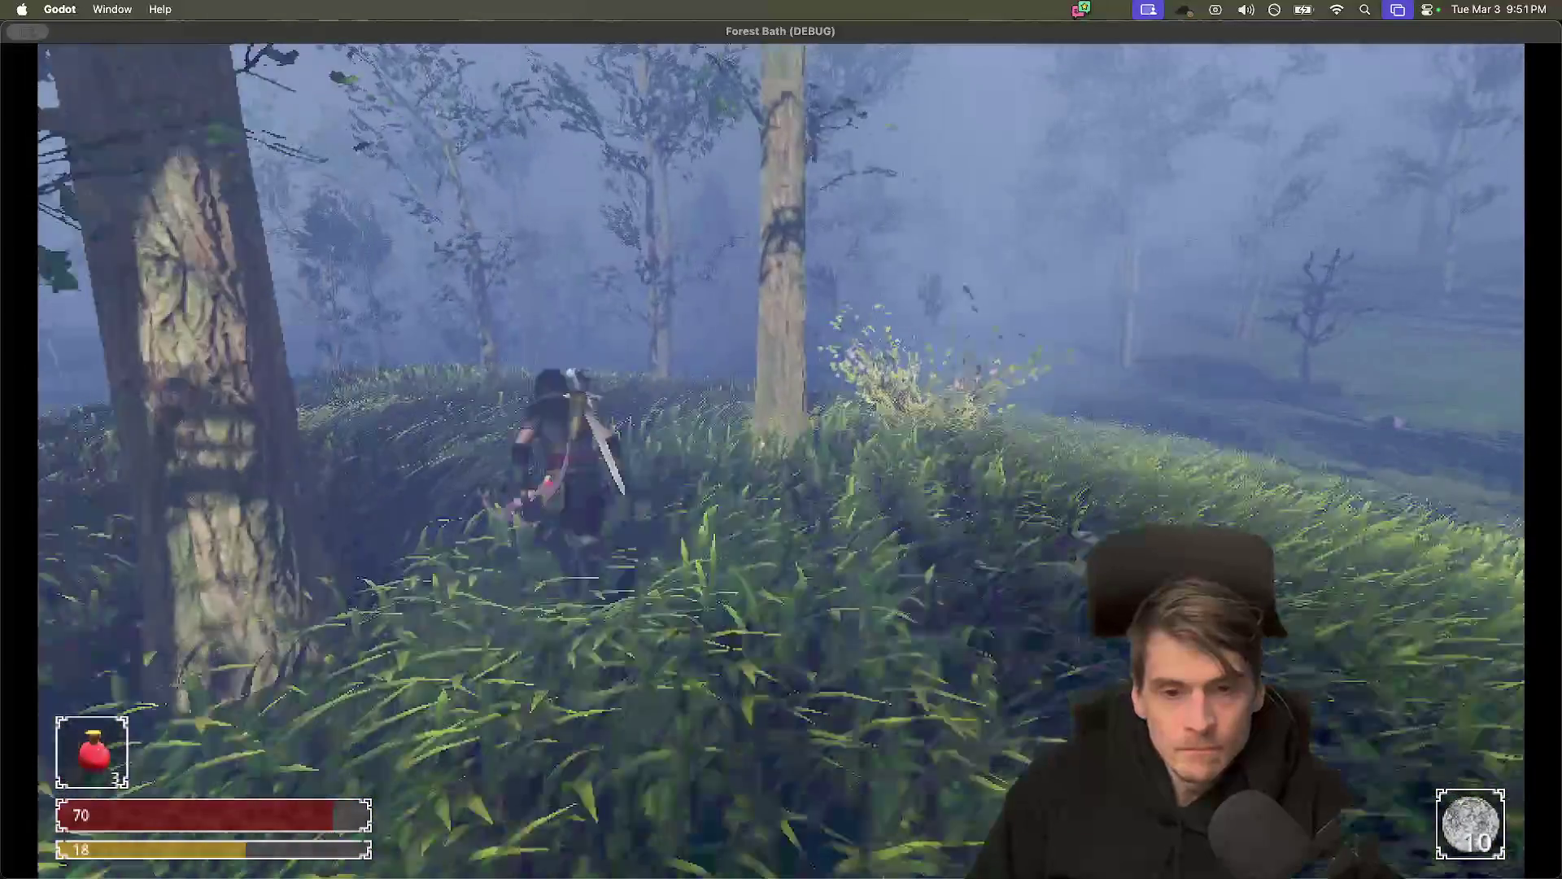
key("w")
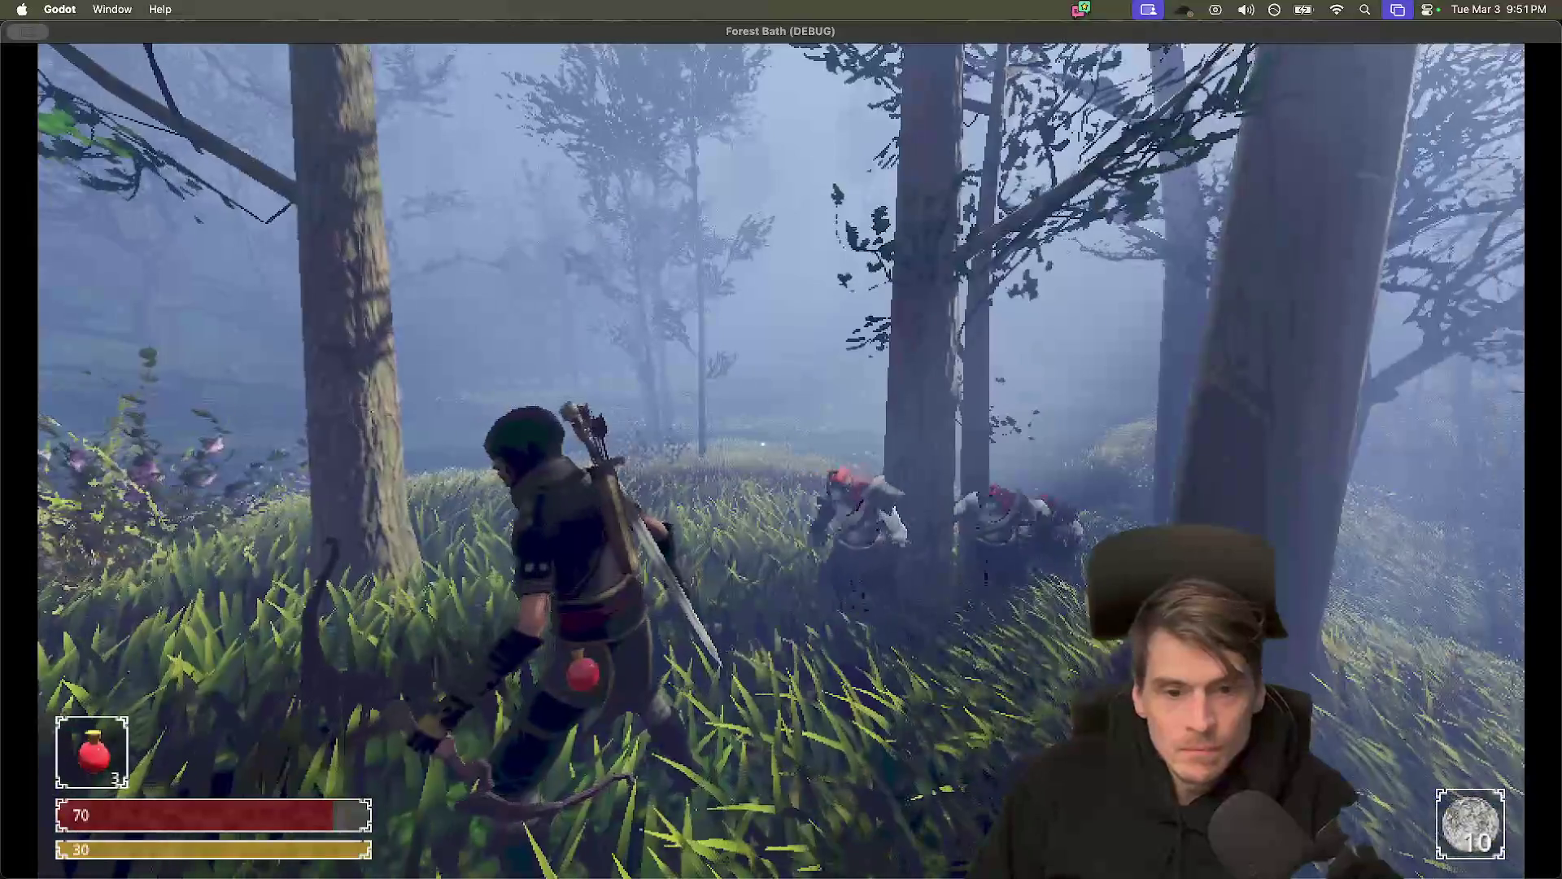
key("super+q")
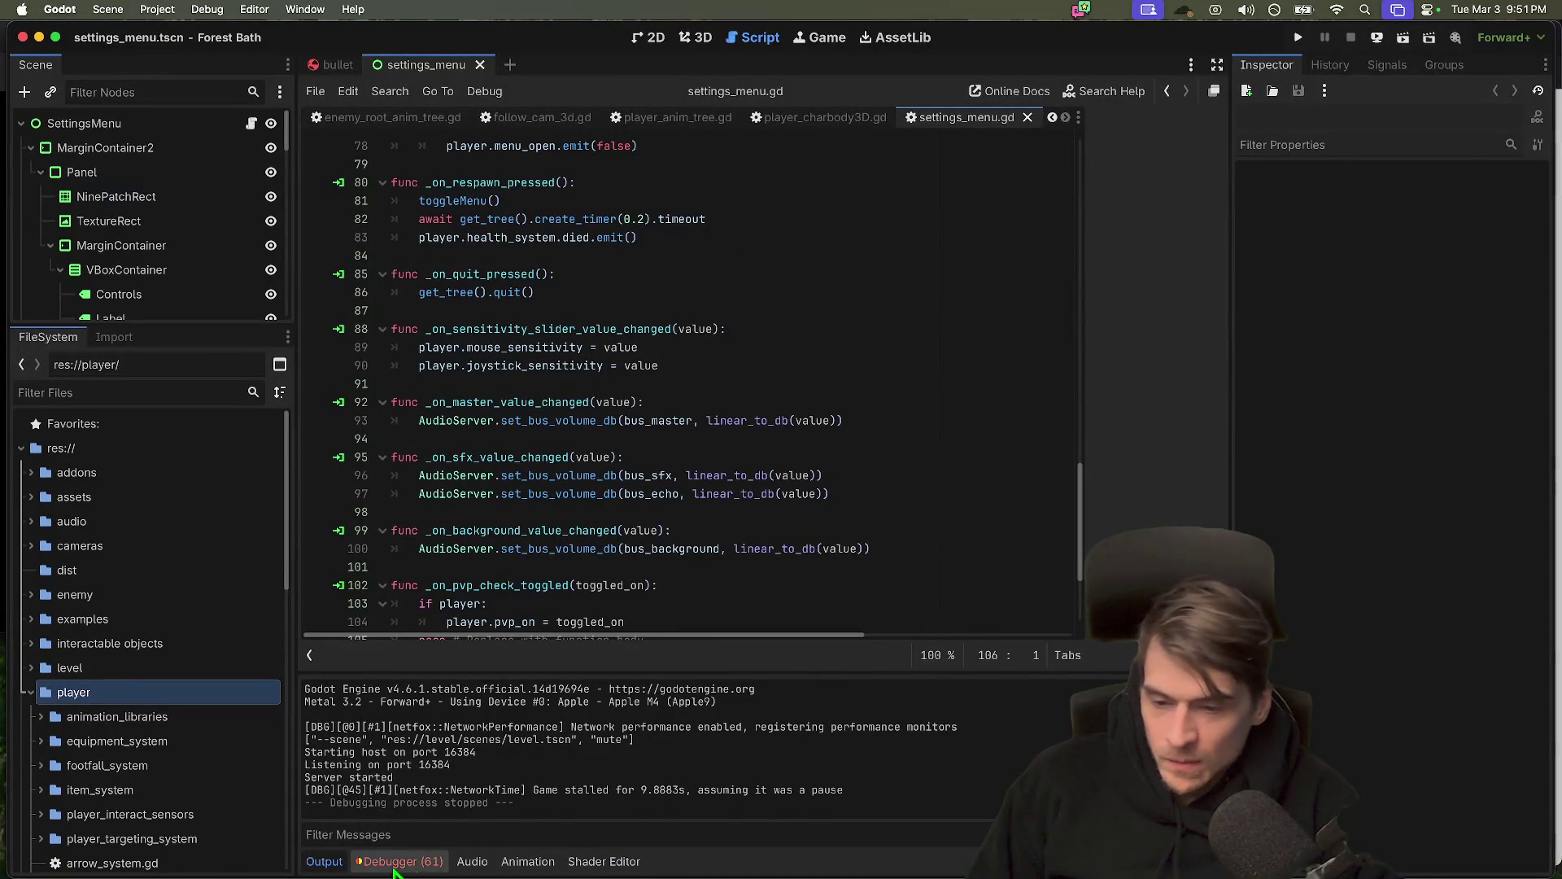
Check the debugger errors, ignore the unexpected-quit warning, and quit Forest Bath to the Project List
left_click(431, 860)
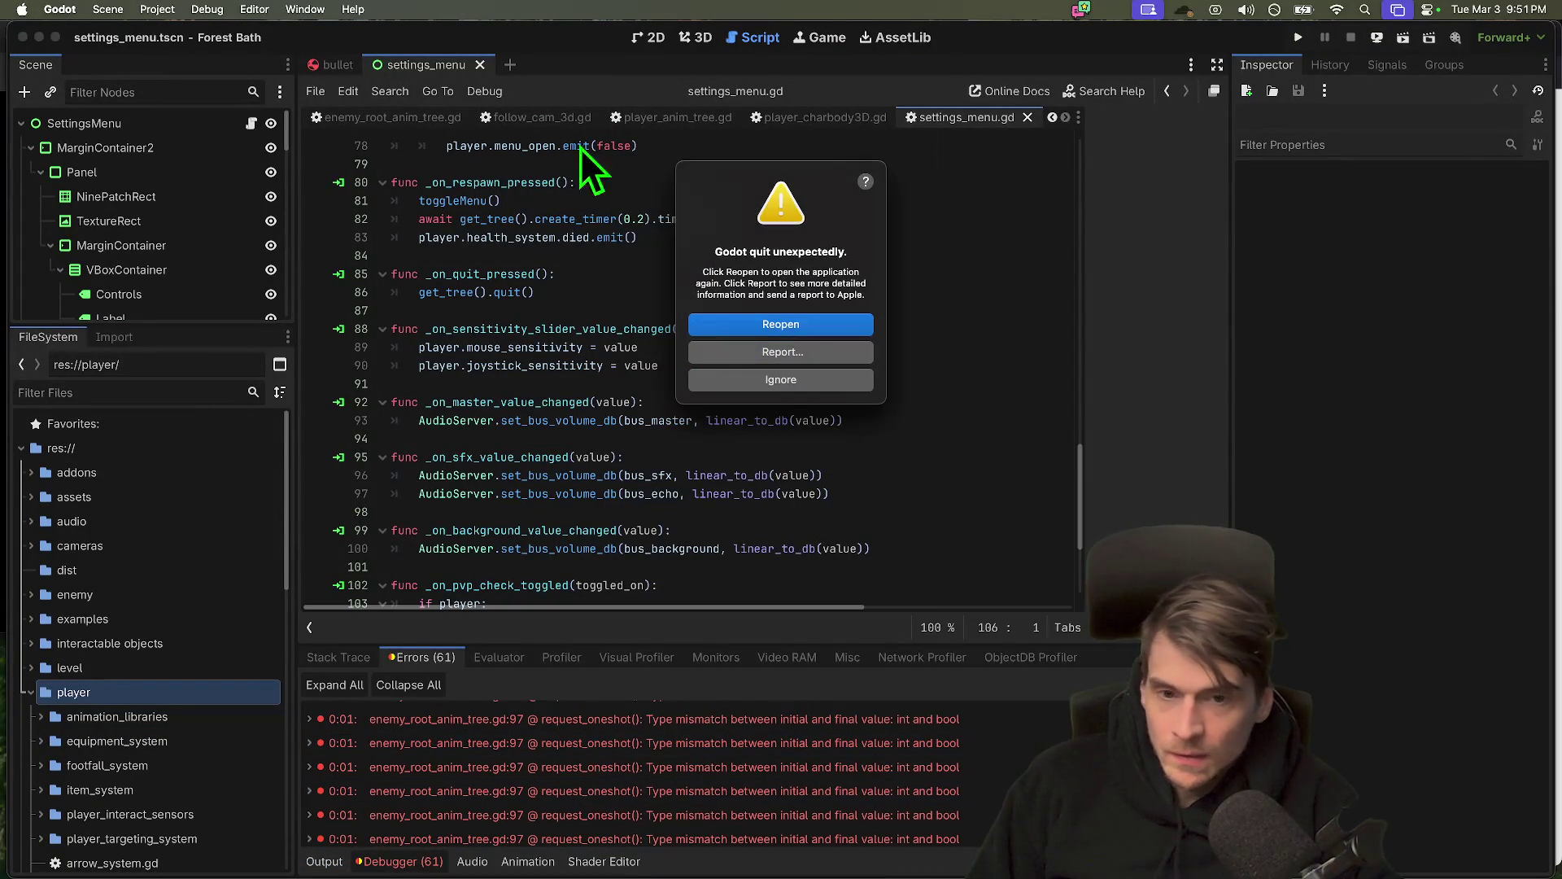
left_click(794, 353)
left_click(969, 404)
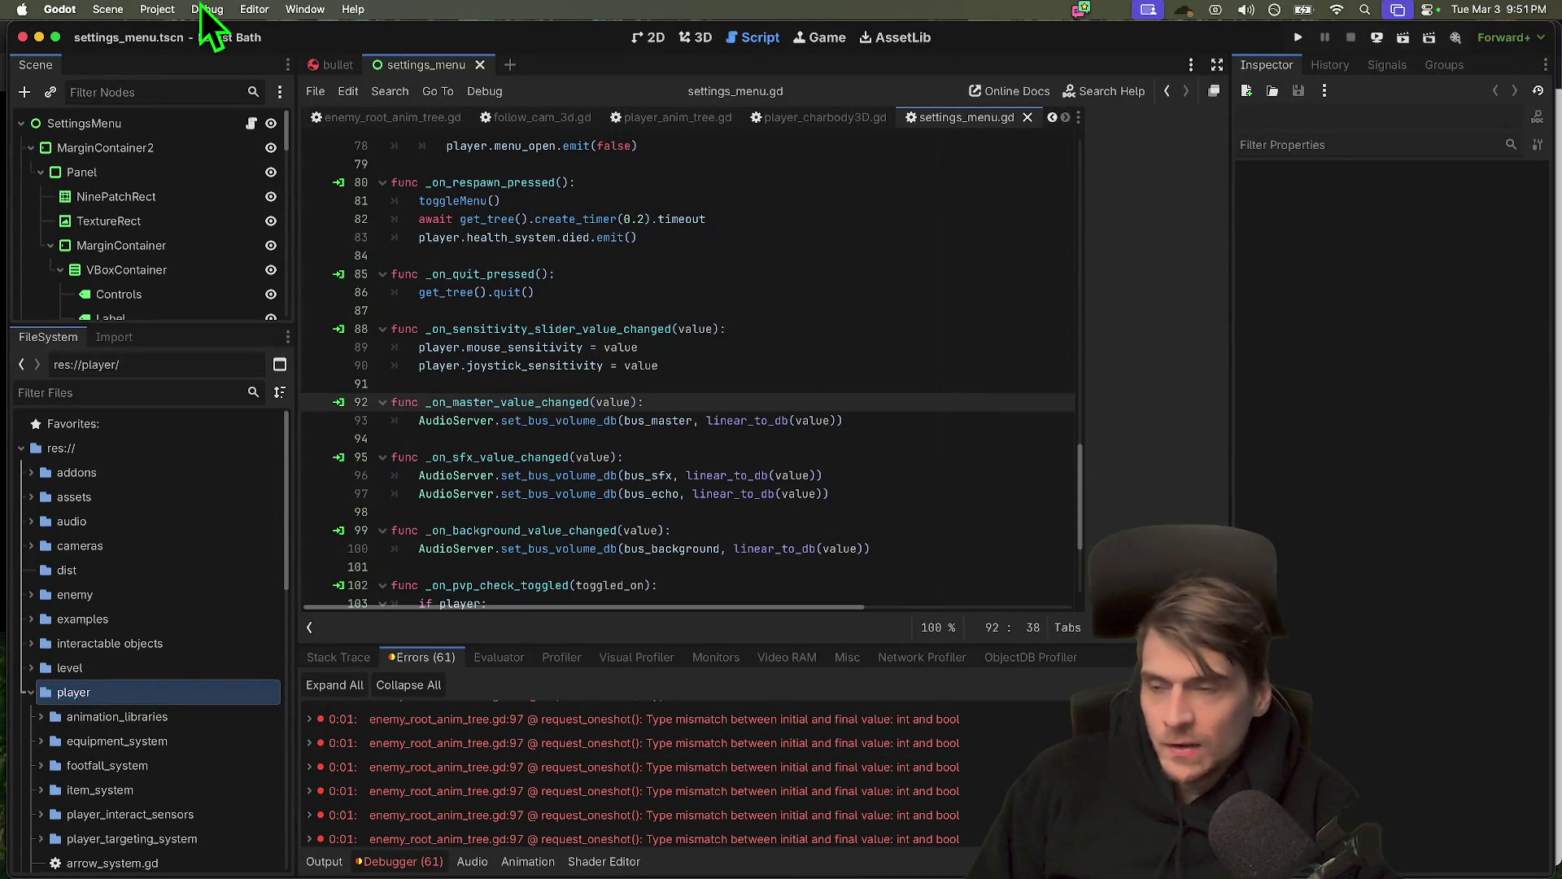
left_click(158, 9)
left_click(189, 232)
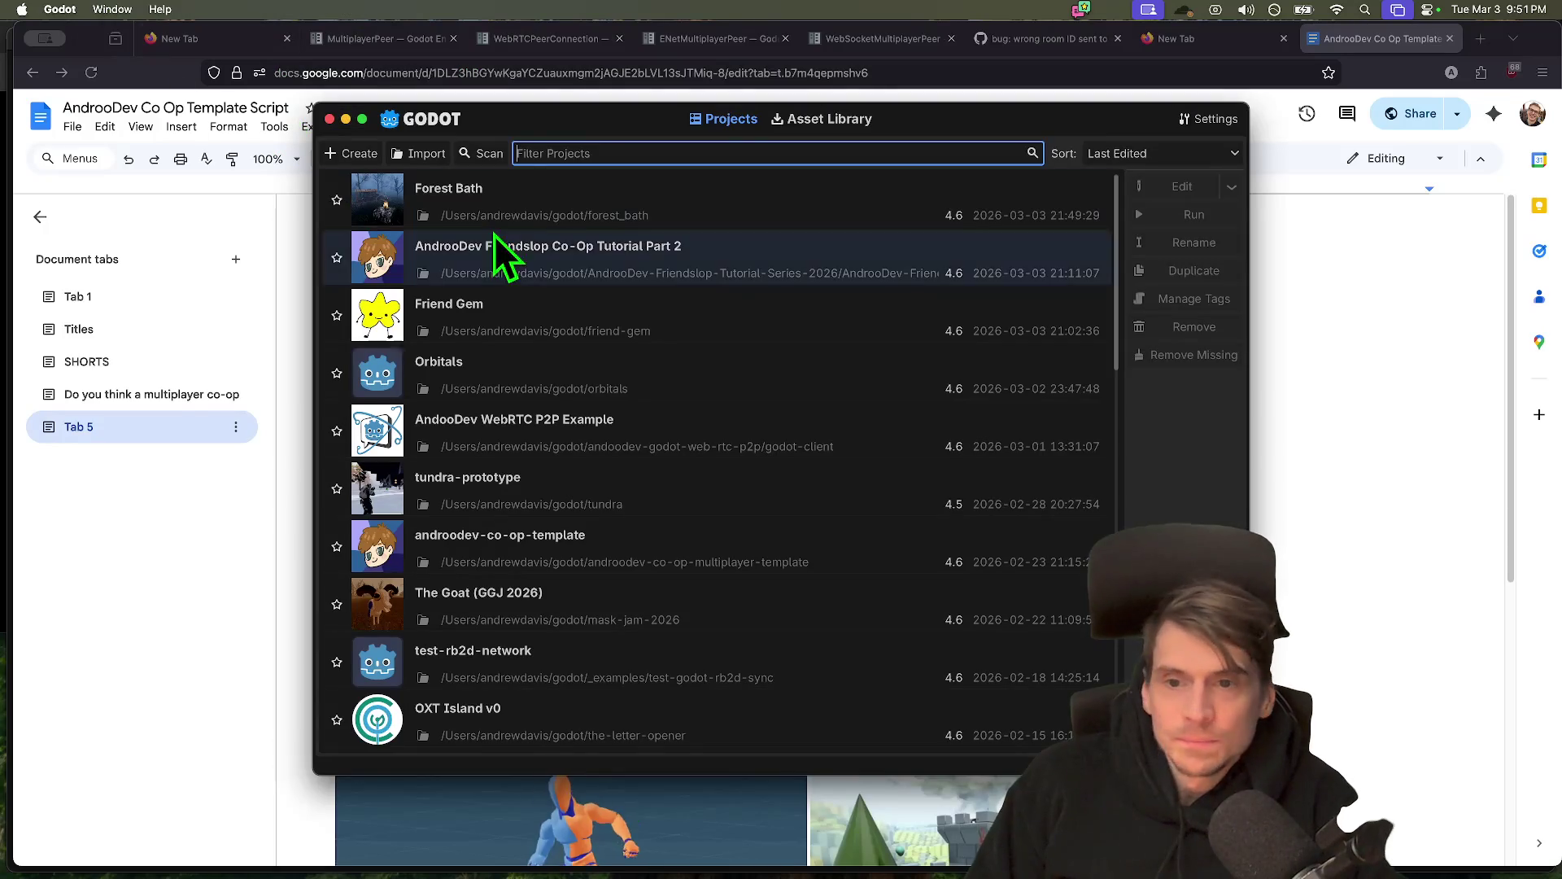
Open the AndrooDev Friendslop Co-Op Tutorial Part 2 project in the editor
left_click(520, 267)
double_click(656, 263)
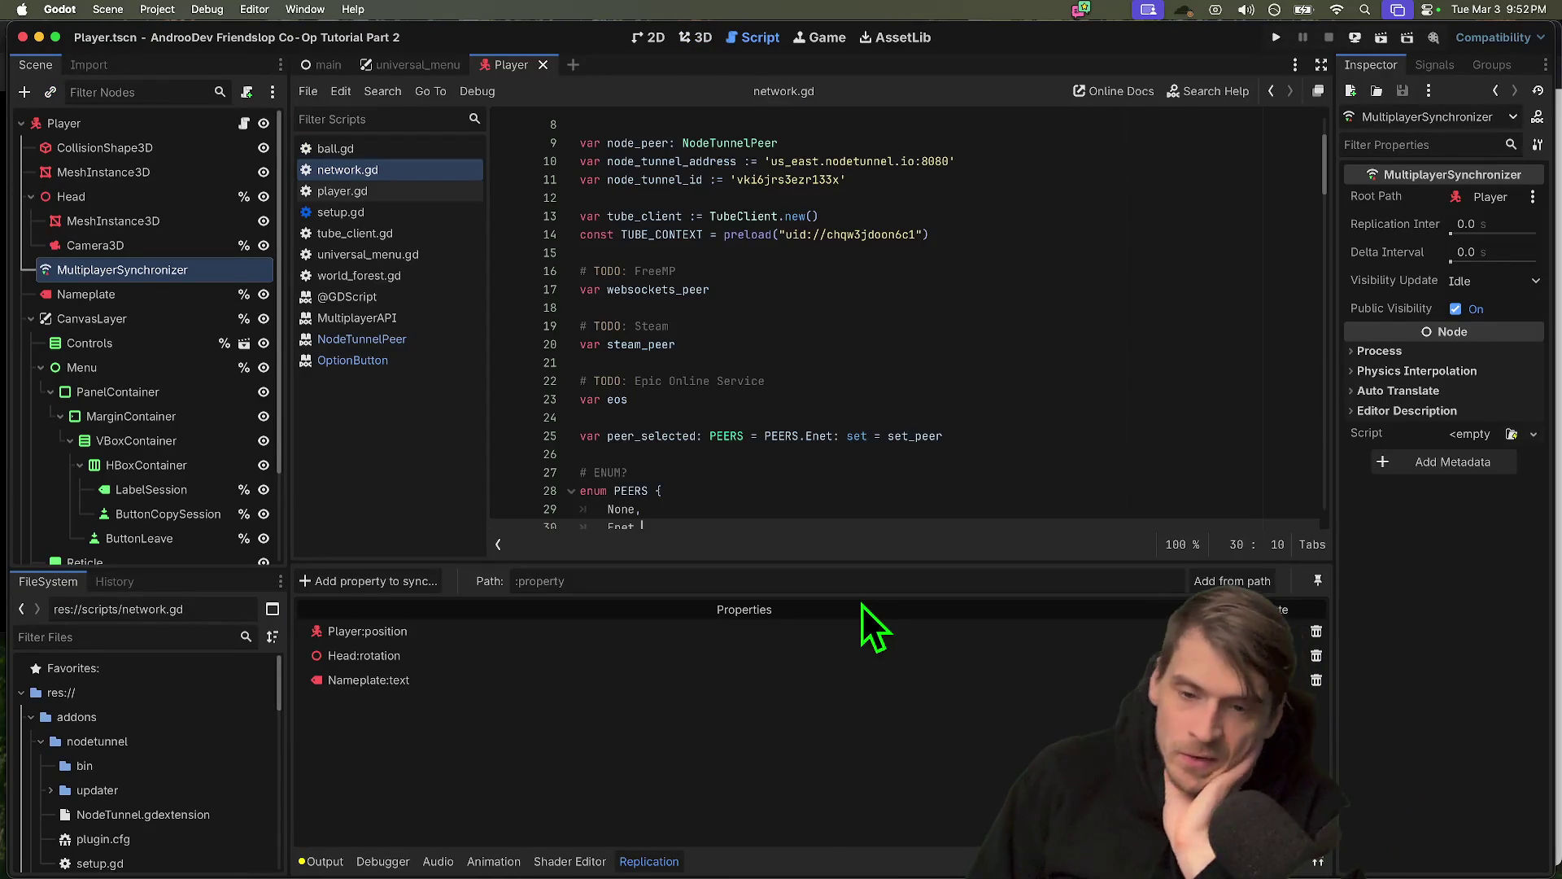
scroll(645, 402, "down", 5)
scroll(645, 401, "up", 3)
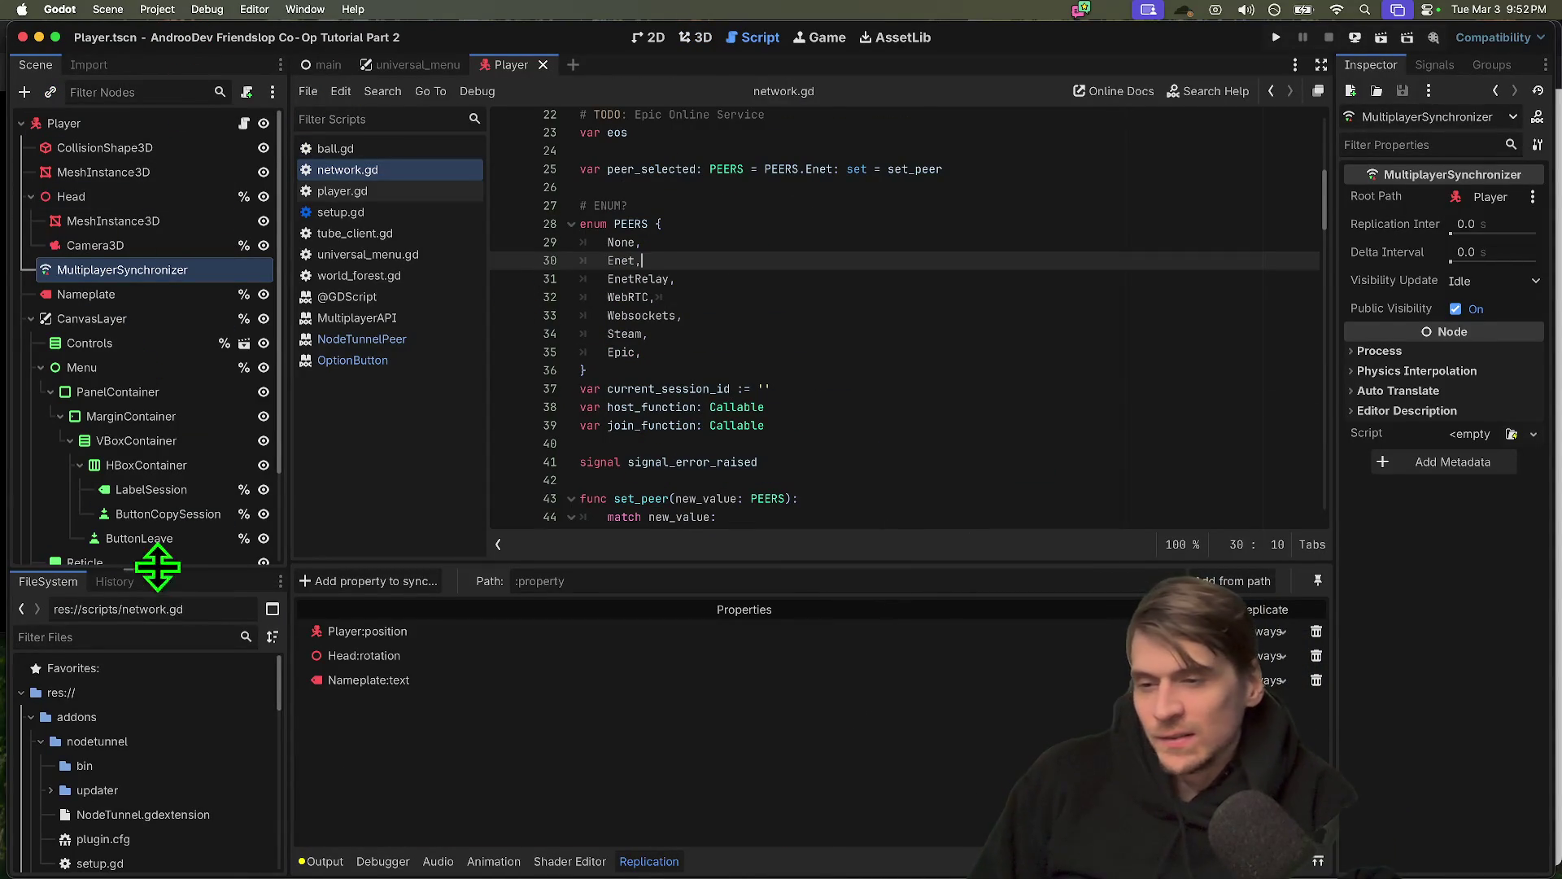
Drag the Scene/FileSystem splitter down to enlarge the scene tree, then switch to the browser doc
mouse_move(157, 569)
left_mouse_down()
mouse_move(174, 722)
mouse_move(160, 743)
left_mouse_up()
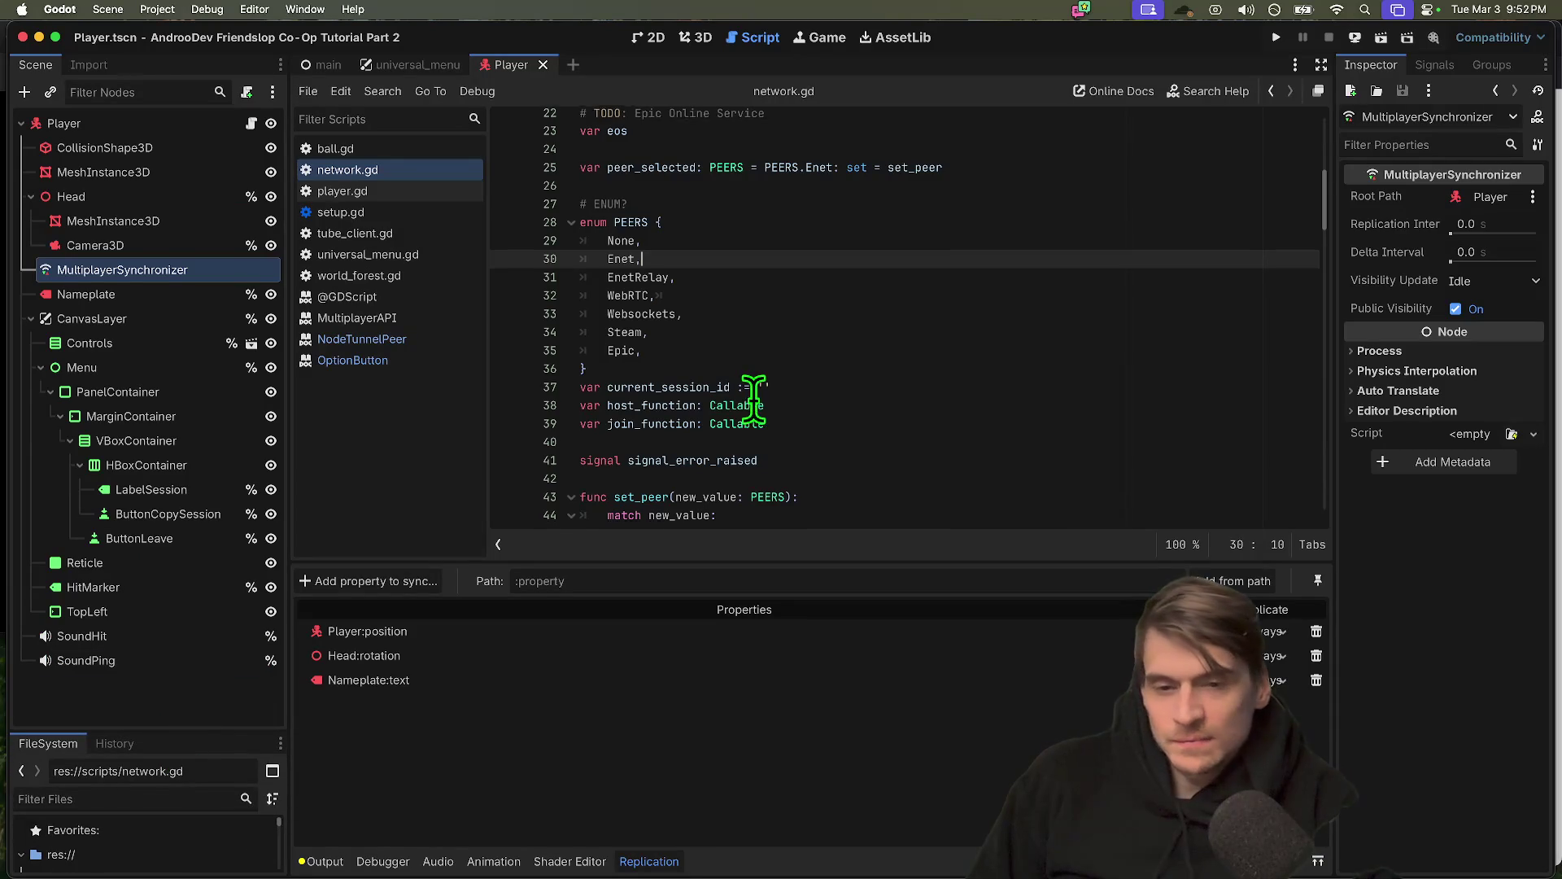
scroll(753, 398, "down", 2)
key("super+Tab")
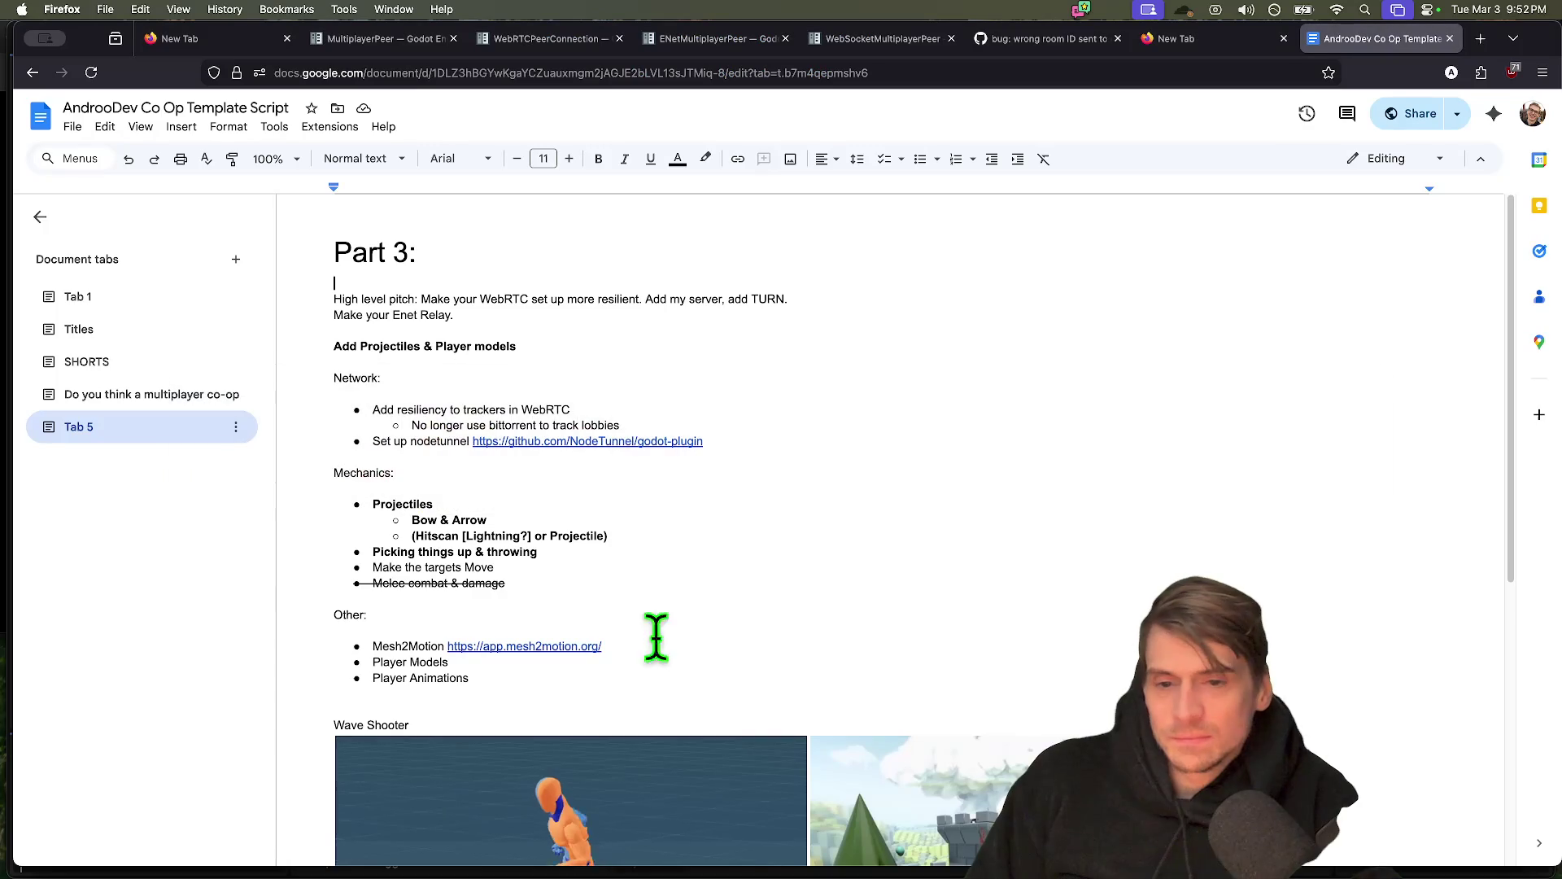
Add 'Punch up environment ( trees, castle?)' as a new bullet under Player Animations, then return to Godot
scroll(777, 637, "down", 5)
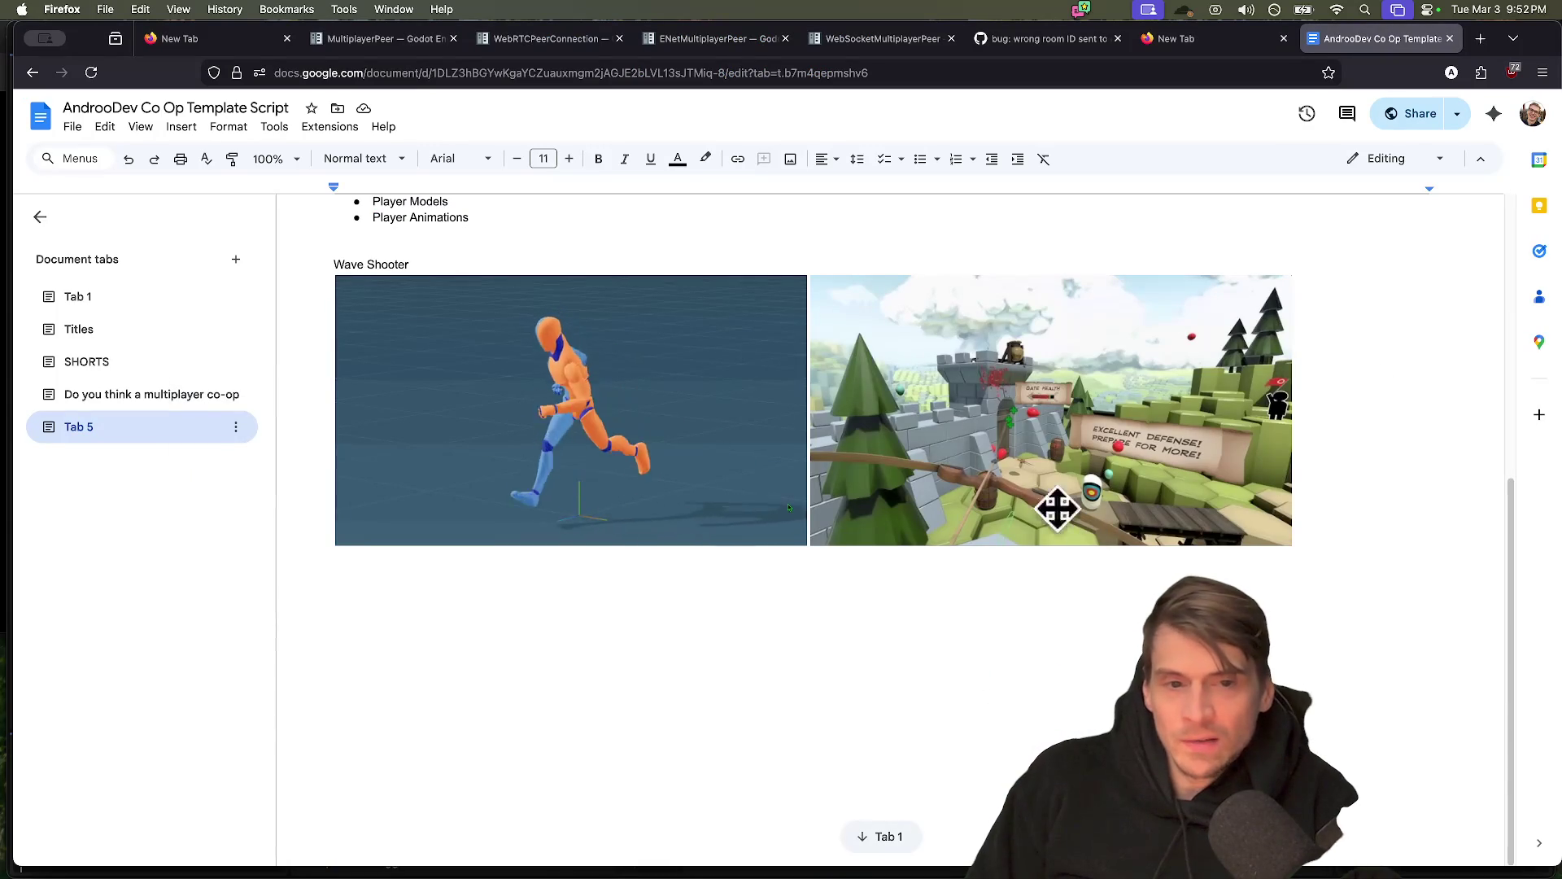
scroll(773, 541, "up", 3)
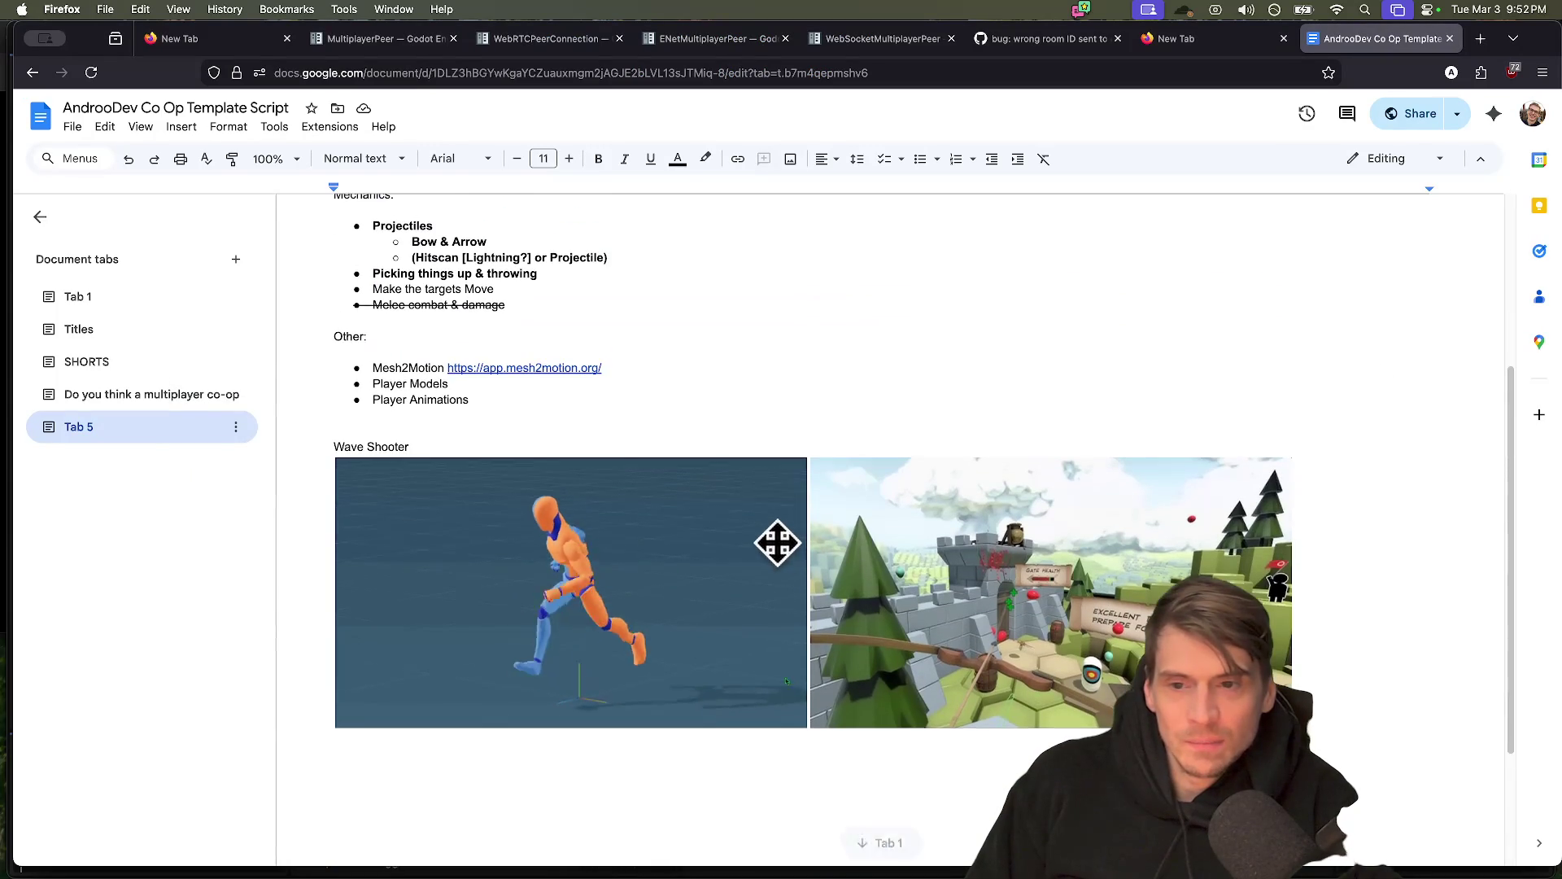
scroll(841, 394, "up", 2)
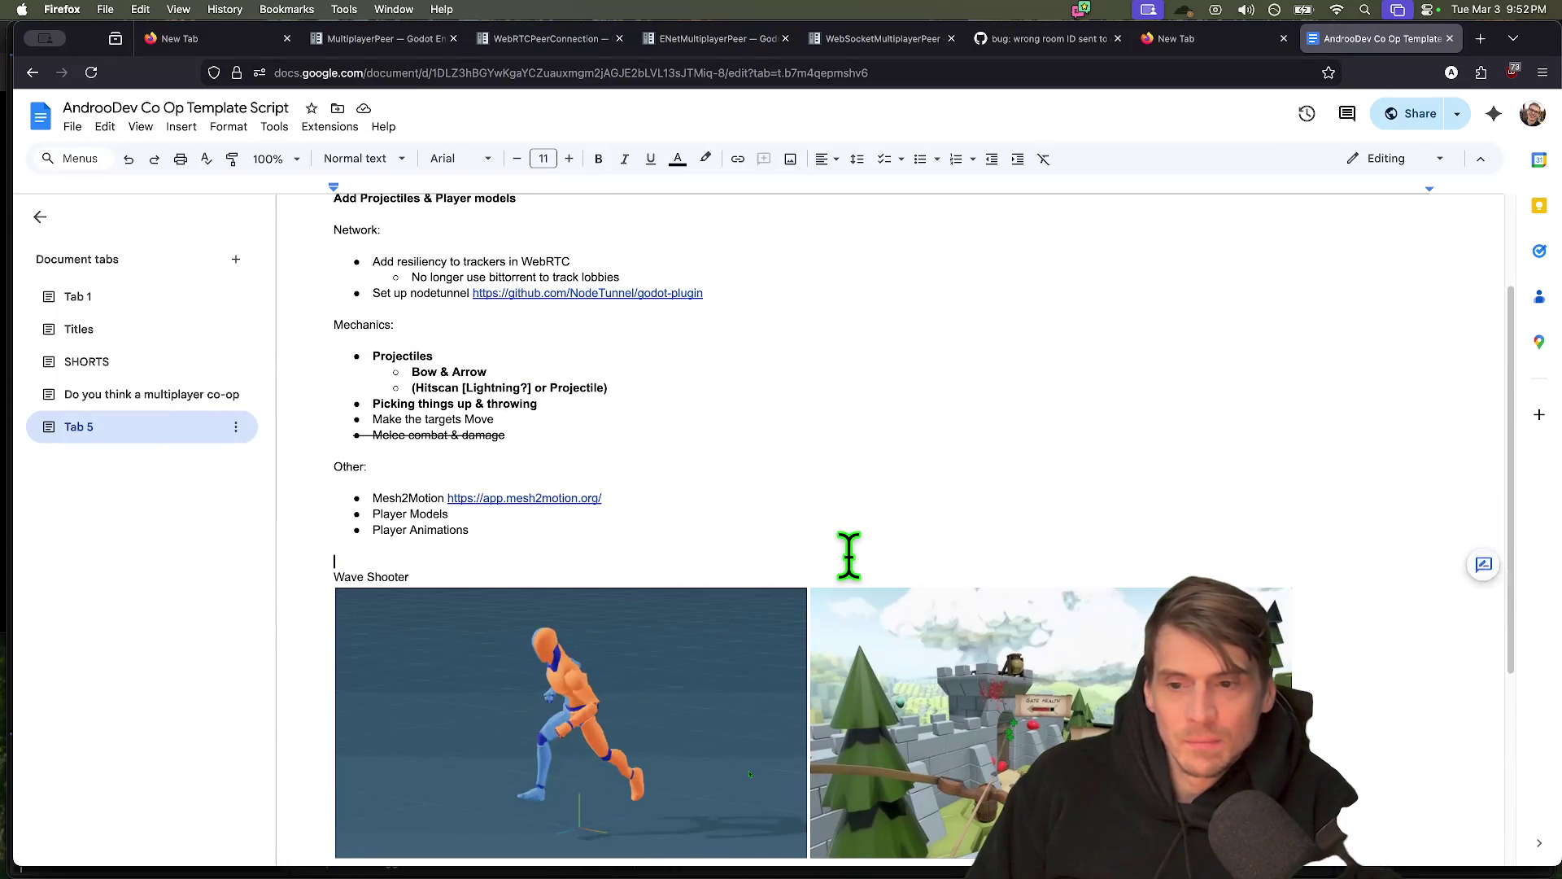
left_click(848, 530)
key("Return")
type("Pu")
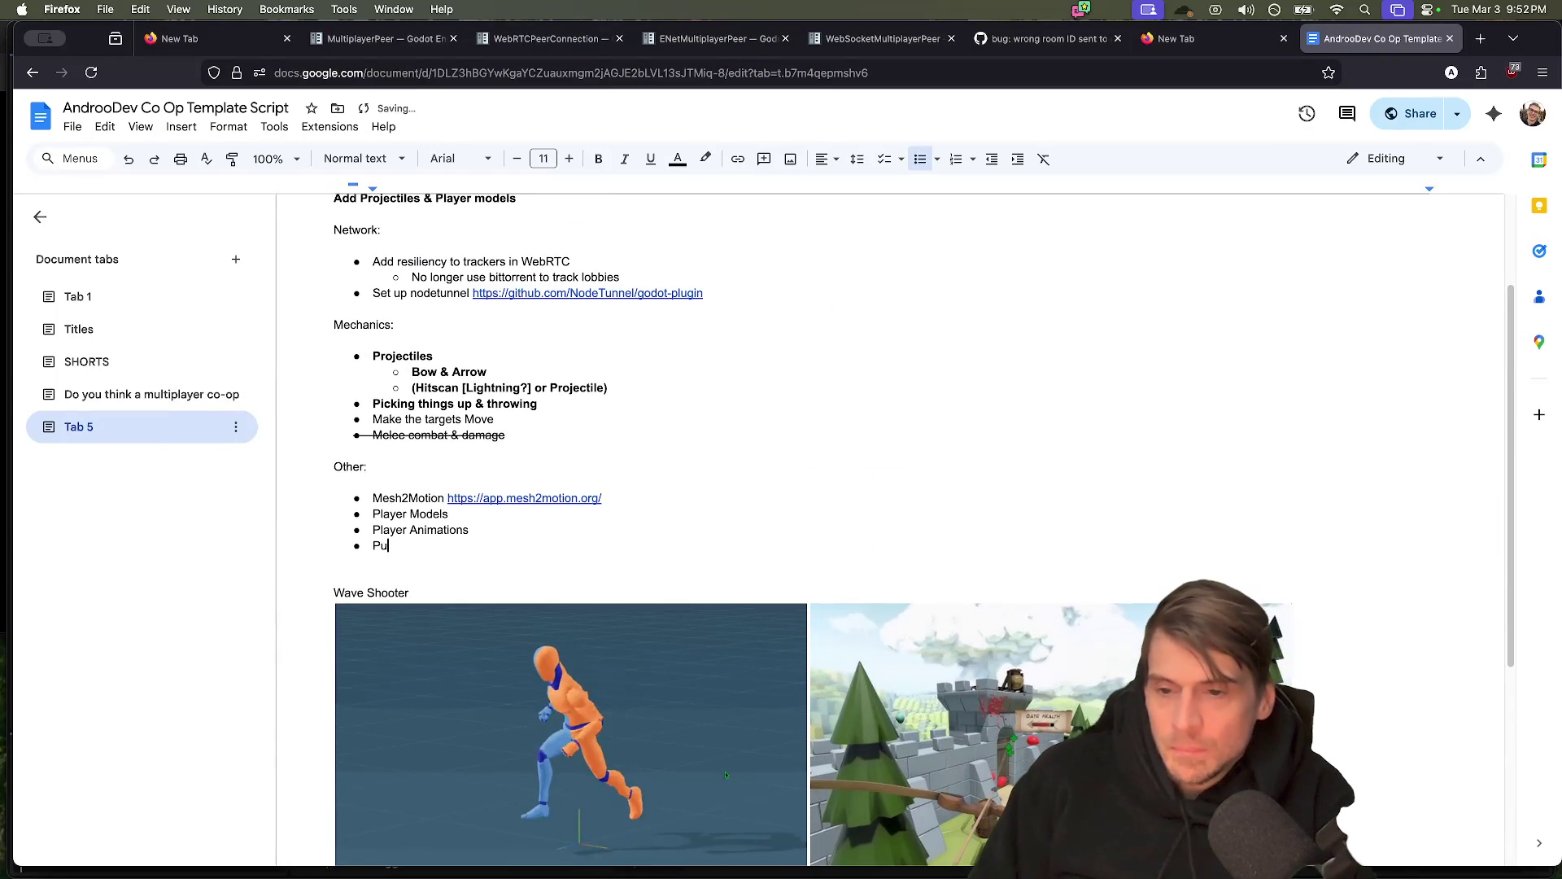
type("nch up environme")
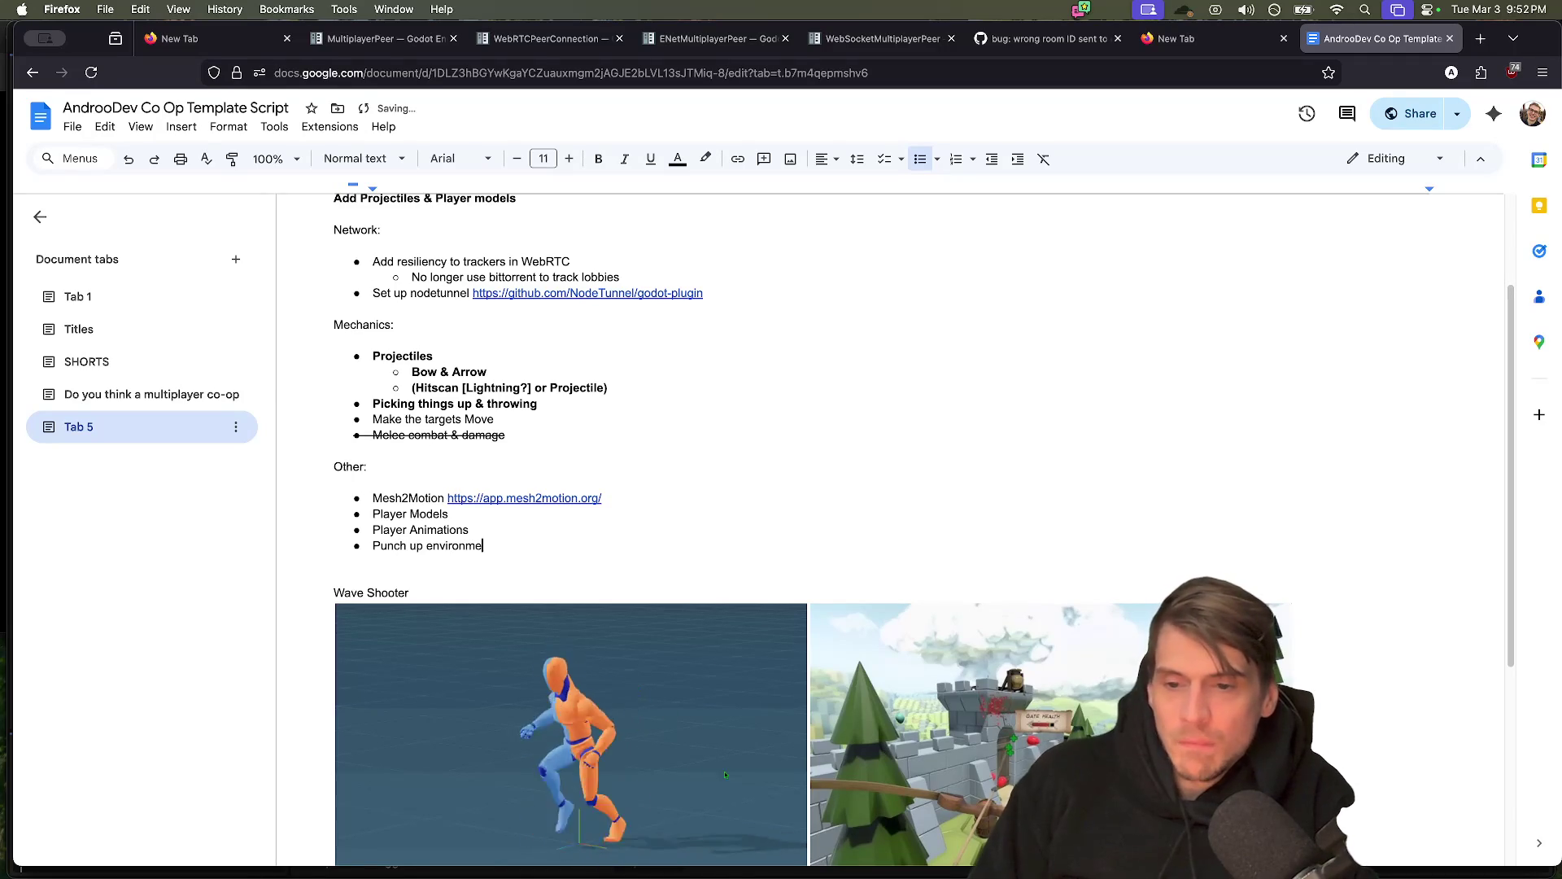
type("nt ( trees, ")
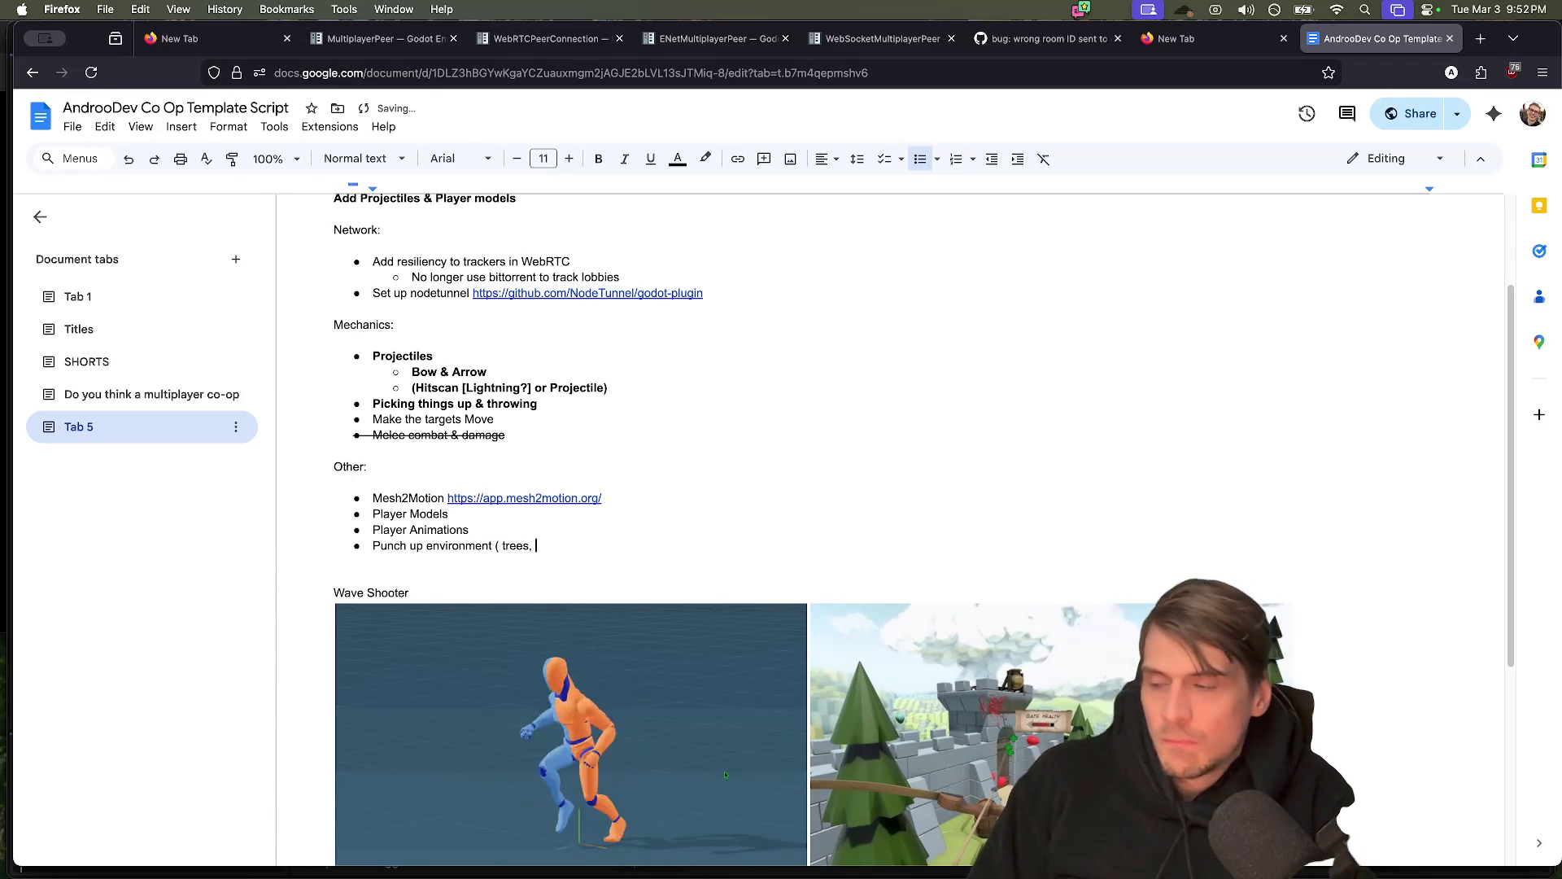
type("castle?")
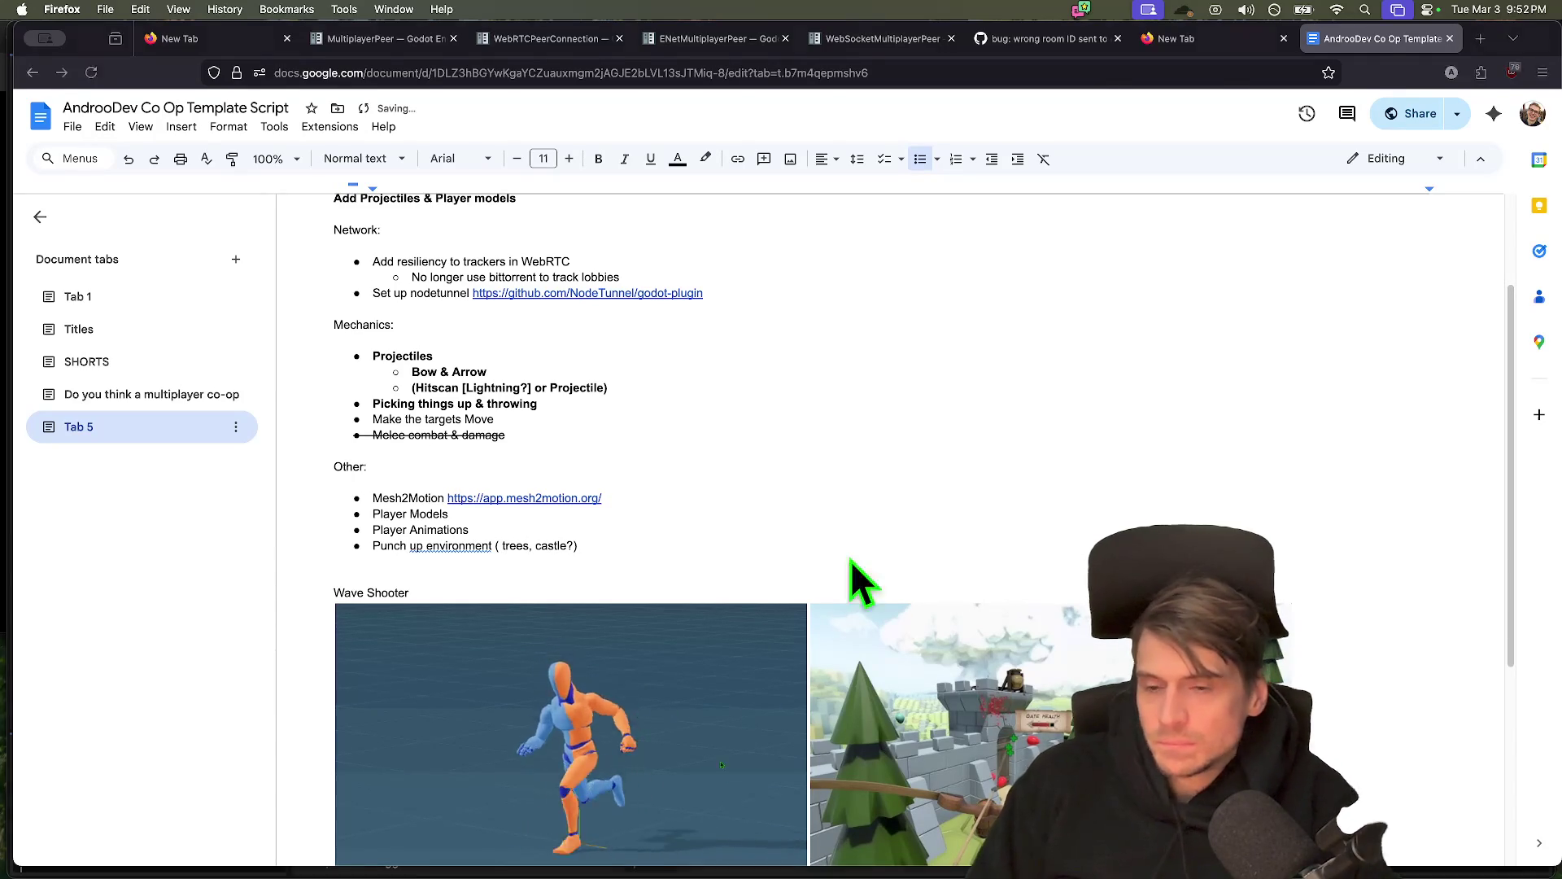
key("super+Tab")
scroll(793, 247, "down", 6)
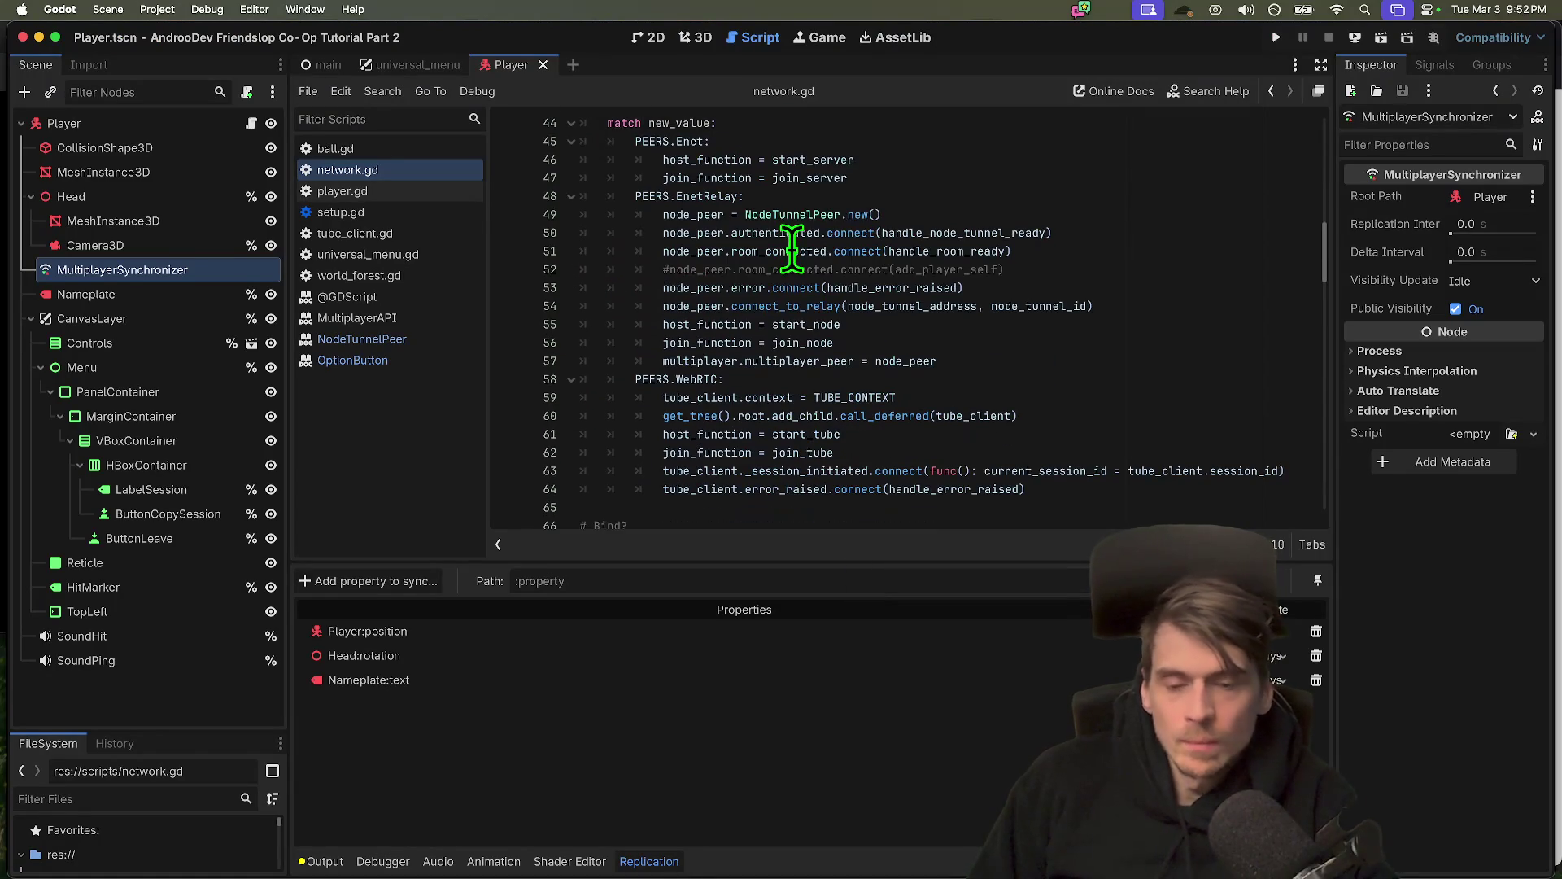
left_click(1103, 266)
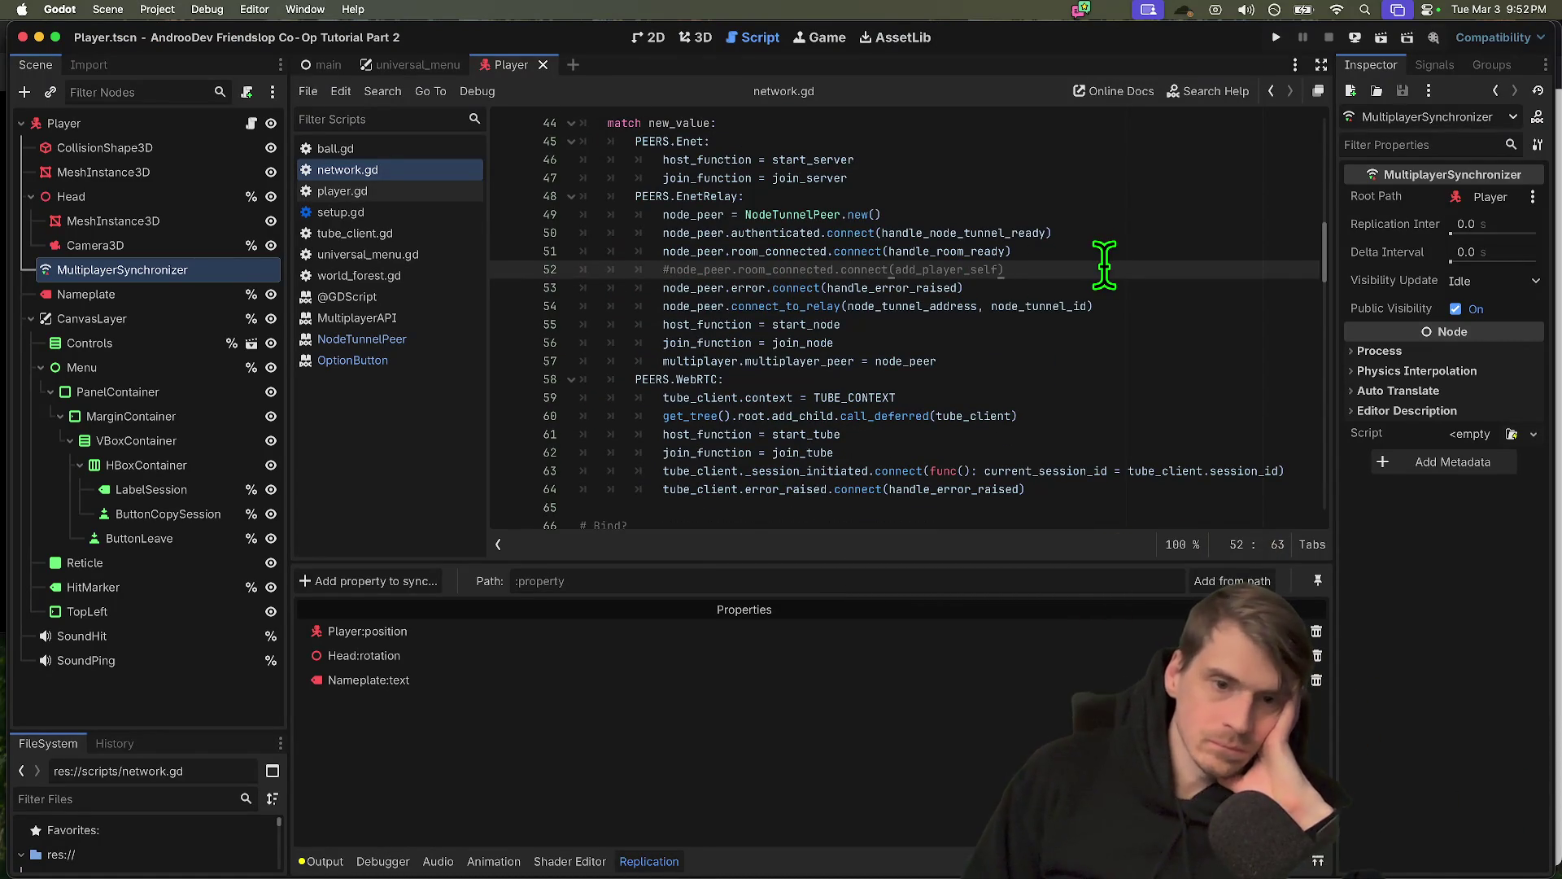
key("super+shift+k")
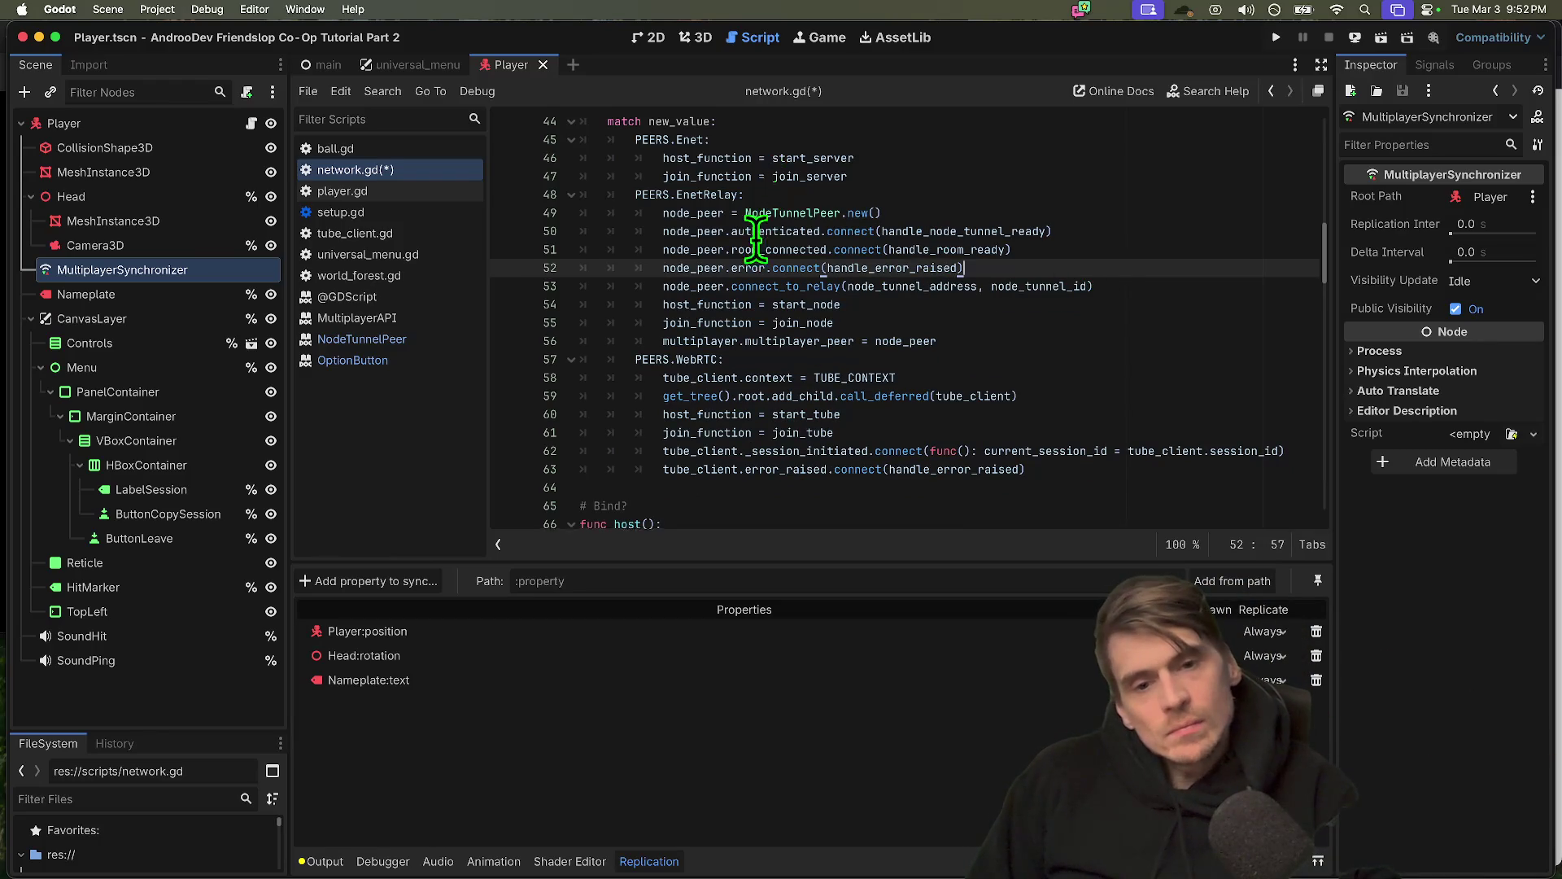
scroll(762, 215, "down", 3)
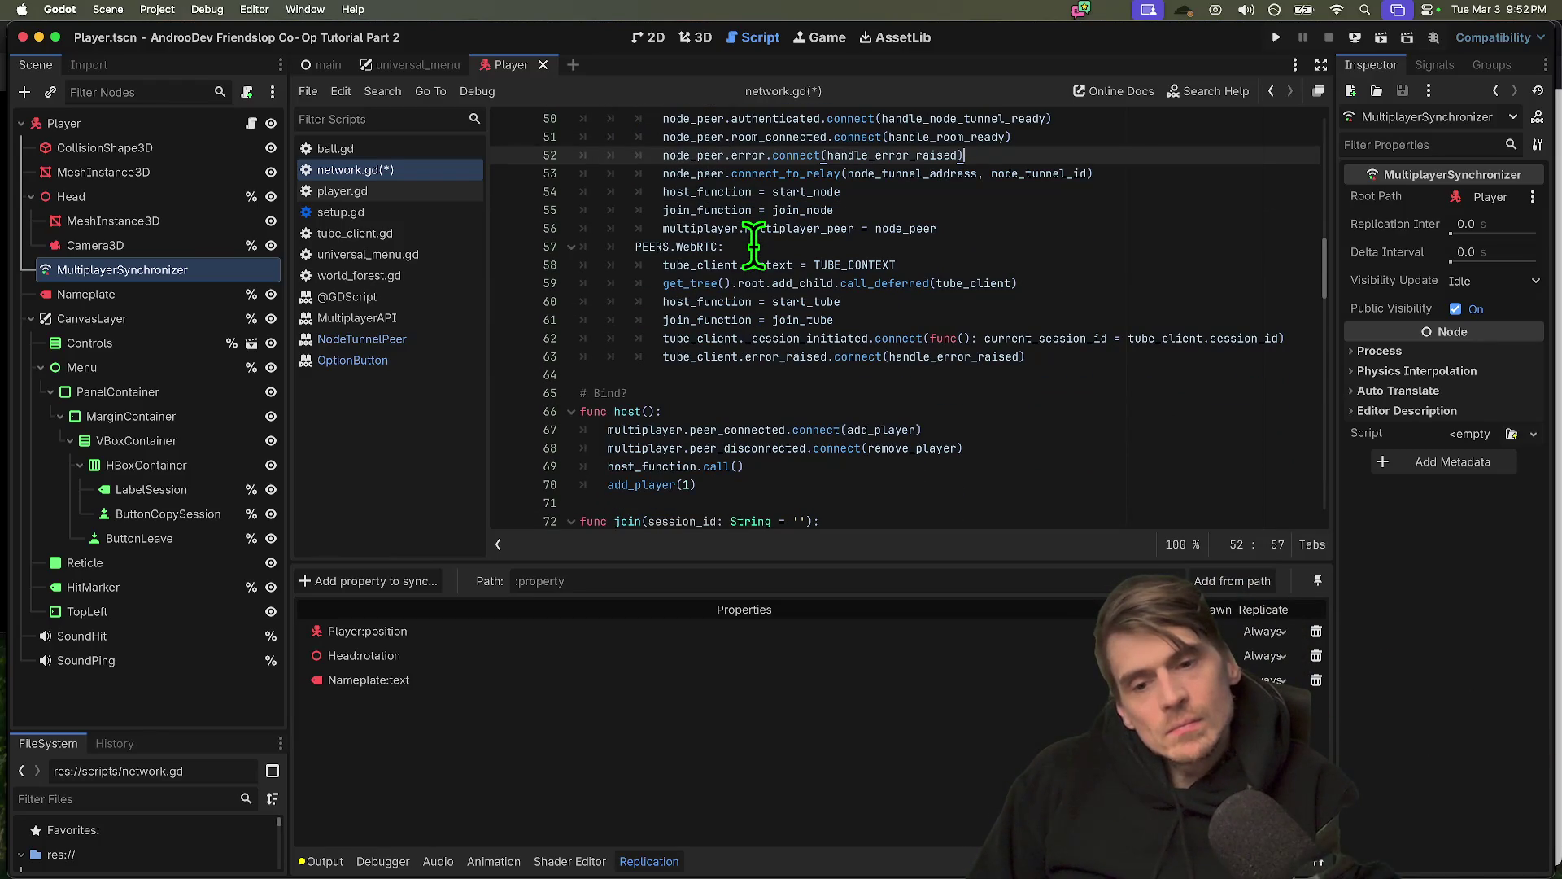
scroll(755, 242, "down", 1)
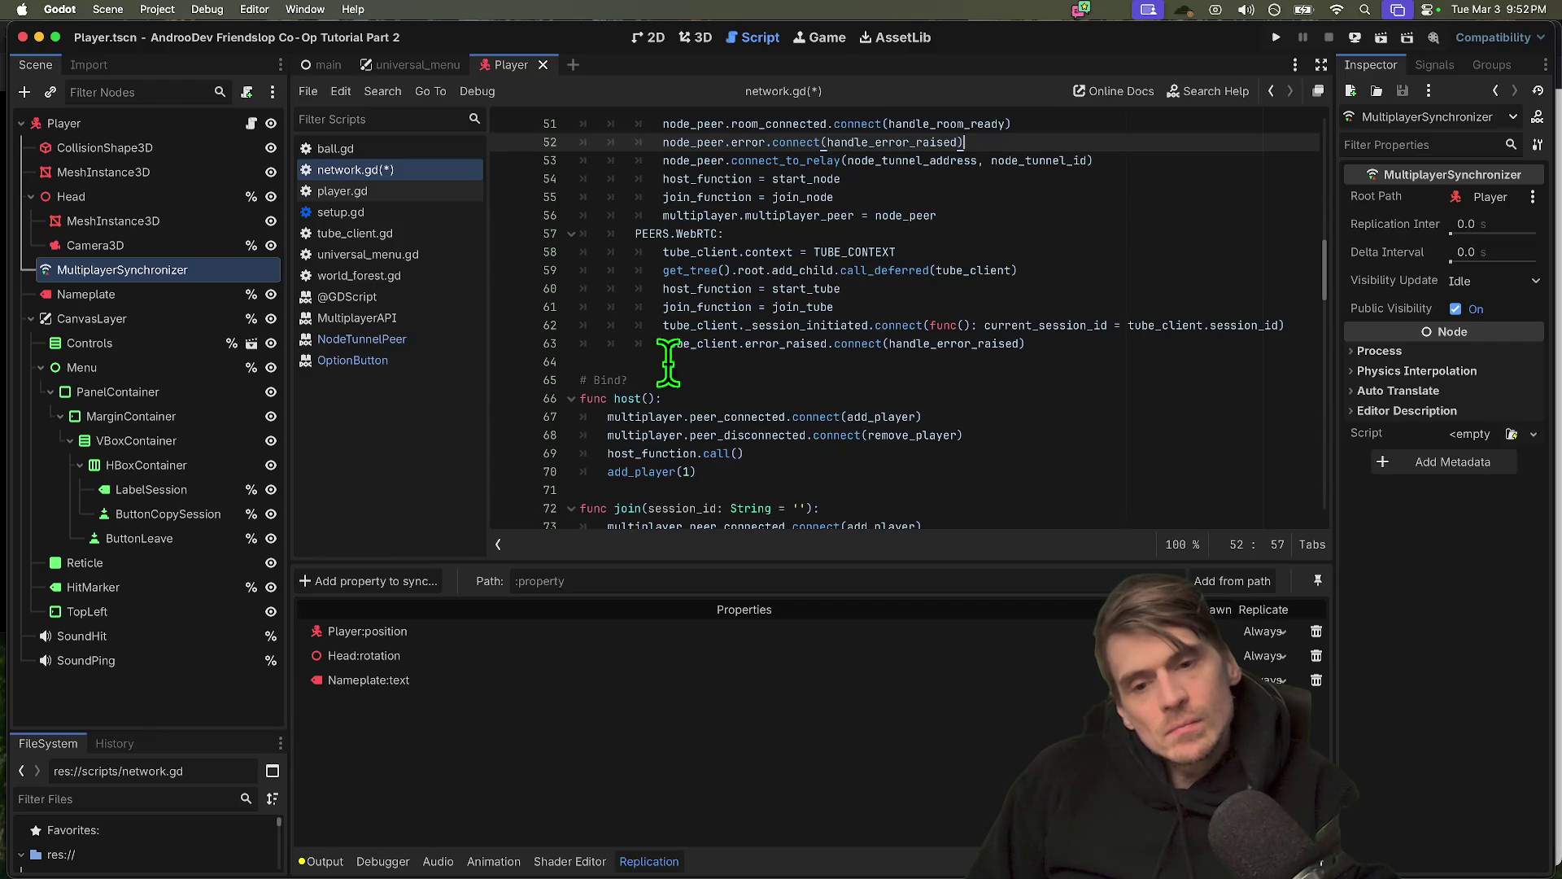
double_click(619, 397)
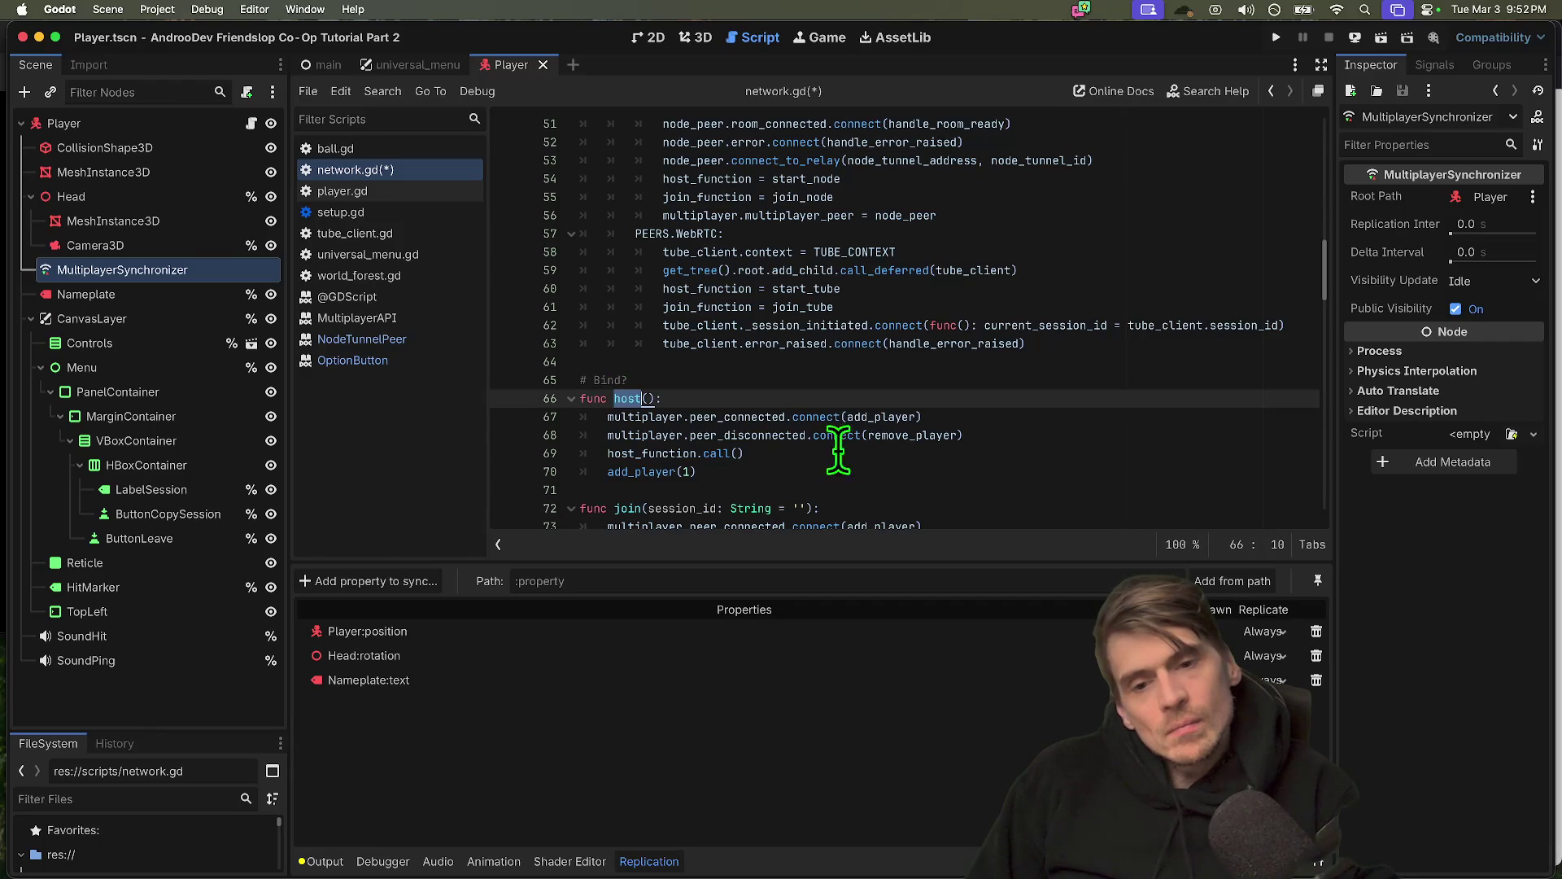
scroll(1148, 403, "down", 2)
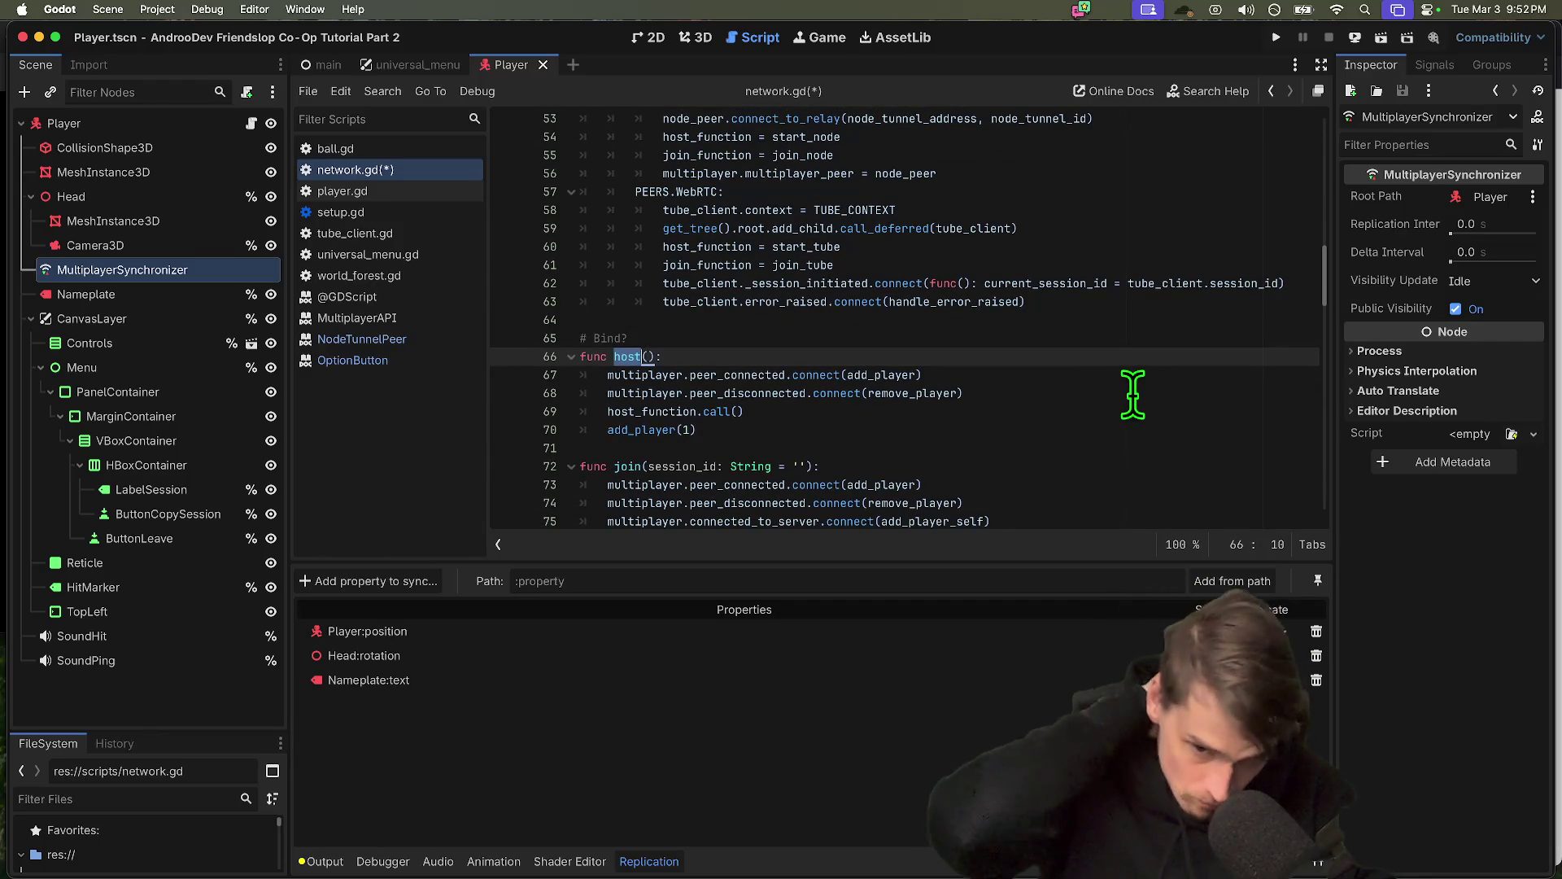
scroll(1126, 391, "down", 5)
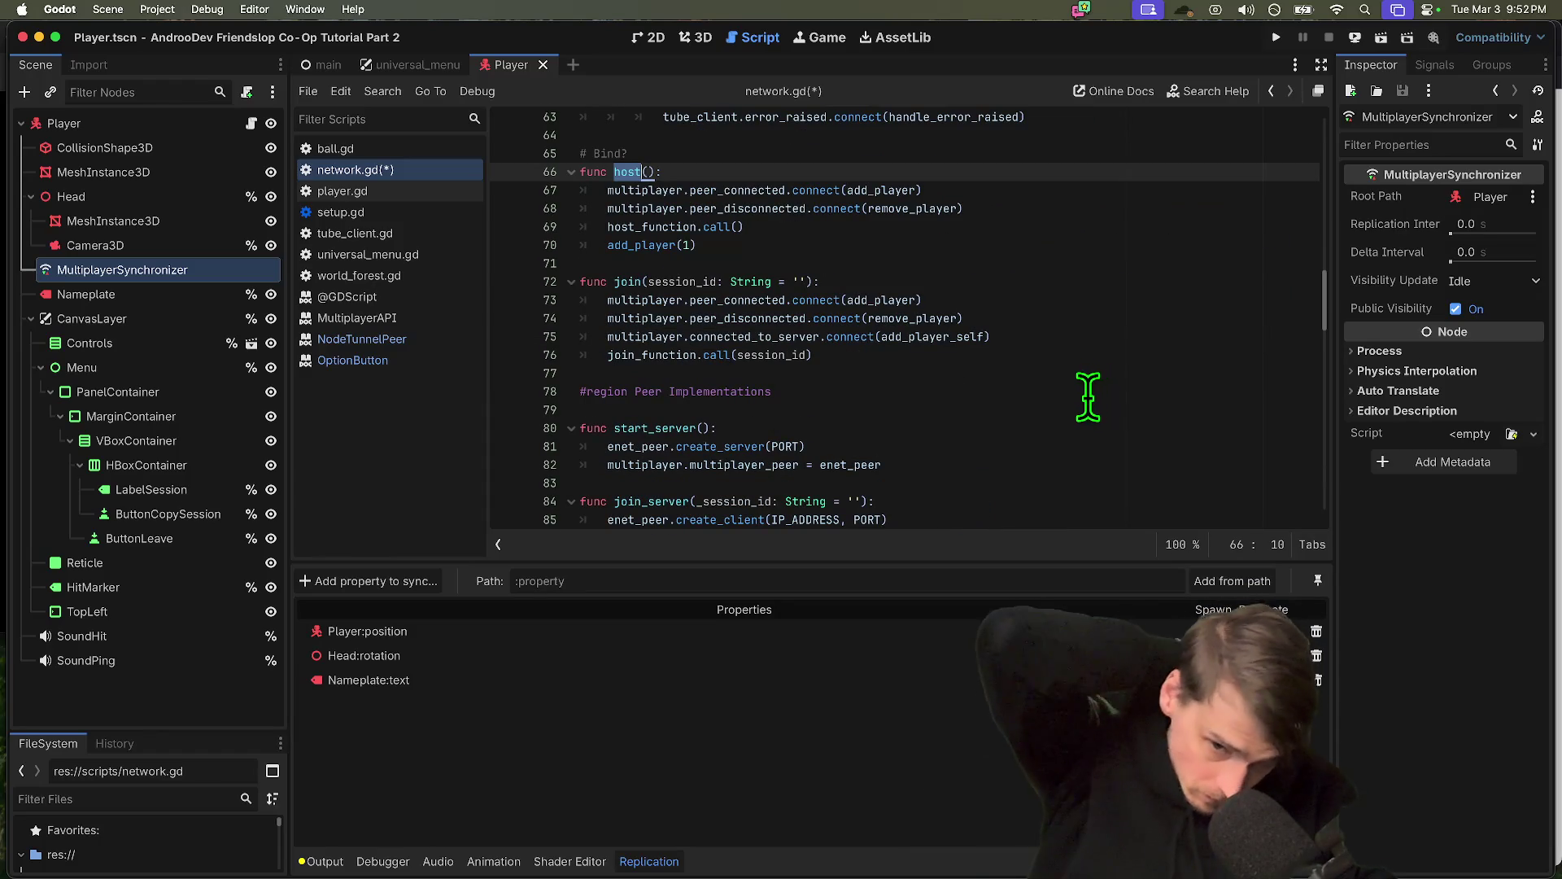
scroll(1056, 415, "down", 1)
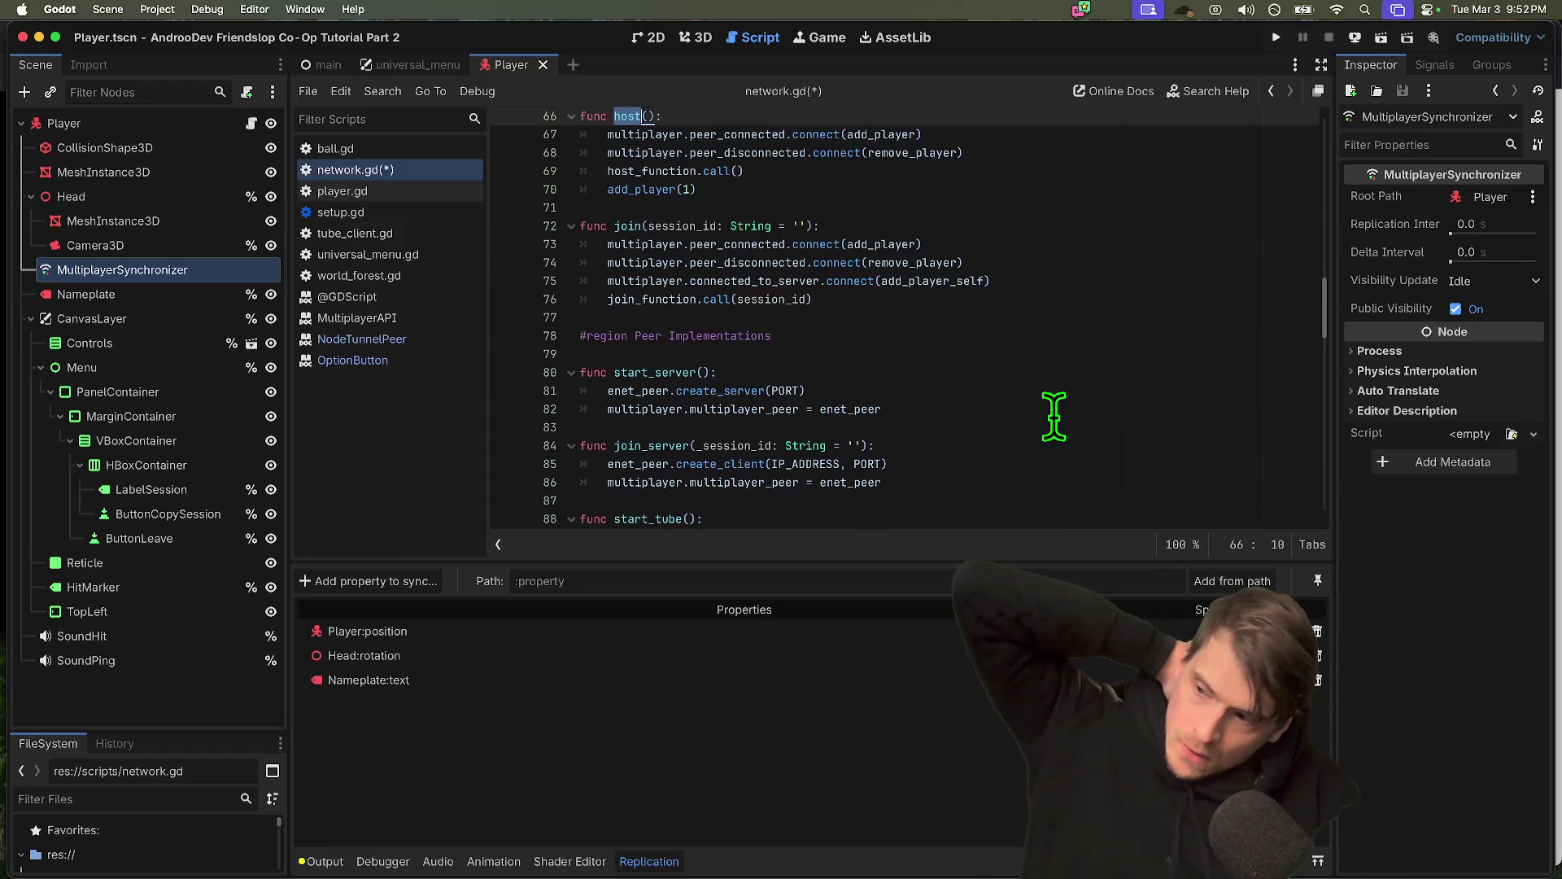
scroll(1051, 415, "up", 3)
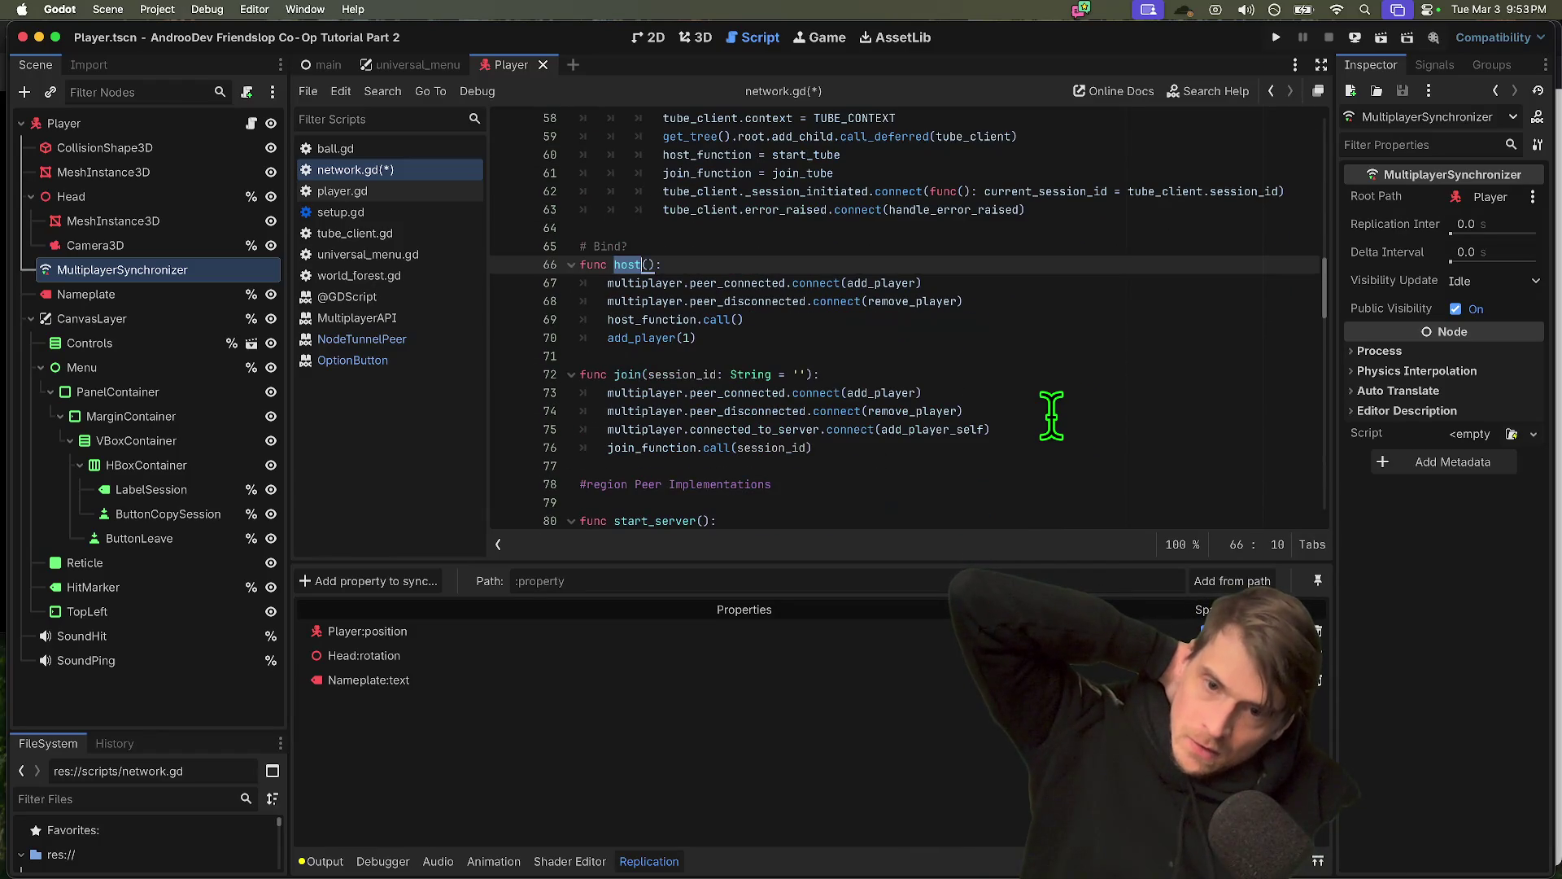
scroll(1051, 415, "down", 20)
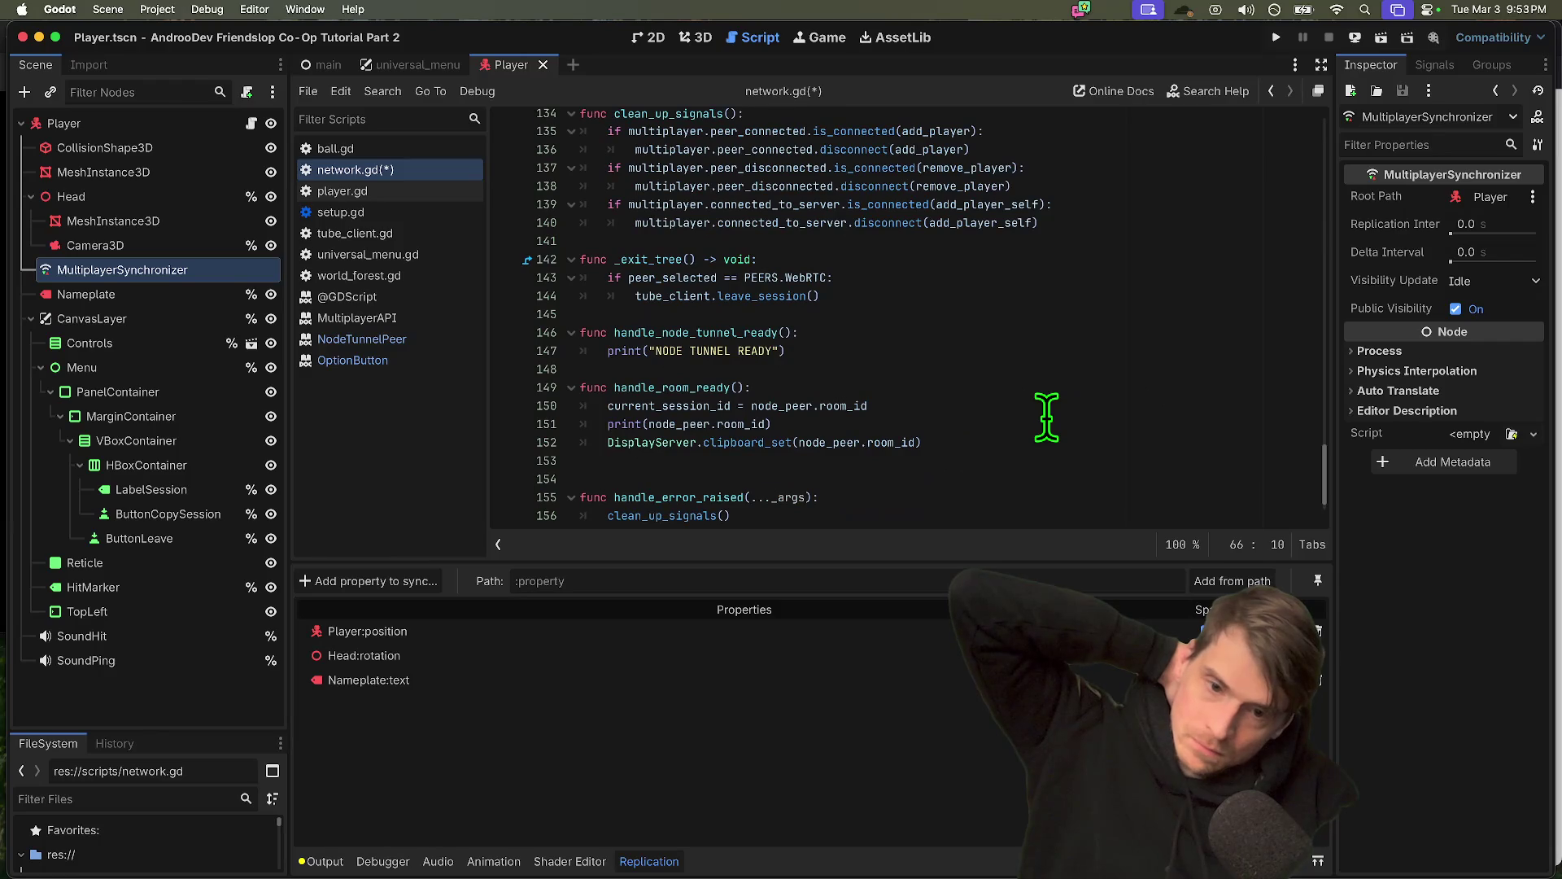
scroll(1047, 418, "up", 4)
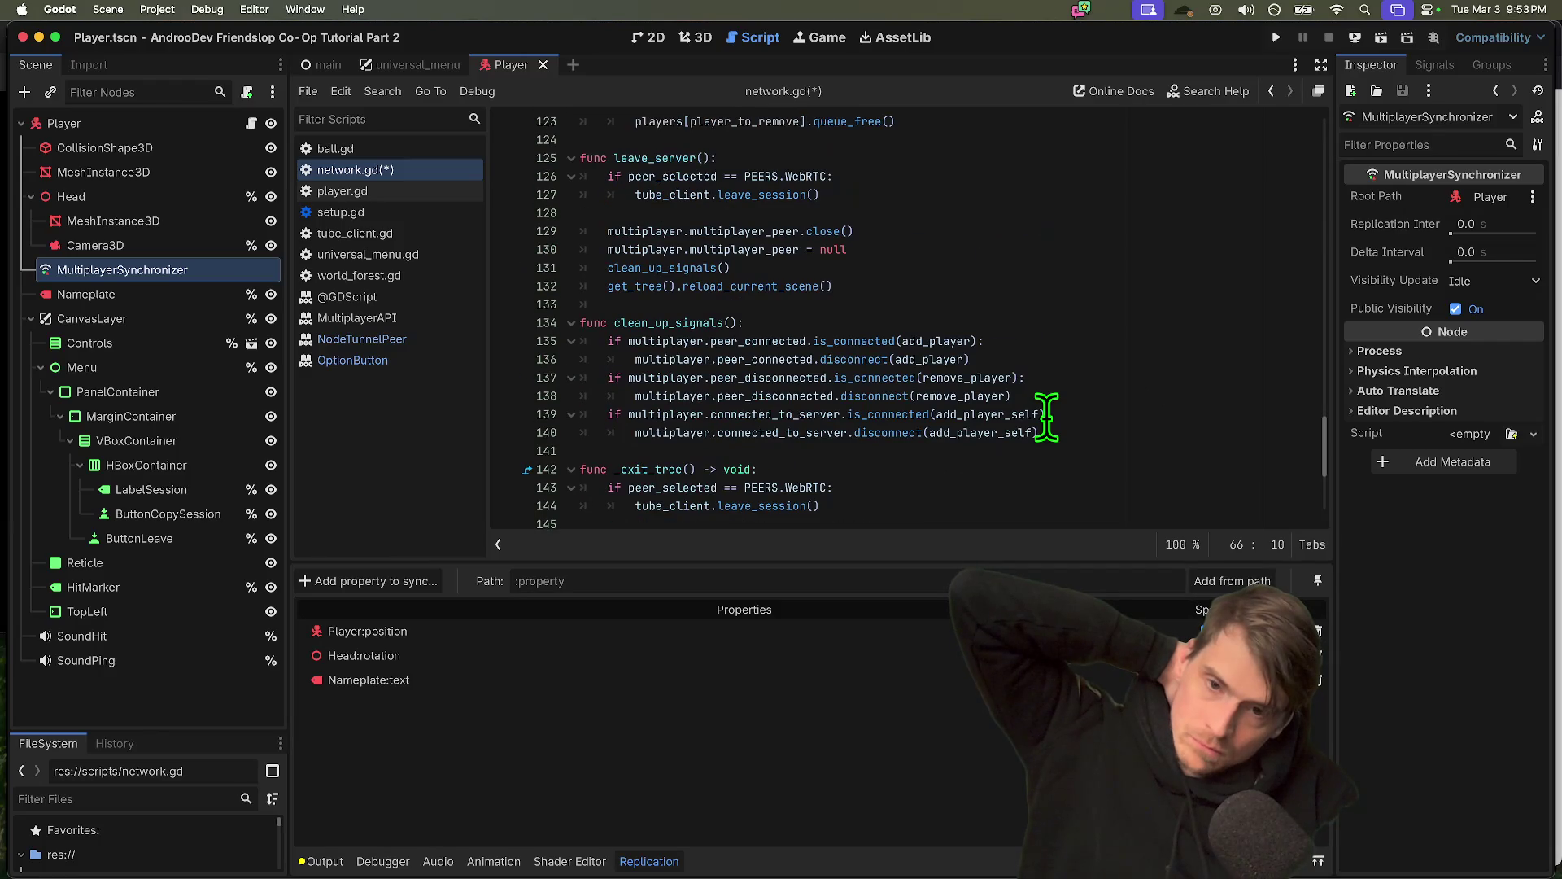
scroll(1046, 418, "down", 3)
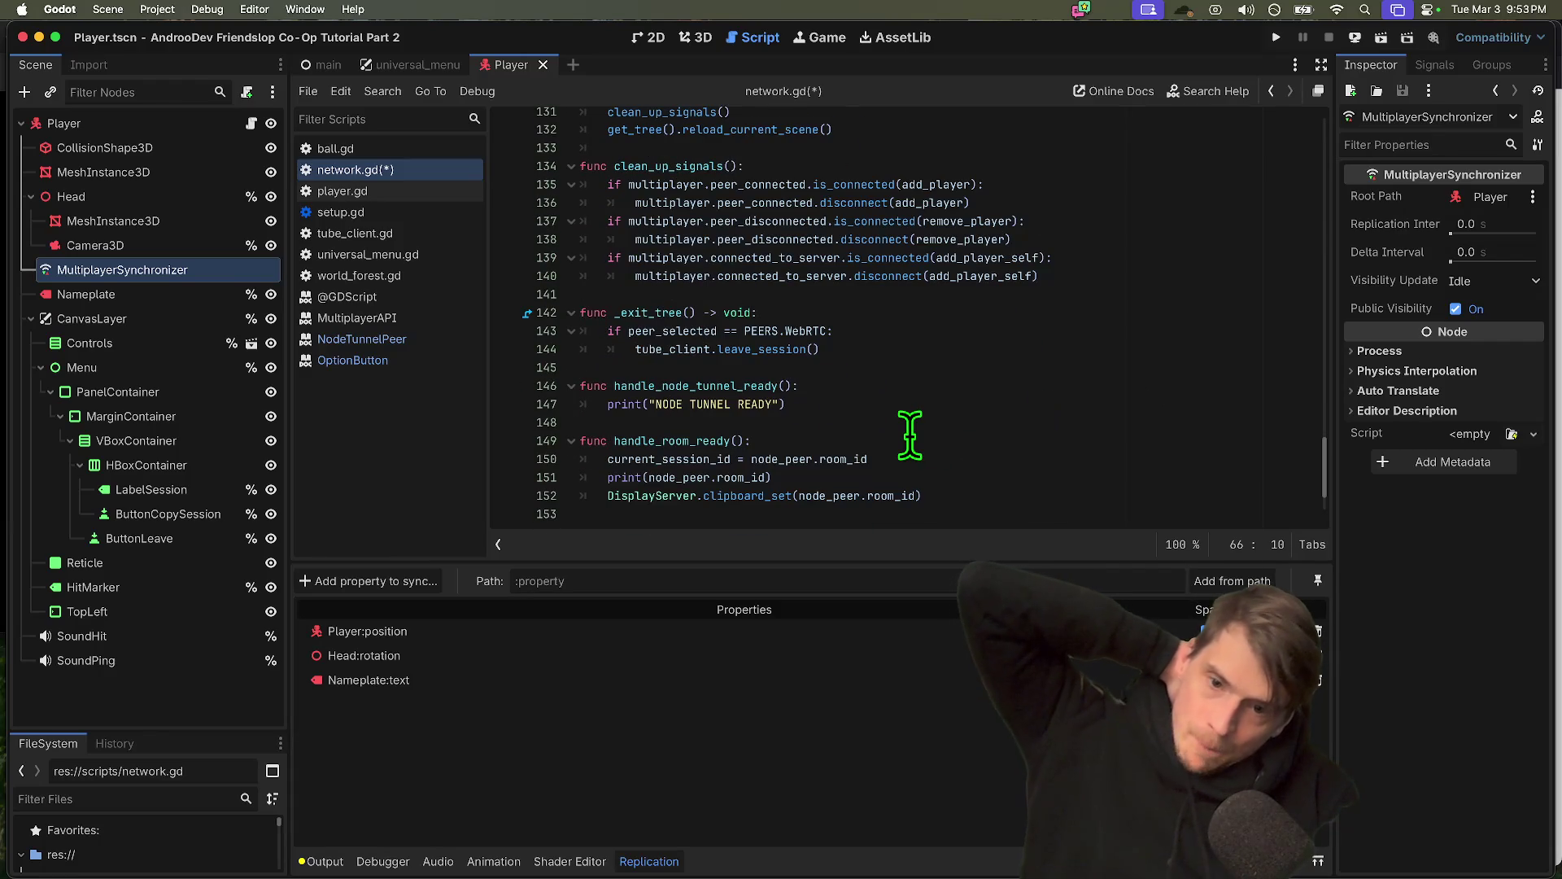
scroll(907, 433, "down", 2)
triple_click(925, 407)
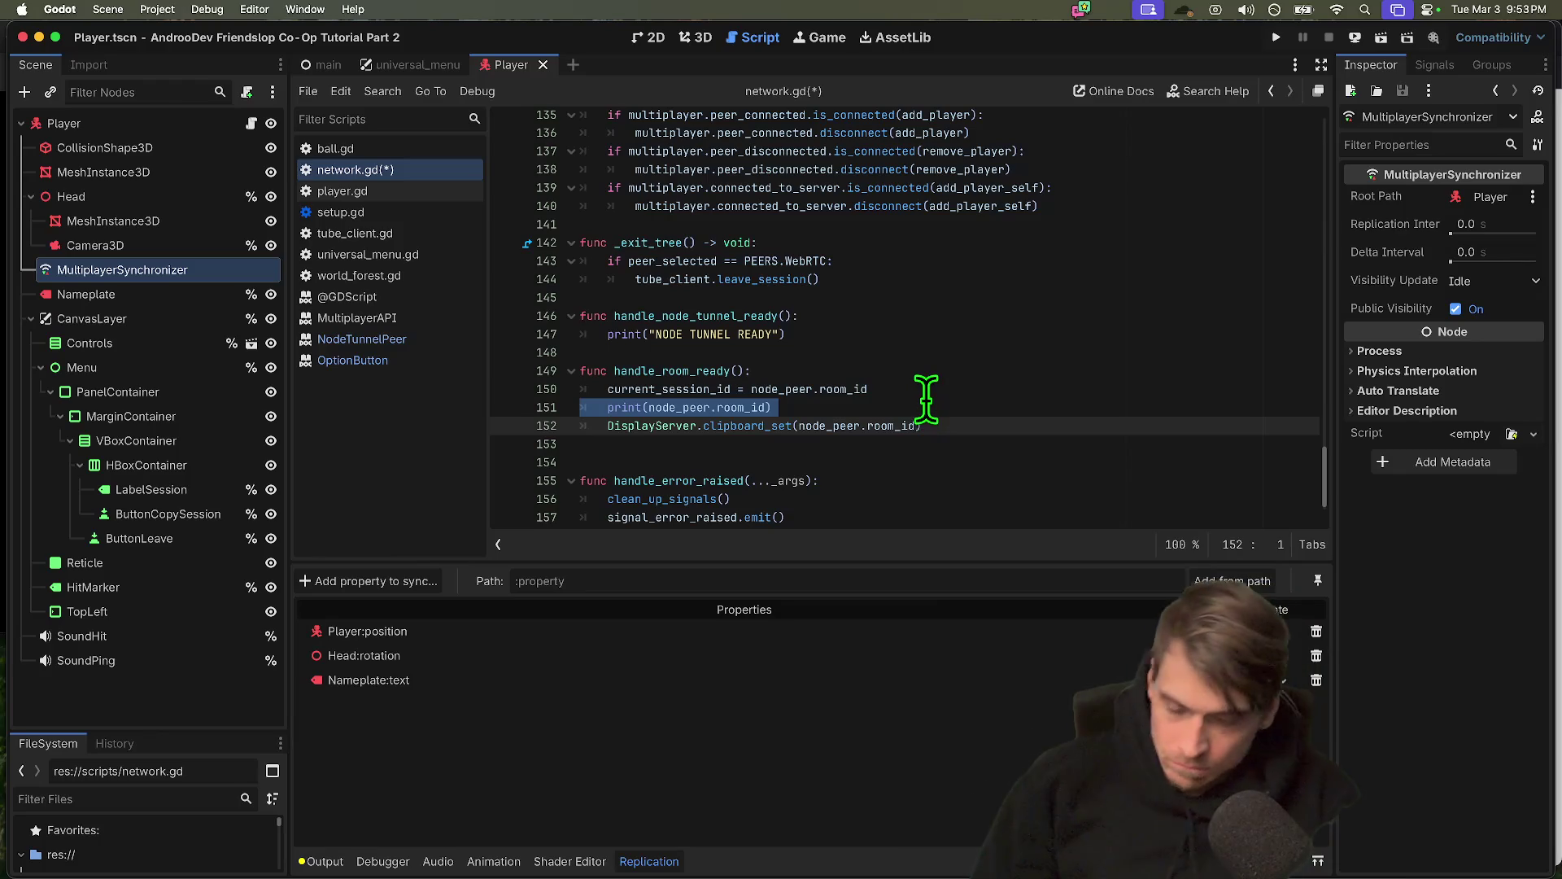
Run the project's debug instances, then stop them again
key("super+Tab")
key("super+b")
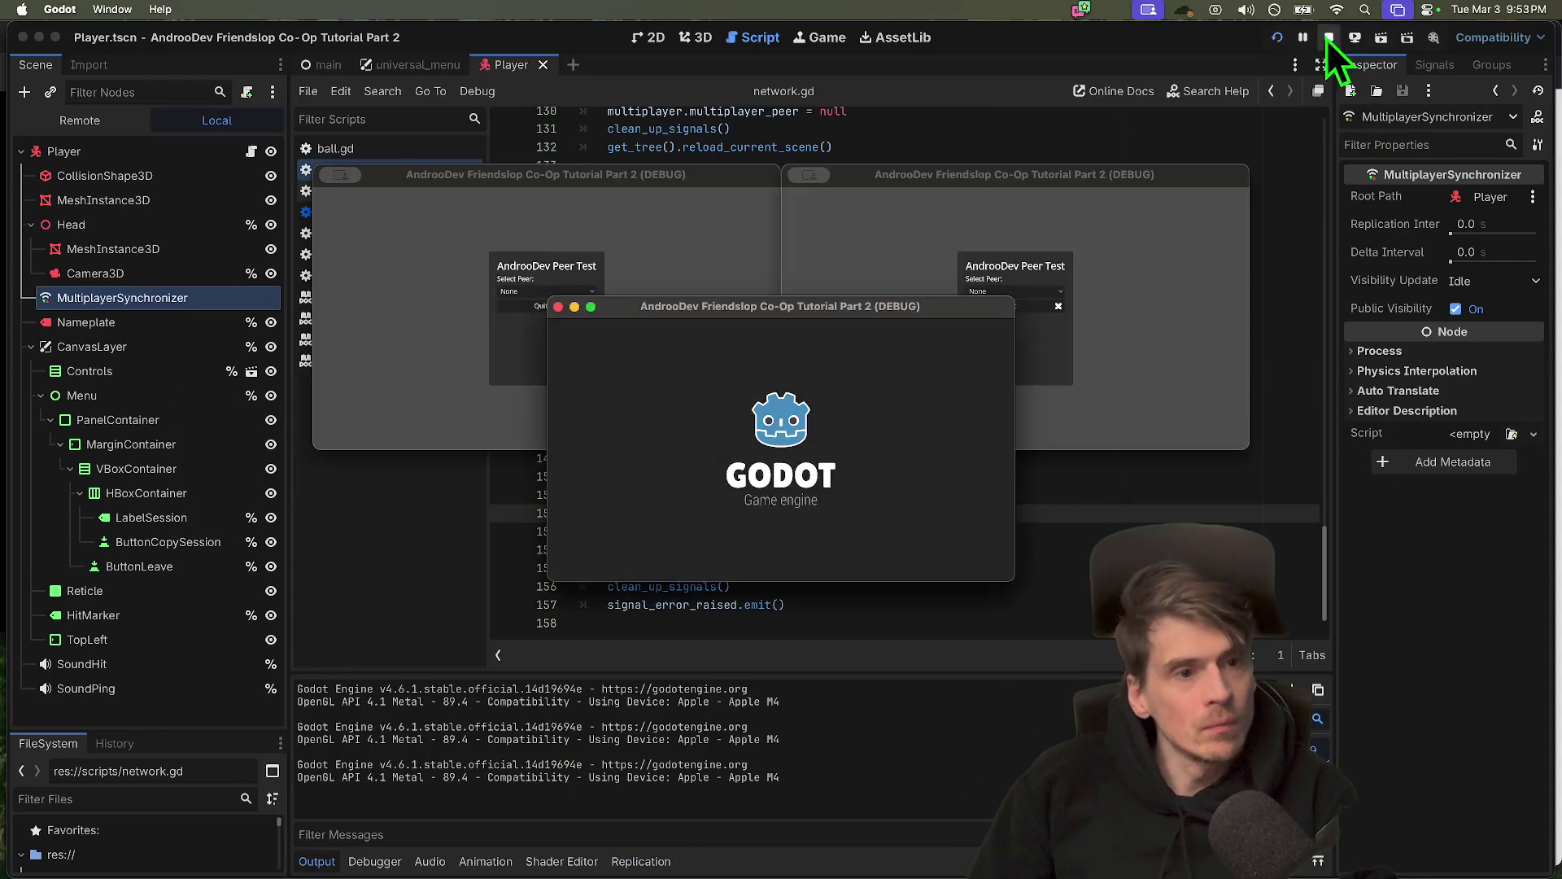
left_click(1329, 37)
Change line 151 to prints with a "DEBUG: room_id: " label before node_peer.room_id
left_click(661, 495)
type("s")
left_click(655, 495)
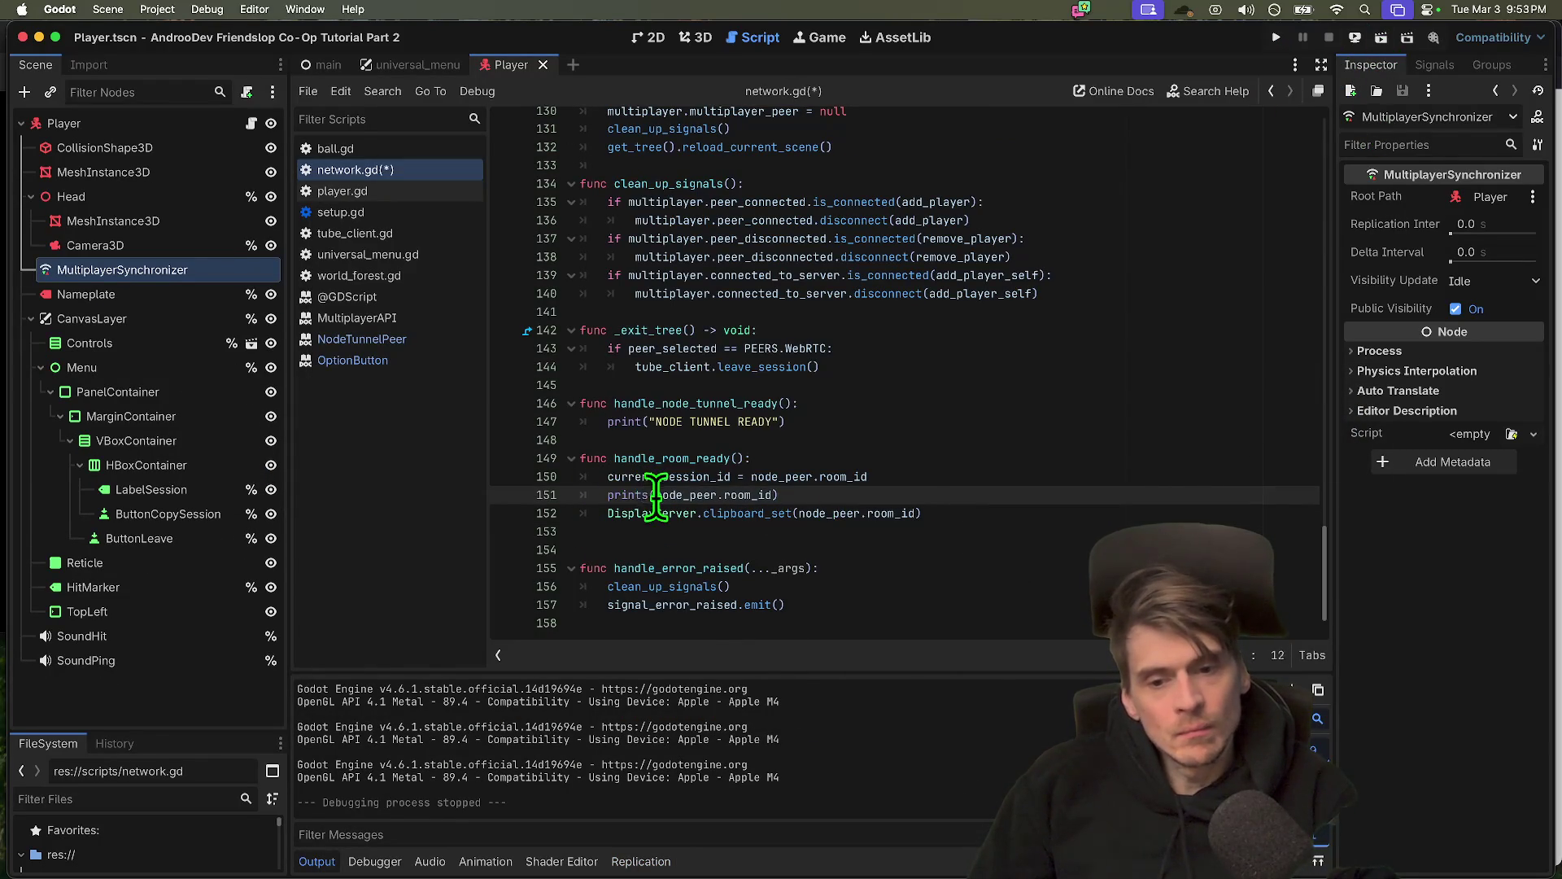
type("DEBUG:")
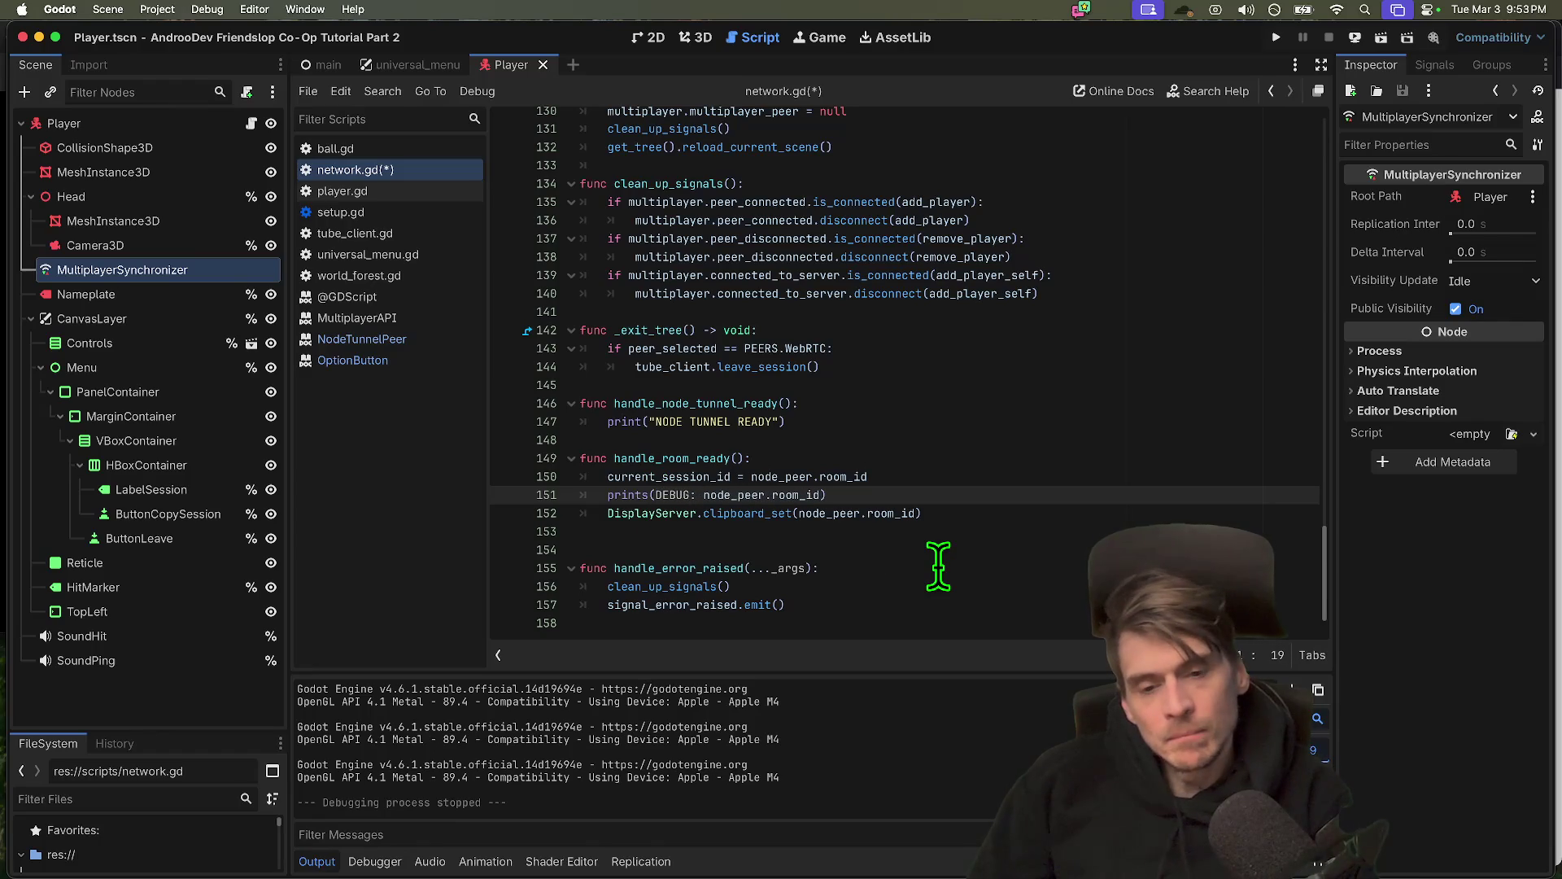
key("BackSpace")
key("BackSpace")
key("BackSpace")
type("DEBUG\":")
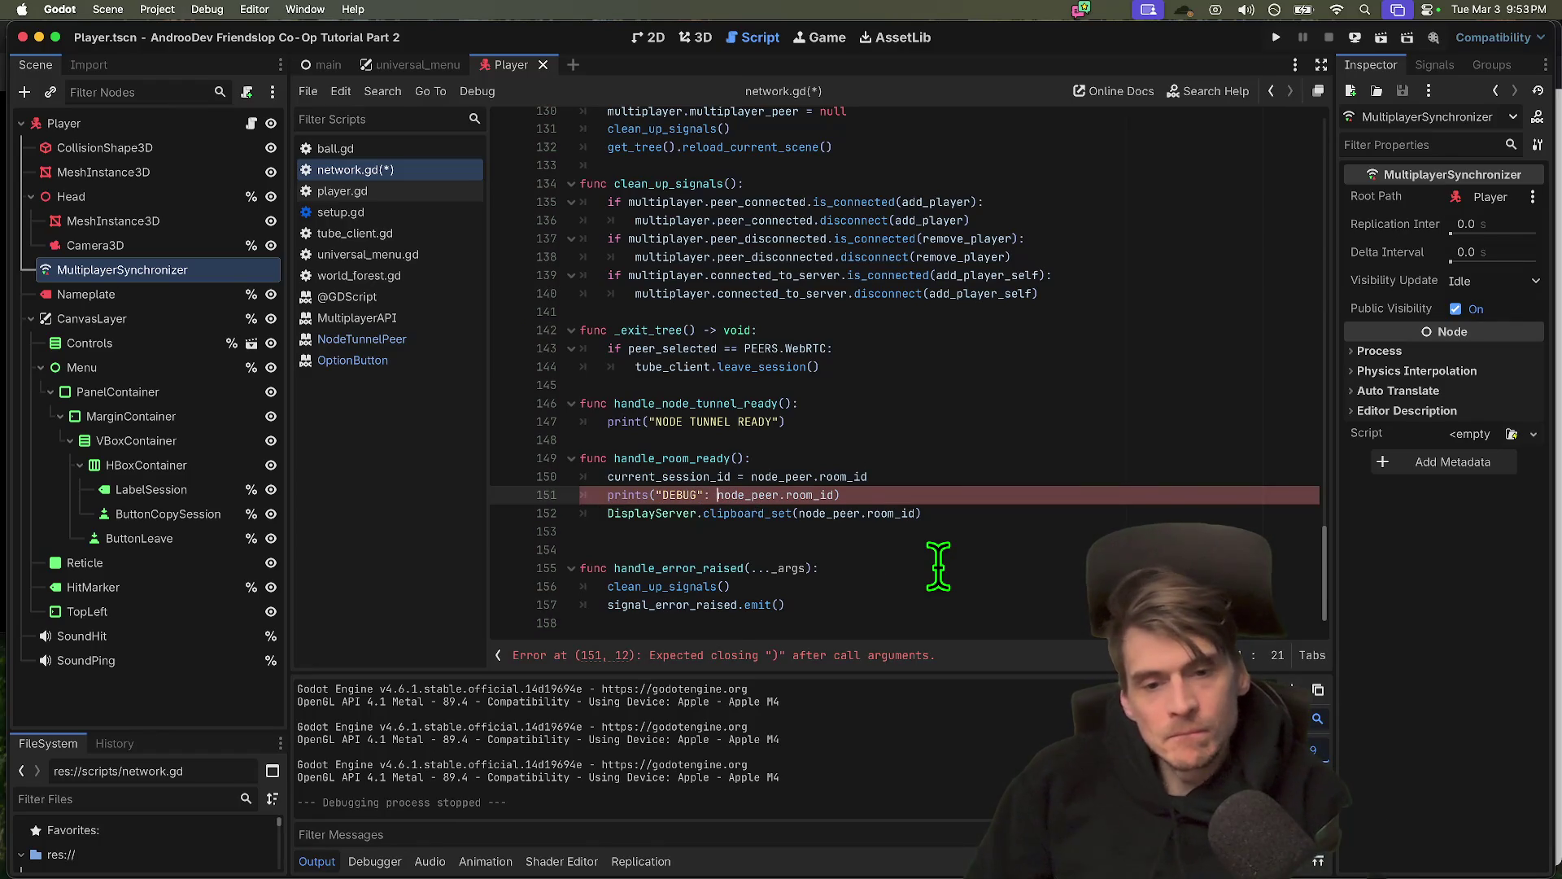
key("Left")
key("BackSpace")
type(",")
key("Left")
key("Left")
type(": ")
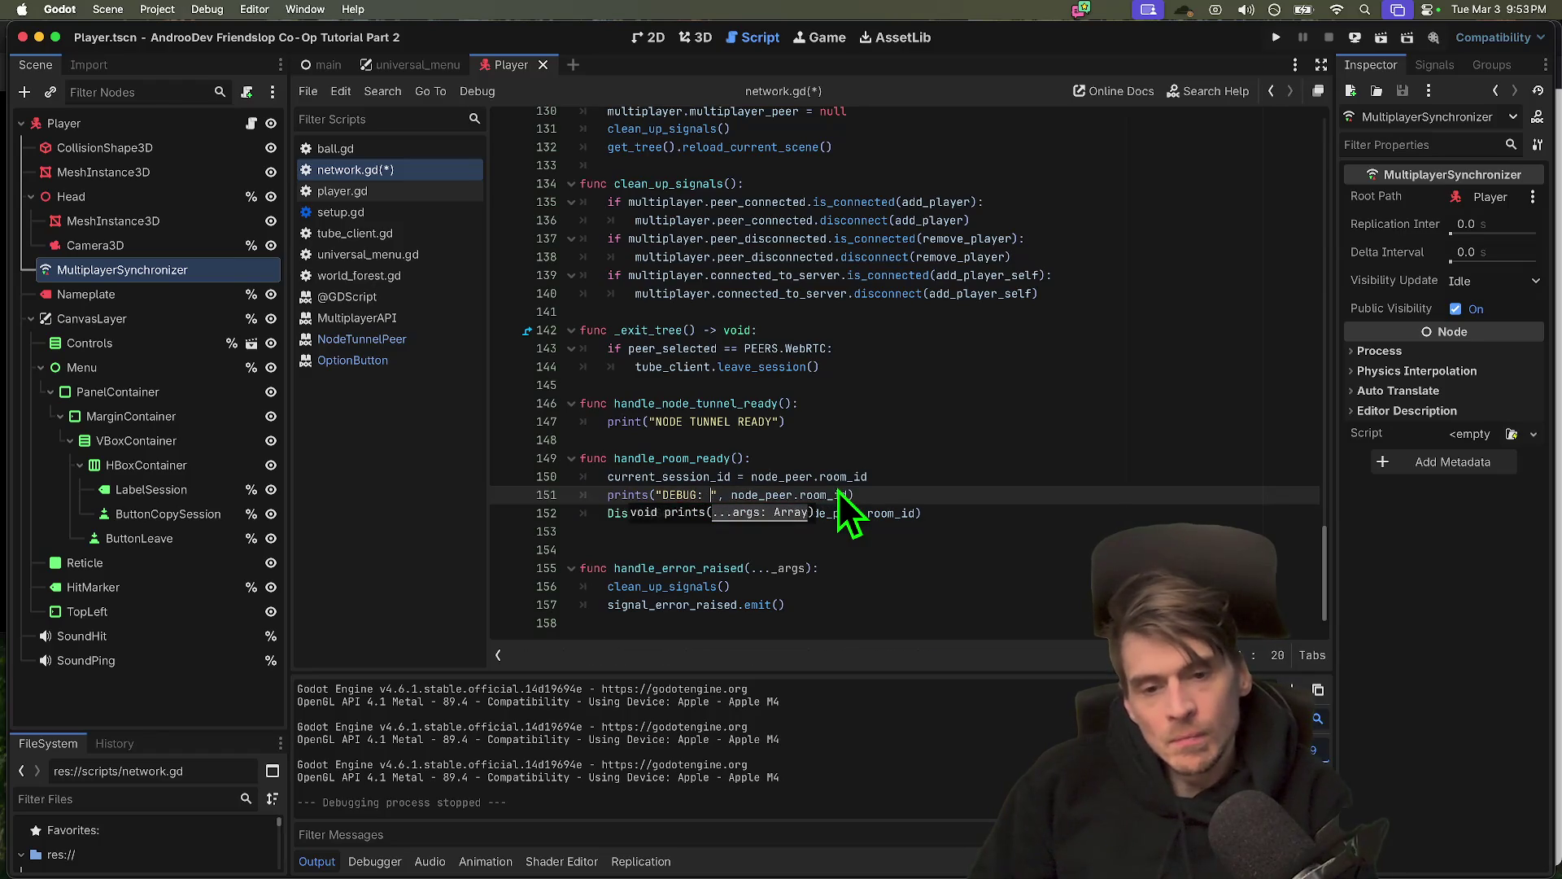
type("Room_")
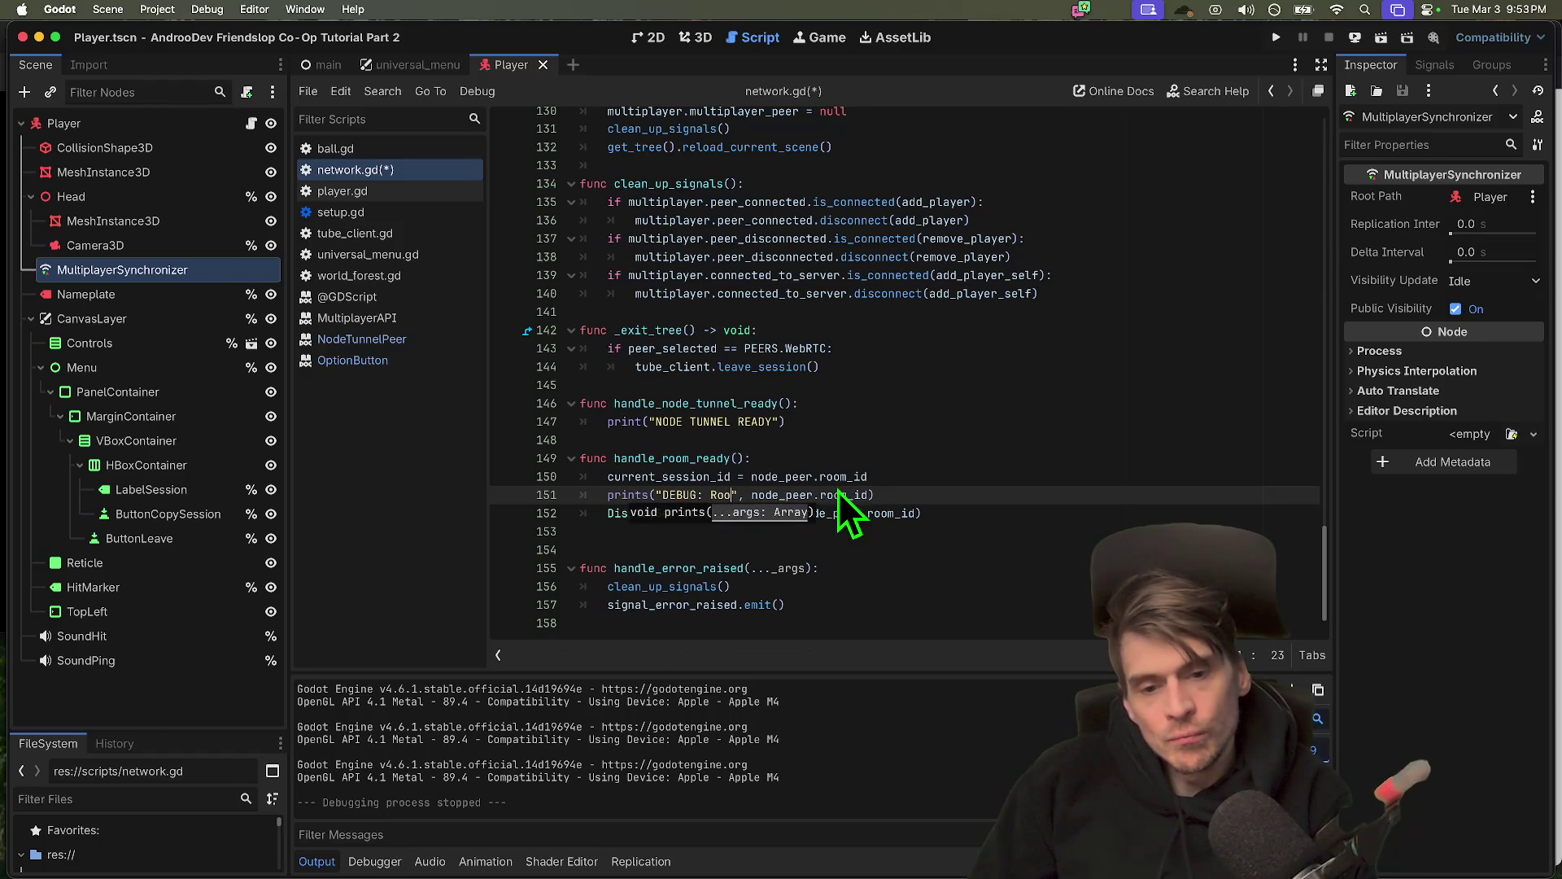
key("BackSpace")
key("BackSpace")
key("BackSpace")
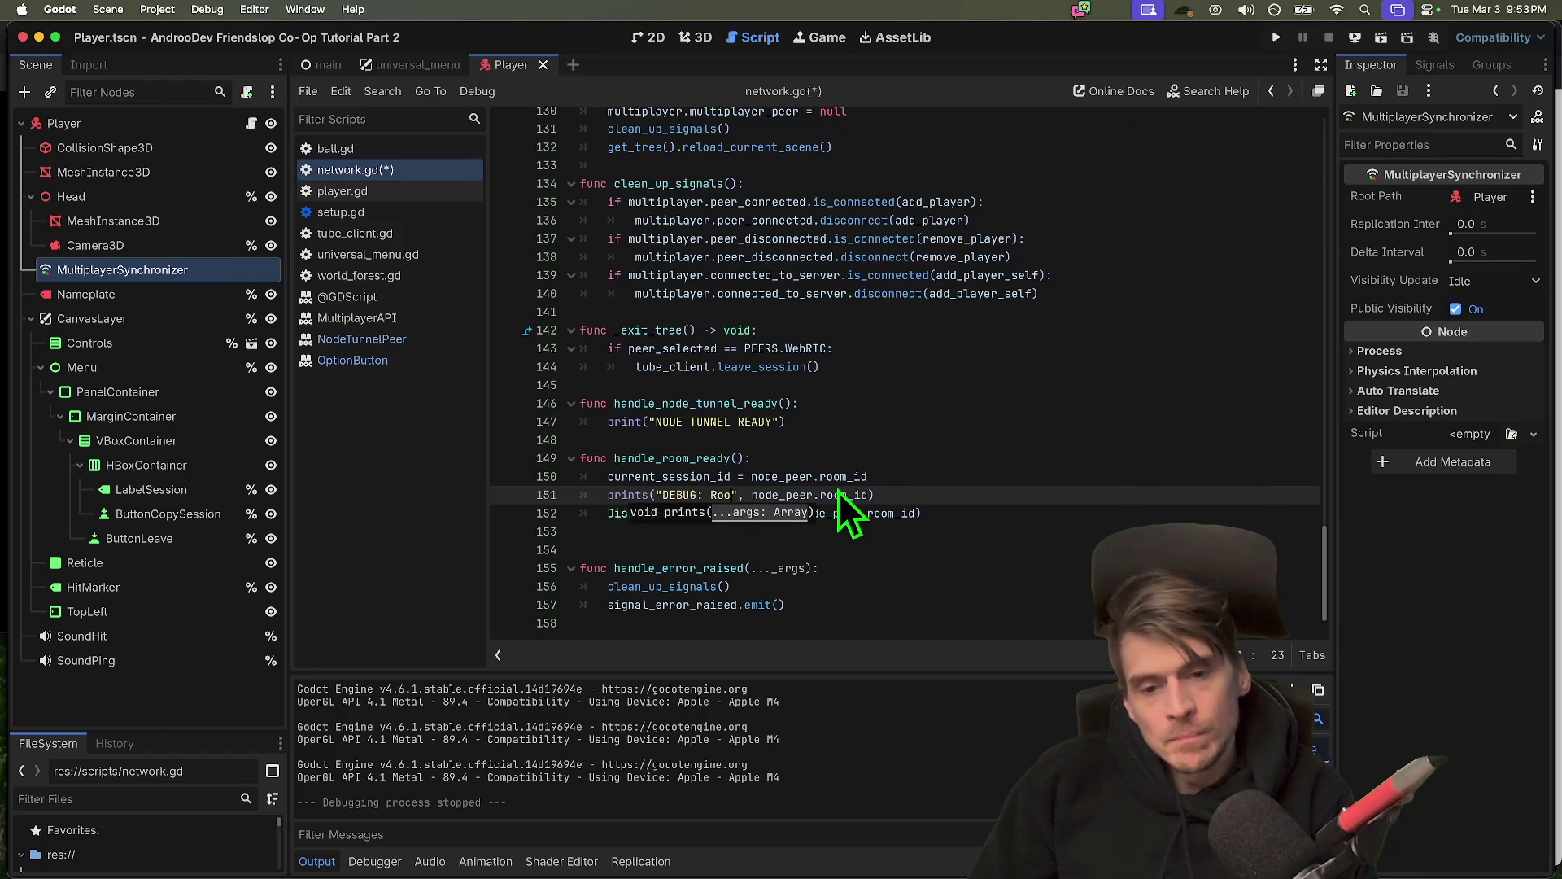
type("room_id:")
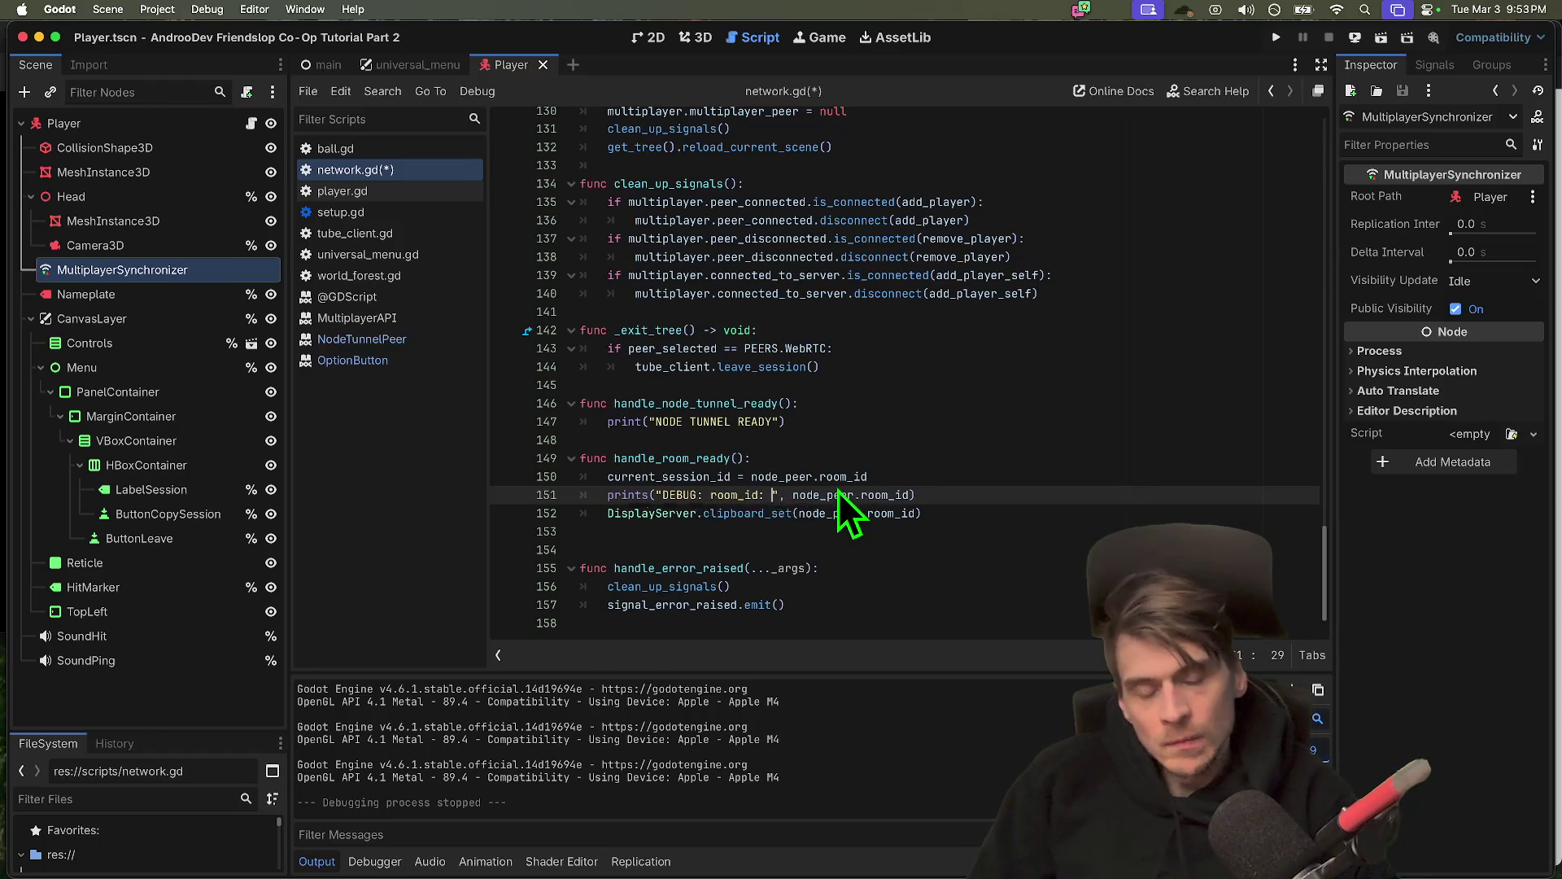
Prepend "Peer:" and multiplayer.get_unique_id() to the prints call, save network.gd, and rerun
left_click(932, 497)
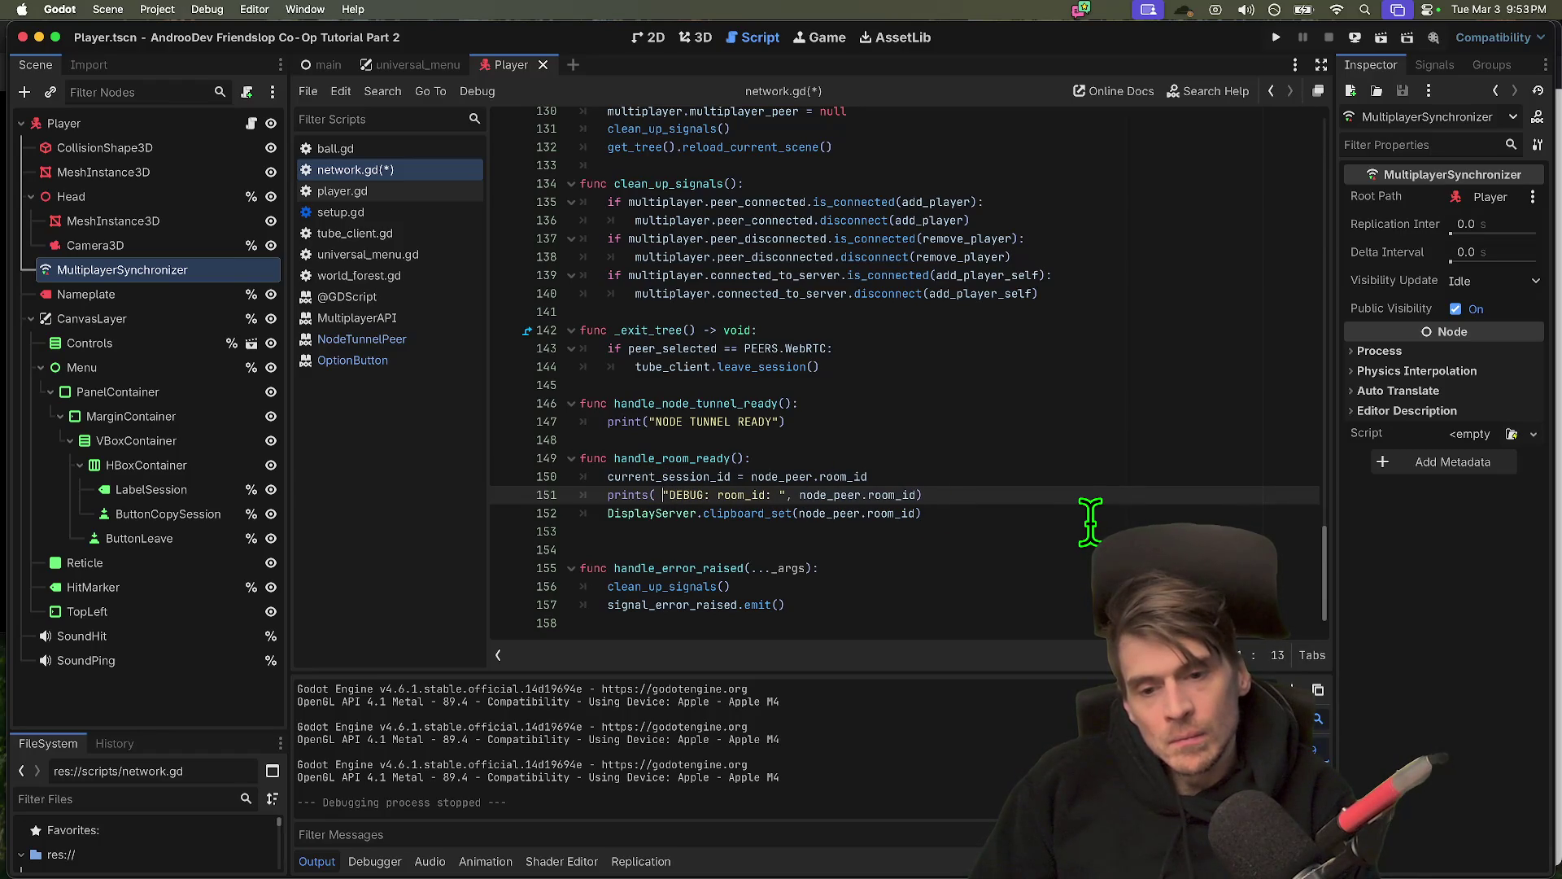
type("\"Peer:")
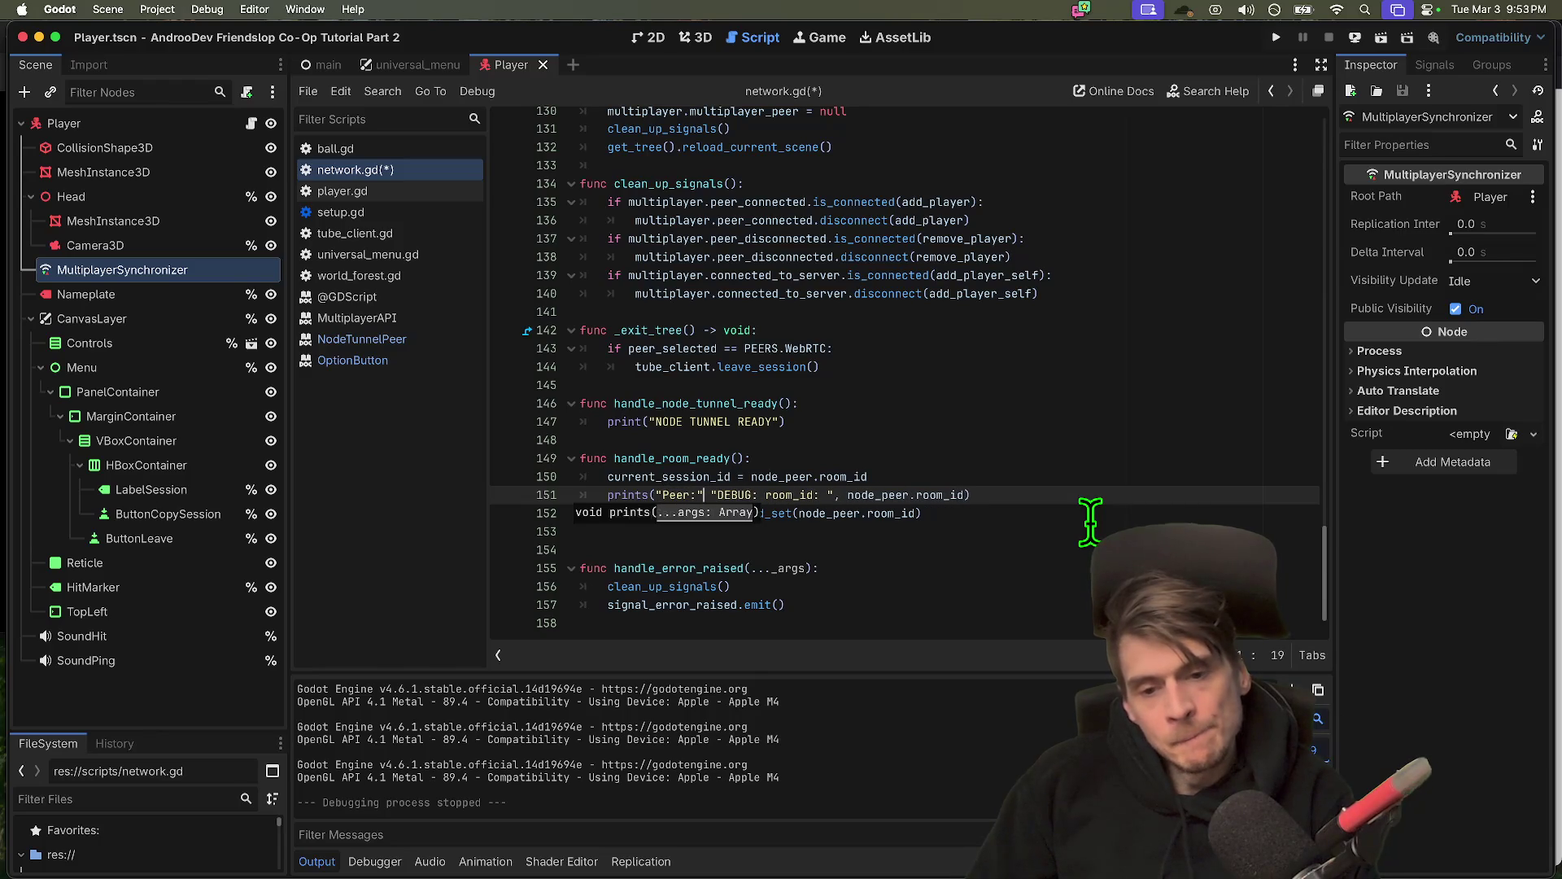
type("\" ")
type(" g")
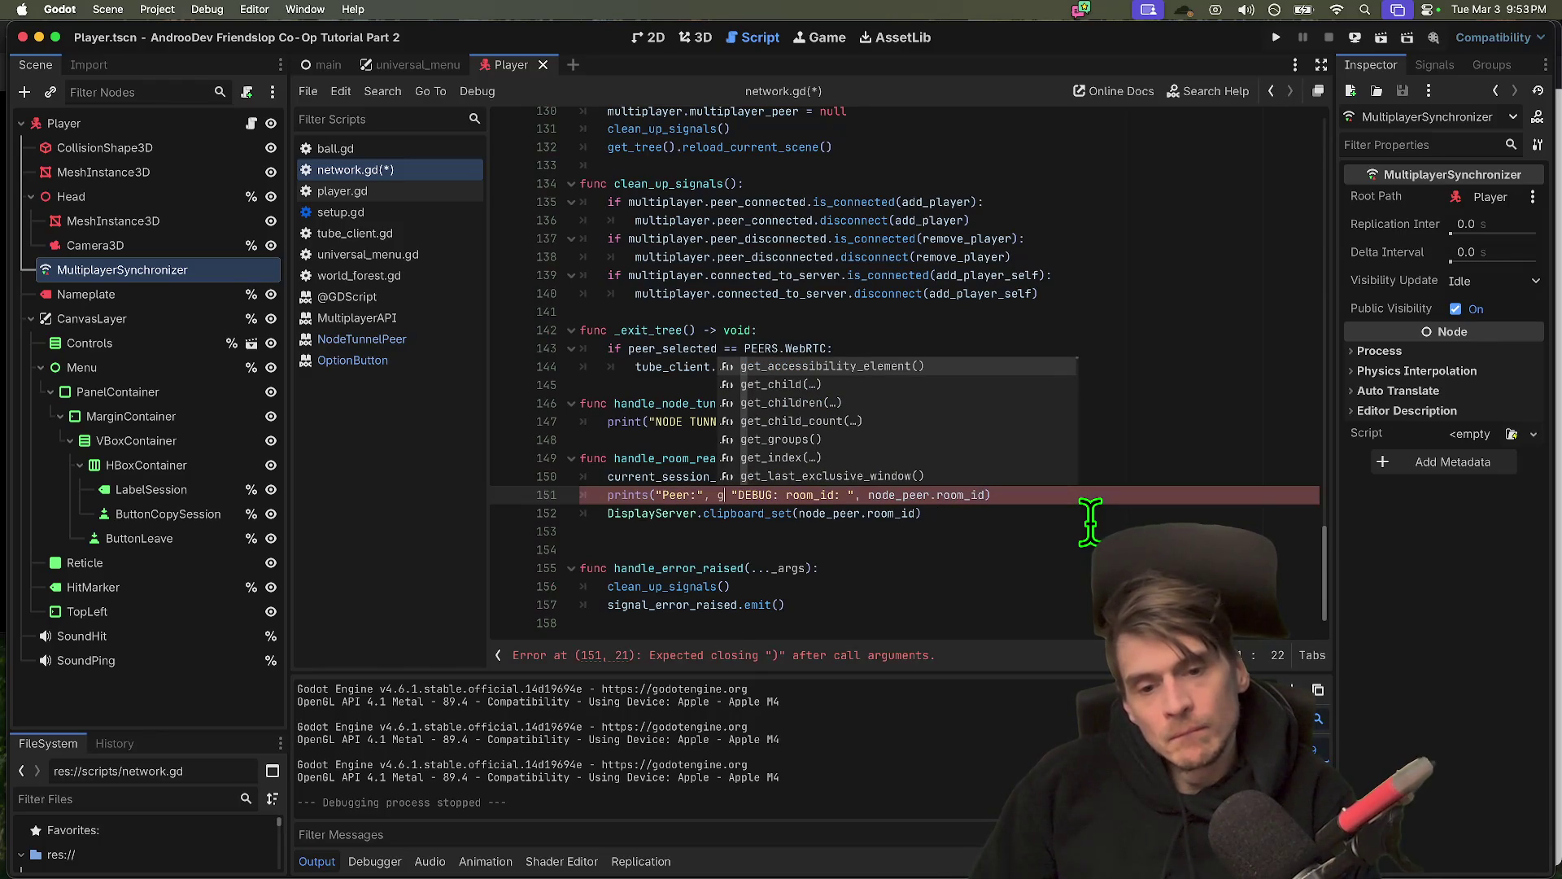
key("BackSpace")
type("multiplayer.get")
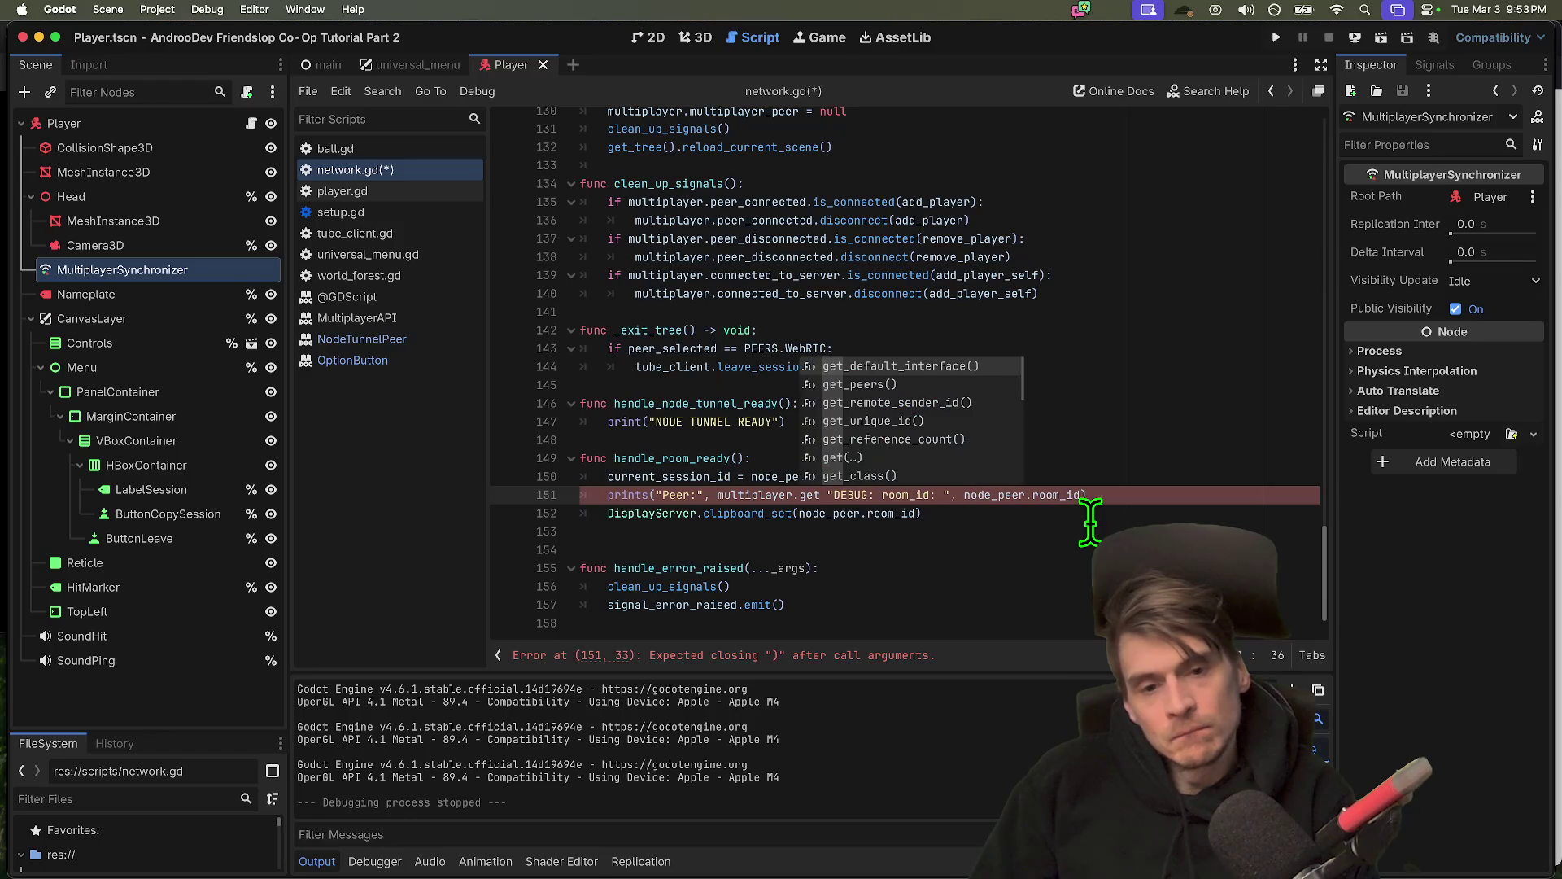
type("u")
key("Return")
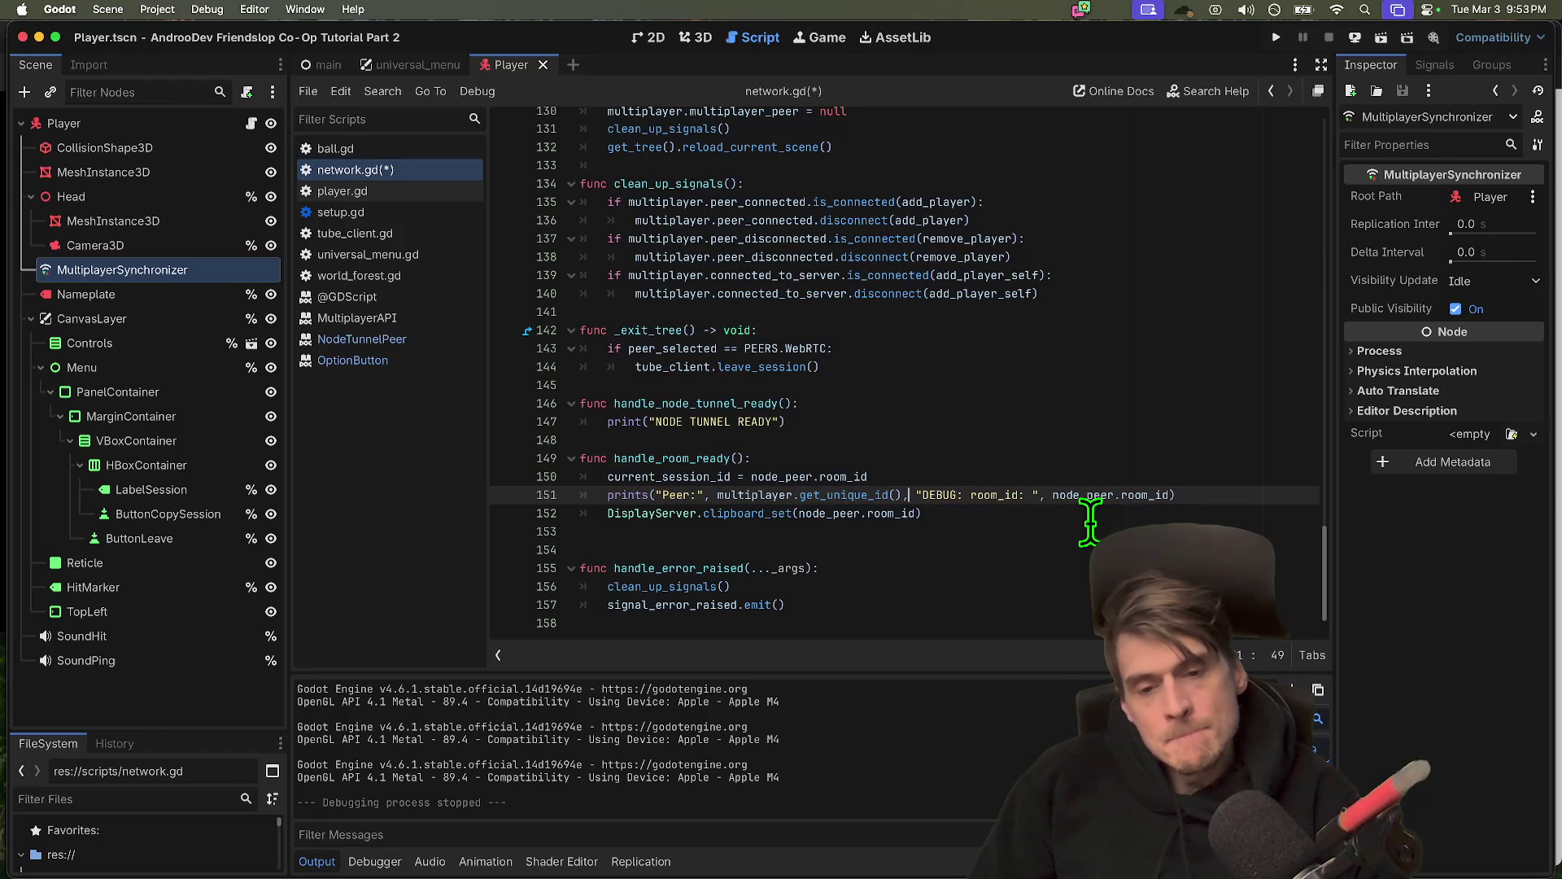
key("super+s")
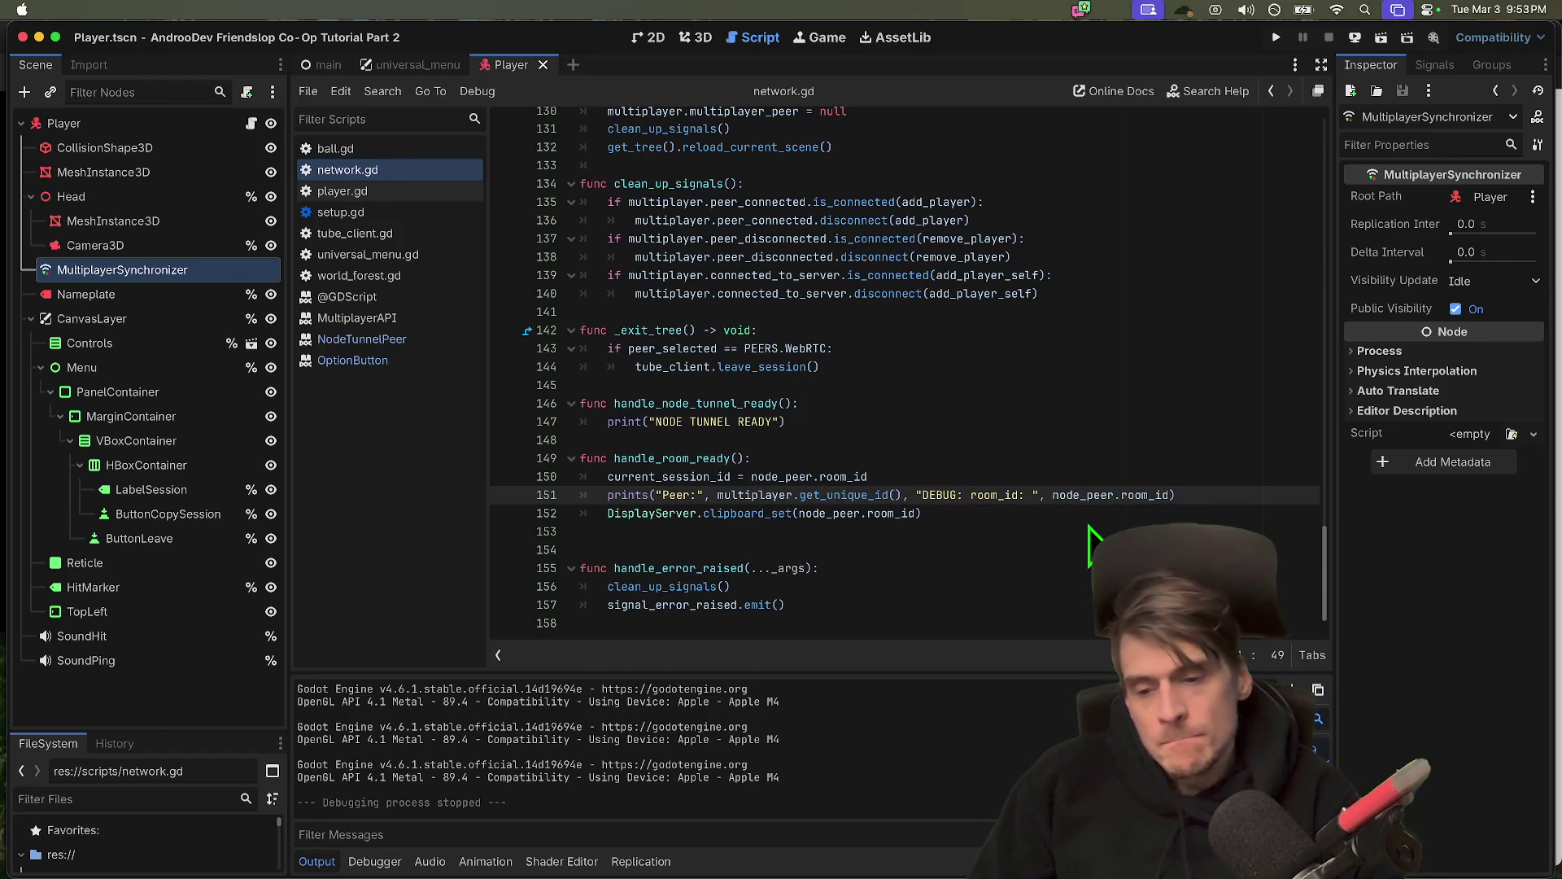
key("super+b")
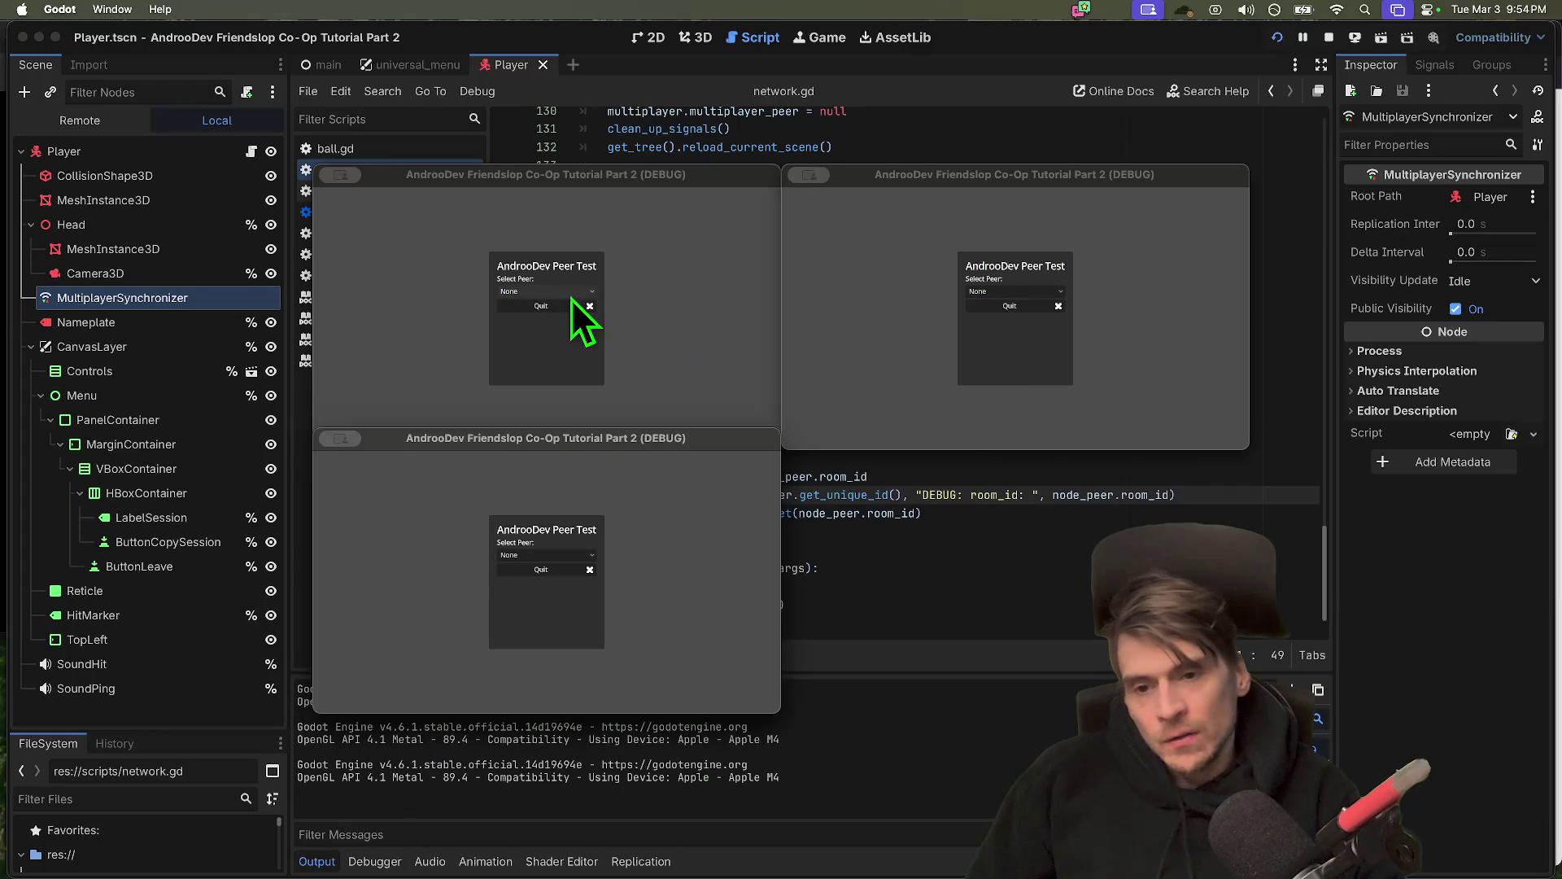
In the first debug instance, set Select Peer to EnetRelay and create a session
left_click(556, 291)
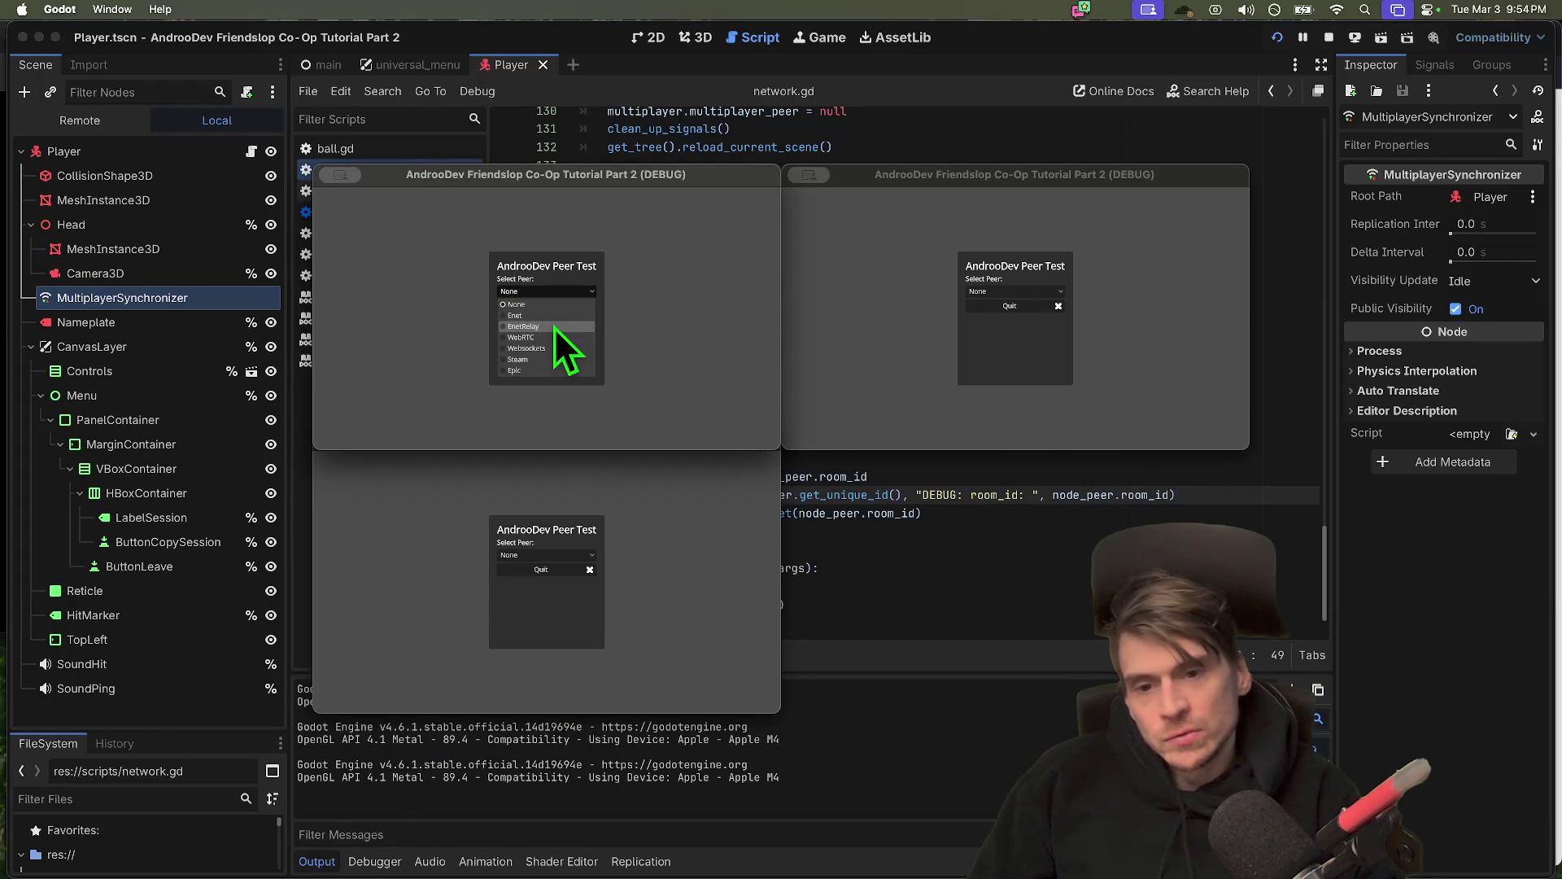
left_click(554, 329)
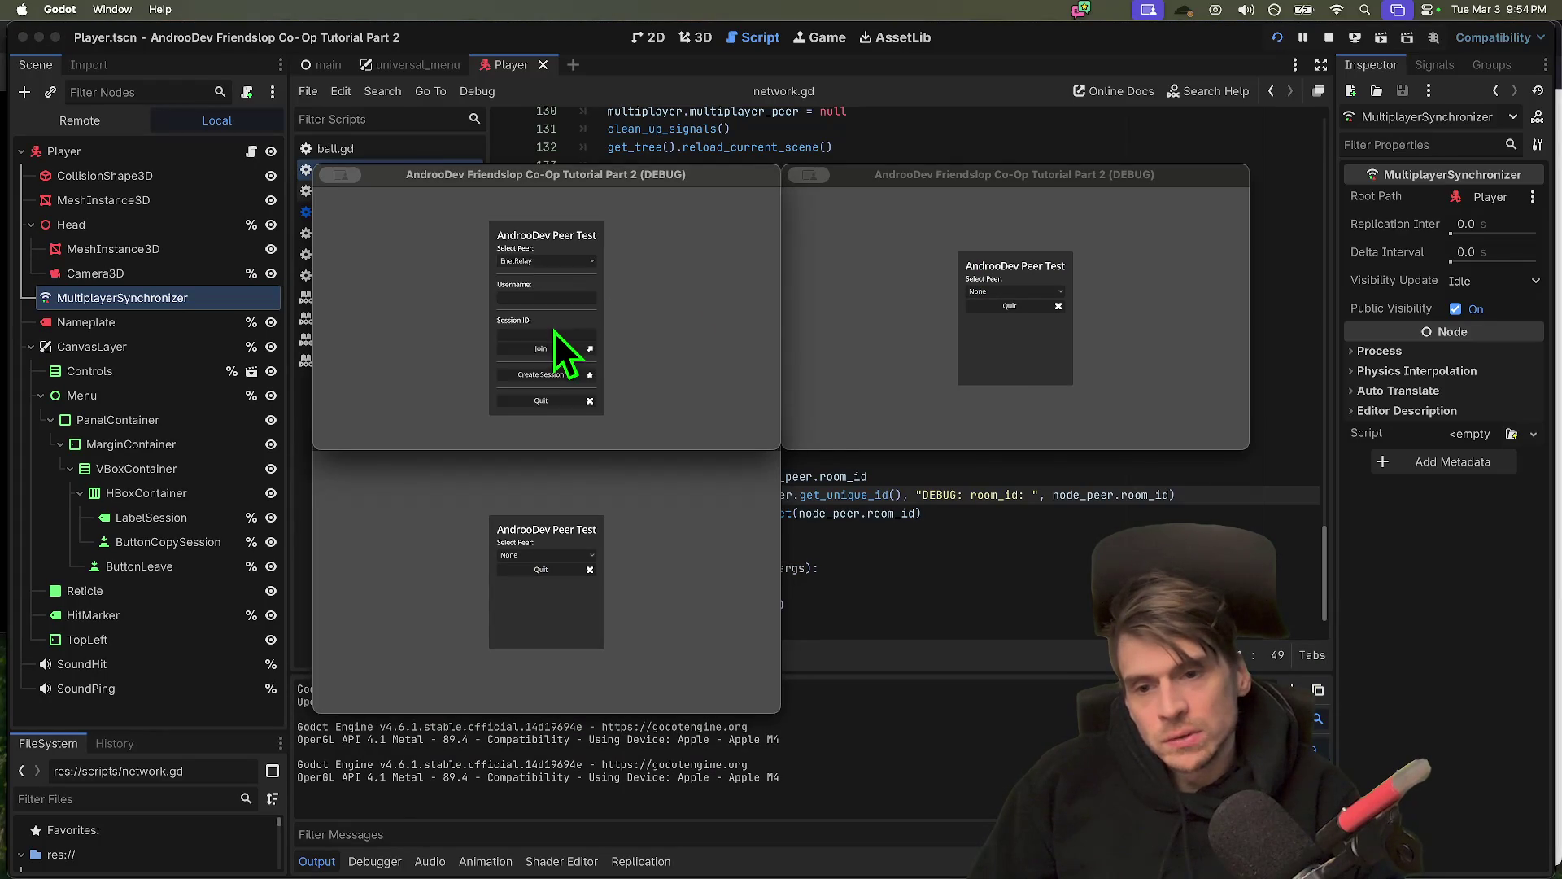
left_click(554, 374)
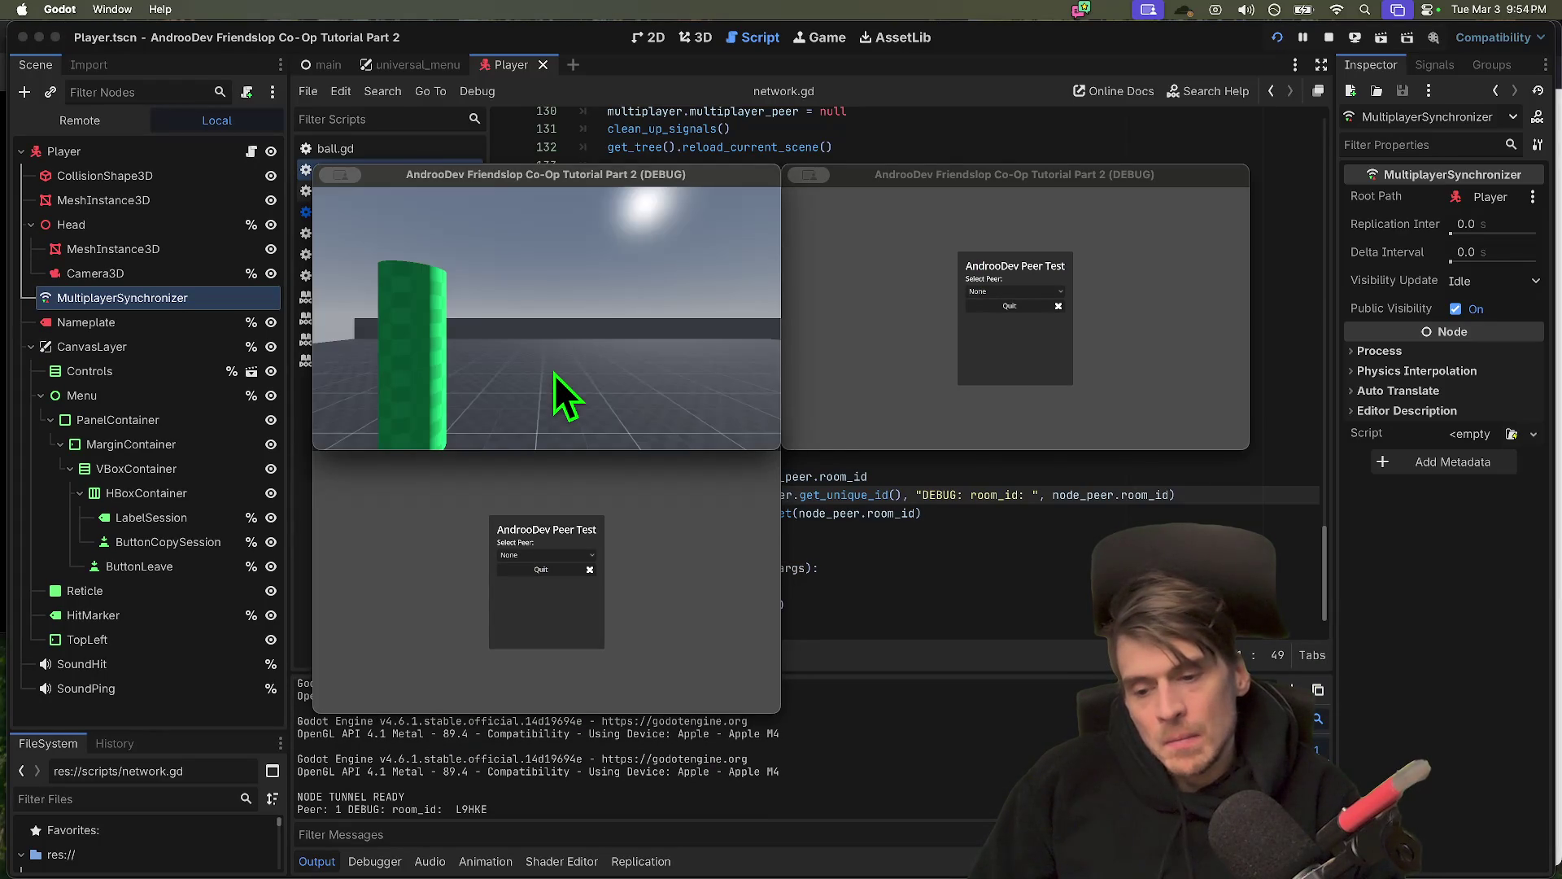
In the bottom instance, choose EnetRelay, enter the session ID, and join
left_click(585, 480)
left_click(578, 556)
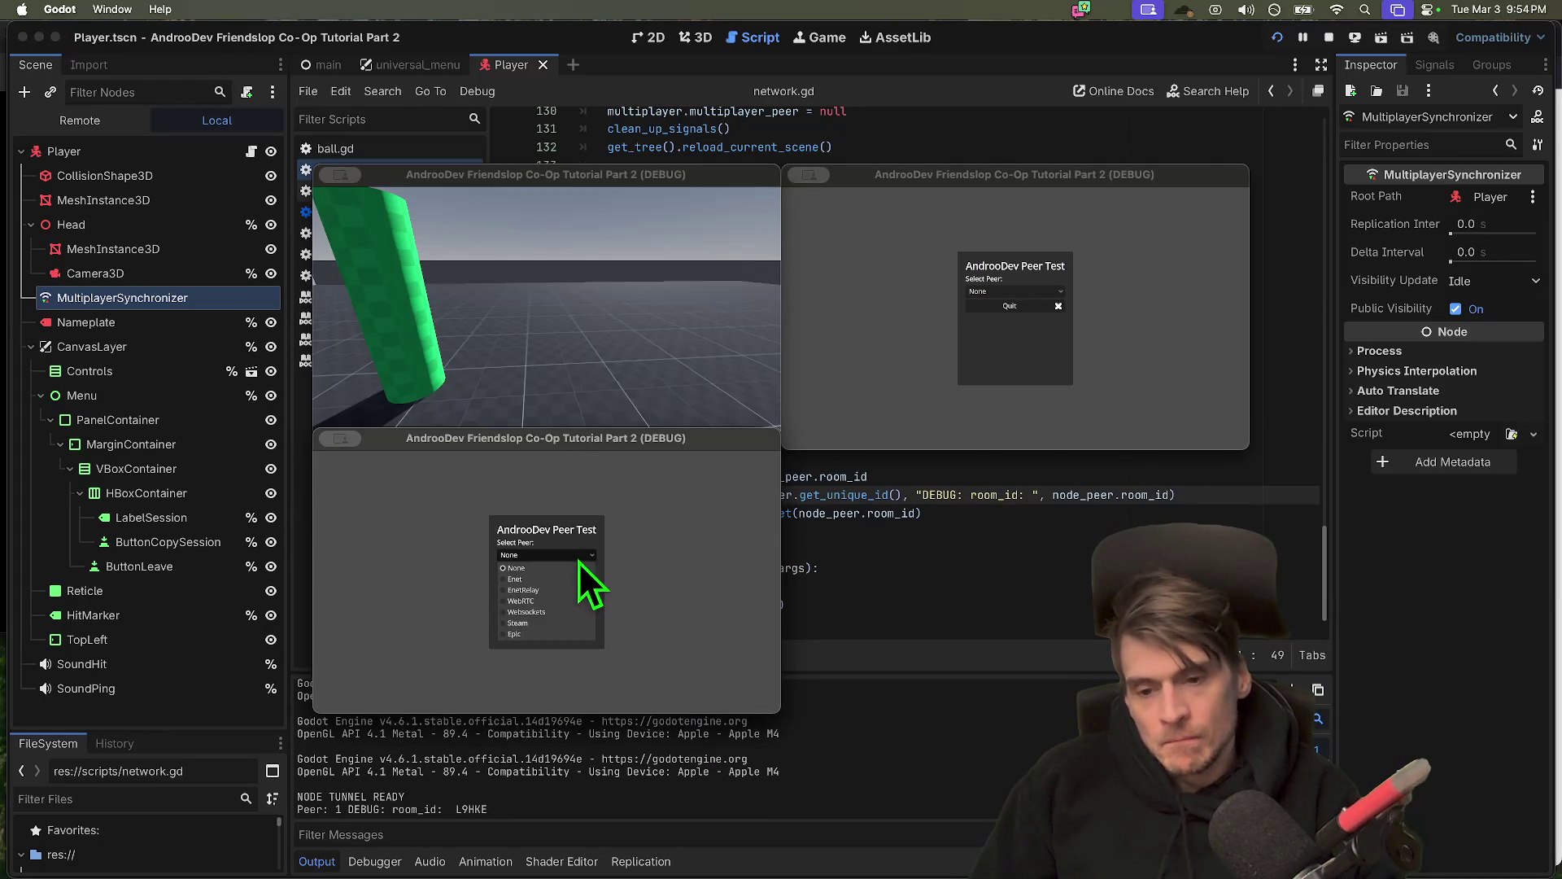
left_click(569, 593)
type("L9HKE")
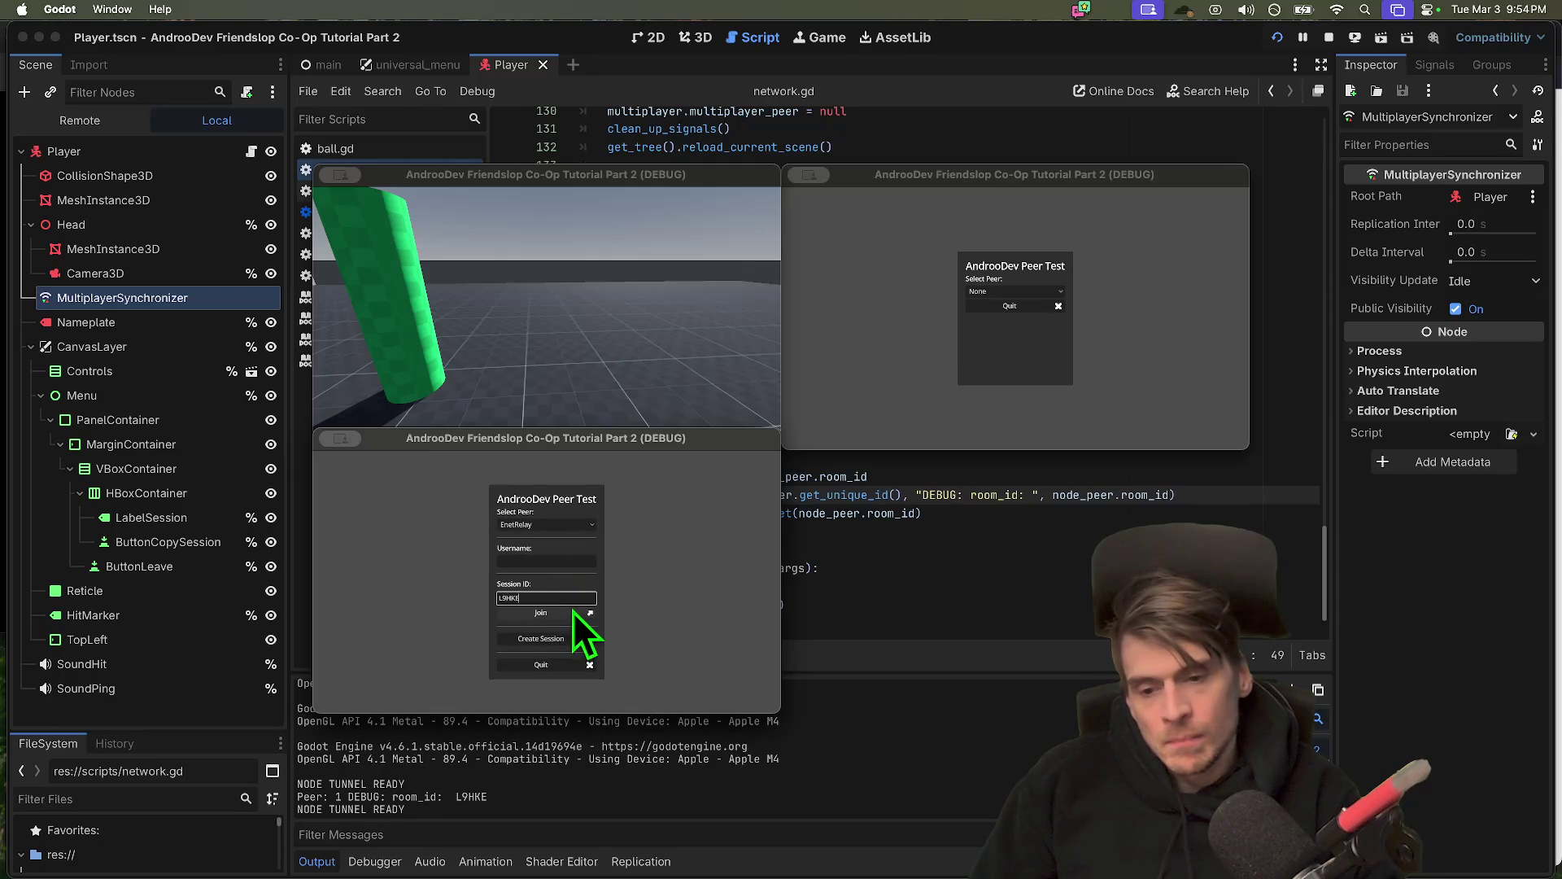
left_click(573, 616)
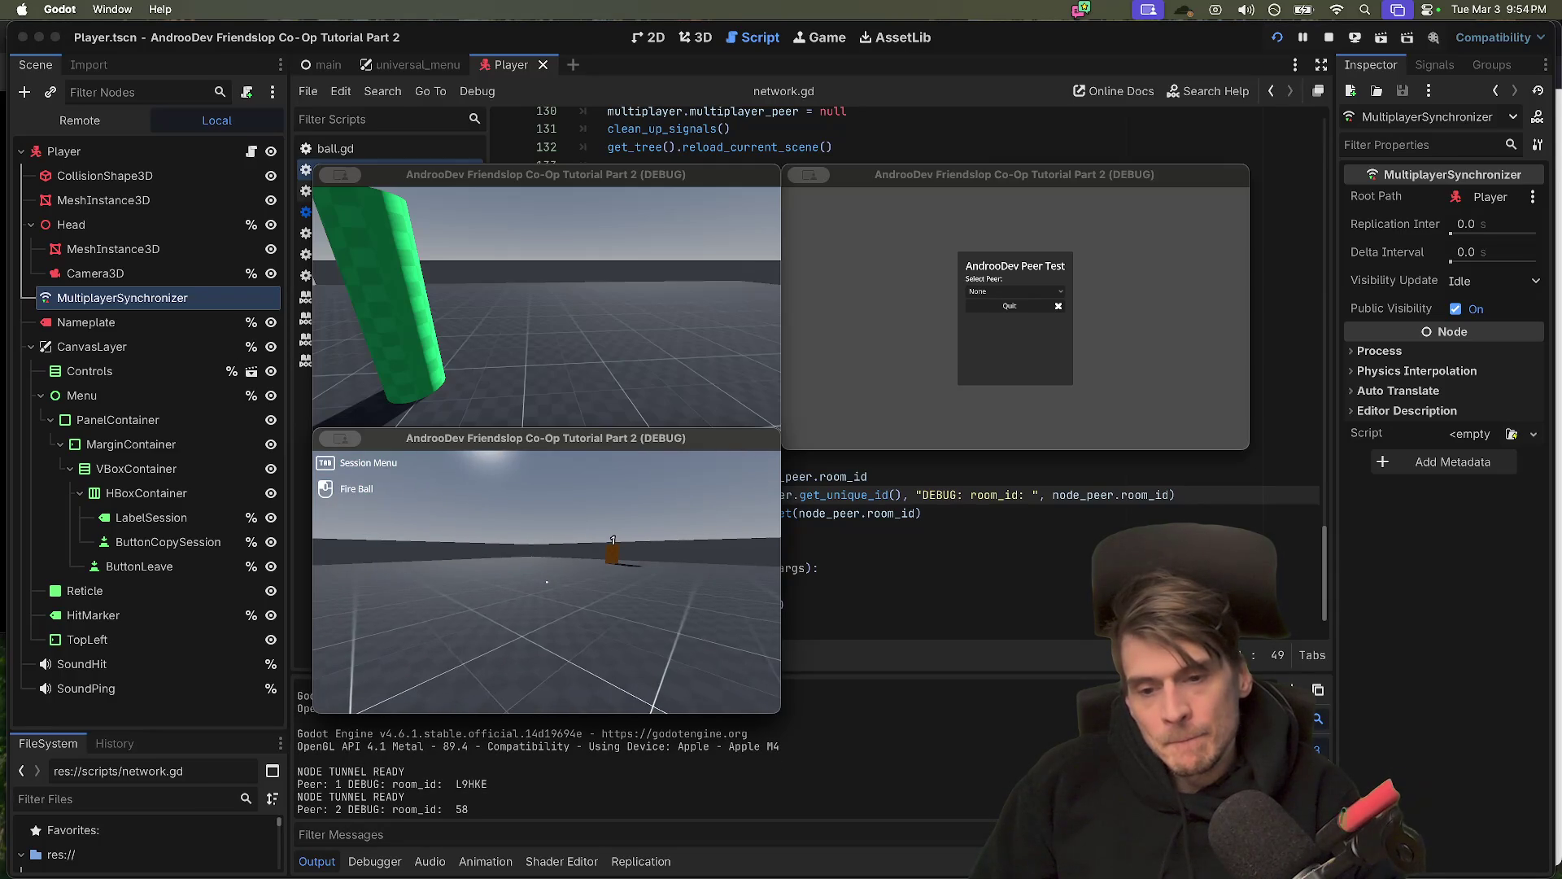
Capture a region screenshot of both debug windows and the output, saving it to the clipboard
key("super+shift+4")
key("Escape")
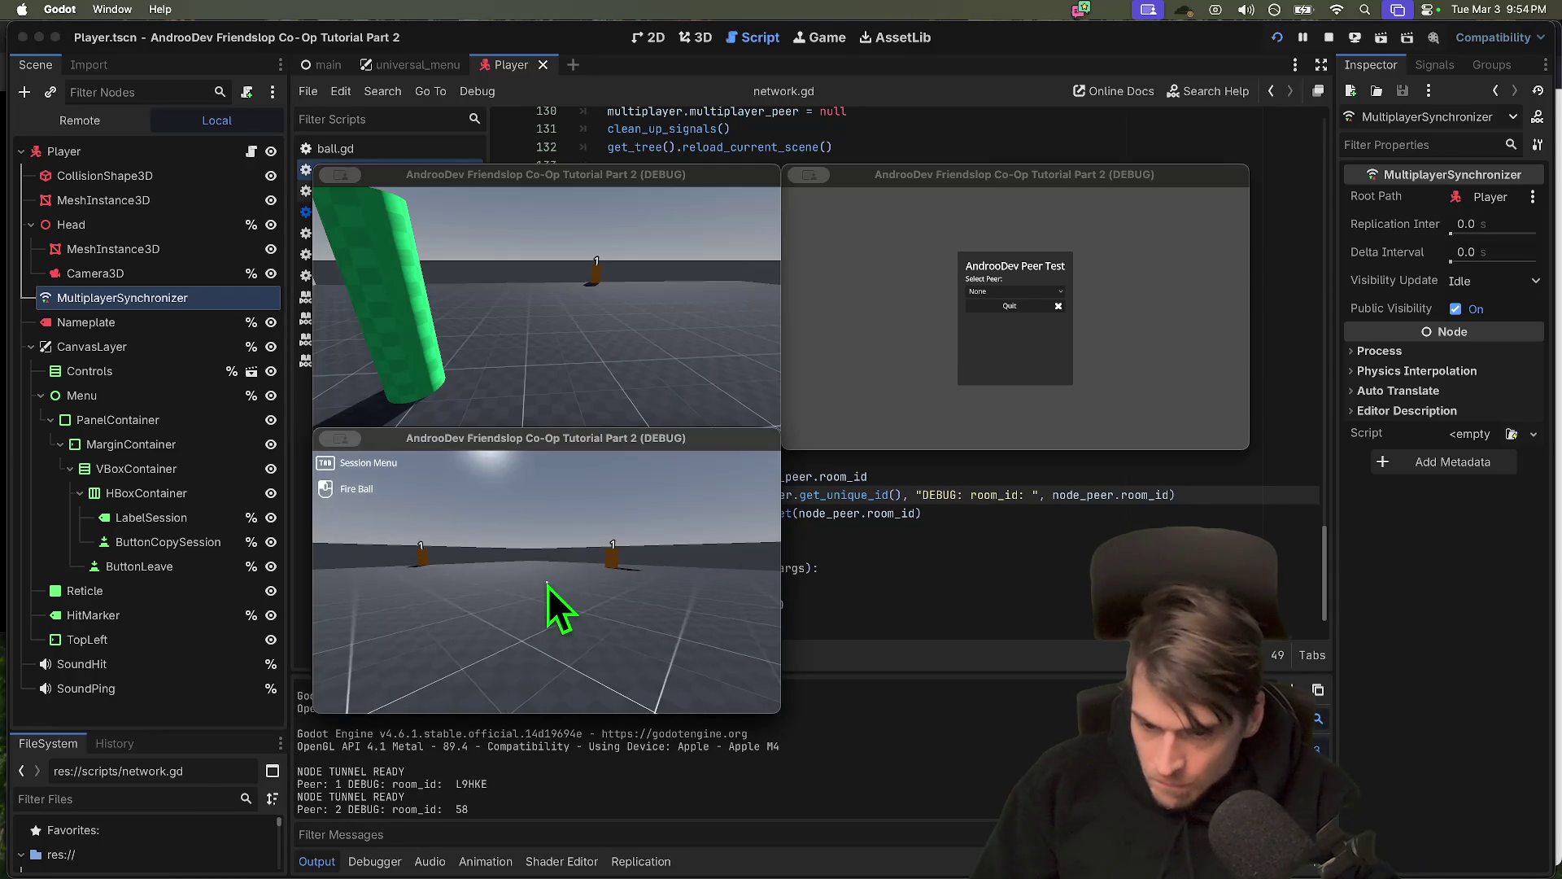
key("super+shift+4")
mouse_move(286, 856)
left_mouse_down()
mouse_move(693, 381)
mouse_move(826, 132)
mouse_move(810, 138)
left_mouse_up()
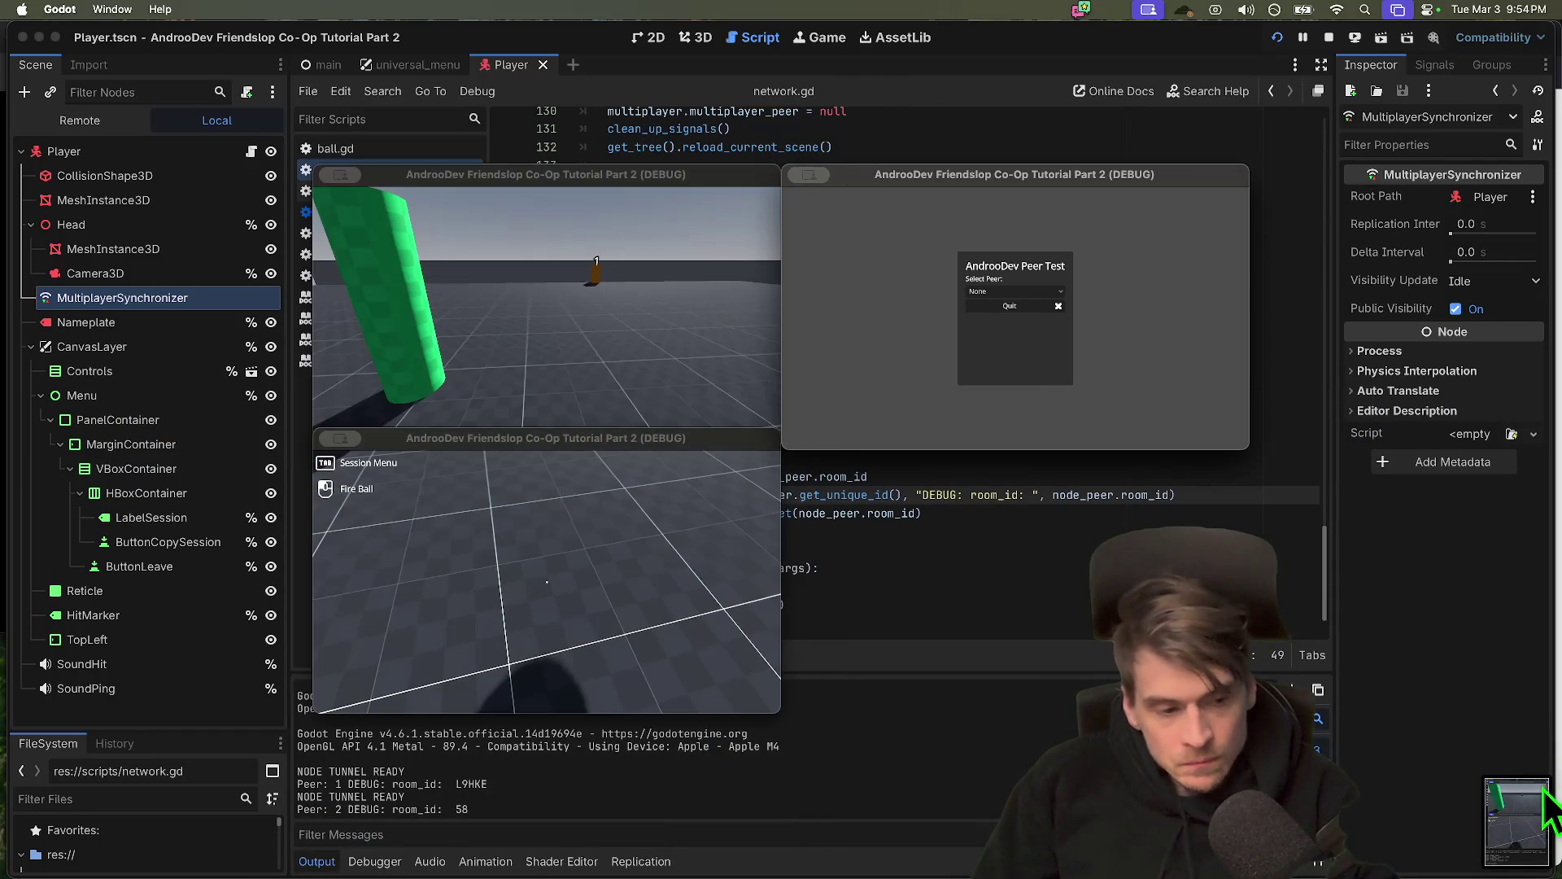
right_click(1517, 821)
left_click(1516, 712)
key("super+Tab")
key("super+Tab")
key("super+Tab")
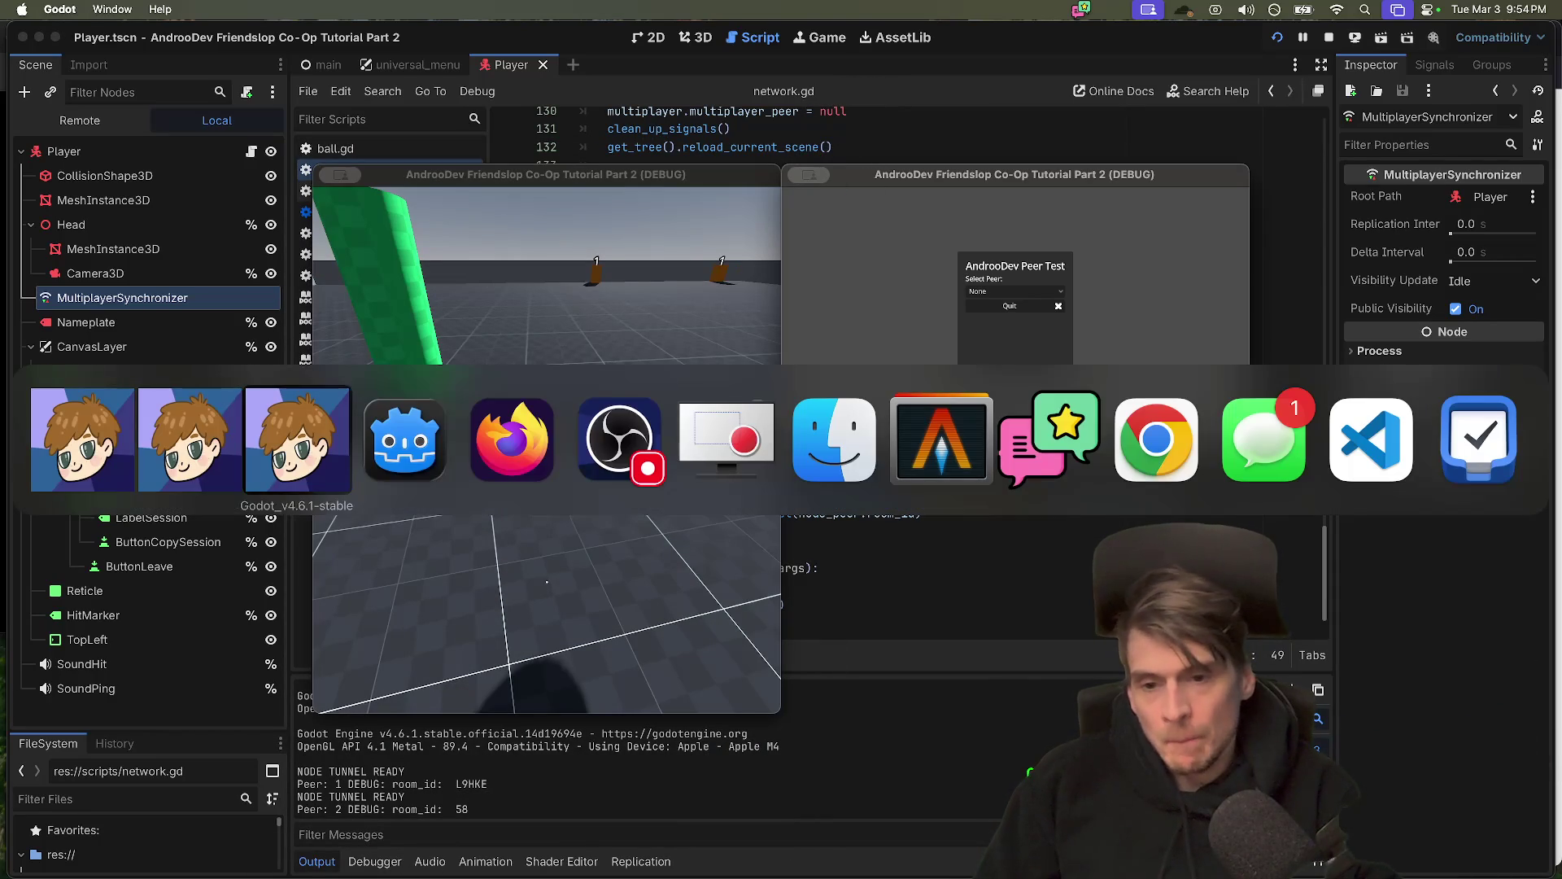
Look over the co-op template script notes in Firefox, then return to the Godot editor
key("super+Tab")
key("super+Tab")
key("super+shift+Tab")
key("super+shift+Tab")
key("super+shift+Tab")
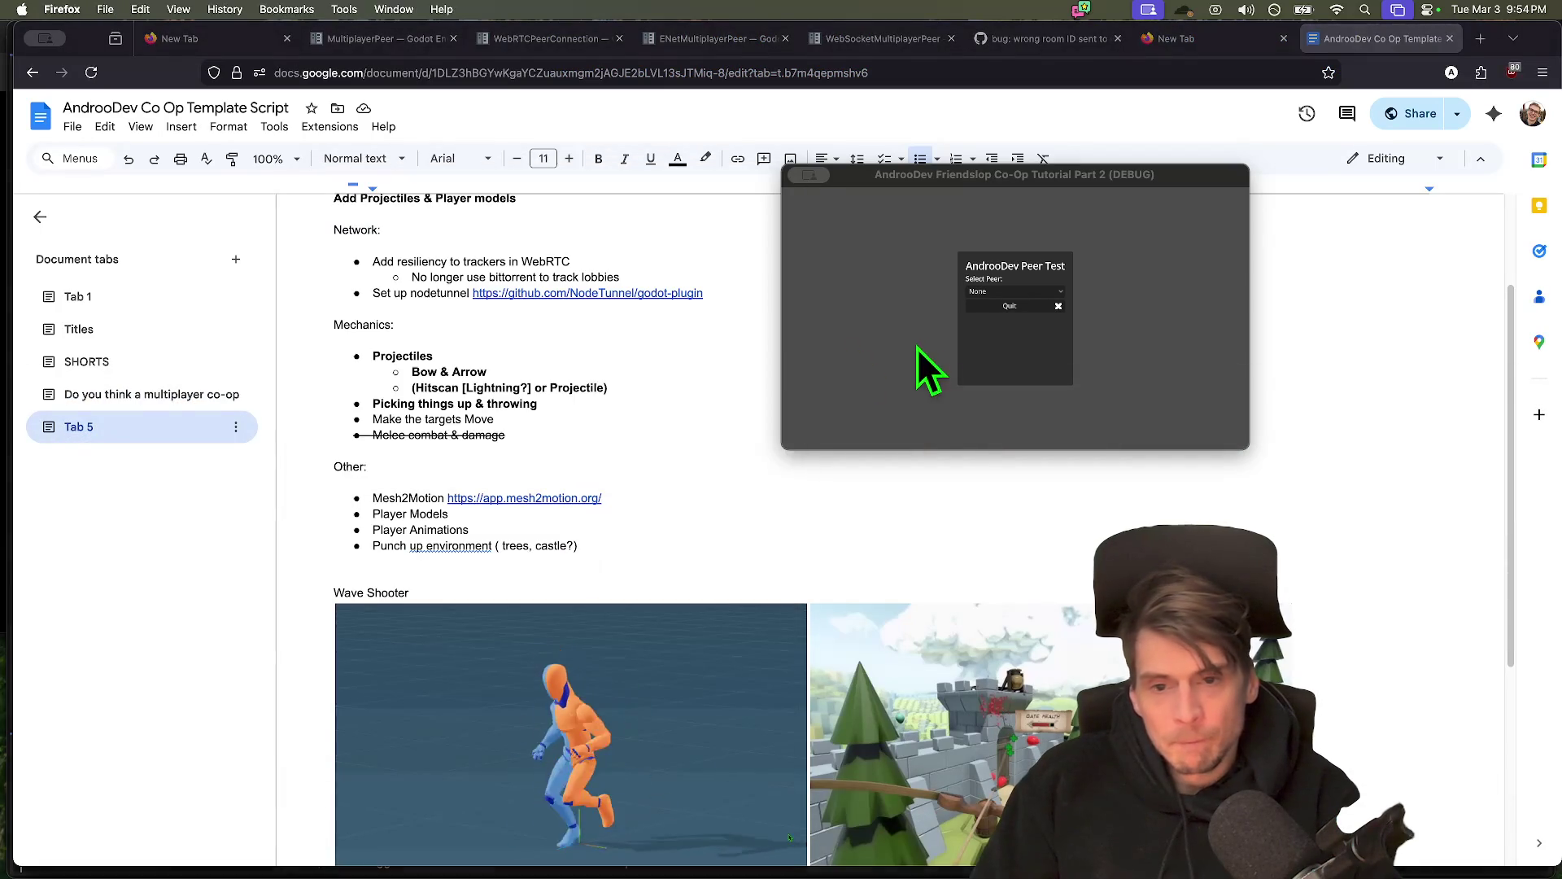
key("super+Tab")
key("super+Tab")
key("super+Tab")
key("super+shift+Tab")
key("super+shift+Tab")
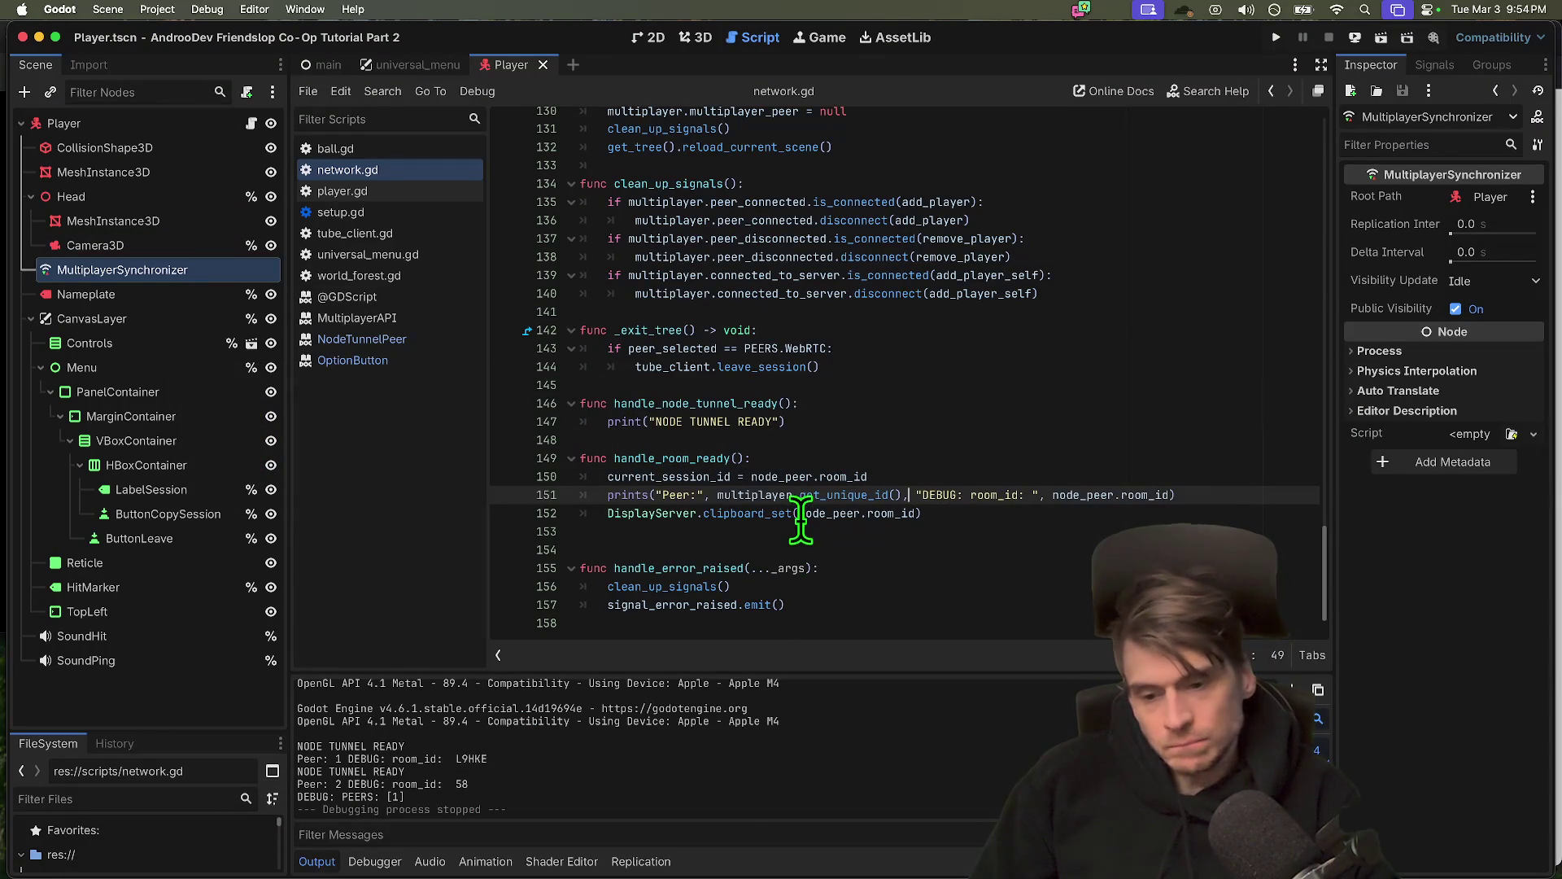
Open the NodeTunnelPeer class reference from room_id in network.gd
mouse_move(719, 846)
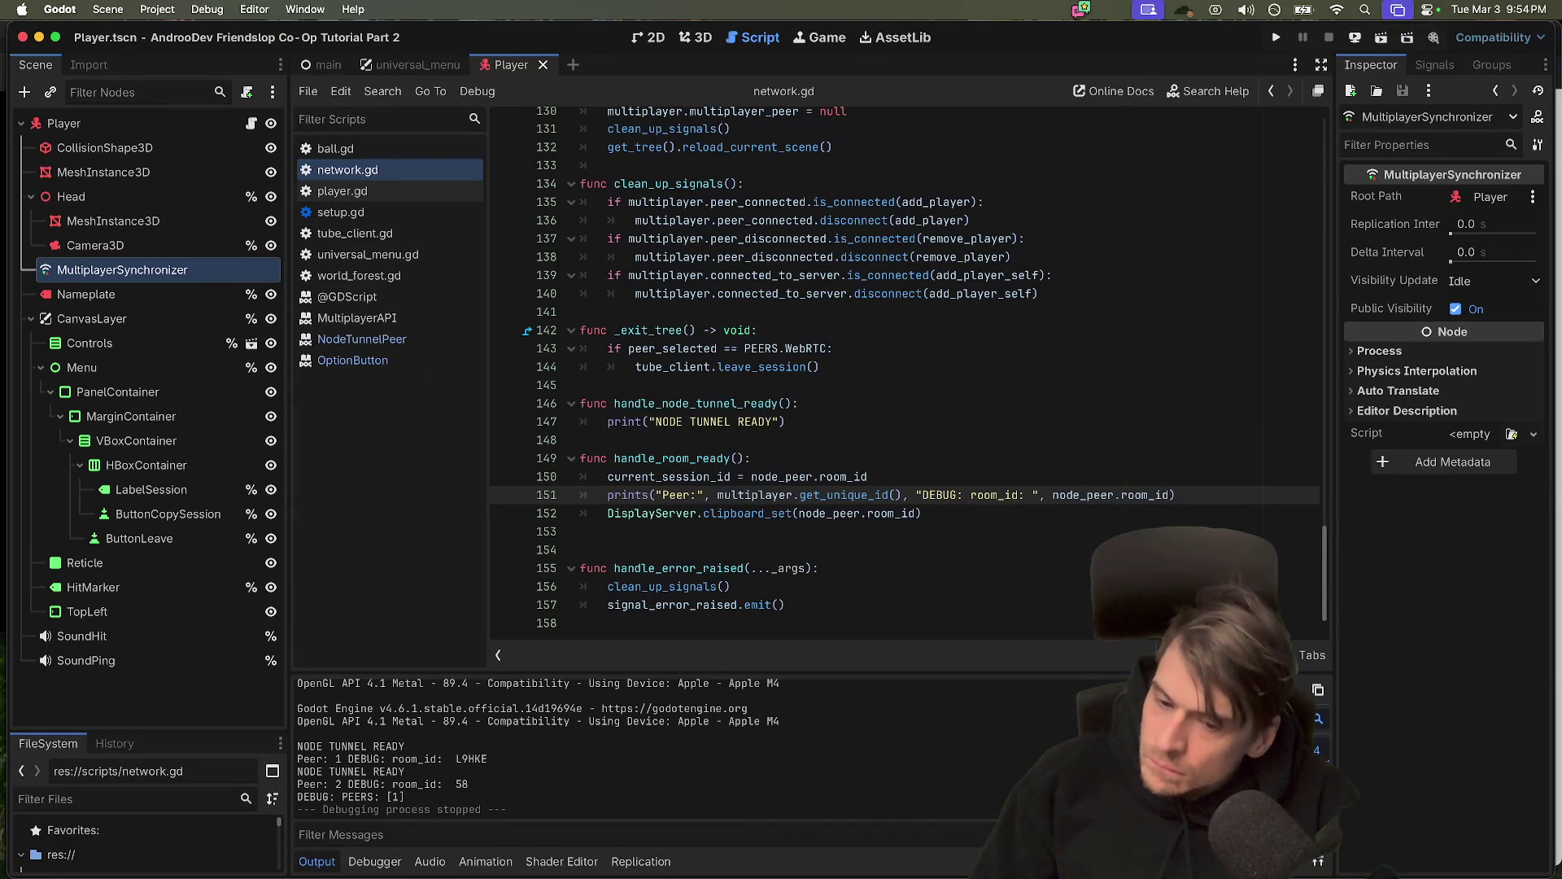
left_click(990, 569)
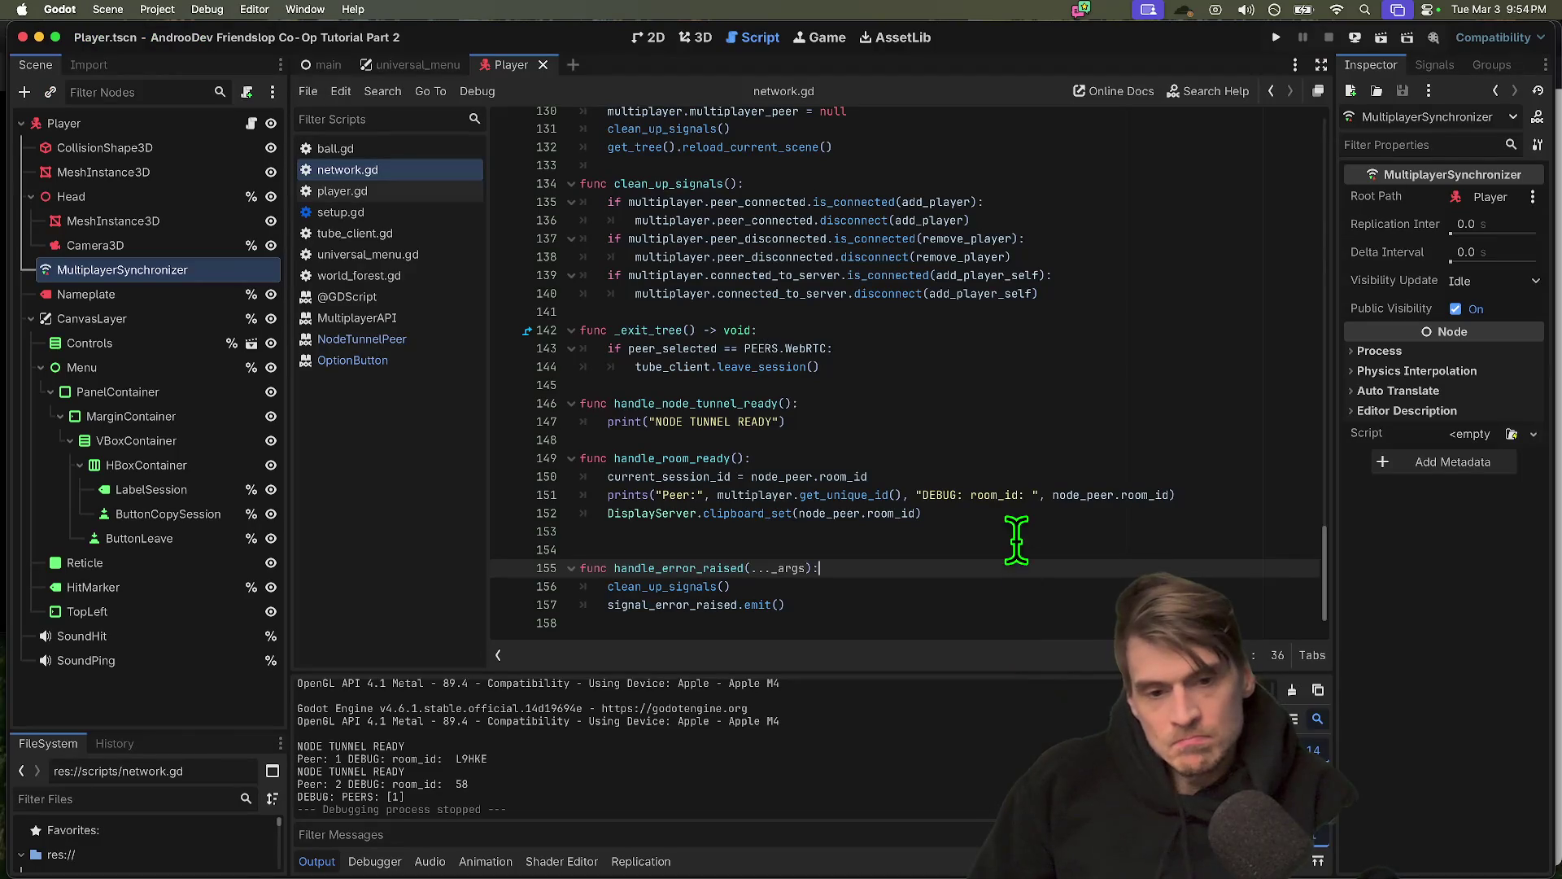
left_click(1010, 533)
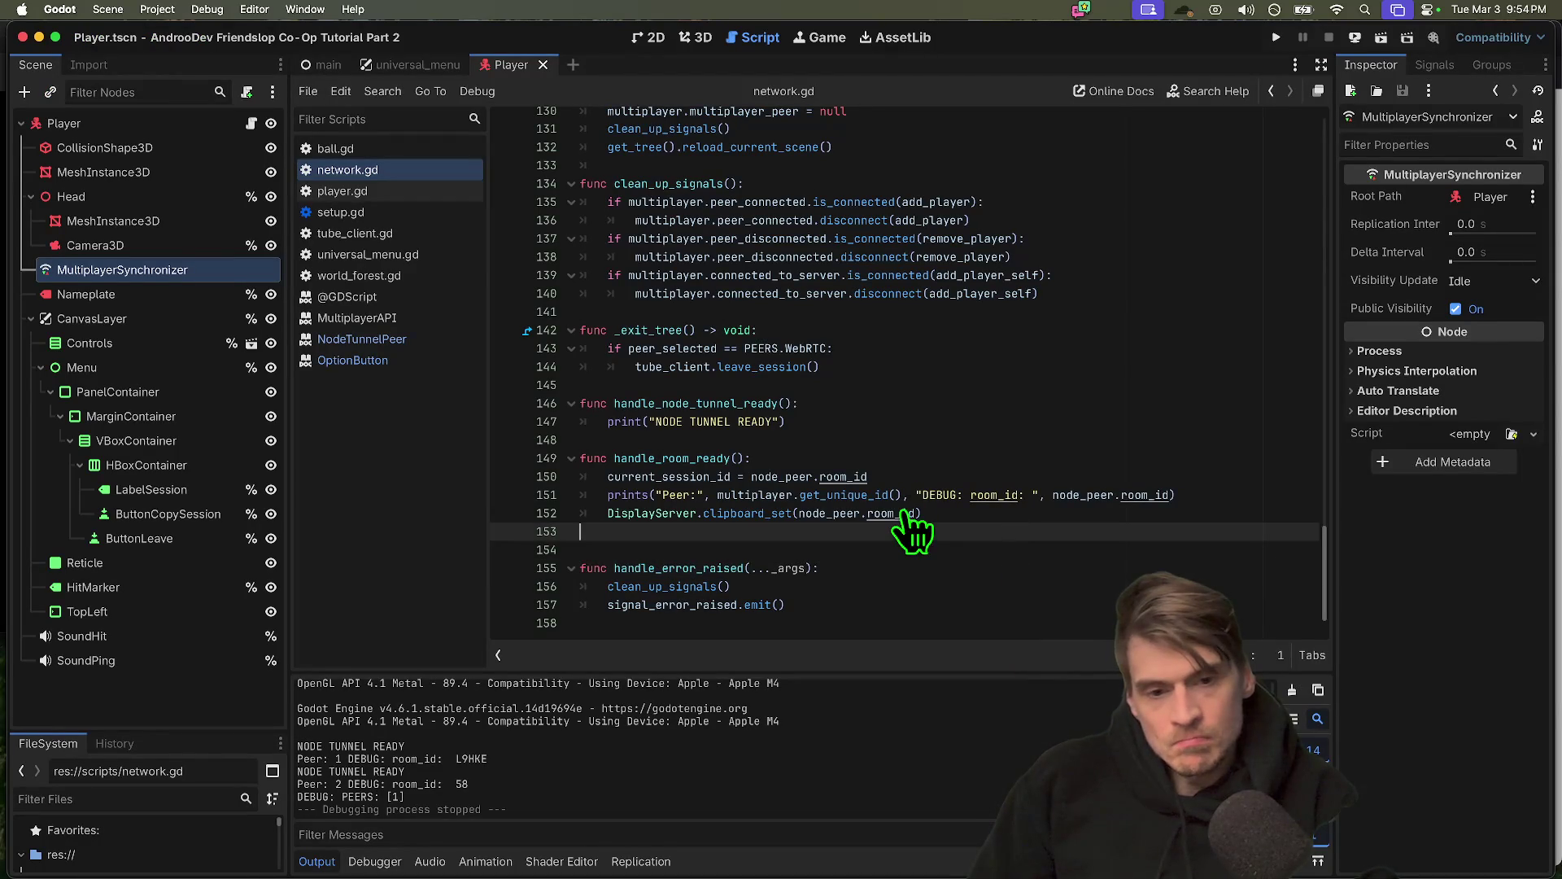
left_click(844, 477, "super")
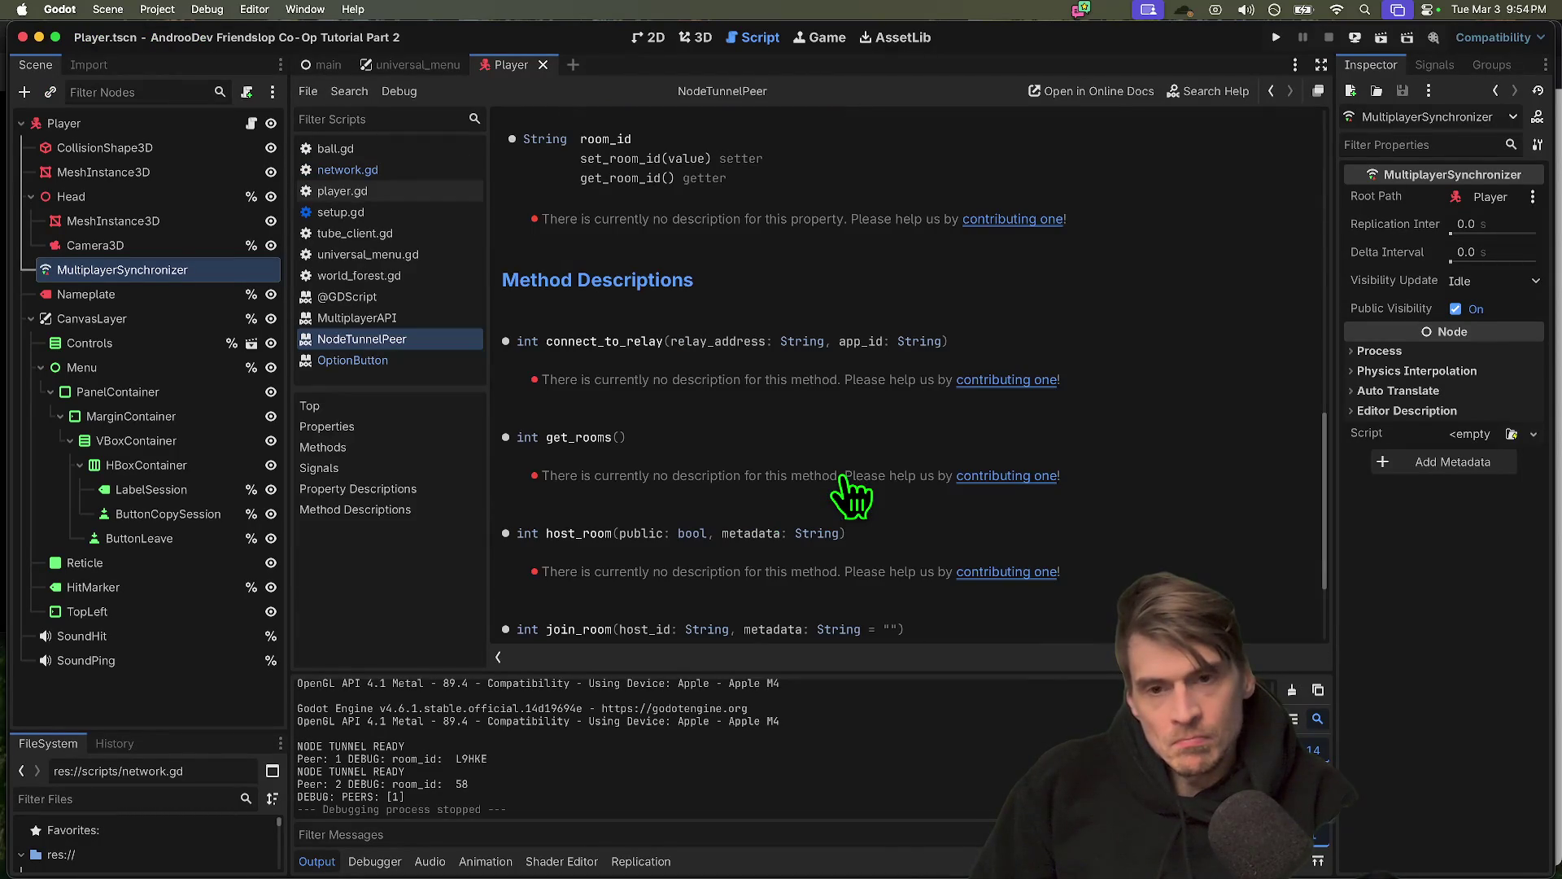
Scroll through NodeTunnelPeer's methods, signals and room_id property, then switch to Discord
scroll(842, 479, "up", 5)
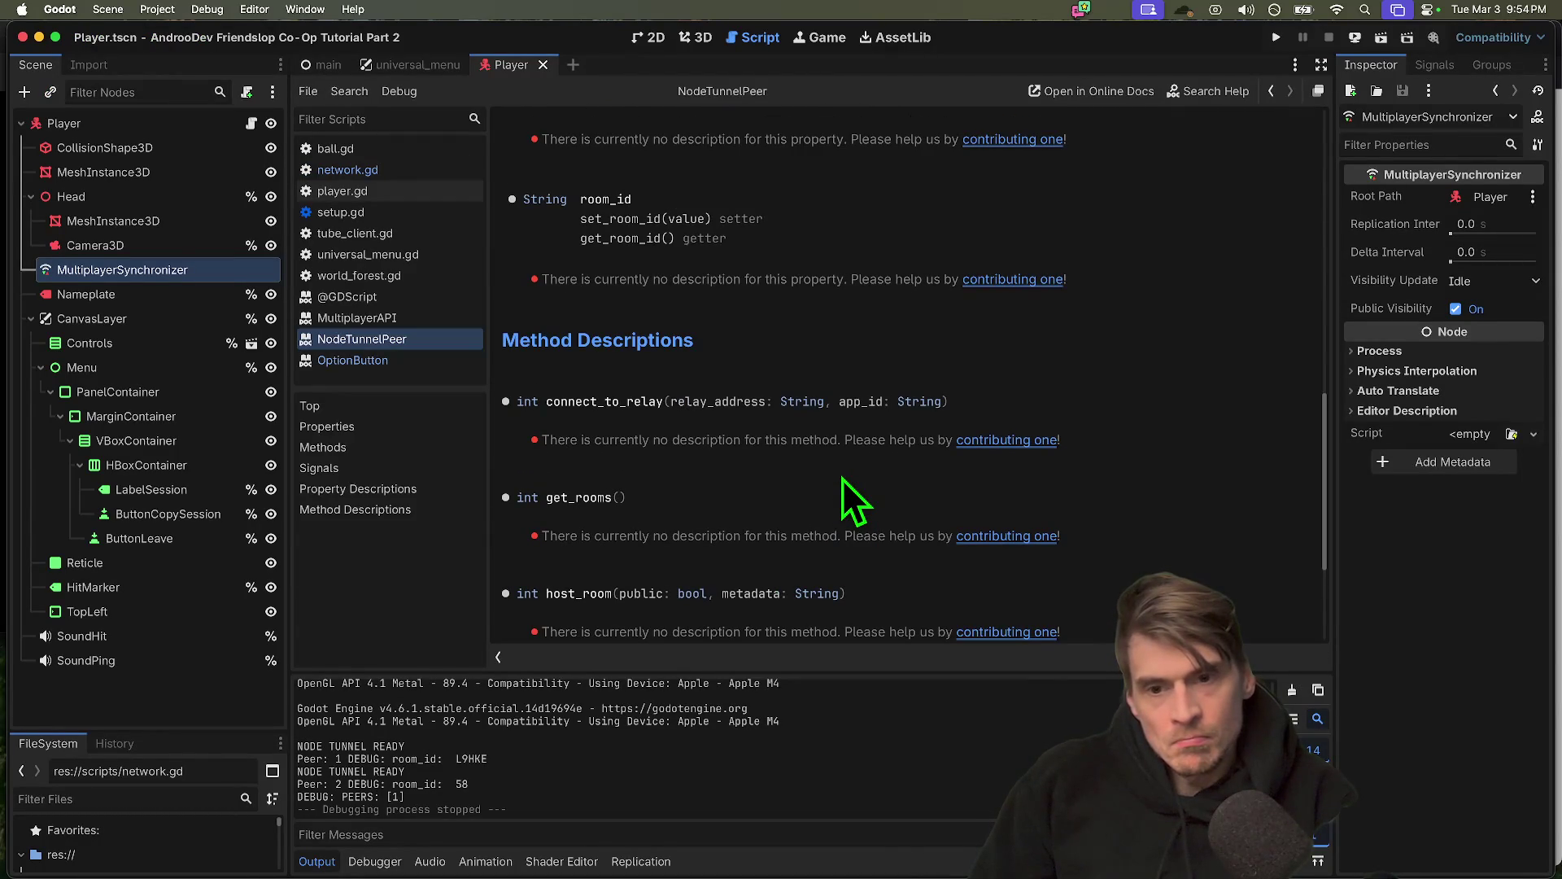
scroll(834, 488, "down", 8)
scroll(829, 495, "up", 10)
scroll(828, 496, "up", 7)
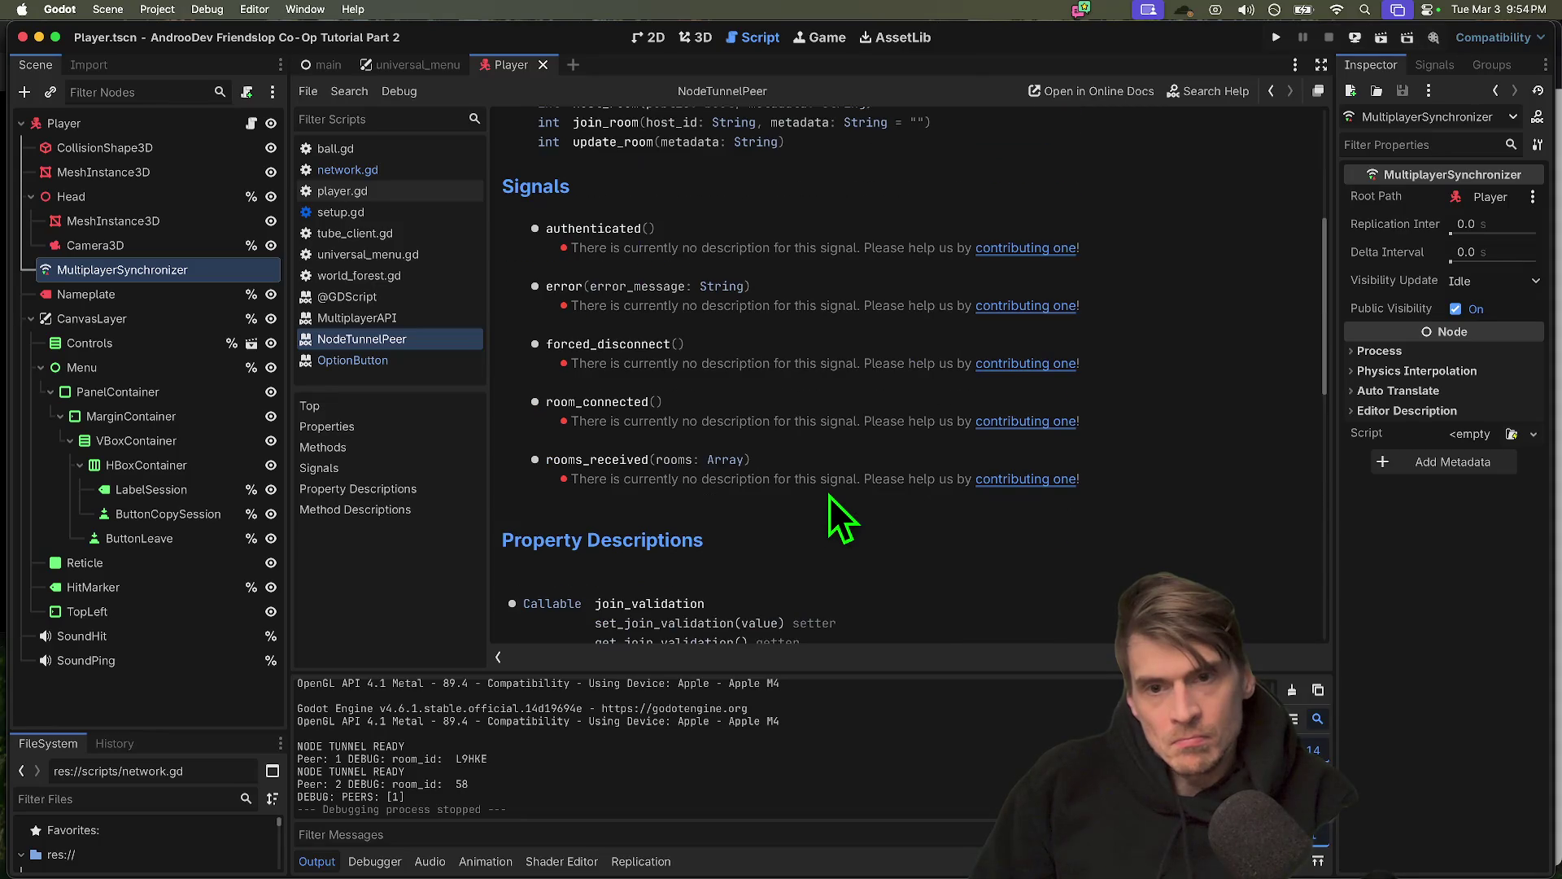
scroll(829, 495, "up", 2)
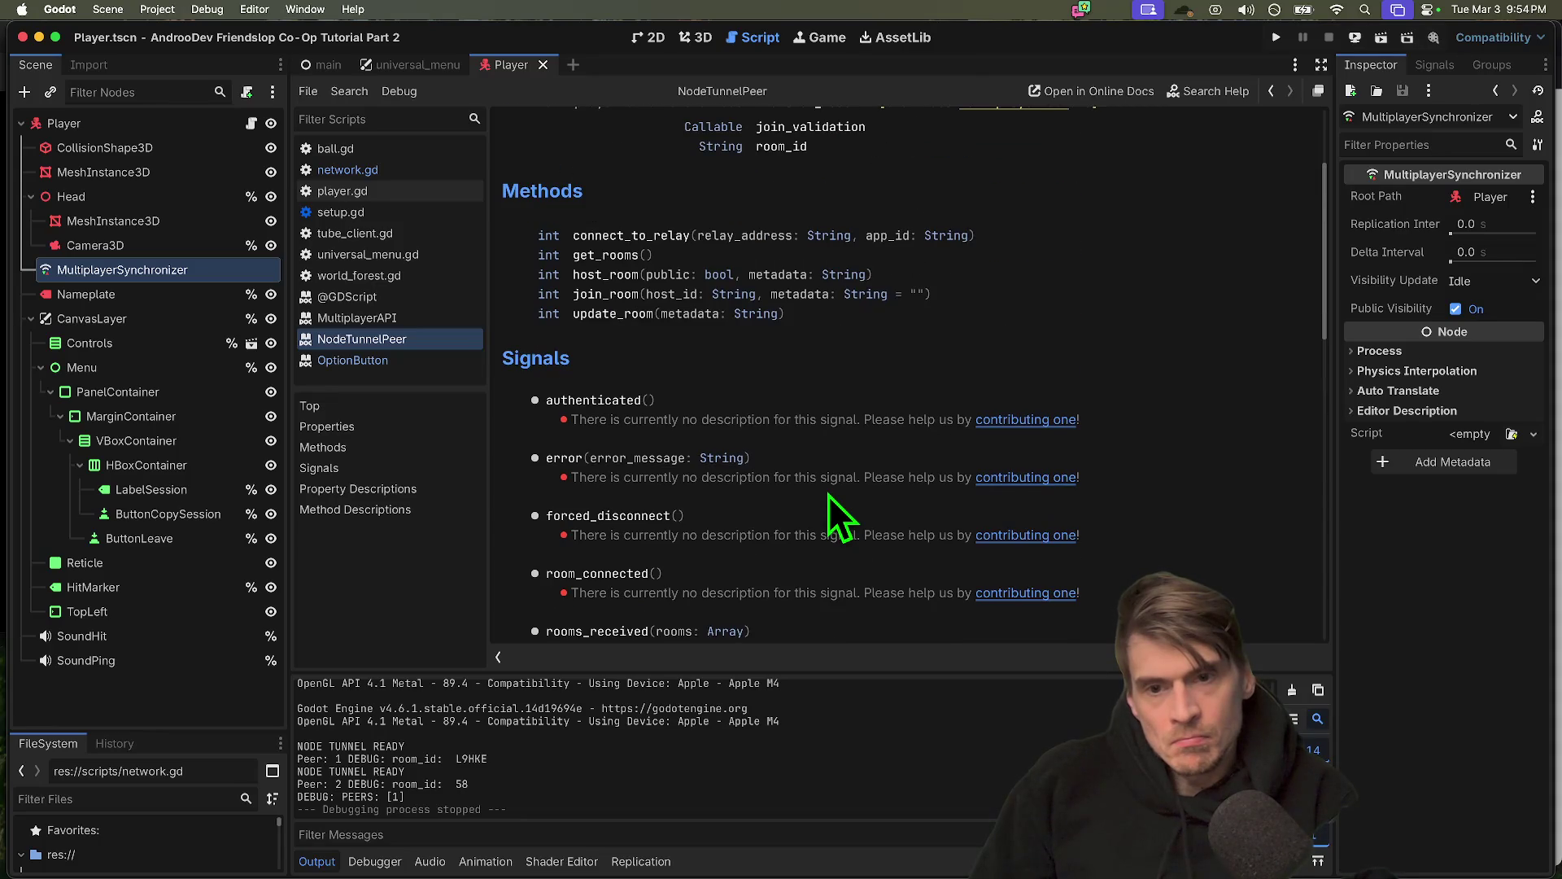
scroll(824, 500, "up", 1)
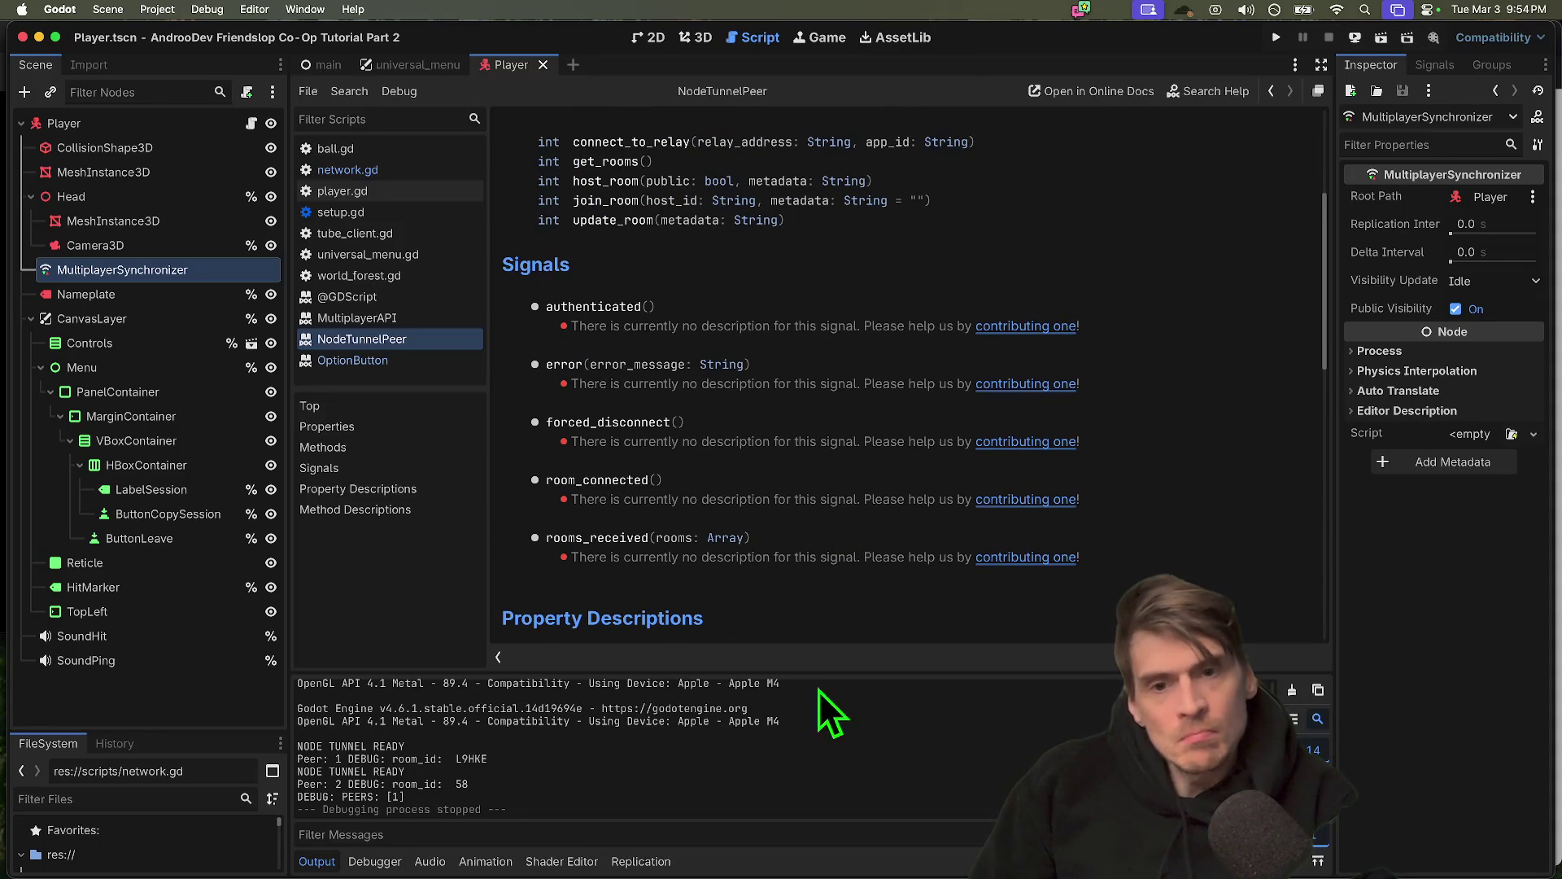
scroll(644, 530, "up", 5)
scroll(645, 529, "down", 15)
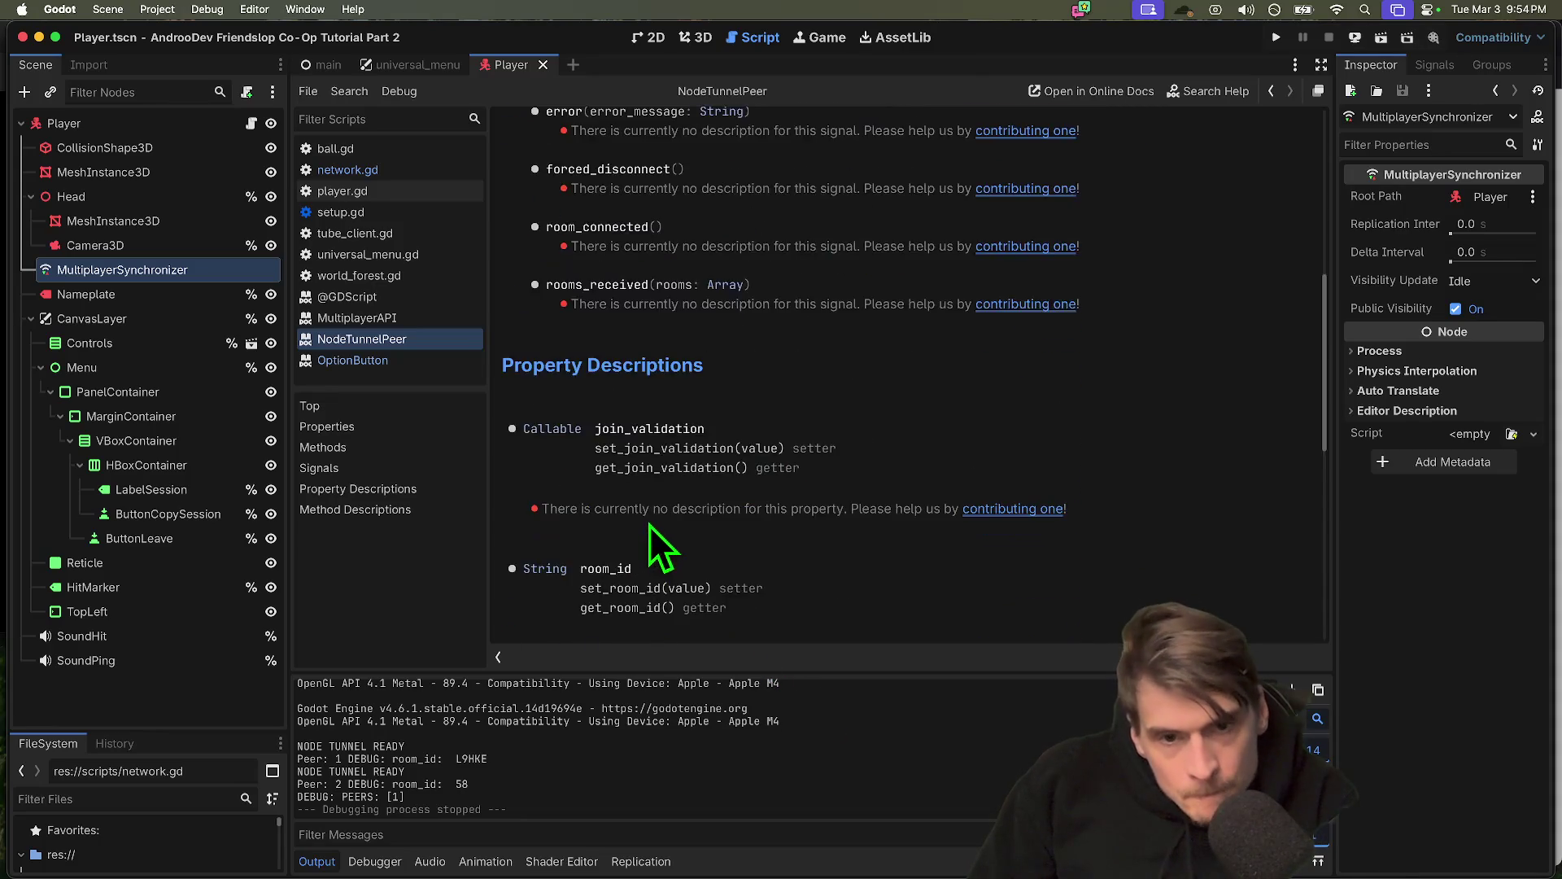
scroll(651, 529, "down", 3)
key("super+Tab")
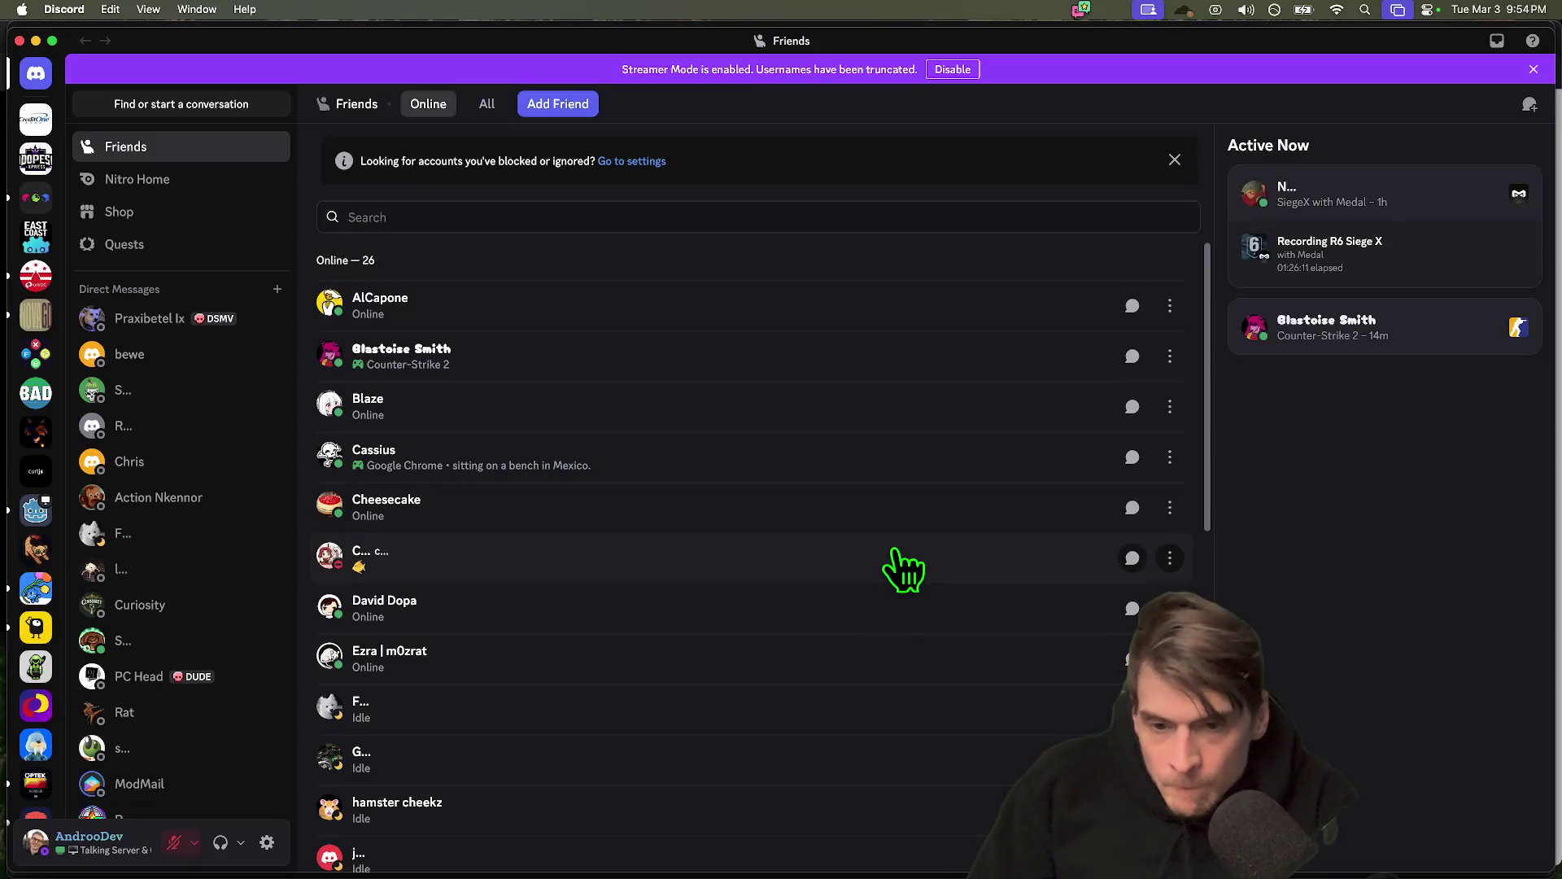
Glance at Discord's friends list, then switch back to the Godot editor
key("super+Tab")
key("super+Tab")
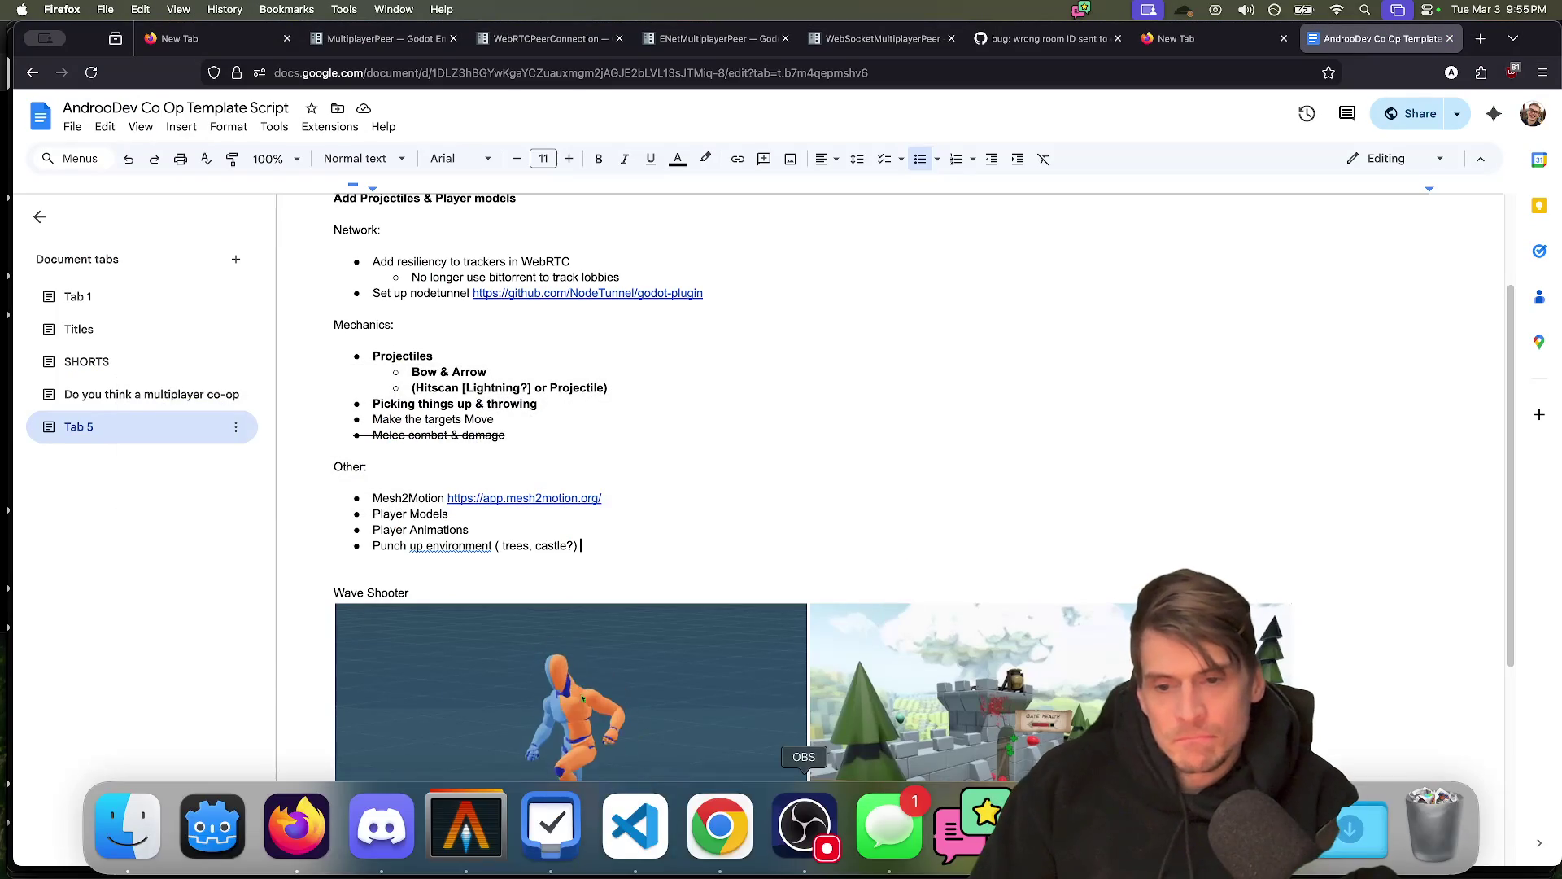
key("super+Tab")
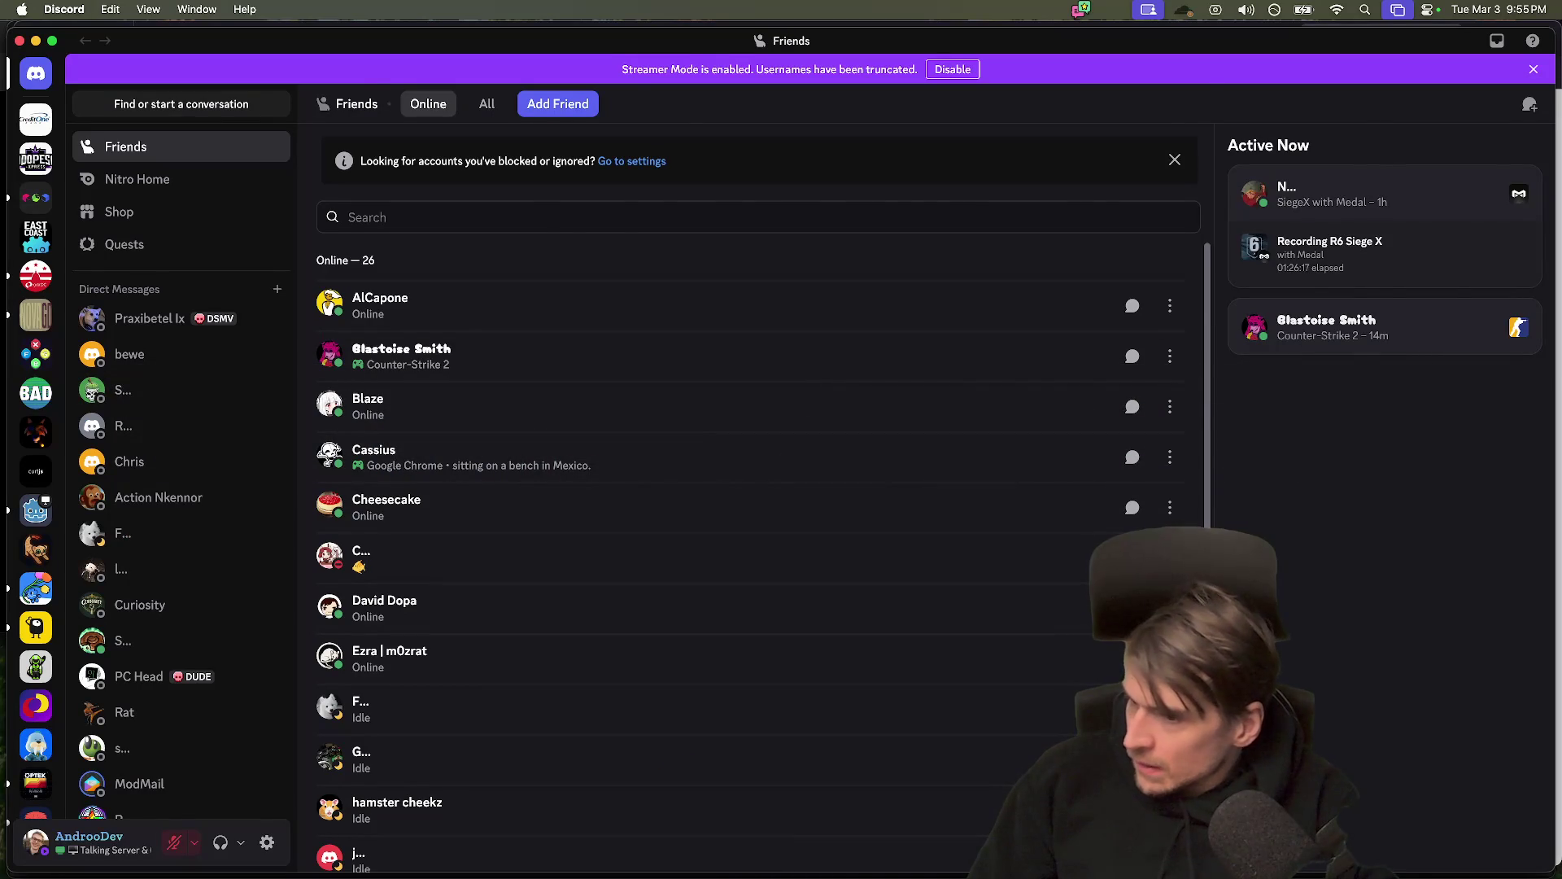
key("super+Tab")
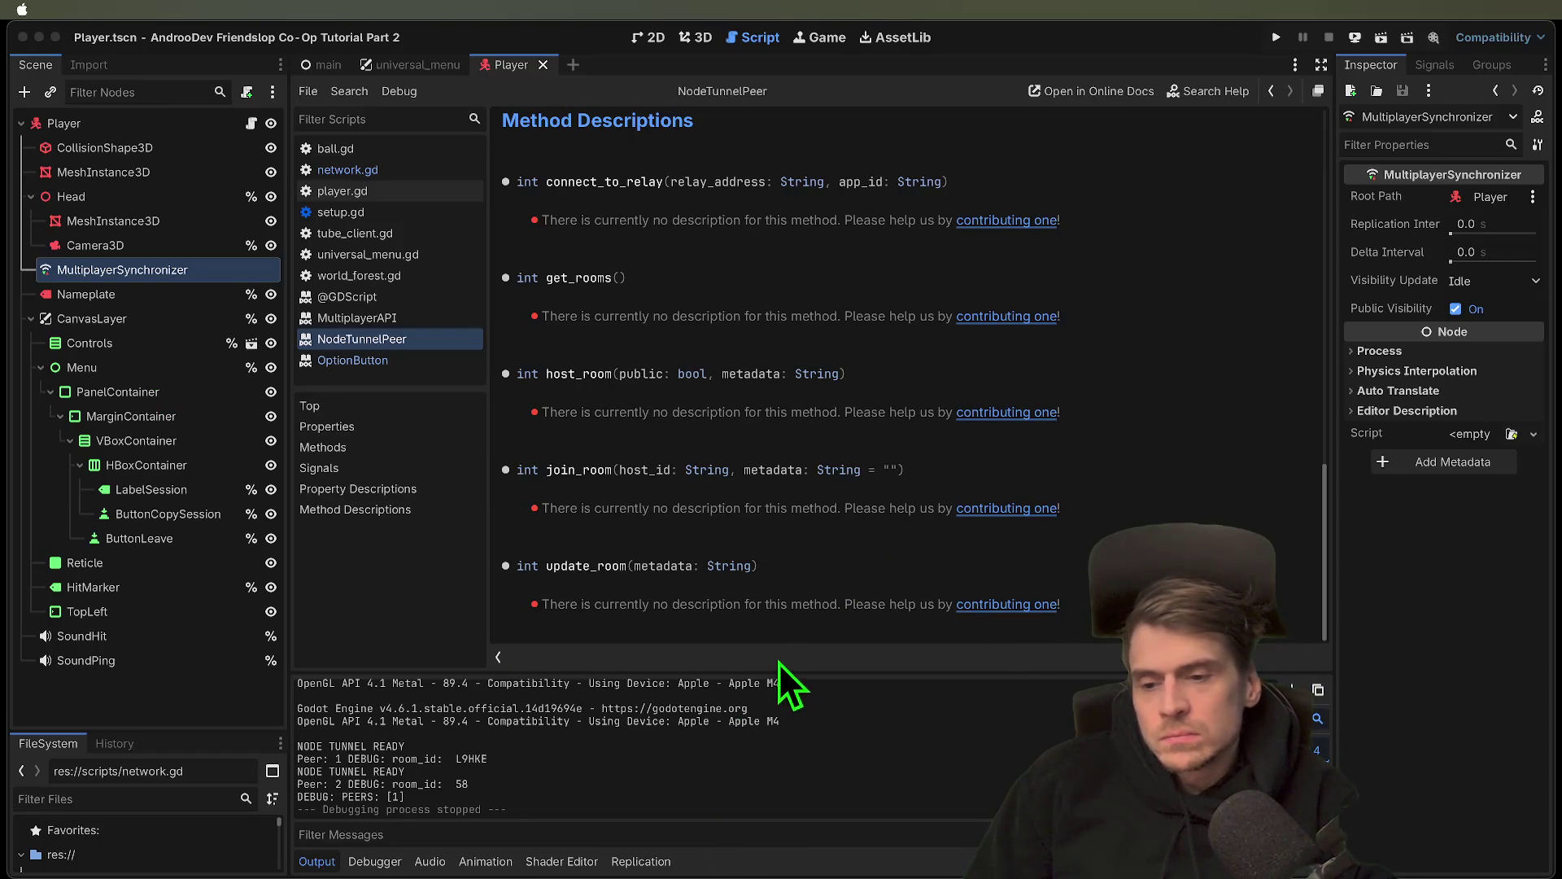
Review network.gd's node_peer and node_tunnel_address declarations, then run the project in multiple instances
left_click(734, 683)
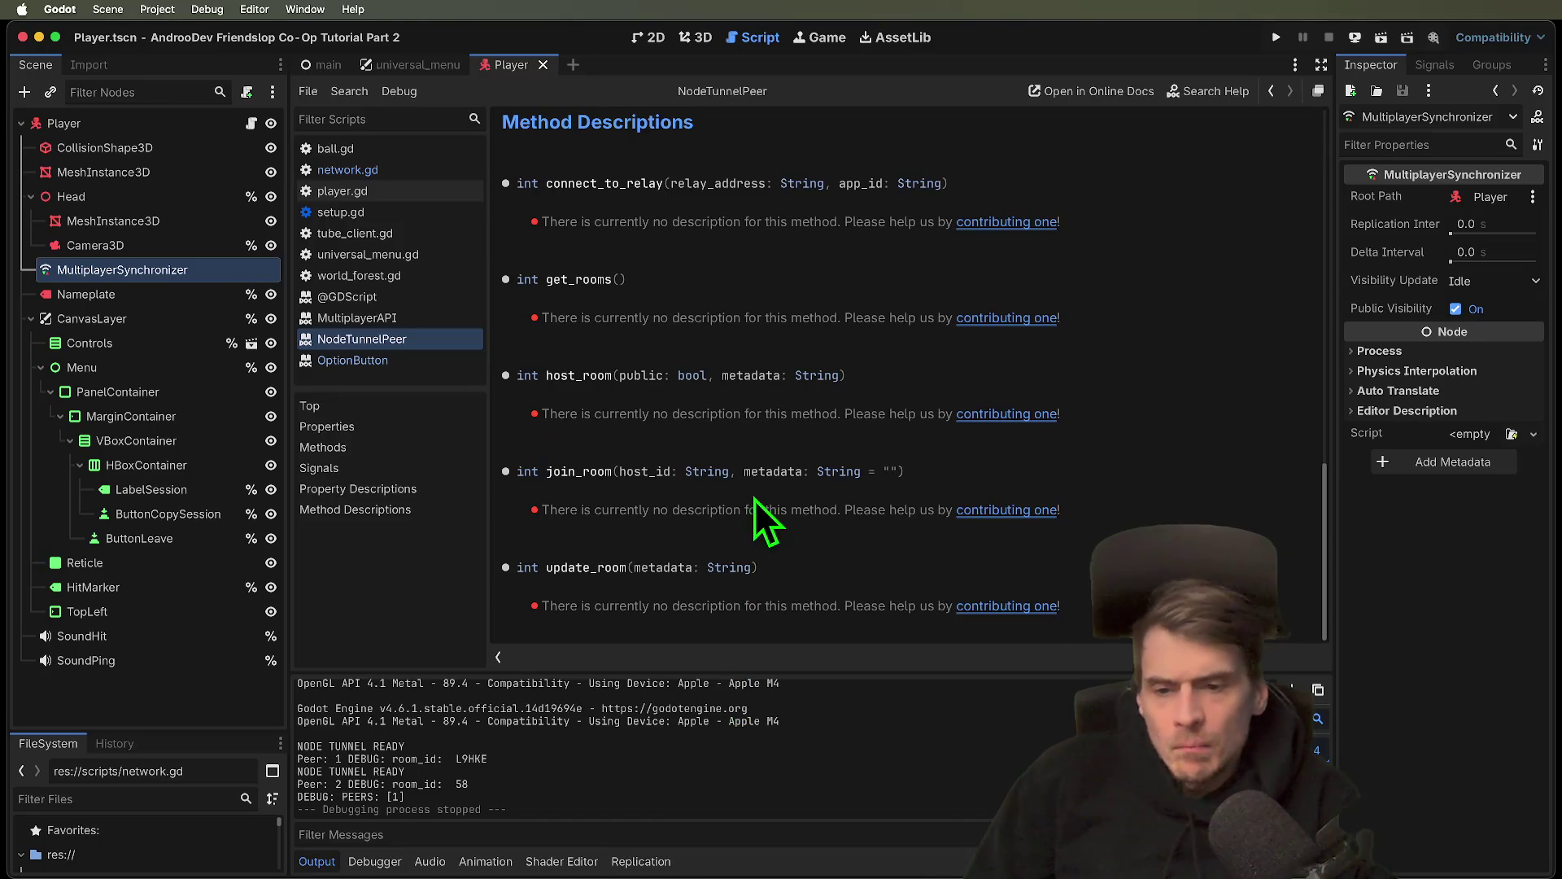
scroll(753, 506, "up", 15)
left_click(411, 174)
scroll(814, 342, "up", 15)
scroll(684, 391, "up", 20)
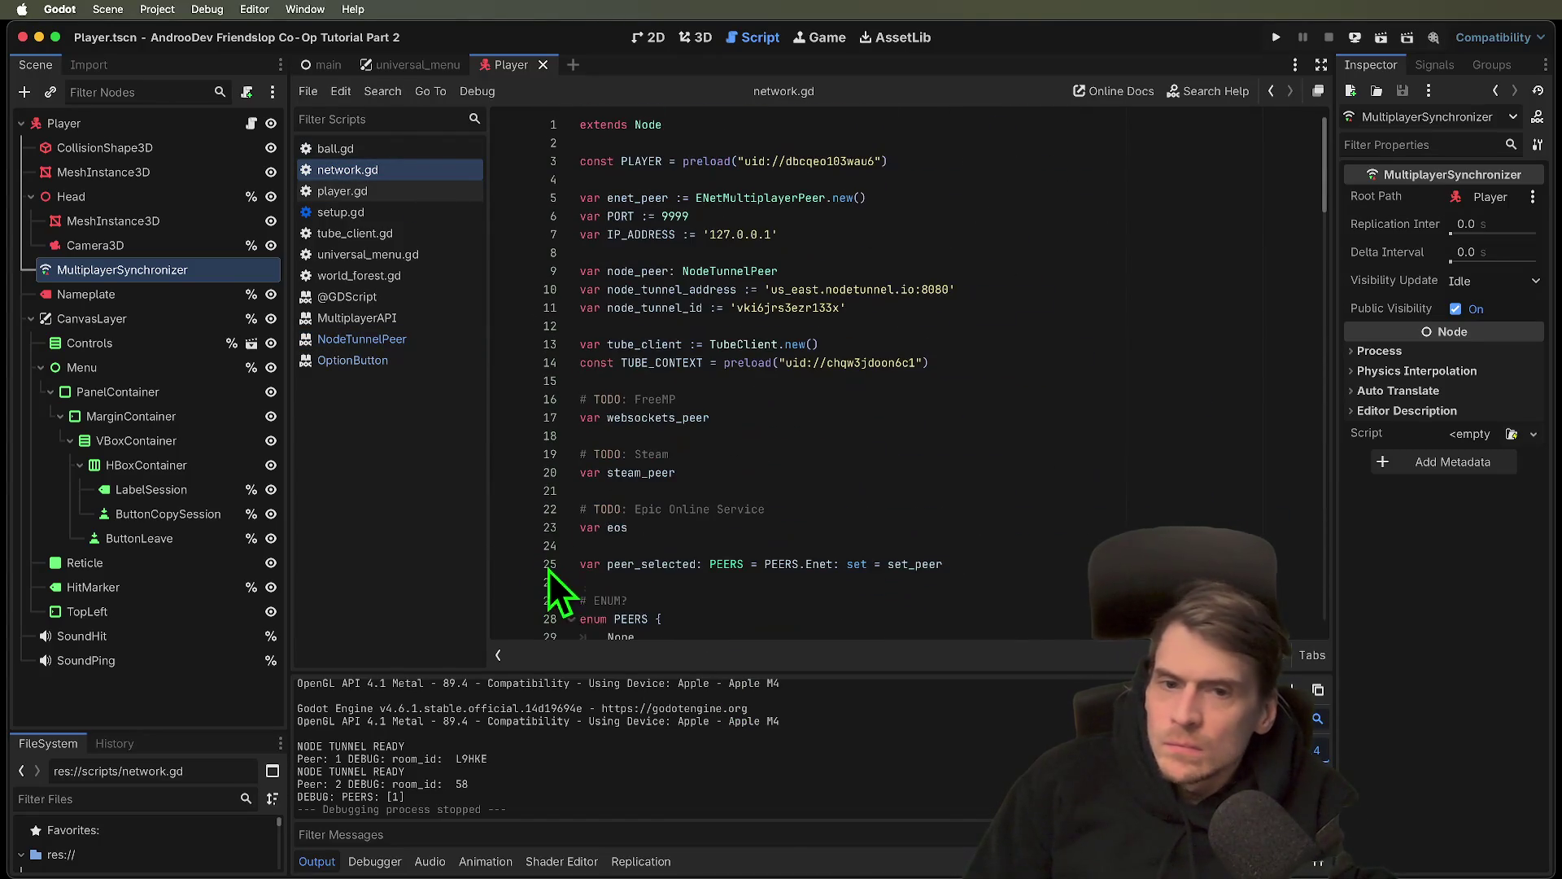
mouse_move(1041, 280)
left_mouse_down()
mouse_move(959, 286)
mouse_move(977, 271)
left_mouse_up()
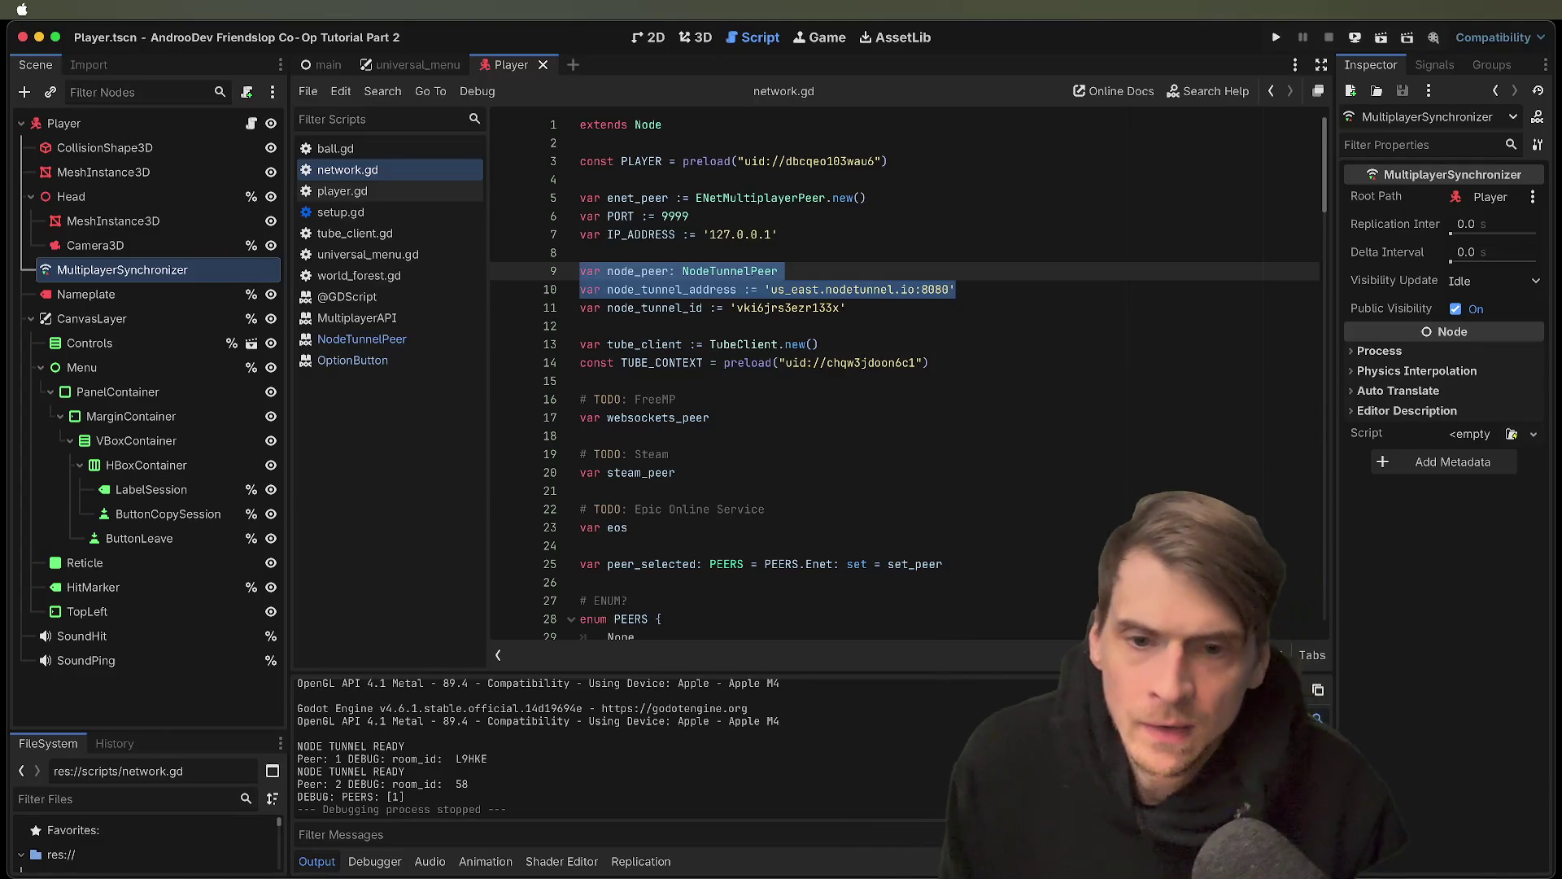
key("super+b")
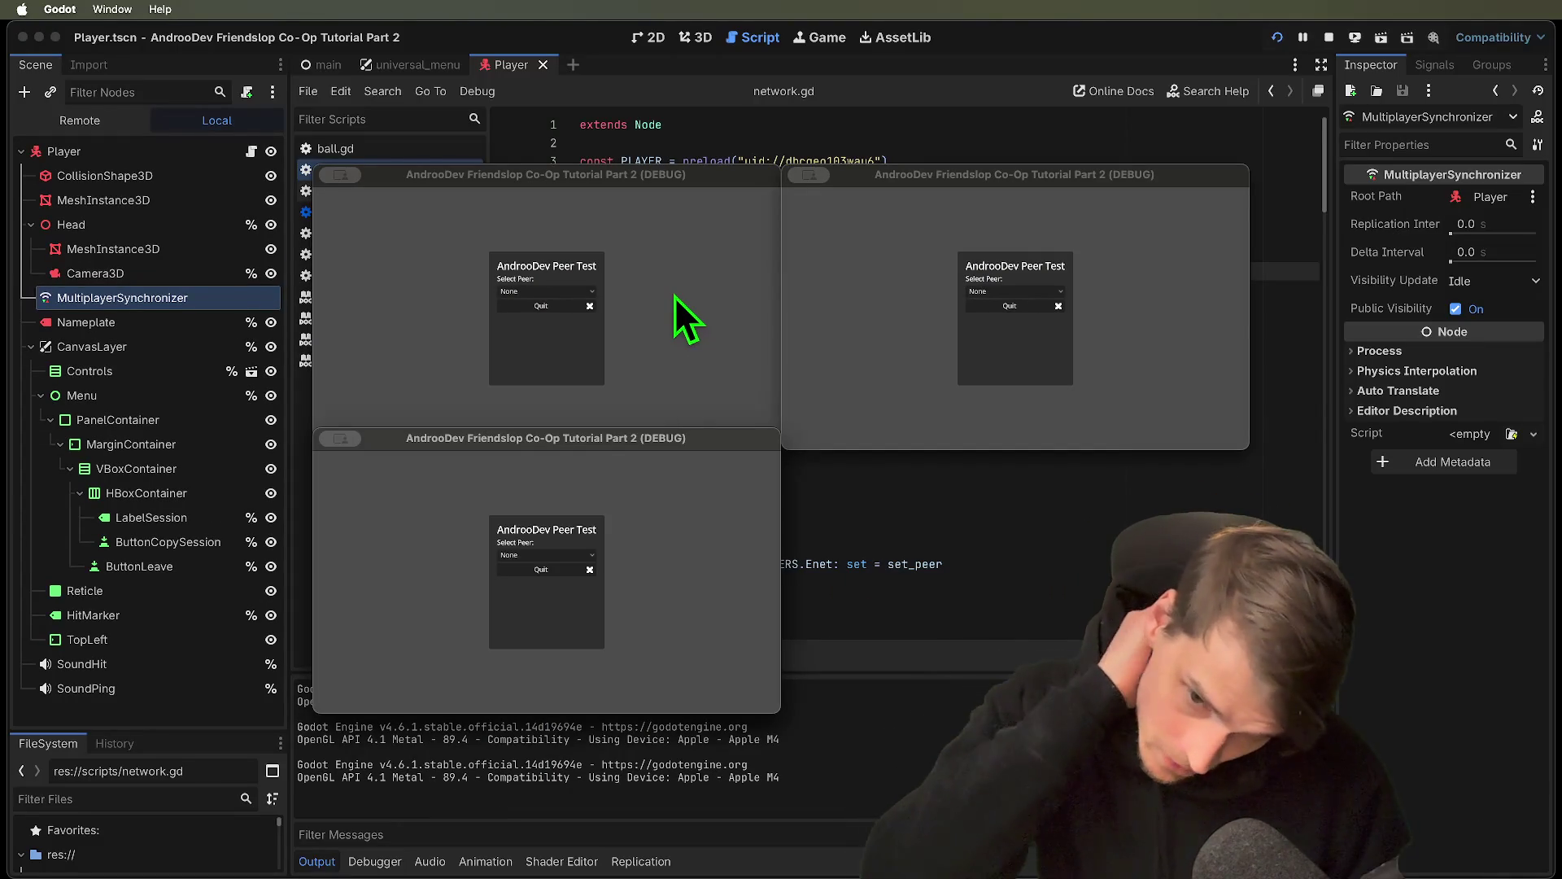
Try the Enet, EnetRelay, Steam and None peer types in the first instance, then stop
left_click(579, 293)
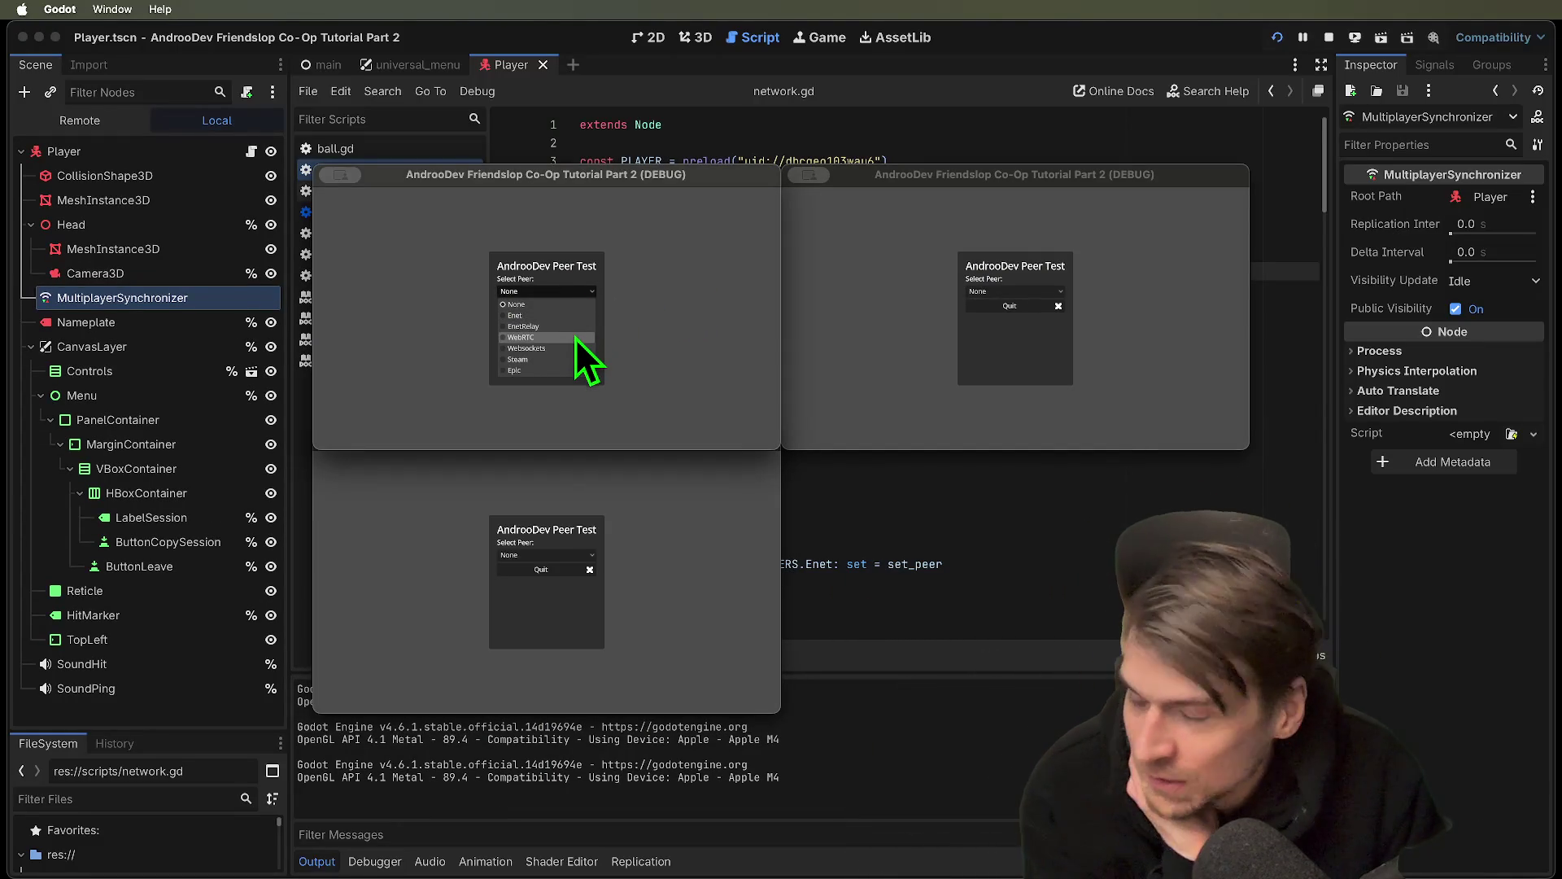
left_click(572, 318)
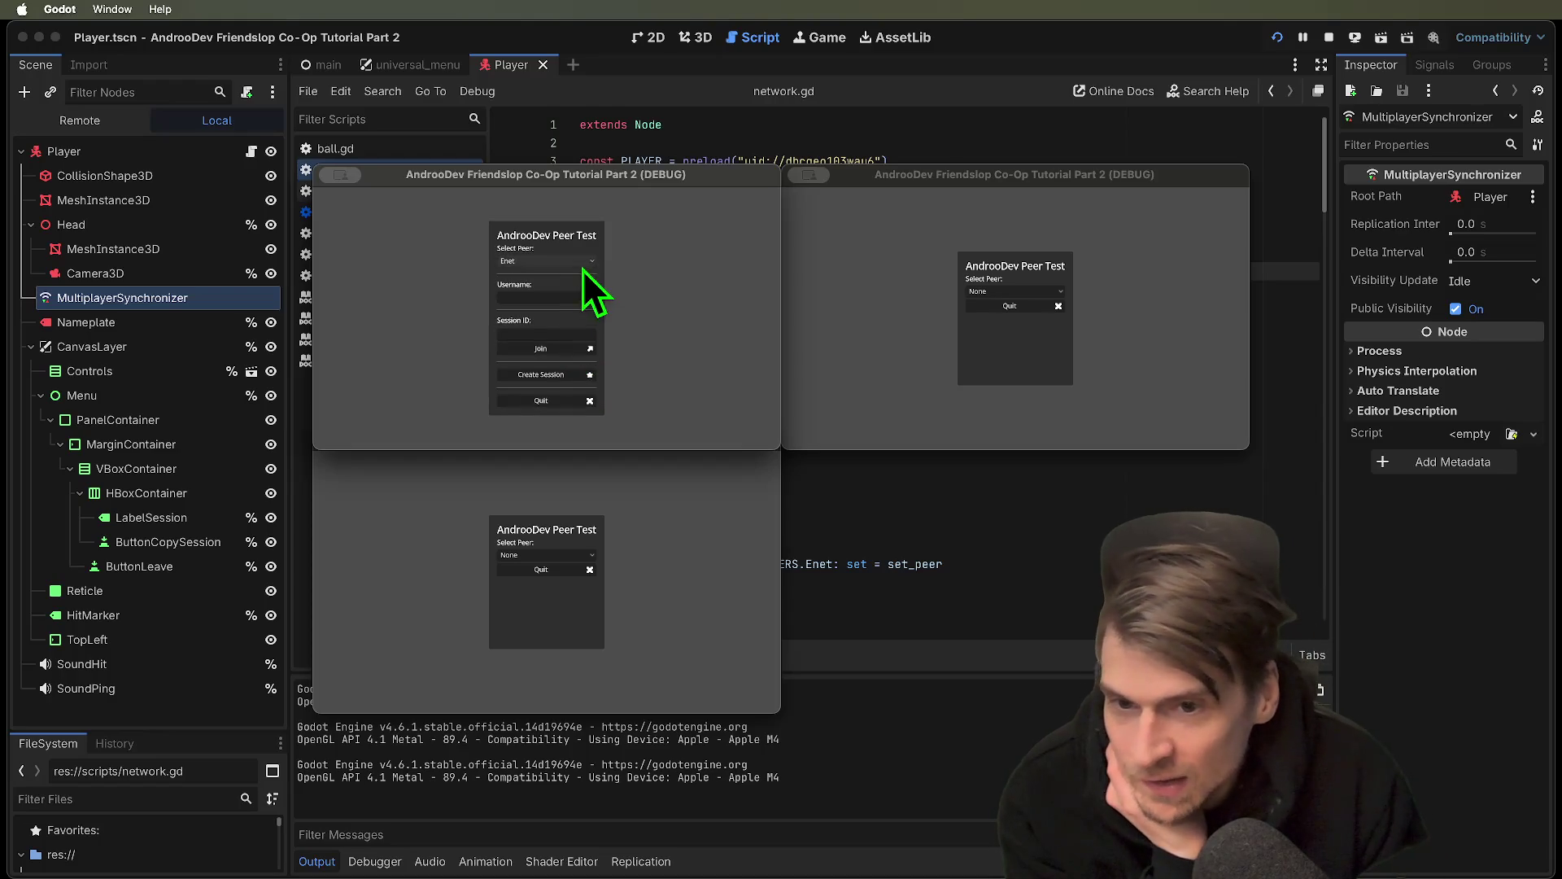
left_click(581, 264)
left_click(568, 296)
left_click(576, 260)
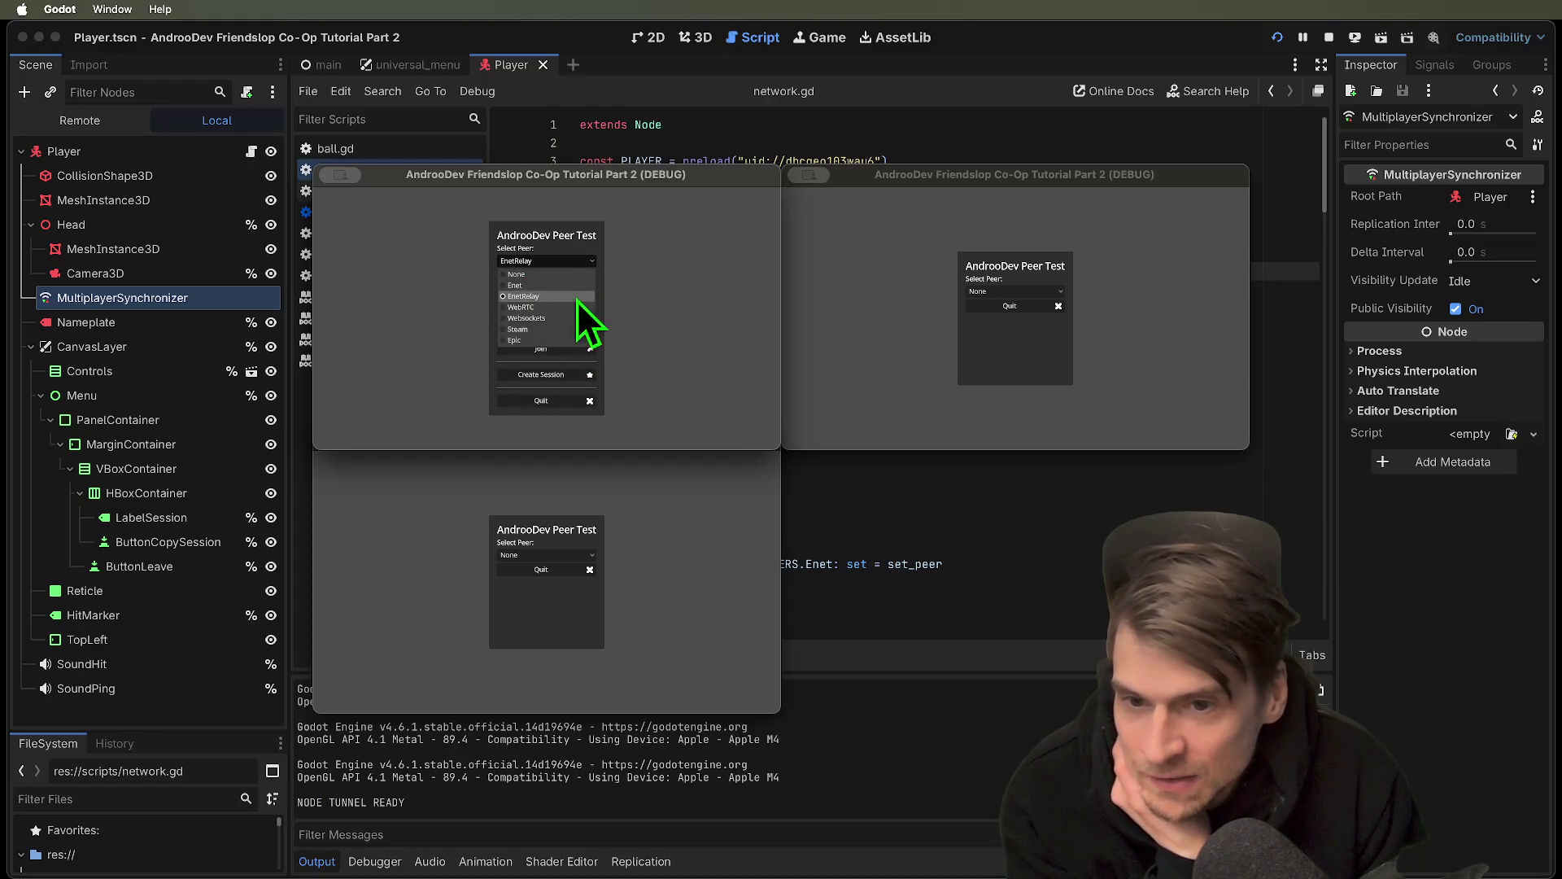
left_click(569, 329)
left_click(586, 269)
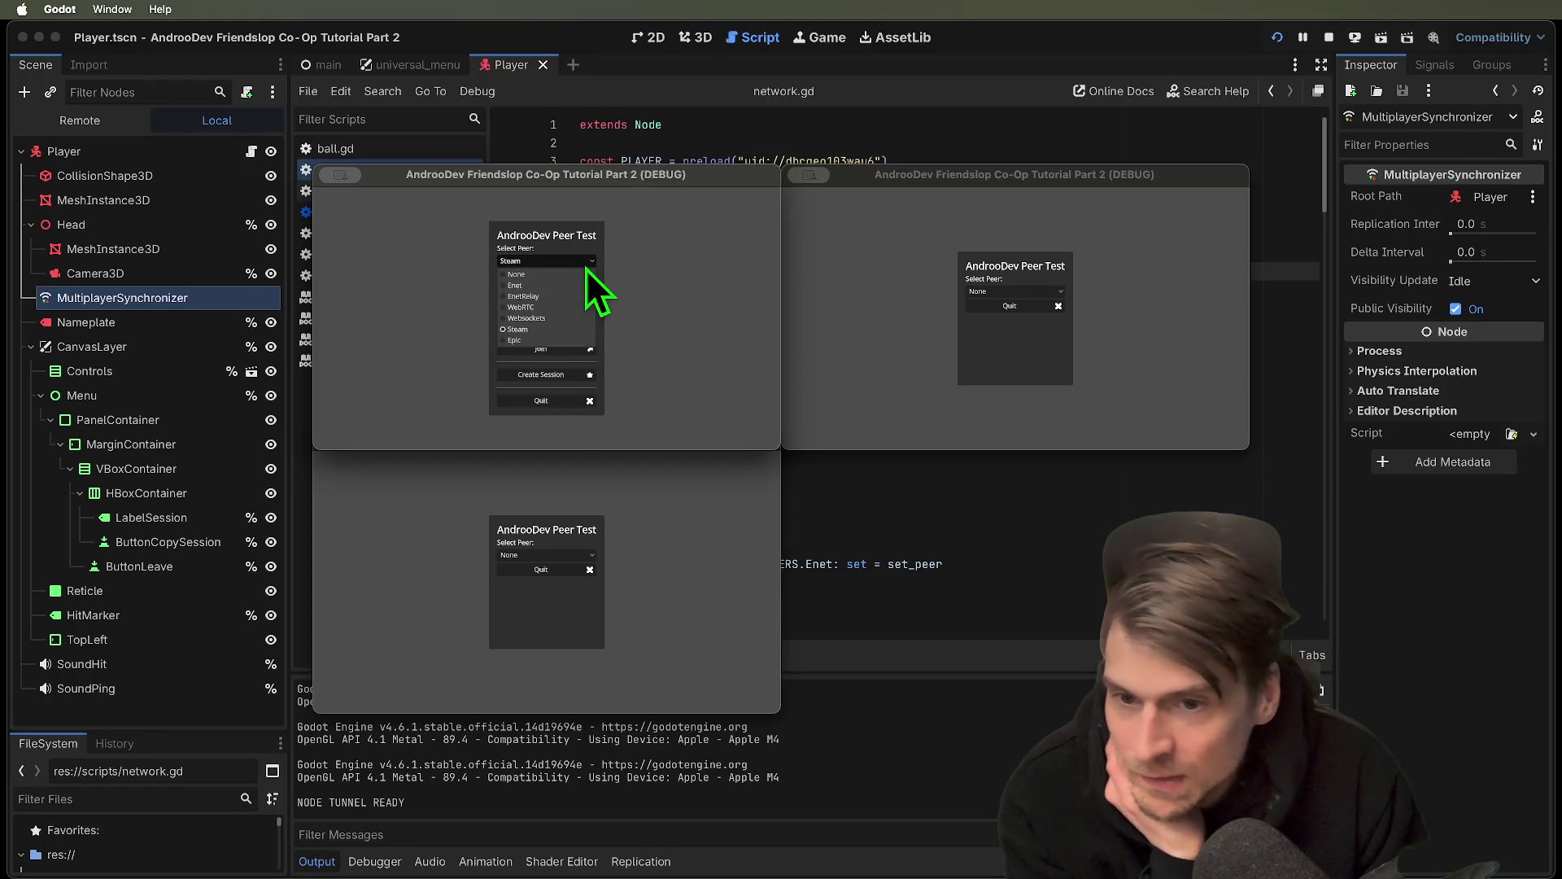
left_click(573, 277)
key("super+q")
key("super+q")
key("super+q")
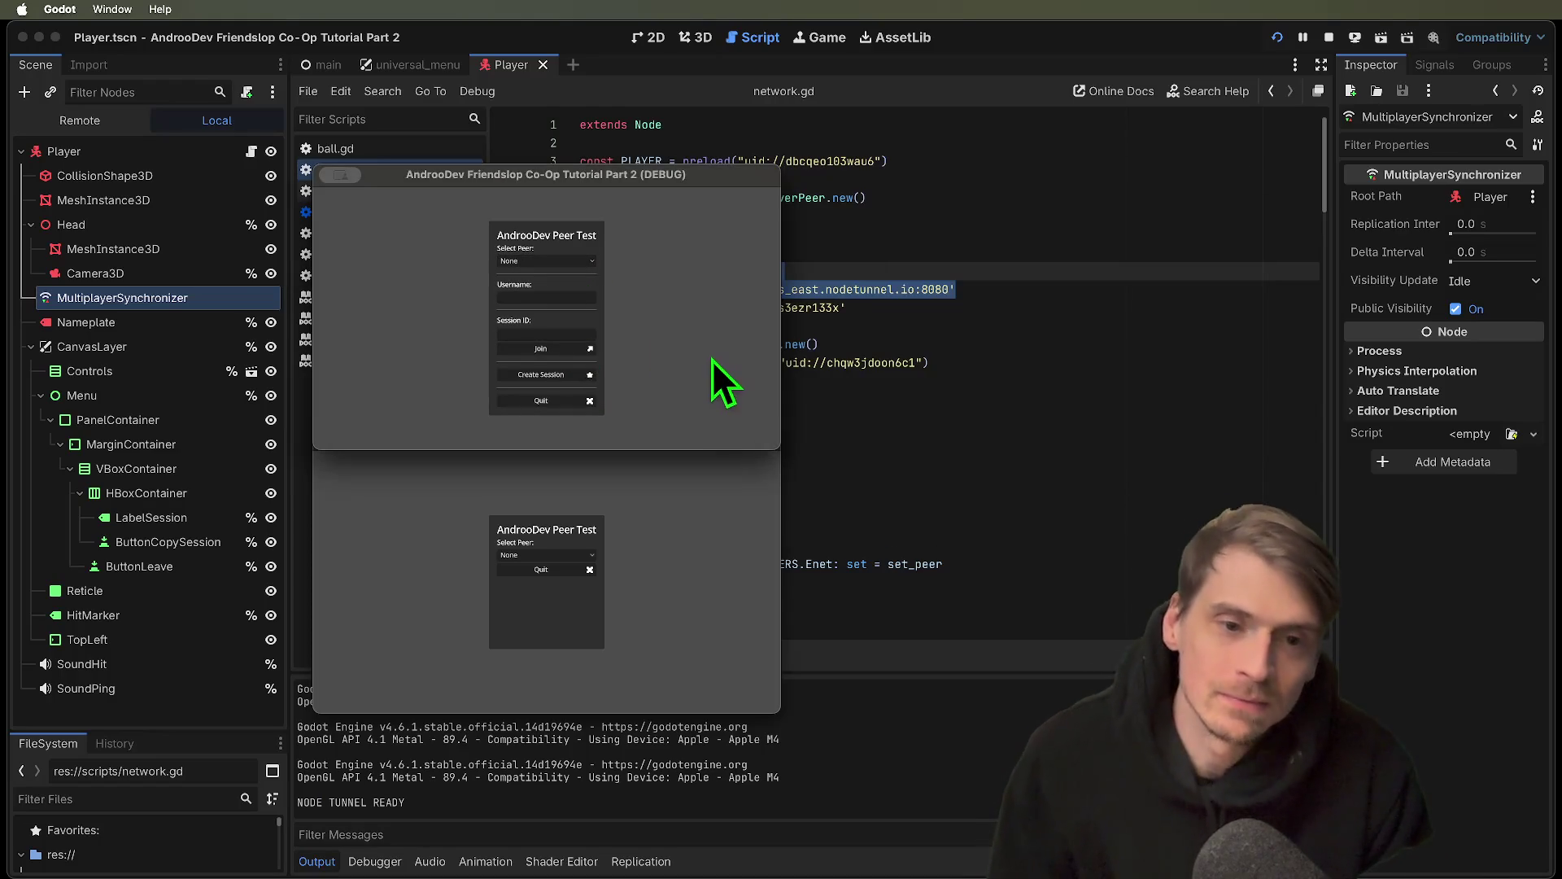
Relaunch, set Enet in two windows, host a session in the first and join from the second
key("super+b")
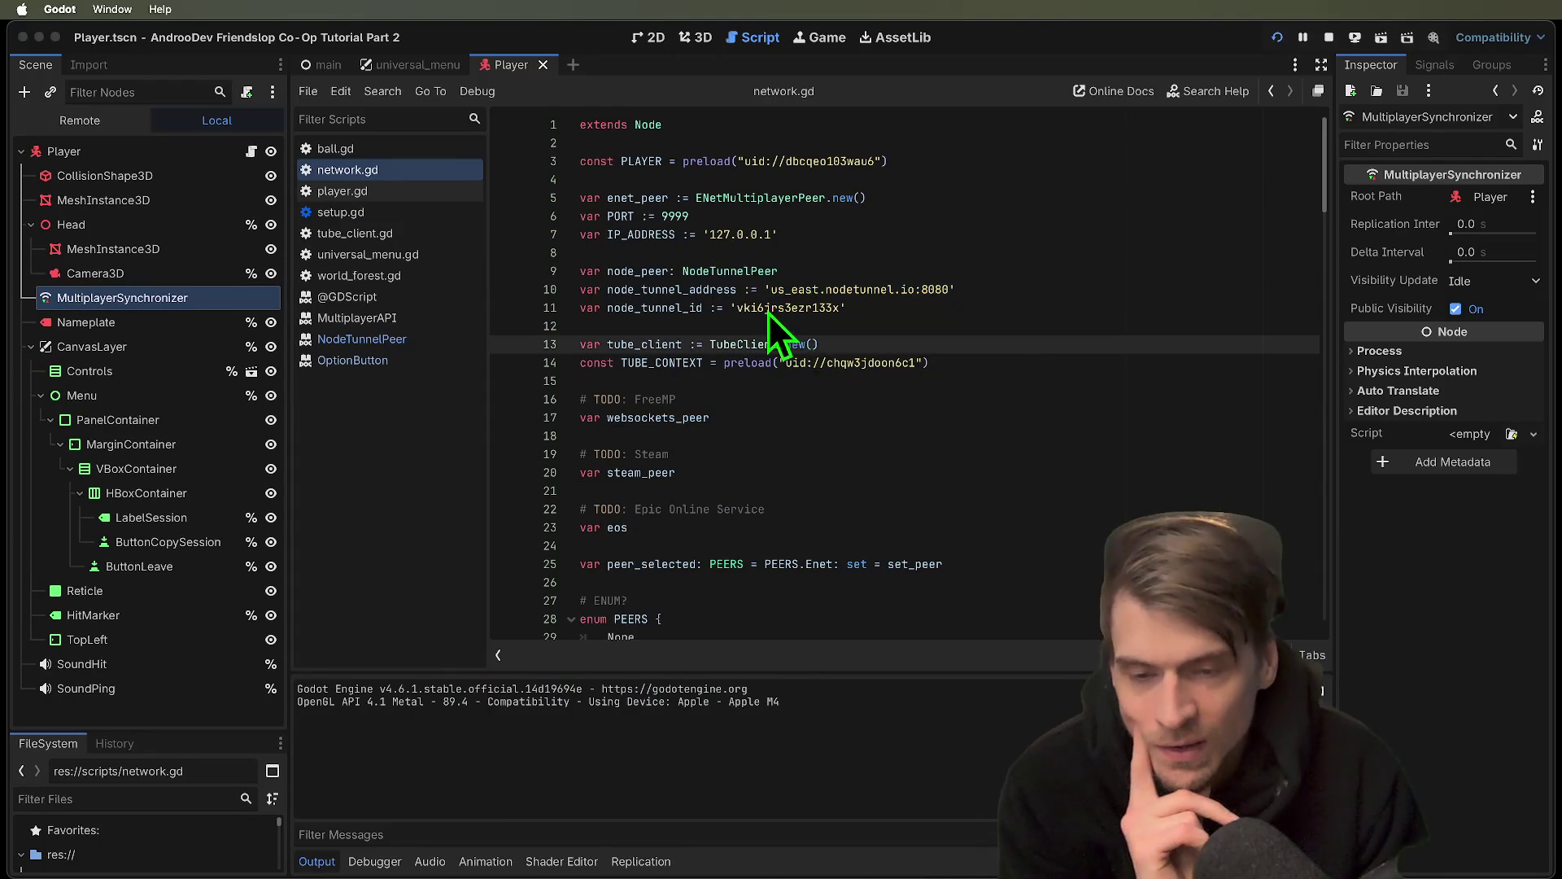
left_click(589, 292)
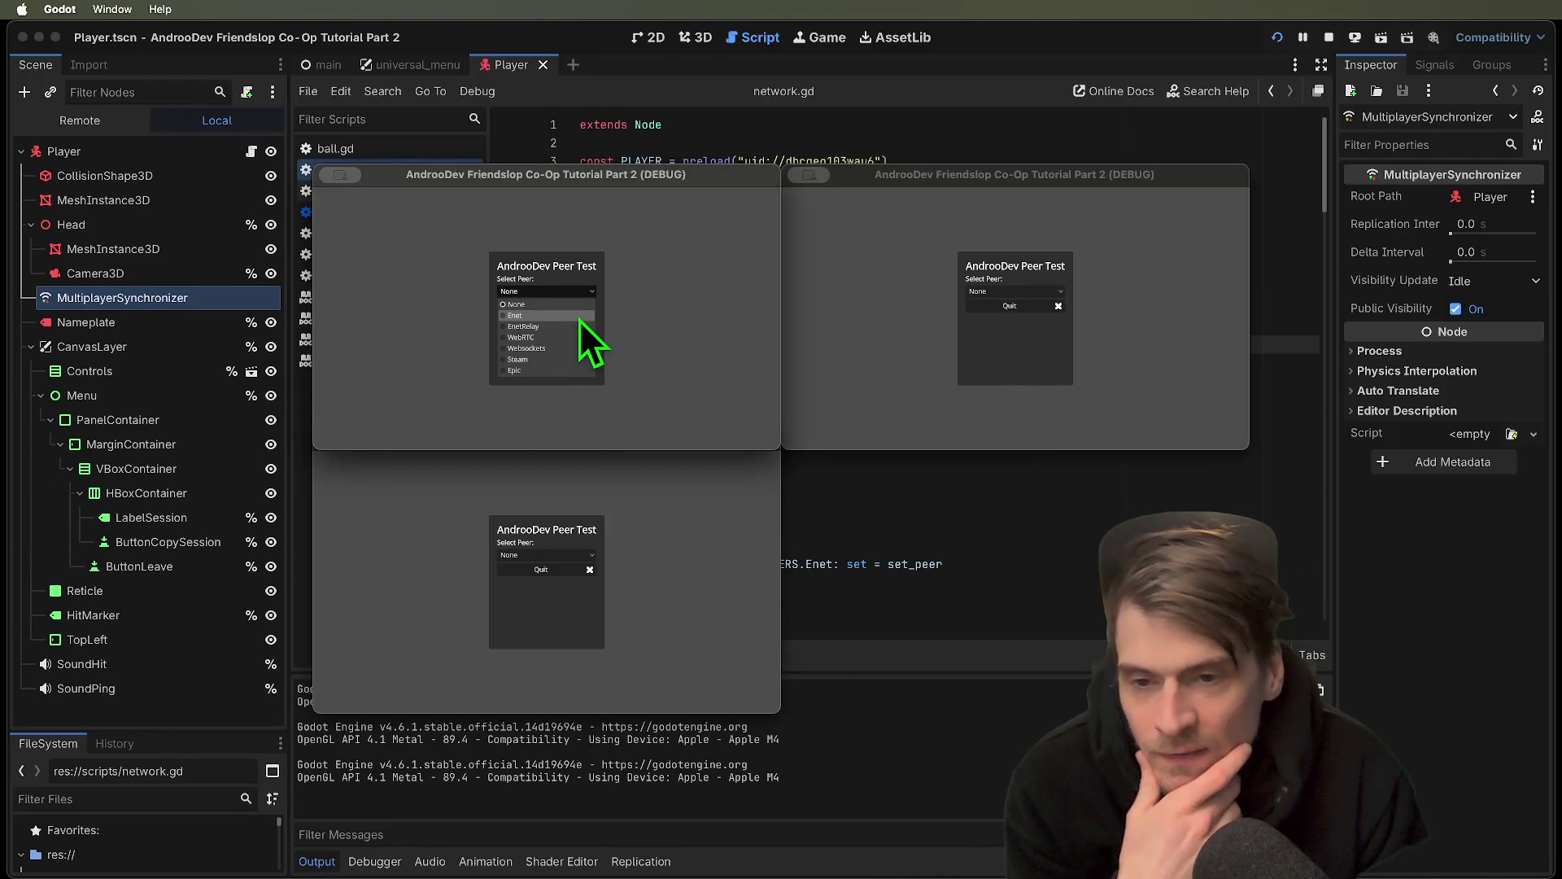
left_click(579, 320)
left_click(981, 396)
left_click(1009, 297)
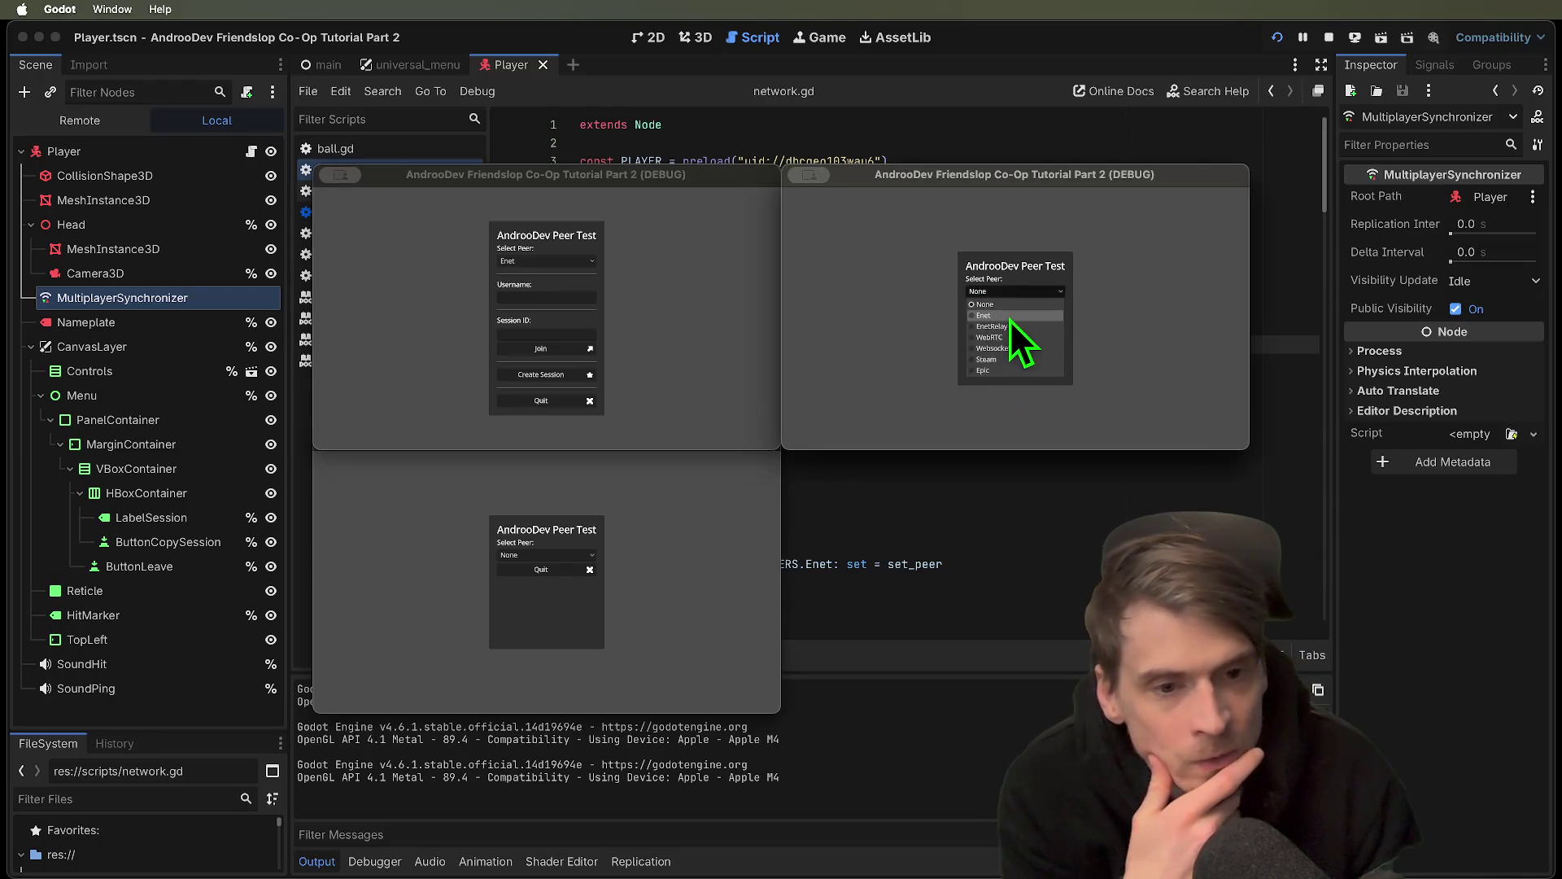
left_click(1009, 319)
left_click(563, 377)
left_click(563, 377)
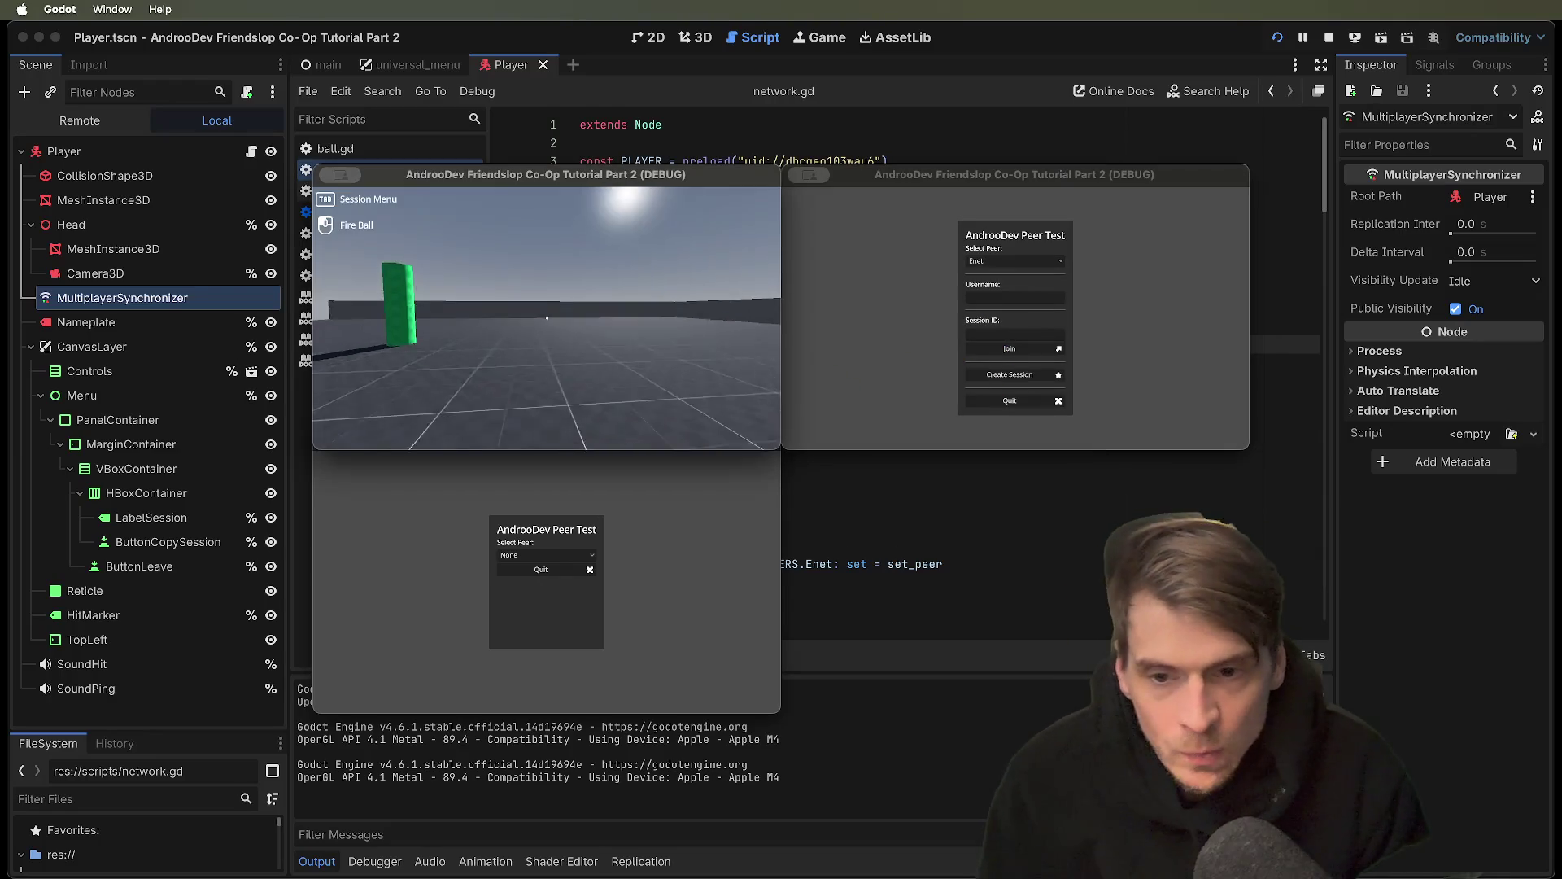
left_click(953, 341)
left_click(1007, 353)
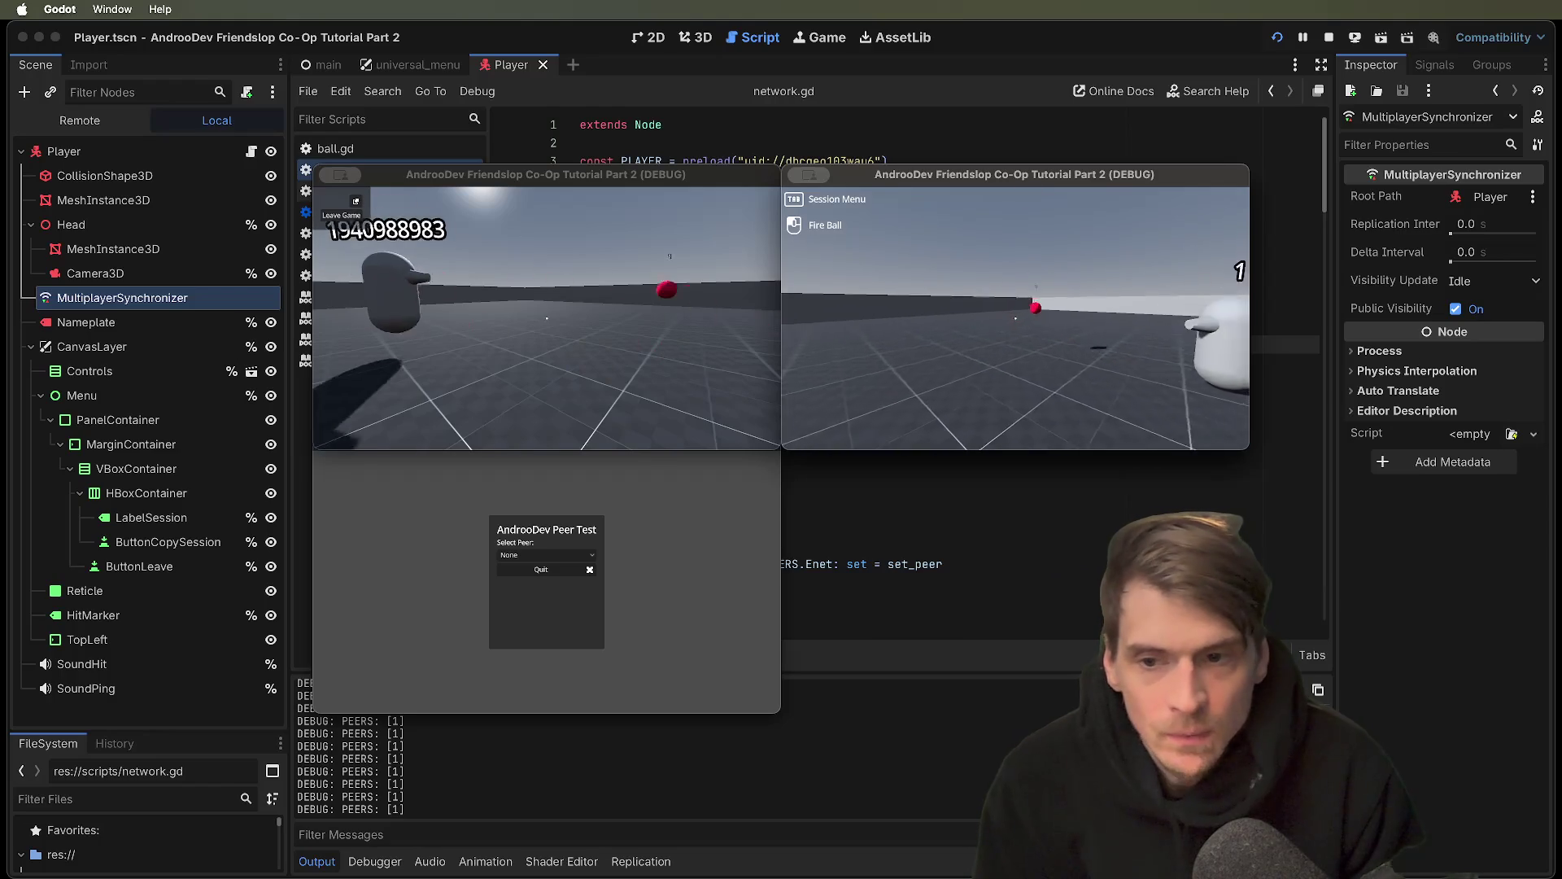
Join the Enet session from the third window, fire balls, quit it, and stop the project
key("Escape")
left_click(546, 555)
left_click(548, 579)
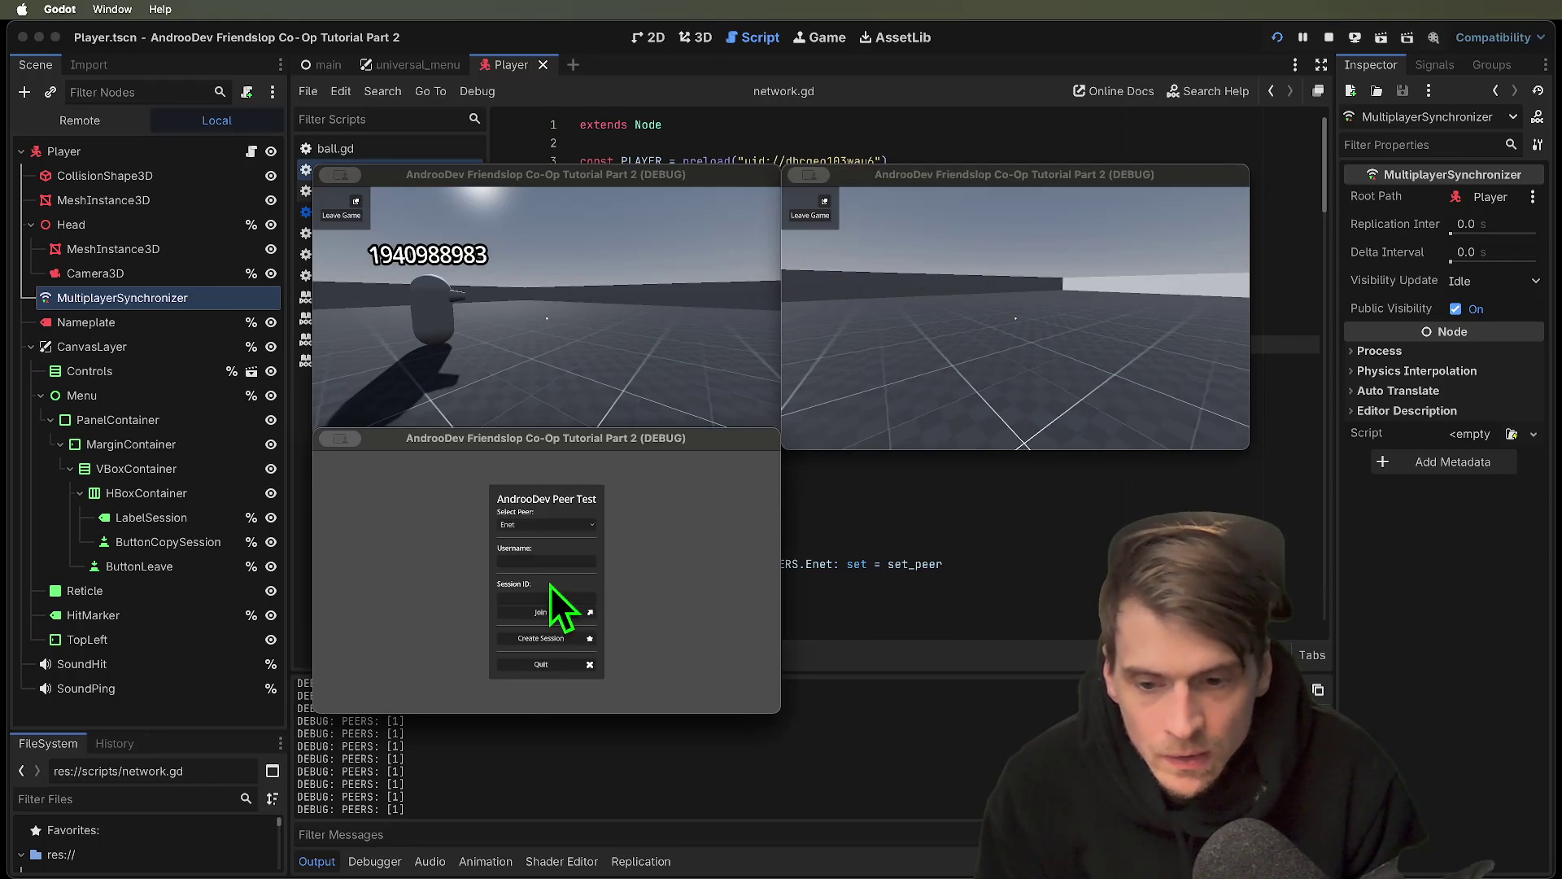
left_click(566, 618)
left_click(547, 581)
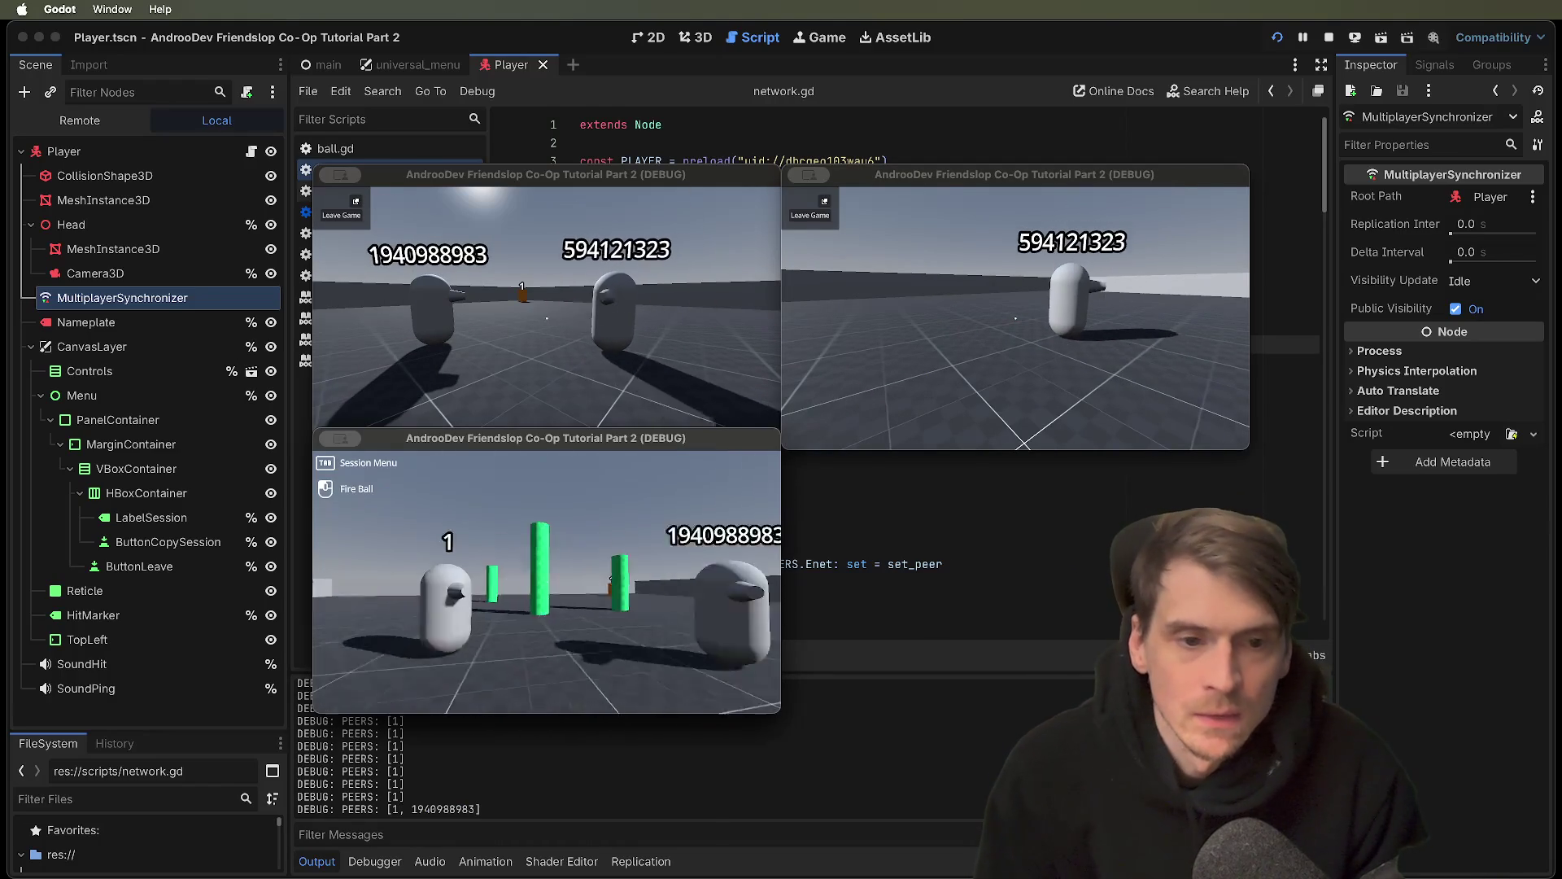
left_click(547, 581)
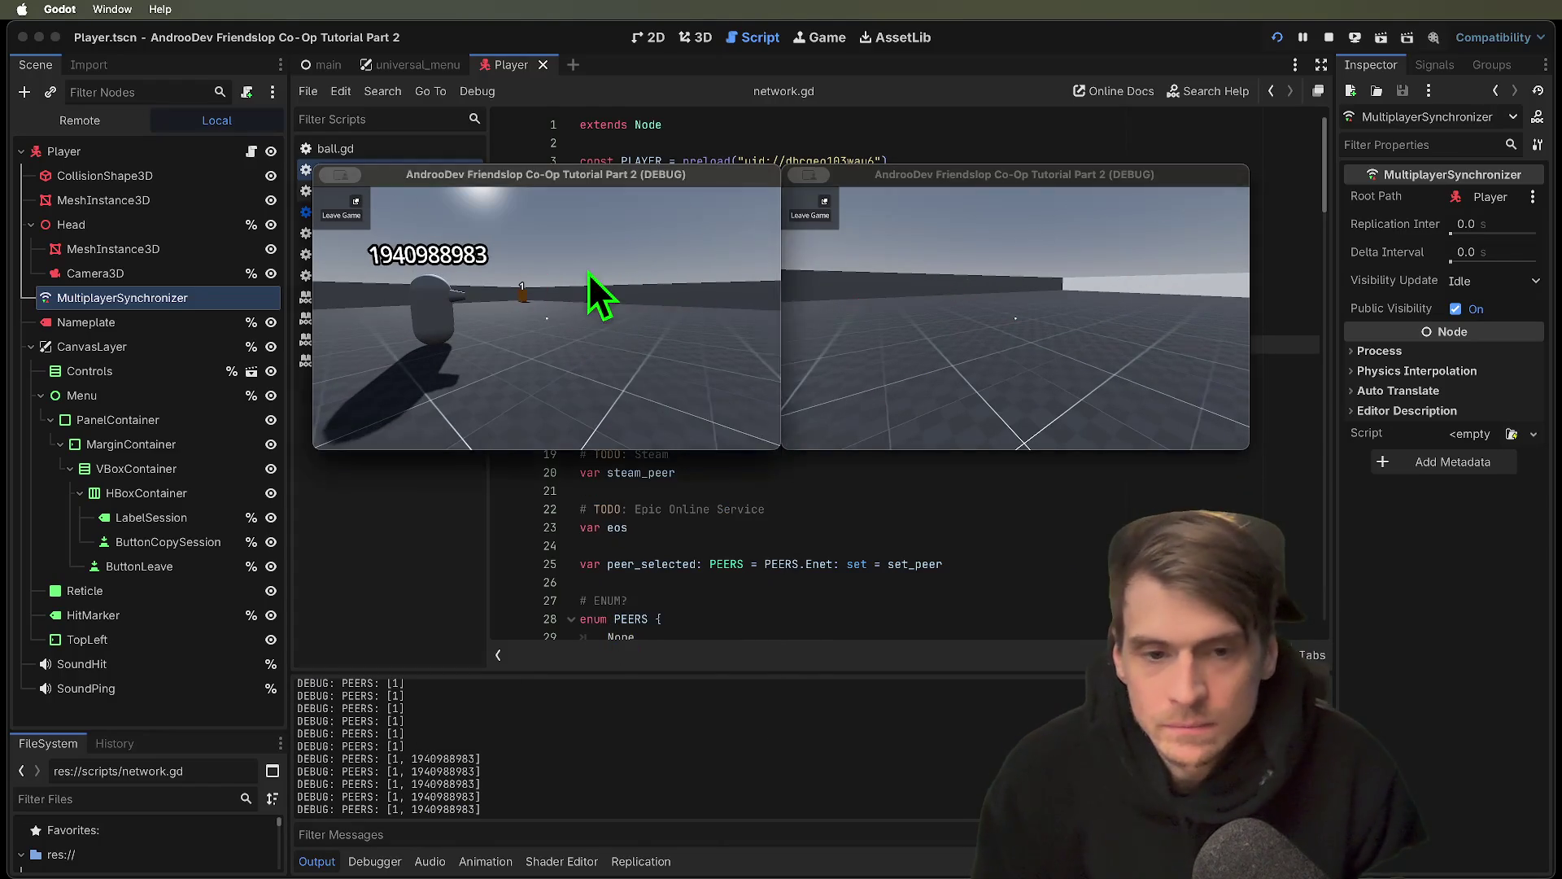
key("super+period")
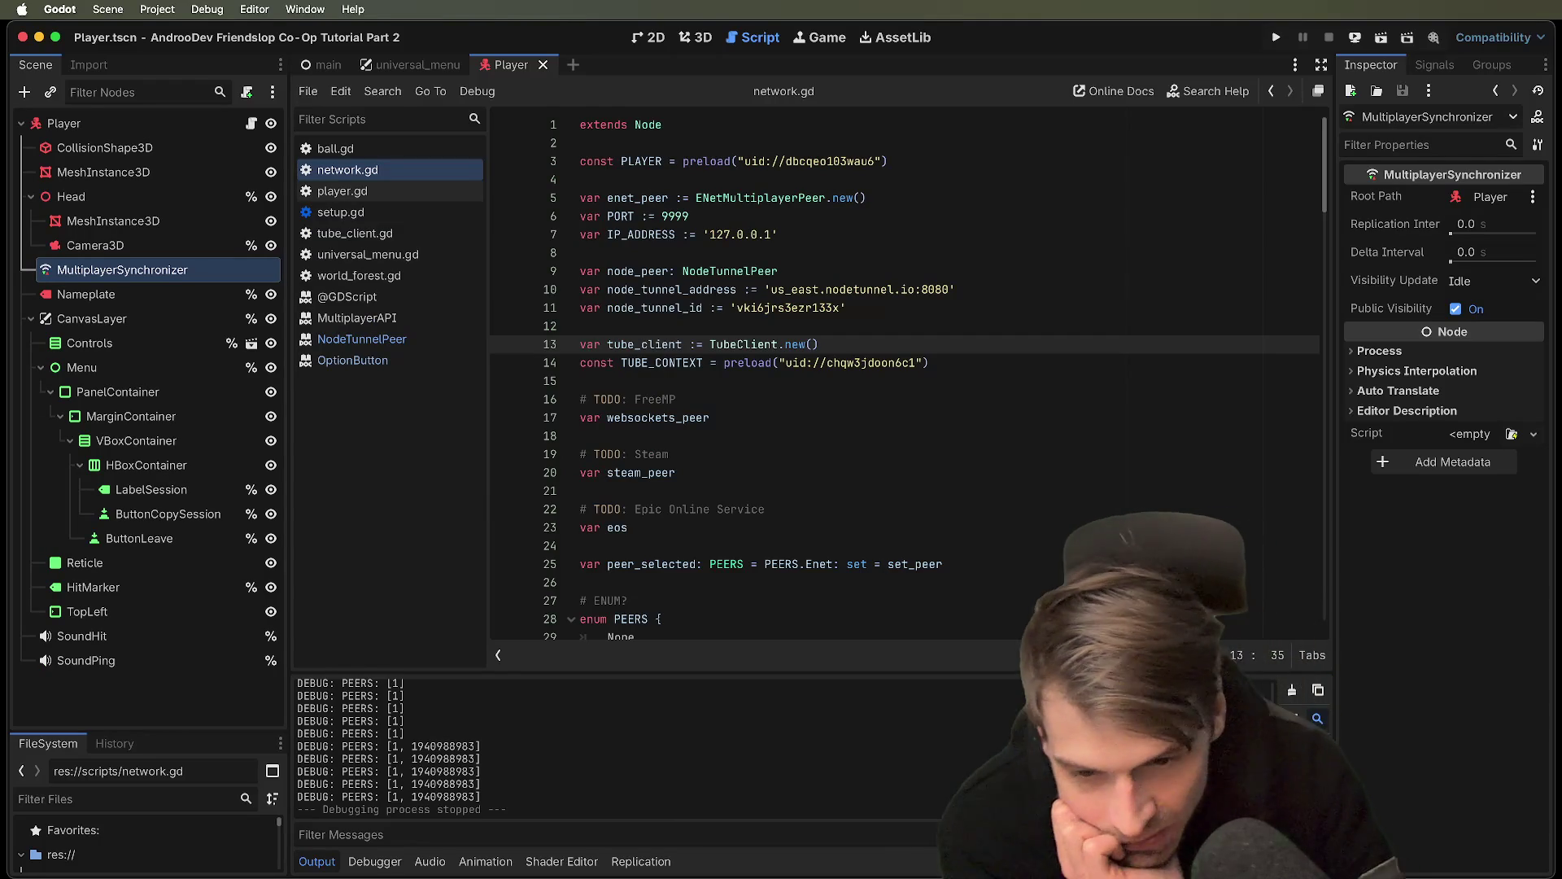
Review the PEERS enum and set_peer in network.gd, briefly checking player.gd
left_click(1063, 439)
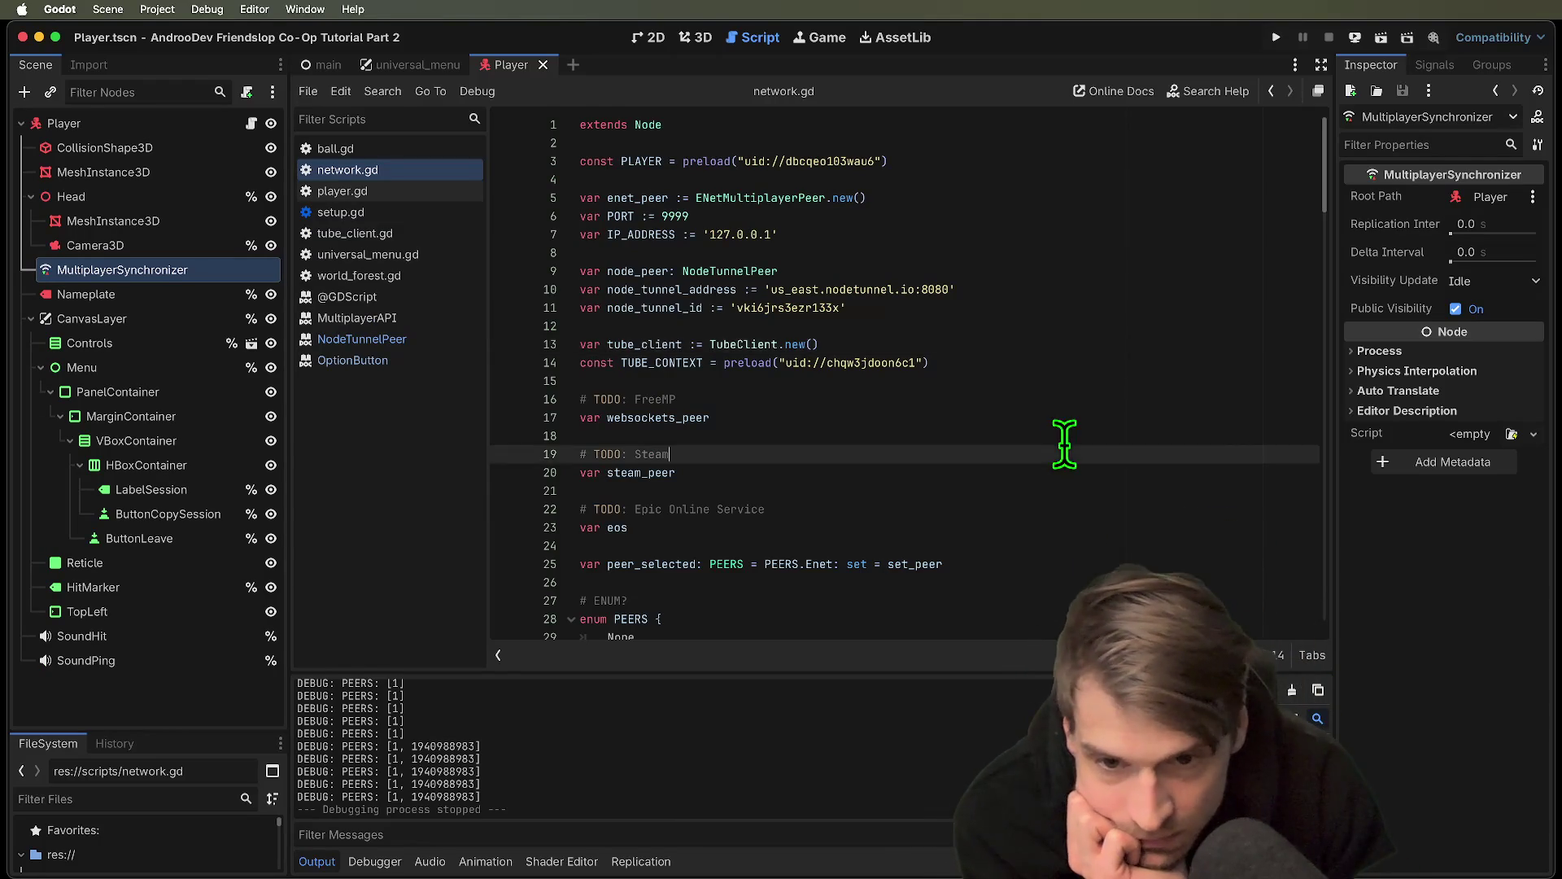
scroll(1049, 472, "down", 5)
left_click_drag(1057, 312, 1075, 464)
left_click(1074, 460)
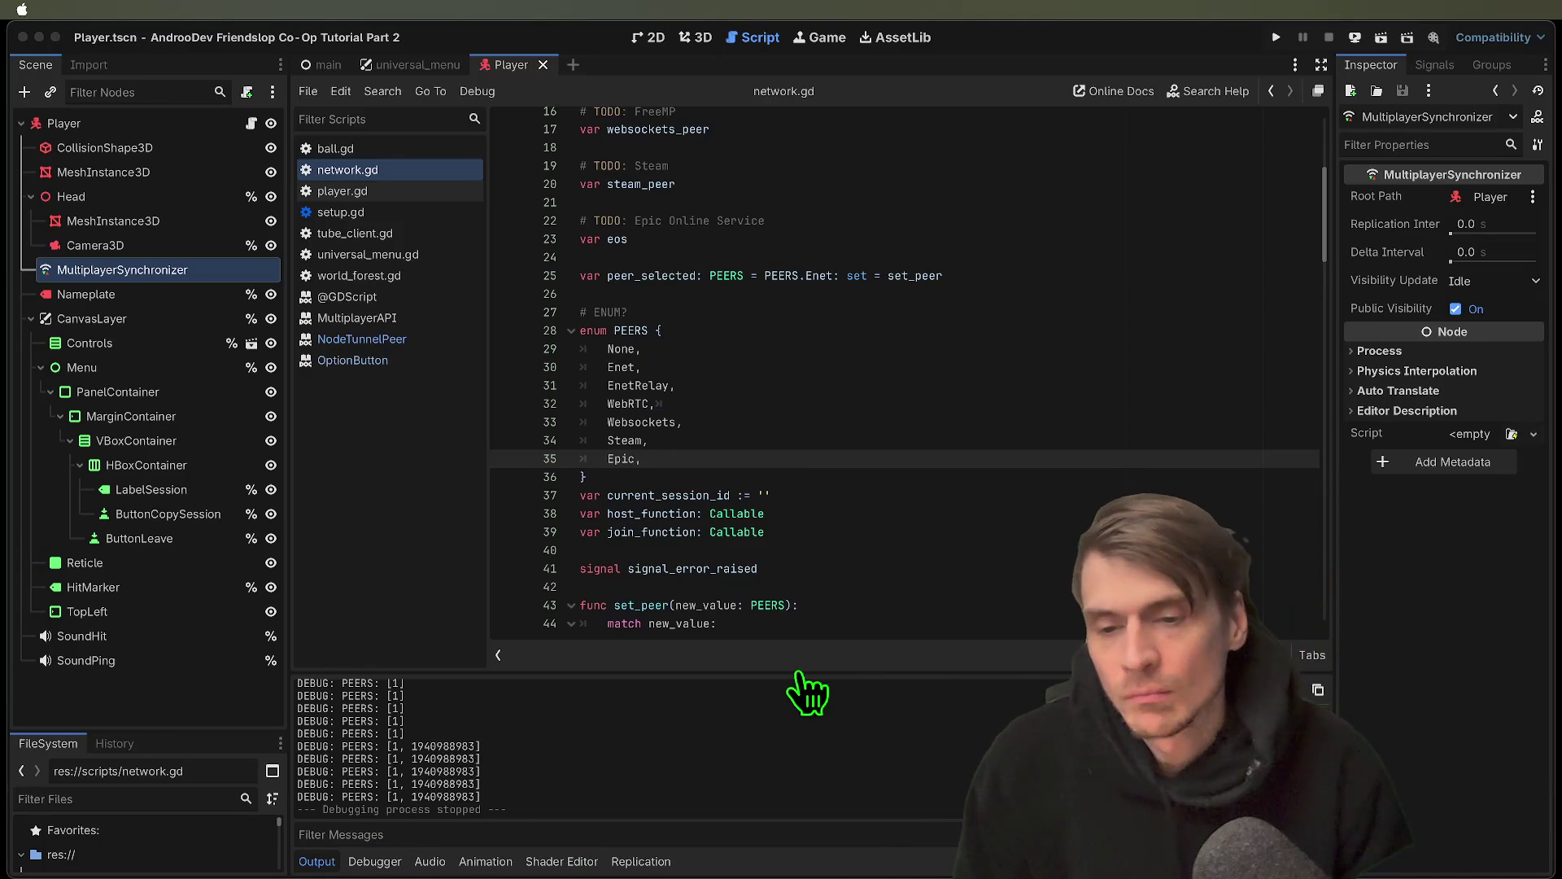
left_click(998, 439)
scroll(997, 439, "up", 5)
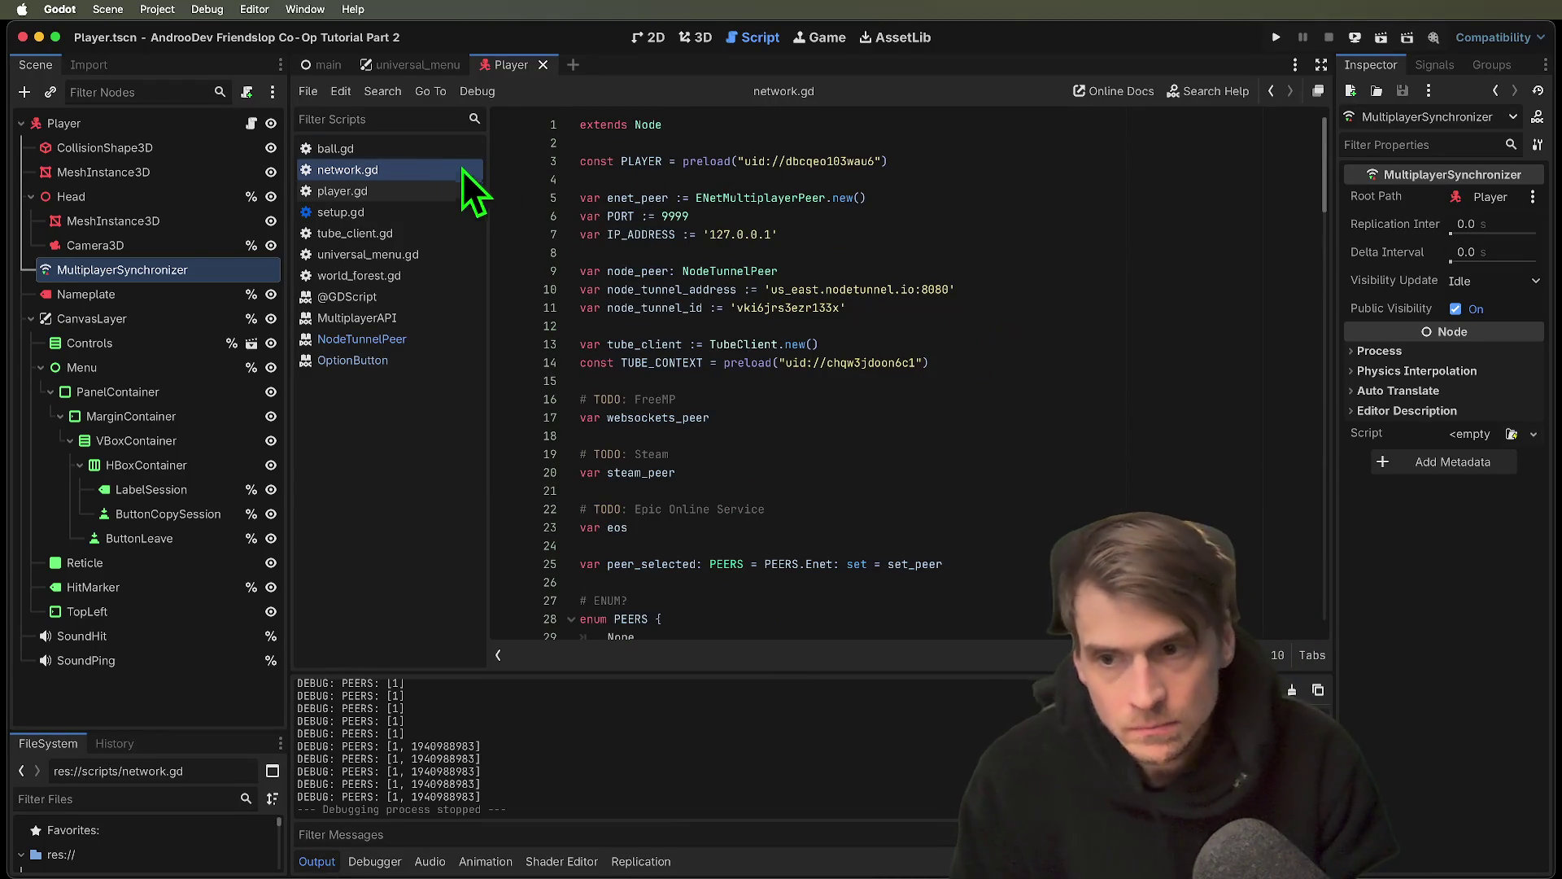
left_click(396, 192)
key("alt+Left")
Inspect the relay signal connections, jump to handle_room_ready, and run the project in three instances
scroll(976, 257, "down", 10)
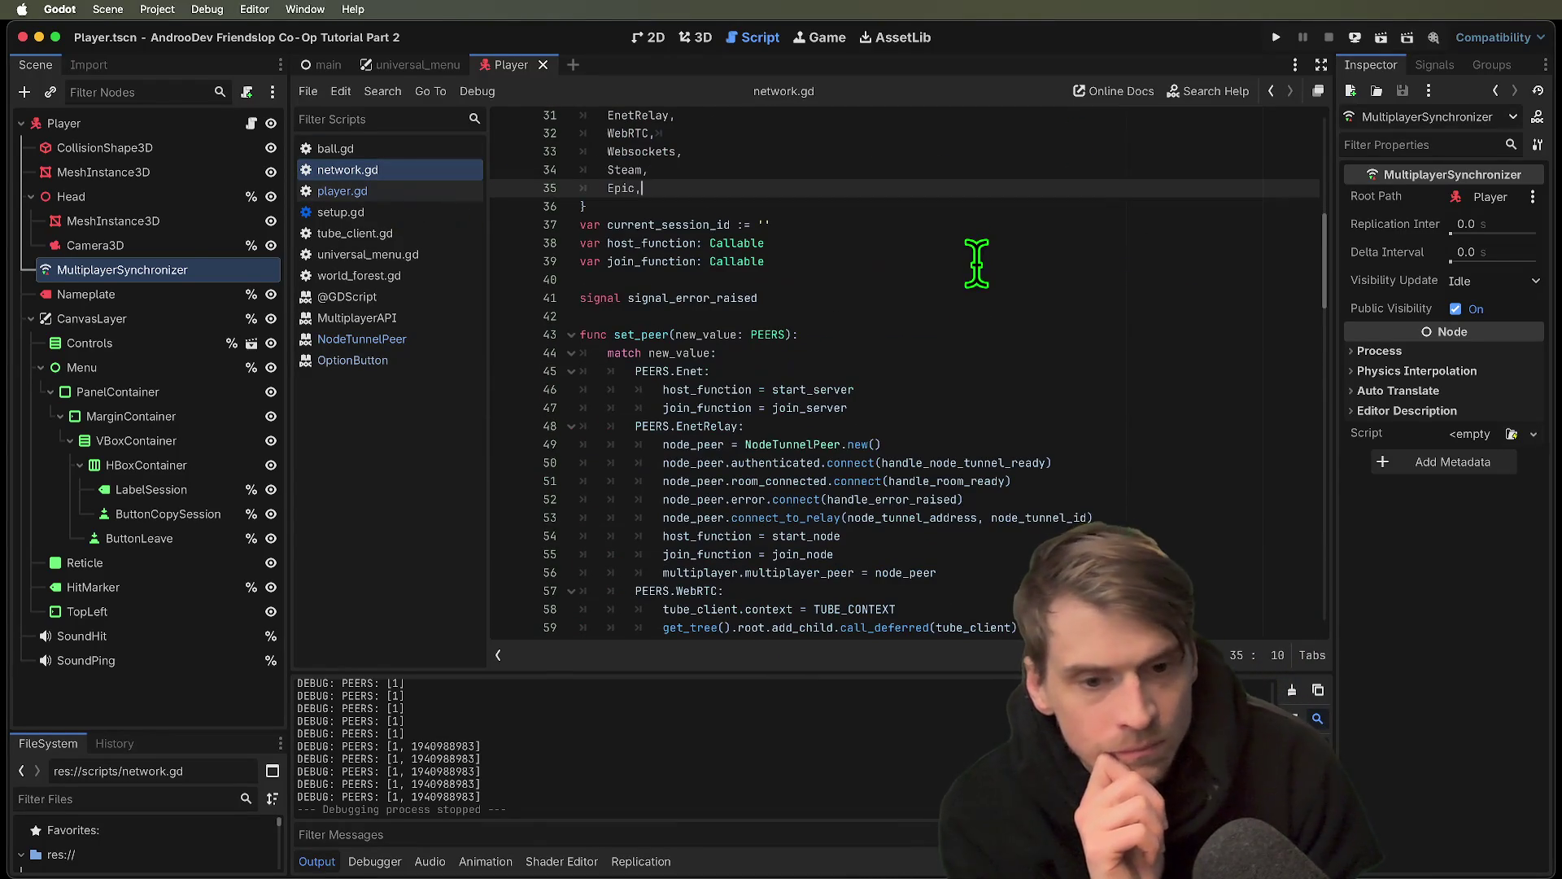
triple_click(1173, 464)
key("shift+Down")
triple_click(1175, 481)
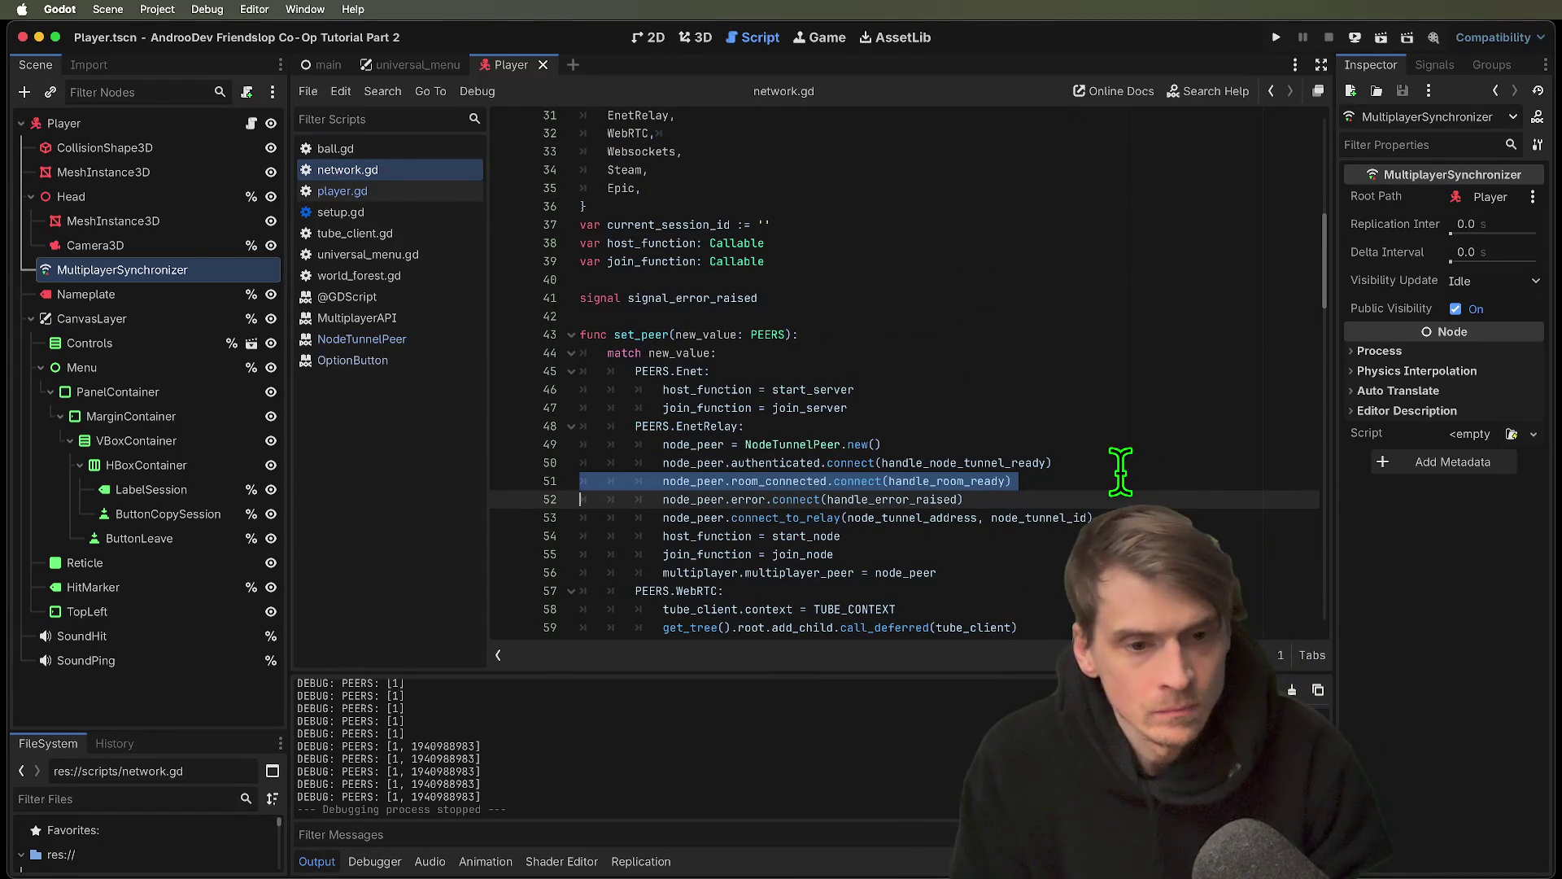
left_click(972, 481, "ctrl")
scroll(976, 500, "down", 2)
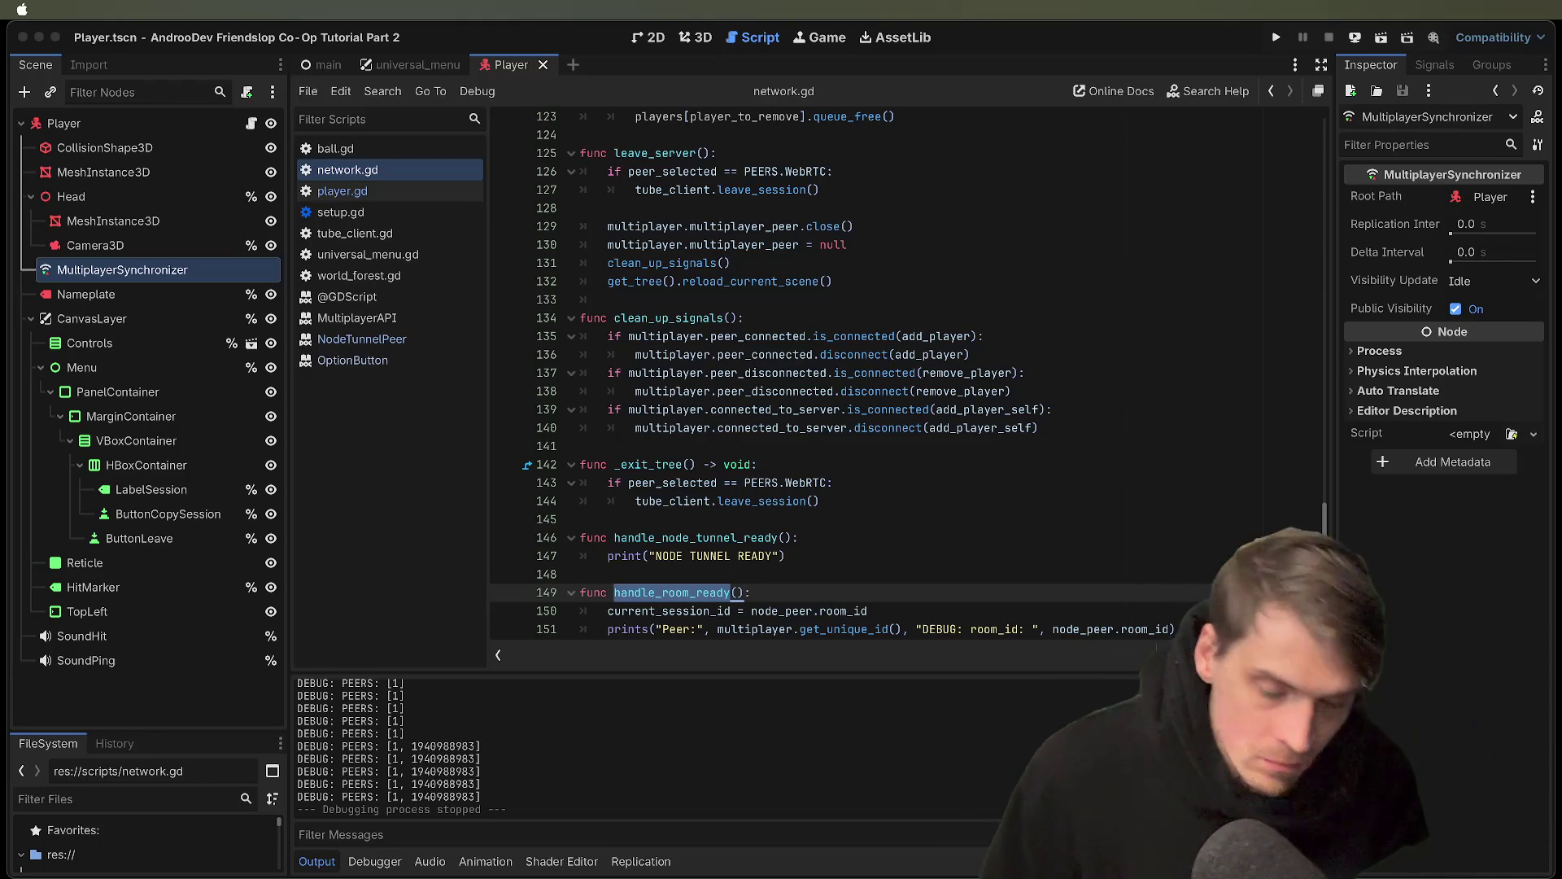
left_click(742, 775)
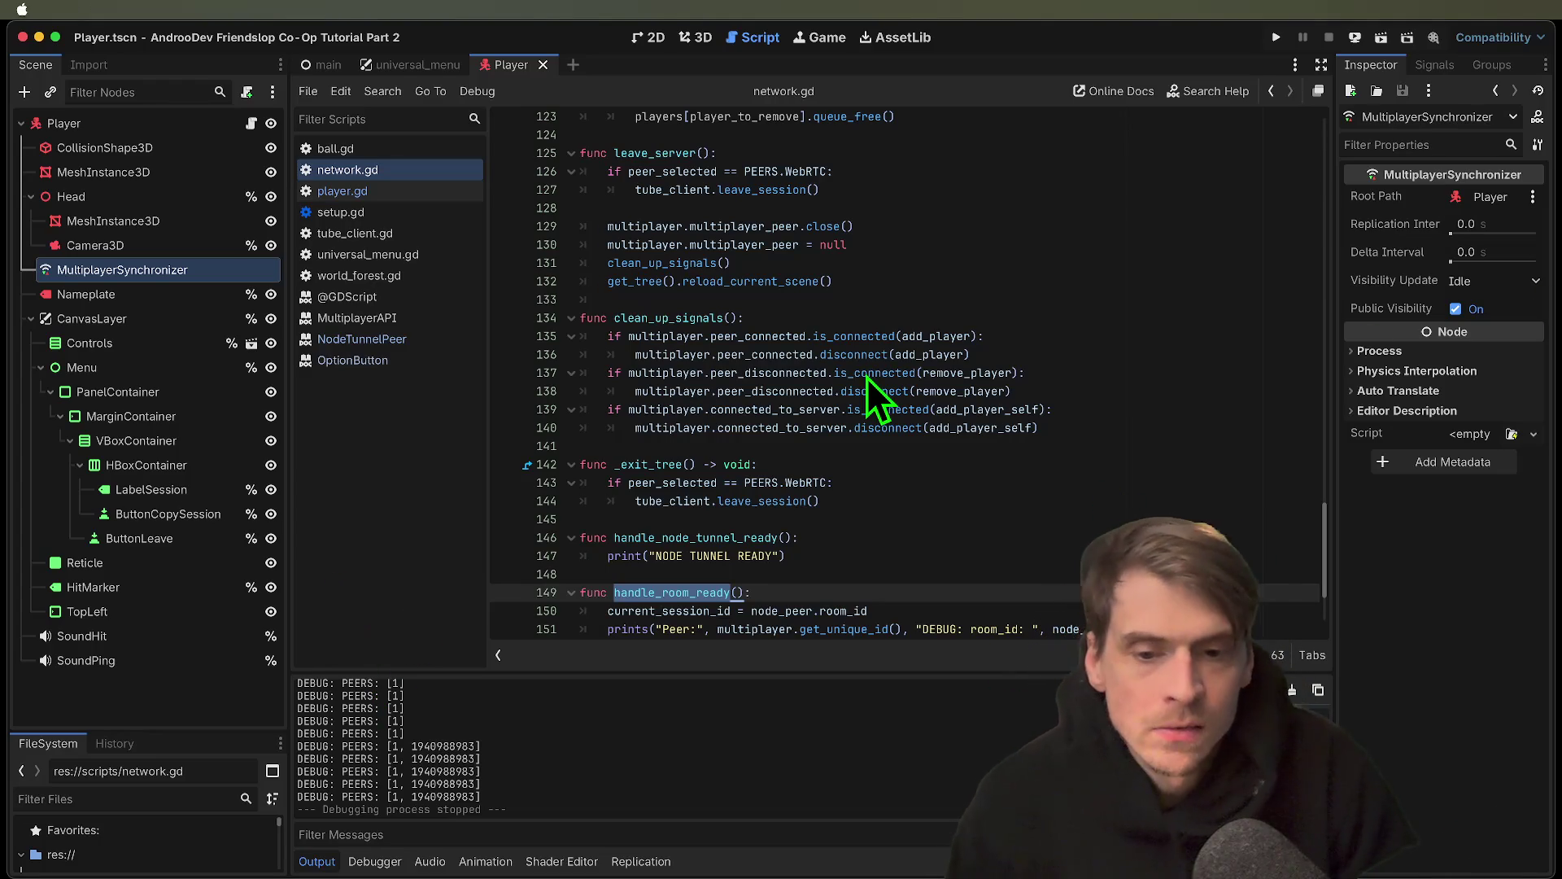
key("super+b")
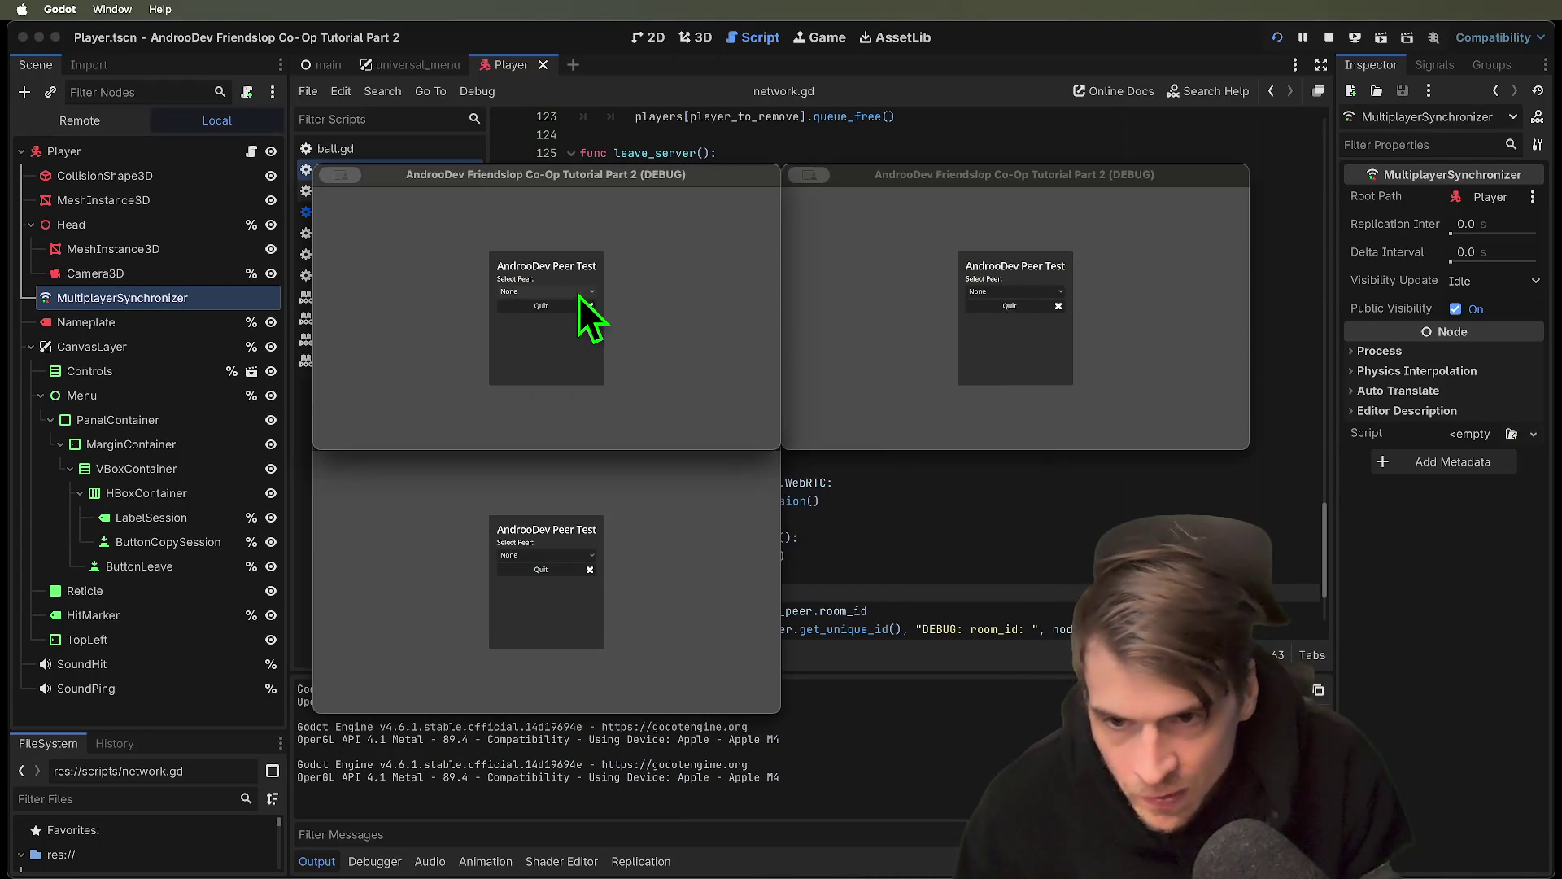
Create an EnetRelay session in the first window and join it from the bottom window
left_click(579, 293)
left_click(569, 328)
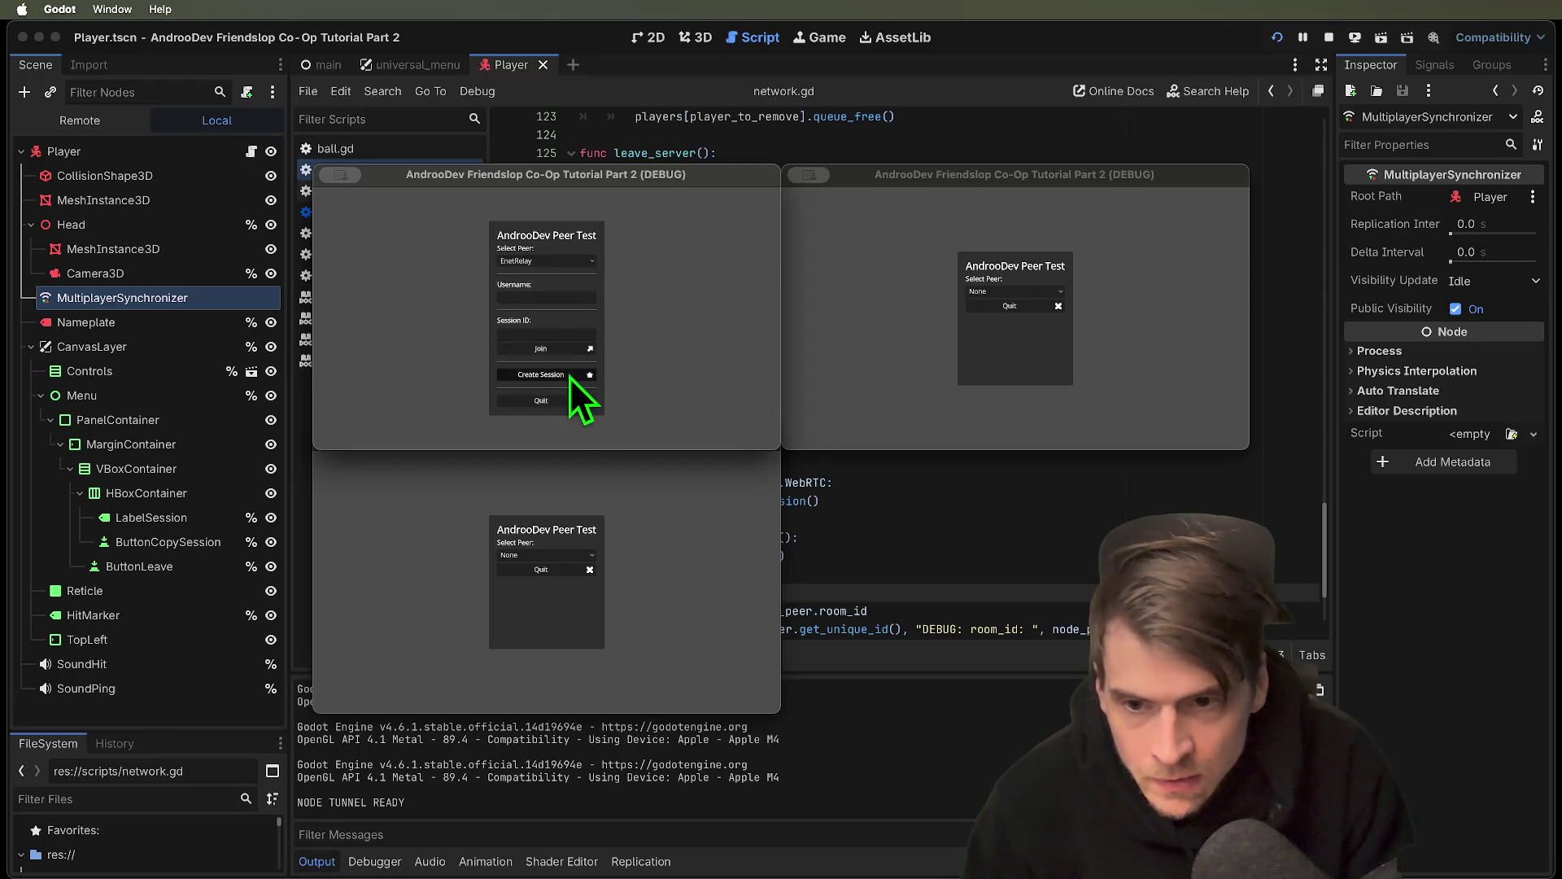
left_click(570, 376)
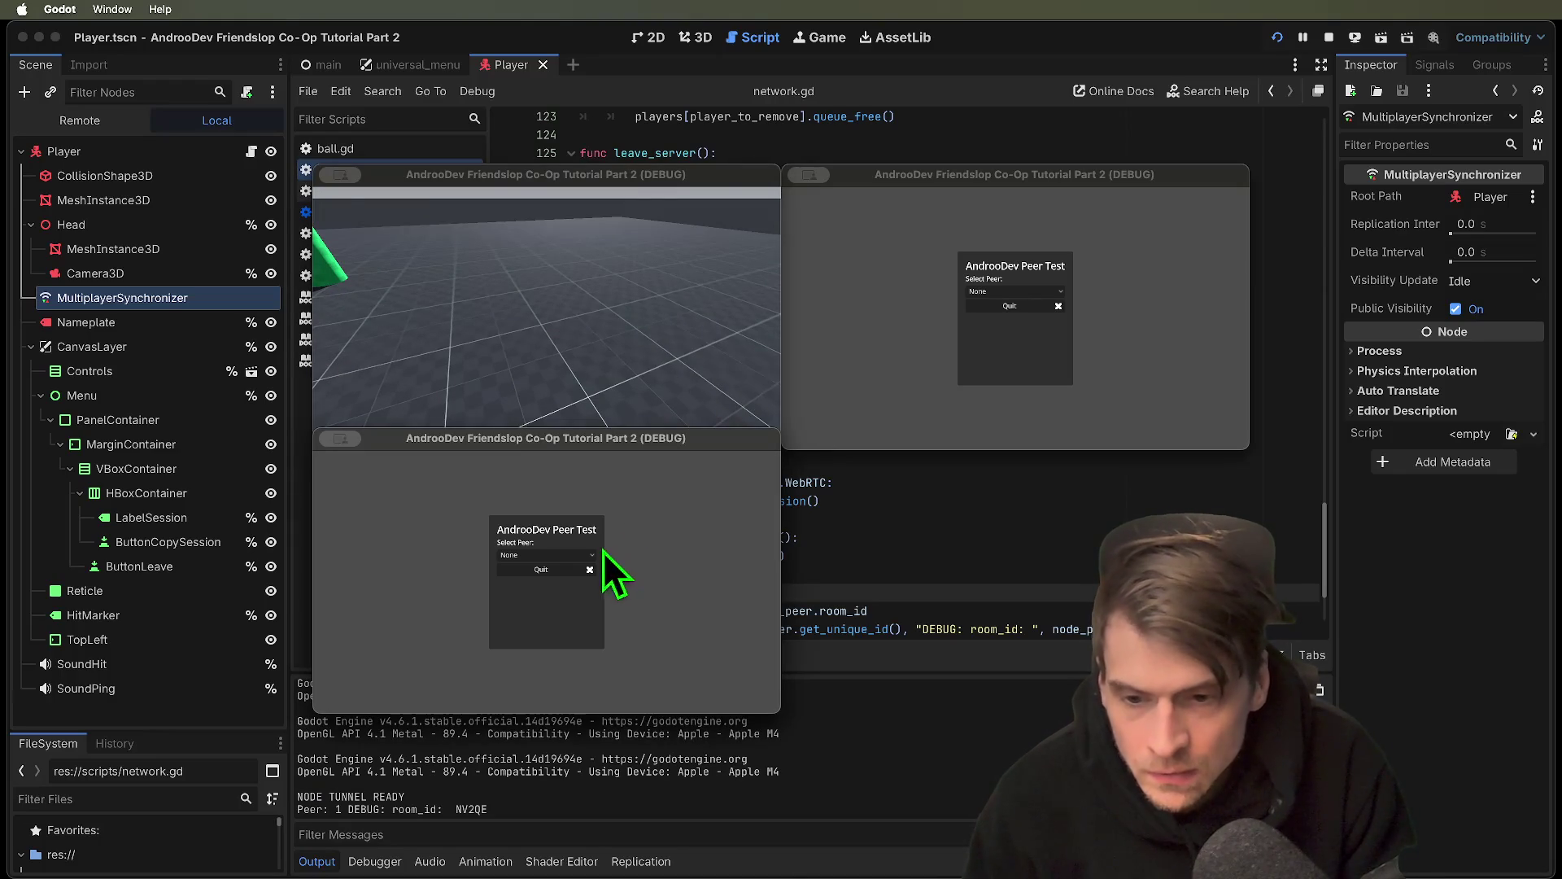
left_click(583, 557)
left_click(565, 591)
left_click(561, 597)
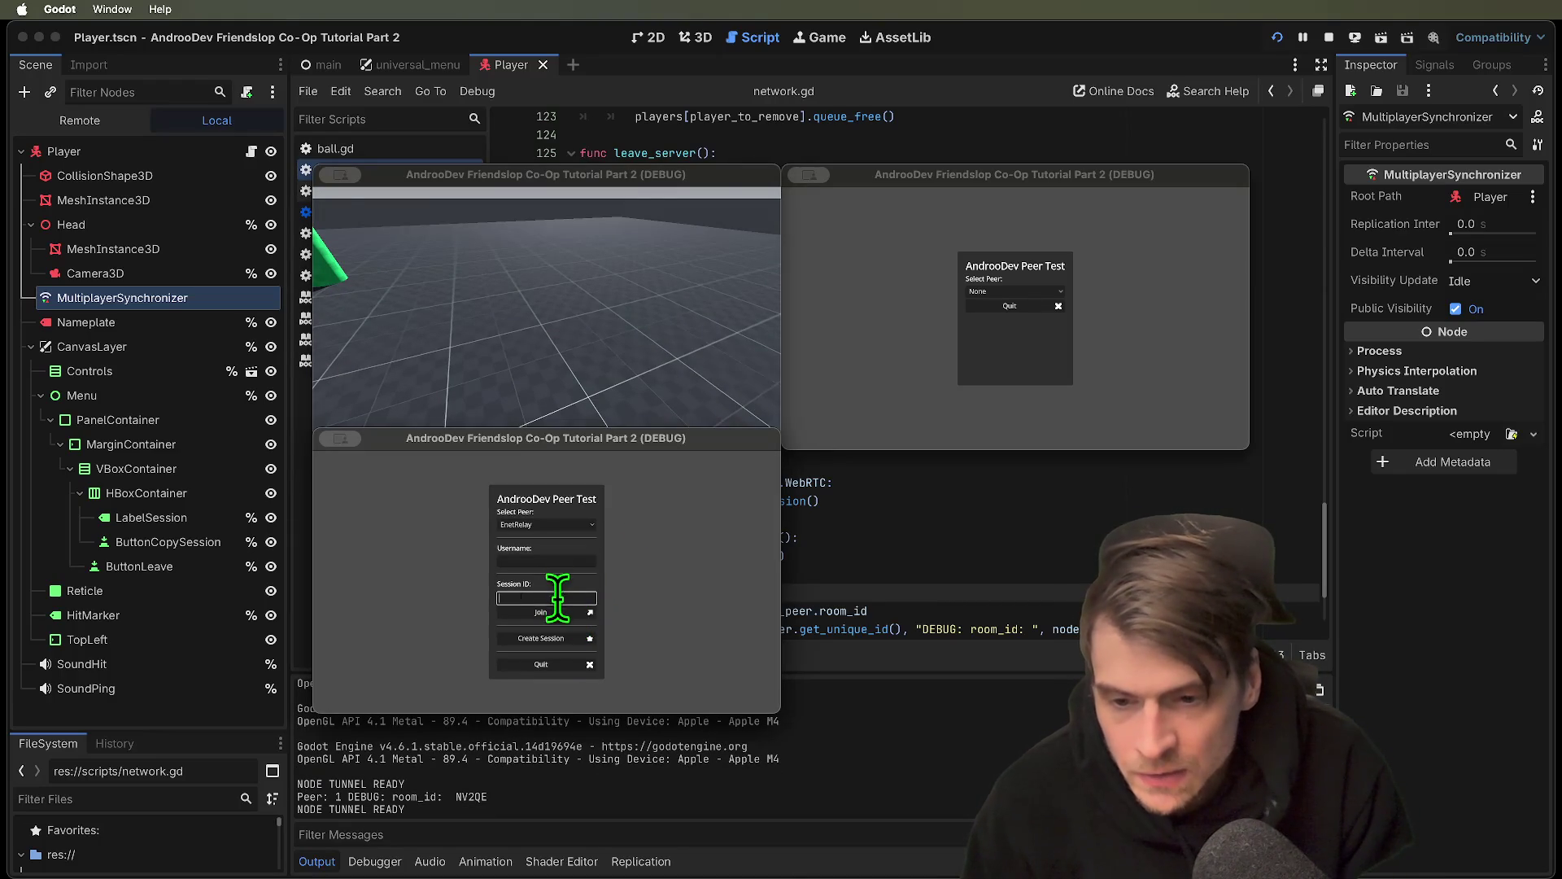
left_click(553, 614)
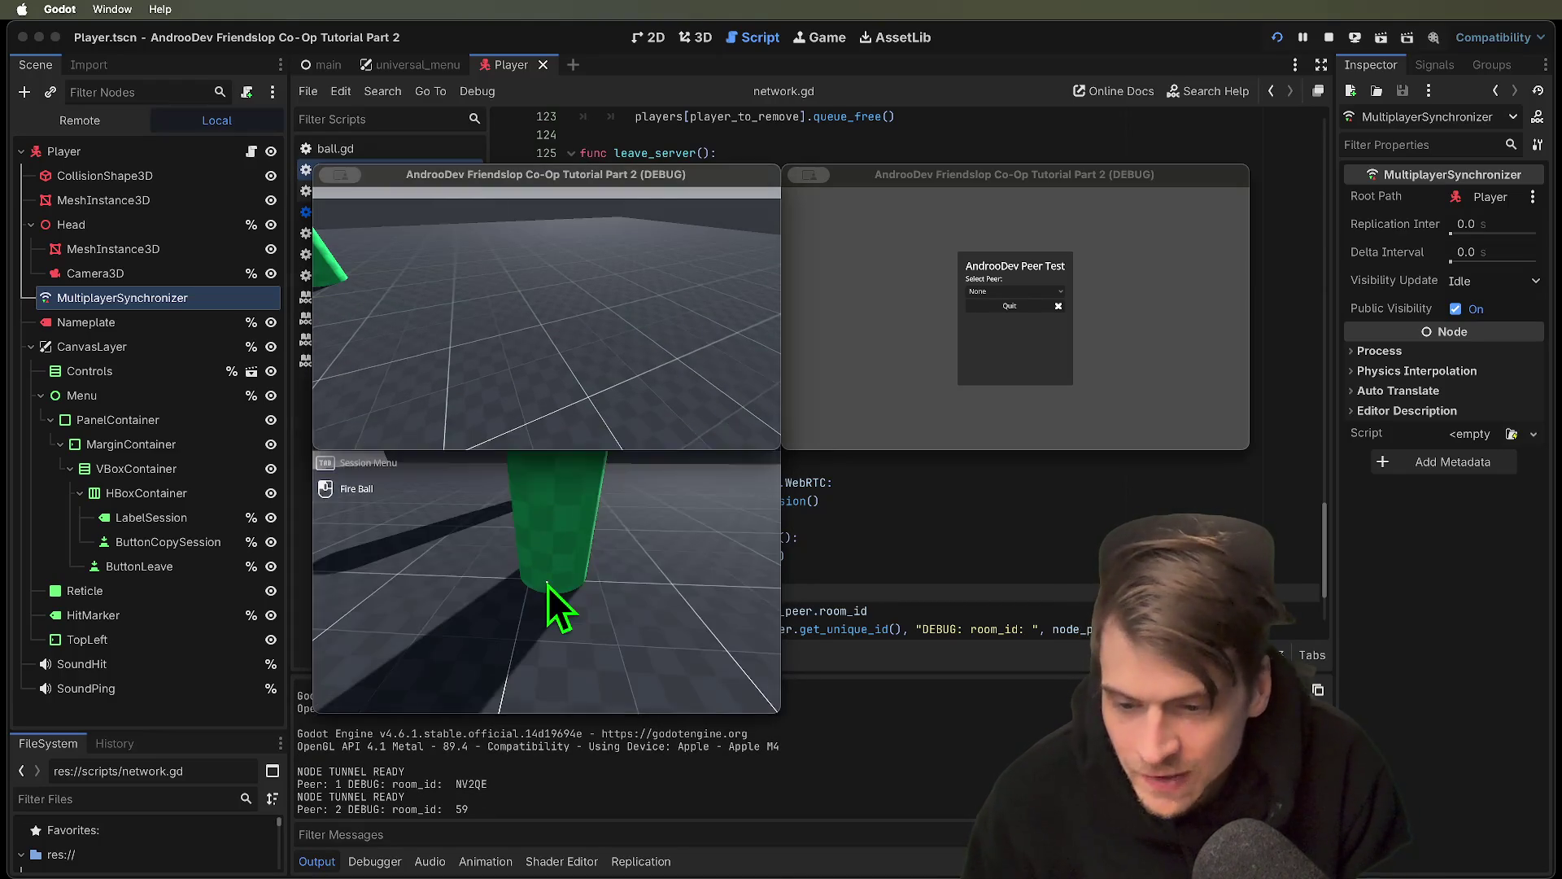
Cancel an accidental screenshot, close the first game window, and stop the project
key("super+shift+4")
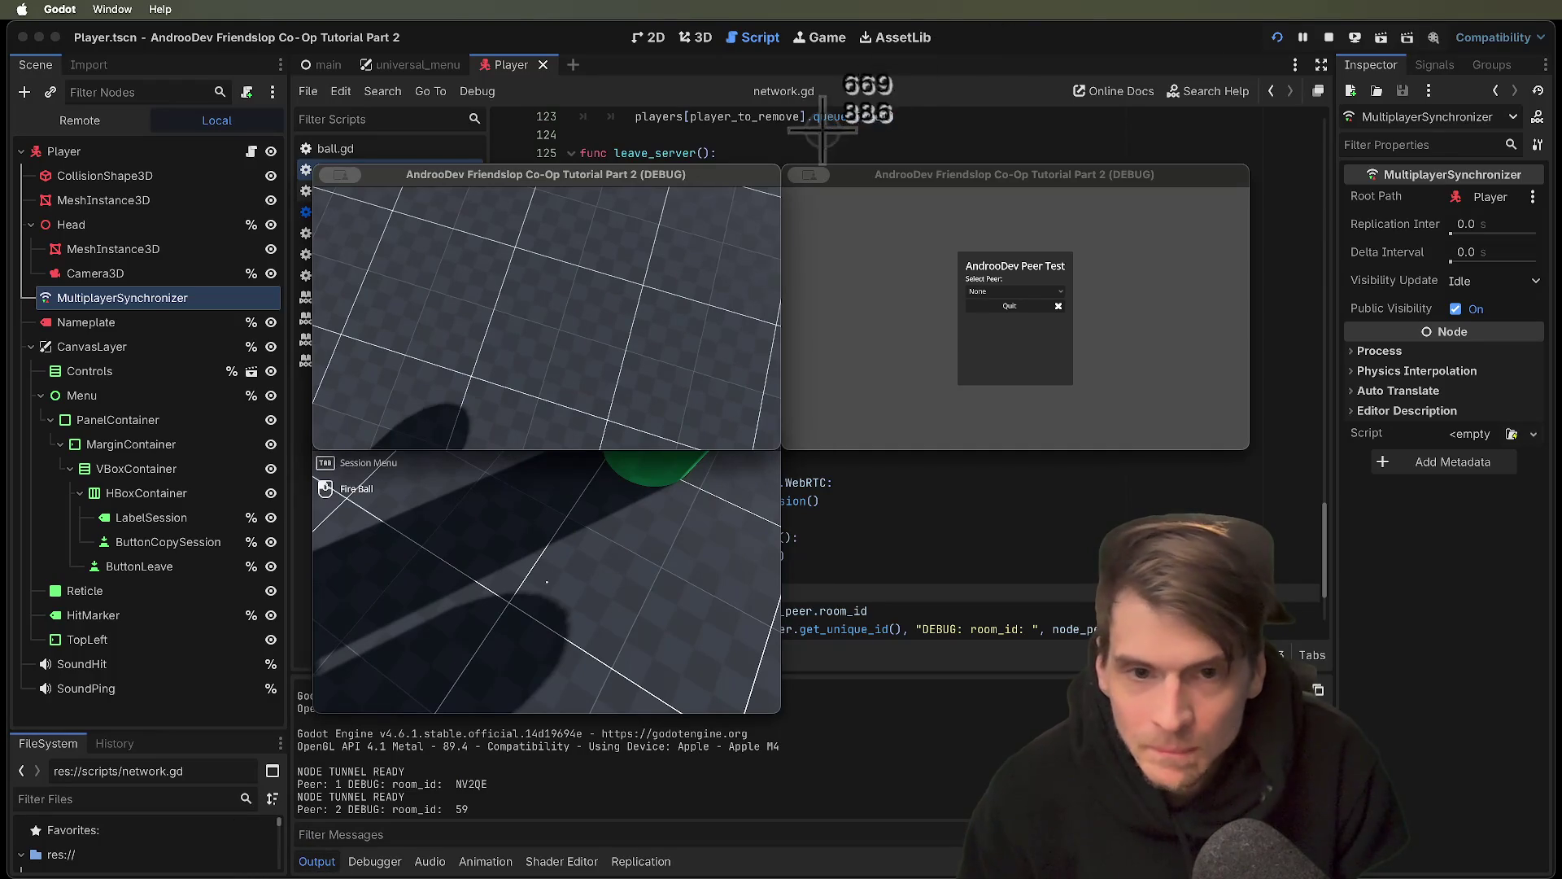
key("Escape")
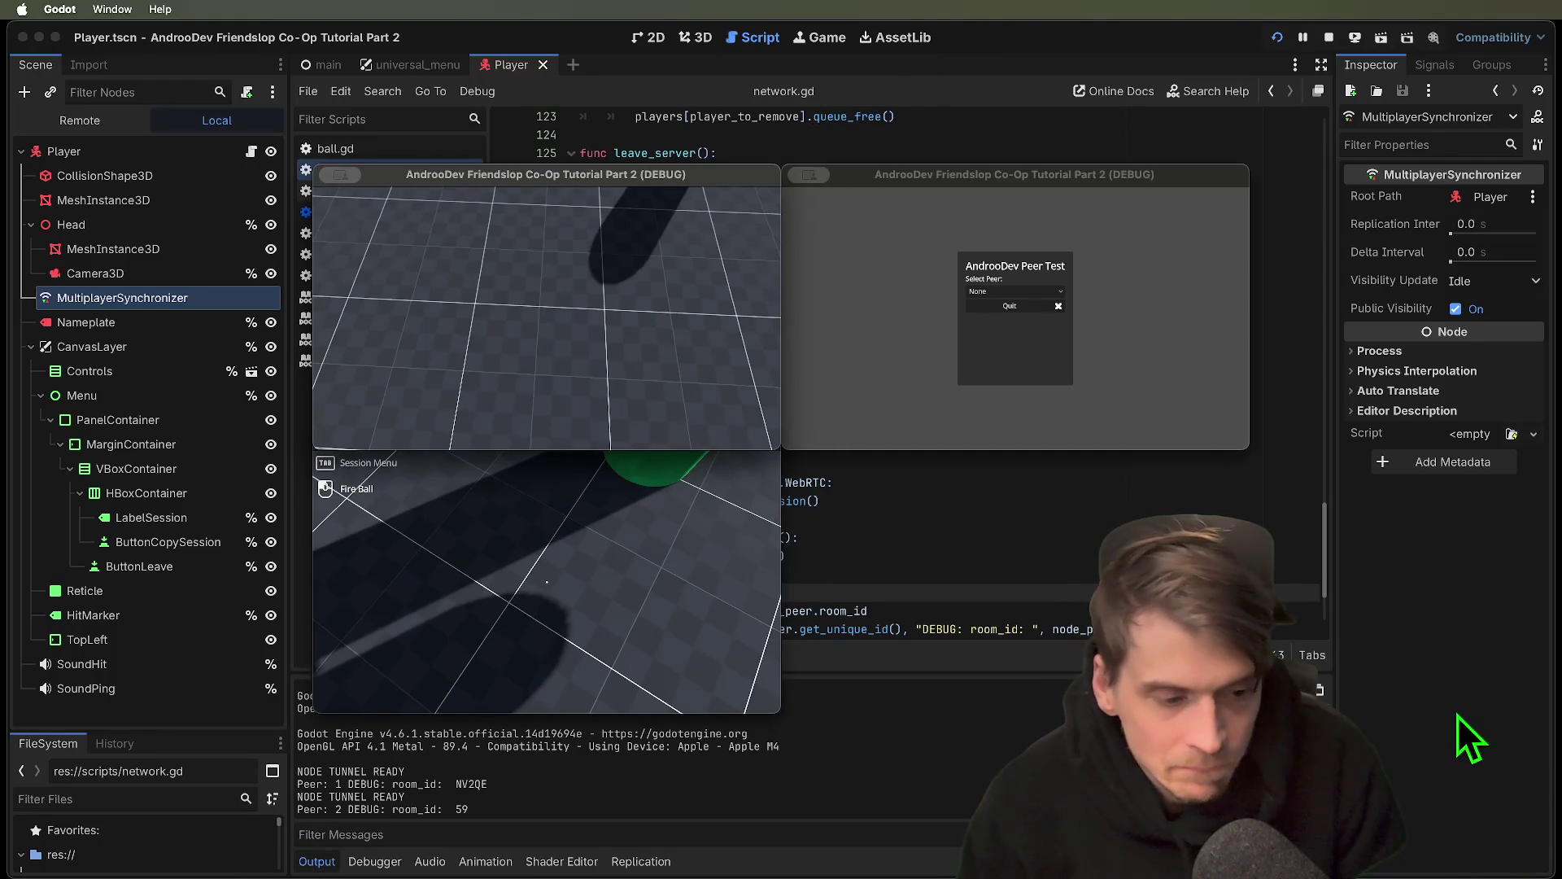
left_click(1054, 617)
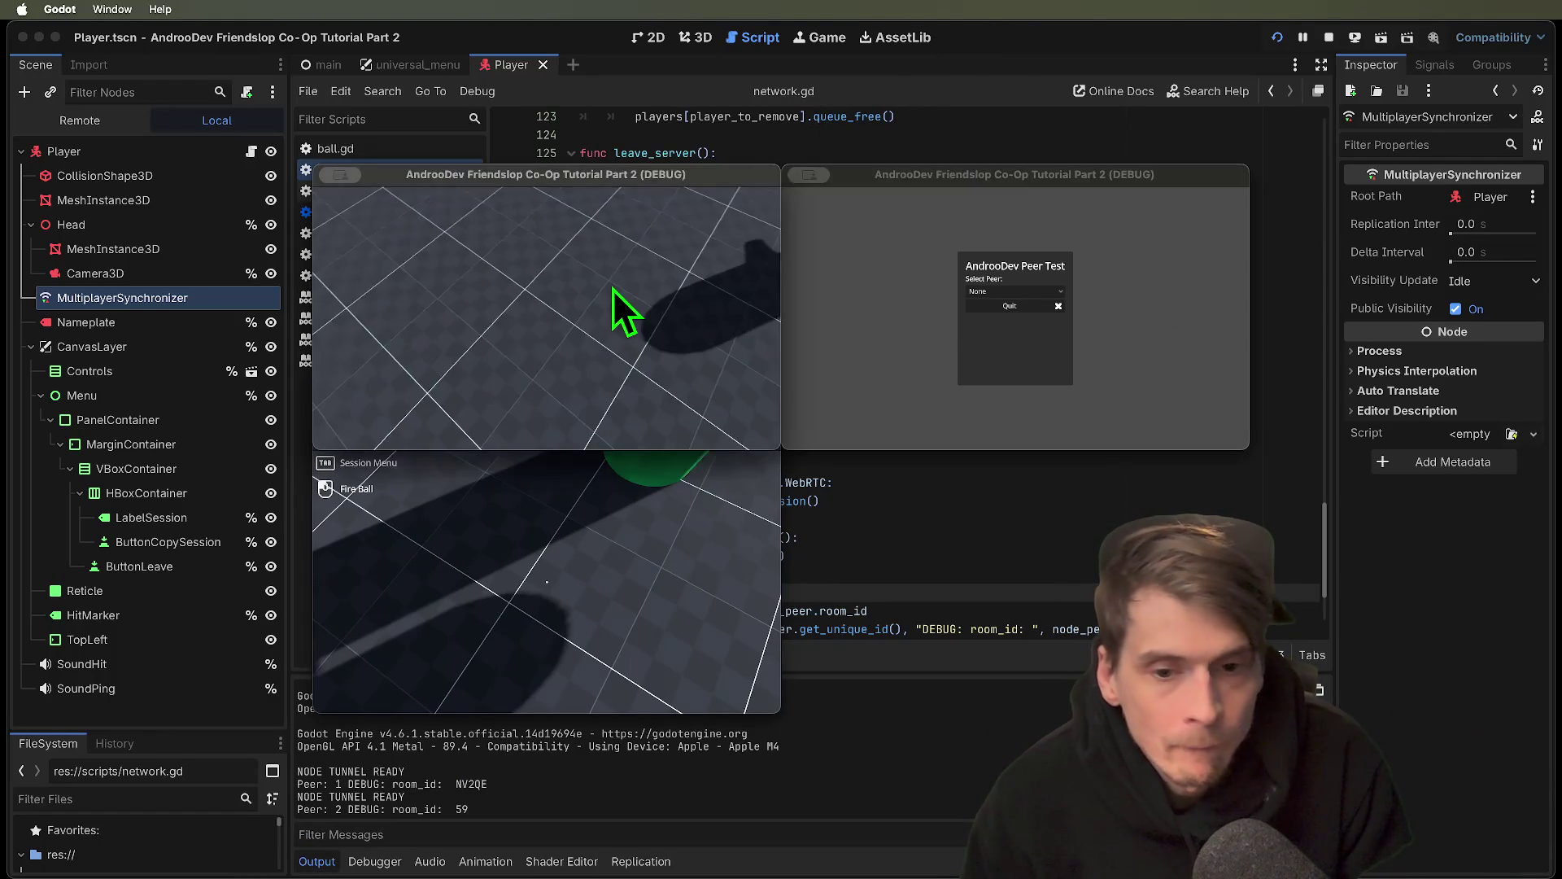
left_click(625, 539)
key("super+q")
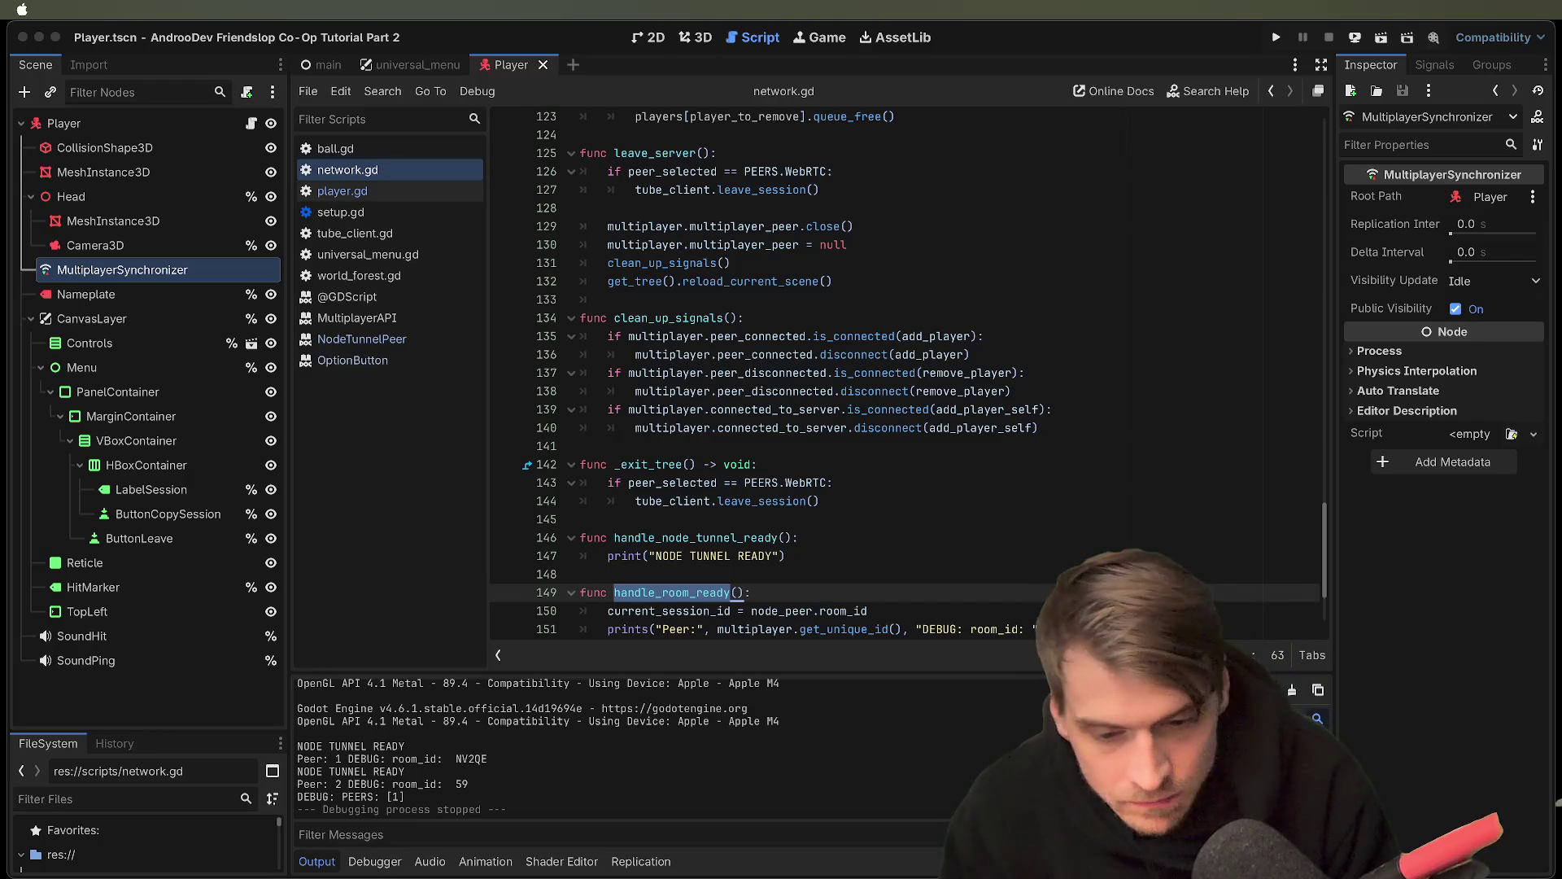
scroll(1016, 520, "down", 3)
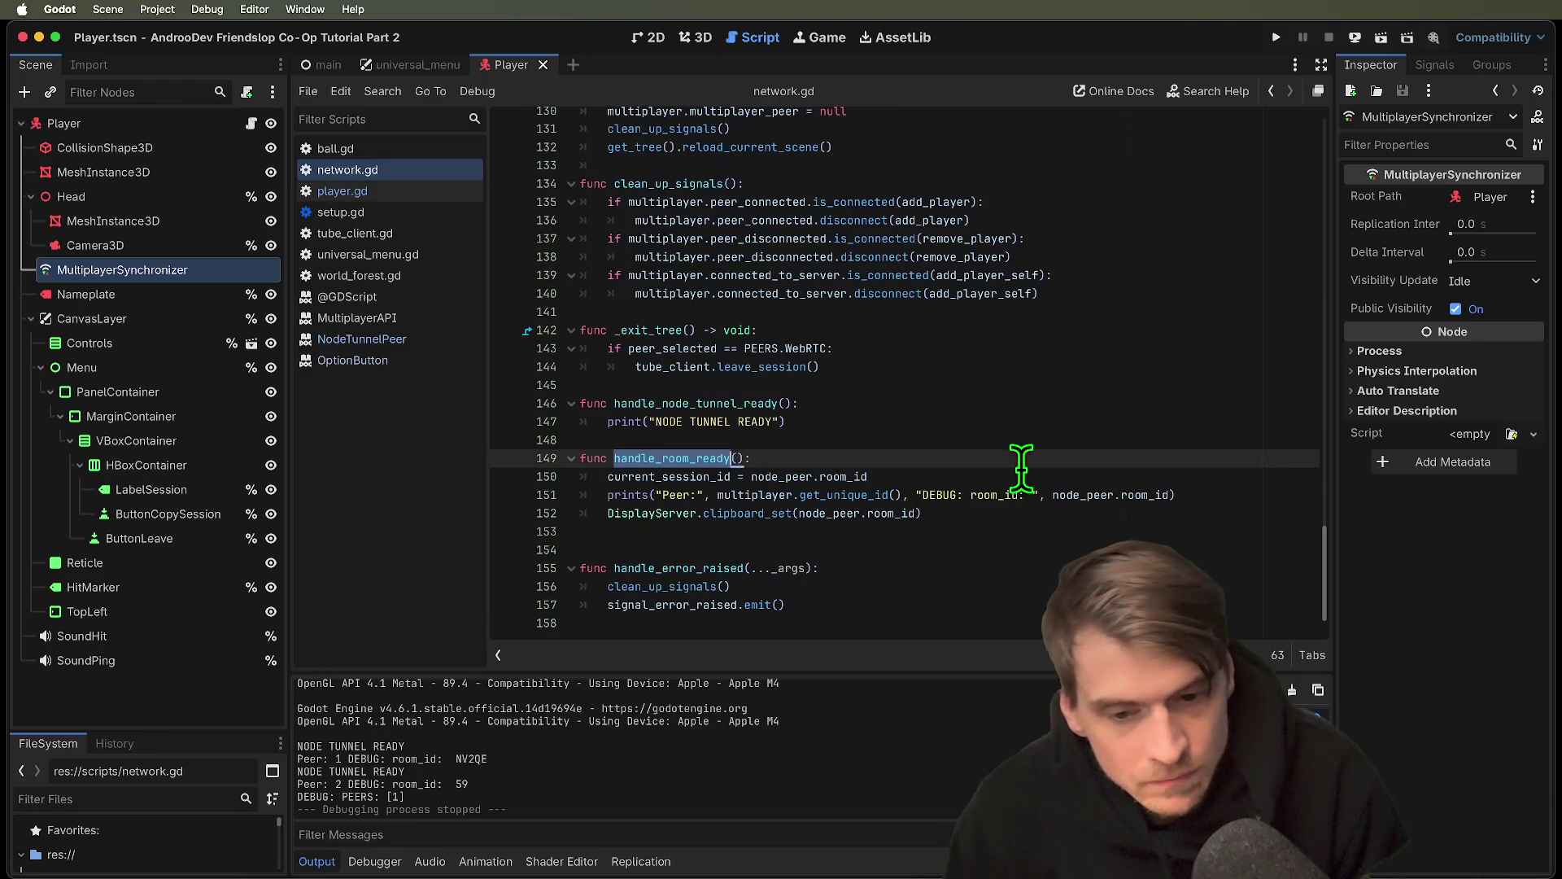
triple_click(1062, 455)
left_click_drag(1063, 453, 1094, 537)
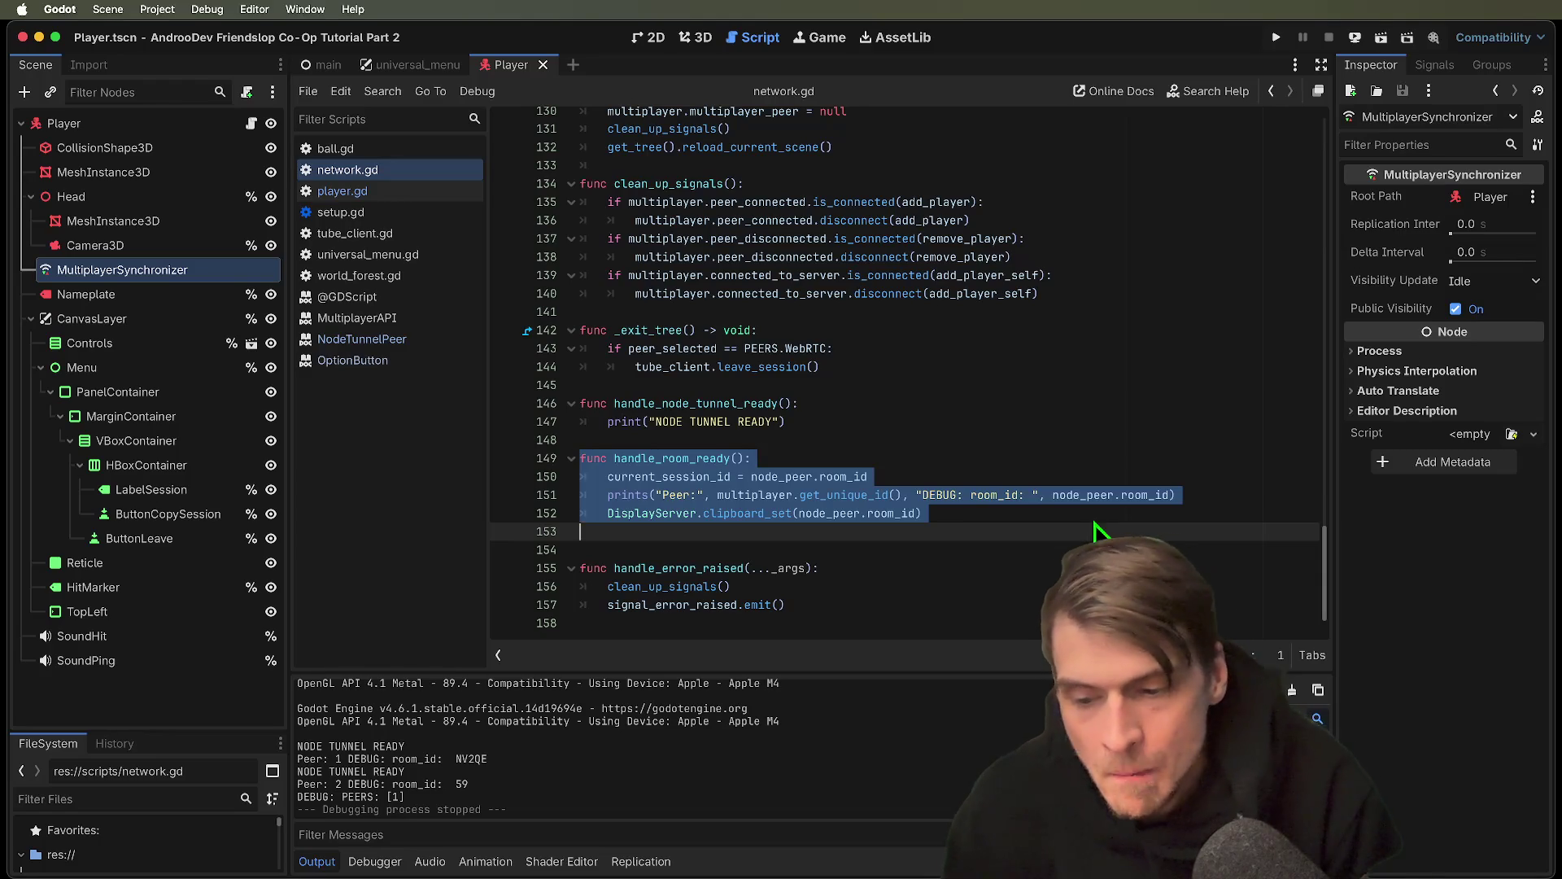
scroll(1089, 512, "up", 10)
scroll(1089, 513, "up", 18)
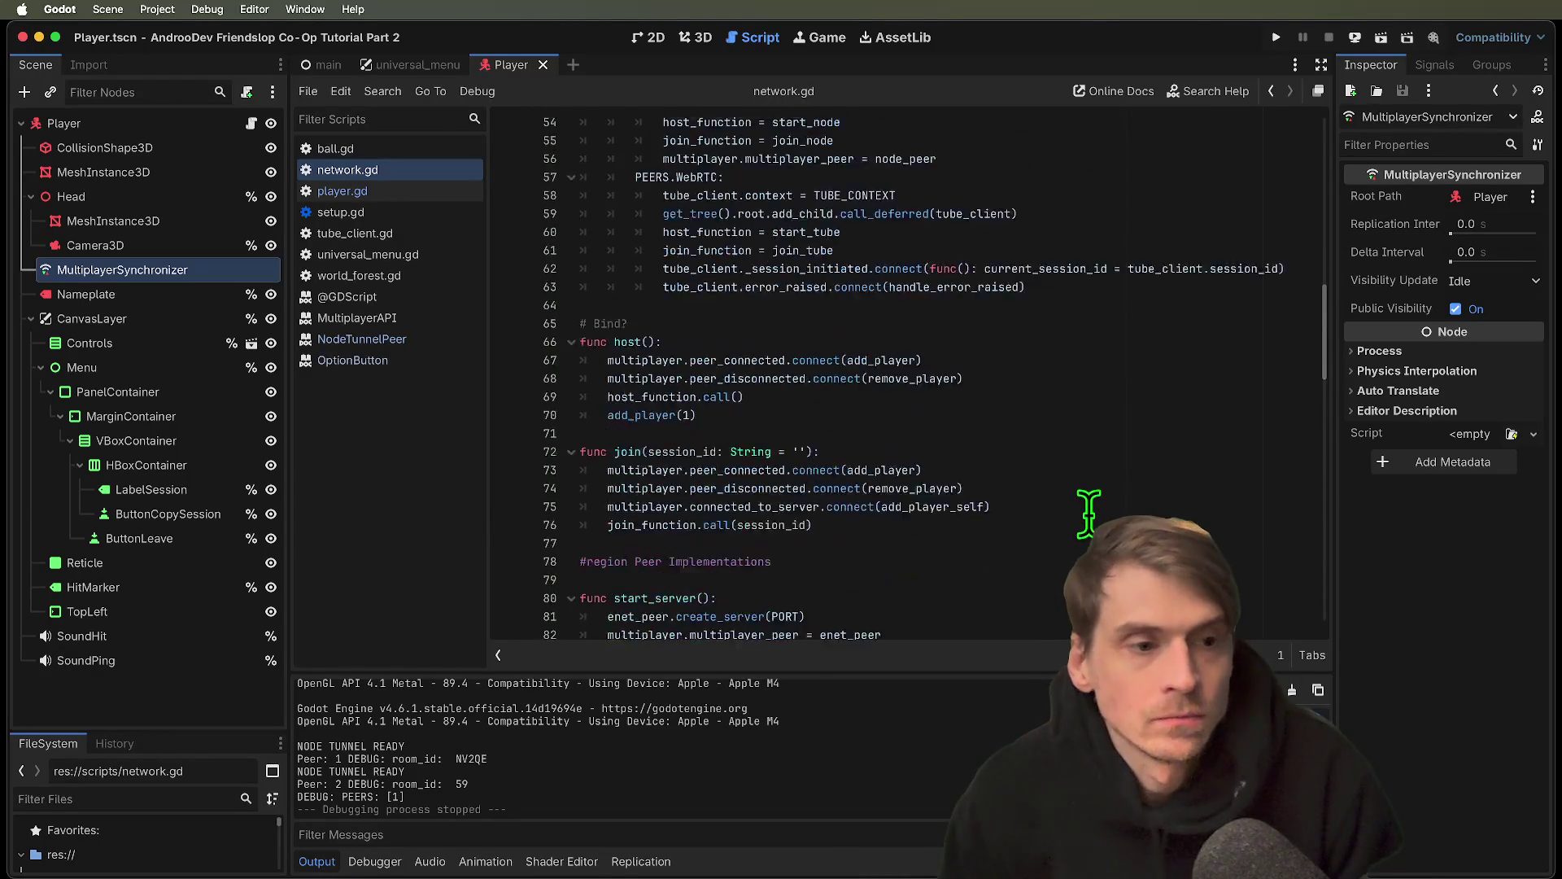
triple_click(1170, 341)
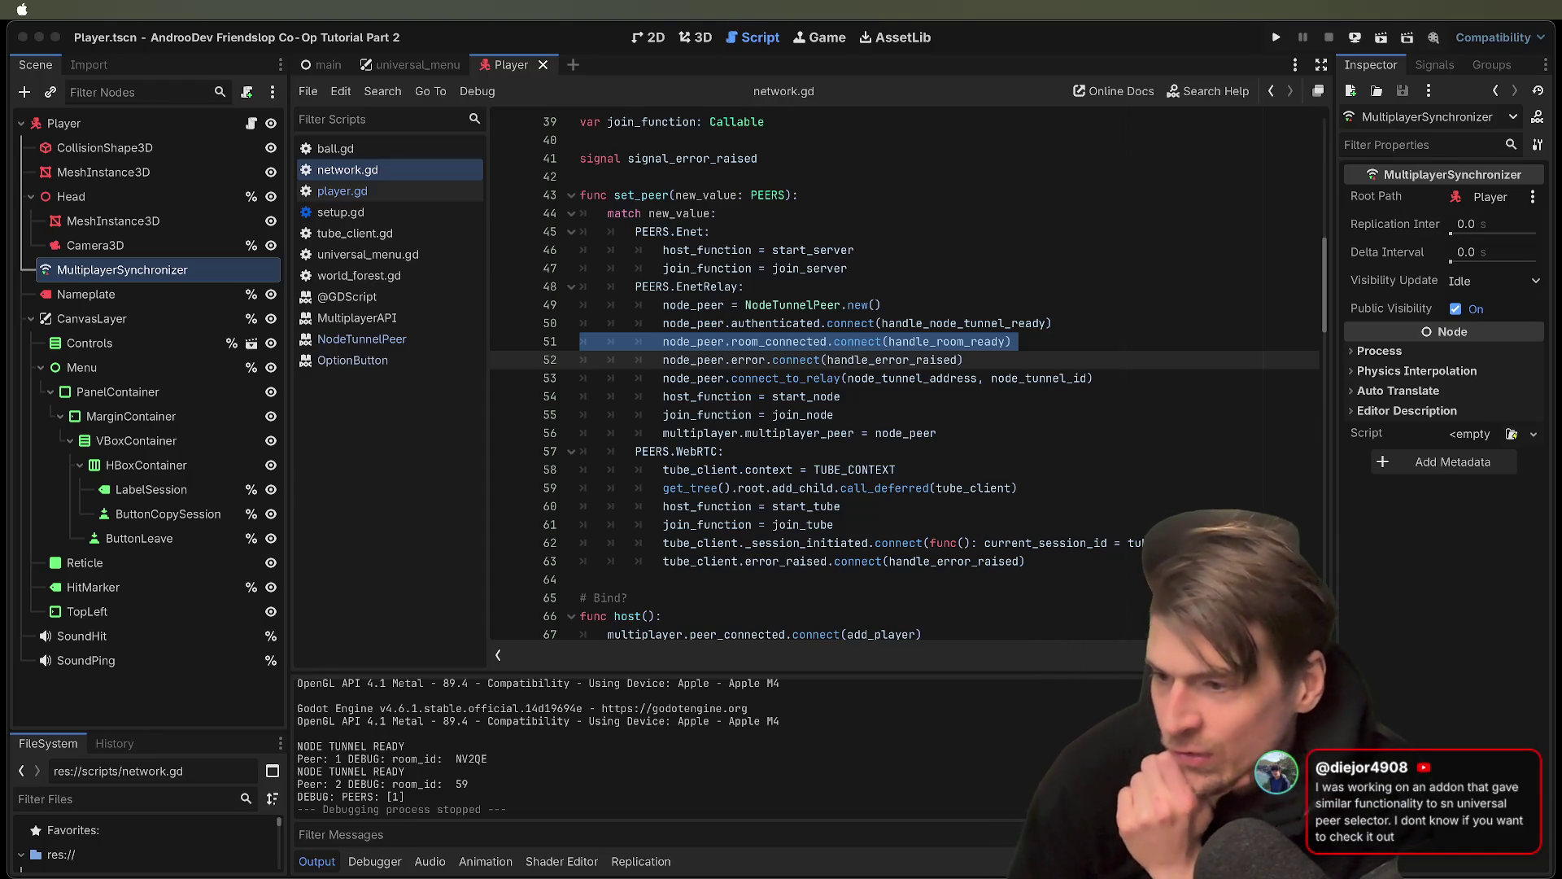
left_click(1353, 628)
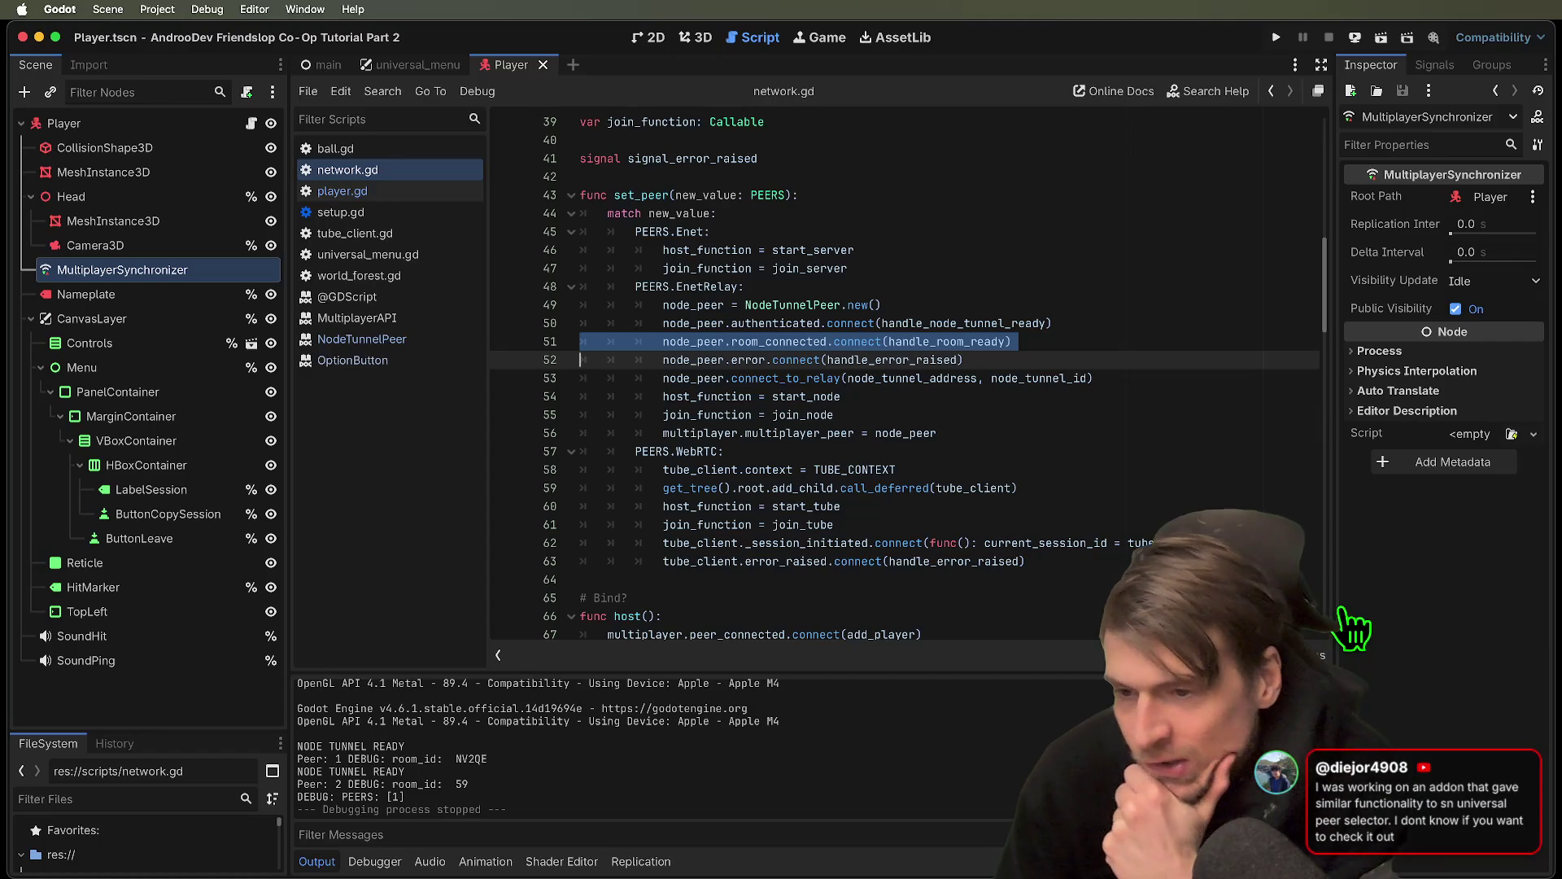
left_click(1220, 508)
scroll(1161, 499, "up", 7)
scroll(907, 378, "up", 5)
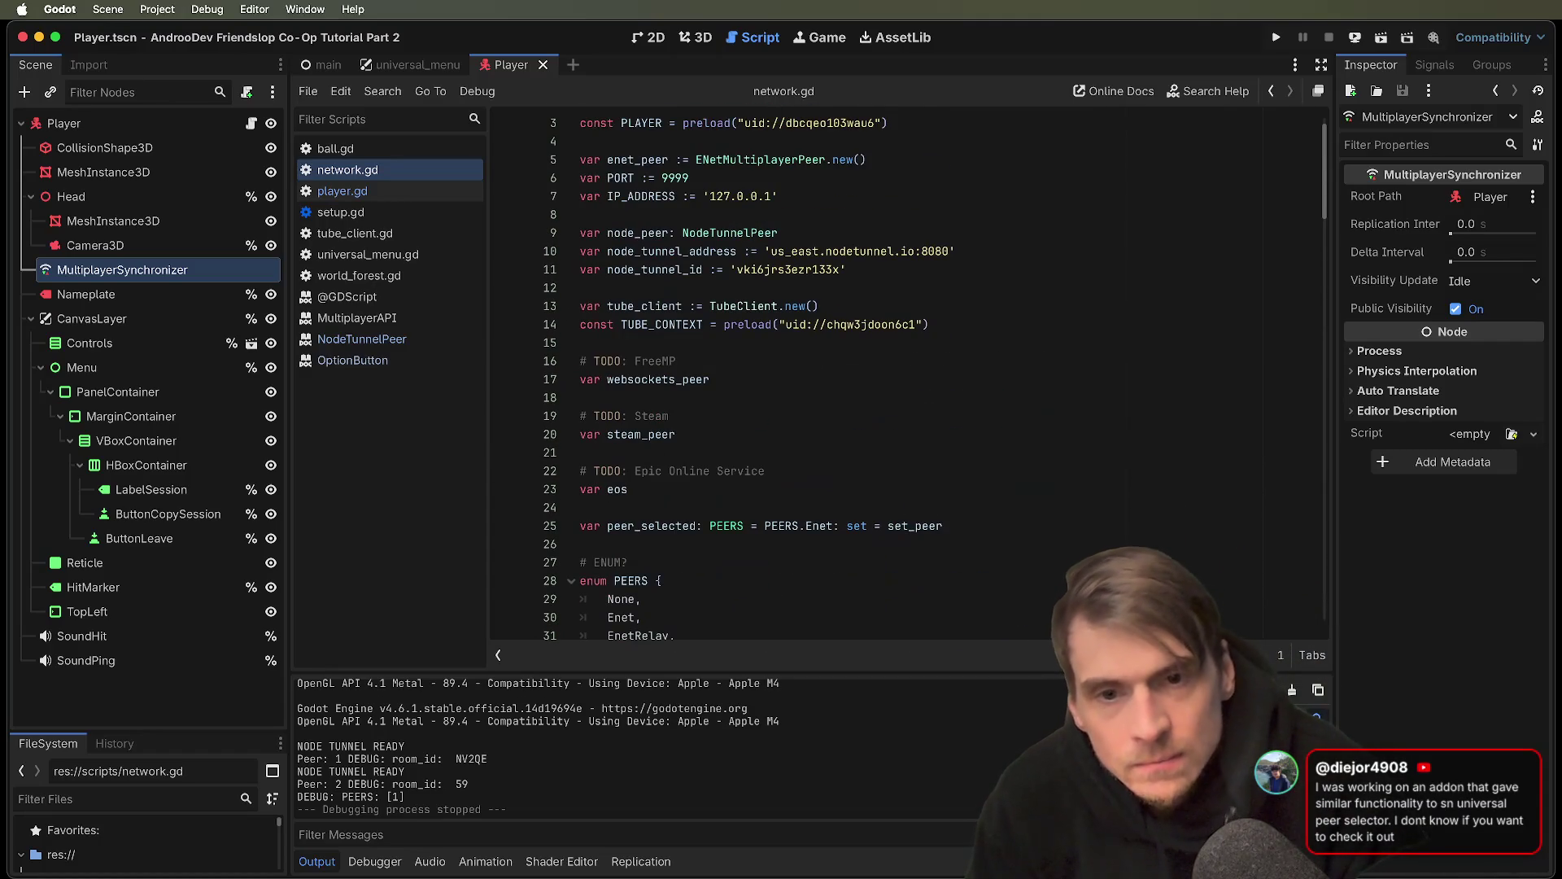
double_click(795, 161)
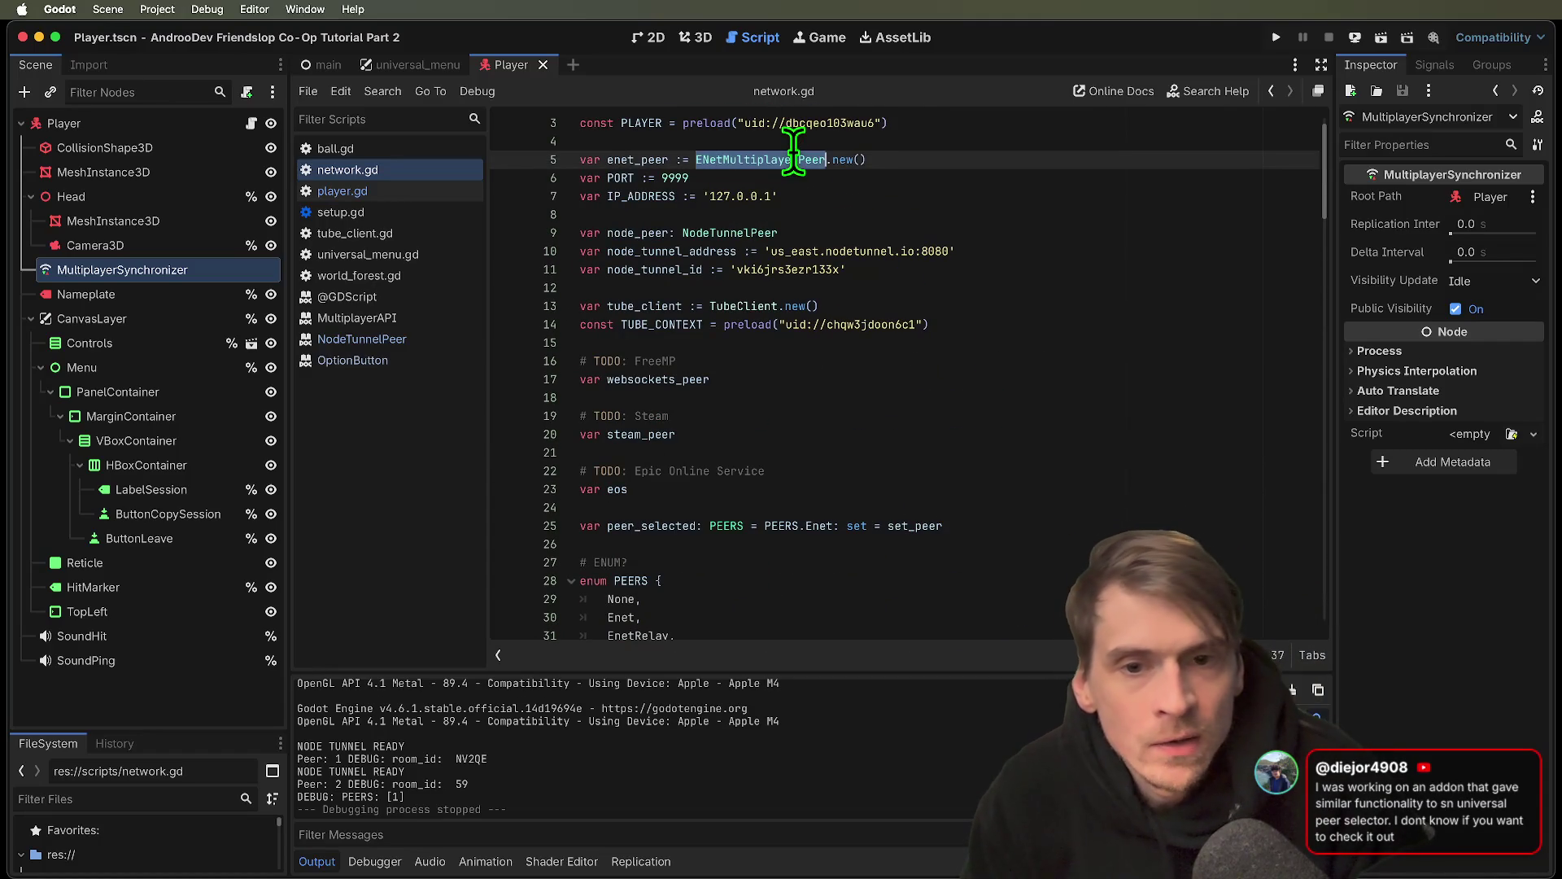
scroll(779, 199, "down", 2)
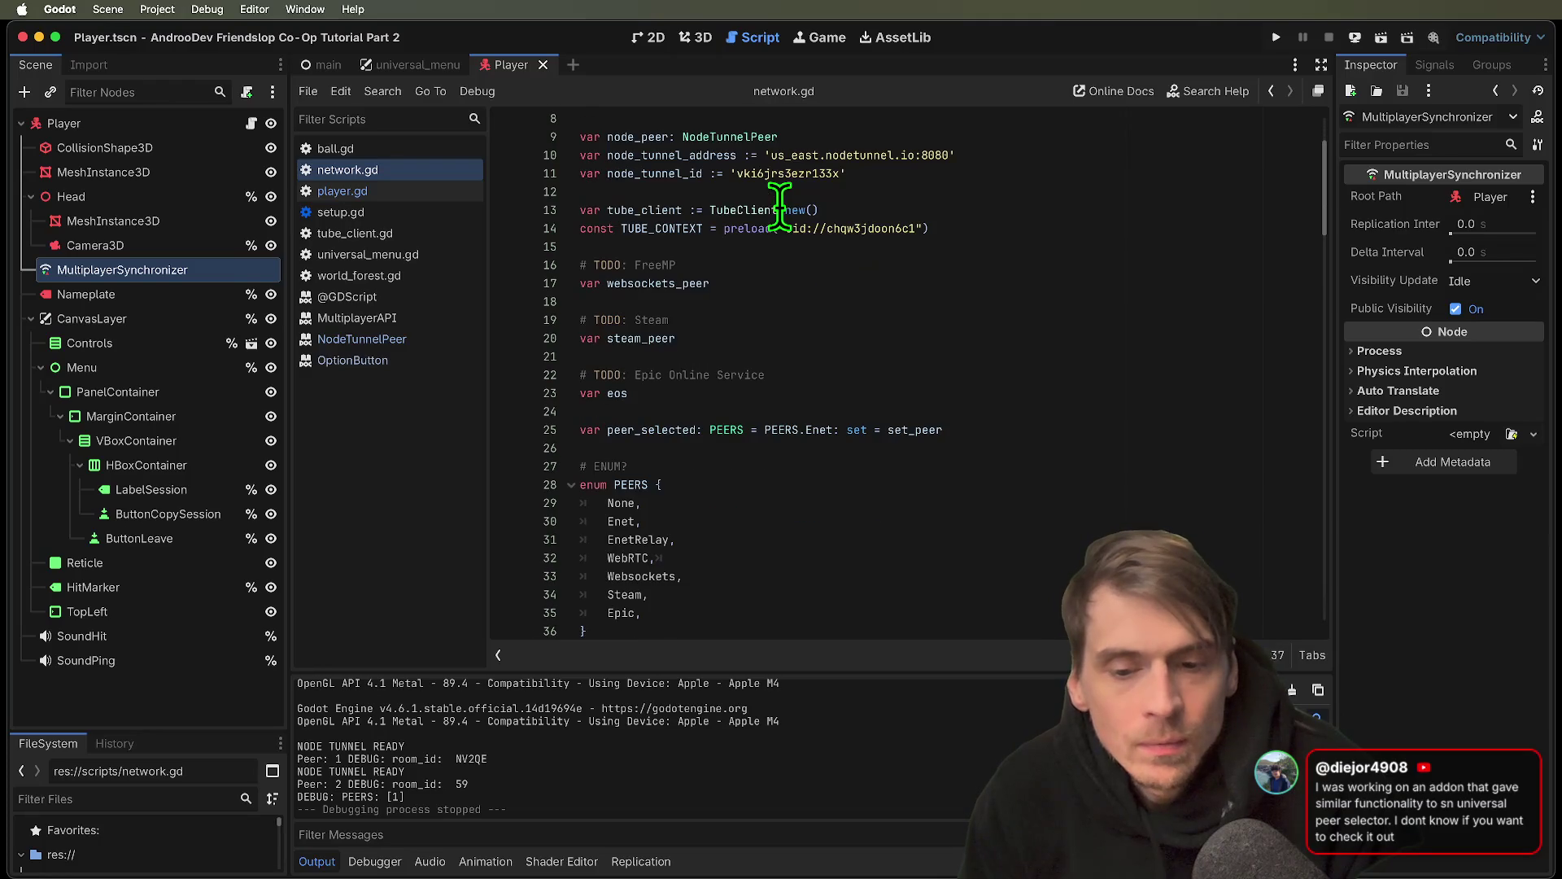
scroll(921, 299, "up", 3)
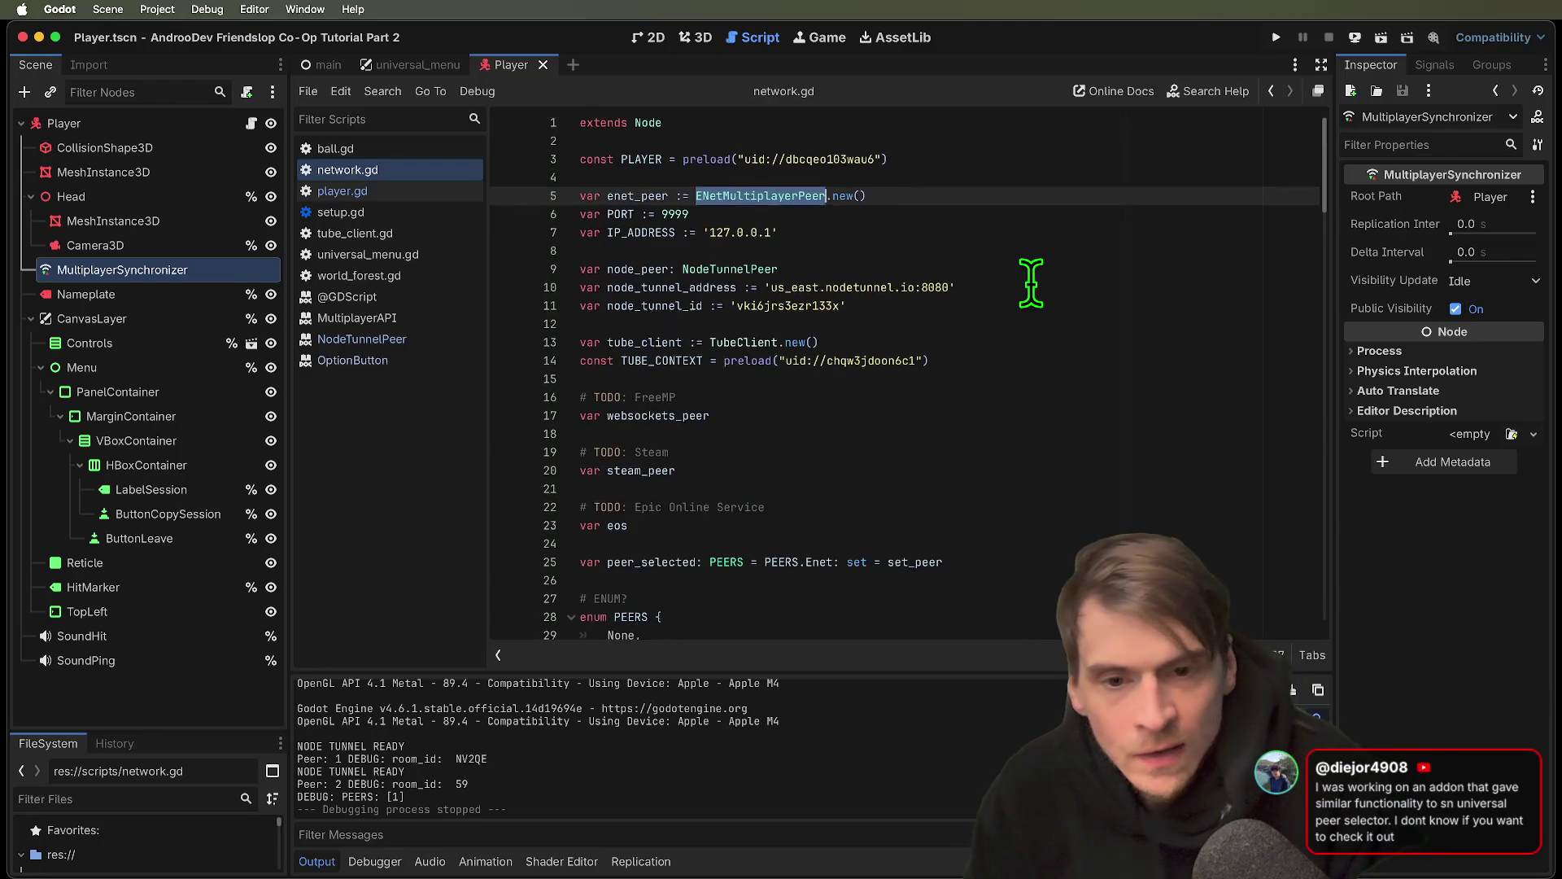
scroll(1016, 281, "down", 2)
scroll(1029, 285, "up", 2)
double_click(773, 270)
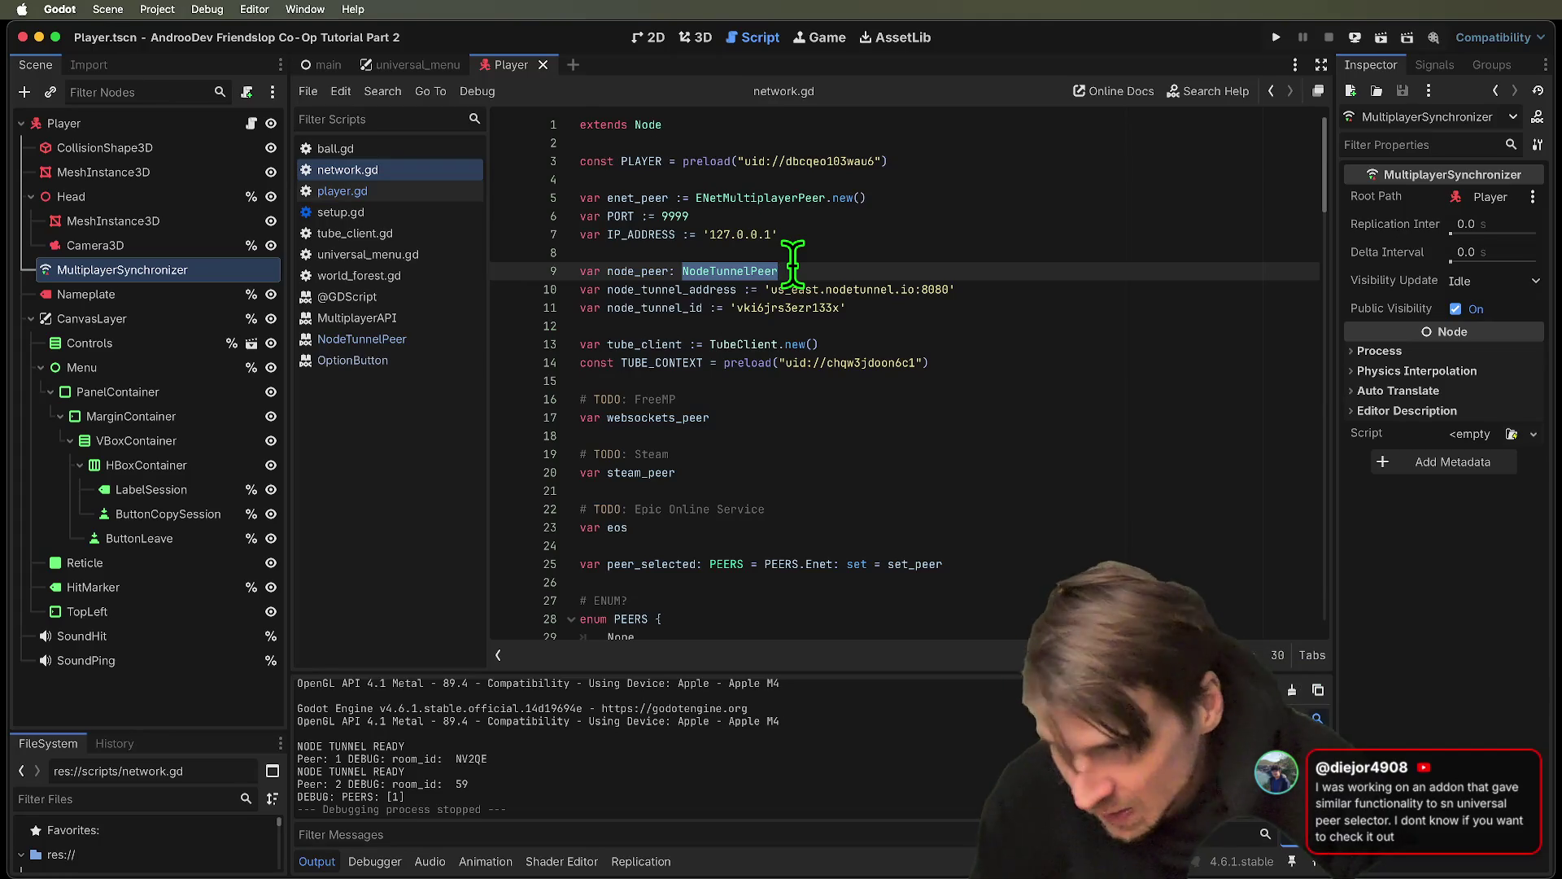
scroll(784, 488, "down", 20)
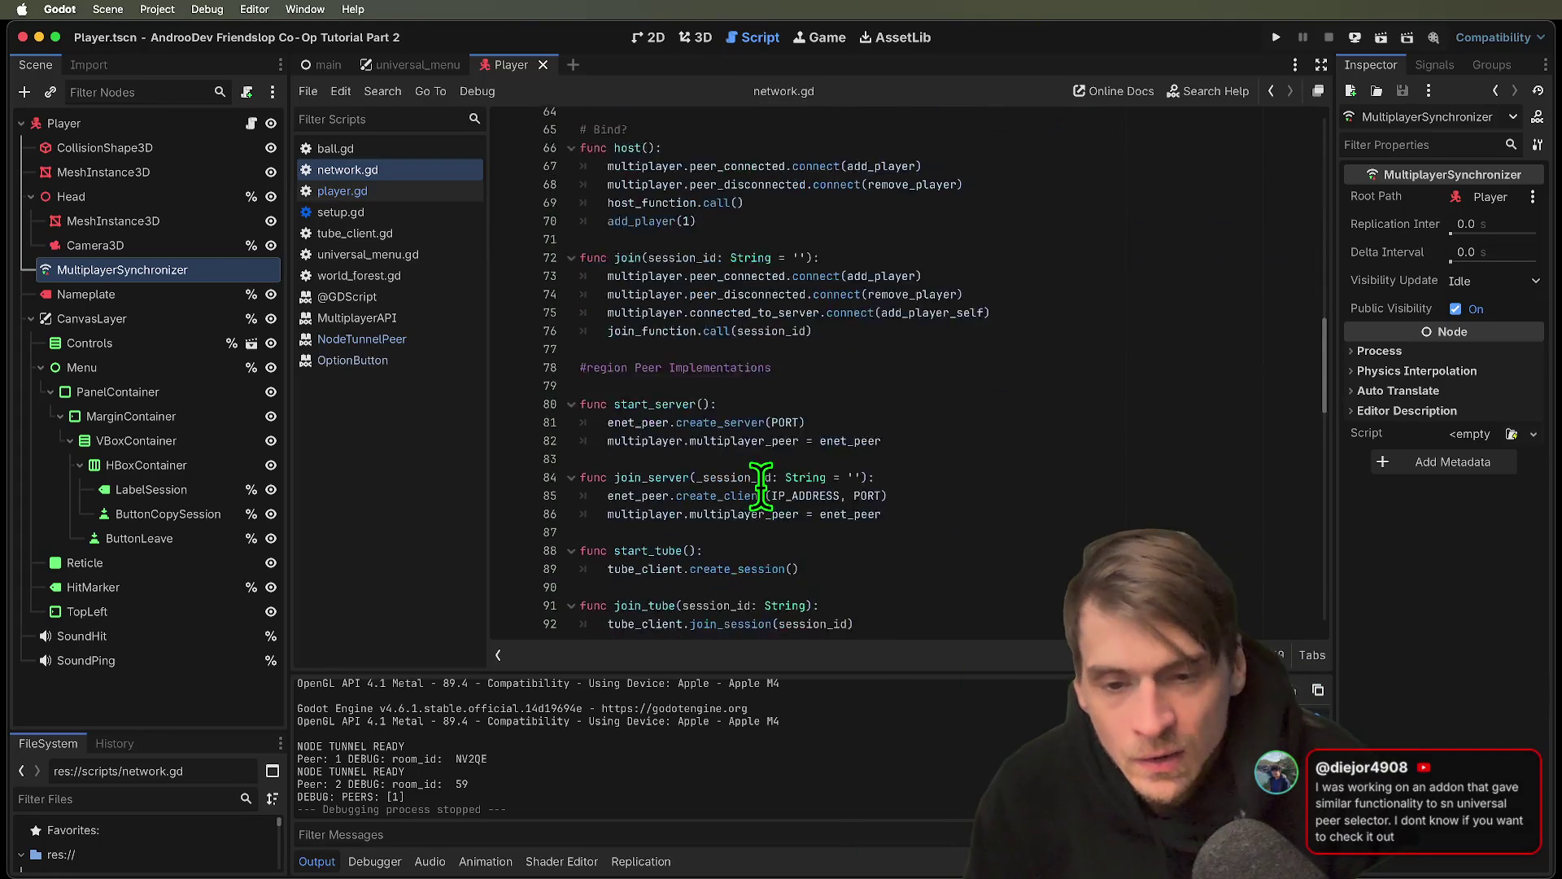
scroll(760, 487, "down", 1)
scroll(895, 415, "up", 11)
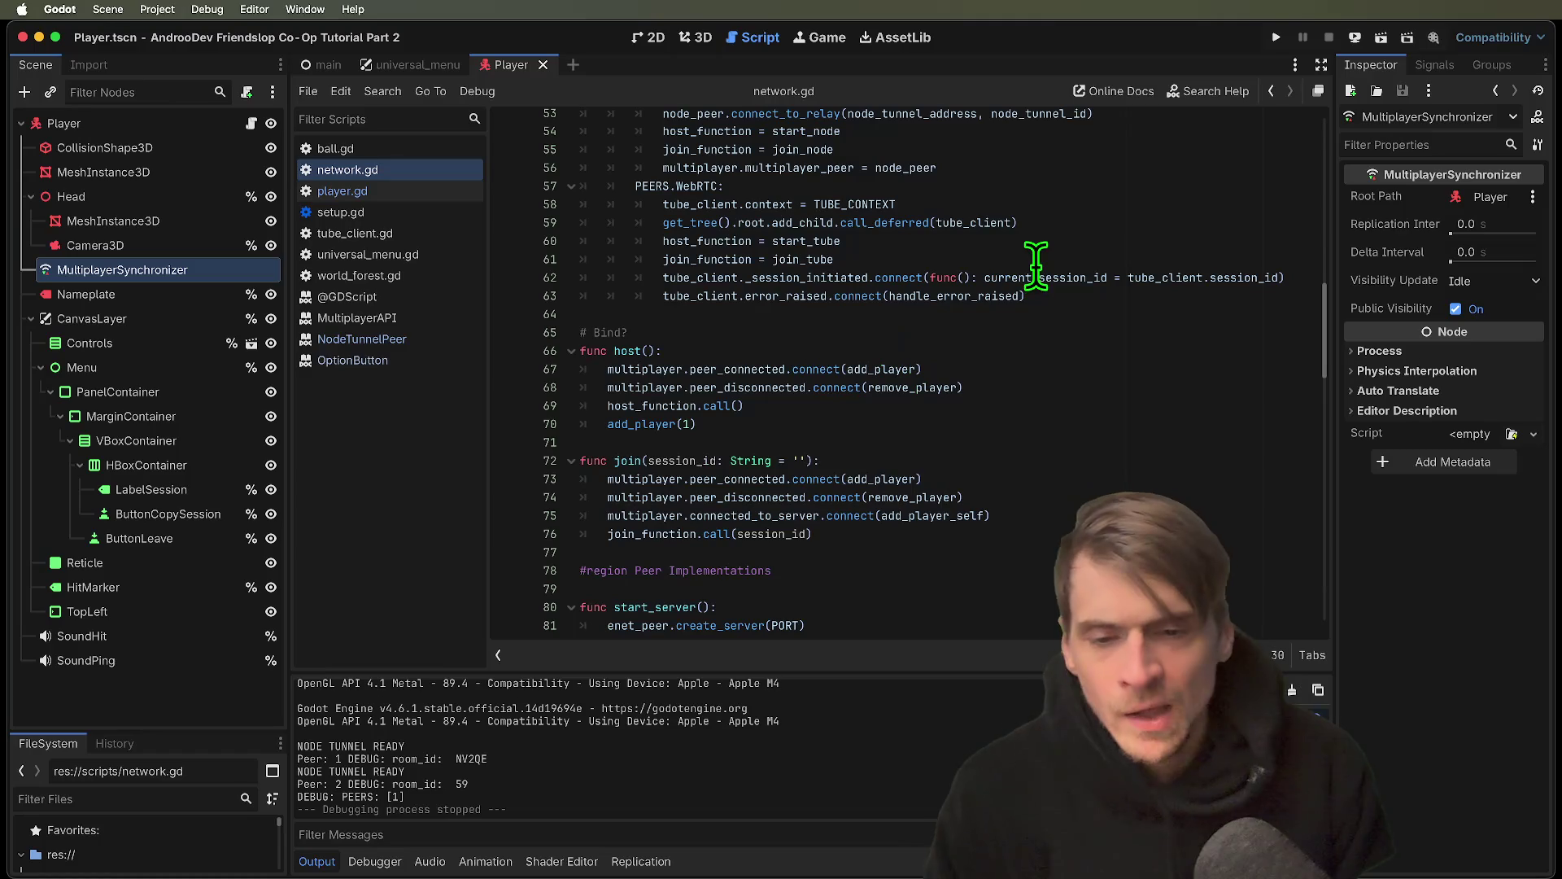
scroll(1017, 252, "down", 20)
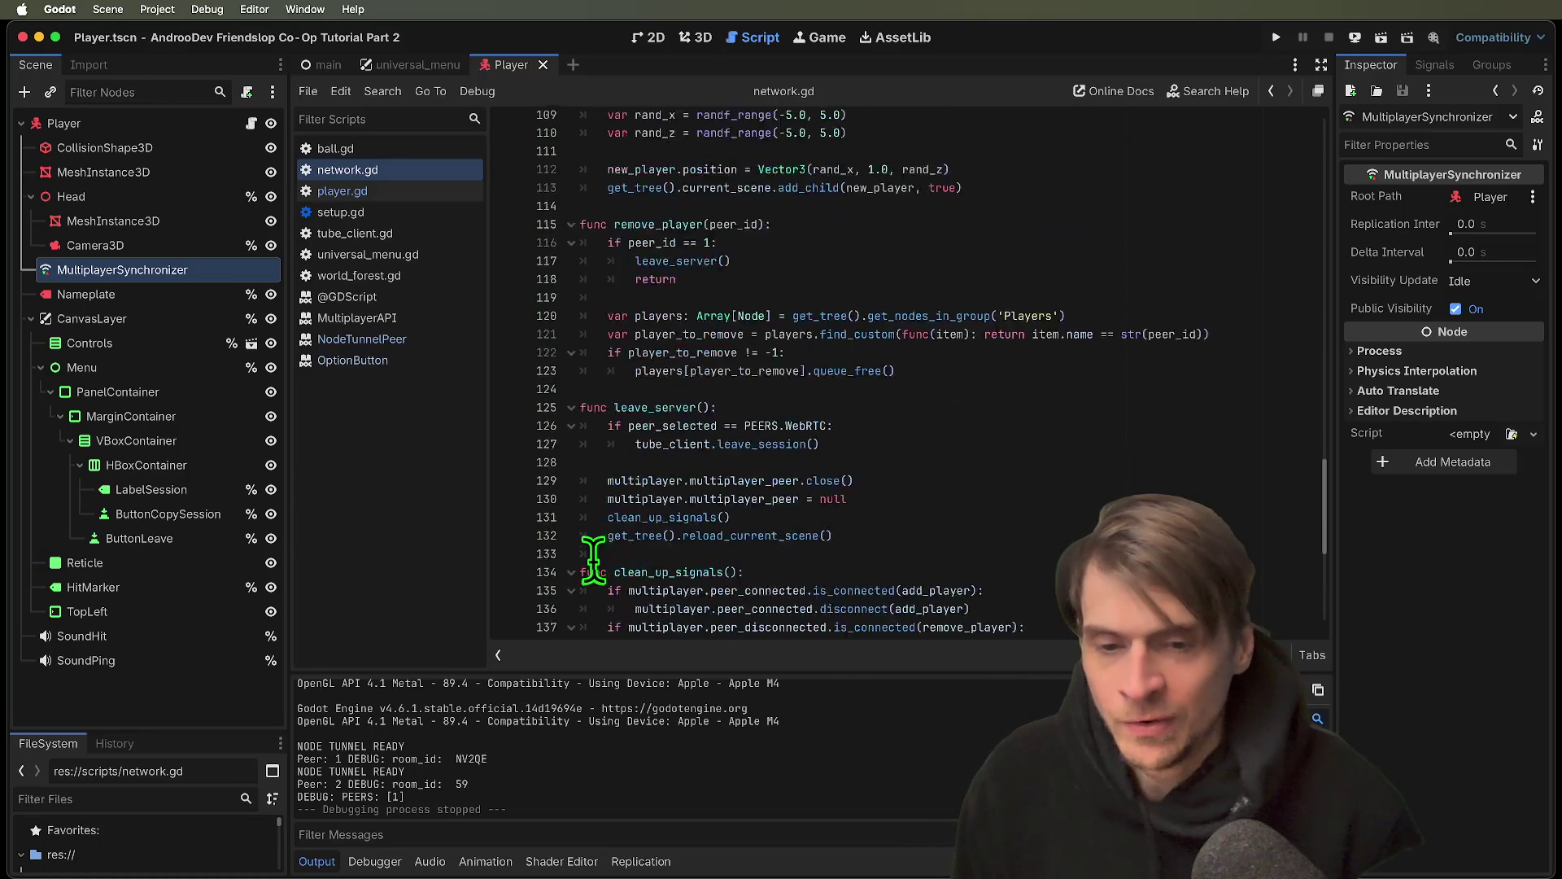
left_click(826, 529)
left_click(798, 541)
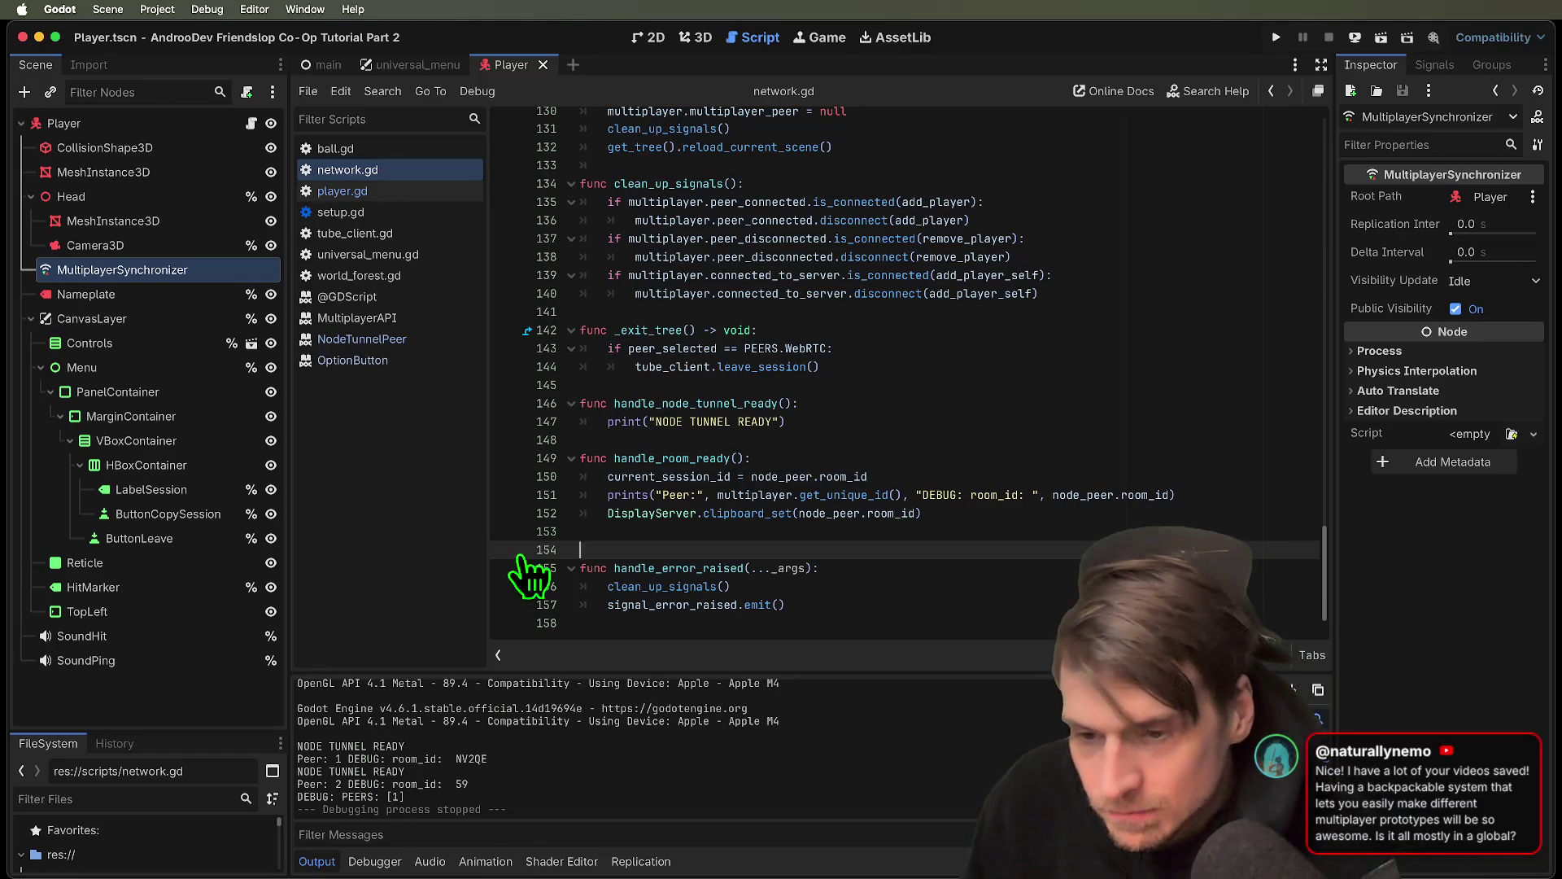
left_click(459, 163)
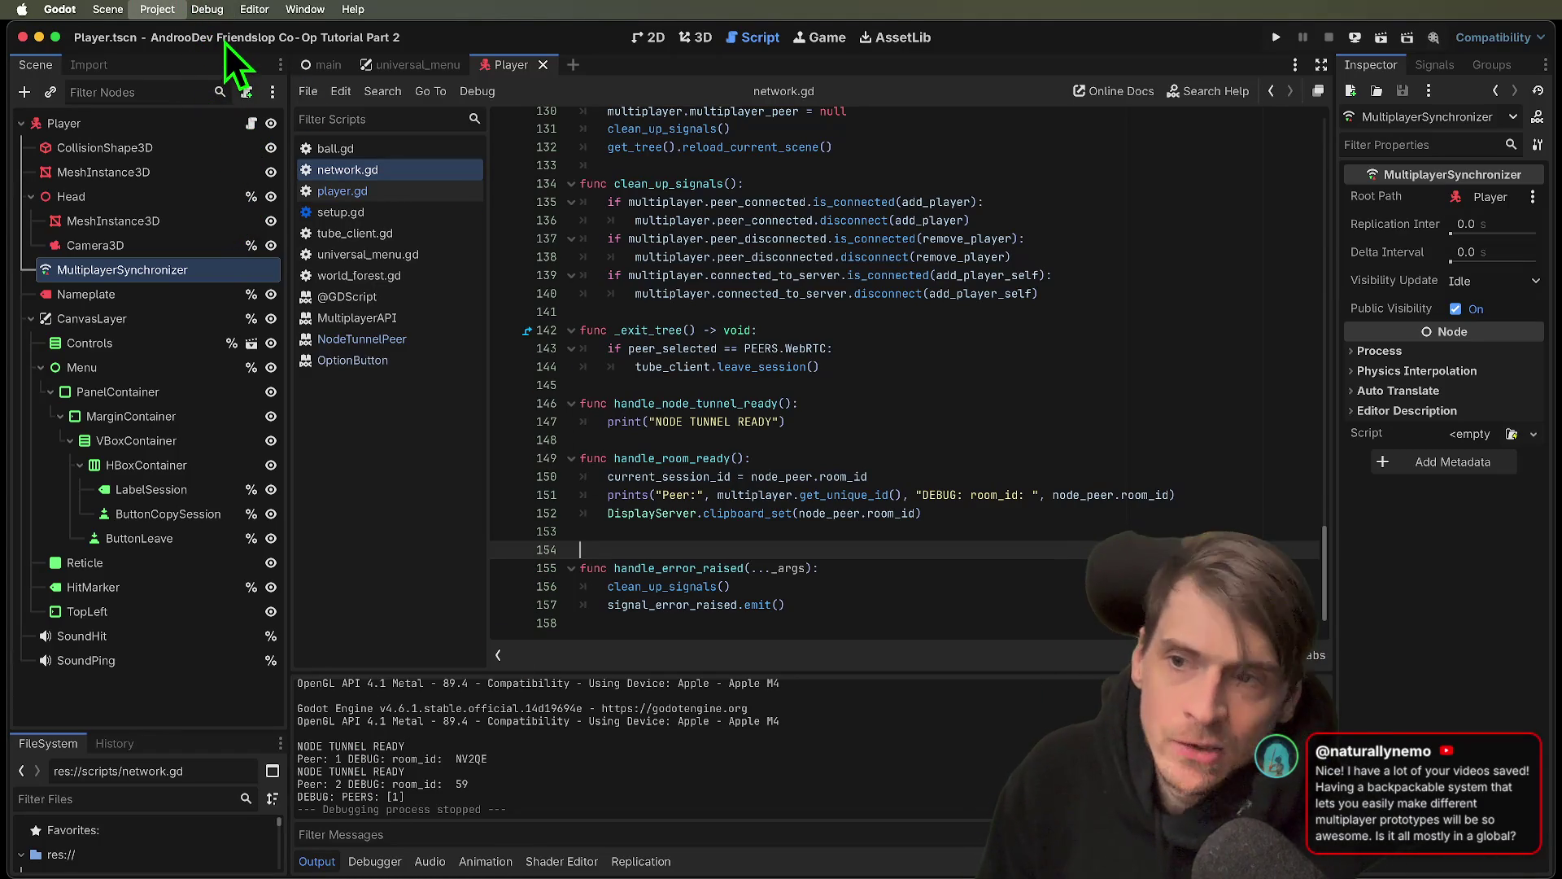
key("super+comma")
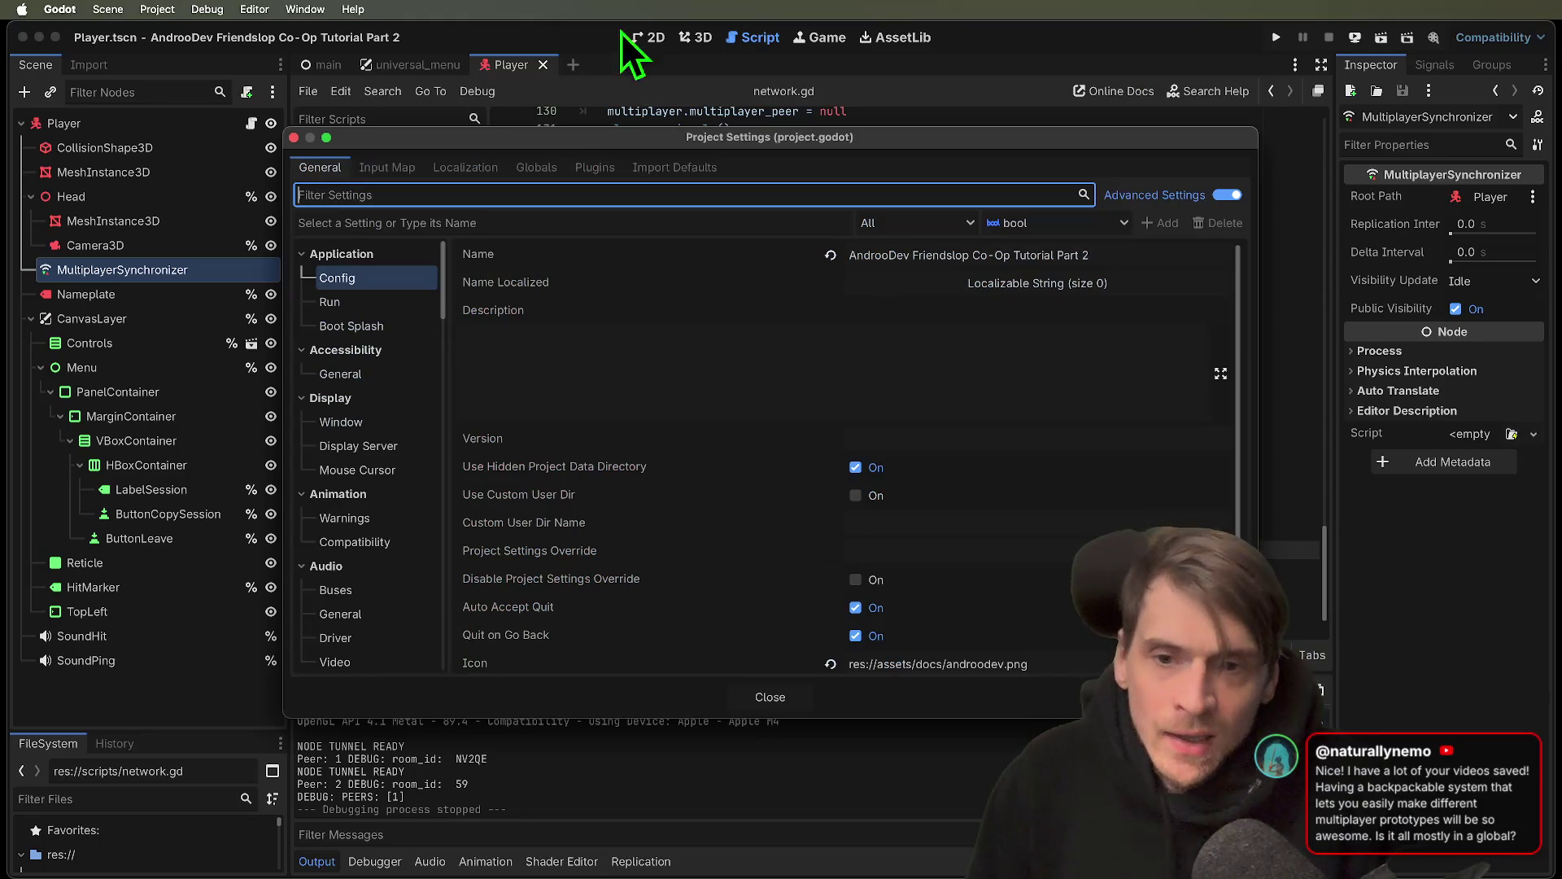
left_click_drag(608, 135, 573, 116)
left_click(512, 147)
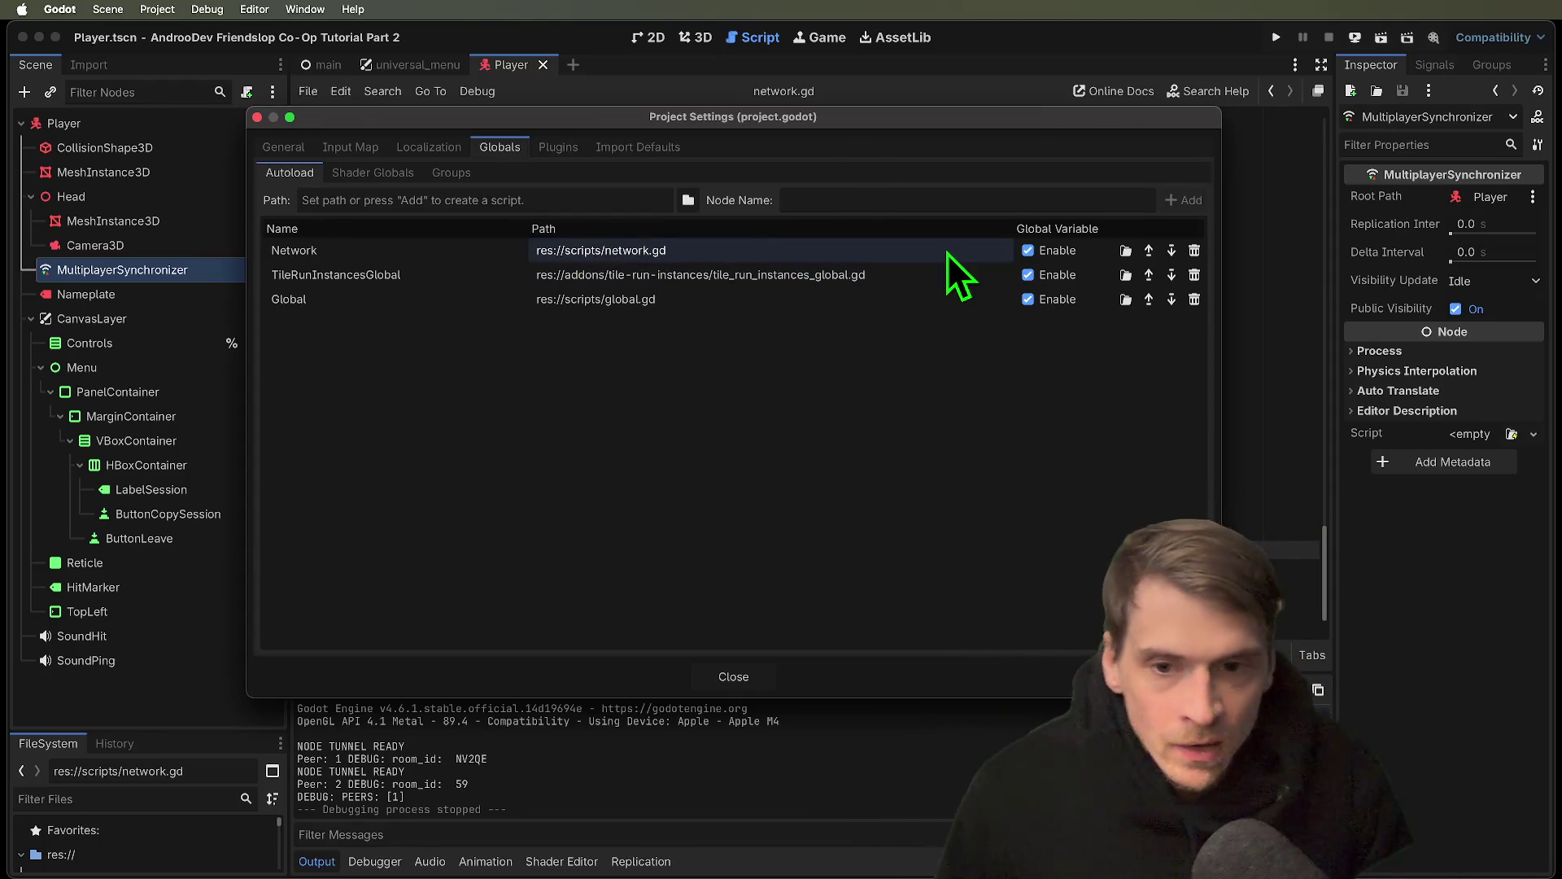
key("Escape")
key("ctrl+a")
key("Right")
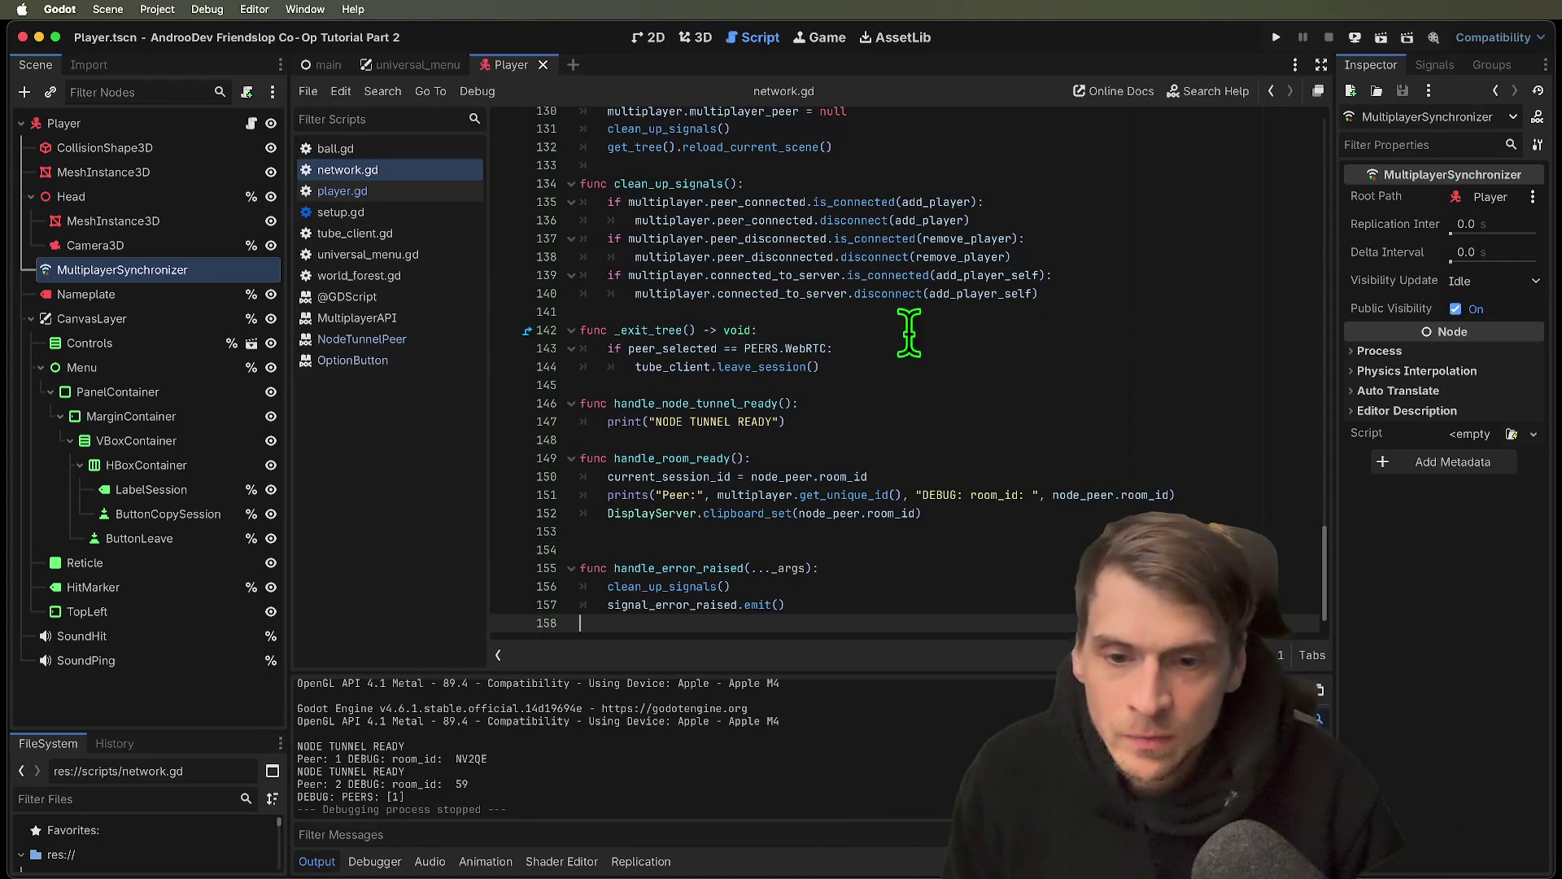
Delete the PEERS.EnetRelay branch (lines 48–56) from set_peer in network.gd
left_click_drag(1320, 564, 1316, 180)
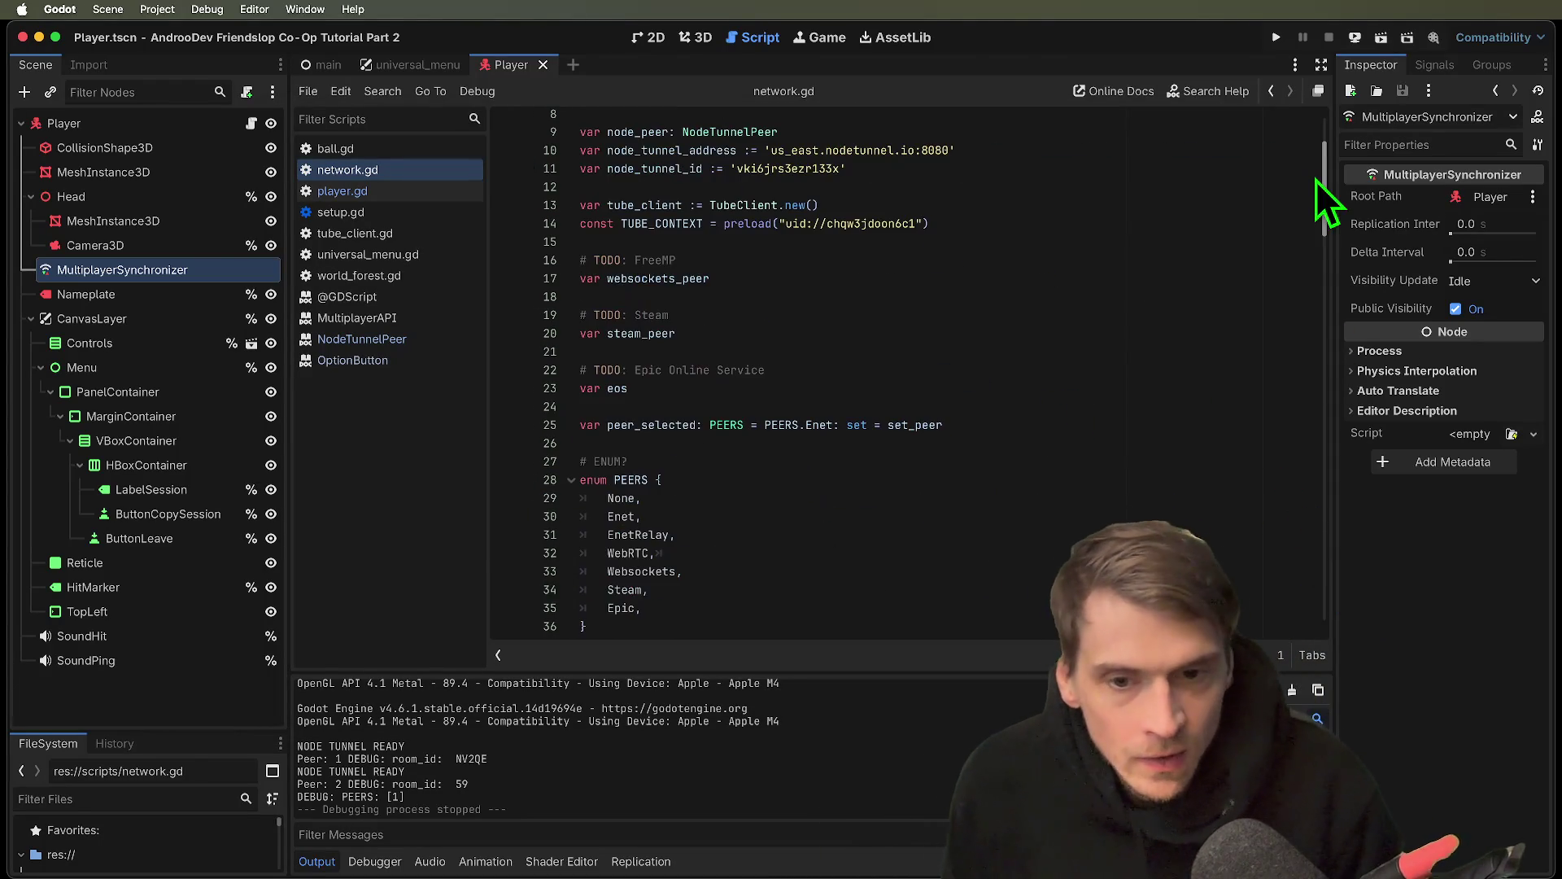
scroll(1234, 216, "up", 3)
left_click_drag(1234, 217, 949, 233)
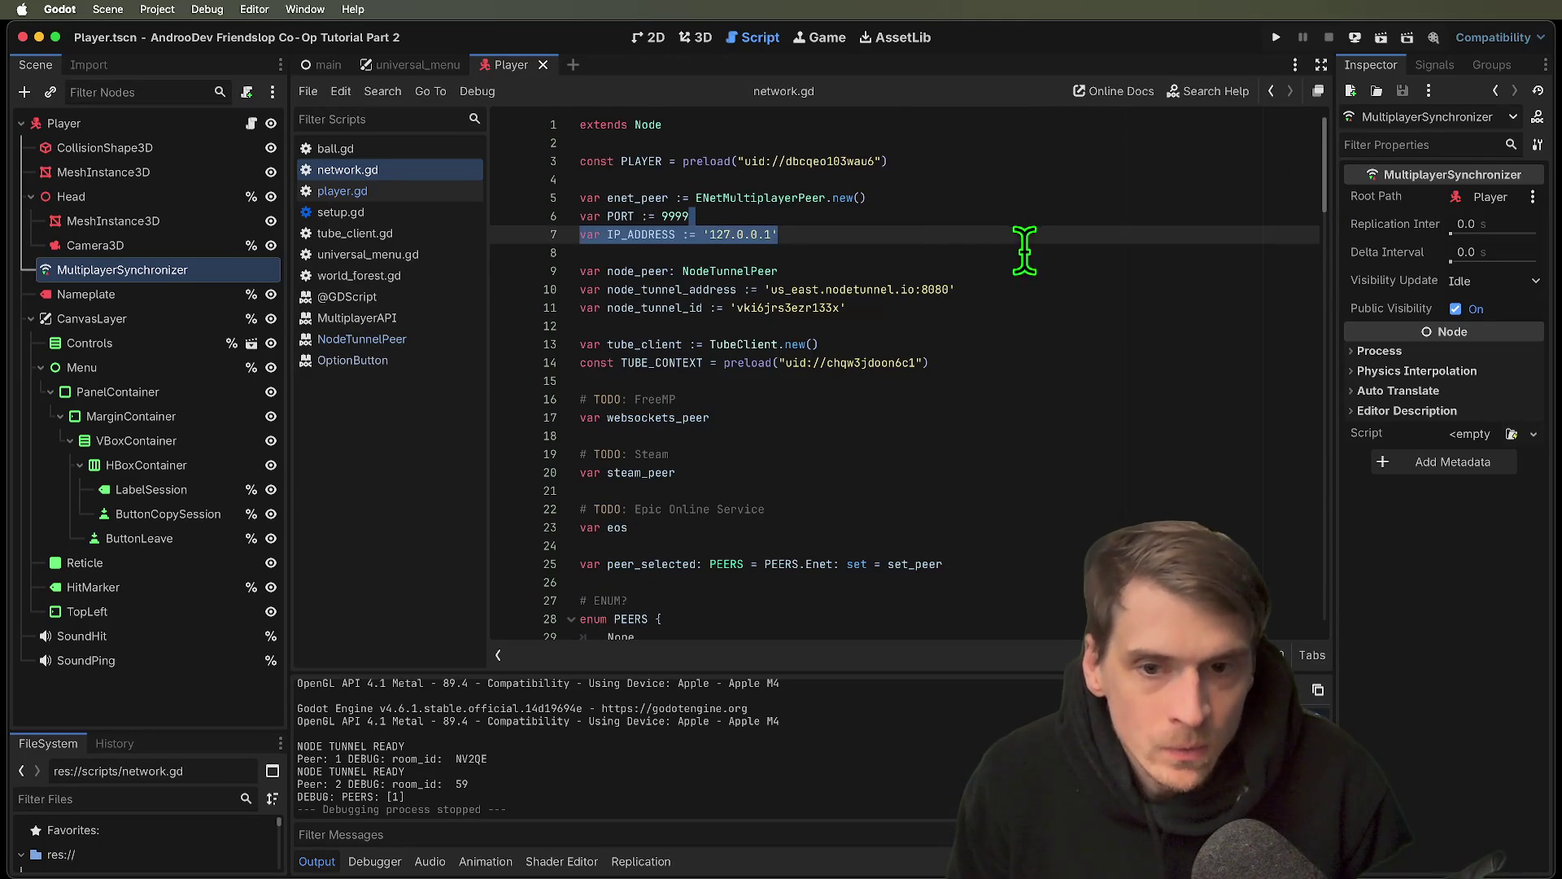
scroll(1024, 252, "down", 10)
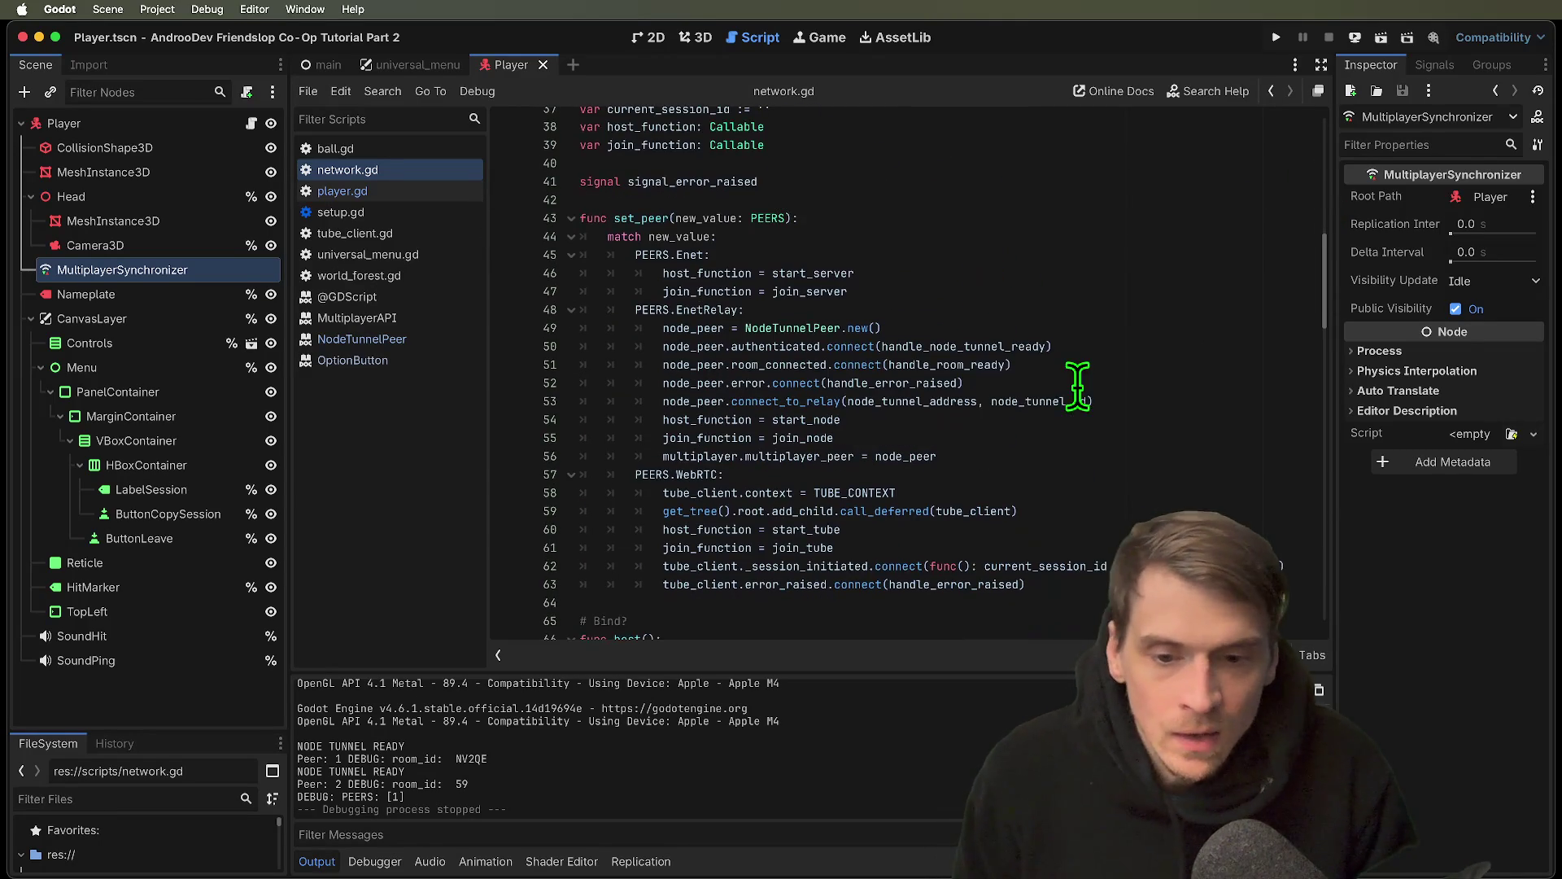
mouse_move(1081, 453)
left_mouse_down()
mouse_move(579, 358)
mouse_move(432, 304)
left_mouse_up()
key("BackSpace")
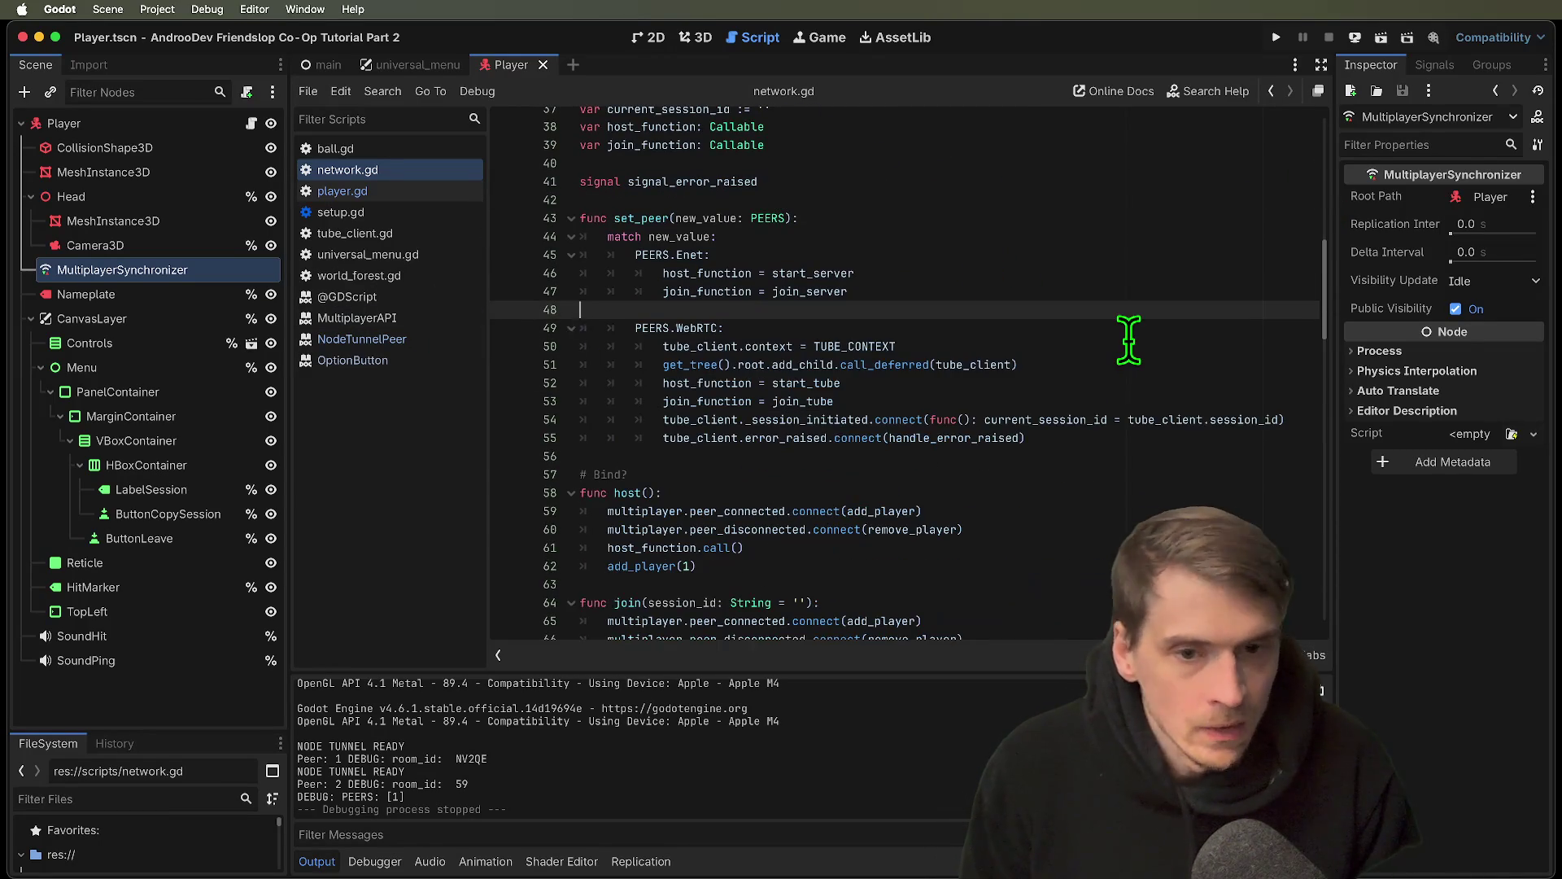
Check TUBE_CONTEXT on line 50, then enlarge the FileSystem tree and scroll to the scripts folder
left_click(1129, 334)
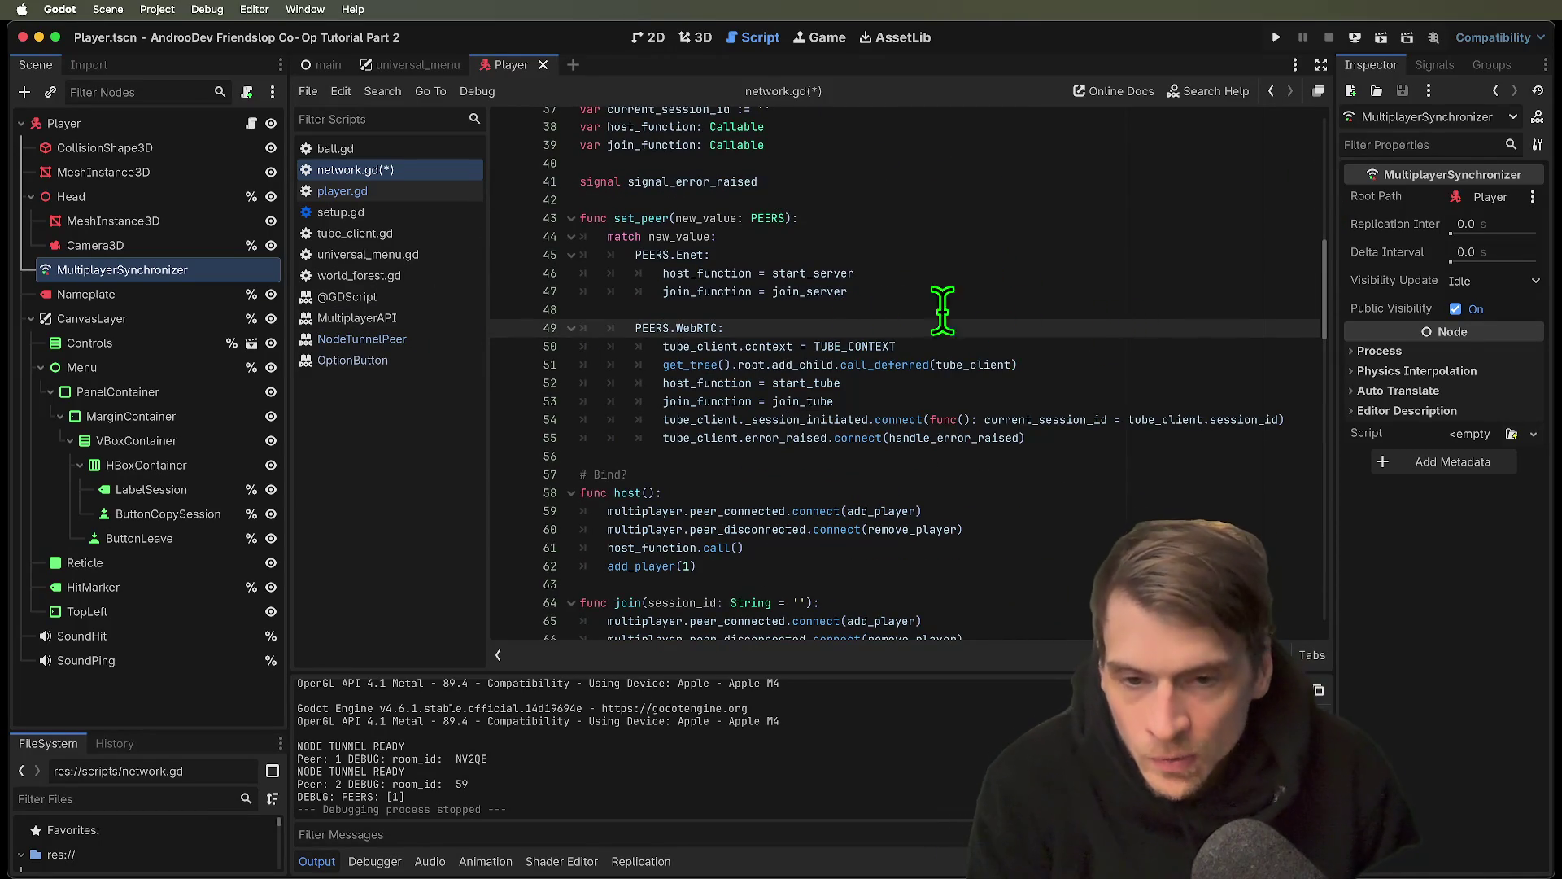
double_click(788, 349)
double_click(855, 346)
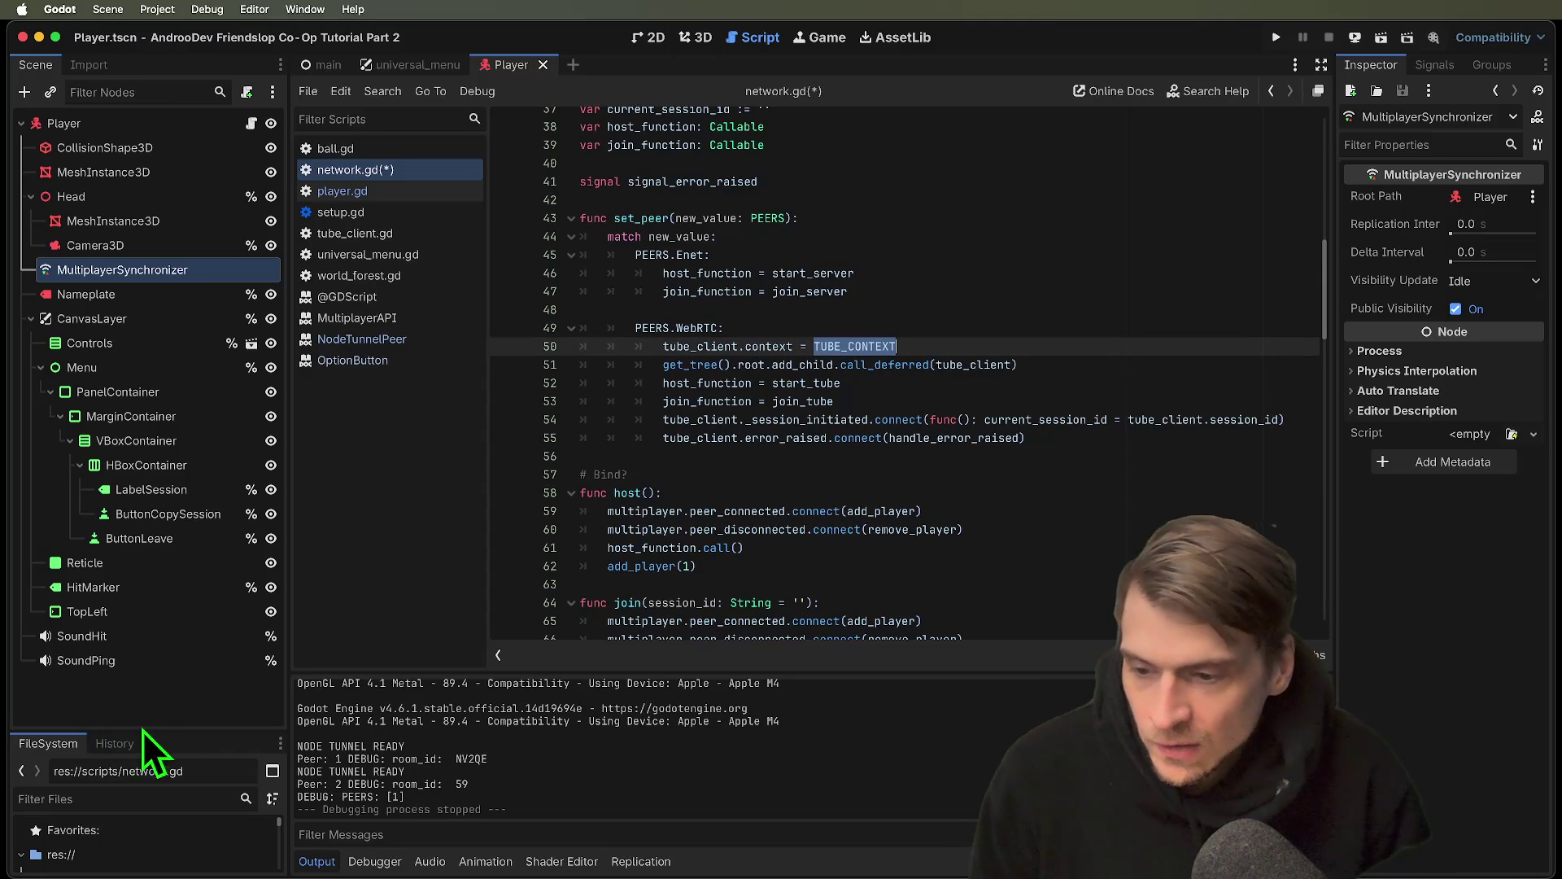
mouse_move(164, 725)
left_mouse_down()
mouse_move(230, 453)
mouse_move(235, 289)
left_mouse_up()
left_click(139, 359)
scroll(155, 528, "down", 5)
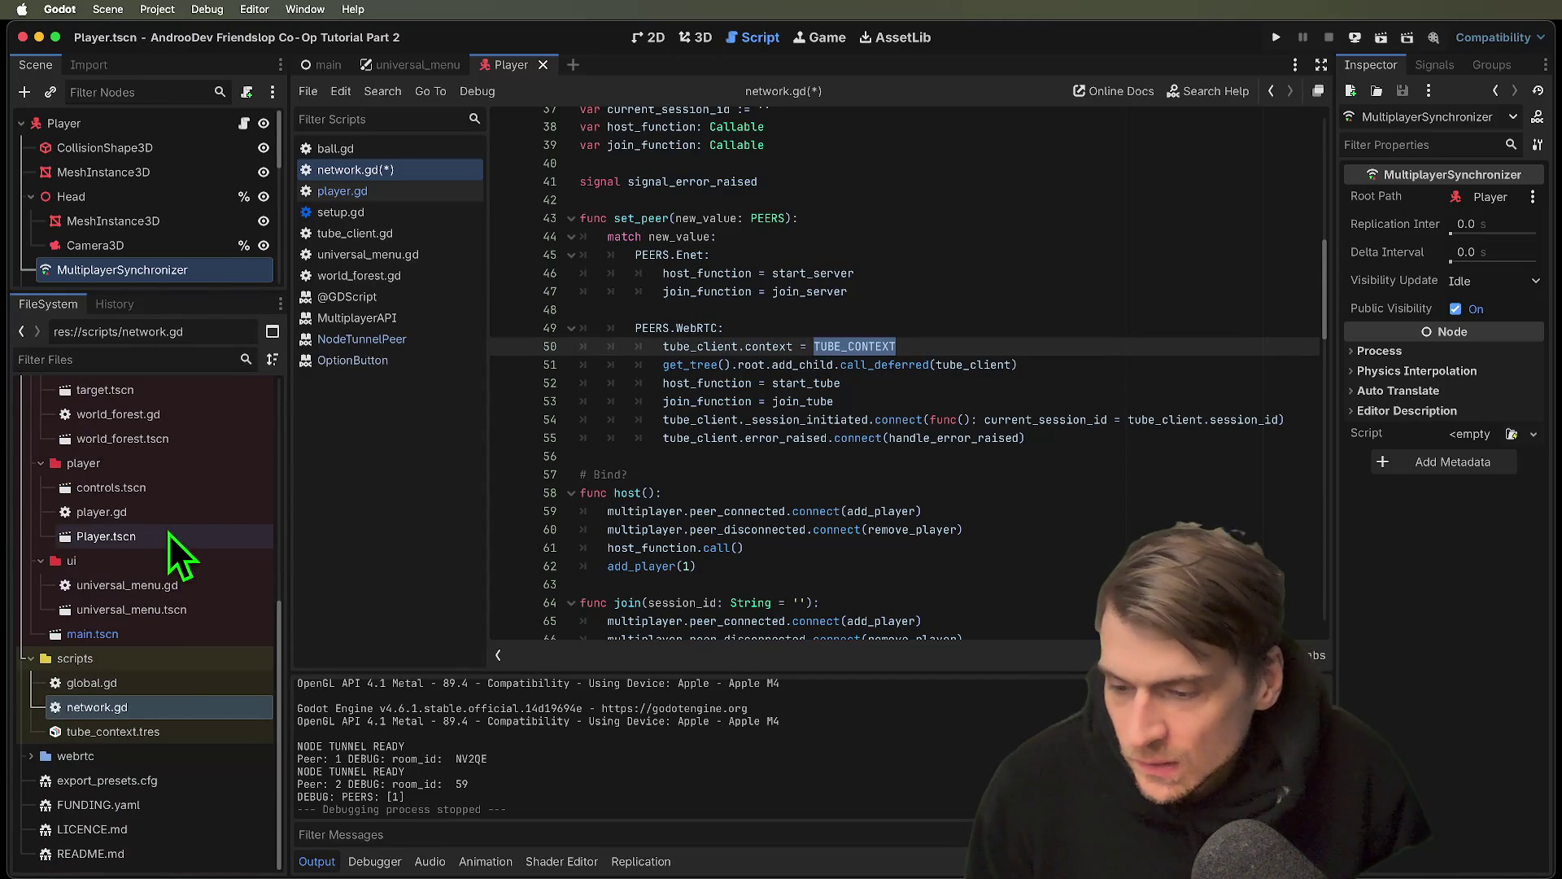
Look over global.gd, return to network.gd, and open the tube_context.tres resource
double_click(187, 690)
key("super+a")
left_click(936, 444)
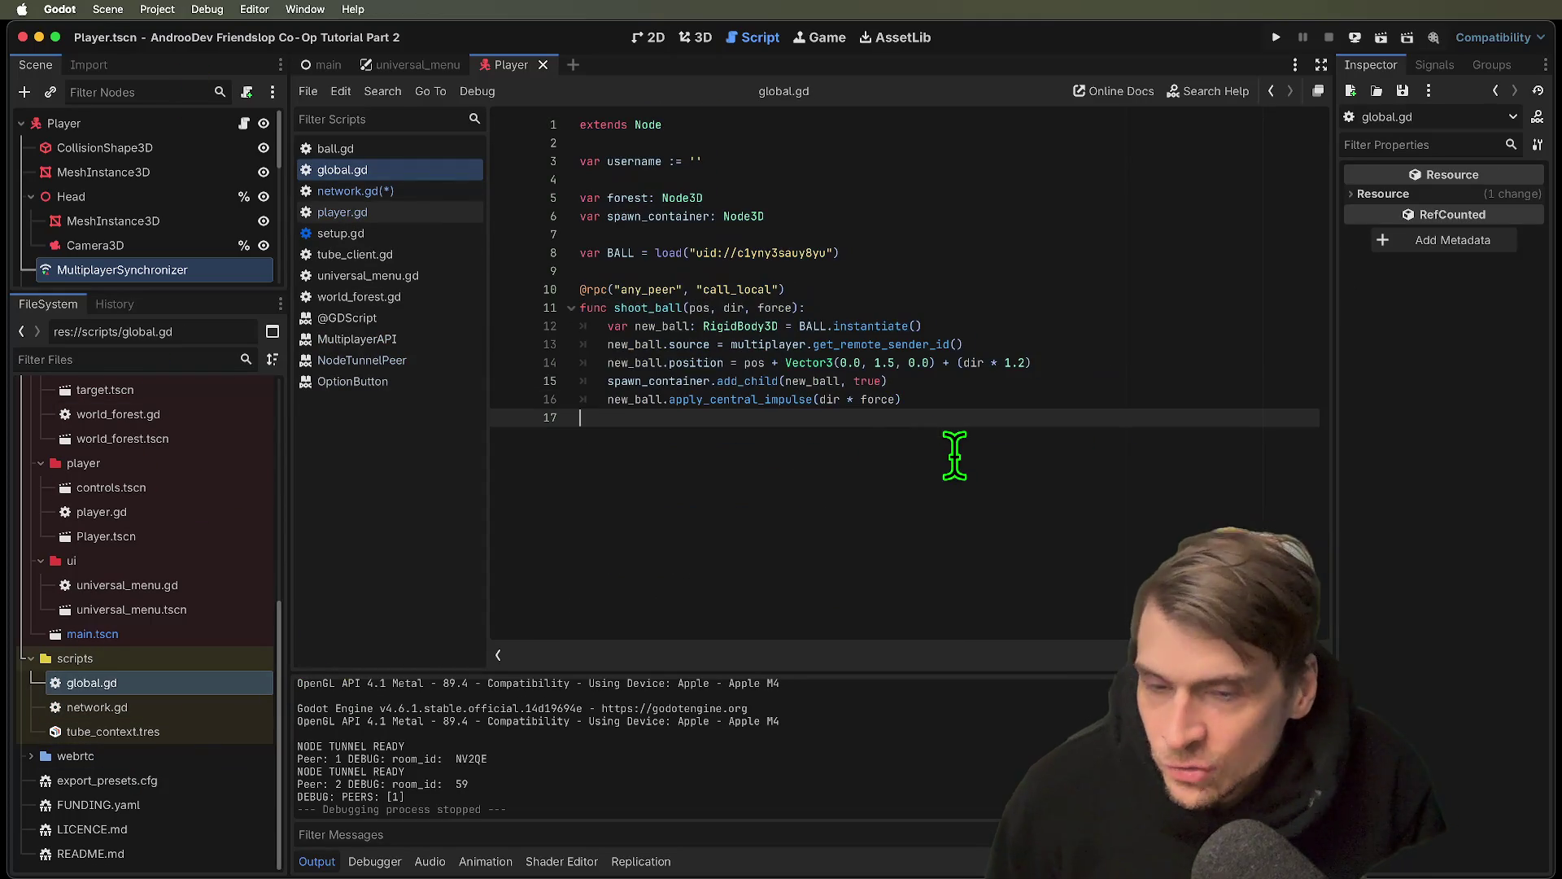
double_click(193, 708)
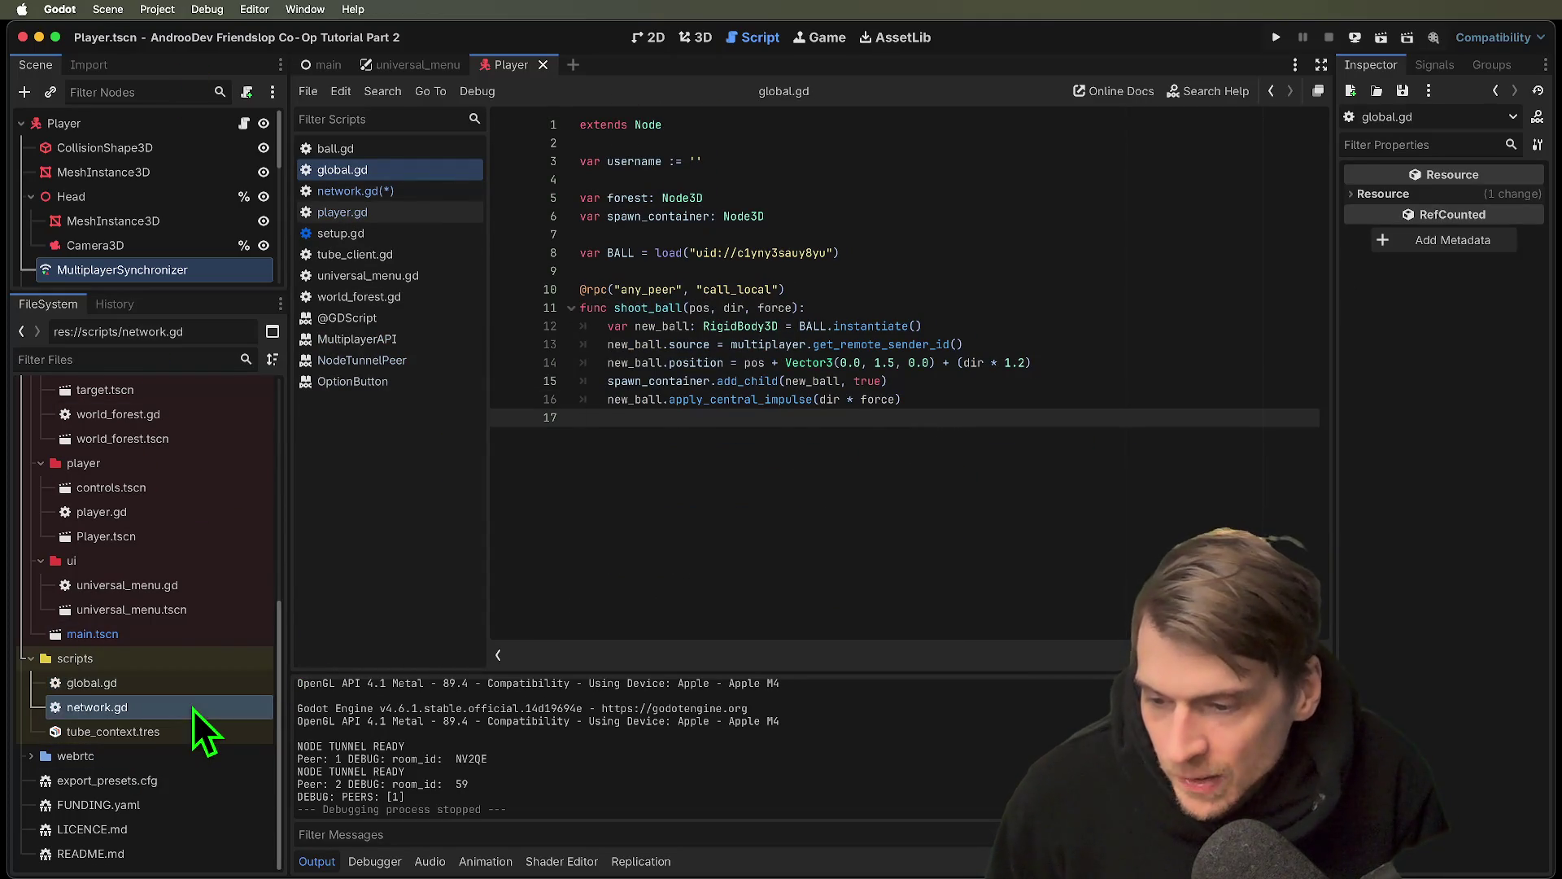
double_click(177, 731)
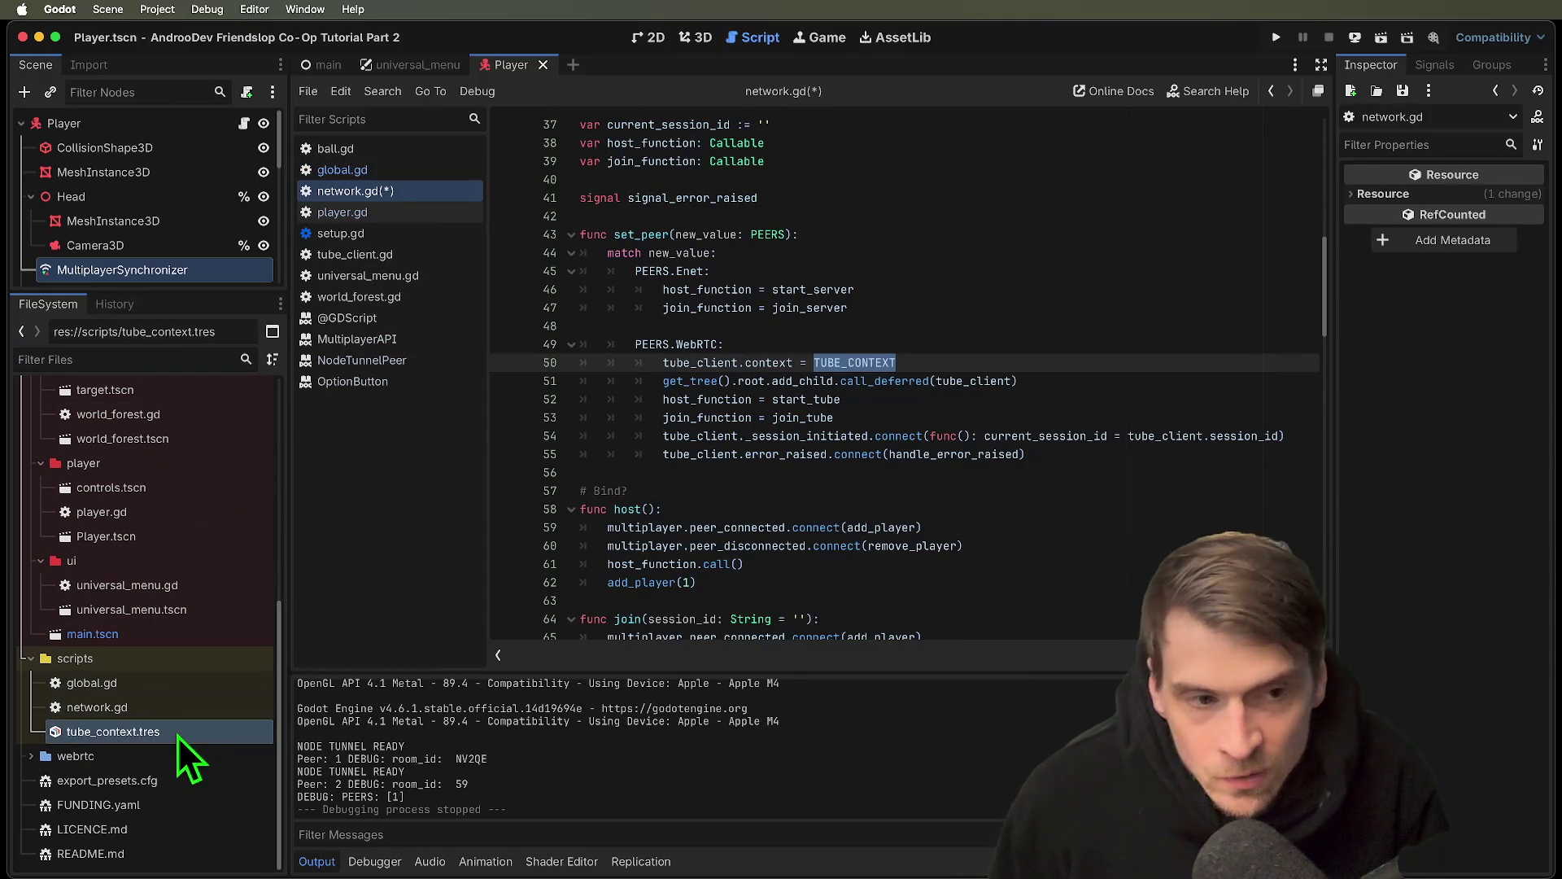
Widen the TubeContext properties, then examine the get_tree call and tube_client on line 51
mouse_move(1331, 286)
left_mouse_down()
mouse_move(895, 230)
mouse_move(919, 236)
left_mouse_up()
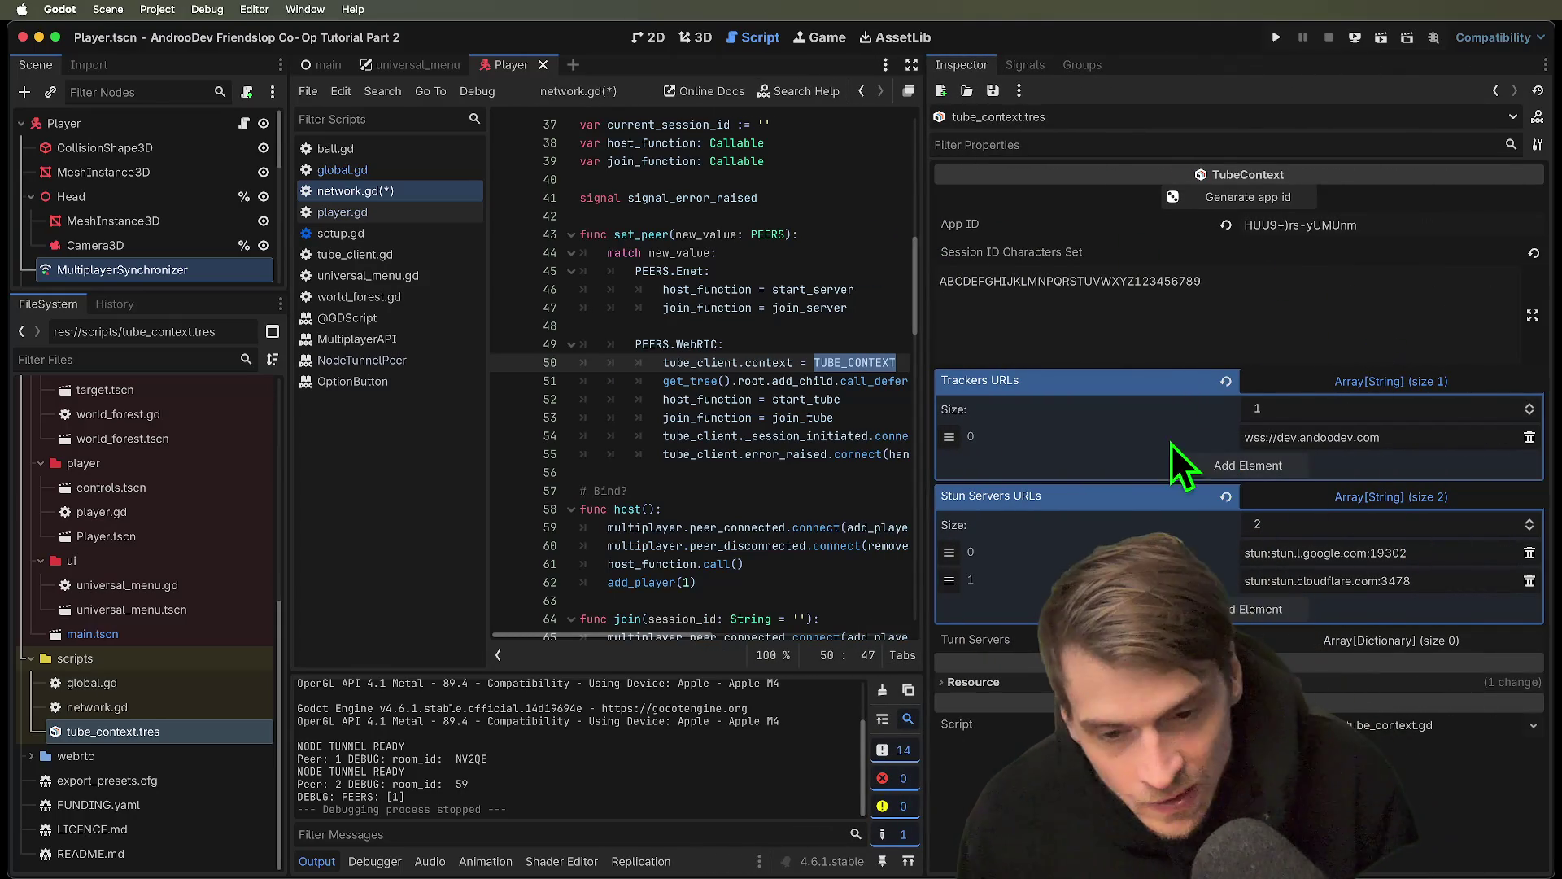
left_click_drag(926, 456, 1209, 443)
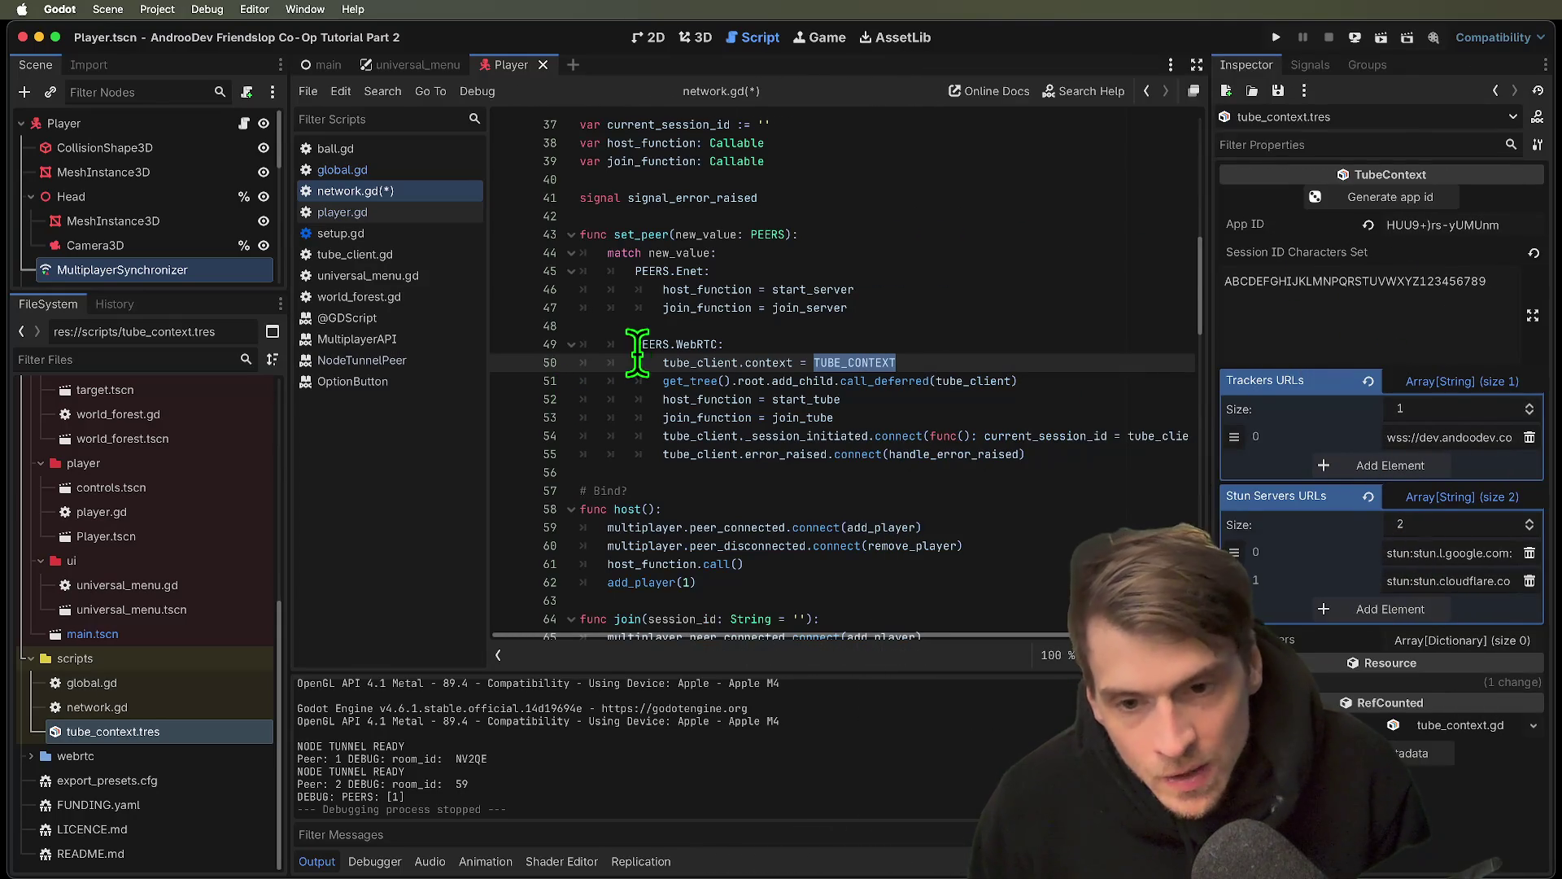
double_click(692, 362)
double_click(878, 362)
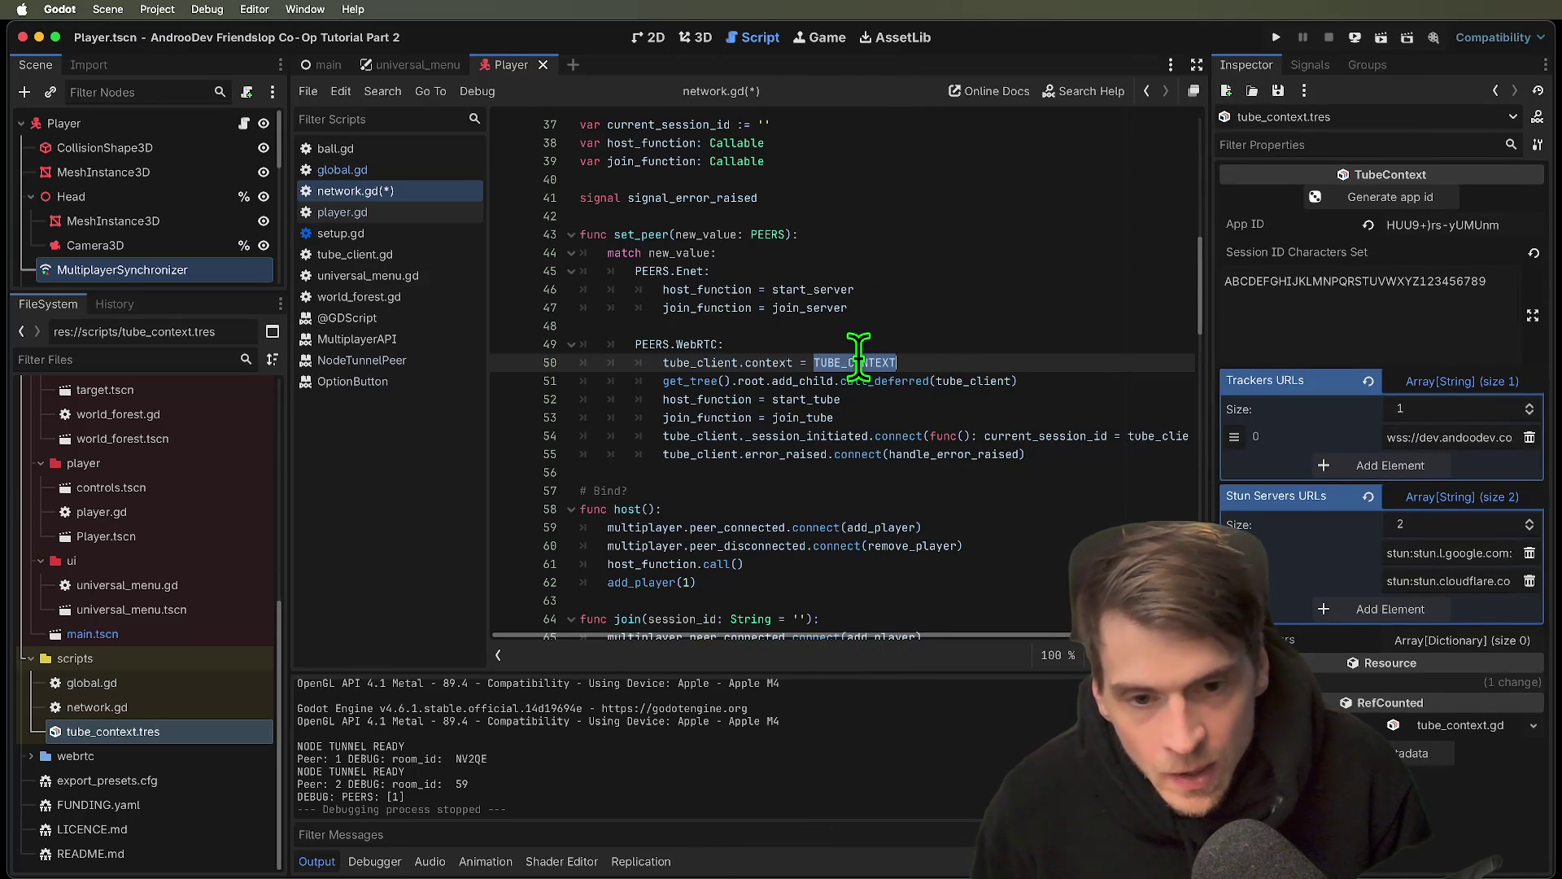
left_click(662, 381)
left_click_drag(663, 381, 887, 381)
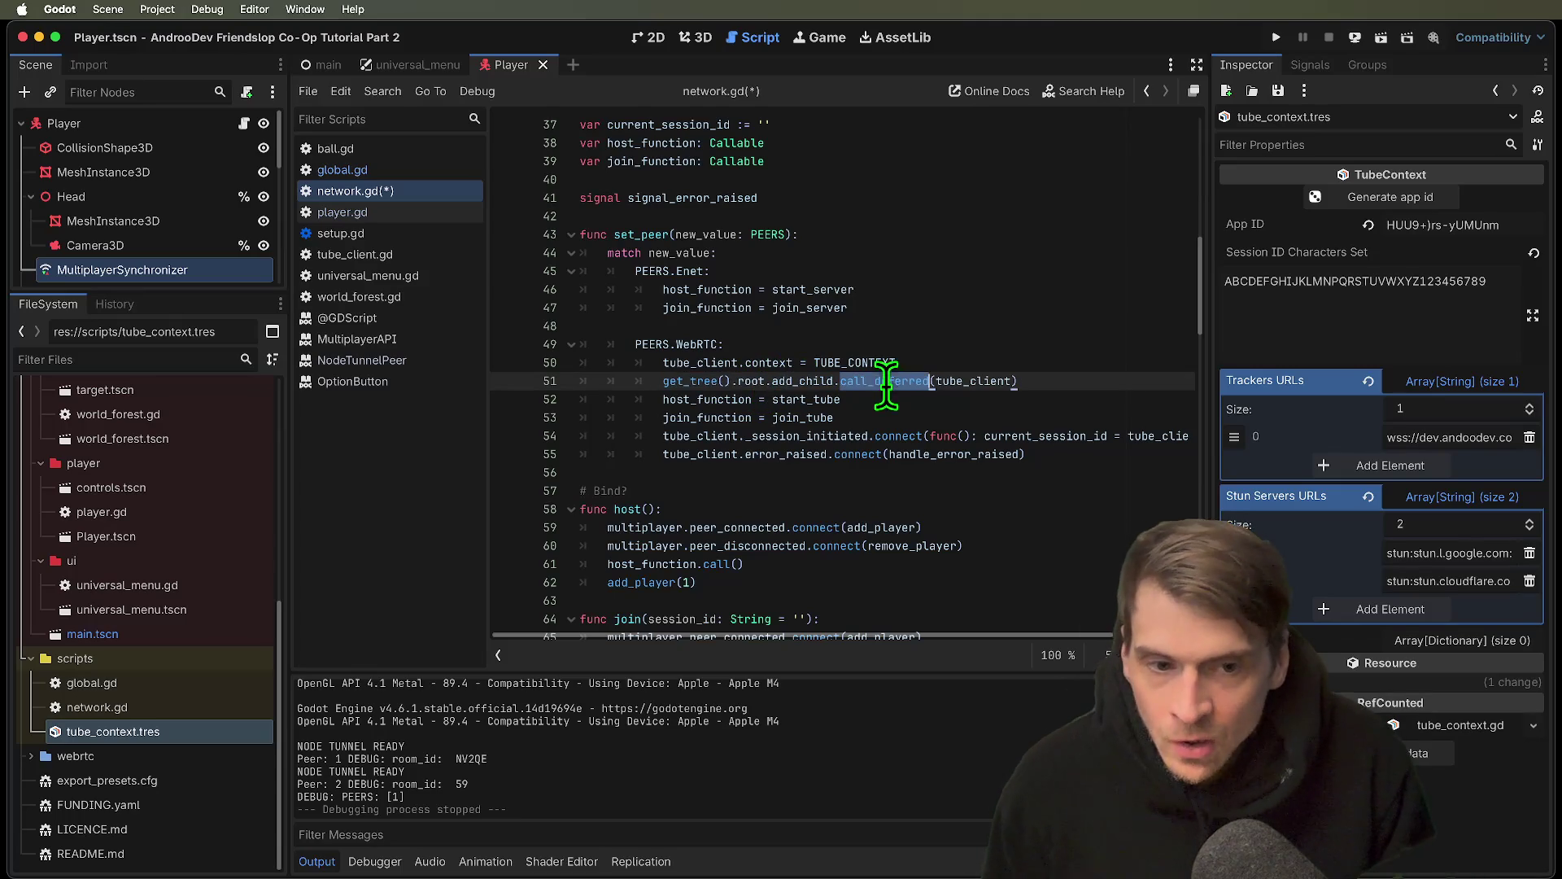
left_click(994, 381)
double_click(994, 381)
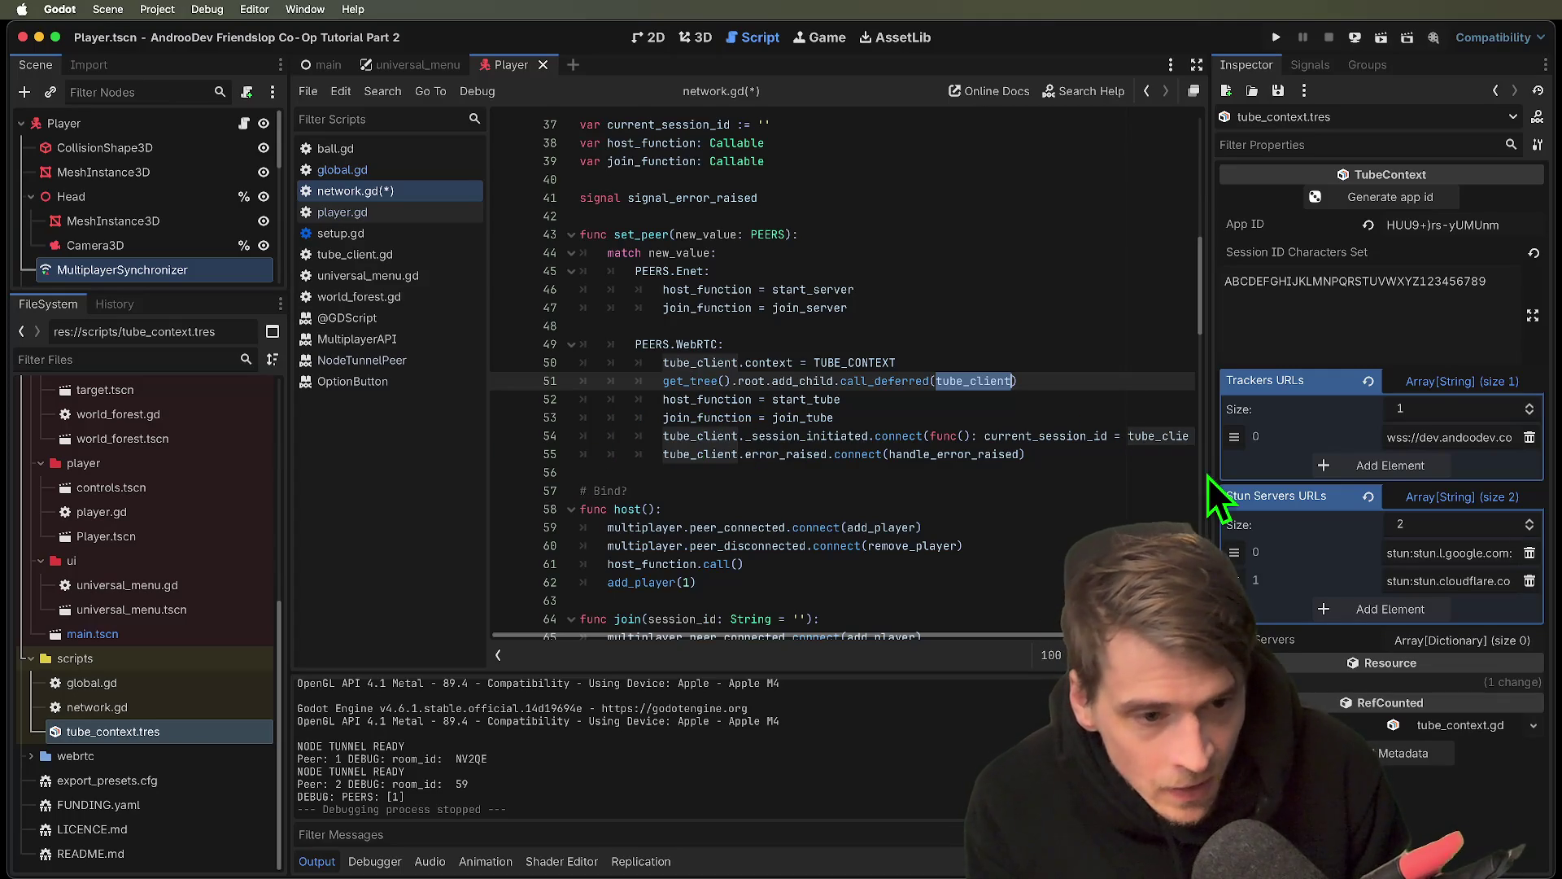
Review the _session_initiated connections on lines 54–55, save network.gd, and expand the webrtc folder
left_click_drag(1208, 468, 1382, 455)
left_click_drag(625, 439, 1166, 446)
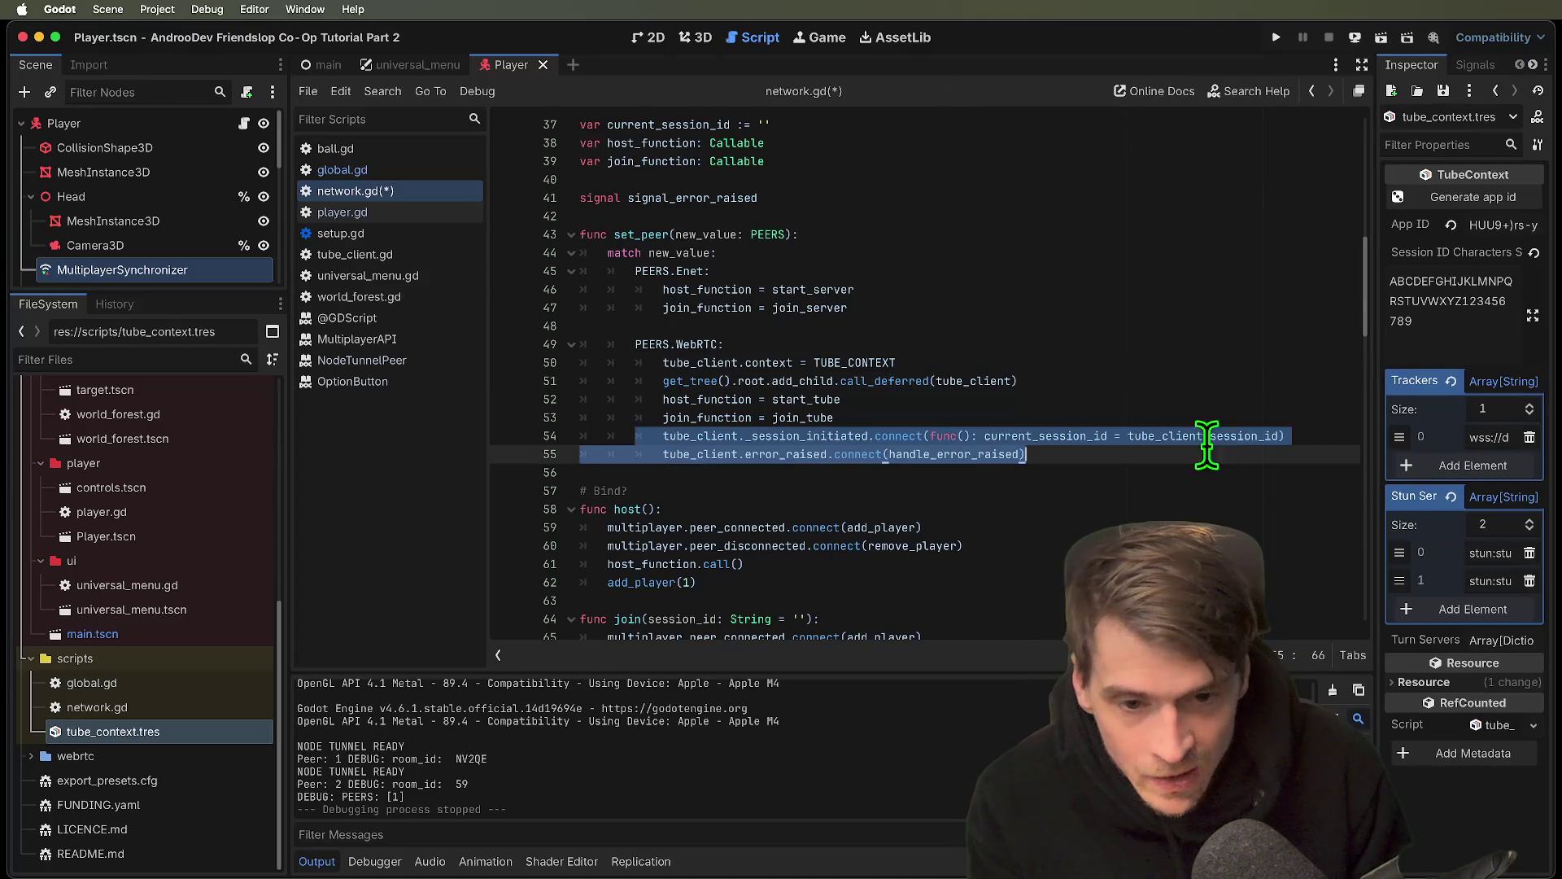
left_click(1234, 439)
double_click(844, 437)
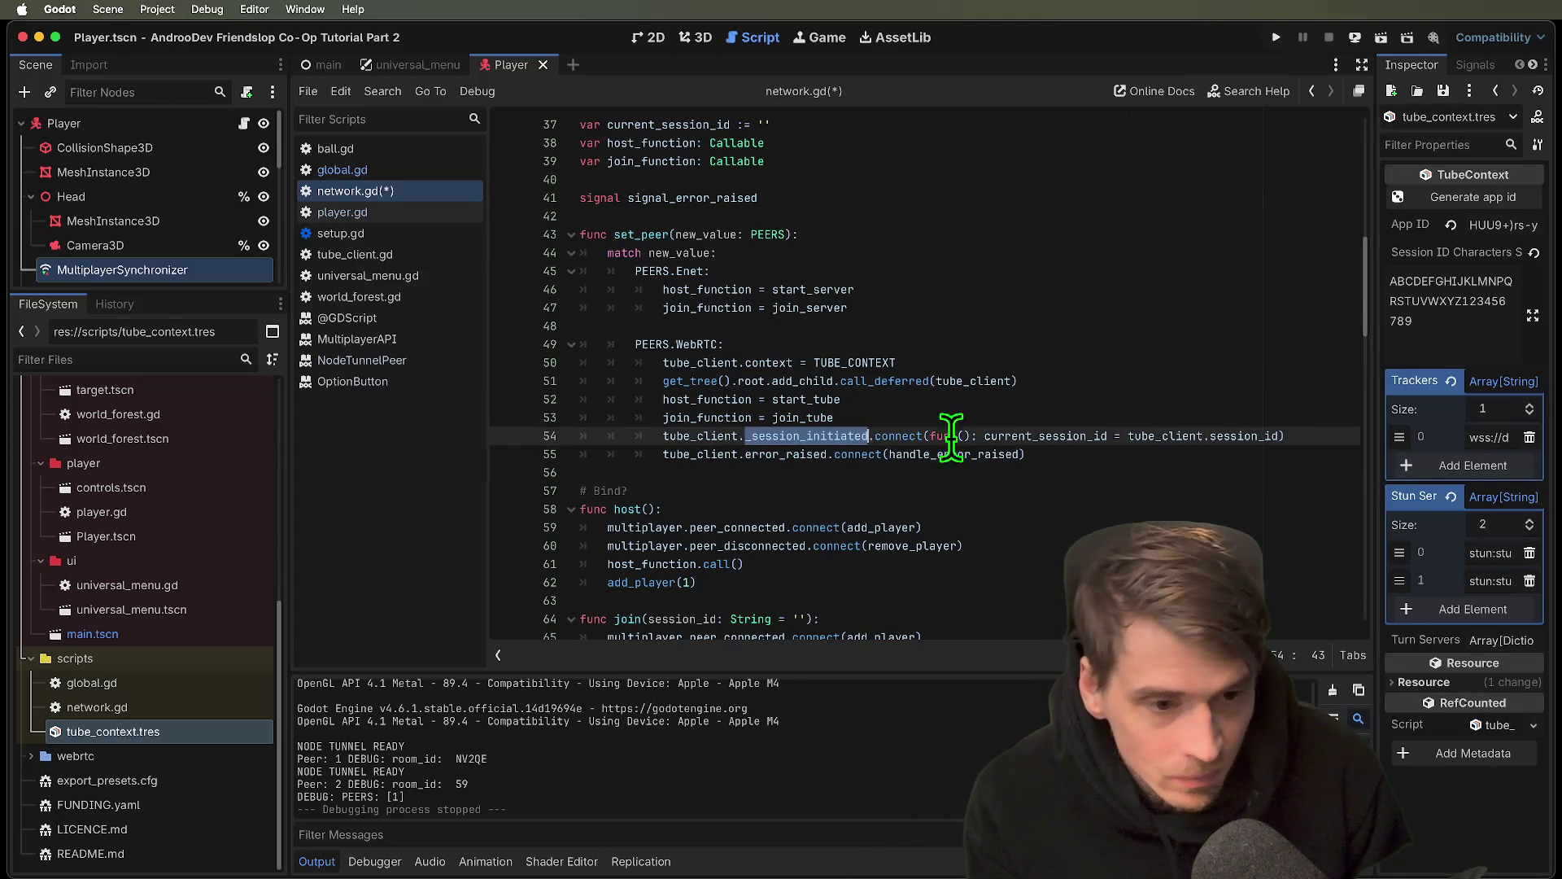
left_click_drag(1311, 436, 637, 437)
left_click(1350, 470)
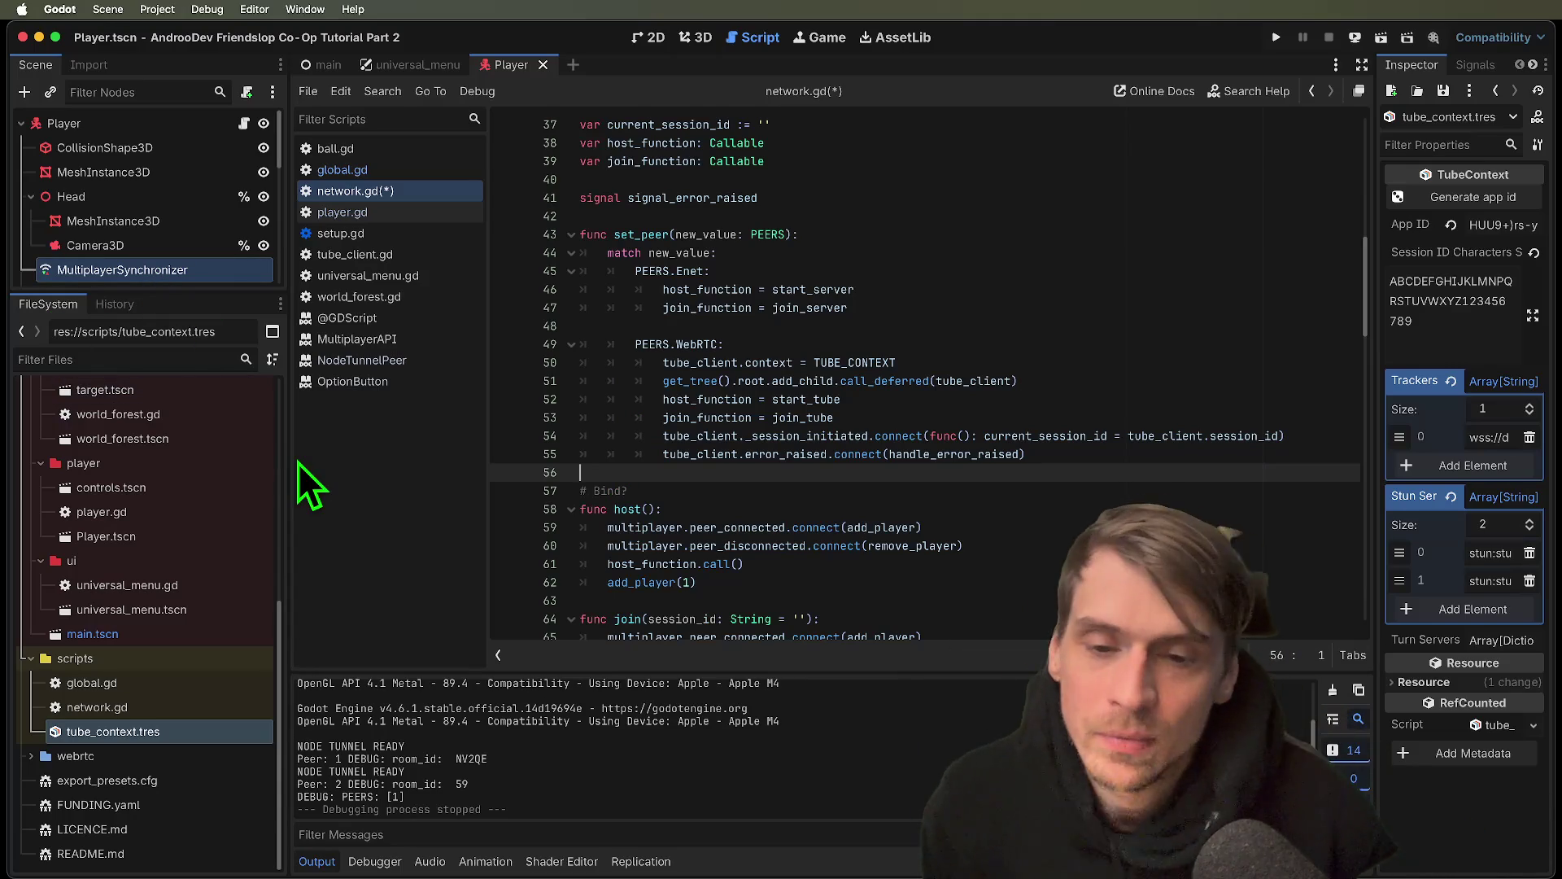
key("super+s")
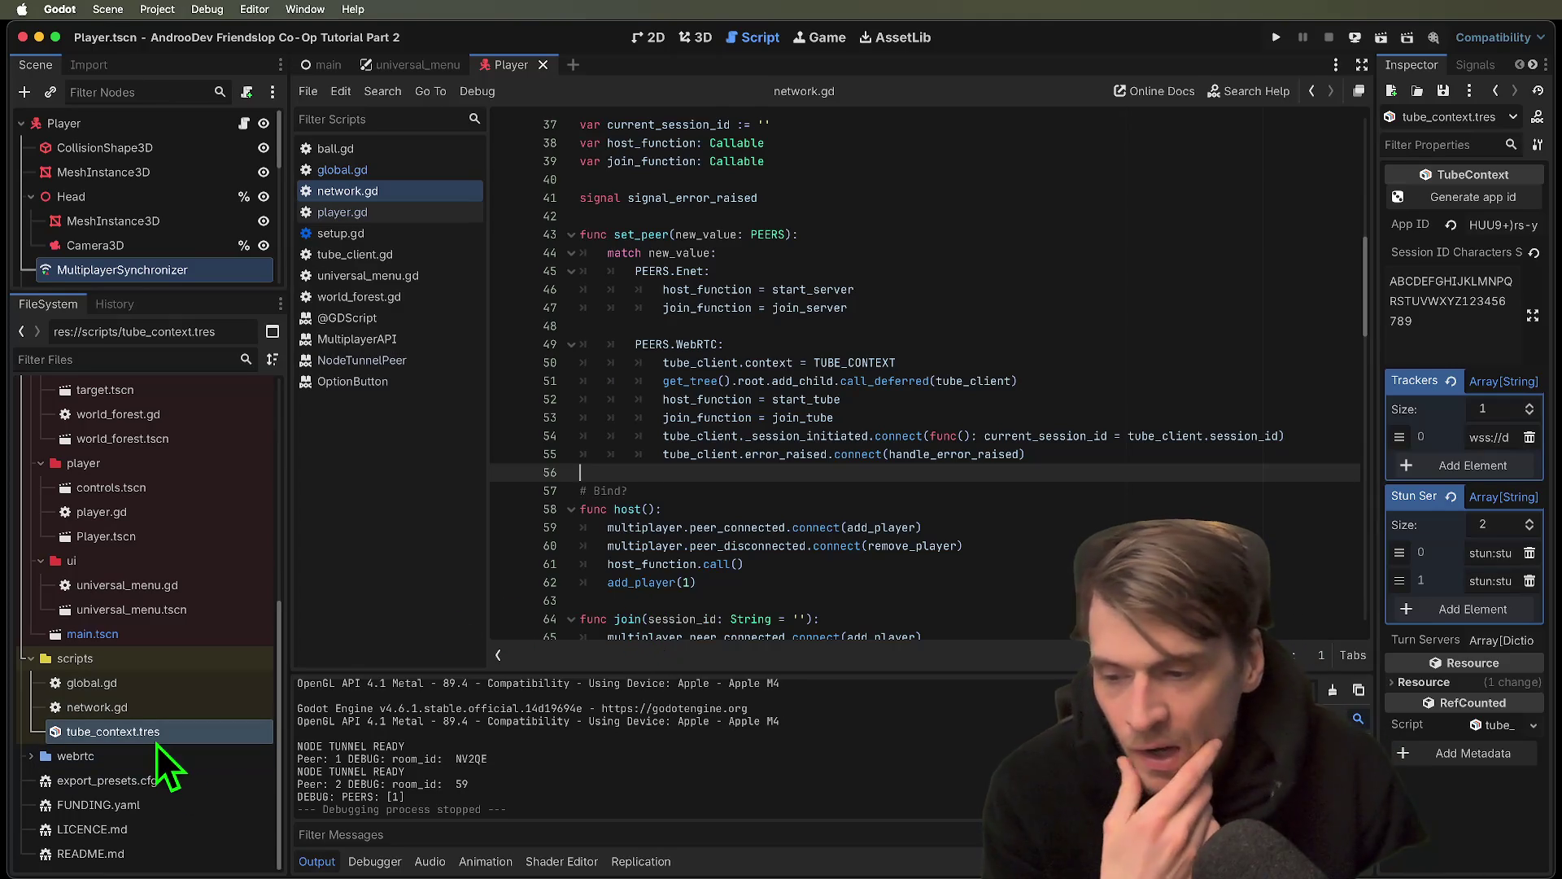
double_click(142, 765)
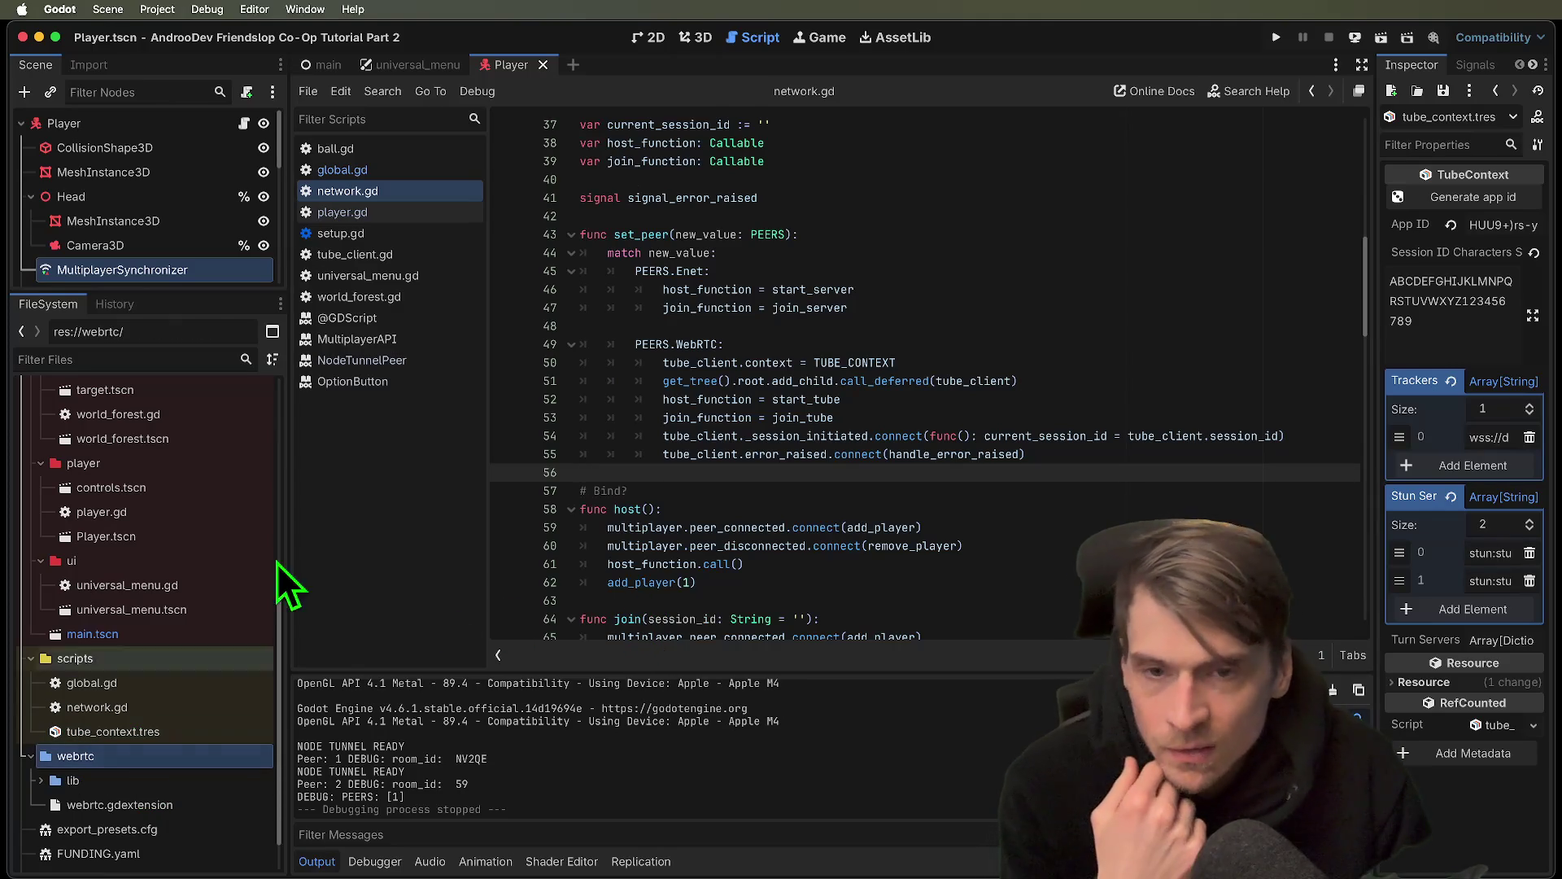
Search AssetLib for 'tube' and 'webrtc', clear the search, and reopen network.gd at the top
left_click(894, 38)
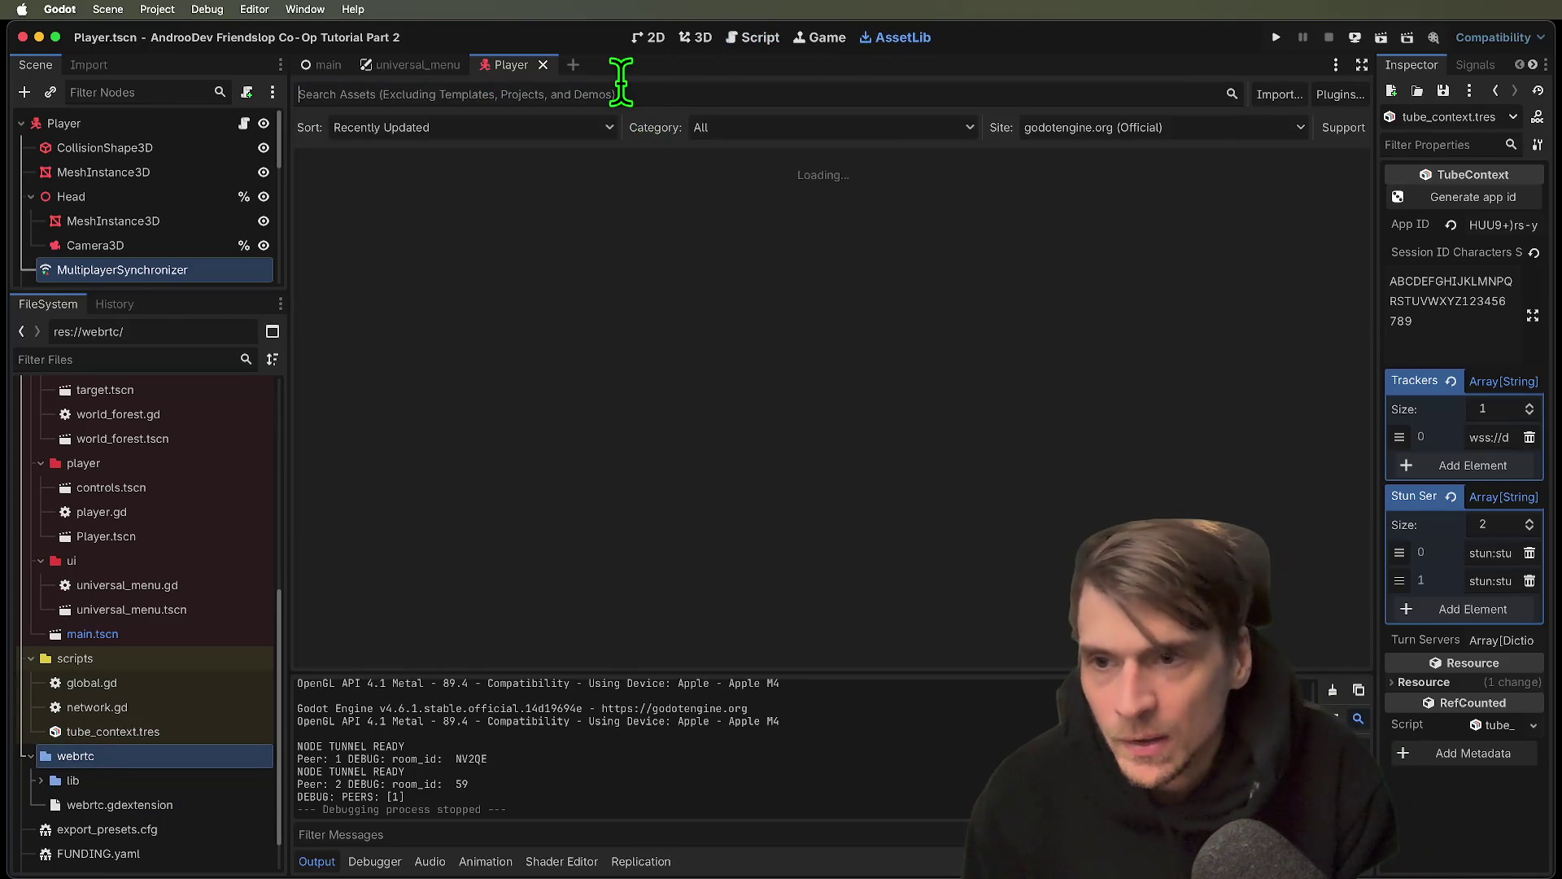
type("tube")
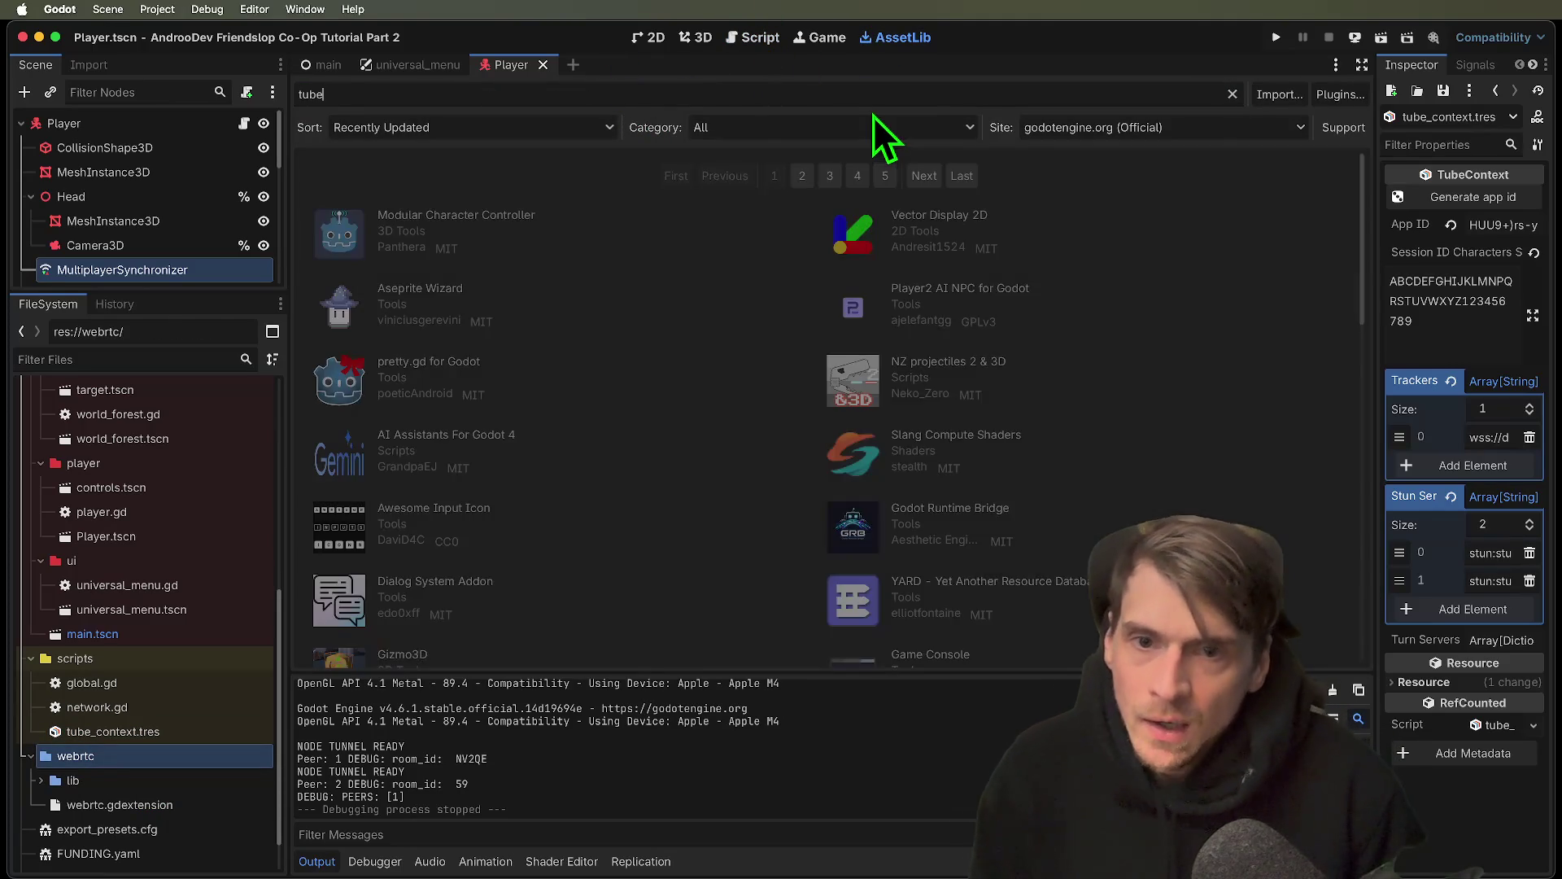
key("BackSpace")
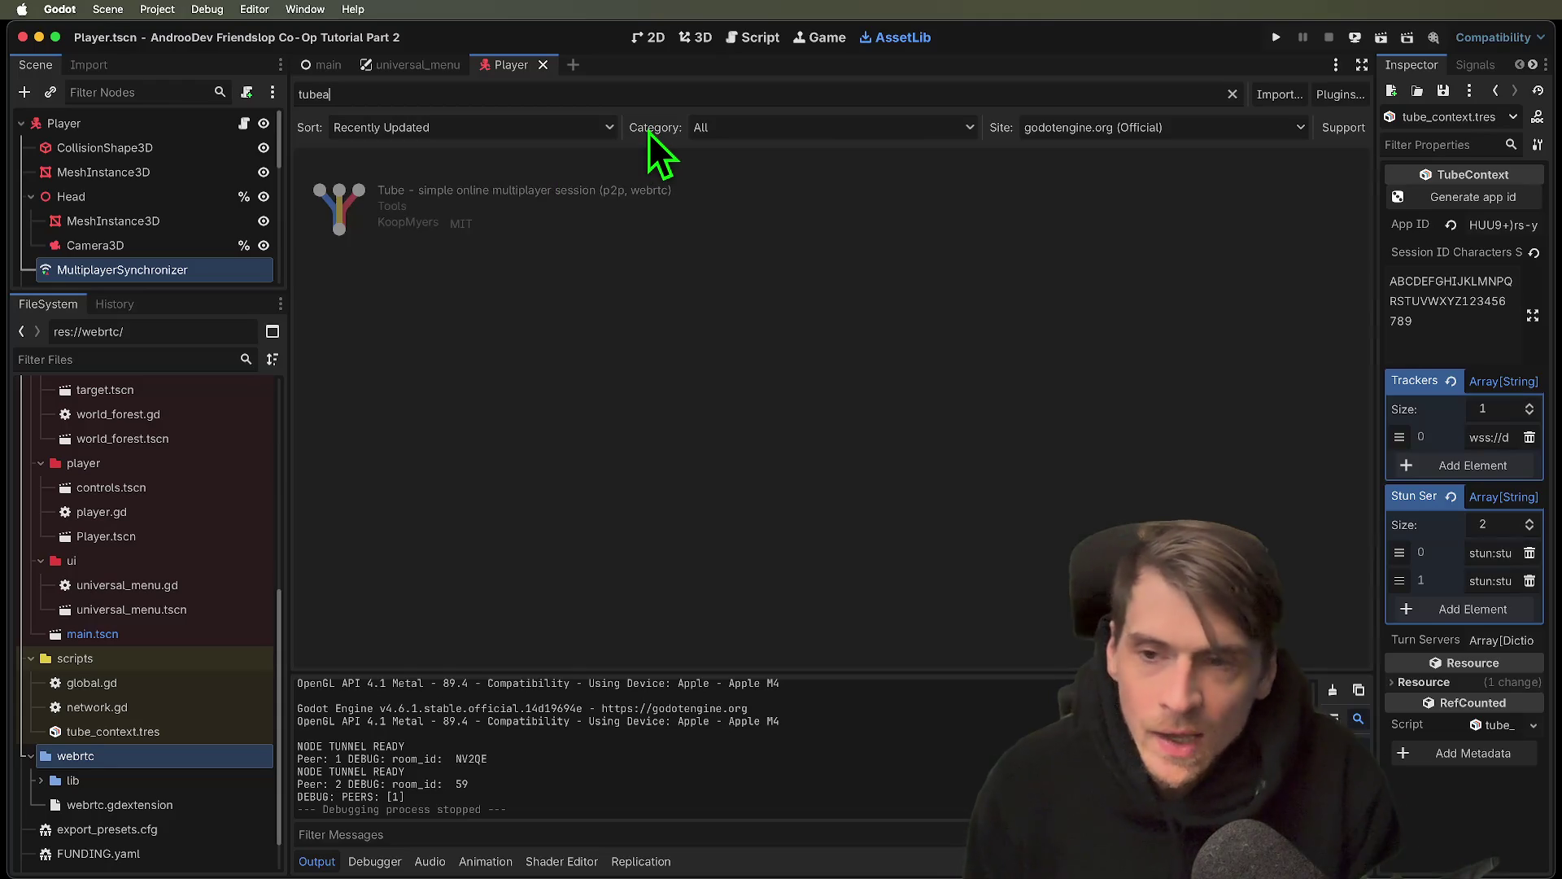
type("webrtc")
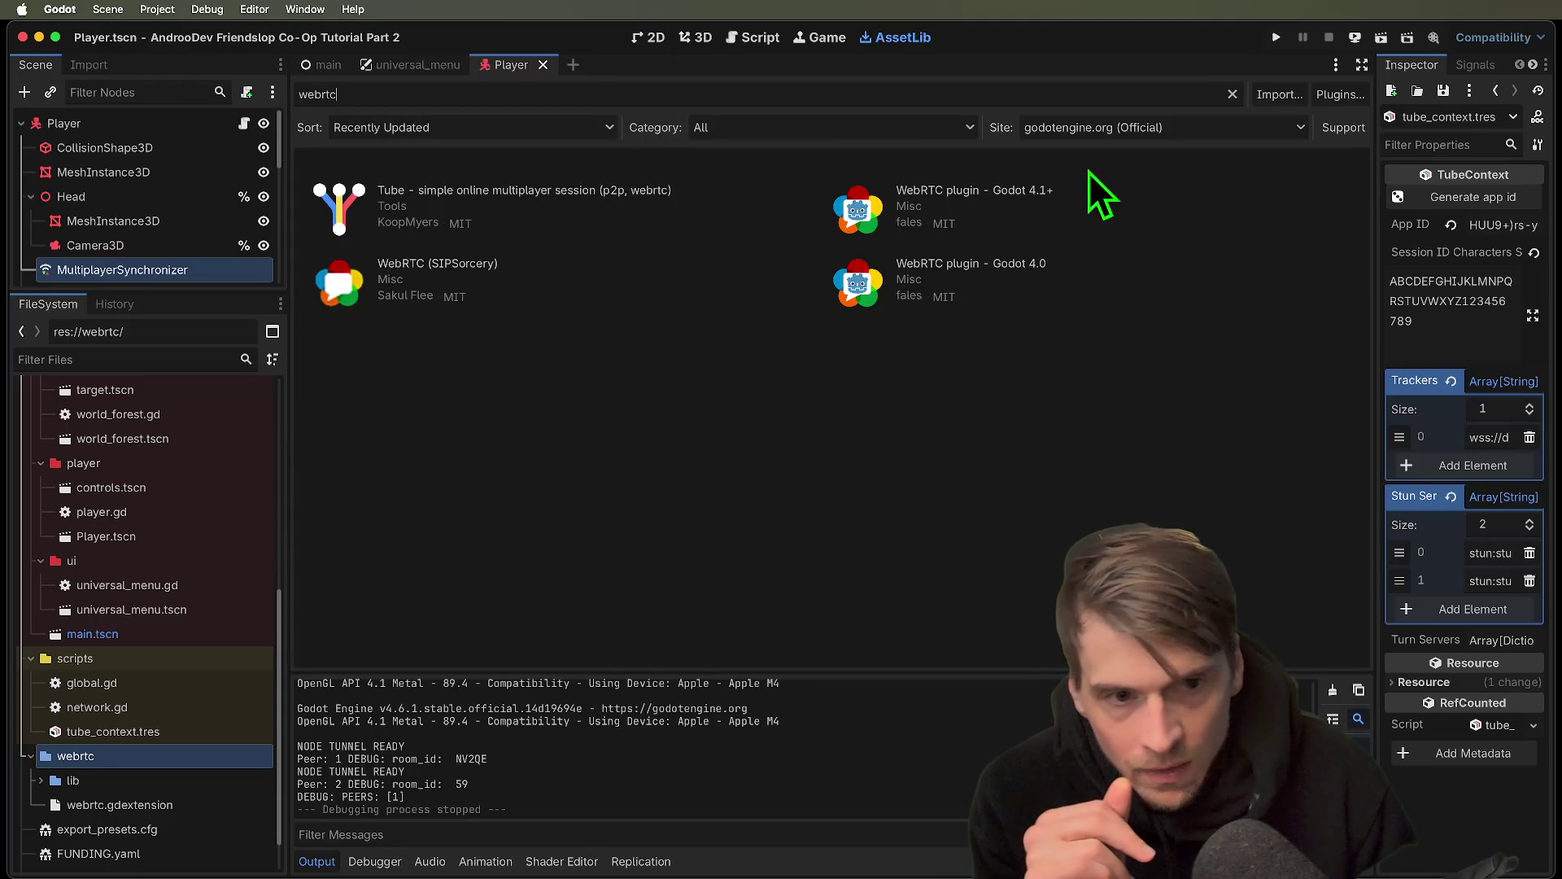
double_click(516, 96)
key("BackSpace")
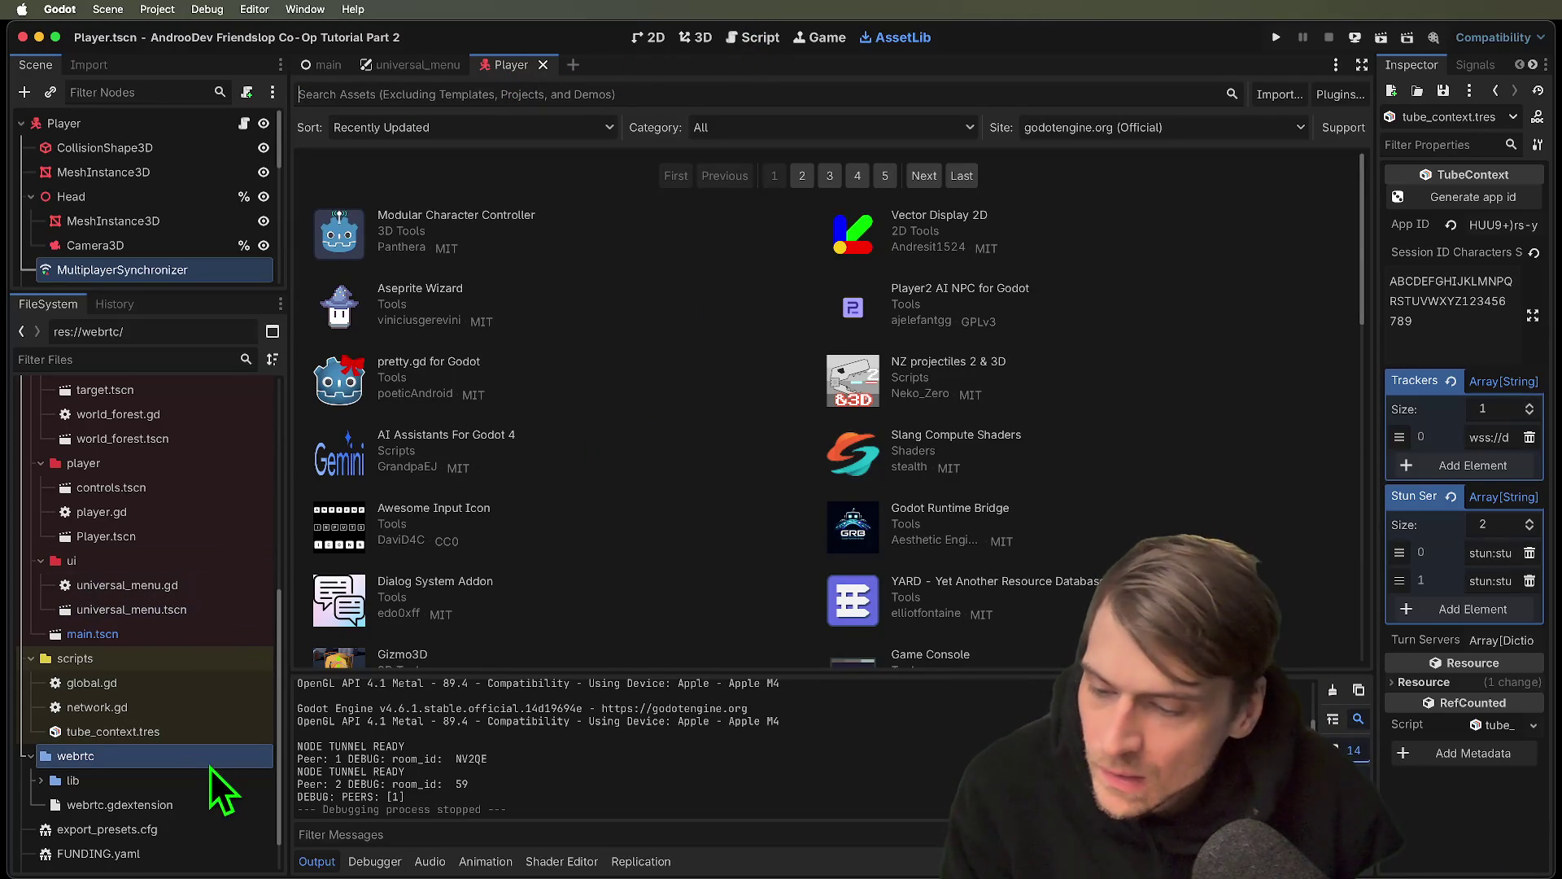
double_click(137, 718)
scroll(963, 558, "up", 10)
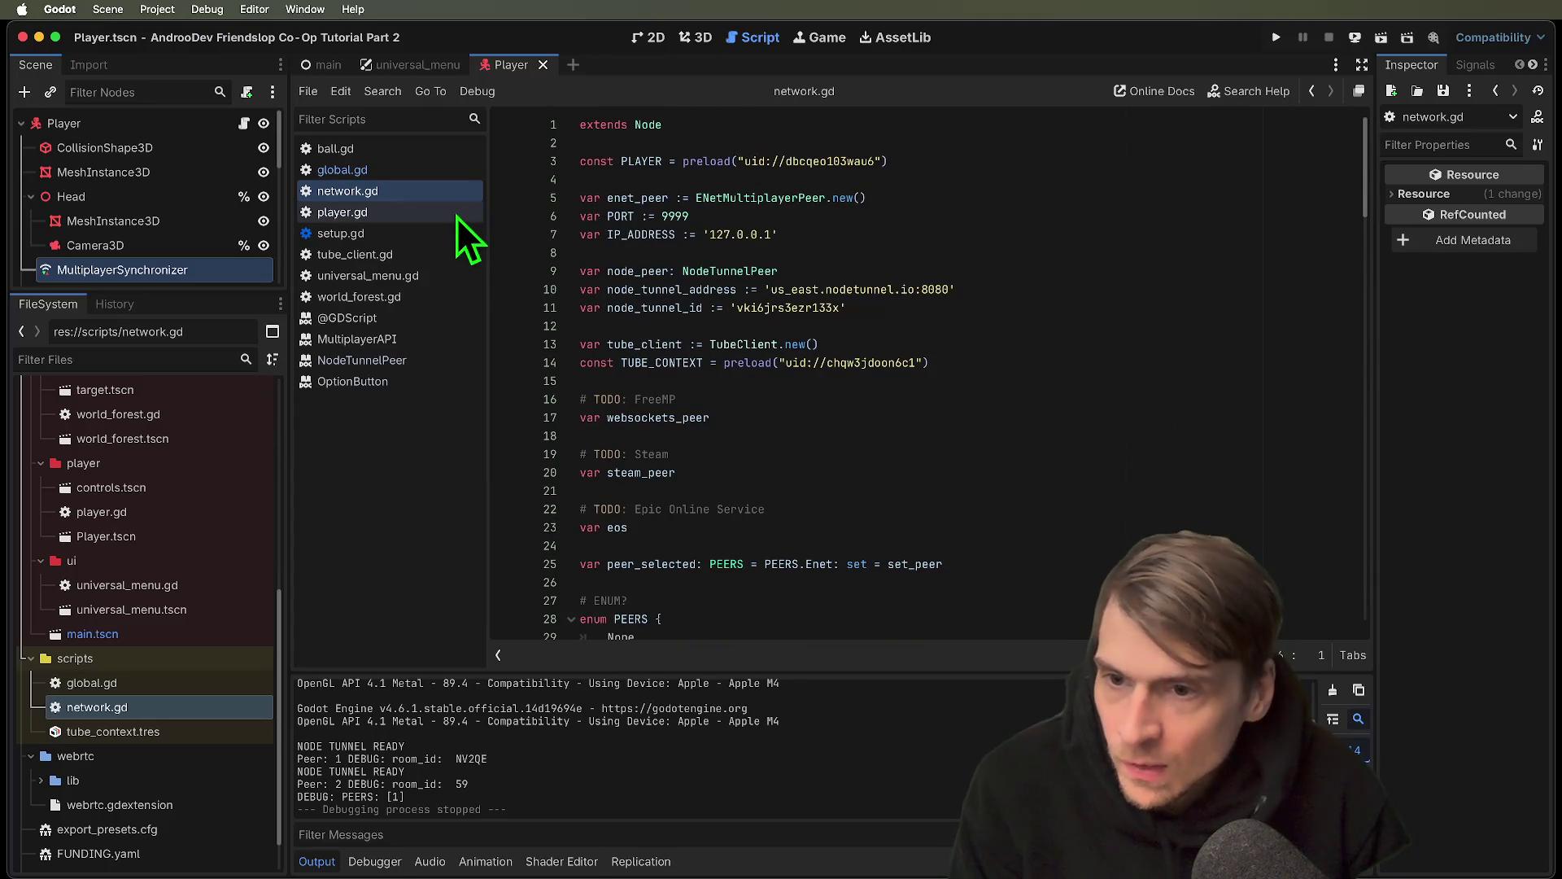
Inspect universal_menu.gd's on_host Network.host() call and the join argument on line 39
left_click(407, 275)
scroll(1106, 362, "down", 3)
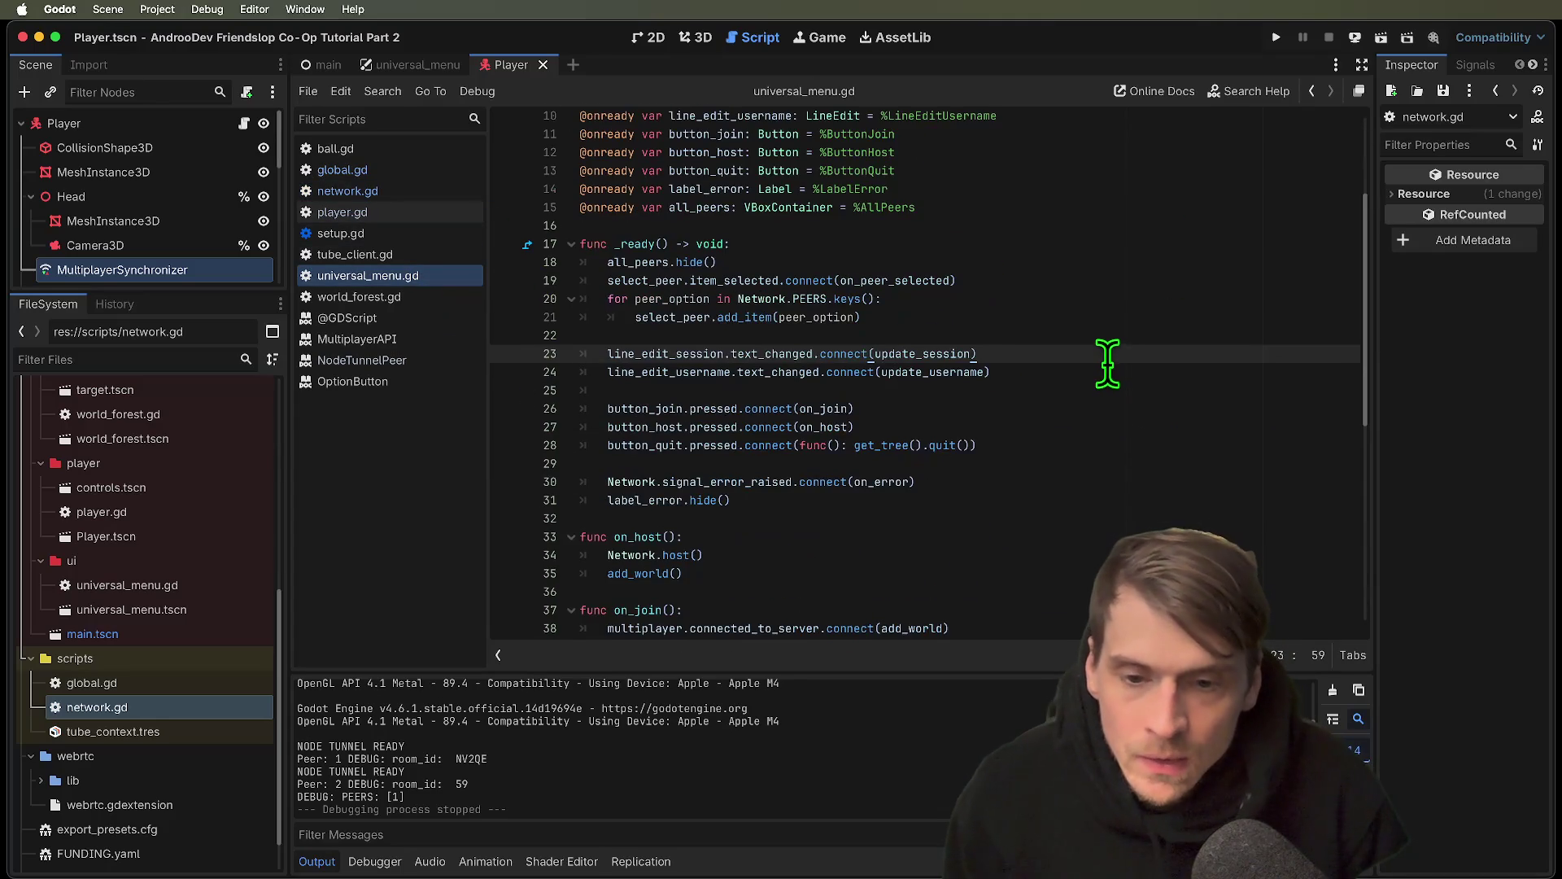
scroll(1107, 358, "down", 3)
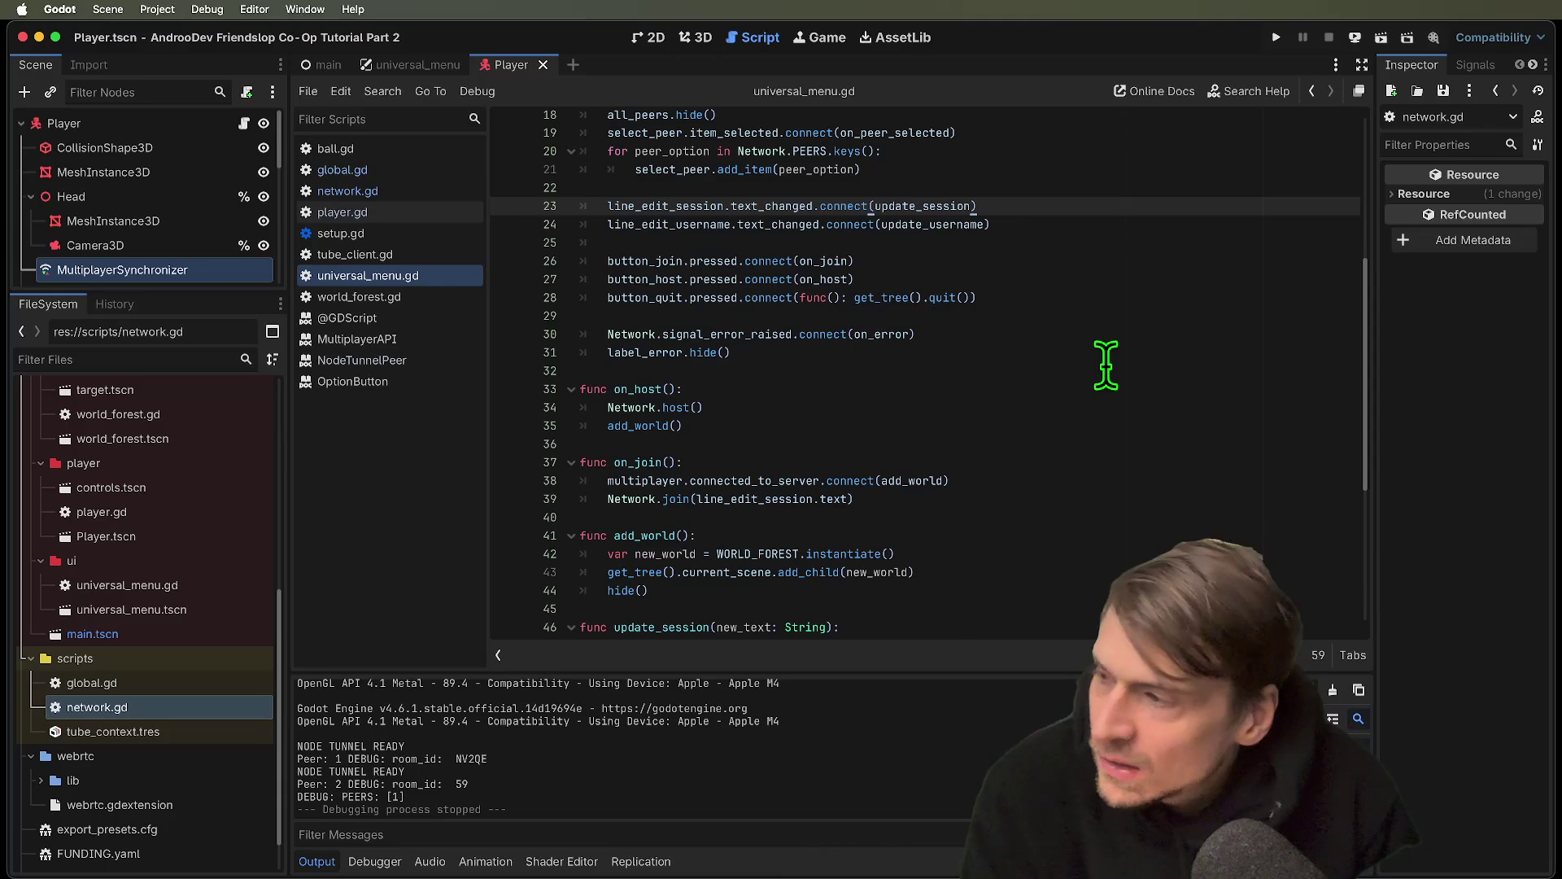
double_click(642, 391)
left_click(610, 398)
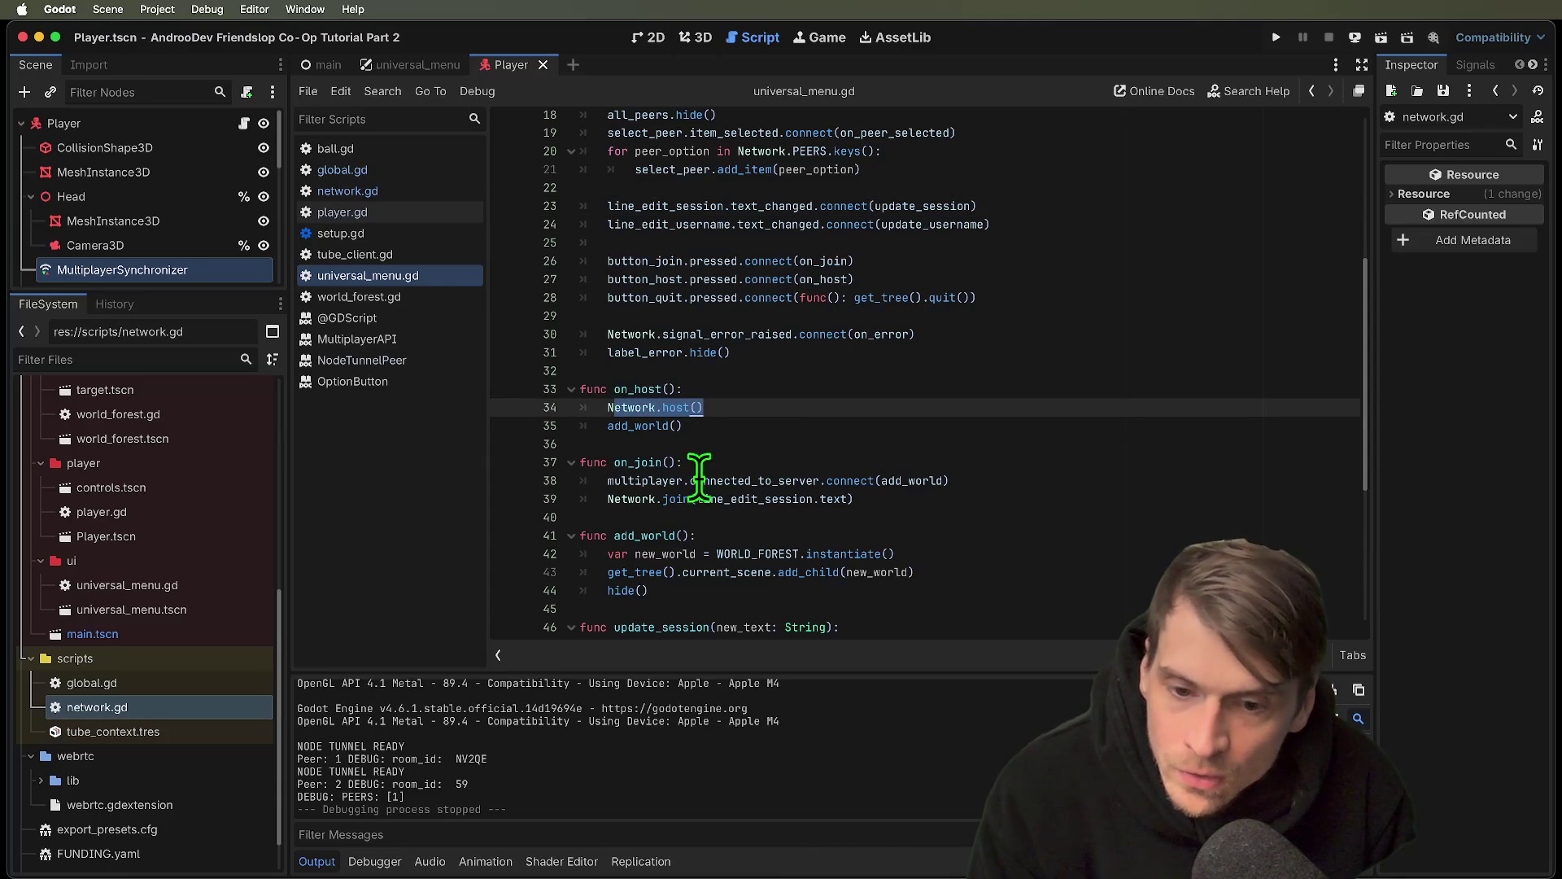
double_click(620, 498)
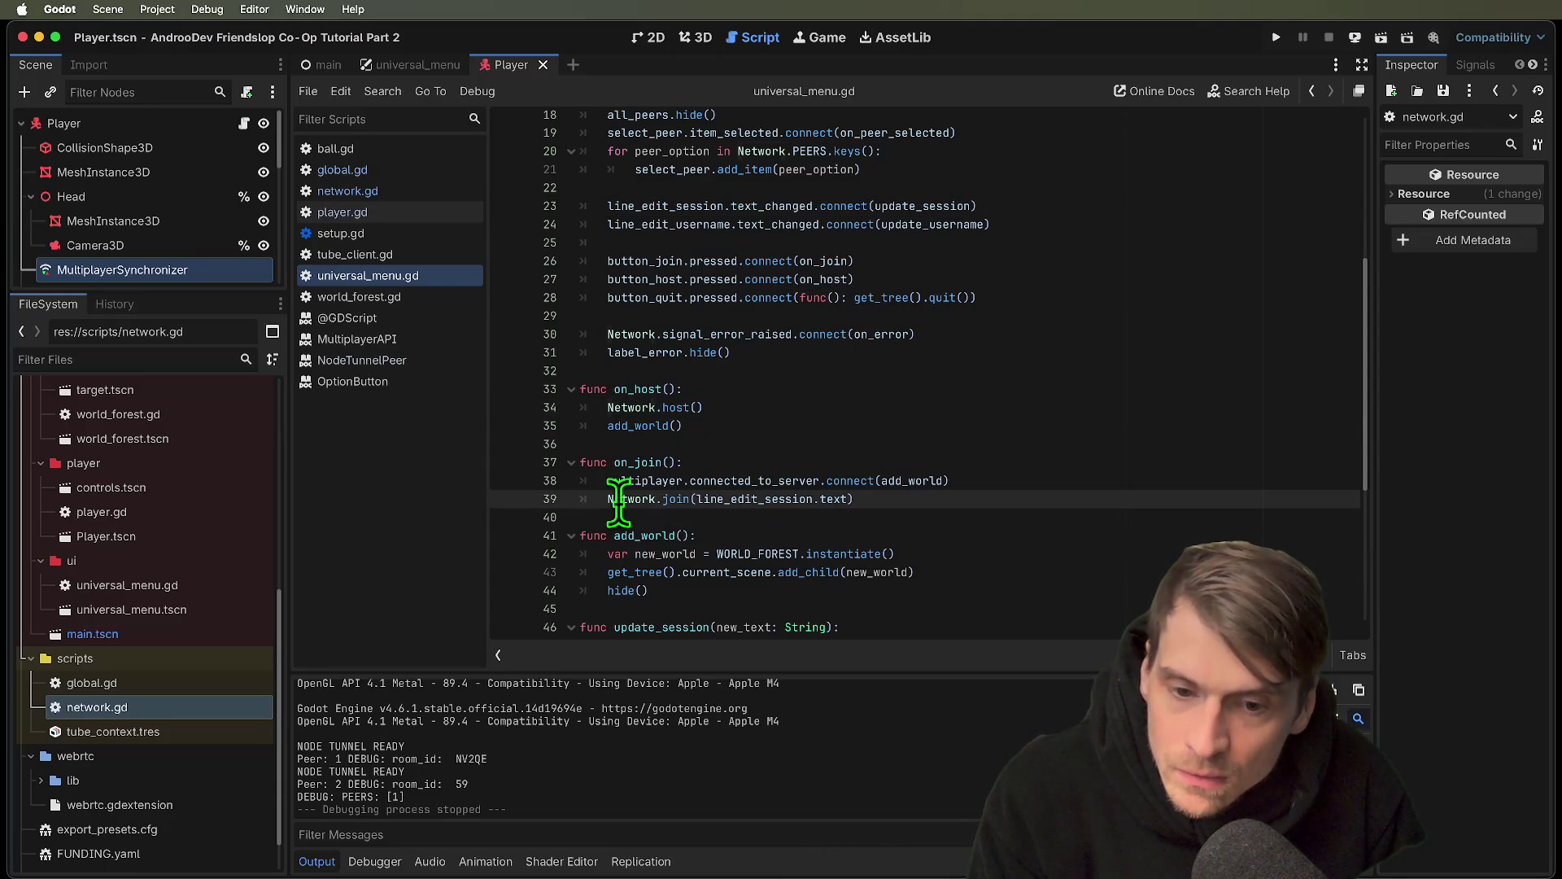
double_click(737, 498)
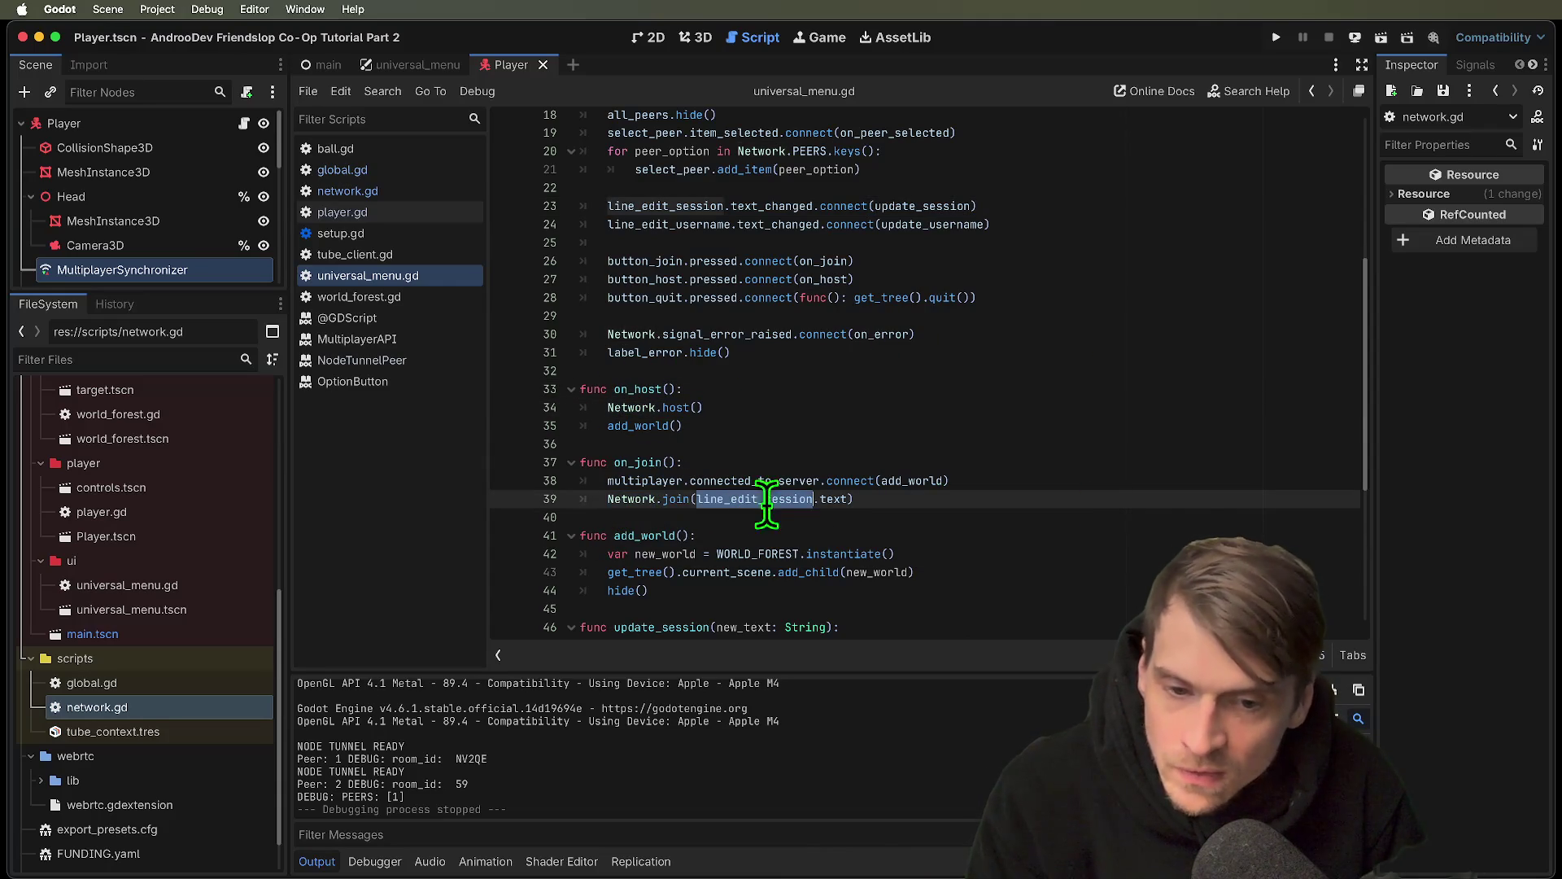
left_click_drag(795, 499, 826, 499)
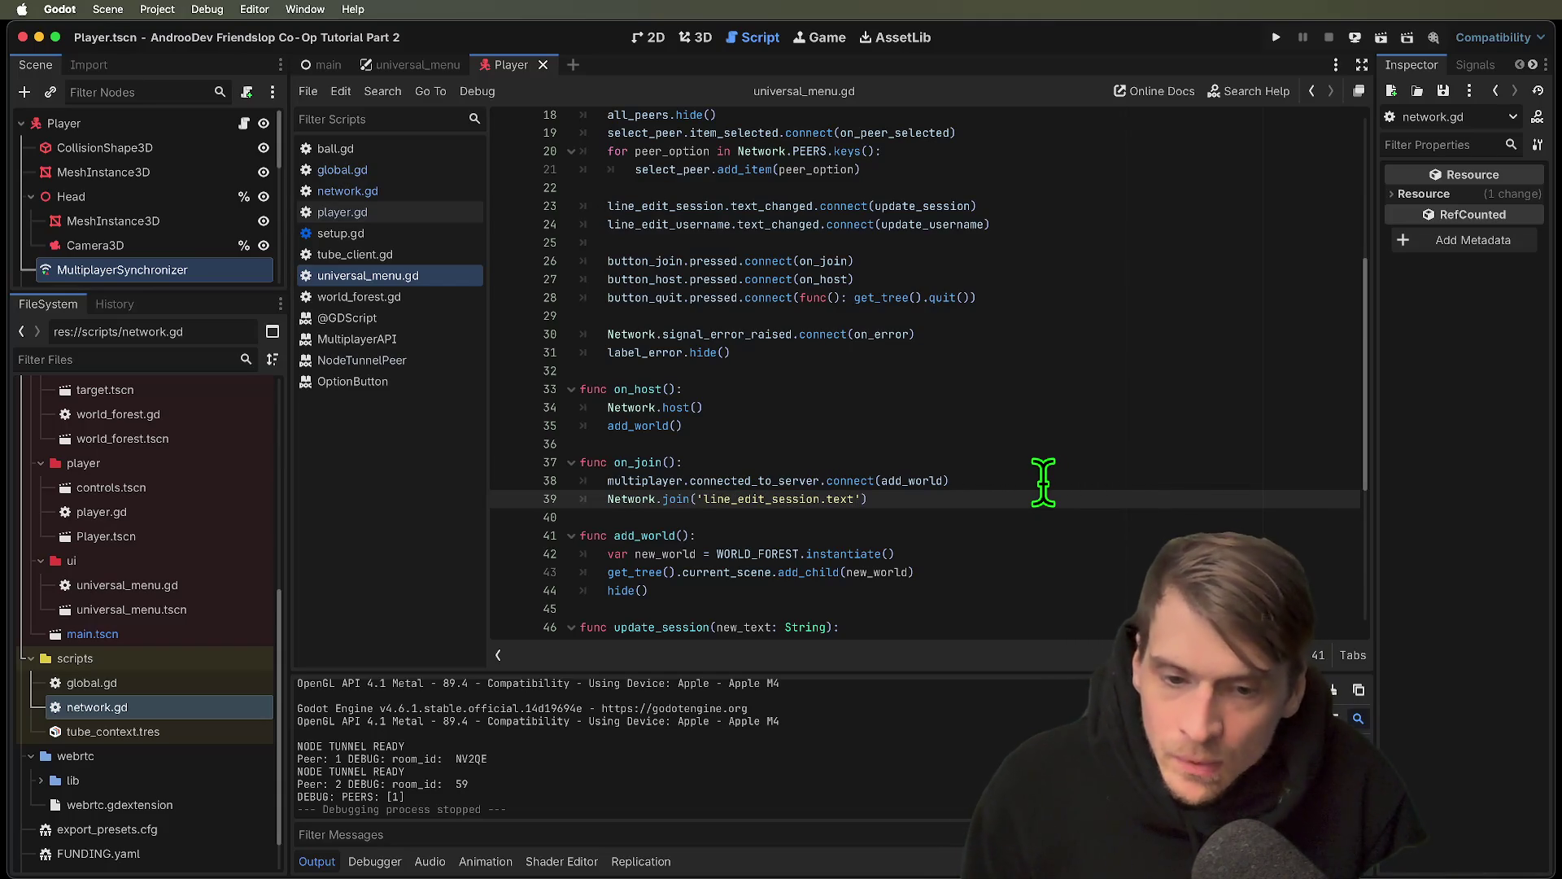
Revert the quote change around line_edit_session.text and recheck the join call on line 39
key("super+z")
scroll(1044, 482, "down", 3)
key("Right")
scroll(1044, 481, "down", 3)
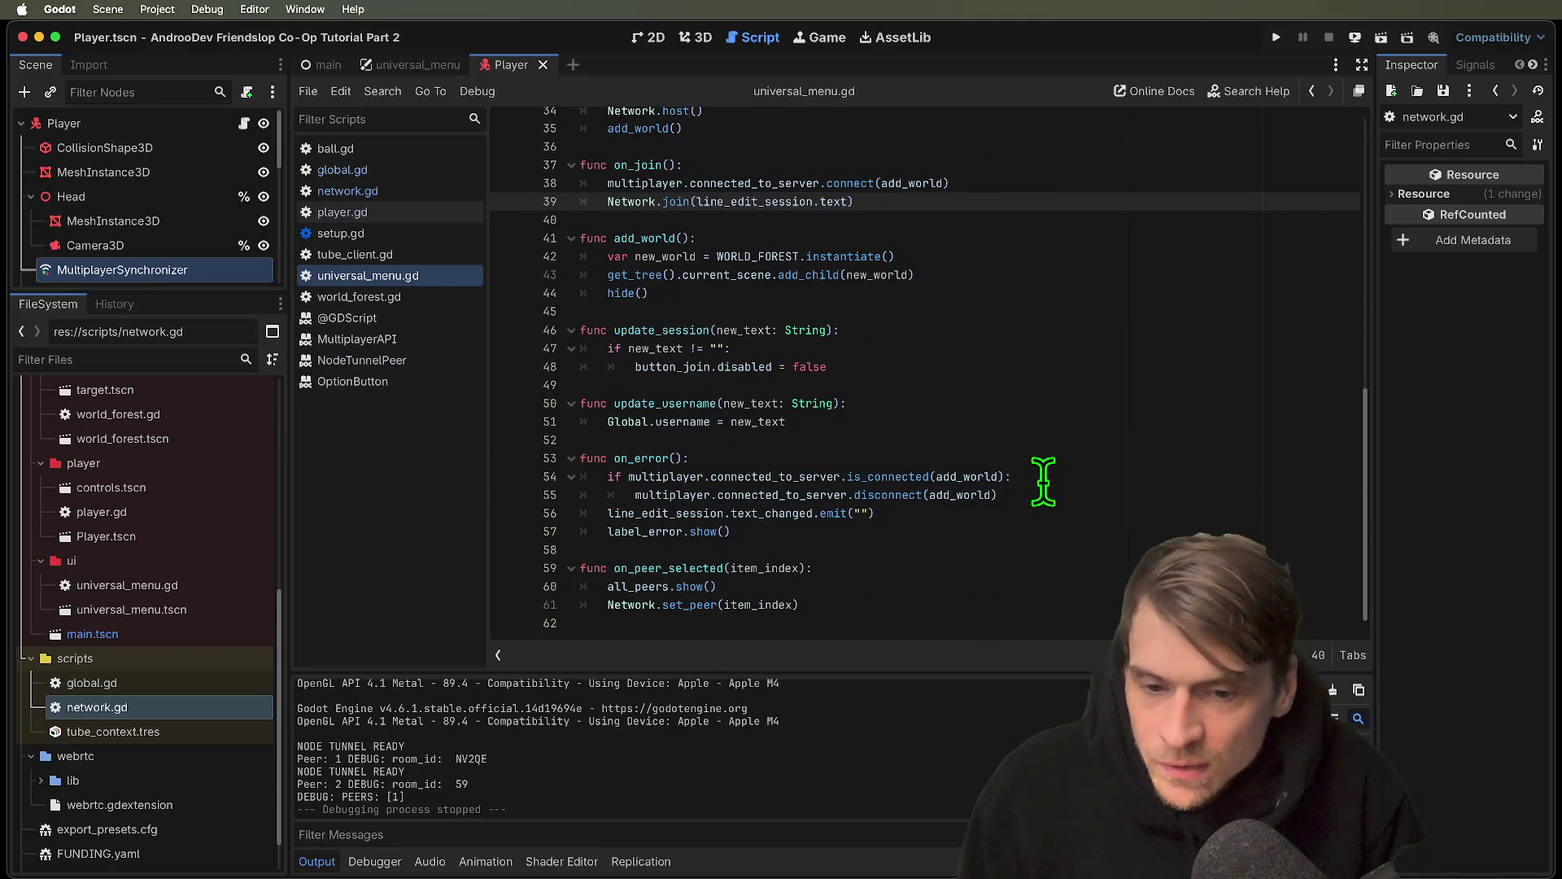
scroll(980, 380, "up", 5)
left_click(864, 335)
left_click_drag(1060, 444, 683, 443)
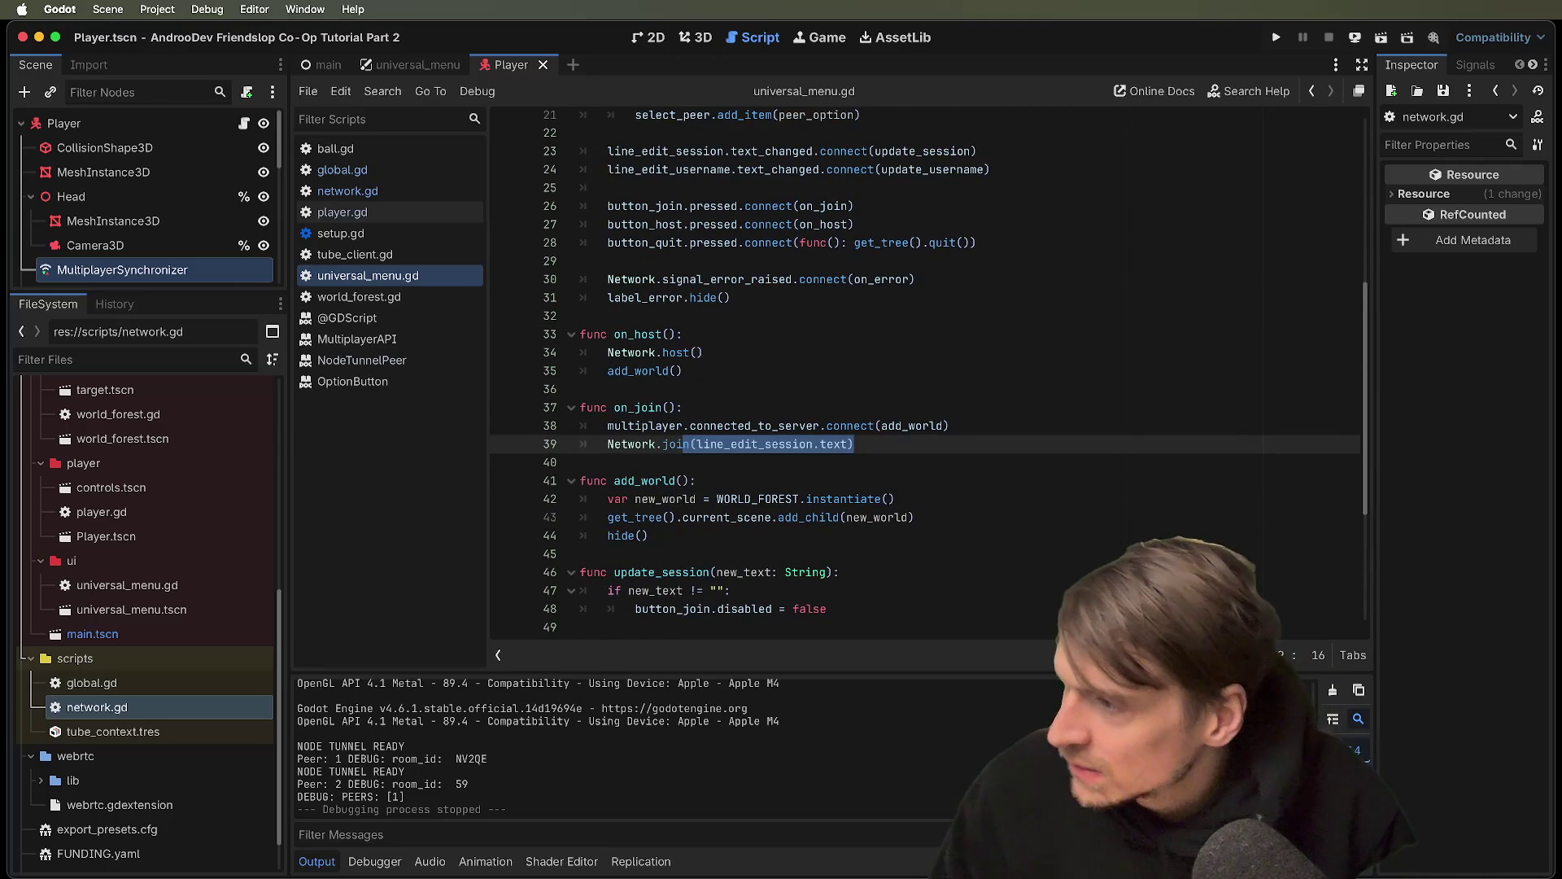
left_click(730, 591)
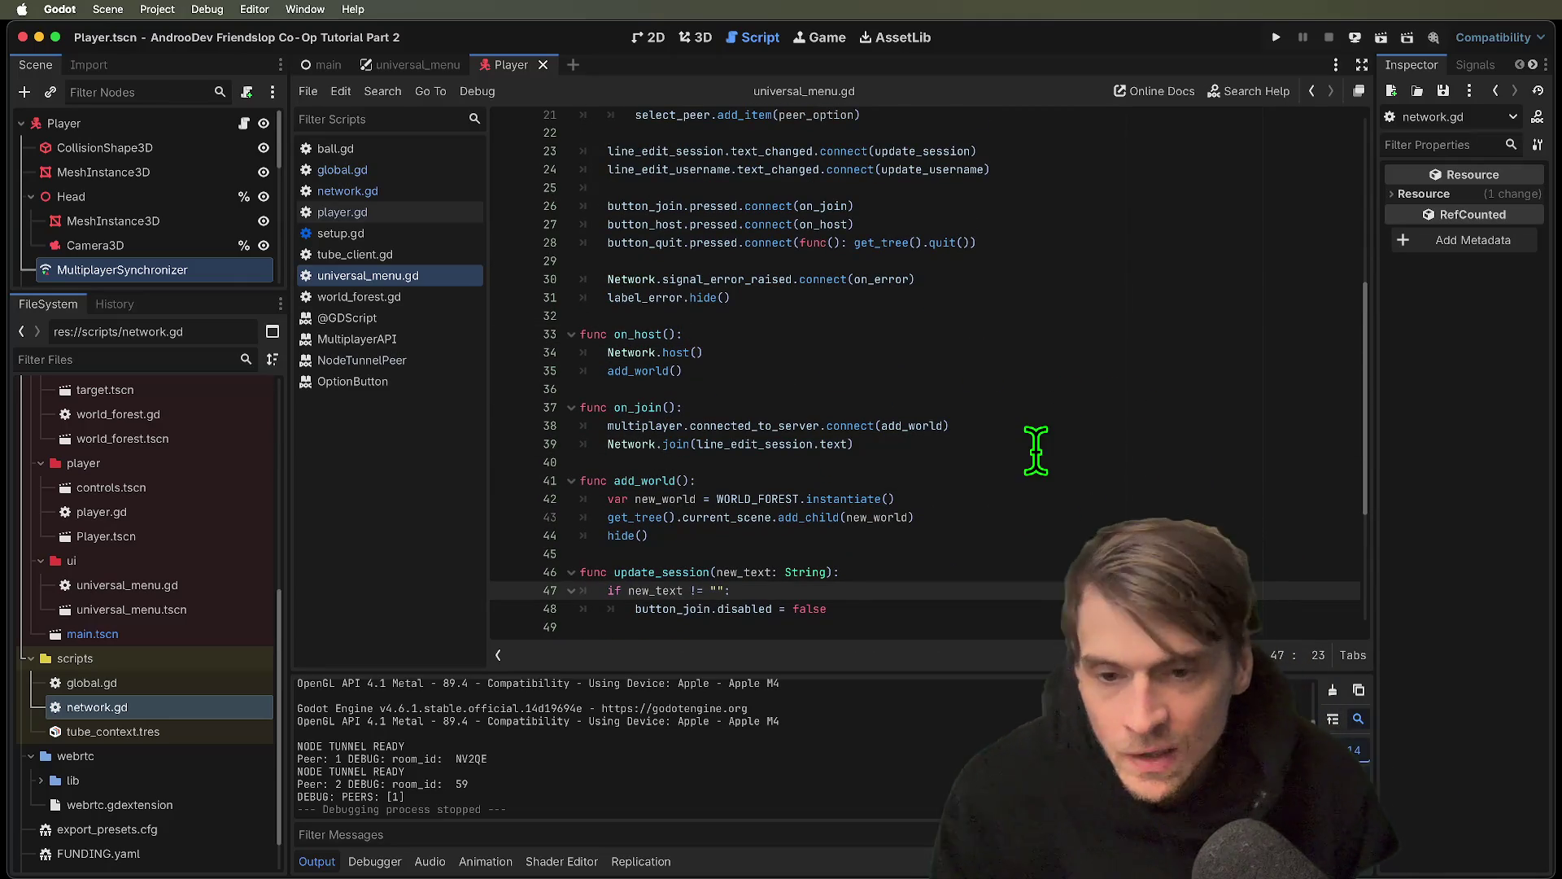
scroll(1036, 450, "down", 2)
scroll(1030, 431, "up", 6)
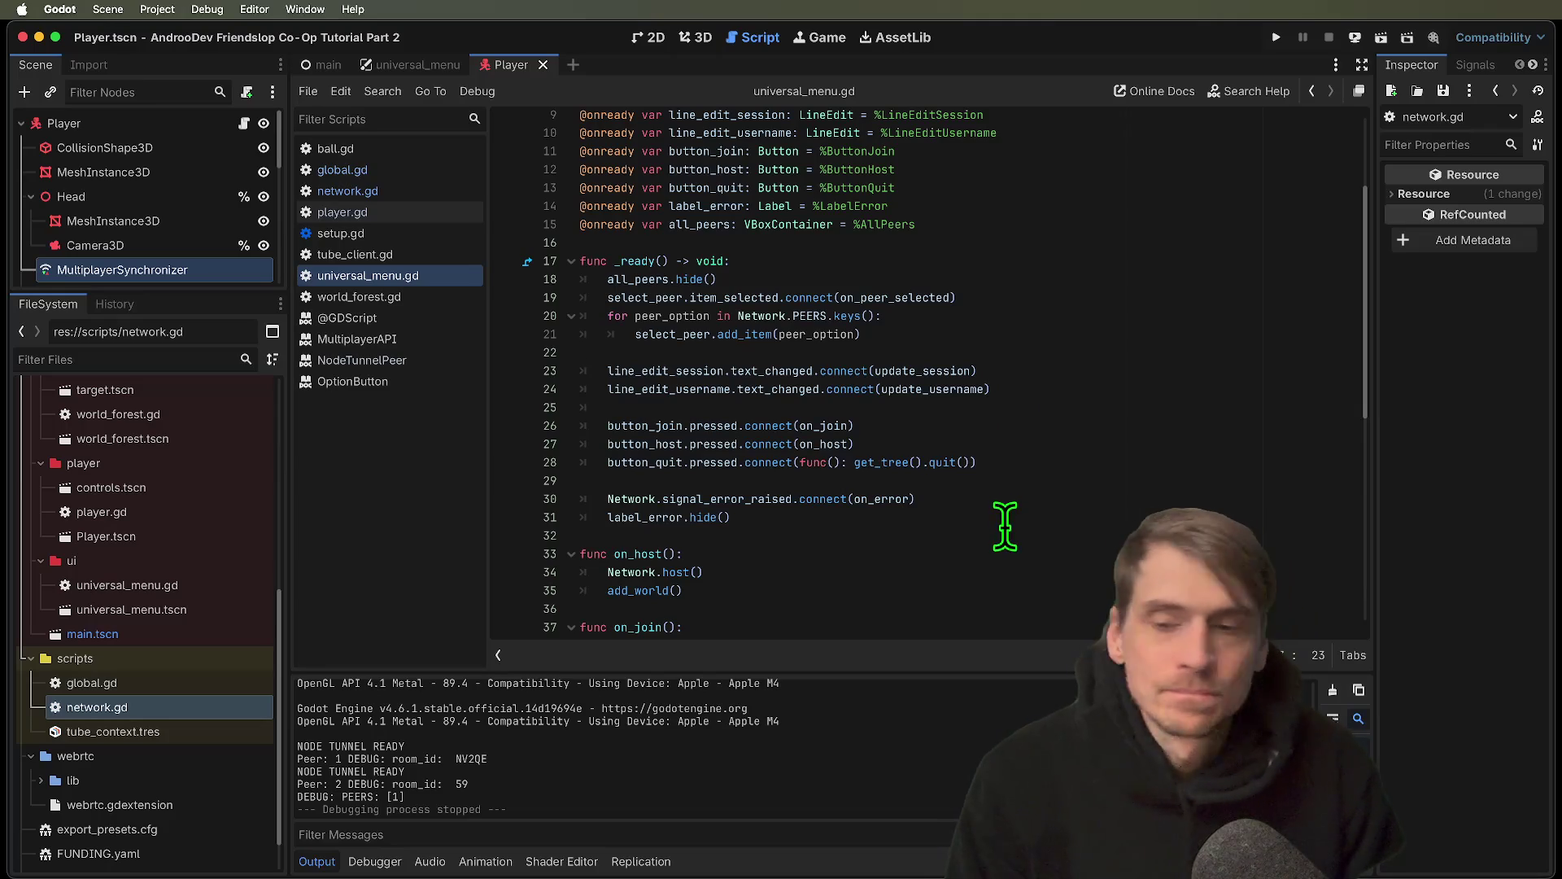
Enlarge the Scene dock, review set_multiplayer_authority in player.gd's _enter_tree, and run the project
mouse_move(146, 294)
left_mouse_down()
mouse_move(130, 737)
mouse_move(168, 314)
mouse_move(147, 631)
mouse_move(168, 680)
left_mouse_up()
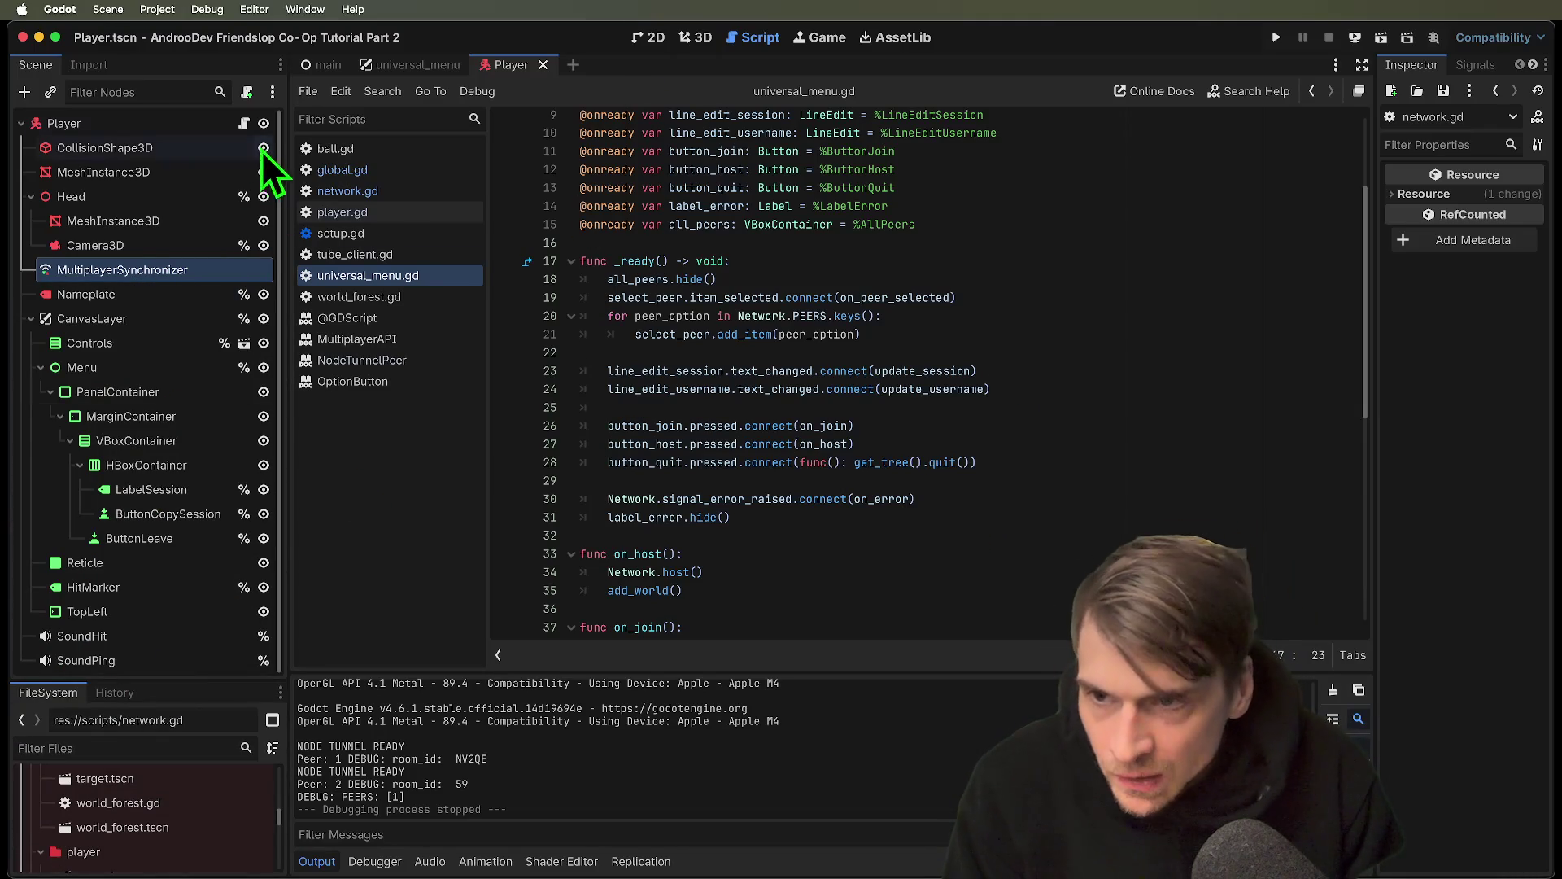
key("ctrl+alt+Left")
scroll(1171, 457, "up", 15)
scroll(1171, 457, "up", 2)
scroll(1171, 457, "down", 1)
mouse_move(858, 380)
left_mouse_down()
mouse_move(889, 366)
mouse_move(414, 358)
left_mouse_up()
left_click(998, 394)
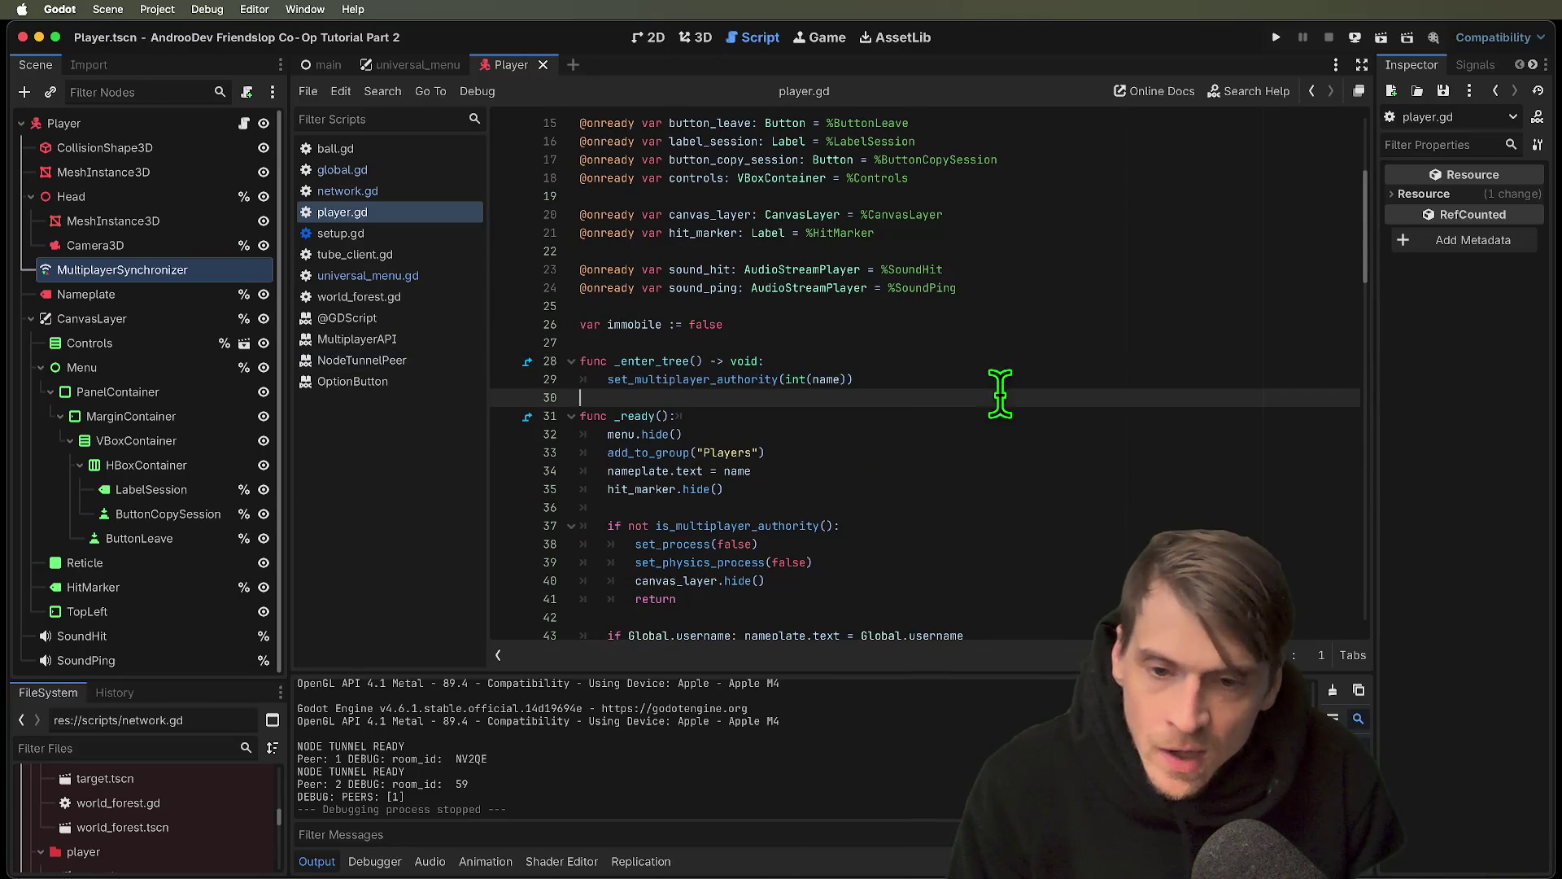
double_click(735, 379)
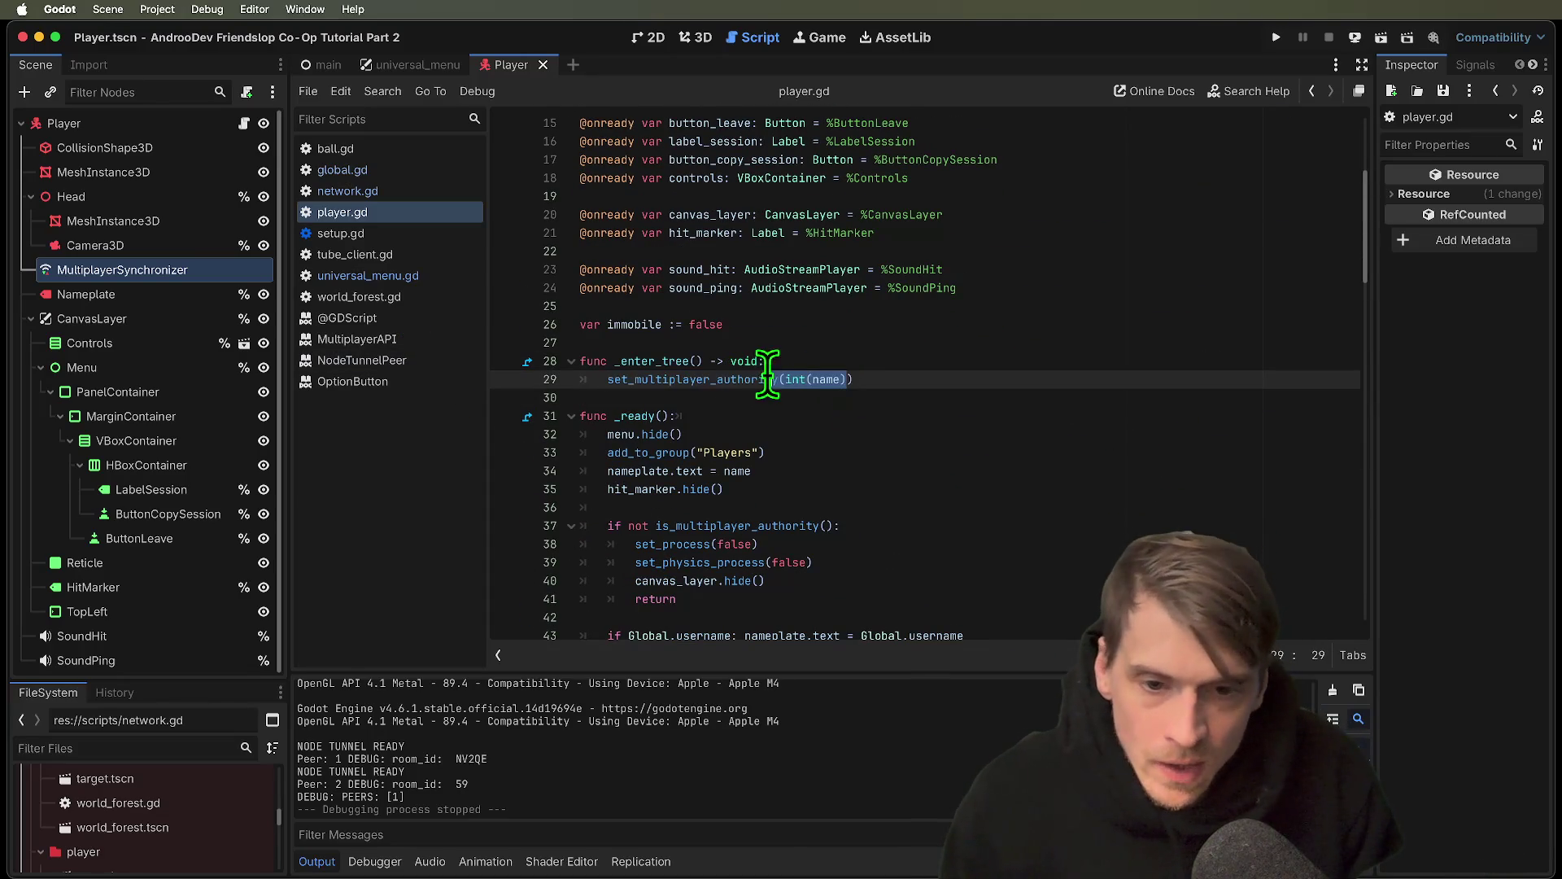
left_click(953, 363)
key("super+b")
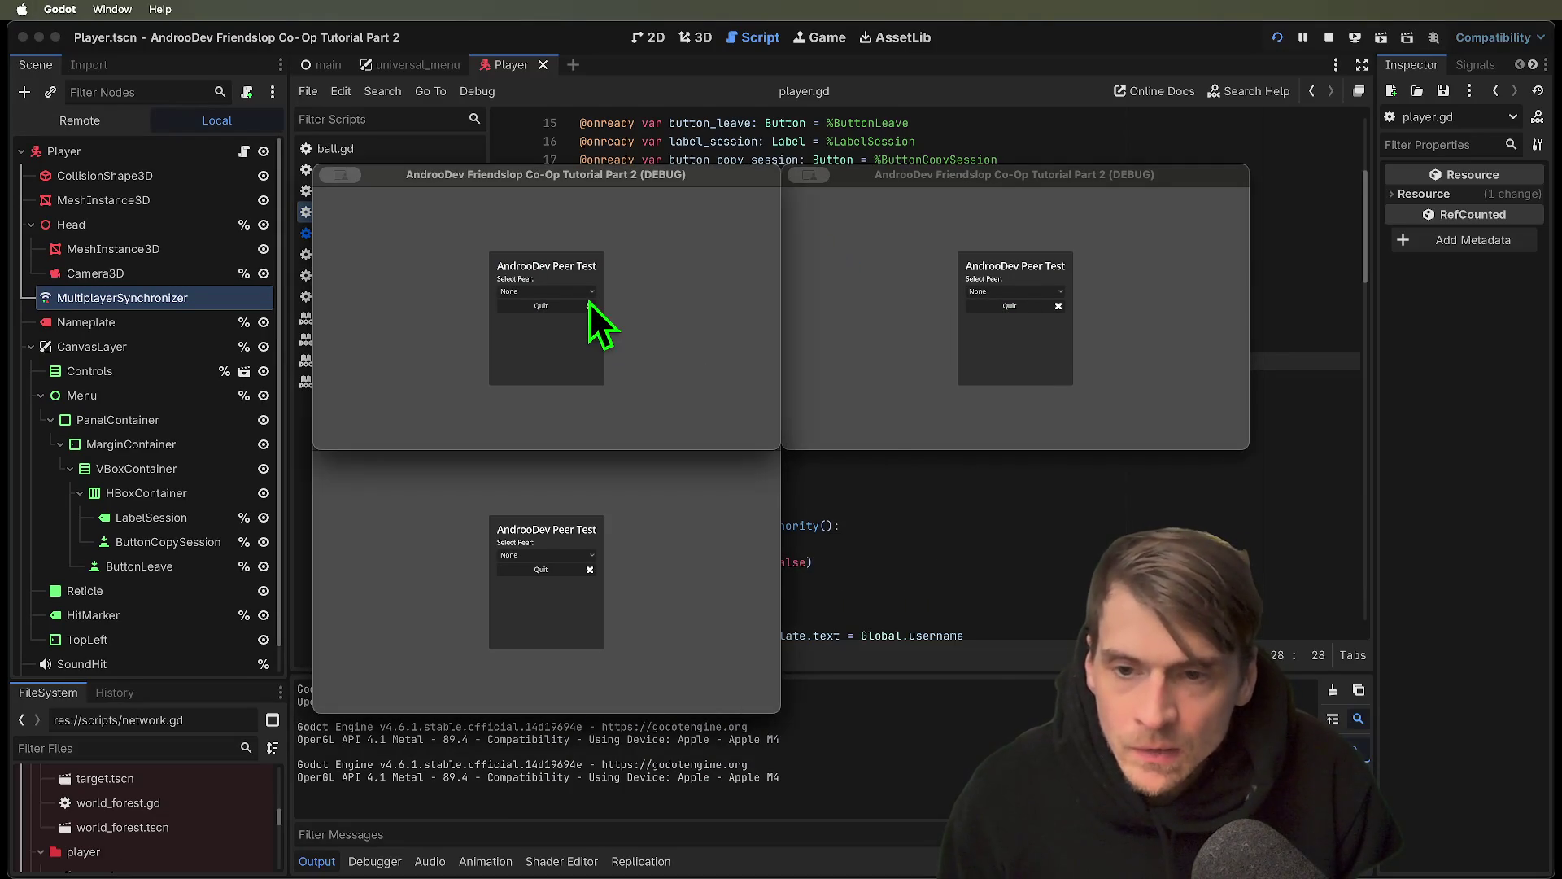
Choose WebRTC as the peer type in both debug game windows
left_click(589, 297)
left_click(574, 344)
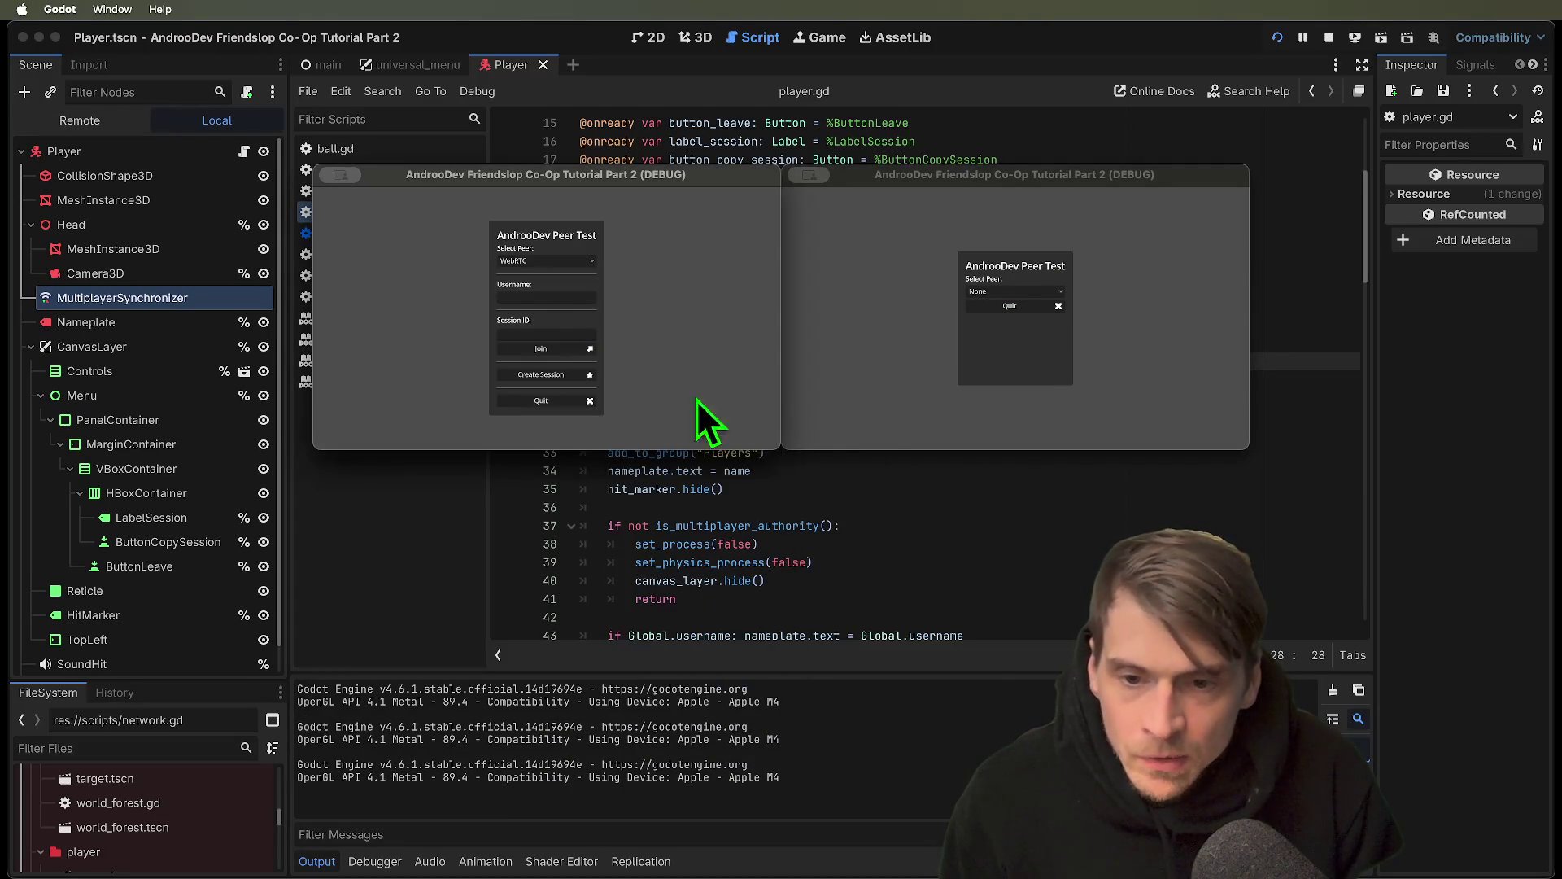
left_click(948, 344)
left_click(1009, 337)
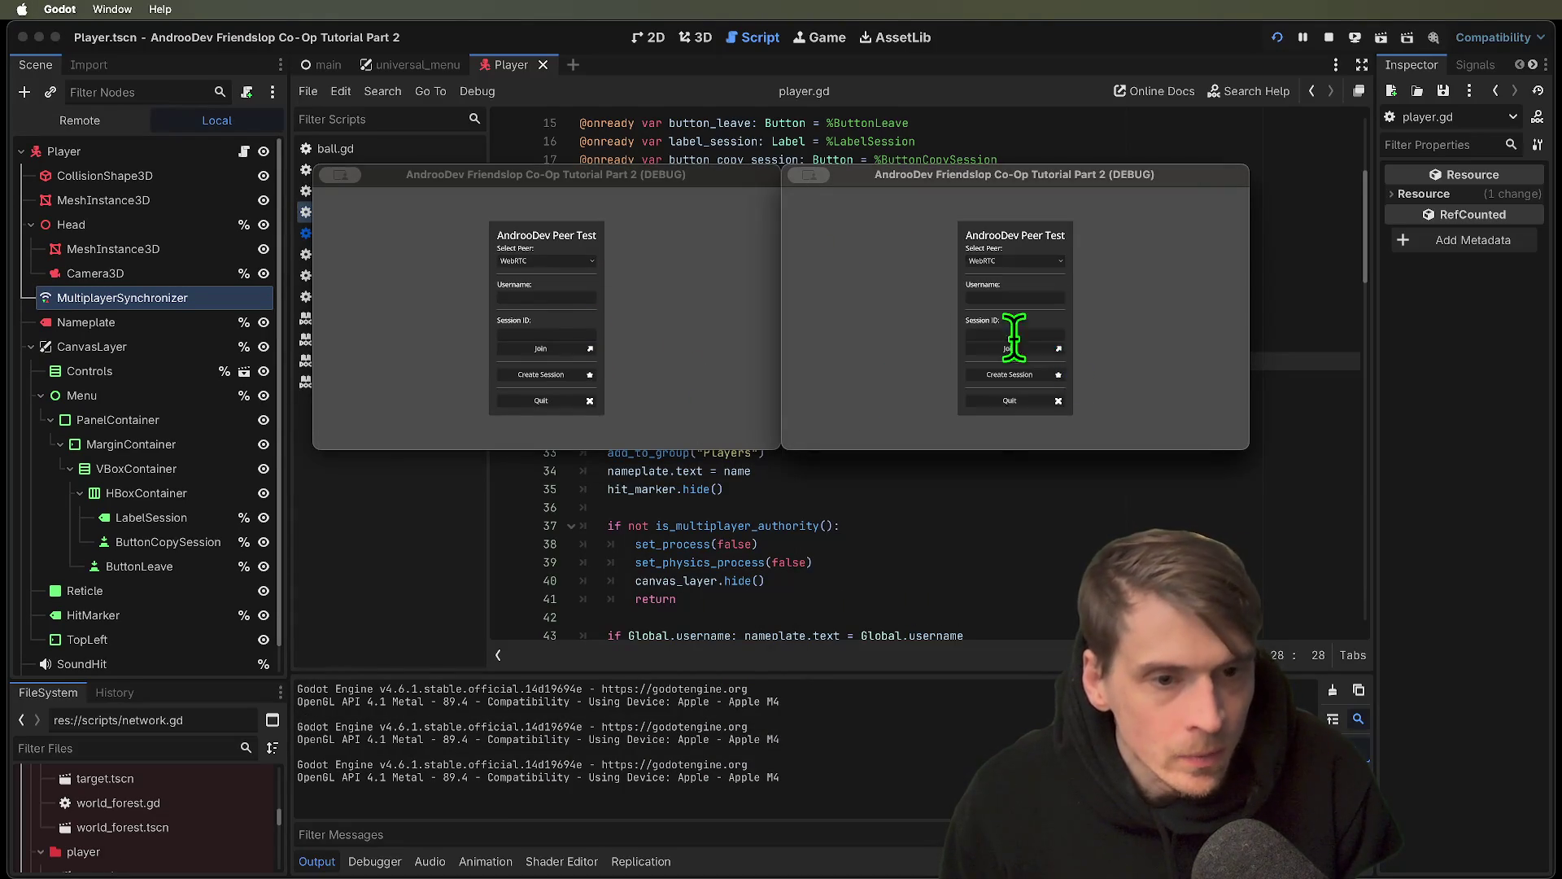
Create a WebRTC session in the left window and join it from the right with its Session ID
left_click(544, 296)
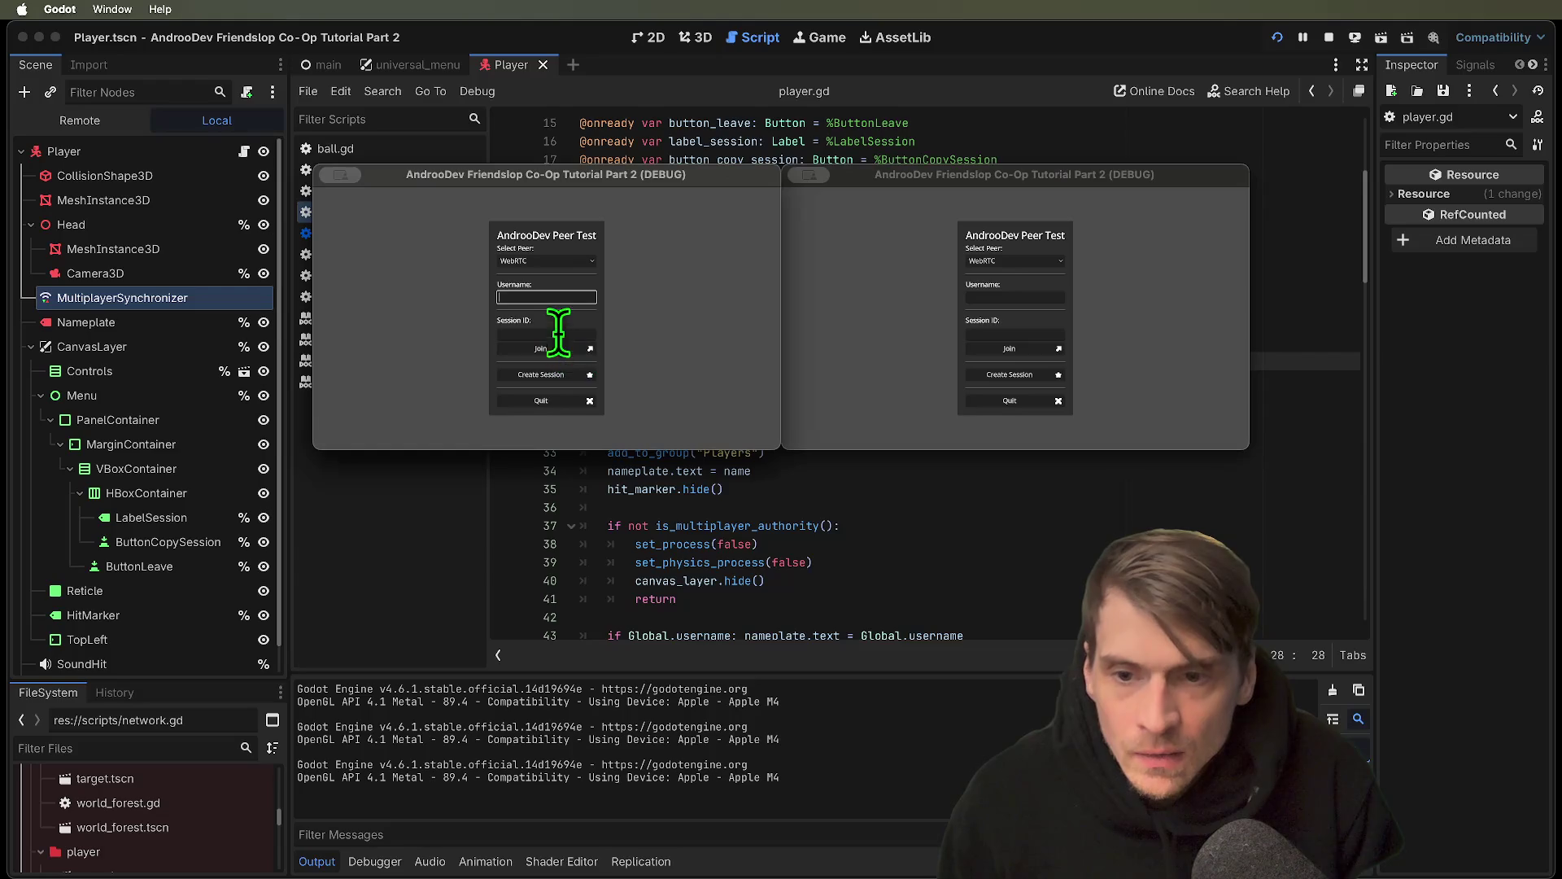
left_click(541, 374)
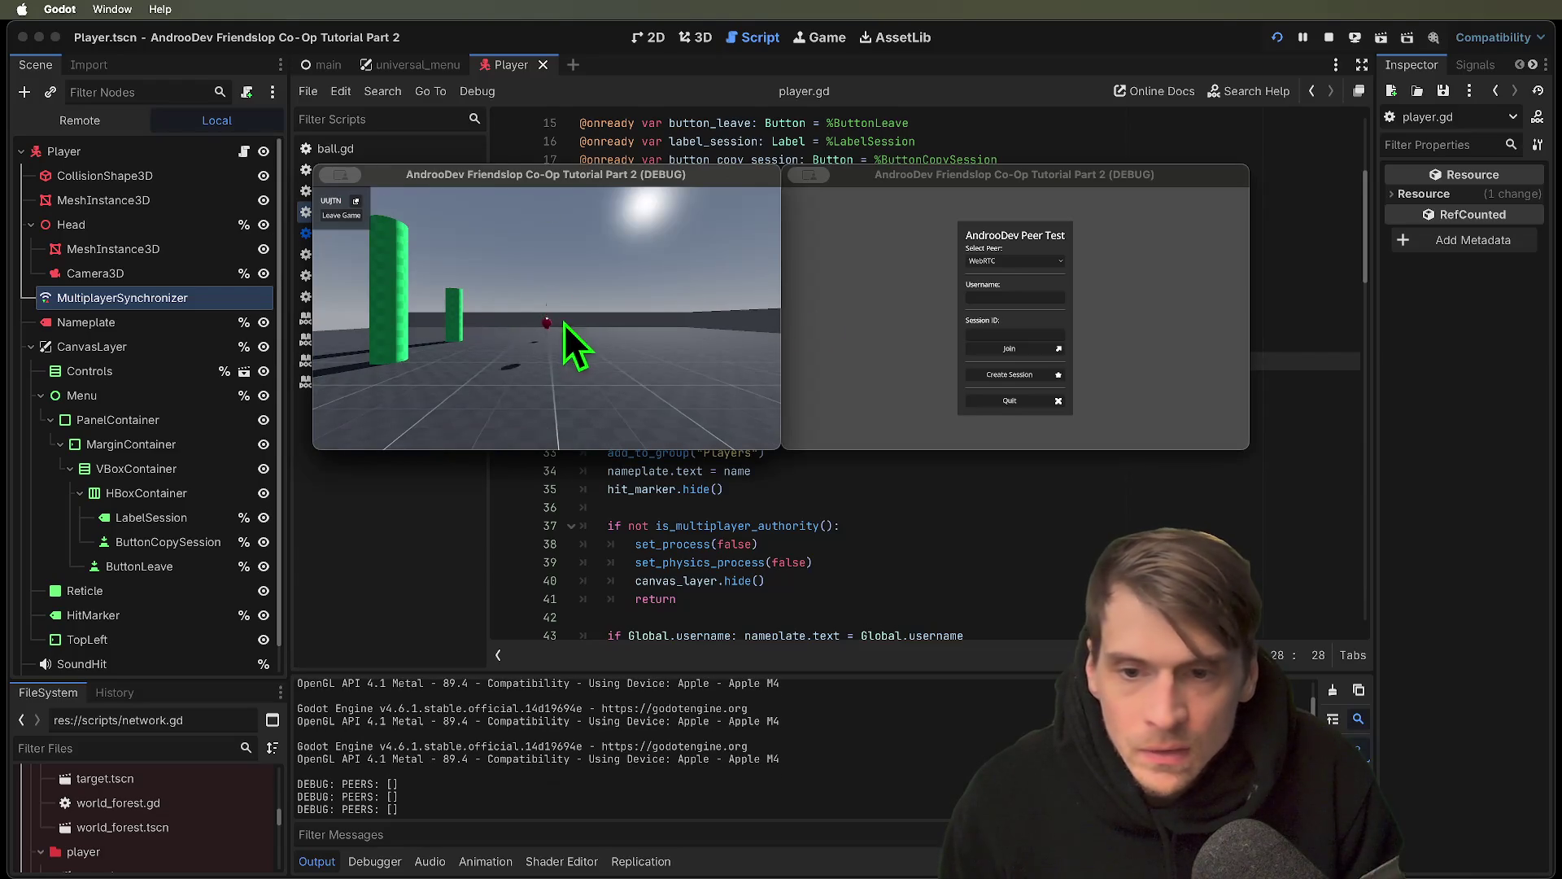
left_click(974, 331)
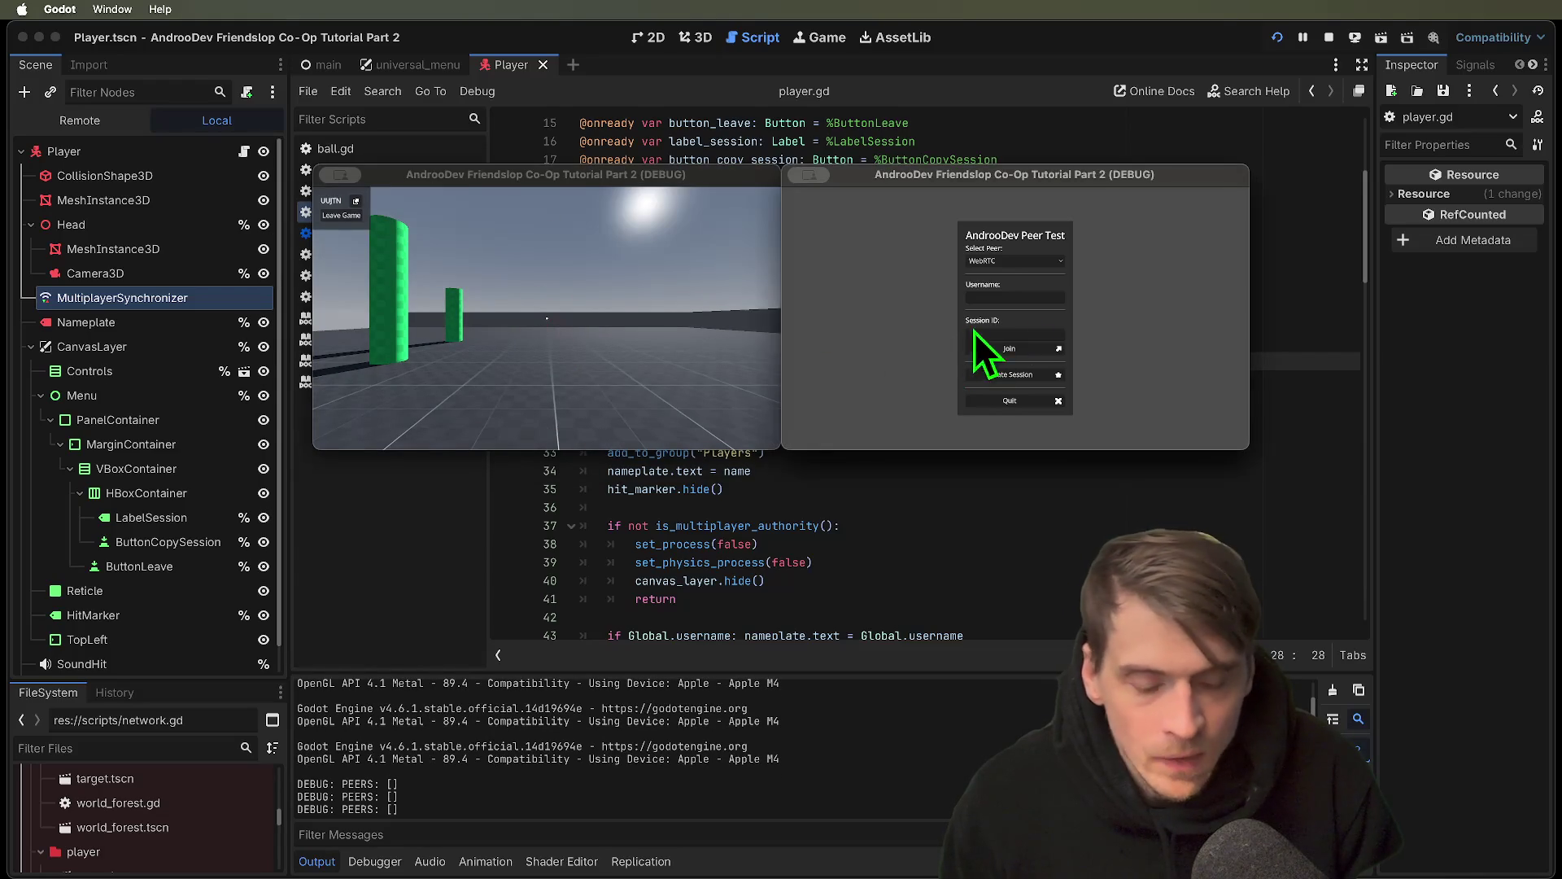
left_click(1045, 350)
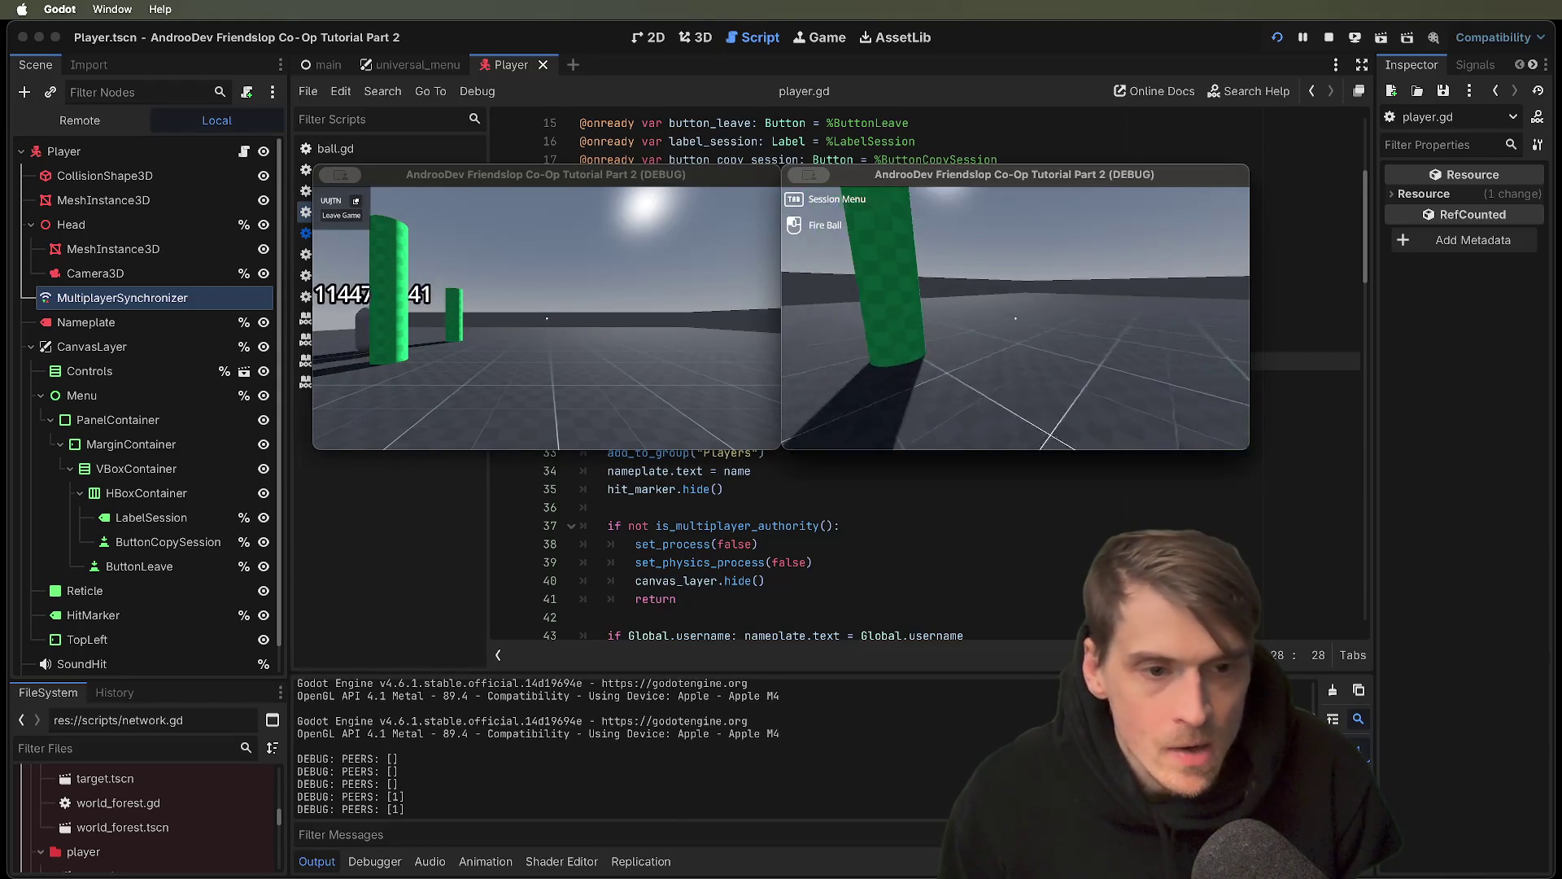
Toggle the session menus in both game windows to resume play and free the pointer
key("Tab")
left_click(629, 319)
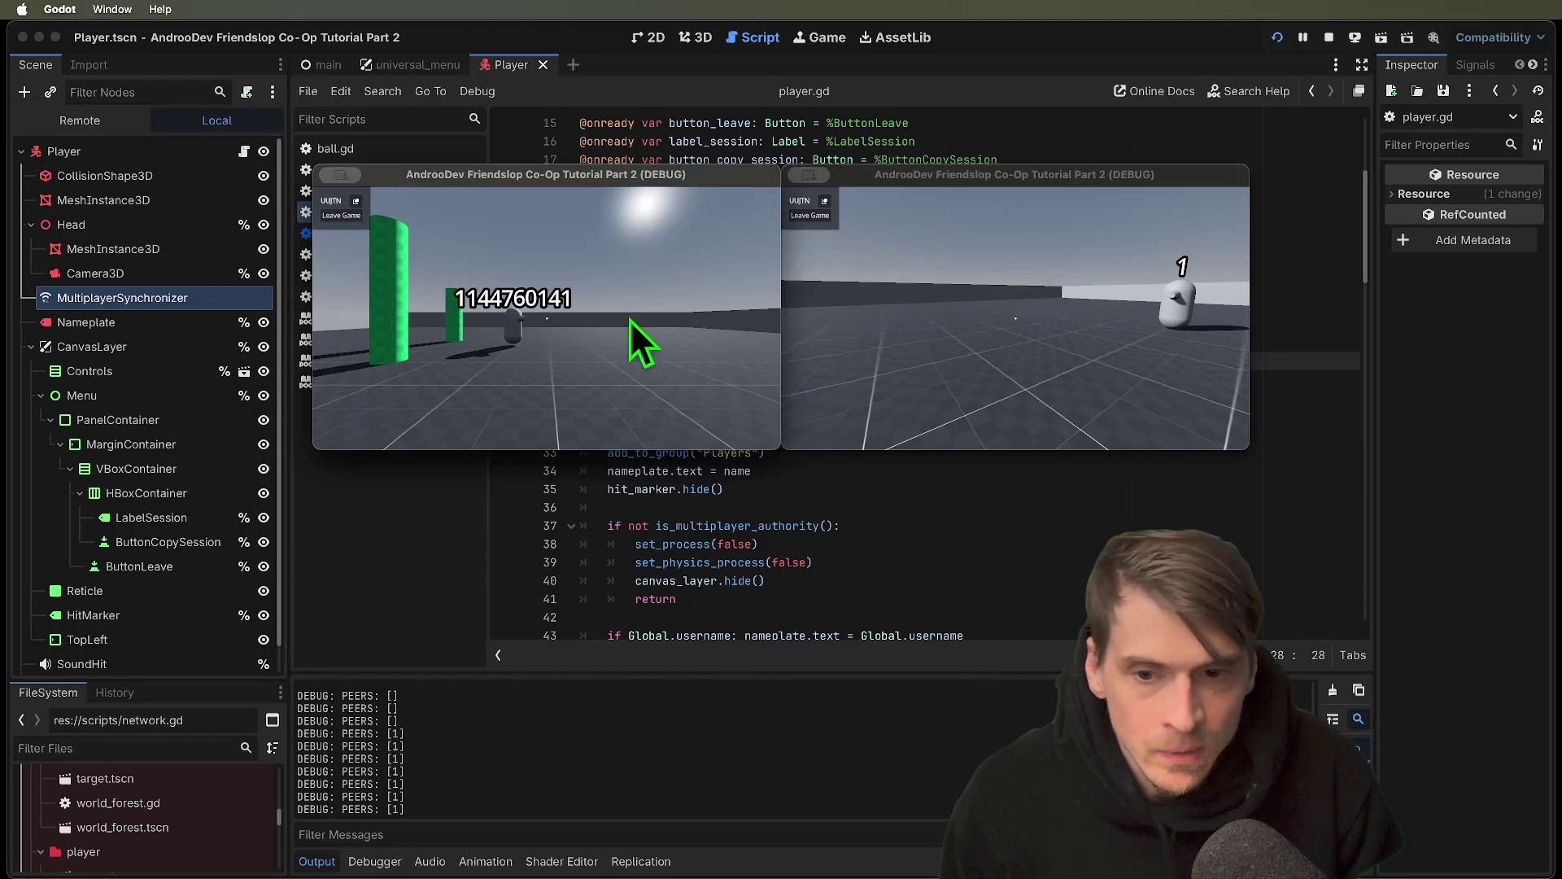
key("Tab")
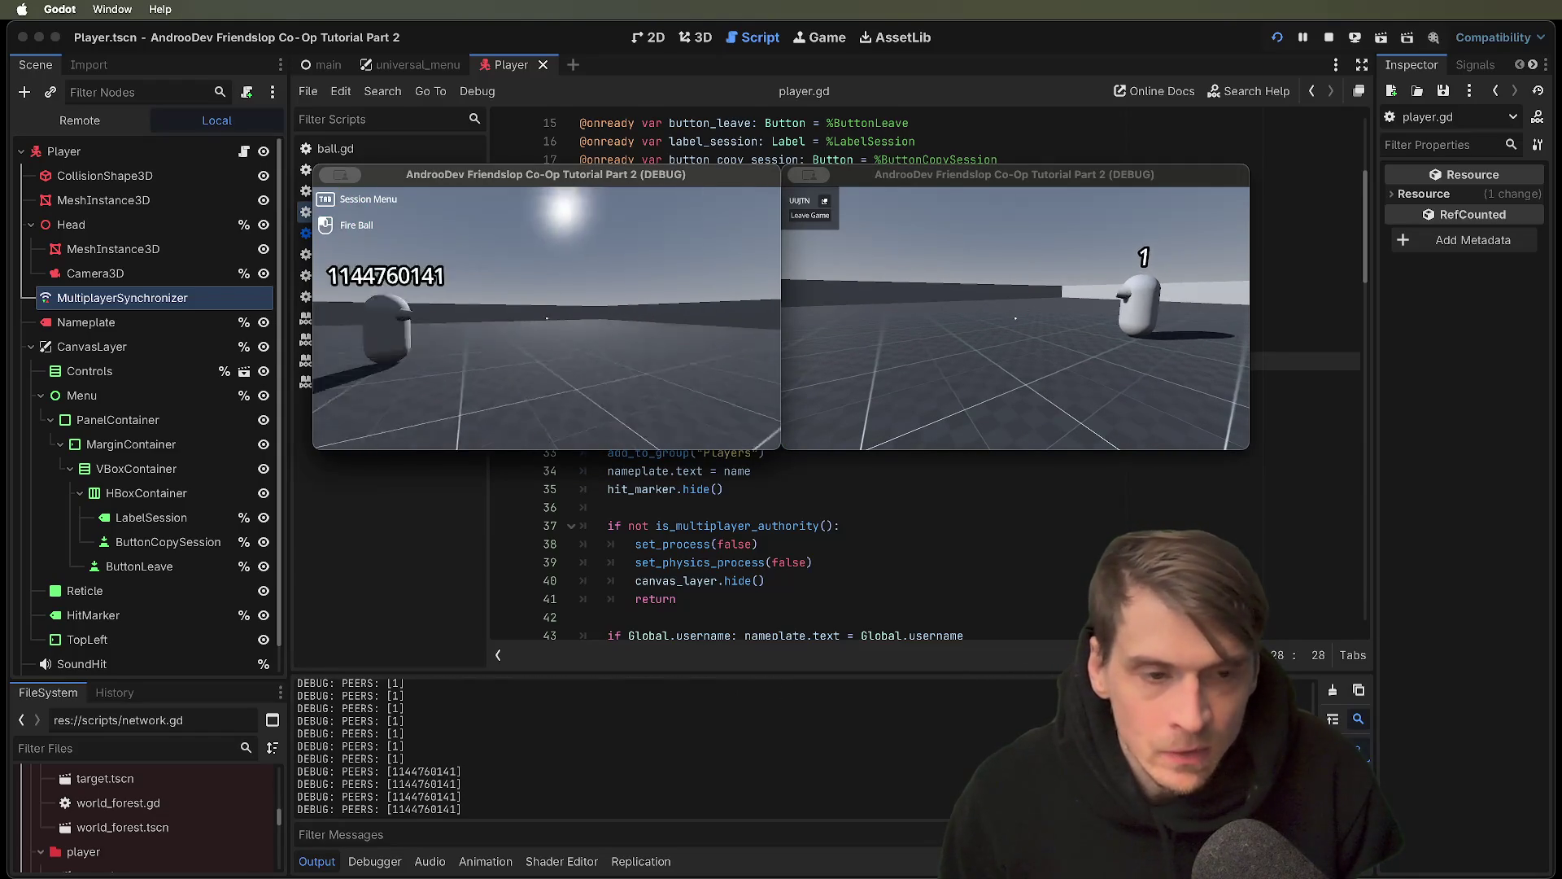
key("Tab")
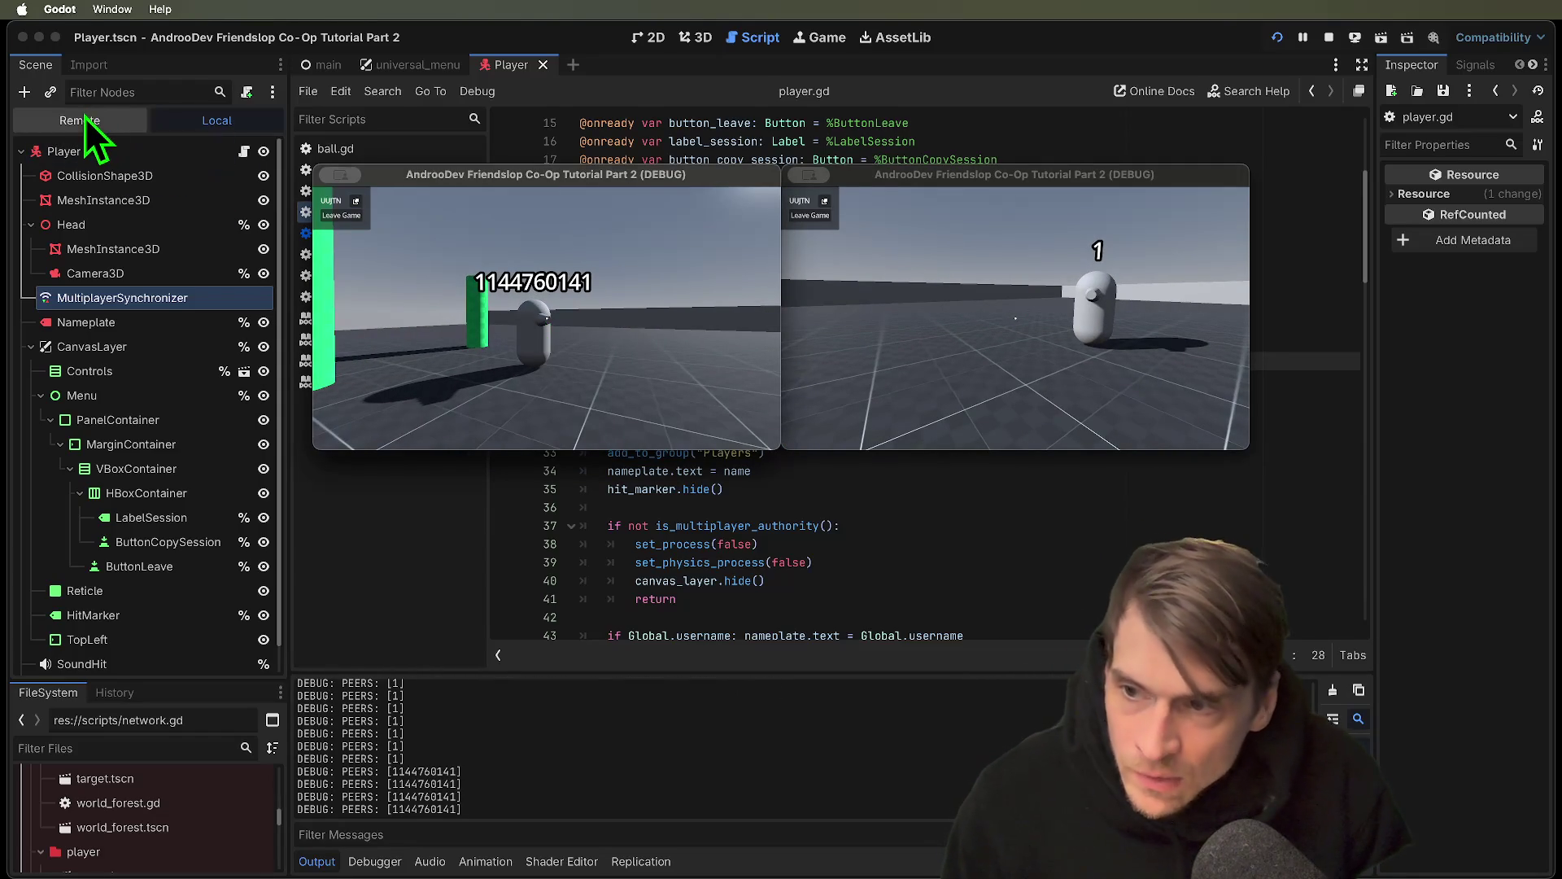
left_click(81, 119)
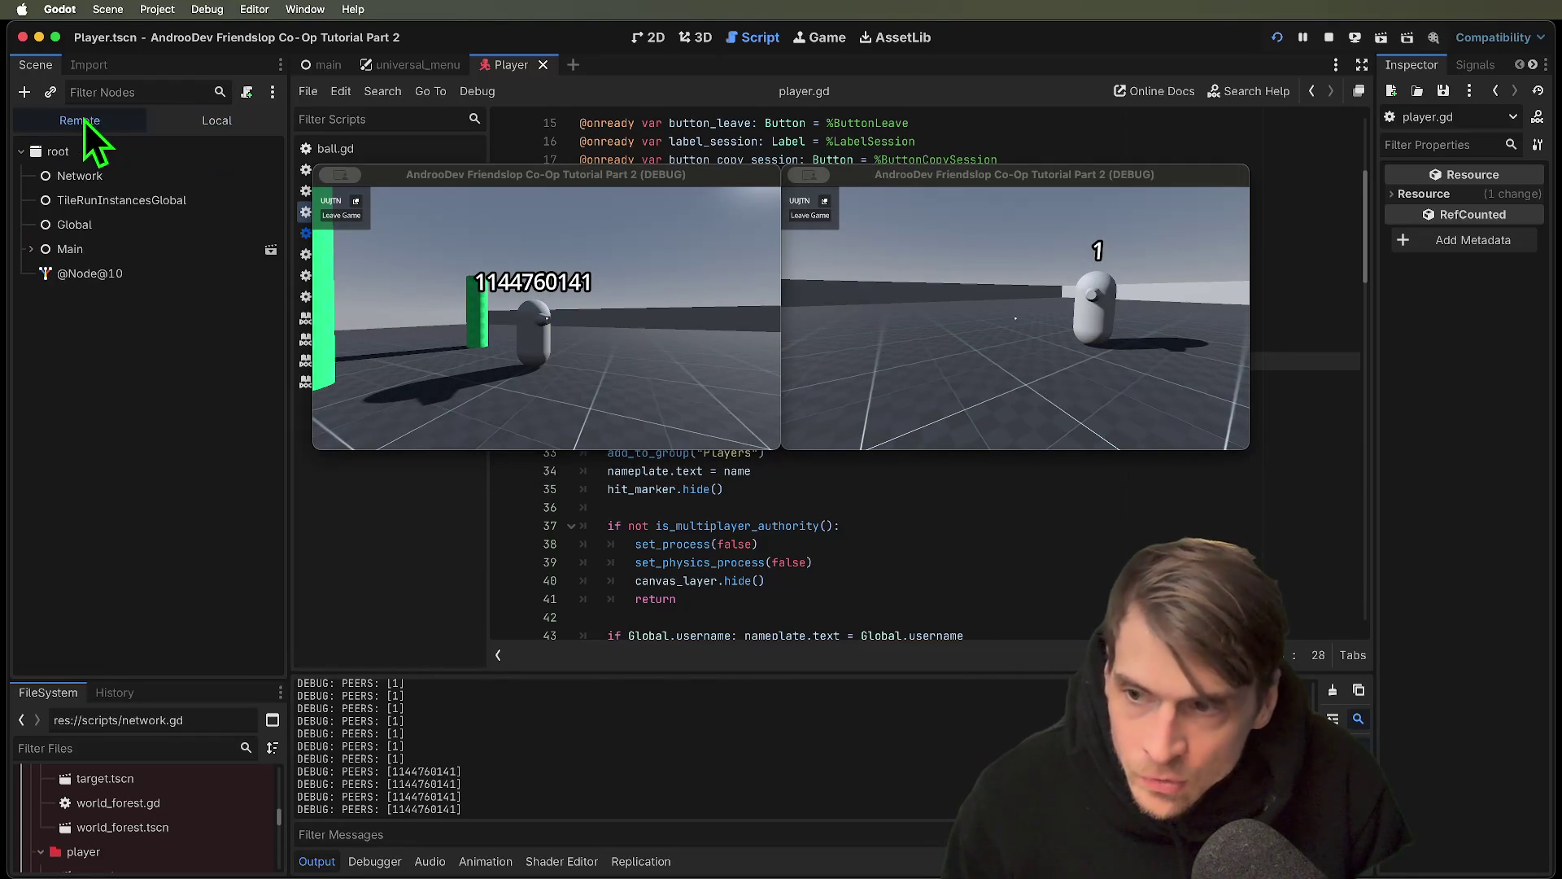
left_click(119, 272)
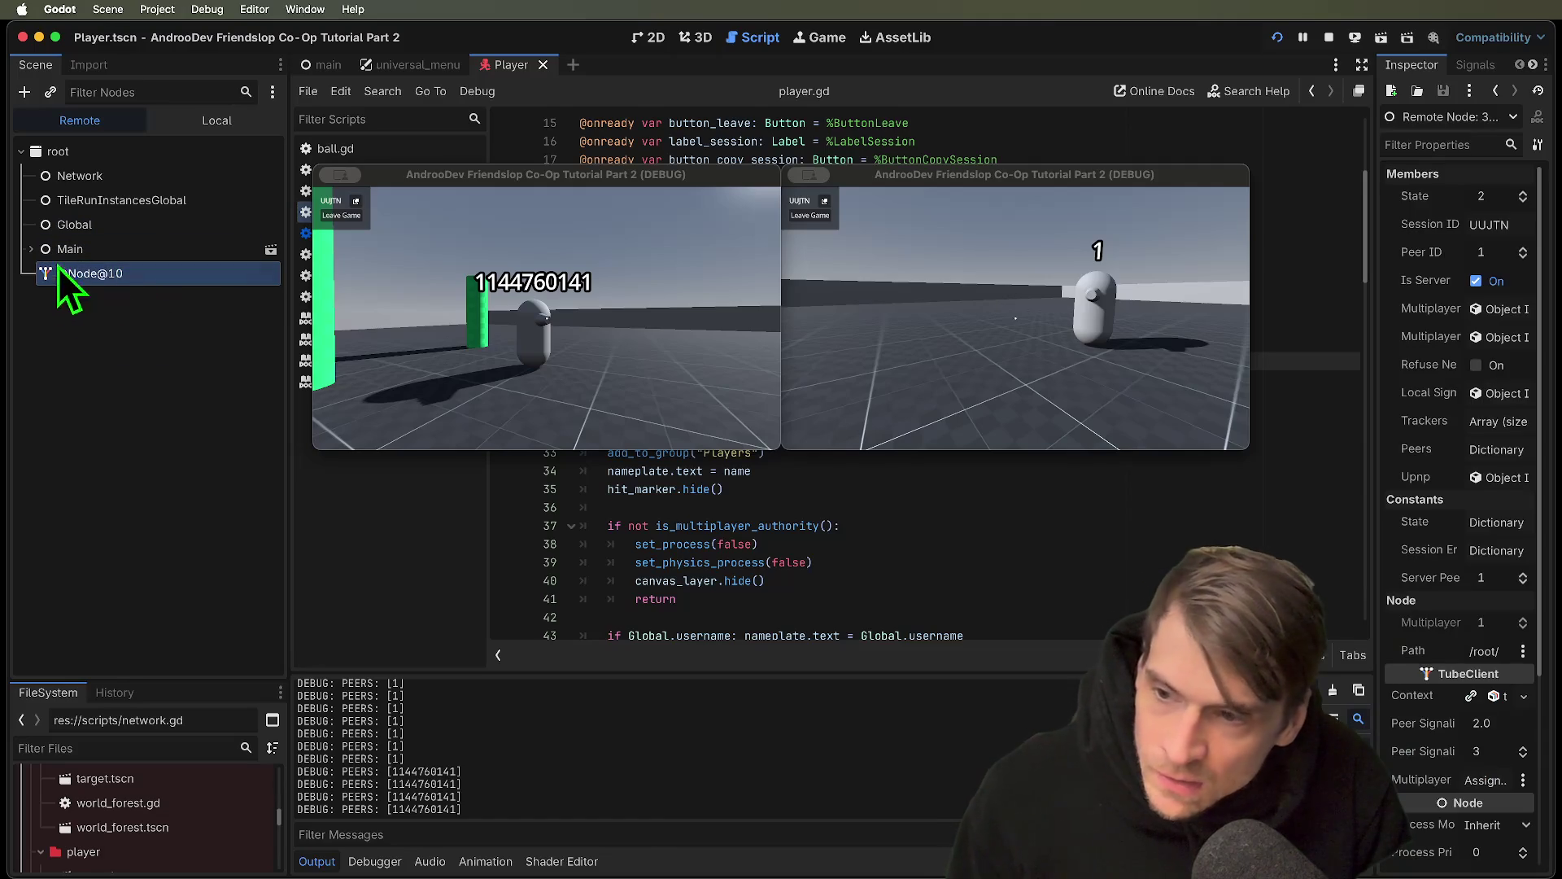
mouse_move(1376, 204)
left_mouse_down()
mouse_move(1047, 190)
mouse_move(1231, 186)
left_mouse_up()
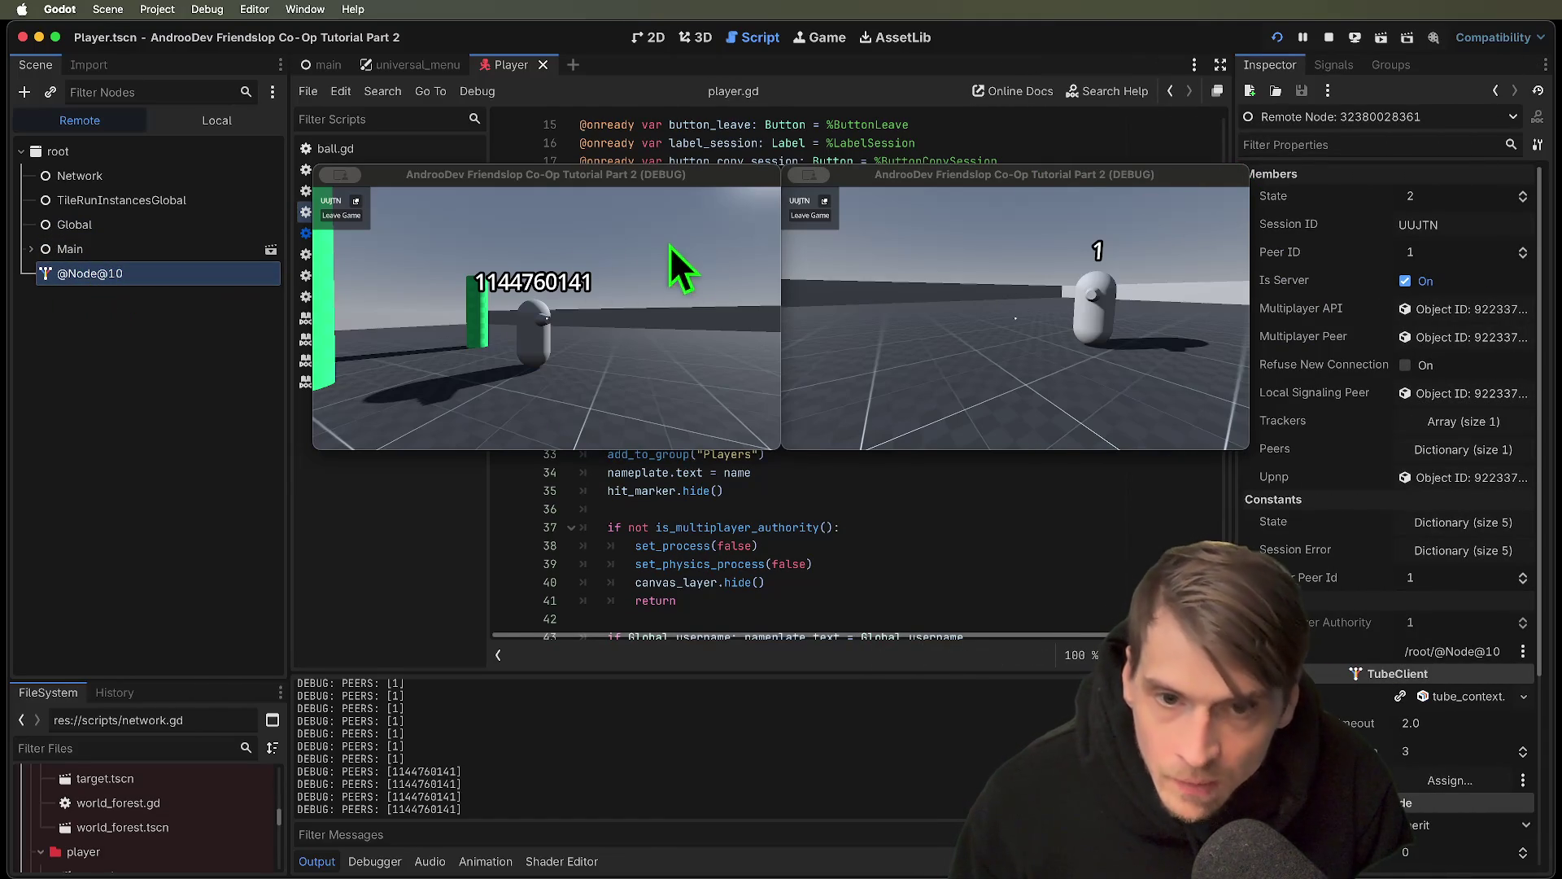
left_click(53, 154)
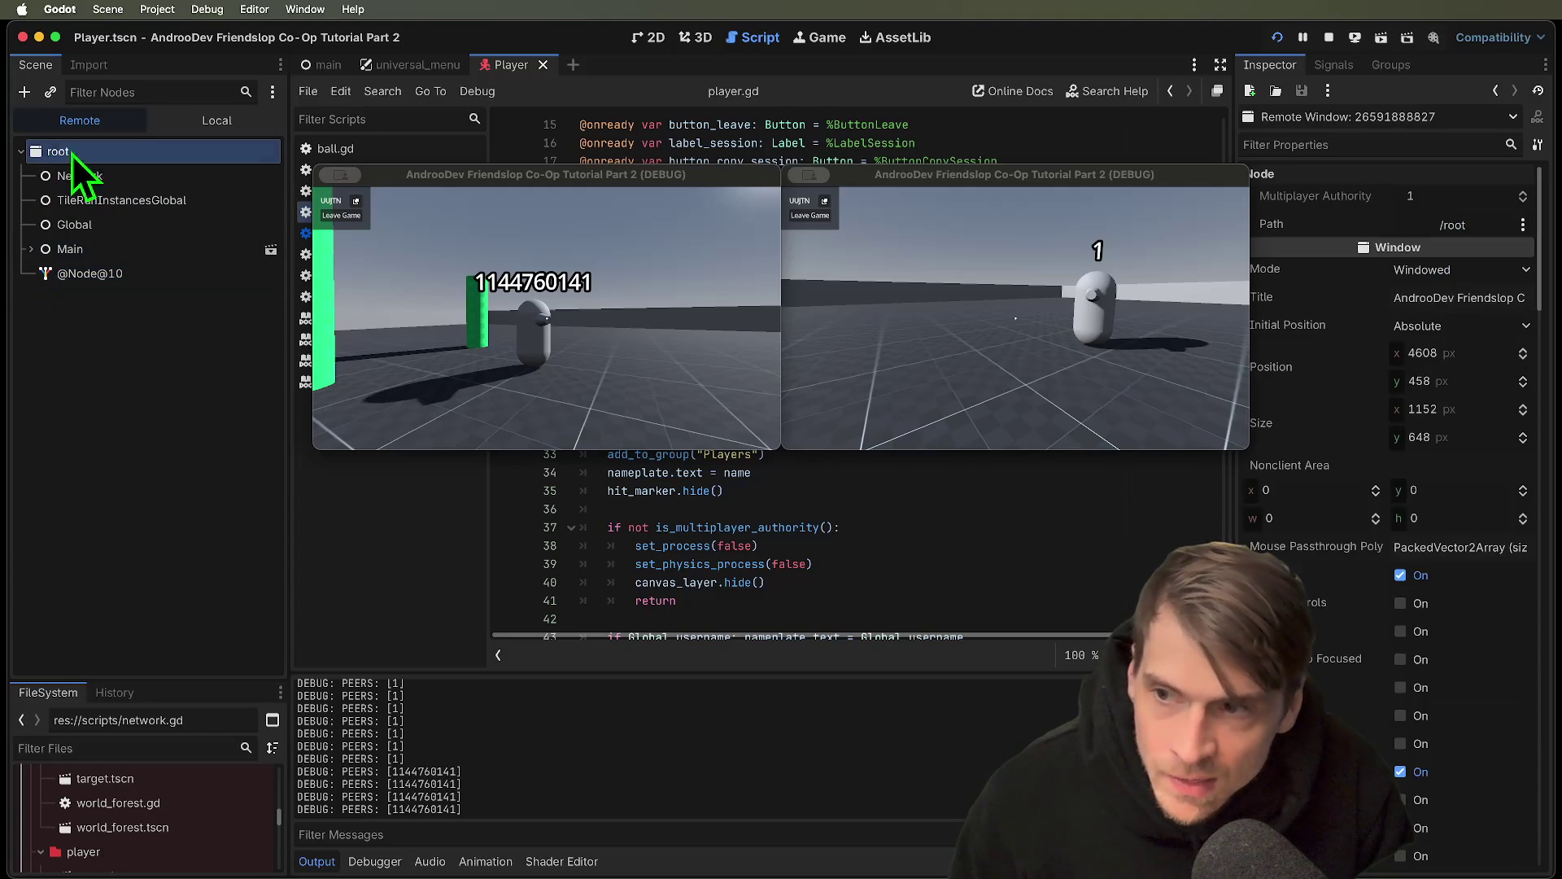
Move both game windows aside and open global.gd in the script editor
mouse_move(651, 171)
left_mouse_down()
mouse_move(1087, 366)
mouse_move(1116, 278)
left_mouse_up()
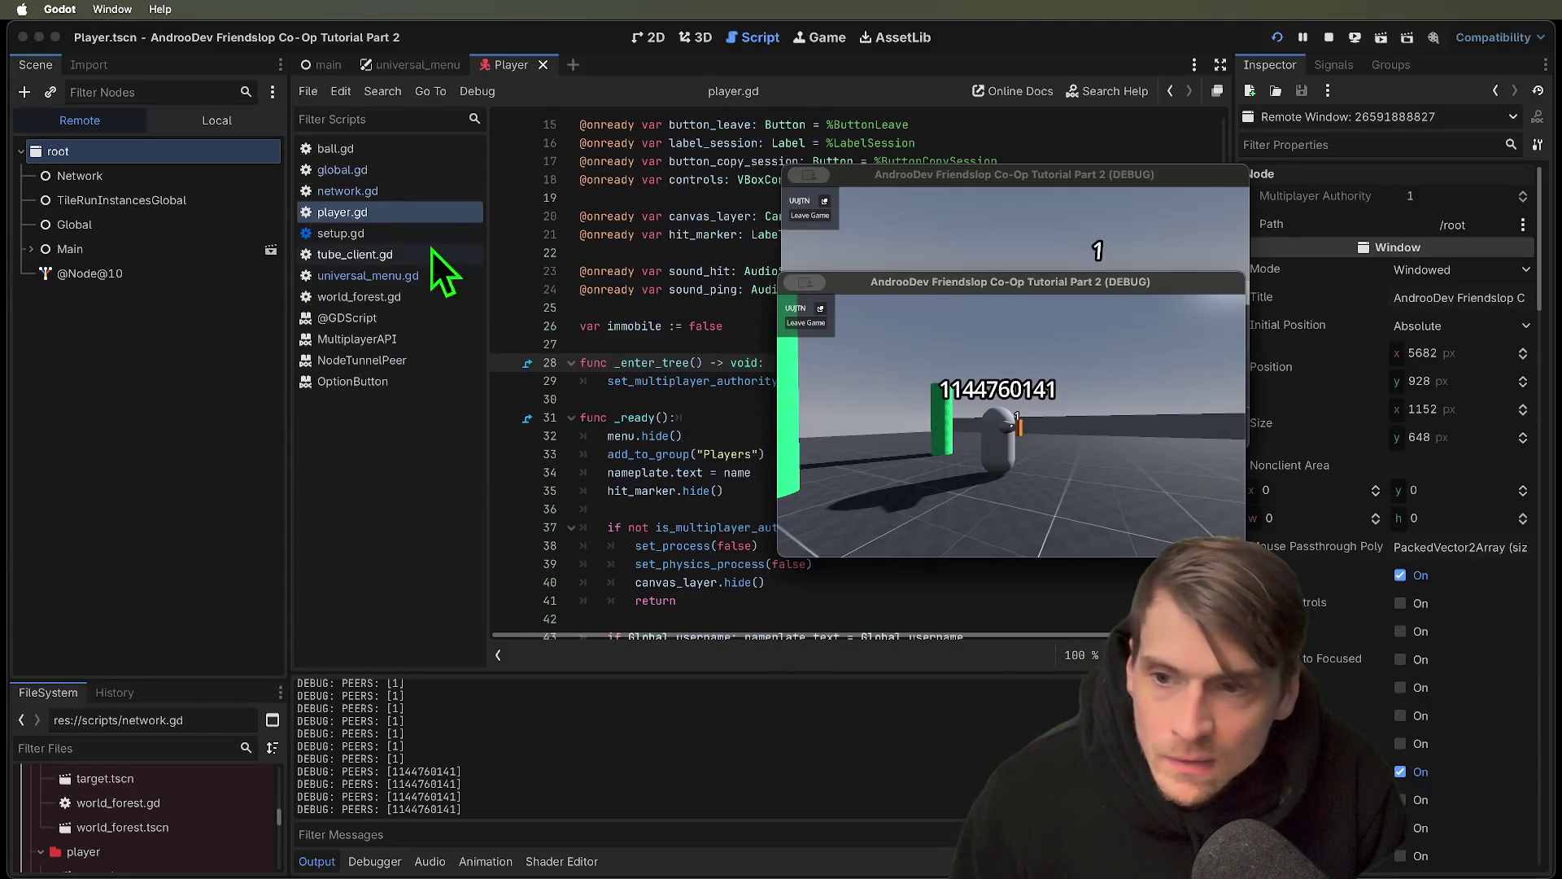
left_click(387, 176)
mouse_move(979, 186)
left_mouse_down()
mouse_move(1280, 465)
mouse_move(1104, 376)
mouse_move(1243, 578)
left_mouse_up()
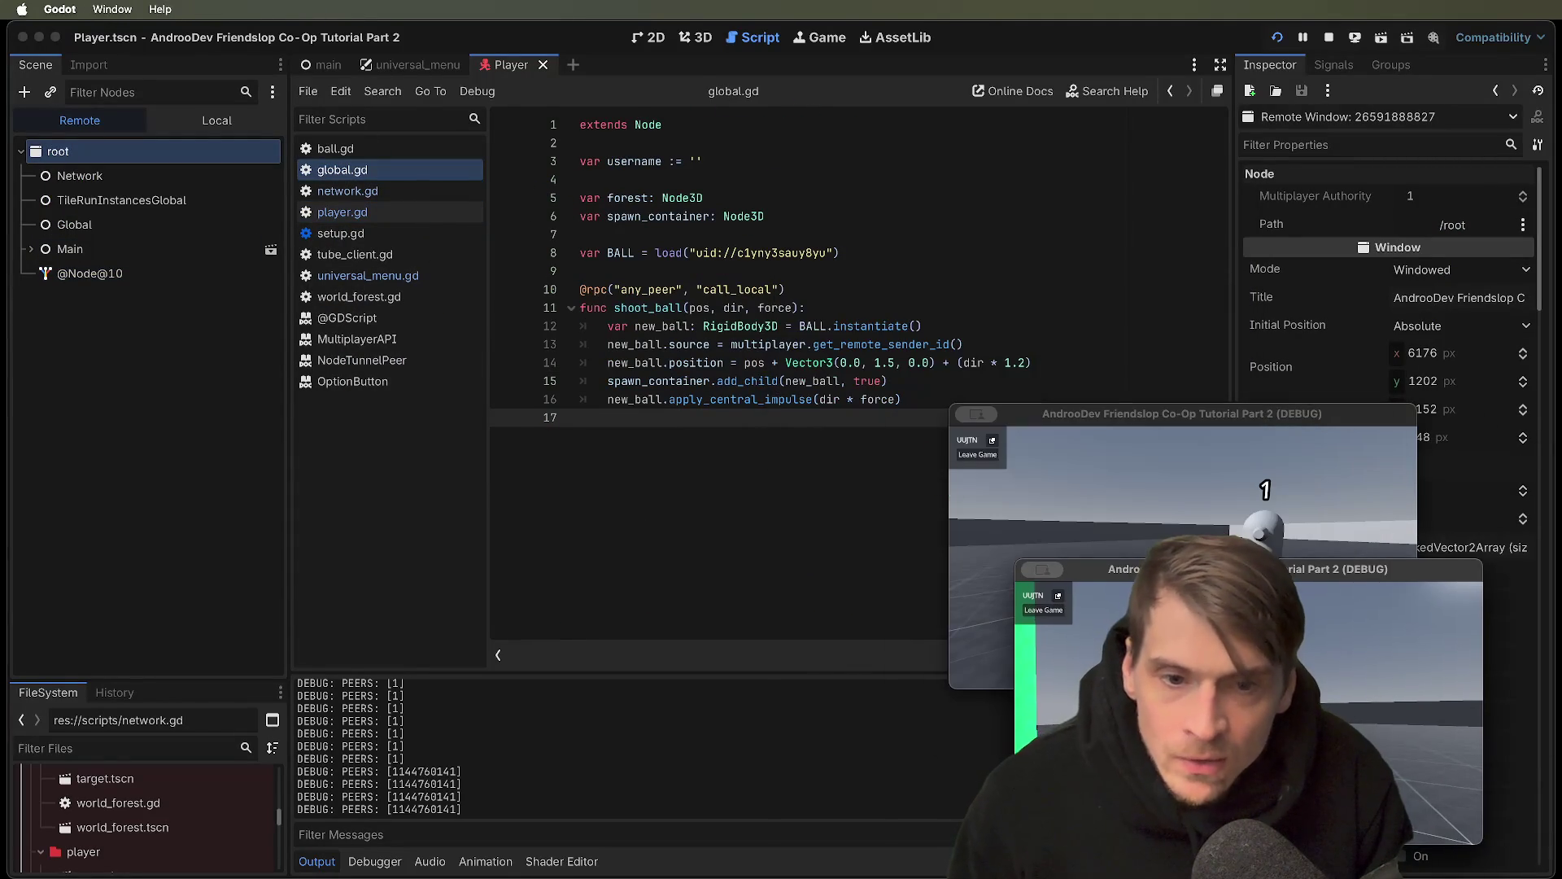
Review network.gd's WebRTC branch, highlighting get_tree and add_child on line 51
left_click(407, 192)
scroll(766, 305, "down", 5)
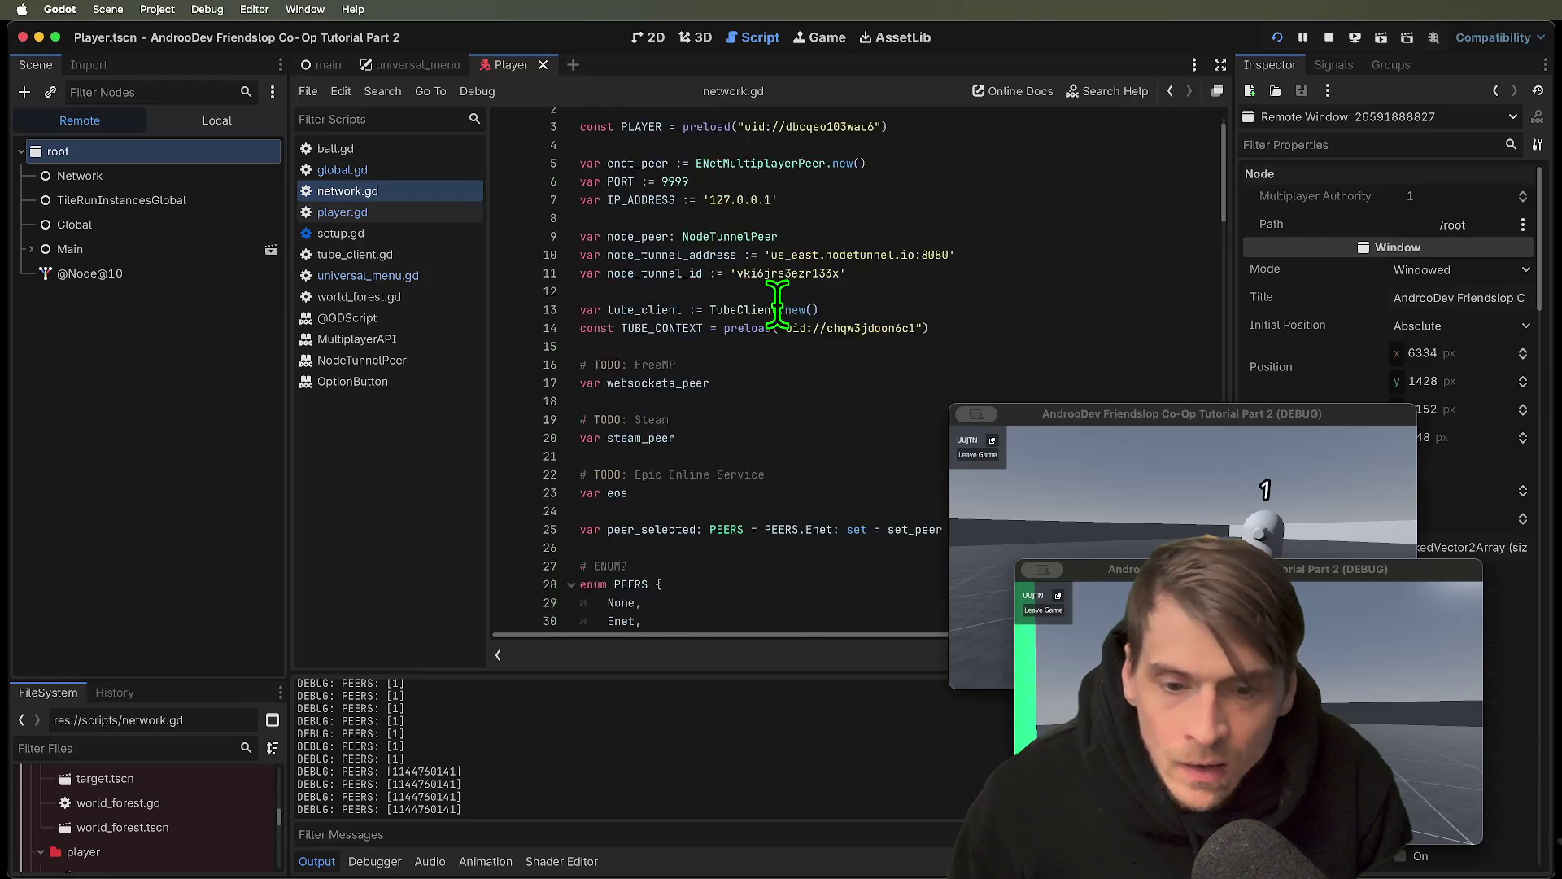
scroll(777, 305, "down", 10)
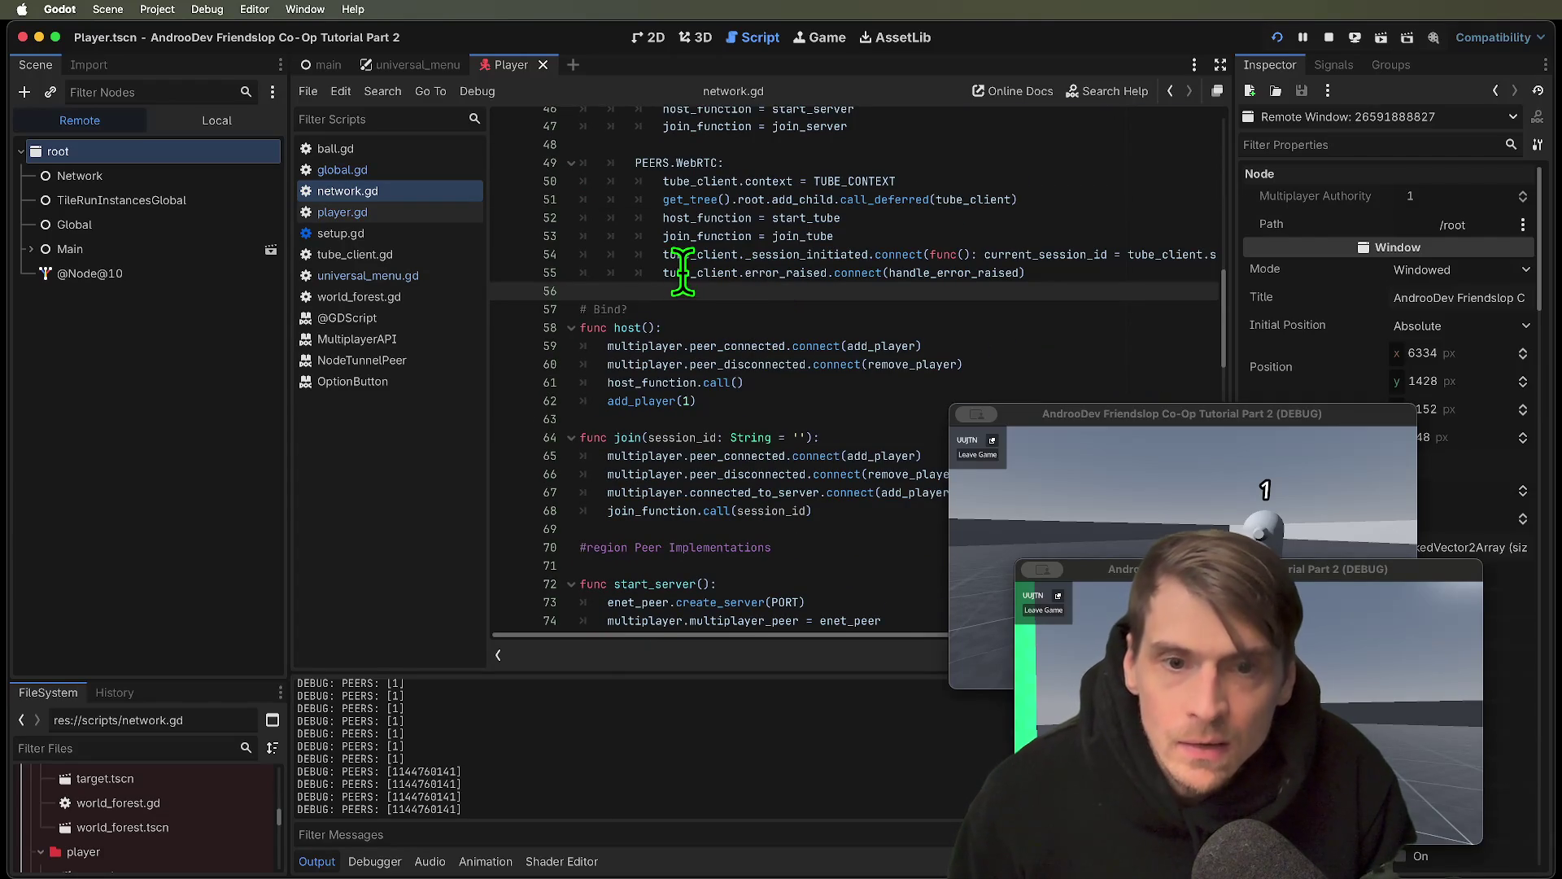
double_click(680, 199)
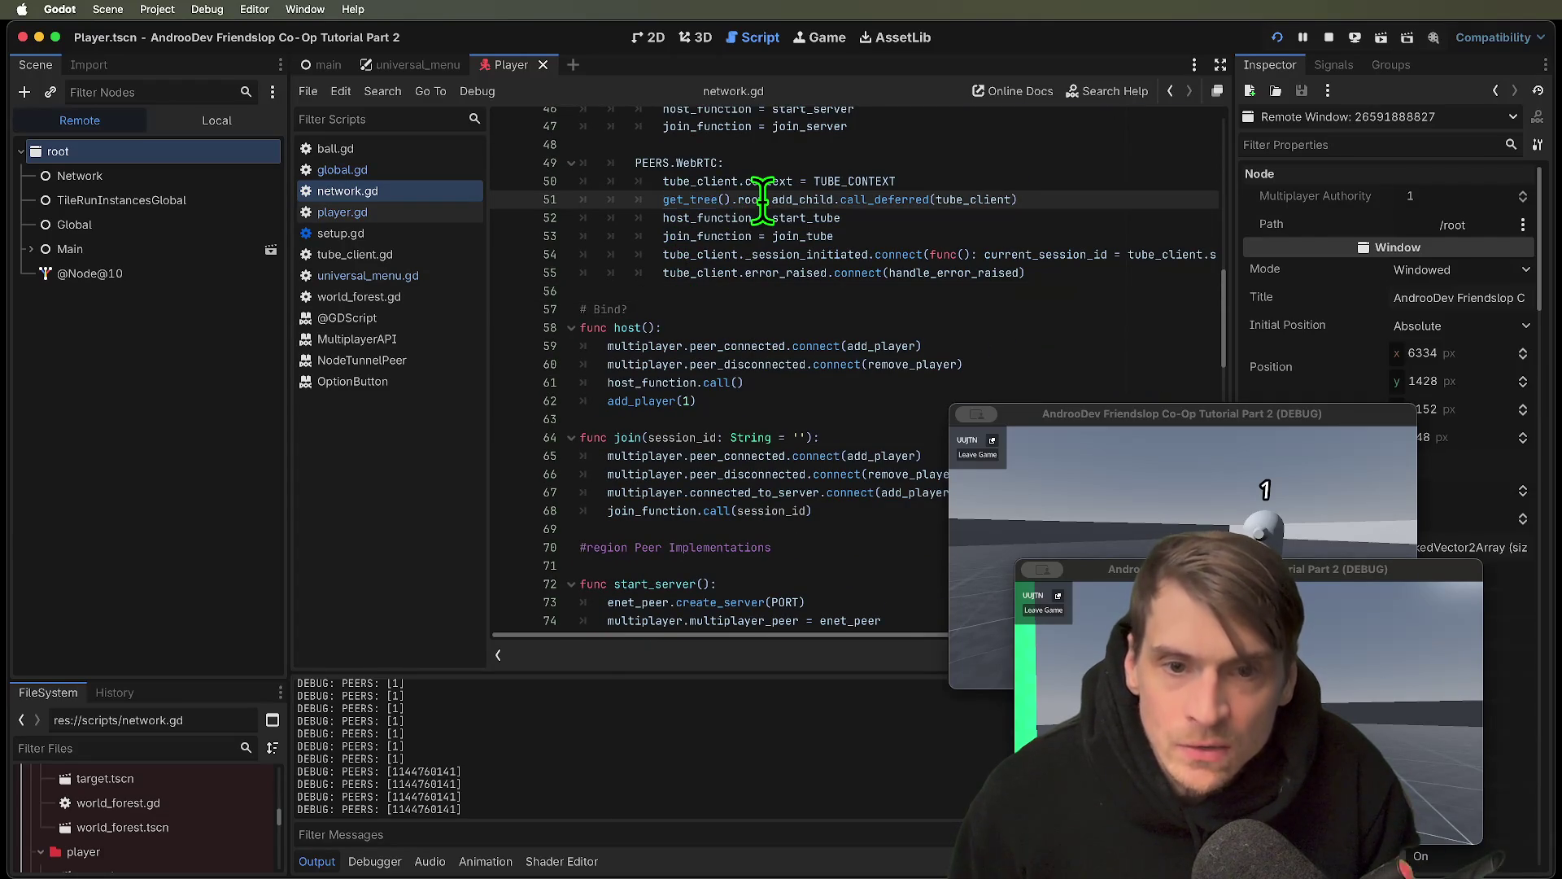
double_click(809, 199)
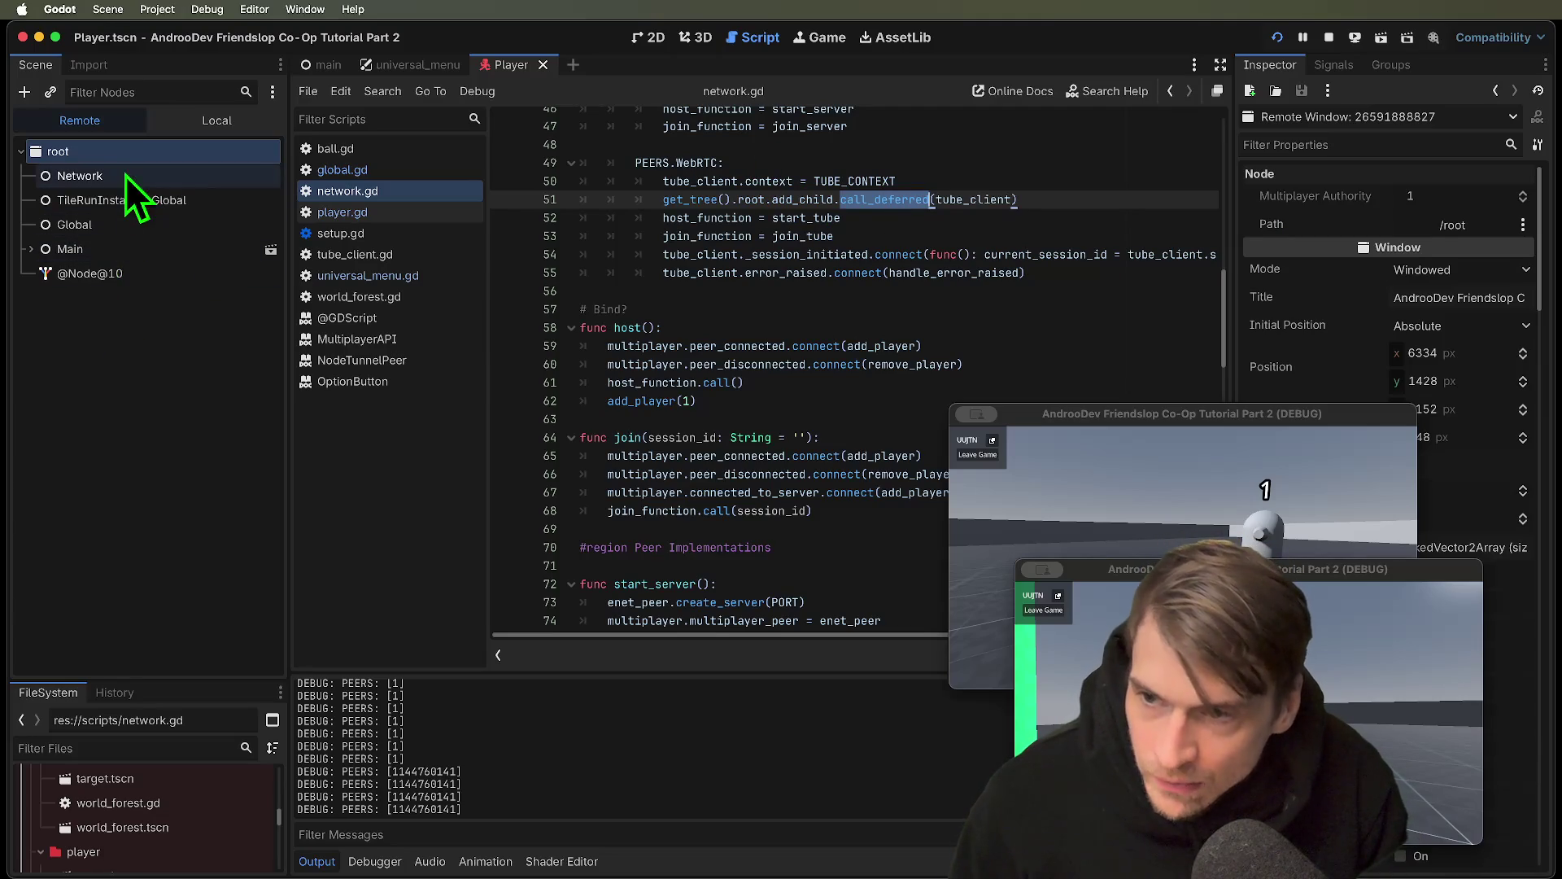
Expand Main in the Remote tree to reveal both spawned player nodes
left_click(31, 250)
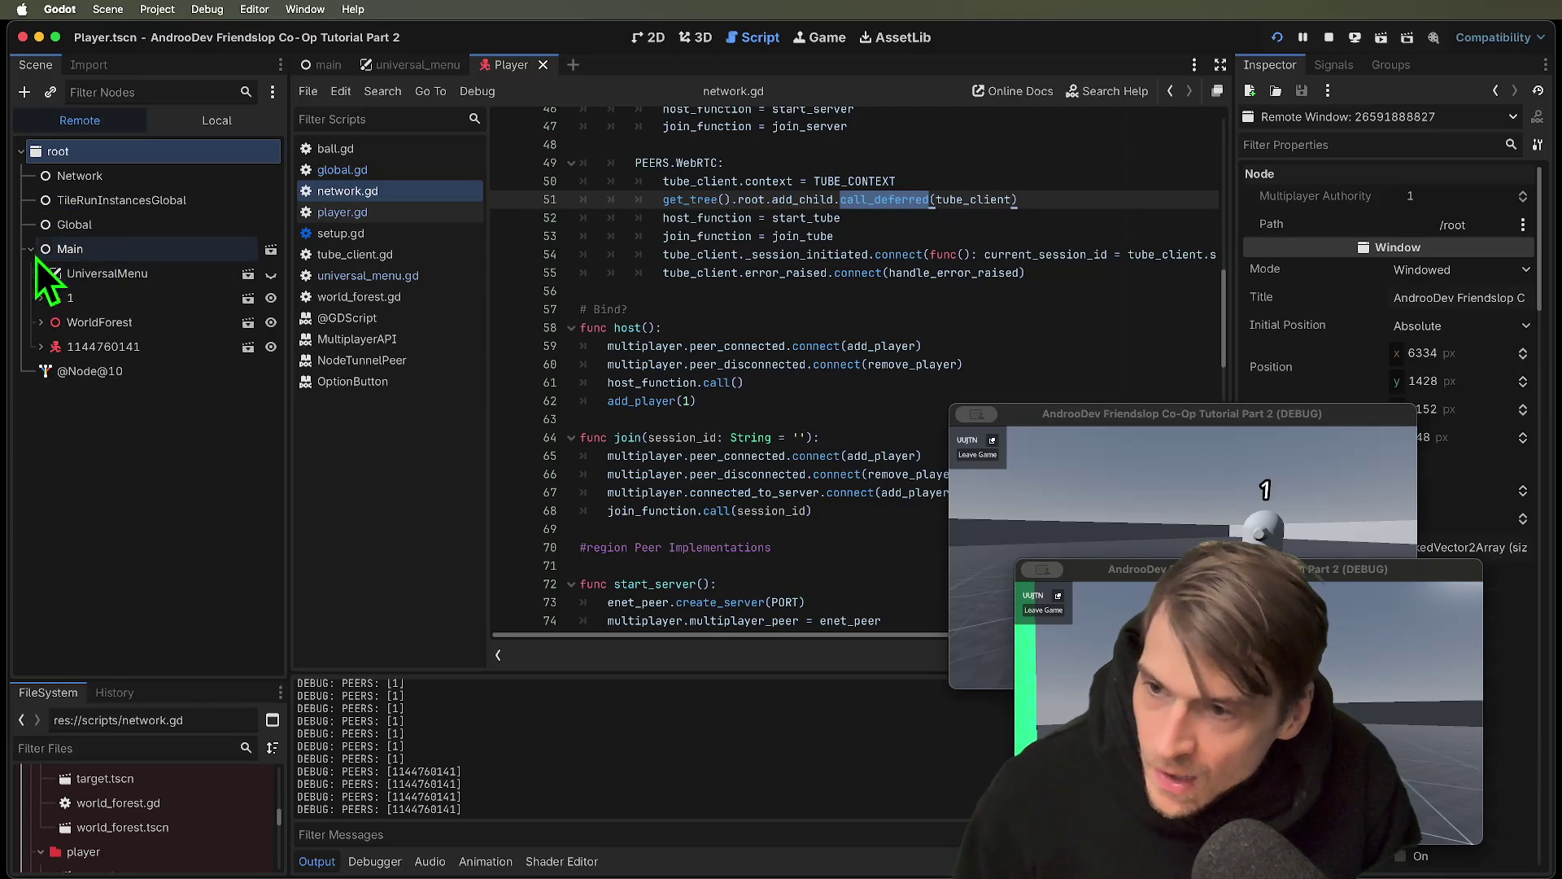
scroll(716, 375, "down", 10)
scroll(725, 386, "down", 10)
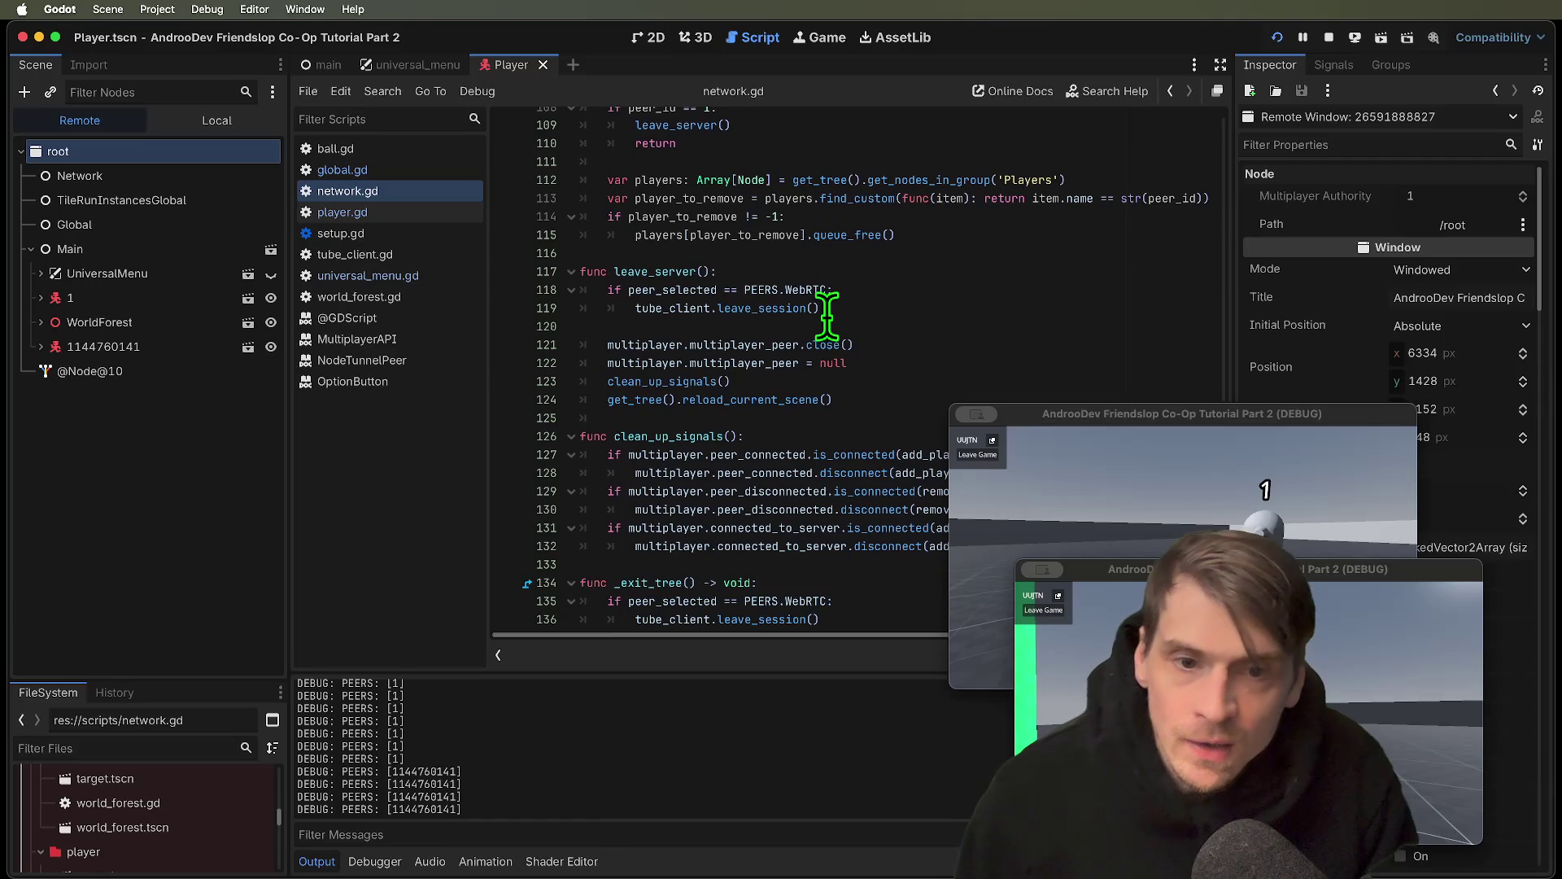
scroll(846, 301, "up", 4)
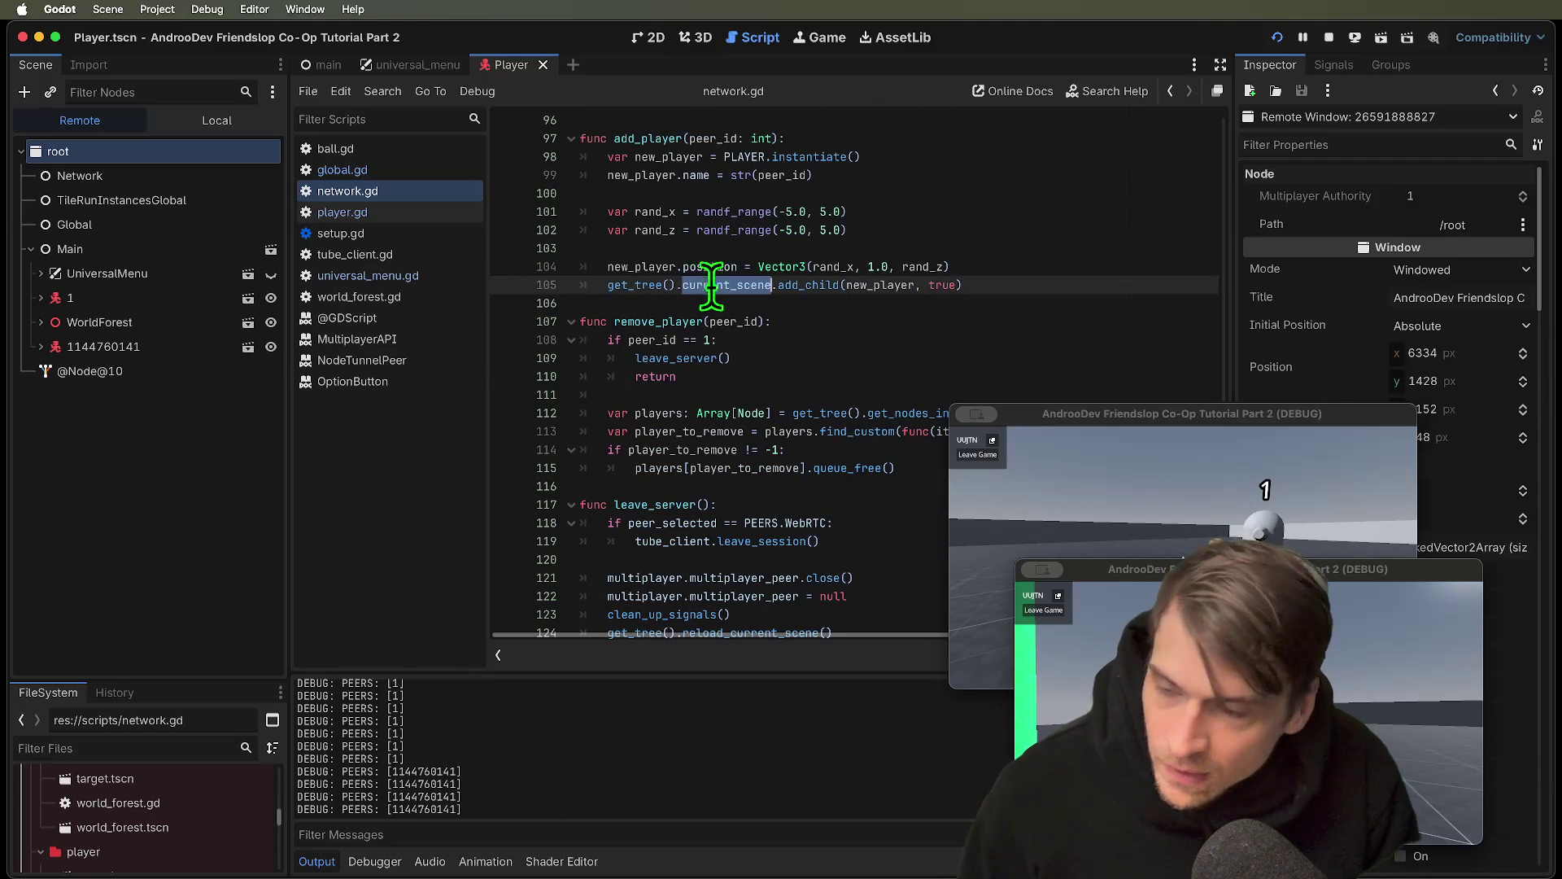
left_click(59, 251)
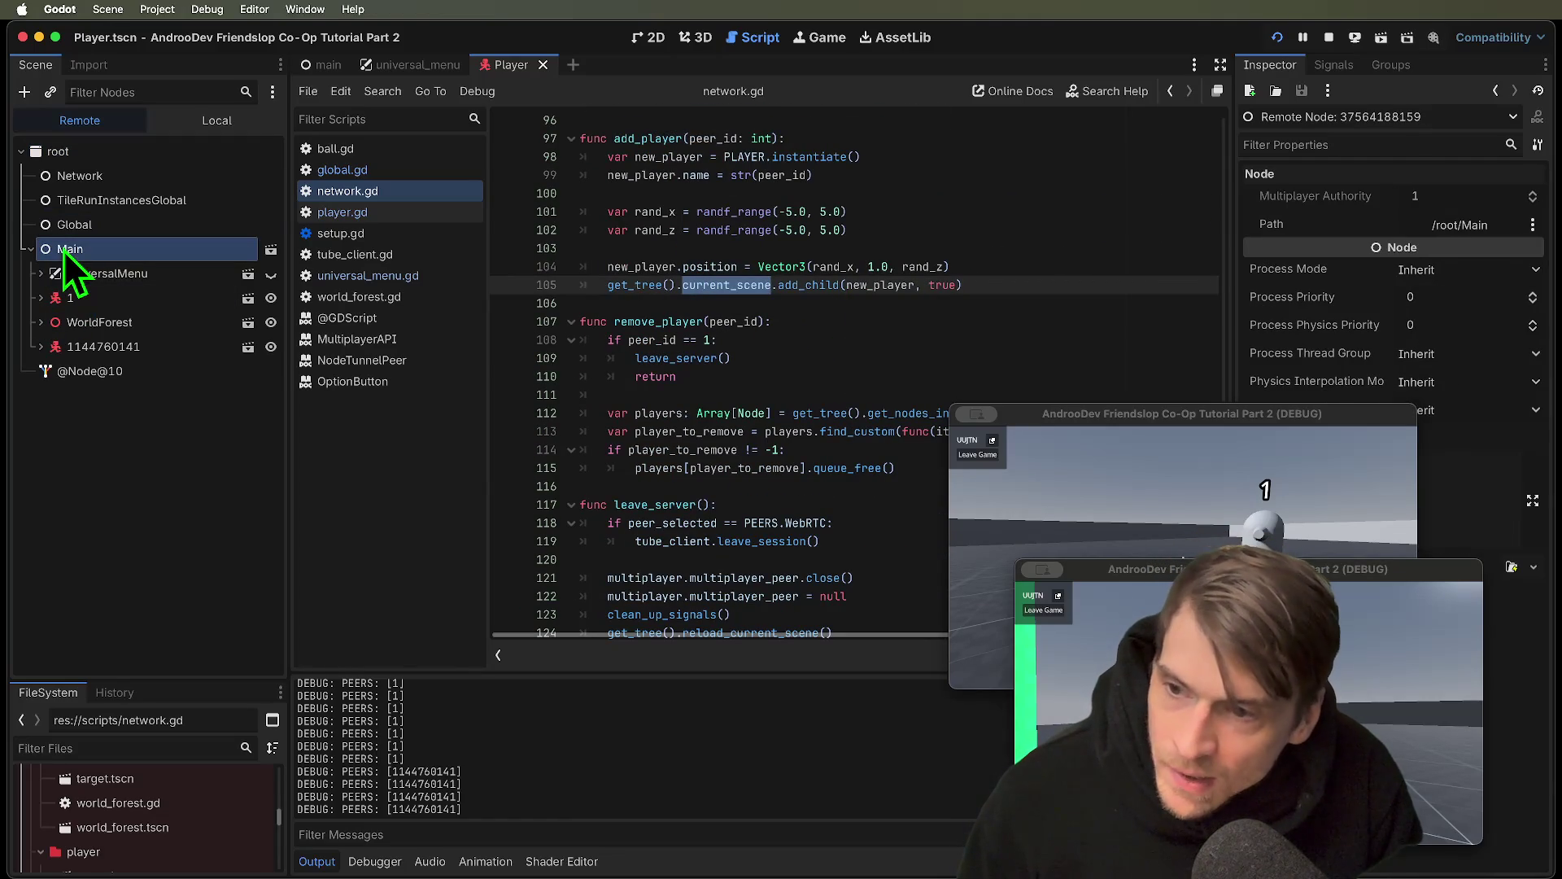
left_click(95, 296)
left_click(41, 298)
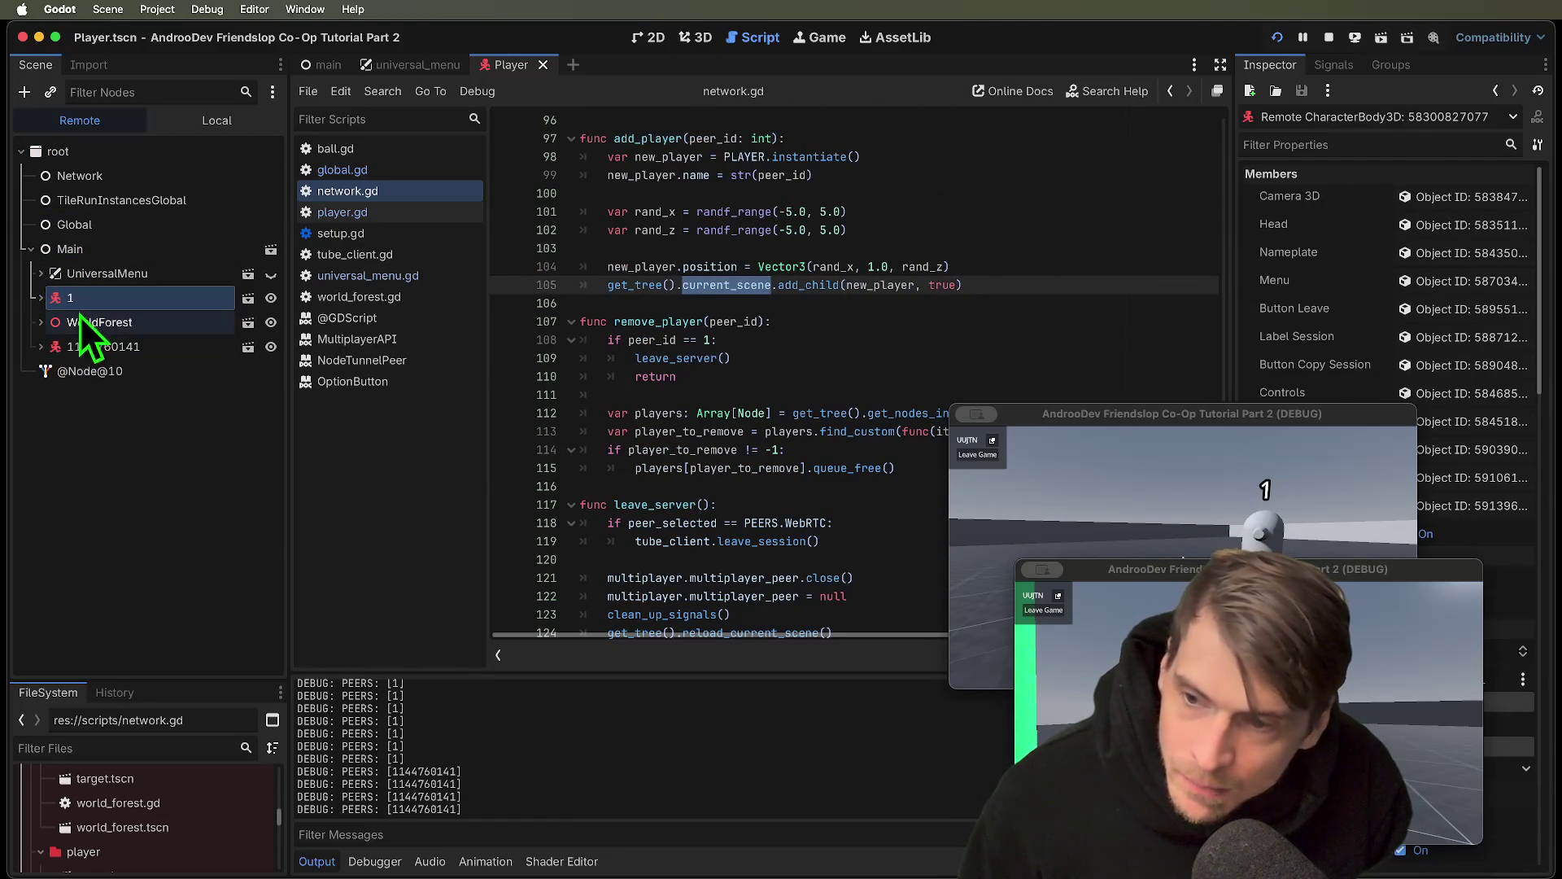
left_click(80, 345)
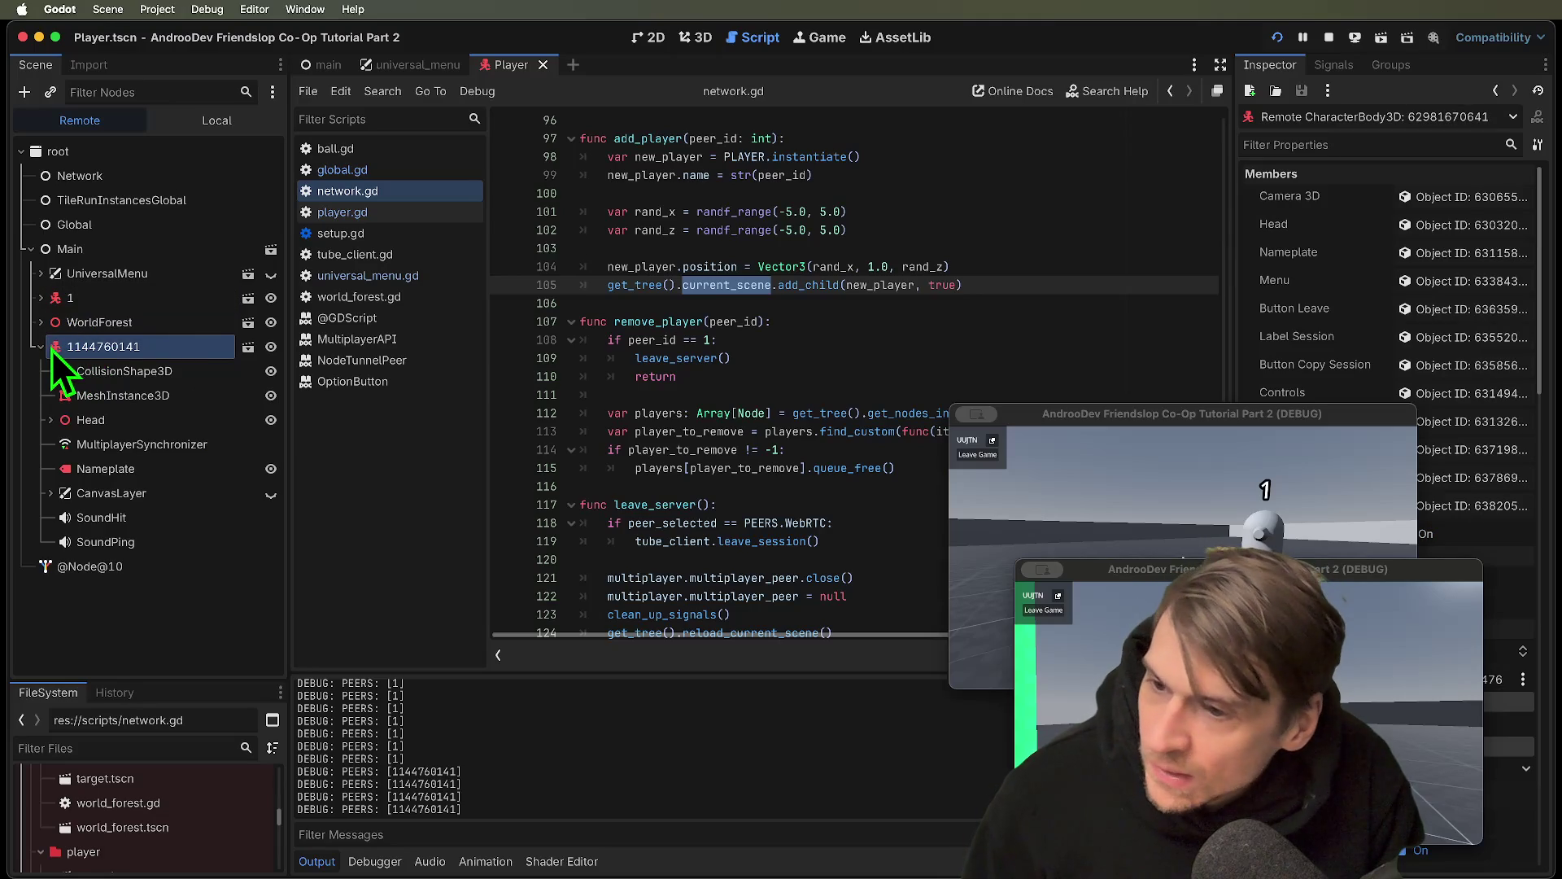
left_click(40, 347)
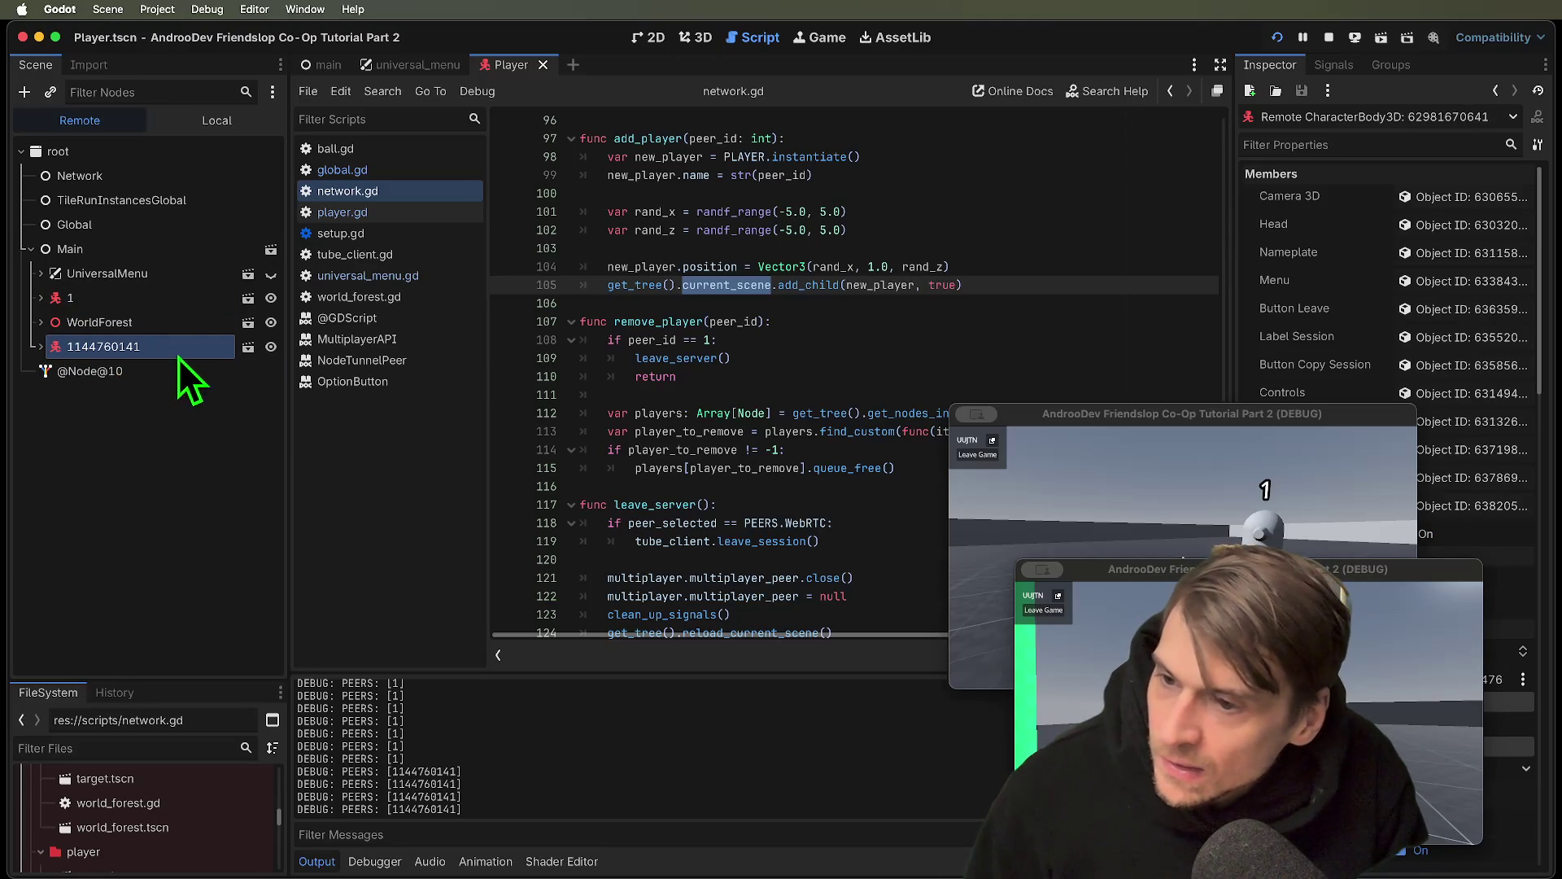
left_click_drag(1194, 572, 615, 201)
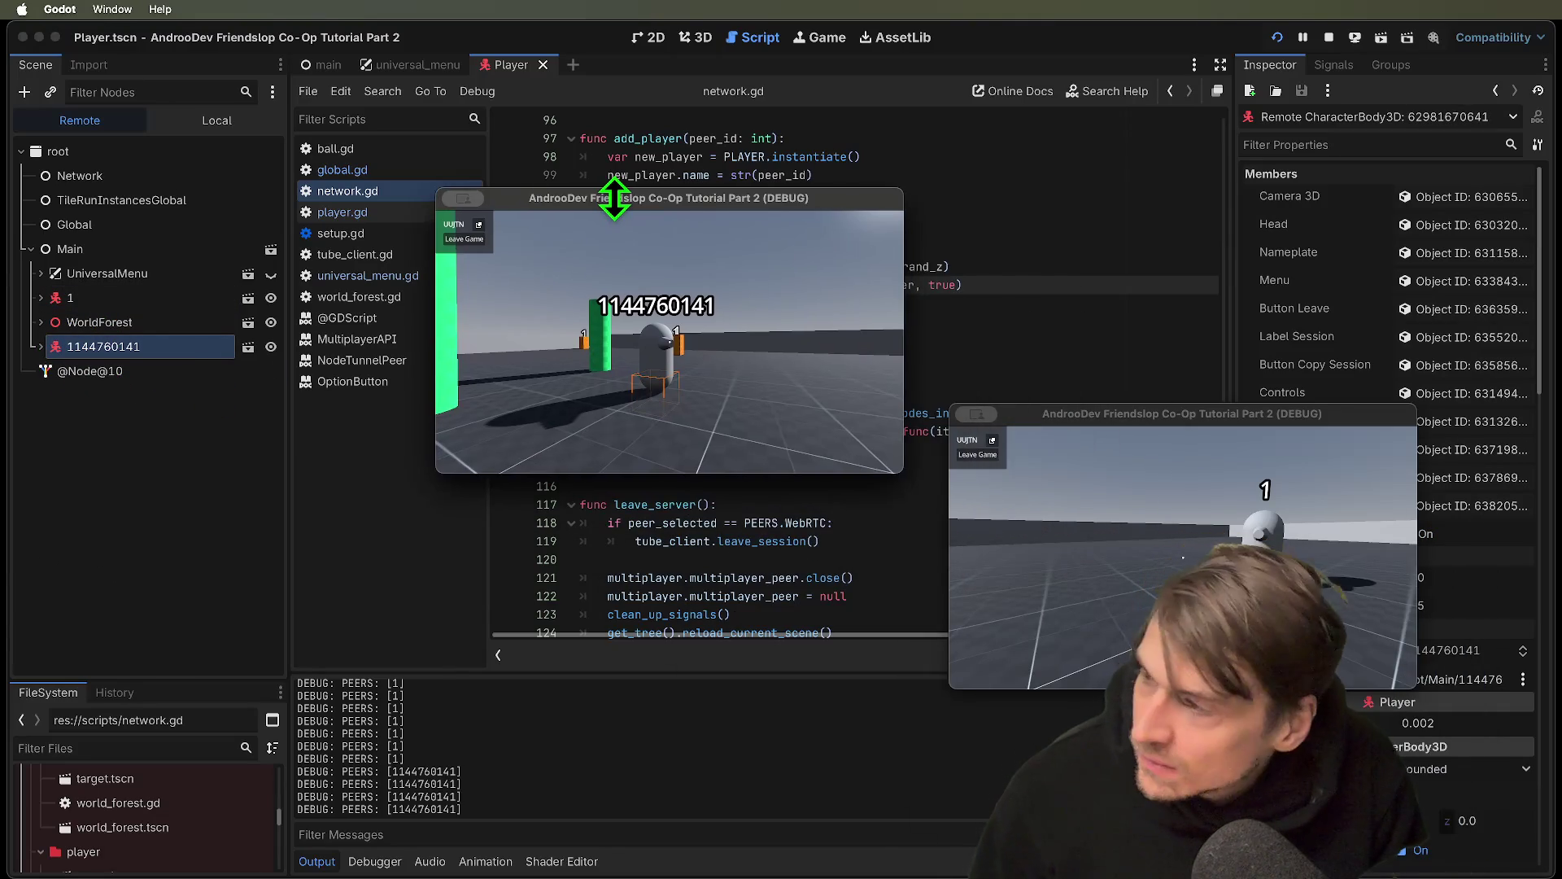
double_click(114, 298)
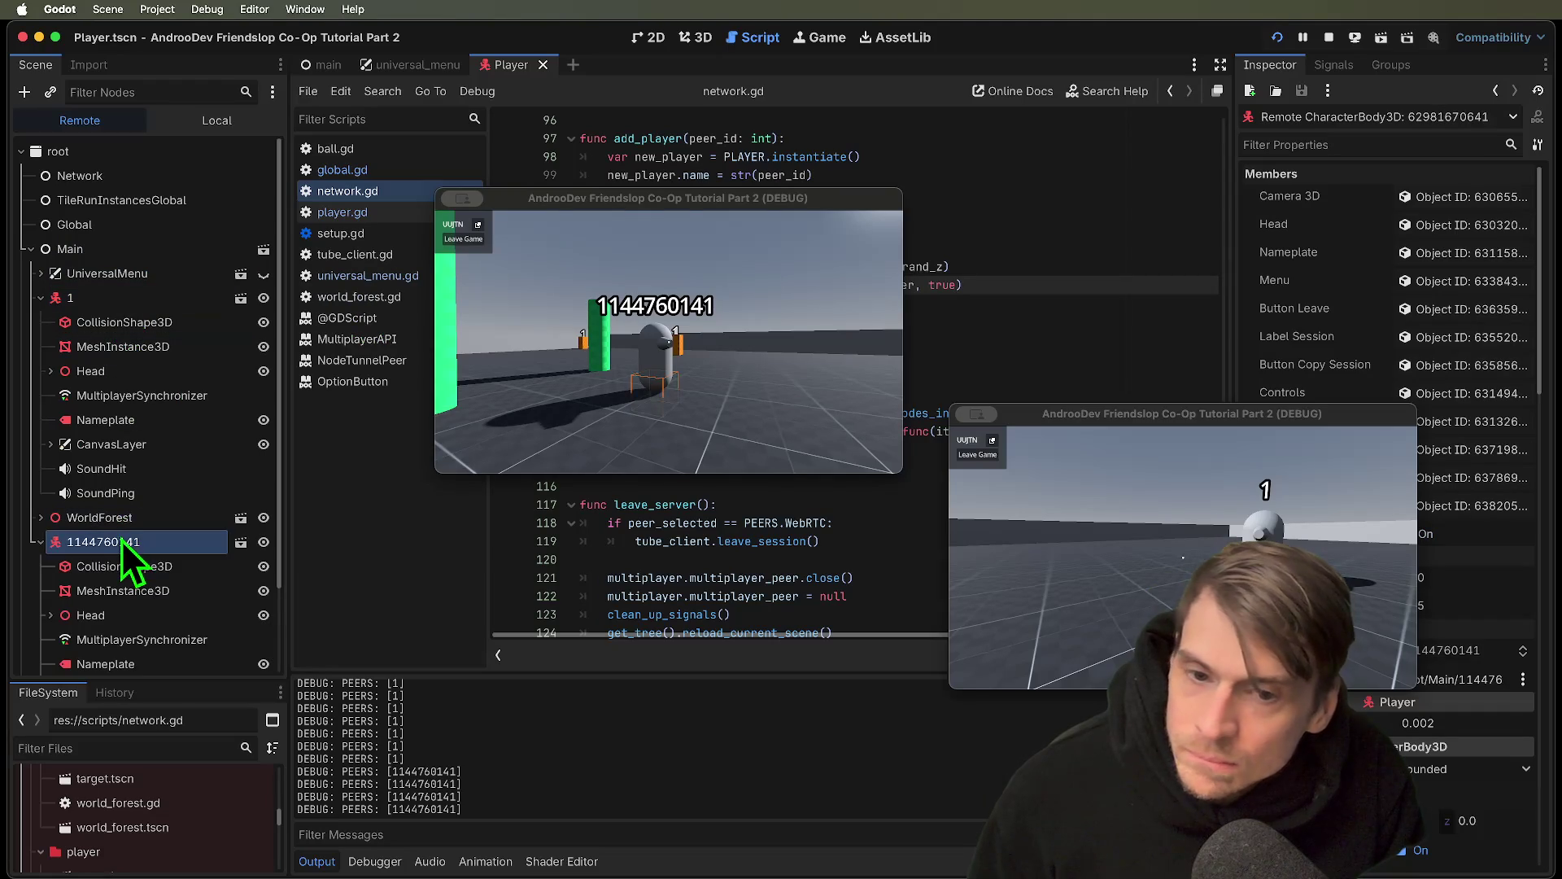
left_click(89, 569)
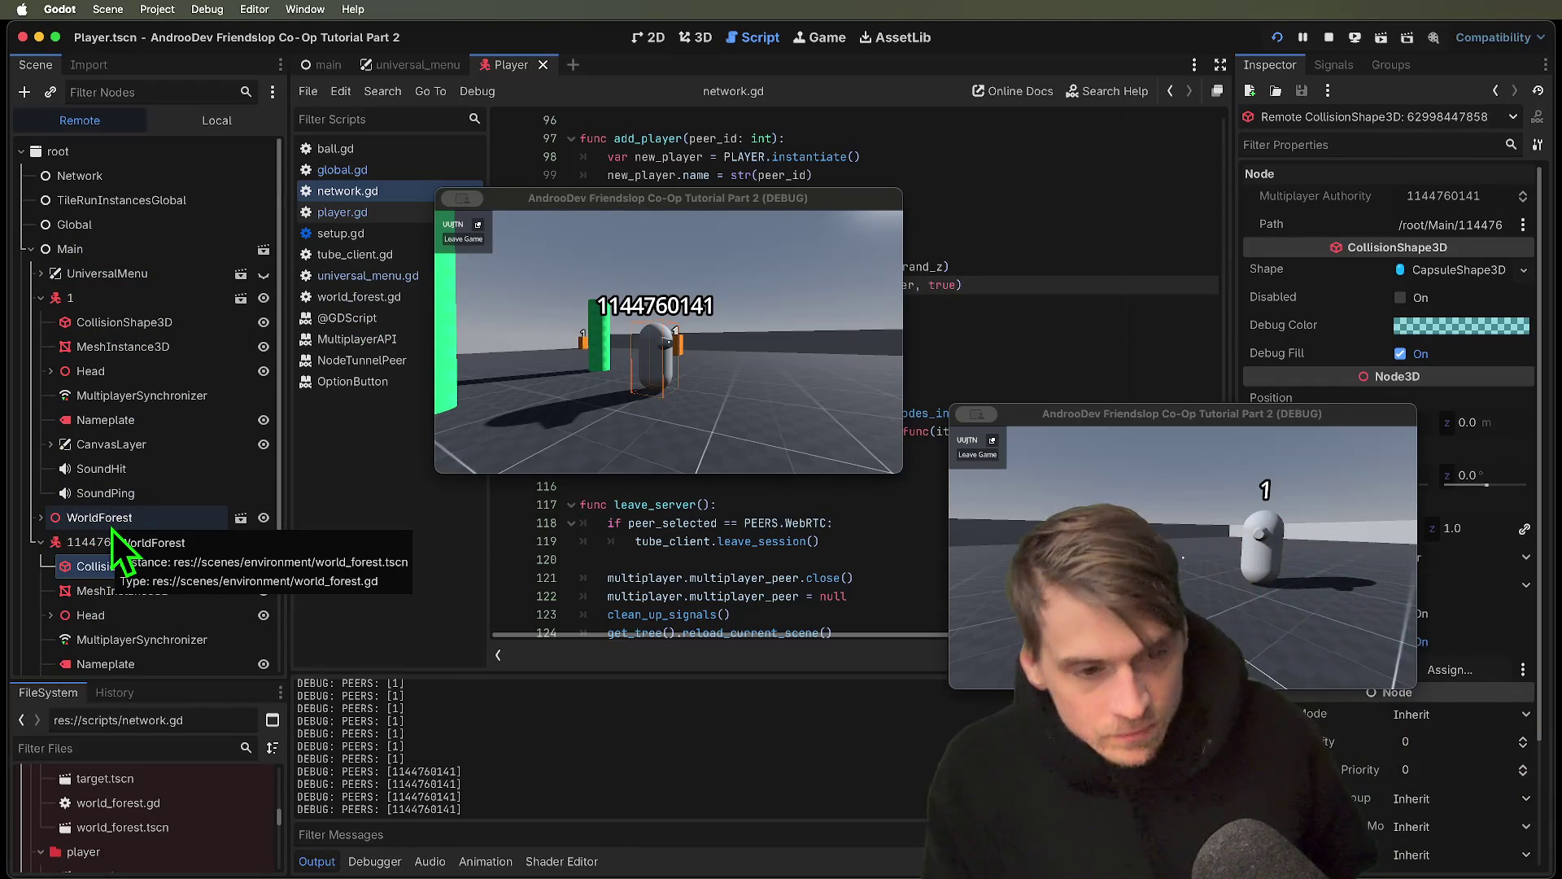
left_click(779, 383)
key("Escape")
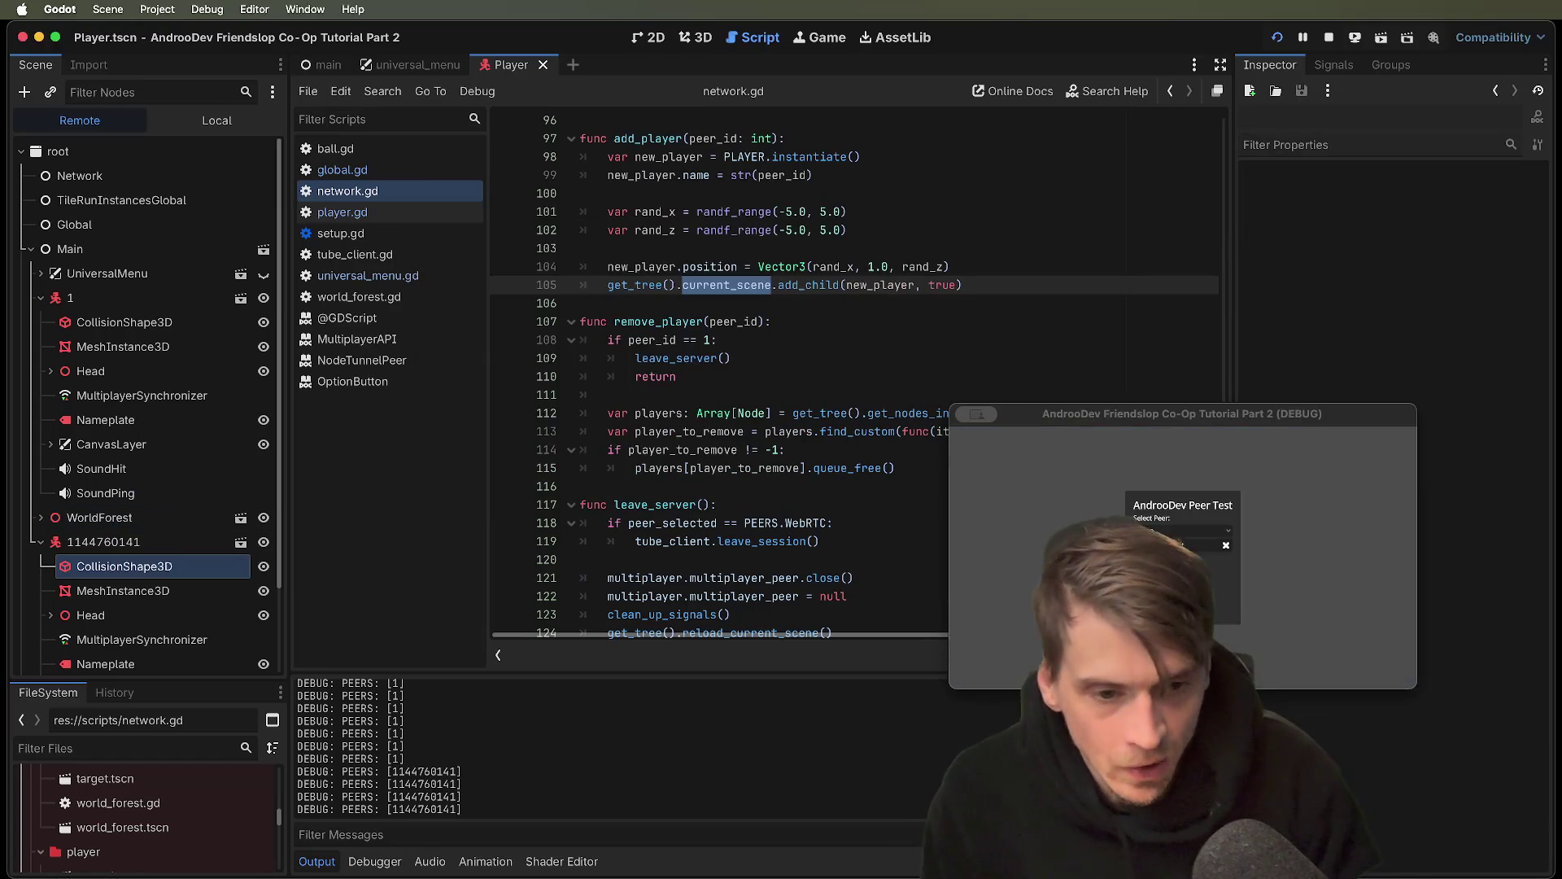
Quit the remaining game instance to end debugging and scroll network.gd back to the top
key("Escape")
scroll(885, 450, "up", 4)
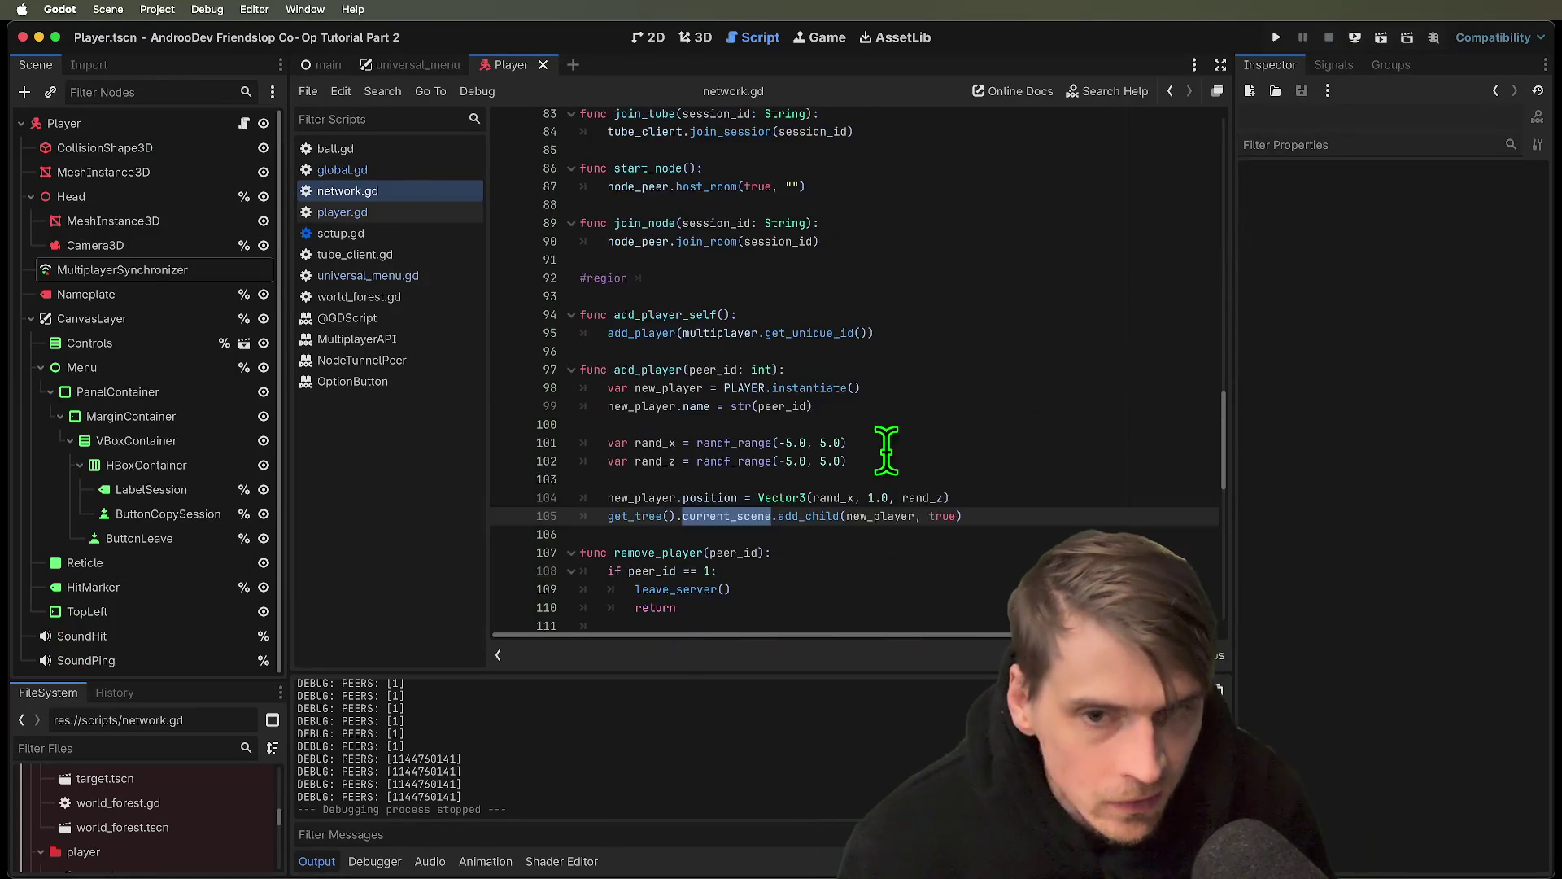
scroll(885, 450, "up", 20)
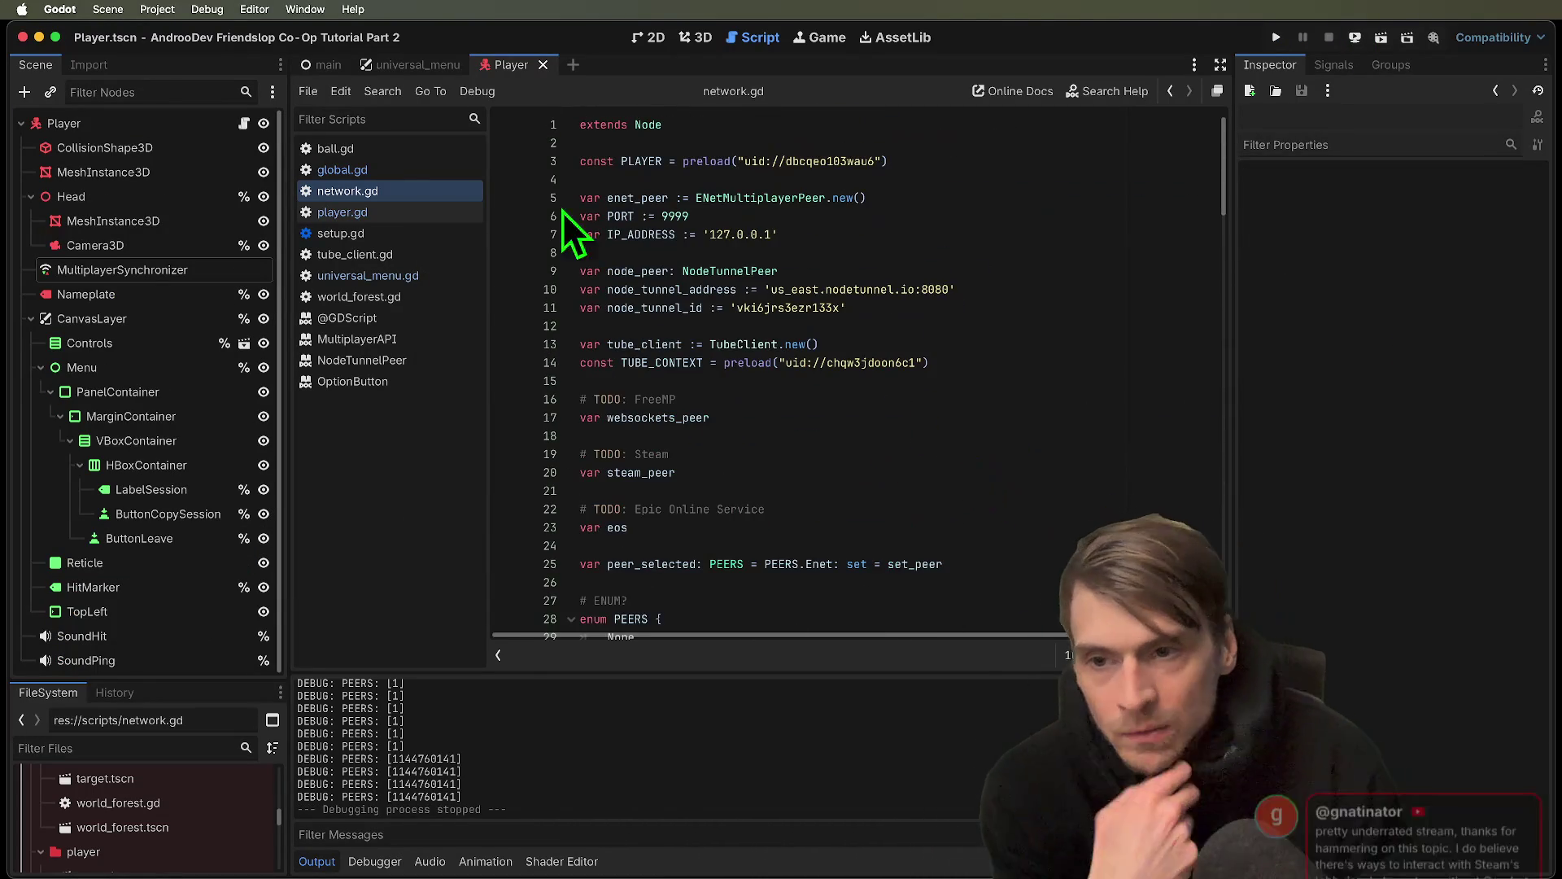
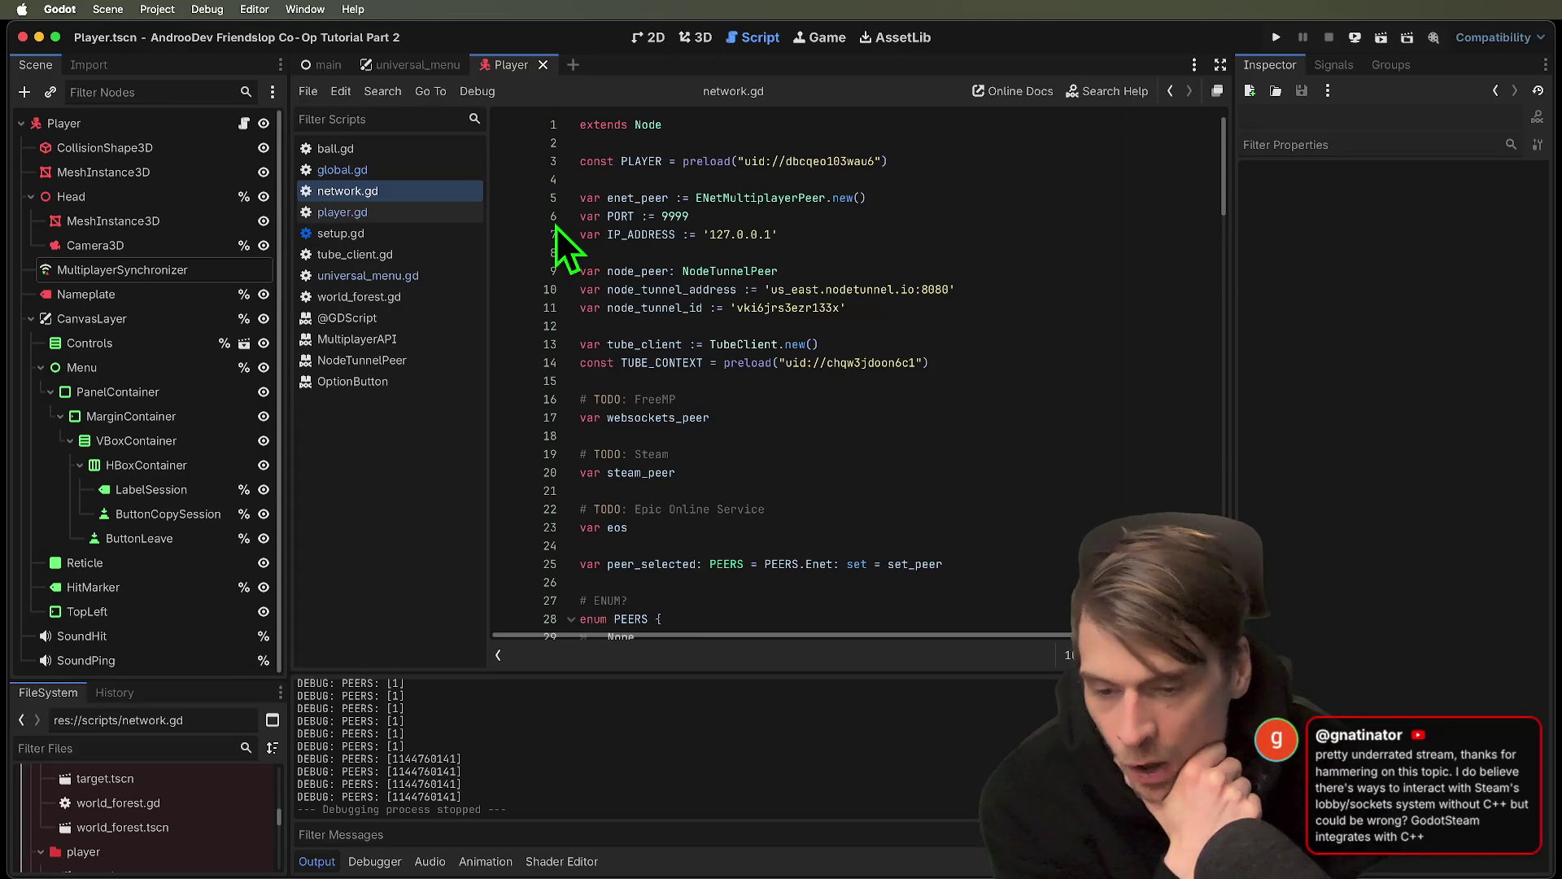
Type 'var eos' on blank line 23 of network.gd
scroll(937, 613, "right", 2)
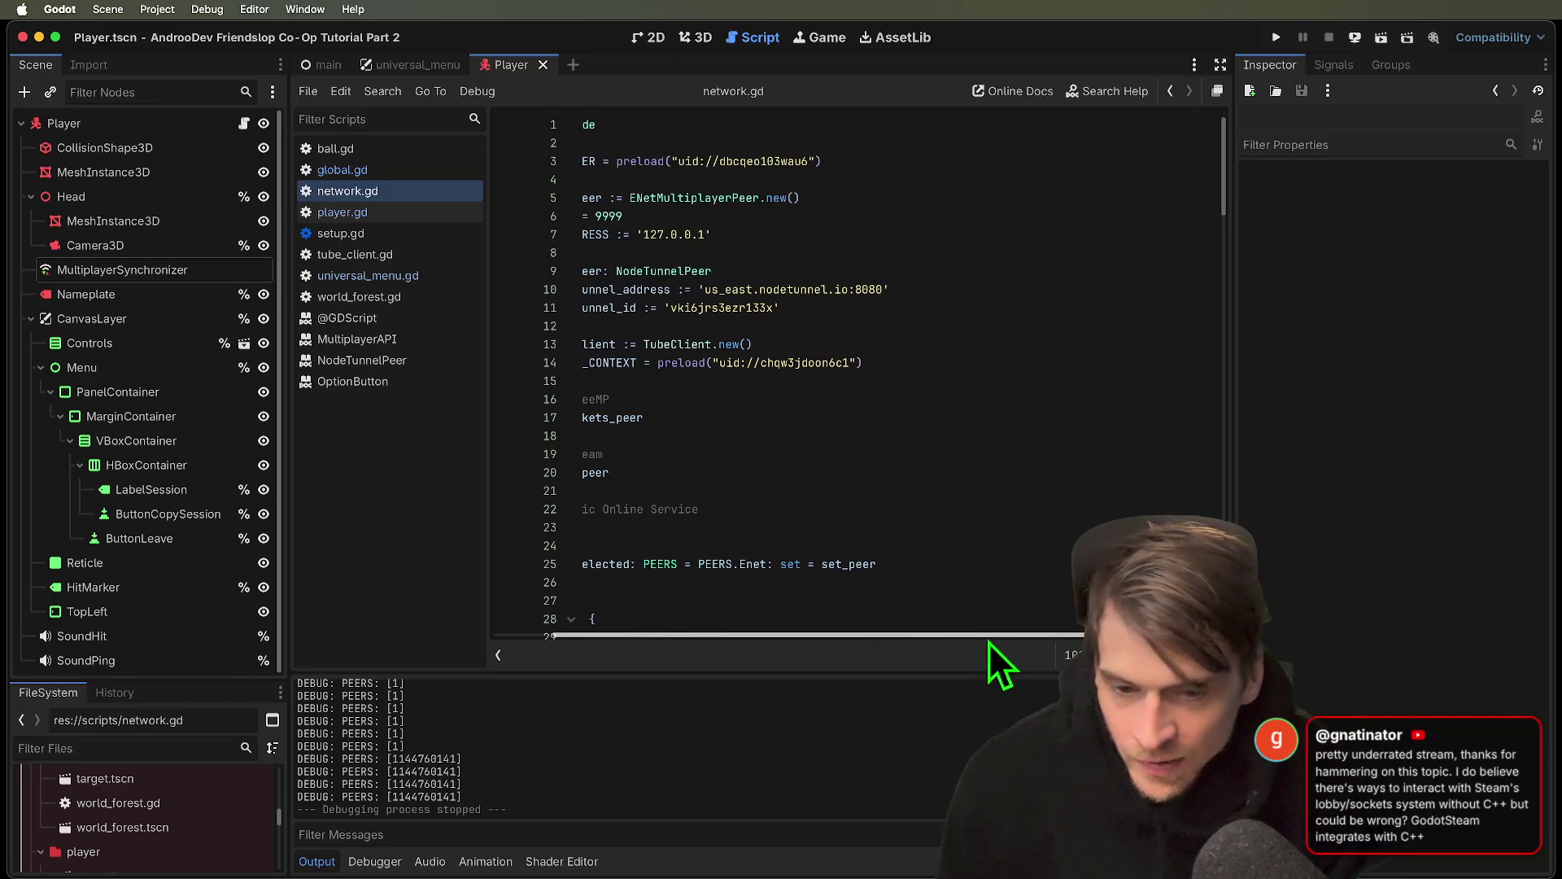
scroll(923, 643, "left", 2)
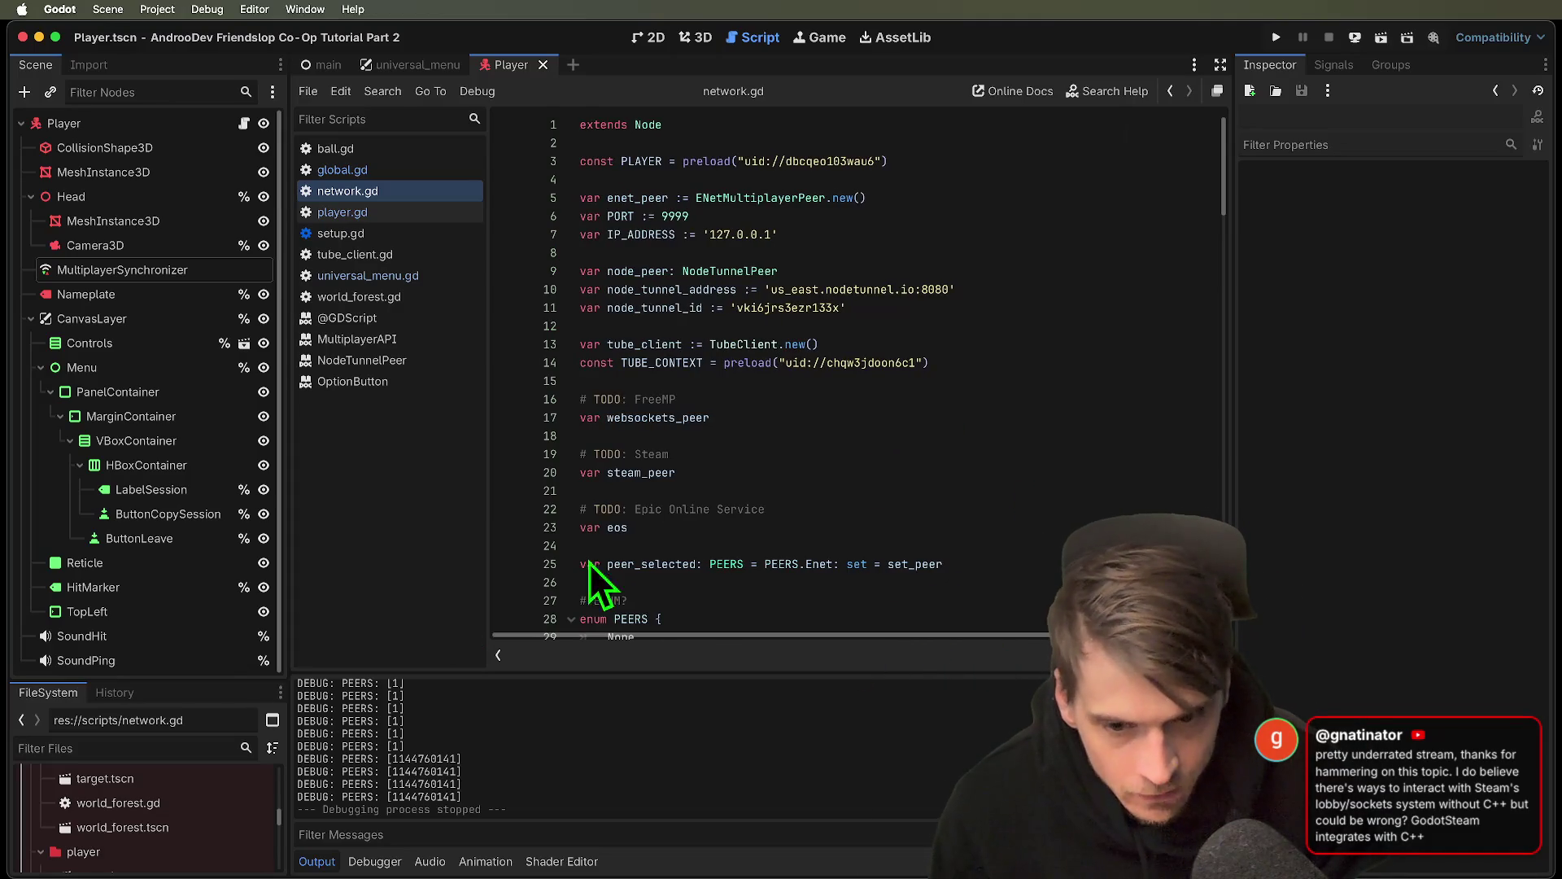
left_click(781, 525)
type("var eos")
Add a '# FA FO' comment line below extends Node, followed by a blank line
left_click(976, 149)
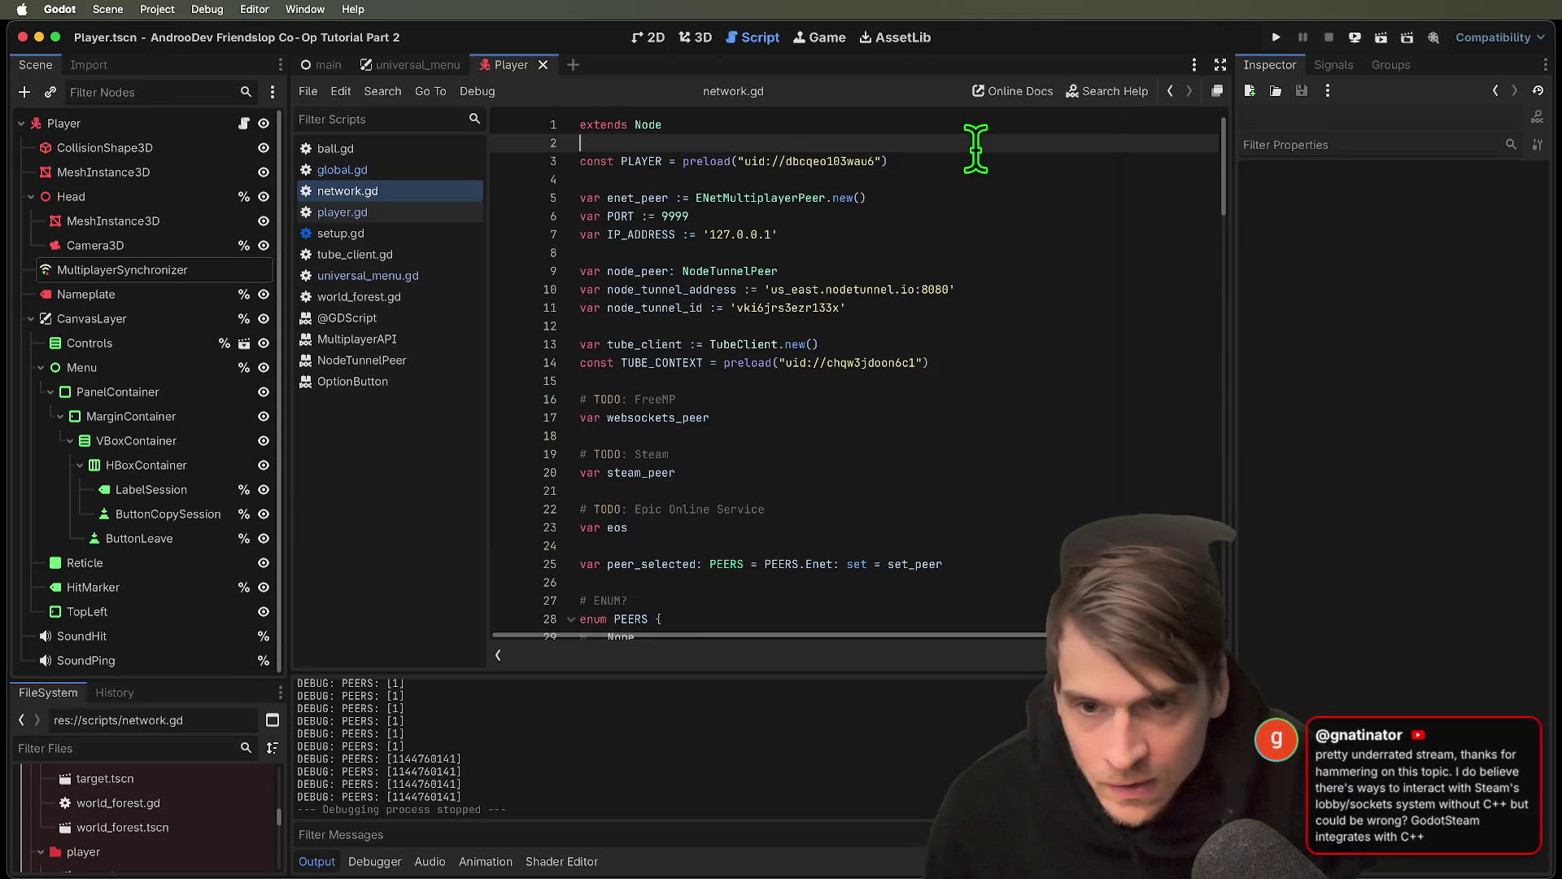
key("Return")
type("# FA FO")
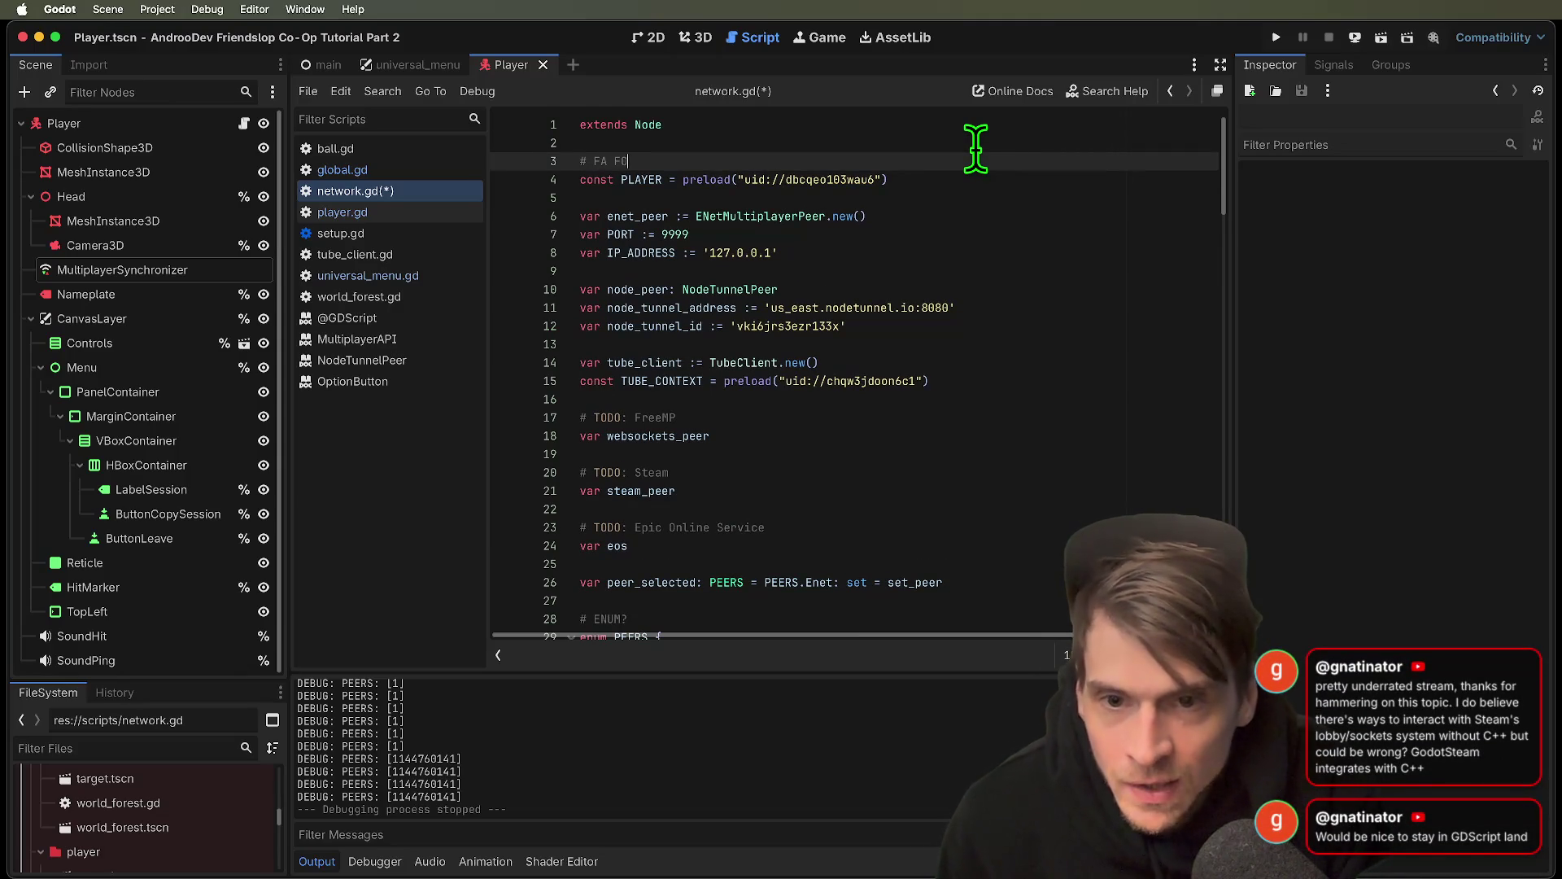
key("Return")
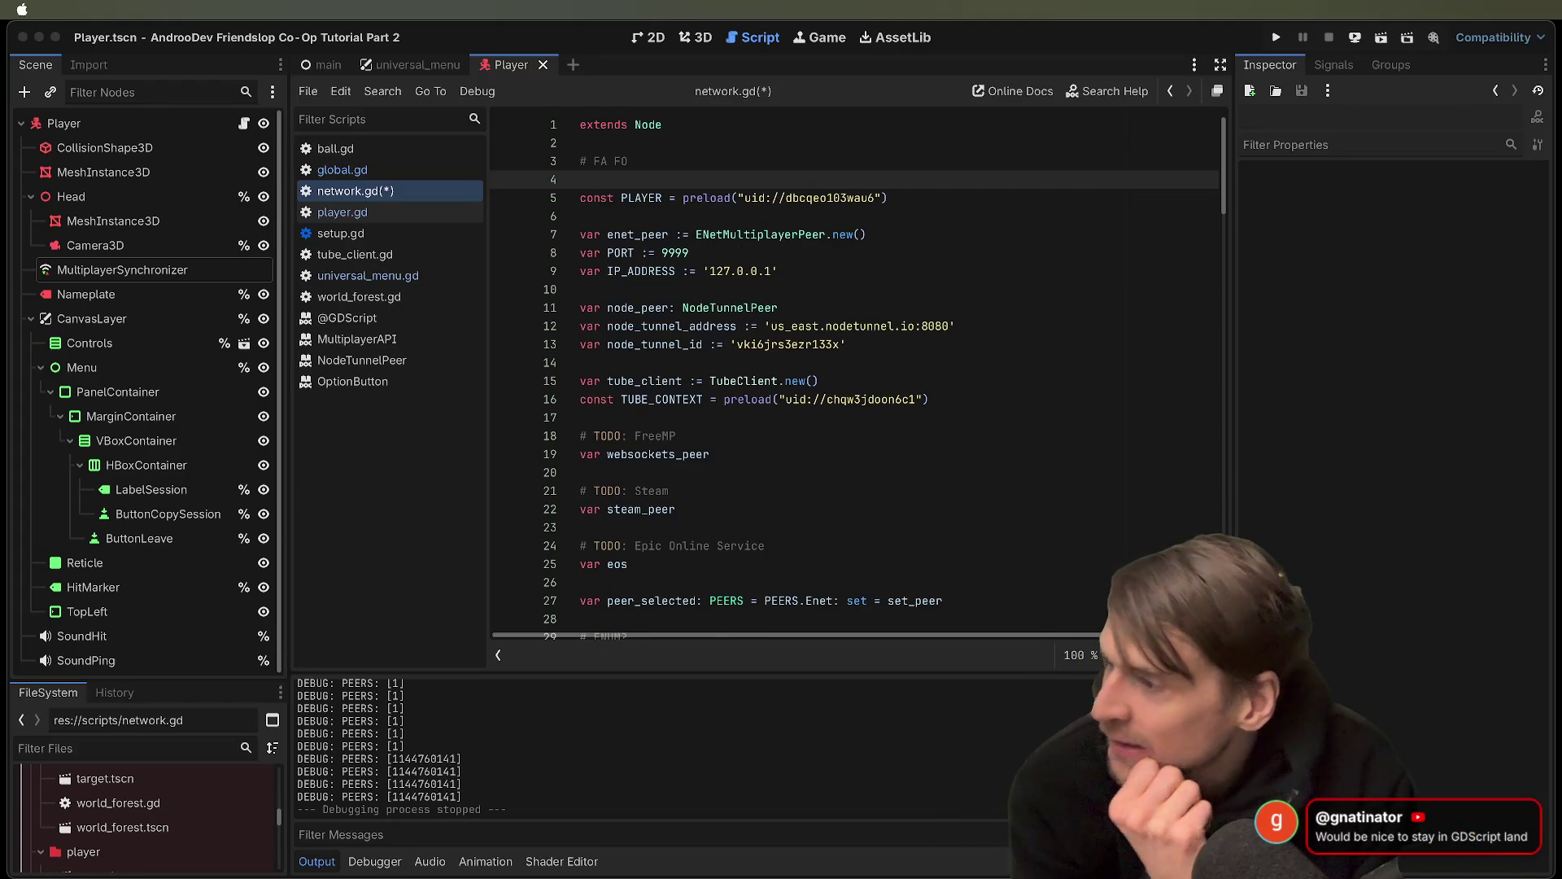
key("super+Tab")
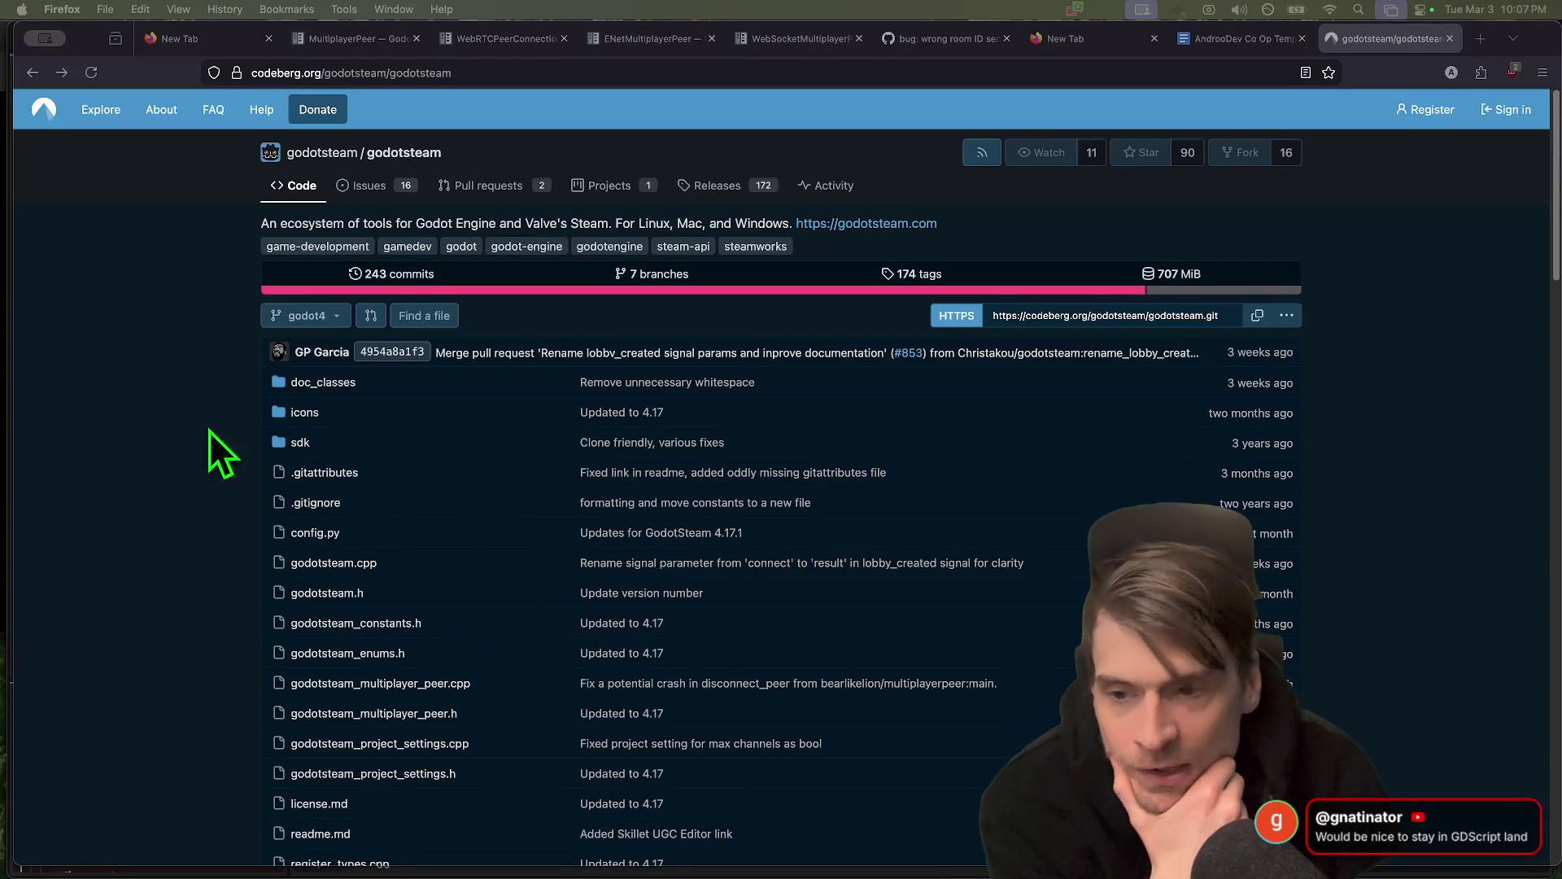
Open the godotsteam.com website from the Codeberg repository in a new tab
scroll(187, 403, "down", 1)
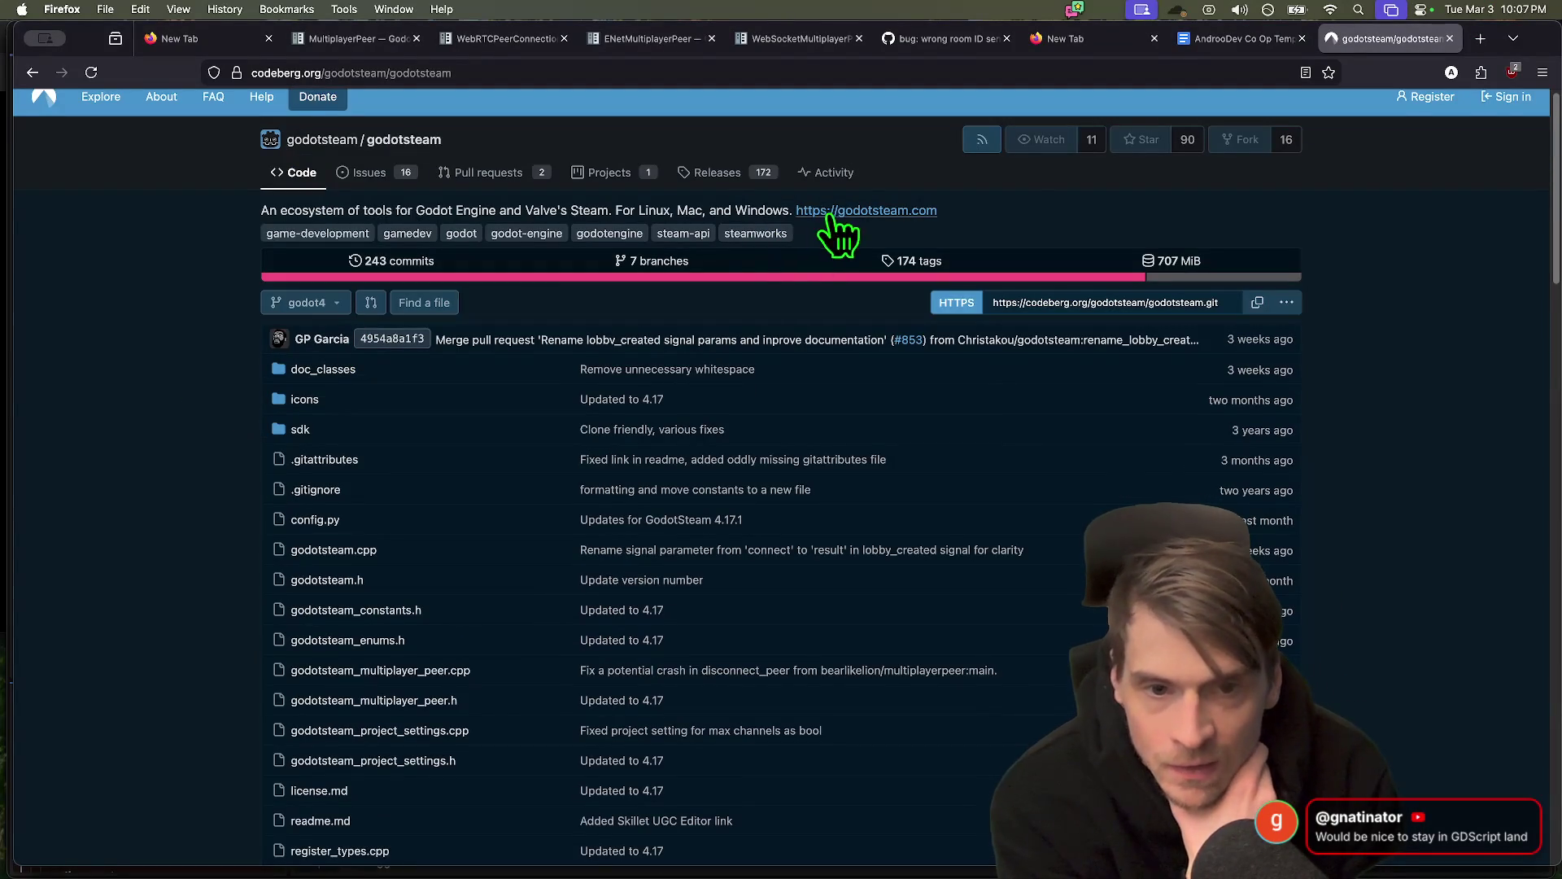
left_click(1391, 9)
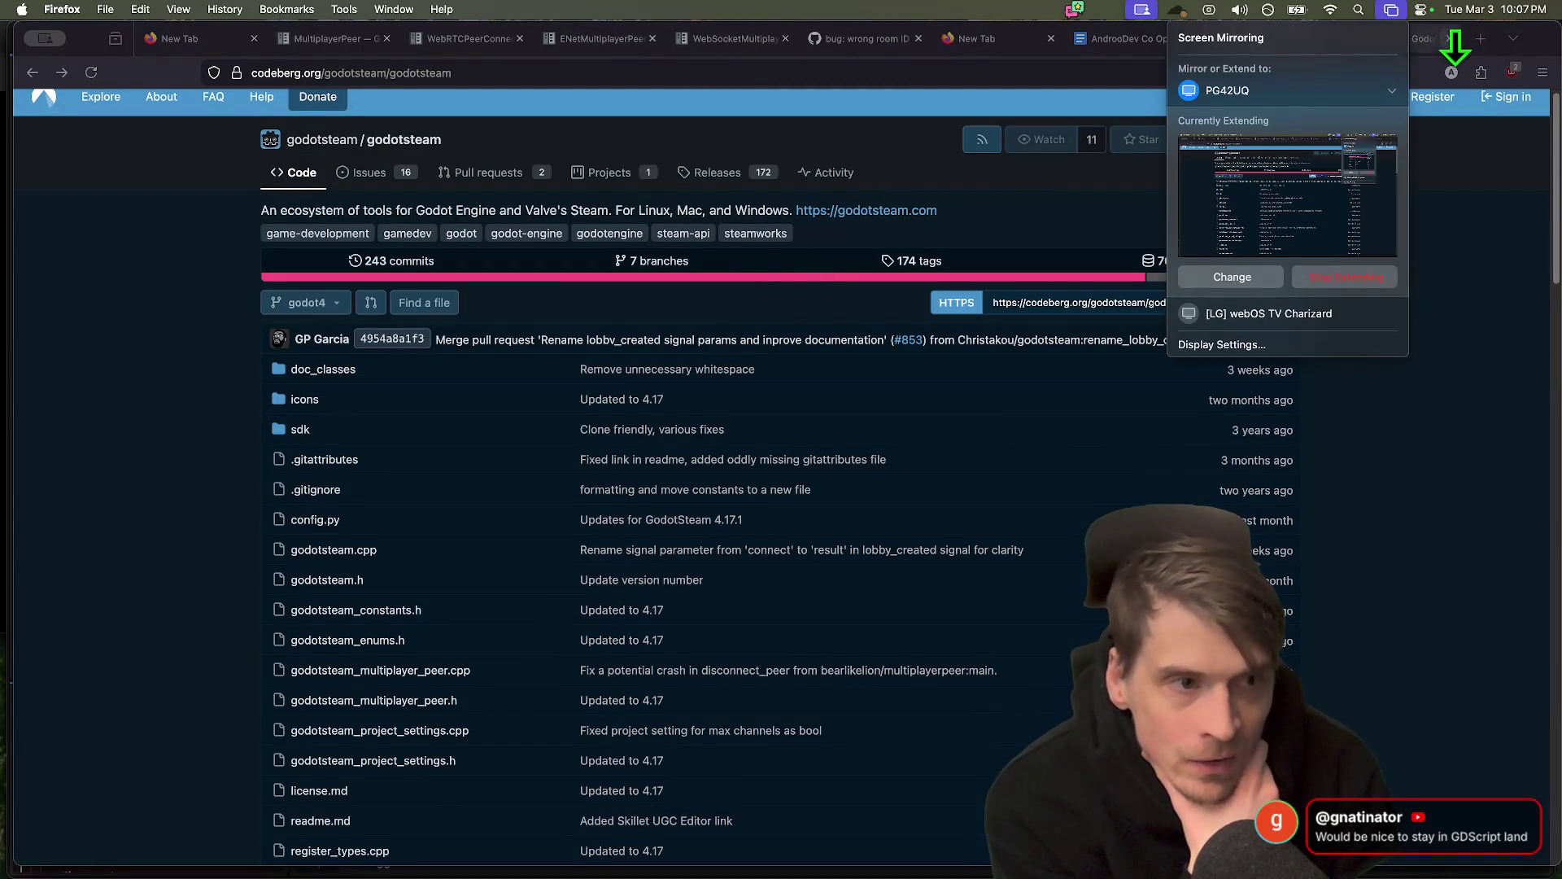
left_click(1429, 41)
left_click(1399, 41)
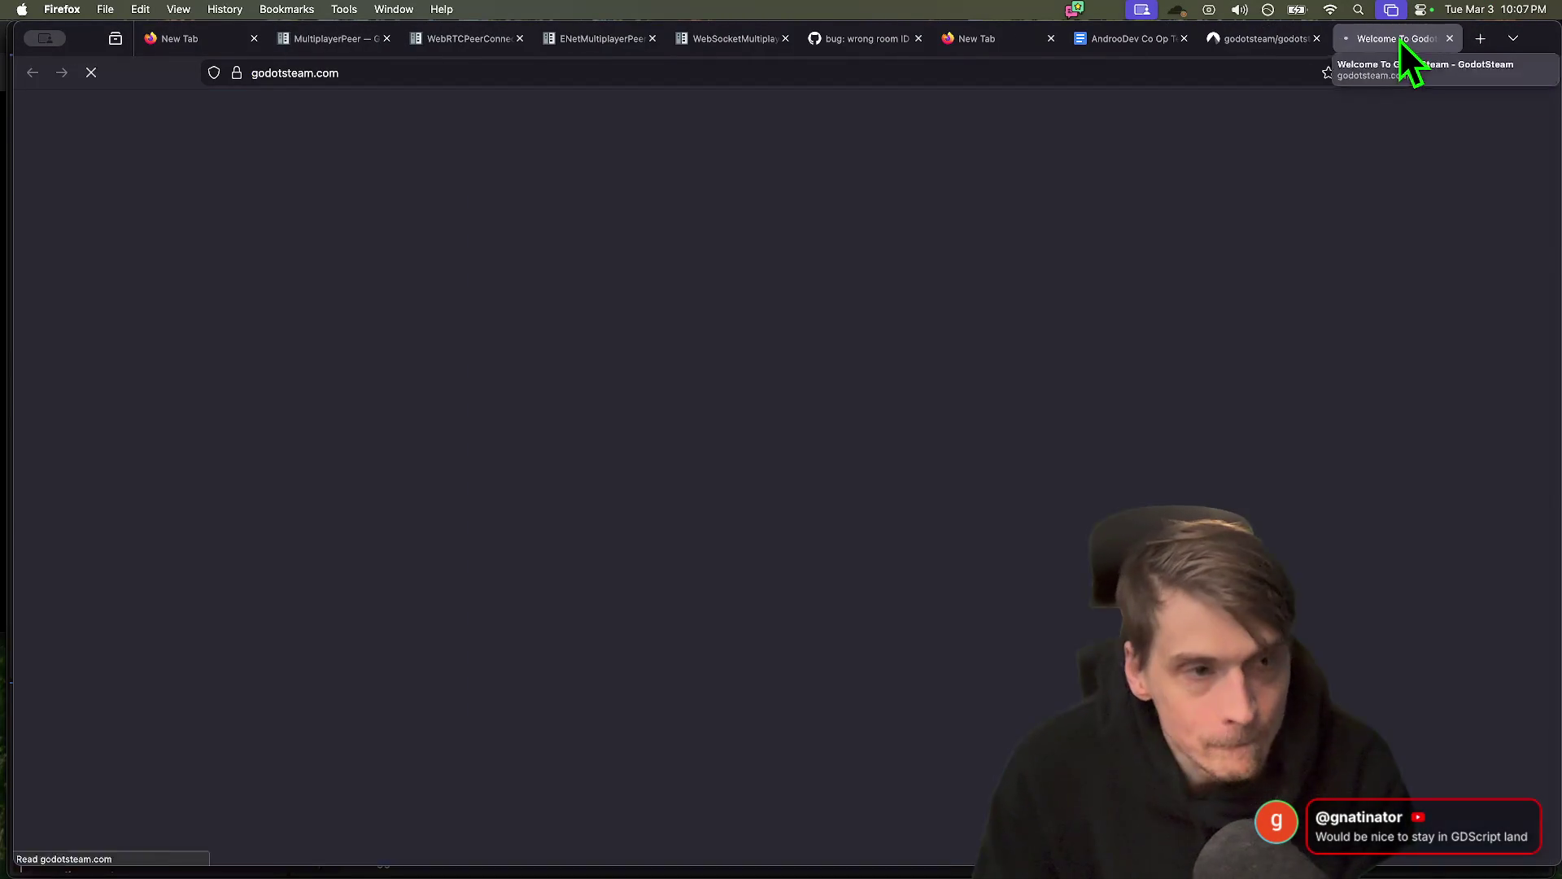
scroll(875, 352, "down", 3)
Read the GodotSteam Getting Started introduction, then go to the MultiplayerPeer tutorial page
left_click(683, 337)
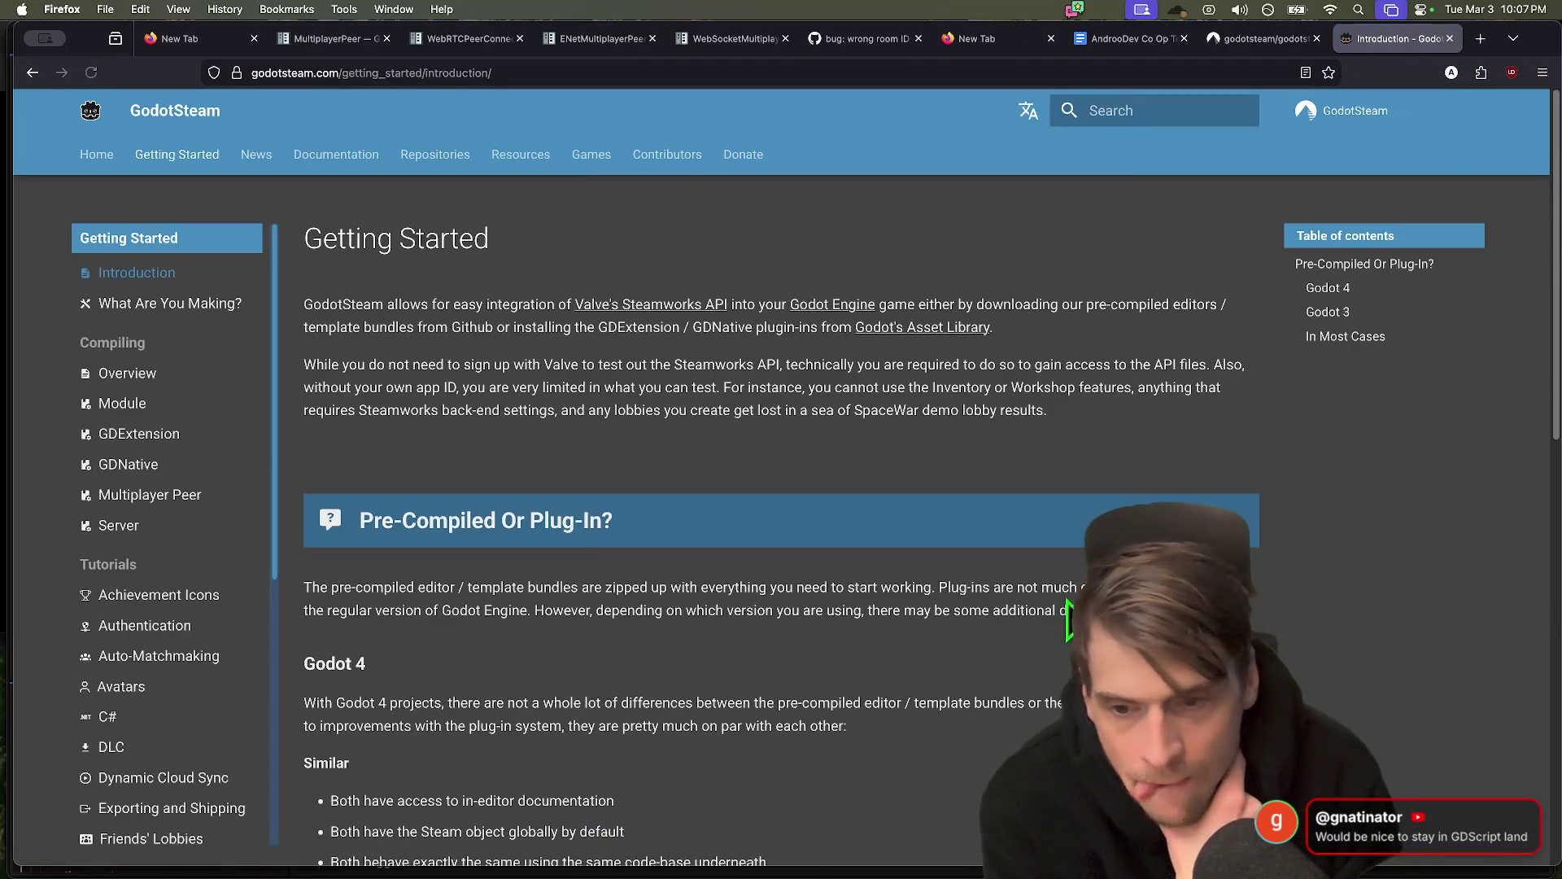
scroll(1066, 602, "down", 5)
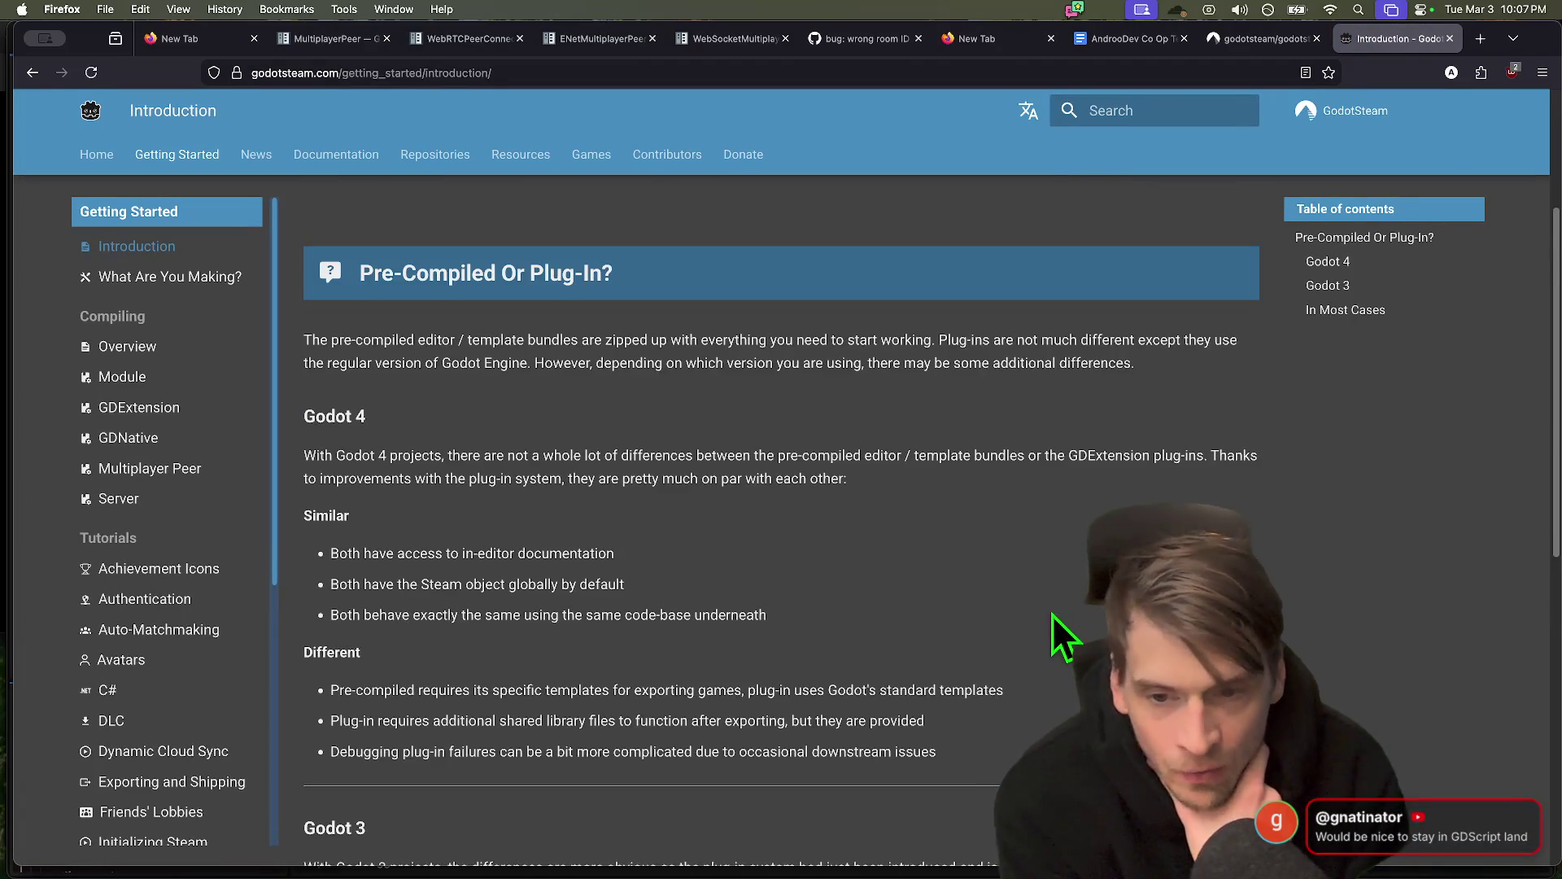
scroll(1050, 626, "down", 8)
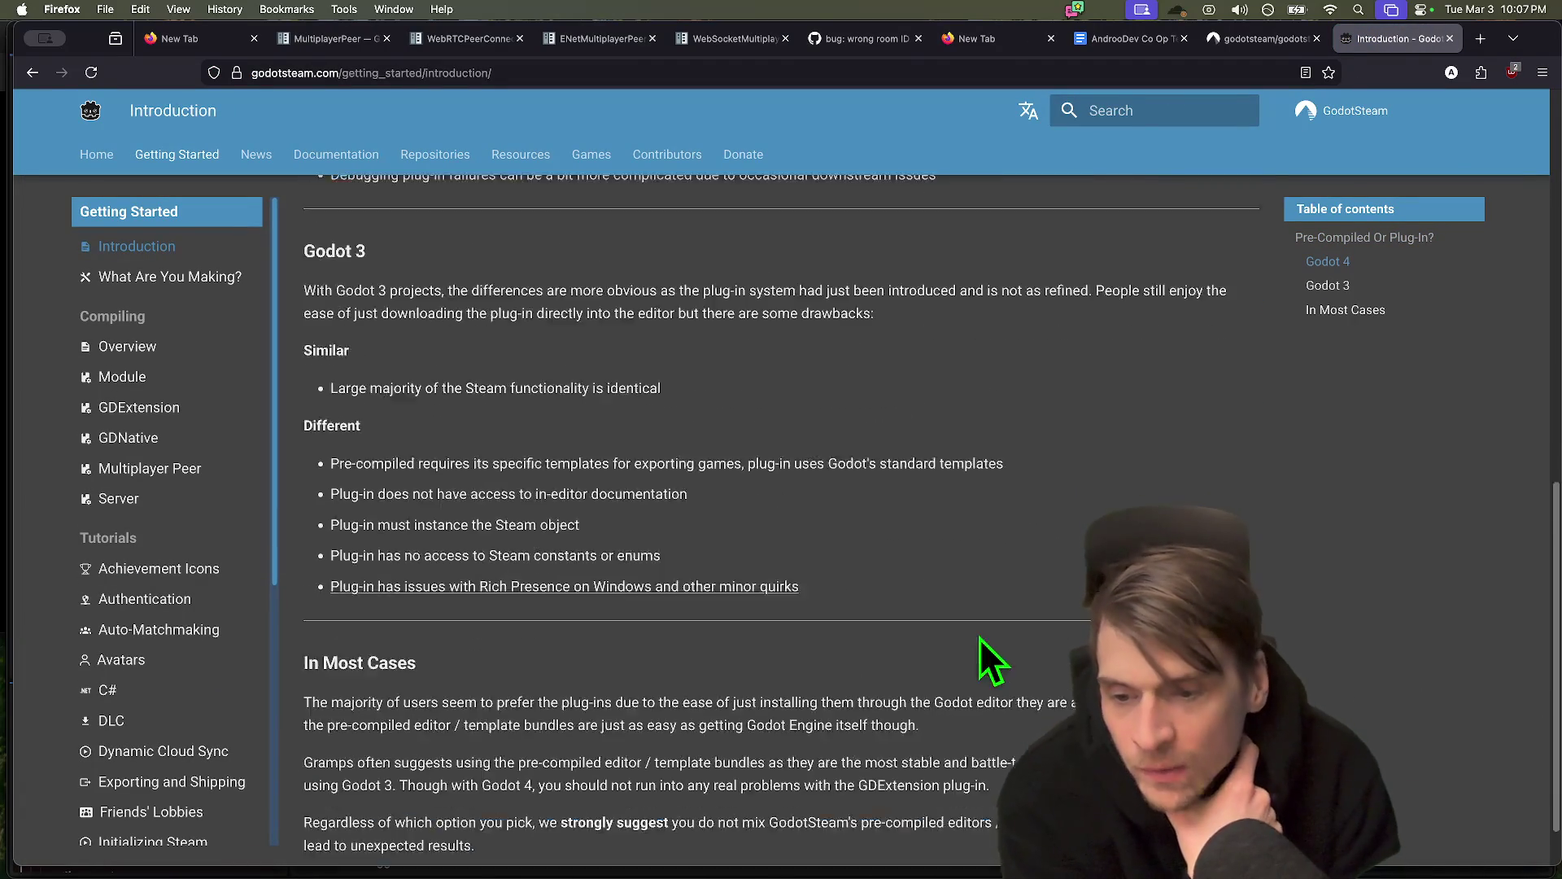
scroll(984, 642, "down", 2)
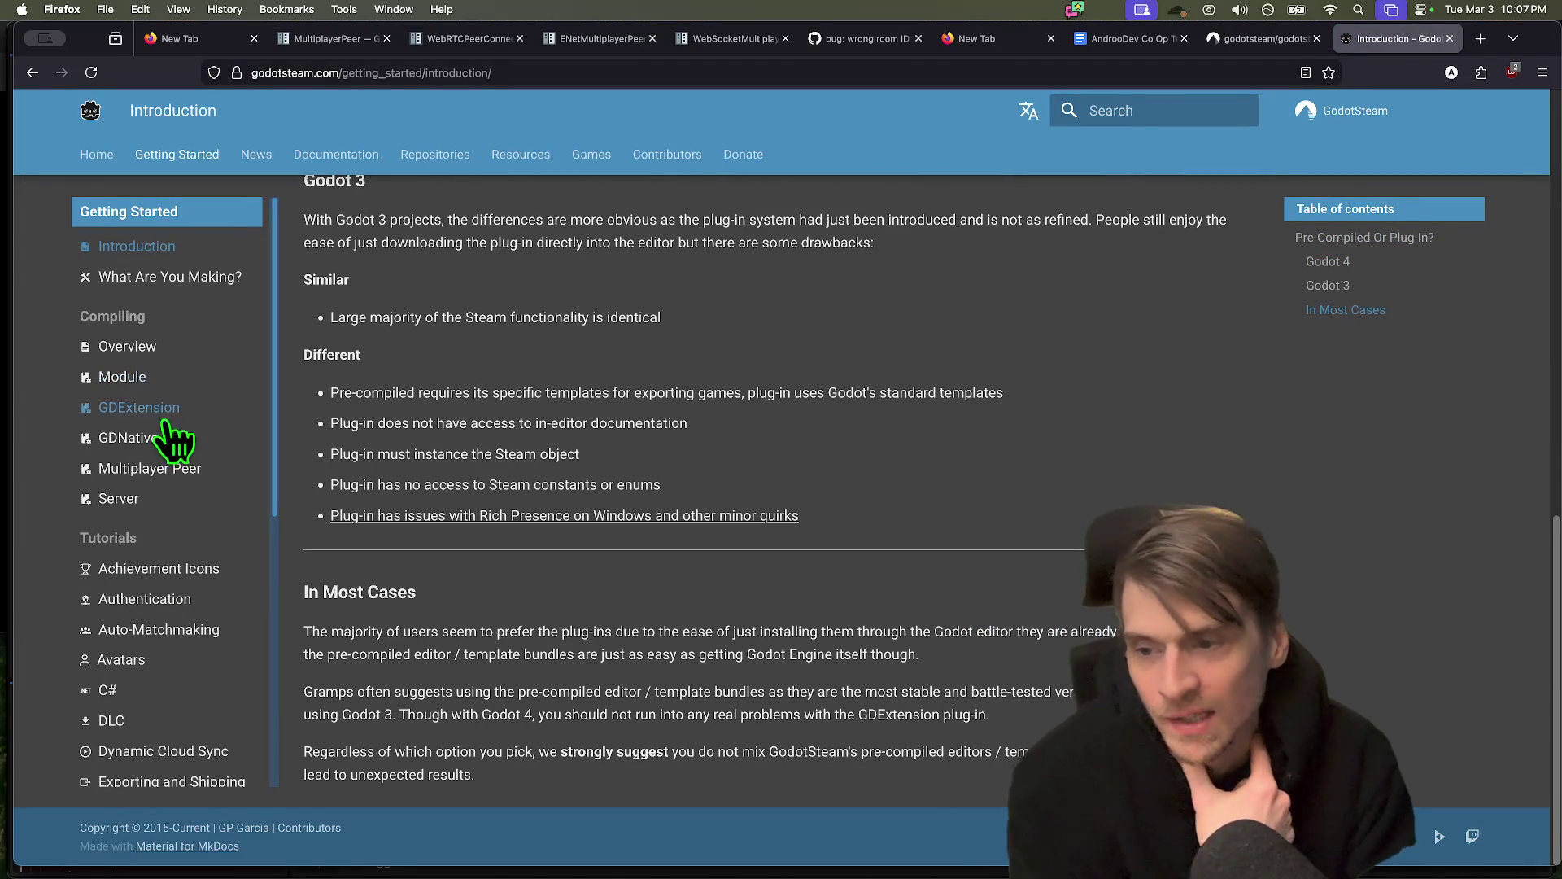
scroll(175, 439, "up", 10)
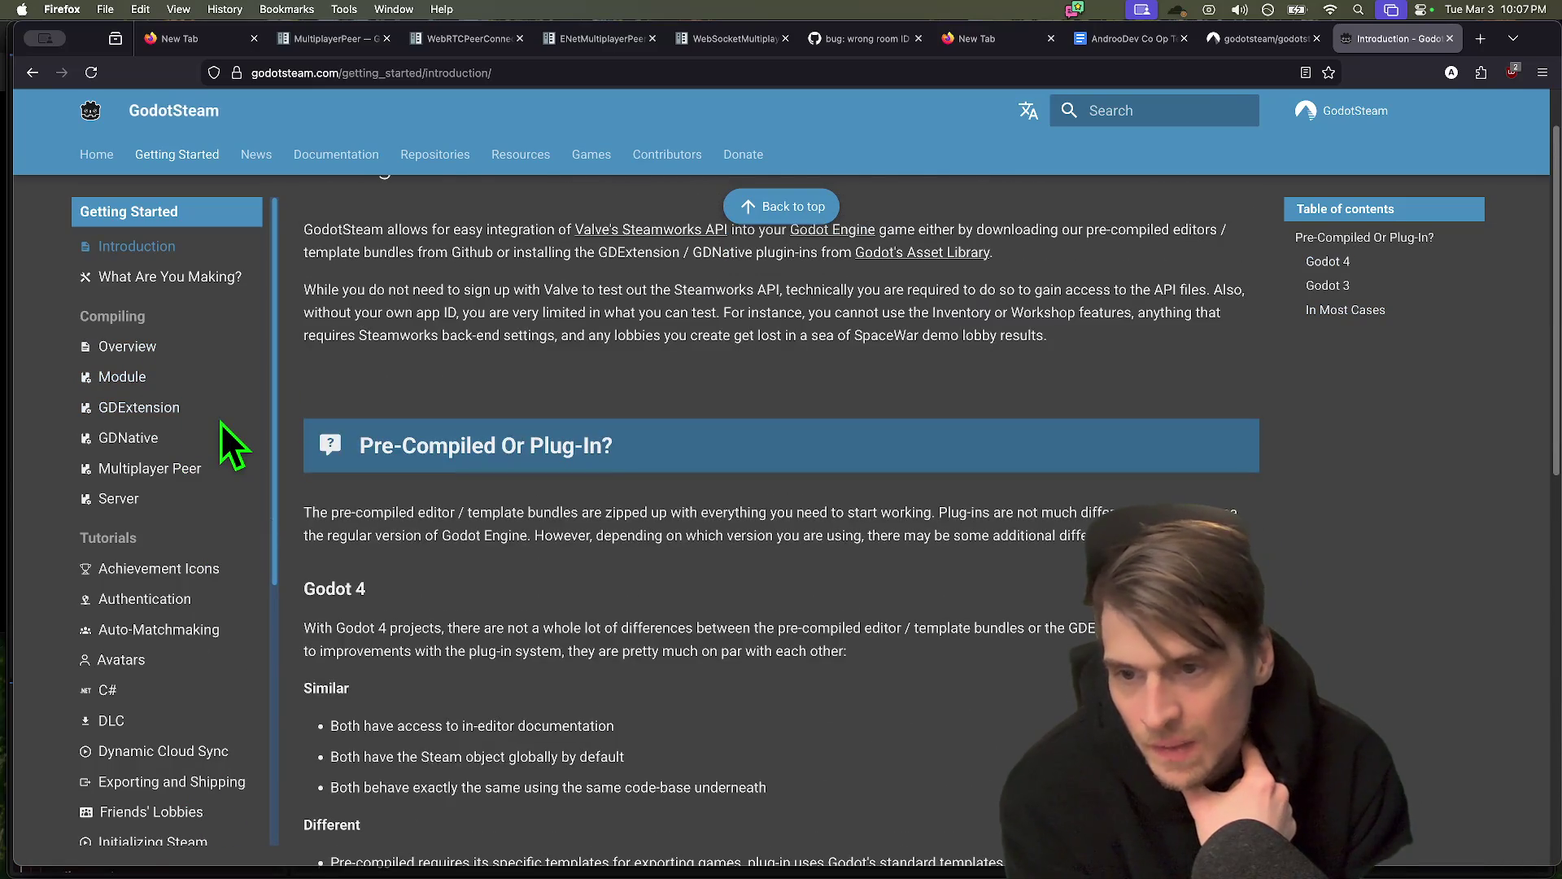
scroll(222, 422, "up", 2)
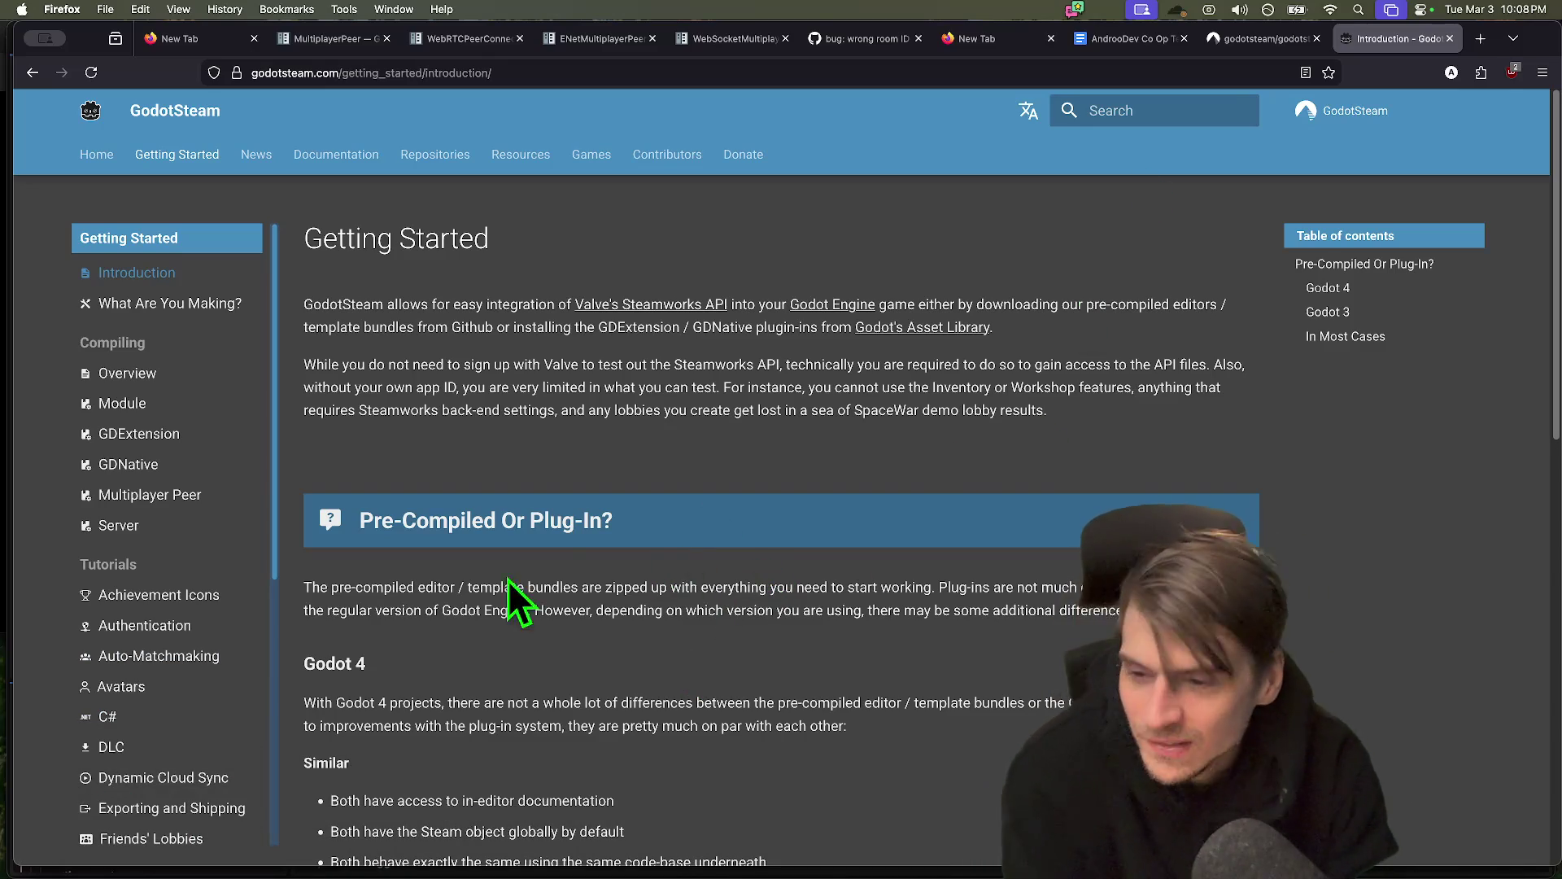
scroll(520, 580, "down", 1)
scroll(166, 698, "down", 10)
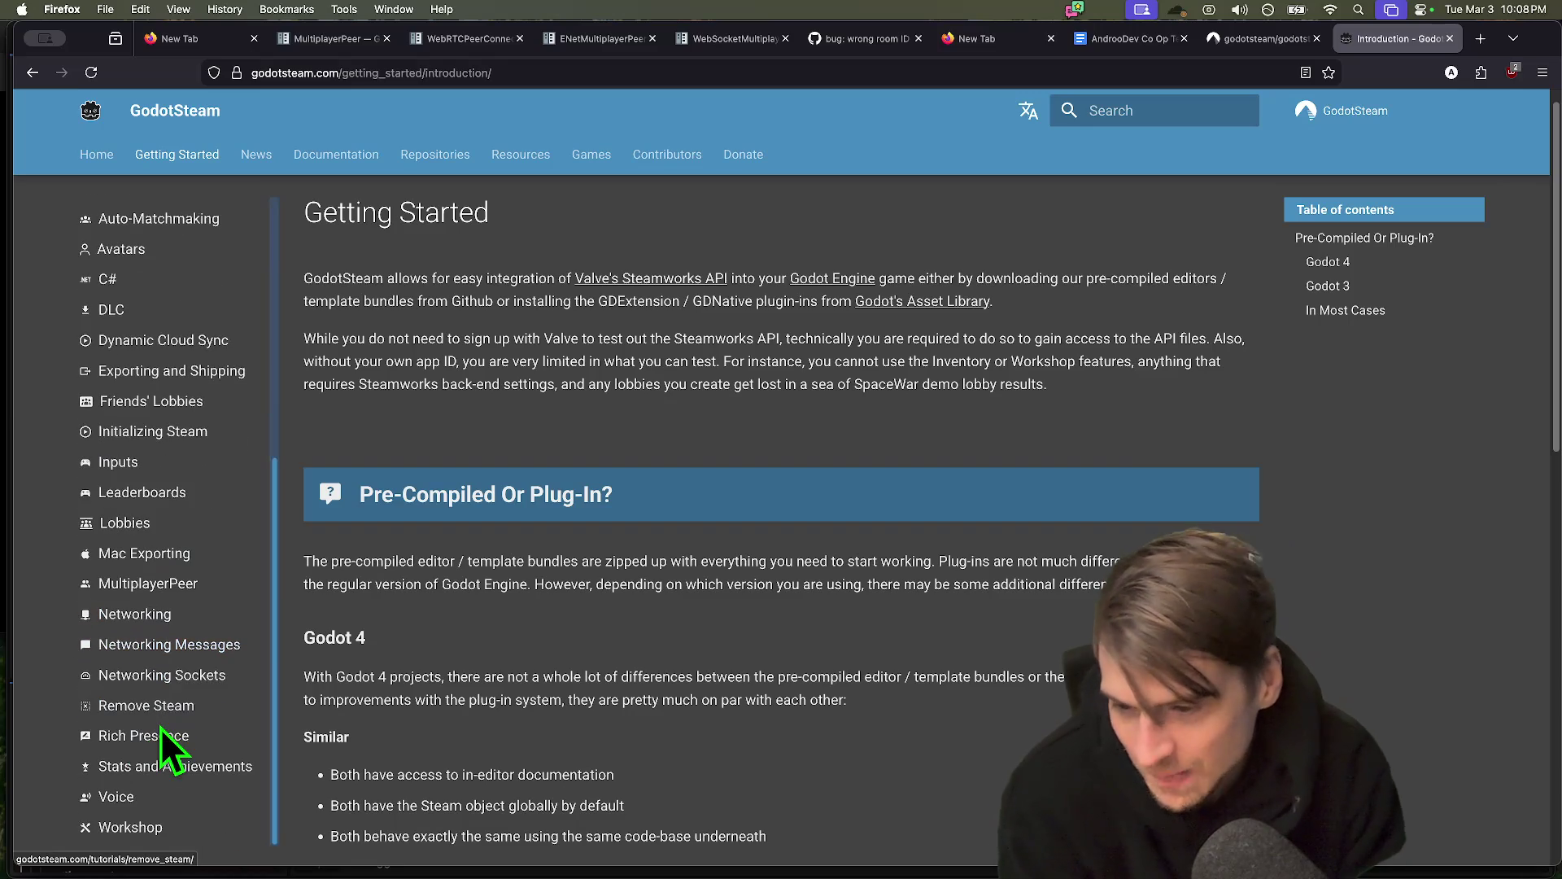
left_click(156, 588)
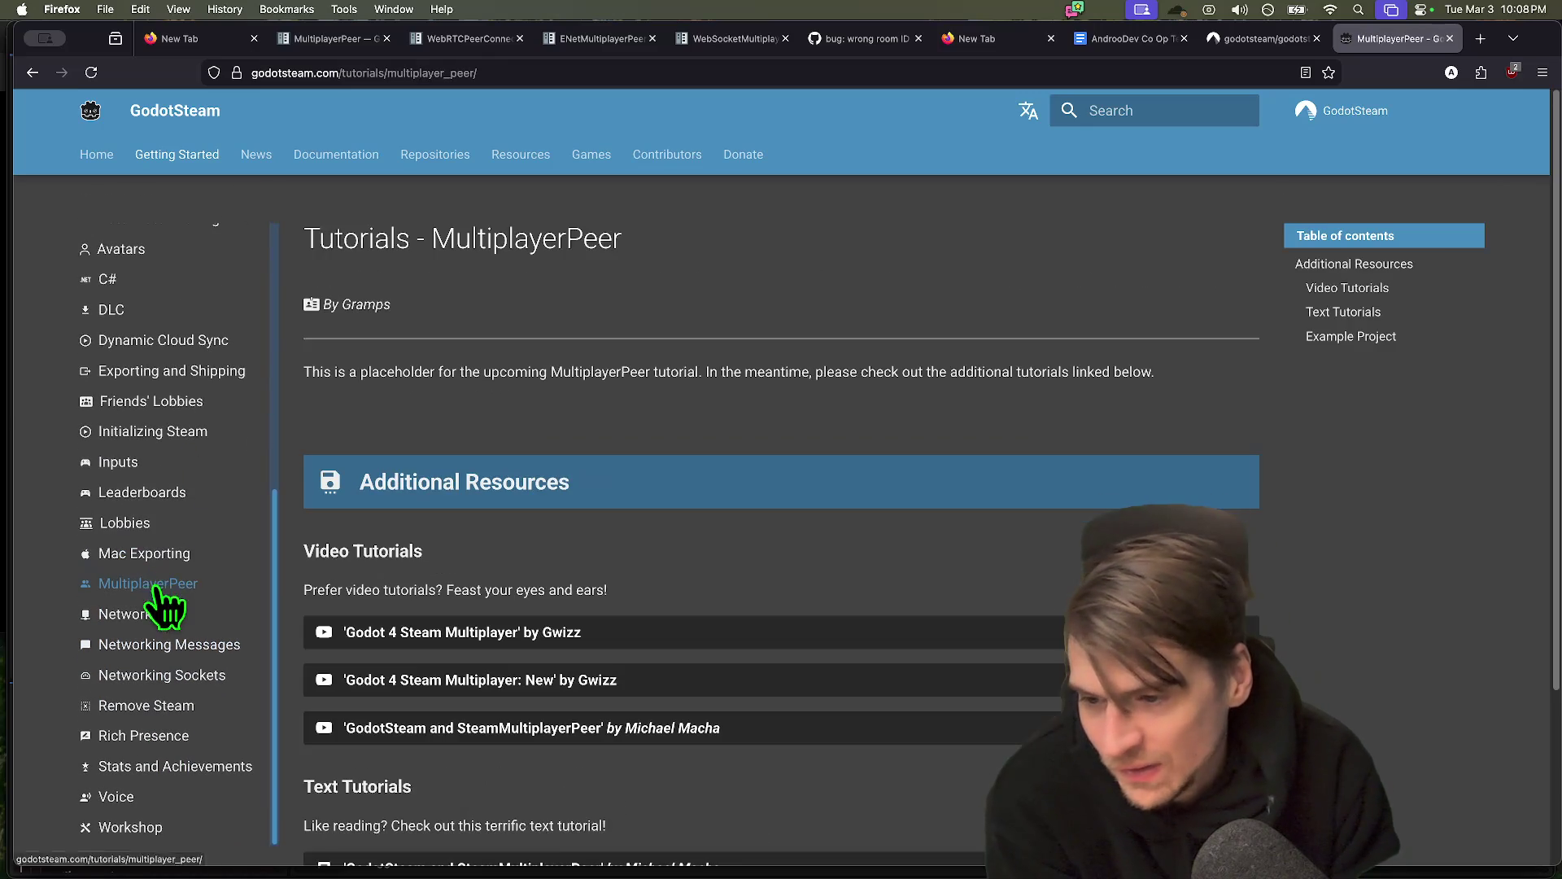
Scroll the MultiplayerPeer page to its Additional Resources listings and clear the text selection
scroll(890, 429, "down", 3)
scroll(890, 429, "up", 3)
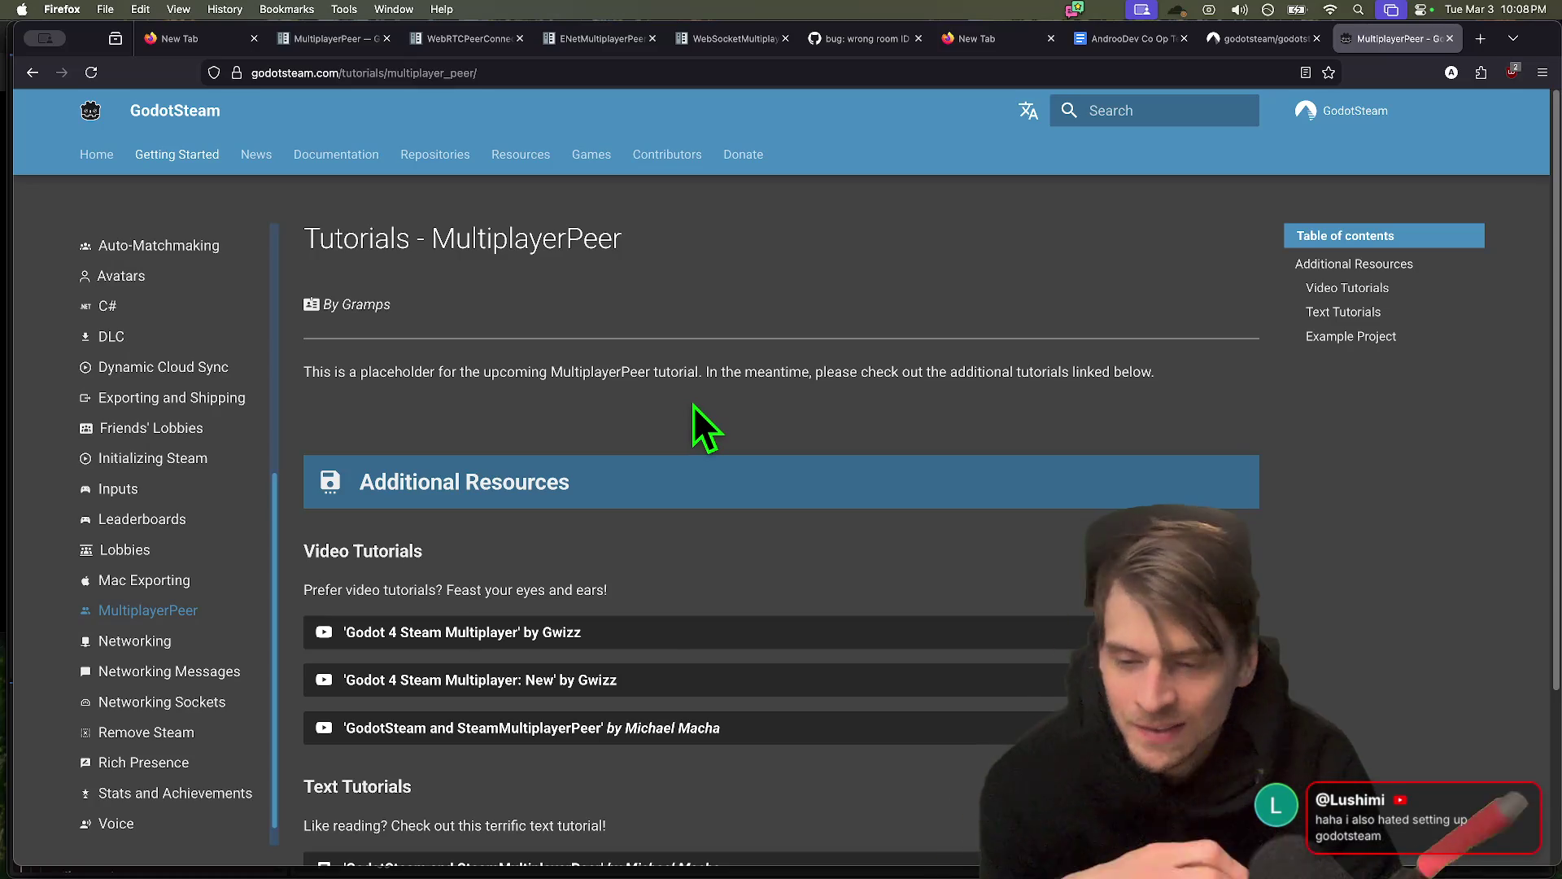
scroll(628, 314, "down", 1)
mouse_move(748, 268)
left_mouse_down()
mouse_move(358, 209)
mouse_move(844, 328)
mouse_move(1413, 715)
left_mouse_up()
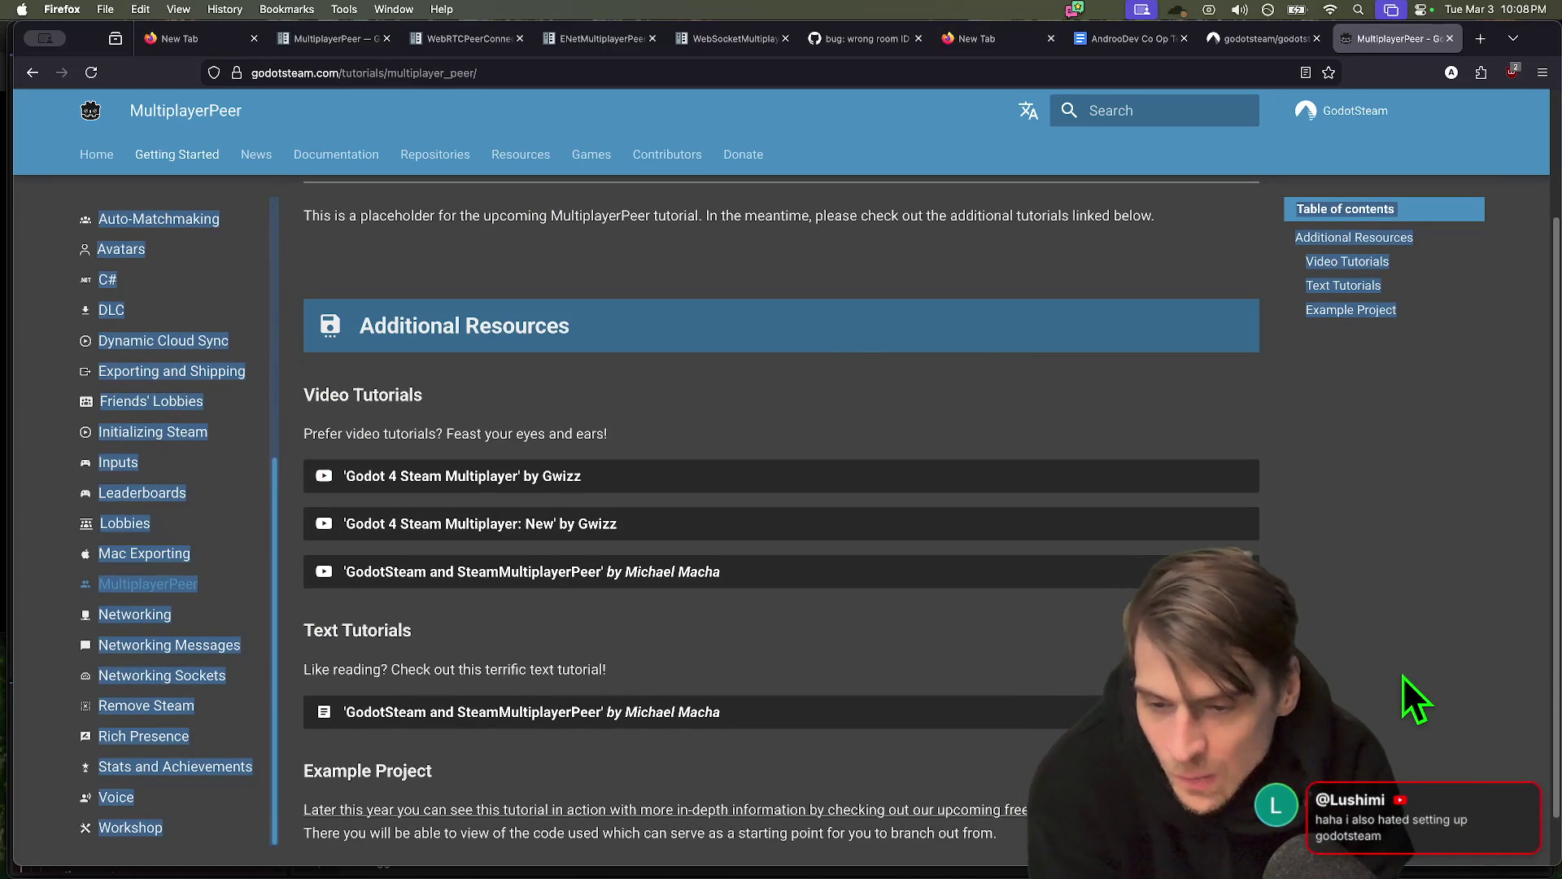
scroll(1399, 667, "down", 1)
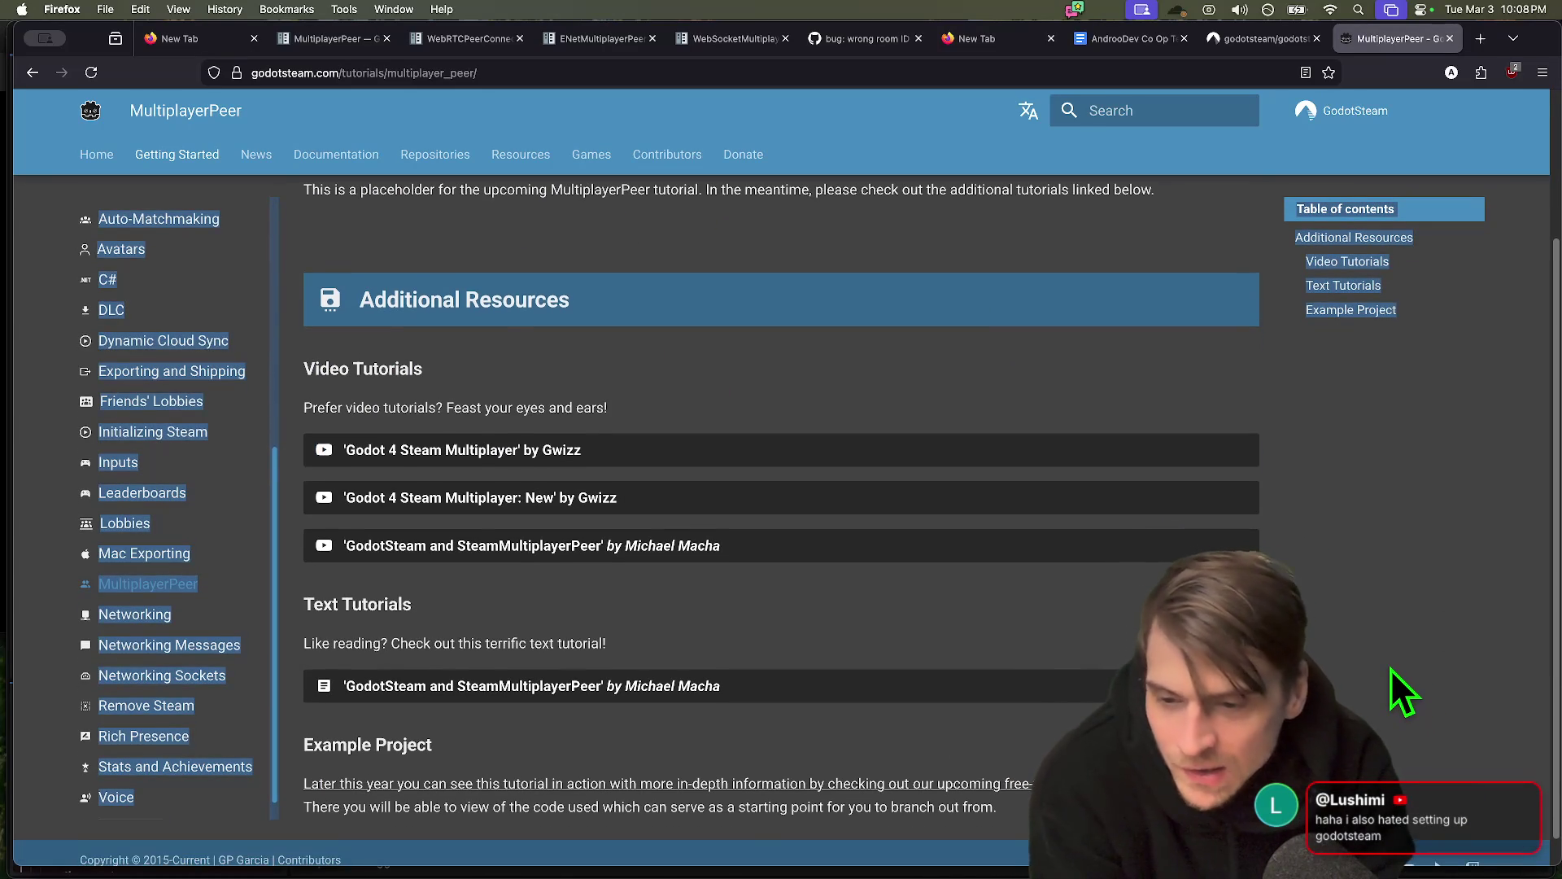
scroll(1389, 669, "up", 5)
scroll(651, 813, "down", 2)
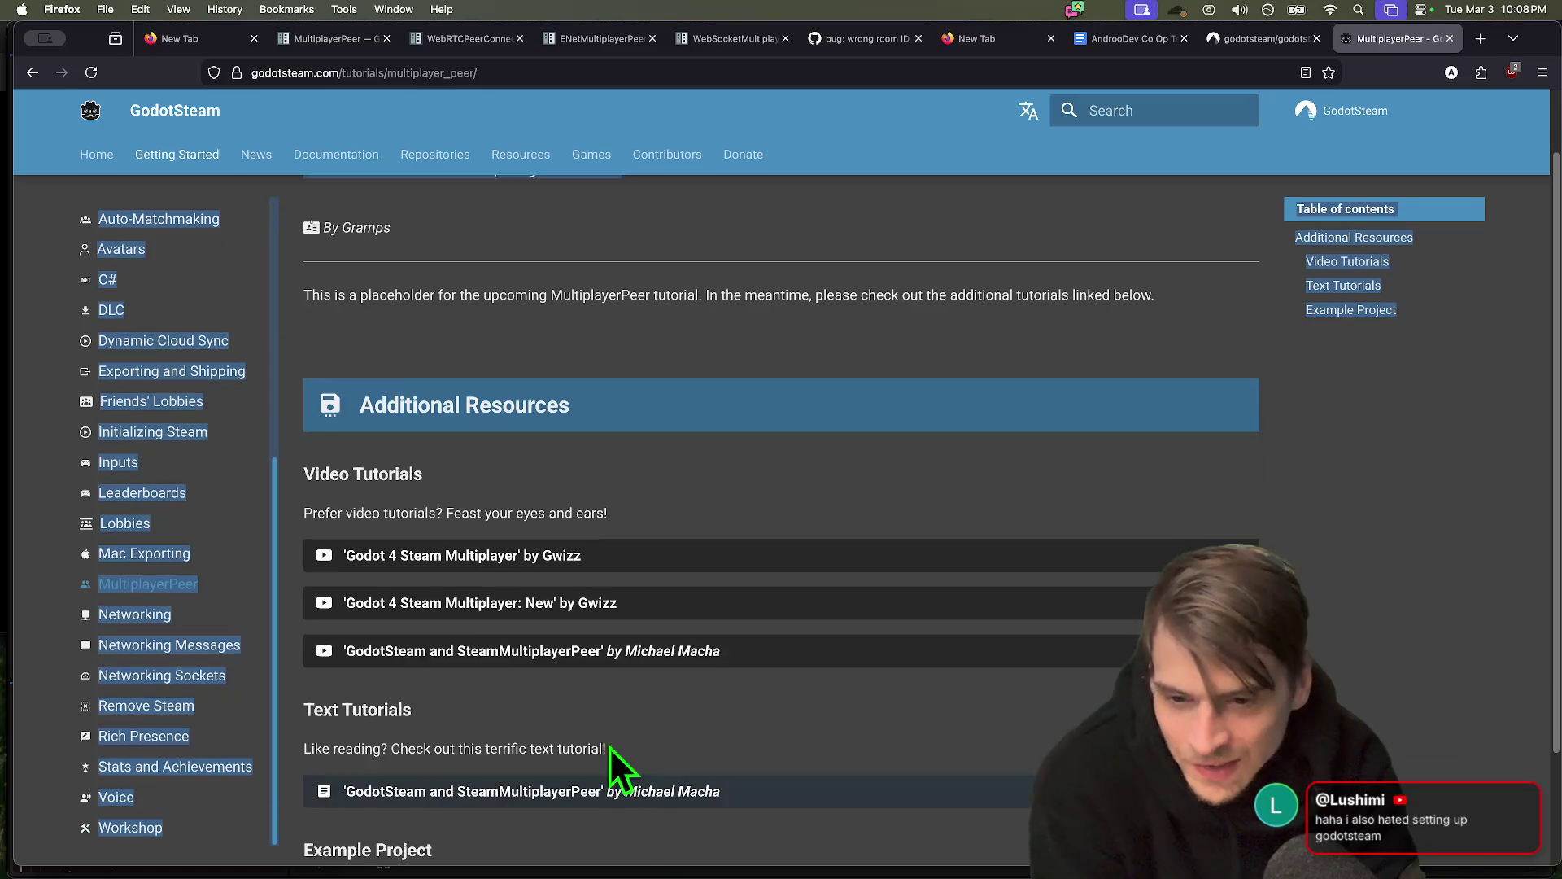
left_click_drag(743, 698, 307, 443)
scroll(1165, 582, "down", 4)
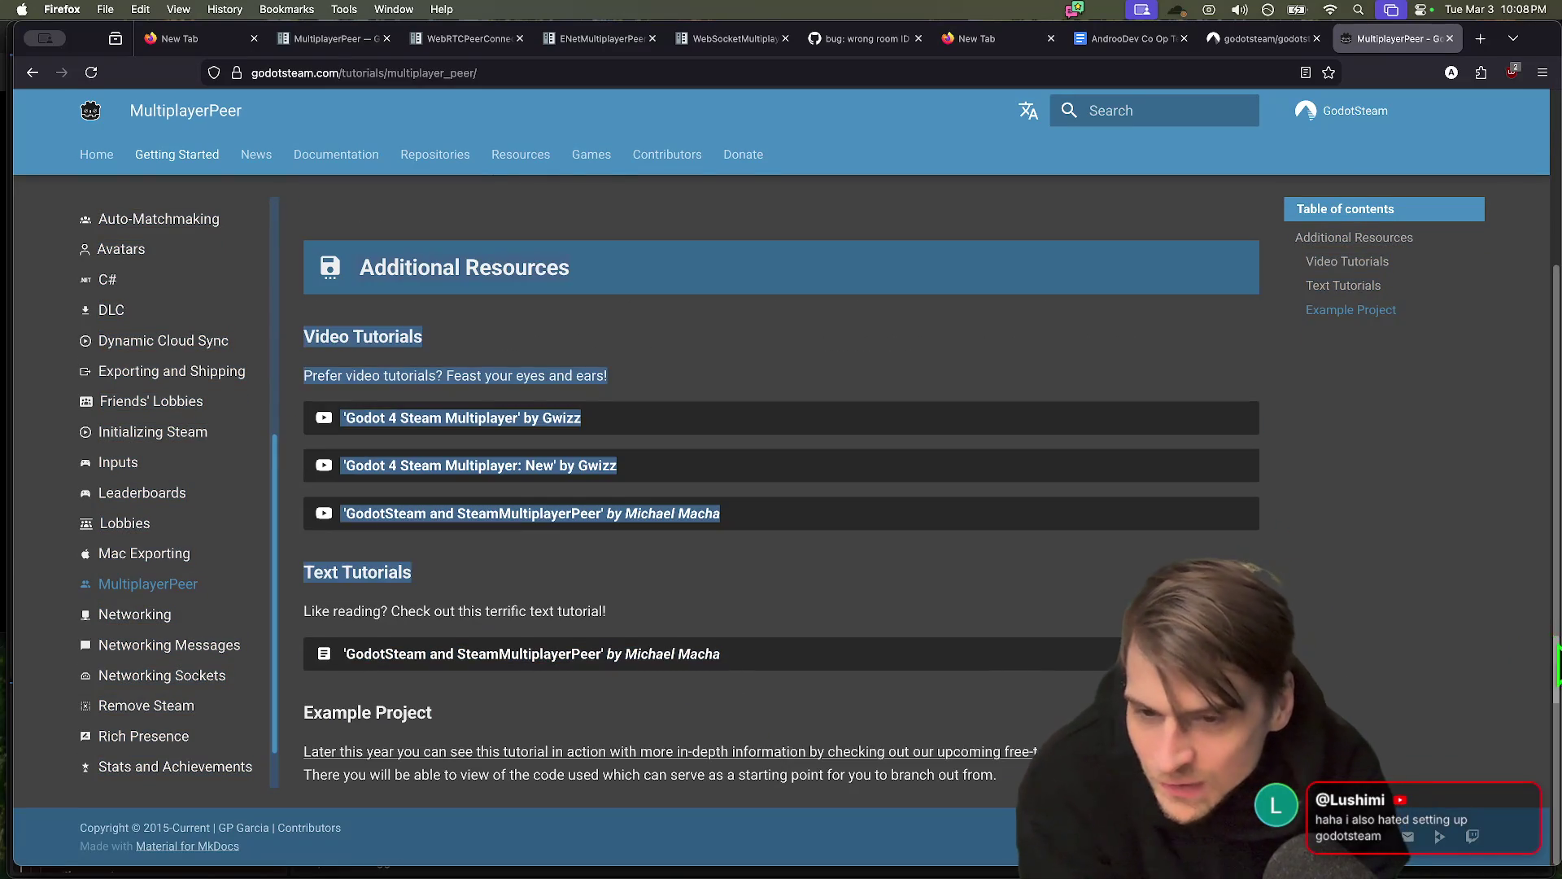
left_click(1399, 642)
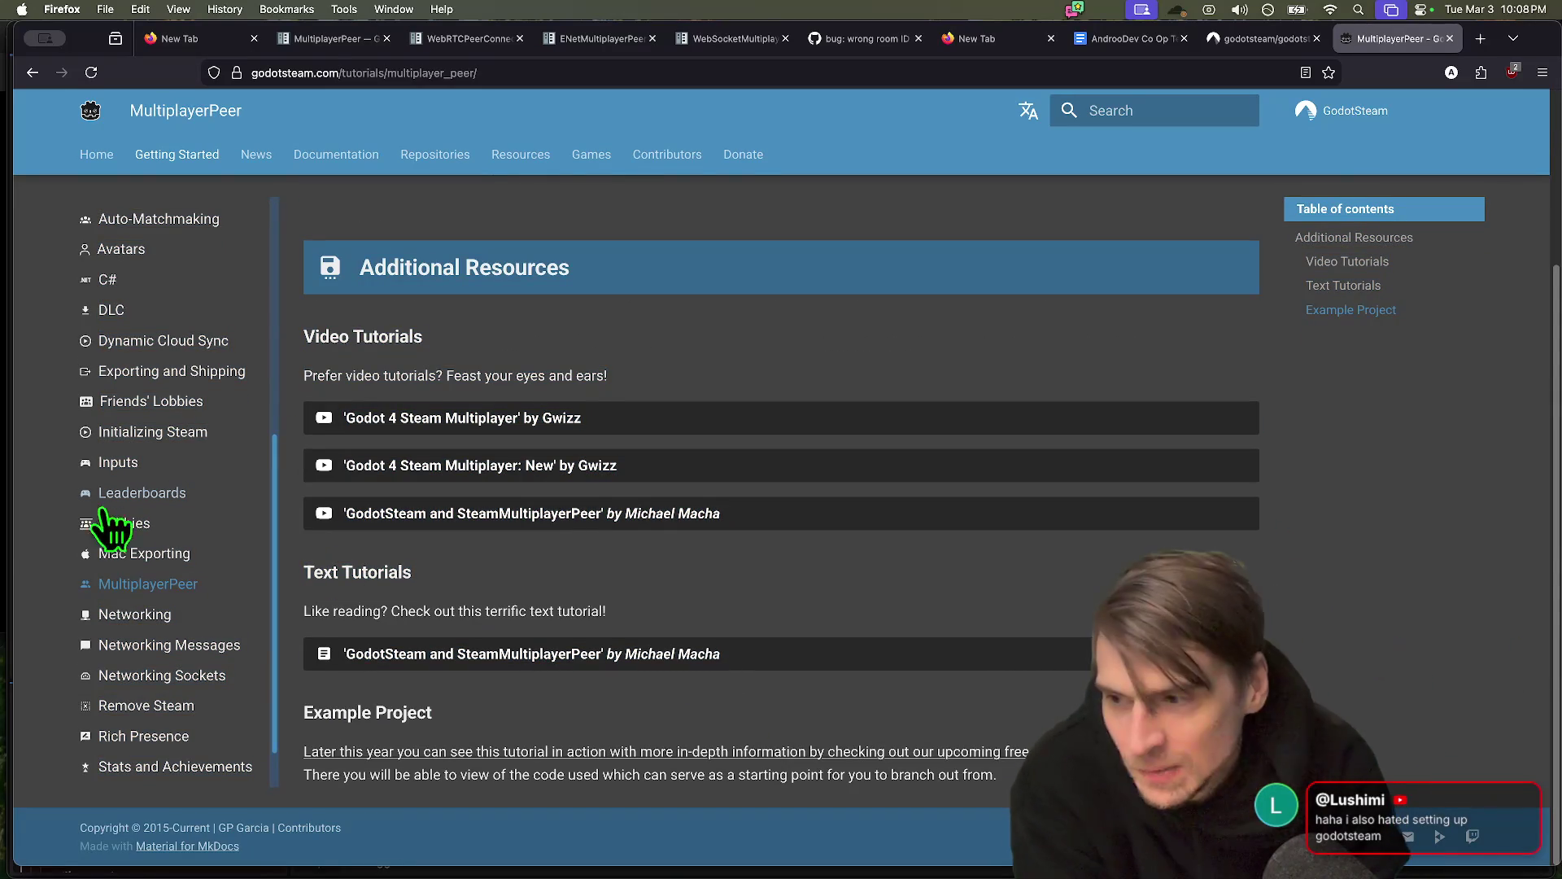
Skim the 'GodotSteam and SteamMultiplayerPeer' text tutorial in its own tab, then return to the MultiplayerPeer docs
left_click(471, 662)
scroll(423, 321, "down", 6)
scroll(428, 316, "down", 20)
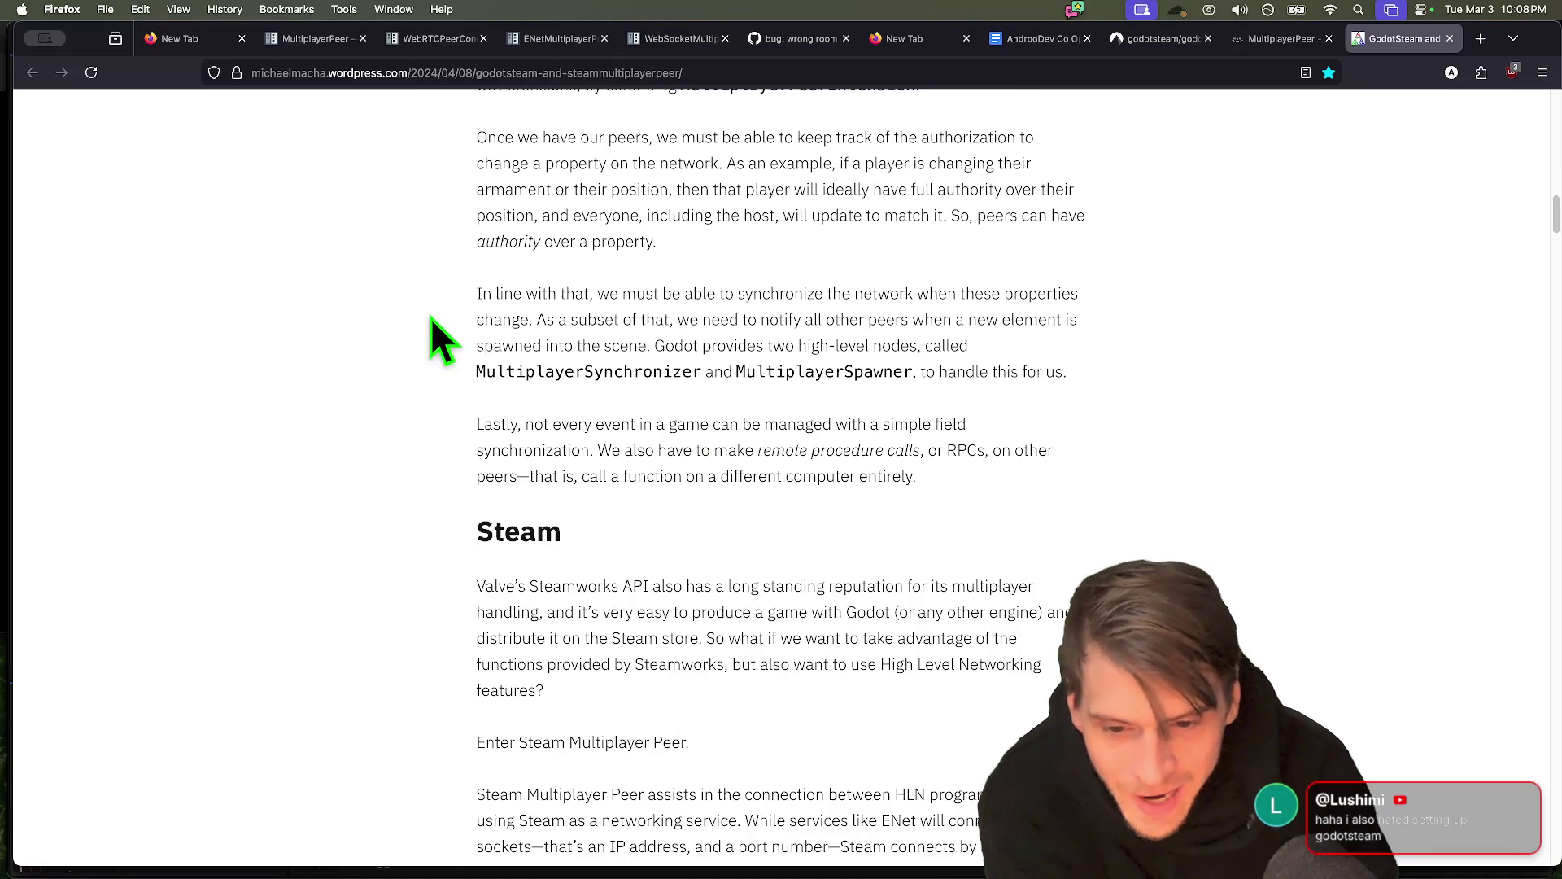
scroll(424, 314, "down", 20)
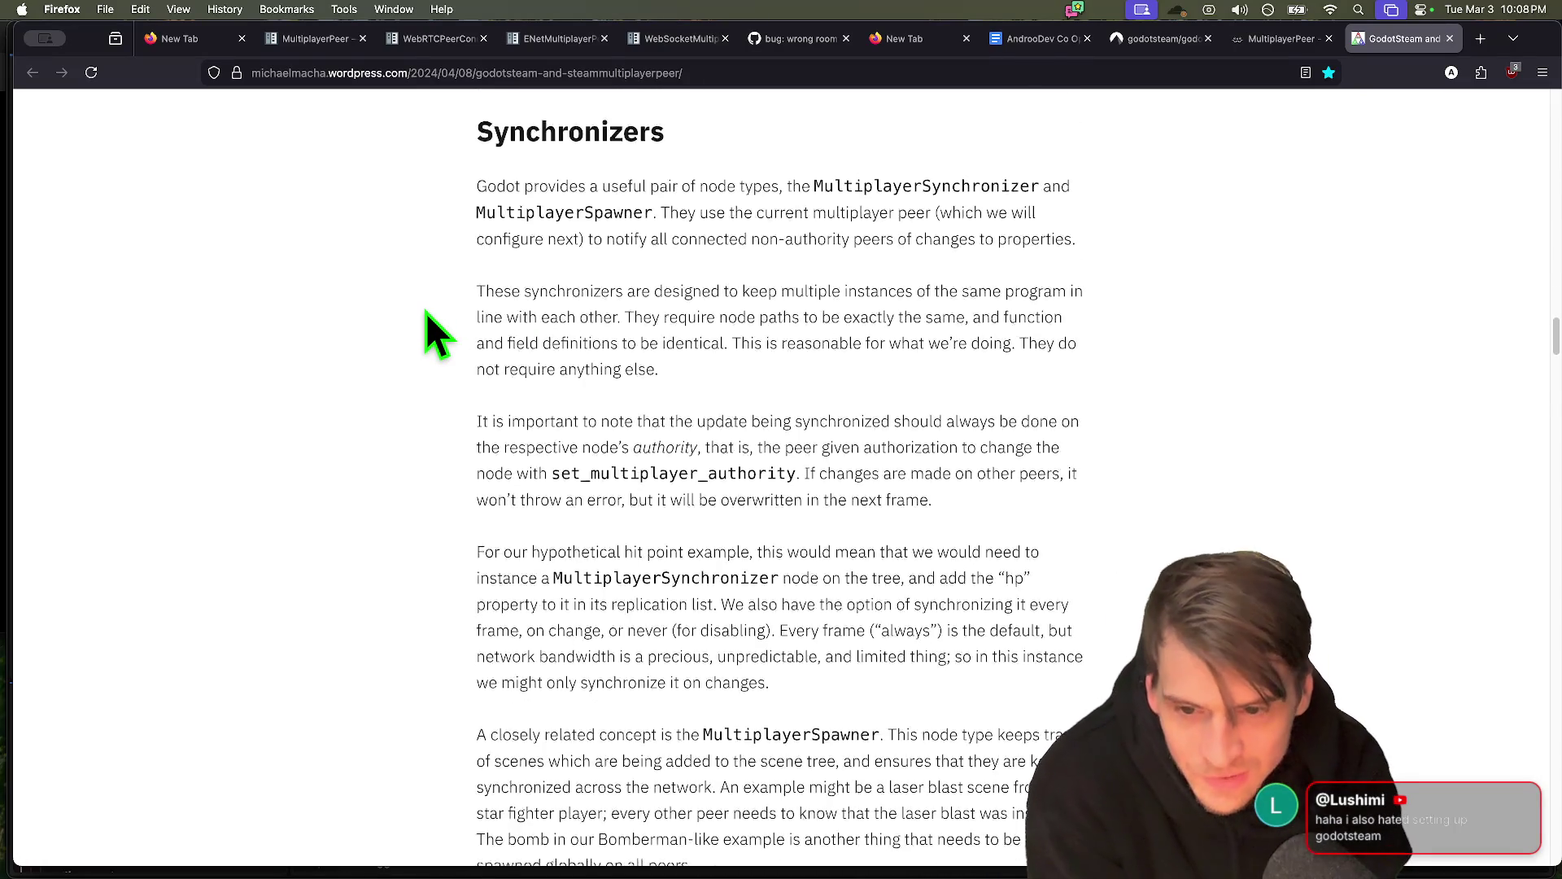
left_click(1255, 49)
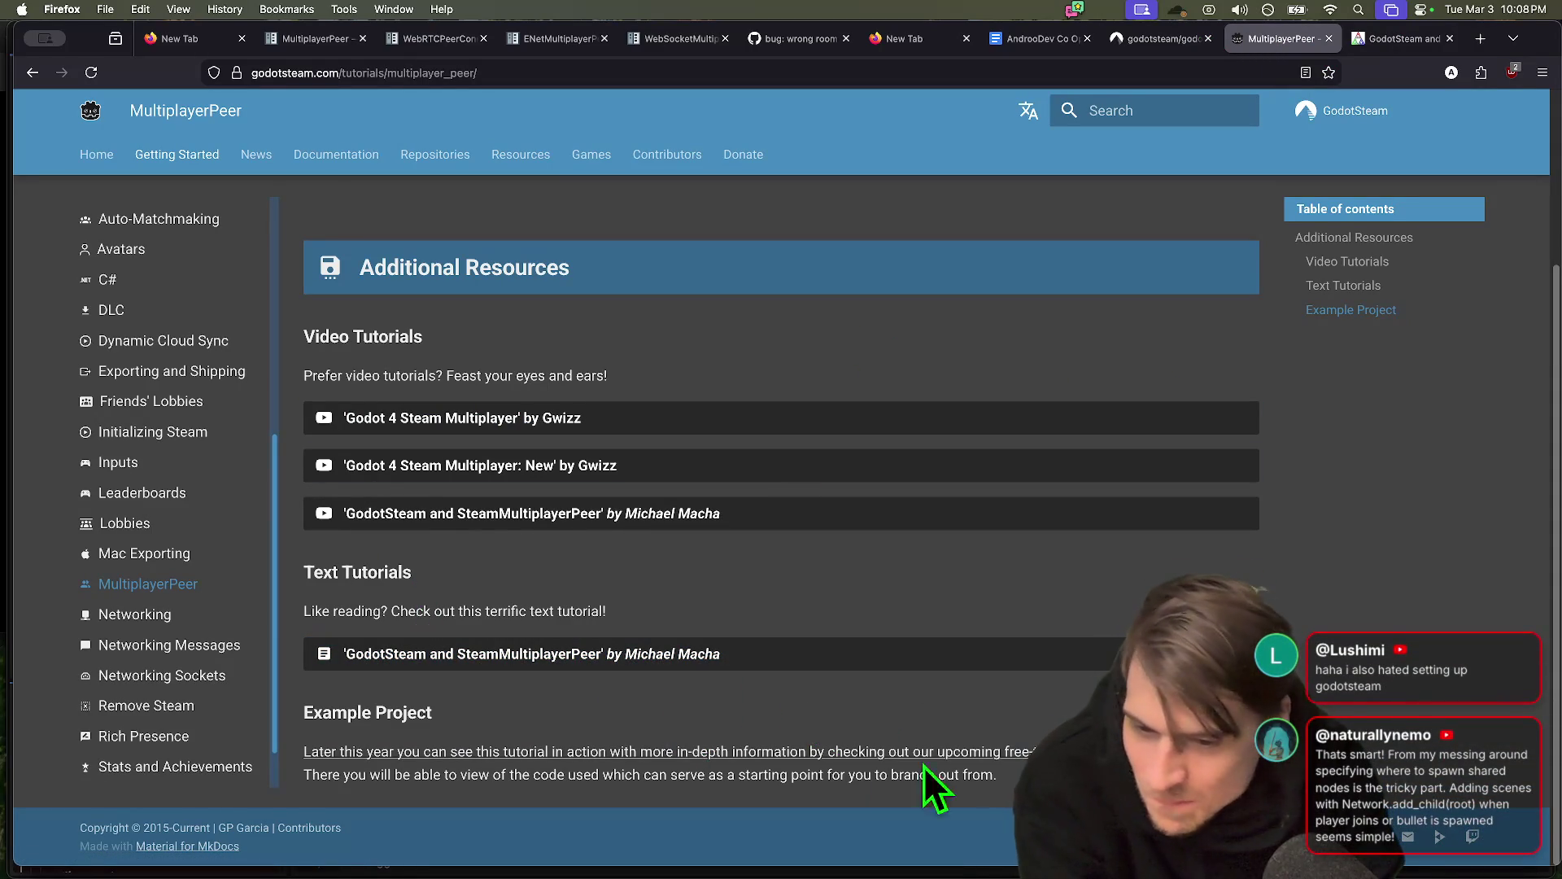
left_click(647, 813)
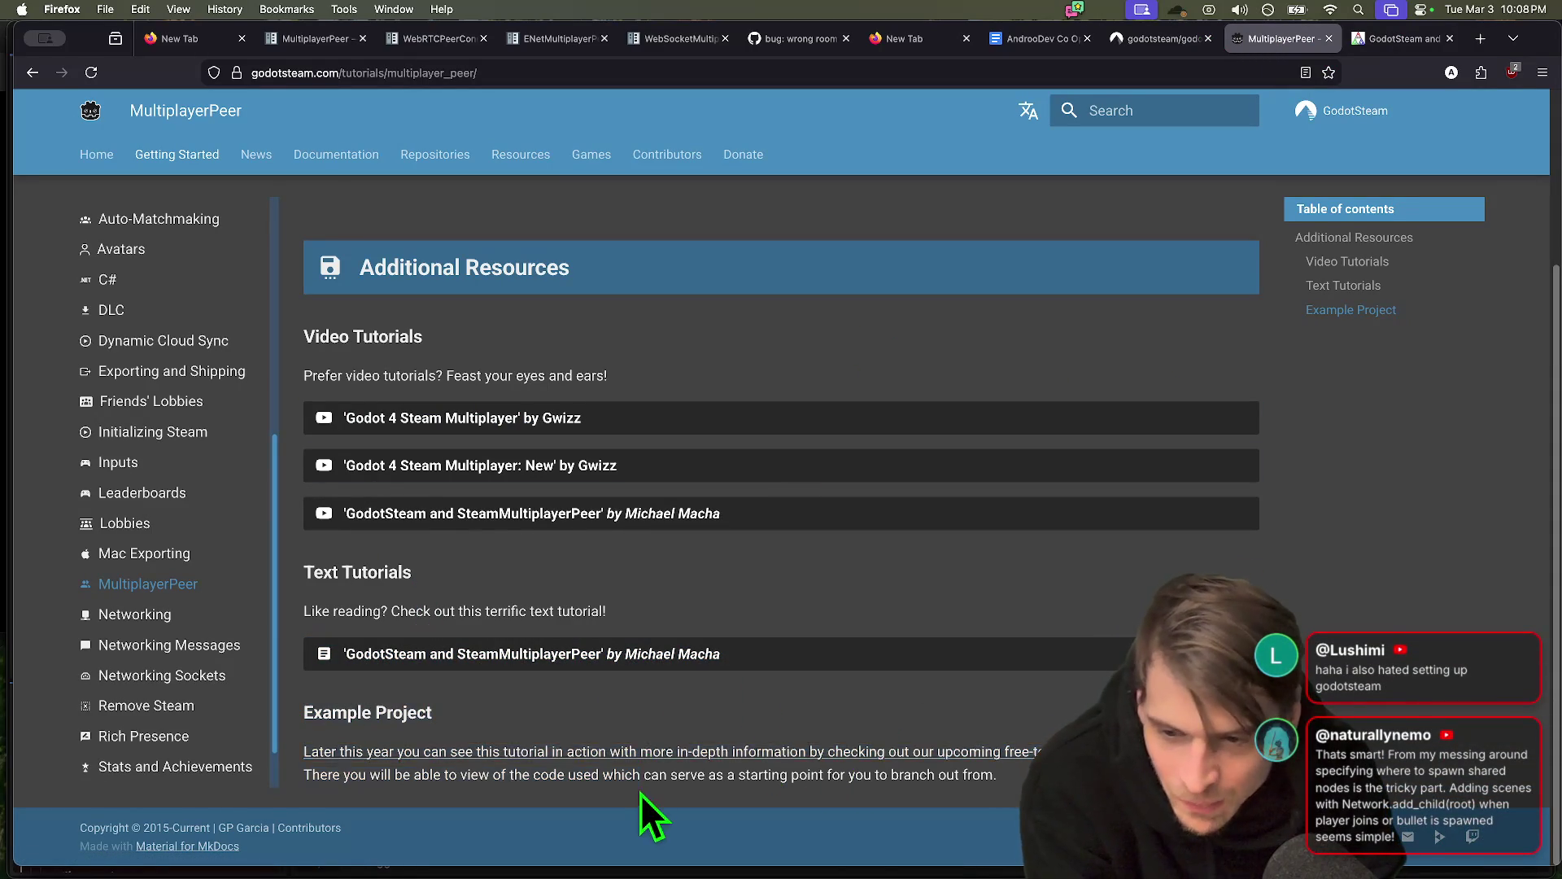
Open the Skillet example's Steam store page and browse its screenshots
left_click(497, 753)
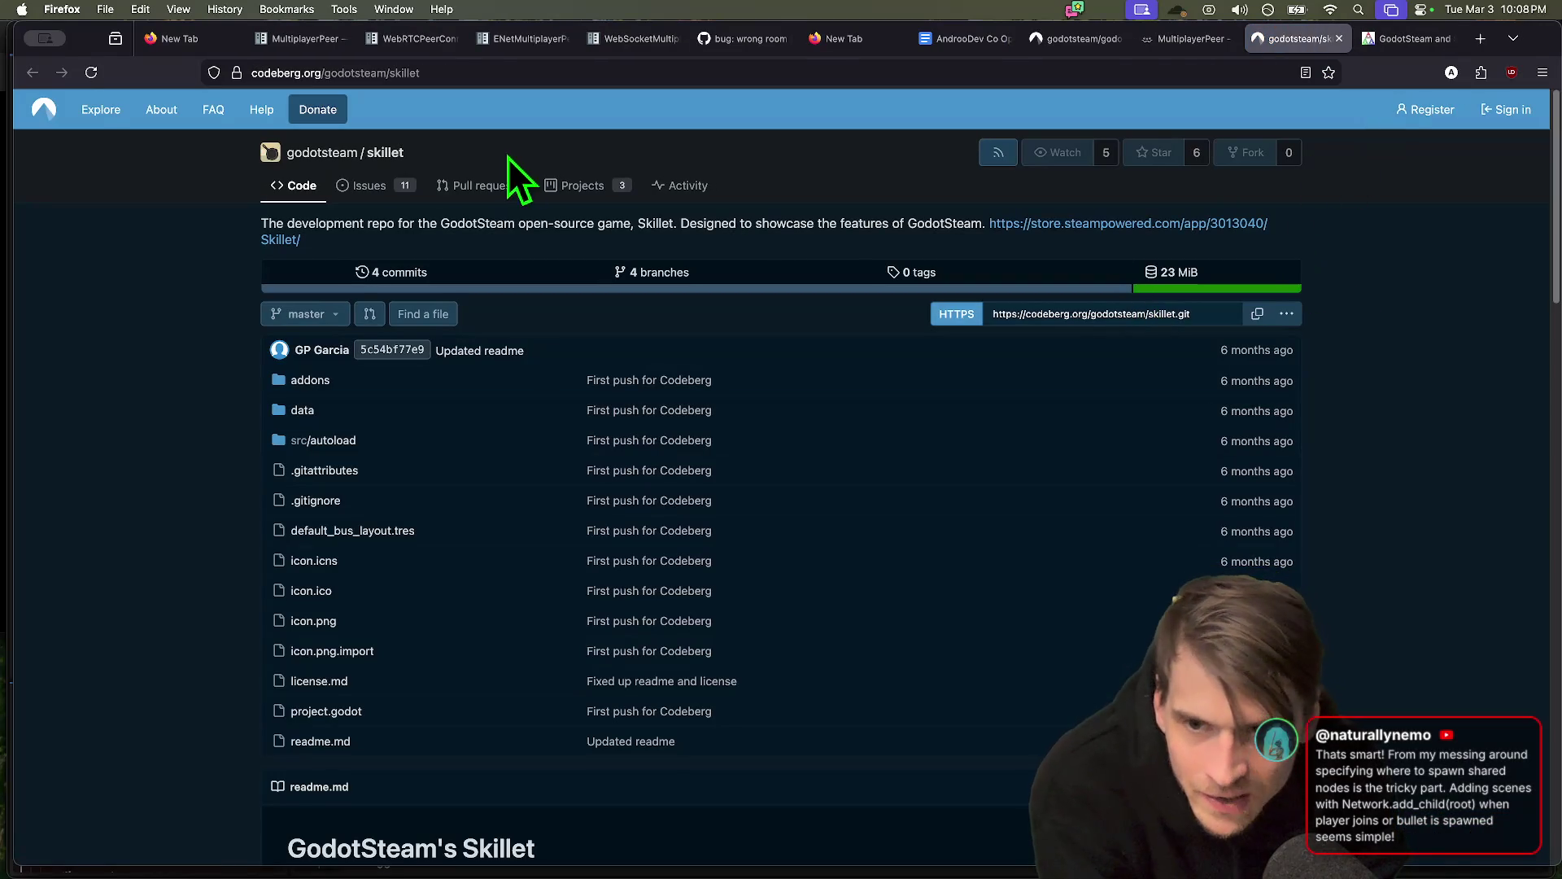
left_click(278, 238)
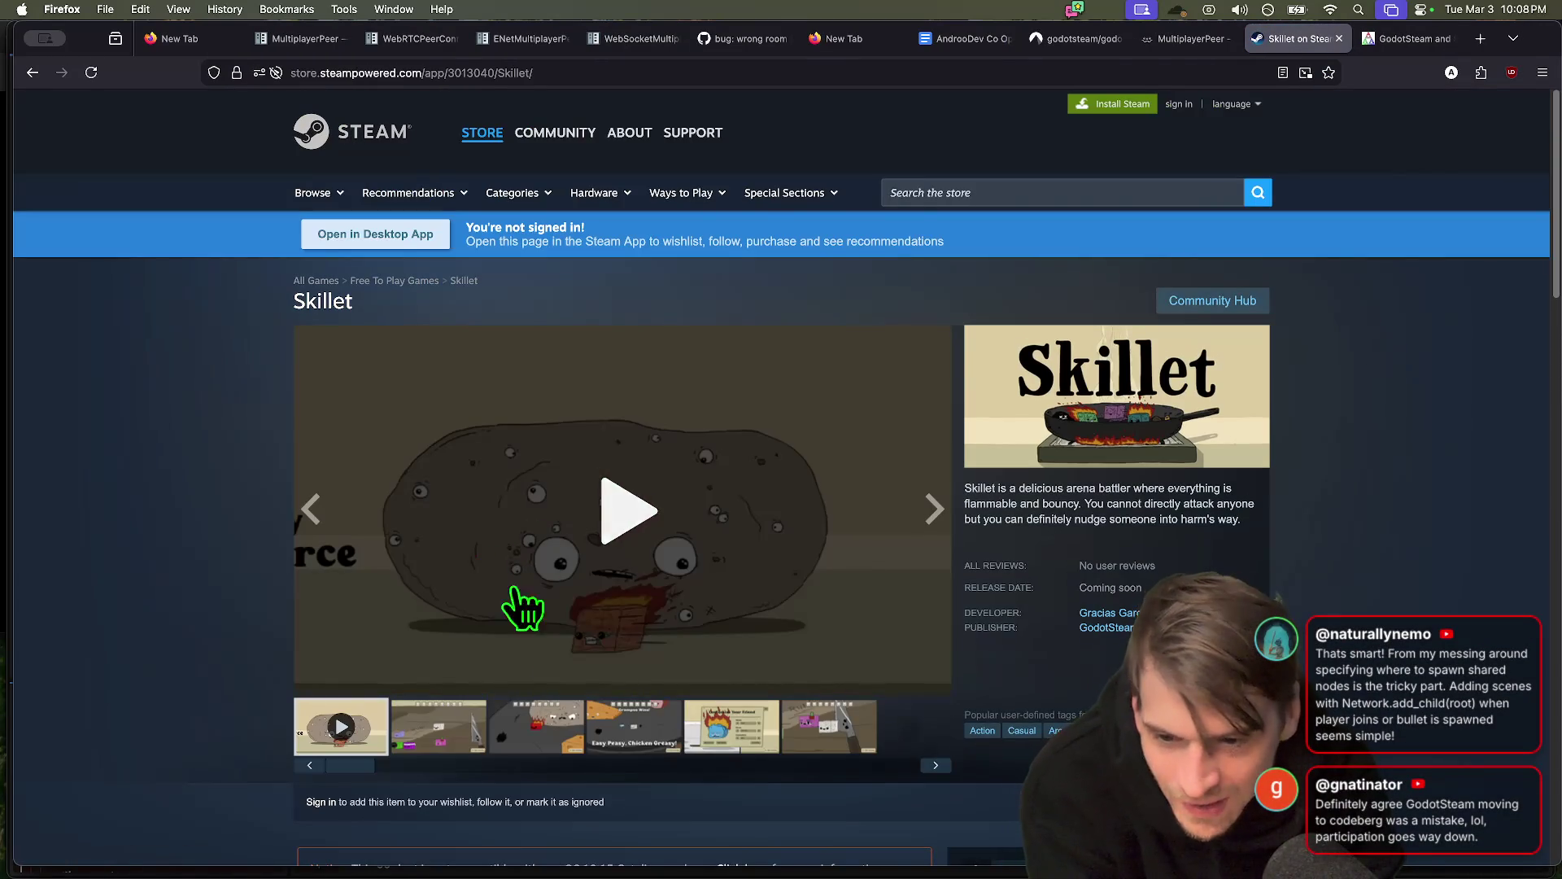
left_click(464, 732)
left_click(555, 750)
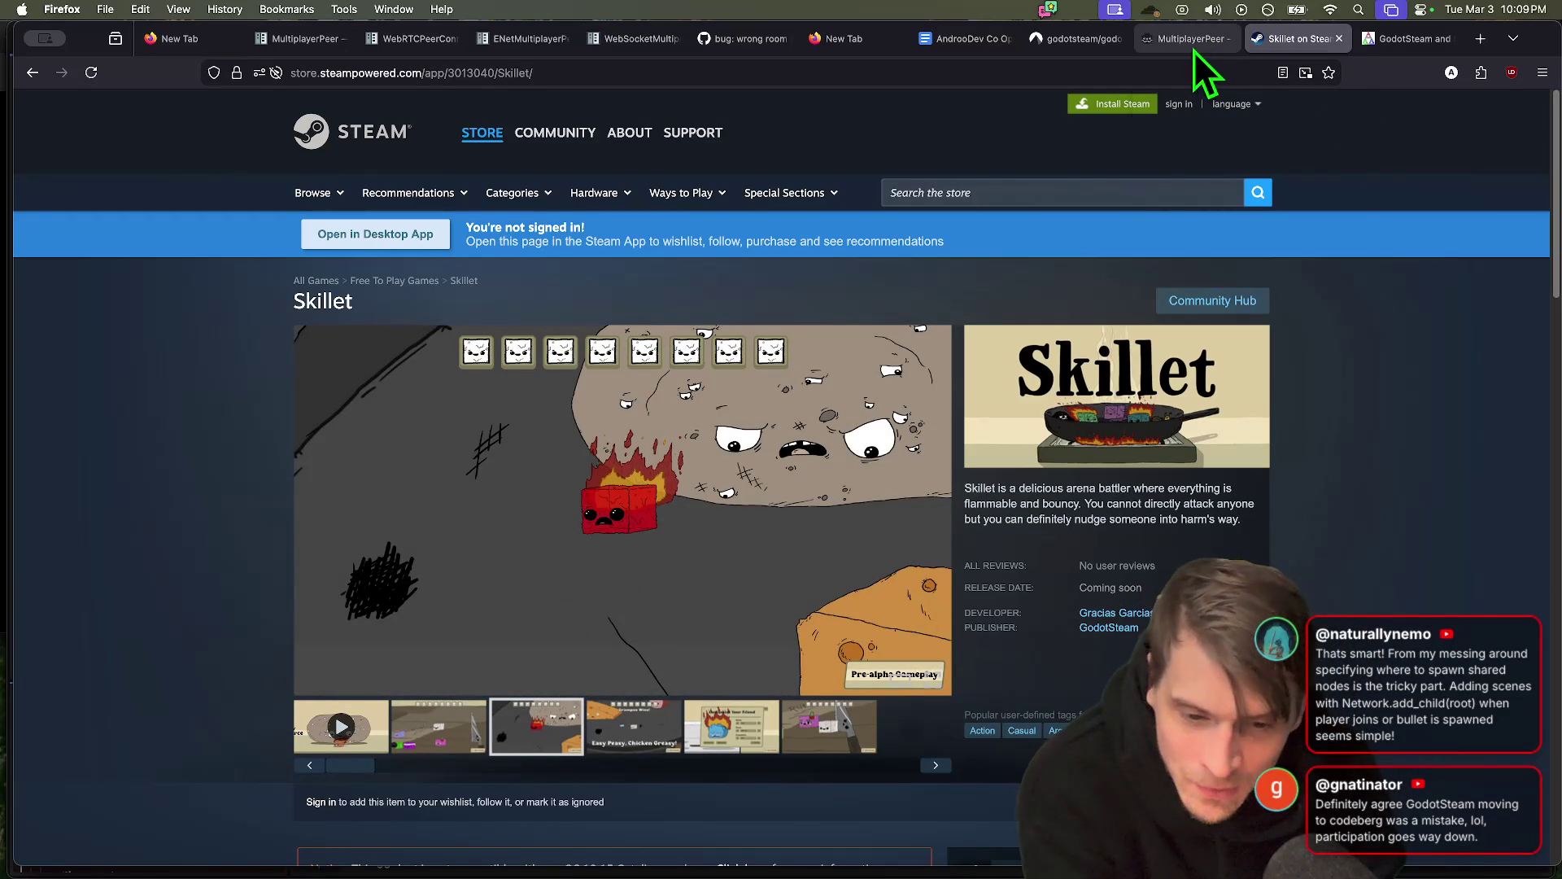
mouse_move(1195, 49)
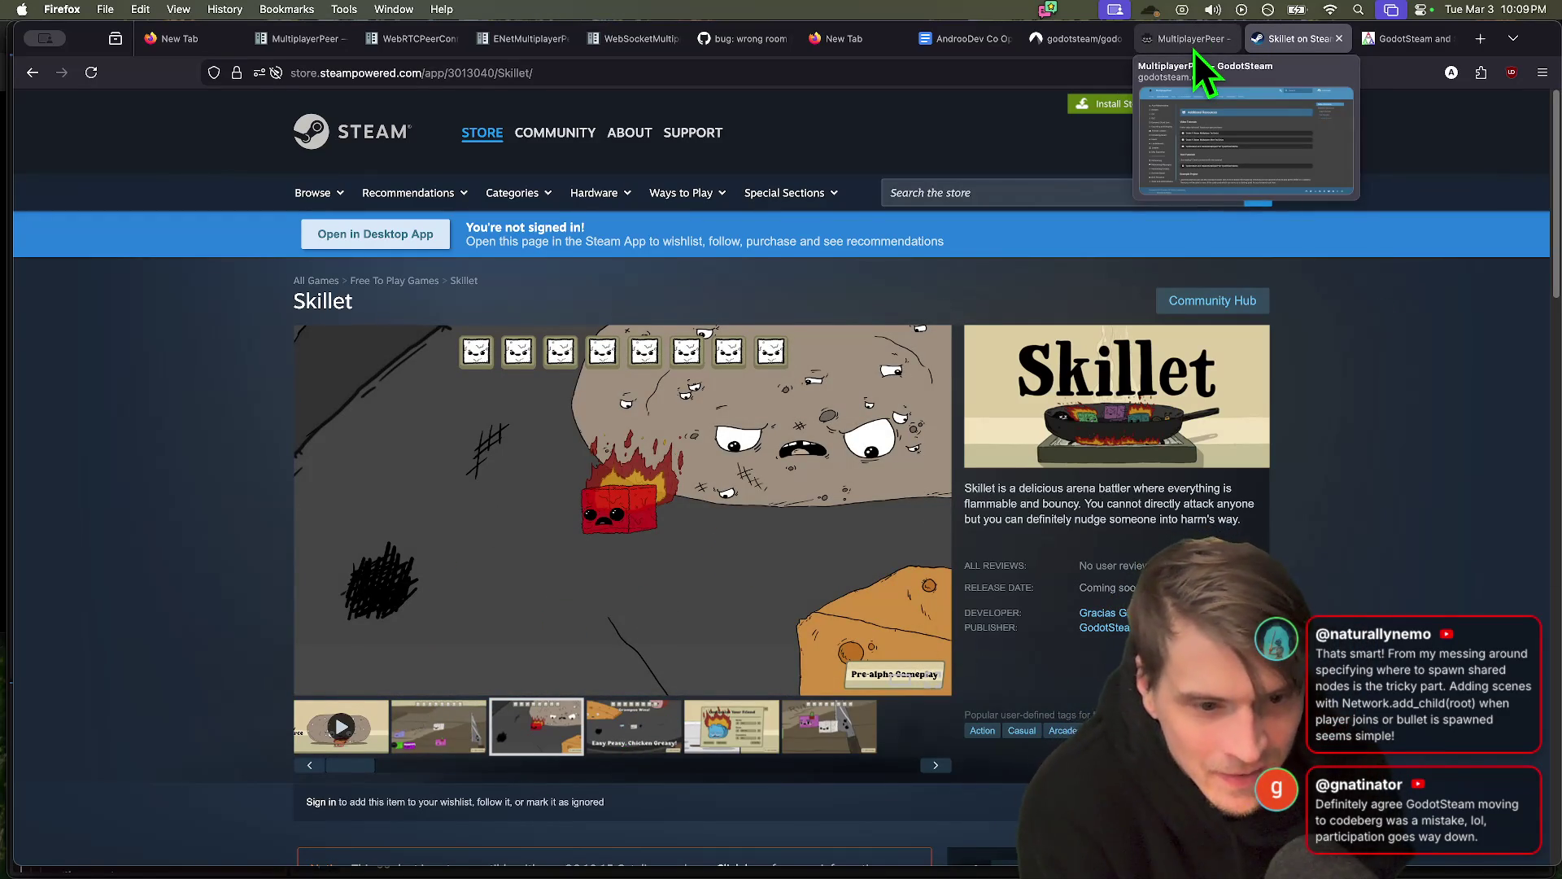
left_click(650, 730)
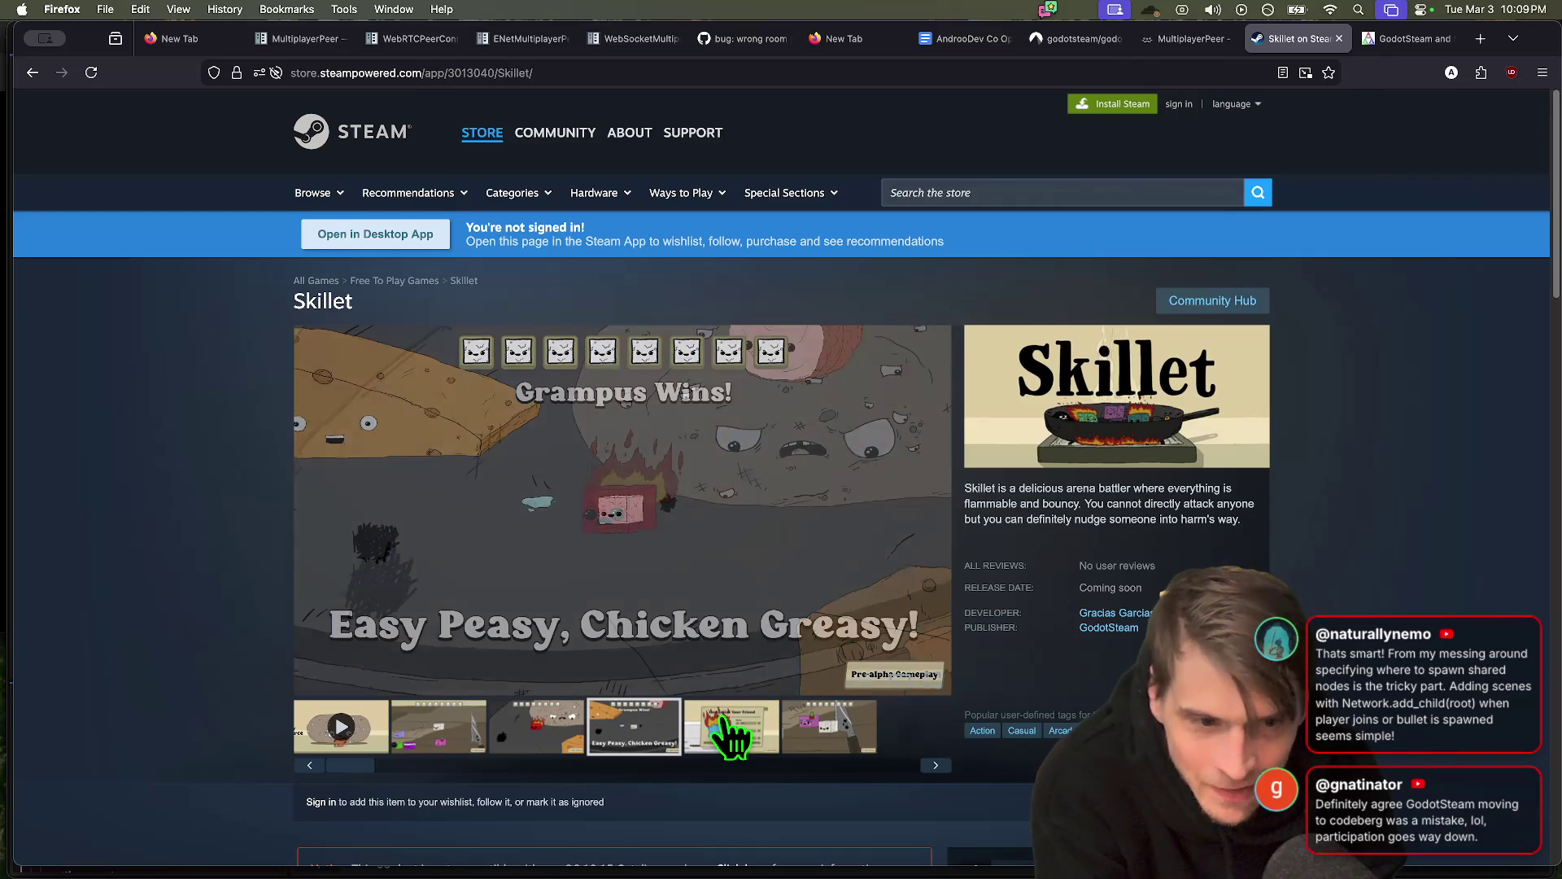
left_click(730, 735)
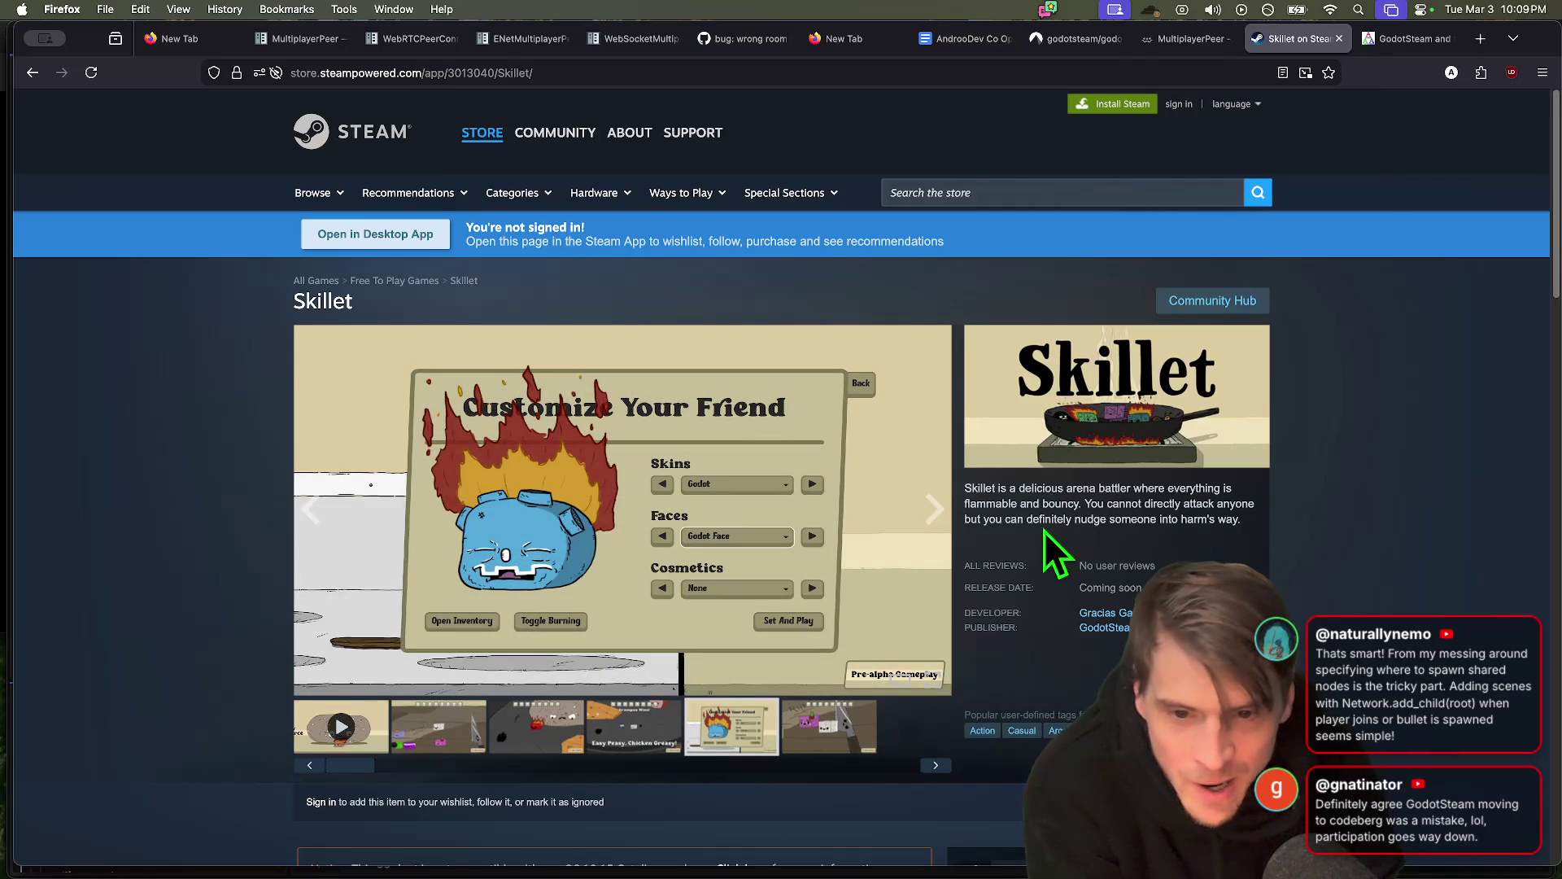
From the MultiplayerPeer tutorial, open the Skillet repository and read through its readme
left_click(1165, 30)
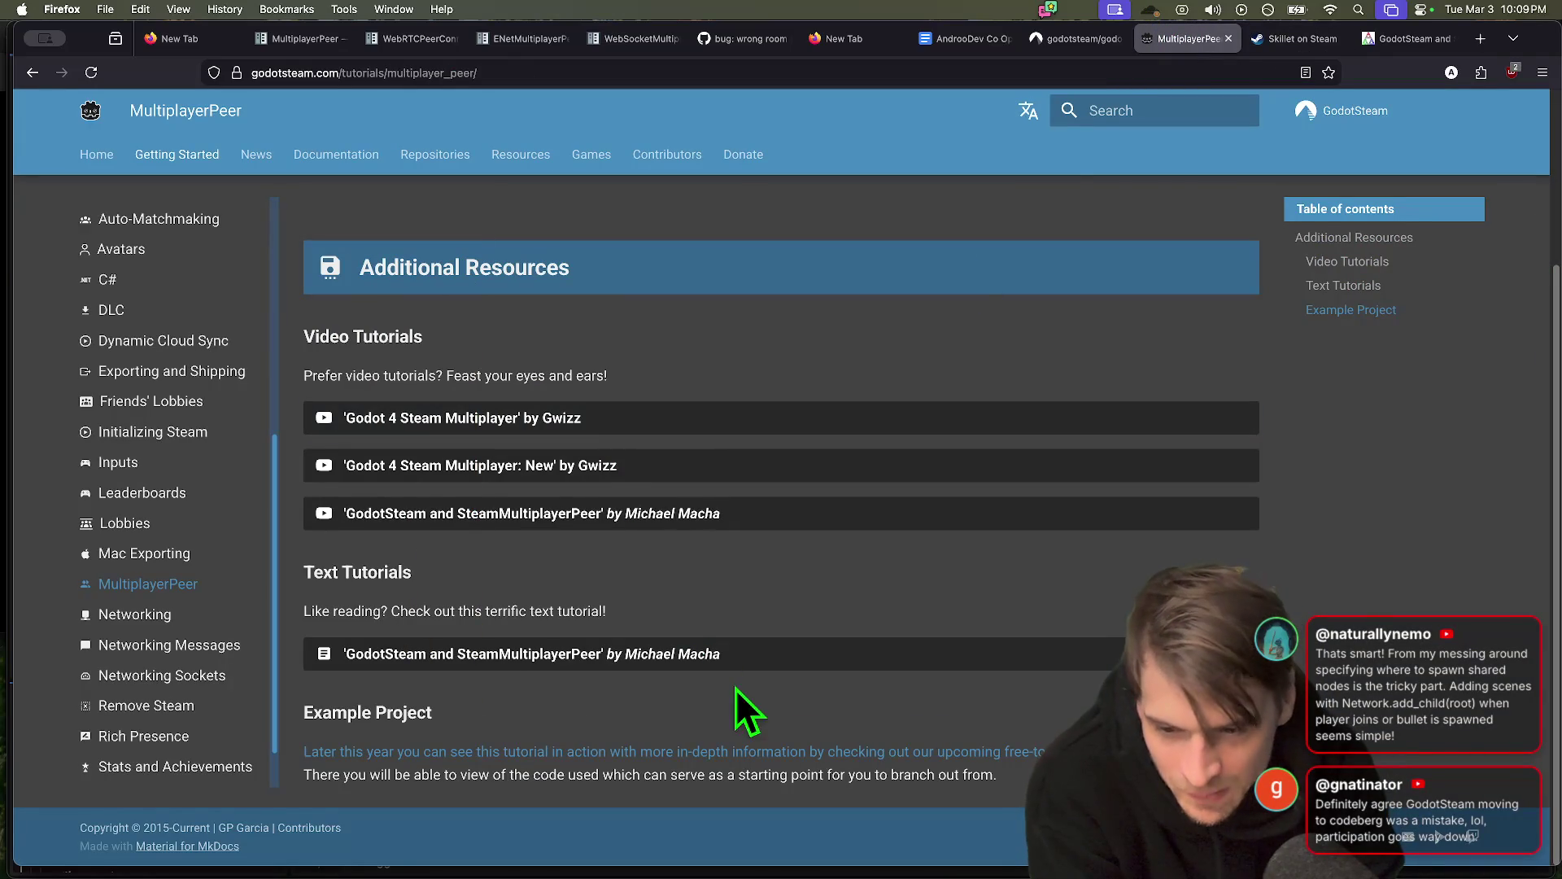
left_click_drag(1057, 688, 1252, 313)
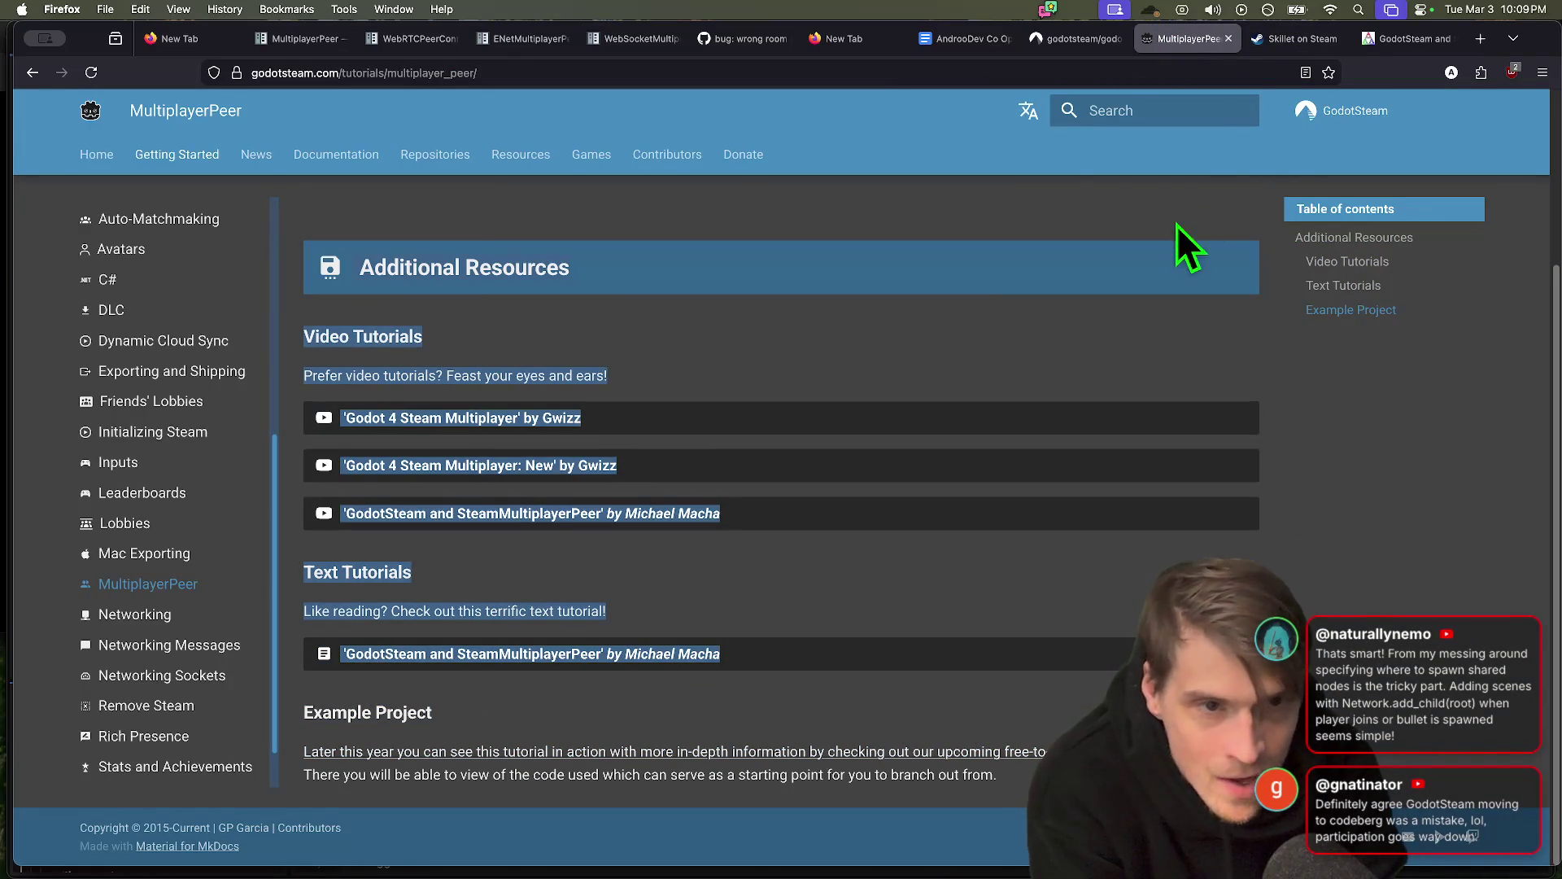
left_click(736, 749)
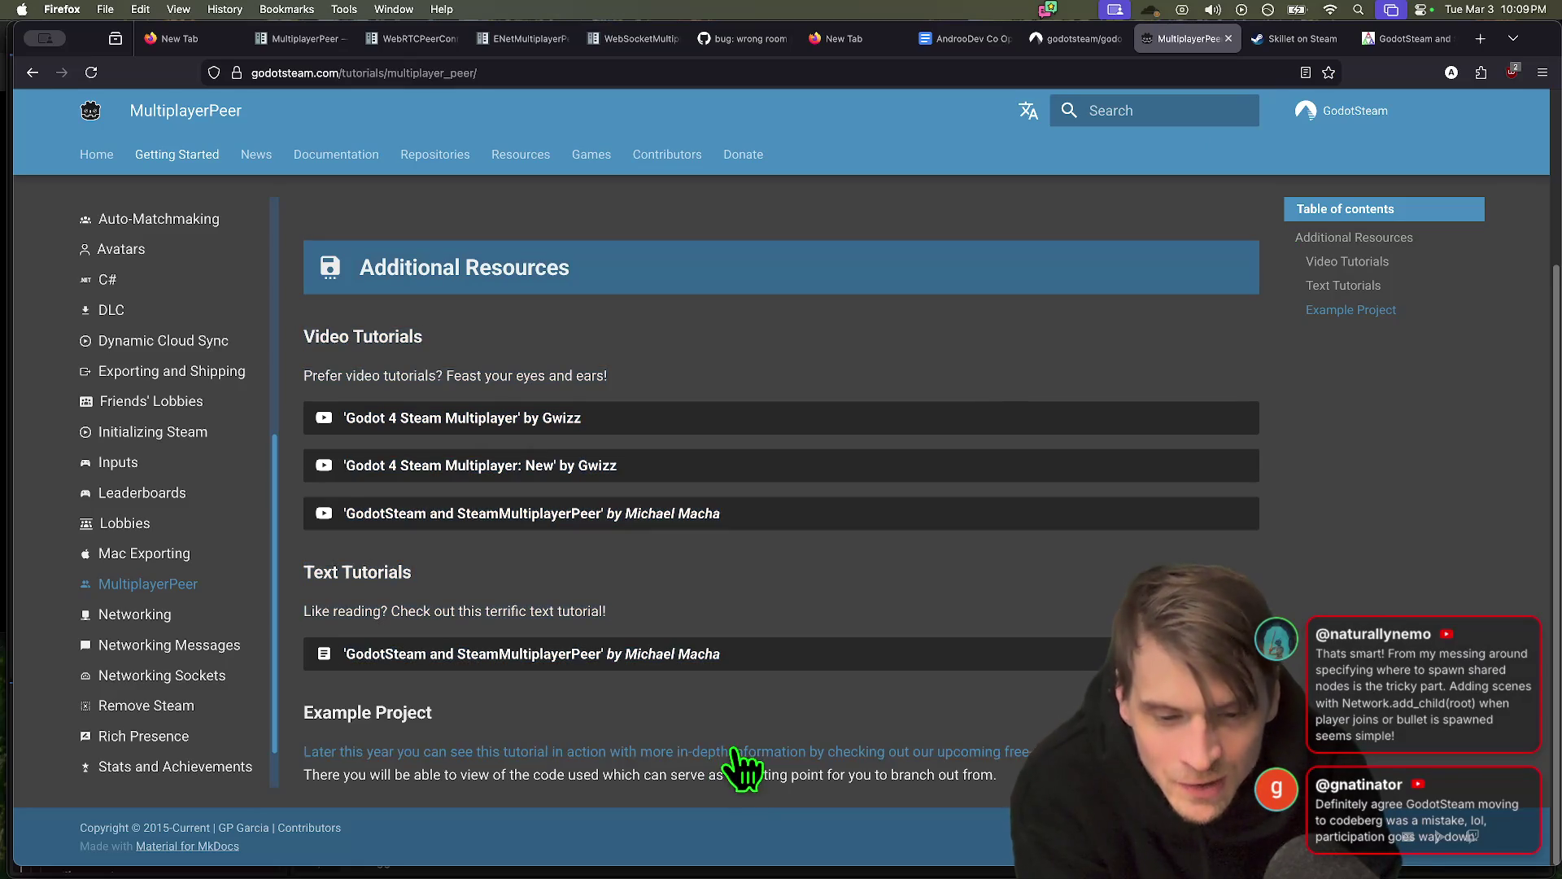
scroll(947, 484, "down", 10)
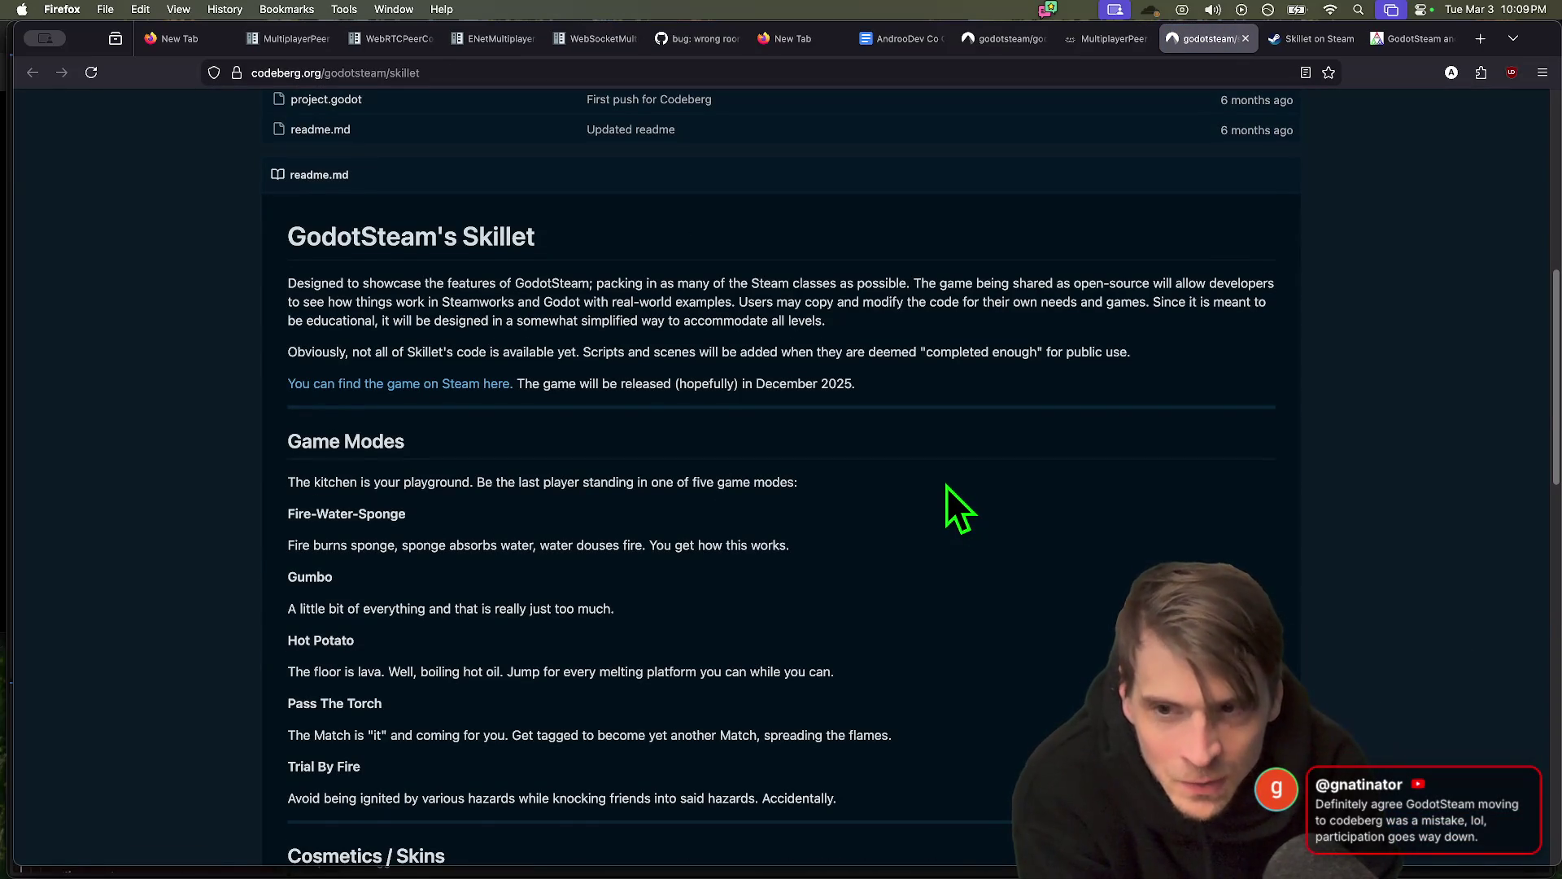
scroll(945, 486, "down", 6)
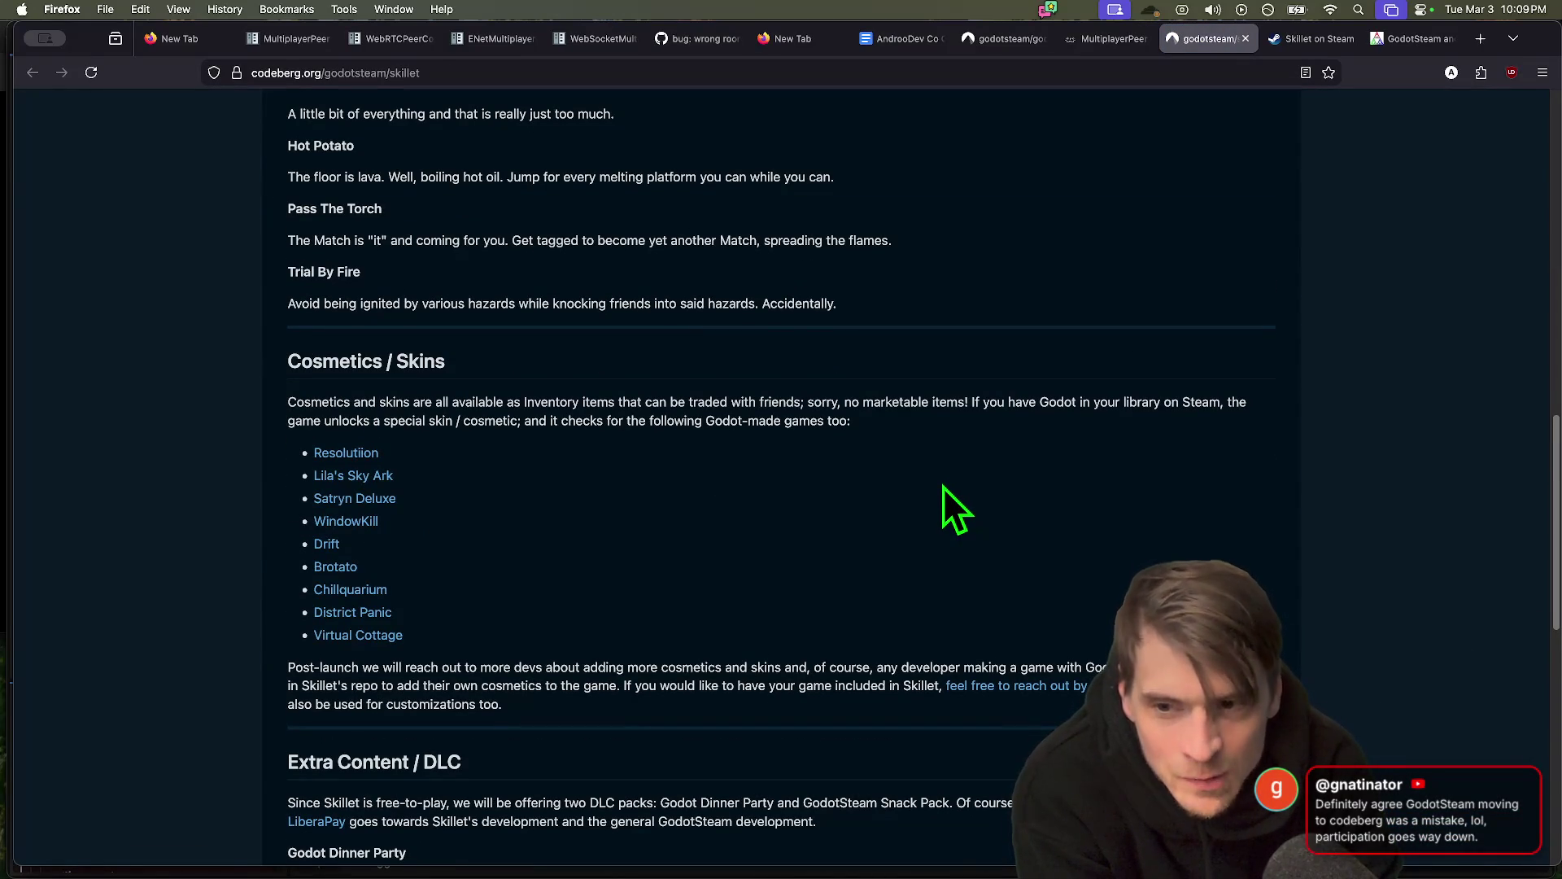
scroll(943, 487, "down", 6)
scroll(939, 488, "down", 3)
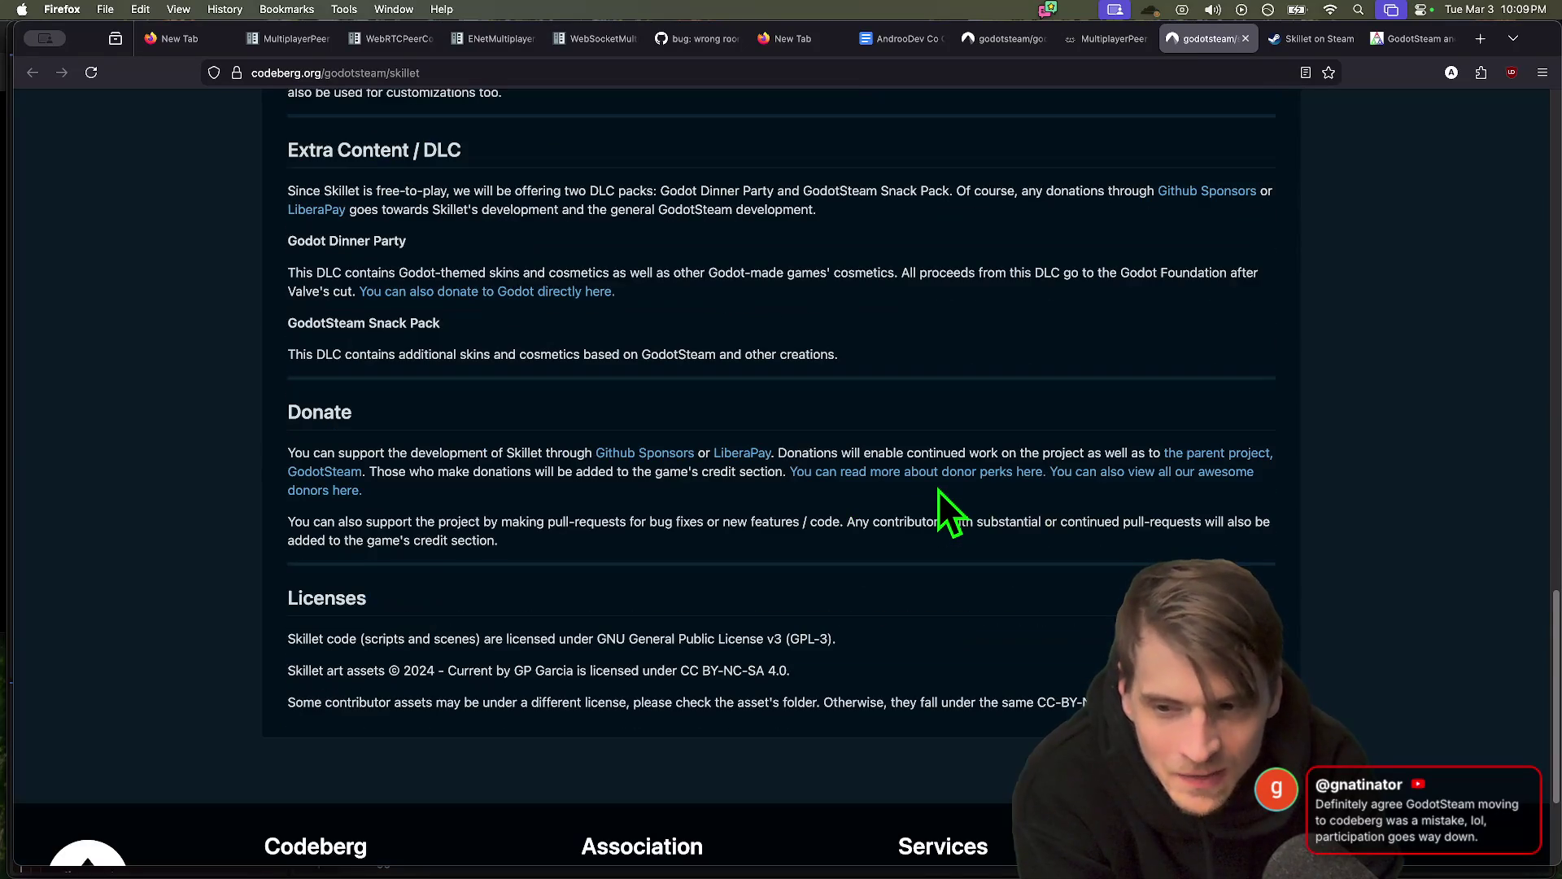
scroll(930, 496, "up", 10)
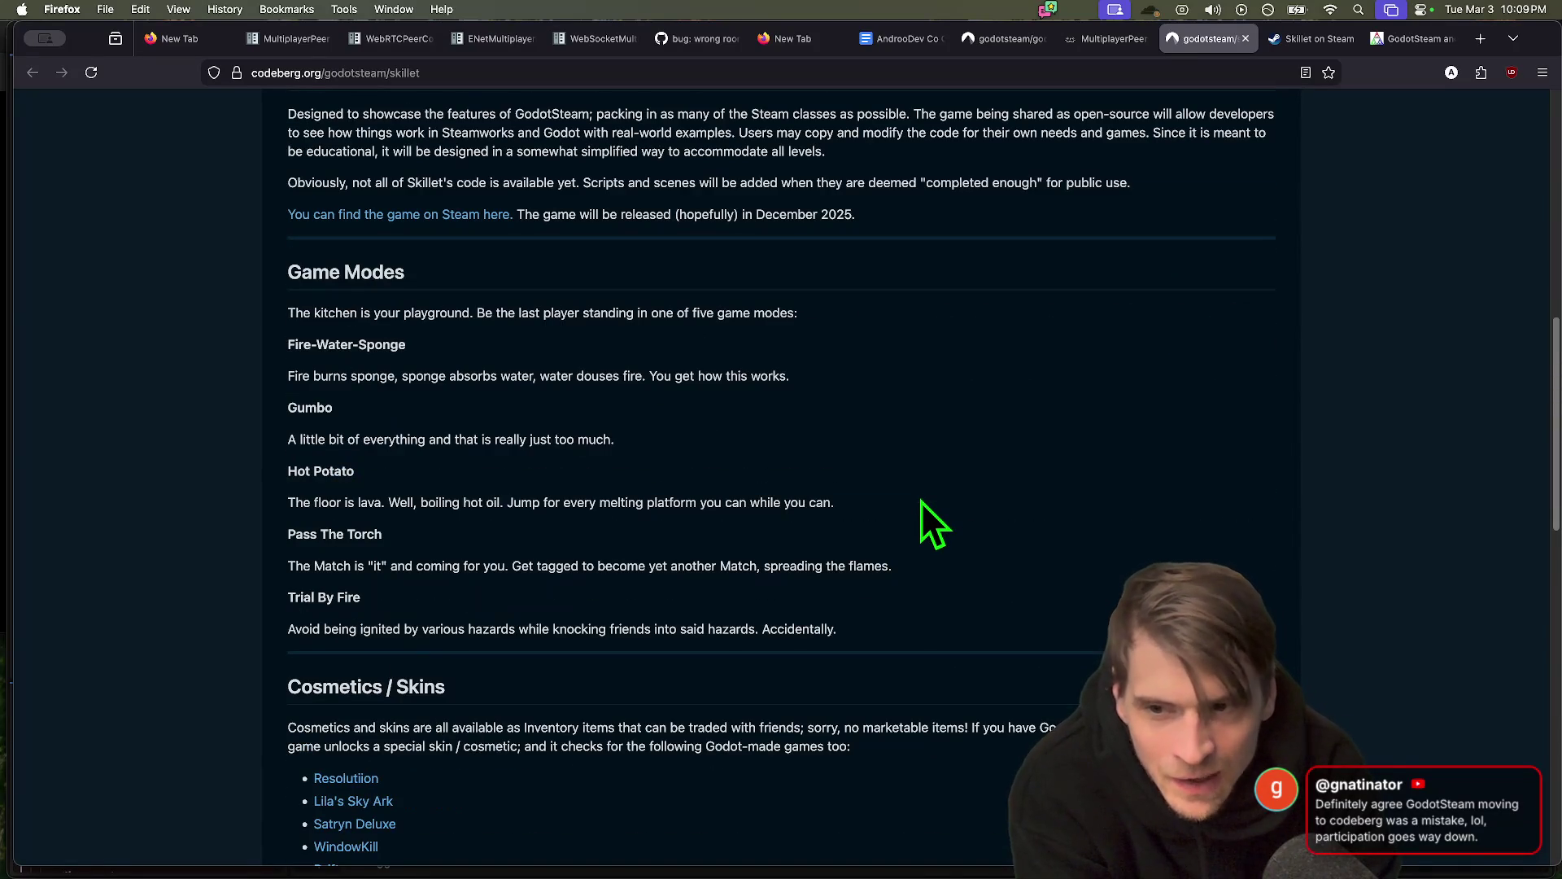
scroll(920, 501, "up", 6)
scroll(442, 701, "up", 3)
Dismiss the page context menu and Save Page dialog, then return to the godotsteam repository tab
right_click(471, 501)
key("Escape")
key("super+s")
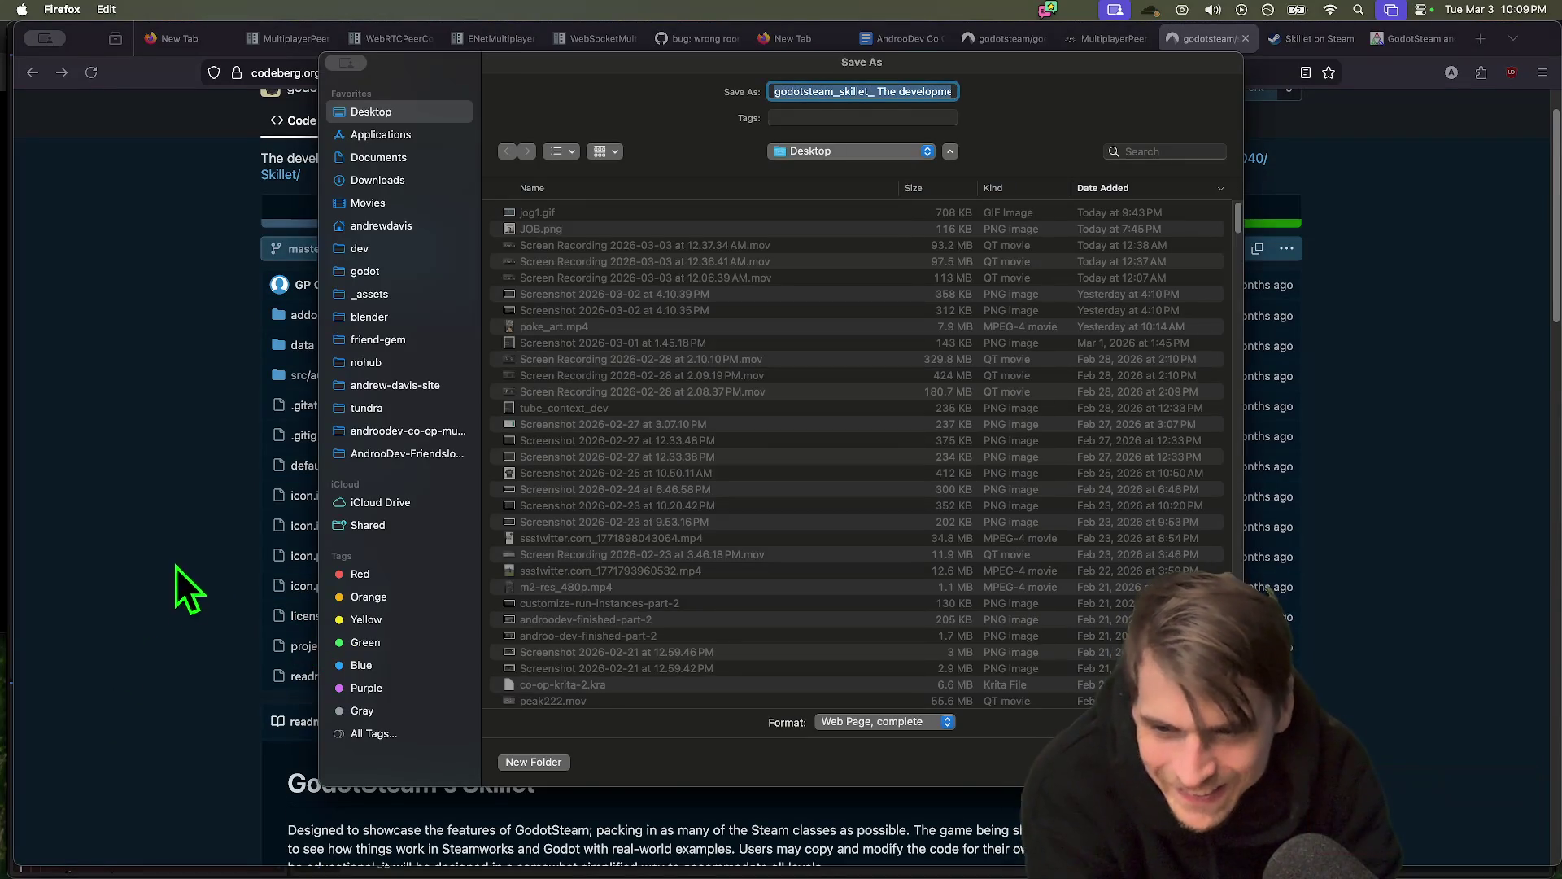
key("Escape")
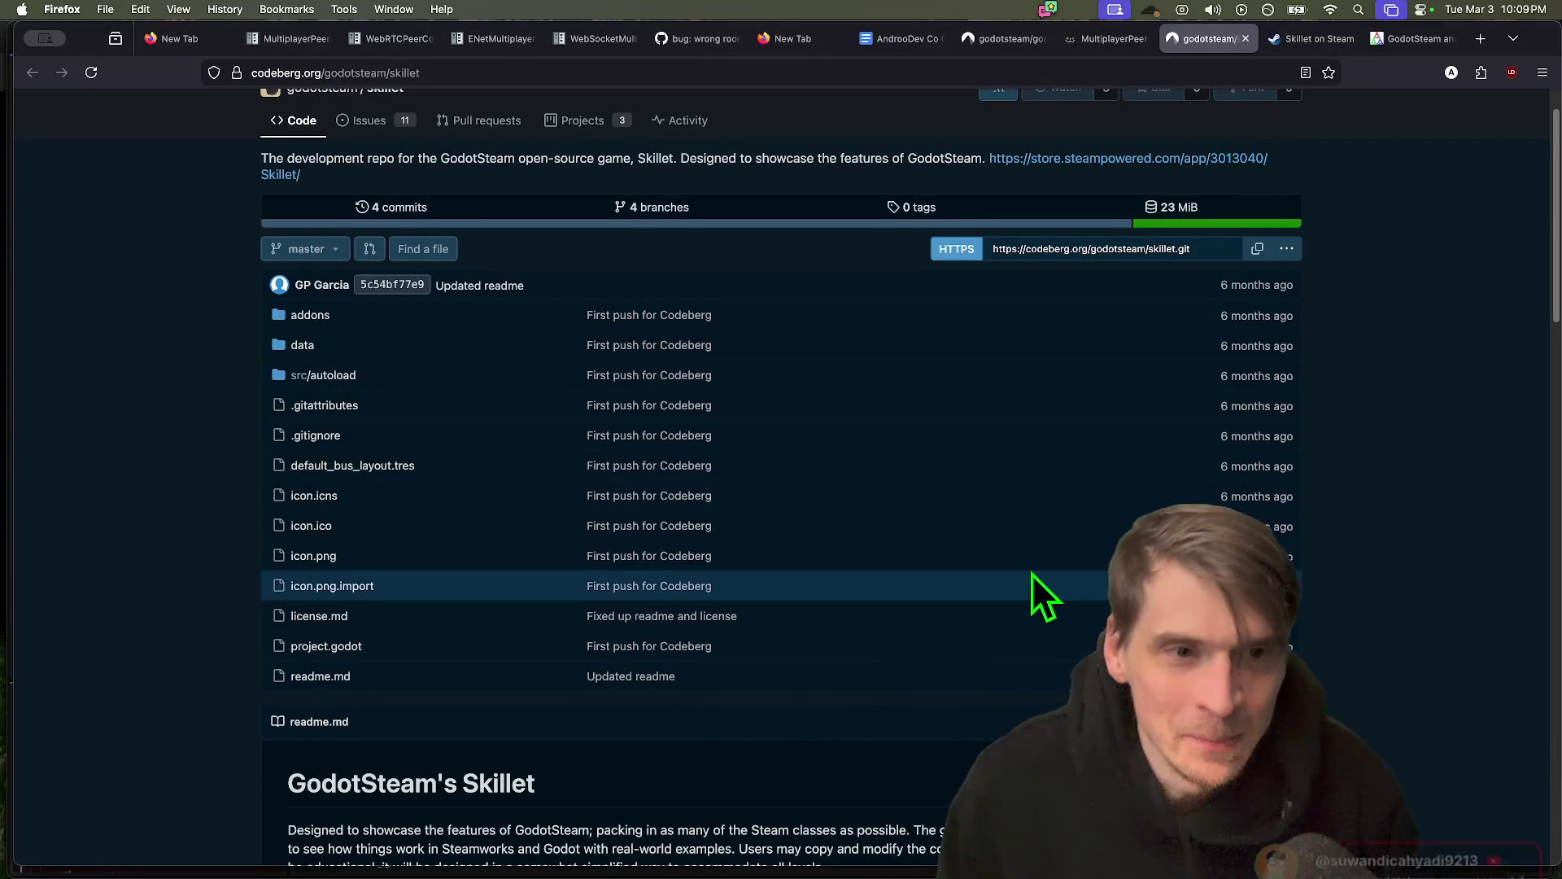
scroll(1032, 573, "down", 5)
key("ctrl+shift+Tab")
key("ctrl+shift+Tab")
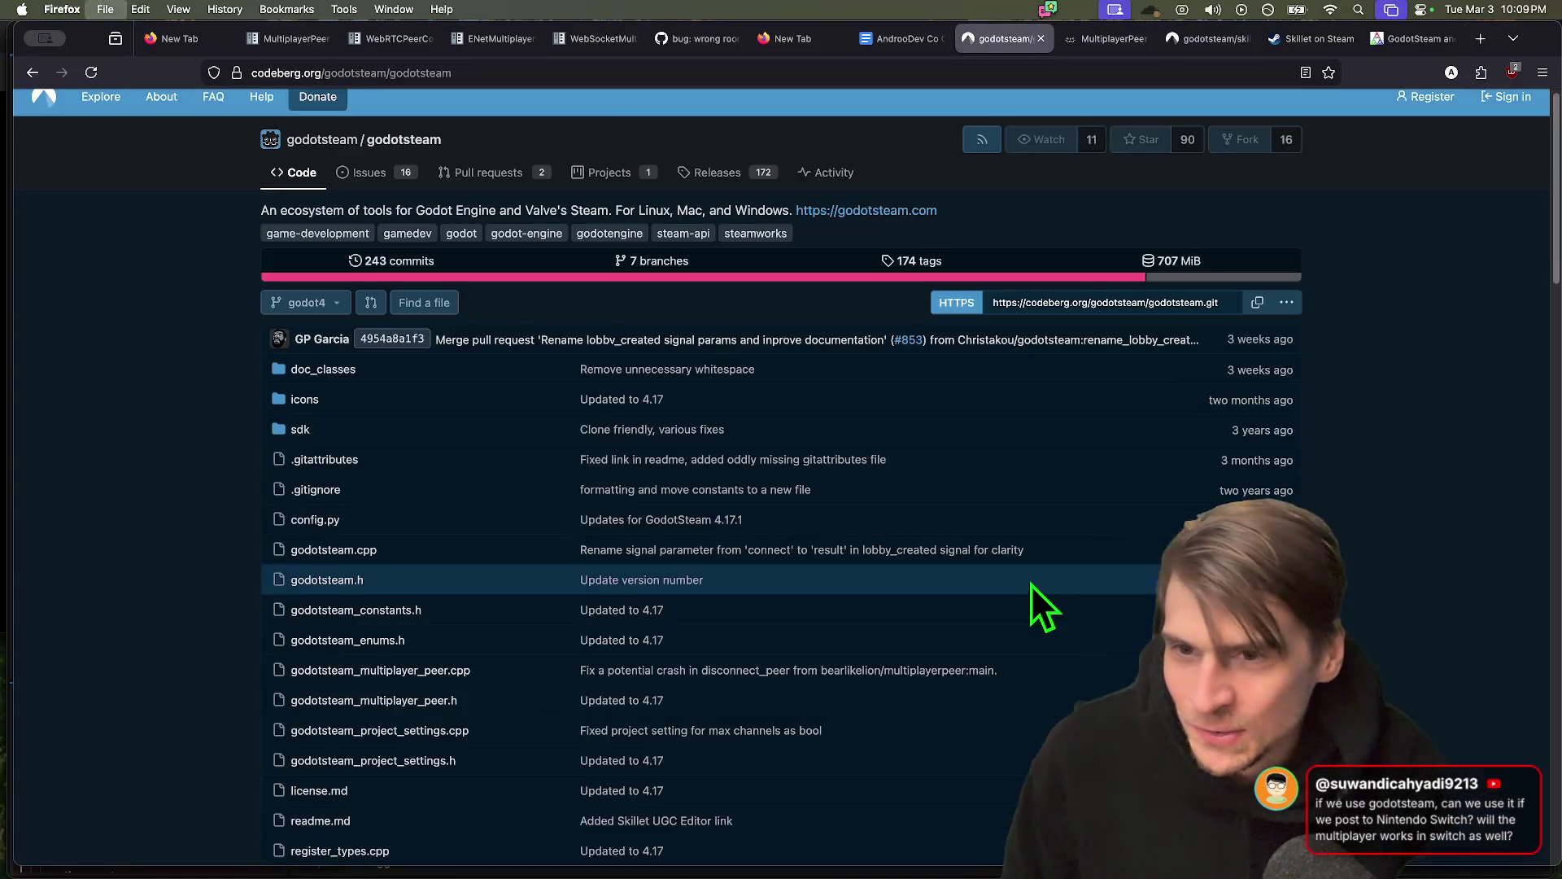
Search 'godot' in a new tab, then switch to another Godot docs tab
key("ctrl+t")
type("godot")
key("Return")
key("ctrl+Tab")
key("ctrl+Tab")
key("ctrl+Tab")
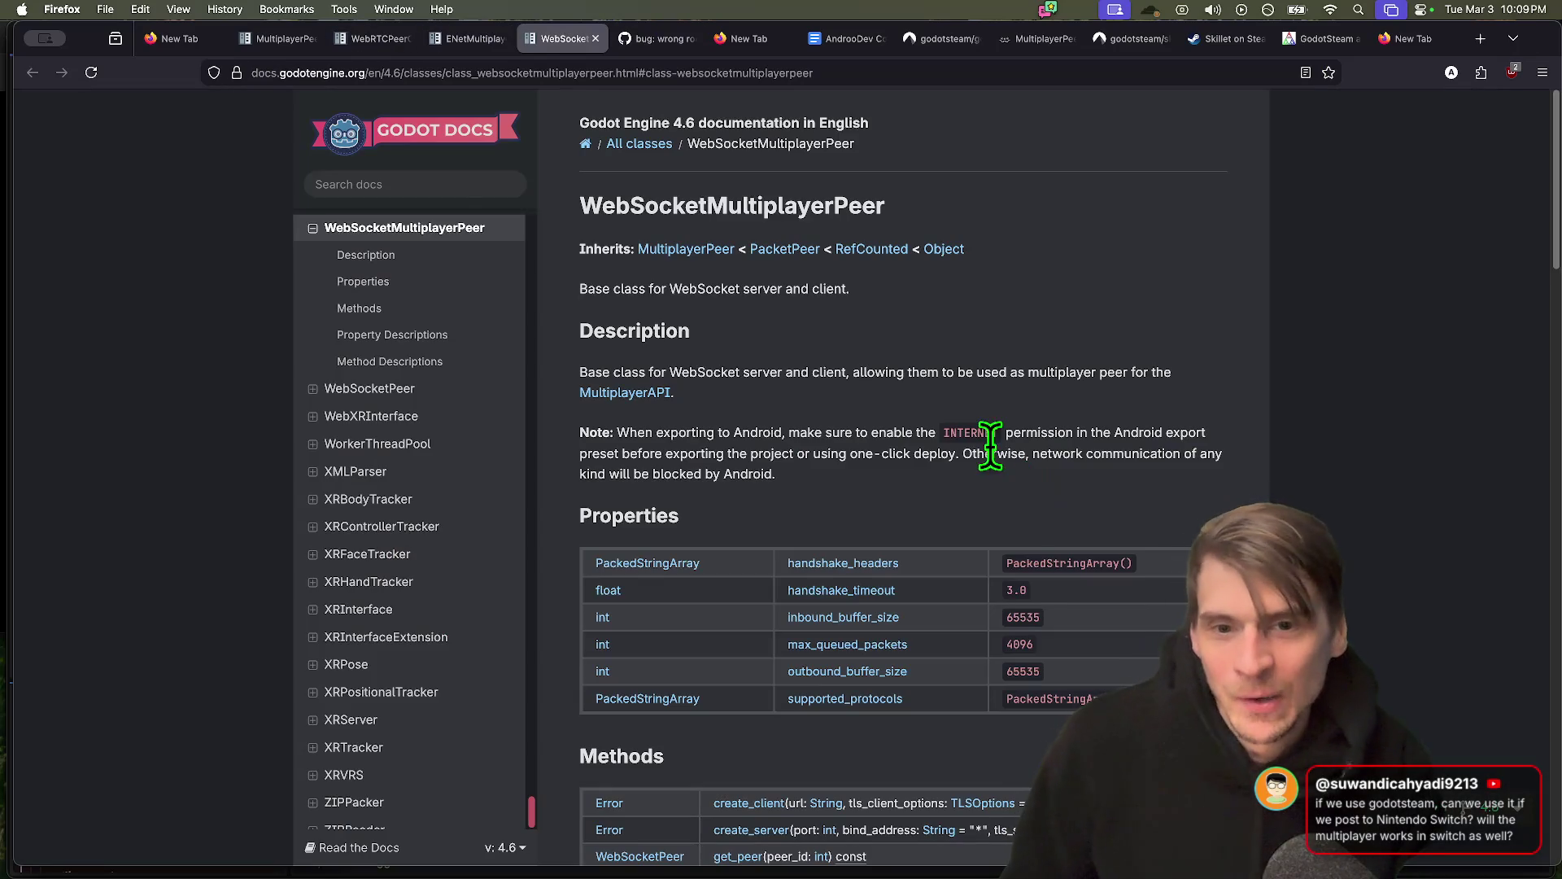
Load the Using WebSockets docs and read the minimal client's func _process code
key("ctrl+t")
type("websocket")
key("Down")
key("Return")
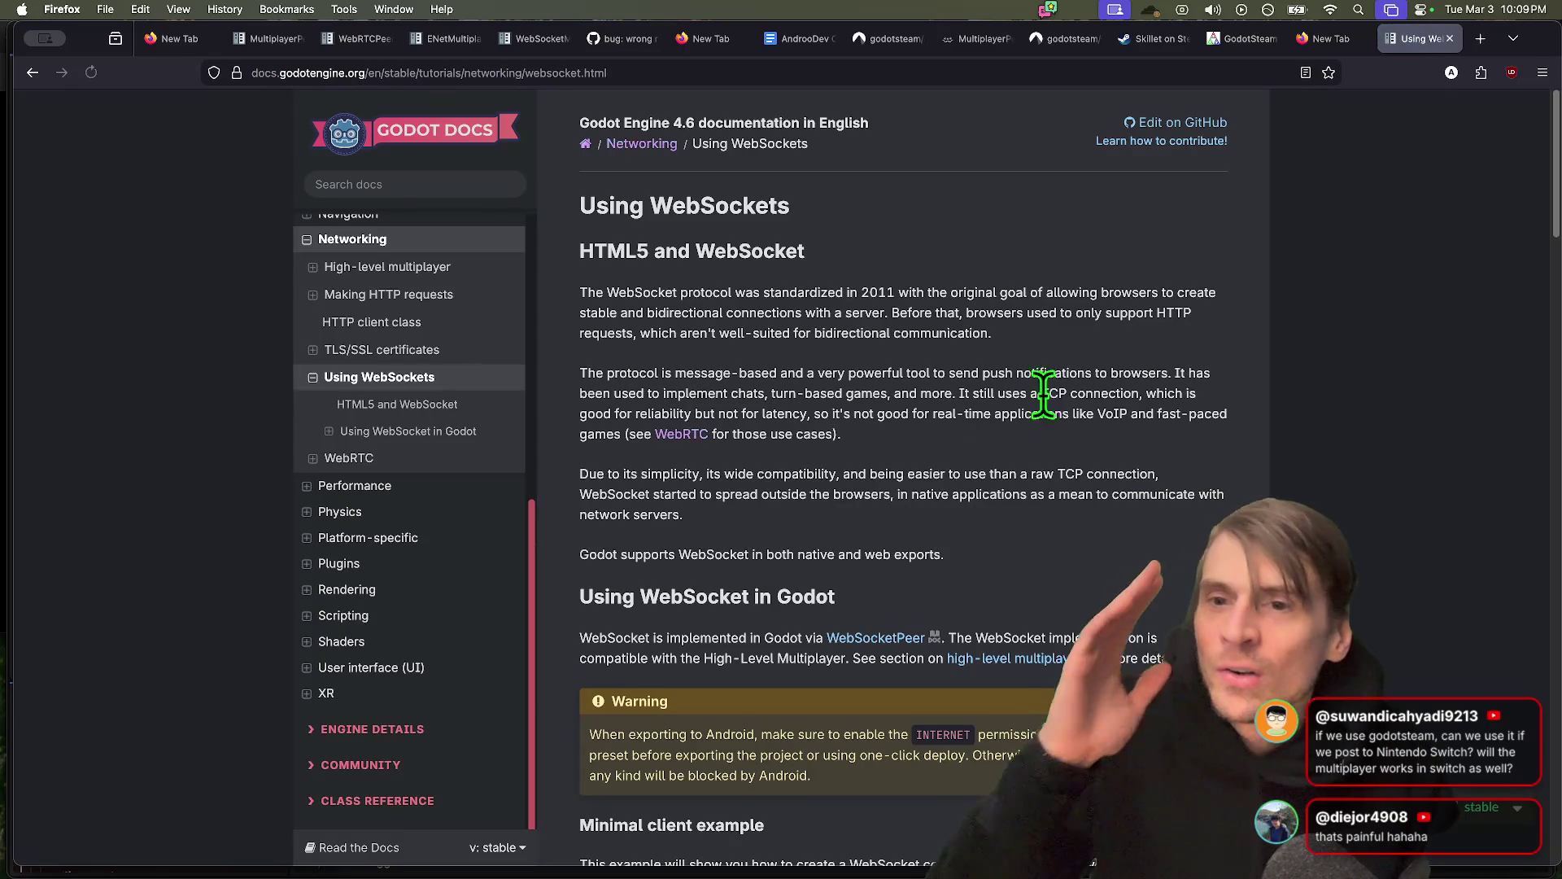
scroll(1086, 349, "down", 5)
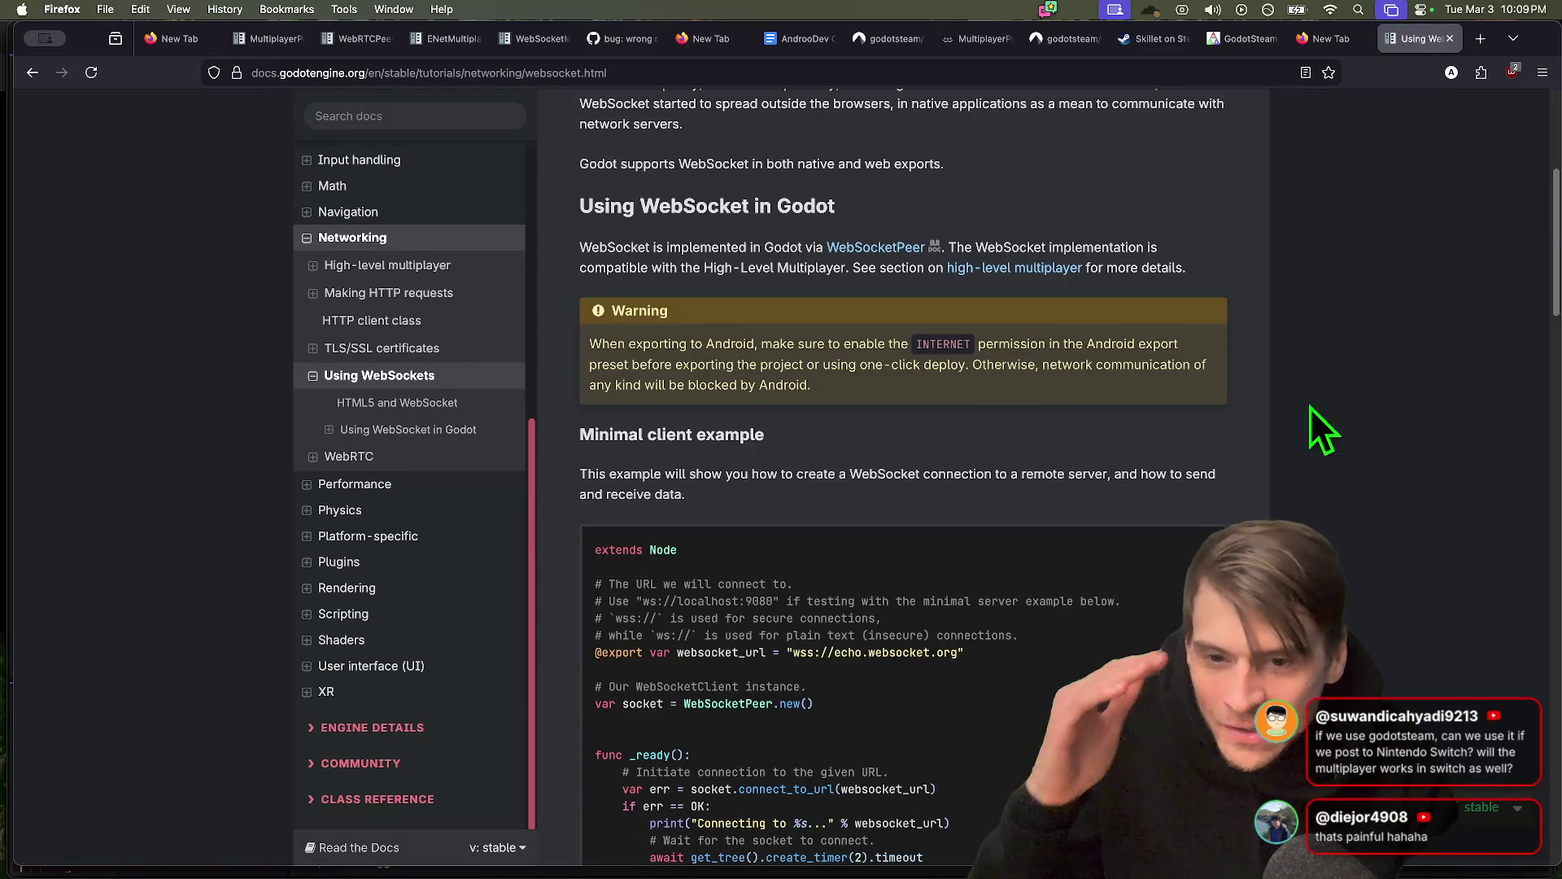
scroll(926, 407, "down", 2)
scroll(748, 562, "down", 1)
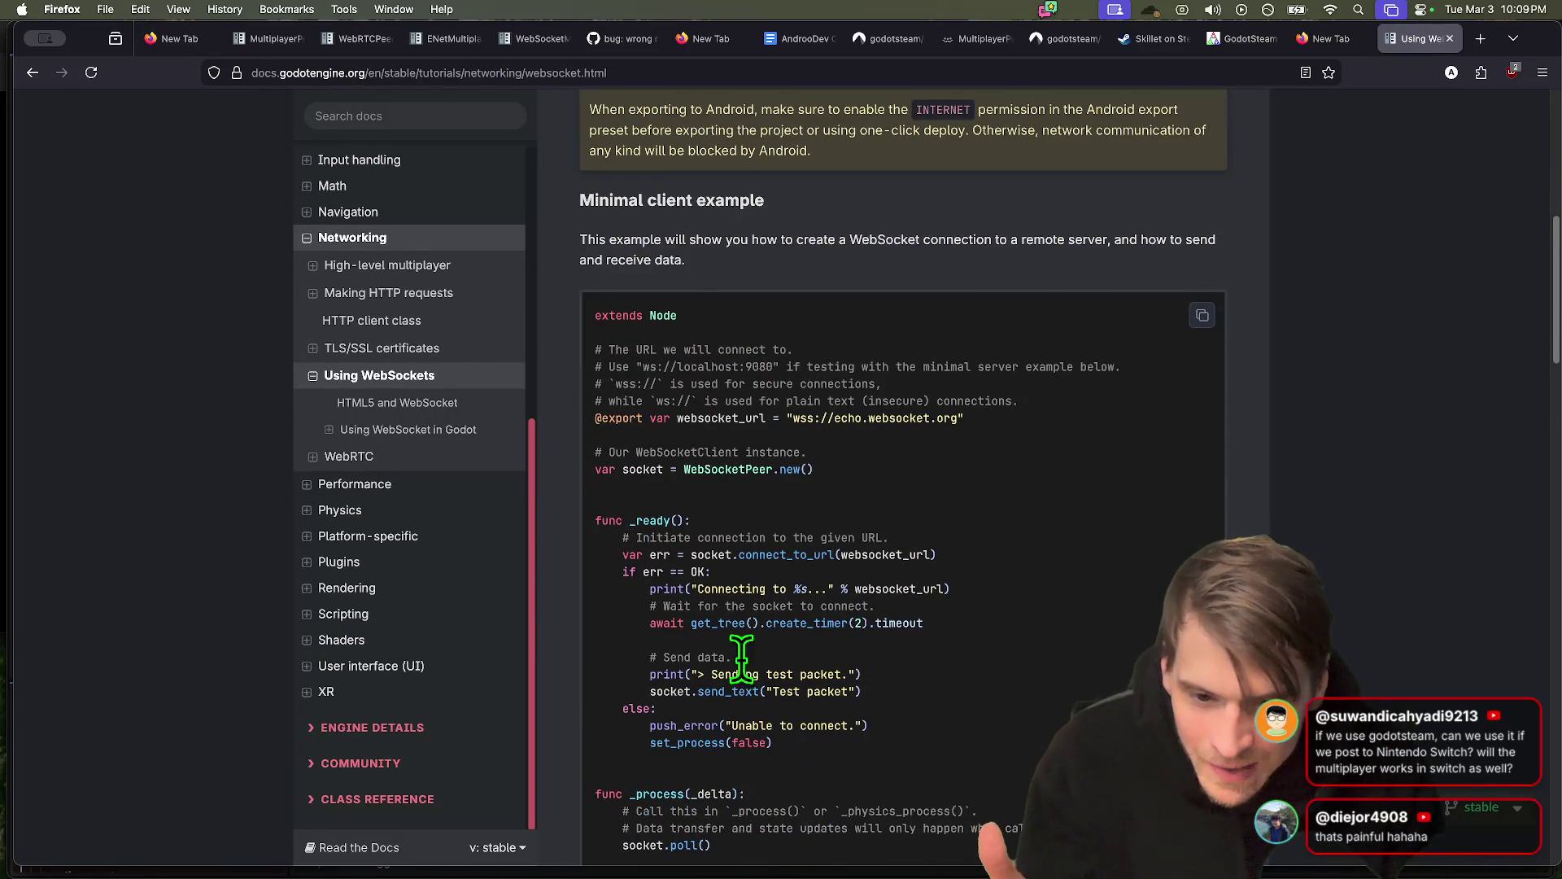
scroll(768, 541, "down", 3)
left_click_drag(597, 530, 1055, 591)
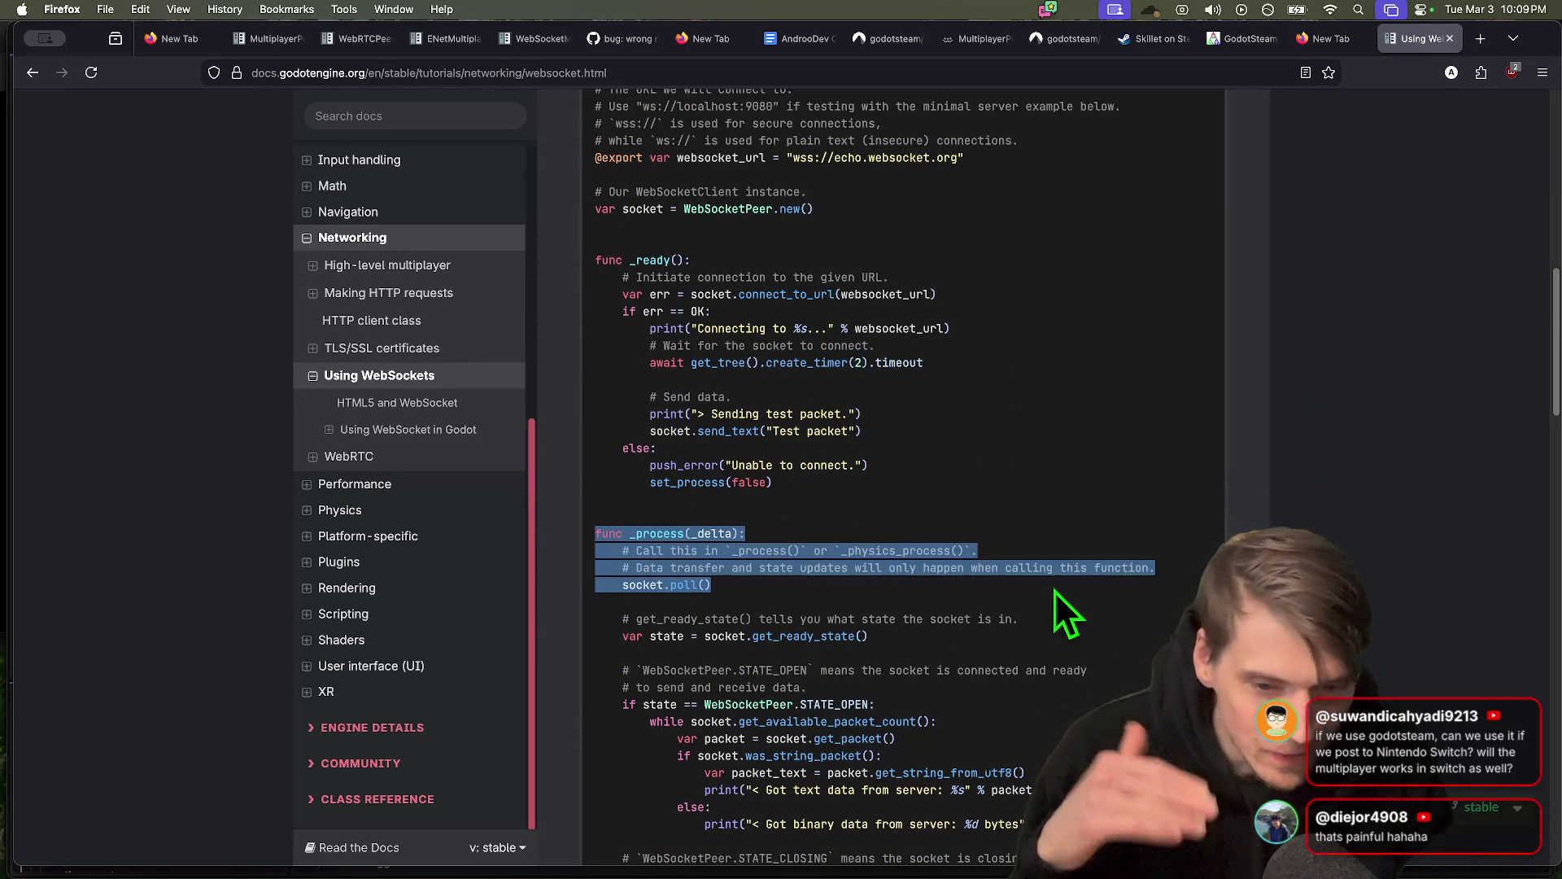
scroll(1046, 575, "down", 1)
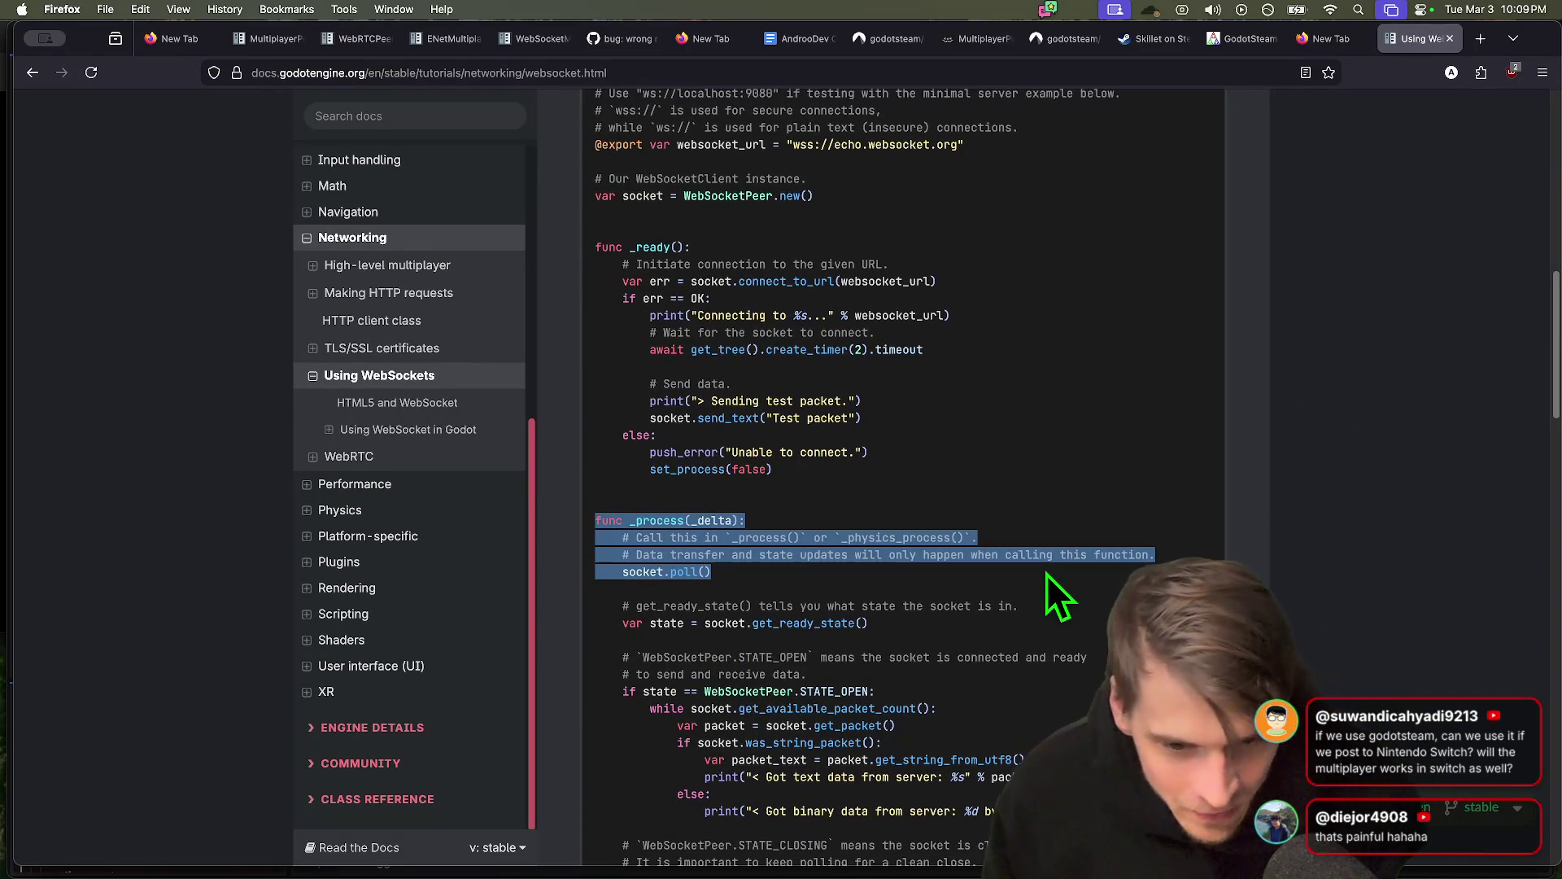
scroll(1047, 573, "down", 4)
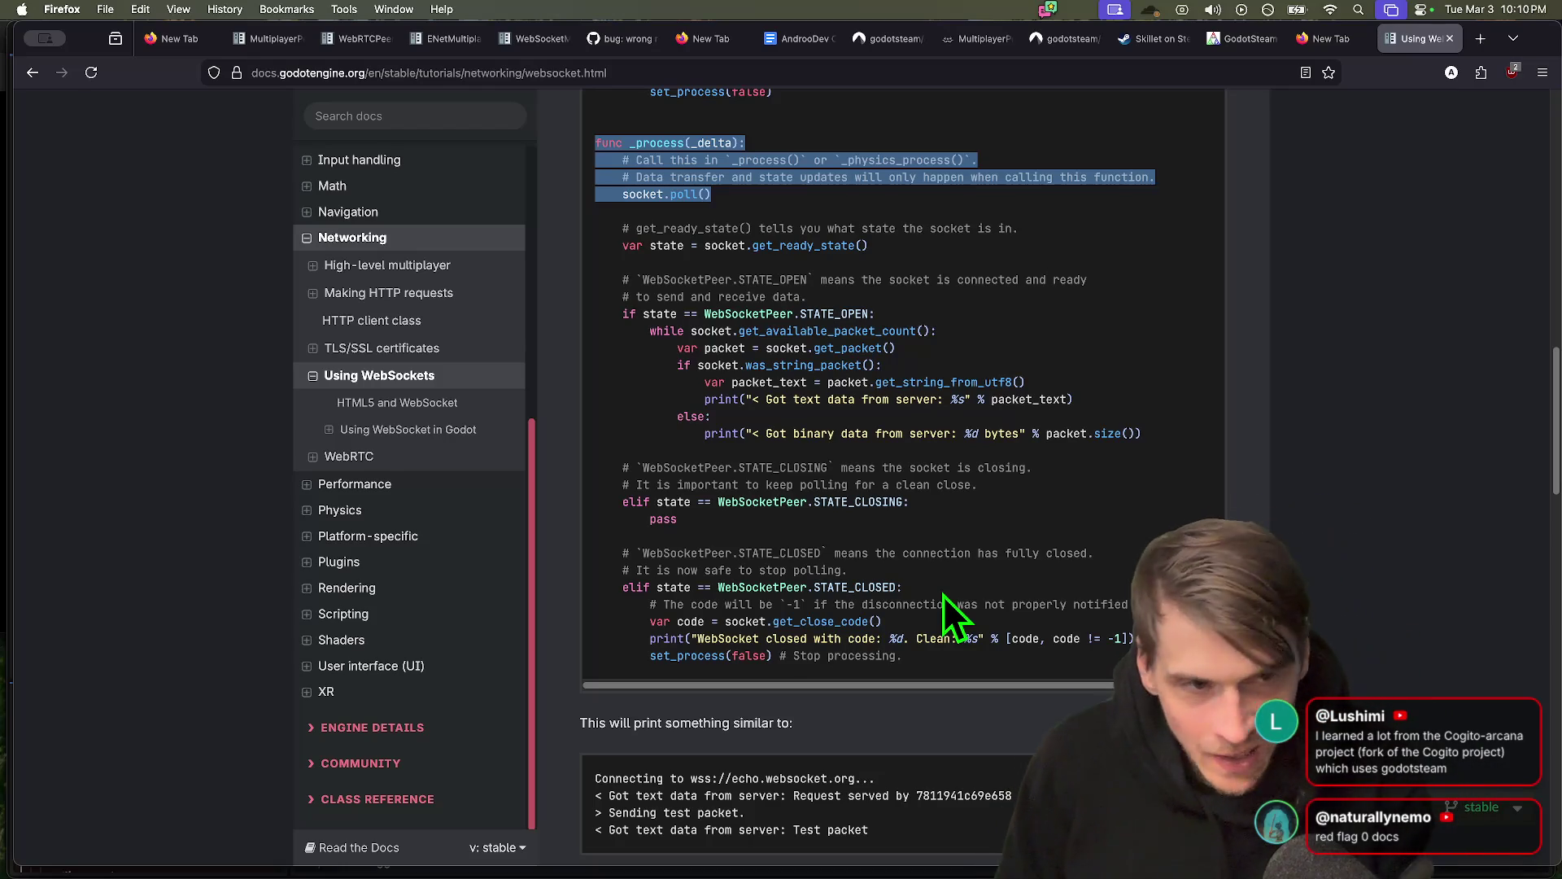
key("super+t")
Search Google for cogito-arcana and open the Reddit thread and Phazorknight/Cogito repository in background tabs
type("cog")
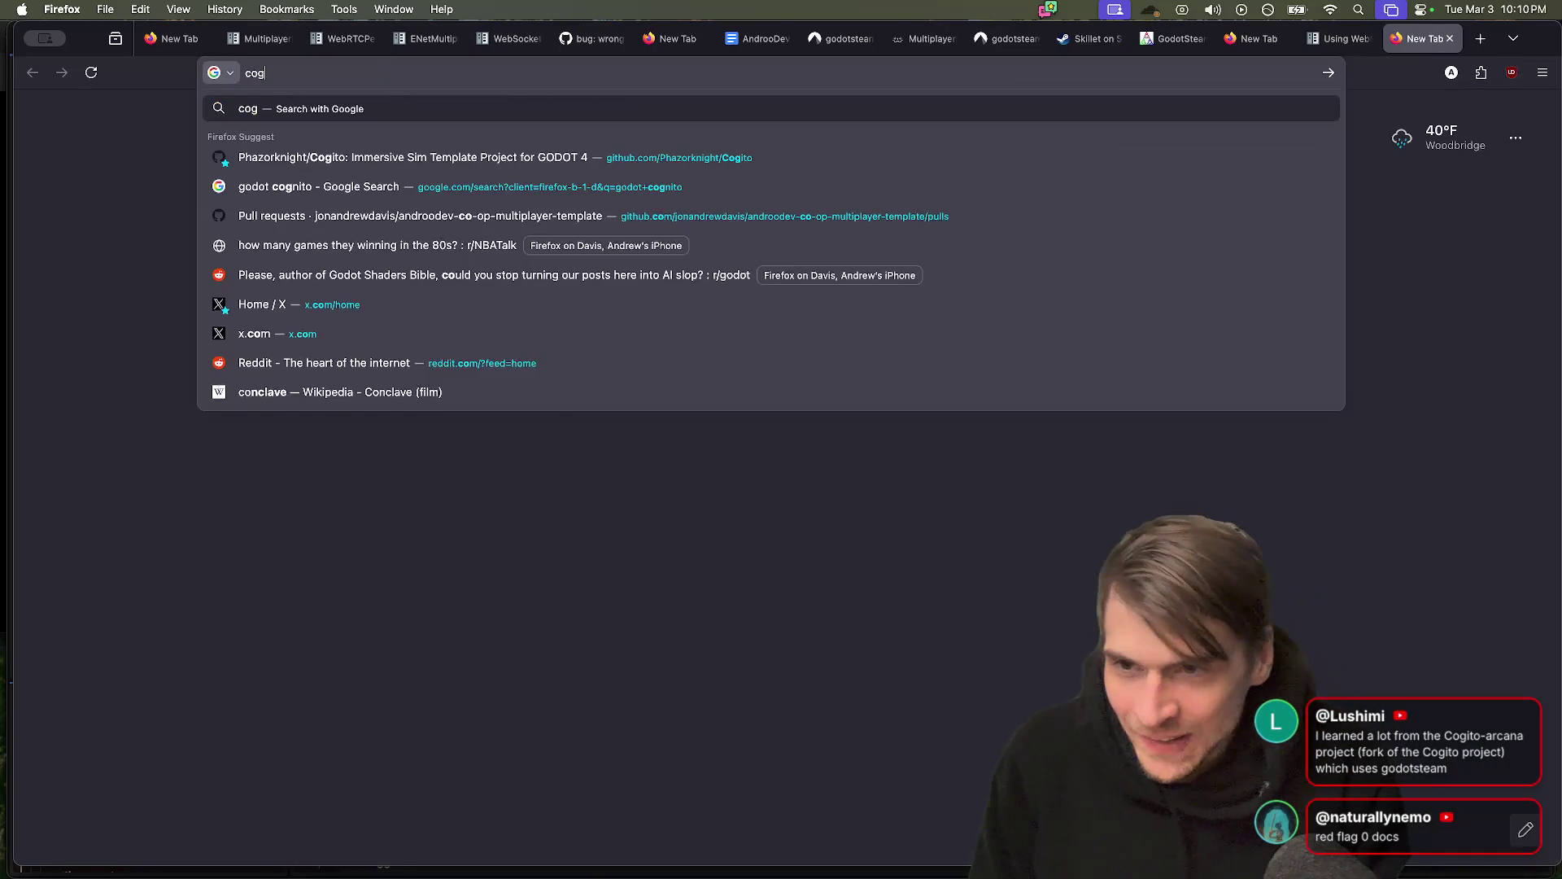
type("ito")
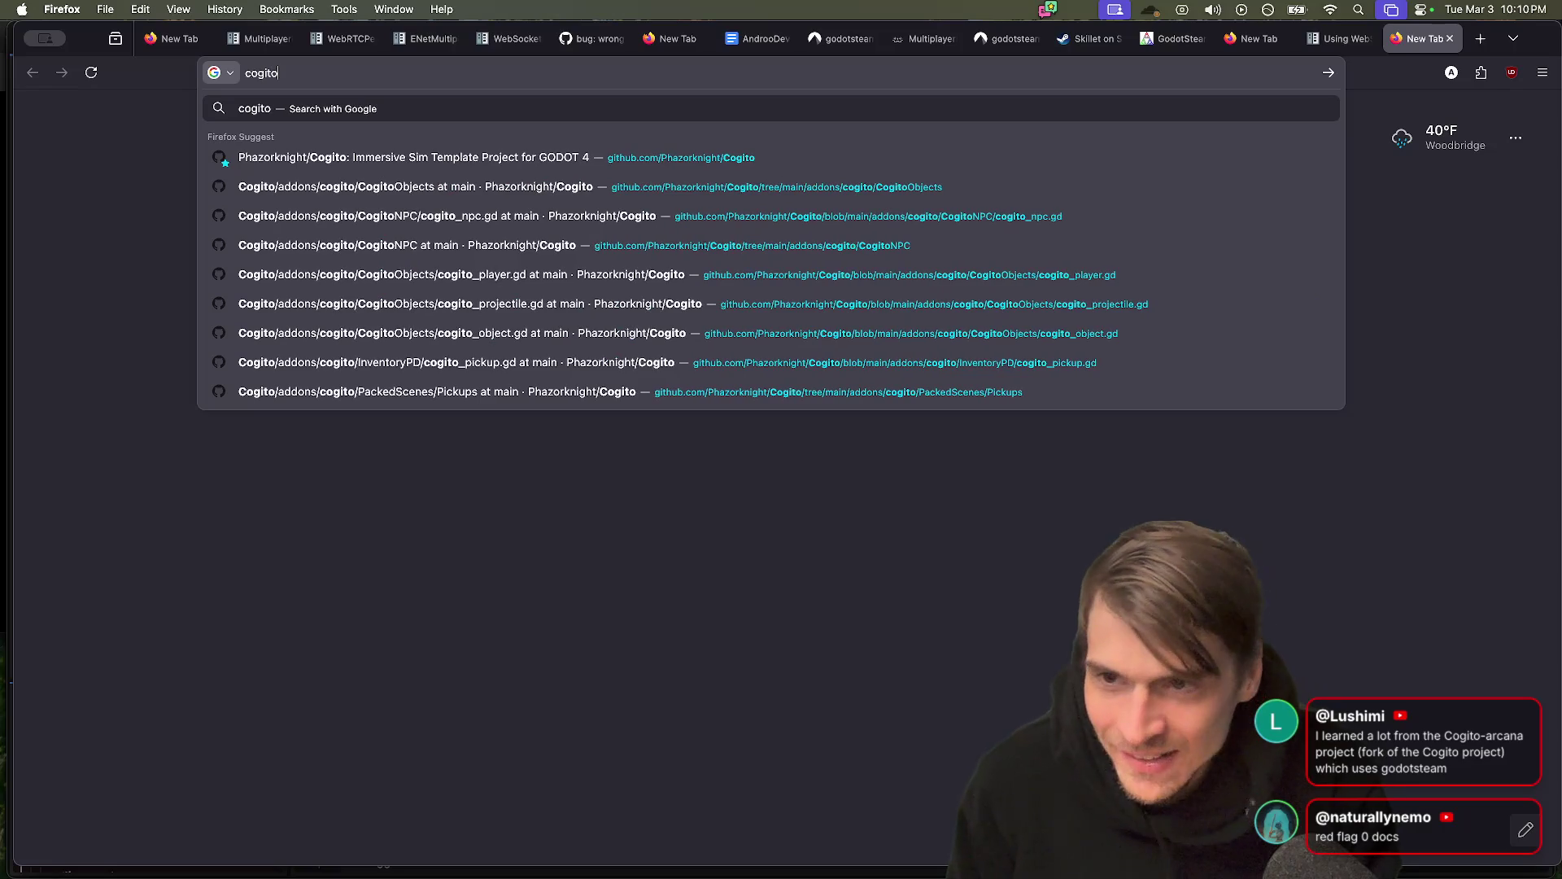
type("-cana")
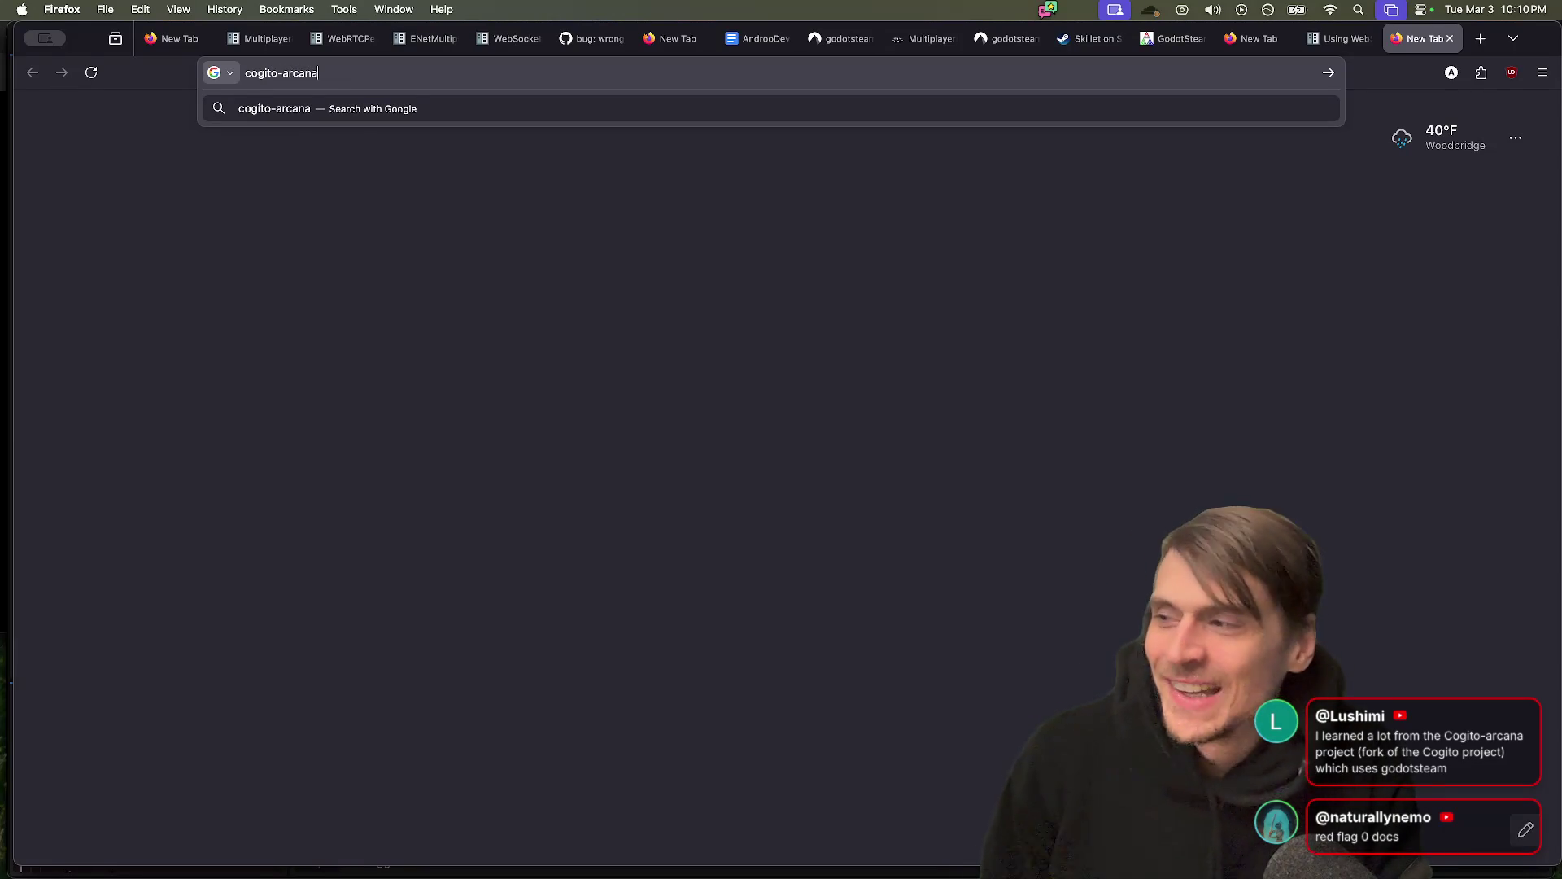
key("Return")
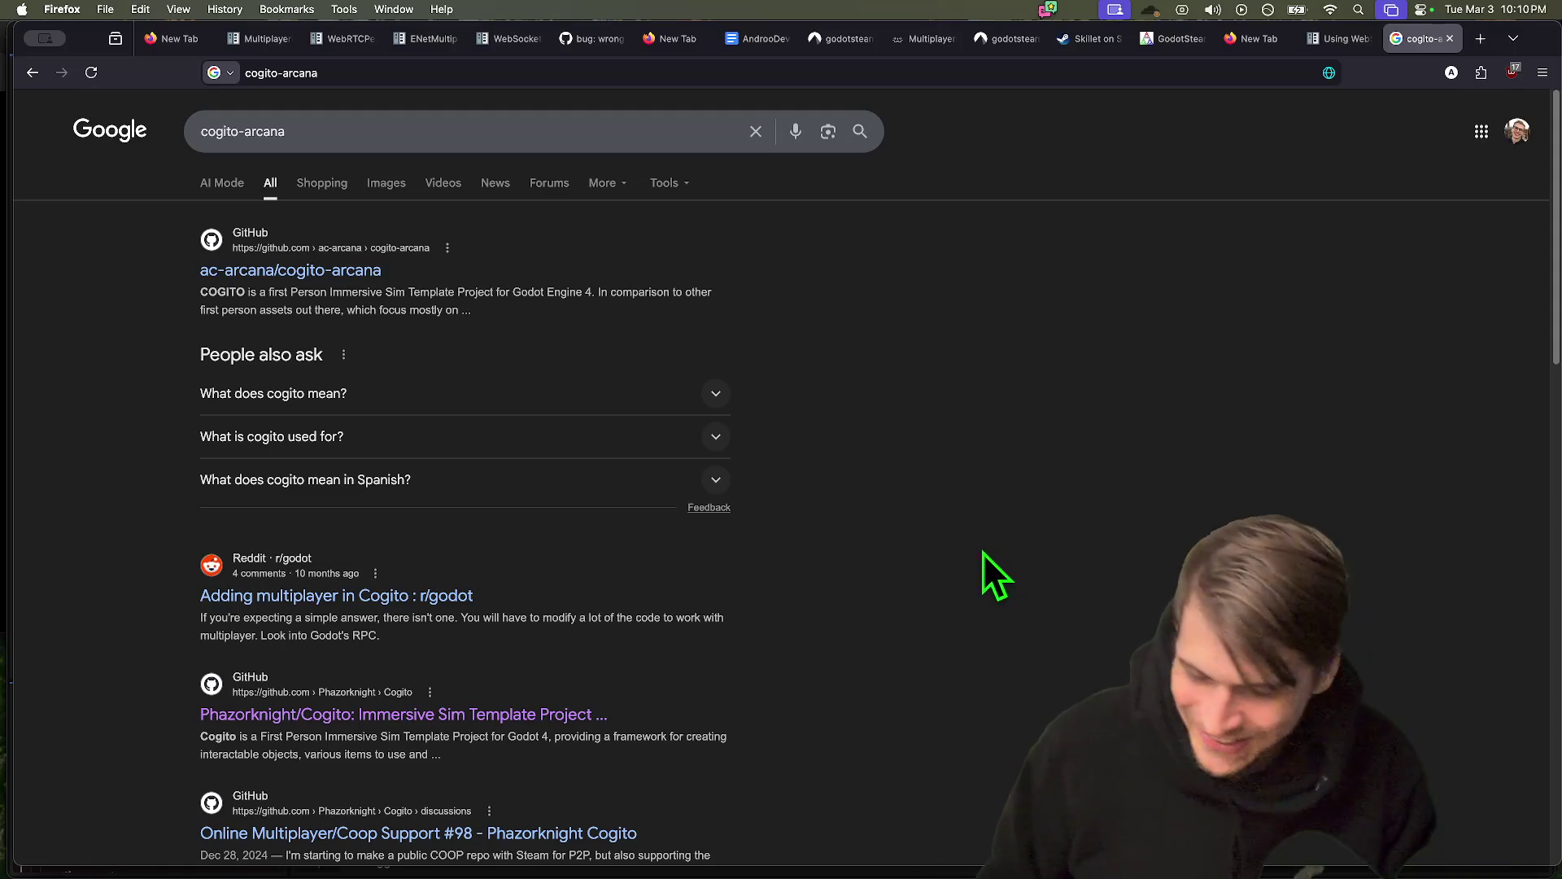
left_click(400, 706, "super")
left_click(411, 598, "super")
Glance at the Reddit thread and original Cogito repository, then return to the cogito-arcana results
key("ctrl+Tab")
key("ctrl+Tab")
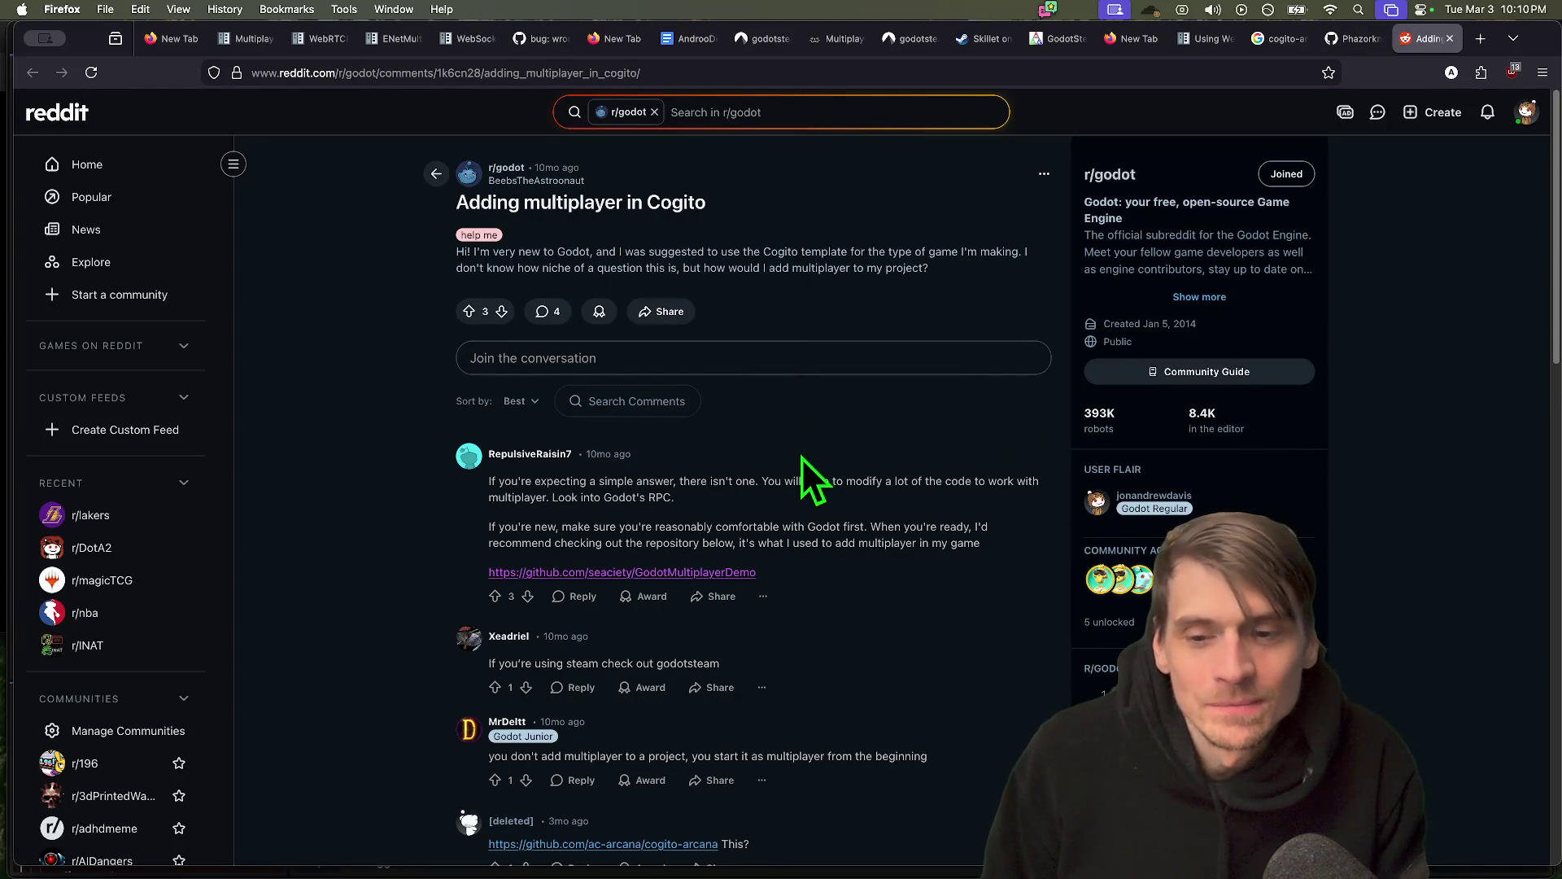
key("ctrl+shift+Tab")
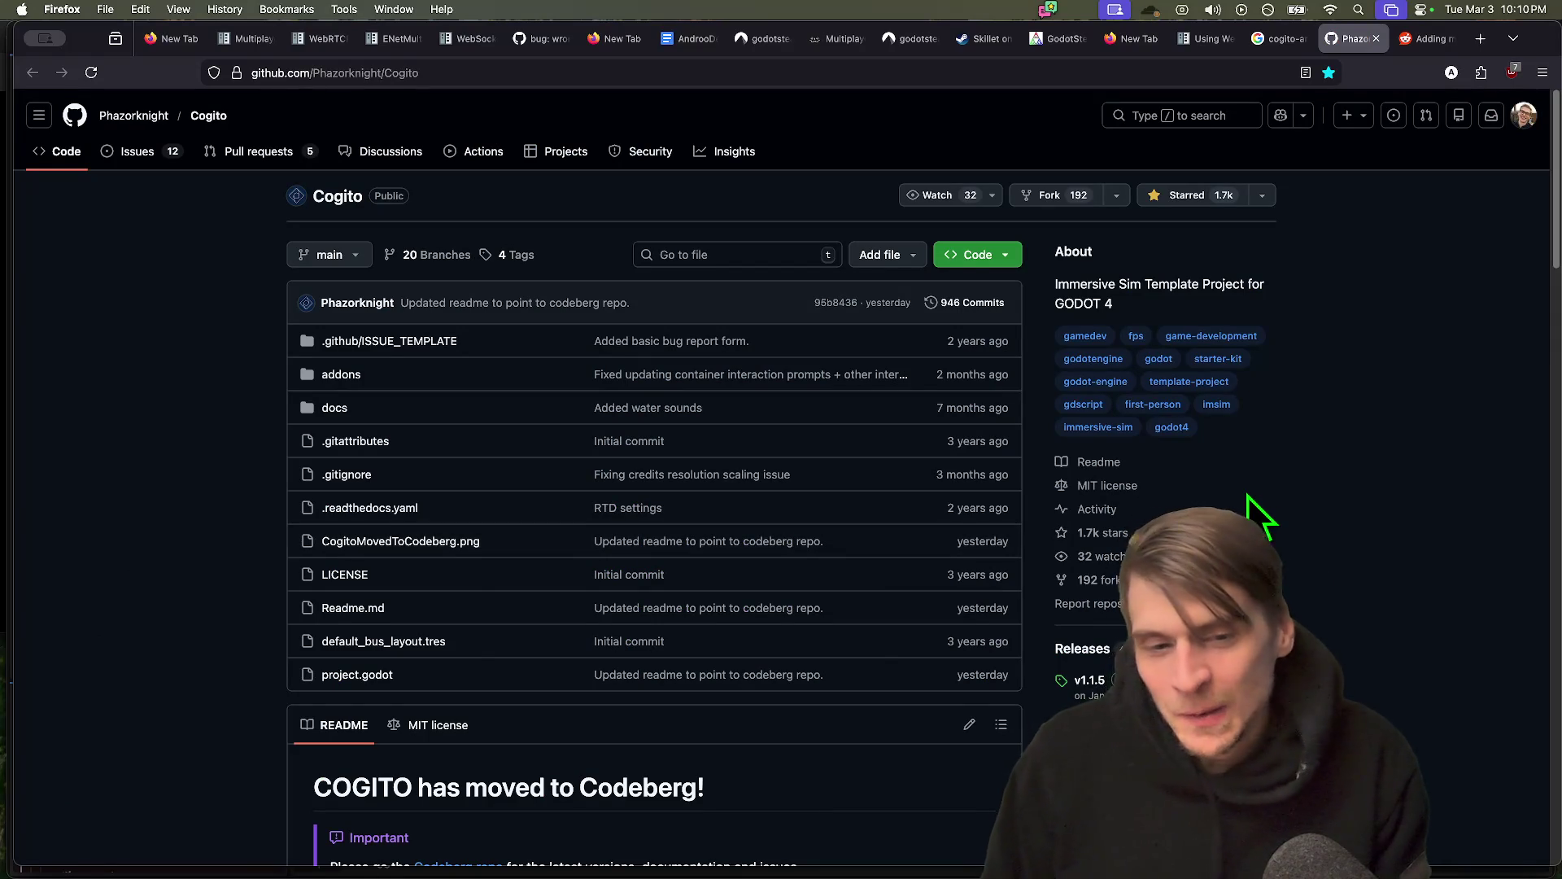
key("super+l")
type("cogito-arcana")
key("Return")
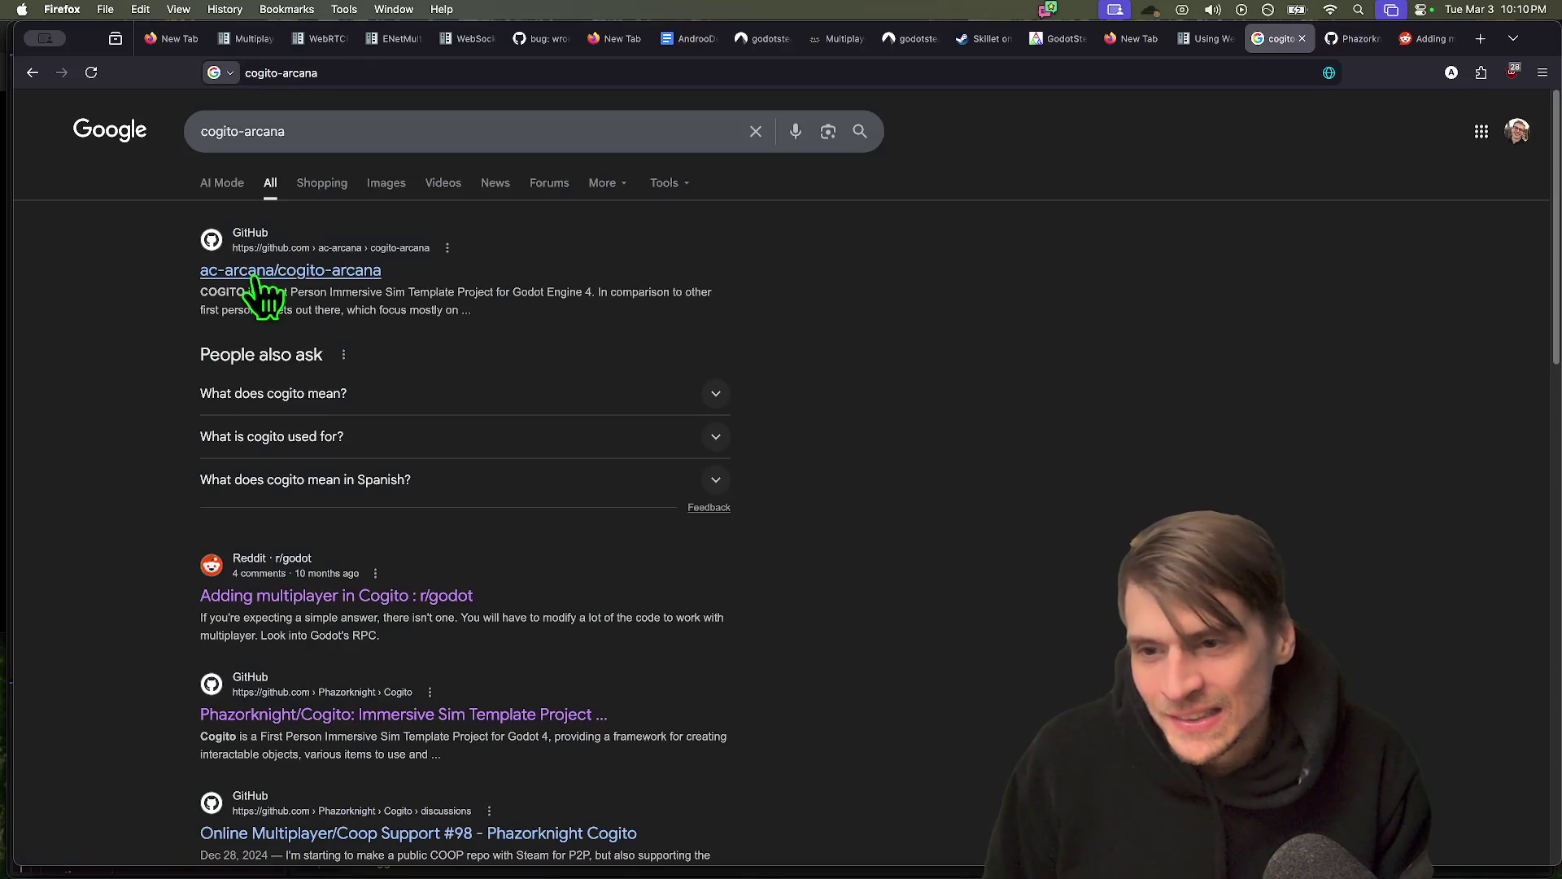
Read through the cogito-arcana Steam P2P co-op fork's README
scroll(1492, 697, "down", 5)
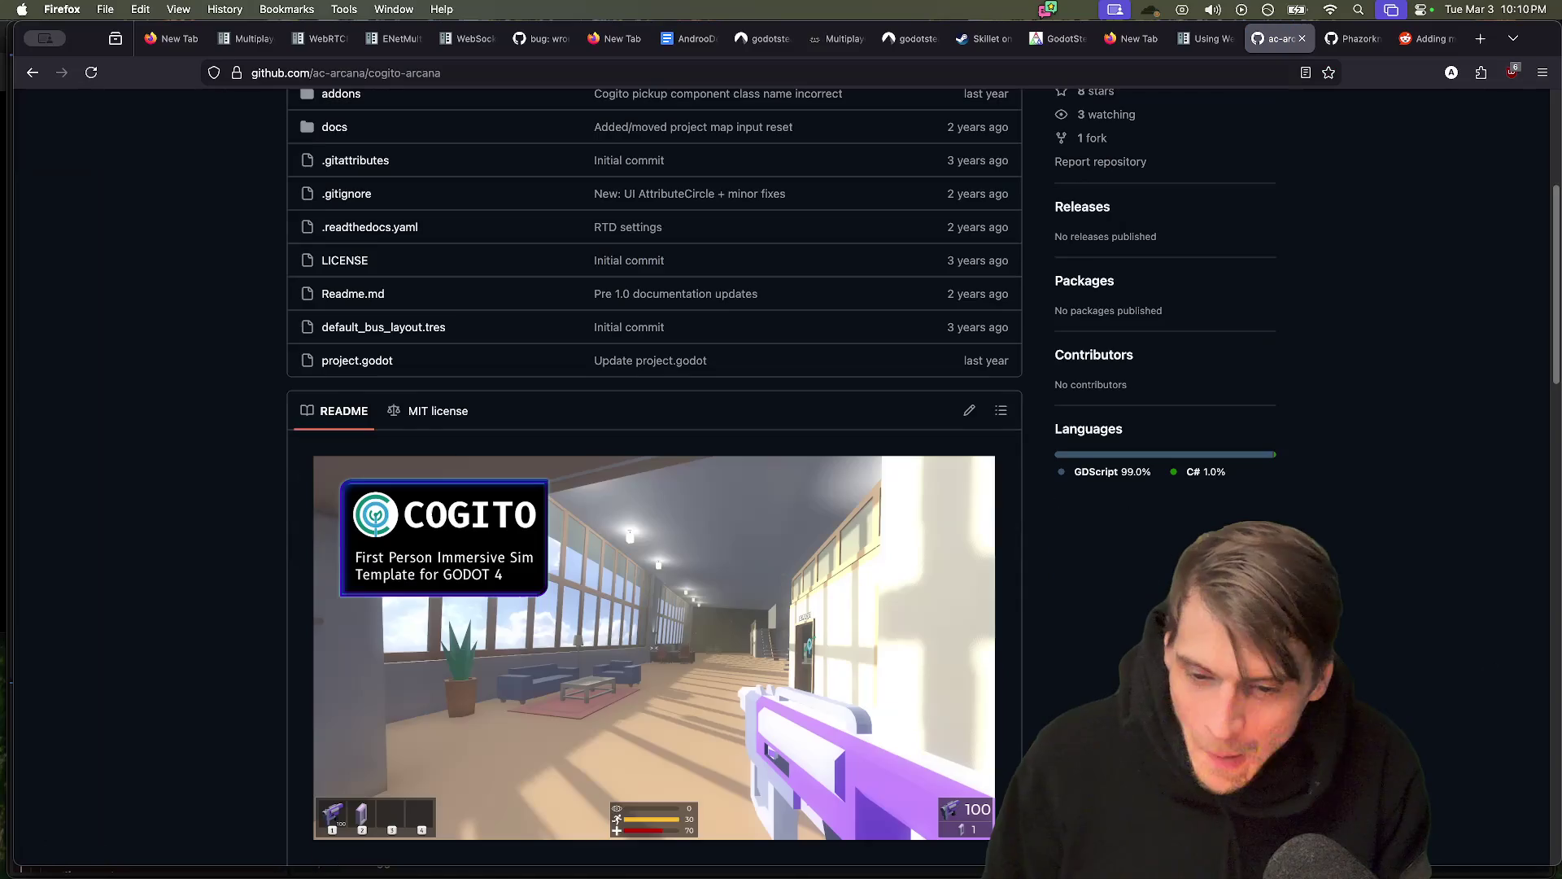
scroll(781, 480, "down", 3)
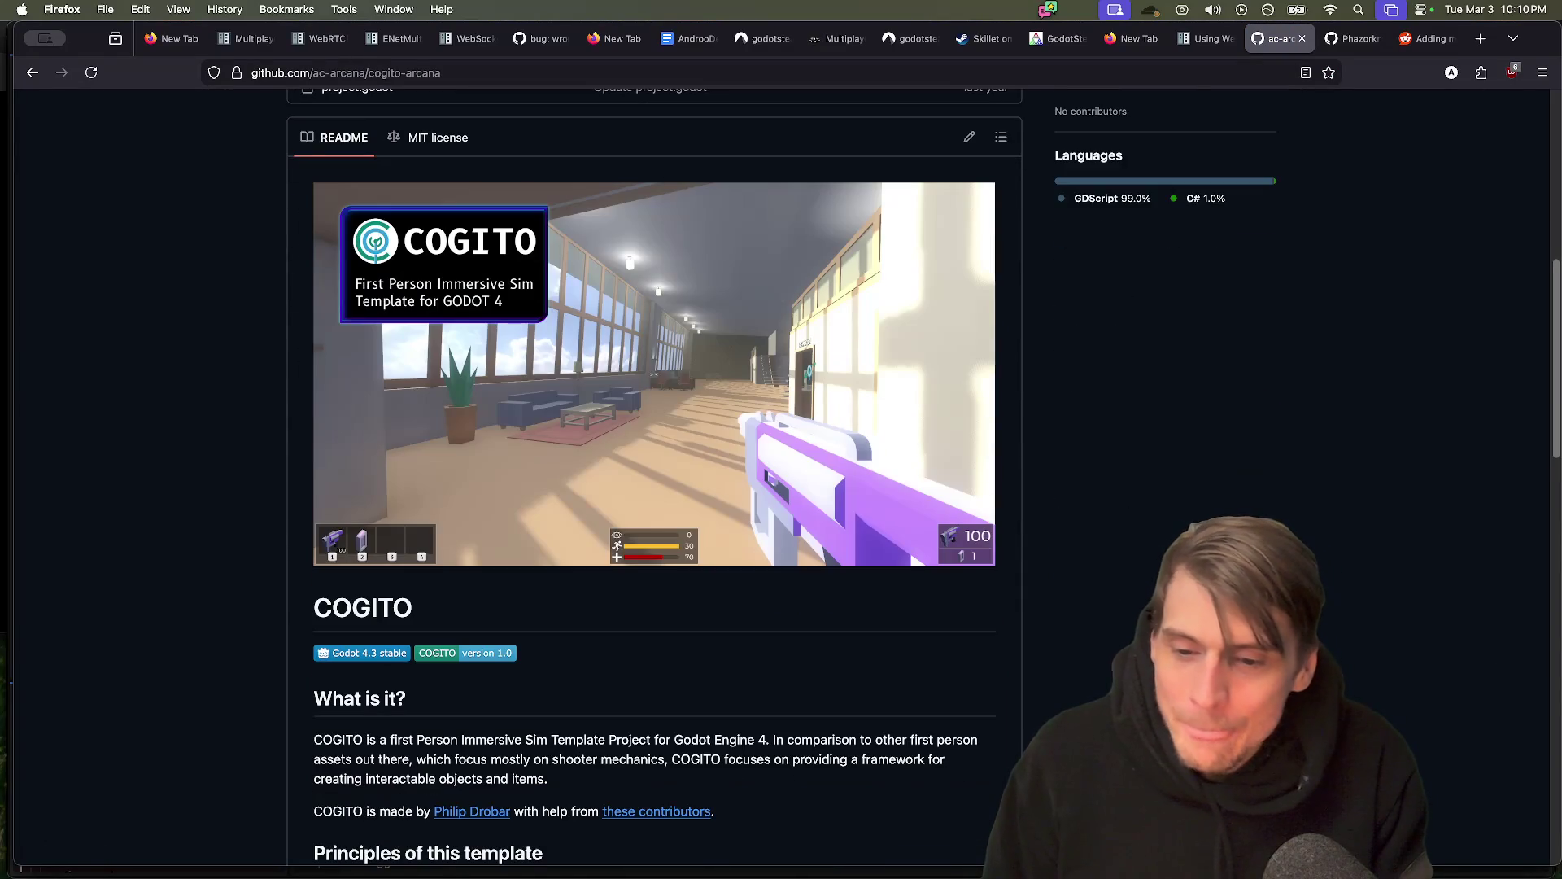
scroll(654, 480, "down", 2)
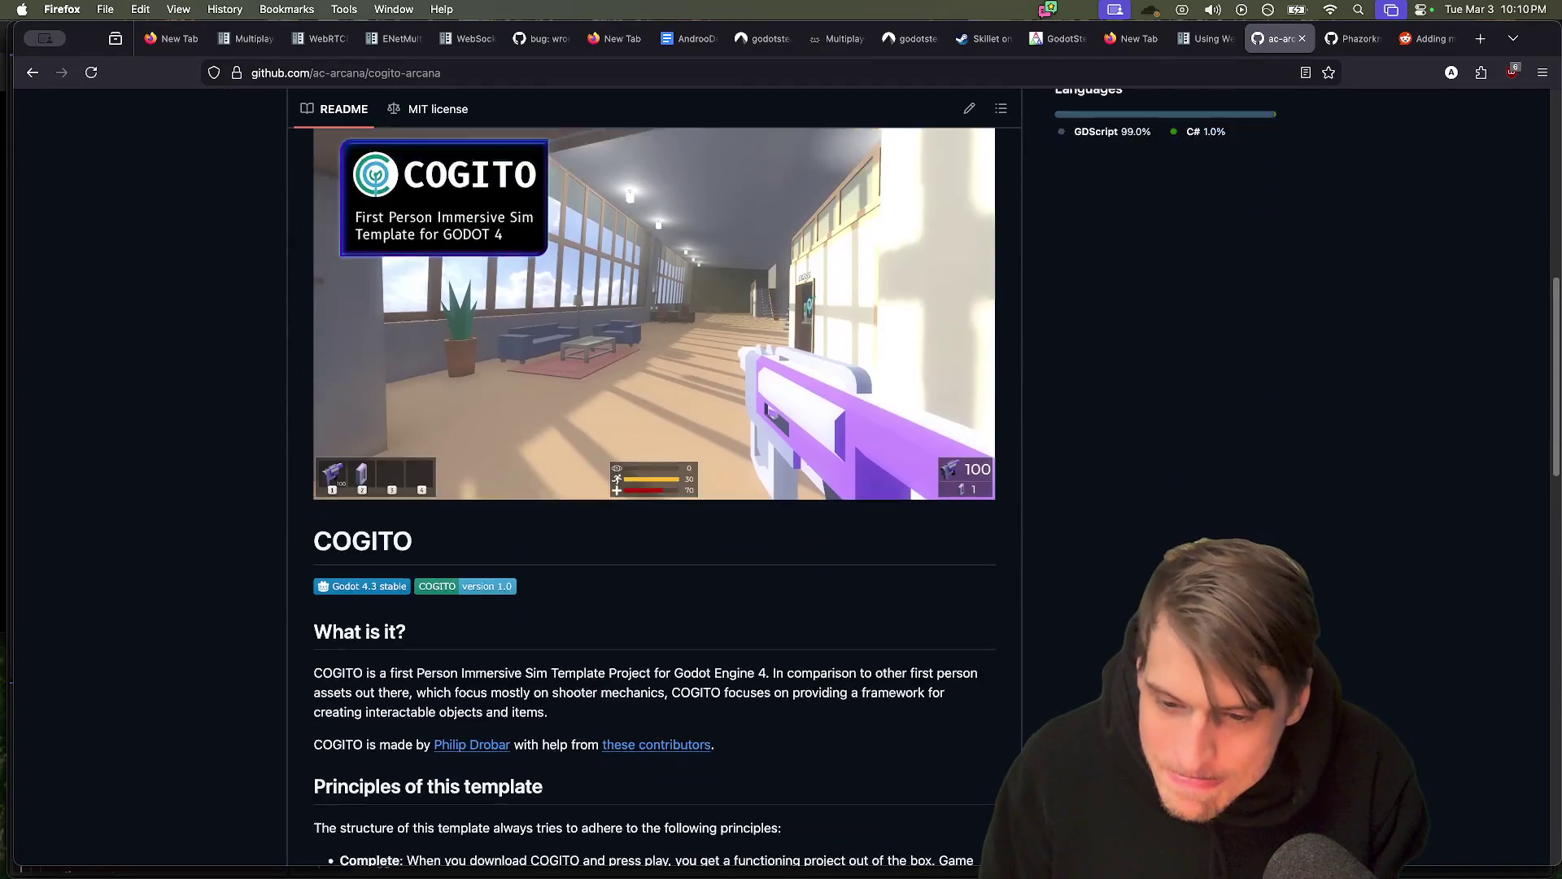
scroll(654, 480, "down", 2)
scroll(654, 480, "down", 2)
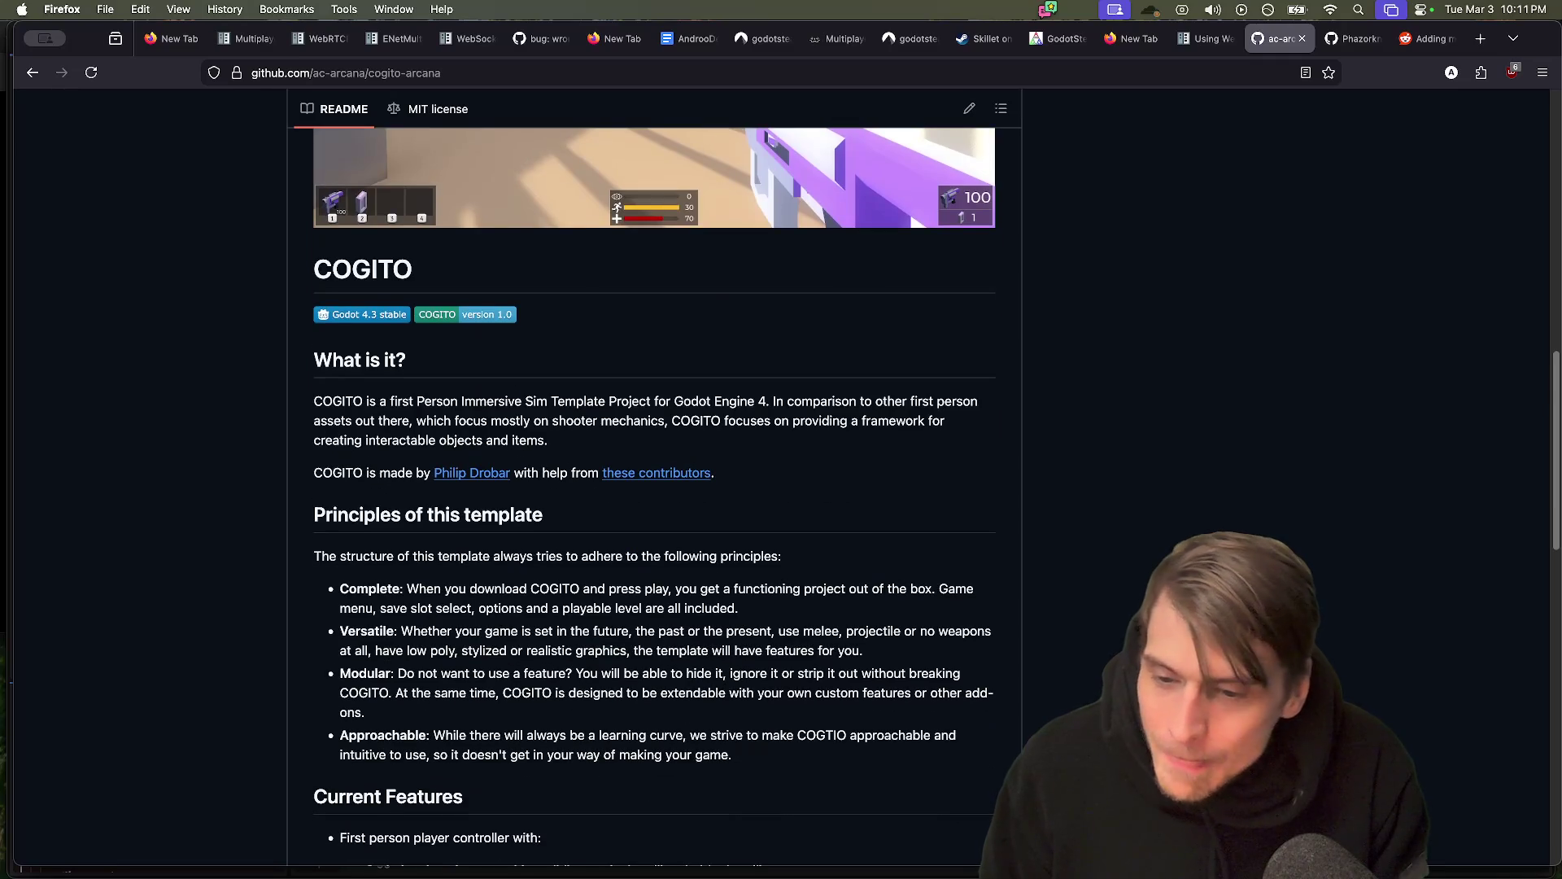
scroll(654, 480, "up", 10)
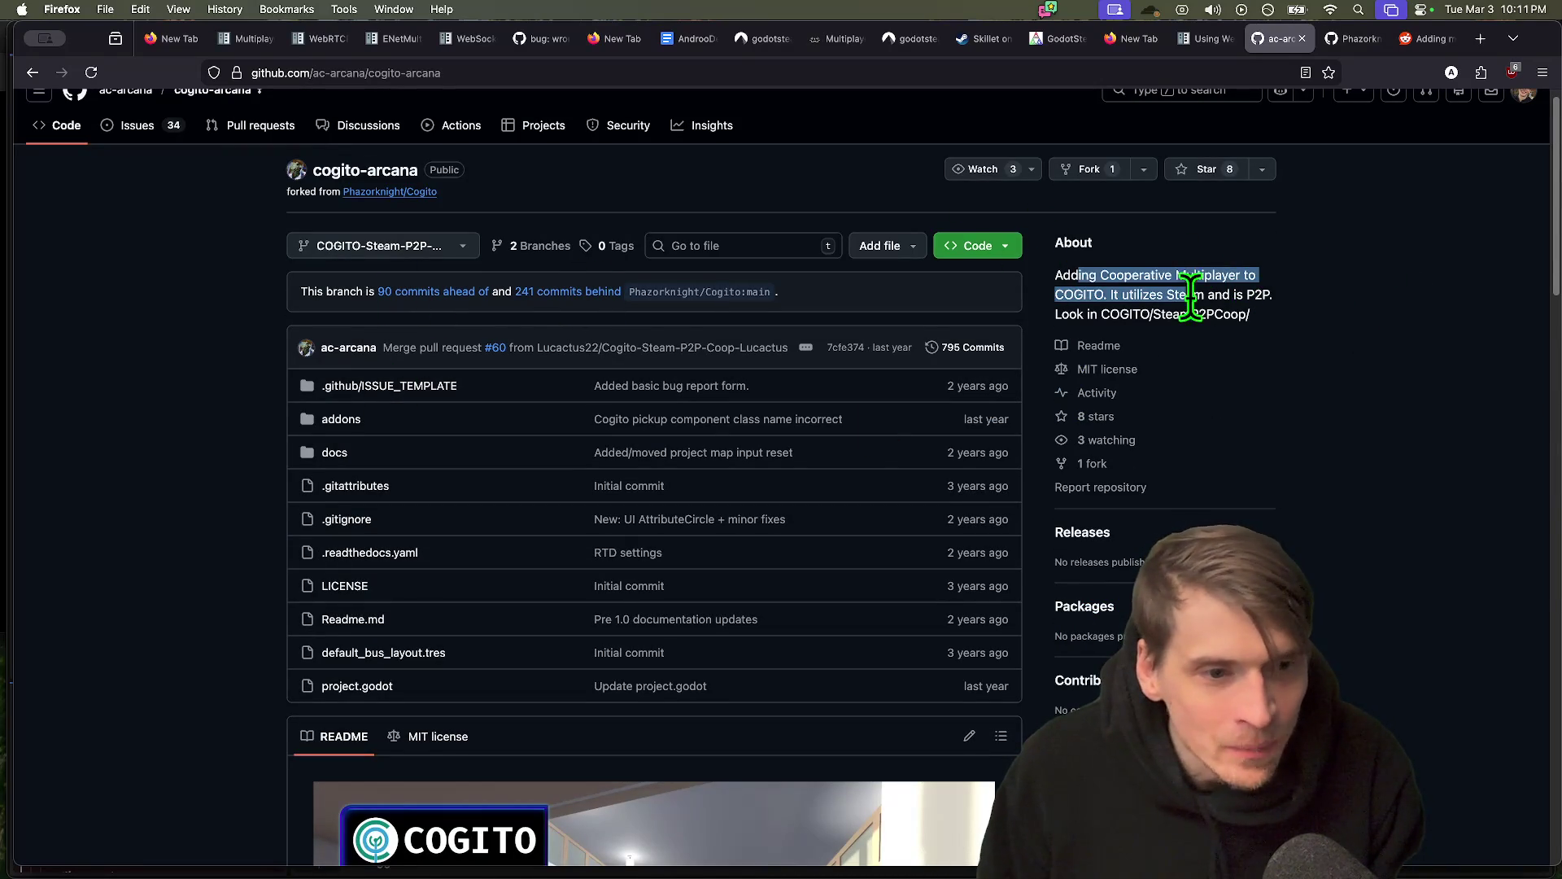
left_click(1382, 257)
scroll(456, 431, "down", 1)
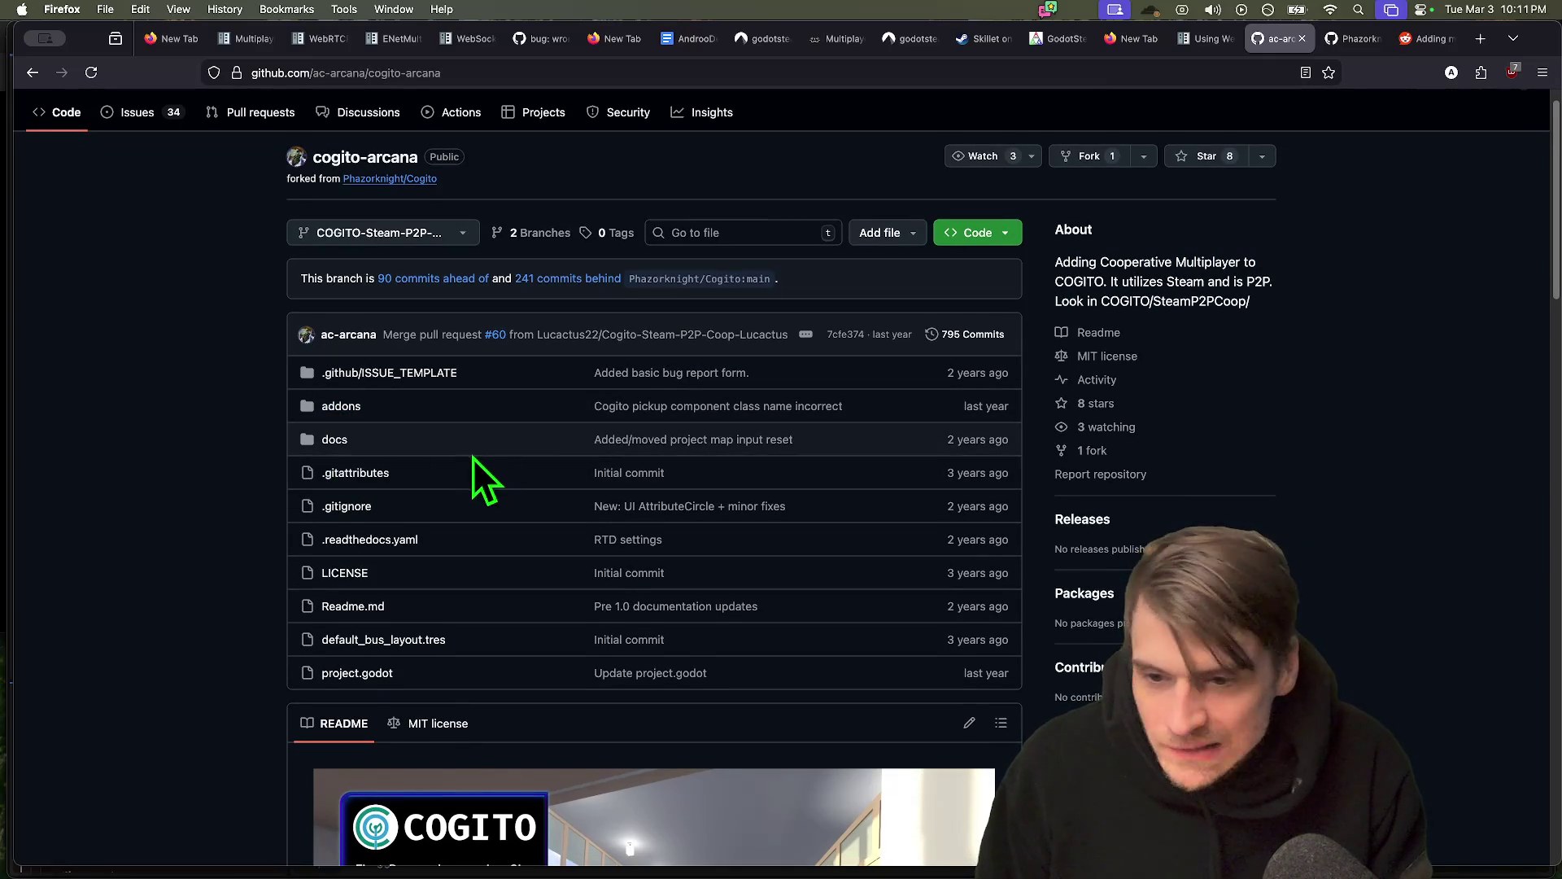
scroll(481, 456, "down", 1)
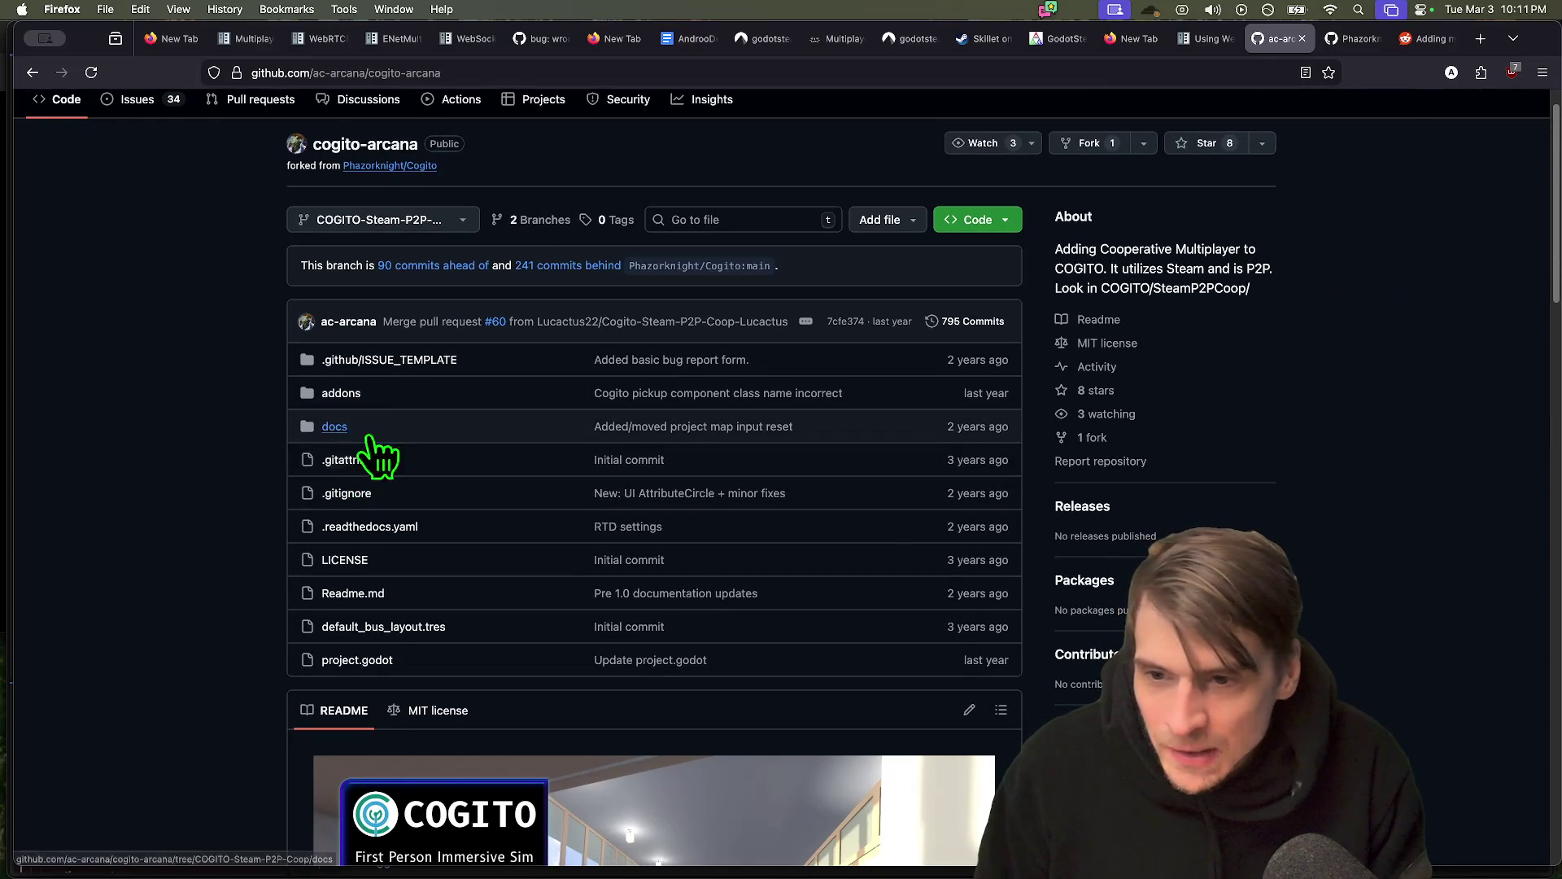
Look inside the fork's docs folder, then go back to the repository page
left_click(335, 430)
scroll(1335, 659, "down", 2)
scroll(1330, 659, "up", 2)
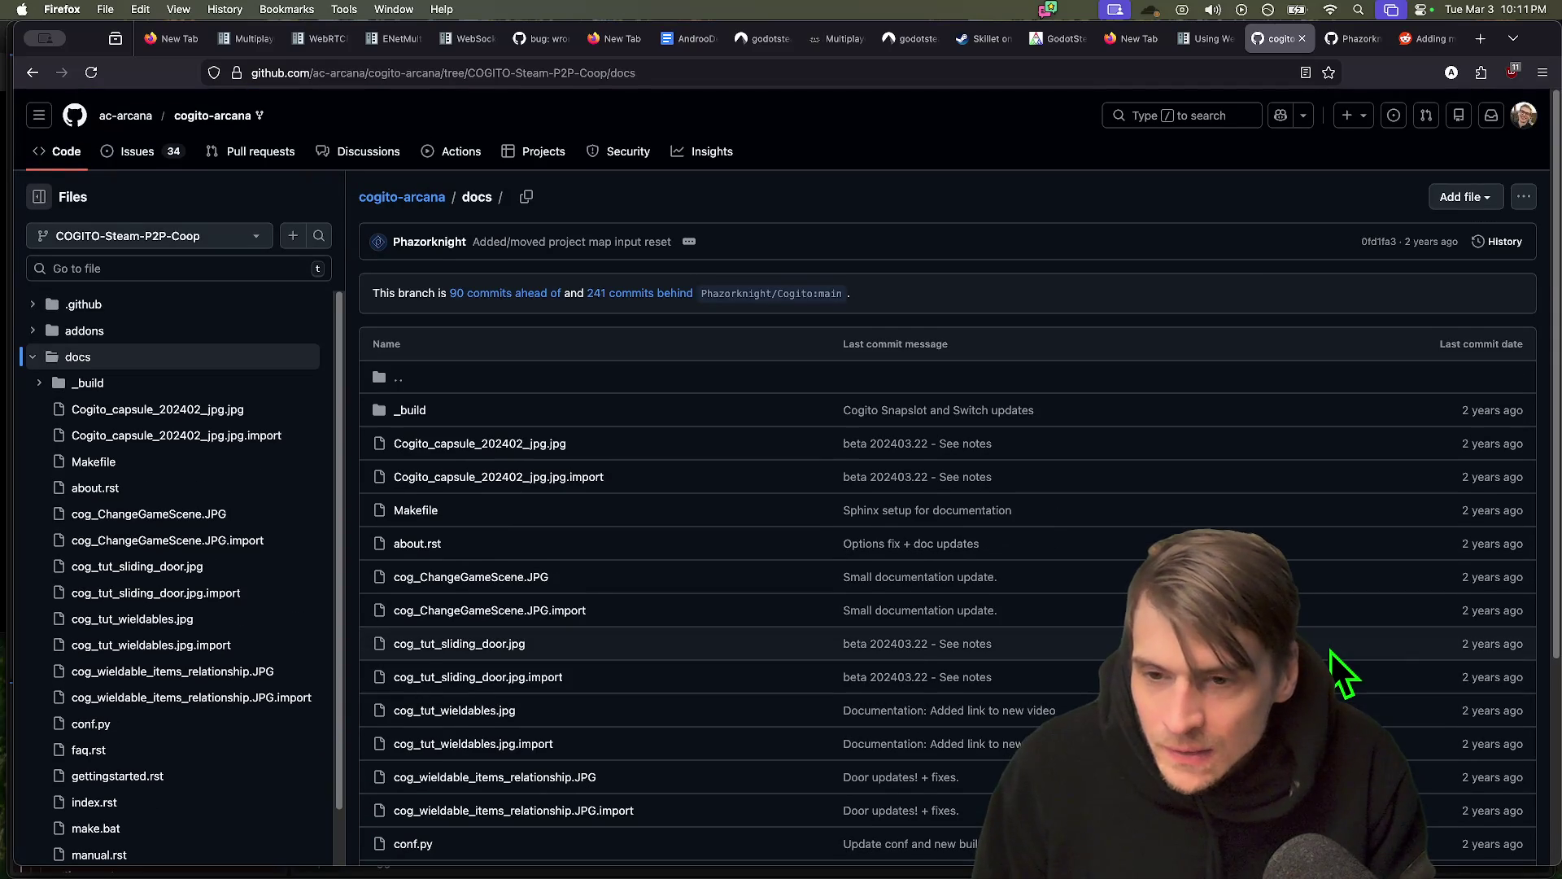
key("super+bracketleft")
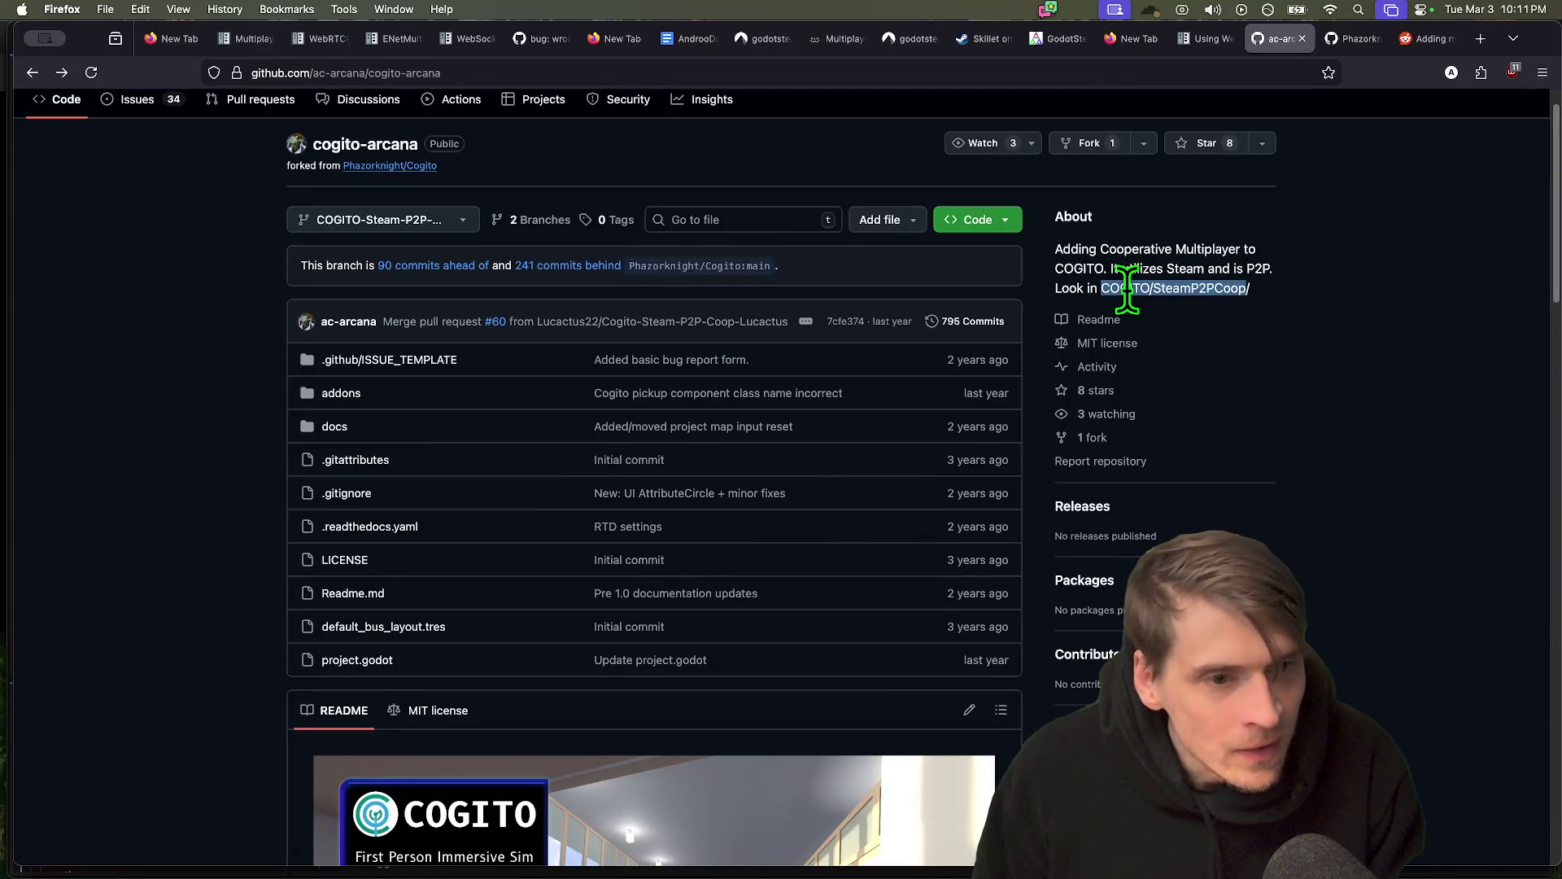
Find the COGITO/SteamP2PCoop mentions on the repository page
key("super+f")
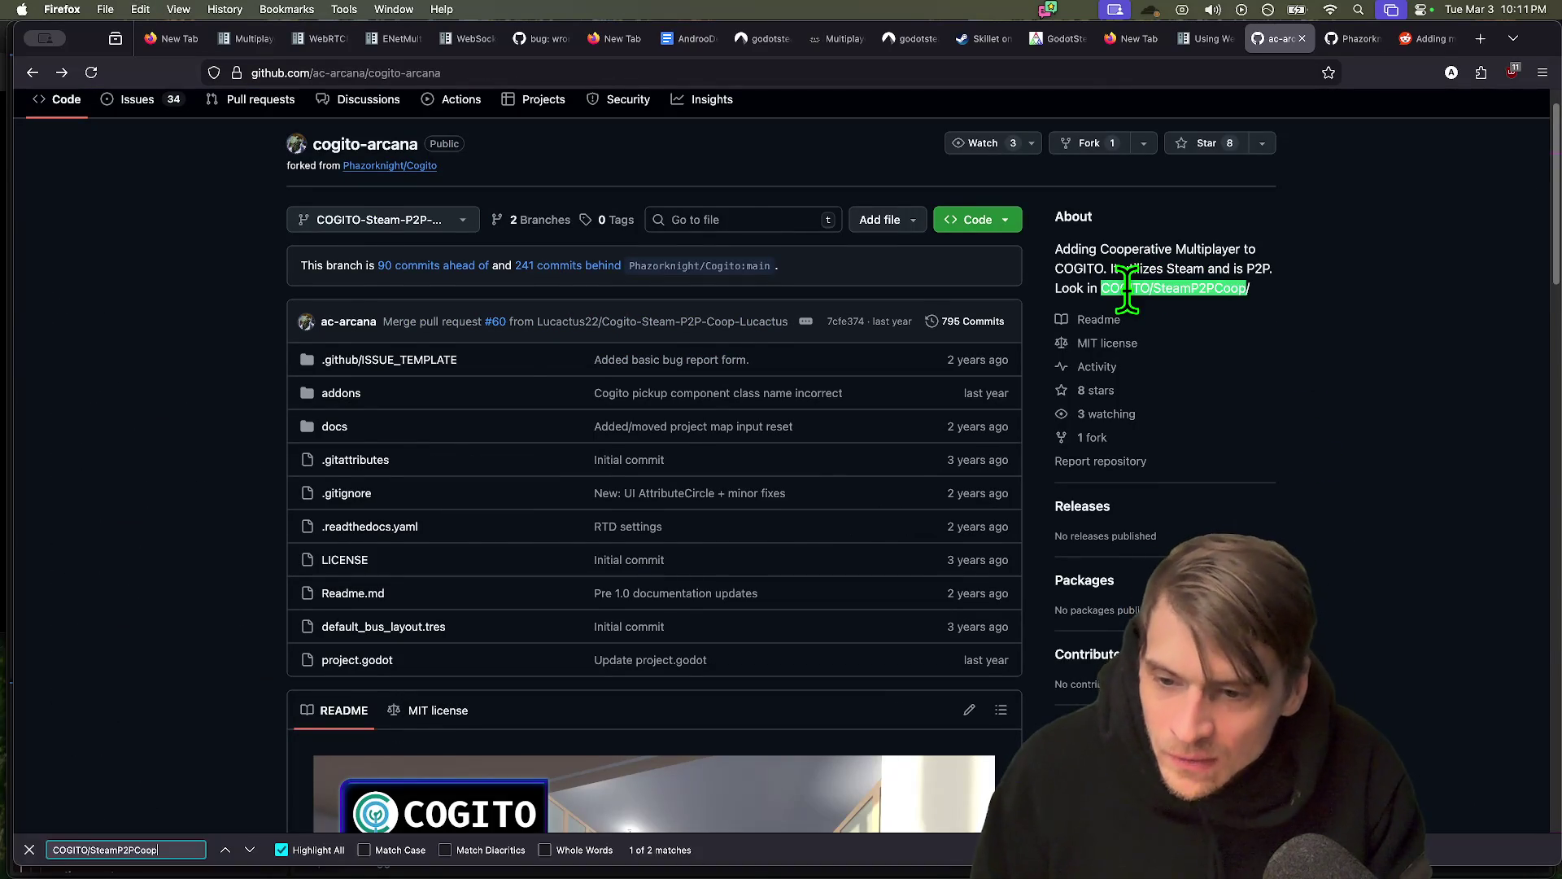
key("Return")
key("Return")
key("Return")
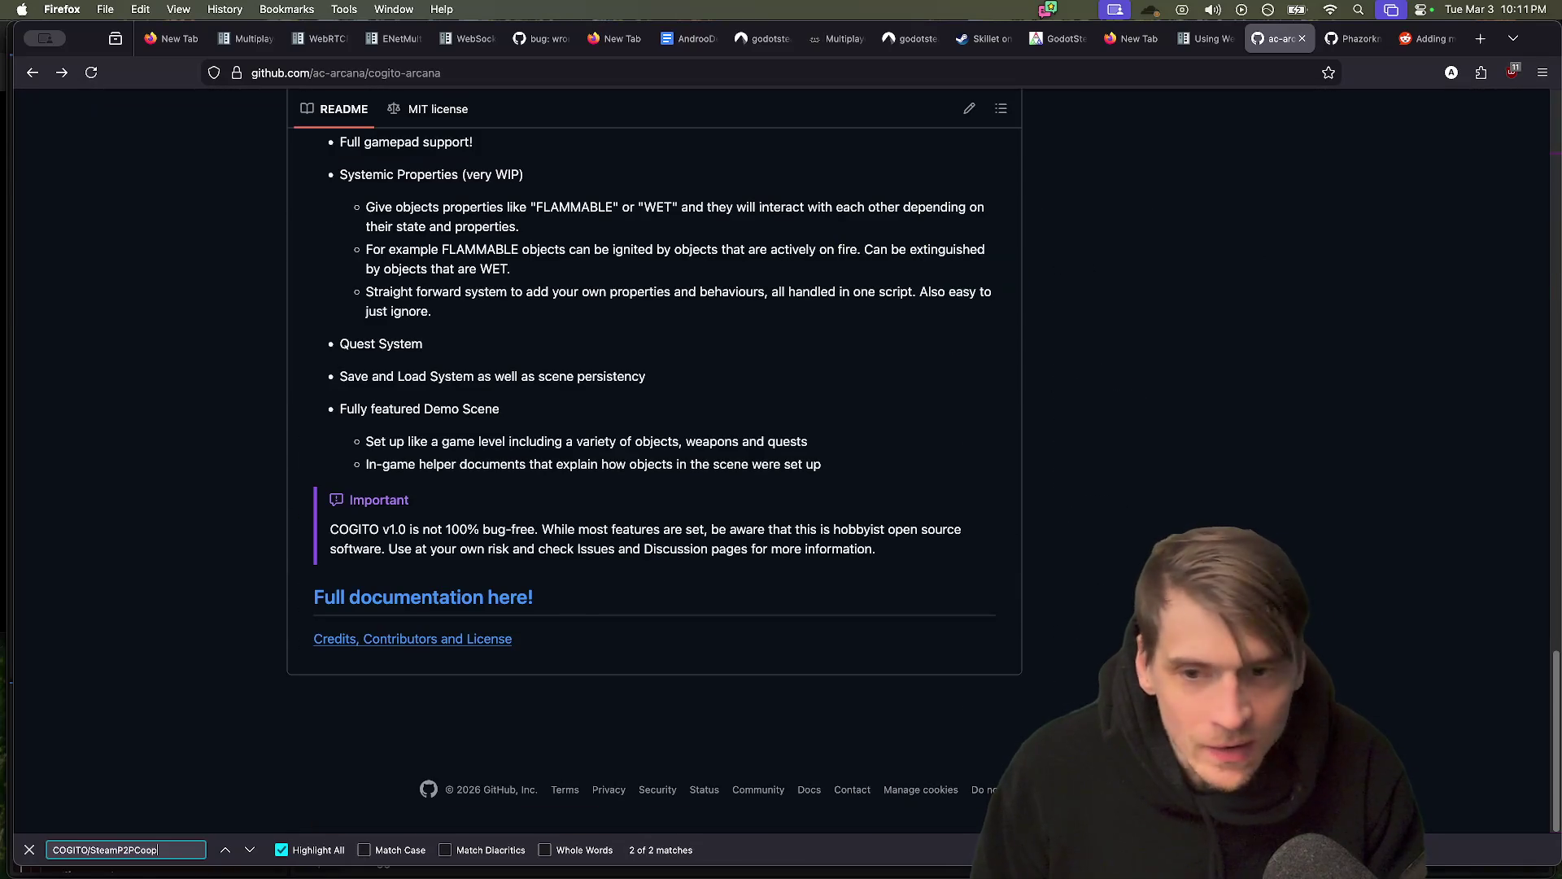
scroll(857, 647, "up", 8)
scroll(857, 647, "down", 1)
scroll(858, 647, "up", 1)
scroll(857, 647, "down", 4)
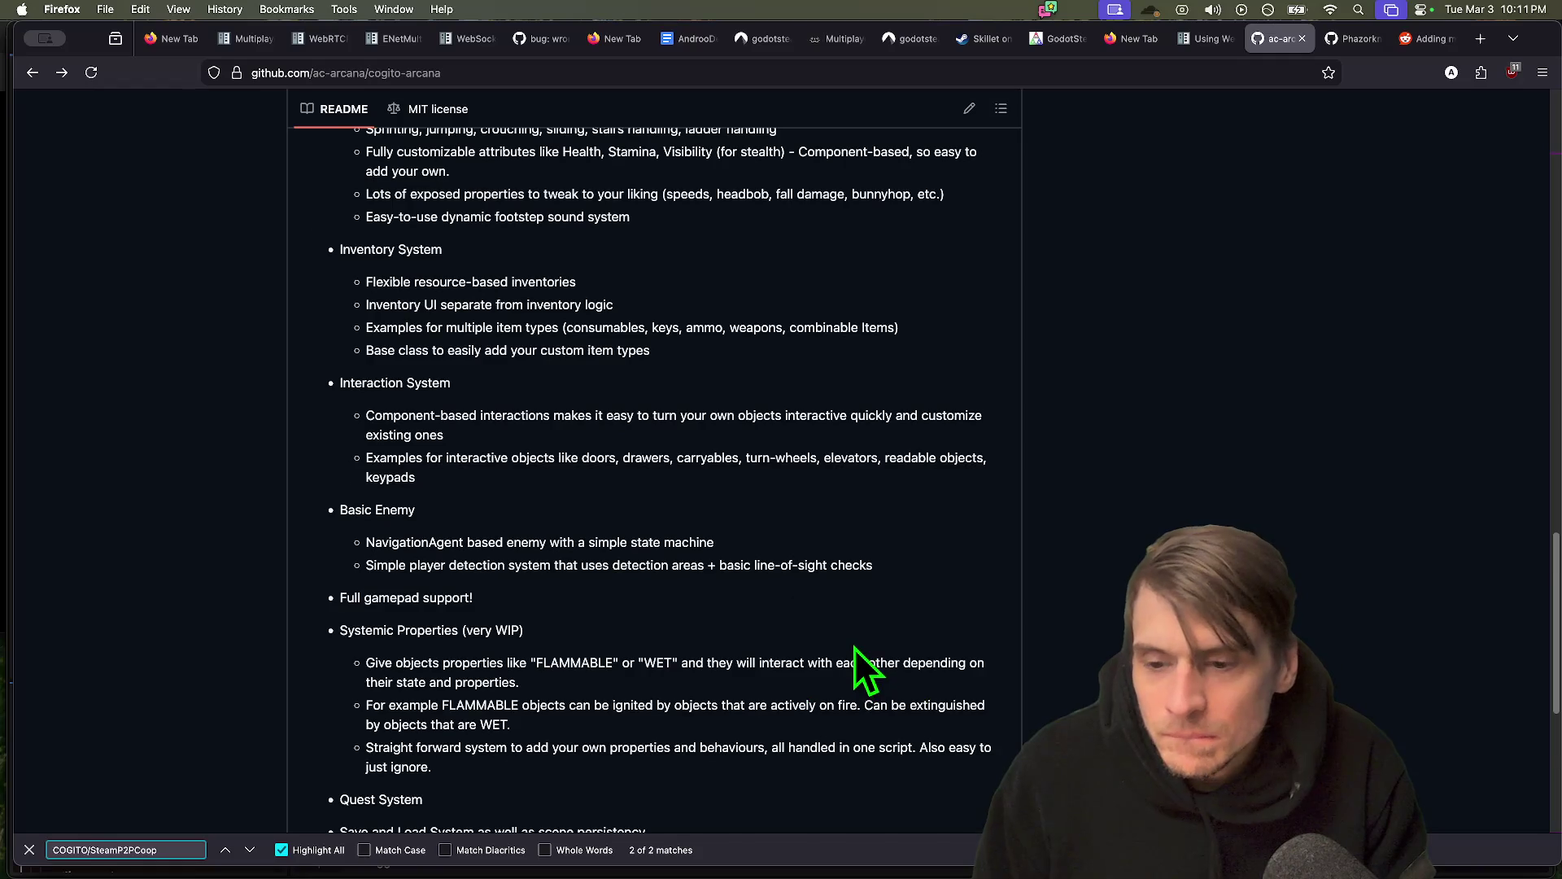
key("Escape")
scroll(858, 647, "down", 1)
scroll(857, 648, "up", 15)
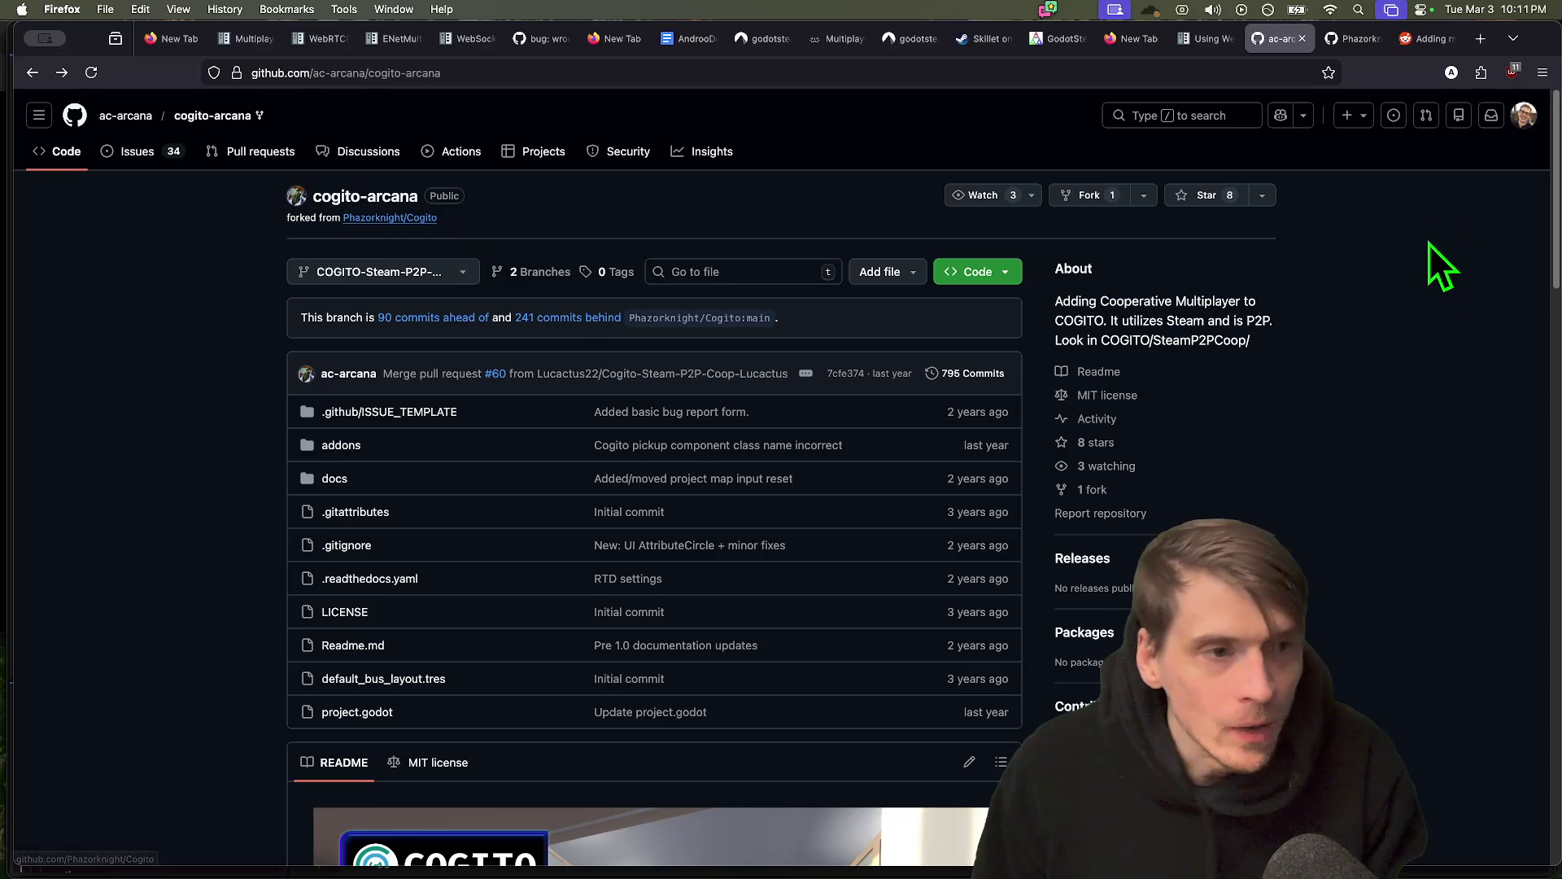
Star the cogito-arcana repository and open its commit history
left_click(1183, 195)
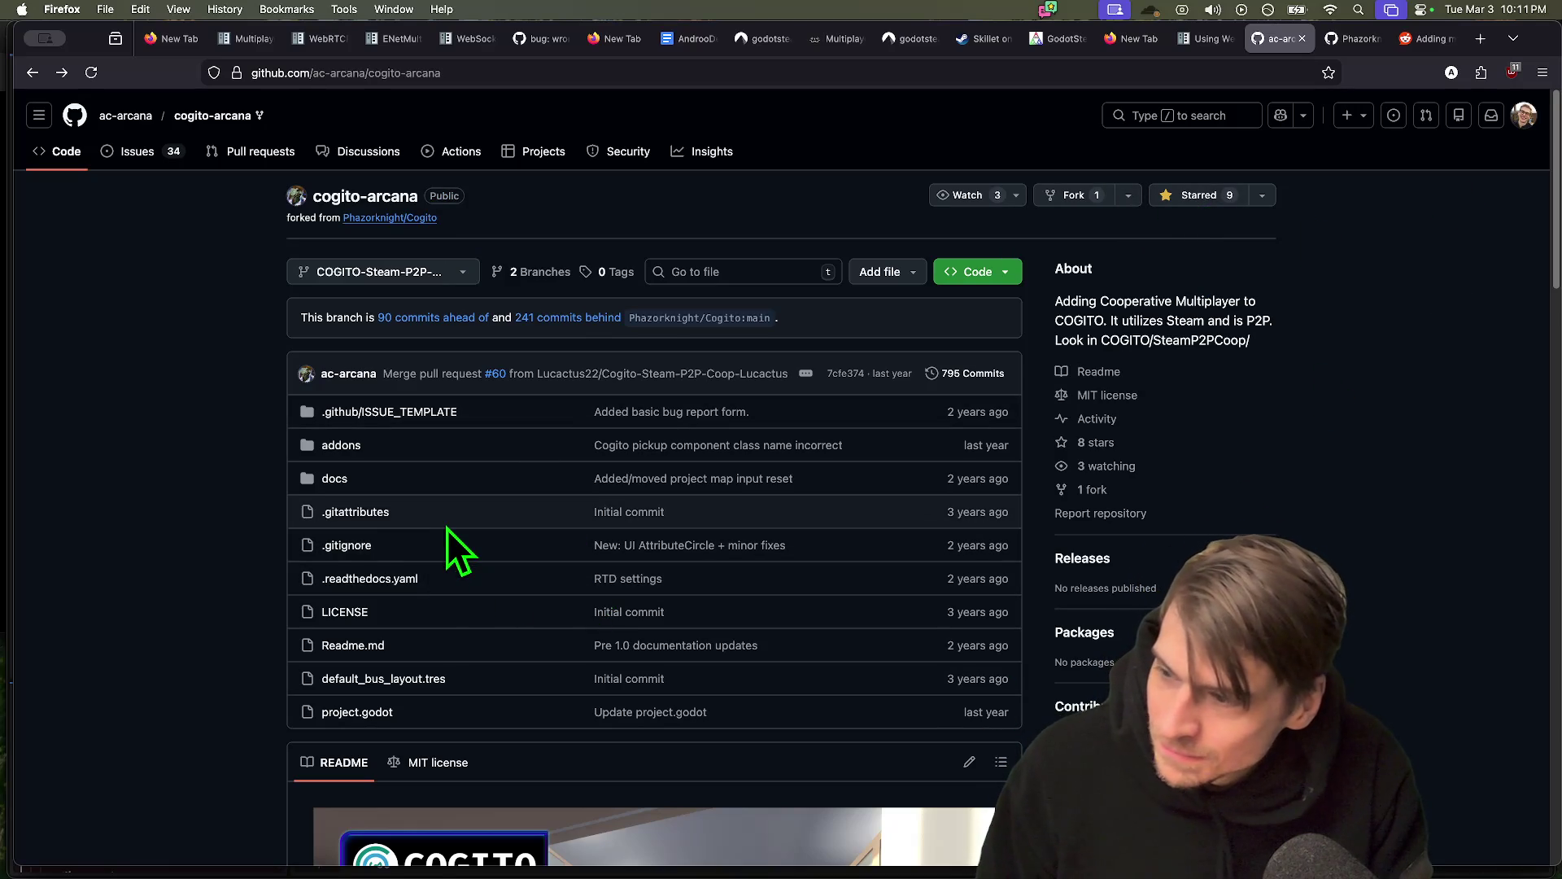
triple_click(1370, 586)
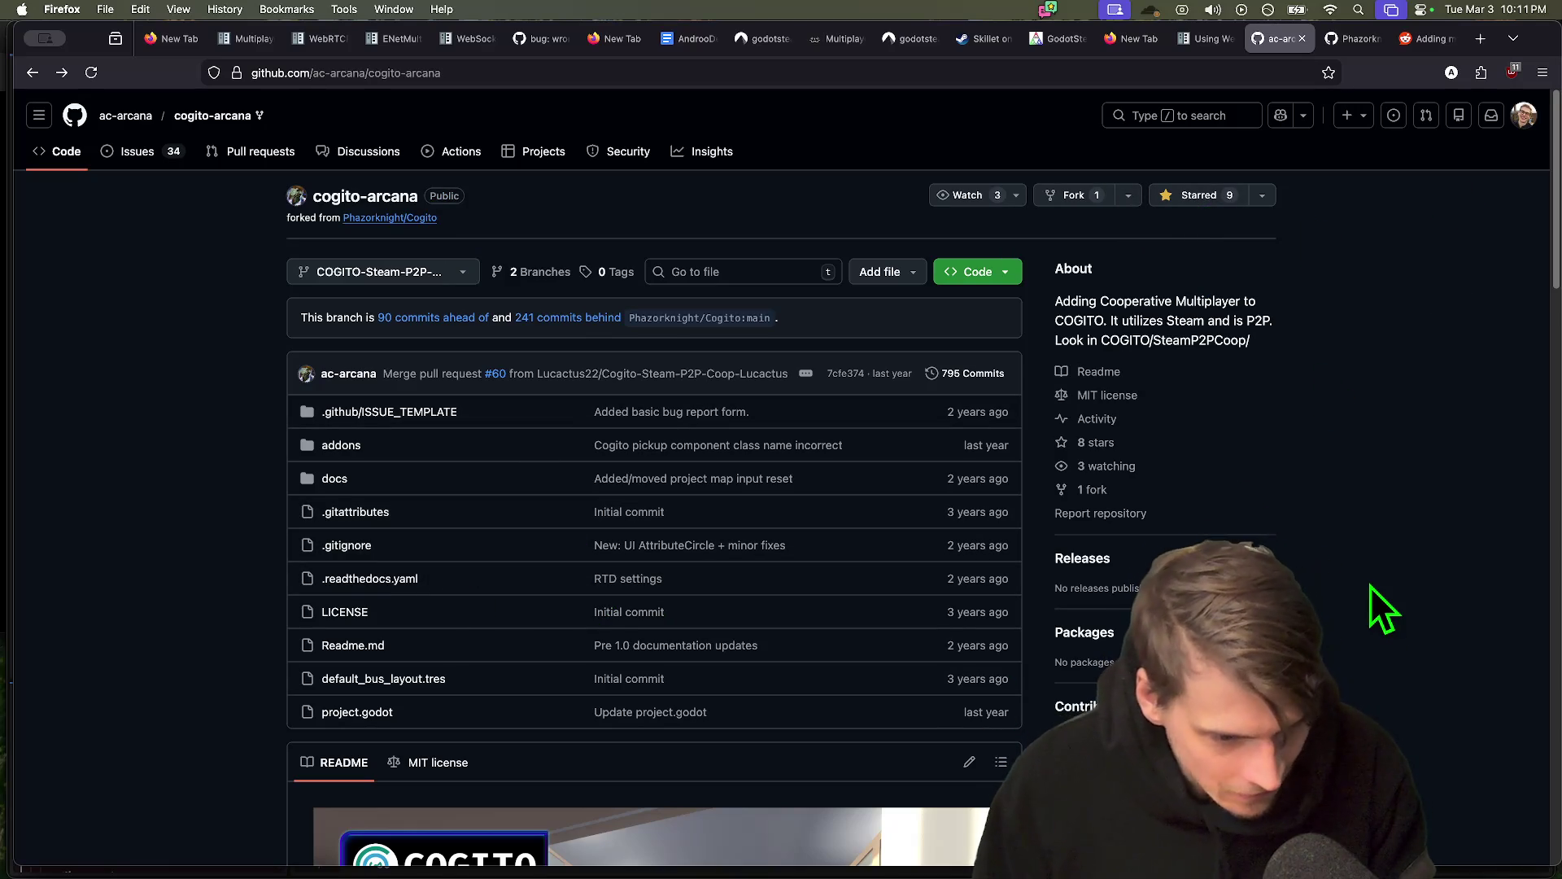
scroll(1370, 581, "down", 10)
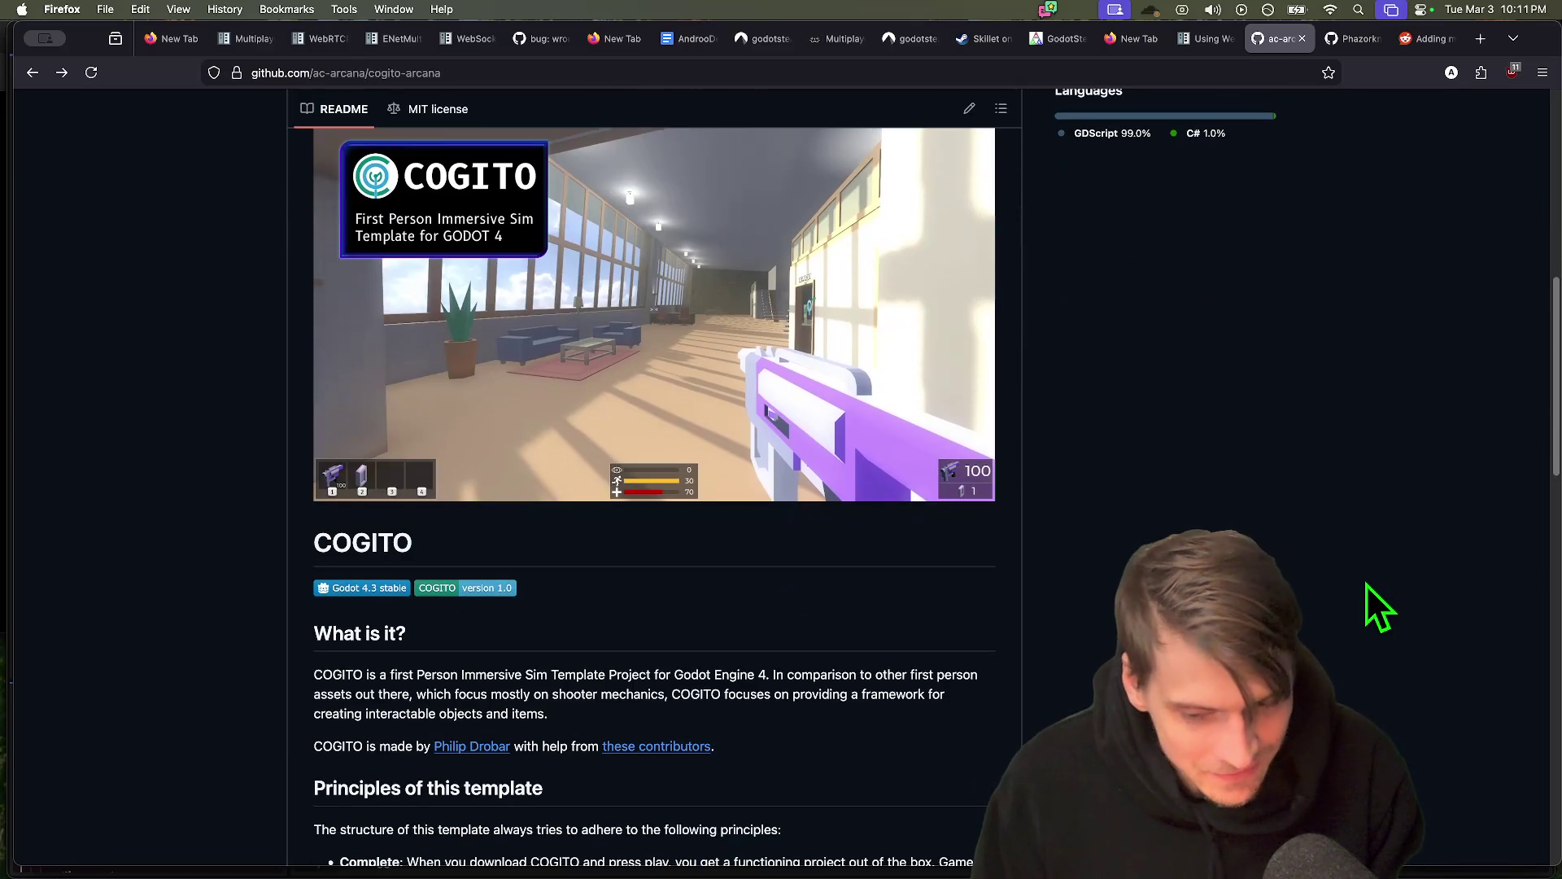
scroll(1361, 581, "down", 5)
scroll(1359, 578, "up", 4)
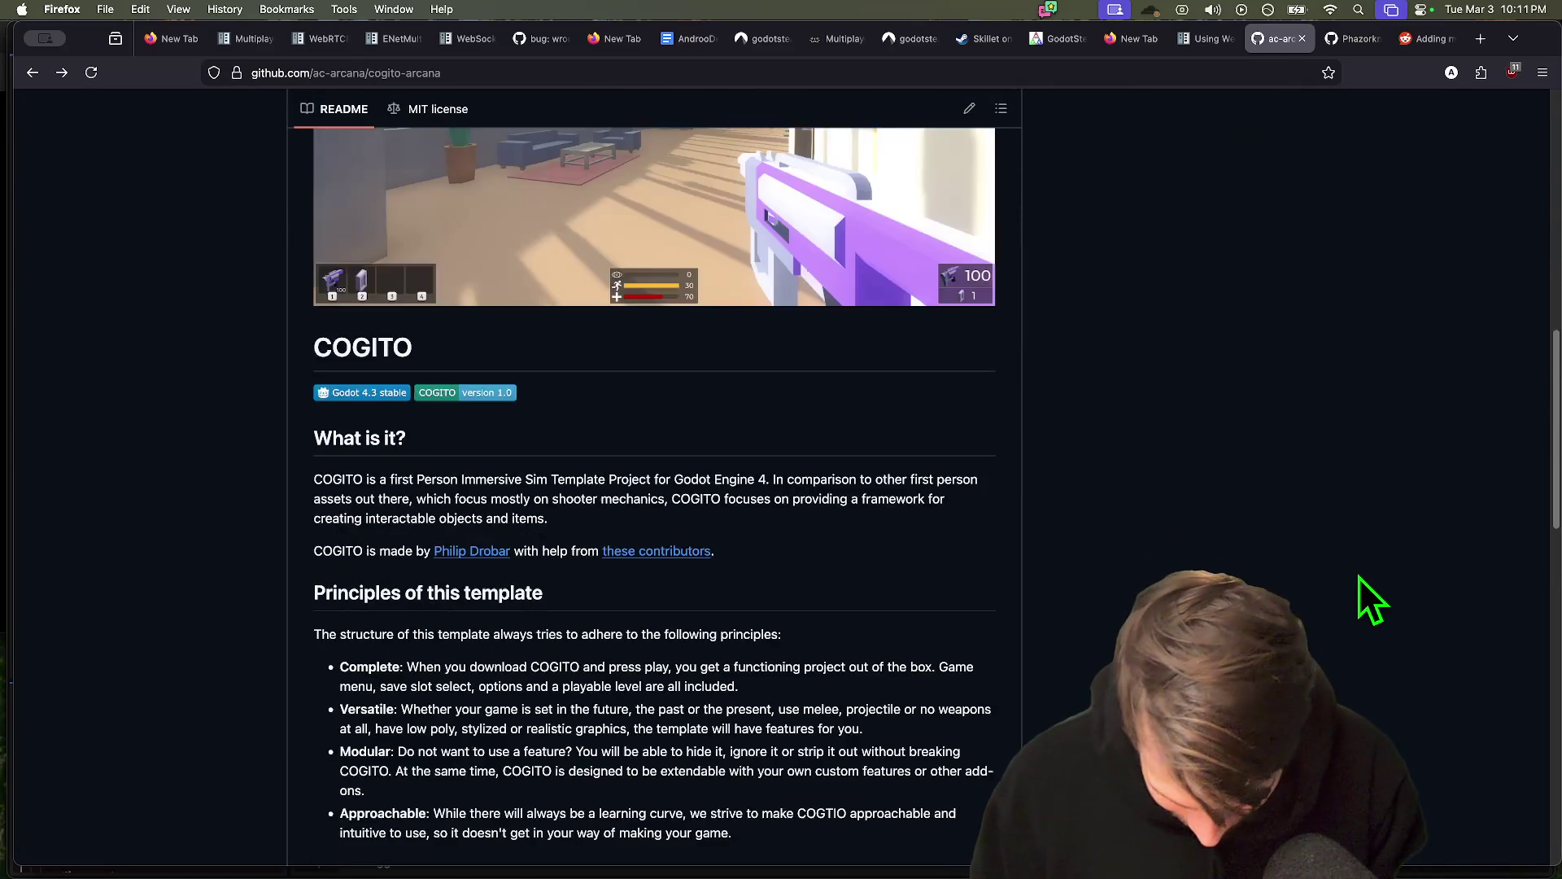
scroll(1344, 609, "up", 10)
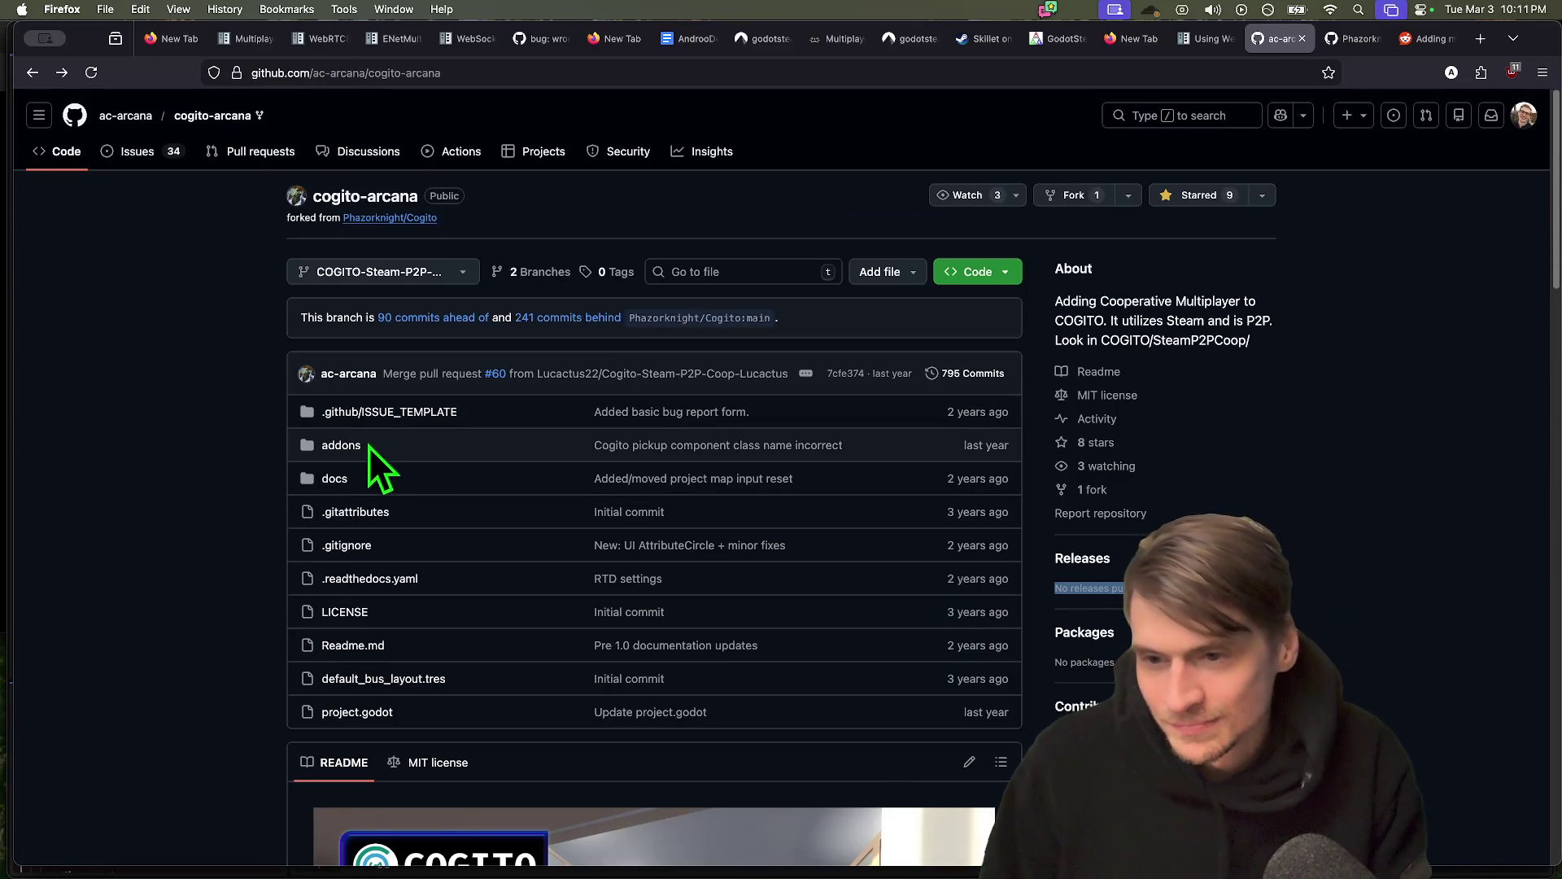
left_click(358, 450)
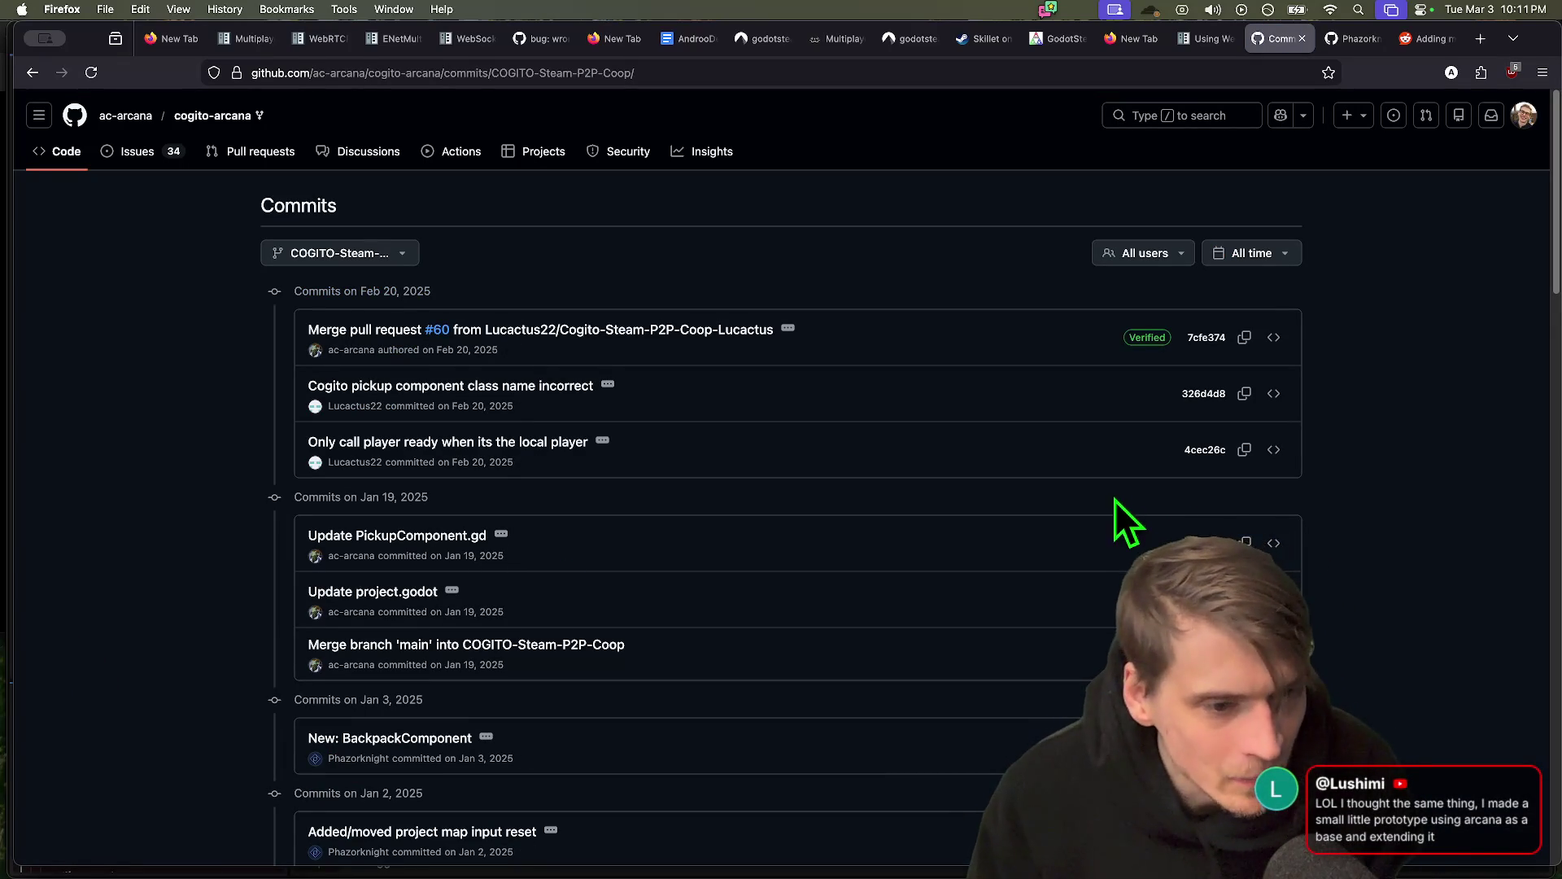
Peek at the 'Update PickupComponent.gd' and 'Only call player ready' commit diffs
scroll(174, 600, "down", 3)
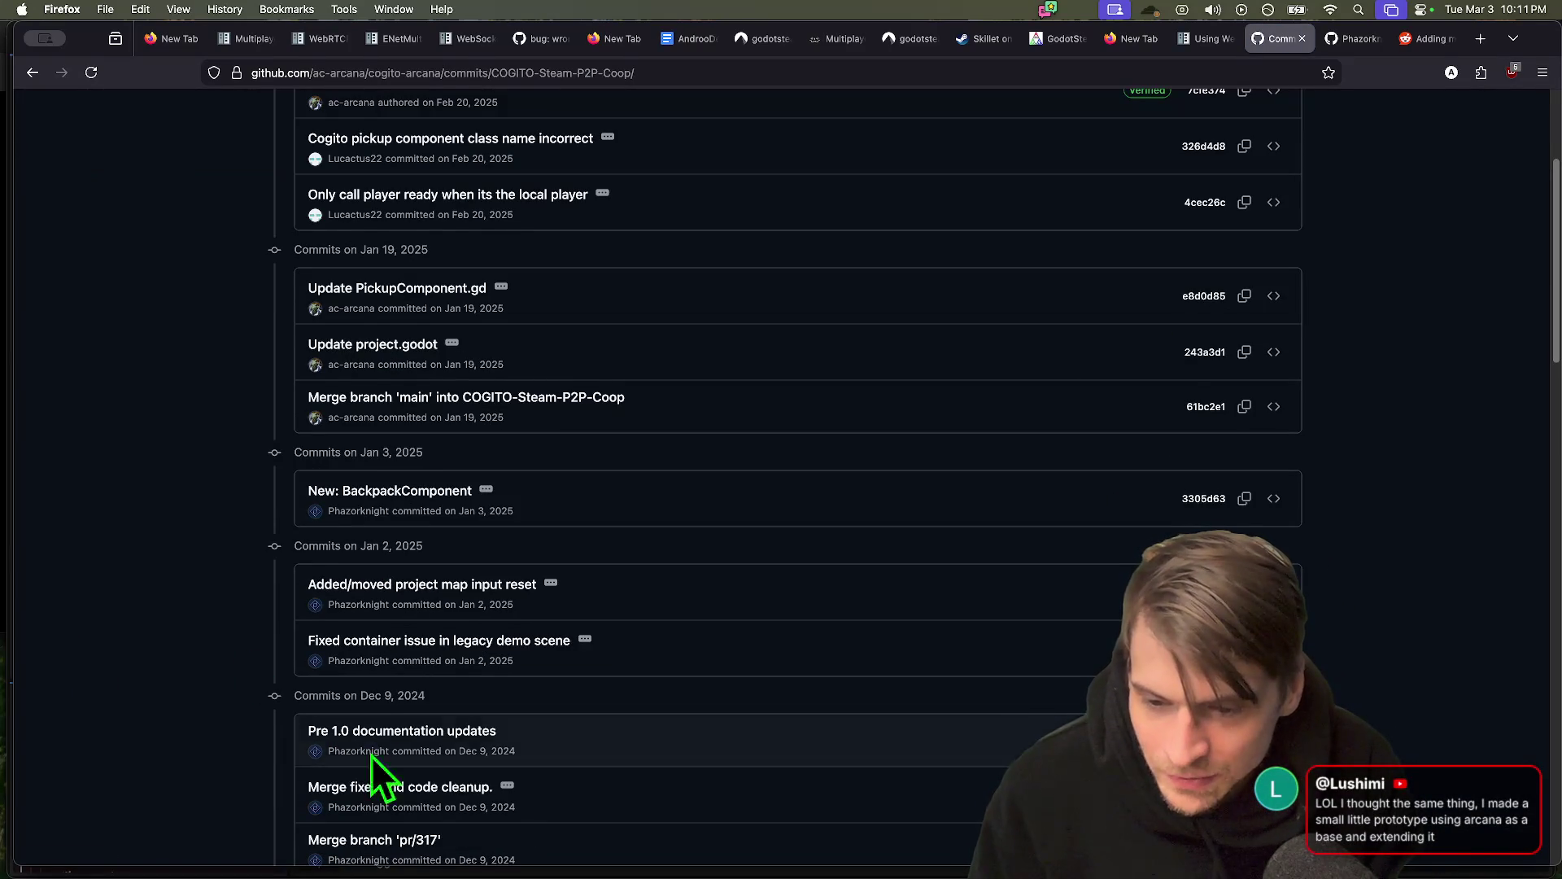
scroll(285, 675, "up", 2)
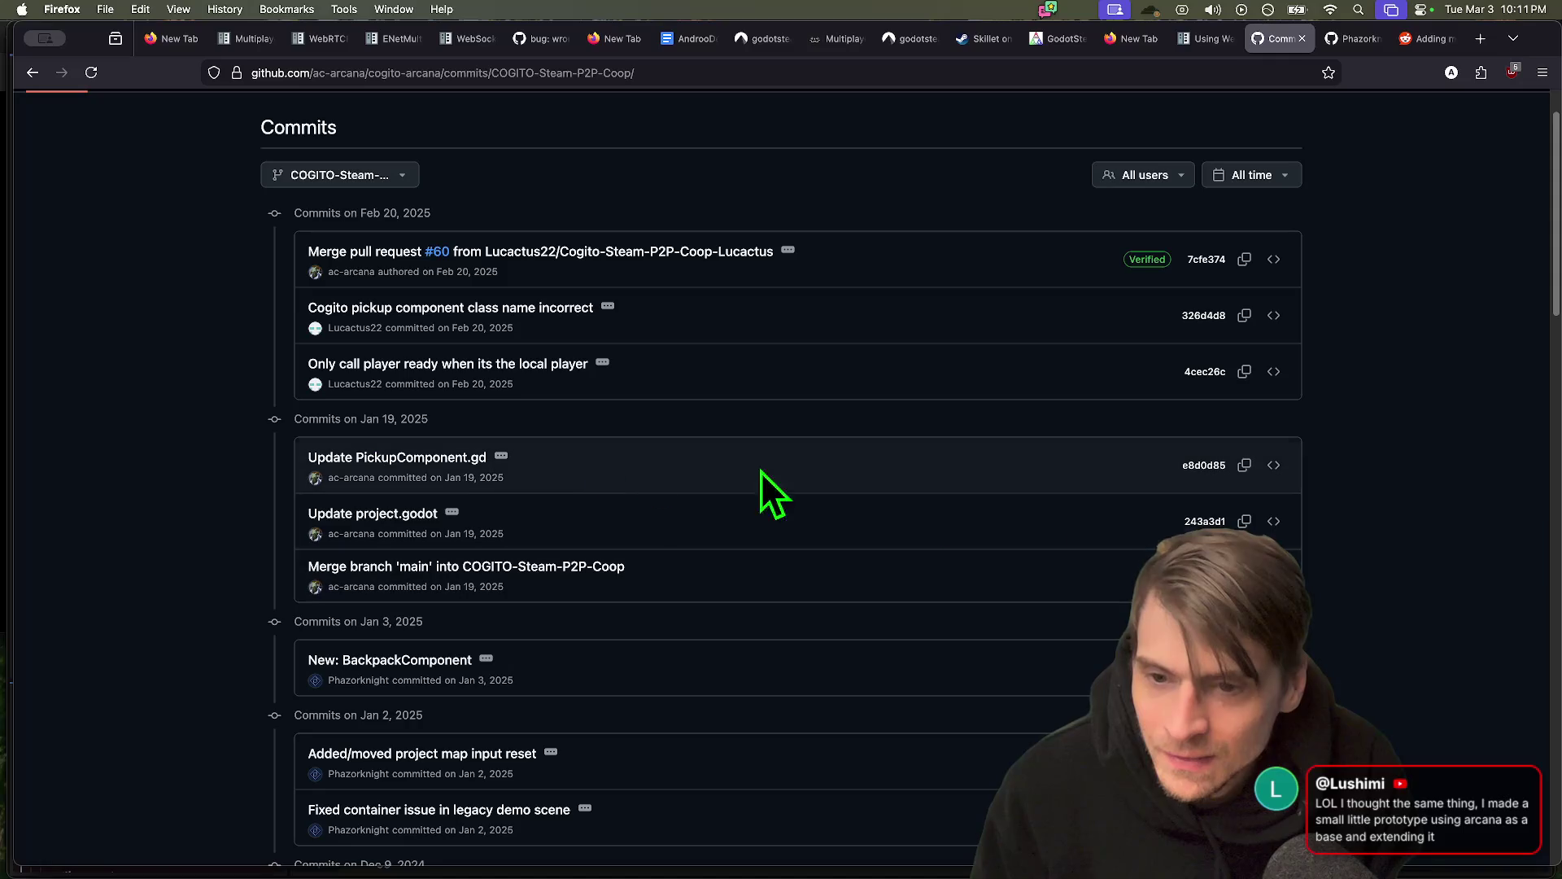
left_click(397, 457)
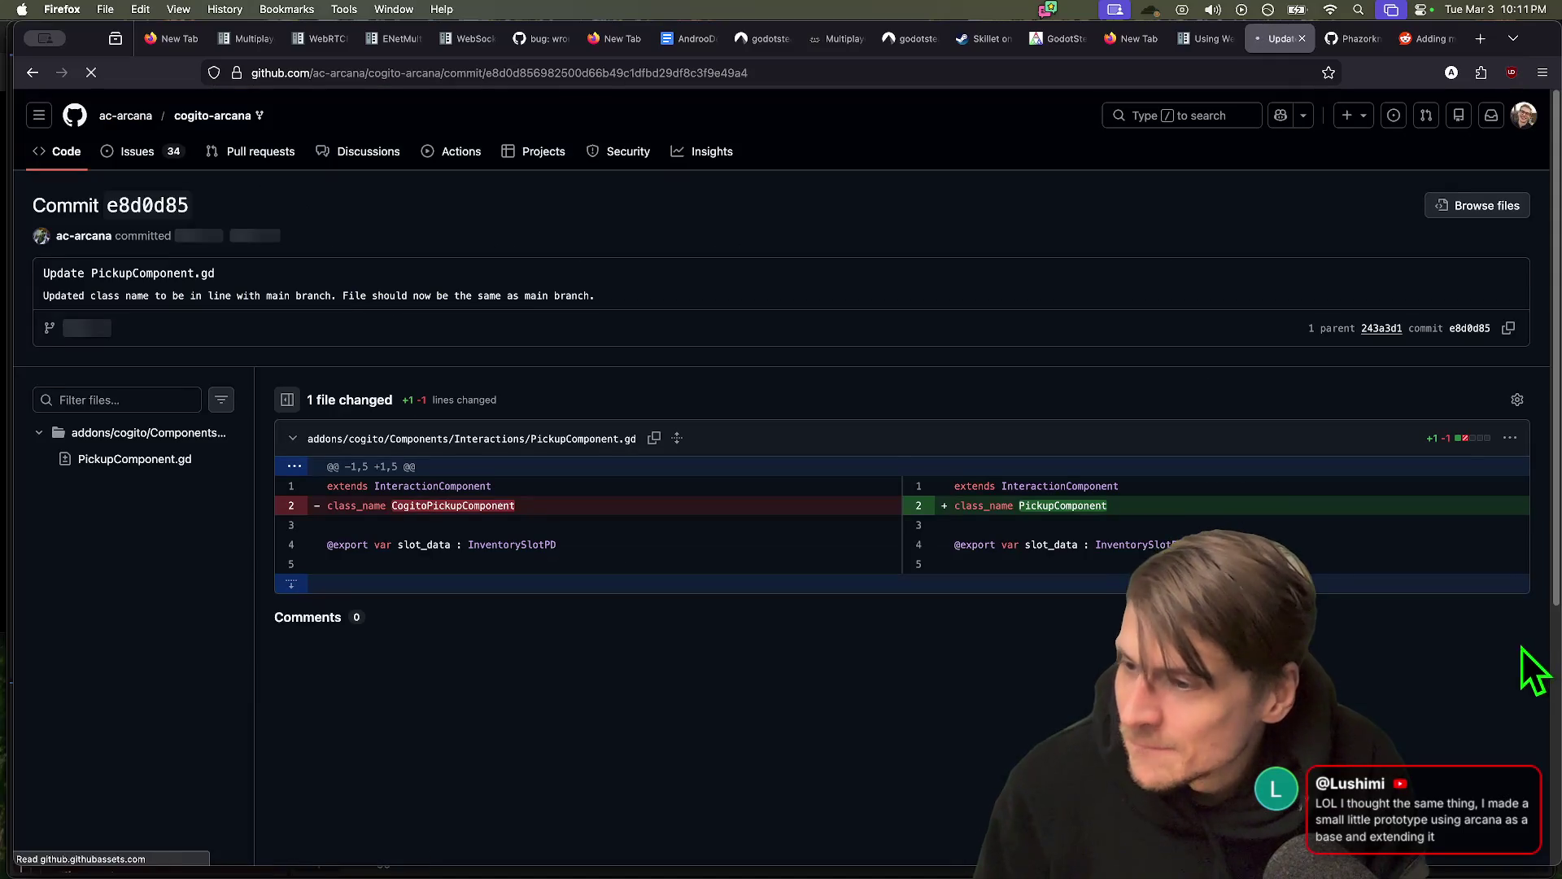
key("super+bracketleft")
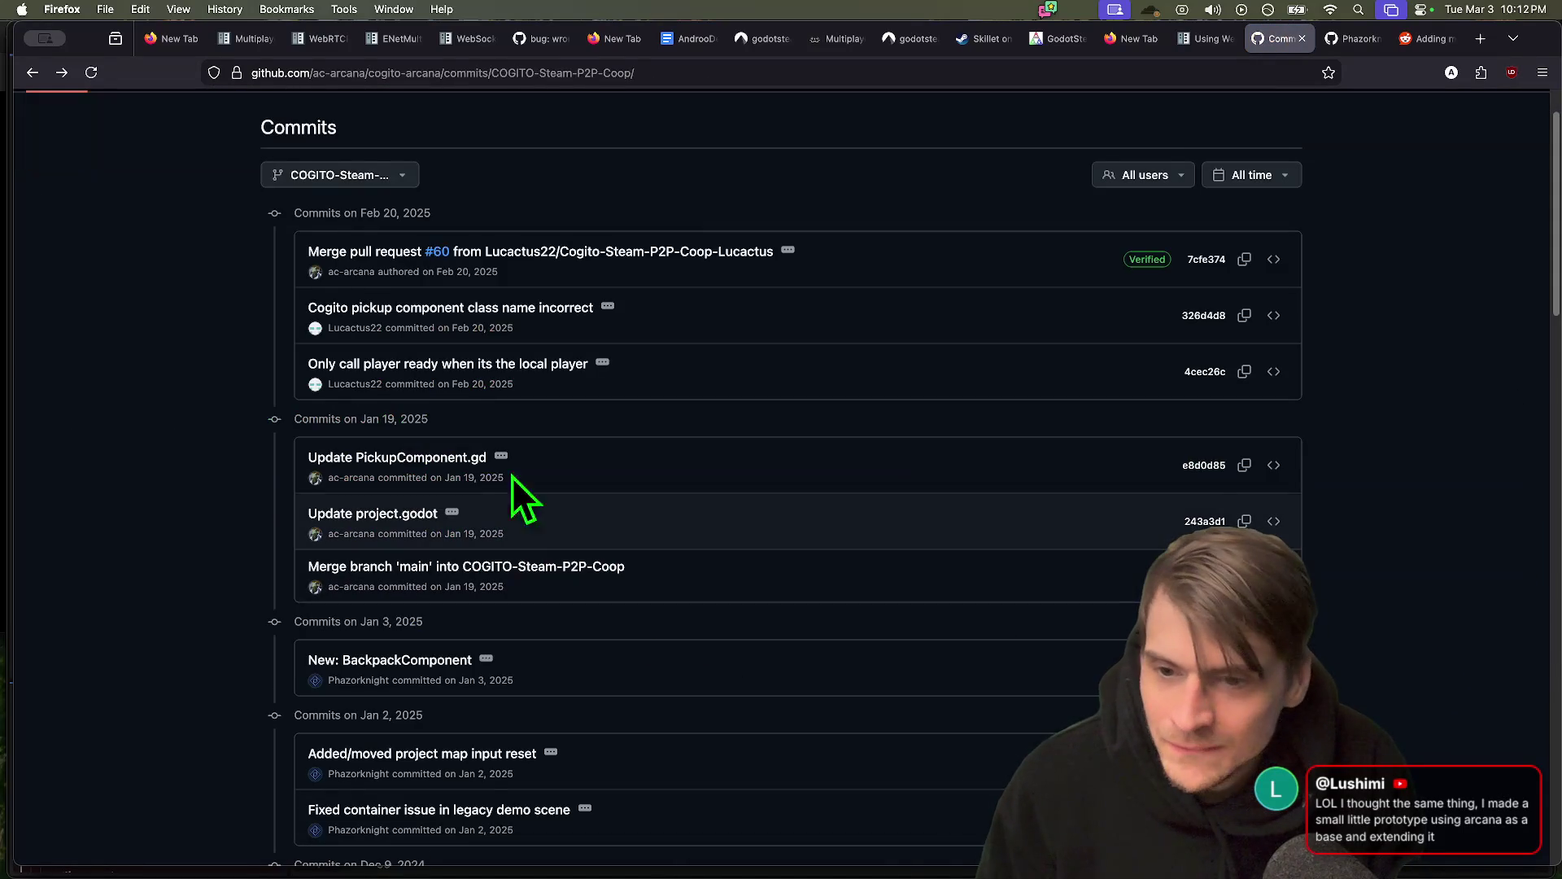
left_click(462, 368)
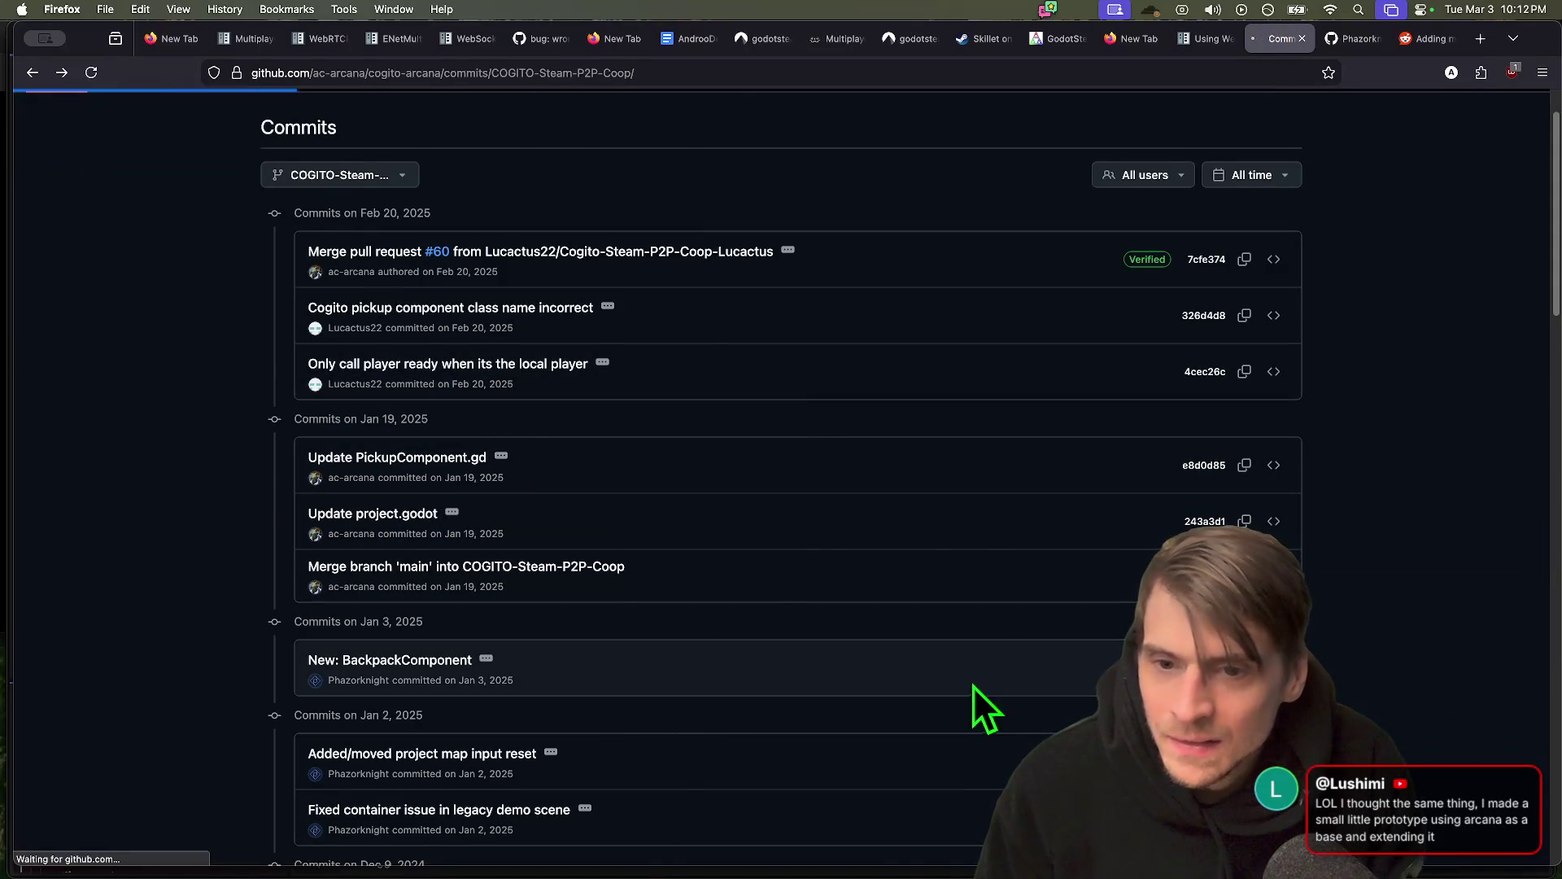
key("super+Left")
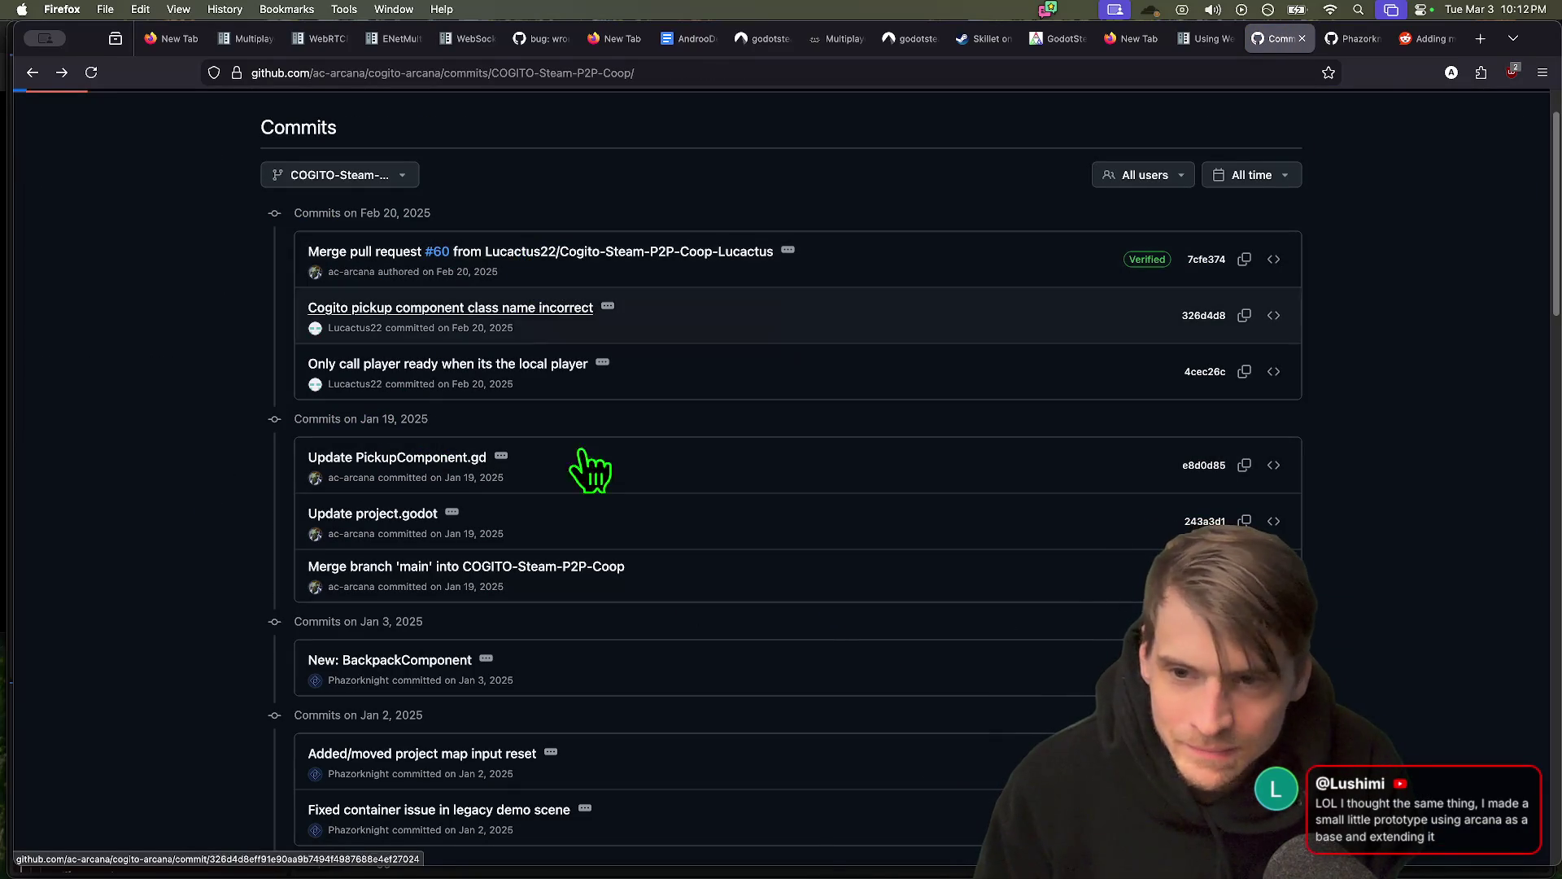
View merge pull request #60 commit 7cfe374 and its two changed GDScript files
key("super+Right")
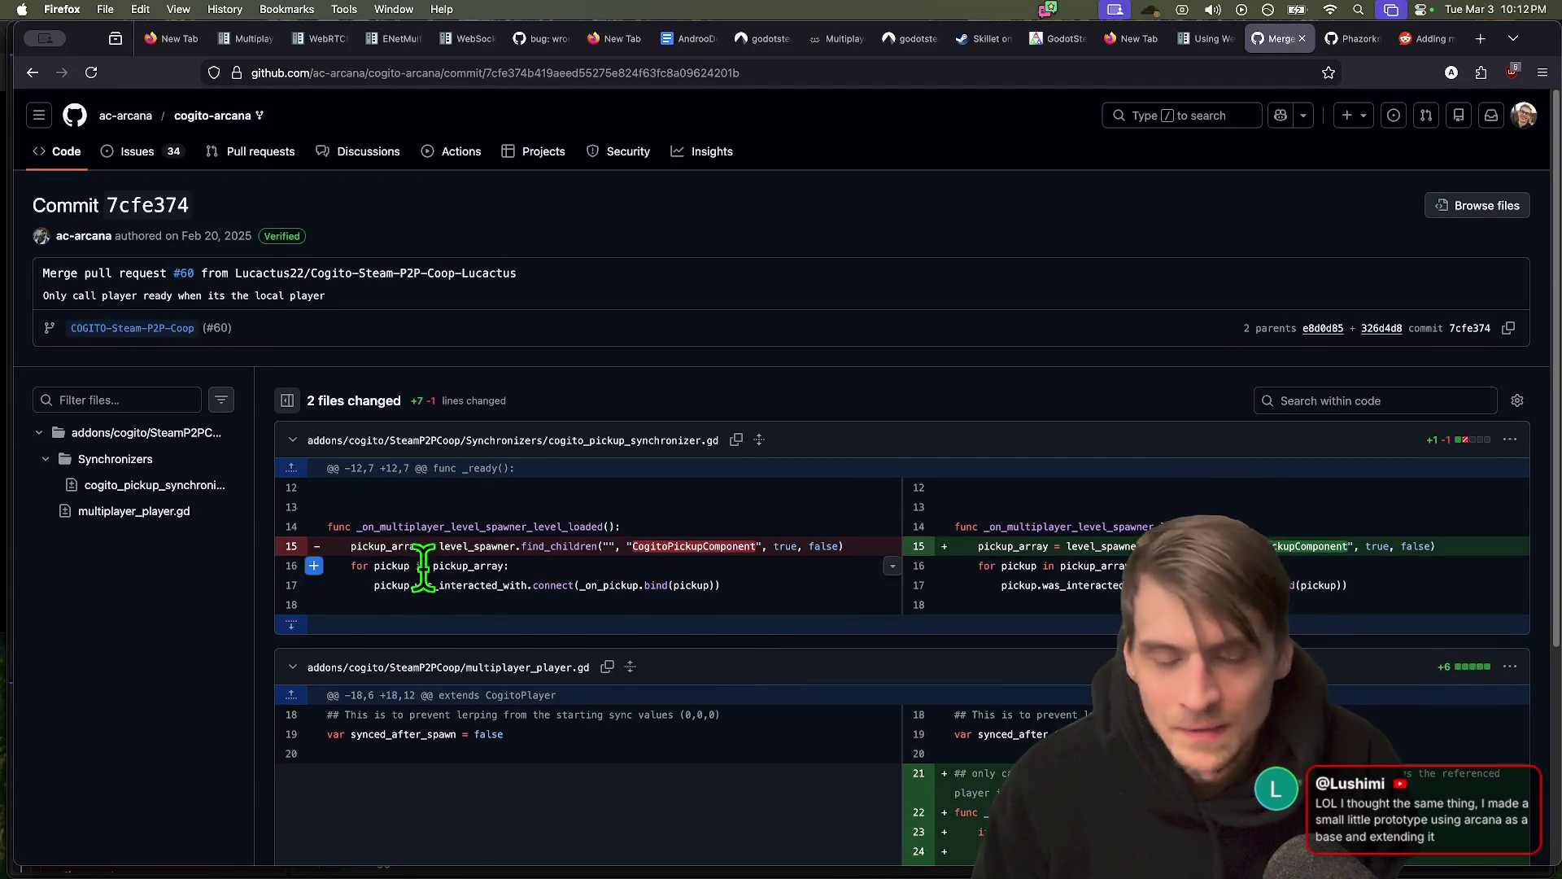
scroll(604, 628, "down", 3)
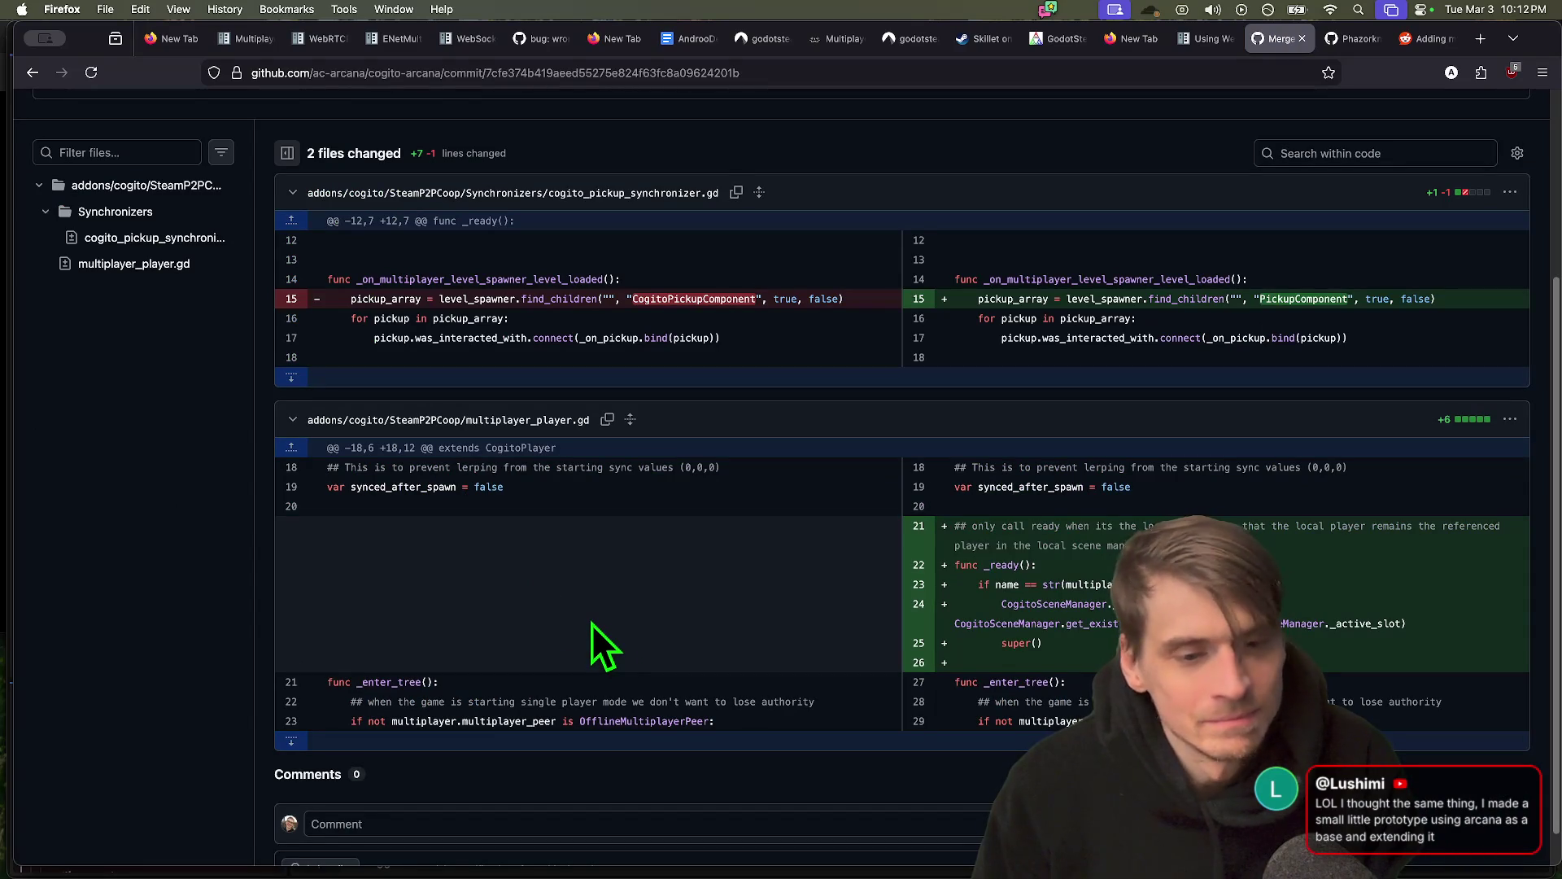
scroll(584, 608, "up", 2)
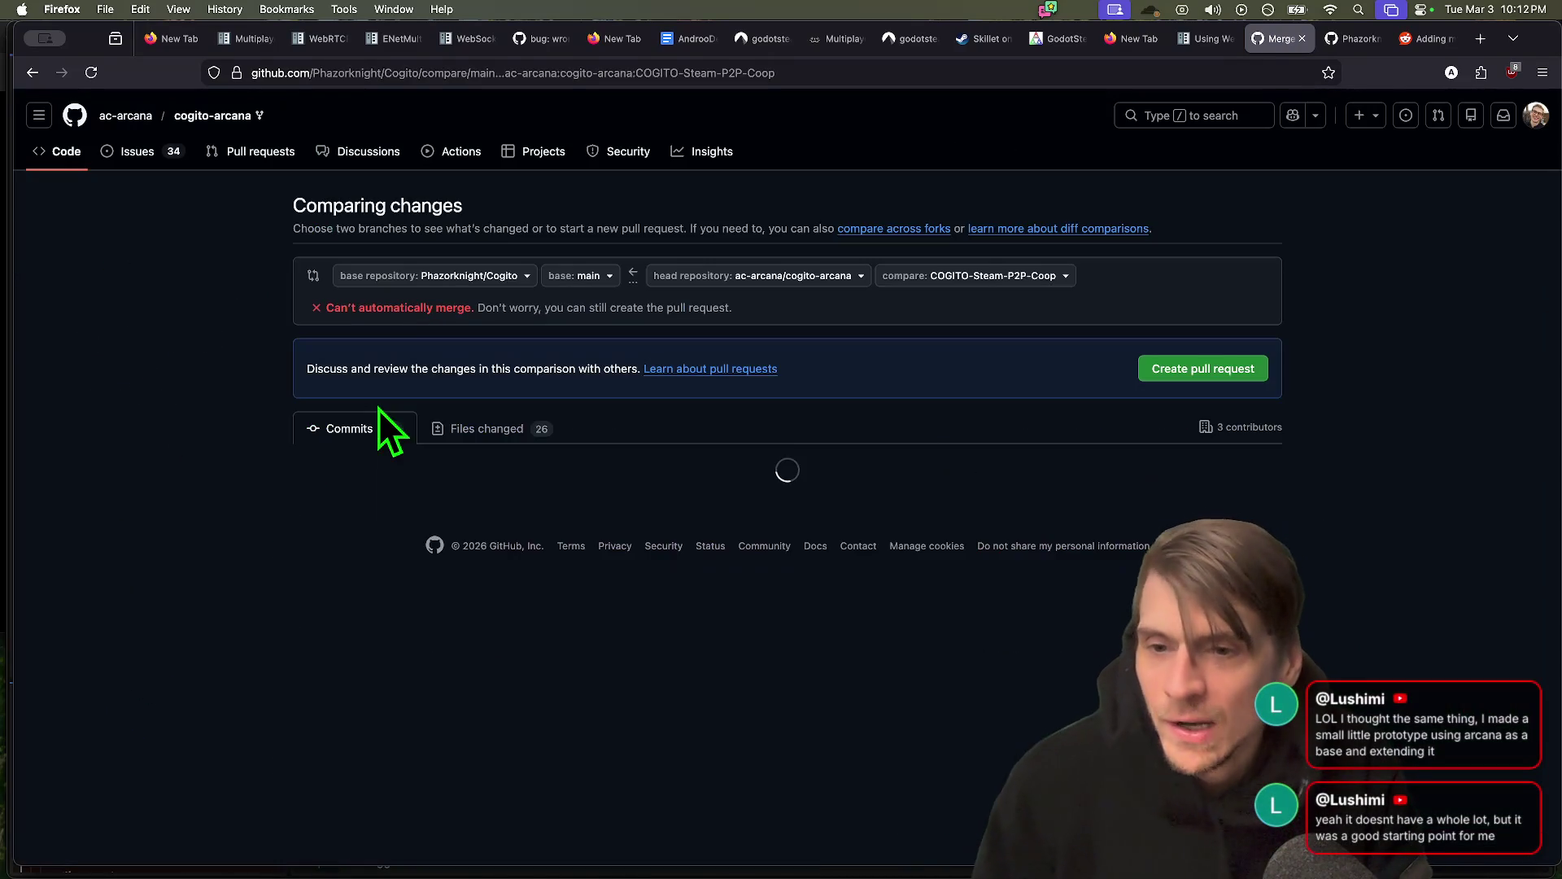
Review the compare view's commits and 26 changed files against Phazorknight/Cogito main
scroll(194, 526, "down", 5)
scroll(194, 525, "down", 12)
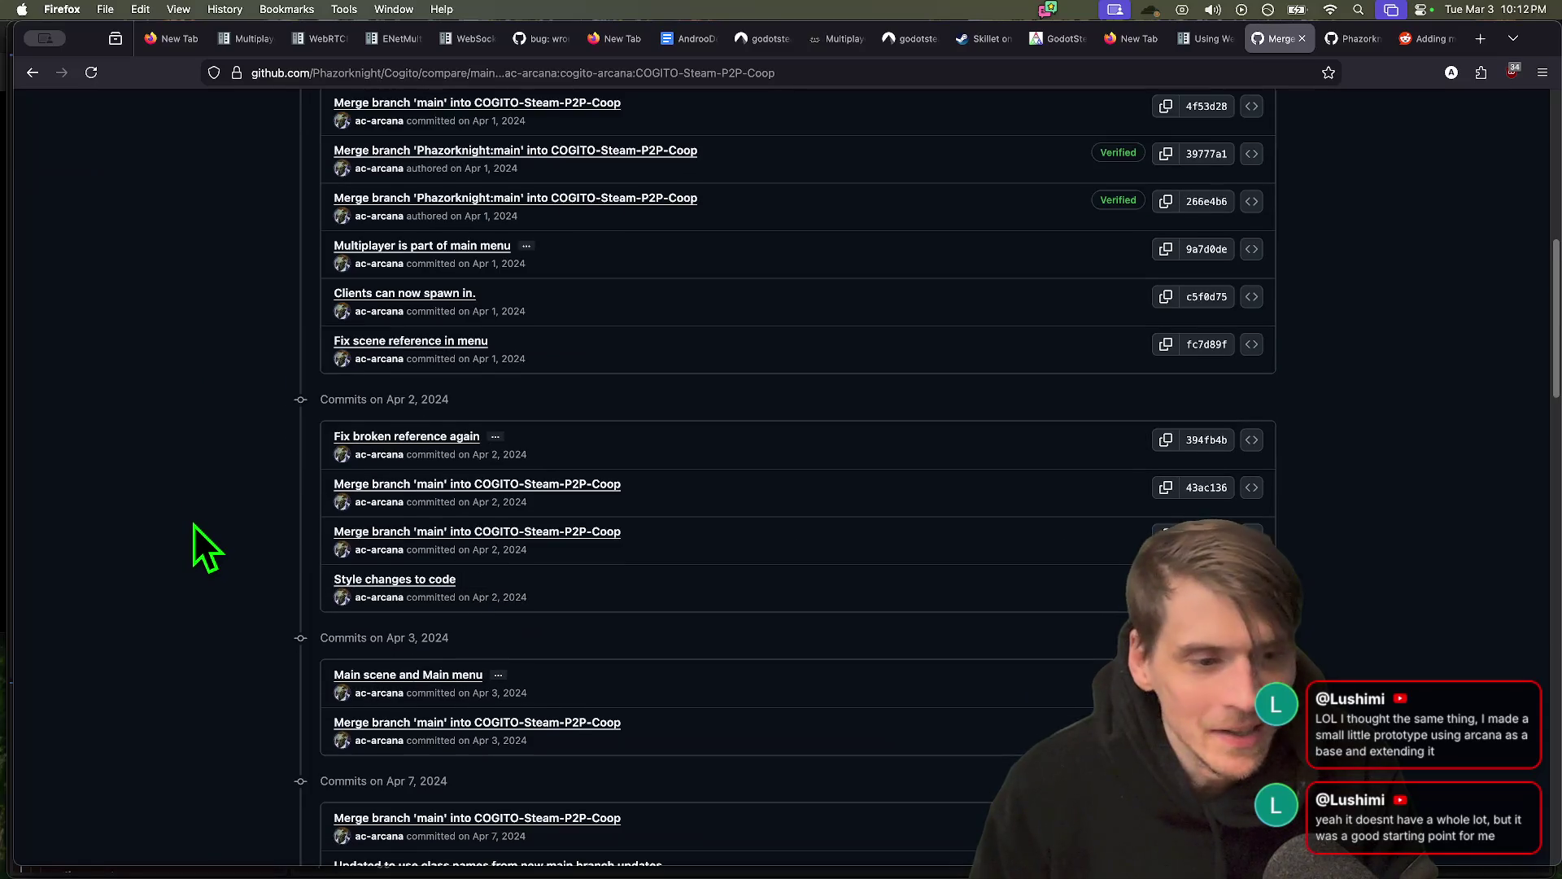
scroll(191, 519, "down", 15)
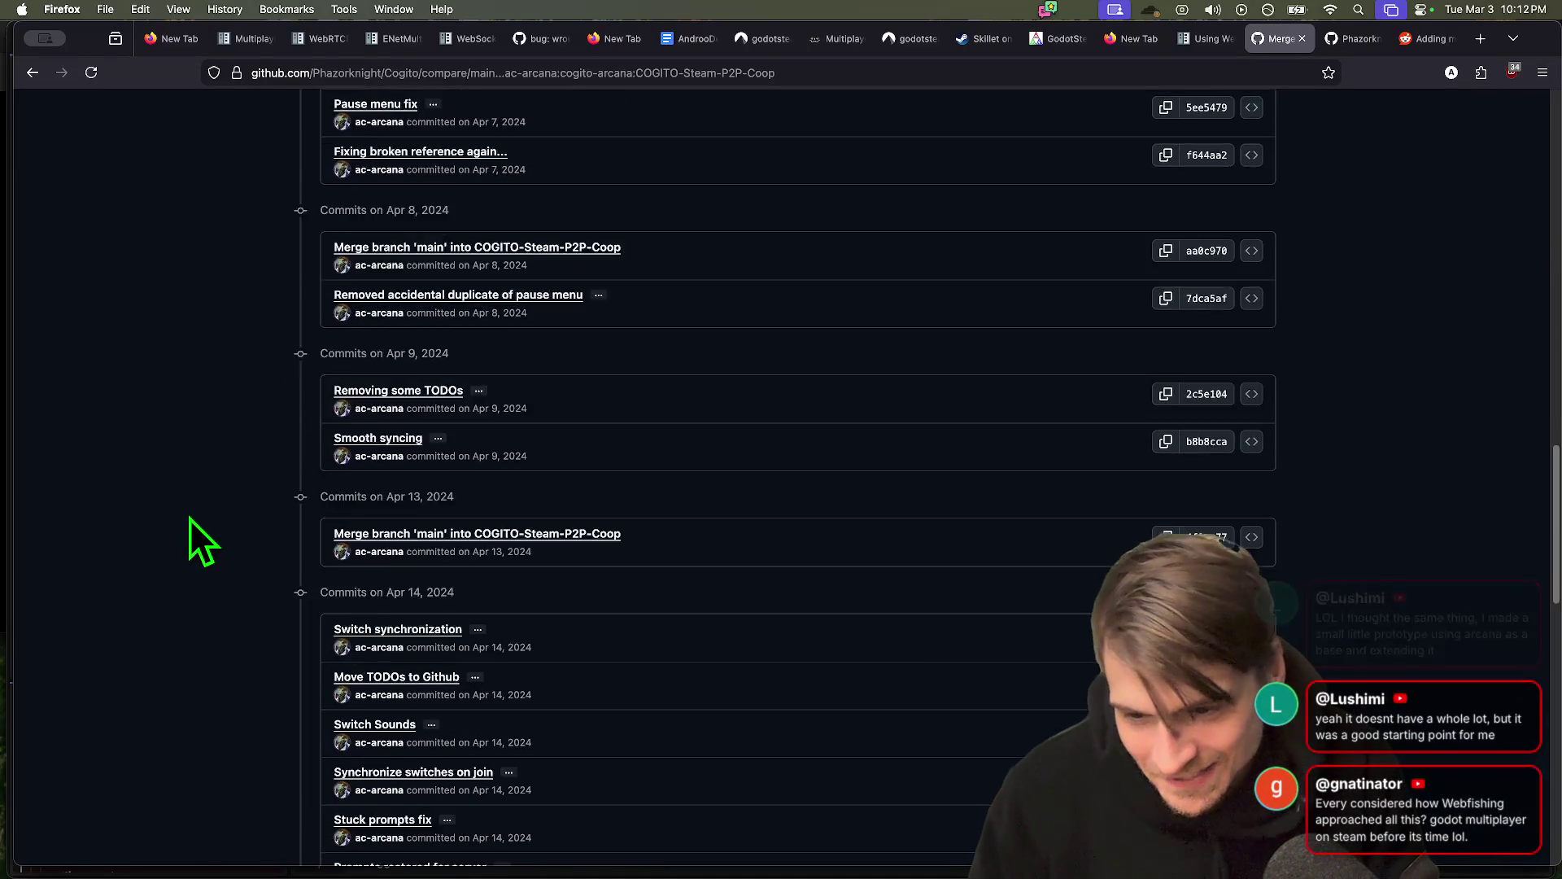
scroll(188, 519, "up", 19)
scroll(187, 521, "up", 10)
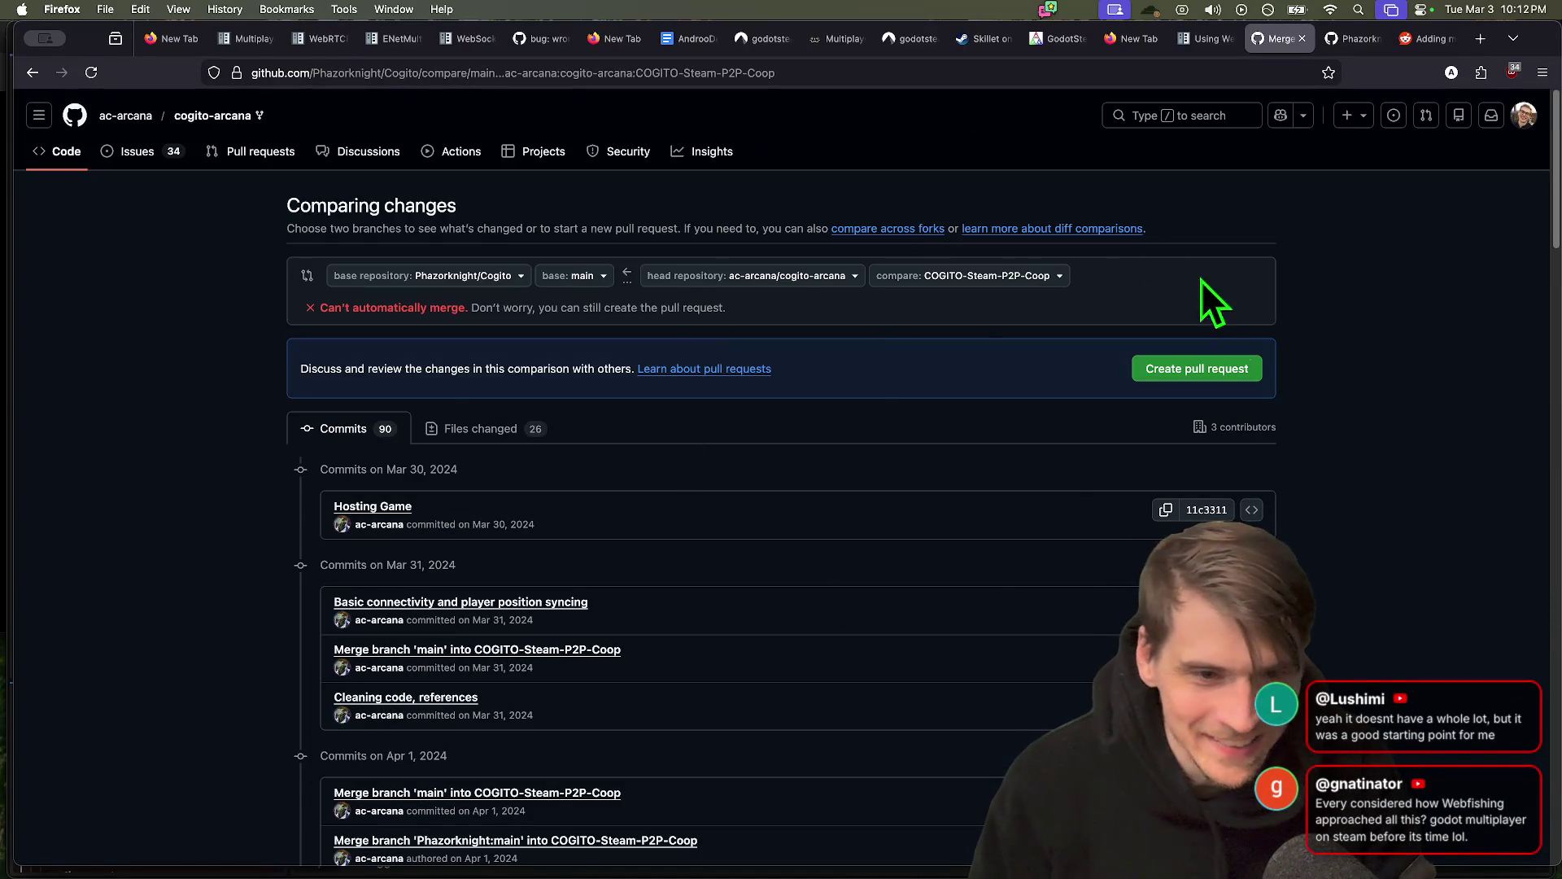
left_click(491, 432)
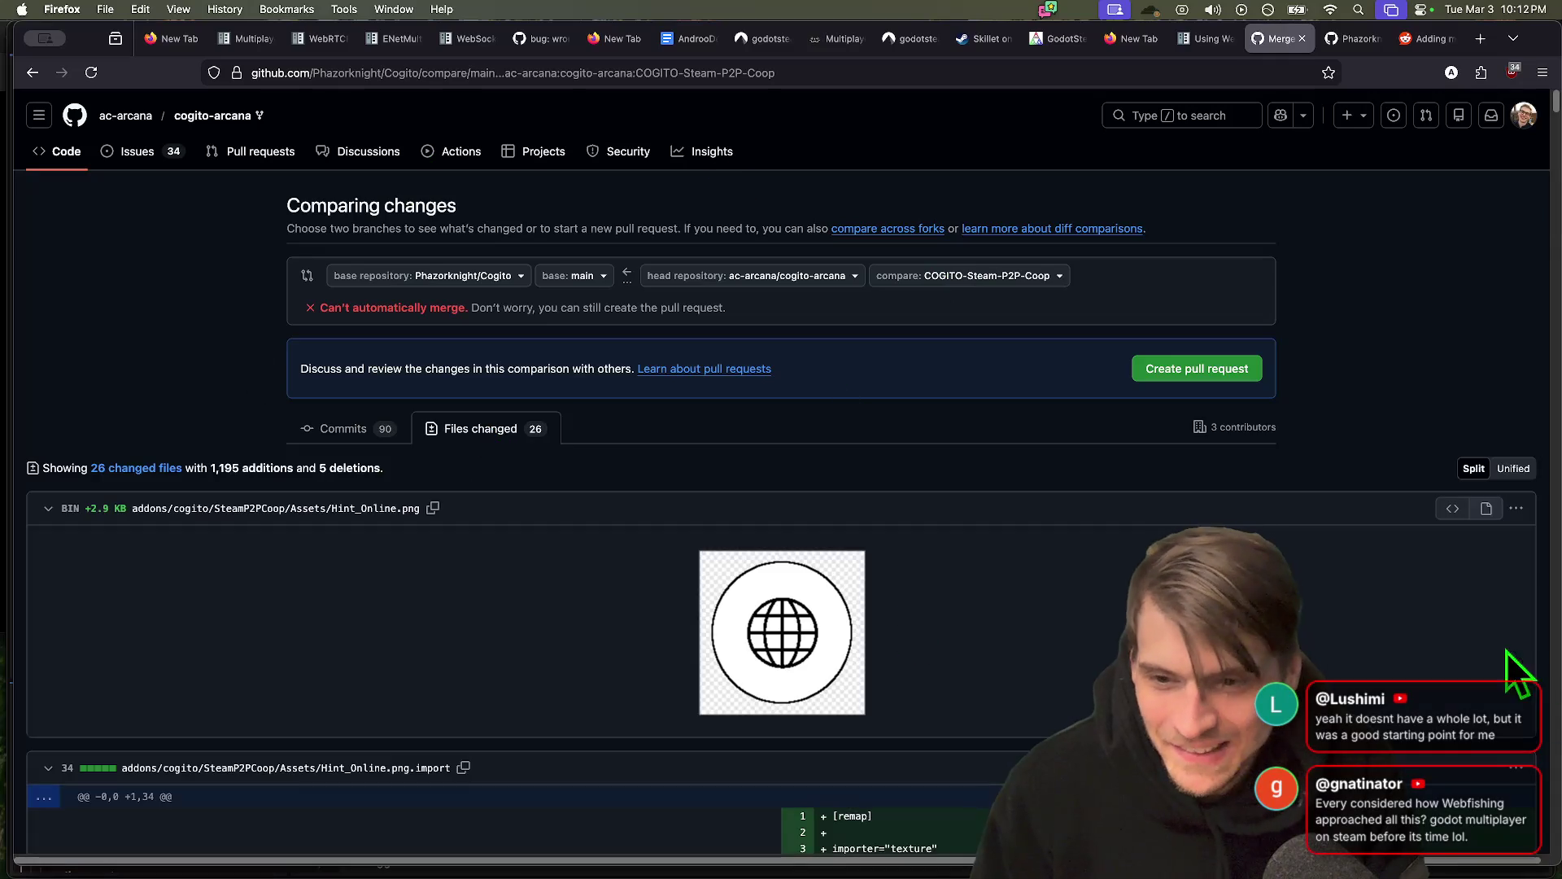
scroll(355, 593, "down", 15)
scroll(354, 606, "down", 20)
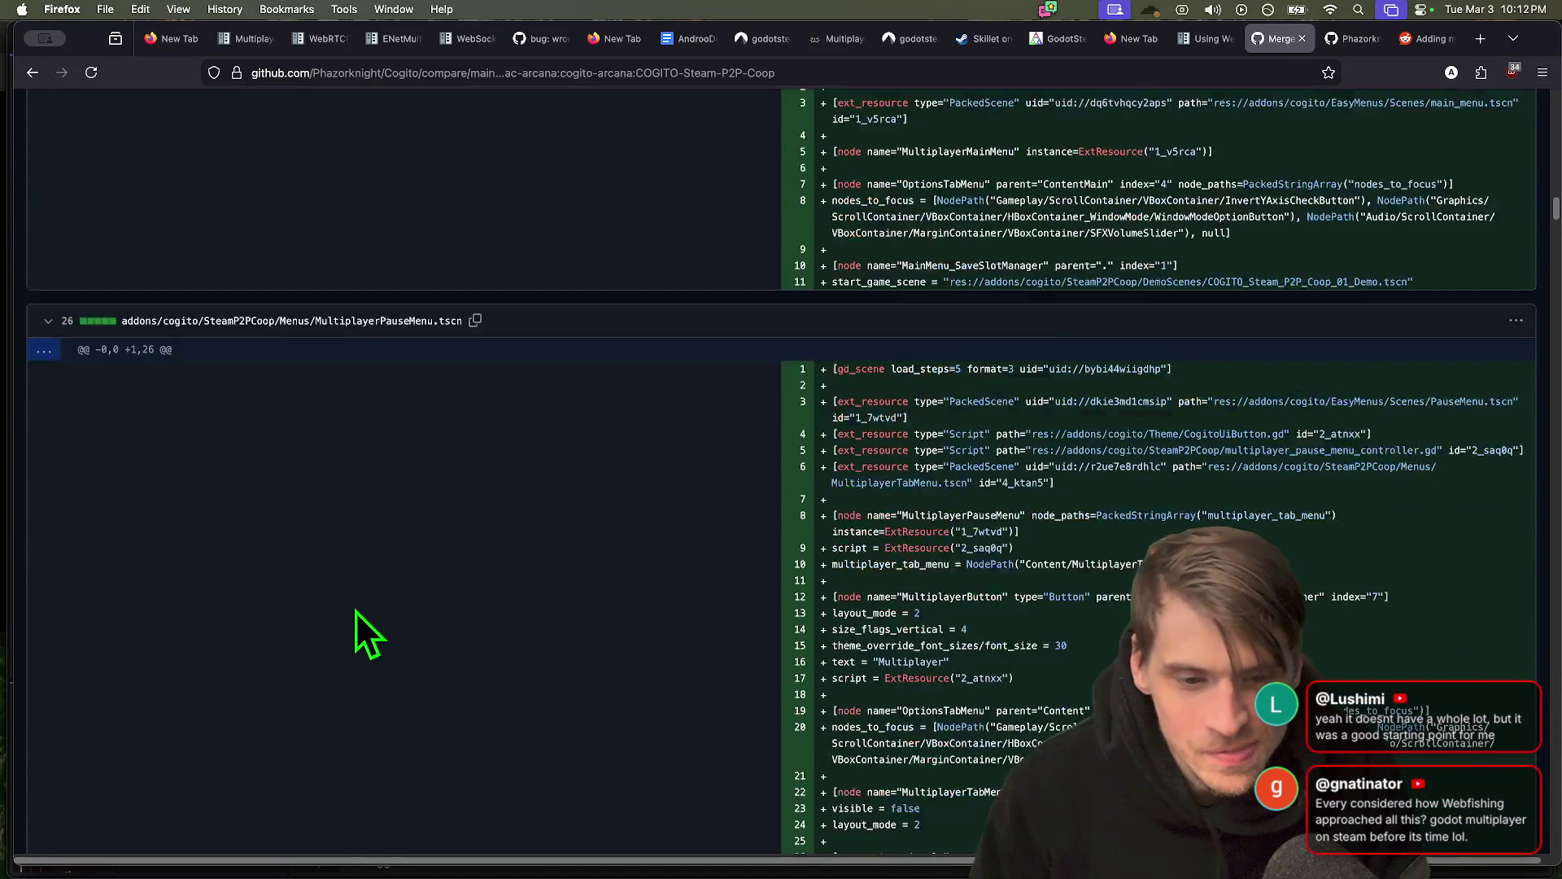
scroll(626, 683, "down", 20)
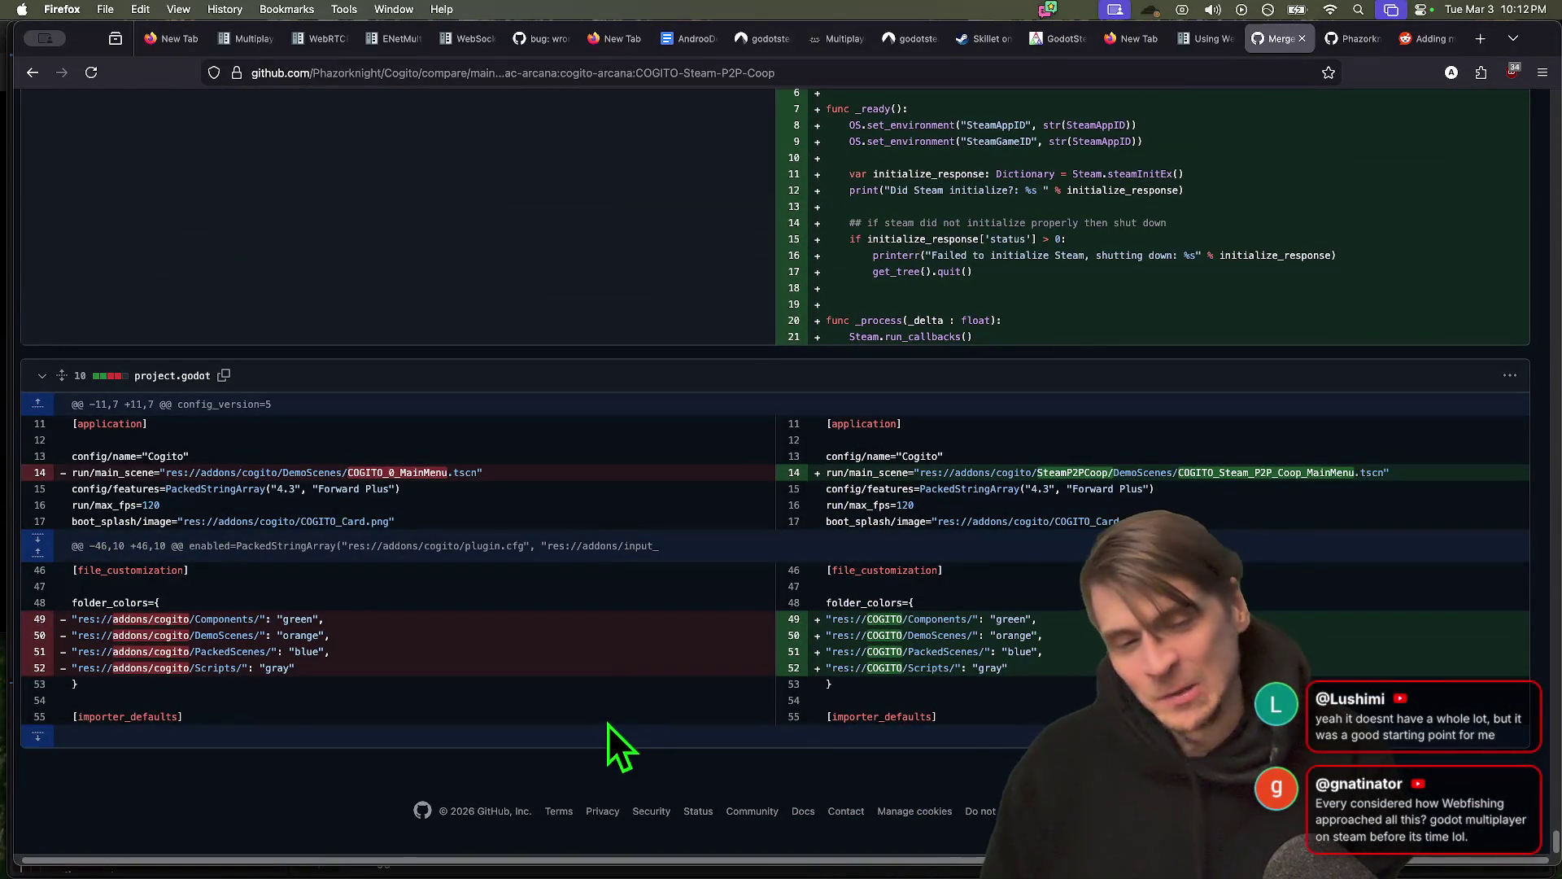
middle_click(603, 680)
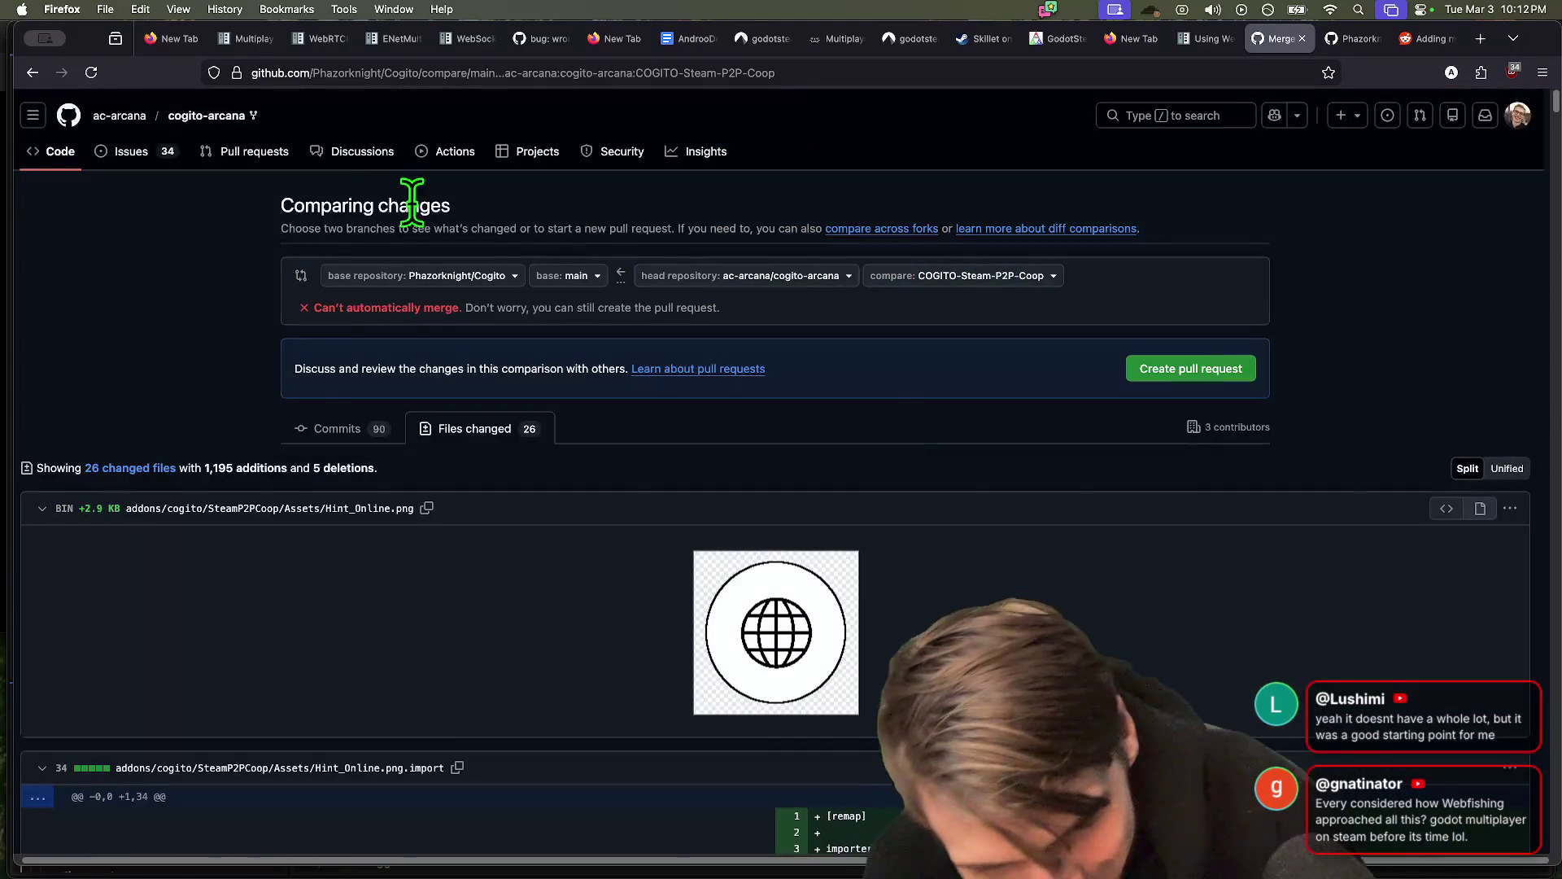
Back in the commit history, glance at the branch list, then return to the cogito-arcana home page
key("super+Left")
key("super+Left")
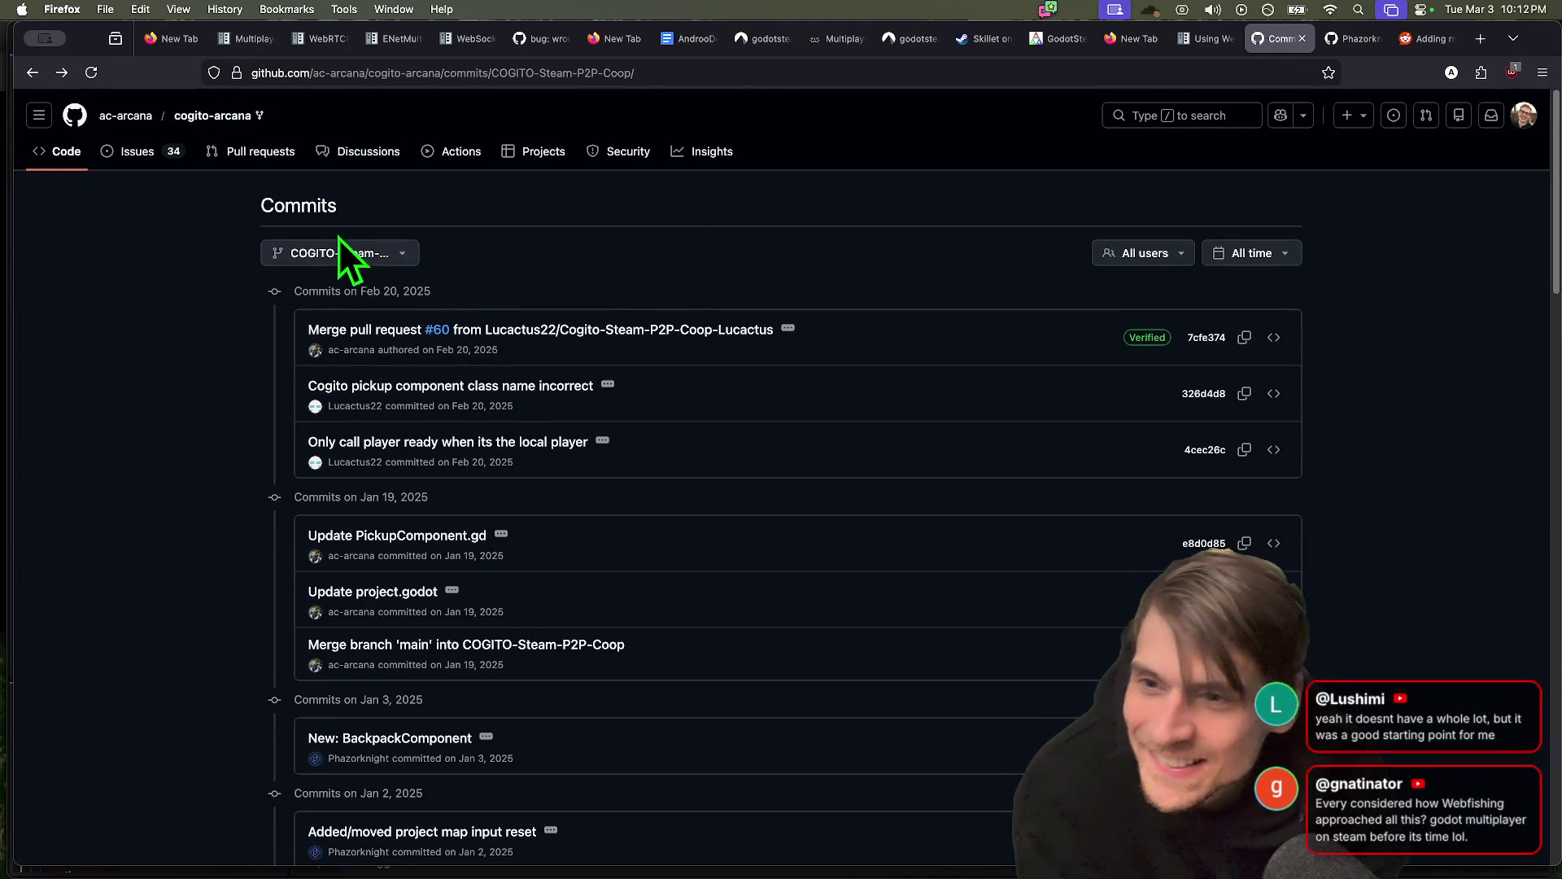
left_click(297, 253)
left_click(667, 260)
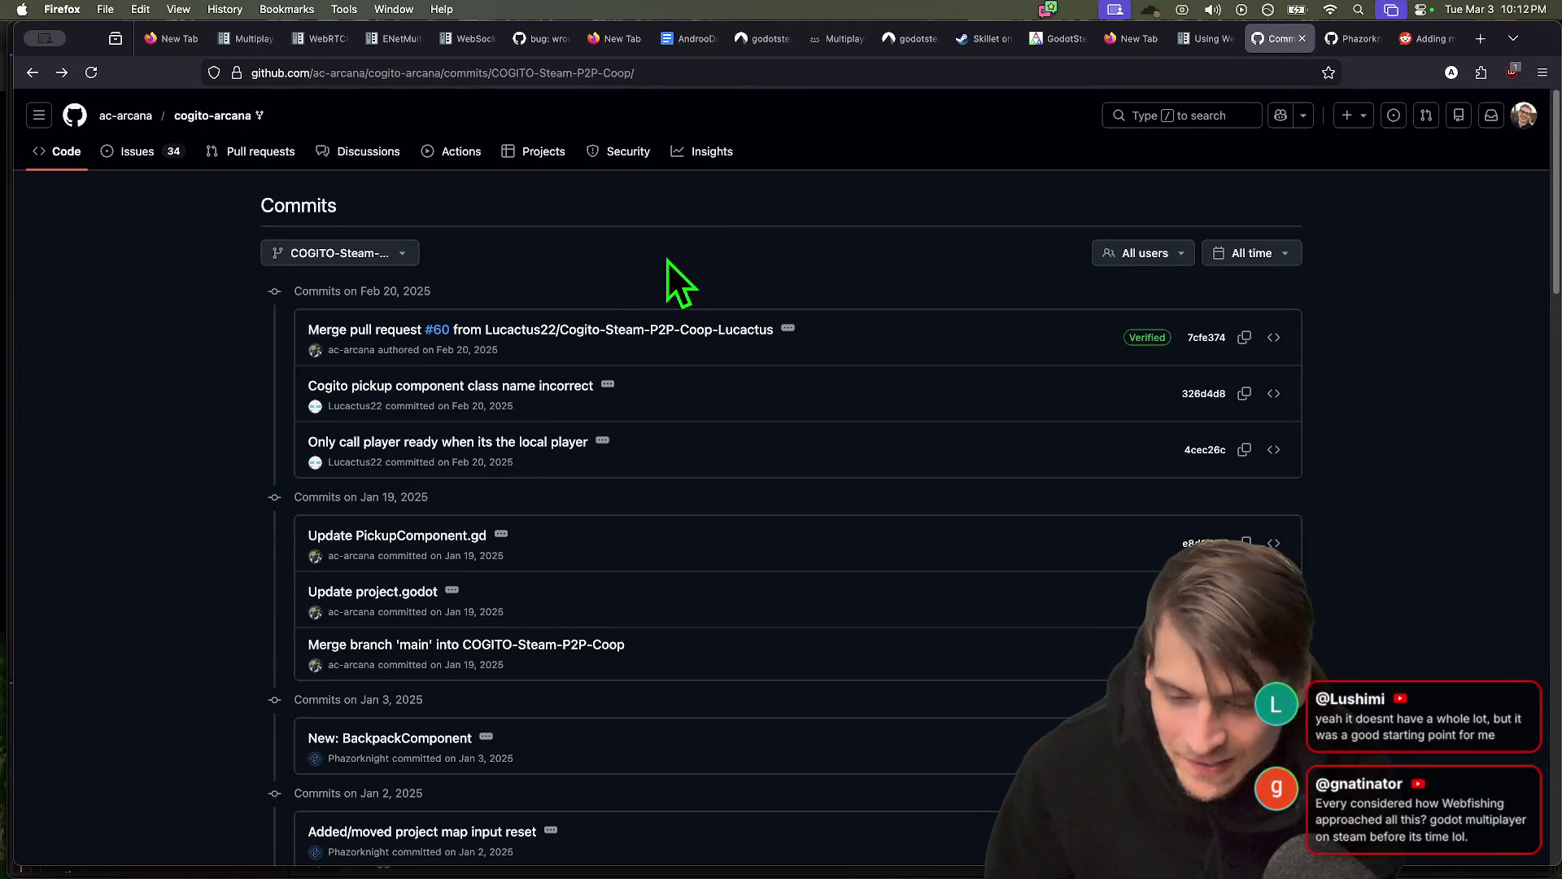
left_click_drag(404, 442, 436, 442)
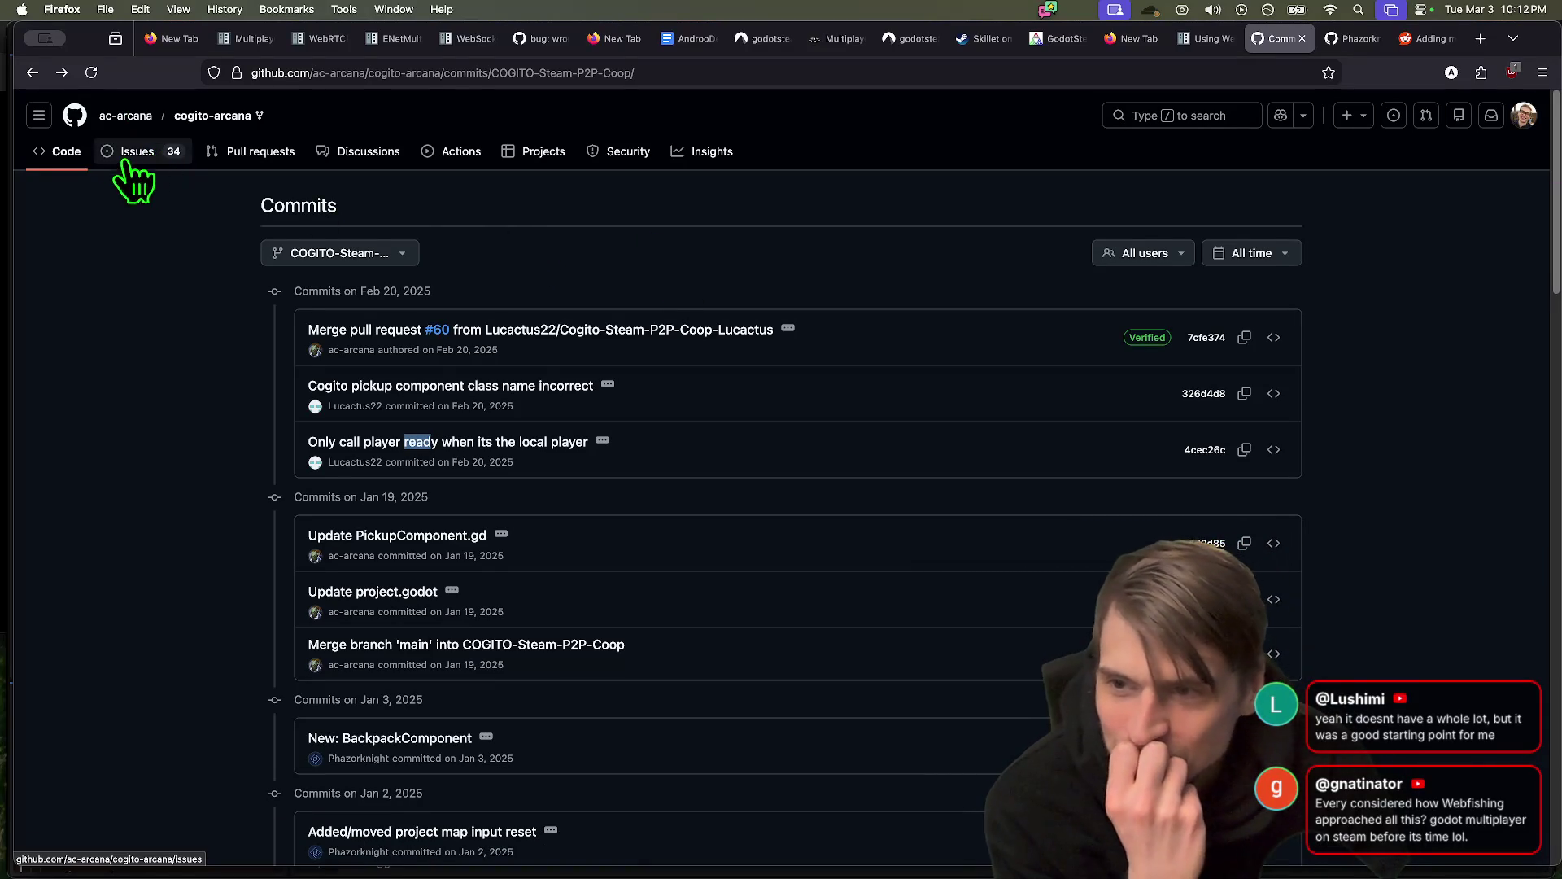
left_click(104, 181)
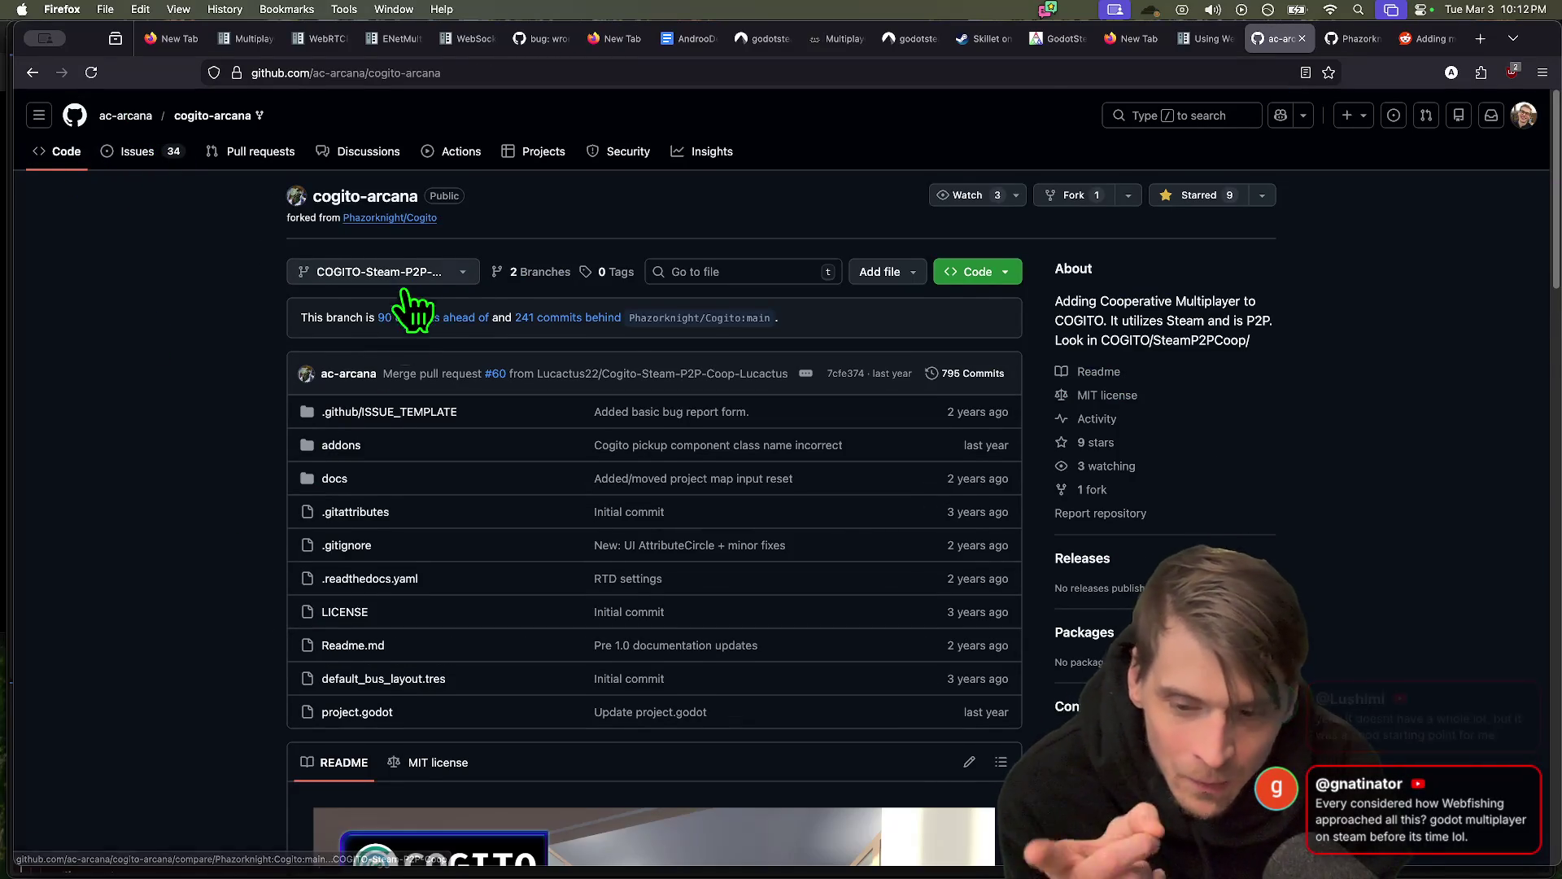
Search the cogito-arcana README for 'mult' to find its multiplayer features
scroll(110, 463, "down", 3)
scroll(106, 439, "down", 5)
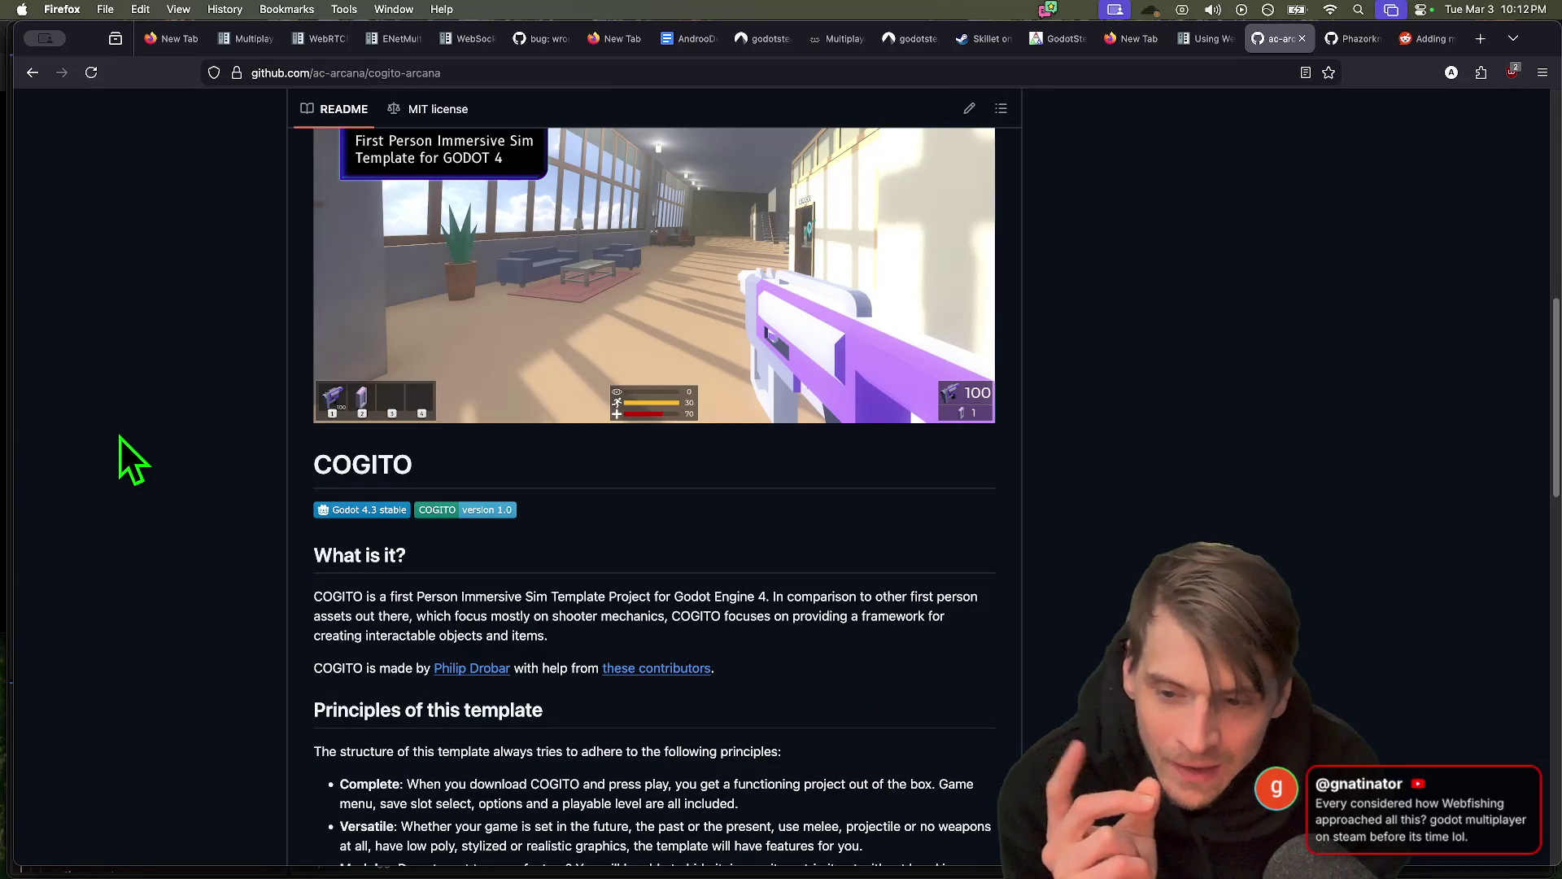
key("cmd+f")
type("mult")
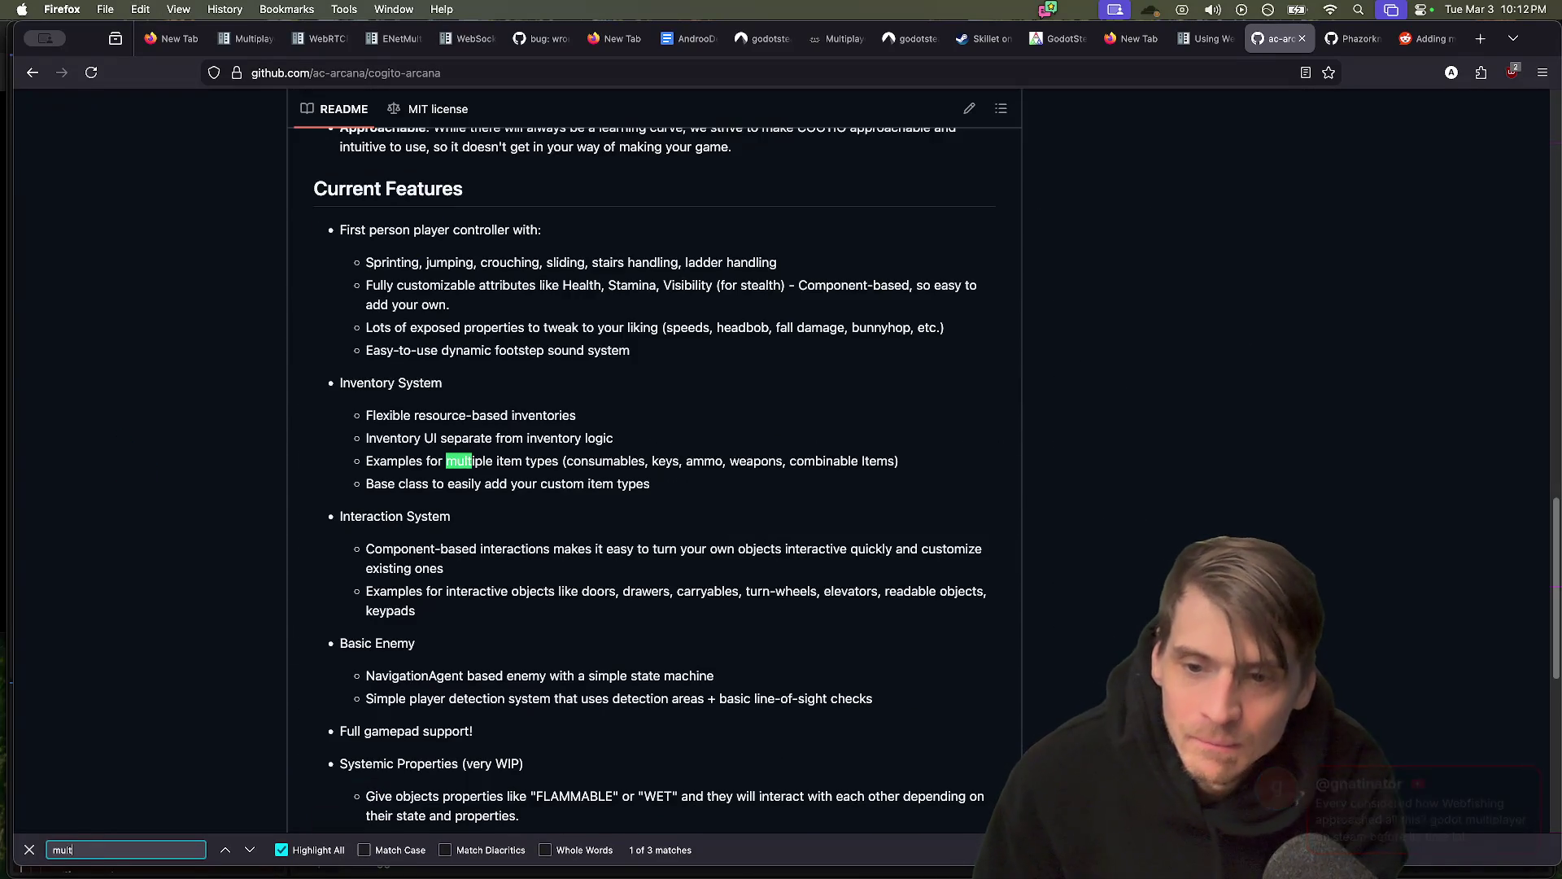
scroll(378, 583, "down", 7)
key("Escape")
scroll(378, 583, "up", 20)
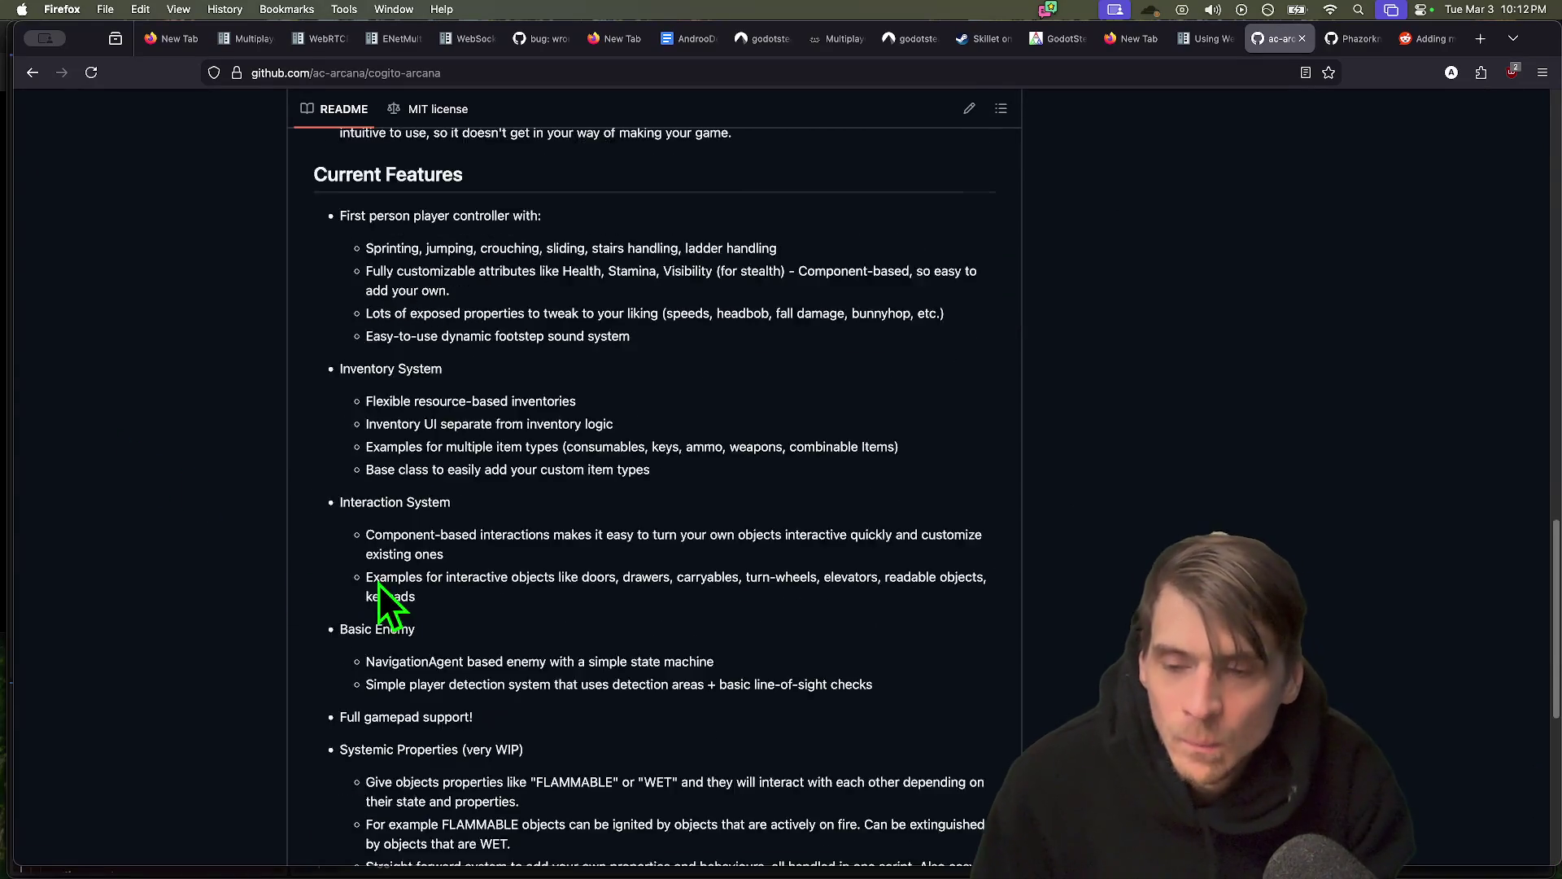
scroll(240, 488, "up", 2)
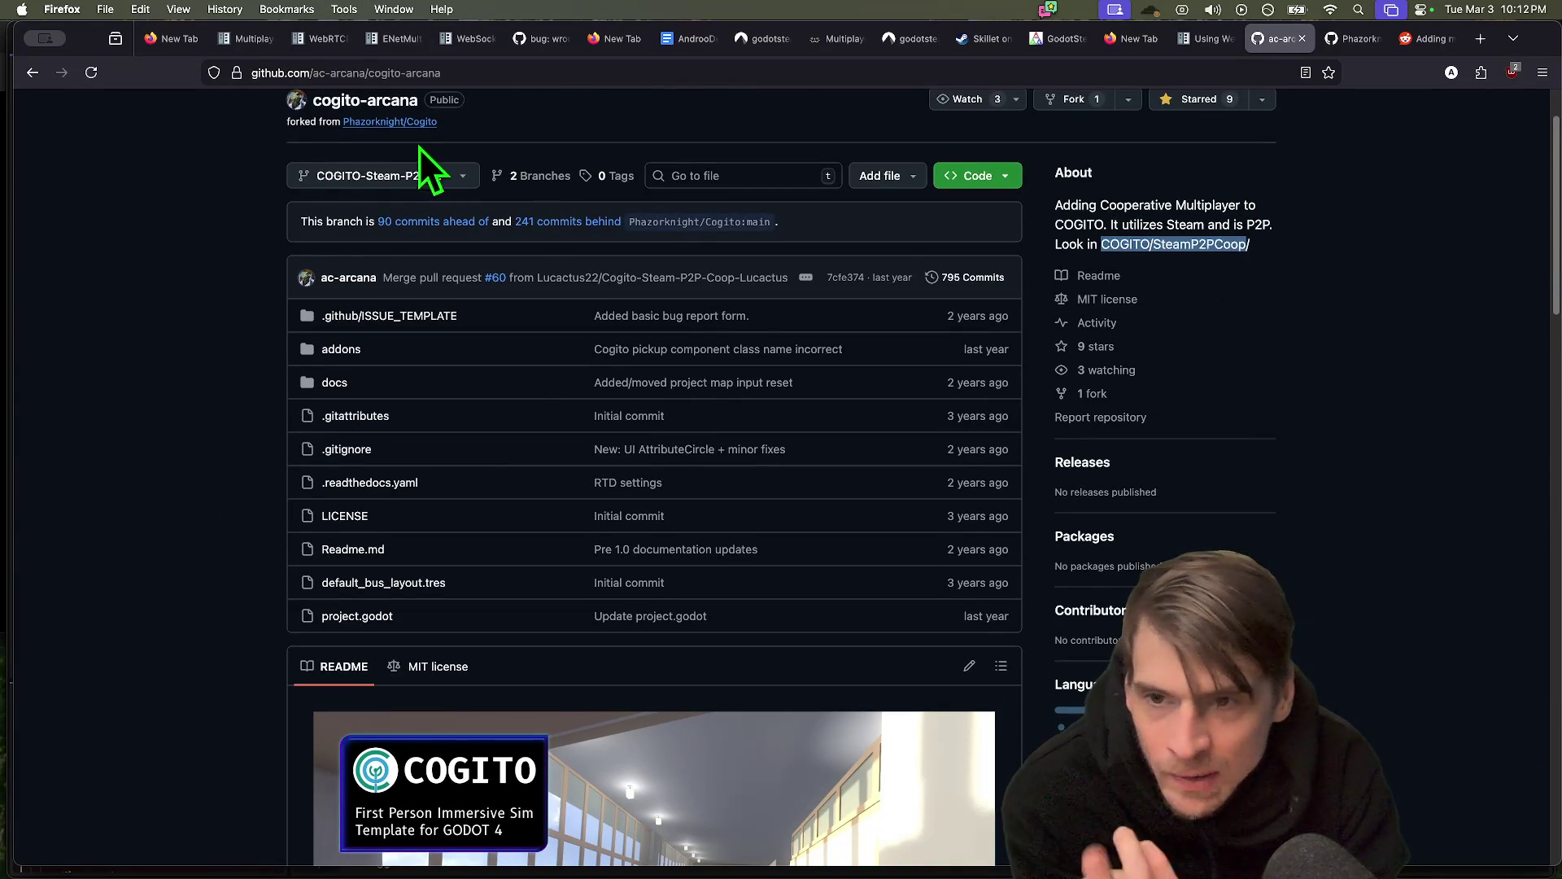
Switch the repository to the COGITO-Steam-P2P-Coop branch and scroll its README
left_click(423, 175)
left_click(407, 319)
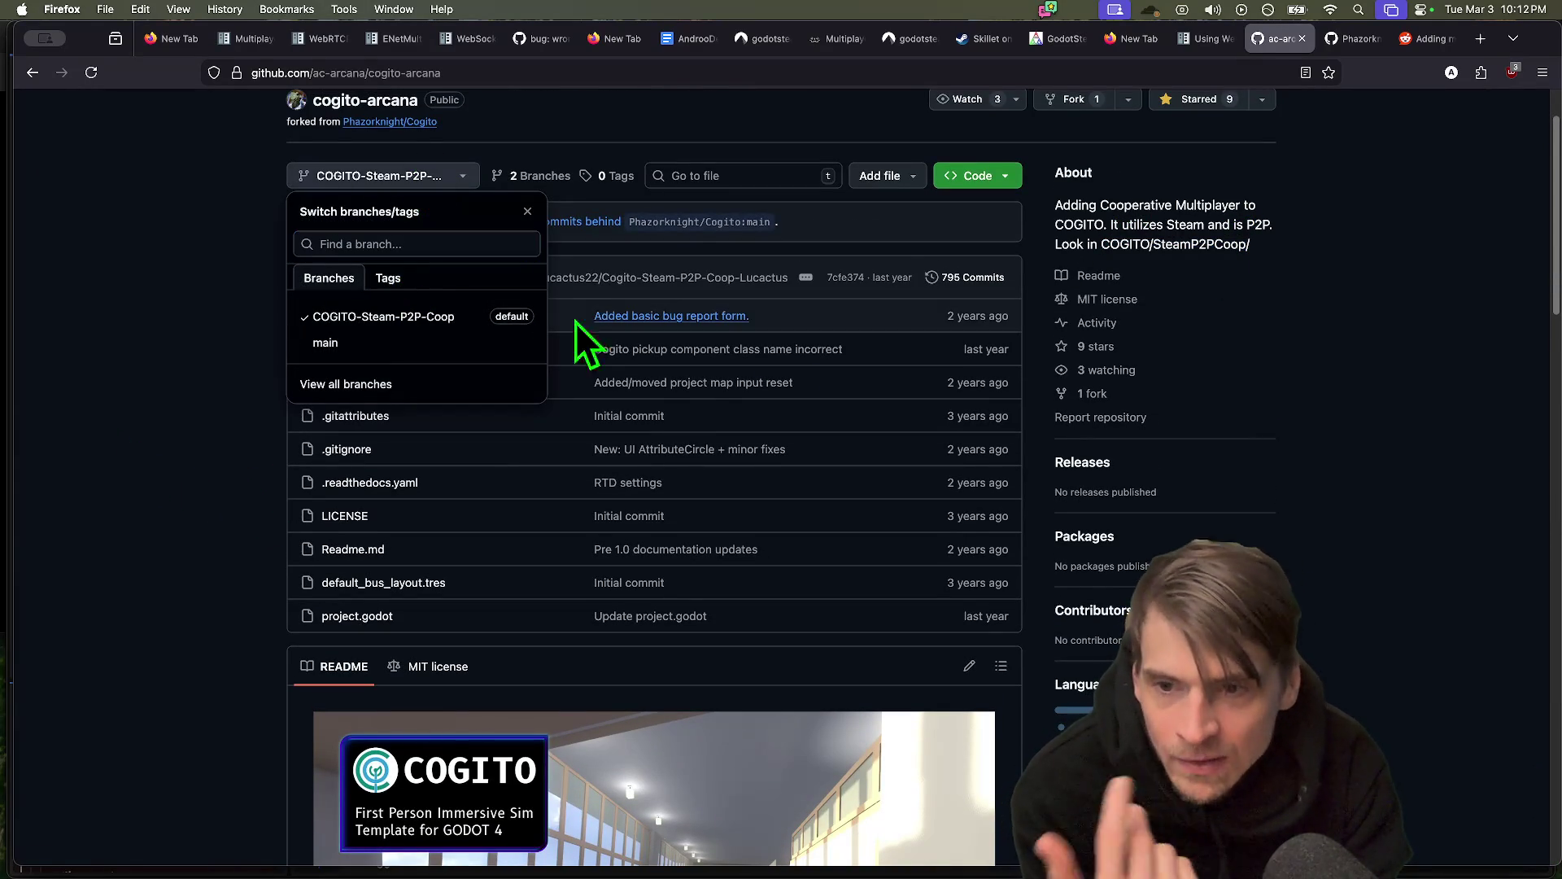
scroll(1421, 540, "down", 8)
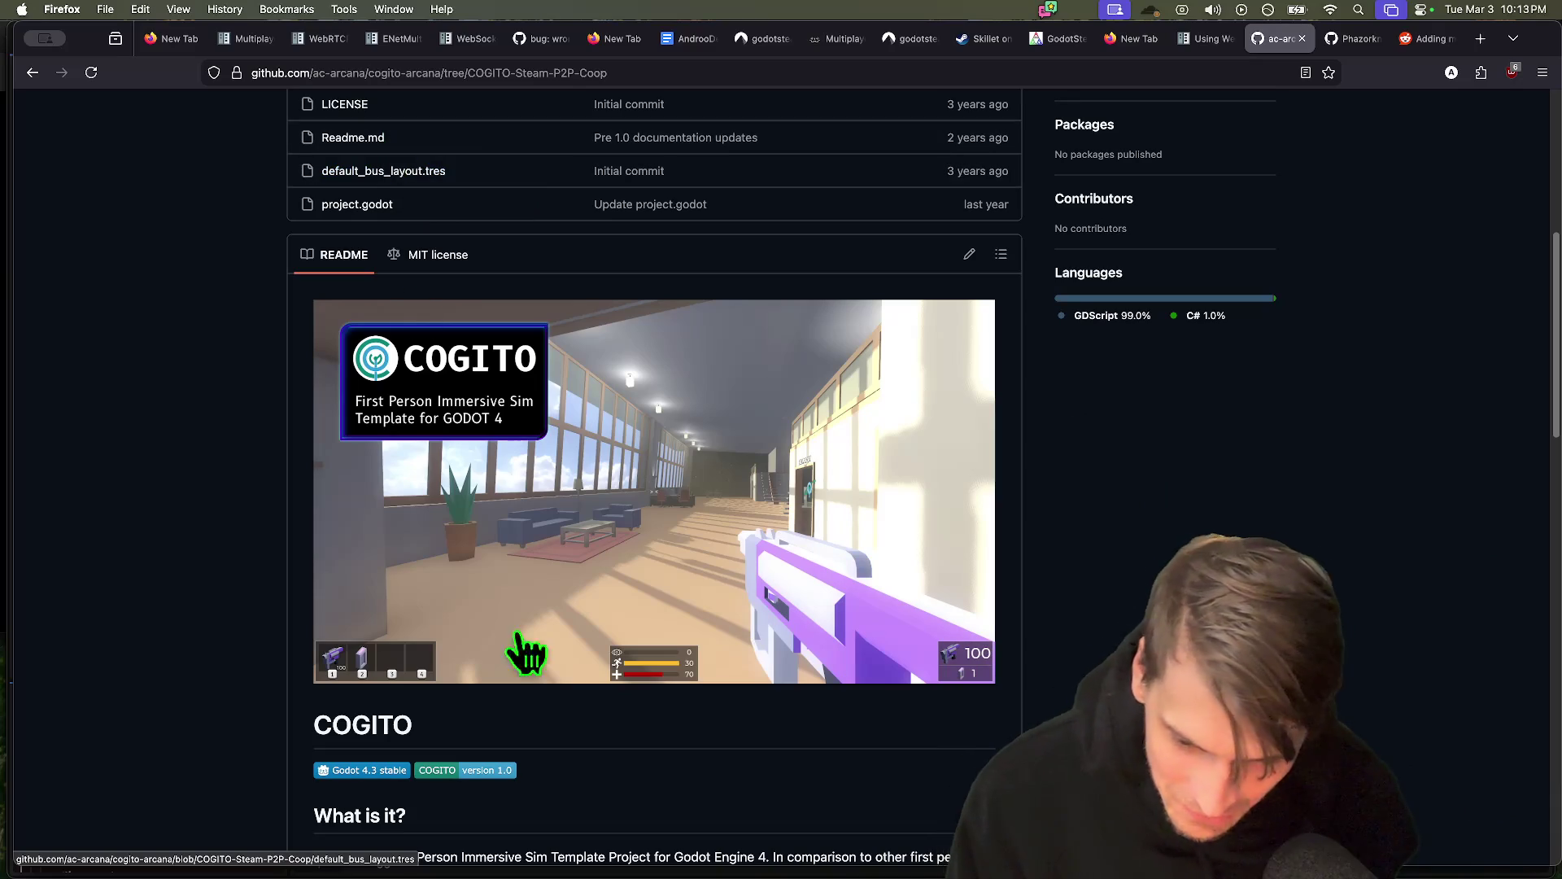
In a Finder window on the Desktop folder, type 'goatglory' to jump to that file
left_click(128, 829)
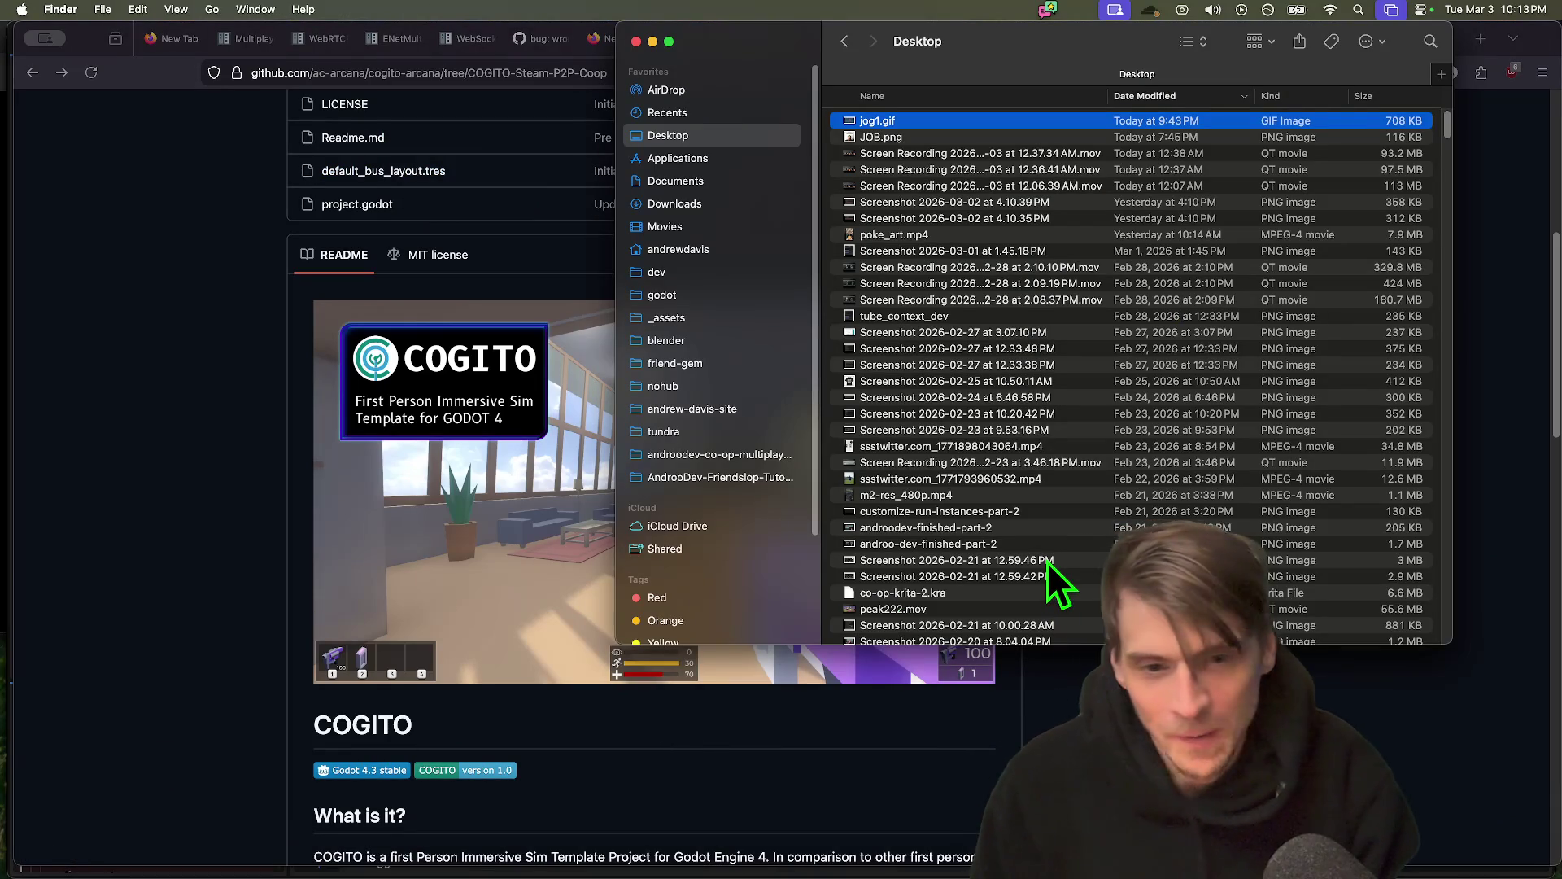
type("goat")
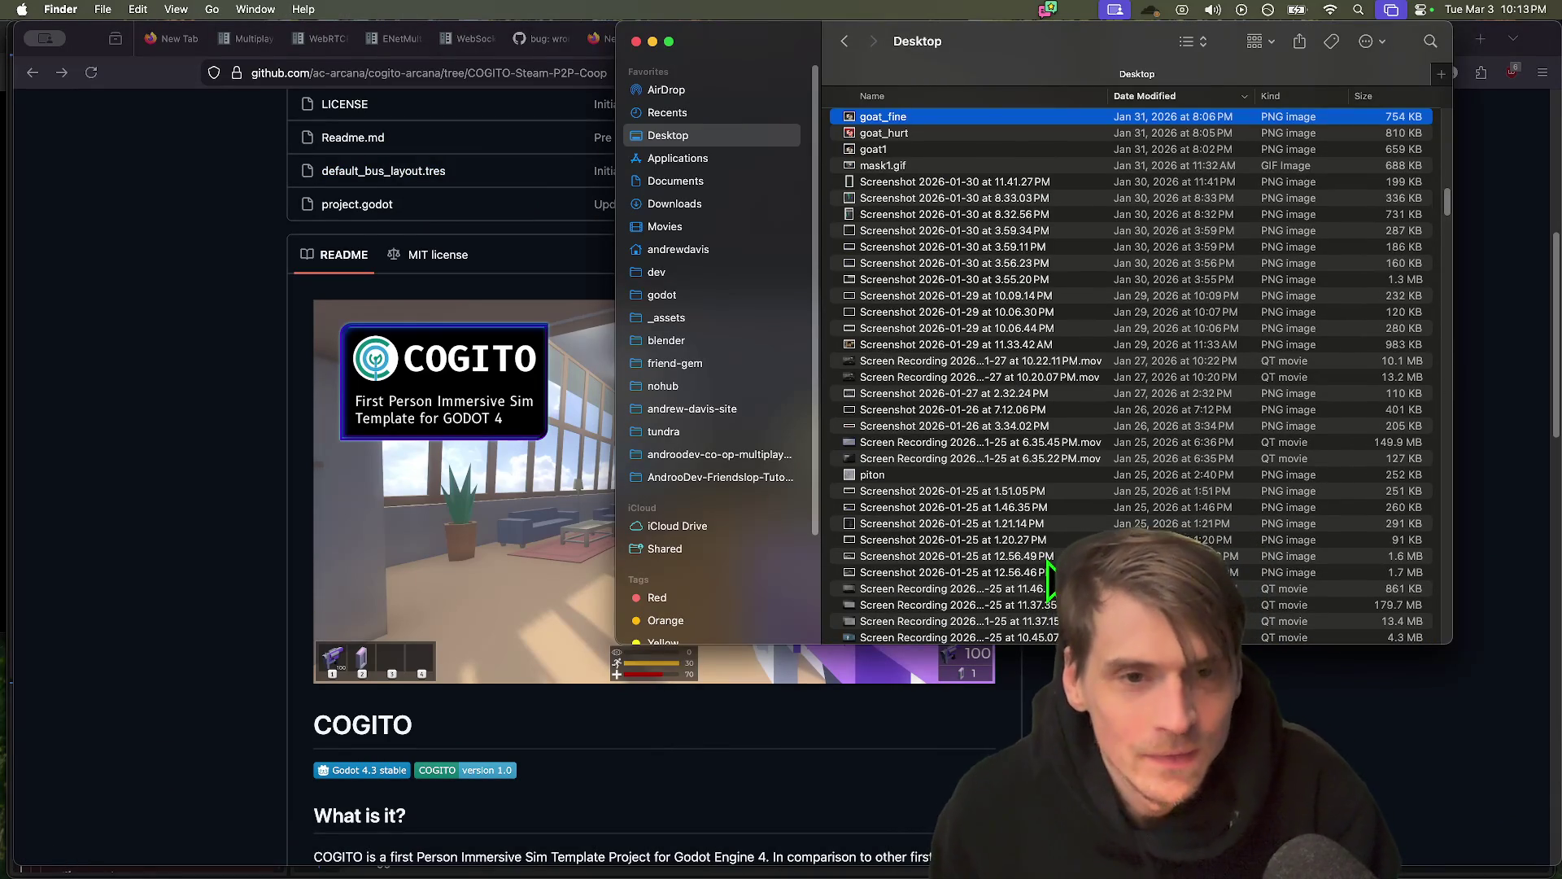
type("glory")
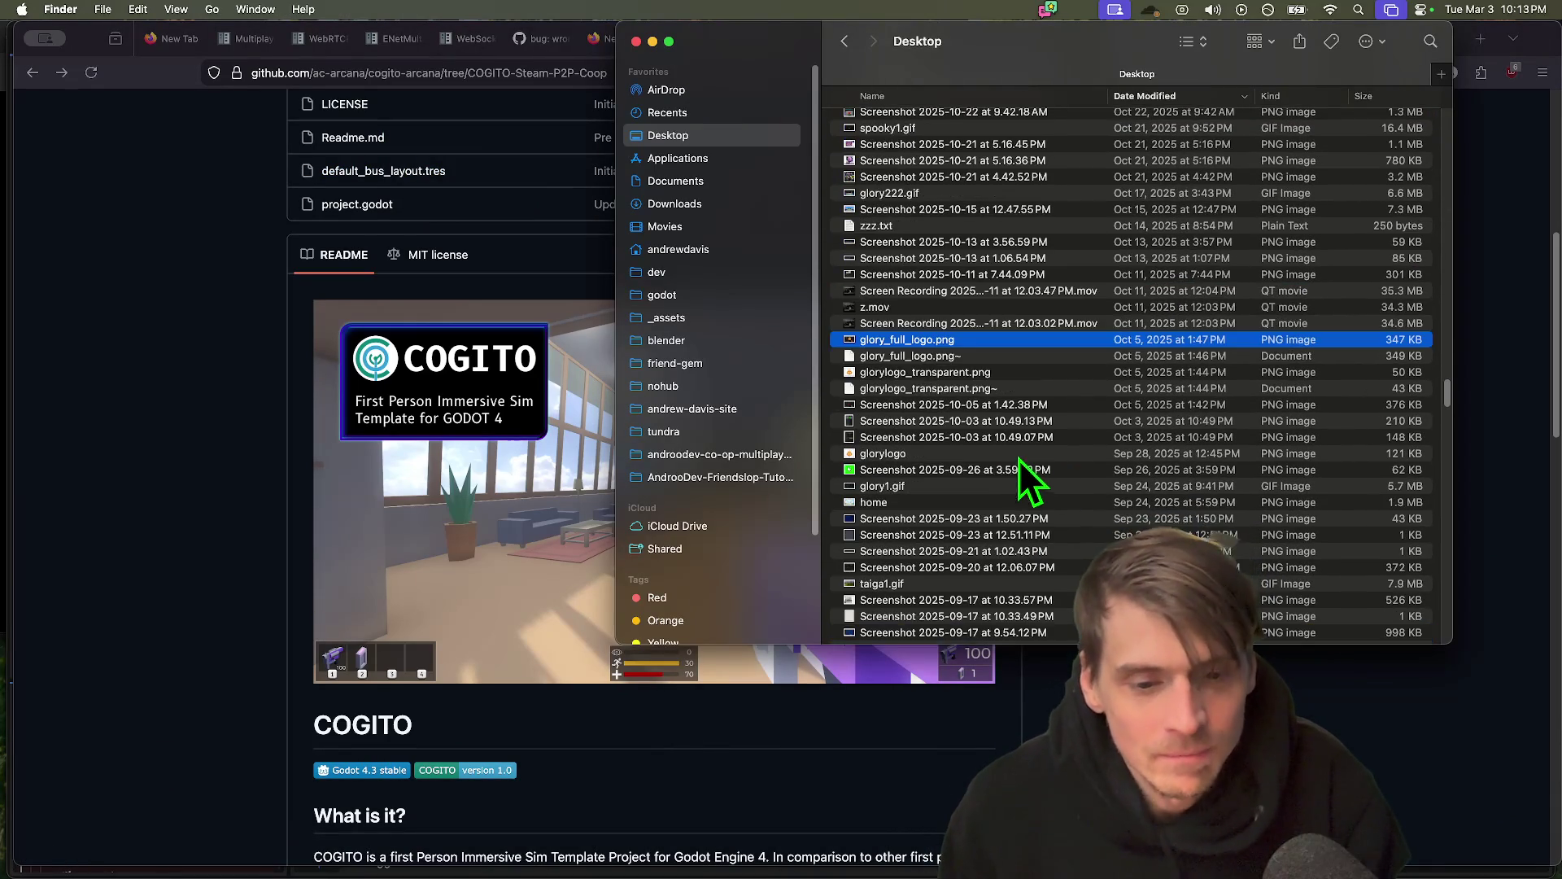
scroll(1017, 446, "up", 5)
scroll(1016, 393, "up", 15)
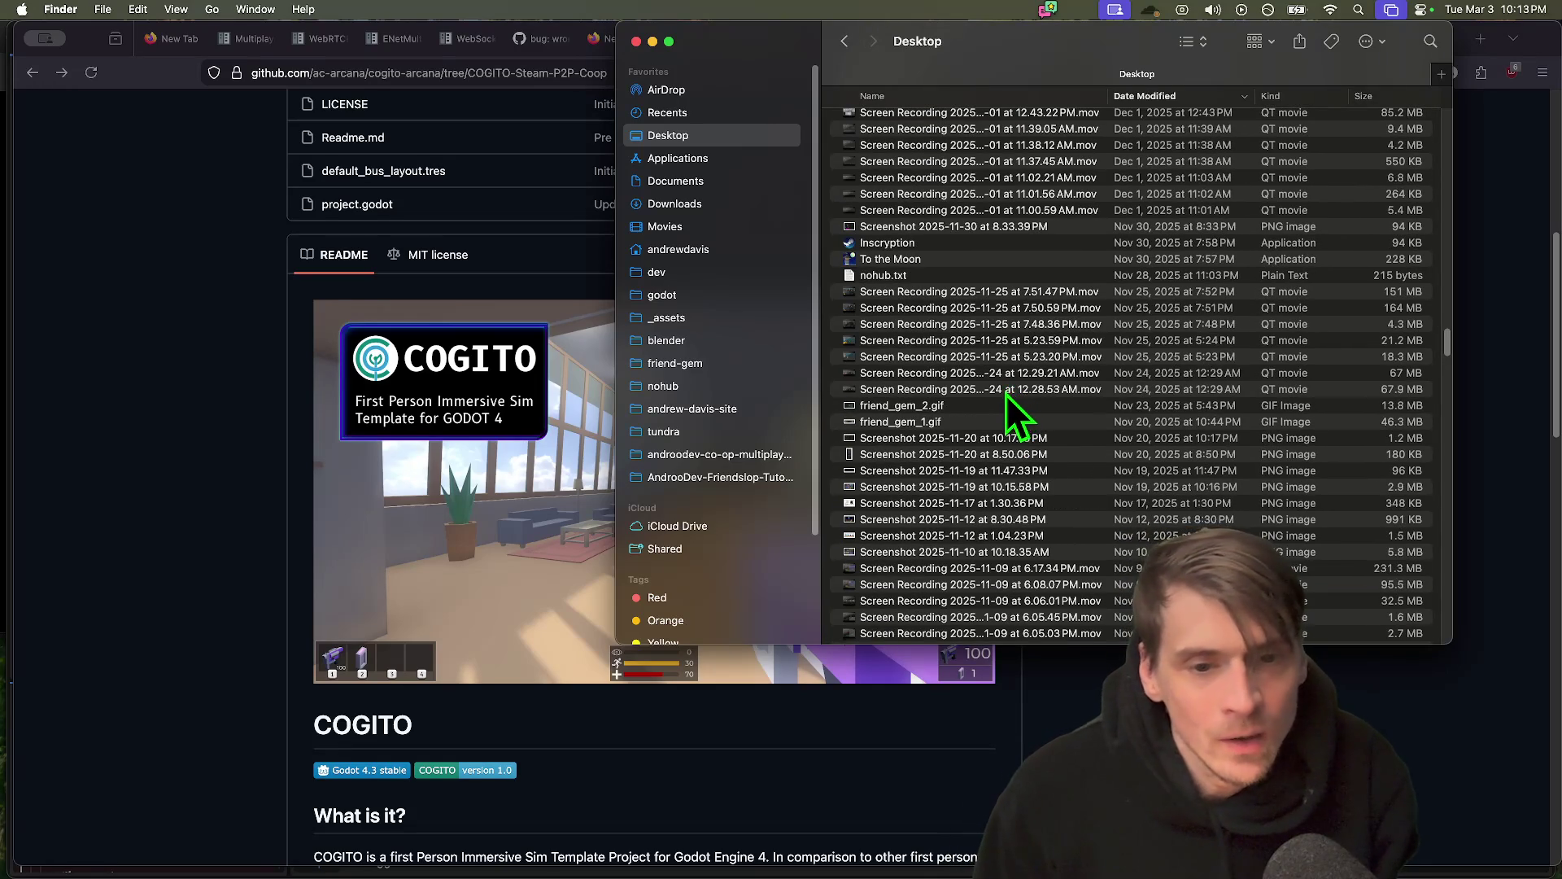